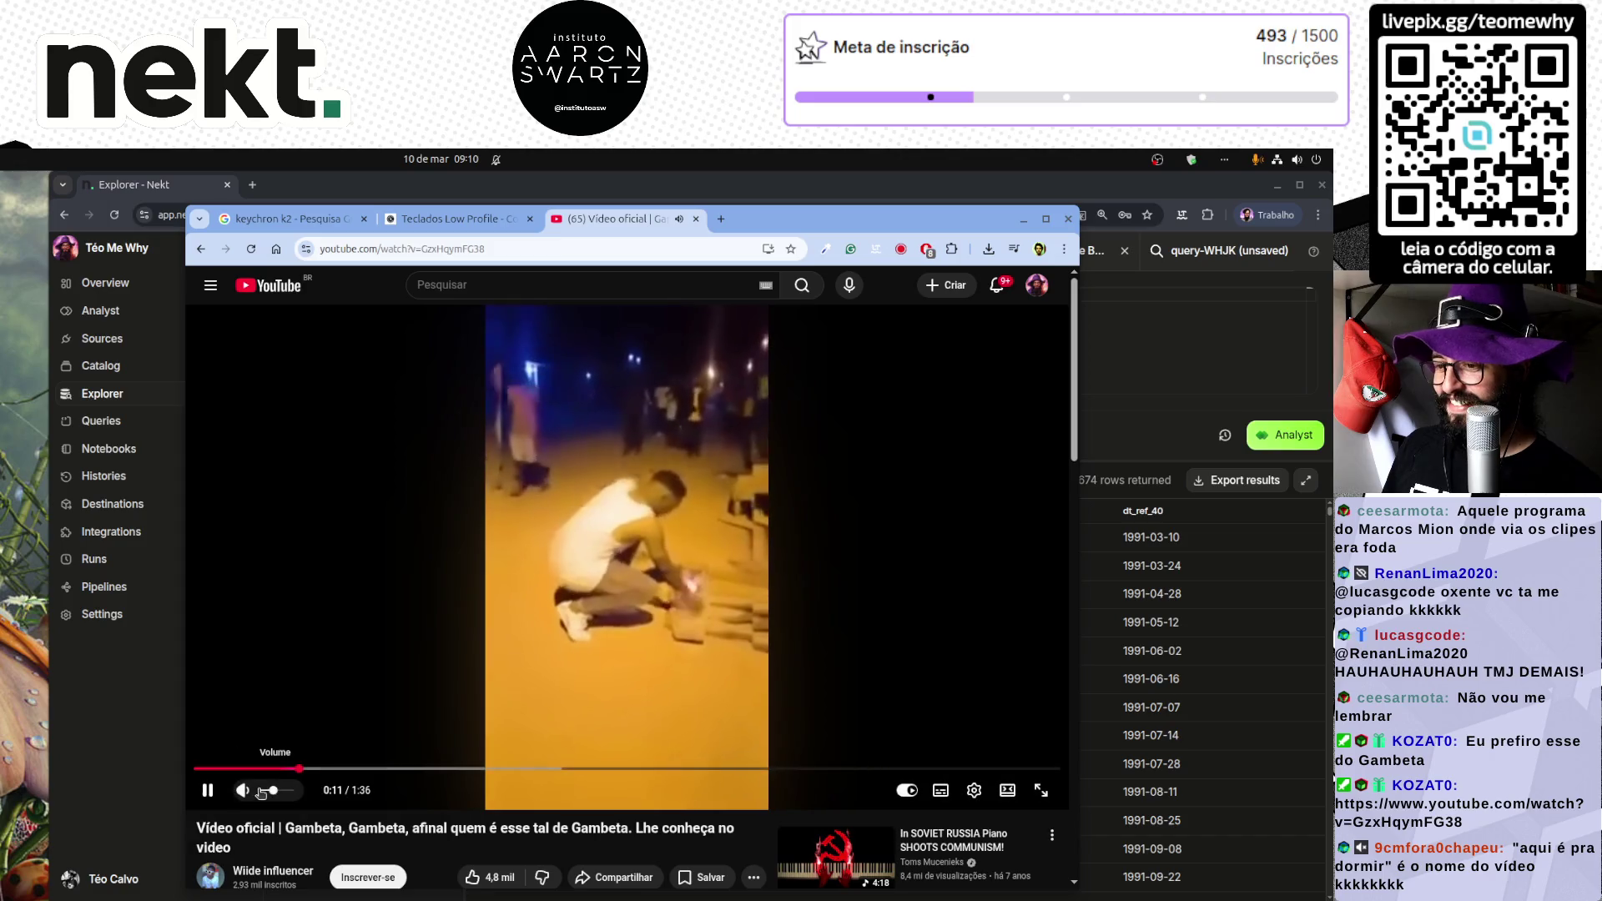
Step: Turn the Gambeta video down slightly and let it play, pausing it at 1:33
click(265, 790)
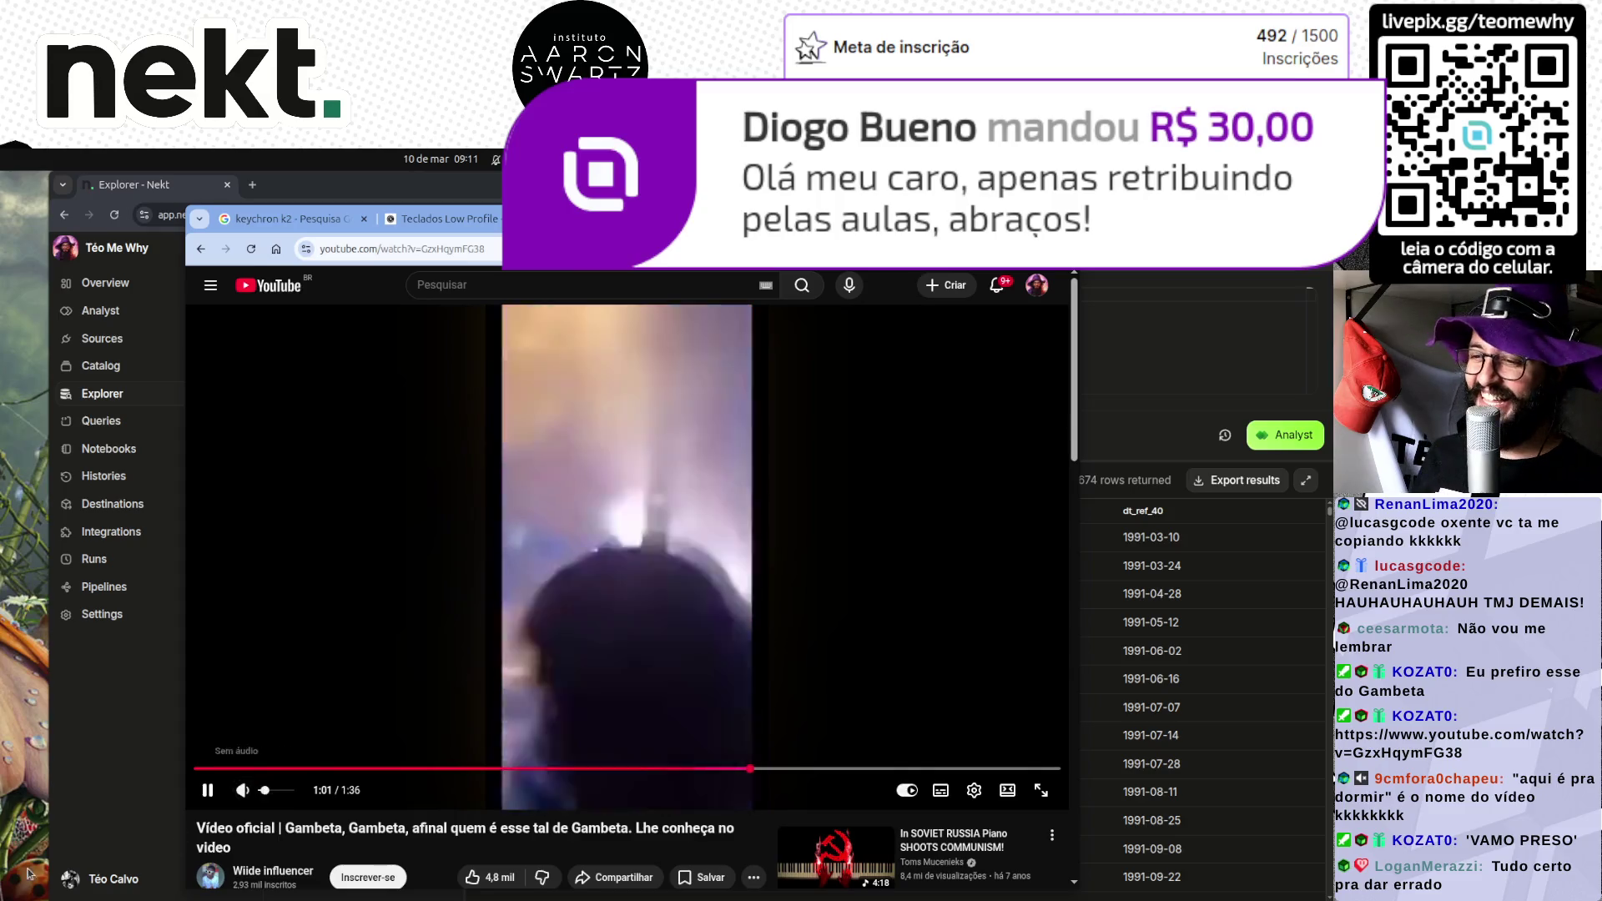
click(362, 619)
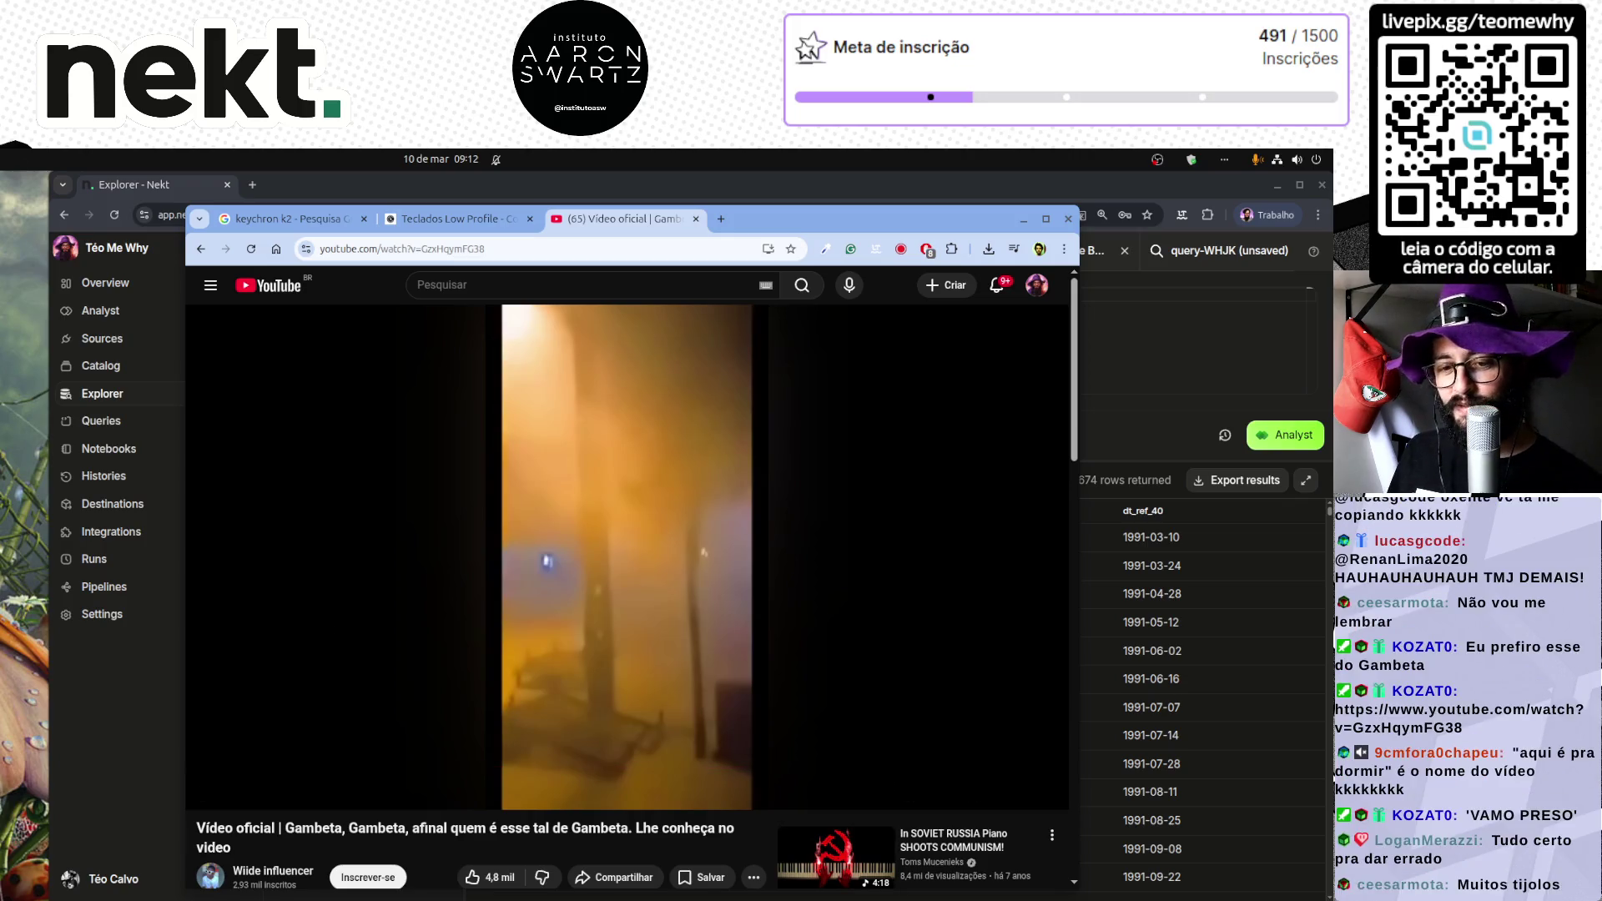
click(337, 634)
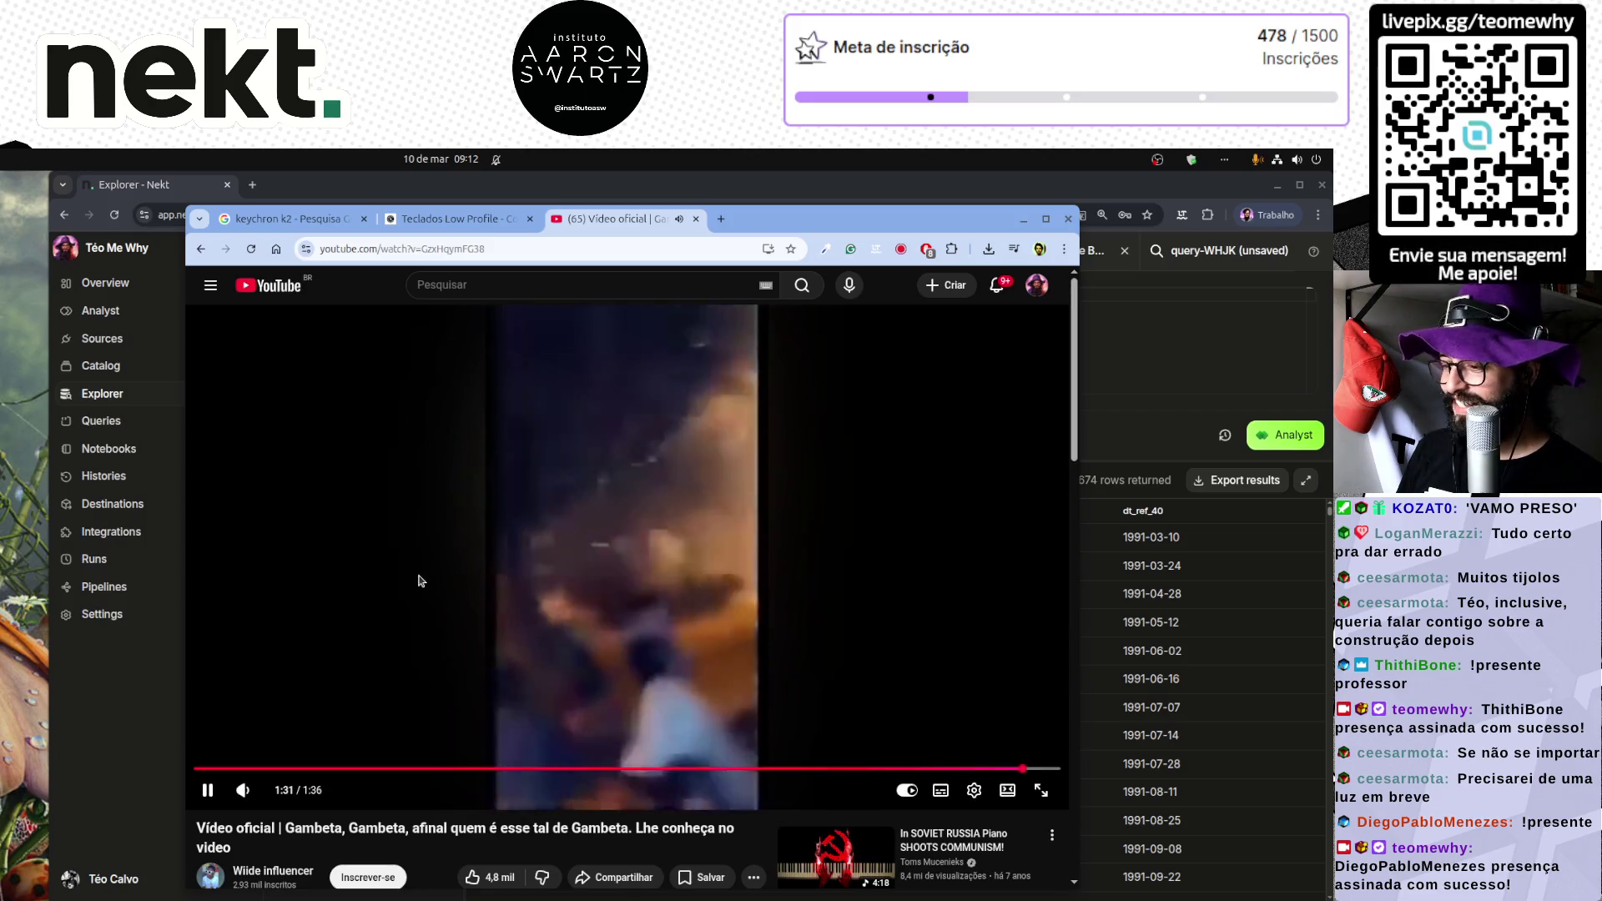
click(514, 554)
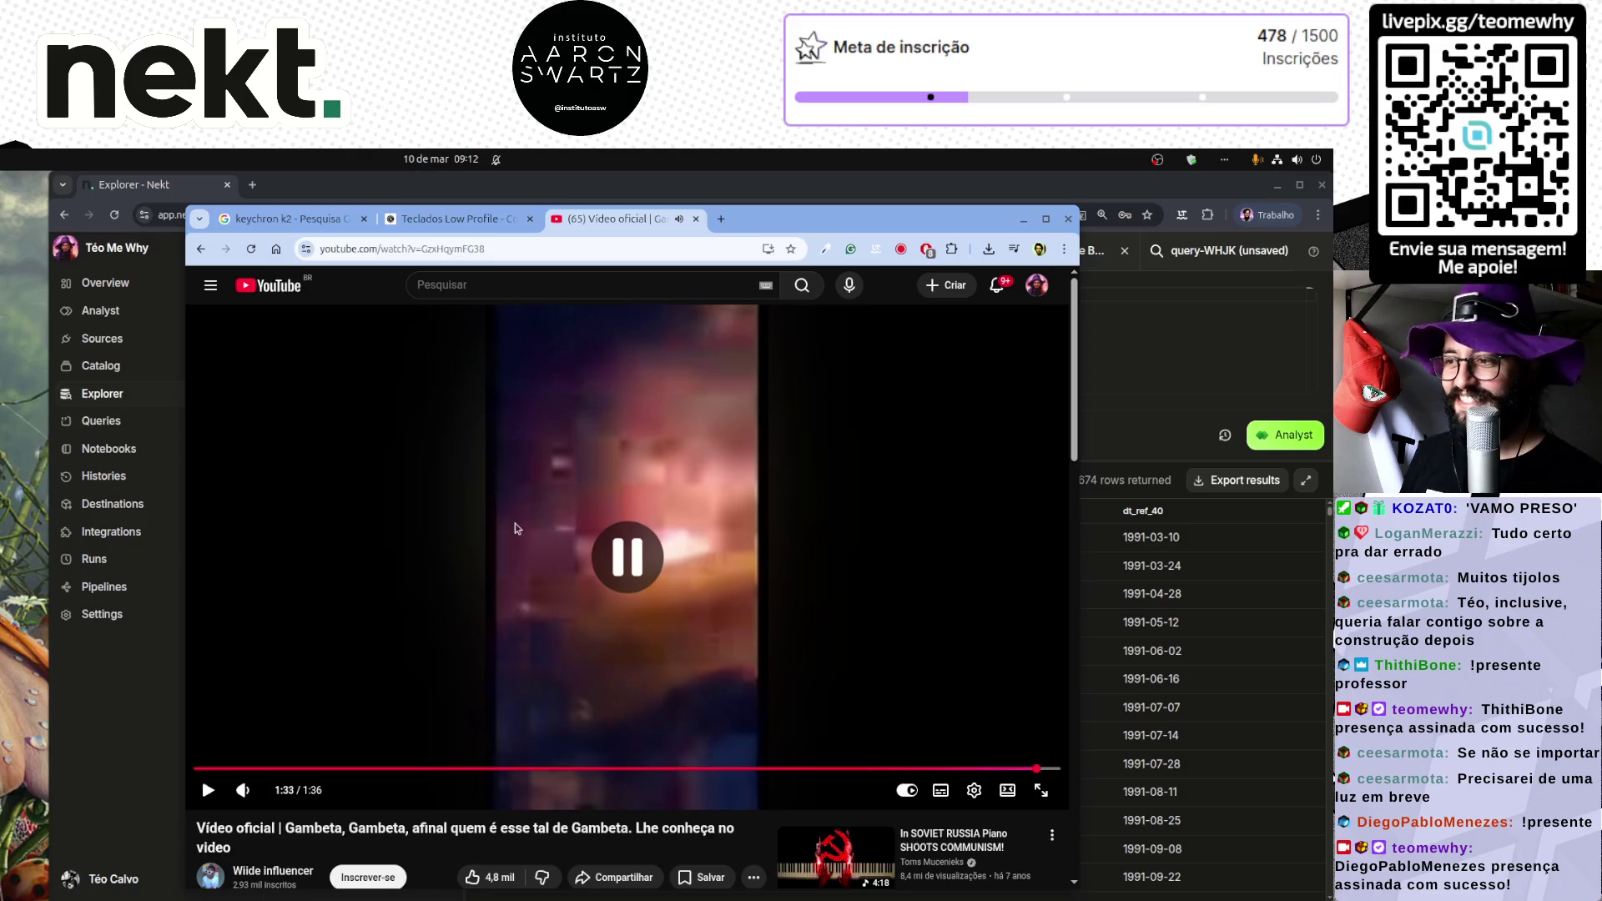
Step: Close the YouTube tab to bring back the Keychron k2 search results
middle_click(630, 227)
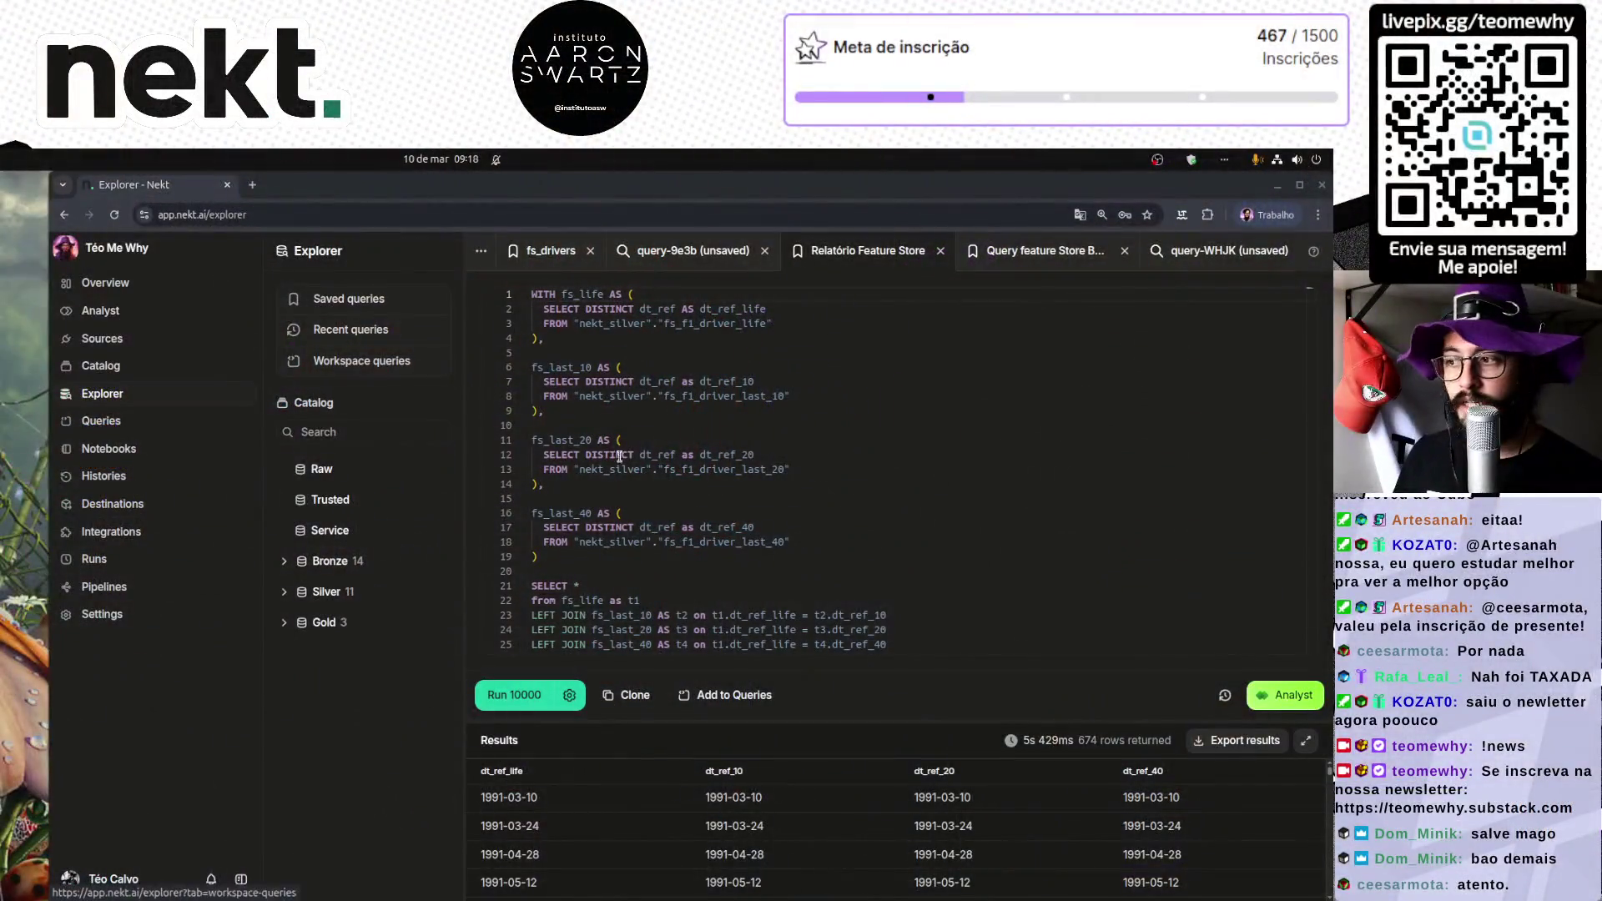
Step: Rerun the reference-date comparison query and enlarge the results pane
click(901, 526)
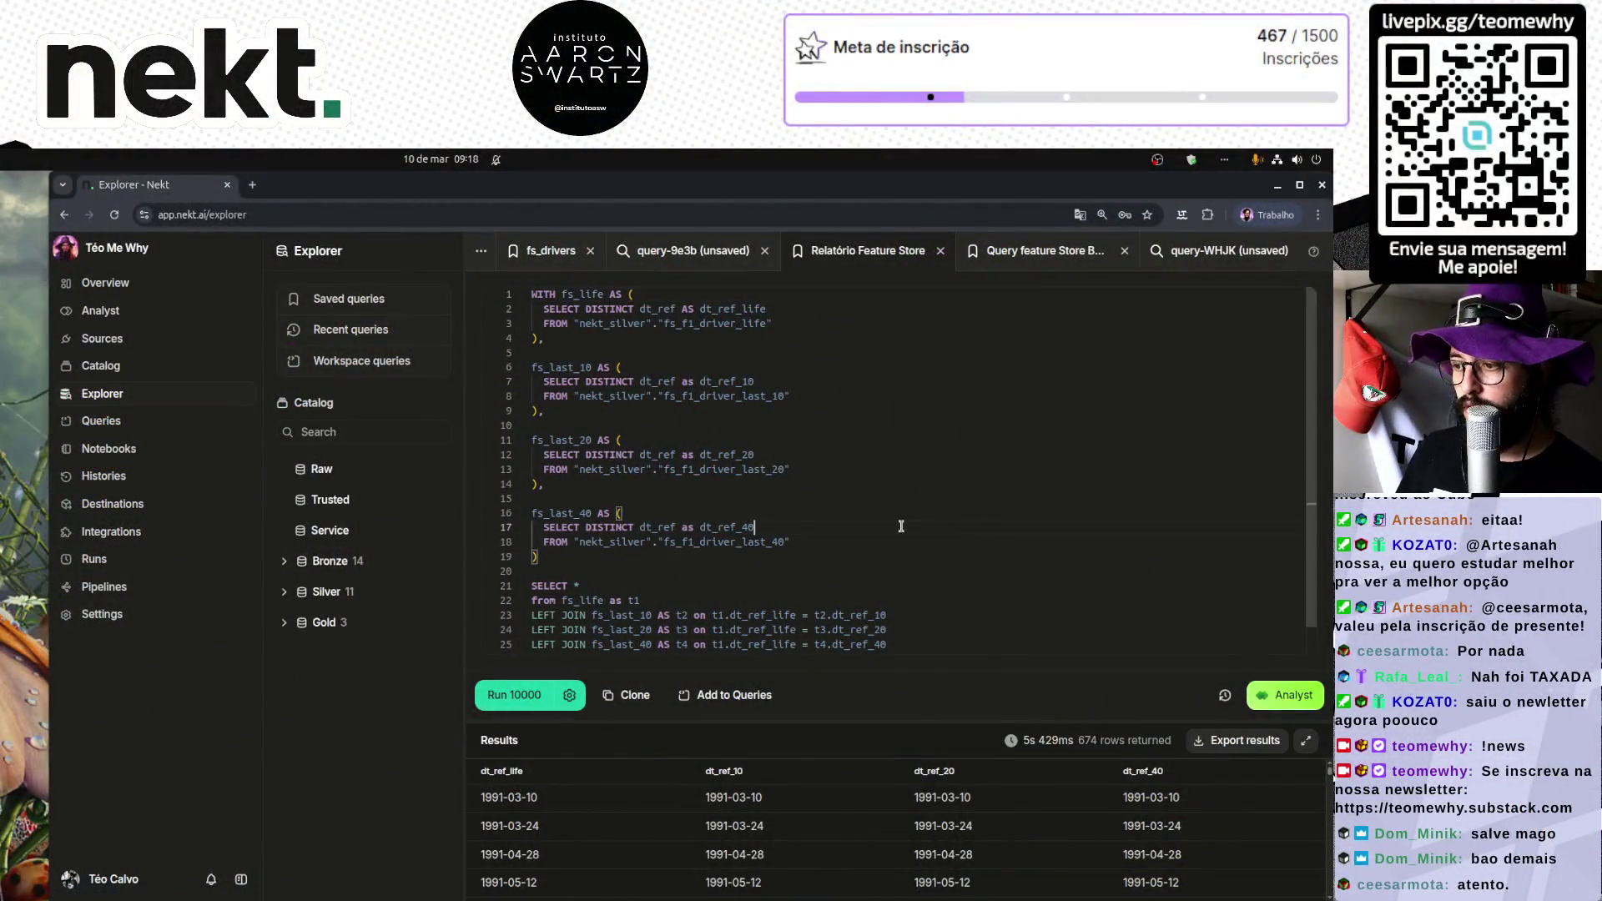
scroll(851, 468, down, 1)
scroll(851, 468, up, 1)
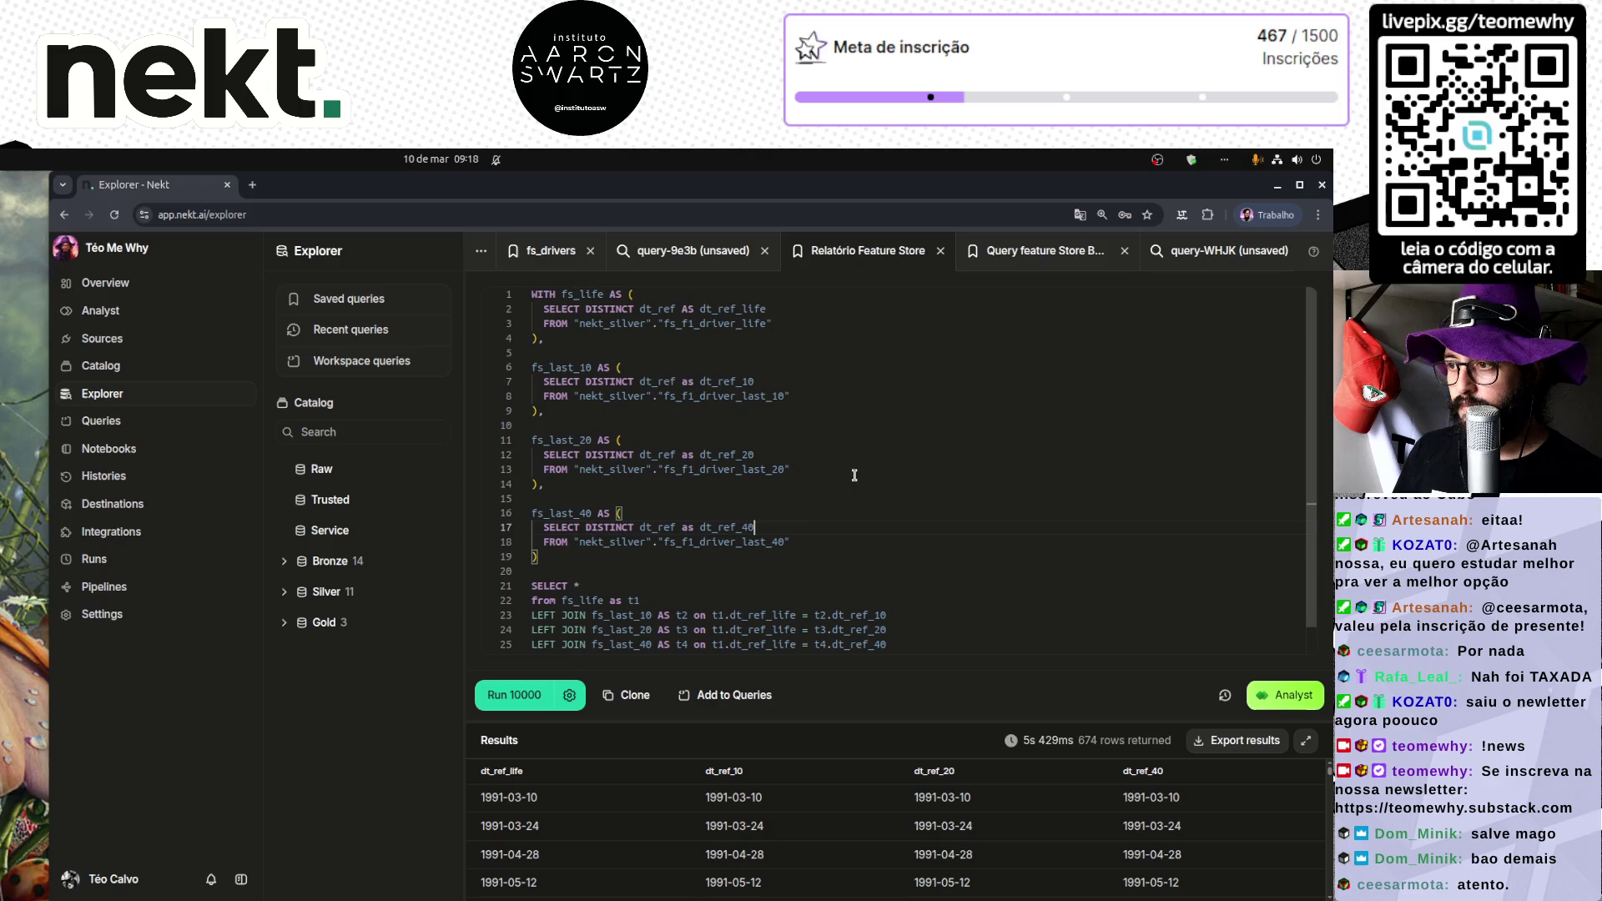
click(529, 699)
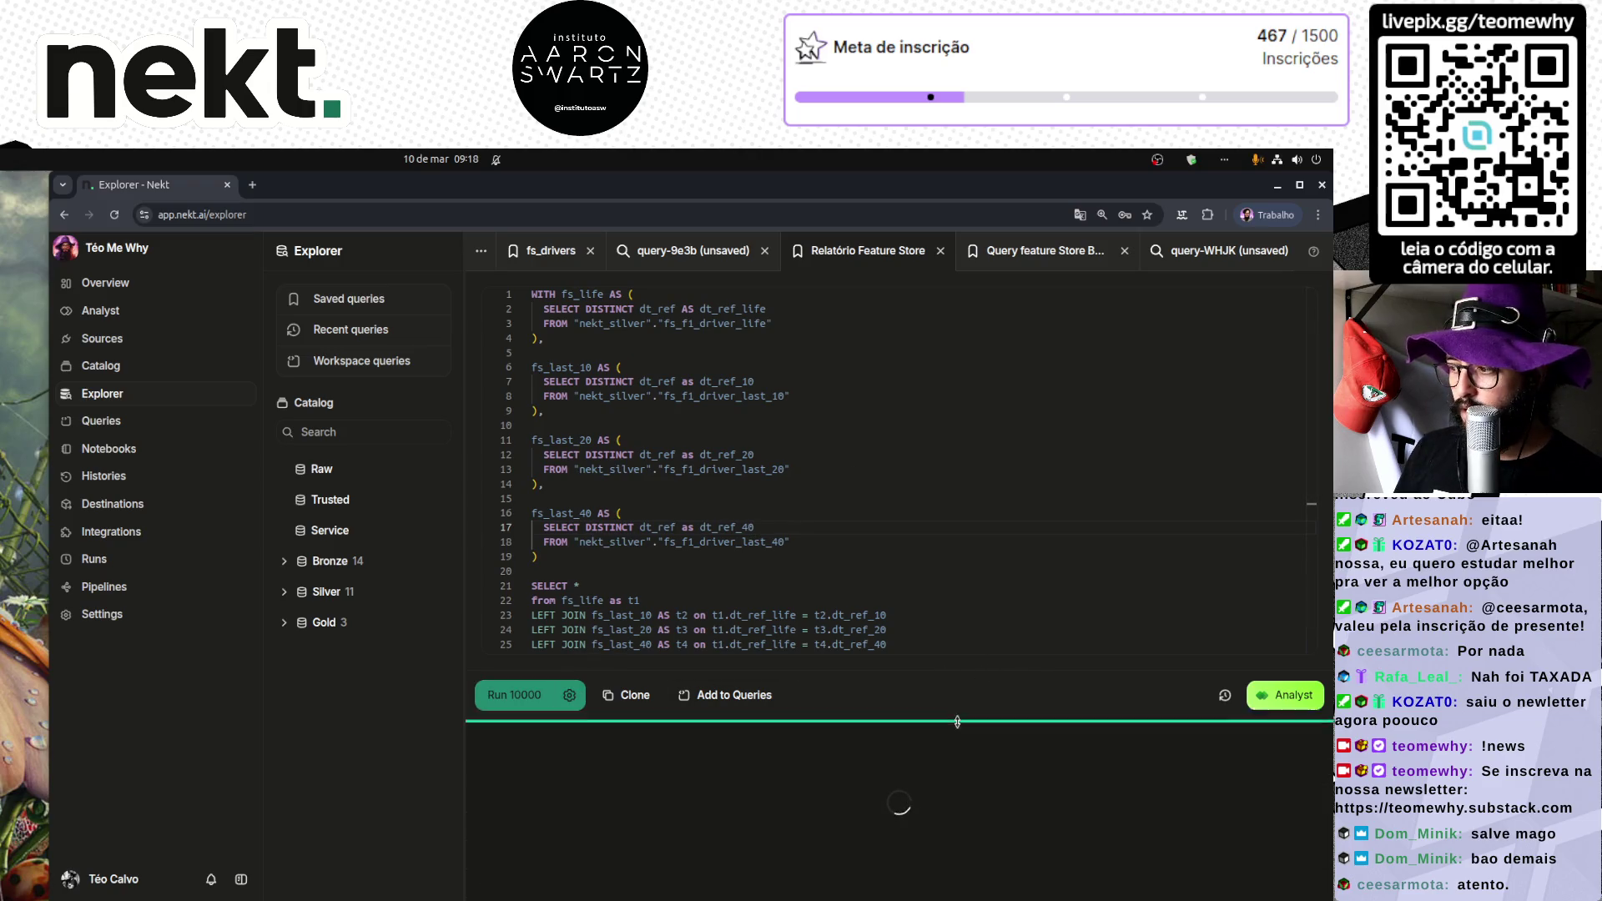
mouse_move(956, 721)
mouse_down()
mouse_move(924, 474)
mouse_move(921, 672)
mouse_up()
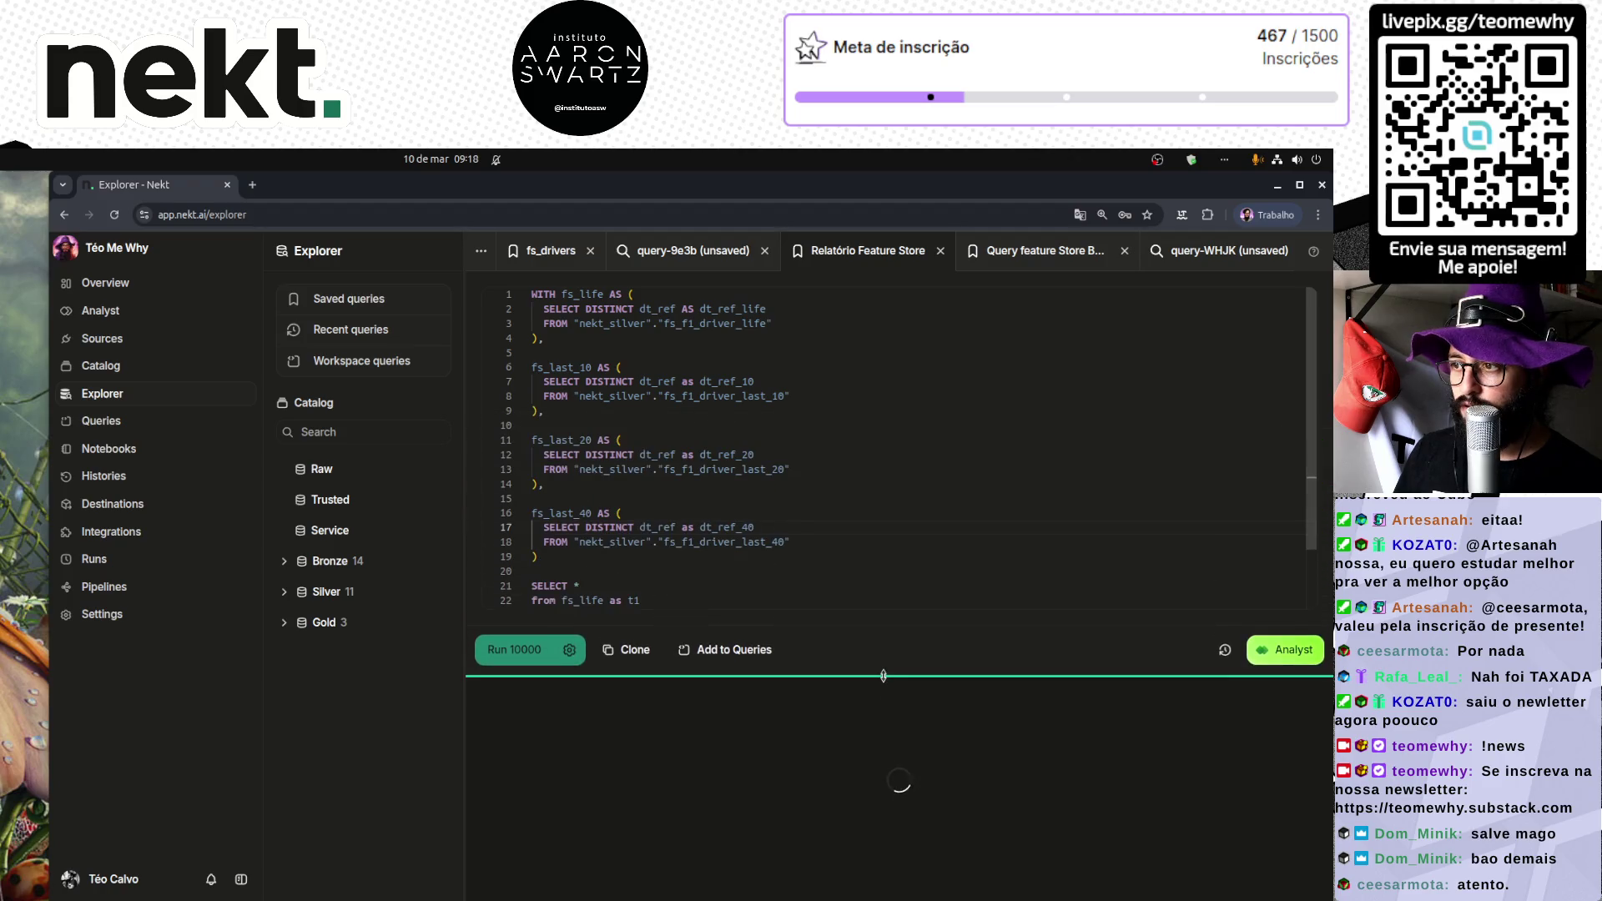
Step: Highlight the fs_life, fs_last_10, fs_last_20 and fs_last_40 CTE names to review them
double_click(576, 293)
double_click(575, 367)
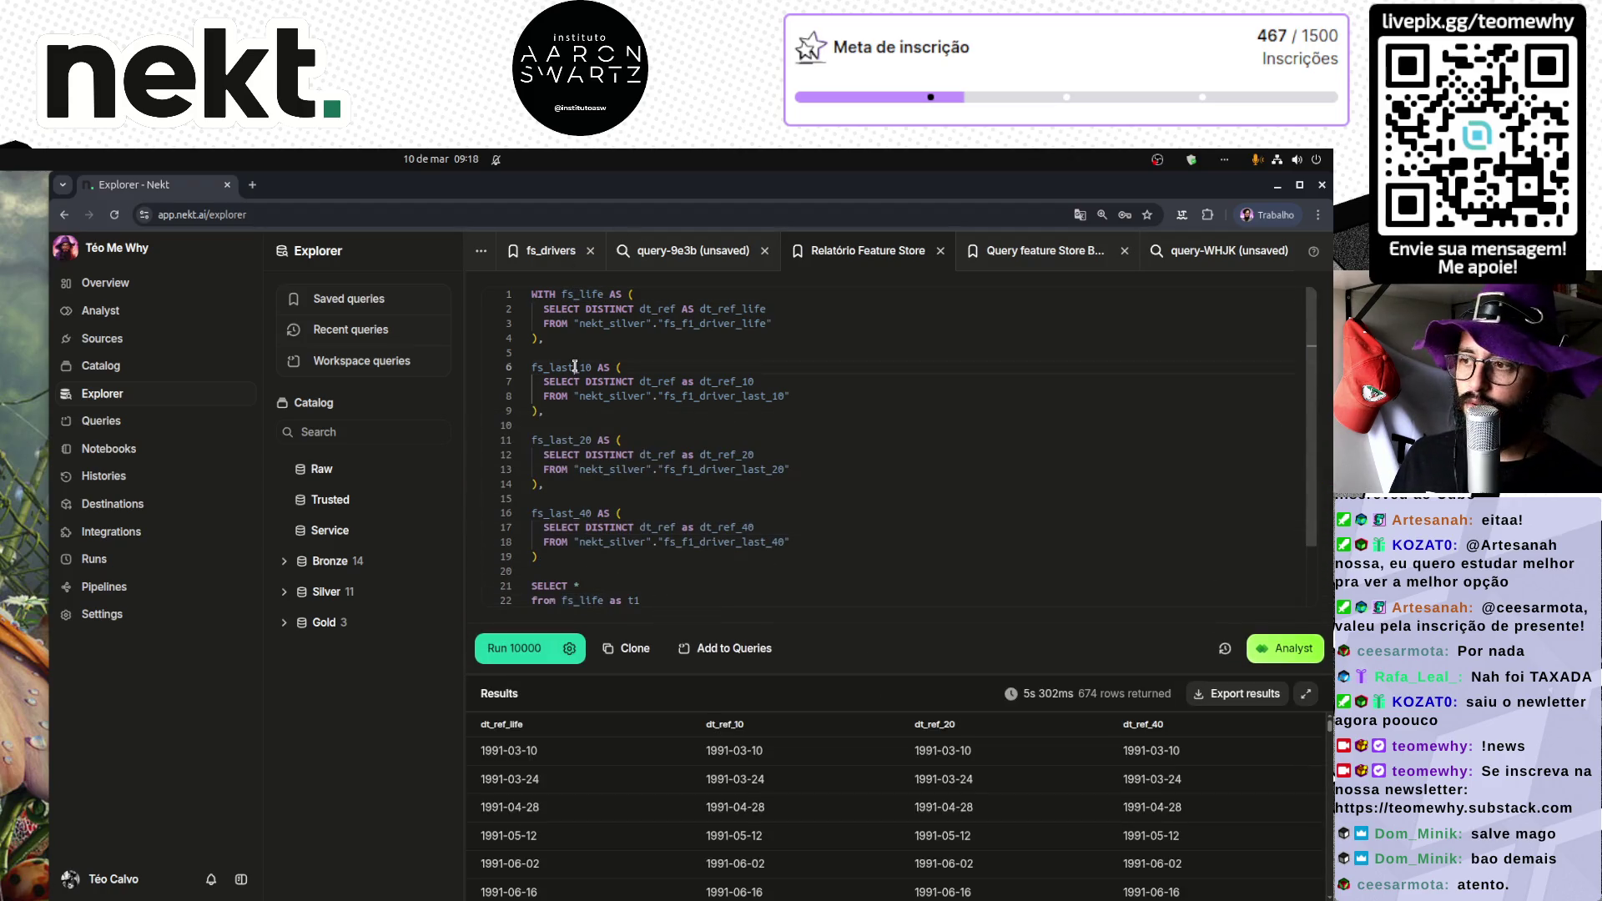
double_click(571, 440)
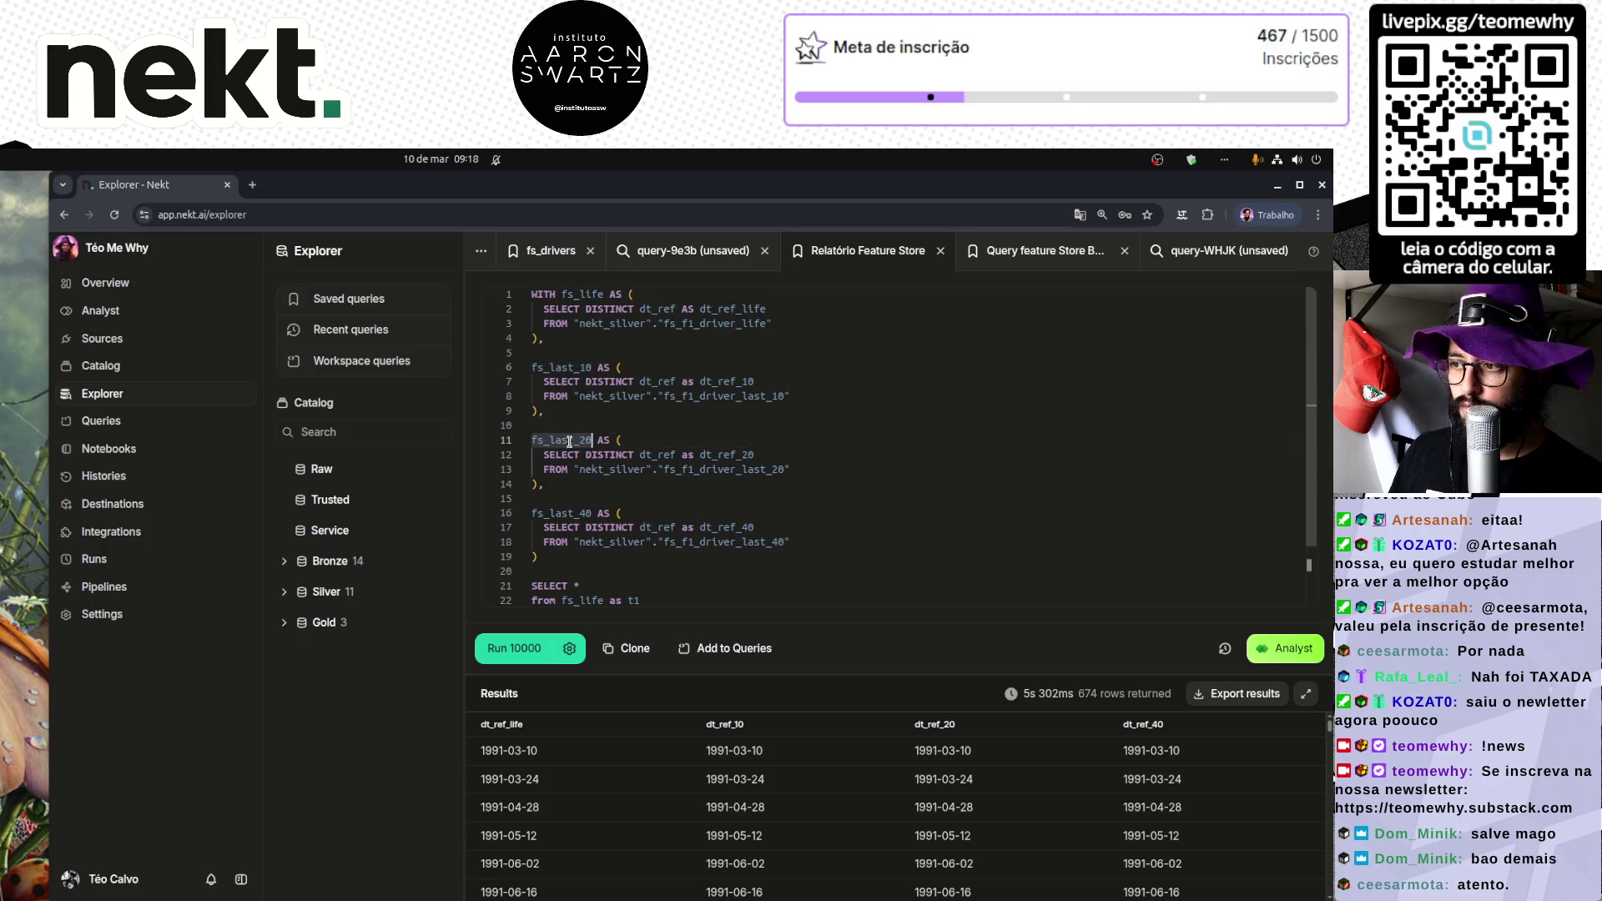
double_click(576, 512)
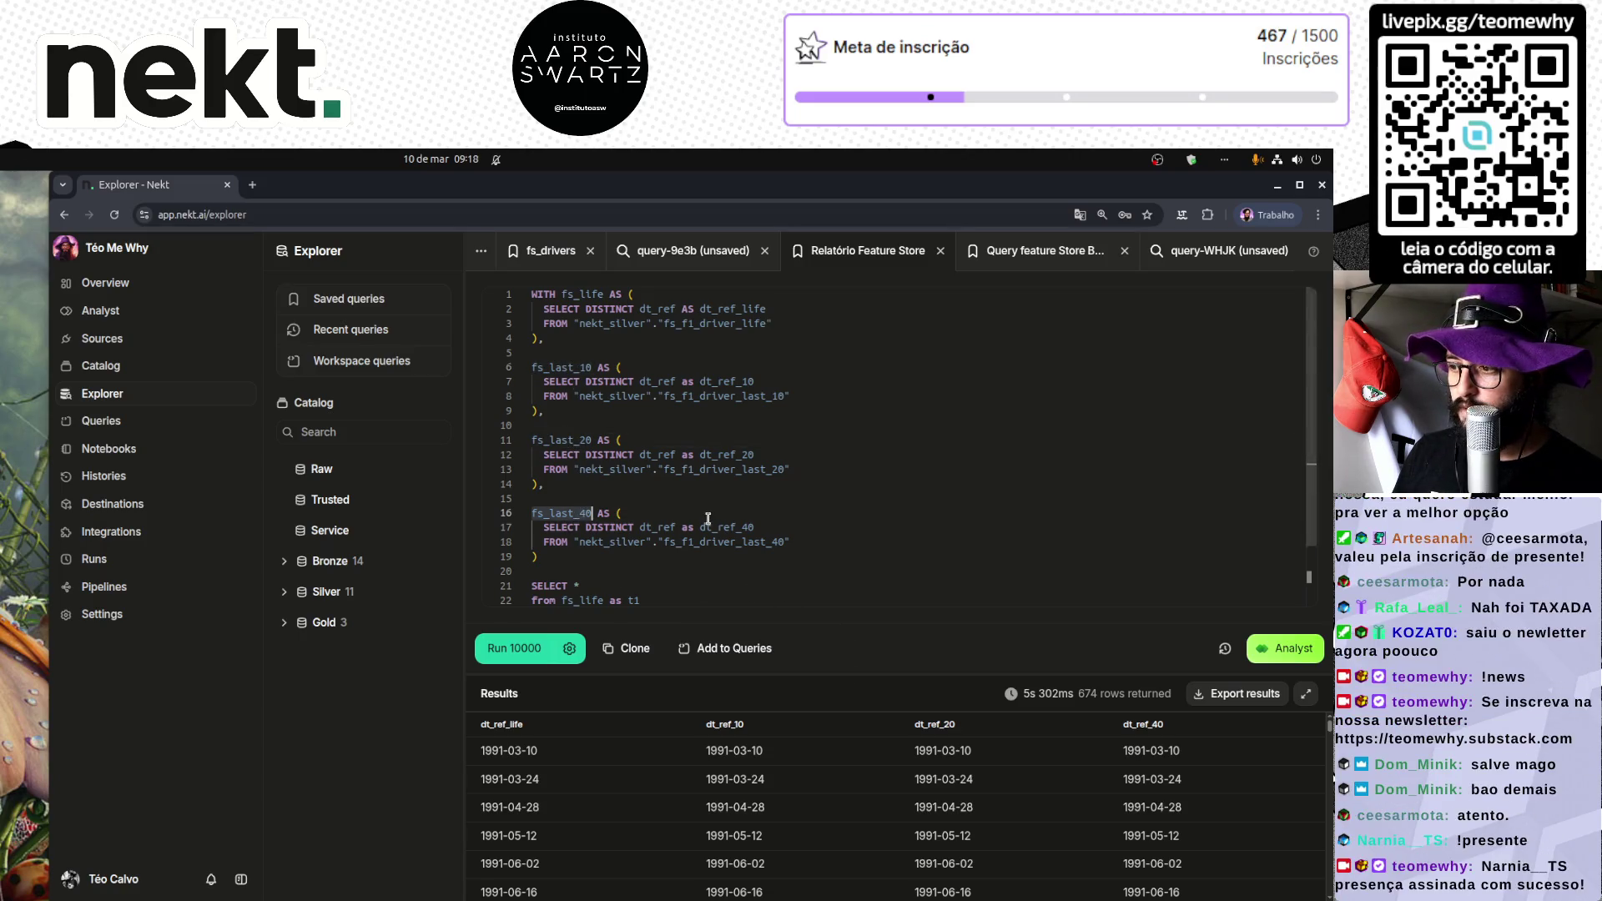
scroll(710, 518, down, 2)
scroll(712, 682, down, 10)
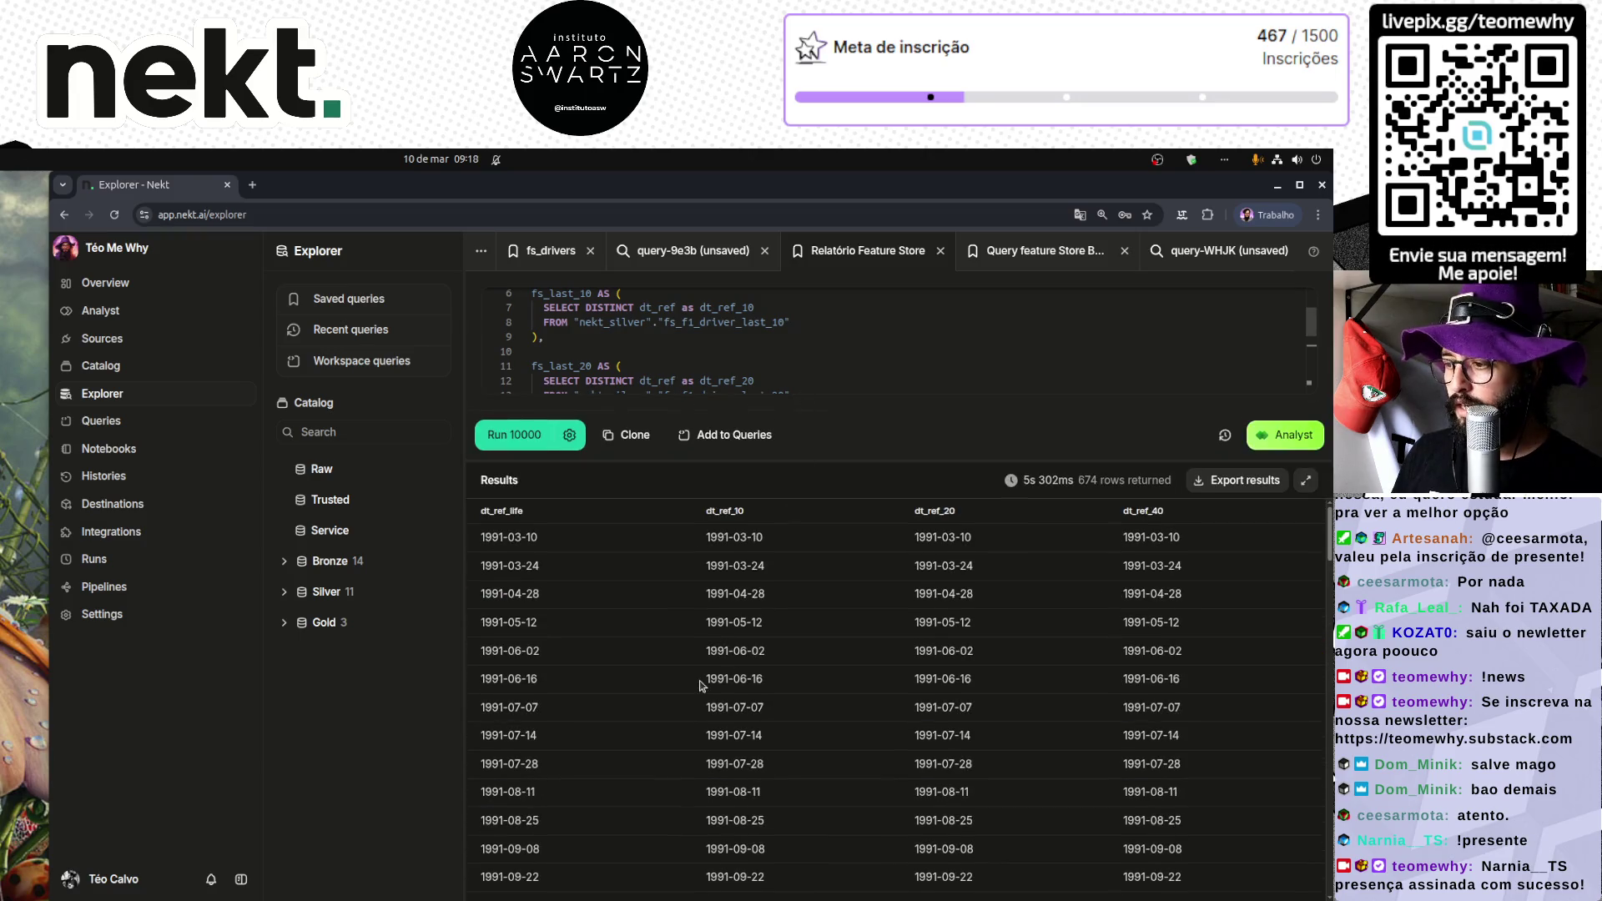
Step: Load three more batches of comparison result rows, scrolling through them
scroll(712, 683, down, 10)
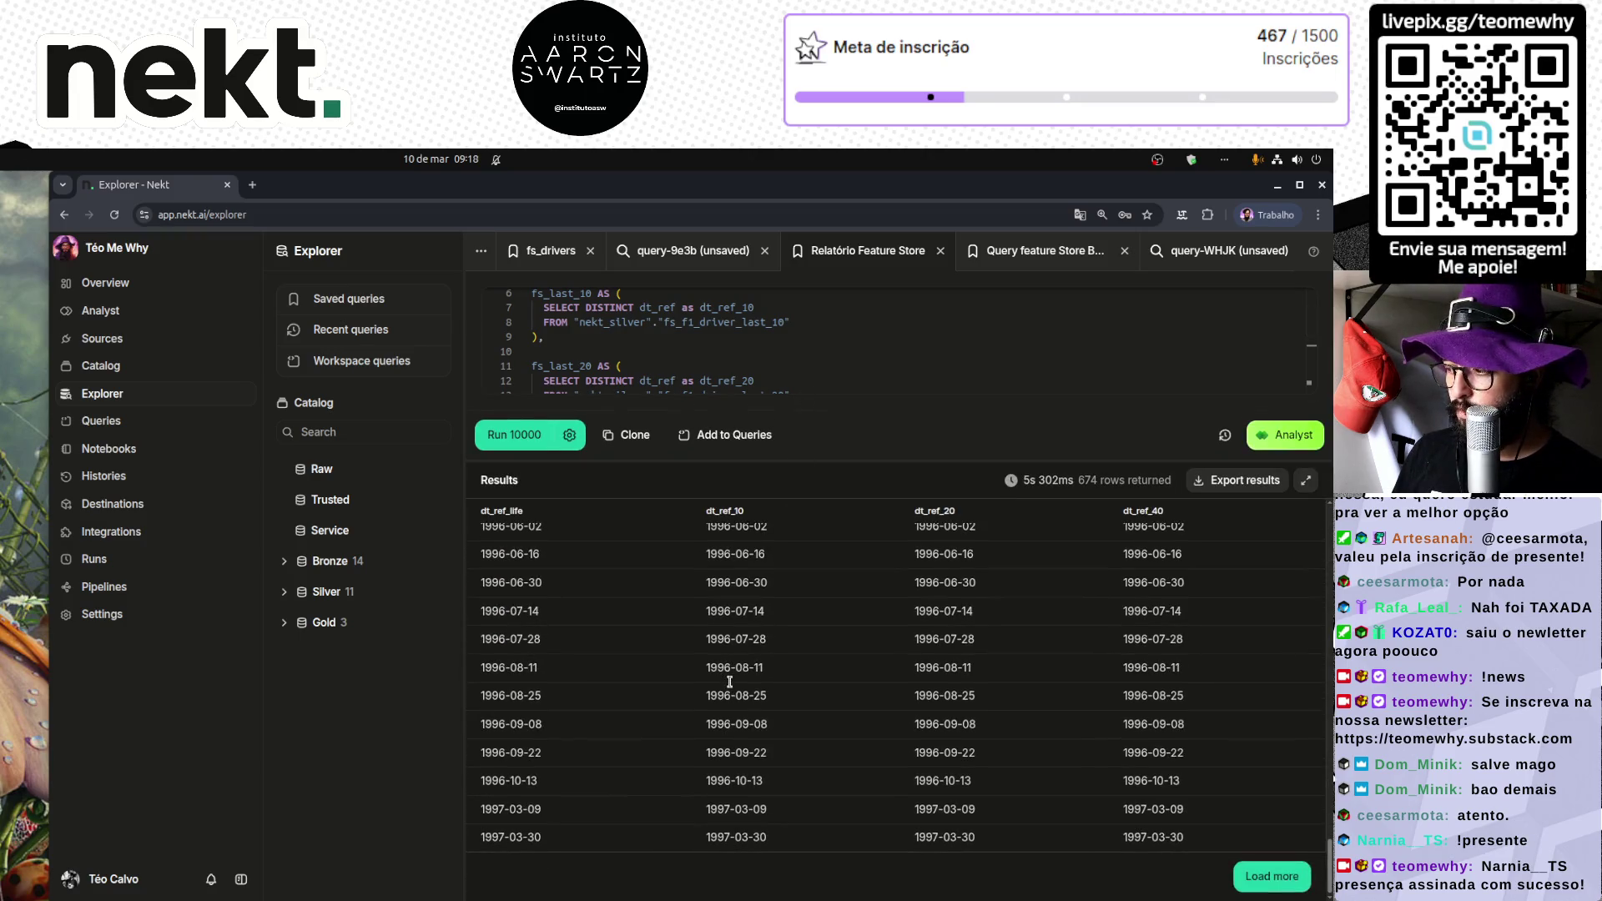
click(1285, 880)
scroll(1226, 885, down, 10)
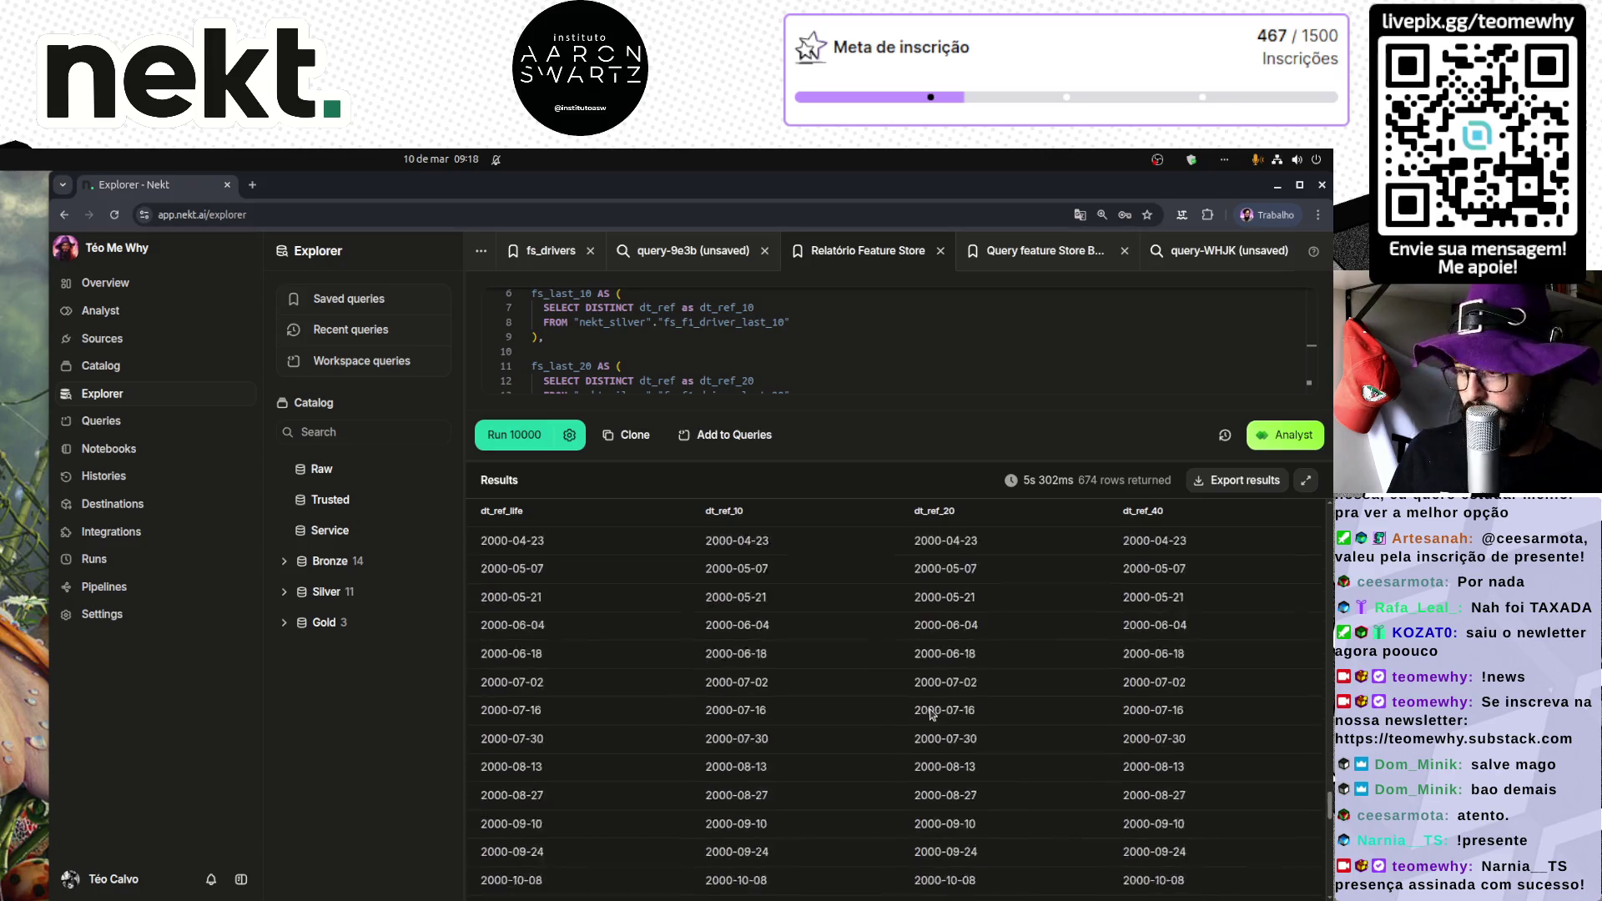
scroll(1220, 885, down, 5)
click(1271, 877)
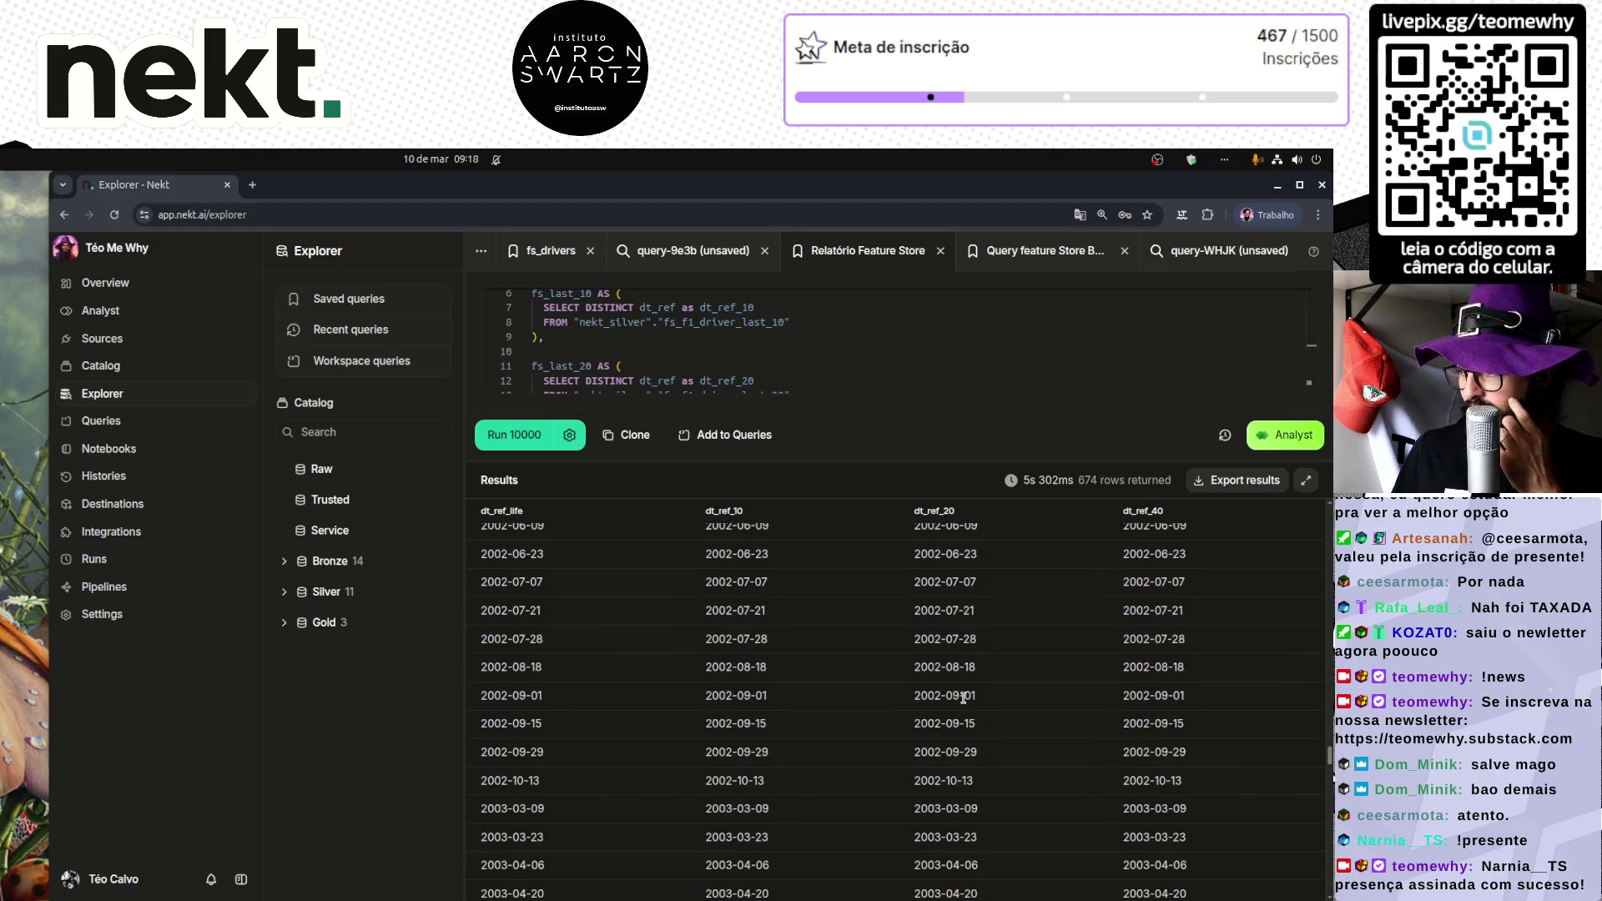
scroll(963, 697, down, 15)
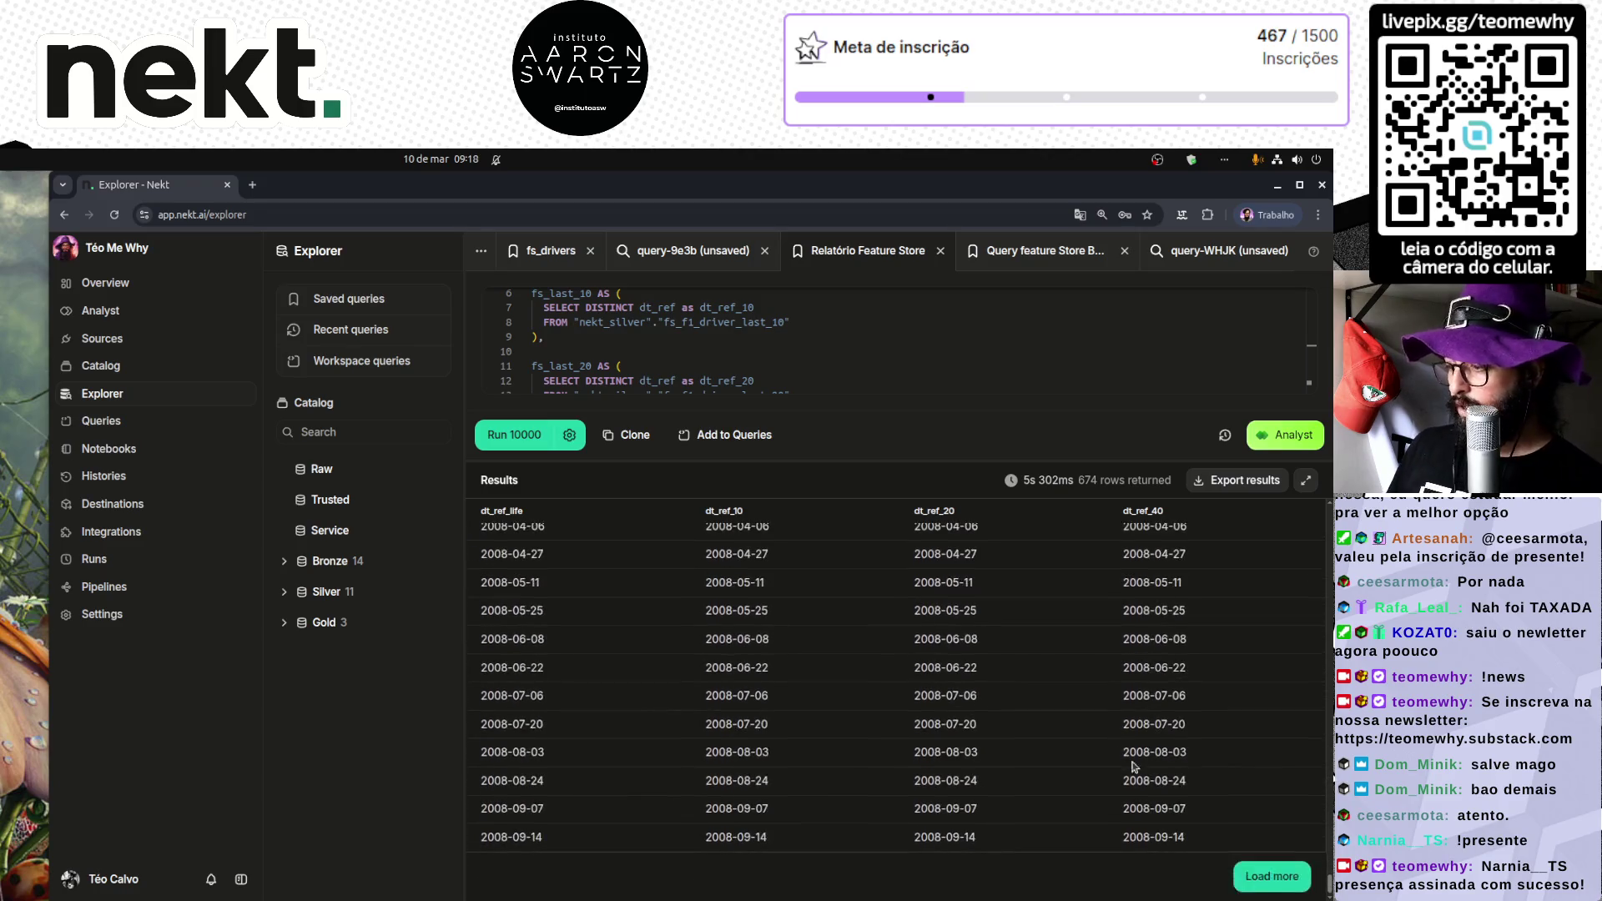
click(1243, 873)
scroll(981, 759, down, 15)
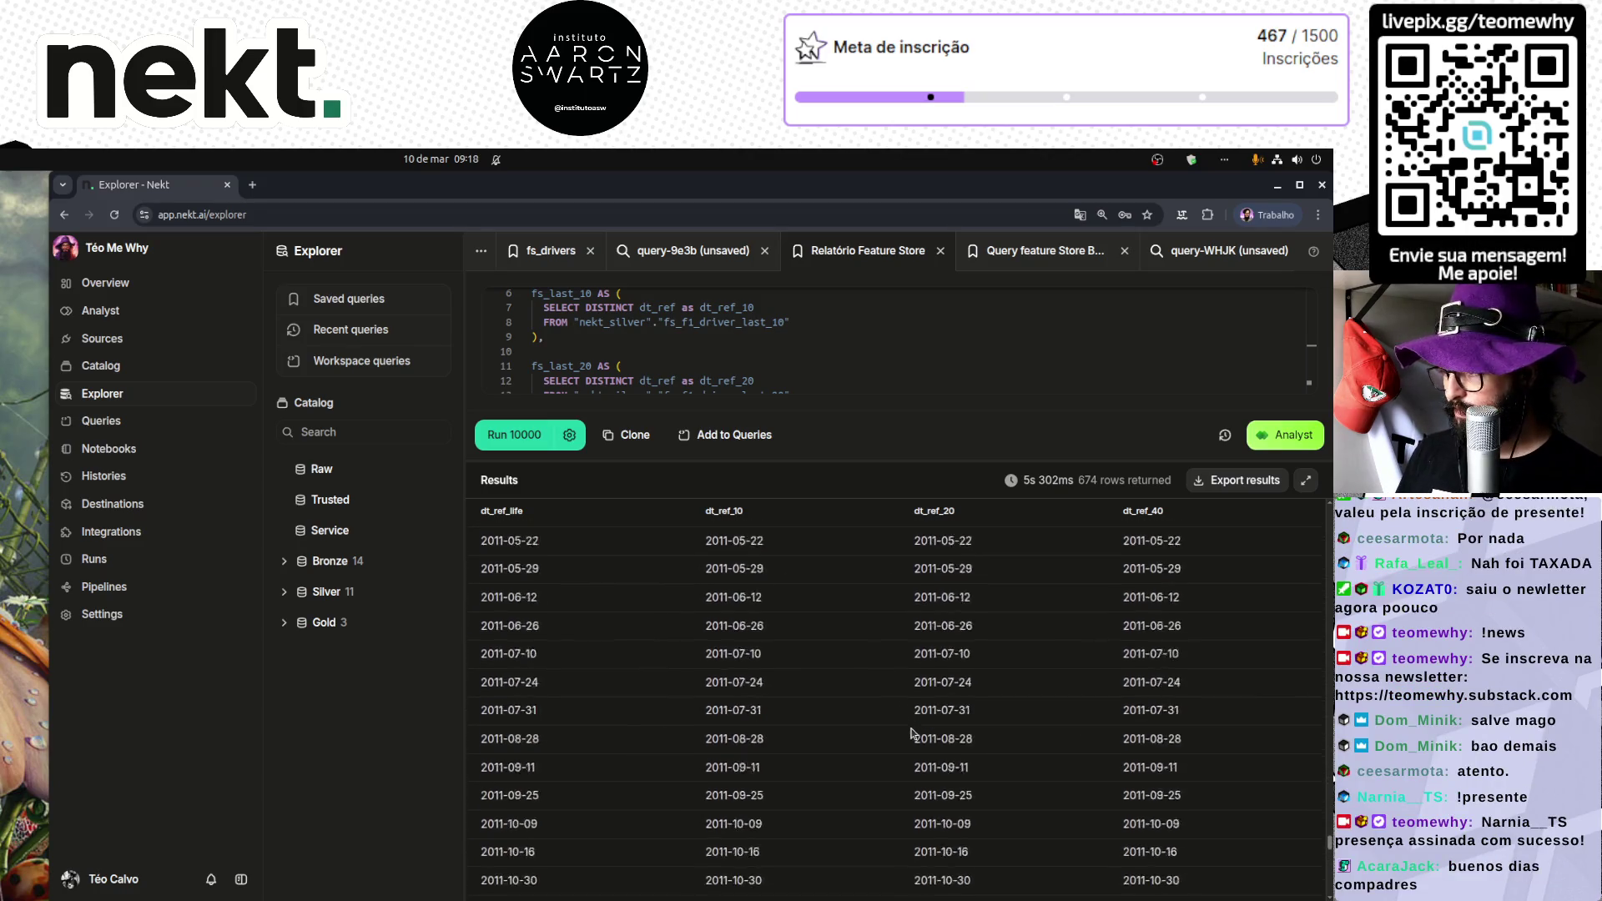
scroll(994, 709, down, 10)
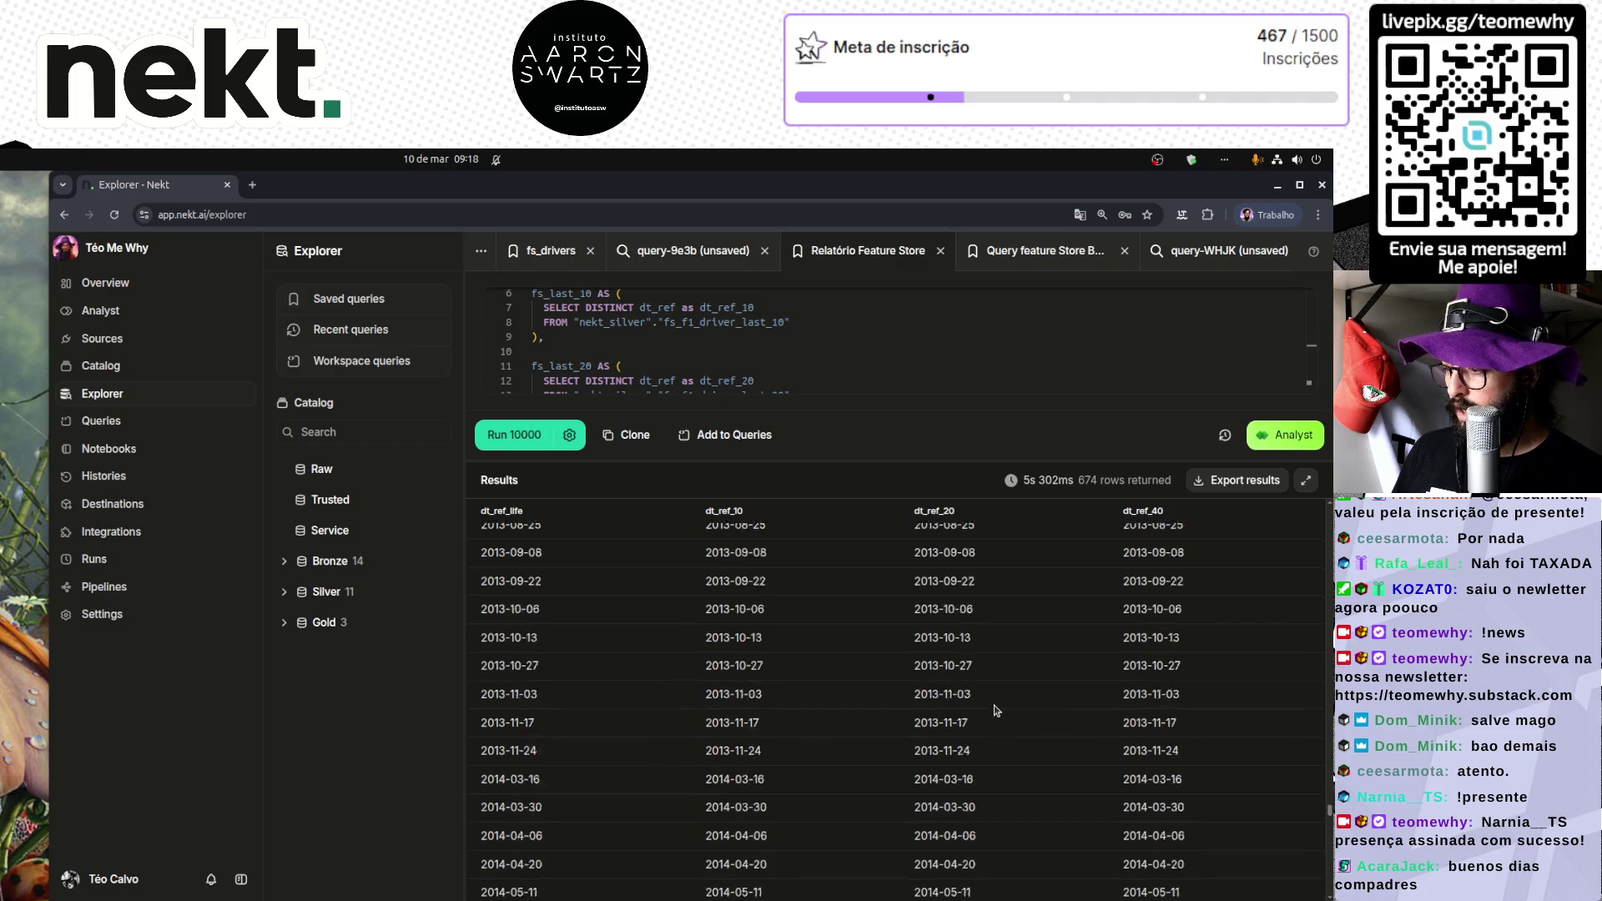
scroll(995, 710, down, 15)
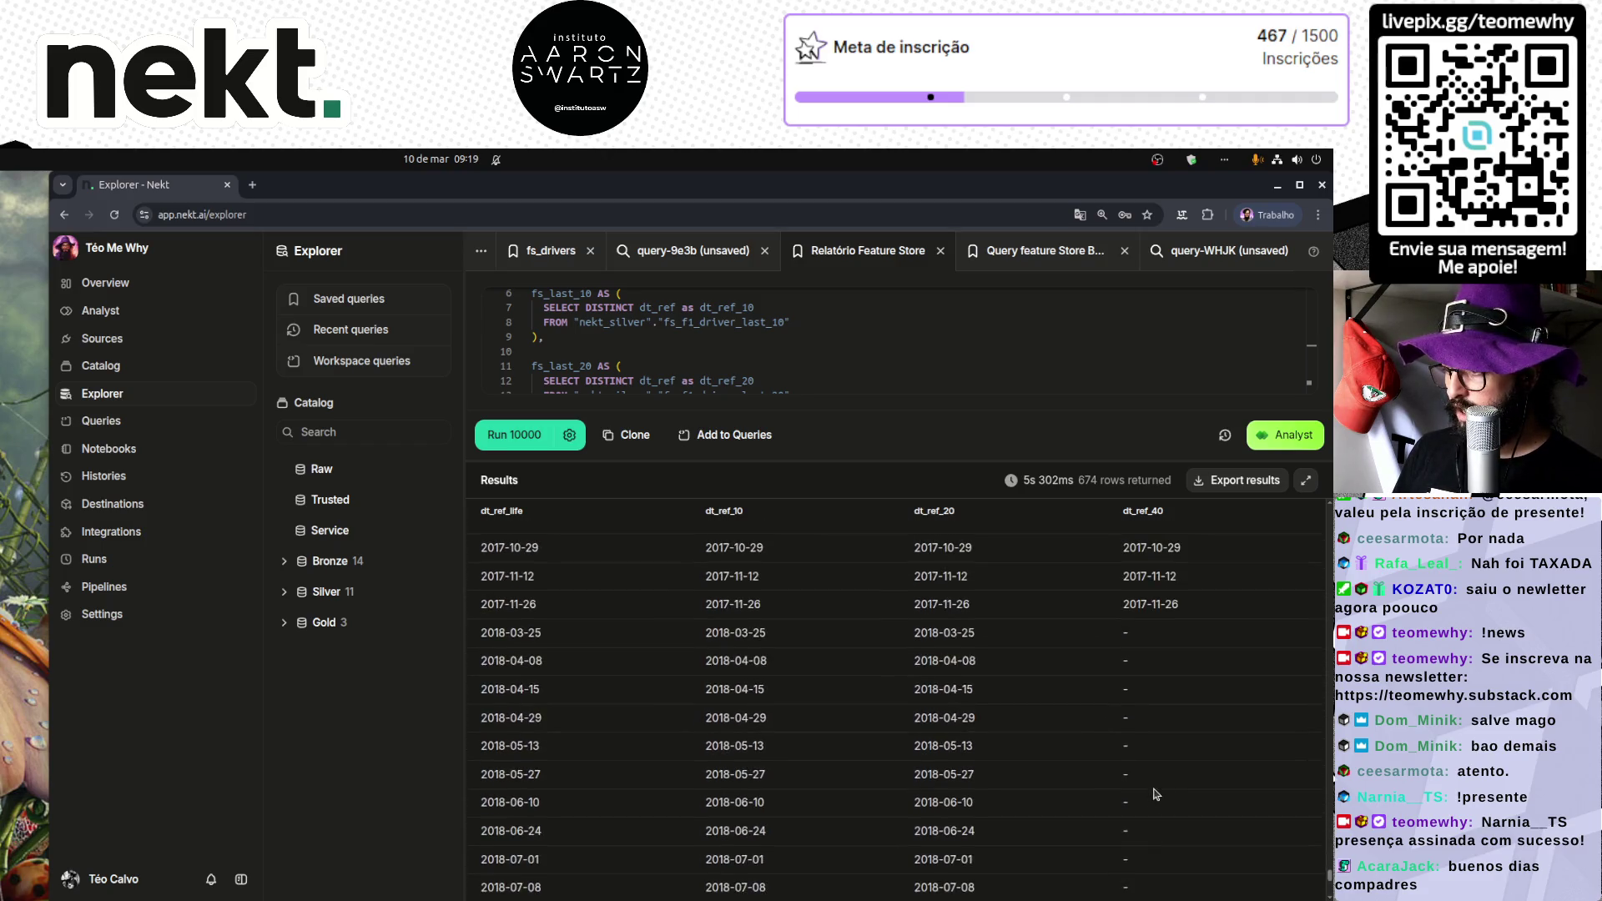
Step: Mark the last dt_ref_40 date 2017-11-26, then load the remaining rows through 2023
drag(1137, 511, 1181, 525)
scroll(1181, 526, up, 1)
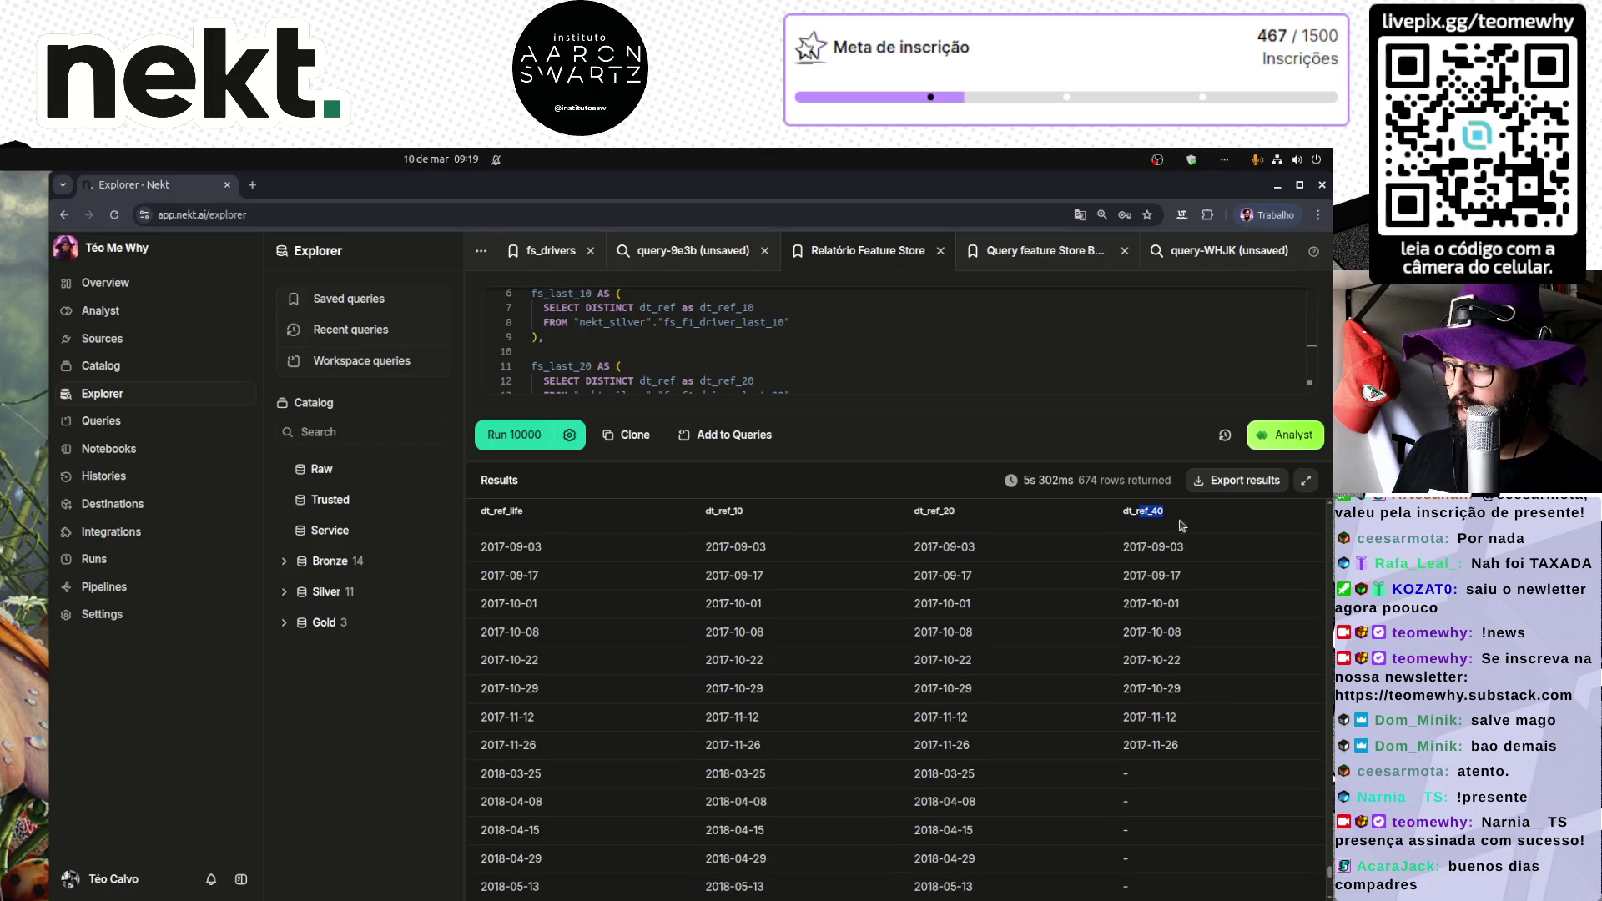
triple_click(1152, 746)
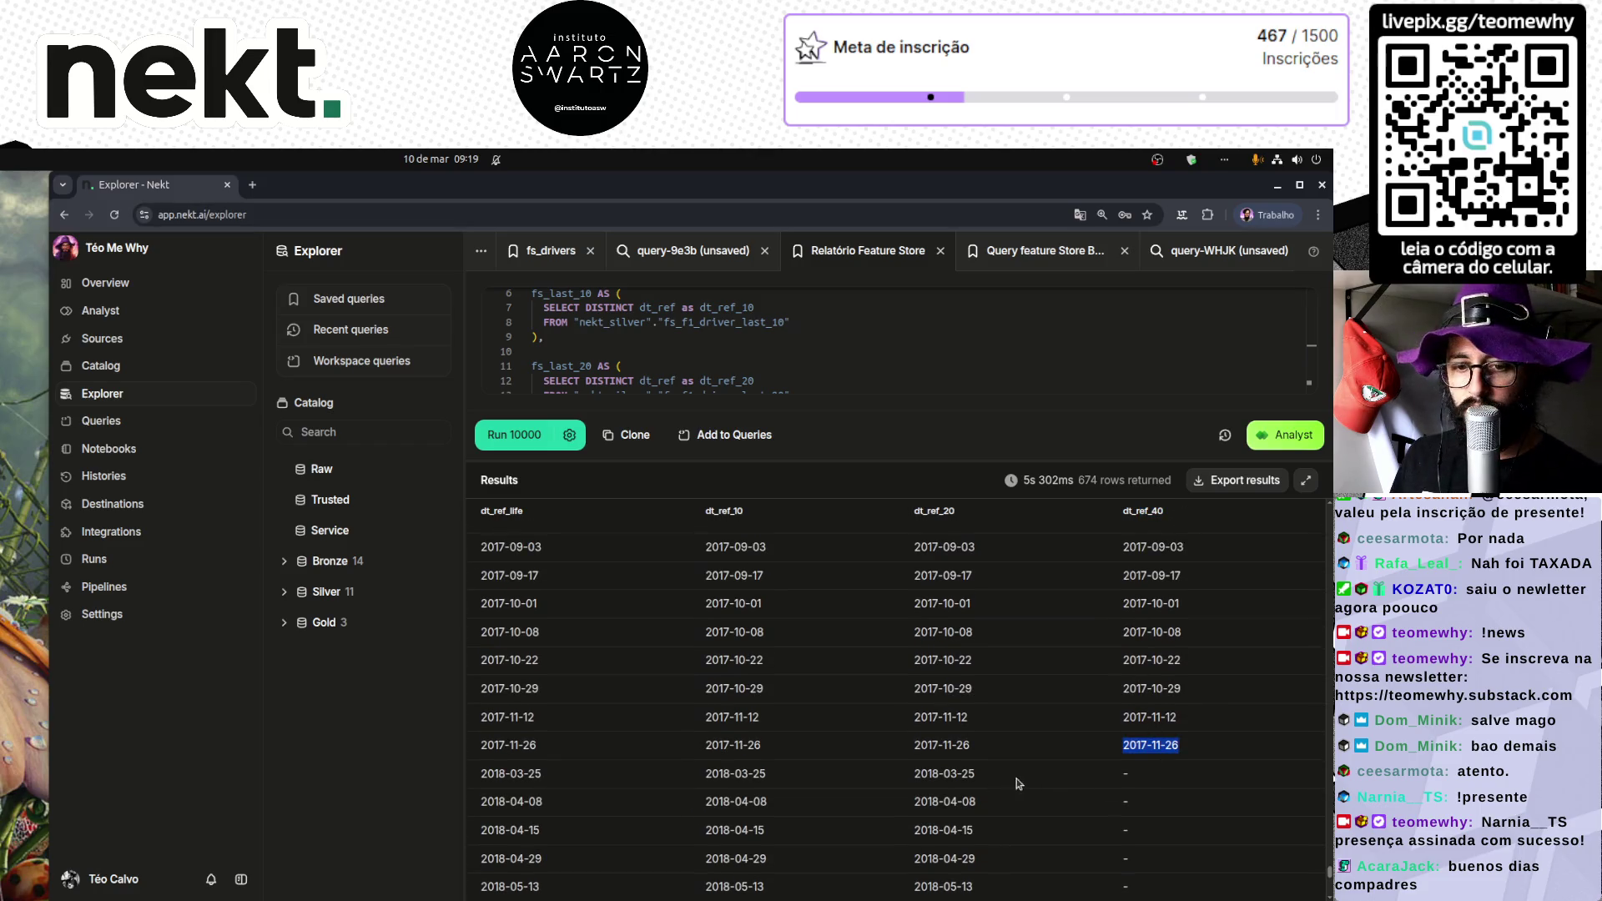
scroll(1115, 807, down, 5)
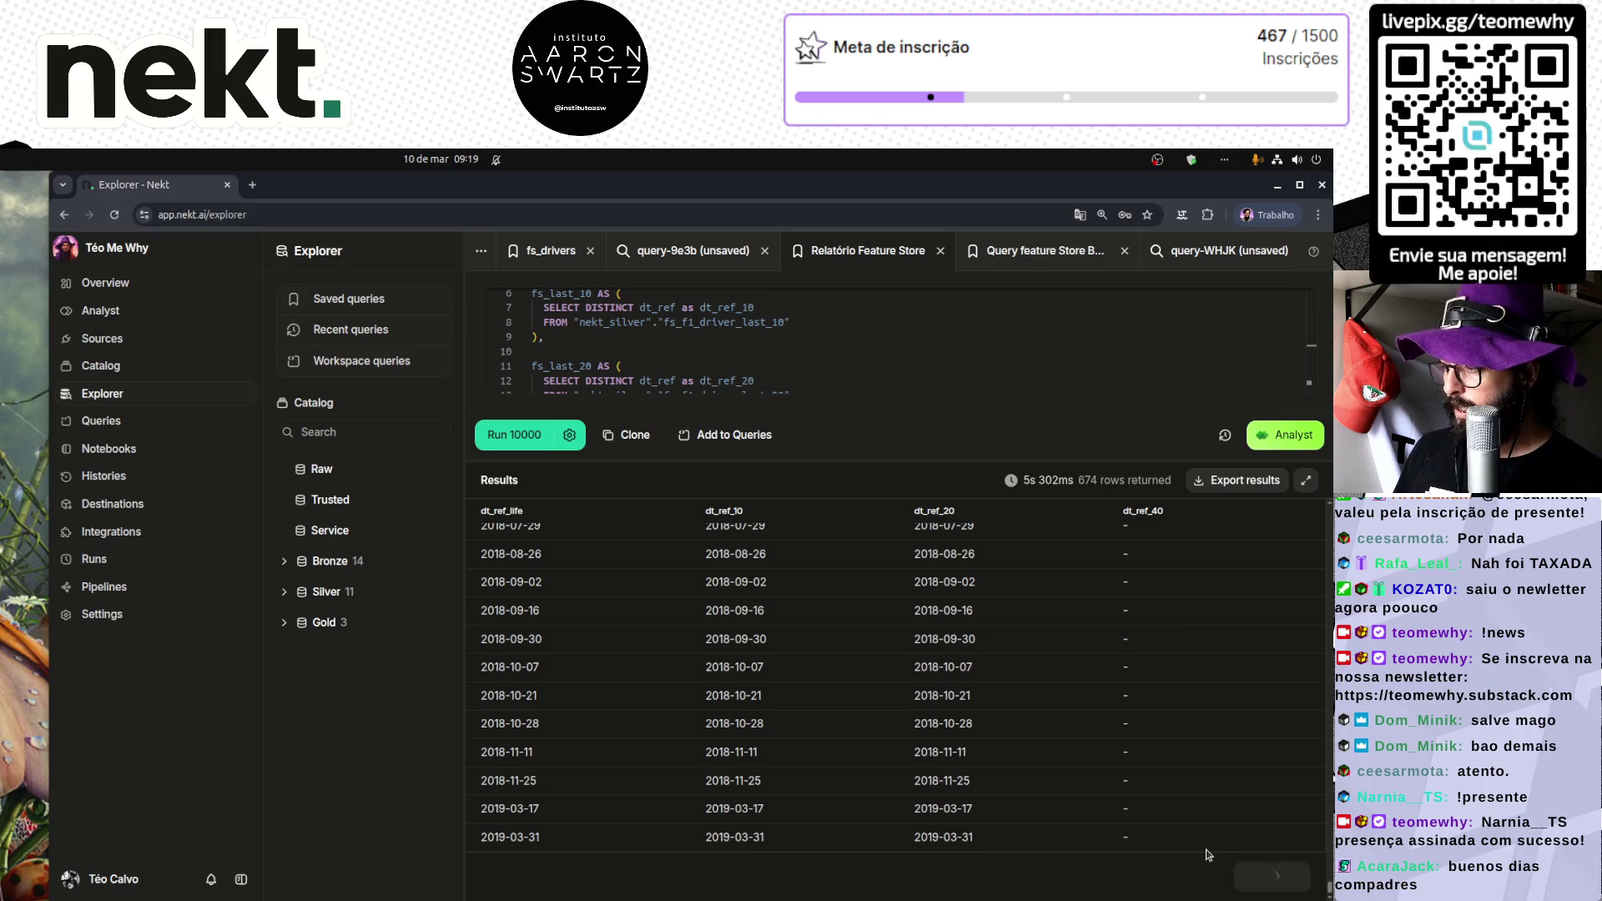
scroll(929, 722, down, 15)
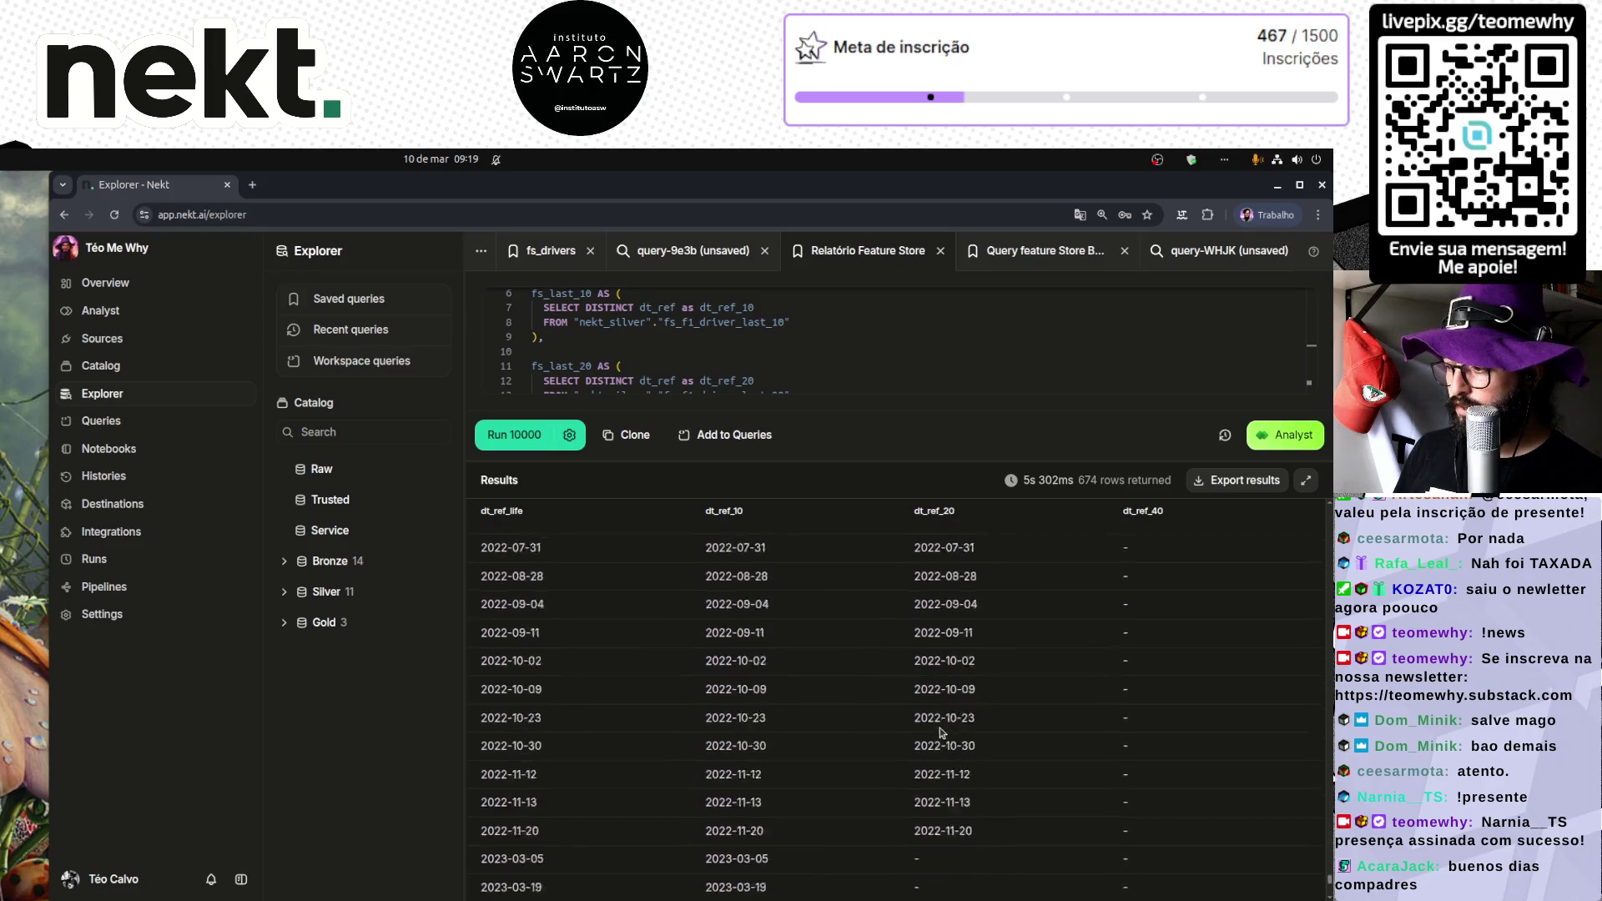
scroll(931, 705, down, 4)
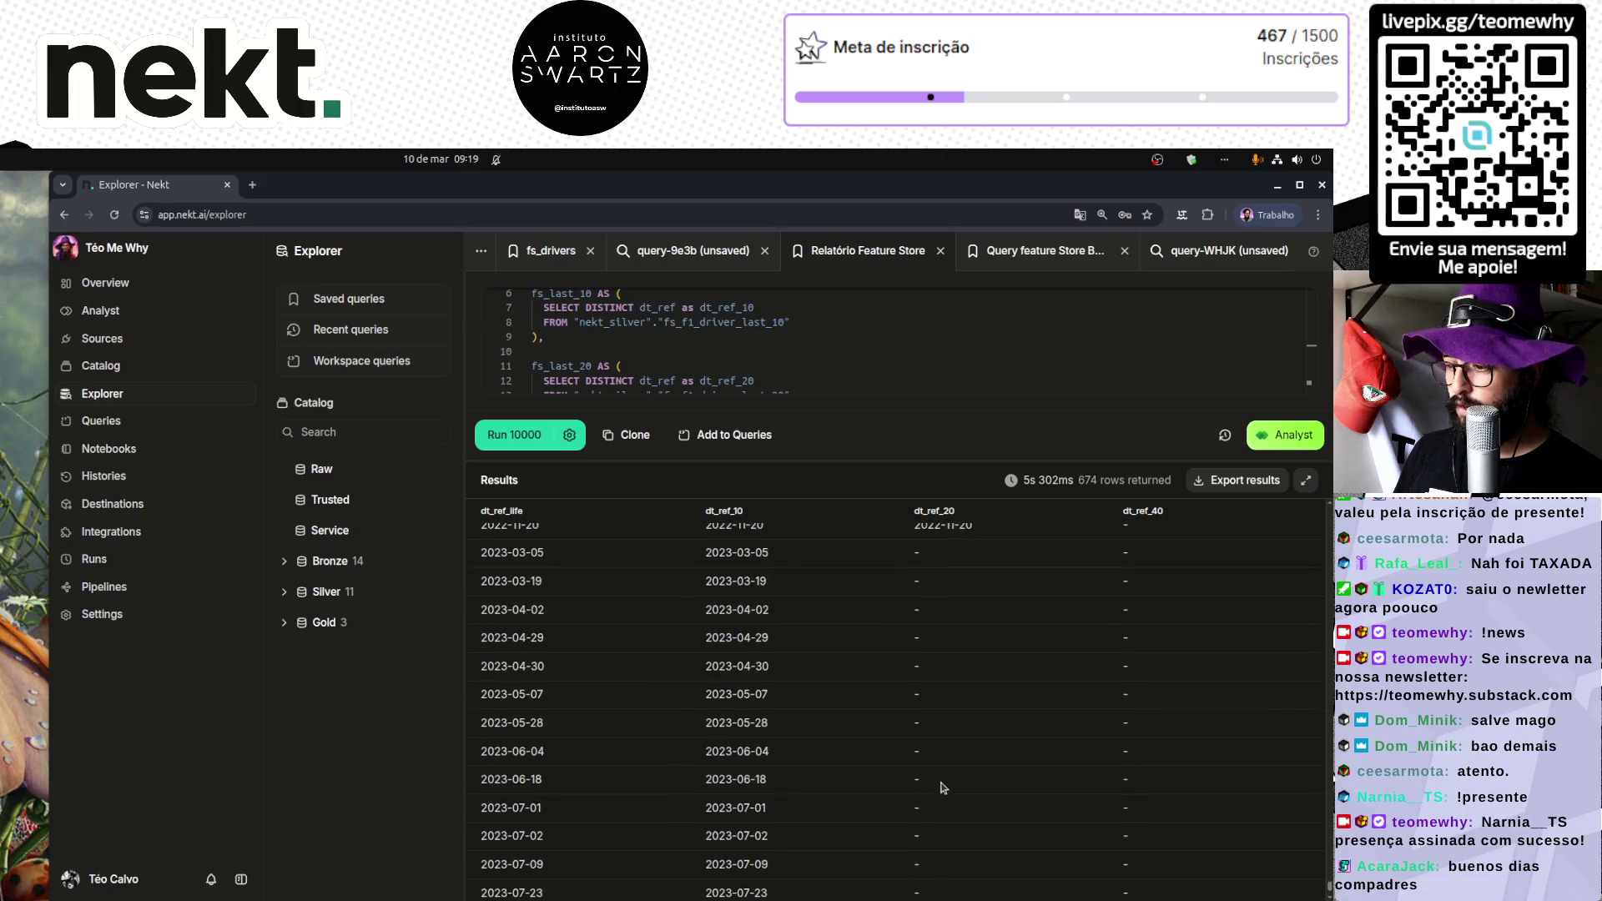
click(1266, 878)
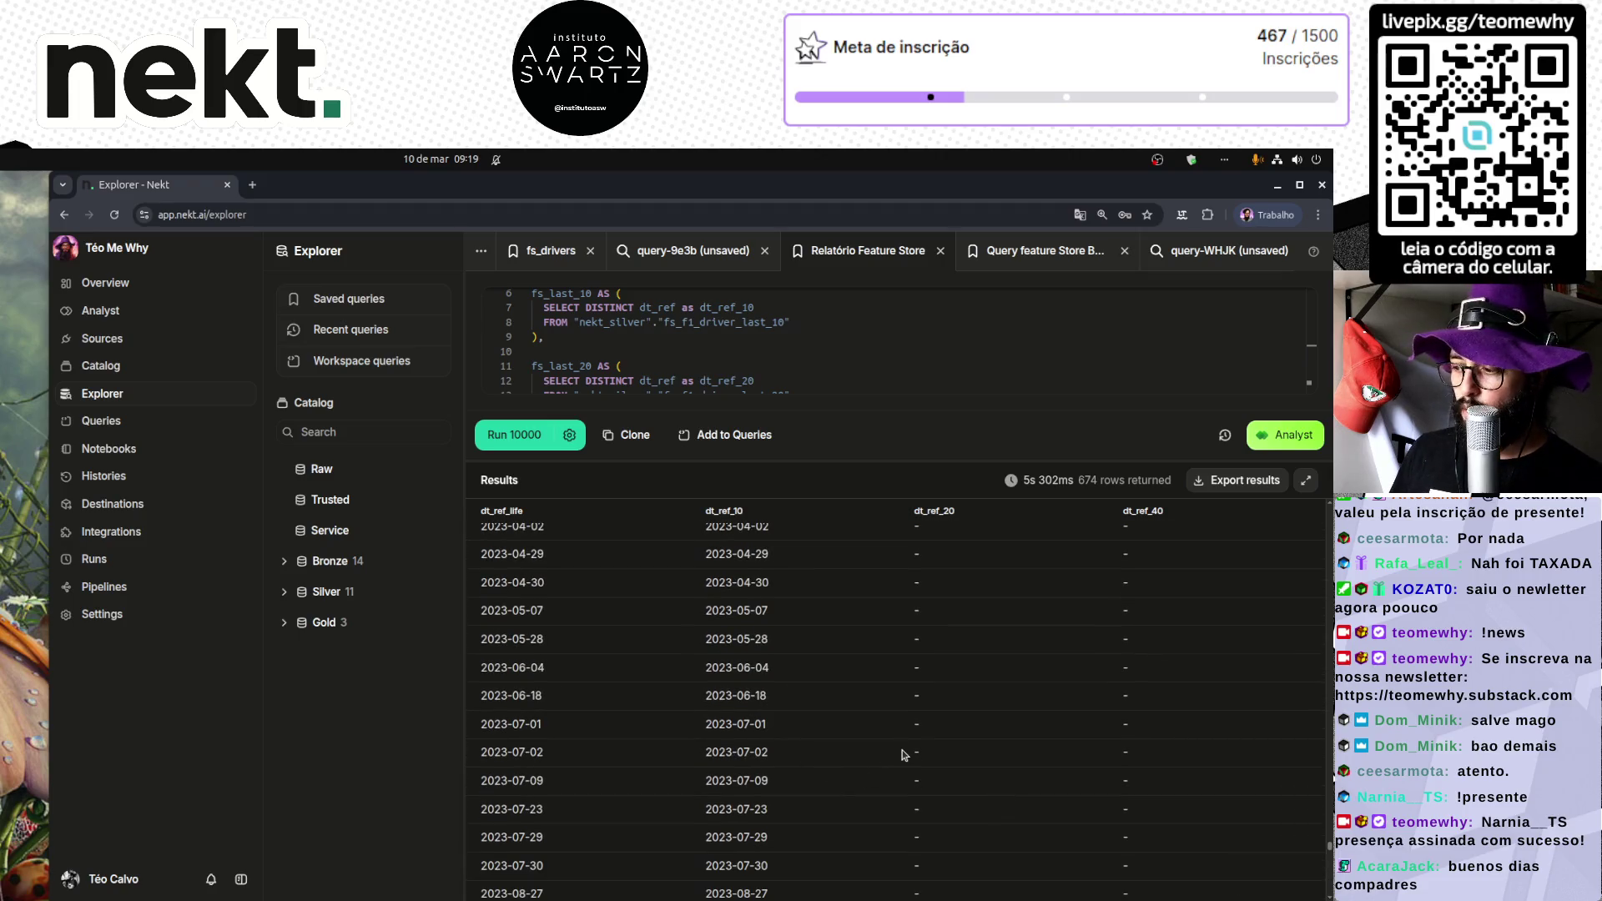
scroll(868, 701, down, 10)
click(1031, 247)
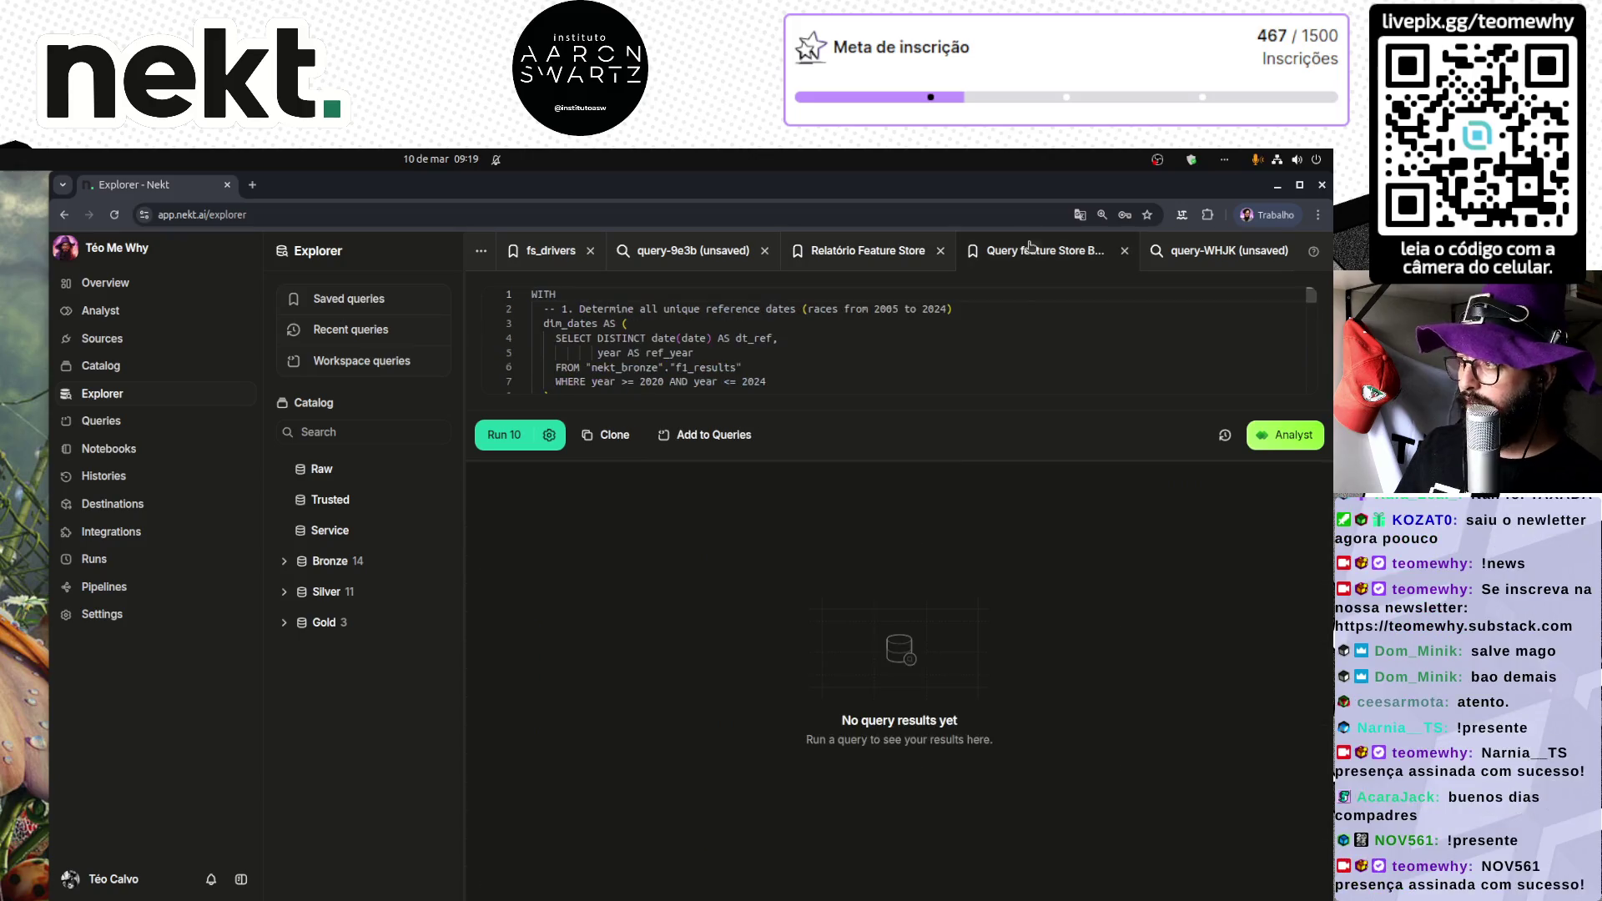
mouse_move(957, 457)
mouse_down()
mouse_move(884, 518)
mouse_move(801, 835)
mouse_up()
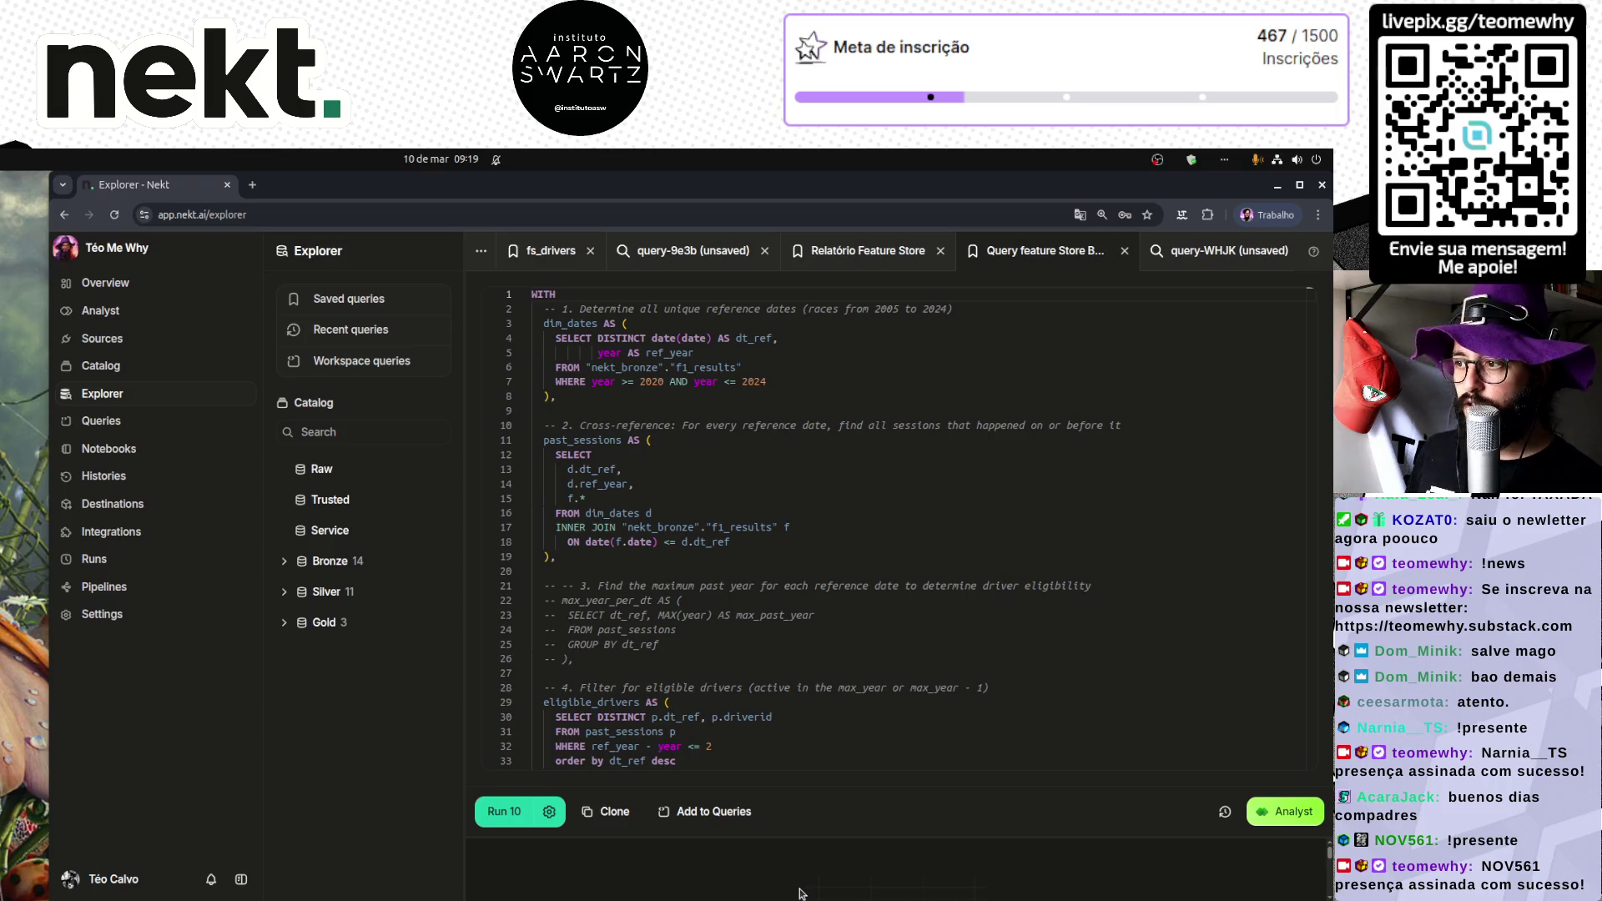
scroll(559, 670, down, 20)
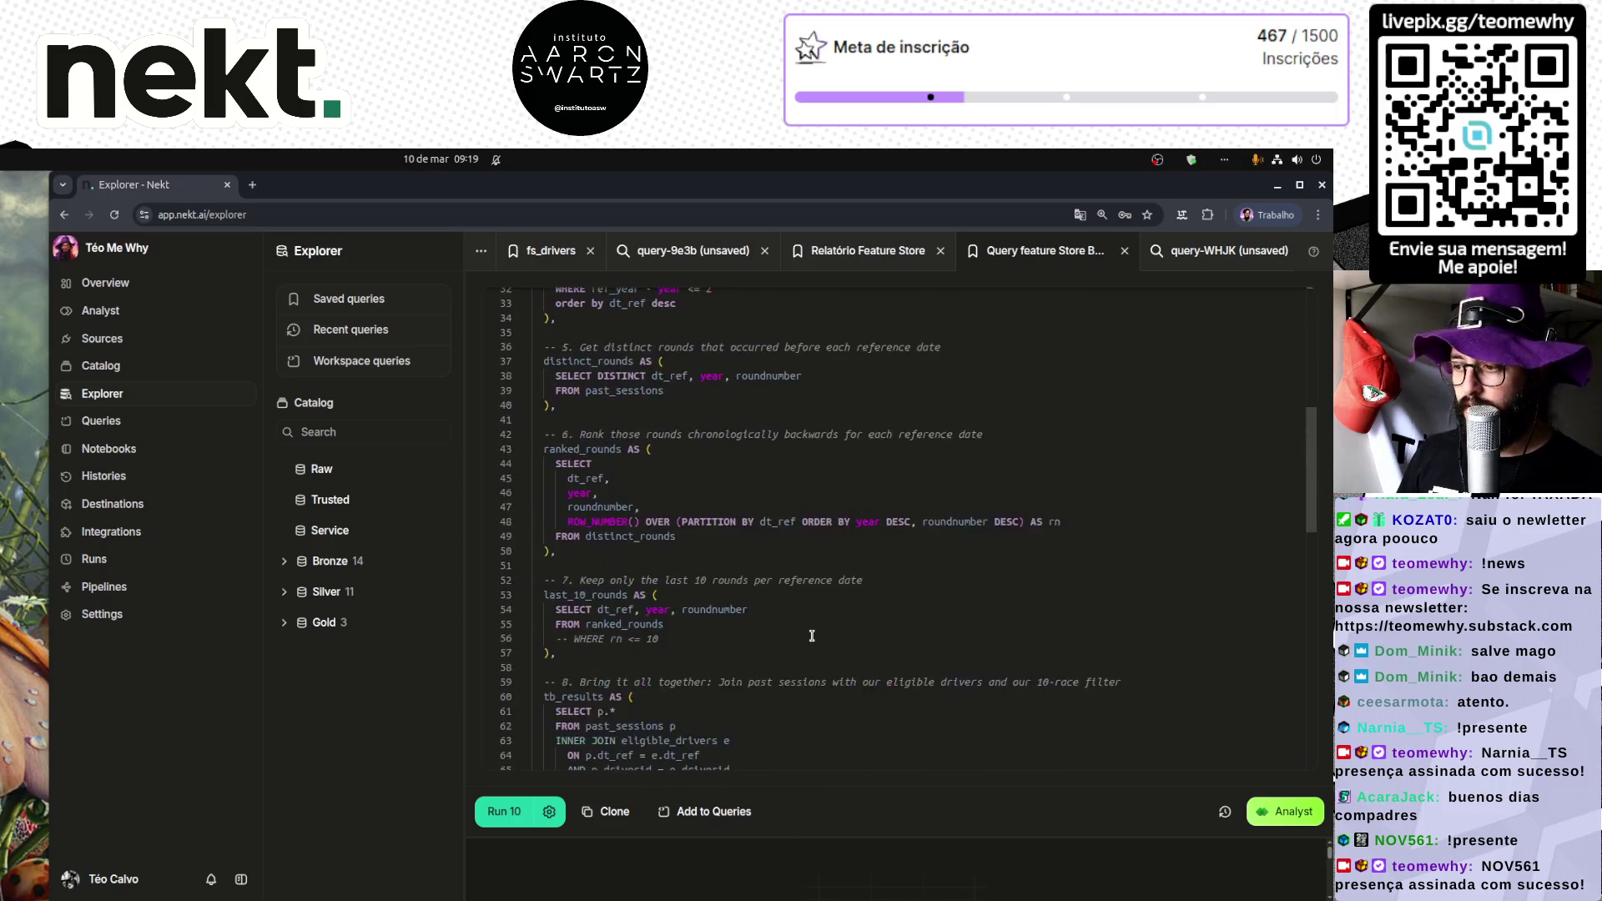
scroll(811, 636, down, 2)
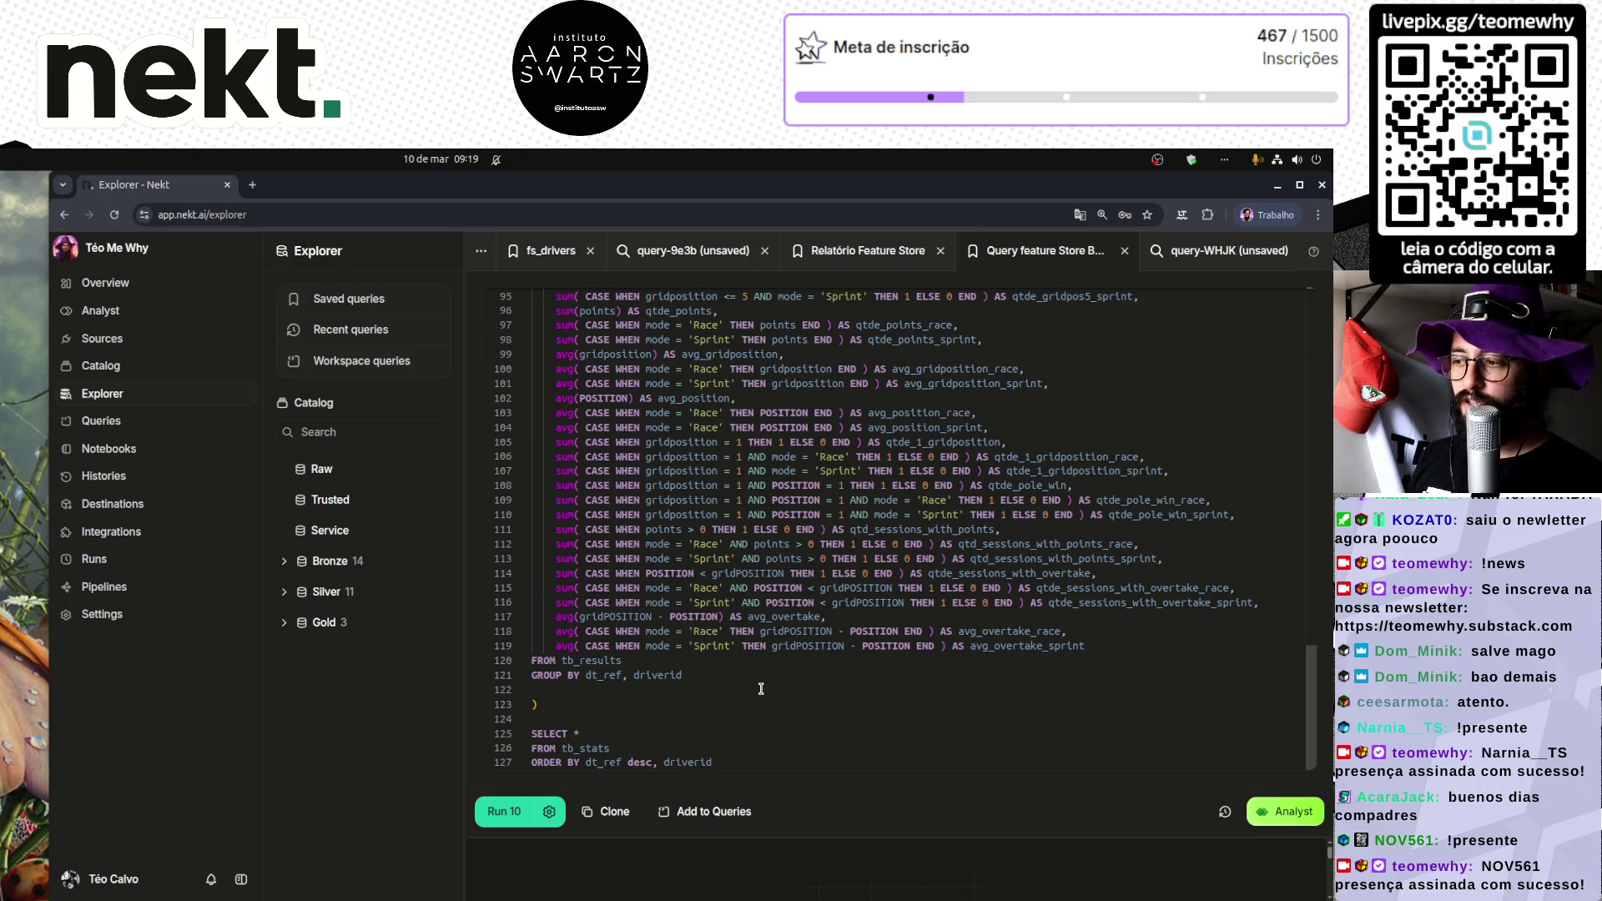
scroll(761, 688, up, 15)
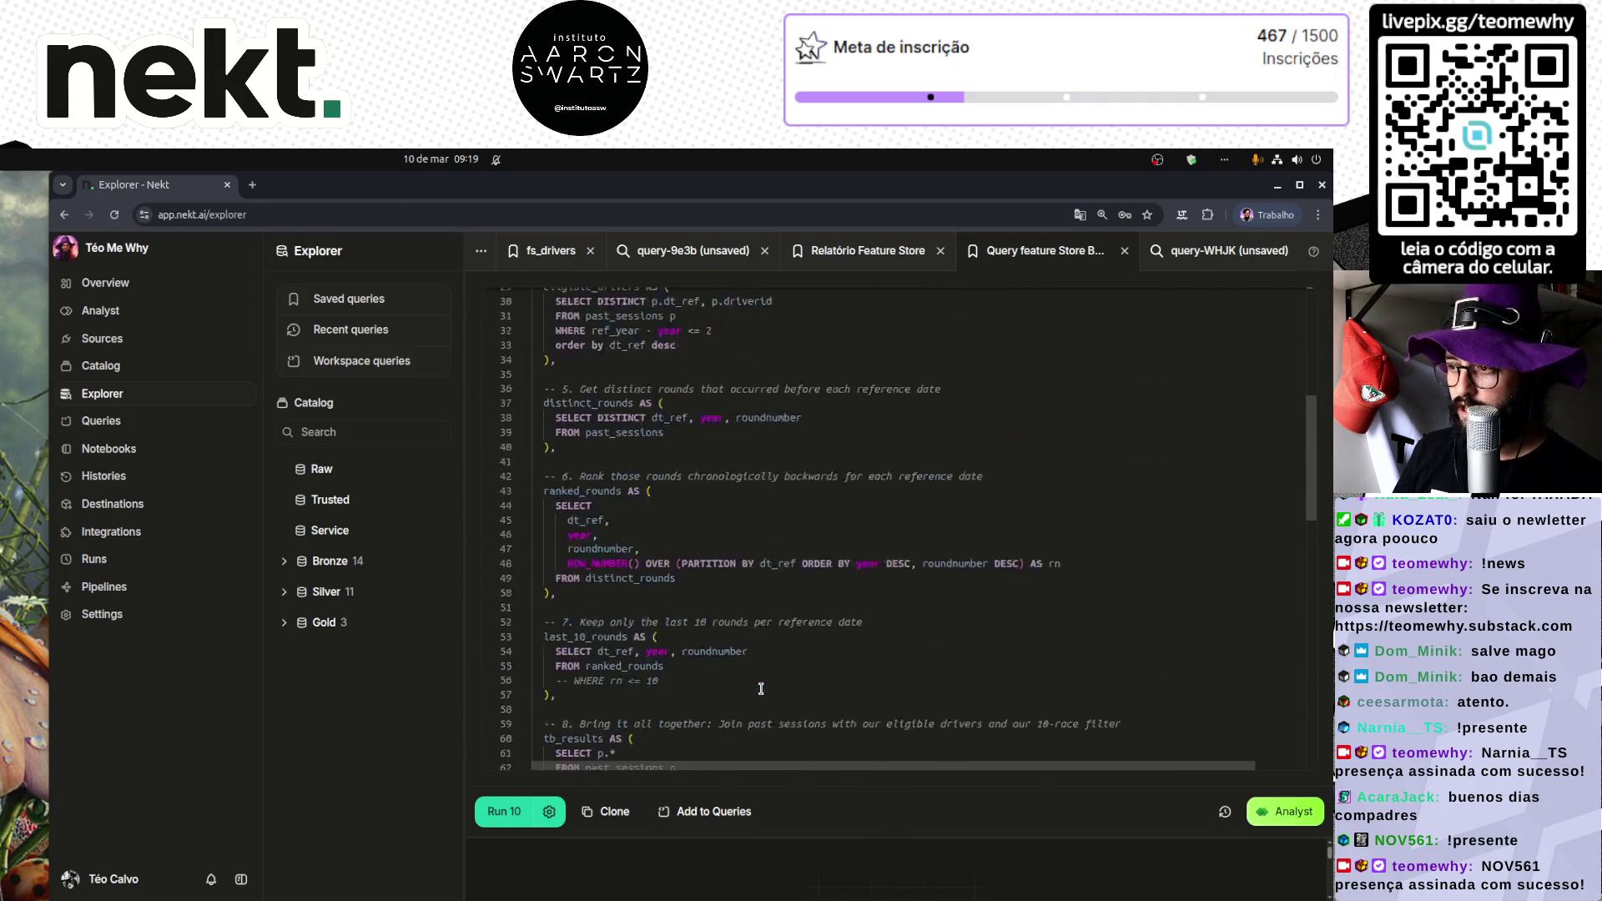
scroll(761, 688, up, 3)
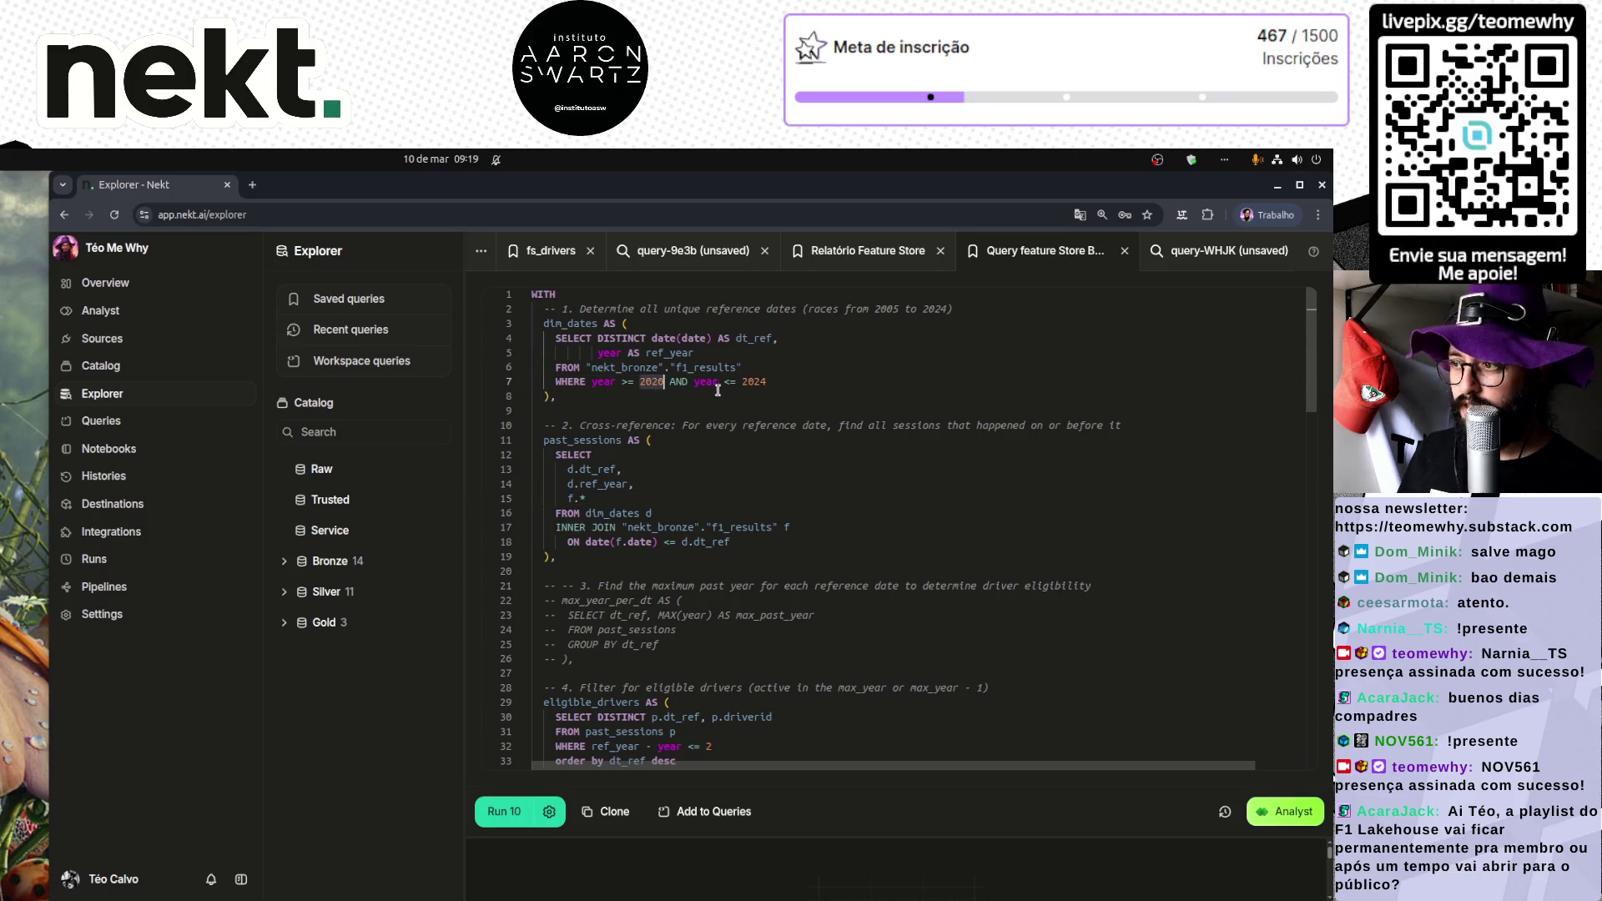
Step: Change the WHERE filter's start year to 2020, keeping the end year 2024
double_click(751, 381)
click(669, 381)
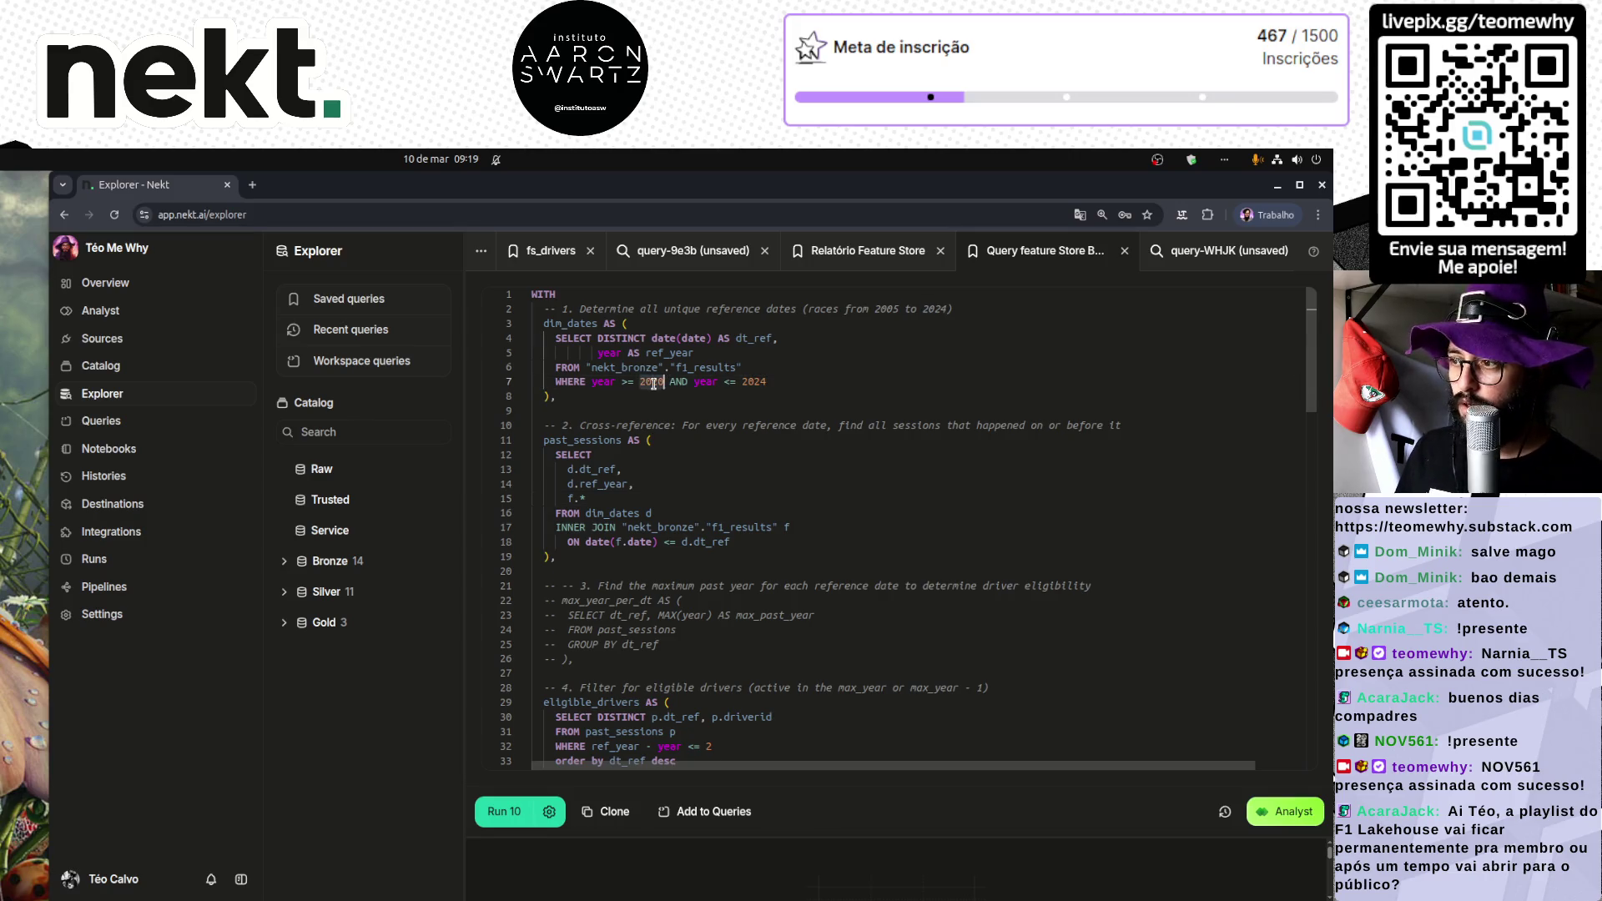
key(BackSpace)
key(BackSpace)
text(20)
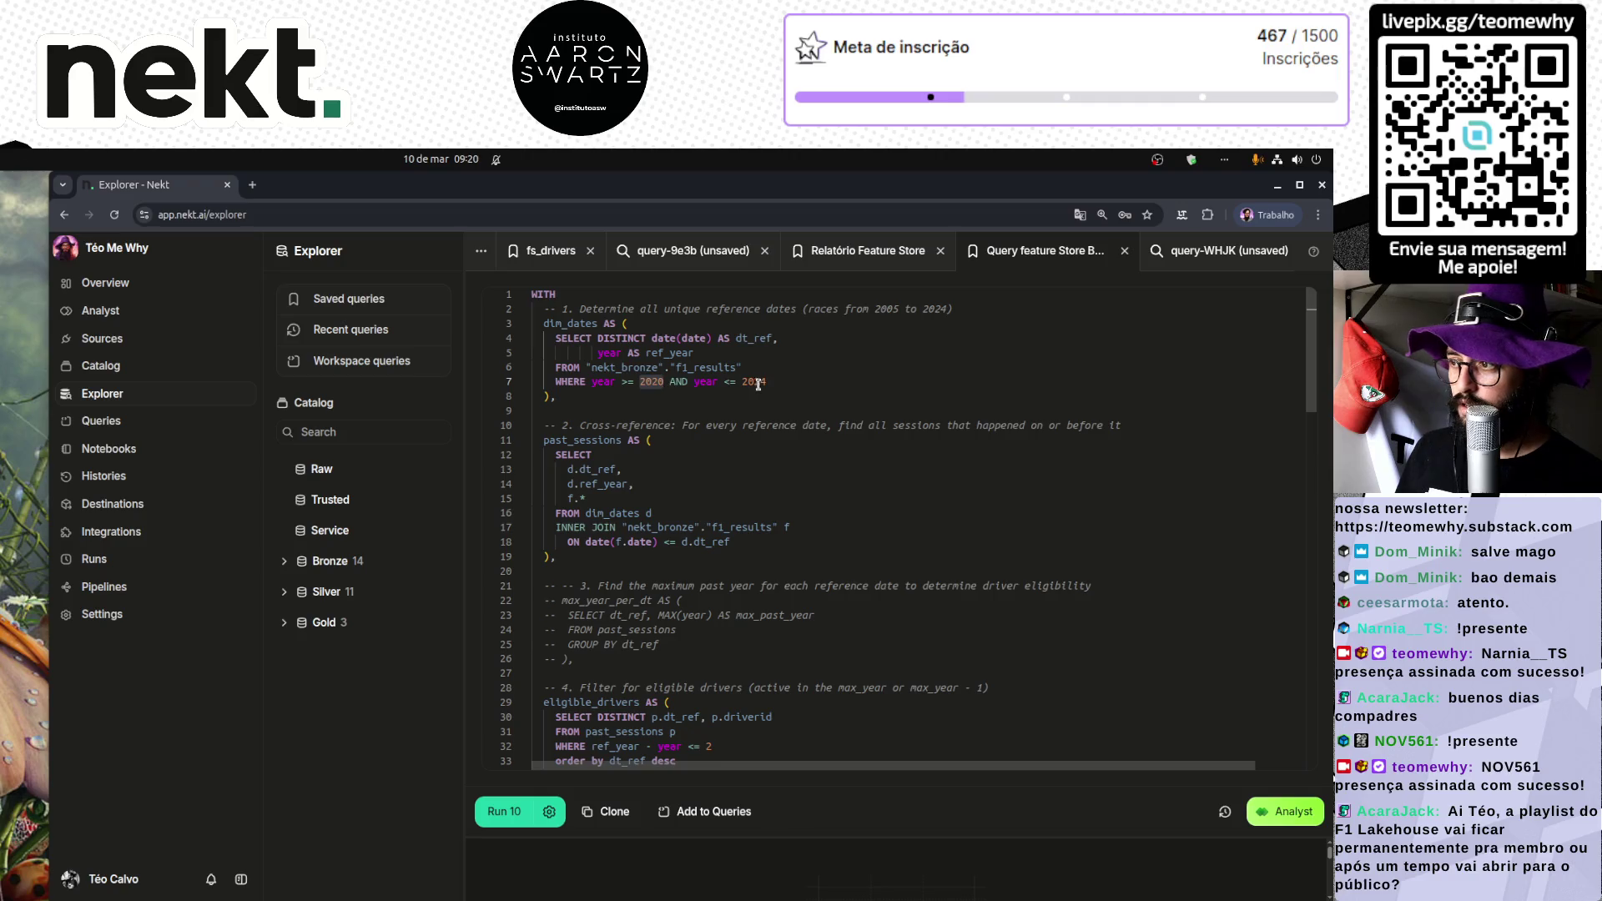
double_click(755, 381)
scroll(677, 452, up, 4)
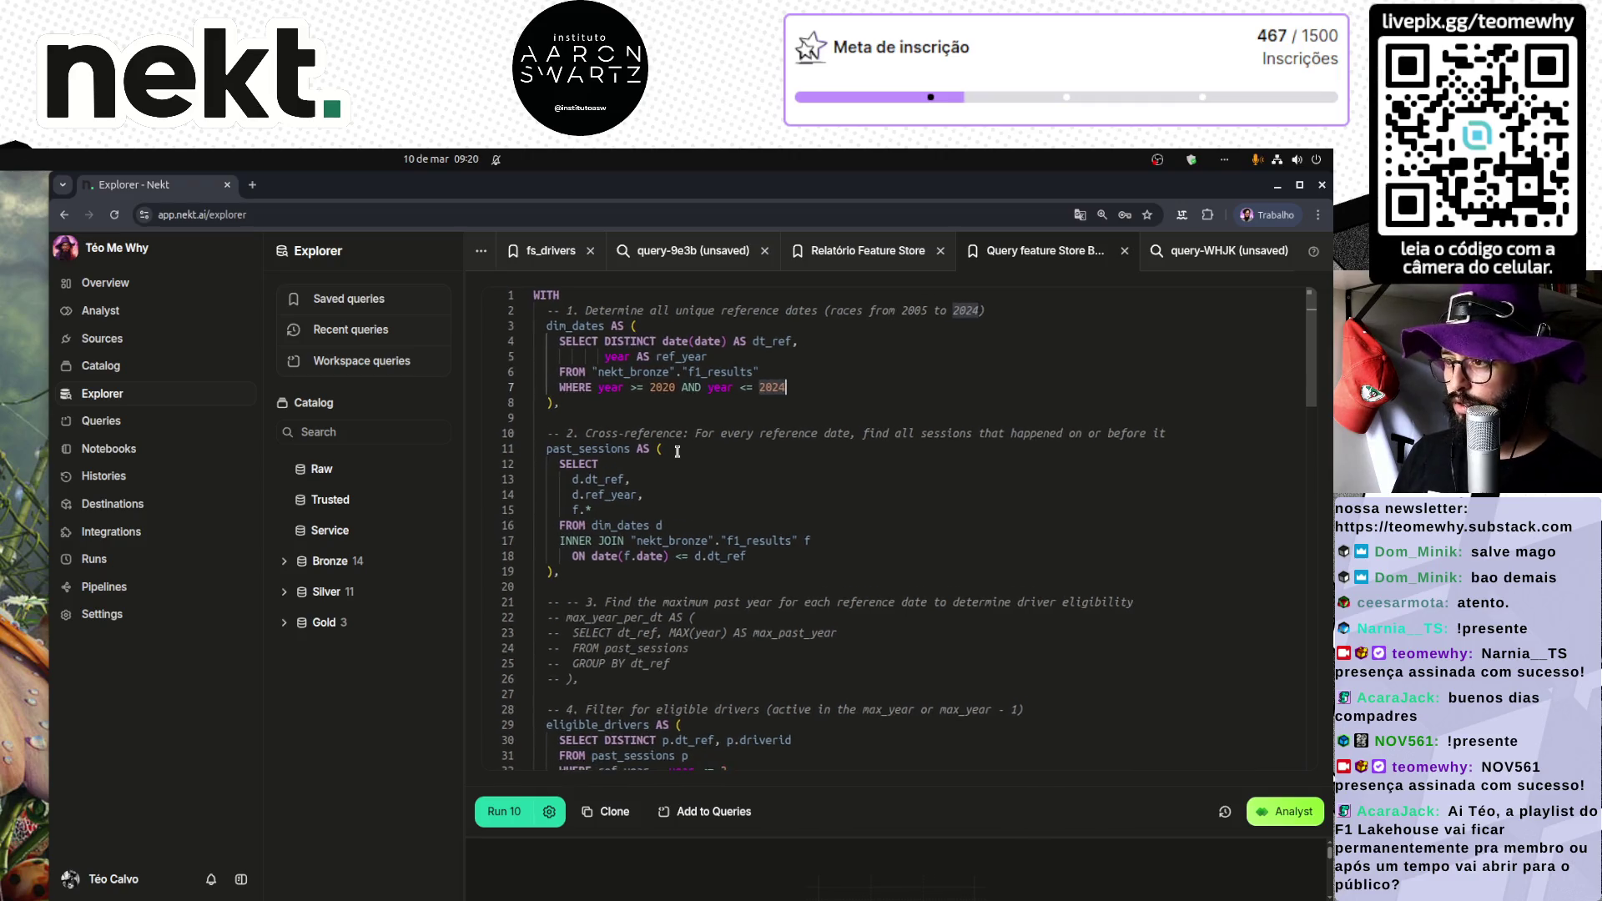
click(699, 409)
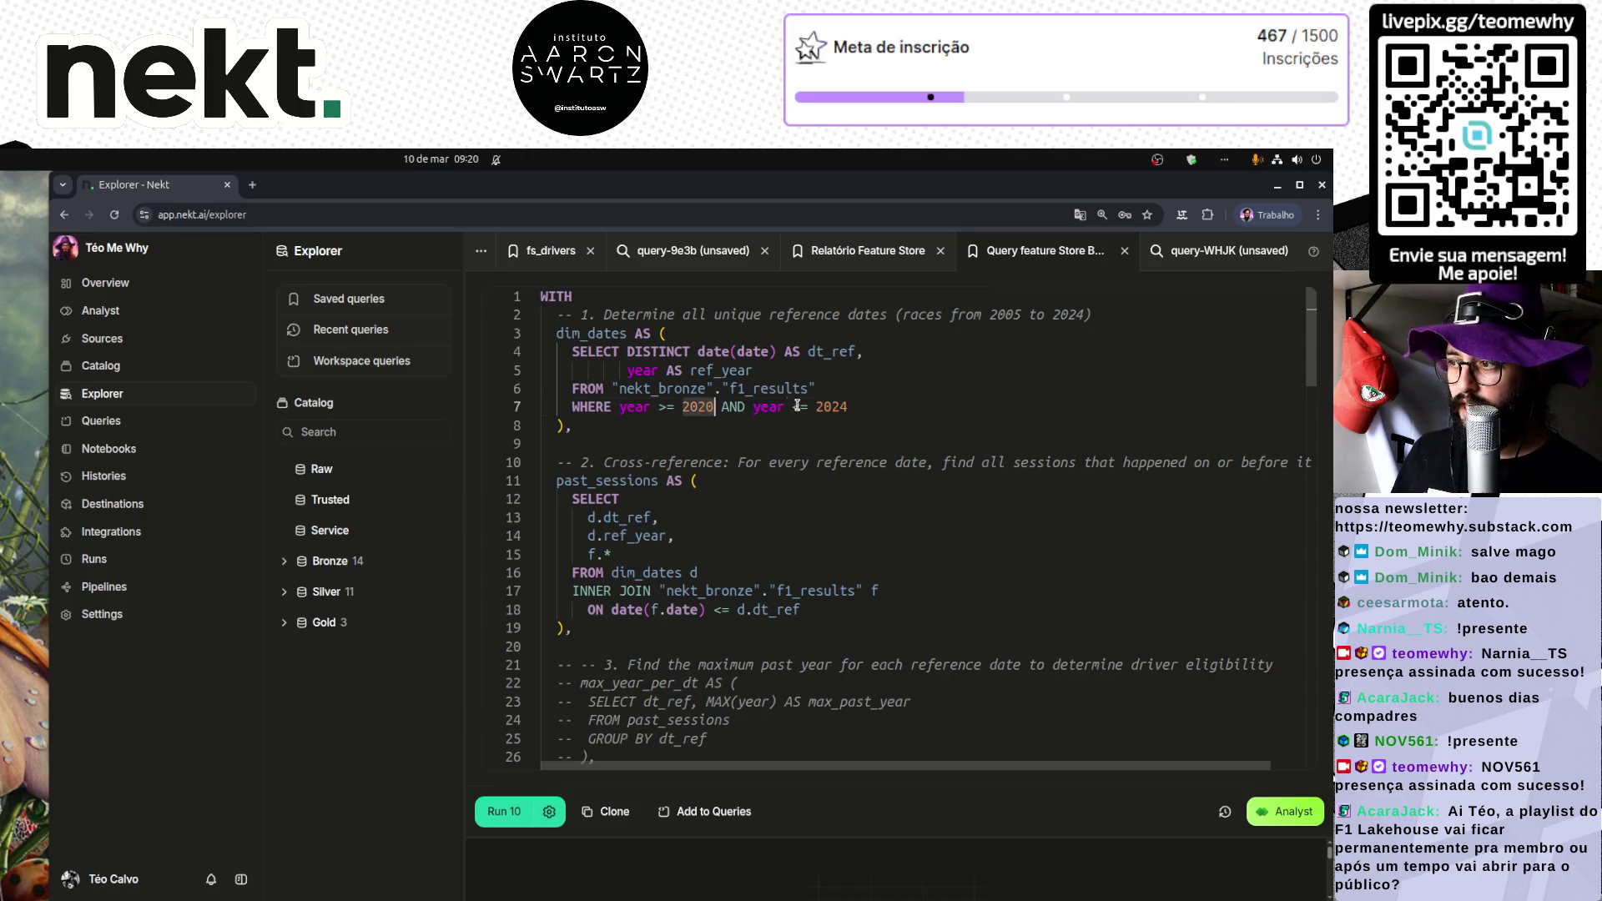
double_click(834, 407)
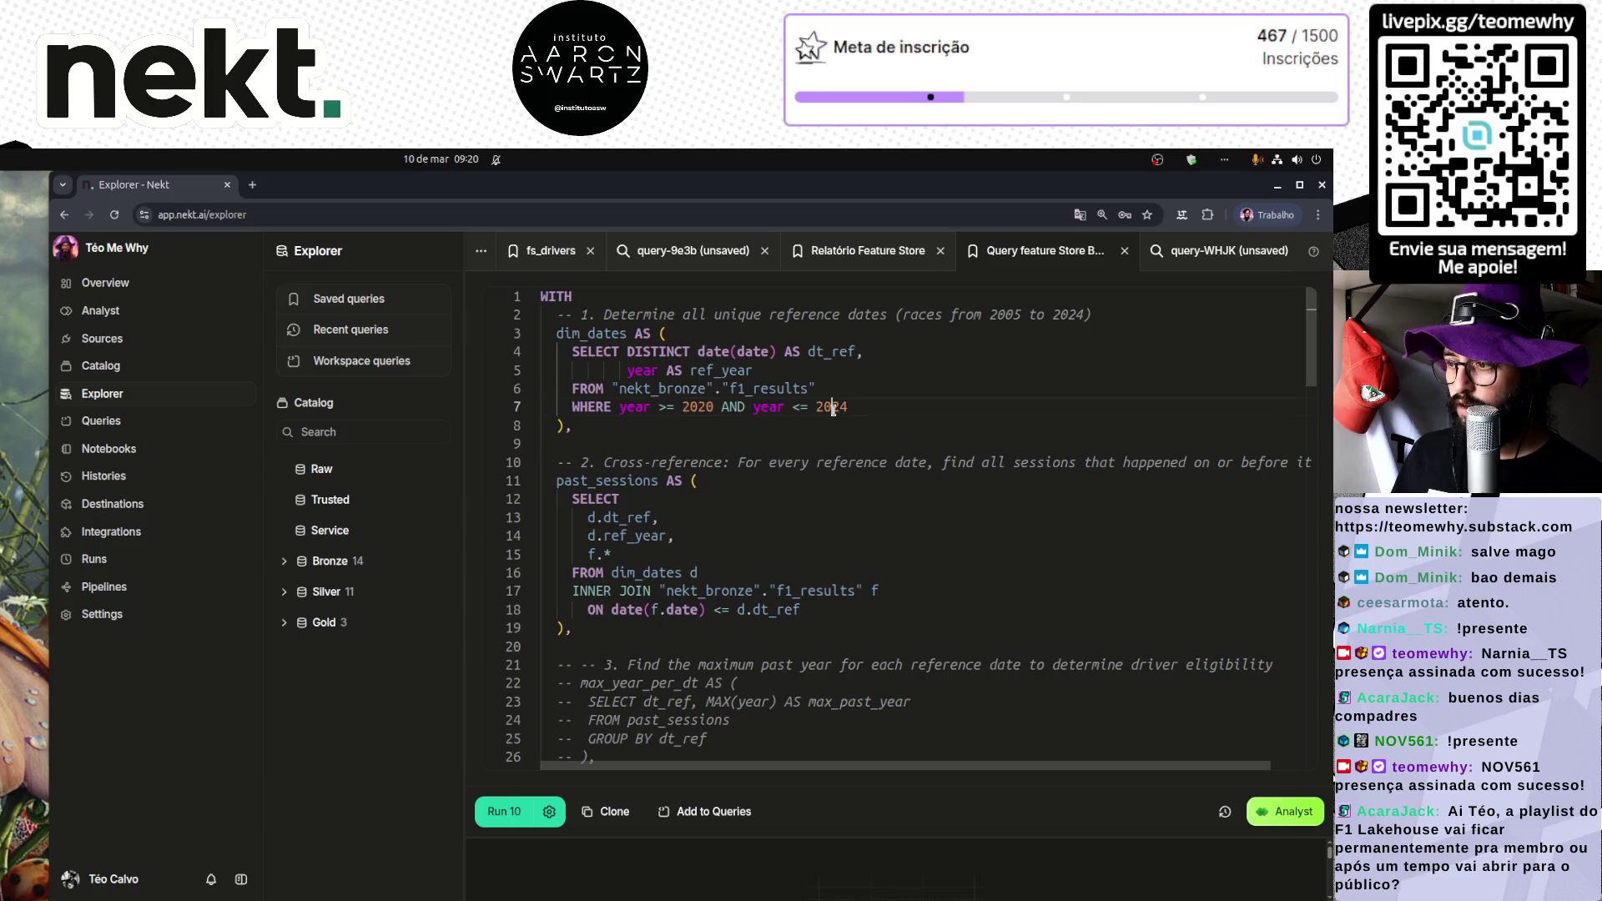
scroll(685, 627, down, 5)
scroll(685, 628, down, 4)
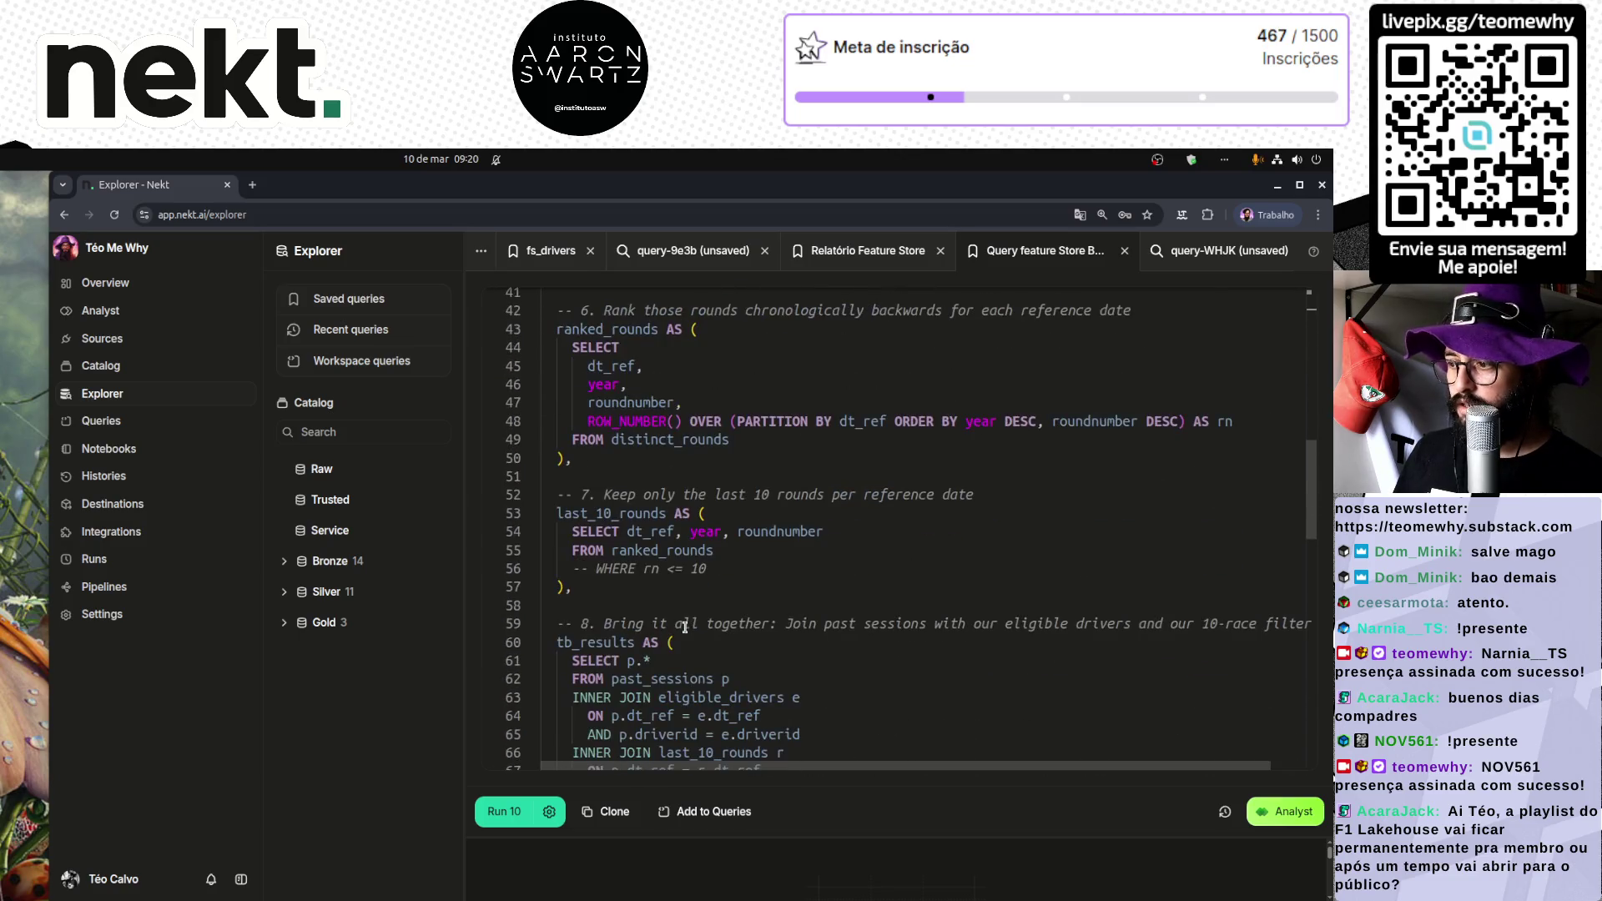
Step: Copy the entire query and go to the Notebooks list
drag(741, 569, 471, 562)
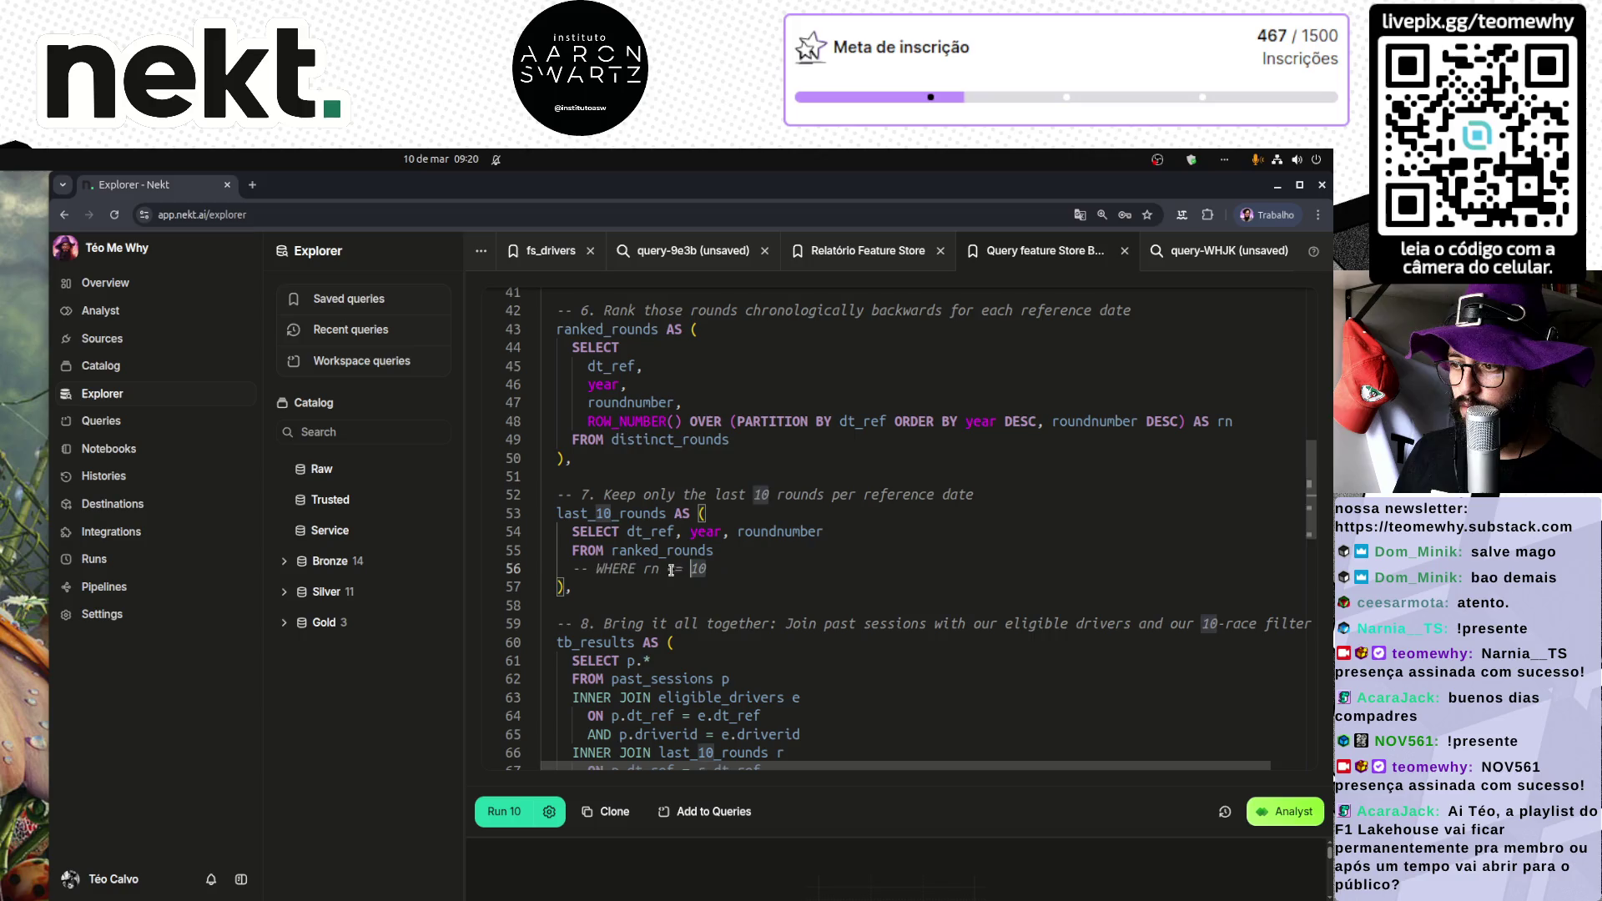
click(831, 565)
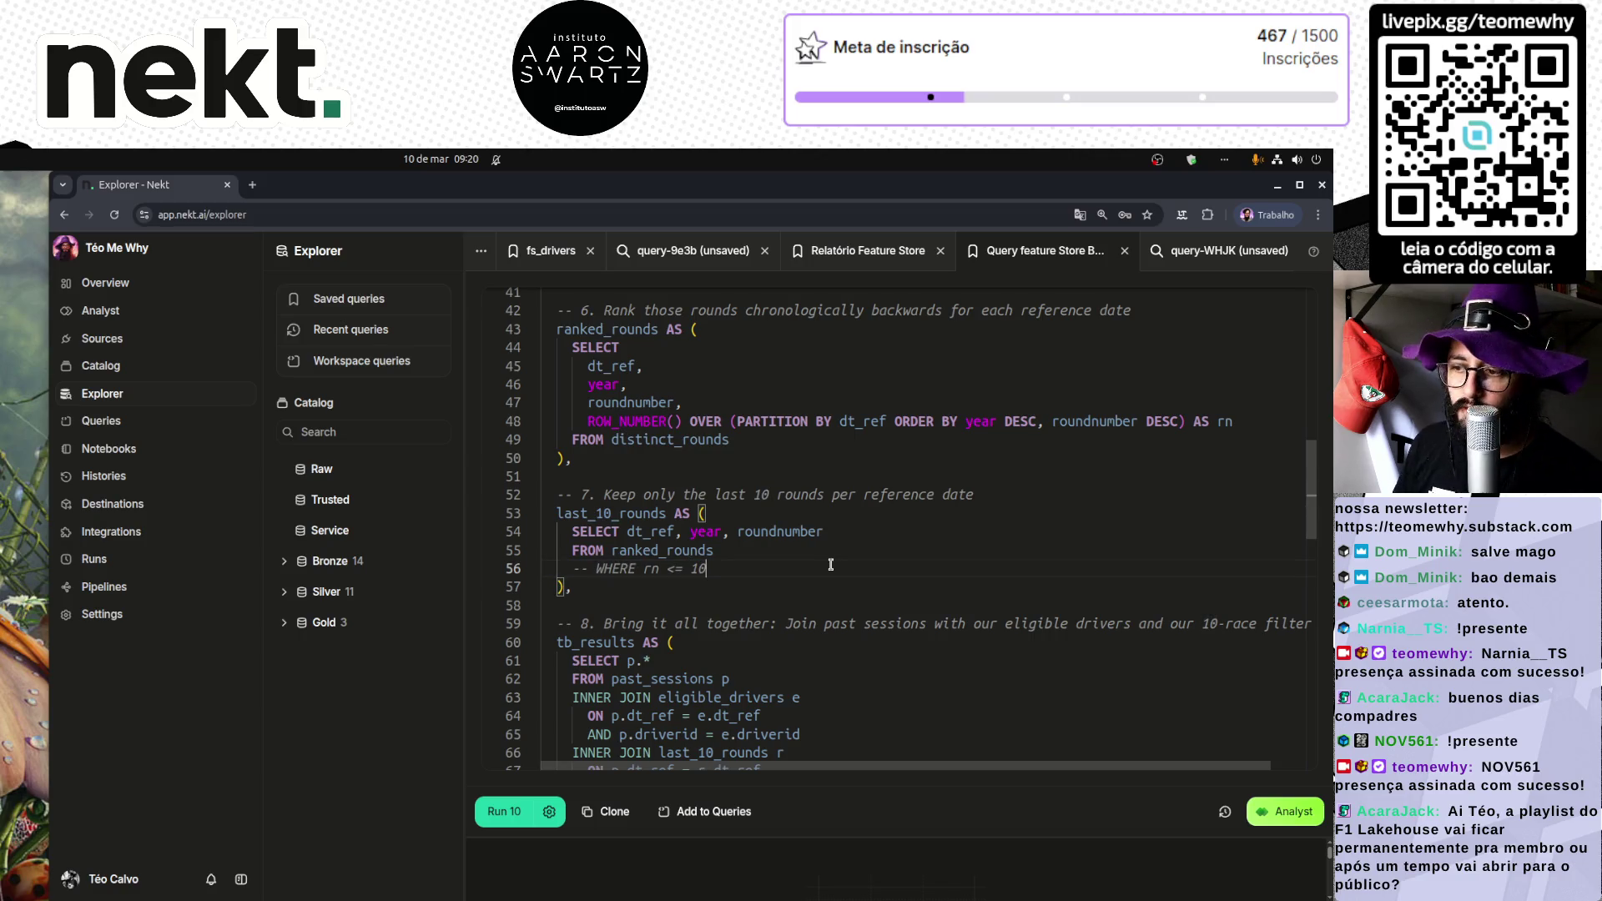
key(ctrl+a)
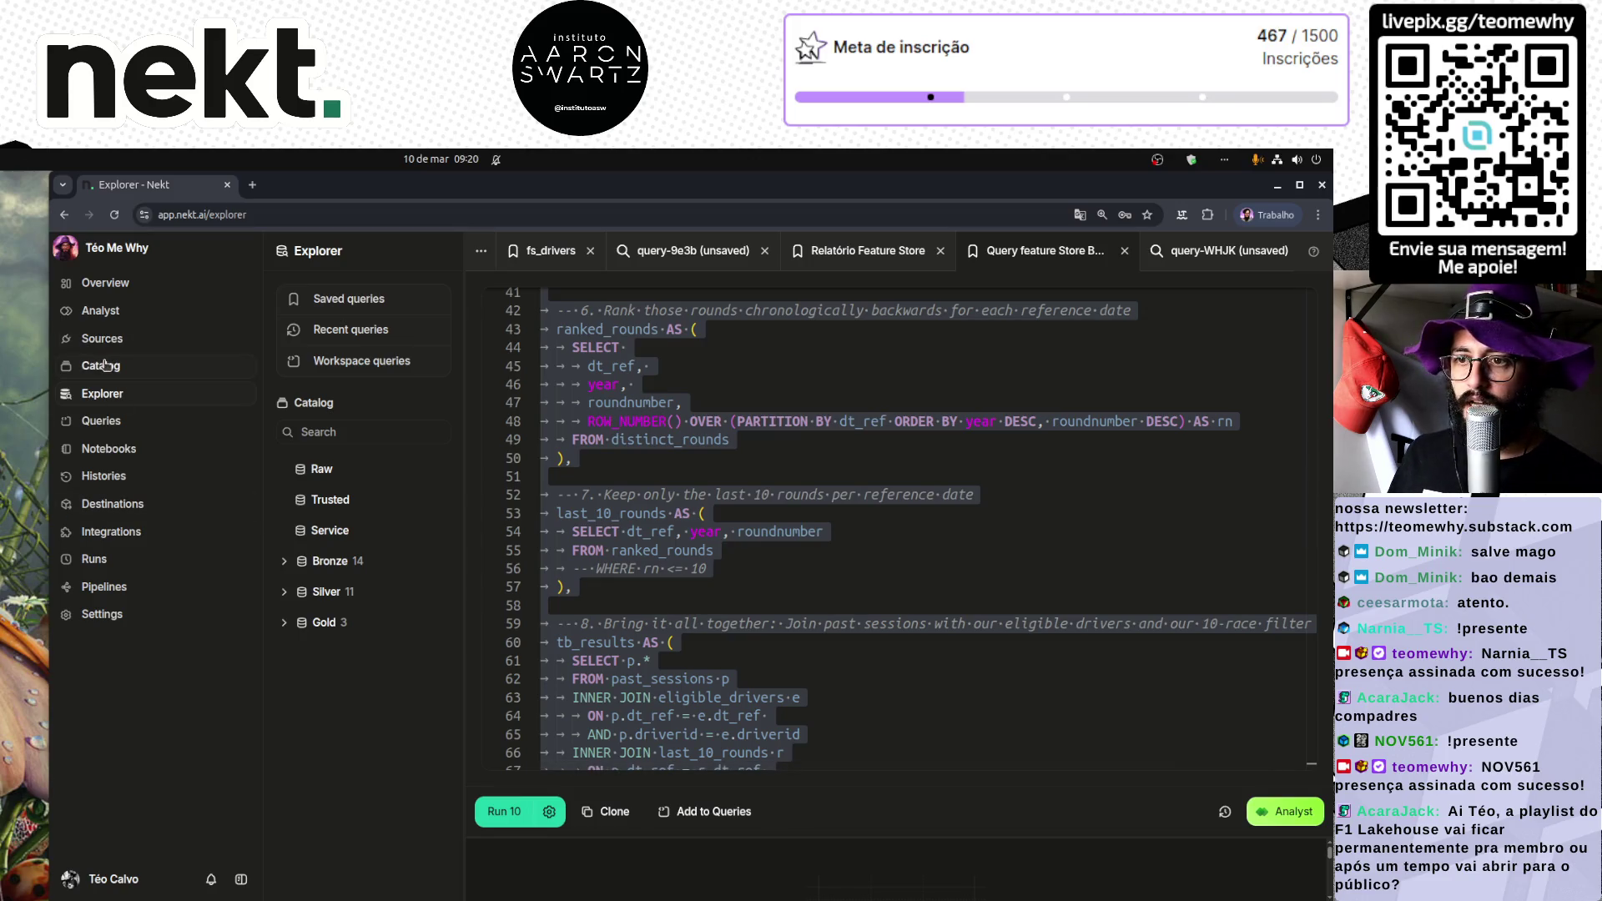
click(162, 446)
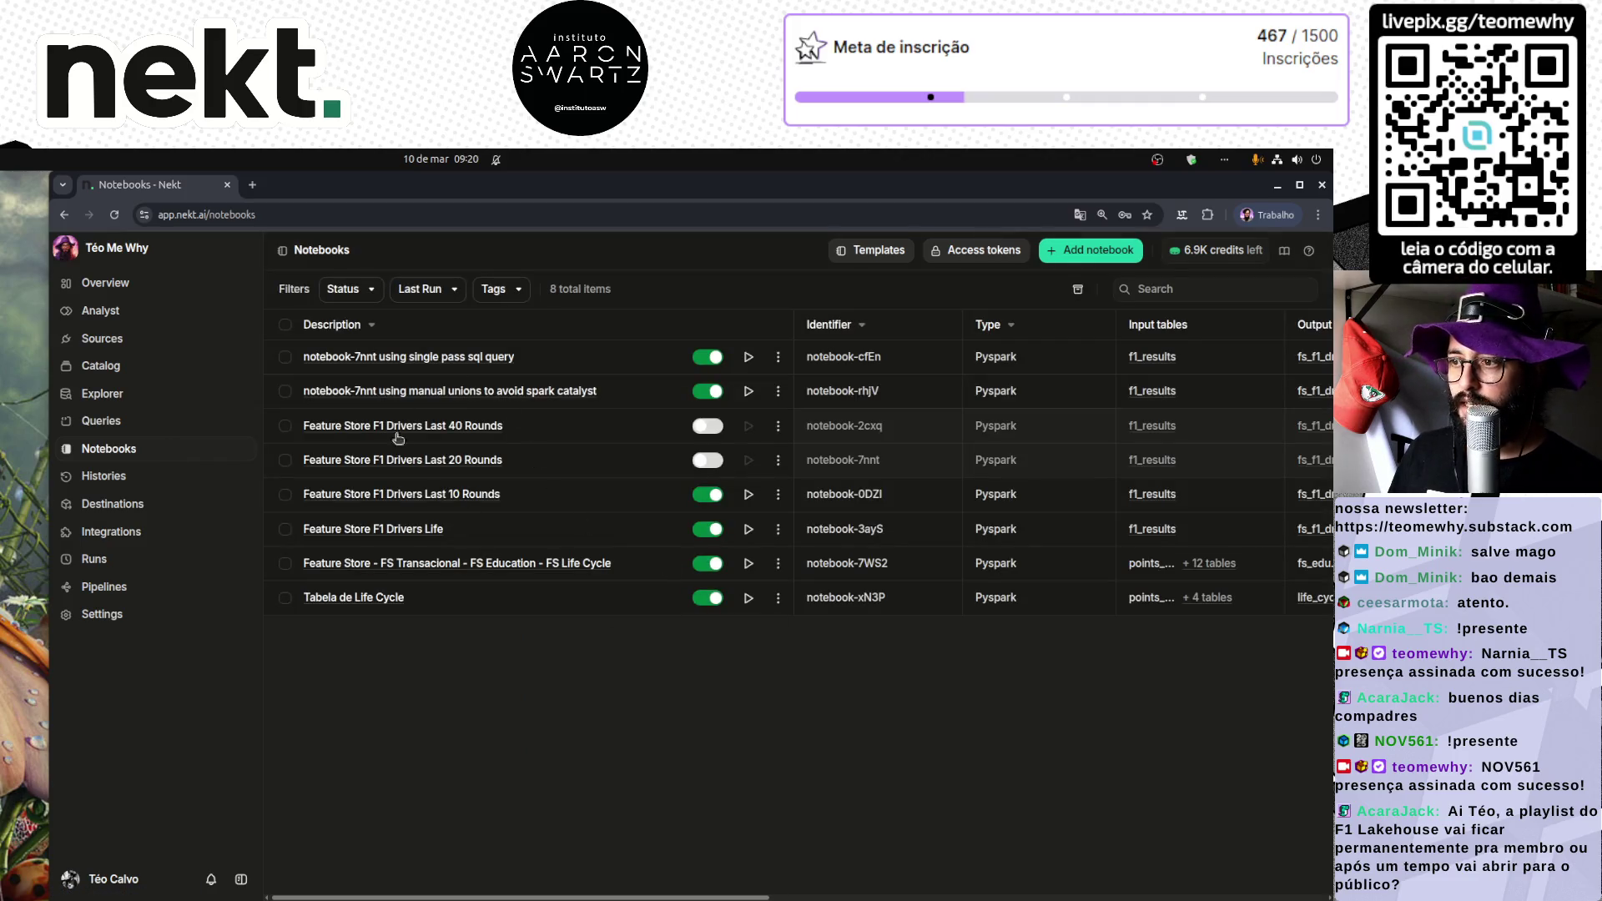
Step: Open the Last 40 Rounds notebook for editing and delete its query_dates block (lines 2–11)
click(455, 427)
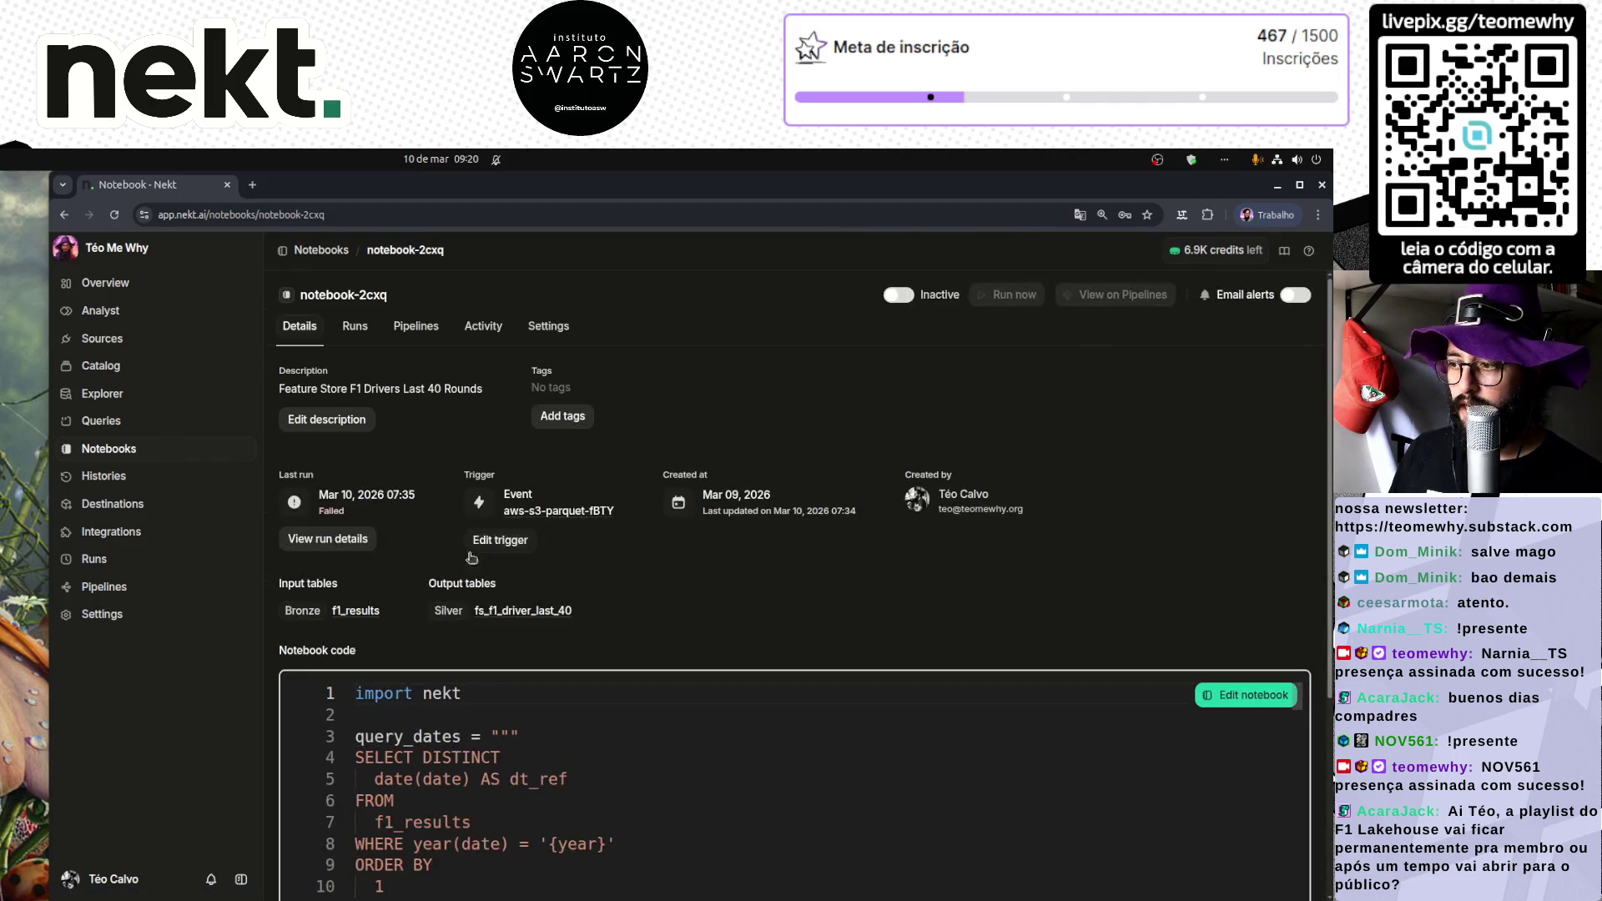
click(1251, 696)
scroll(532, 627, down, 3)
scroll(532, 627, down, 2)
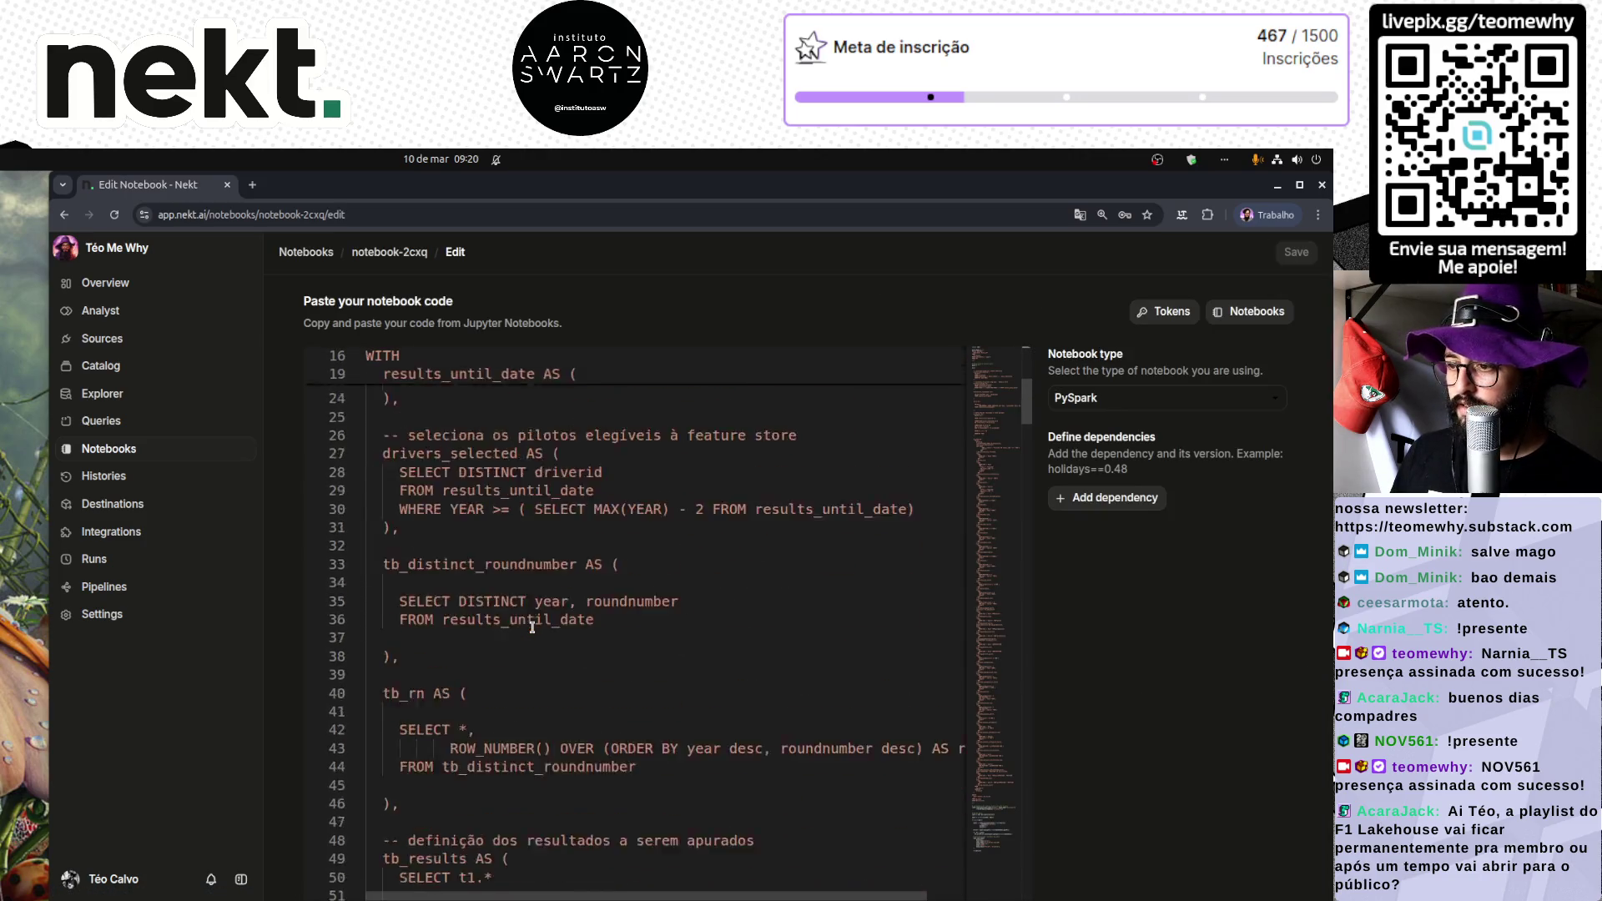
scroll(500, 600, up, 6)
click(438, 561)
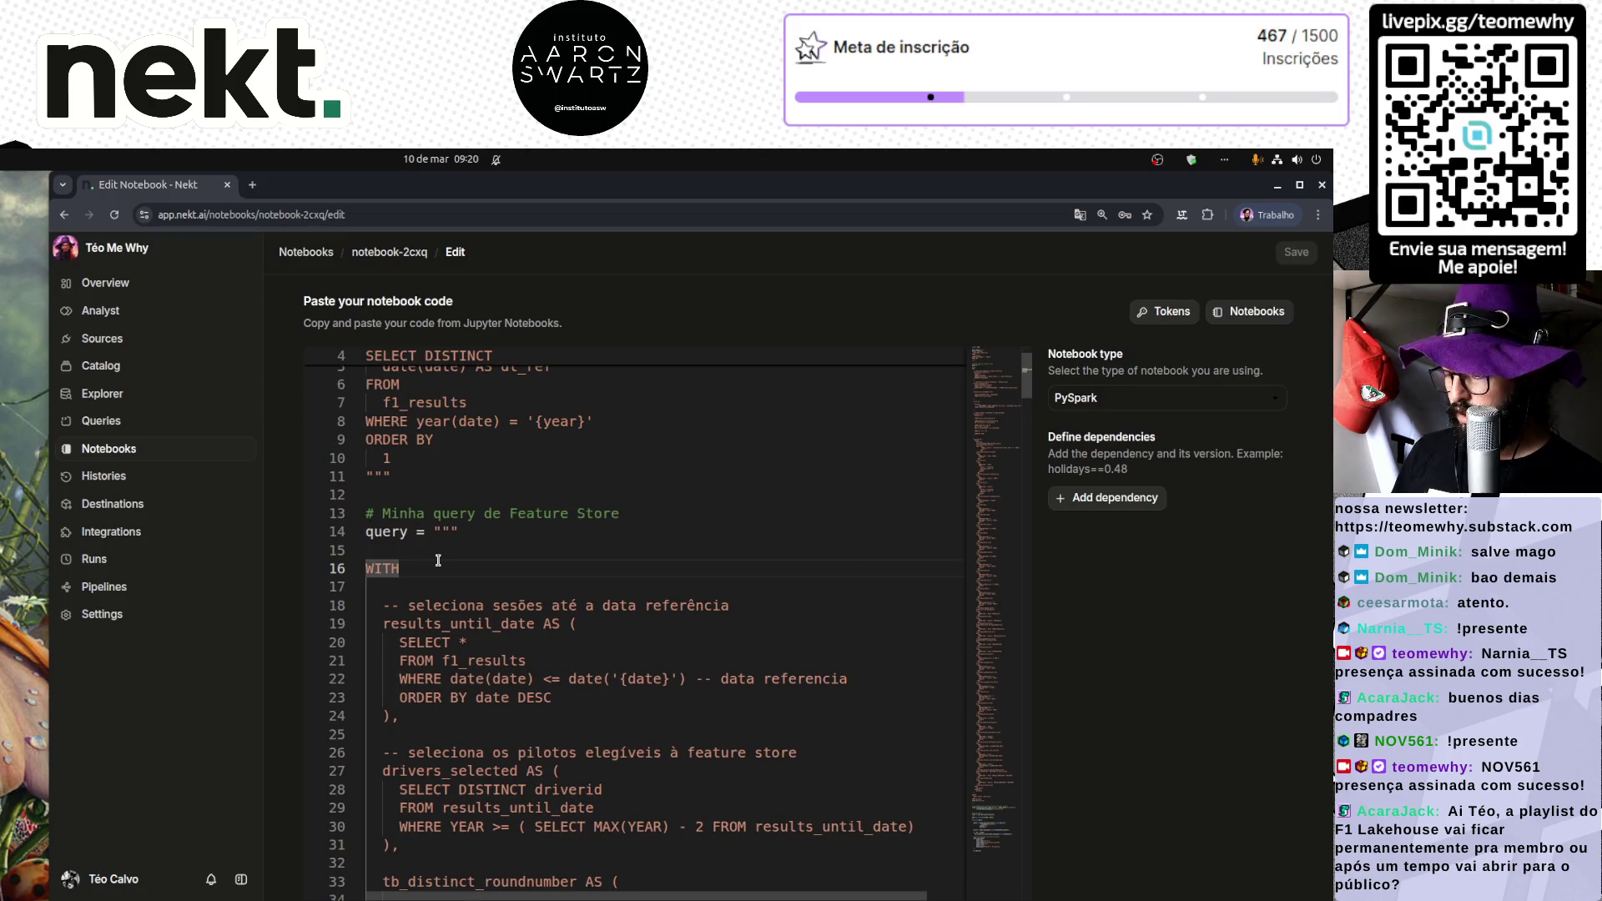
scroll(438, 561, up, 2)
drag(376, 387, 420, 554)
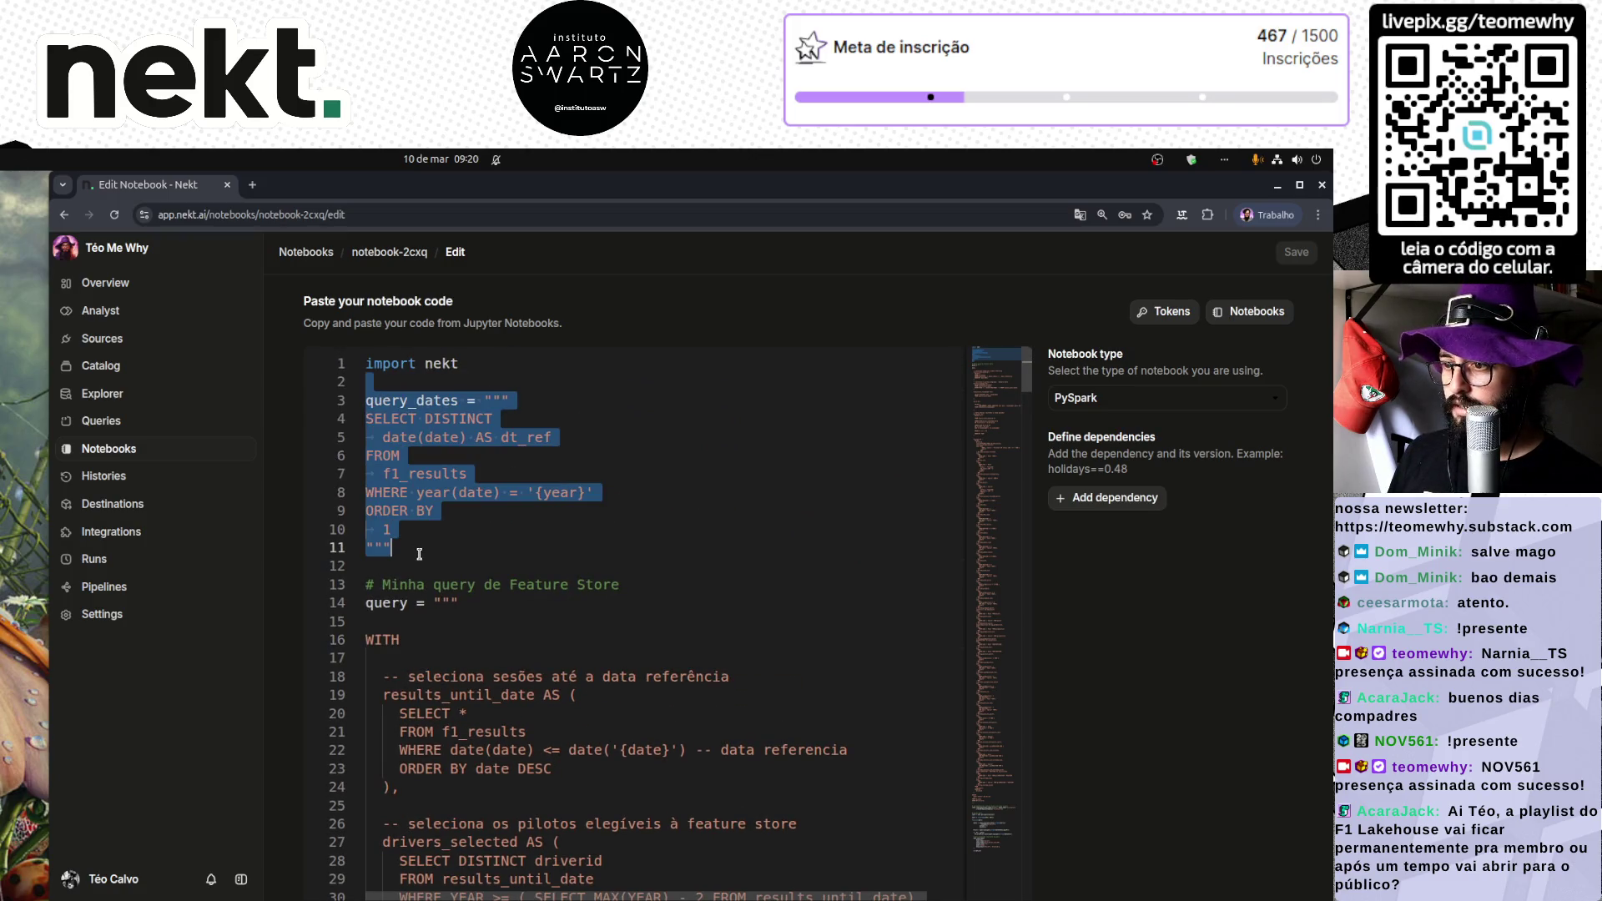
key(Delete)
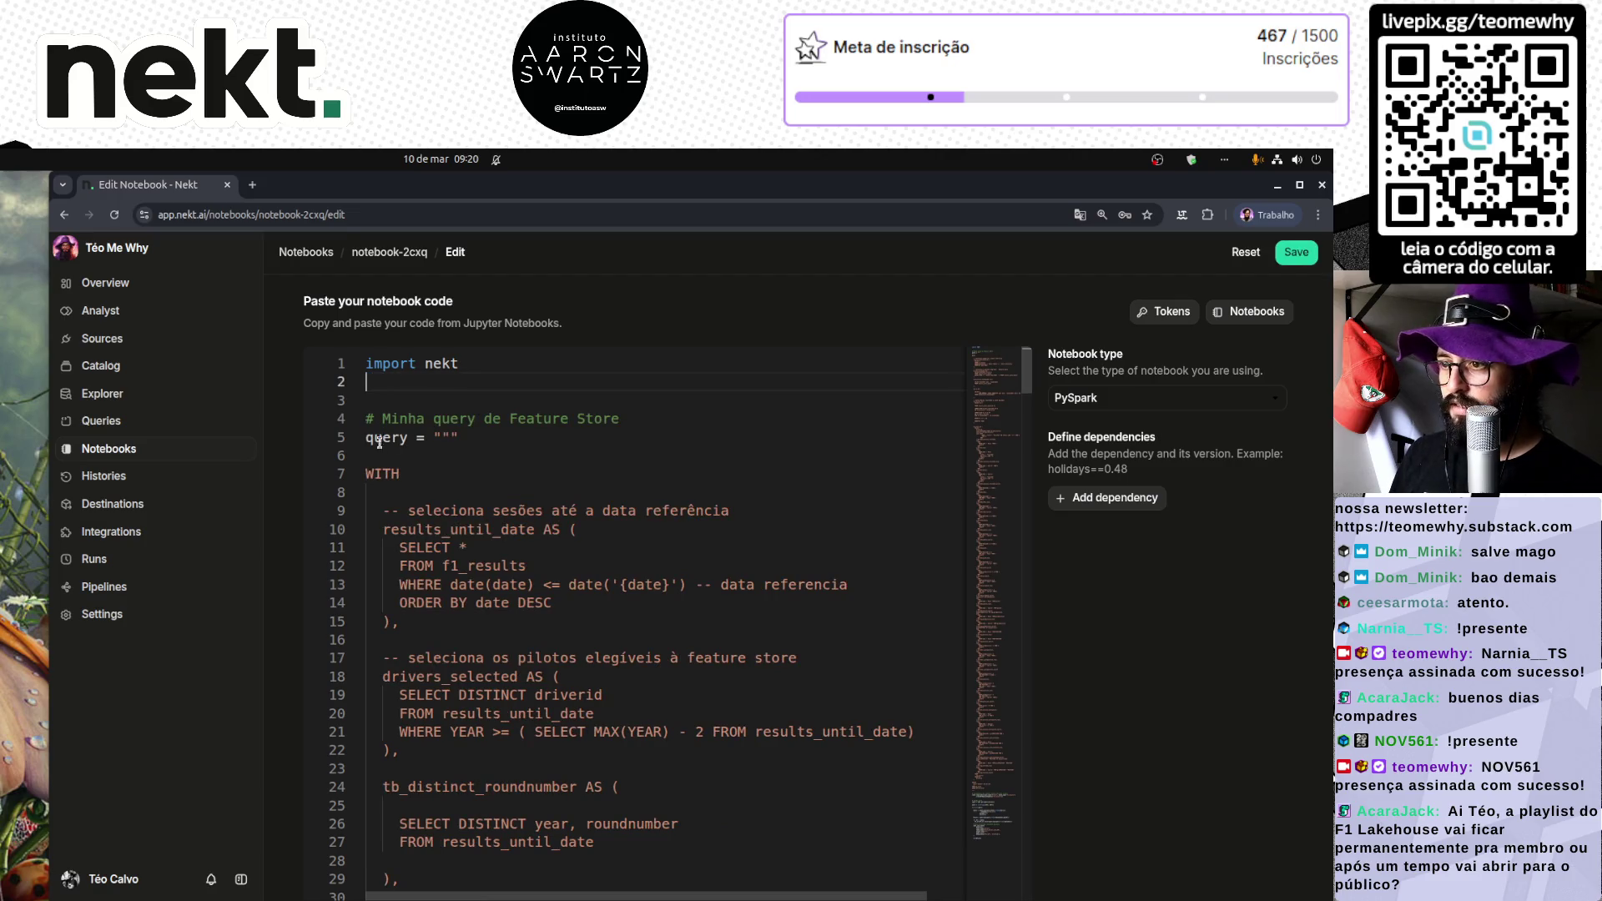
Step: Paste the copied f1_results query over the notebook's old query code
click(373, 473)
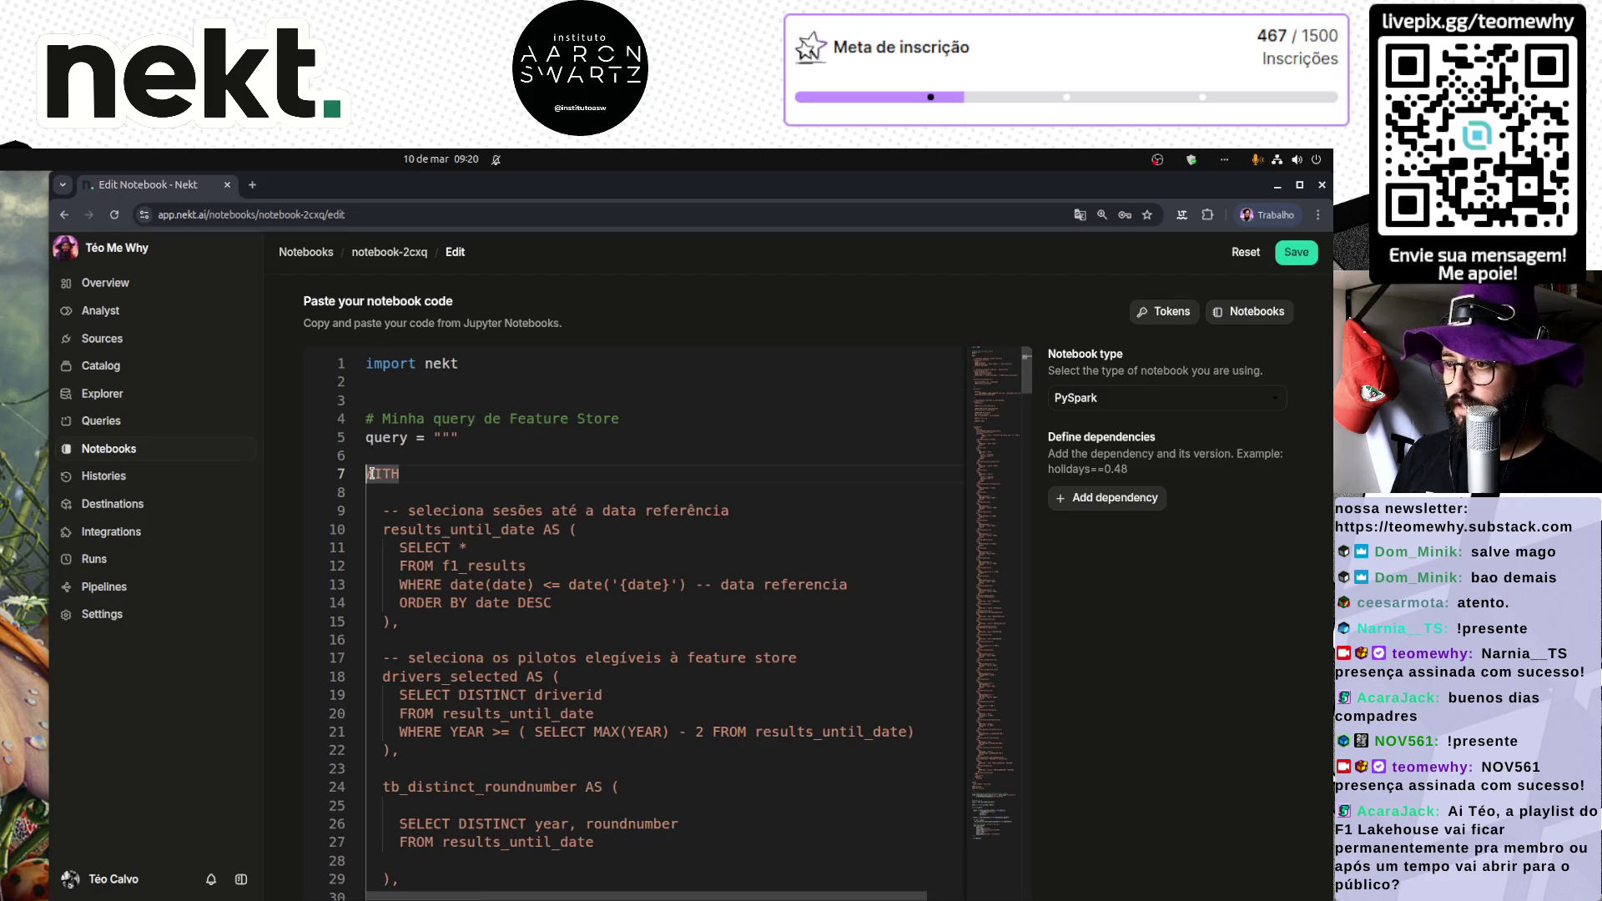
scroll(567, 510, down, 3)
scroll(568, 510, down, 10)
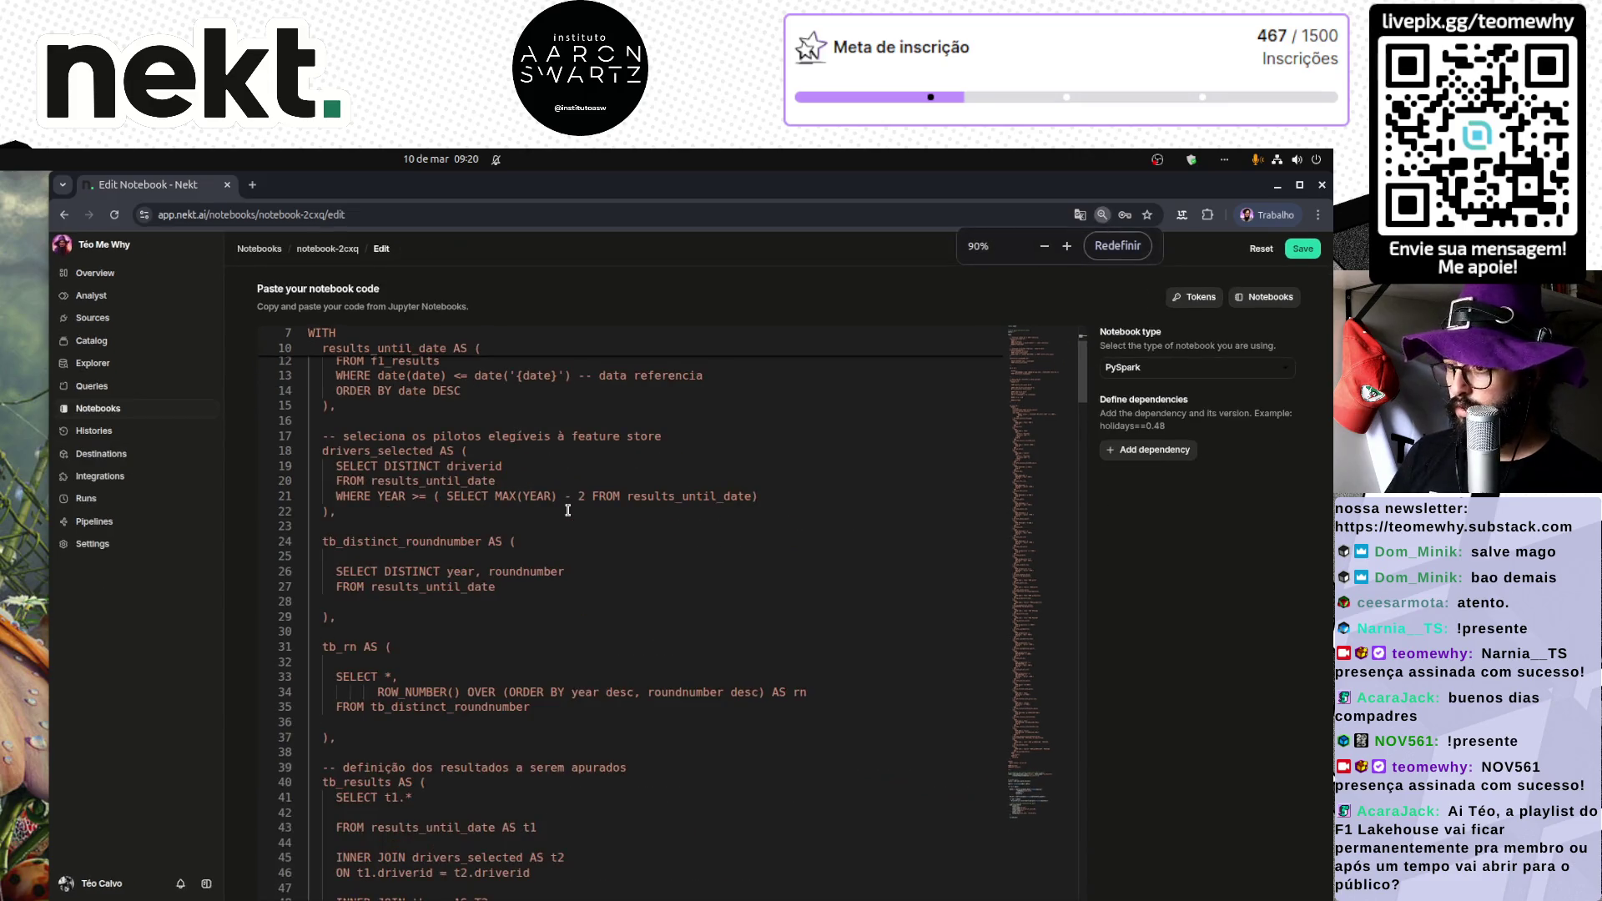
key(ctrl+minus)
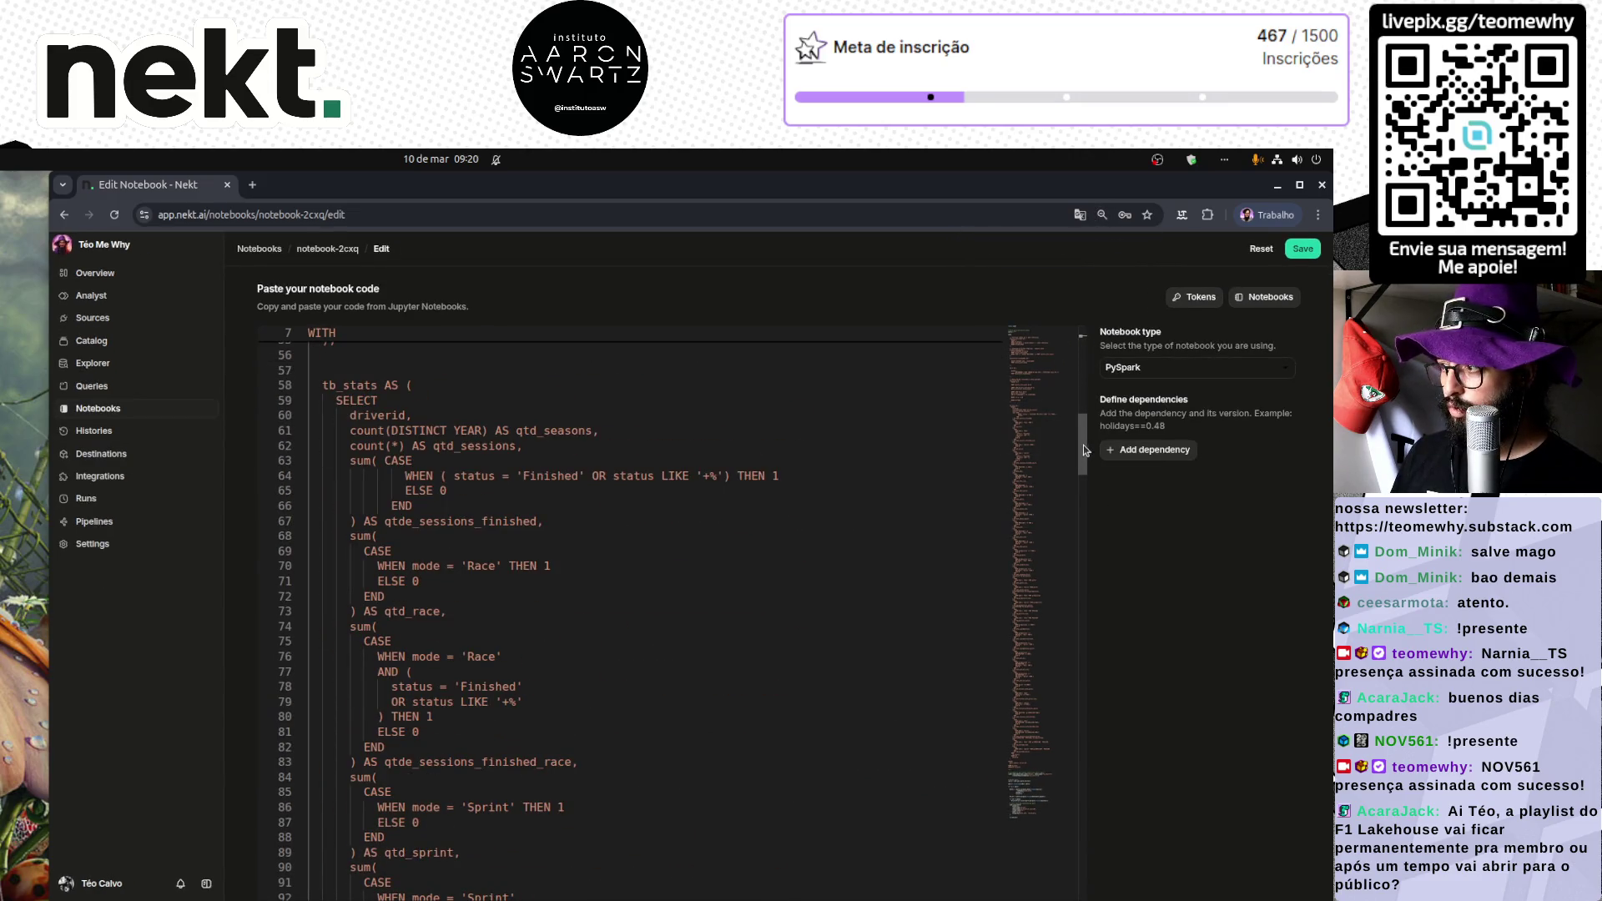
scroll(585, 593, down, 20)
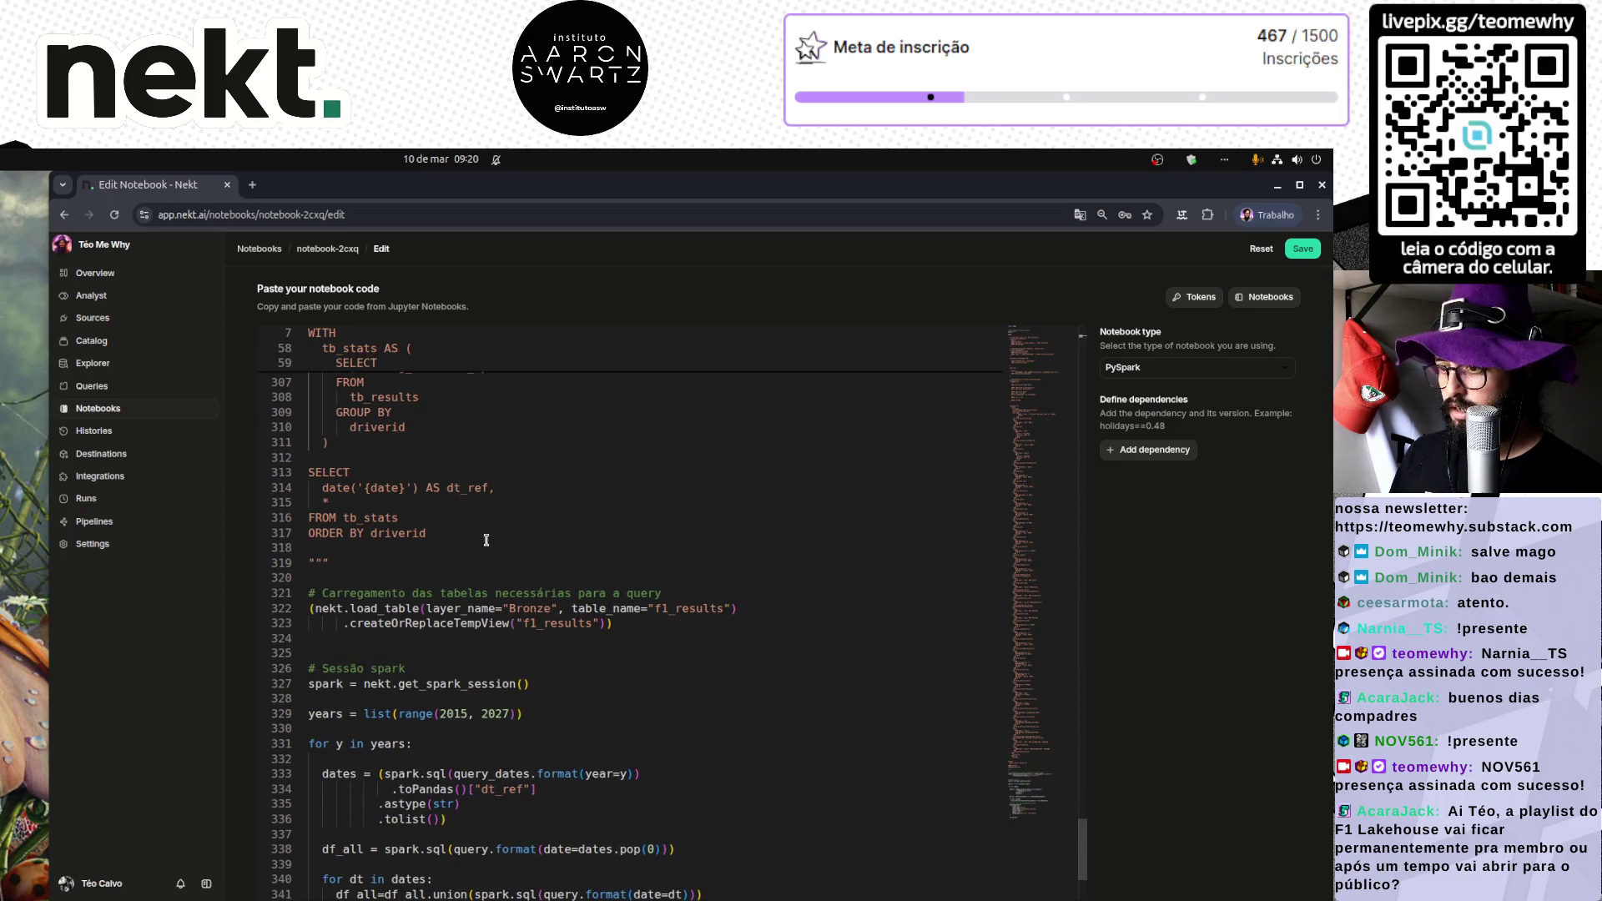
shift+click(487, 535)
key(ctrl+v)
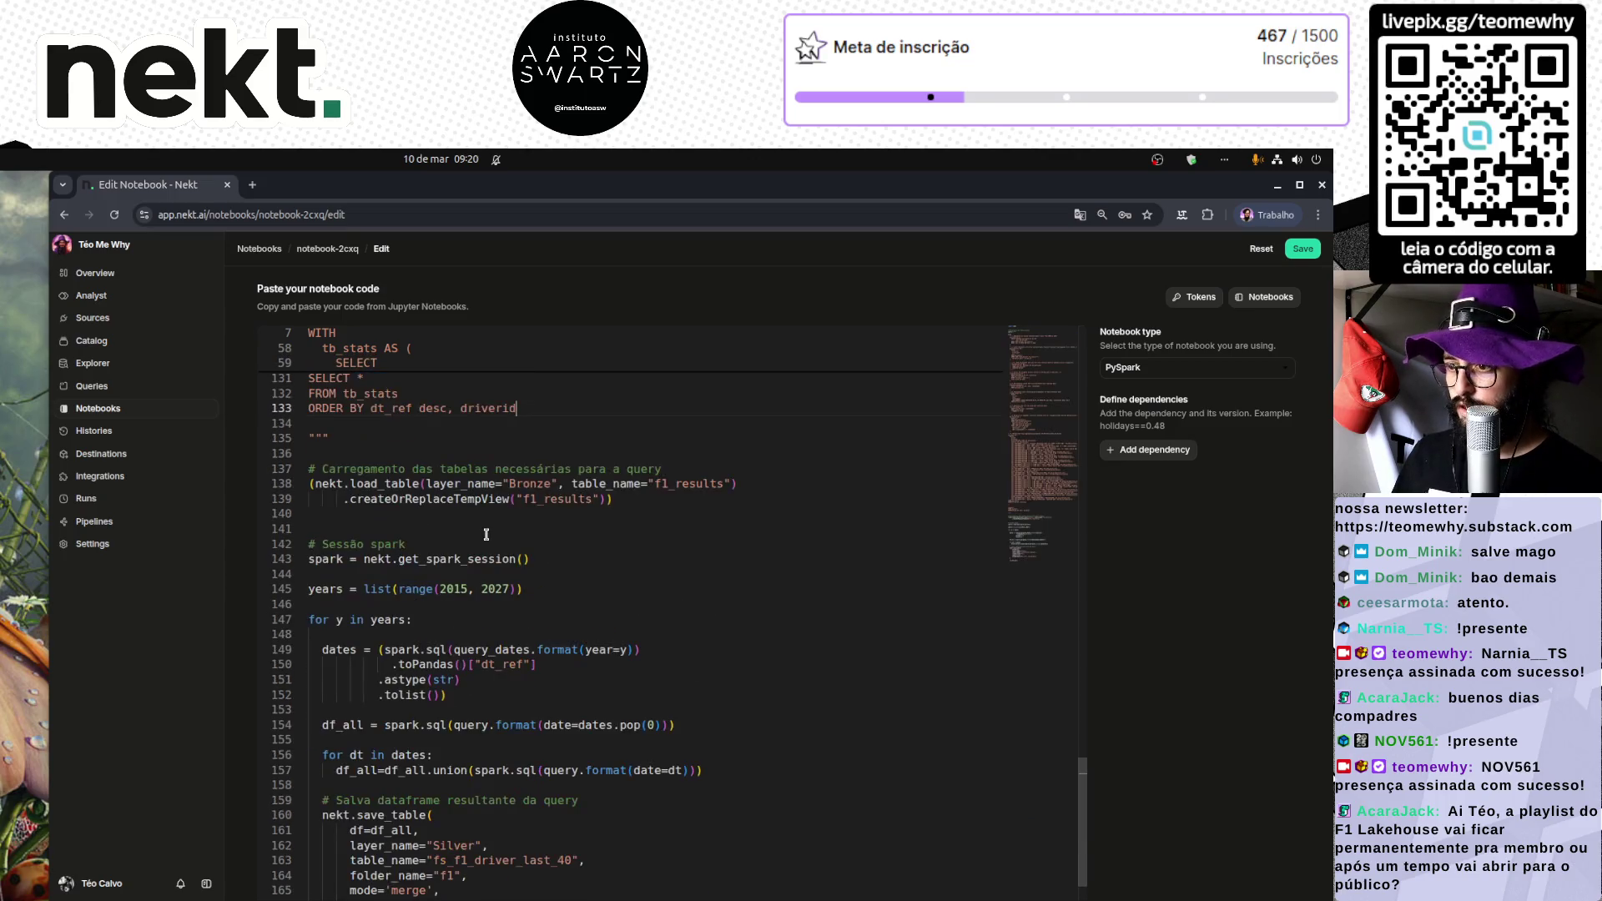
mouse_move(1083, 807)
mouse_down()
mouse_move(1078, 567)
mouse_move(1039, 401)
mouse_move(1011, 357)
mouse_up()
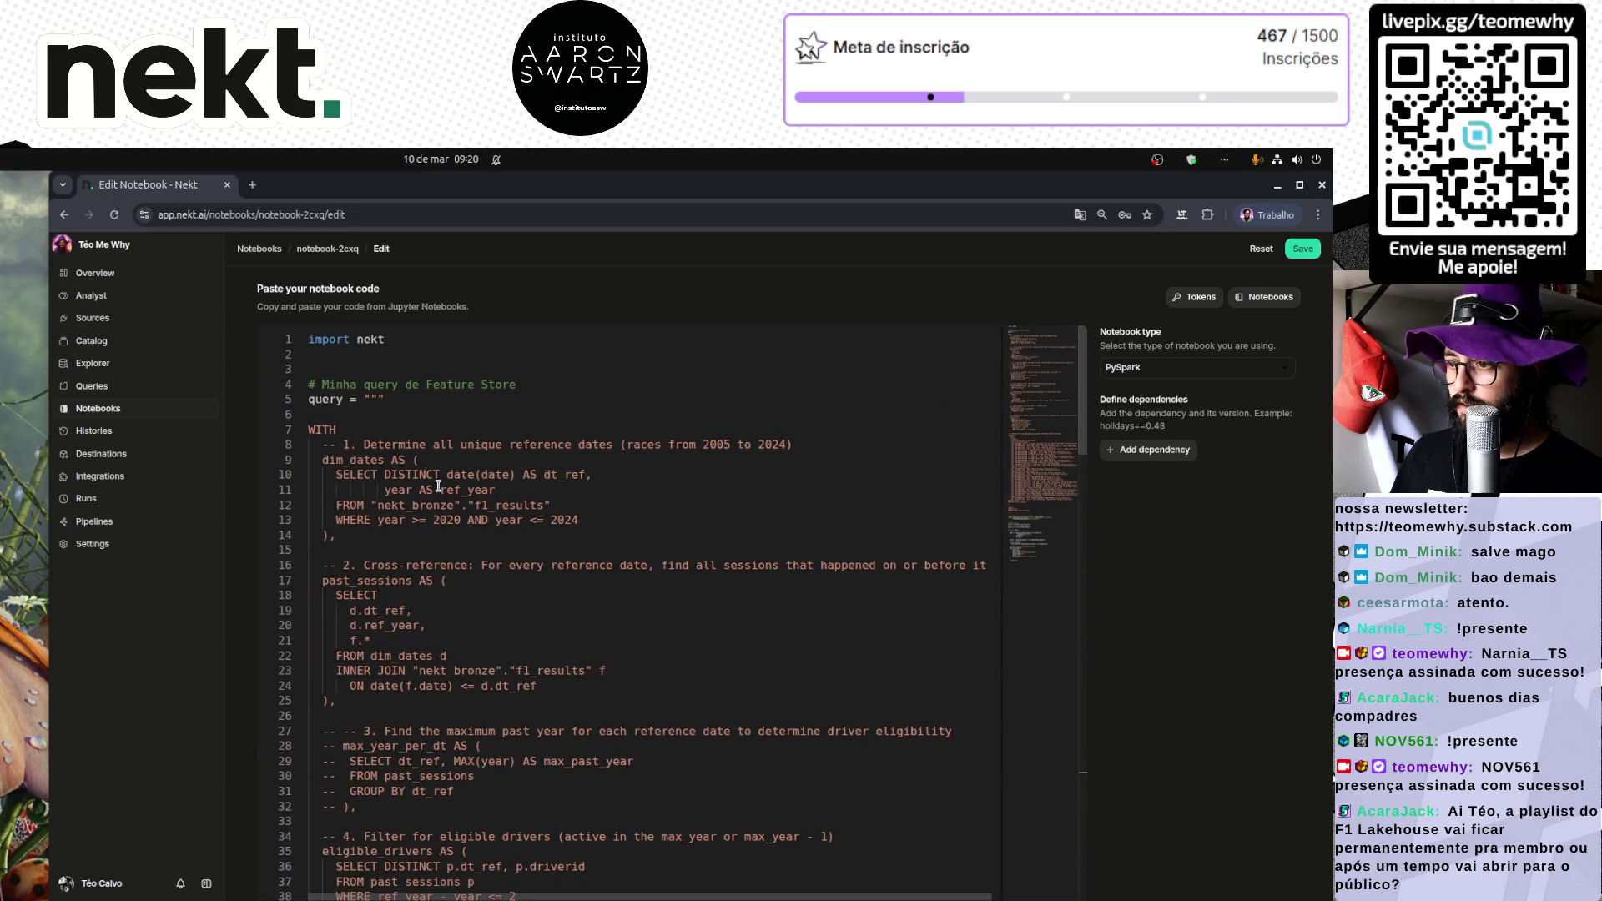
double_click(445, 519)
text({)
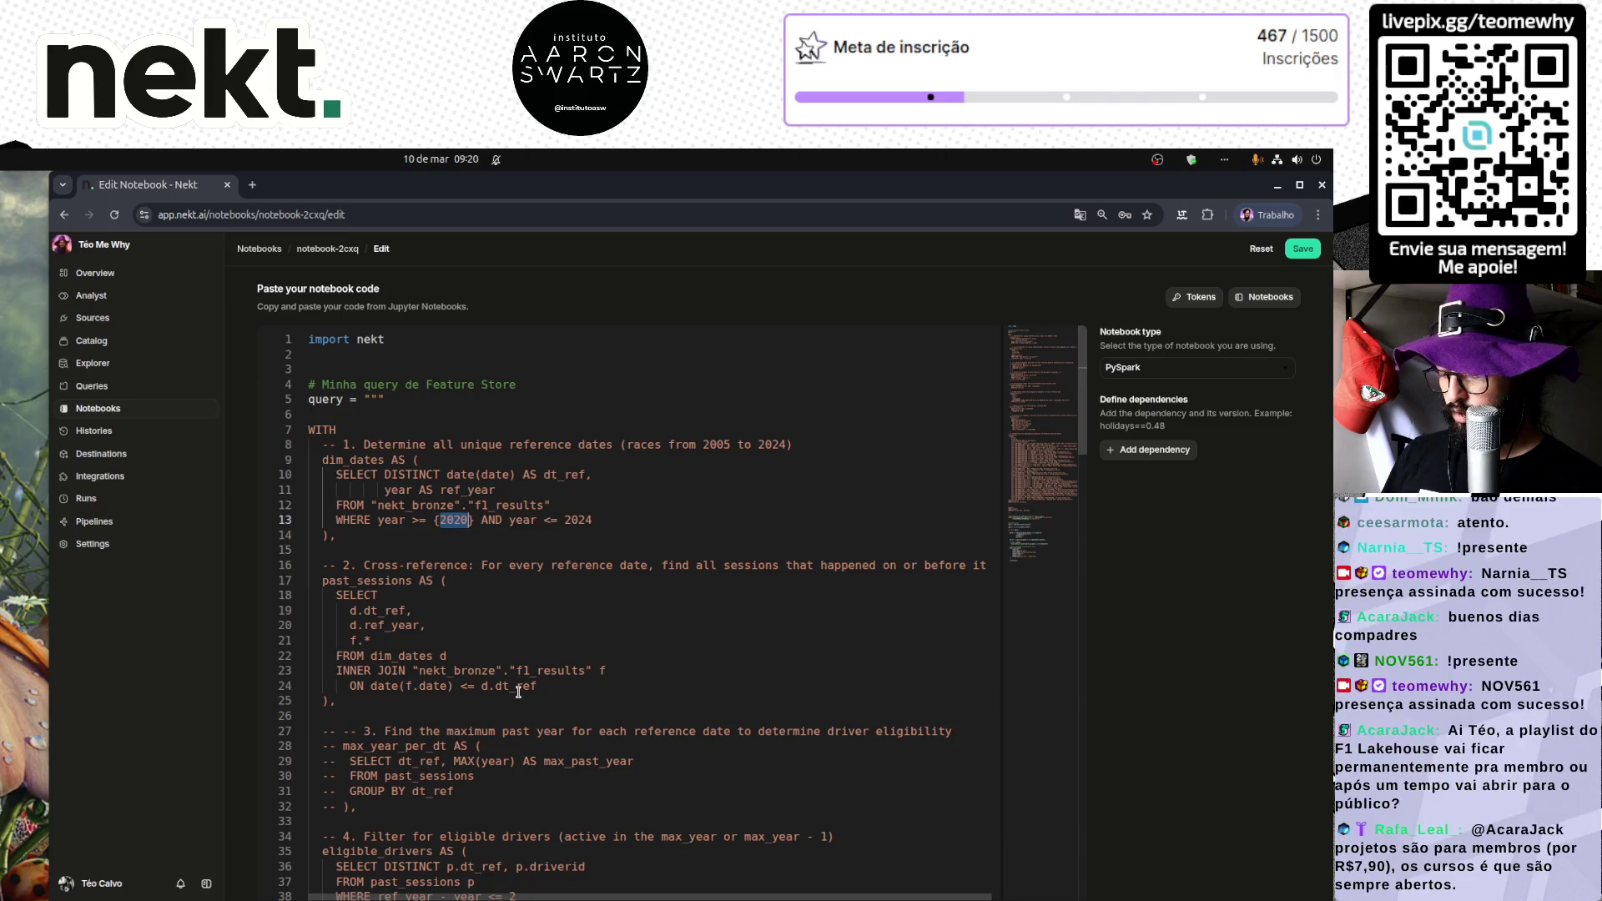
text(year_sta)
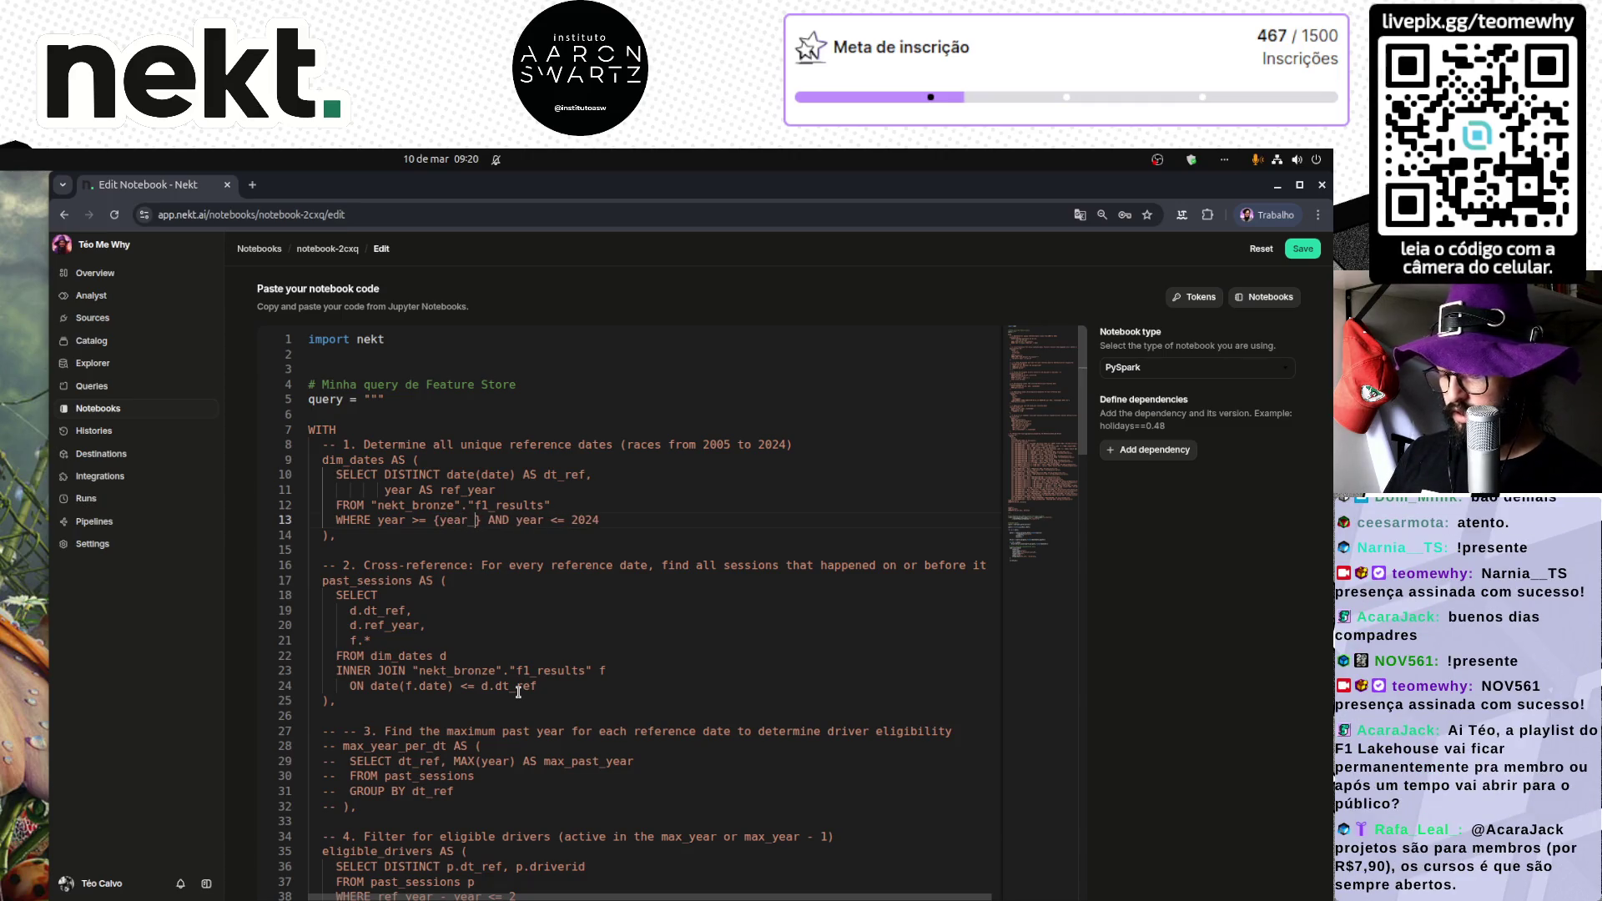
text(rt)
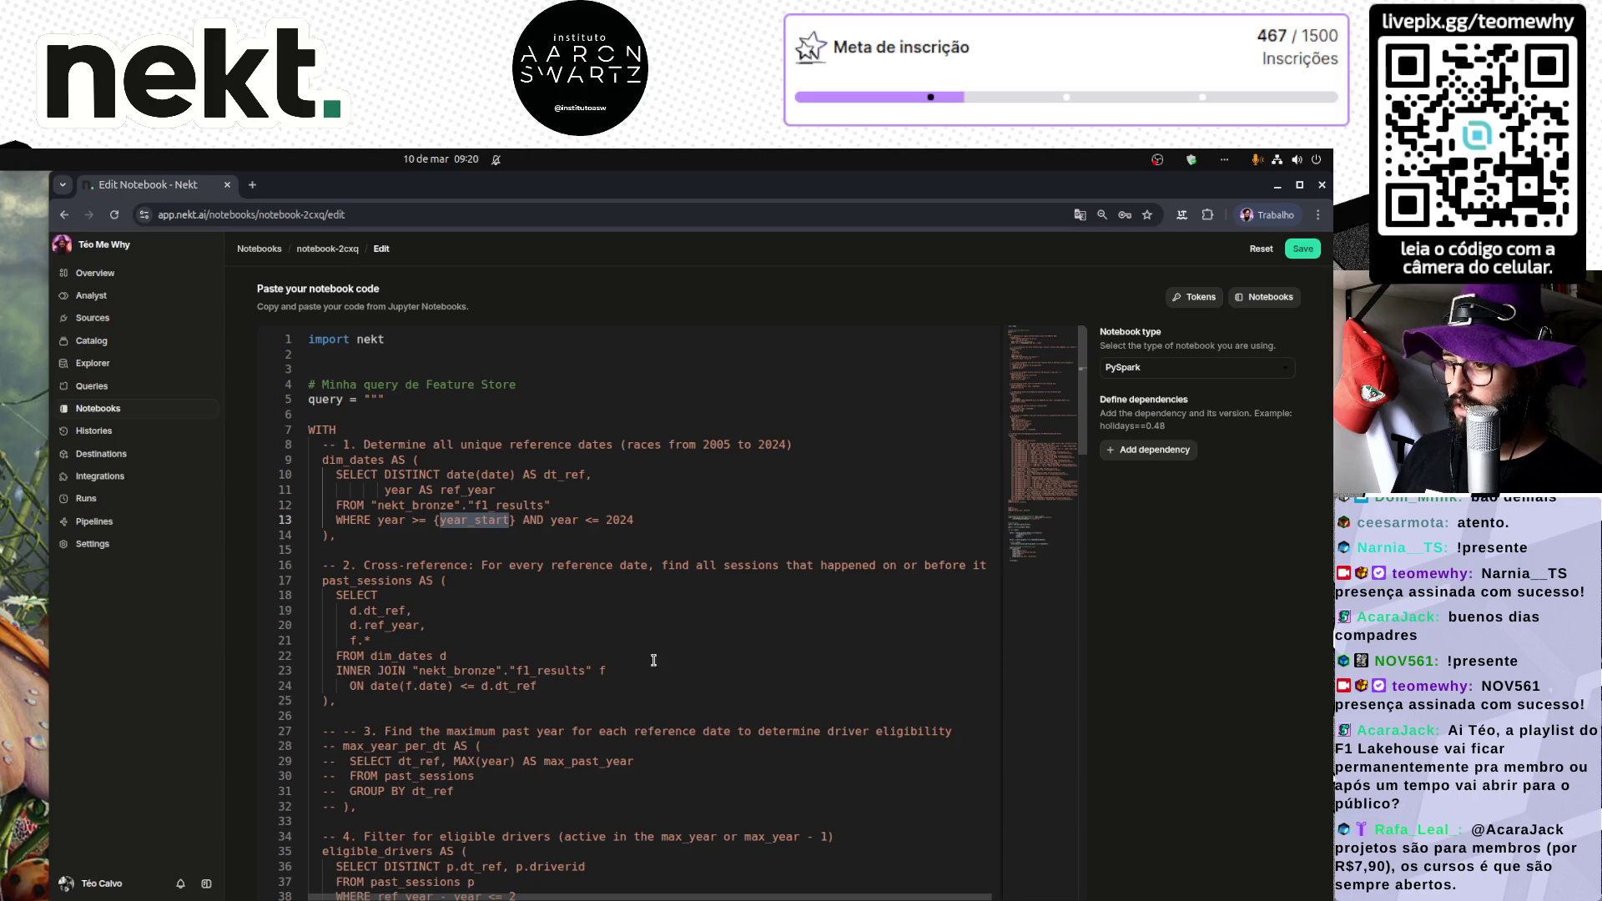
double_click(619, 519)
text(year_start)
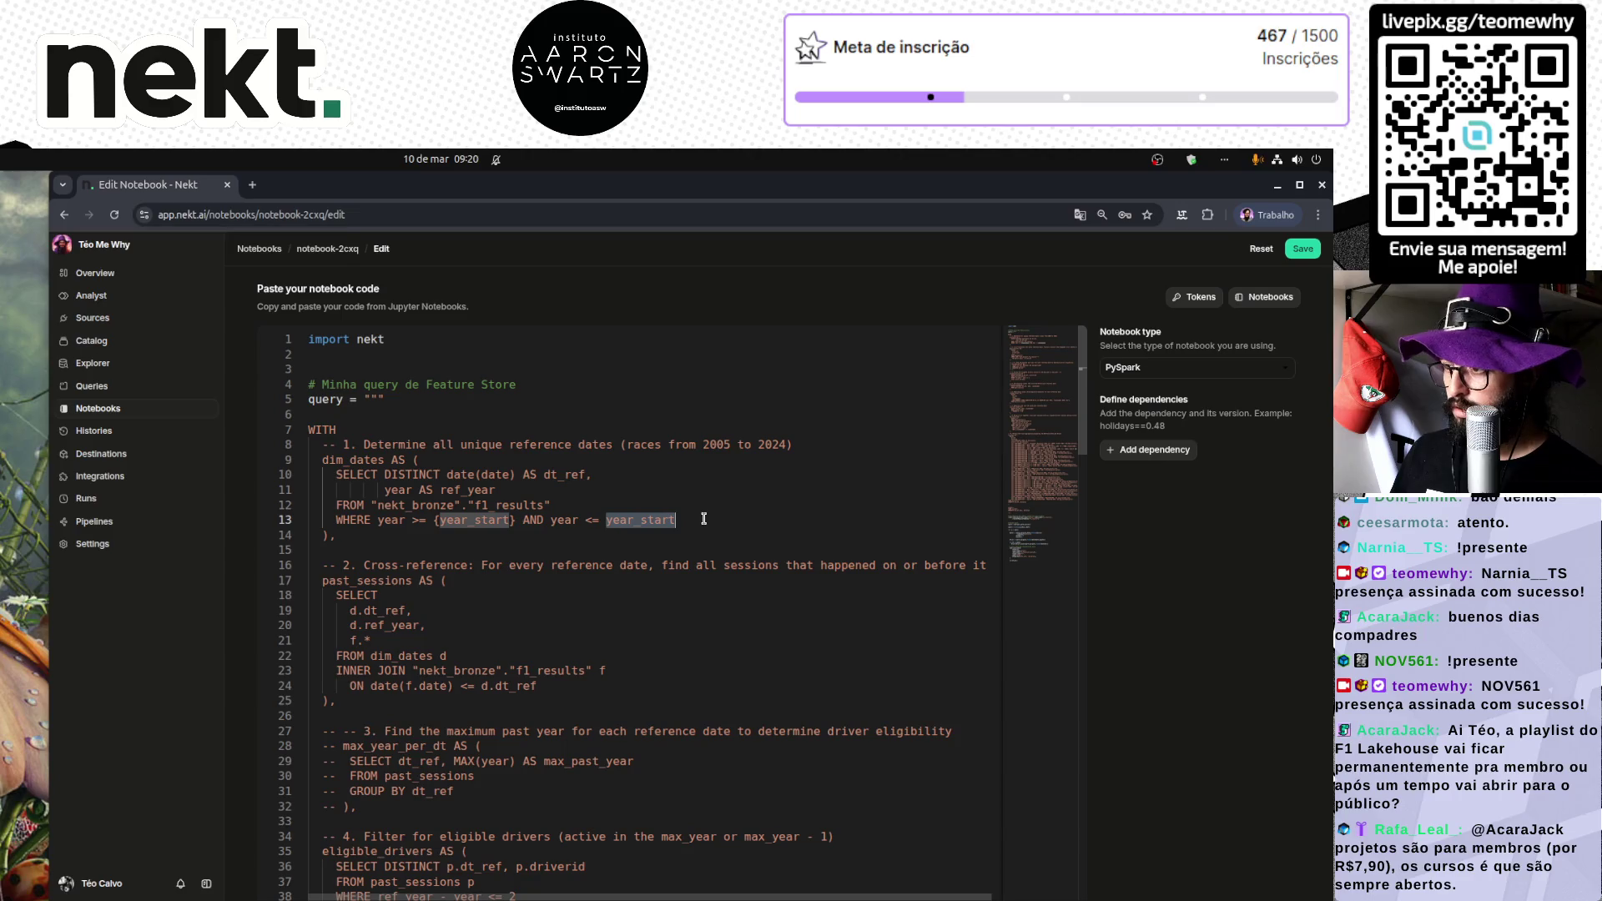
text({)
key(BackSpace)
key(BackSpace)
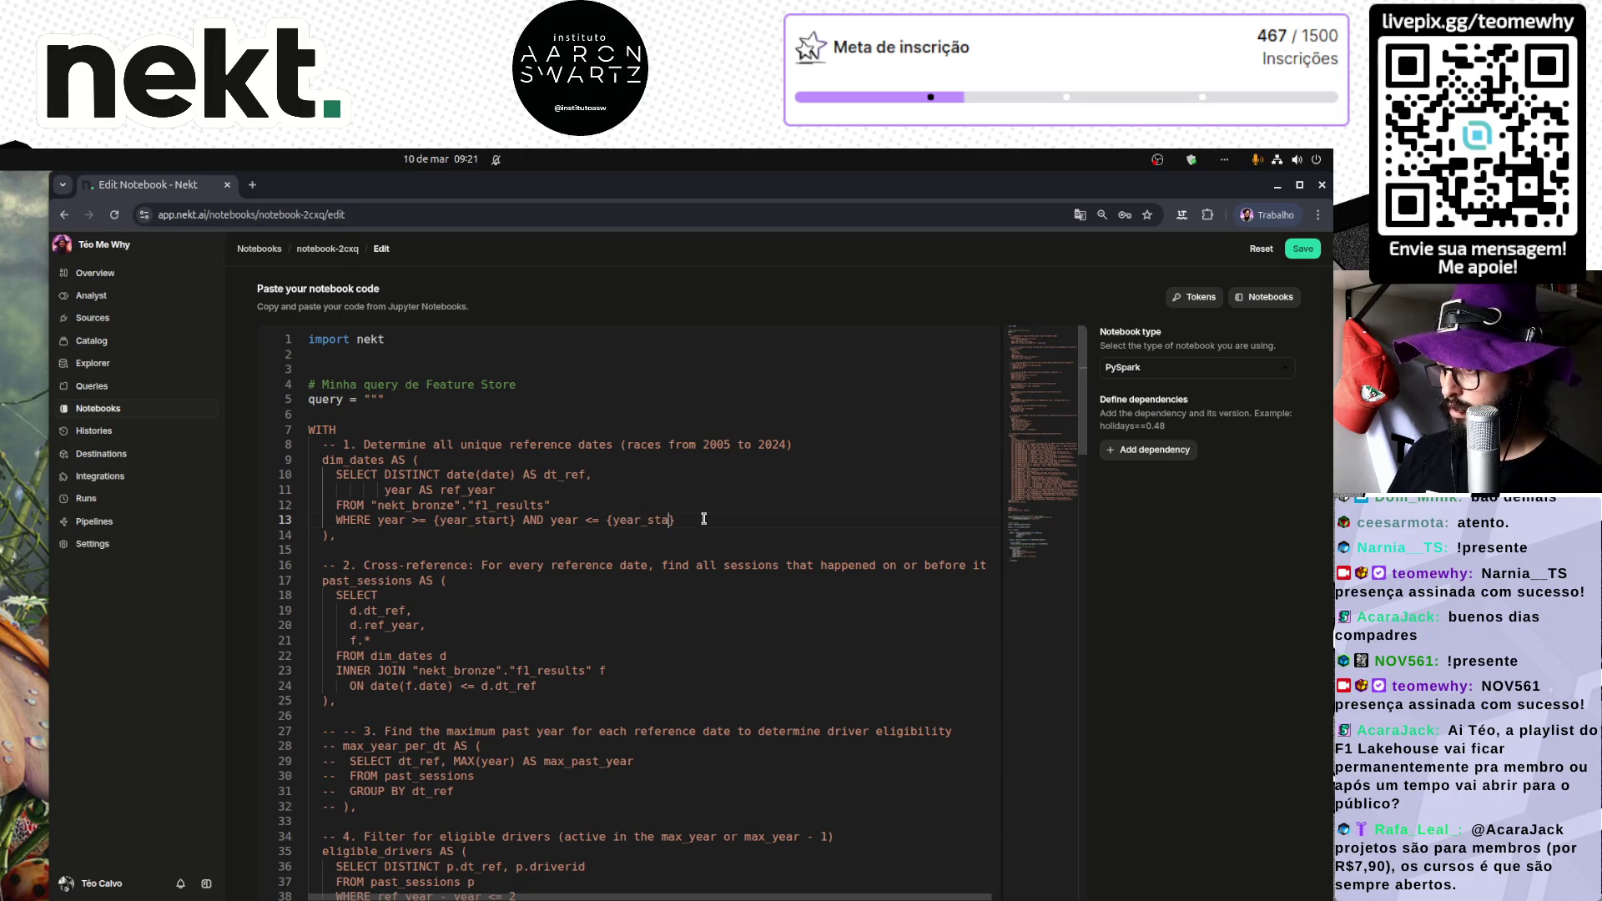
text(op)
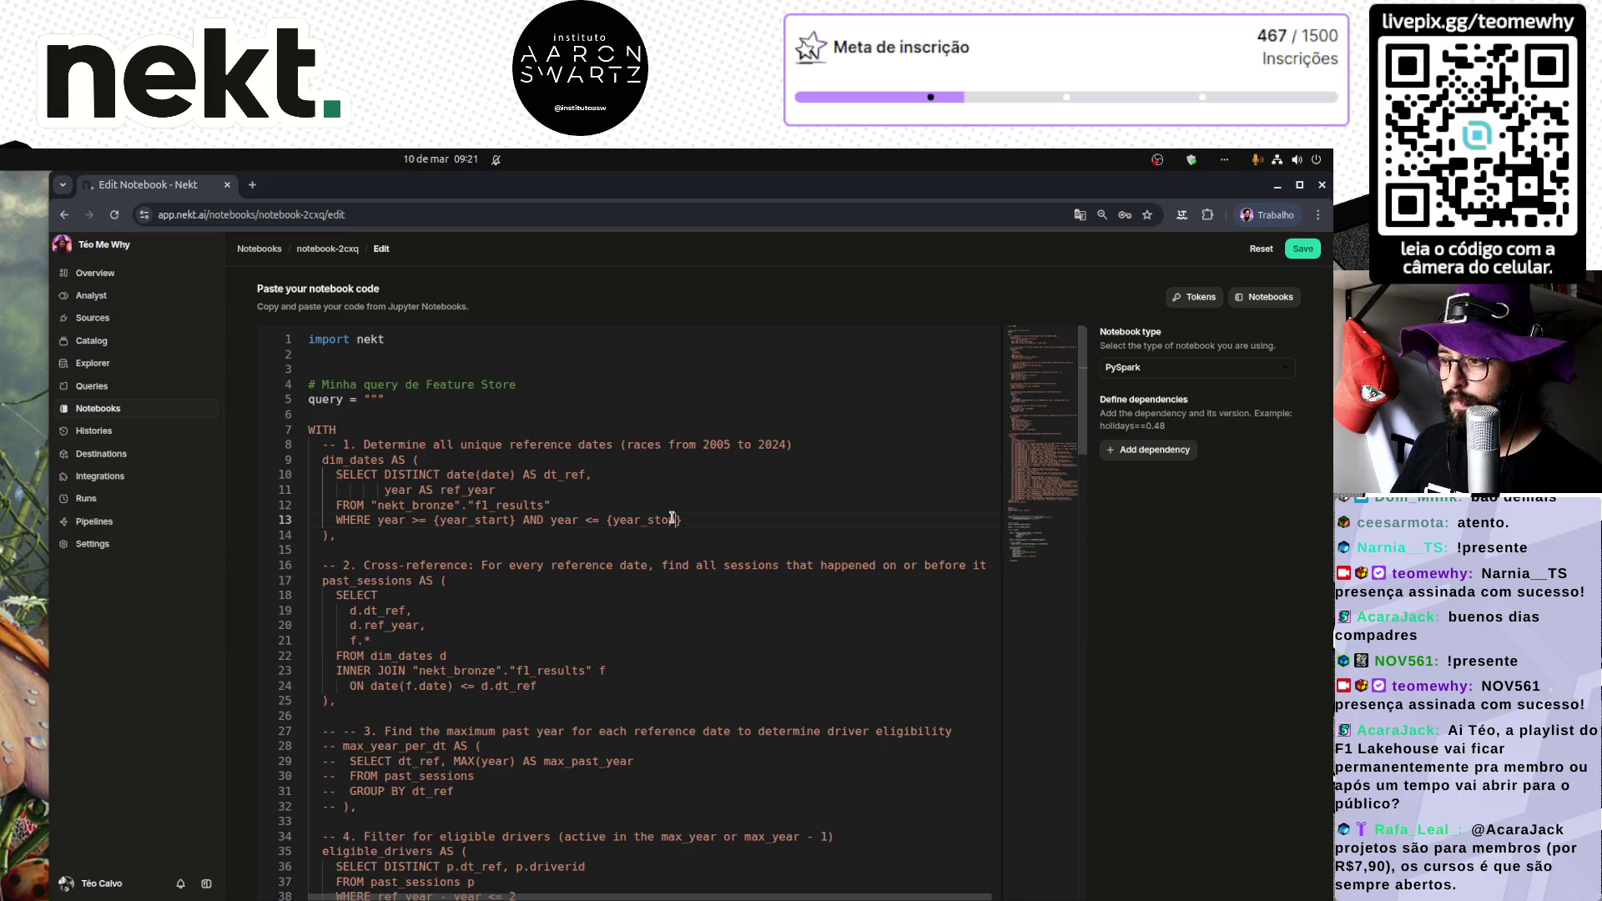
scroll(425, 564, down, 10)
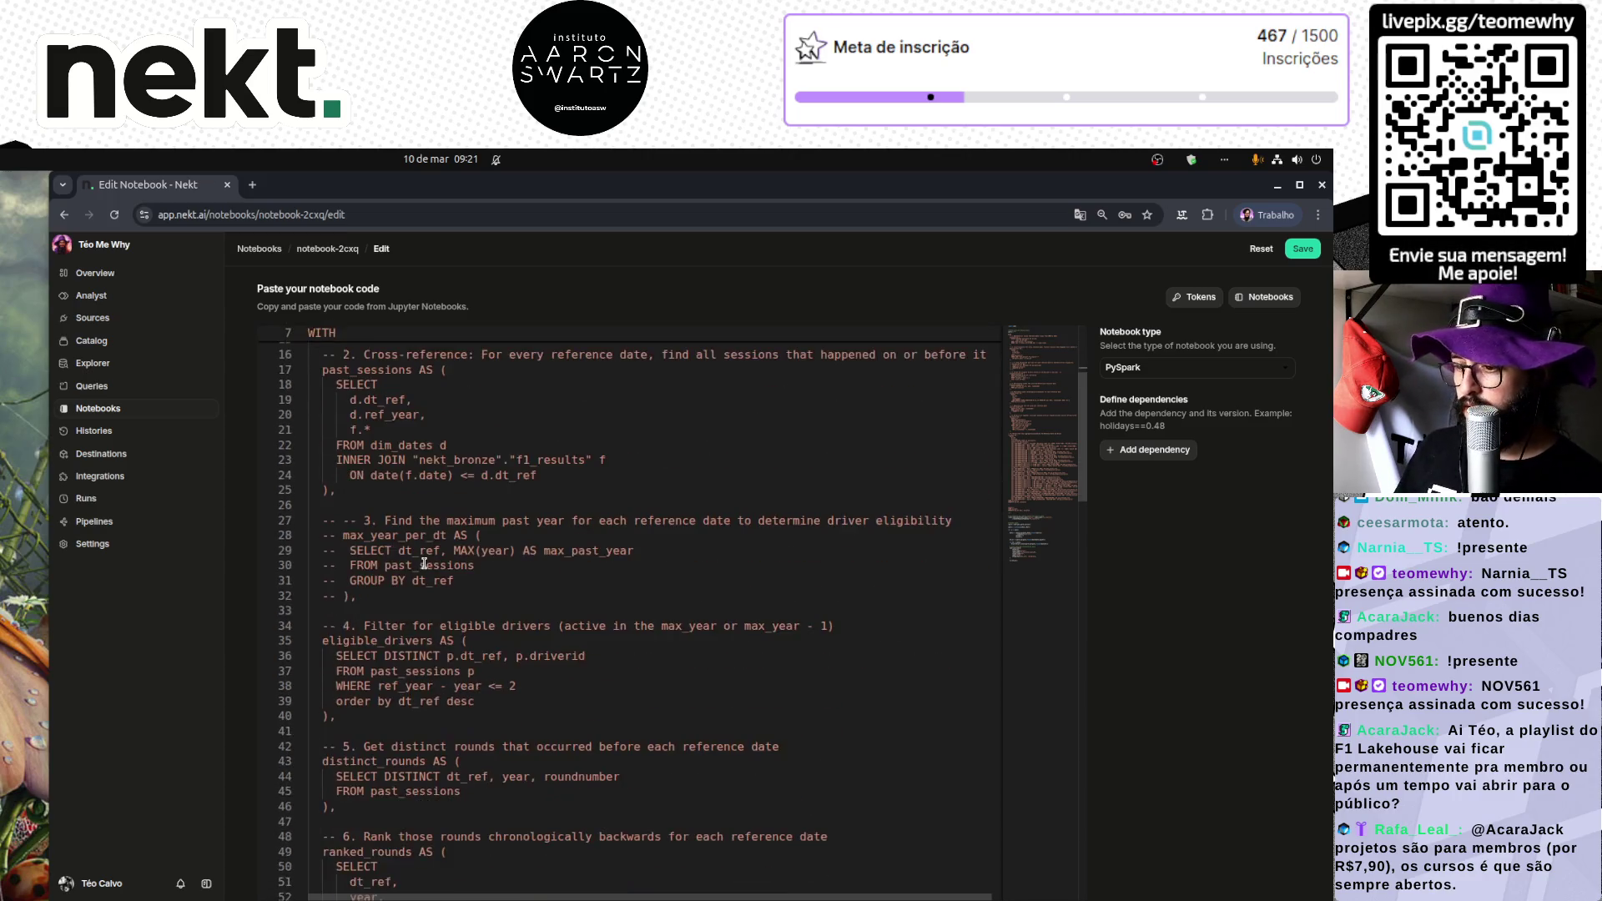
scroll(424, 564, down, 4)
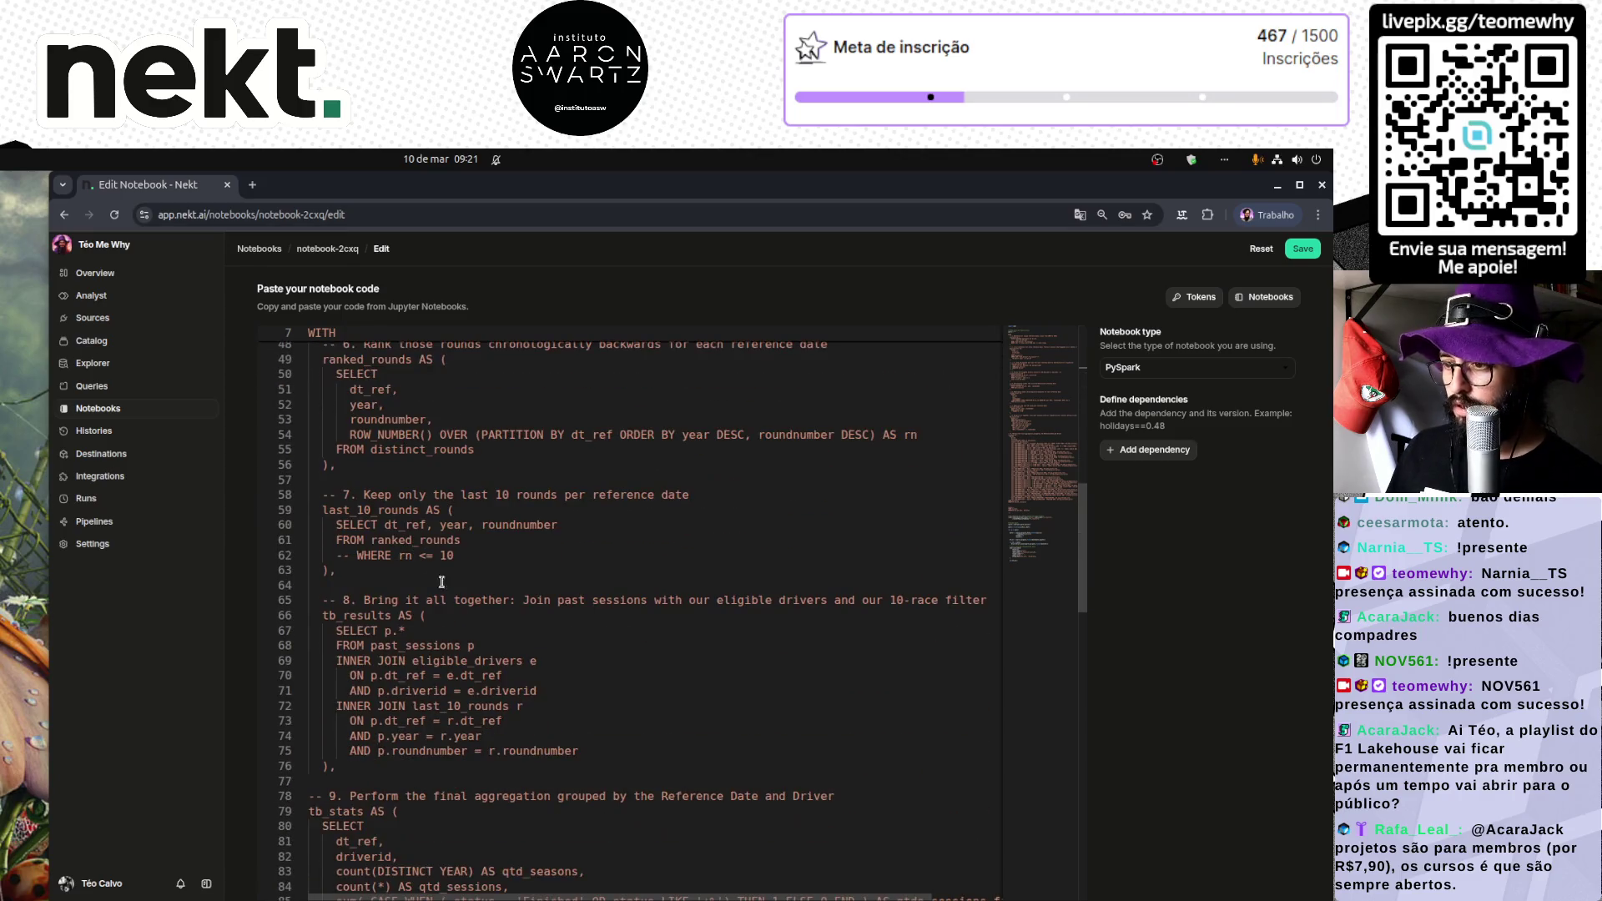
double_click(354, 555)
key(Left)
key(BackSpace)
key(BackSpace)
key(BackSpace)
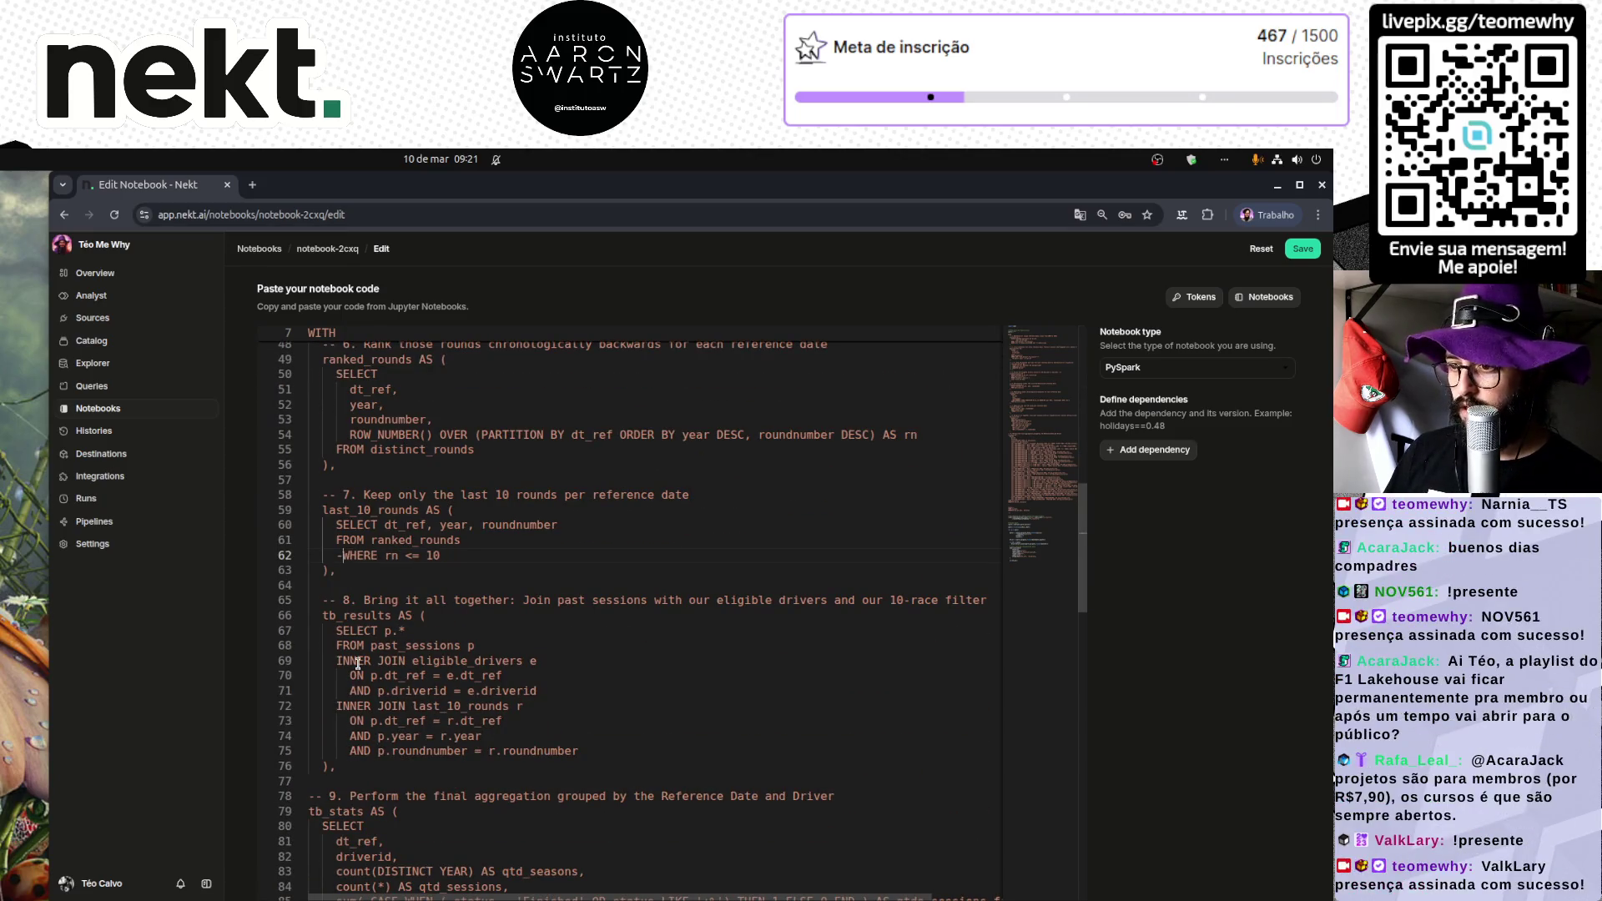
key(End)
key(Up)
key(Up)
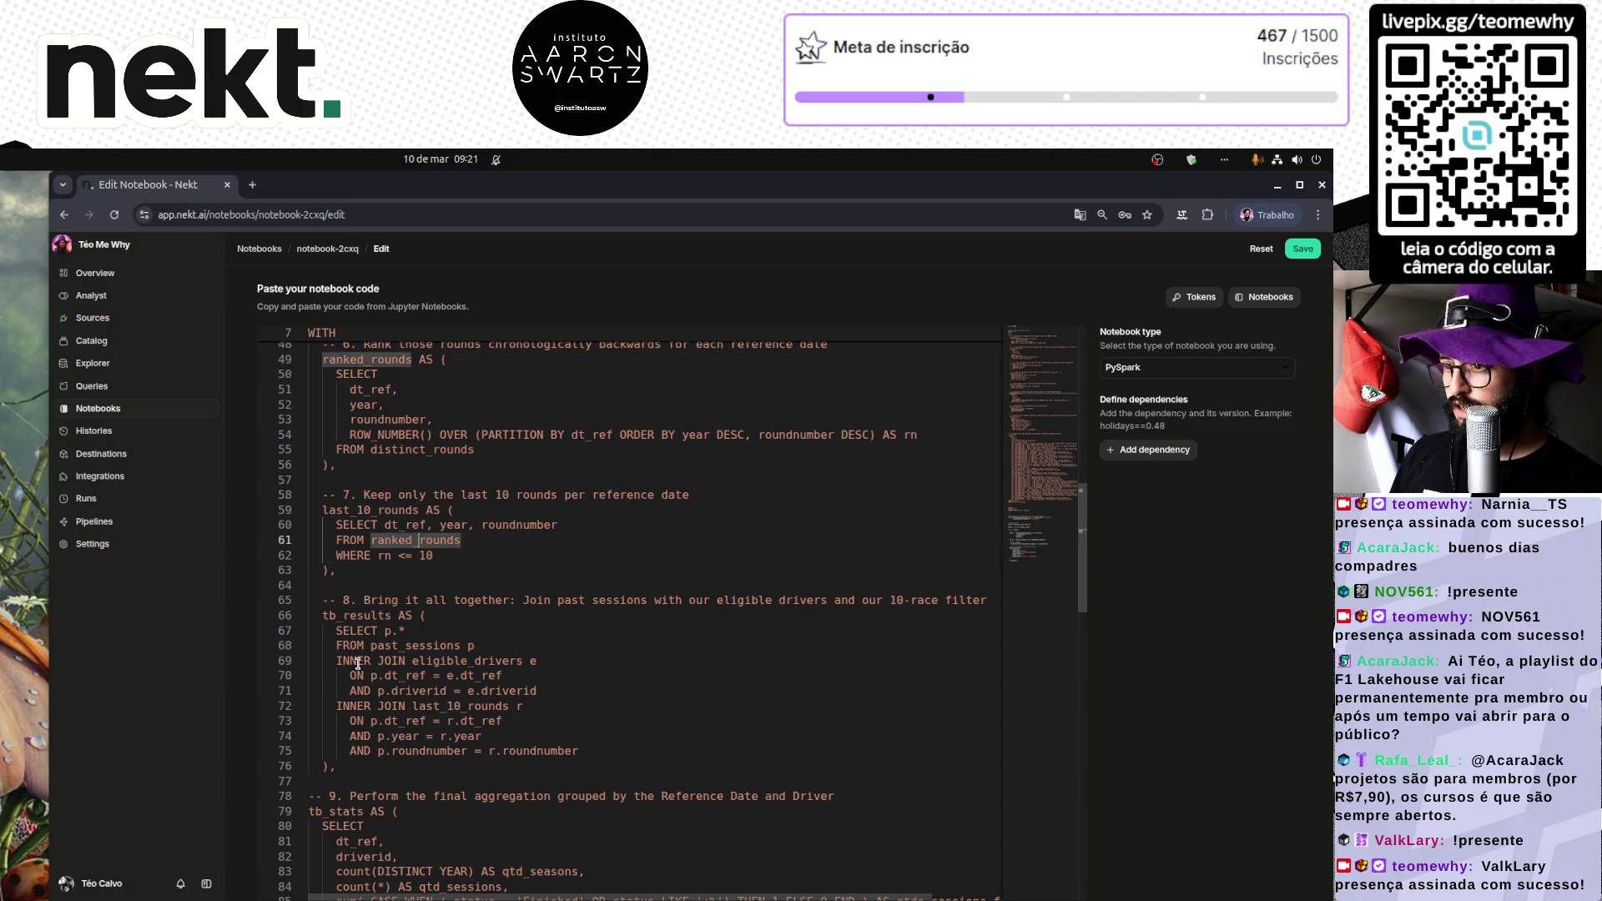
key(Down)
key(Down)
key(Left)
key(BackSpace)
key(Delete)
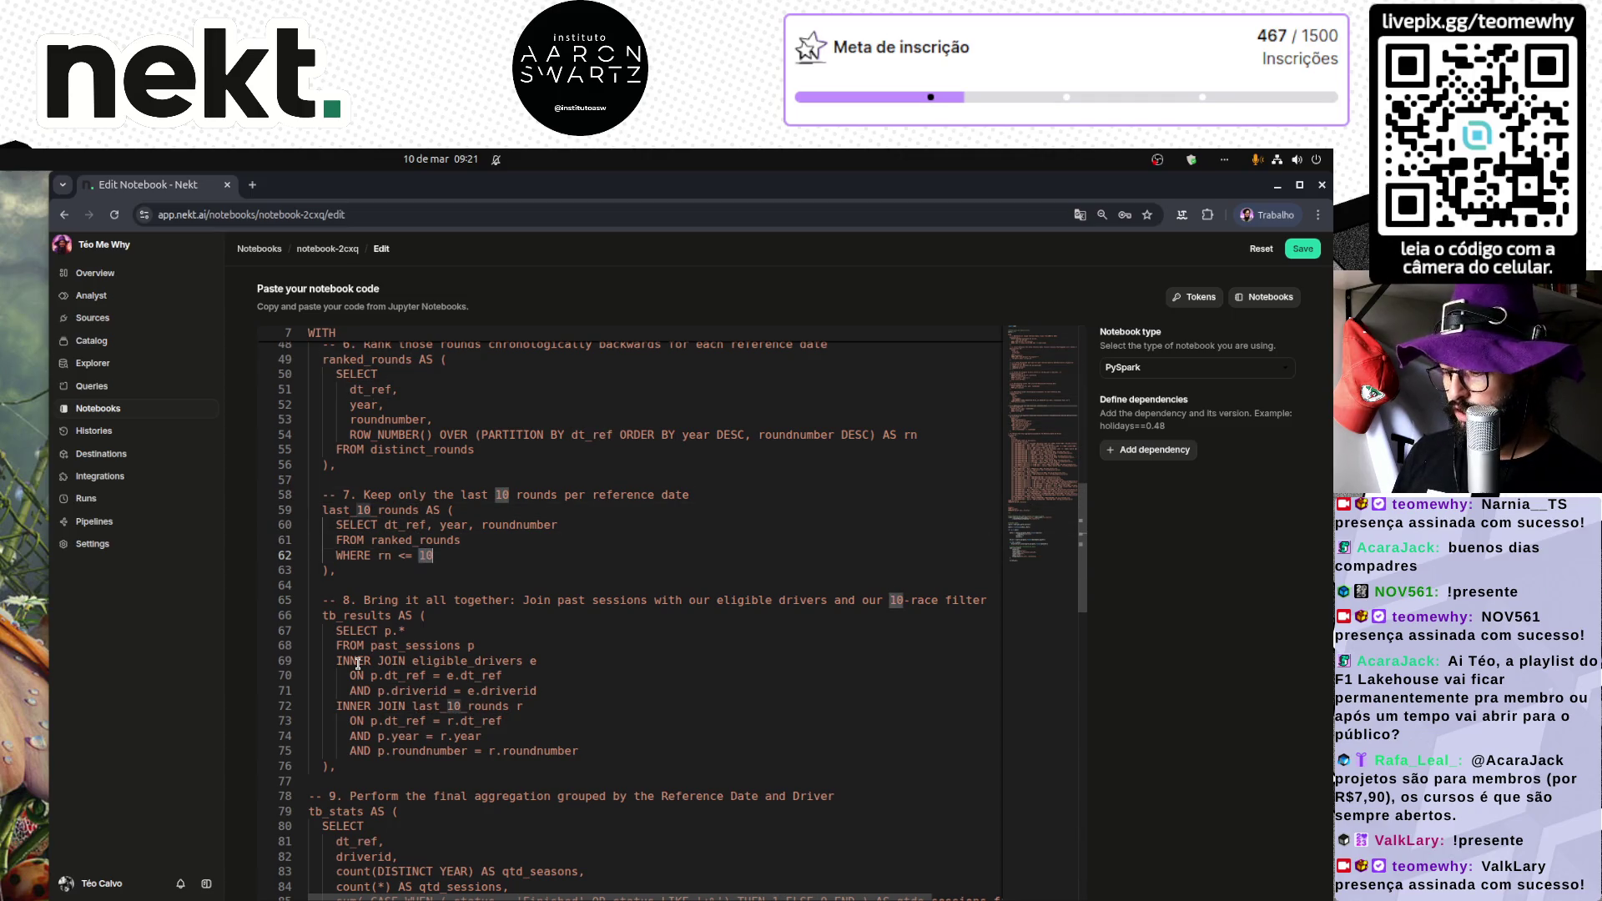
text({range_)
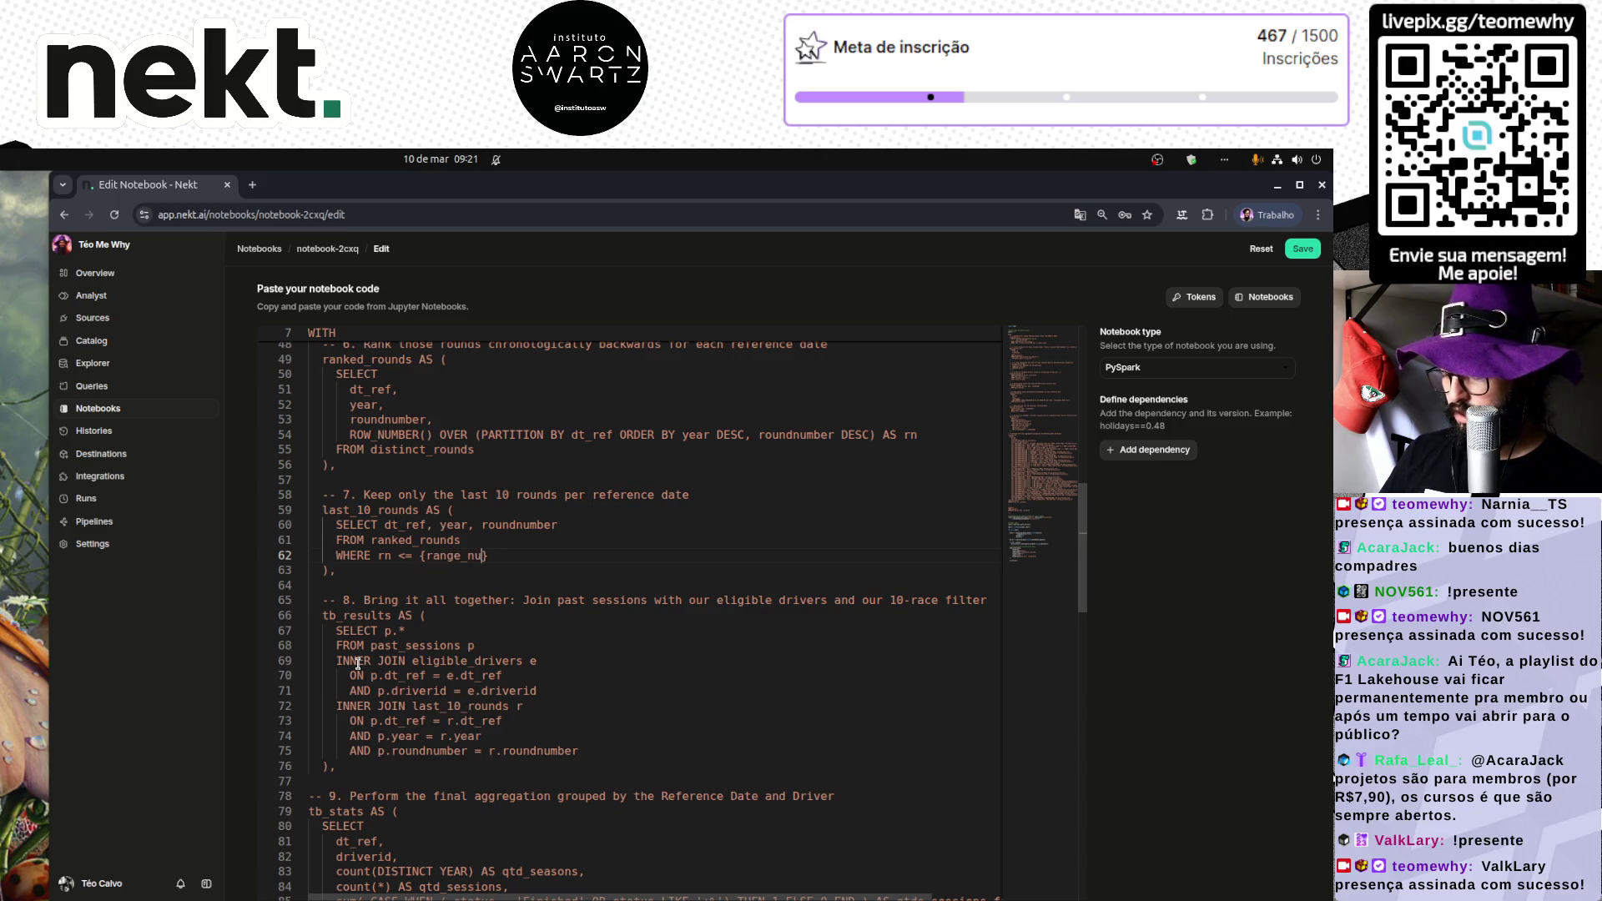
text(number)
key(ctrl+shift+Left)
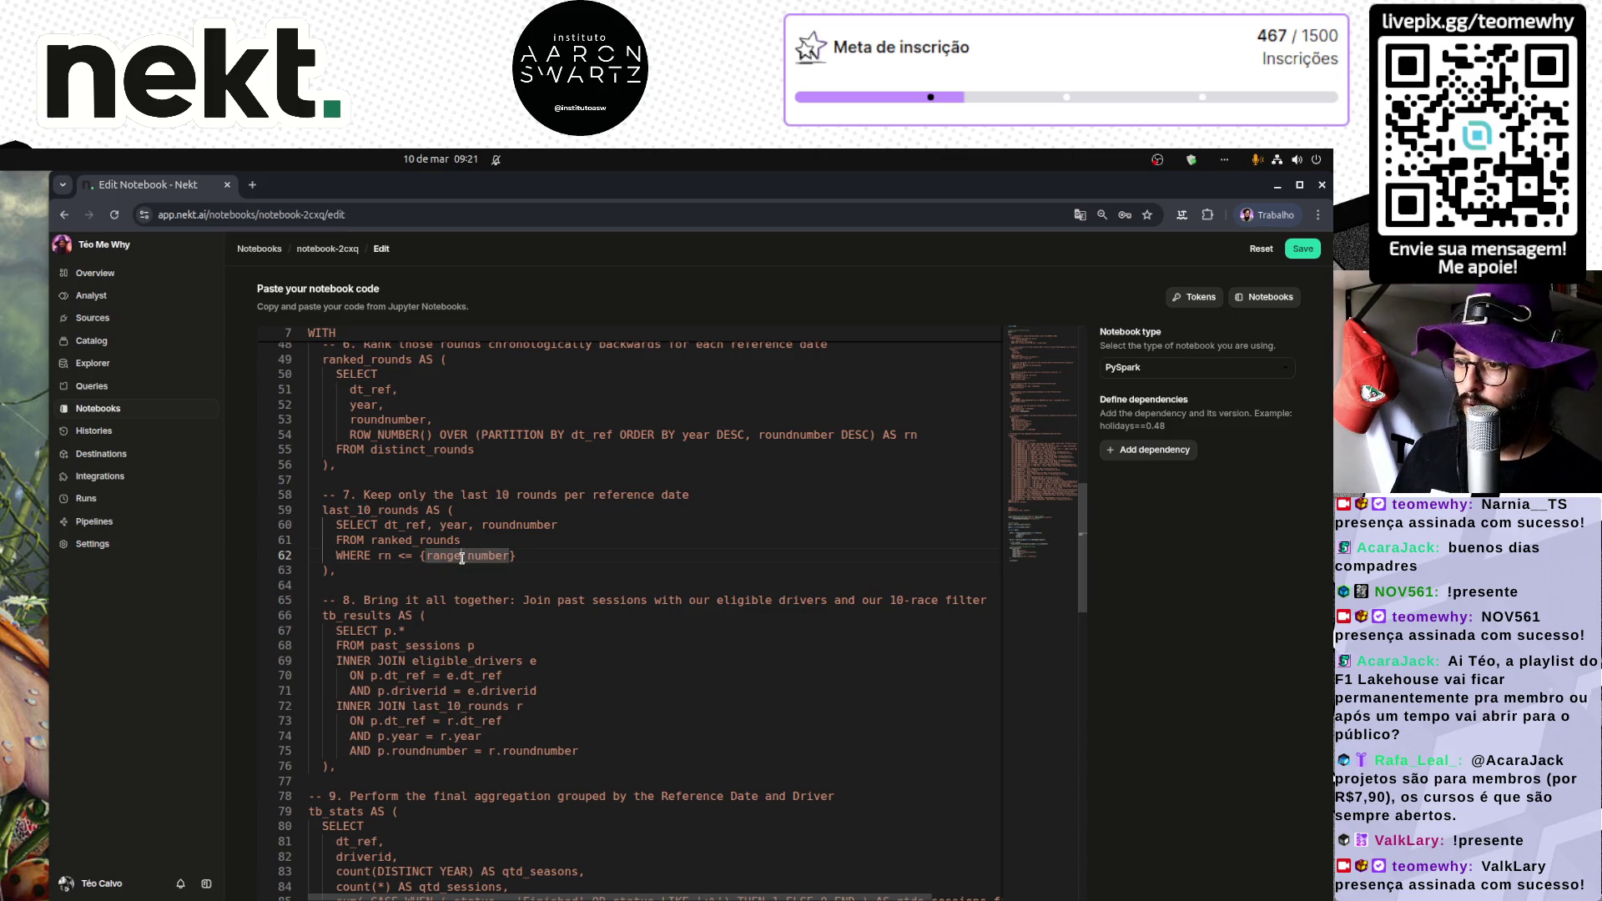
text(1)
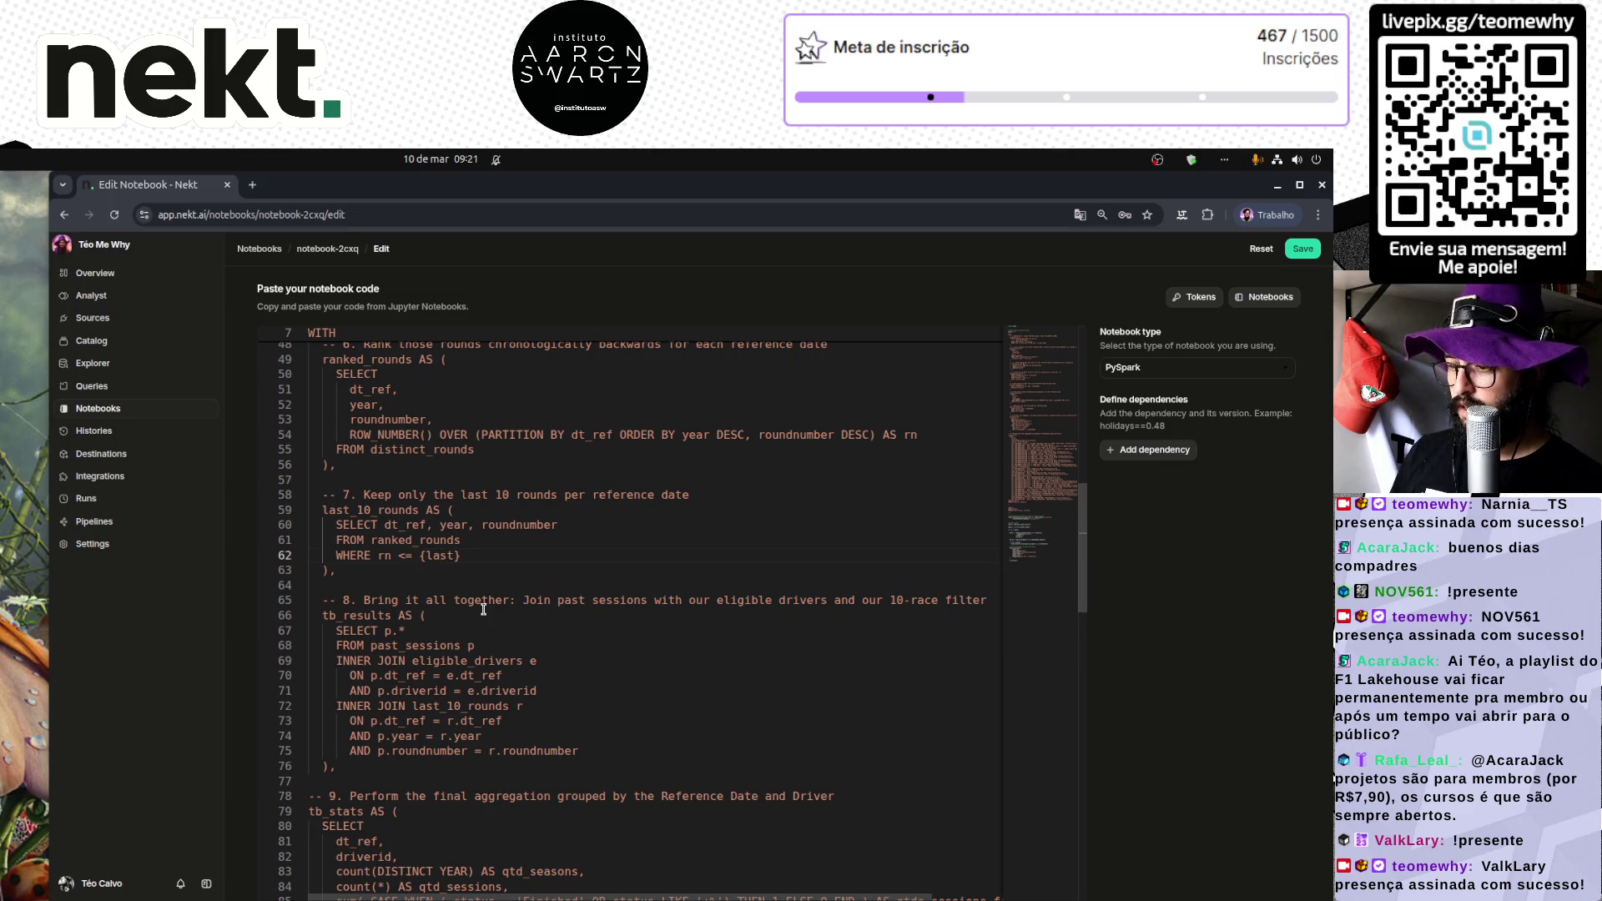
text(_rounds)
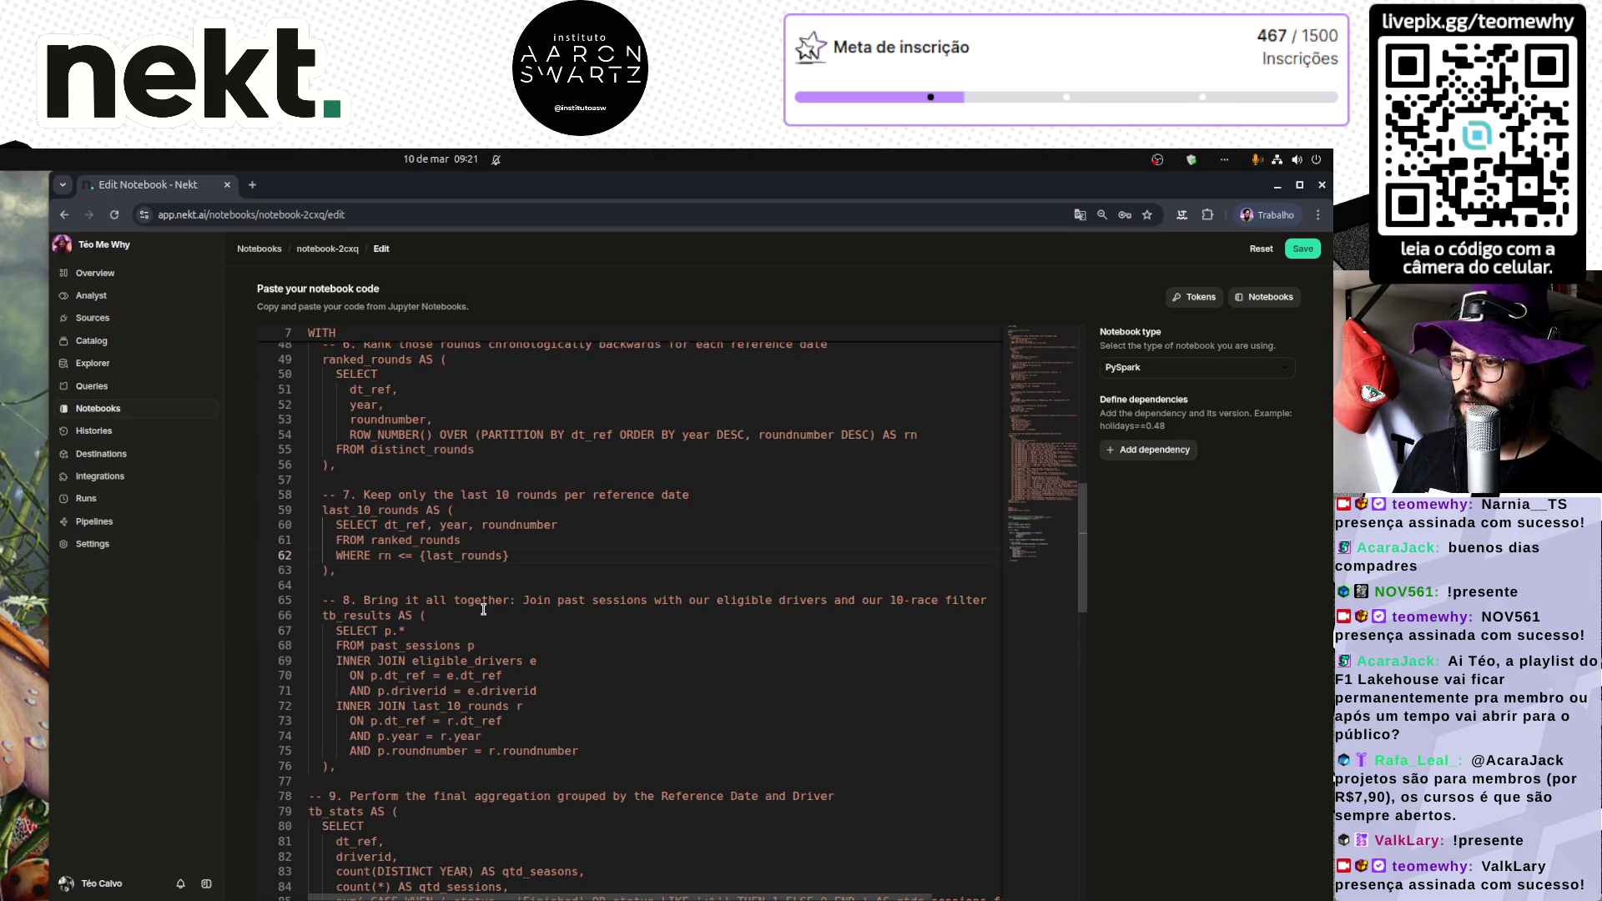
click(422, 581)
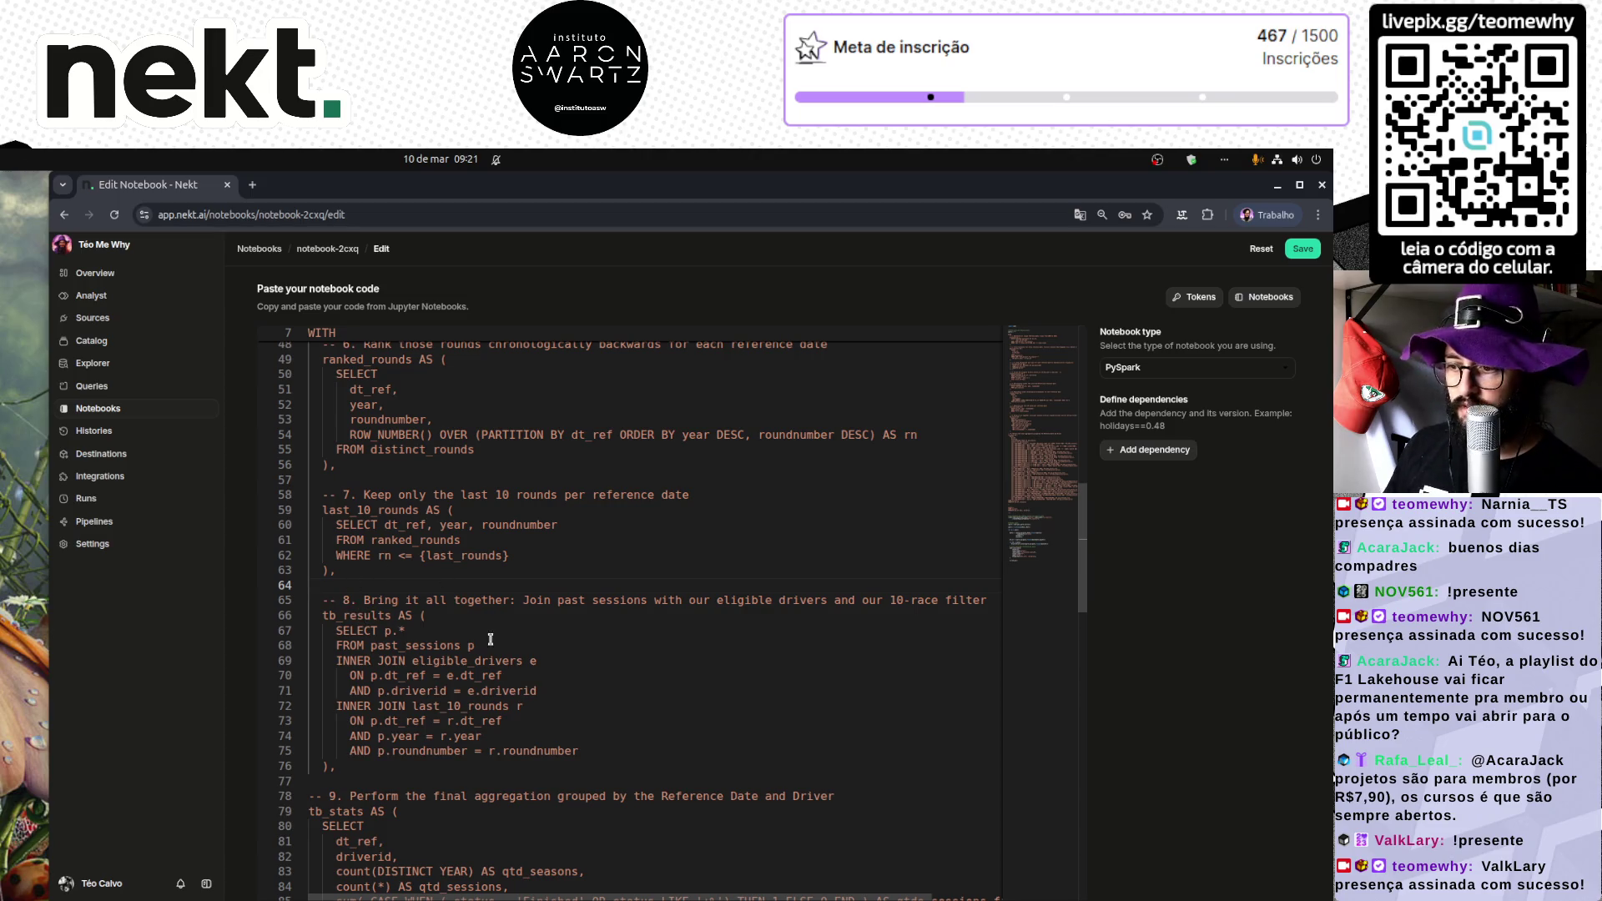
scroll(561, 667, up, 10)
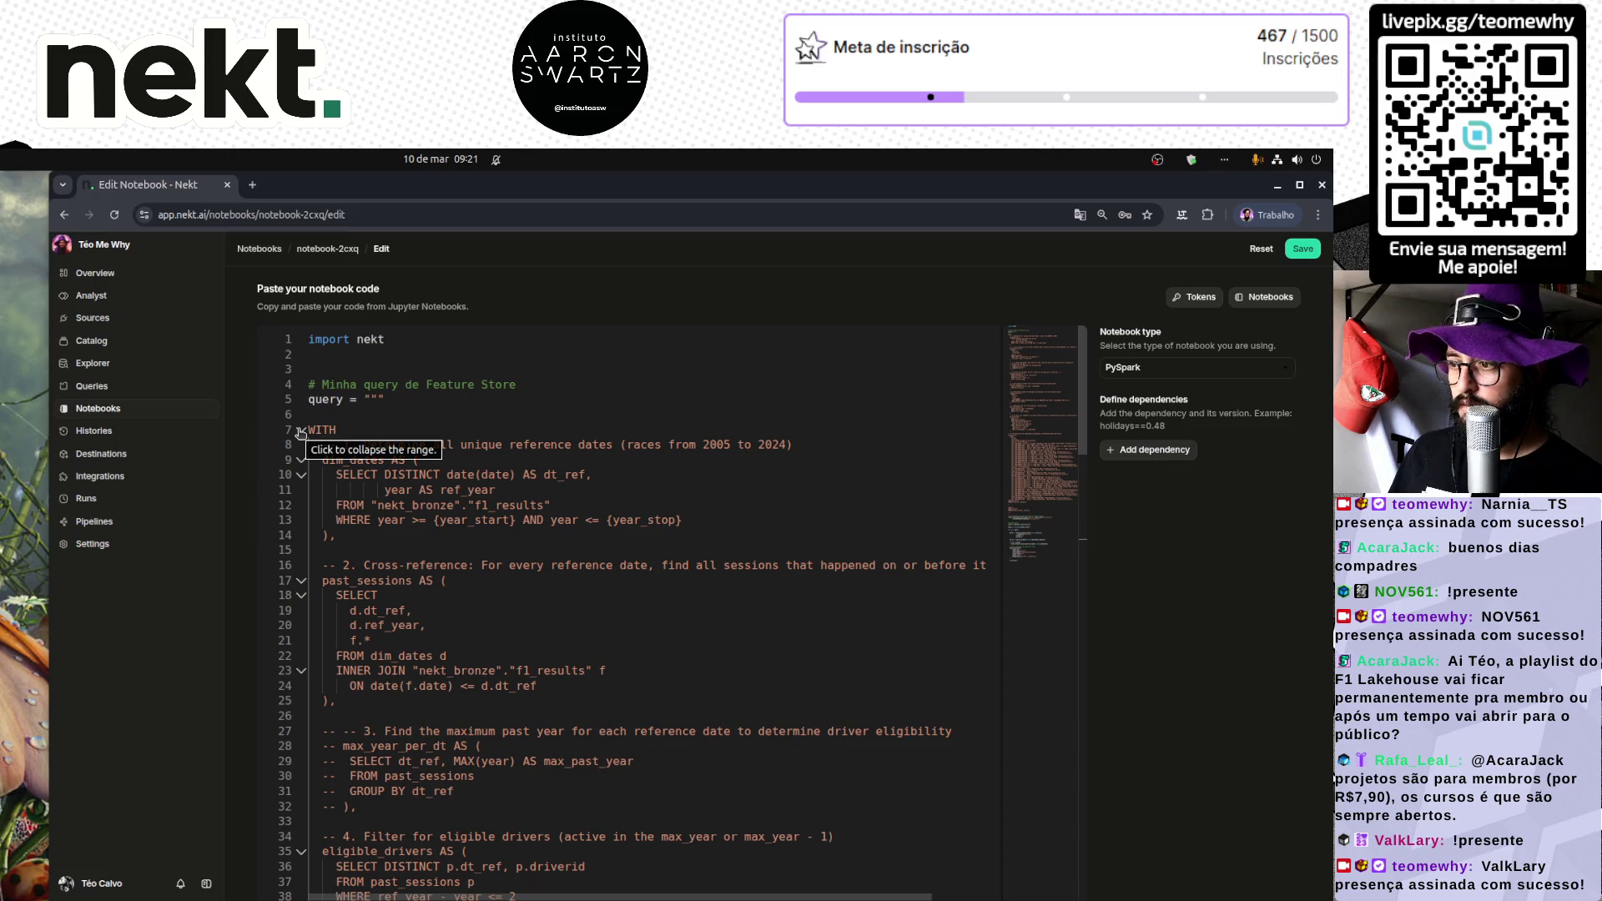
click(301, 431)
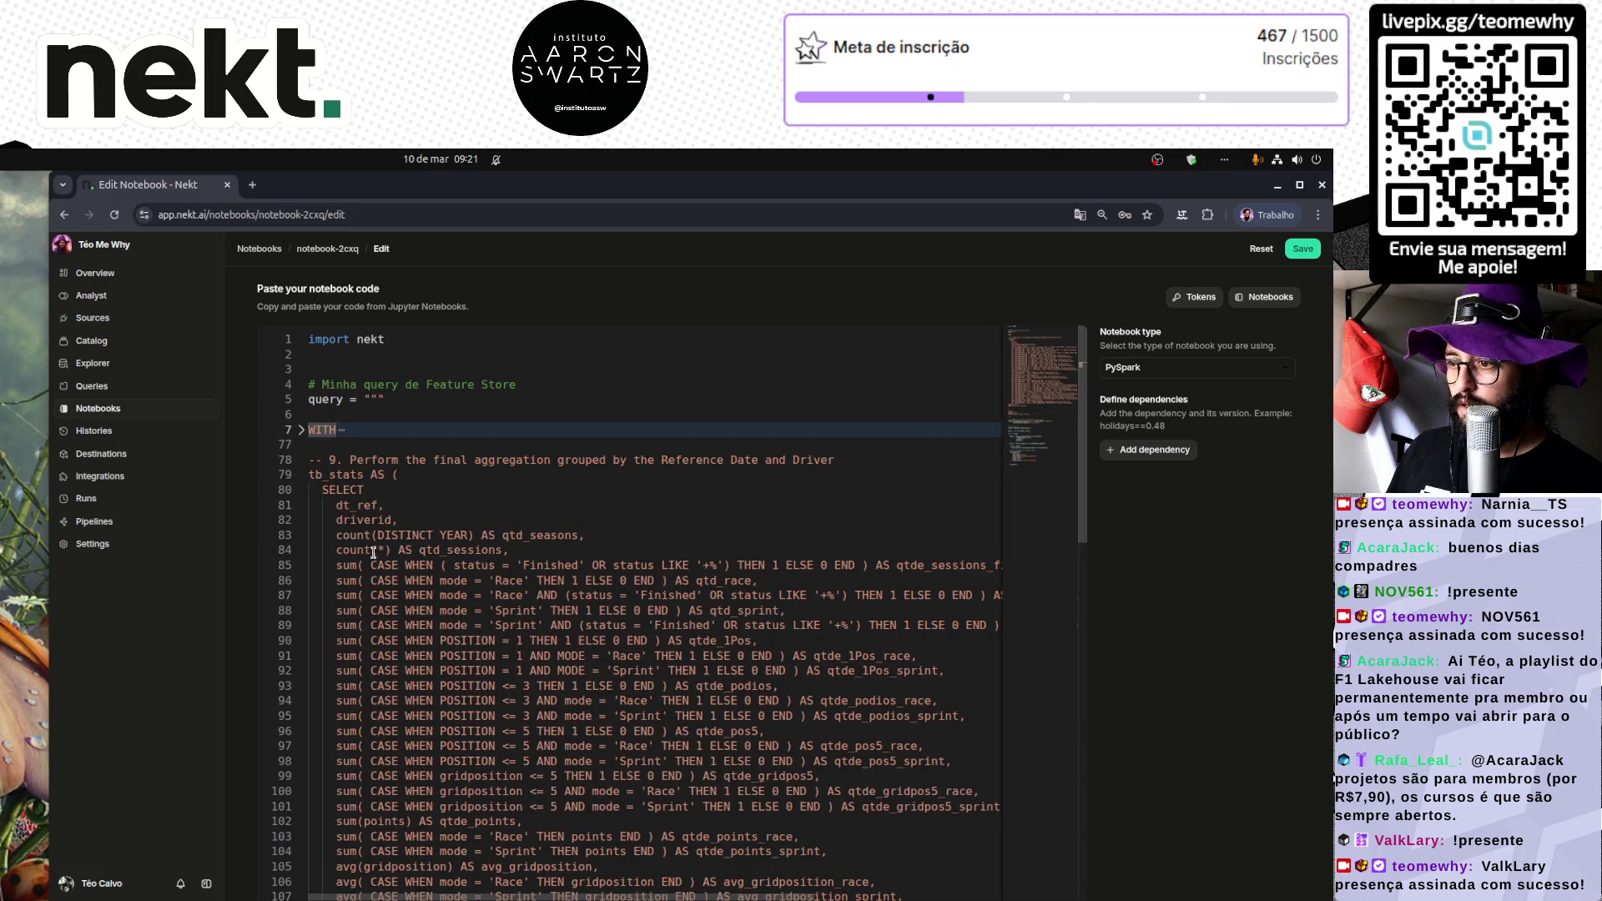
click(302, 430)
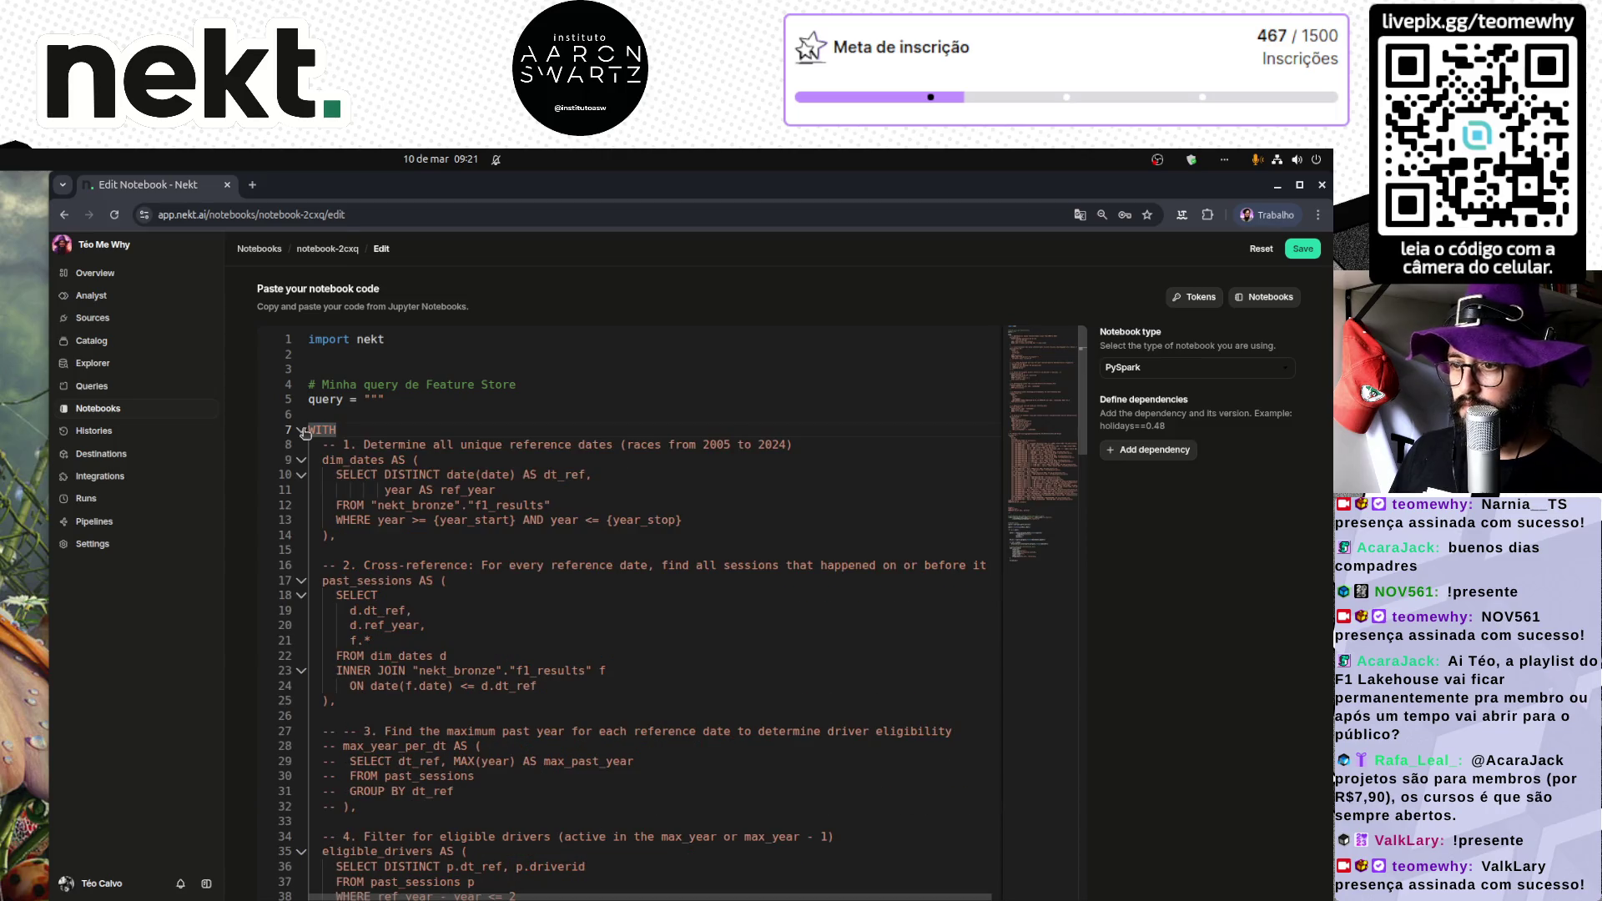
scroll(379, 662, down, 12)
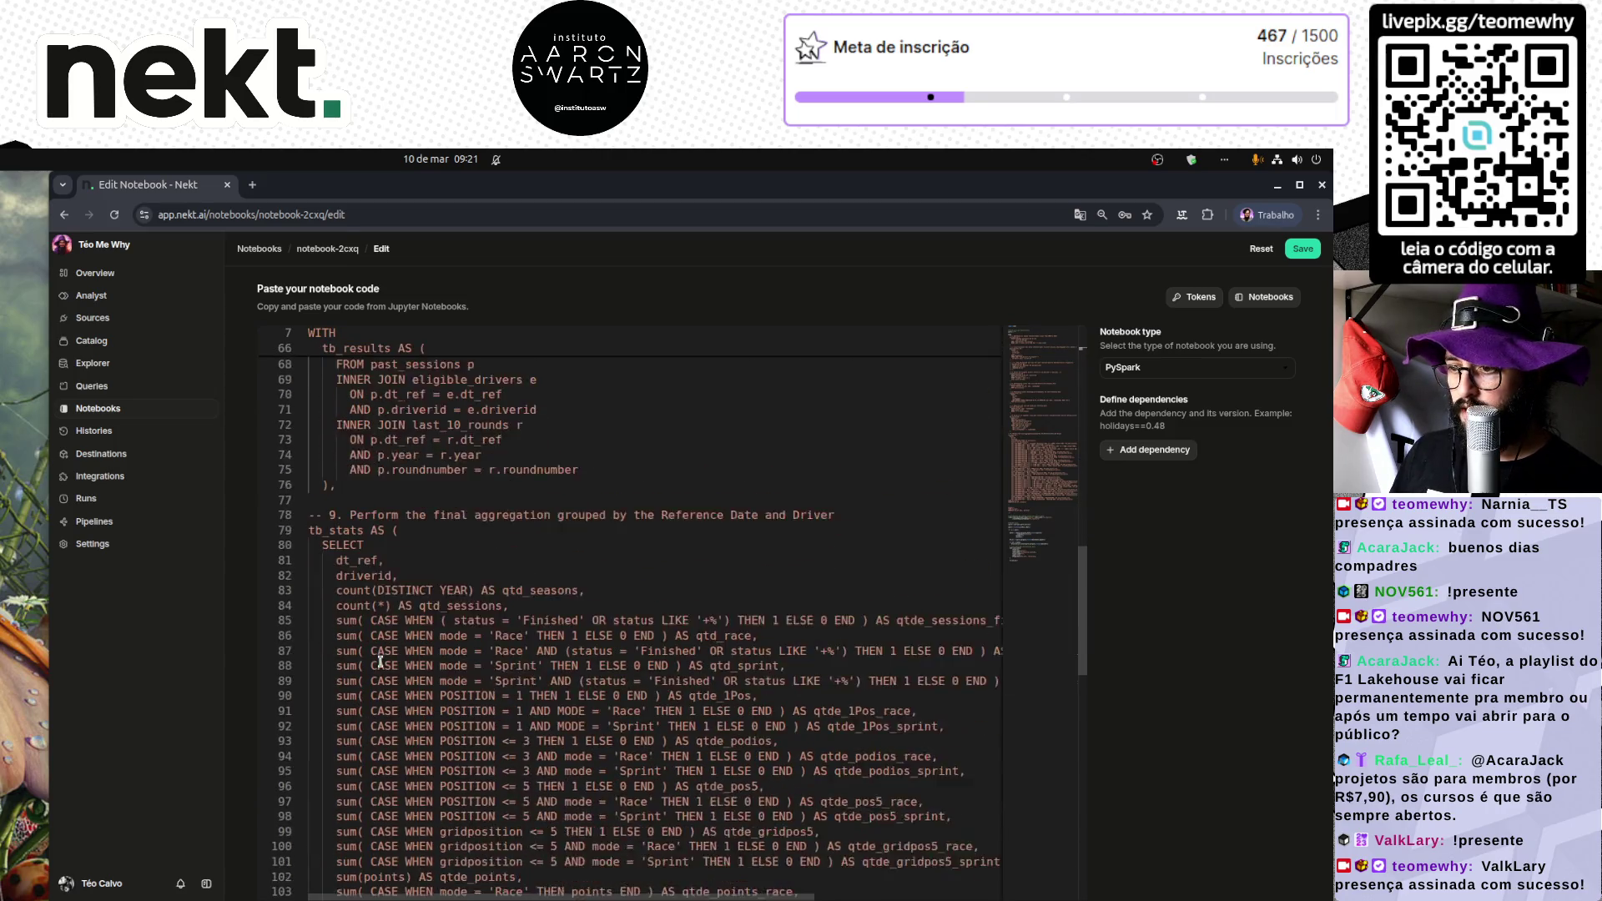
scroll(379, 662, down, 1)
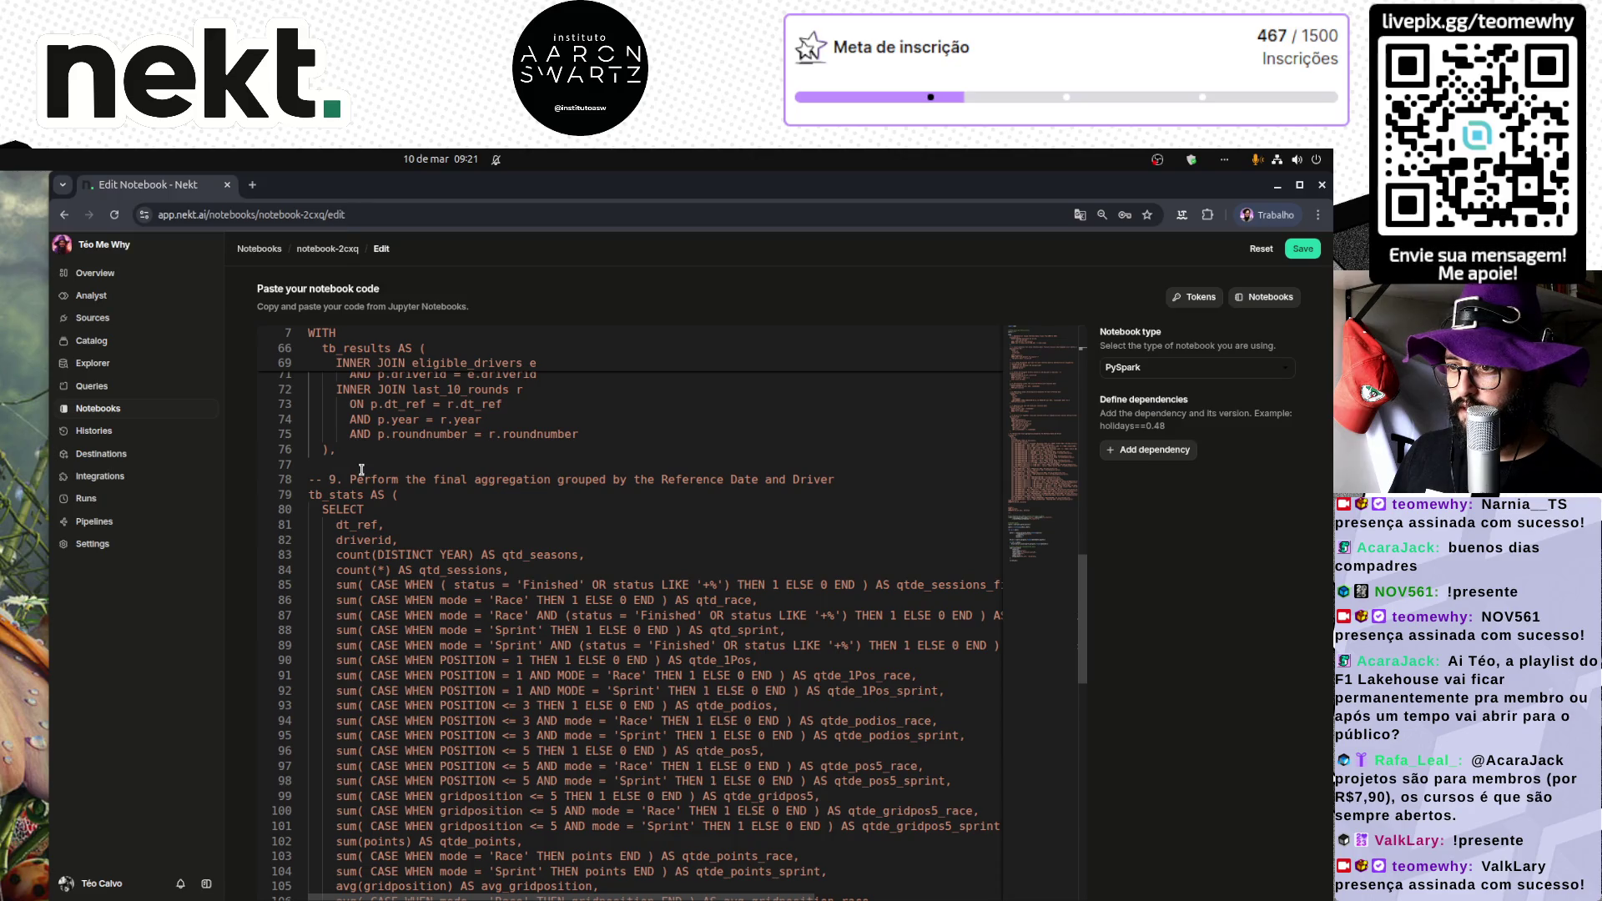
click(1079, 459)
scroll(459, 406, up, 3)
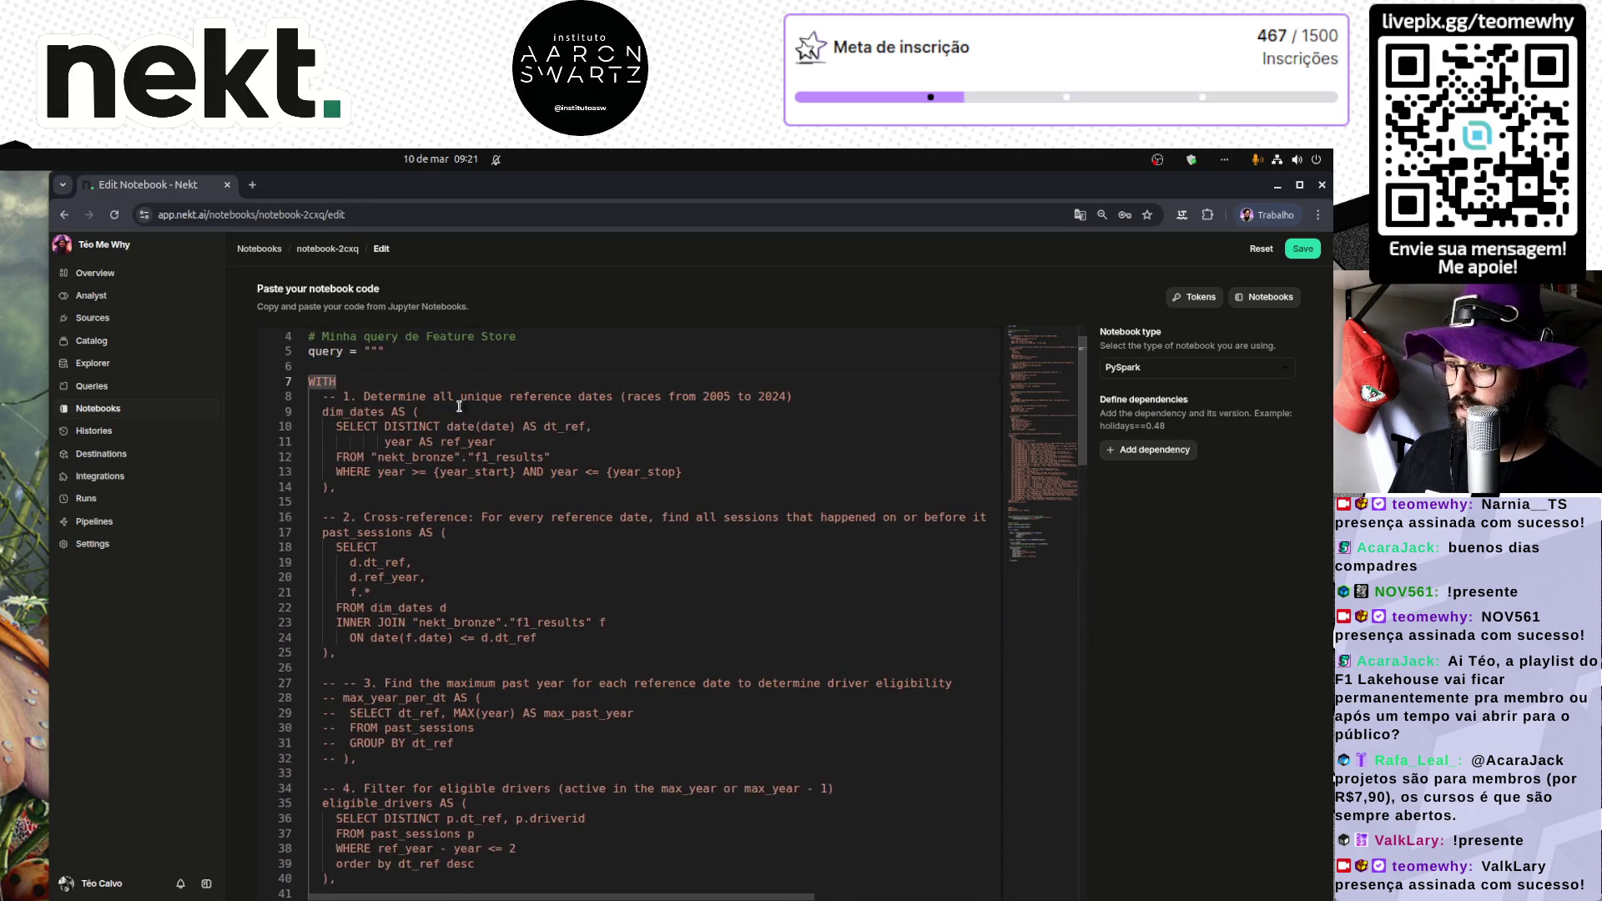
click(302, 382)
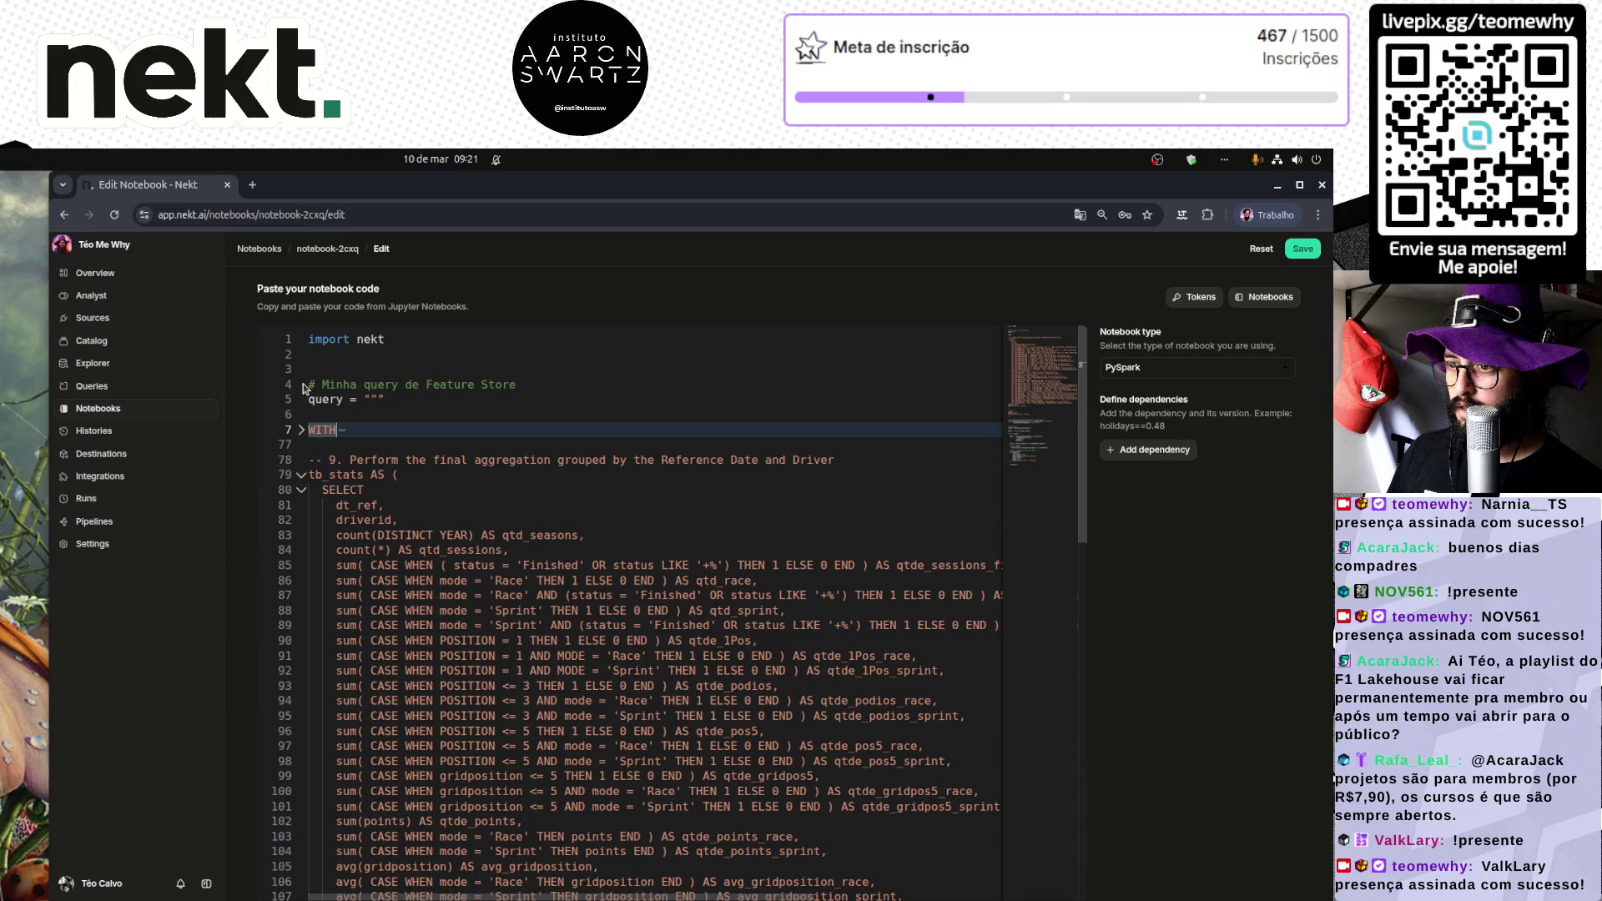
click(300, 475)
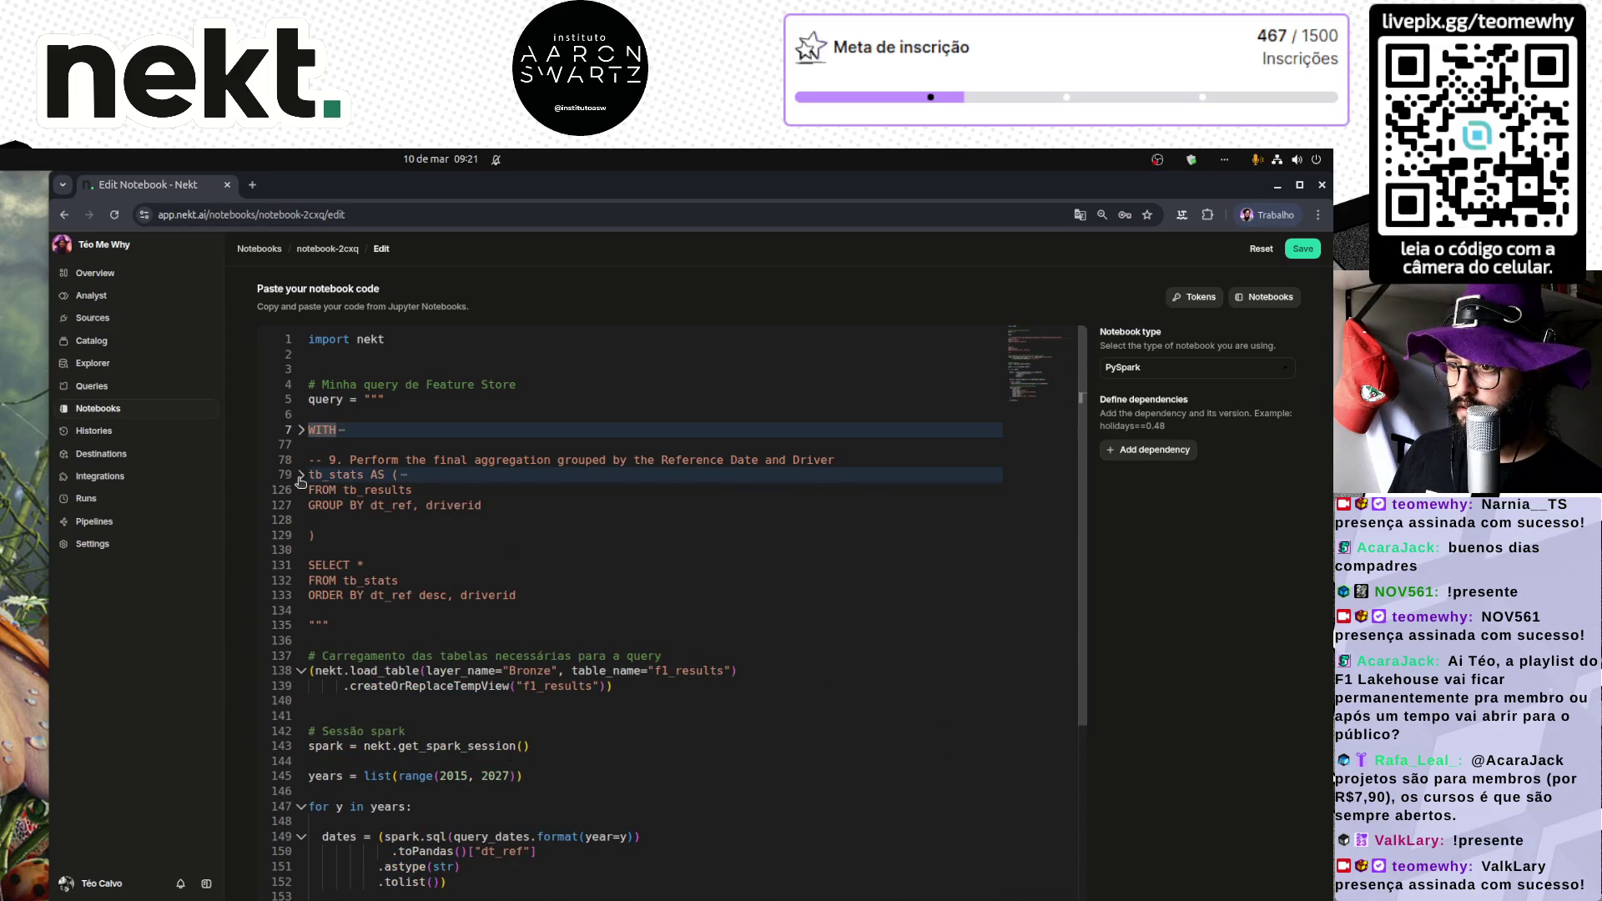
click(301, 474)
click(301, 429)
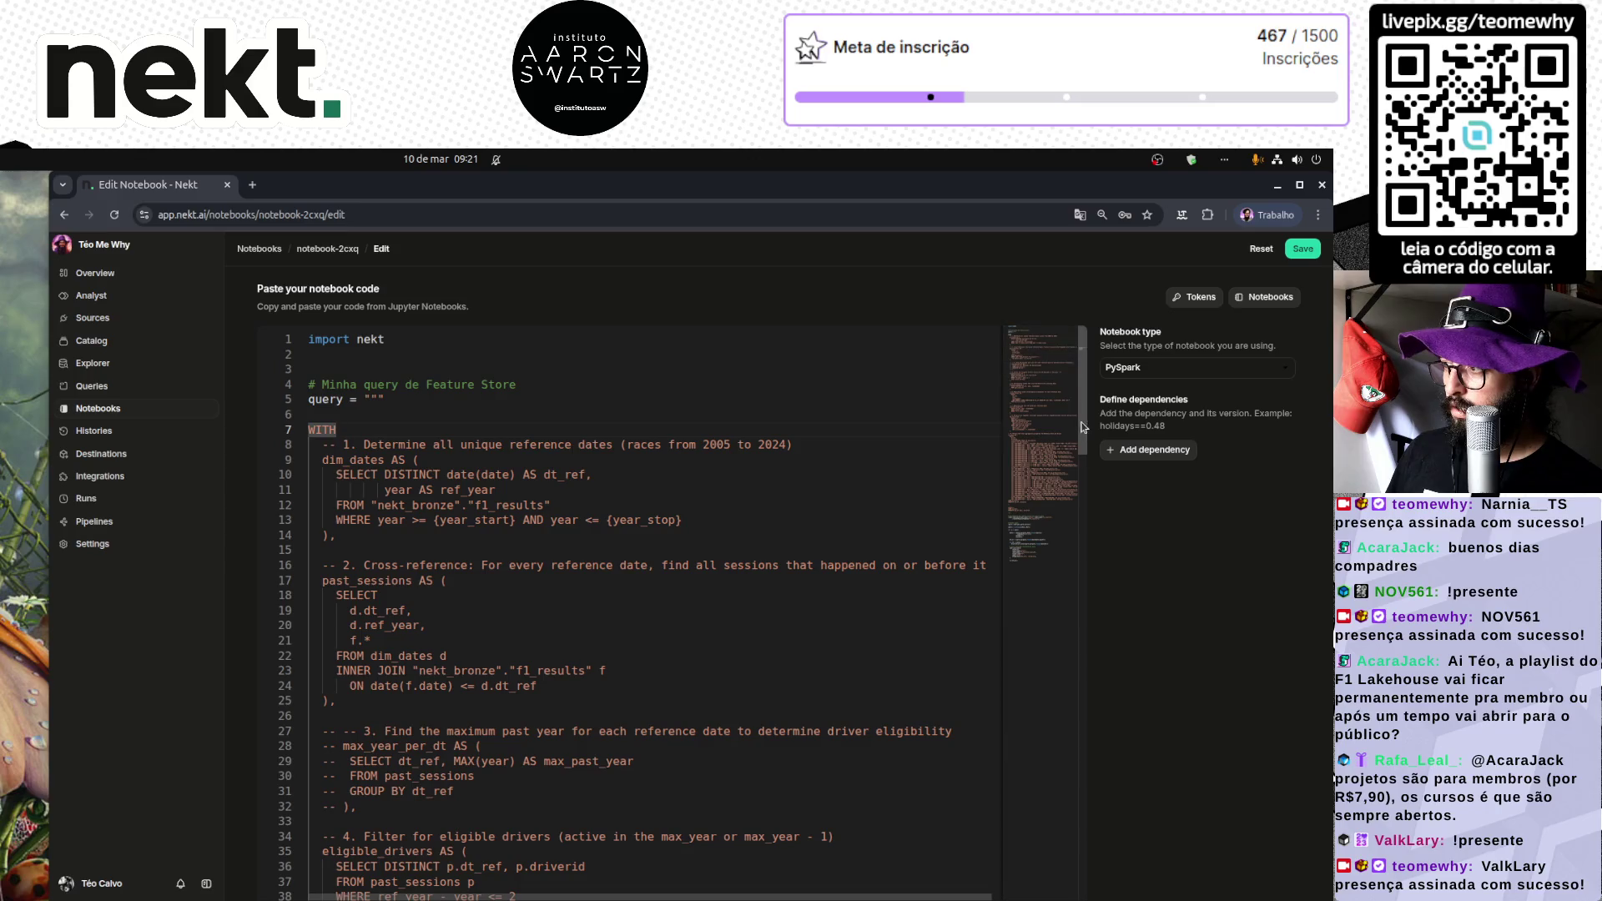
mouse_move(1049, 480)
mouse_down()
mouse_move(1053, 668)
mouse_move(1060, 577)
mouse_move(1058, 617)
mouse_up()
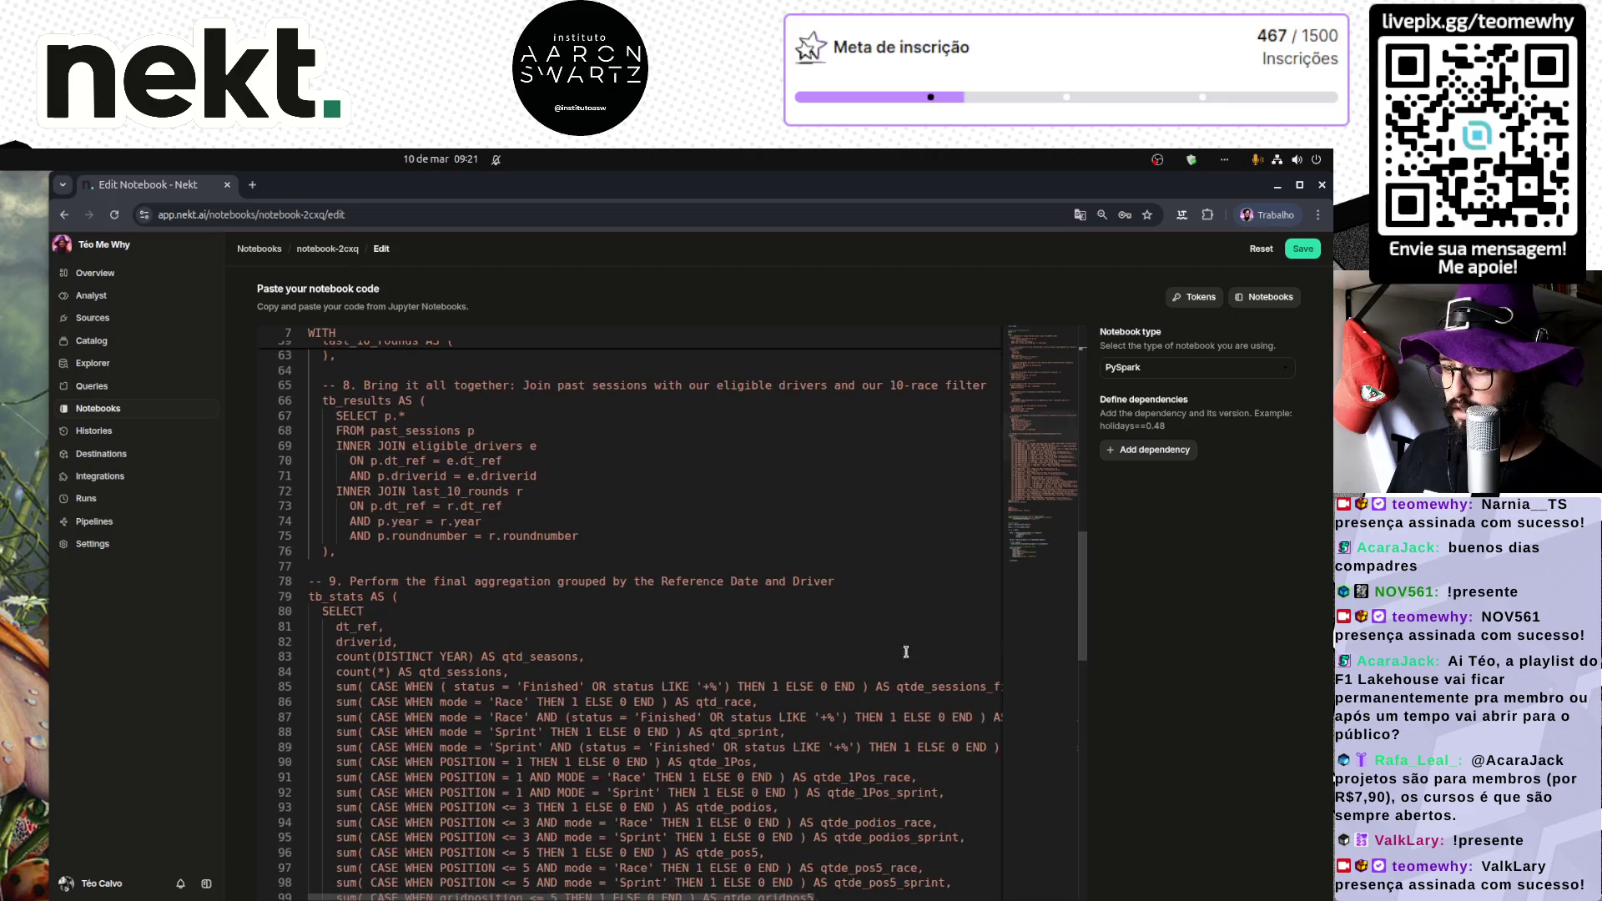
drag(526, 573, 526, 575)
click(526, 573)
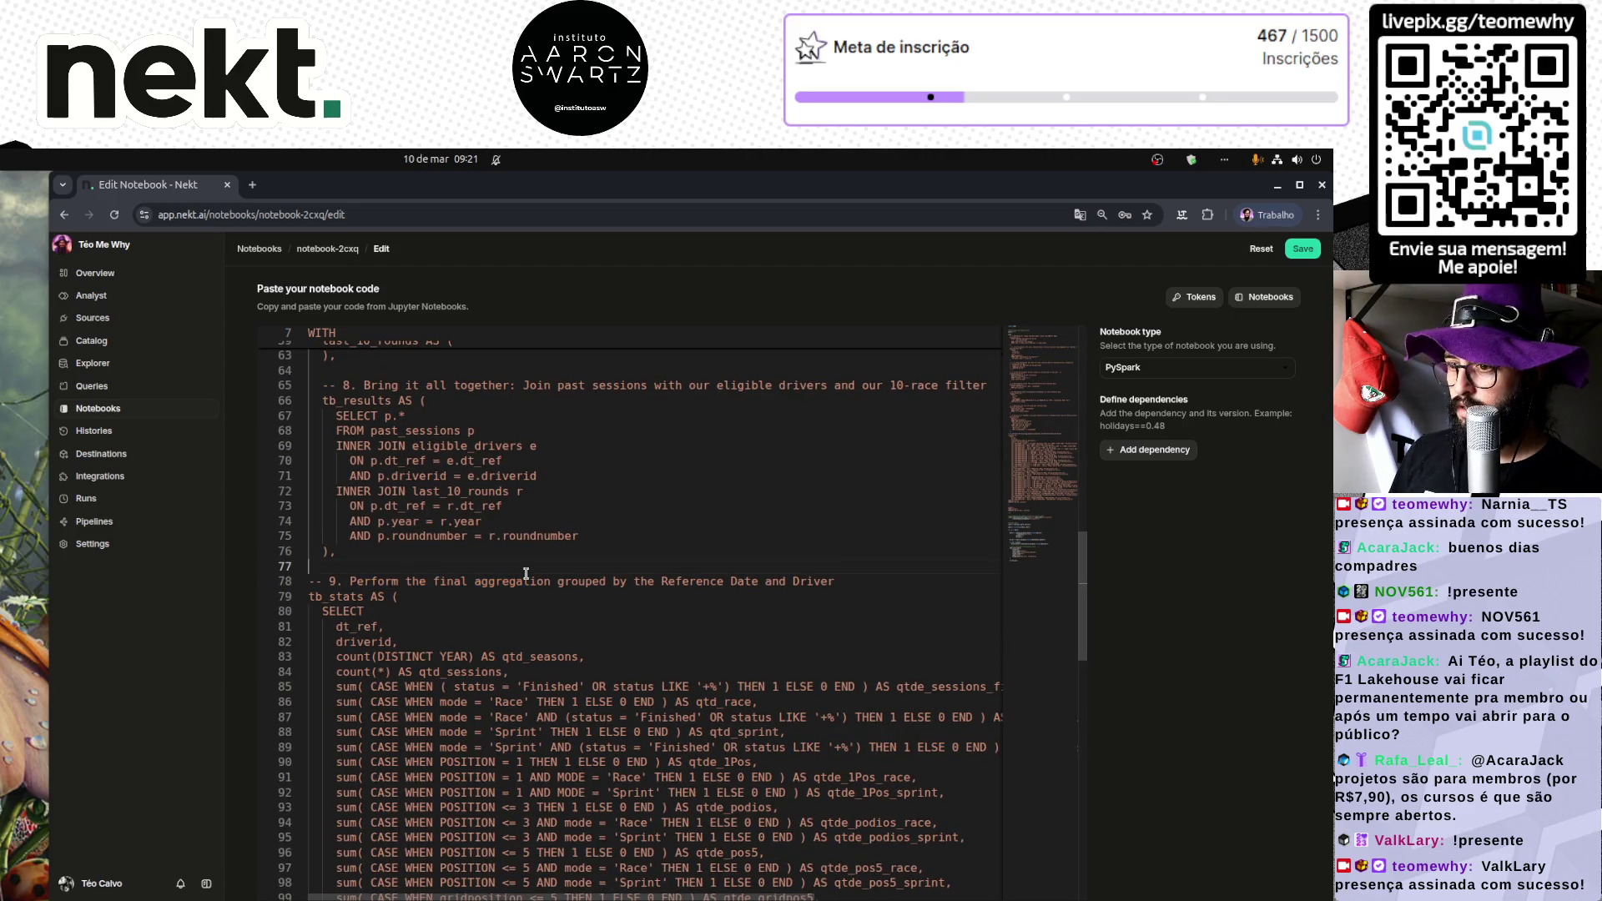
double_click(416, 581)
key(Home)
key(Tab)
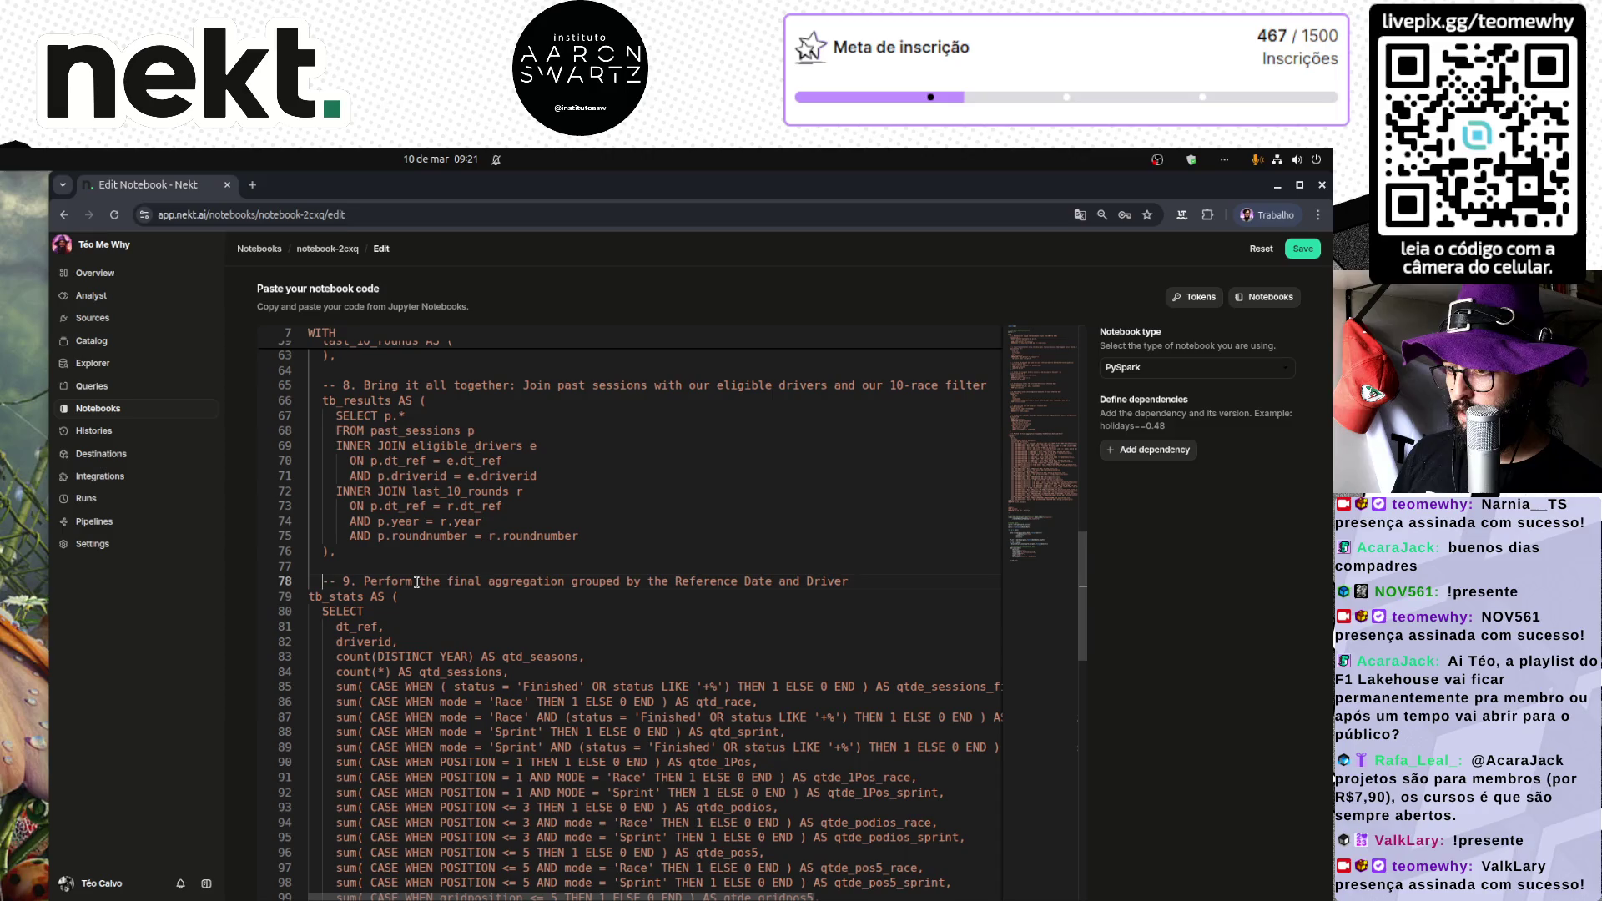
click(301, 334)
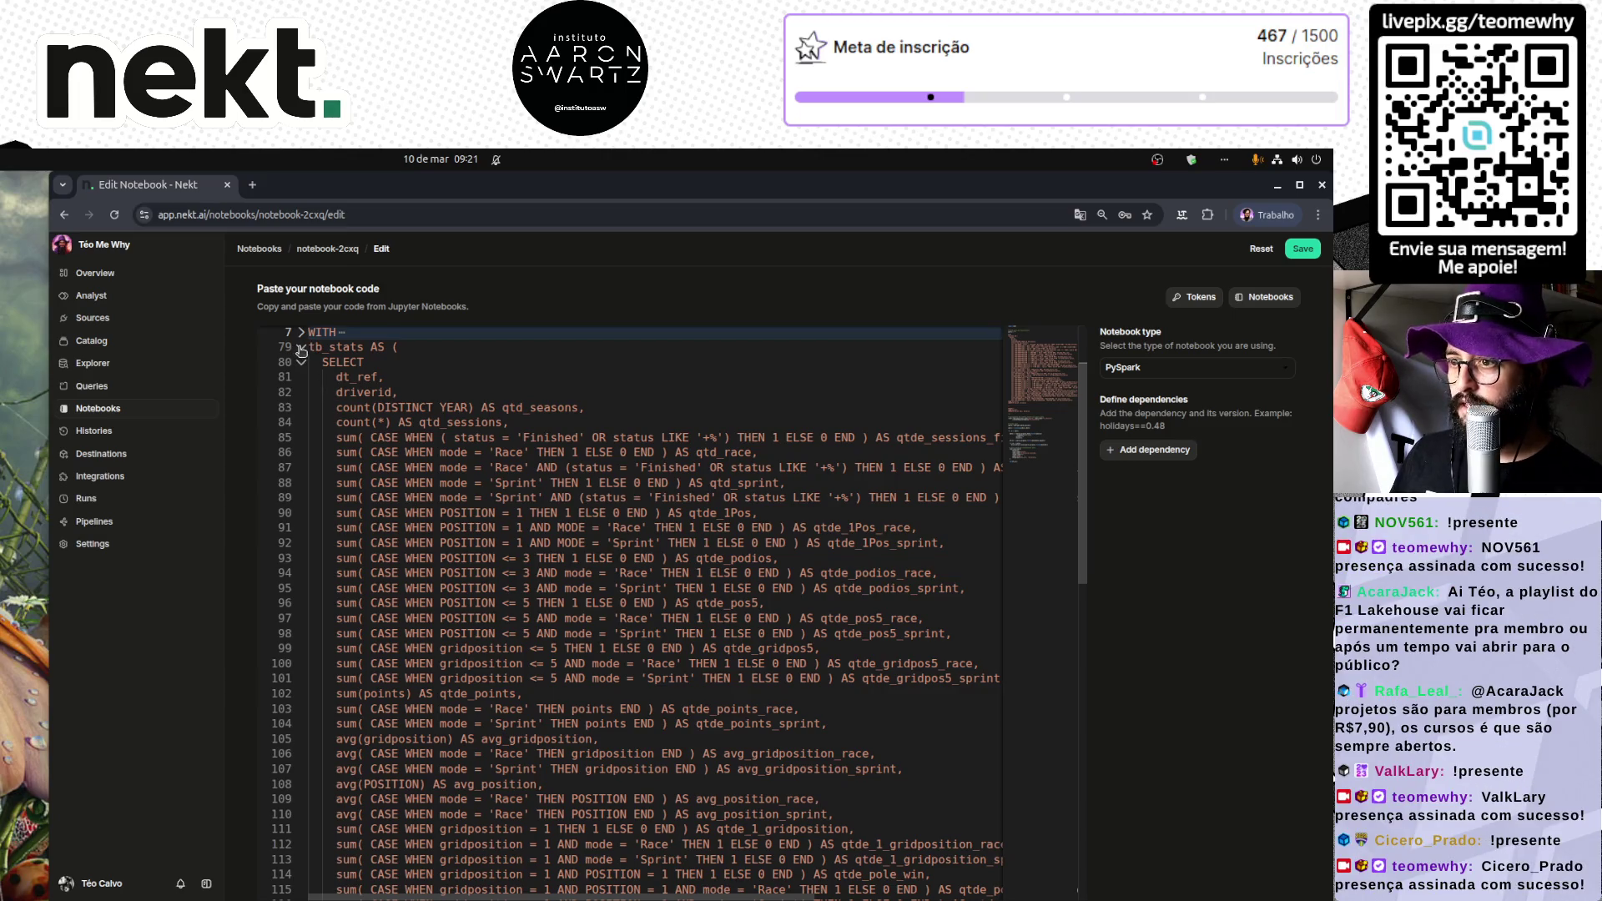
scroll(400, 483, up, 2)
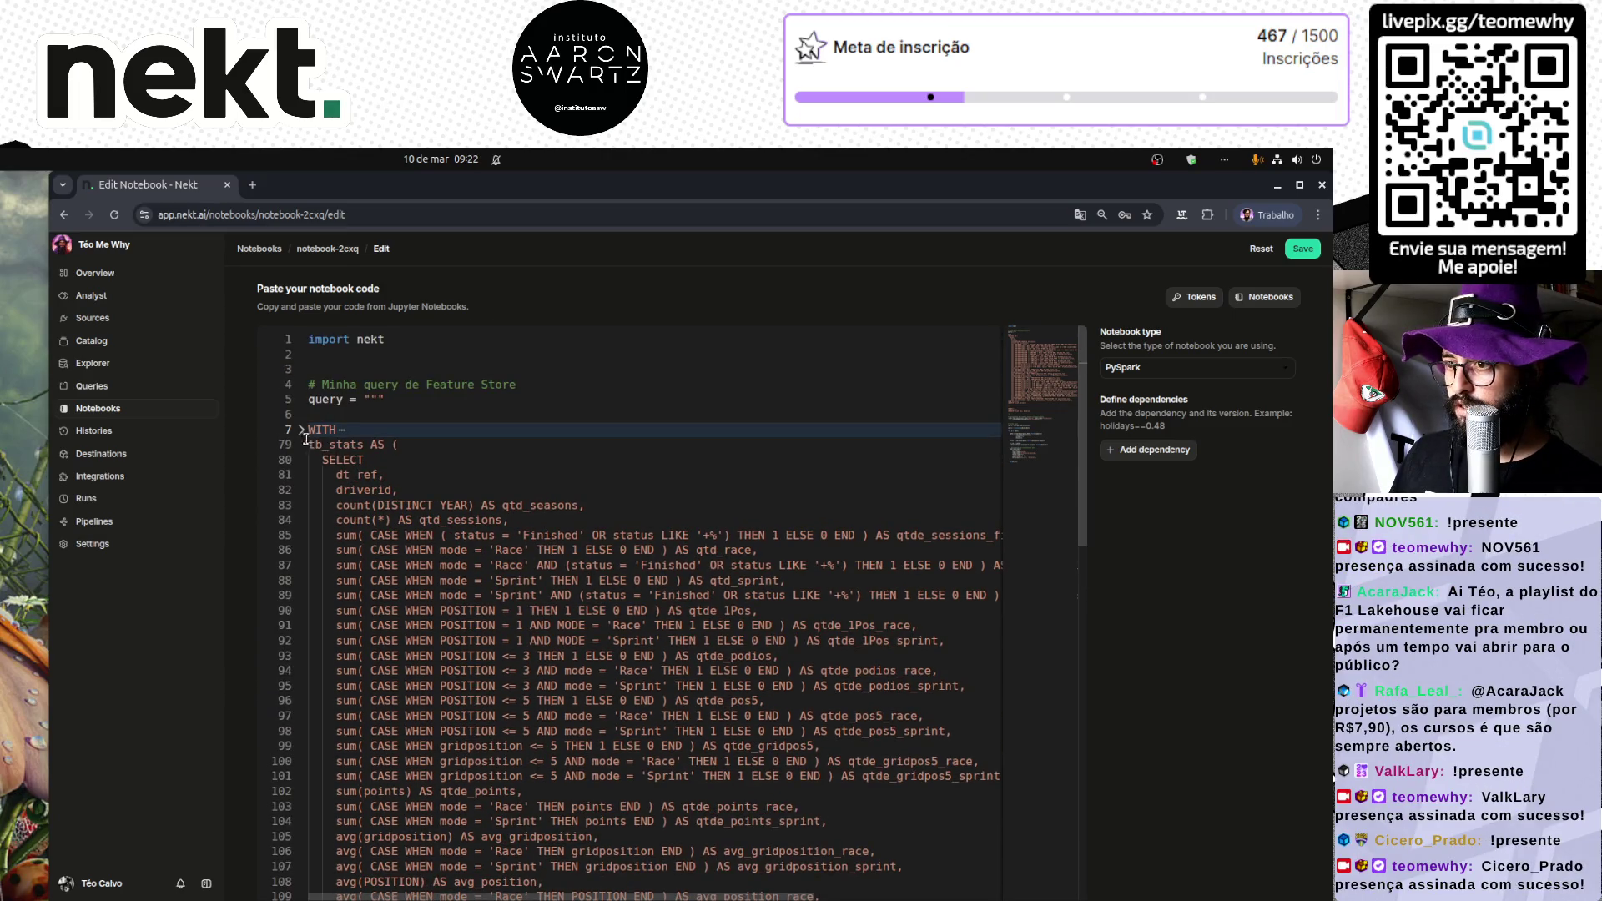
click(303, 430)
scroll(435, 687, down, 6)
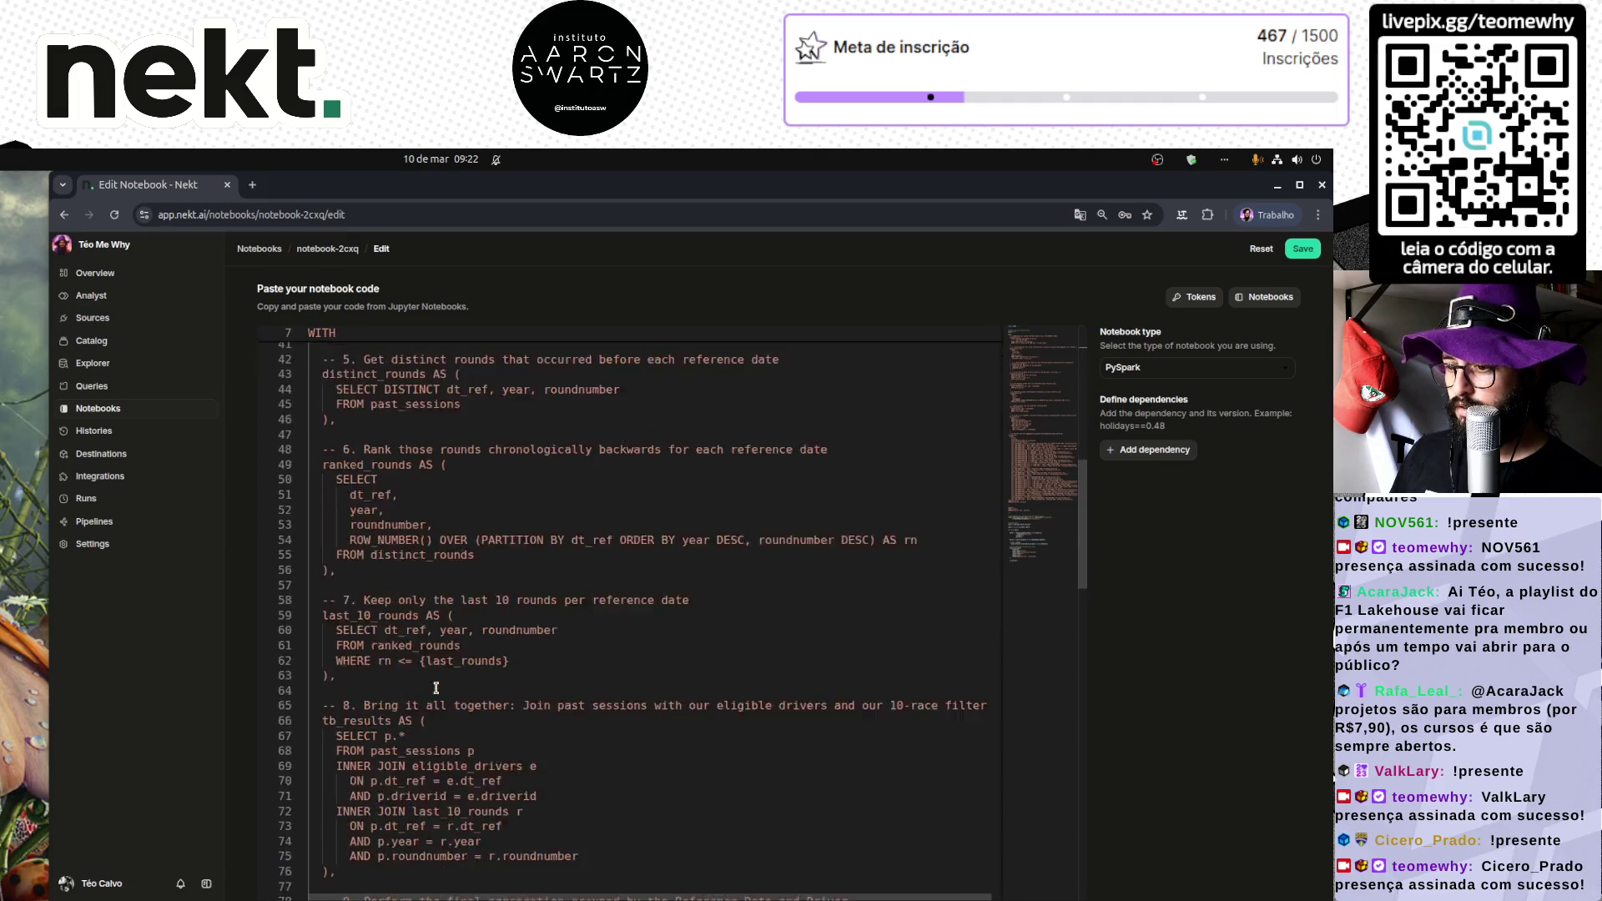
scroll(435, 687, down, 5)
click(309, 676)
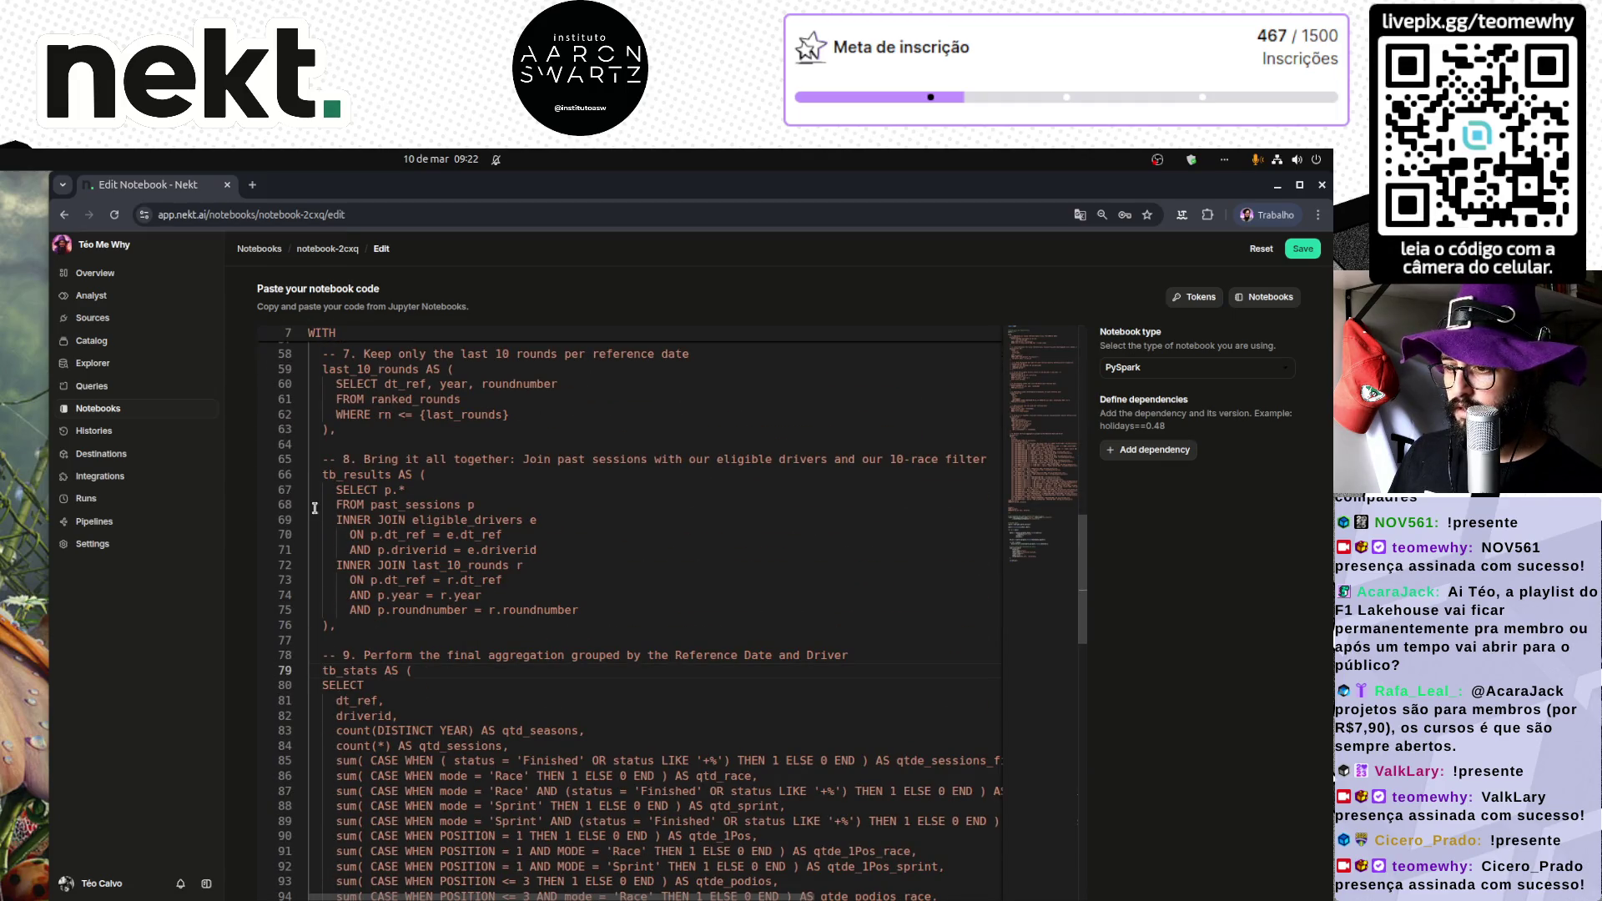
click(302, 333)
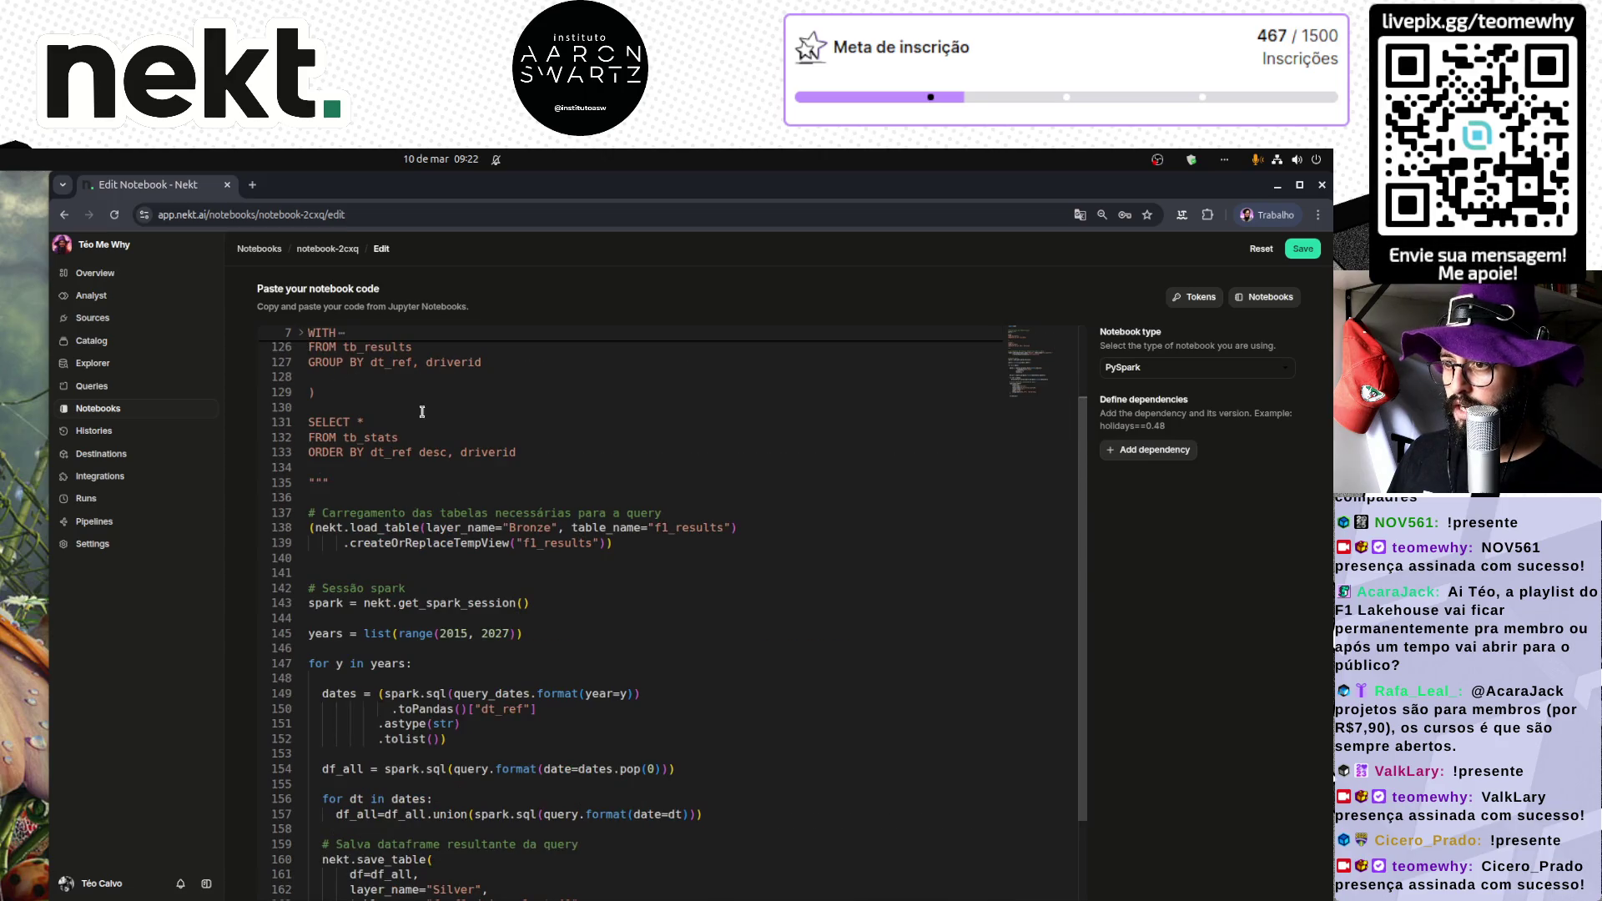
scroll(425, 418, up, 2)
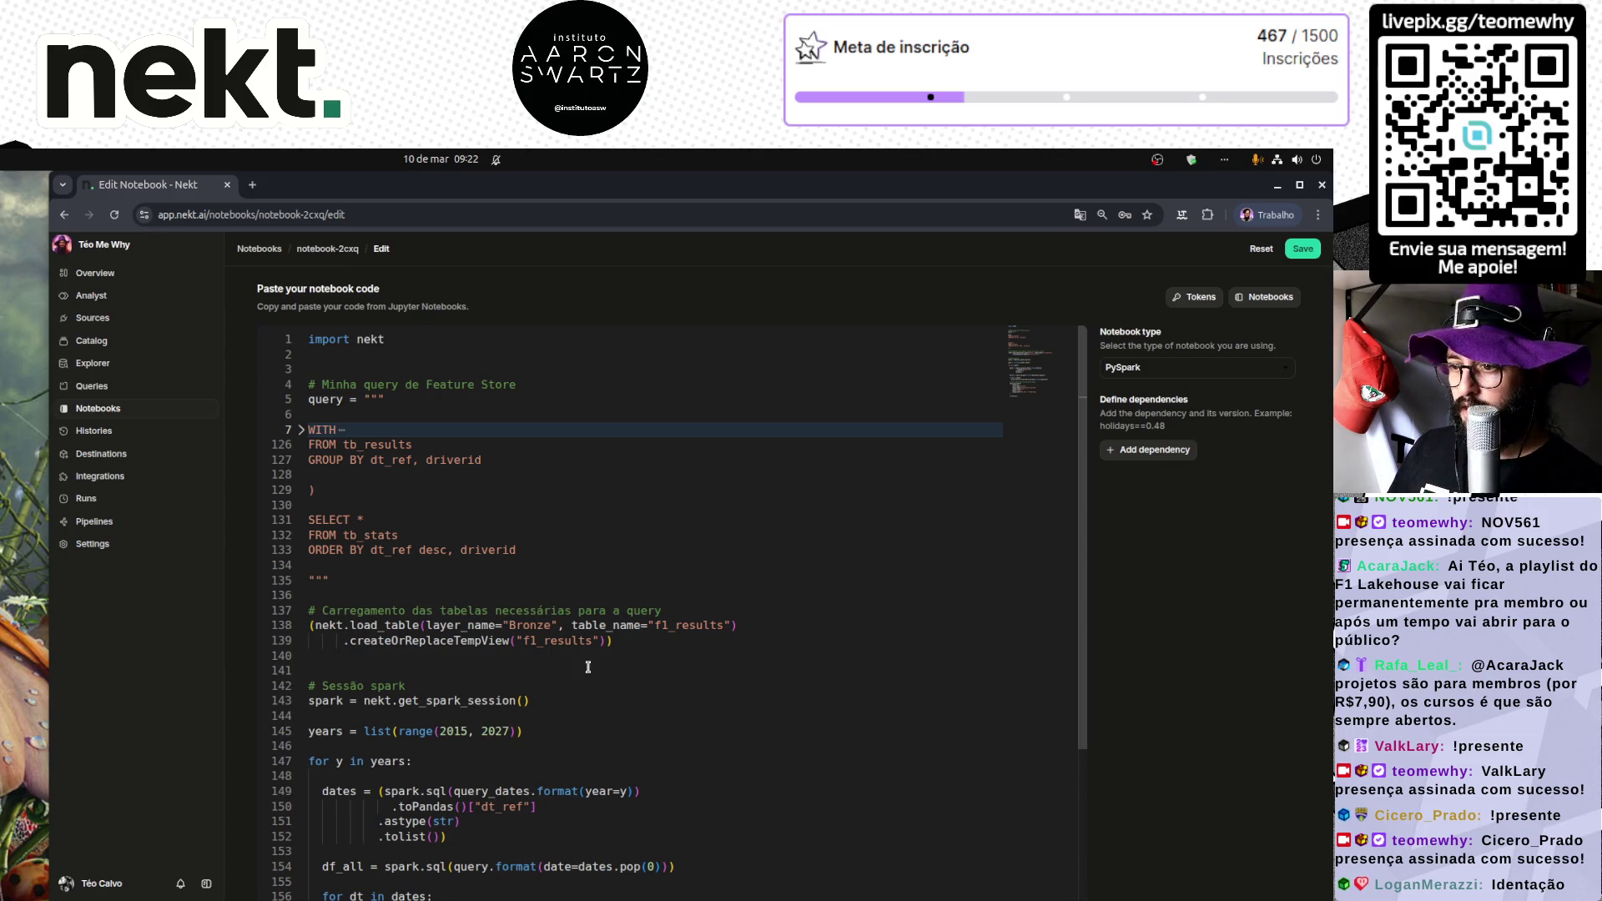
Step: Replace line 145's years = list(range(2015, 2027)) with an empty 'year_start, year_stop =' assignment
mouse_move(619, 640)
mouse_down()
mouse_move(351, 640)
mouse_move(307, 610)
mouse_up()
scroll(550, 665, down, 2)
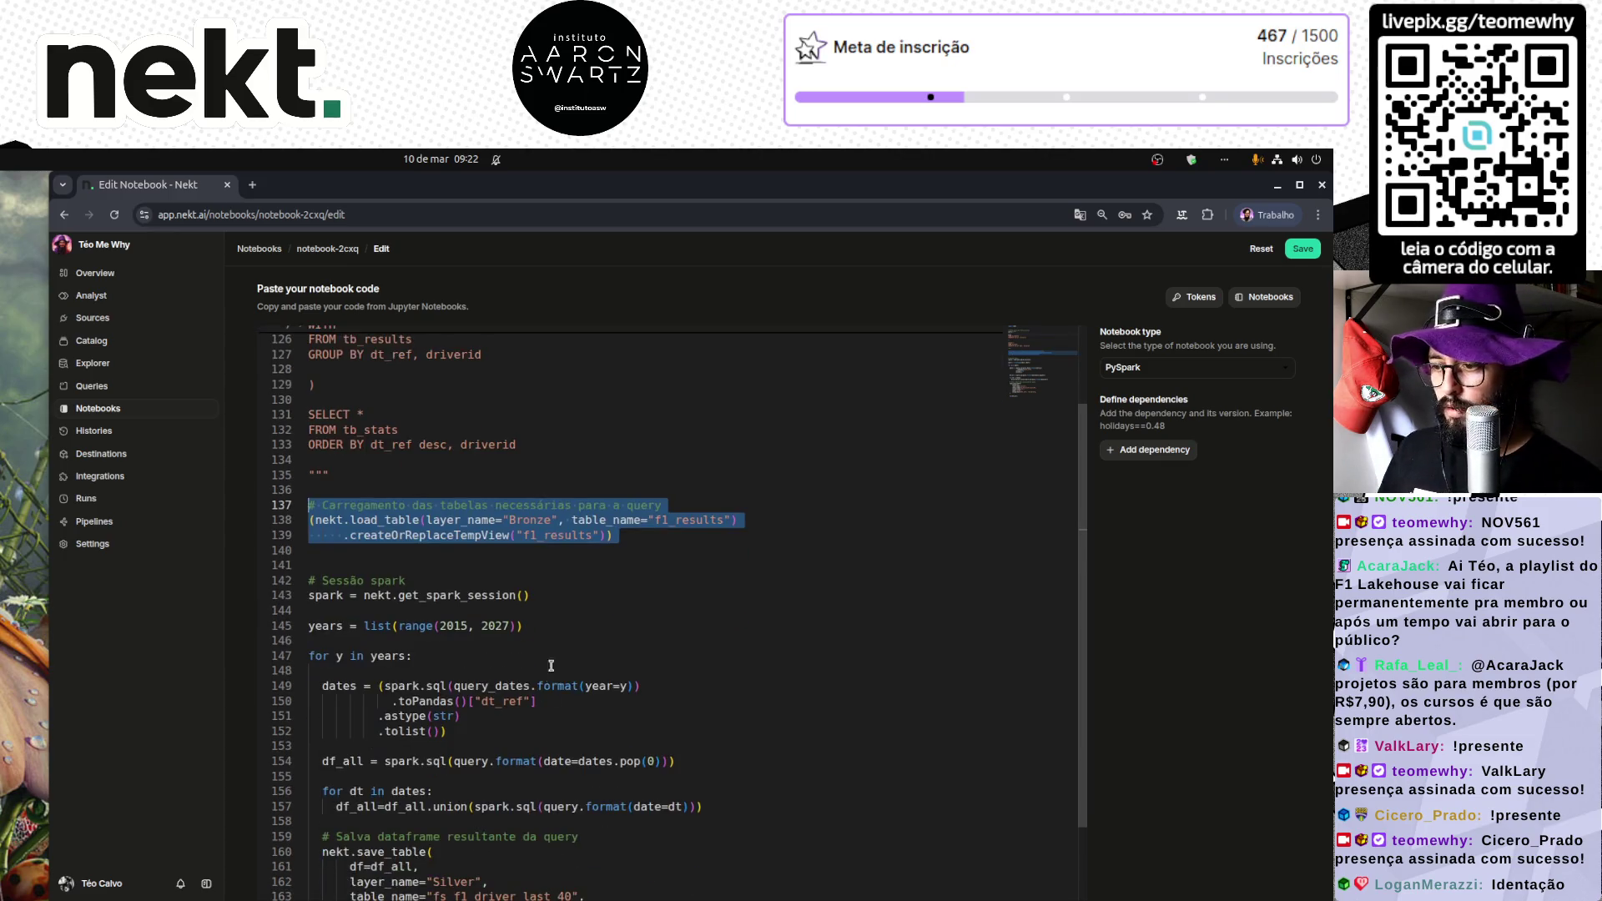
click(564, 623)
key(Home)
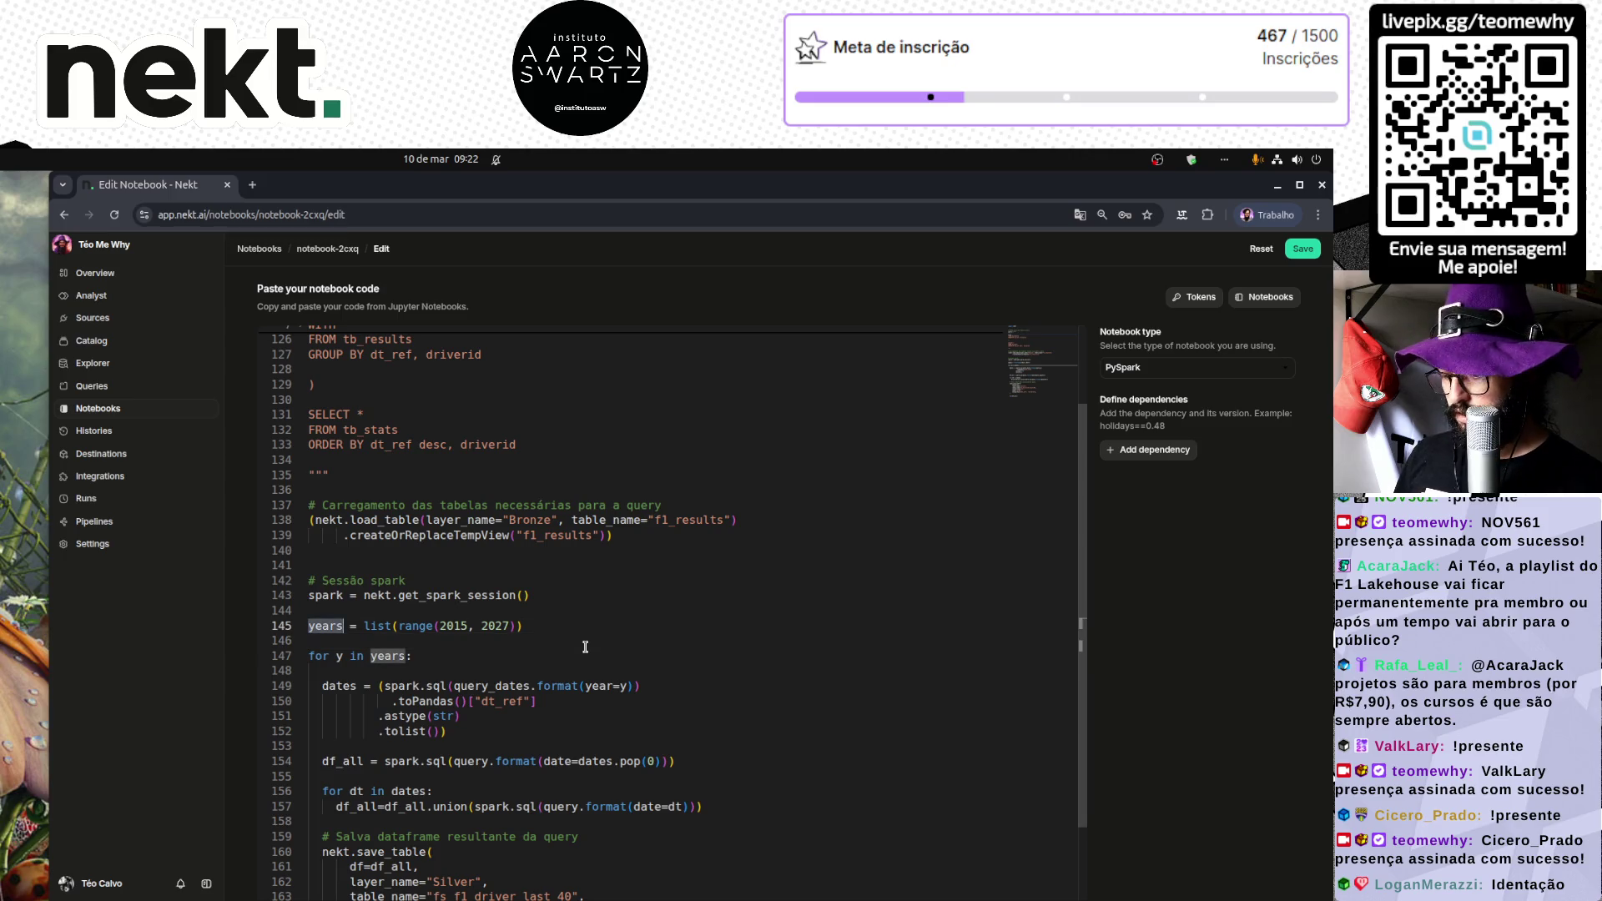
text(YEAR_START)
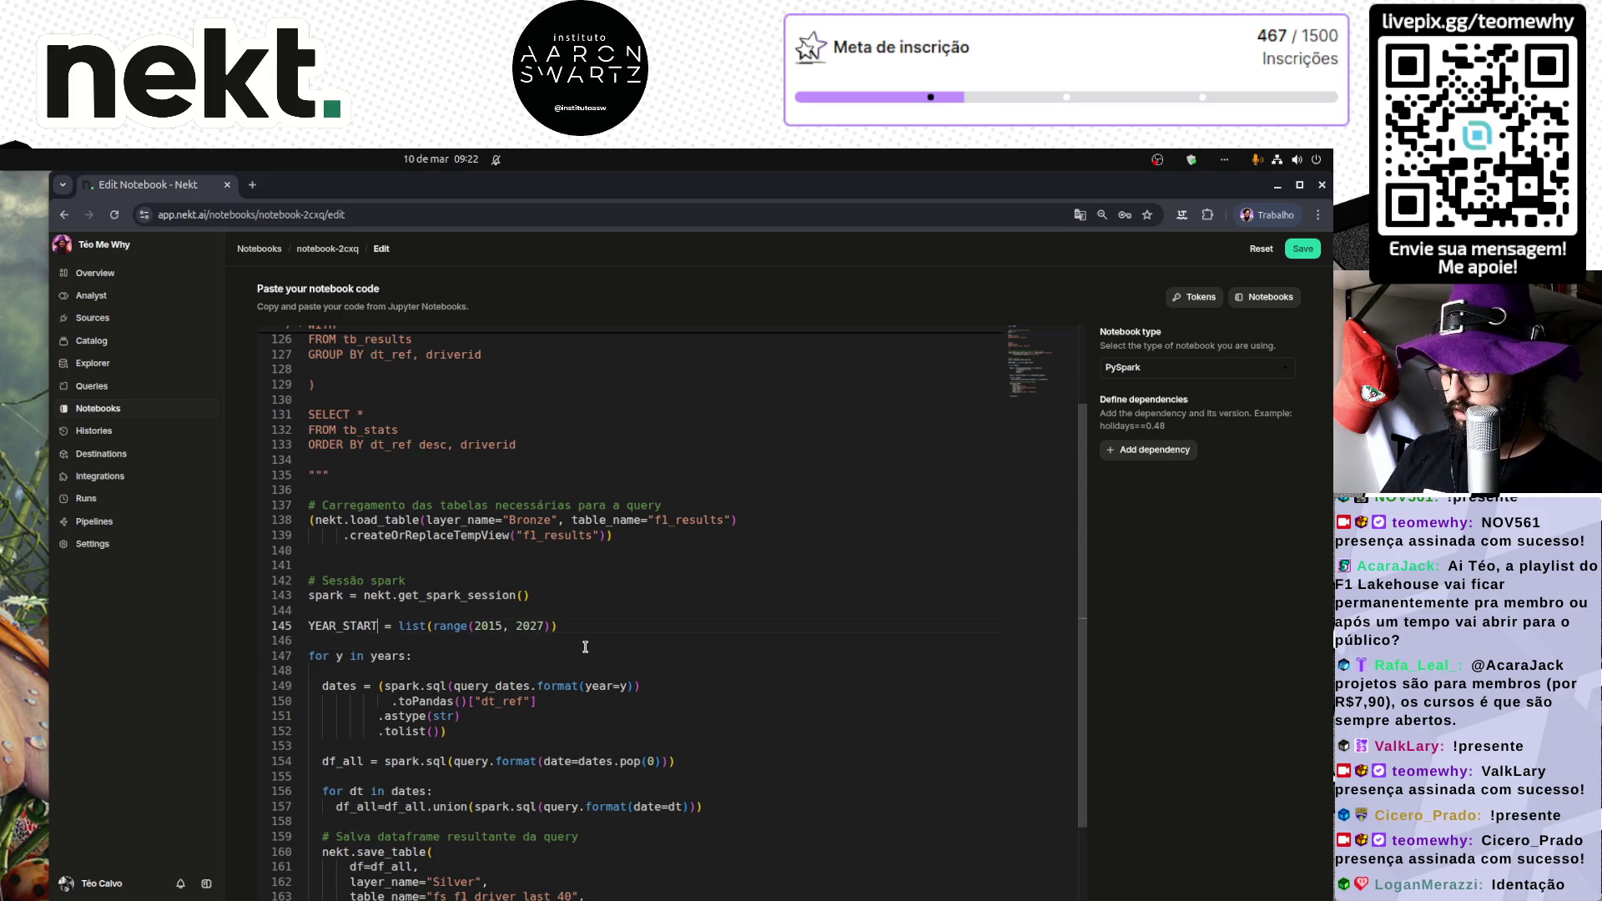
text(, YEAR_STO)
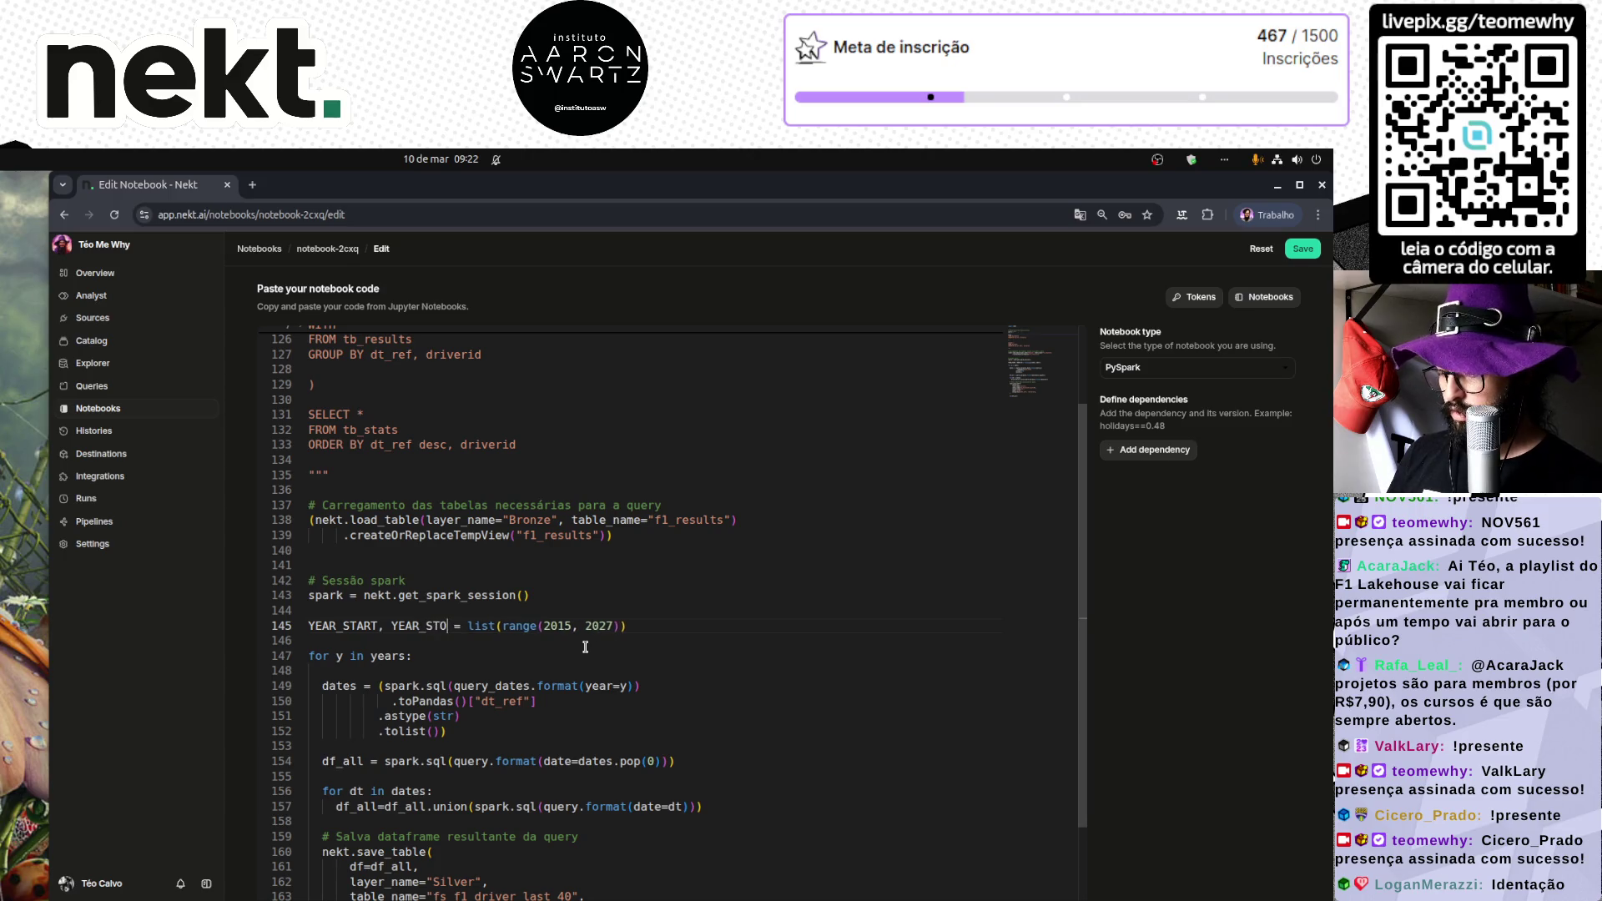
text(P)
key(shift+Home)
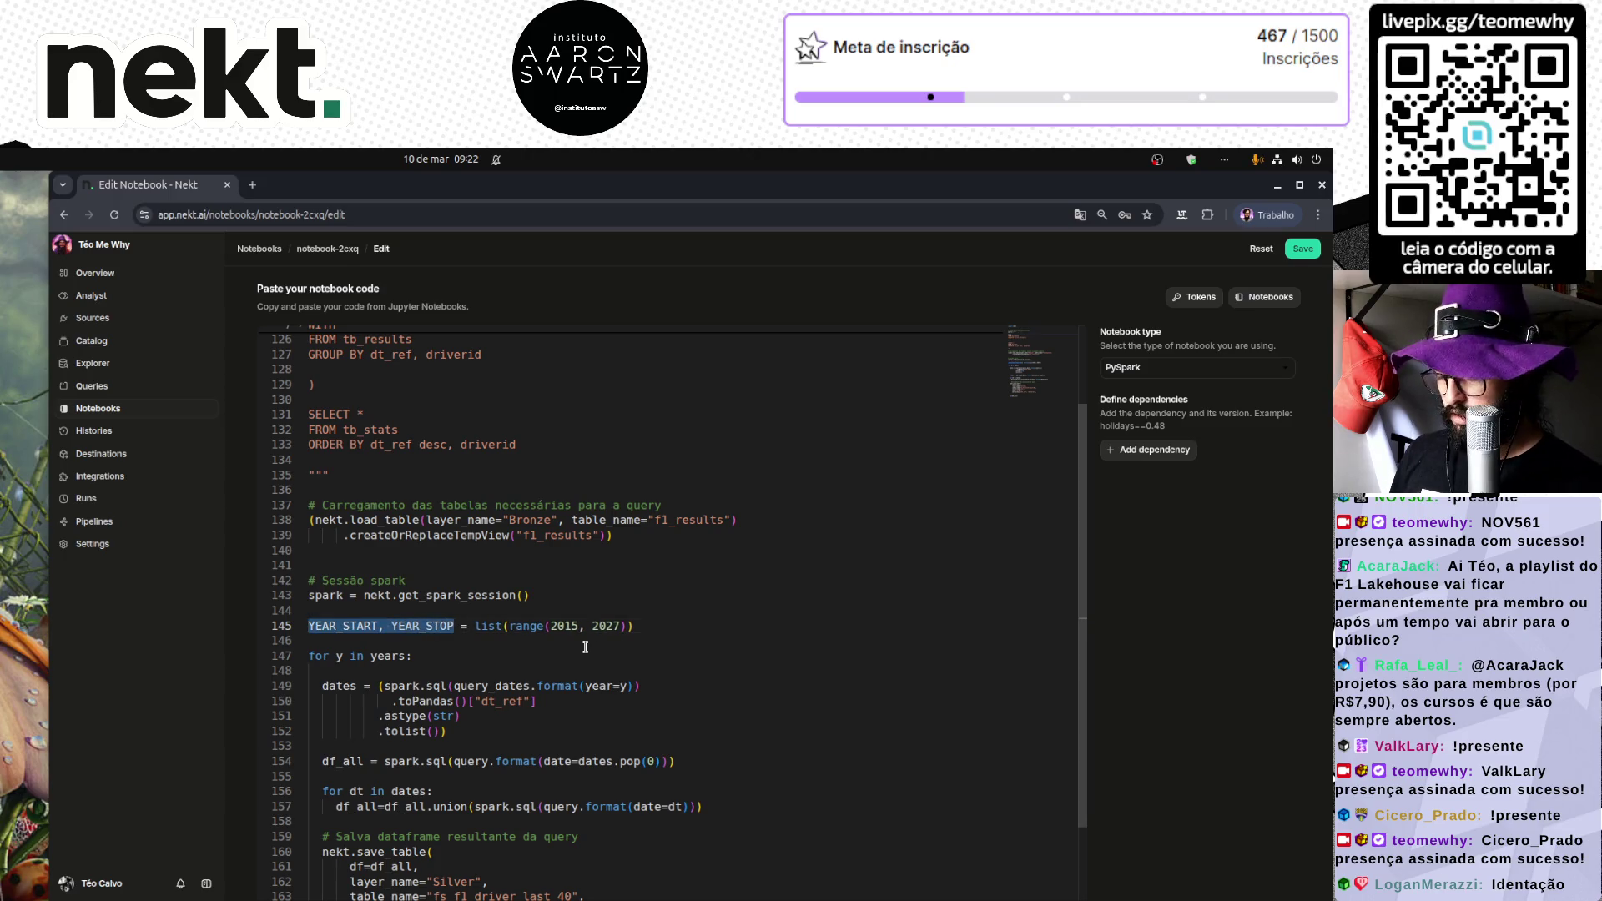
text(year_start)
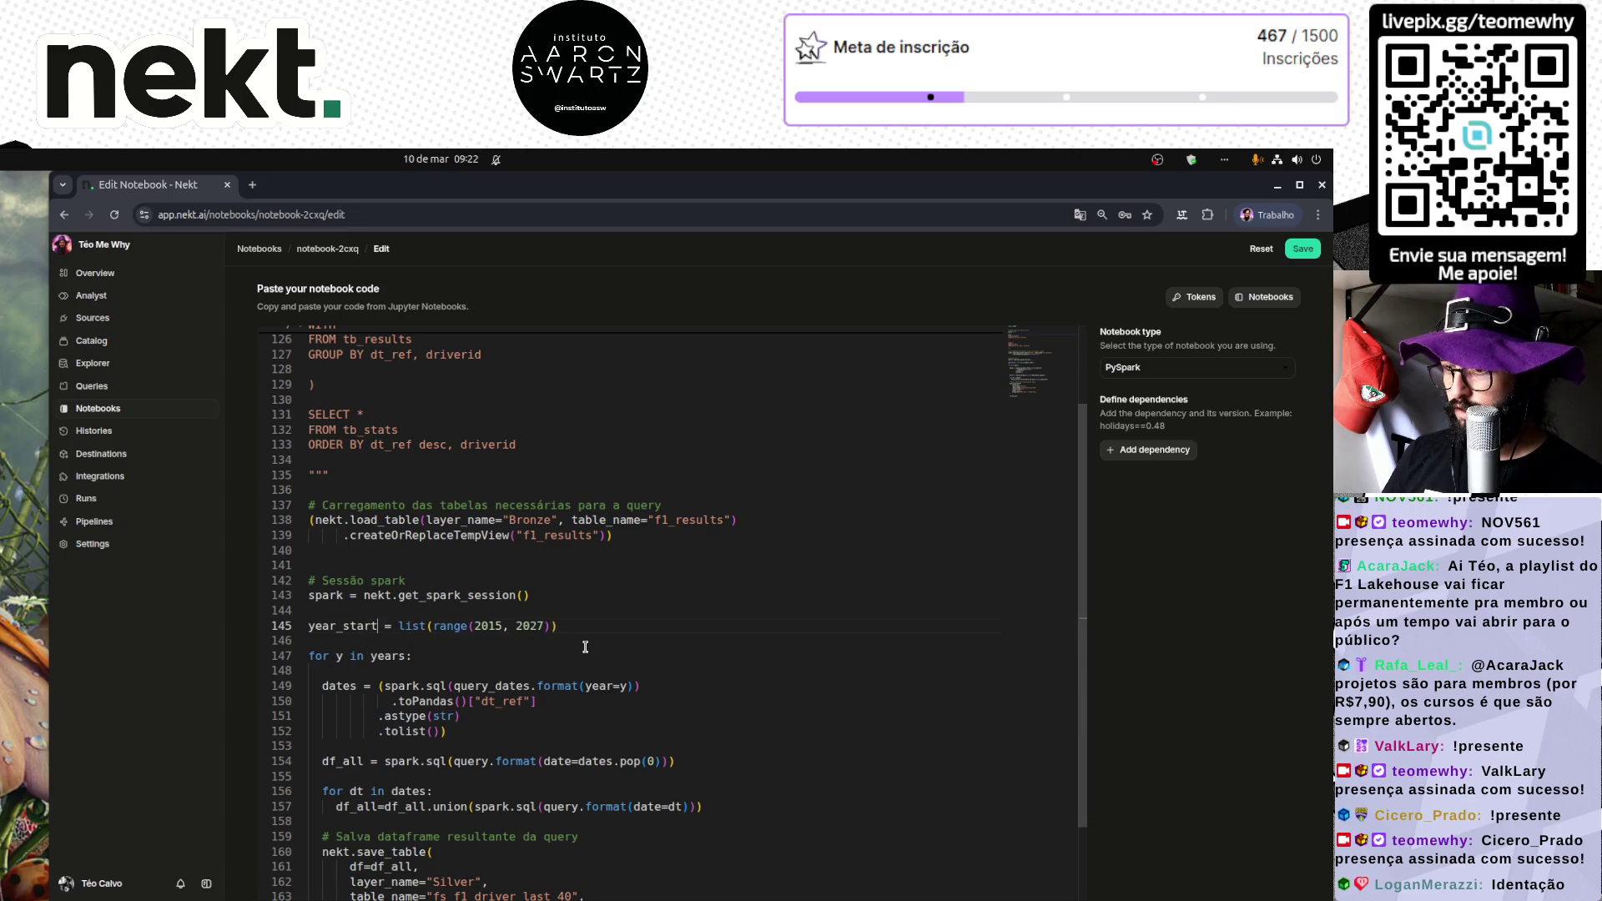
text(, year_stop)
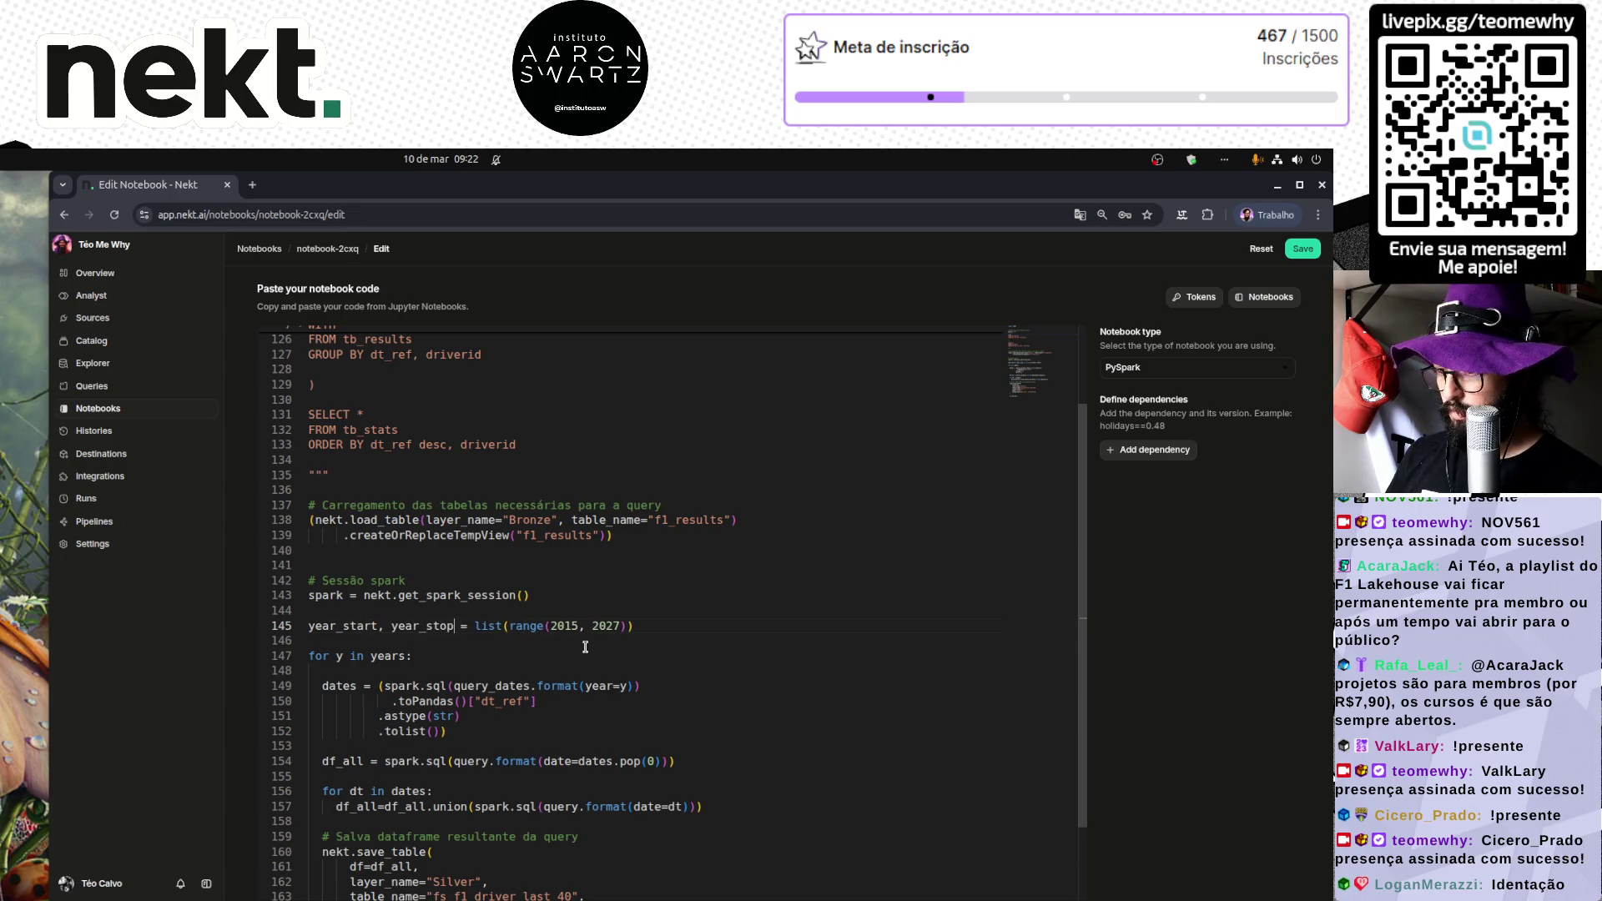
key(Right)
key(Right)
key(ctrl+shift+Right)
key(ctrl+shift+Right)
key(ctrl+shift+Right)
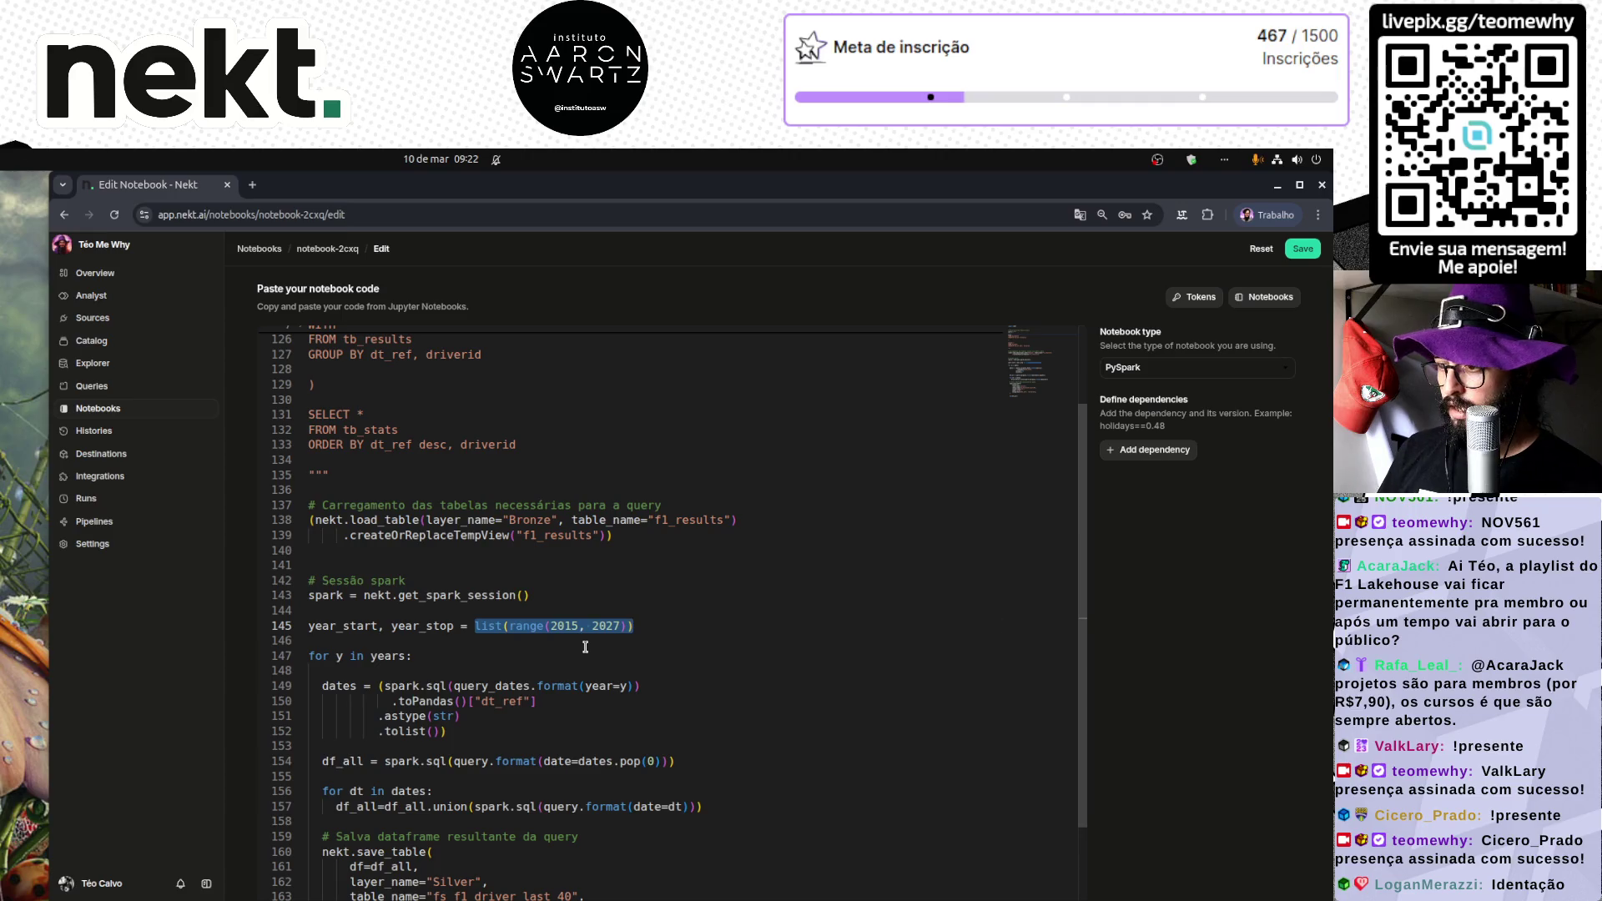
key(BackSpace)
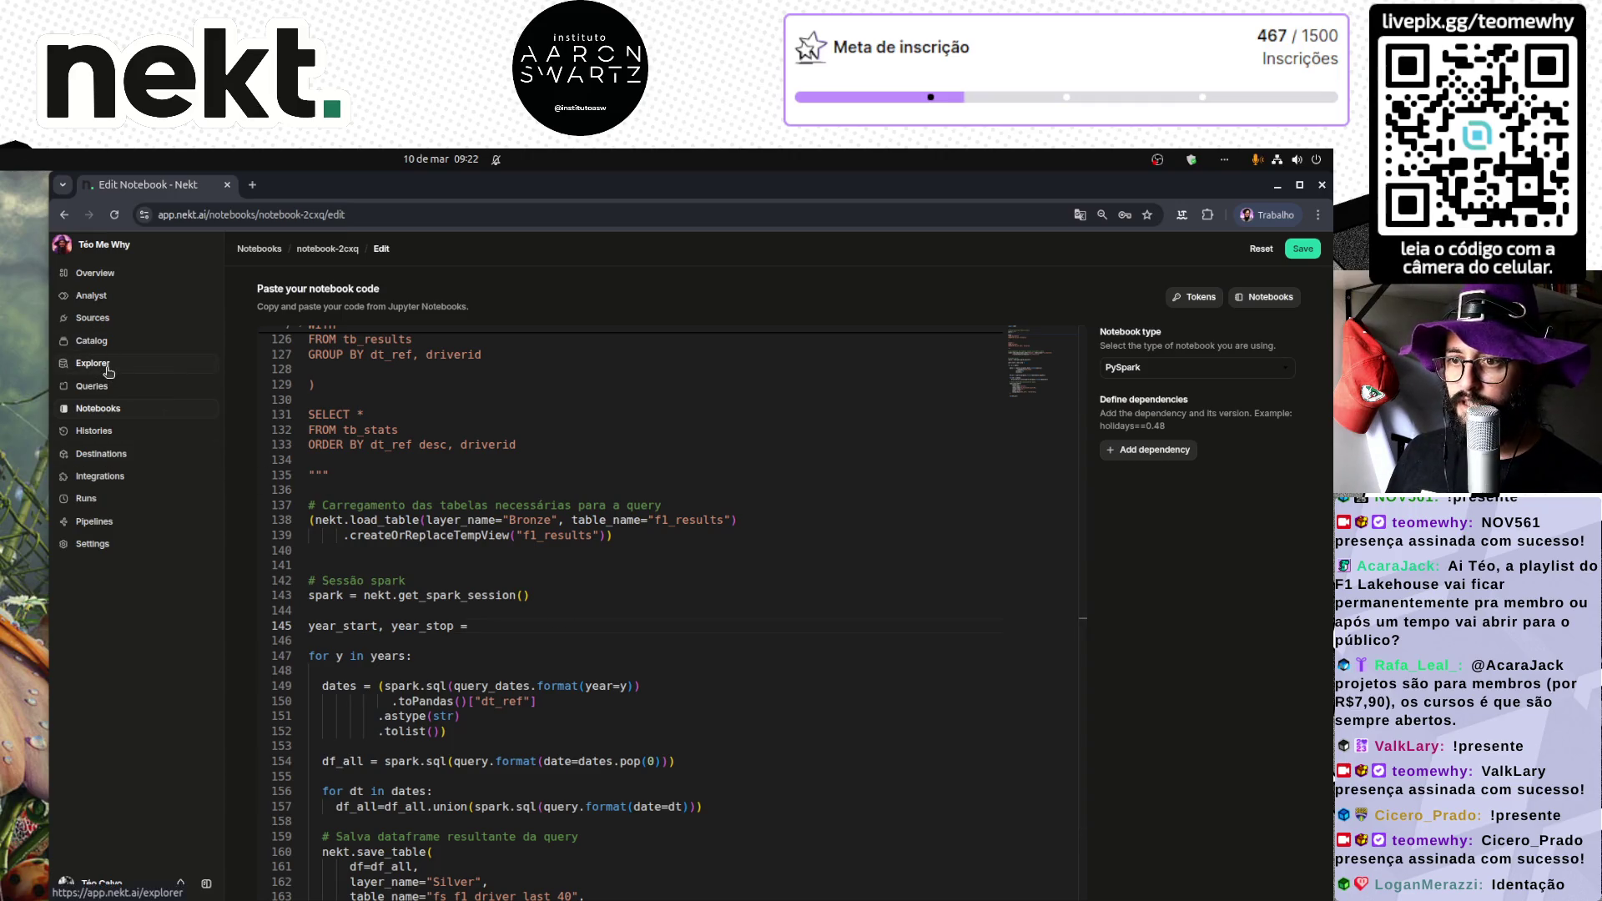
Step: Open Explorer and the Last 40 Rounds notebook details page in new tabs, then switch to Explorer
middle_click(108, 371)
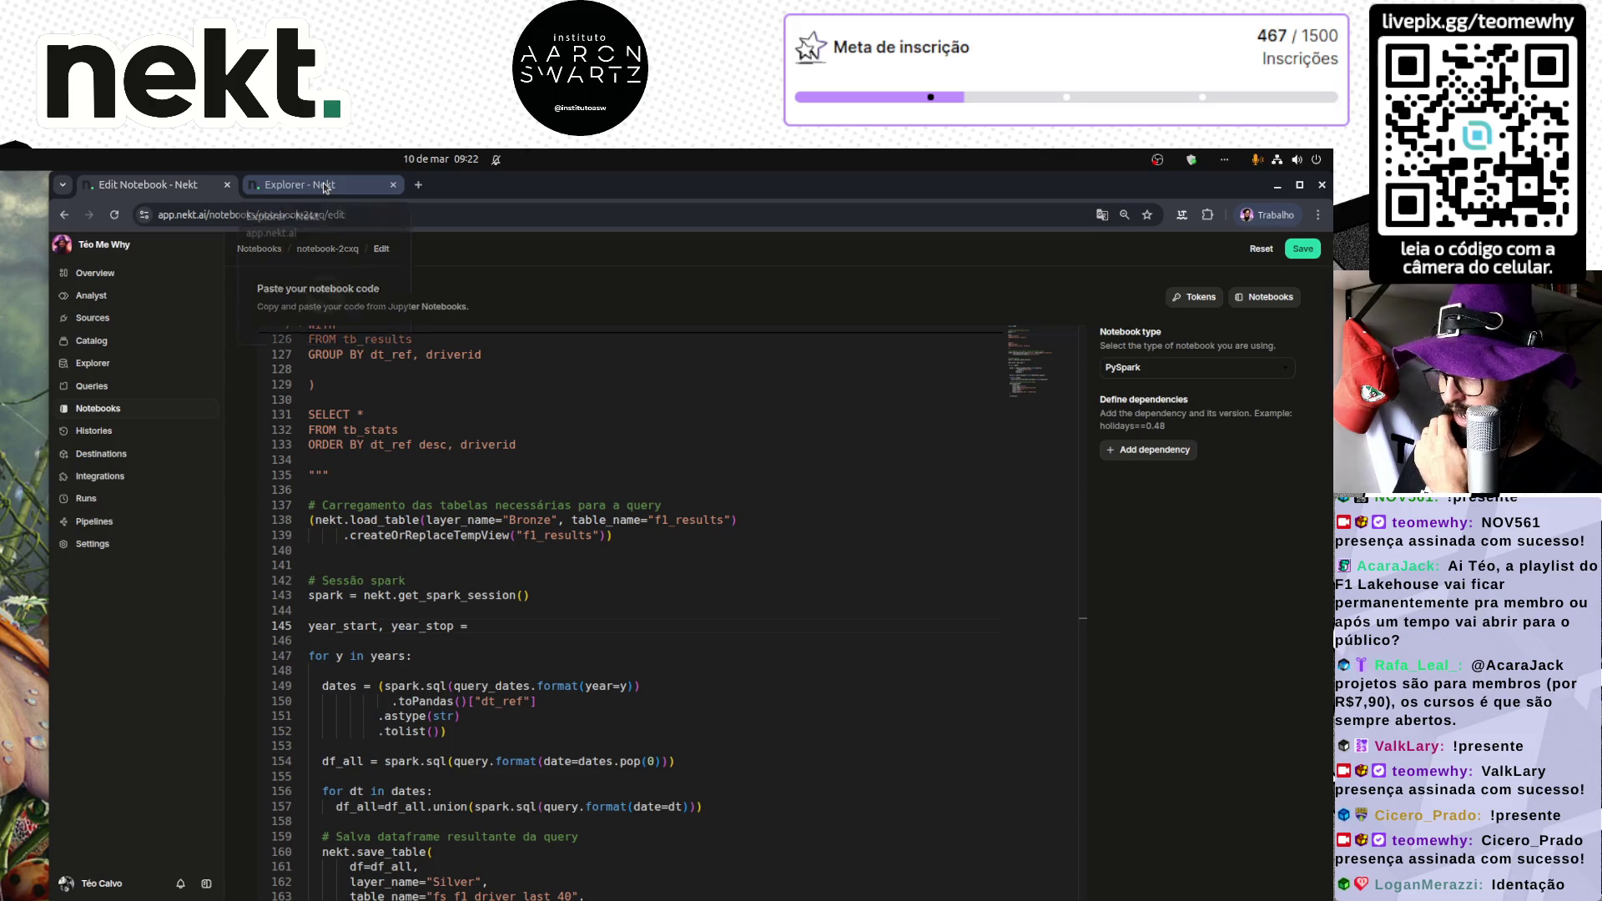
scroll(671, 471, up, 2)
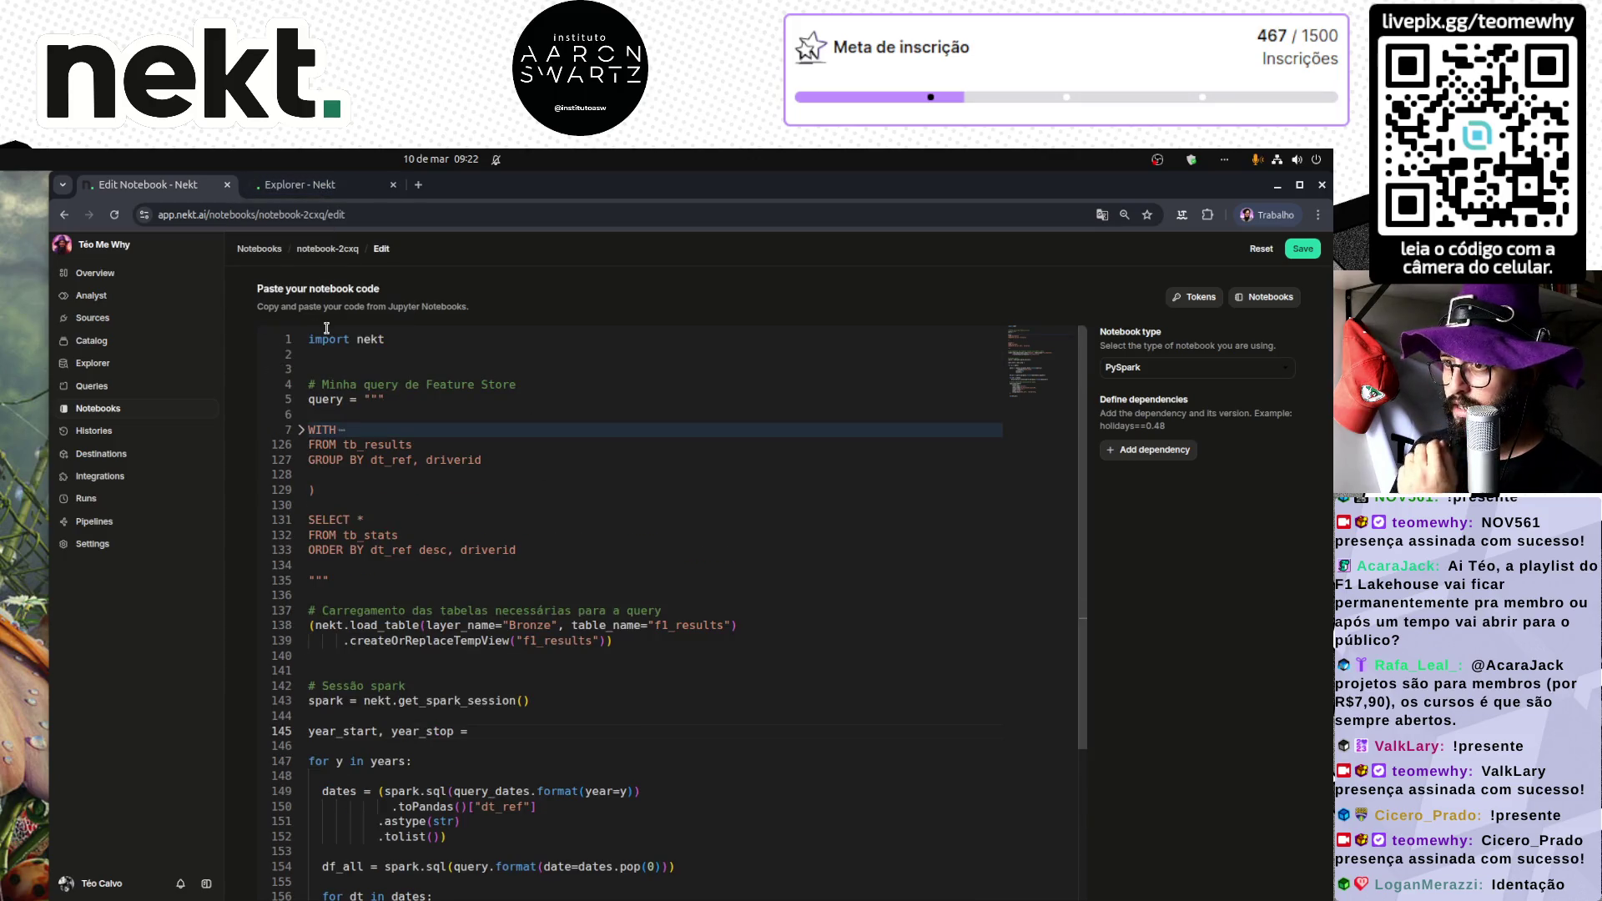
middle_click(326, 248)
click(475, 184)
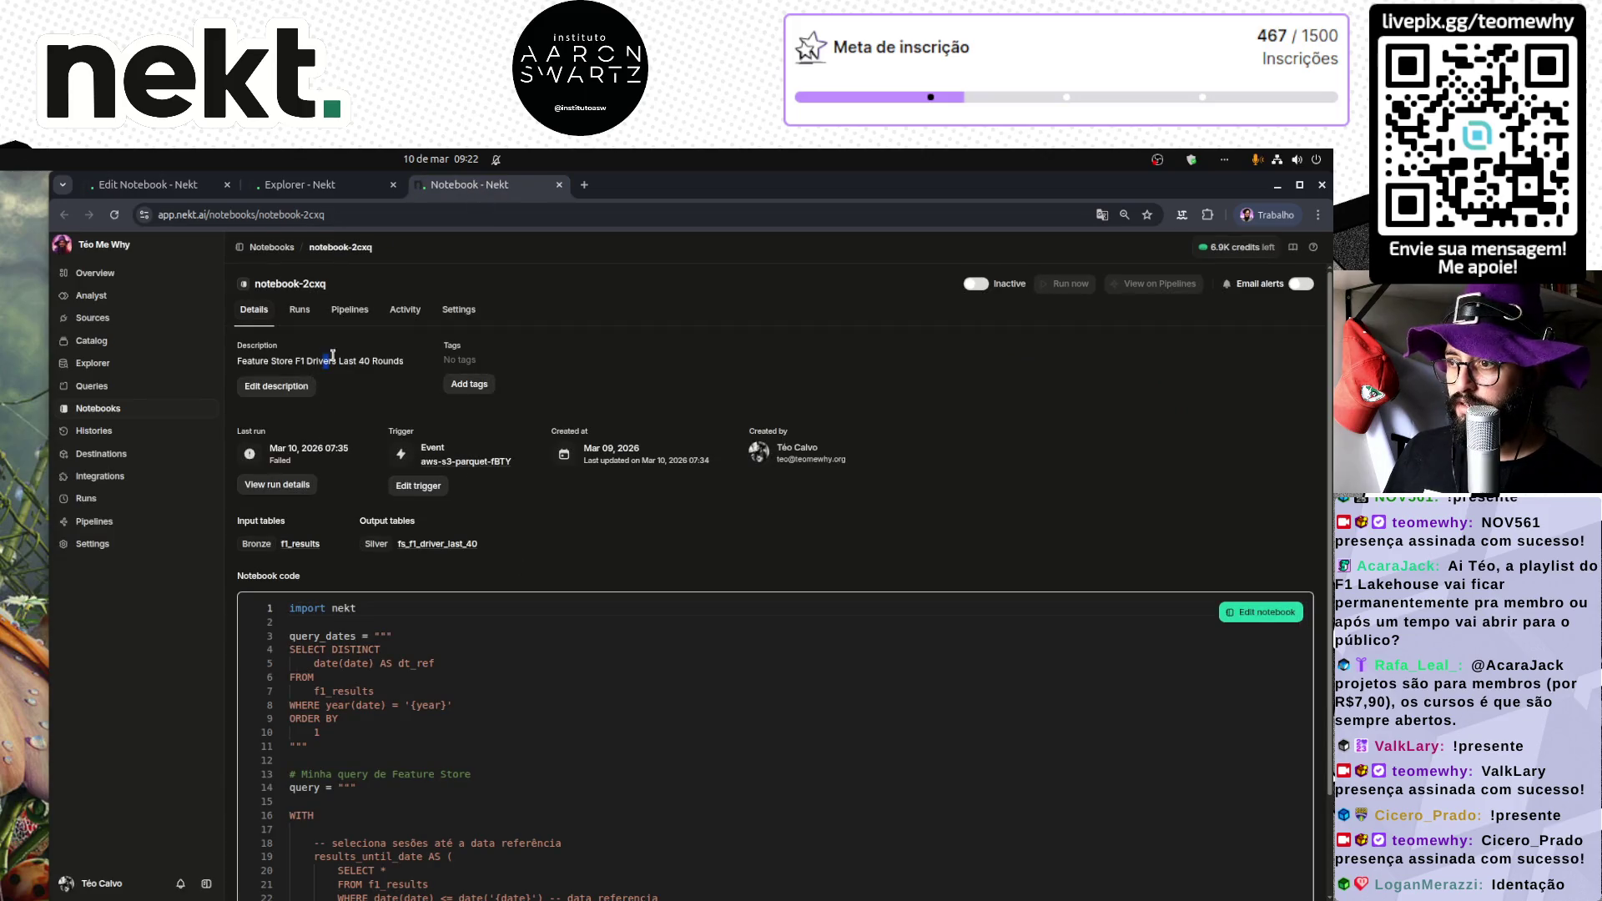
drag(324, 359, 397, 358)
key(ctrl+plus)
key(ctrl+plus)
key(ctrl+plus)
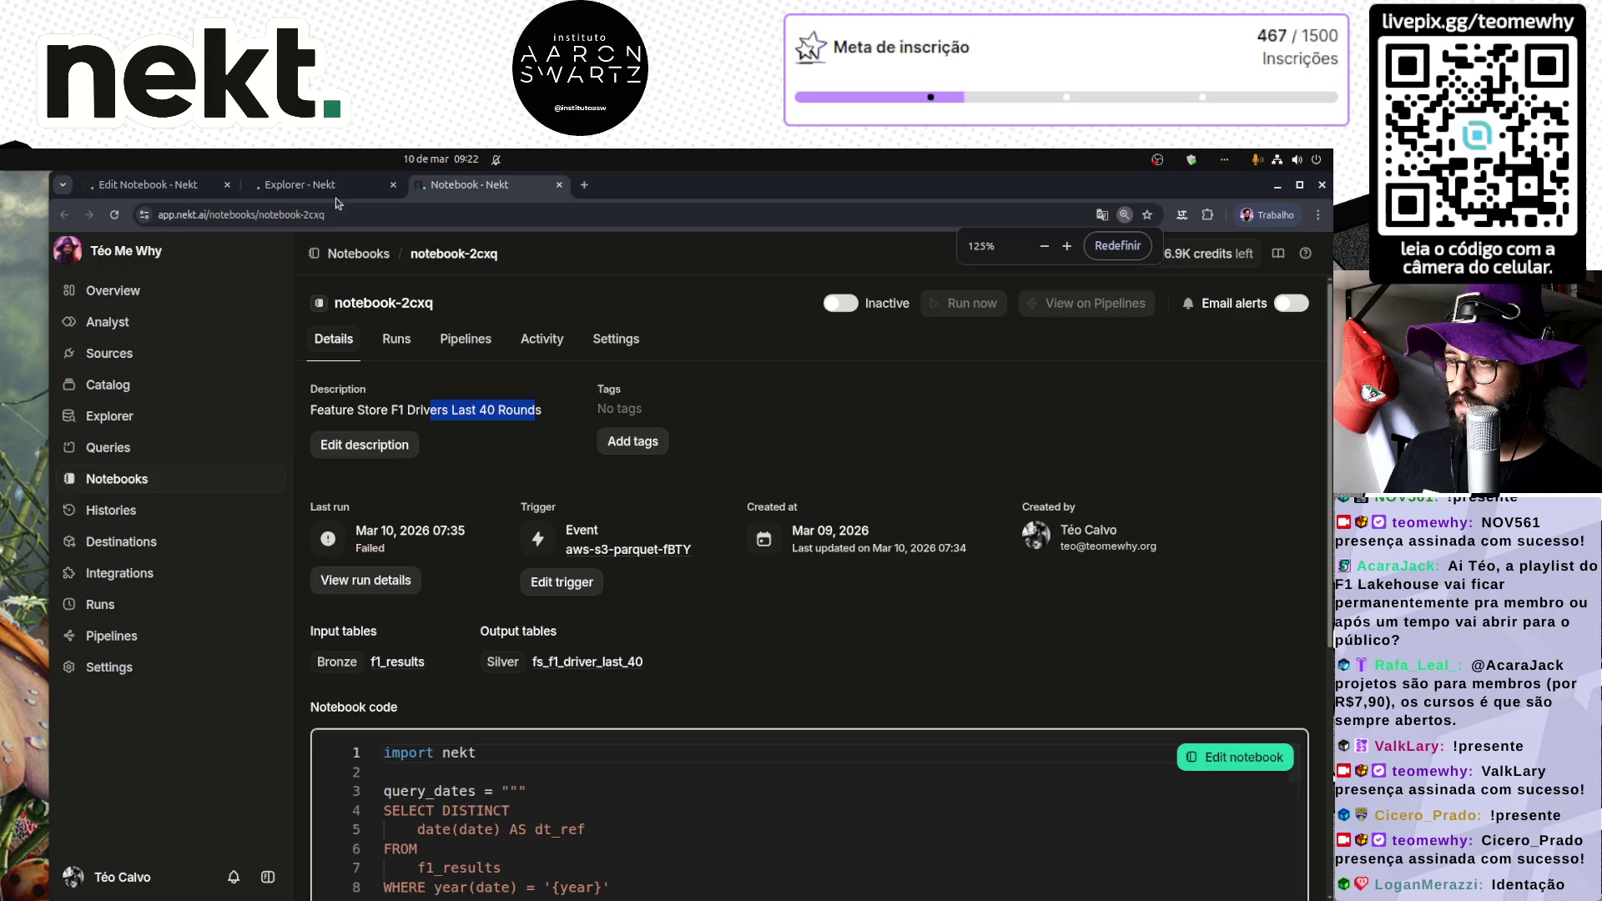
click(338, 186)
Step: Run the Relatório Feature Store query with a 10000-row limit and enlarge the results pane
click(949, 265)
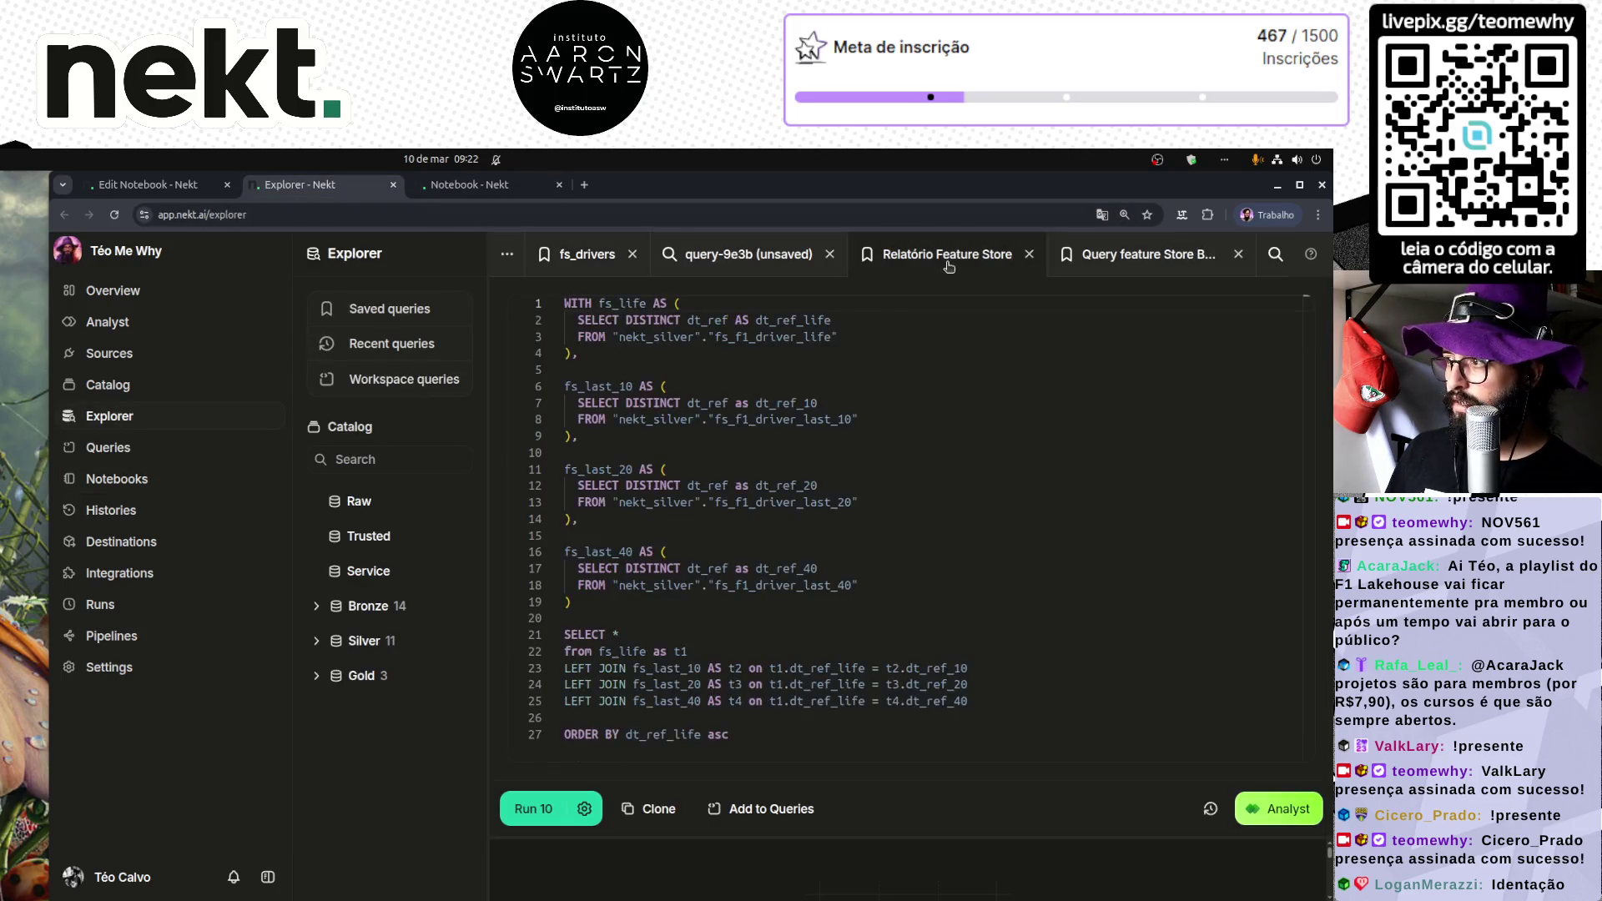
click(897, 596)
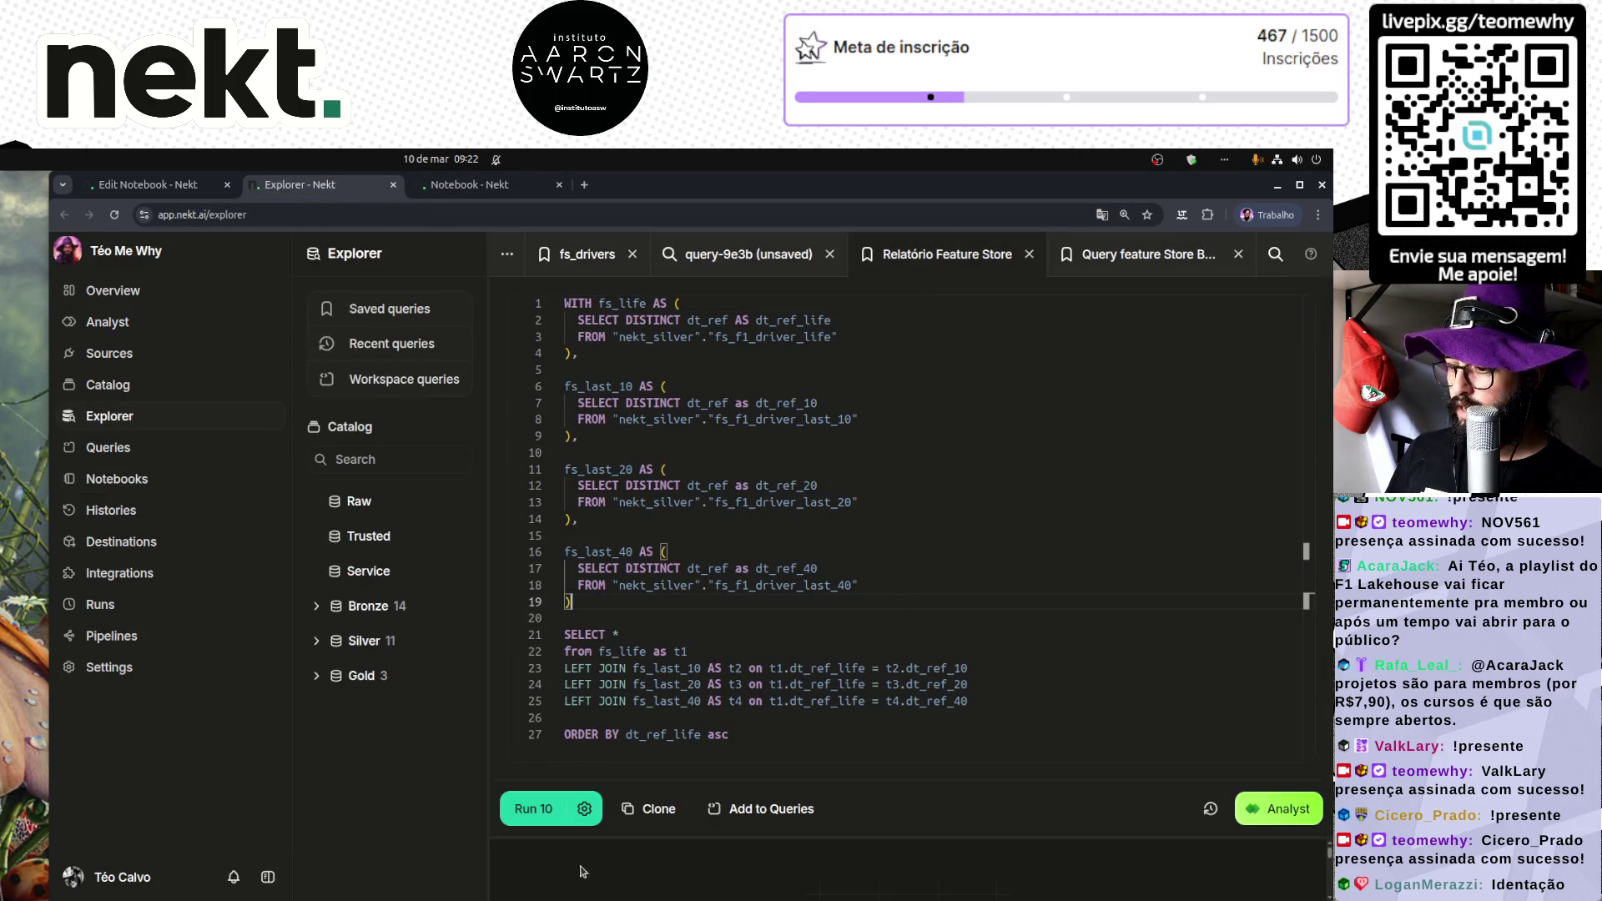
click(584, 809)
click(554, 735)
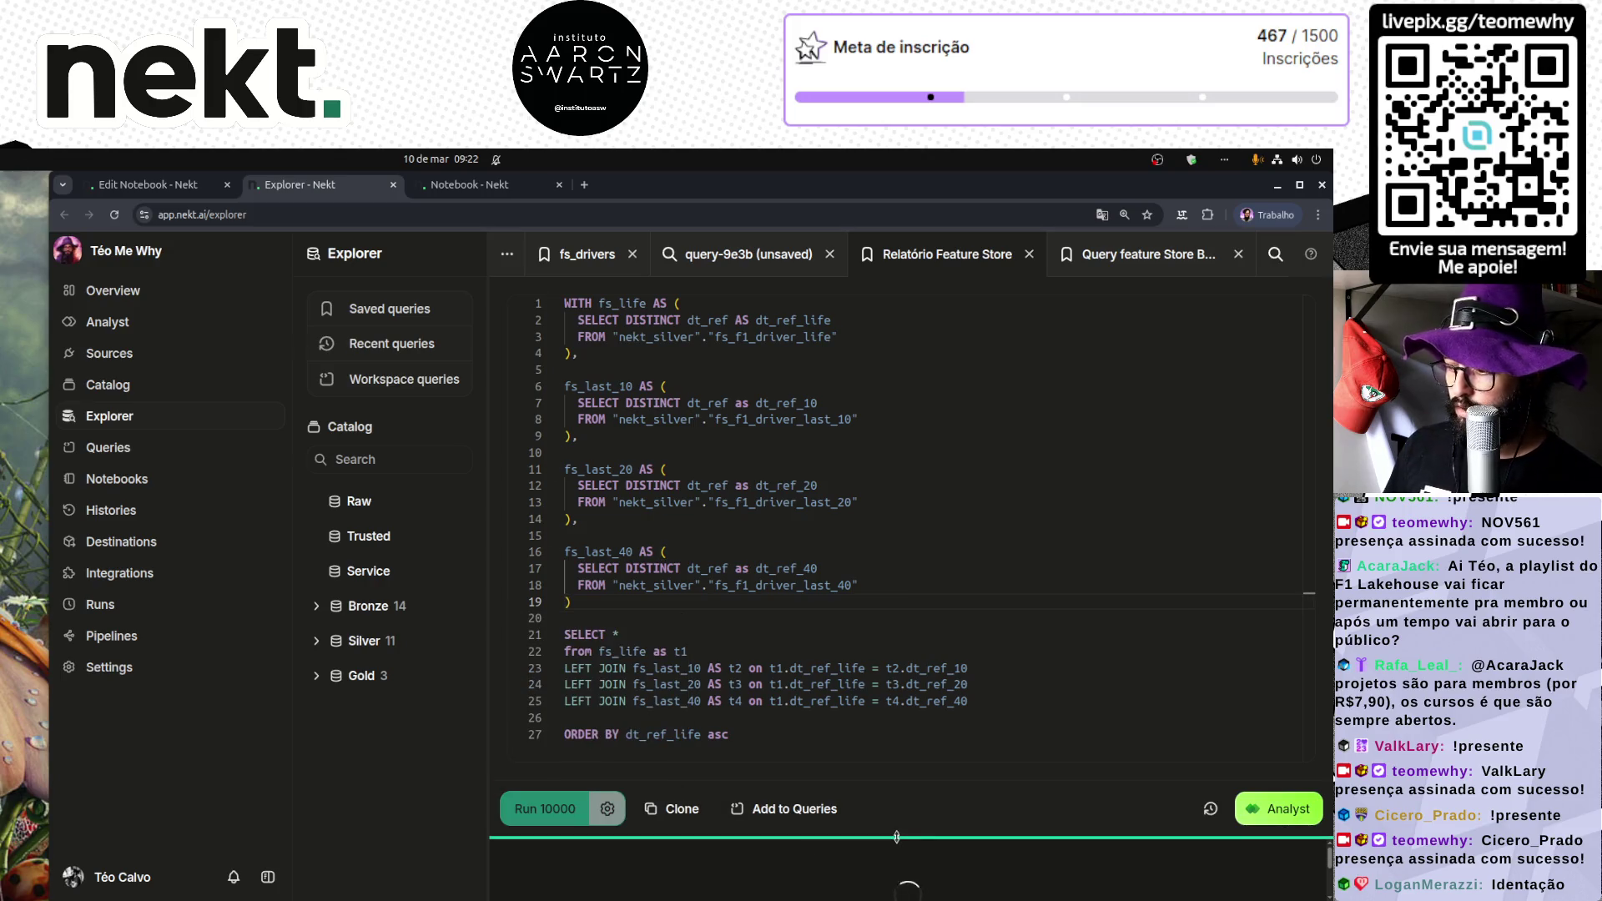
mouse_move(894, 838)
mouse_down()
mouse_move(833, 617)
mouse_move(831, 458)
mouse_up()
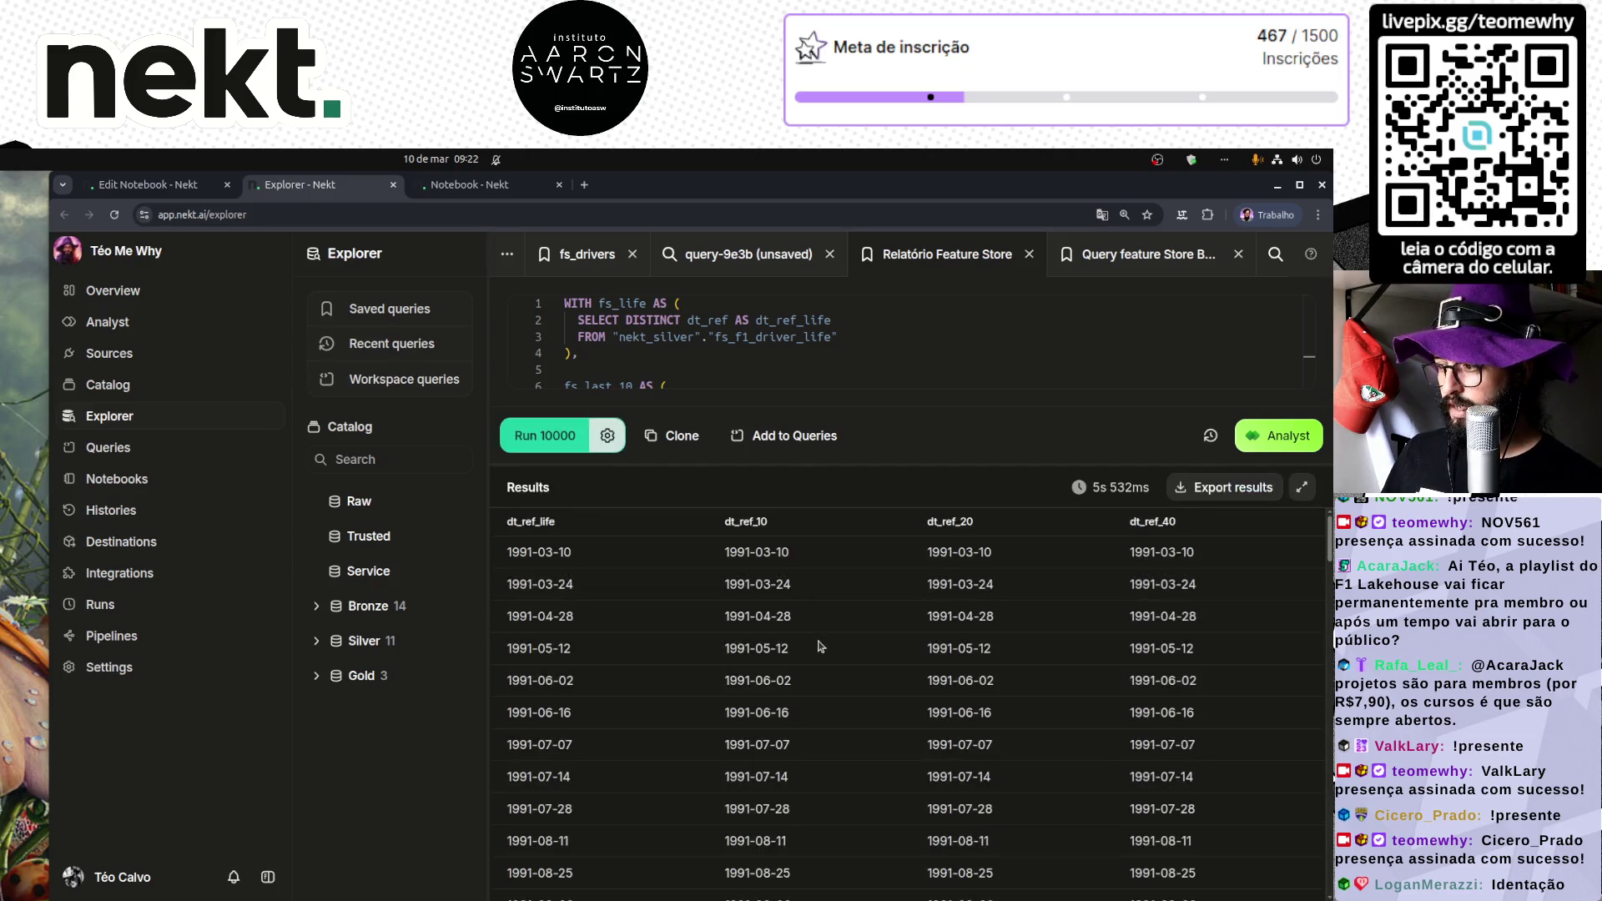
Step: Load more rows to check all 674 results, then go back to the notebook editor
scroll(817, 646, down, 15)
click(1238, 856)
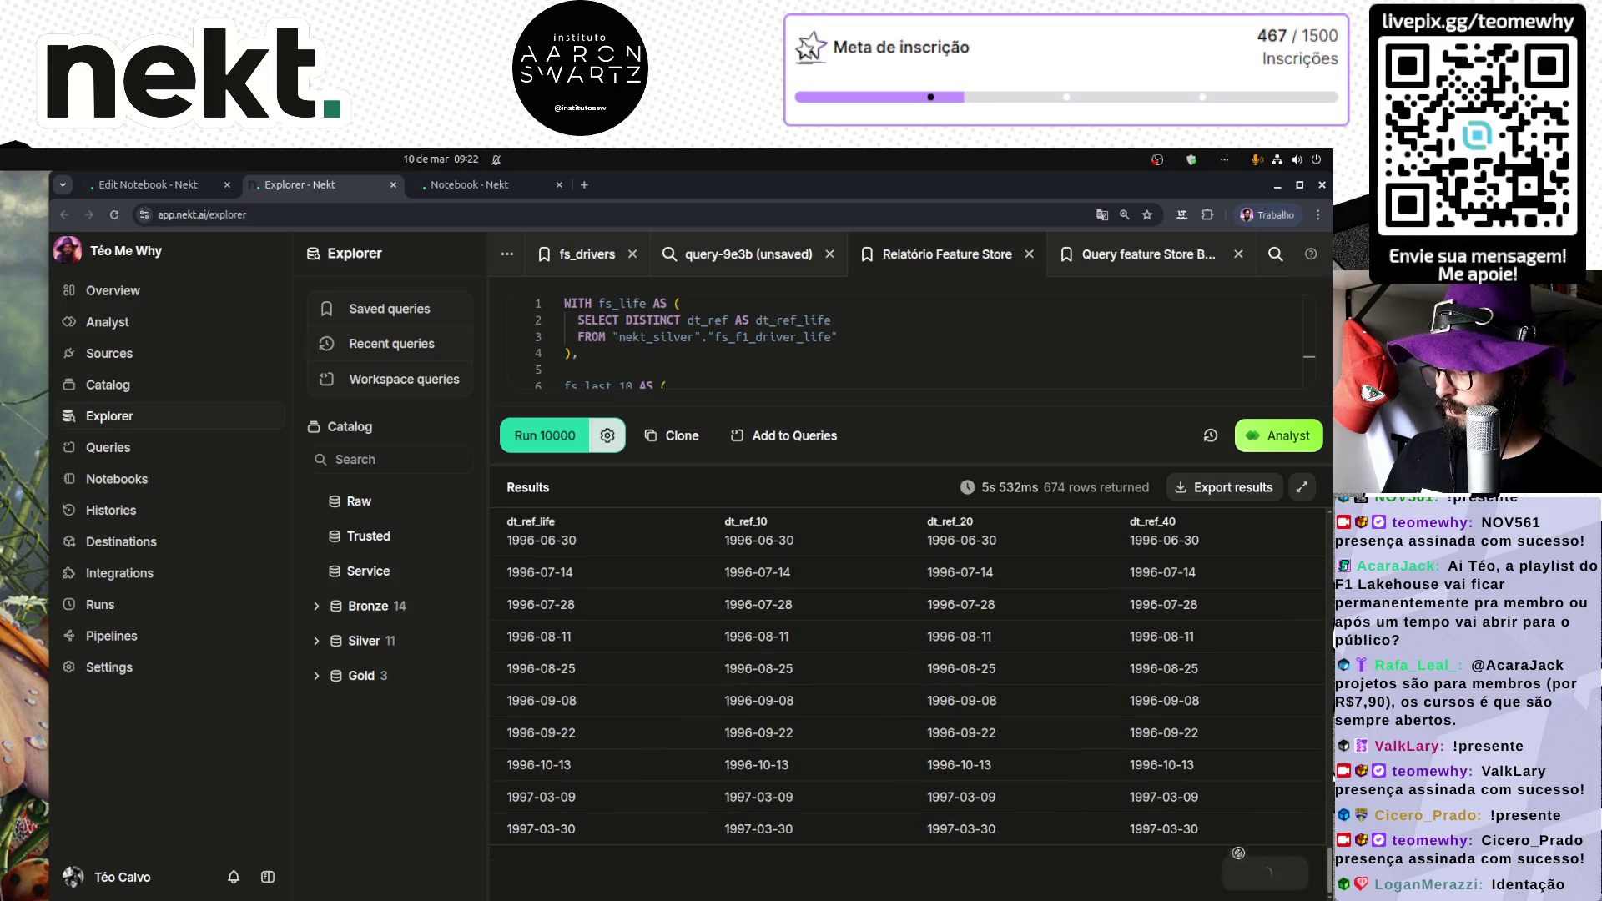
scroll(1251, 863, down, 15)
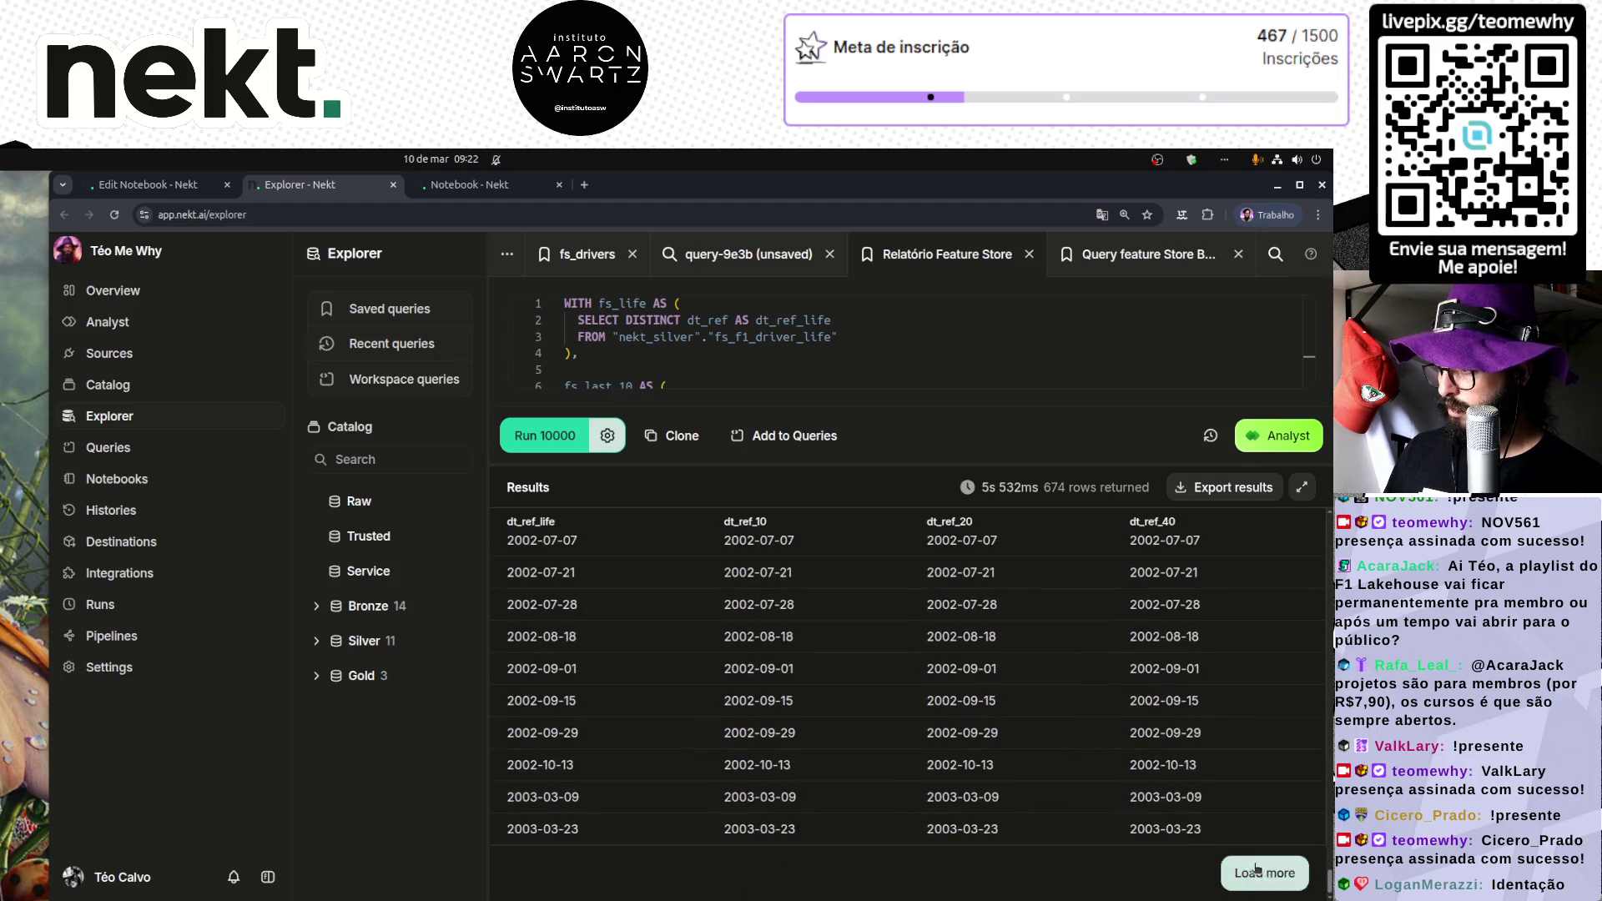
scroll(1109, 751, down, 20)
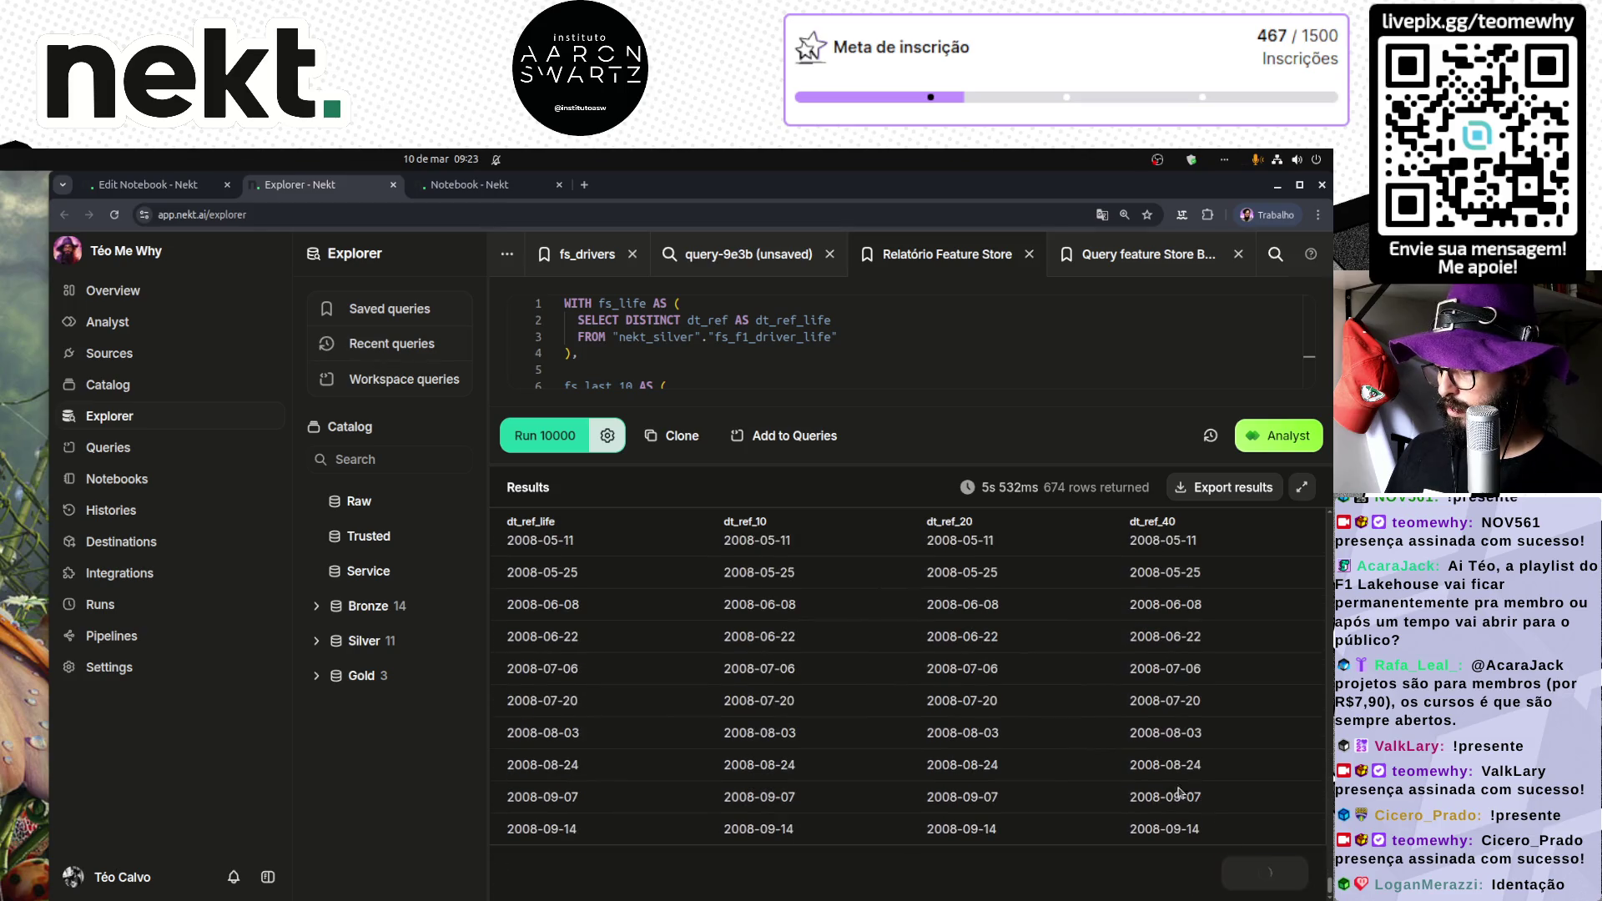
scroll(1201, 701, down, 20)
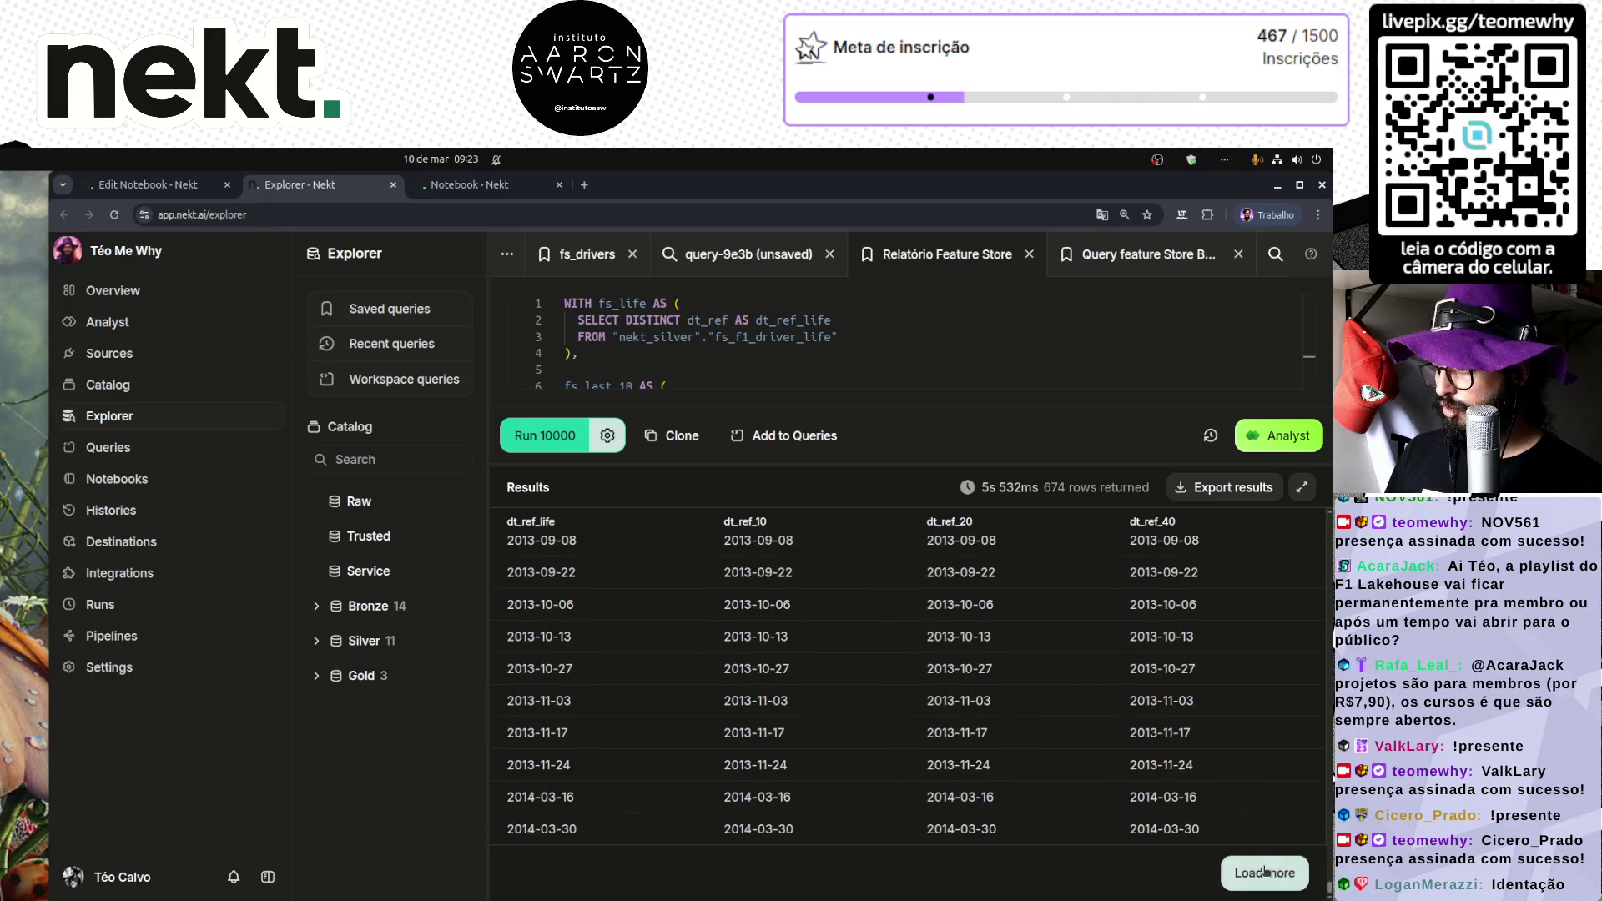
click(1264, 872)
scroll(1198, 715, down, 20)
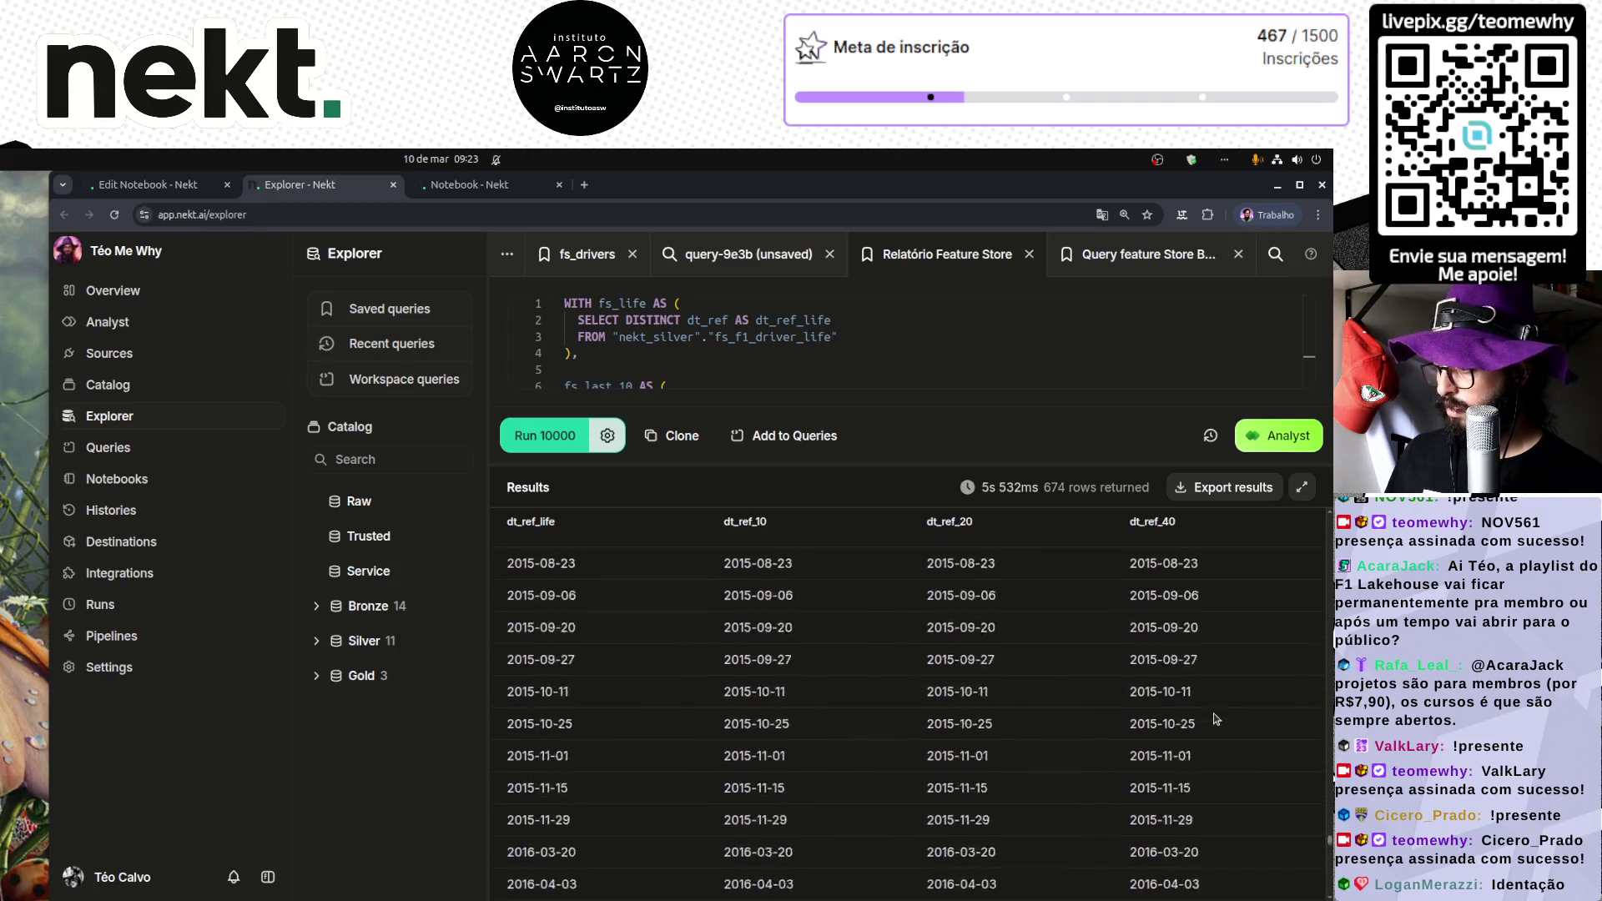
scroll(1128, 686, up, 5)
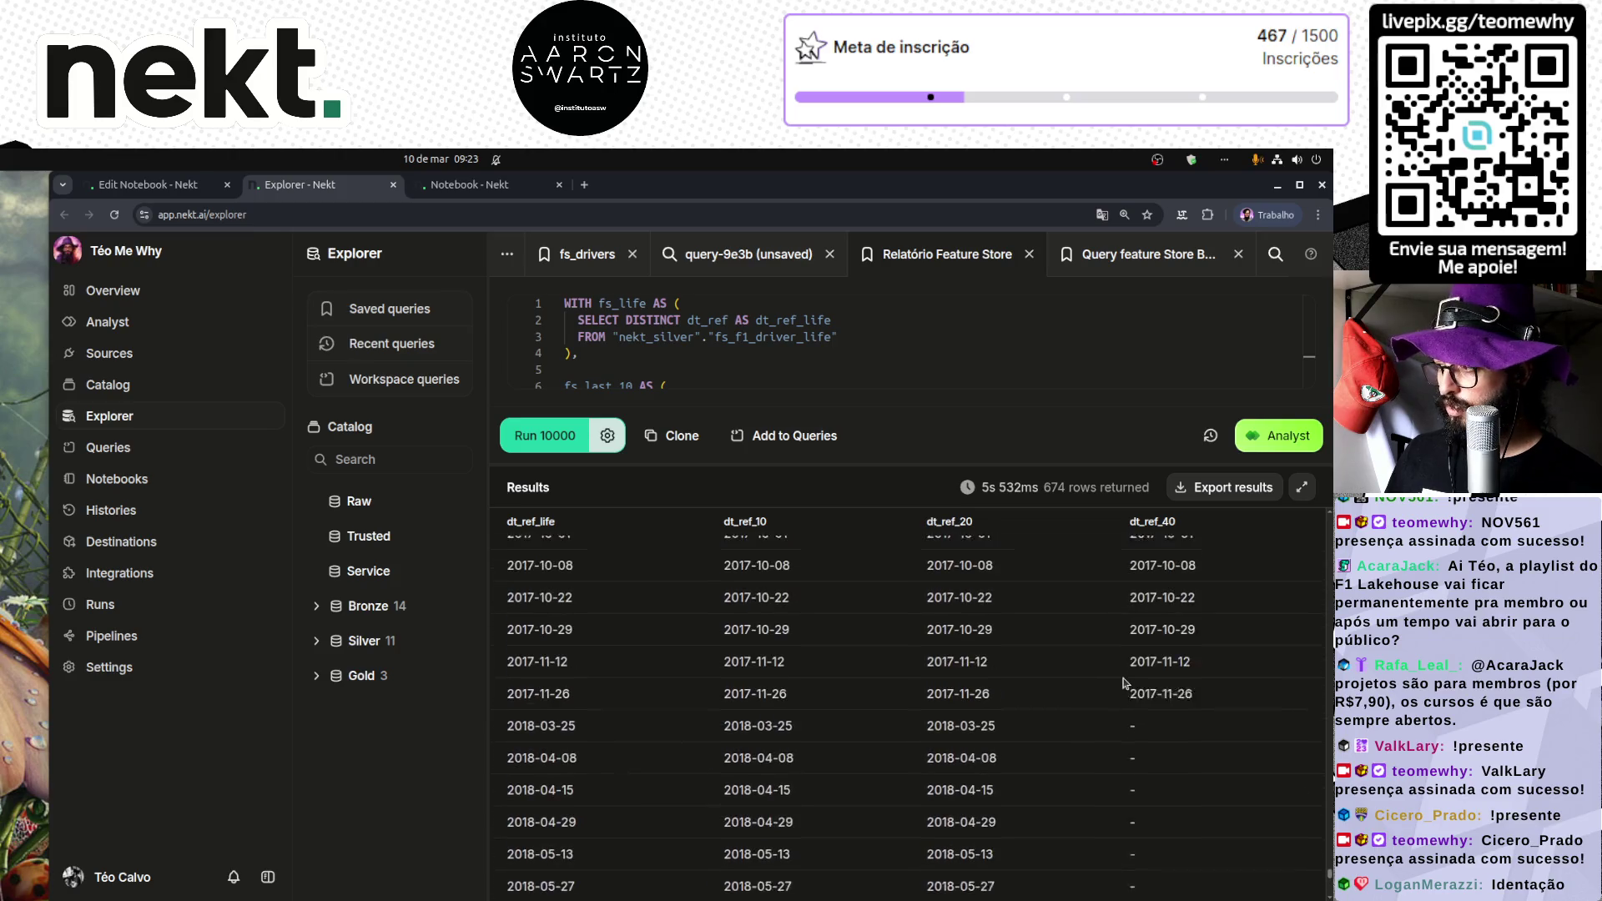
click(148, 184)
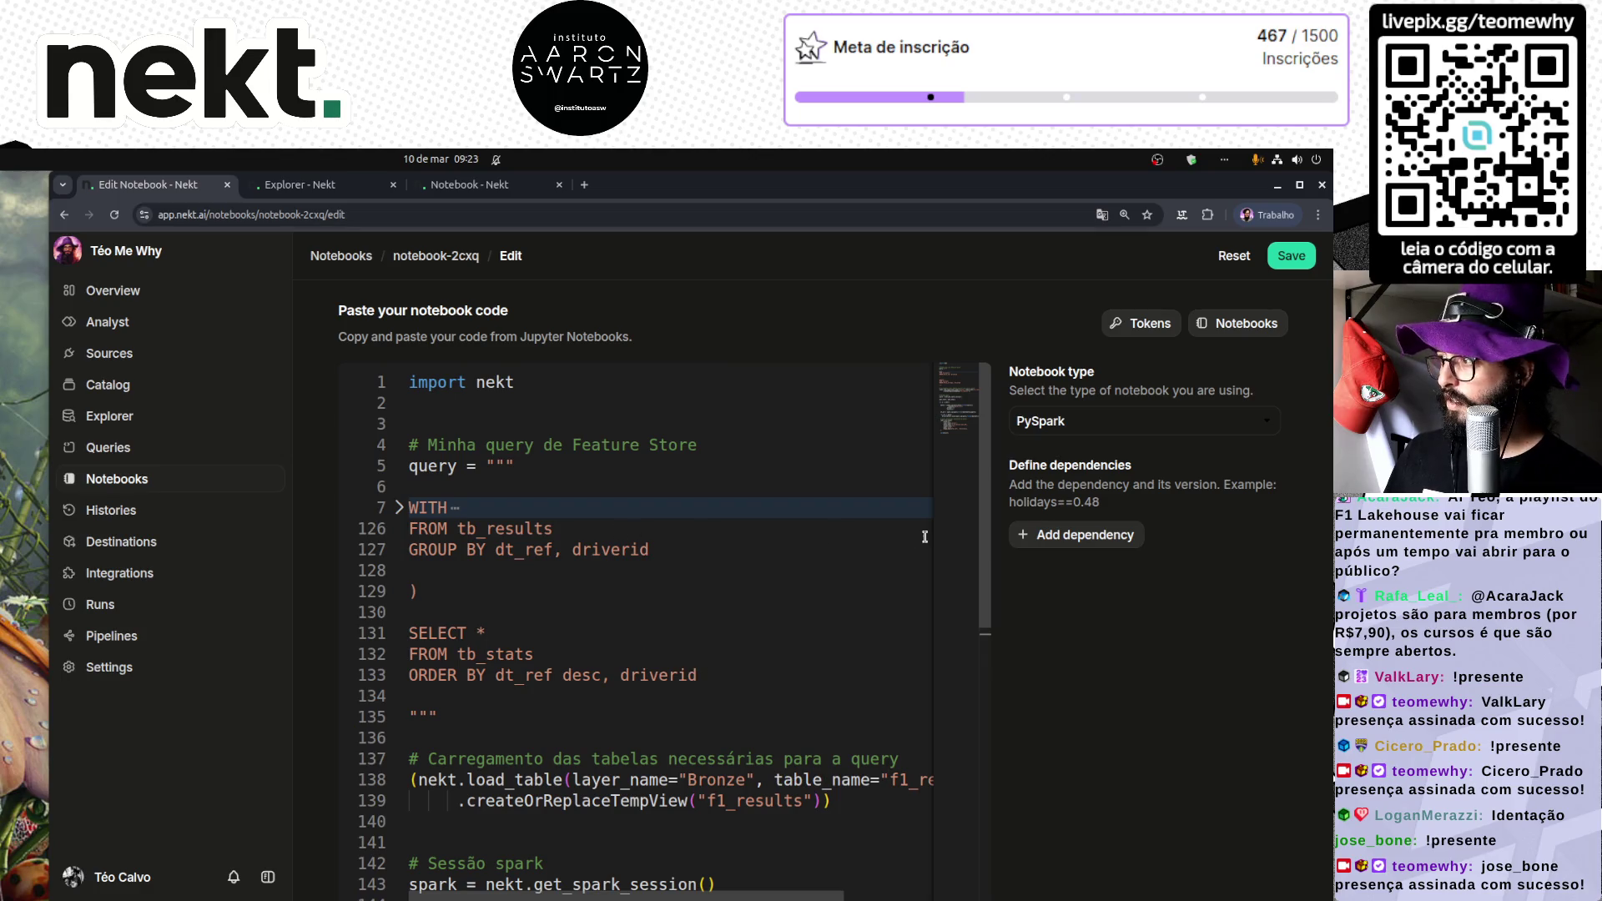
Step: Set the year range start to 2018, giving years 2018–2026
scroll(635, 531, down, 5)
key(ctrl+minus)
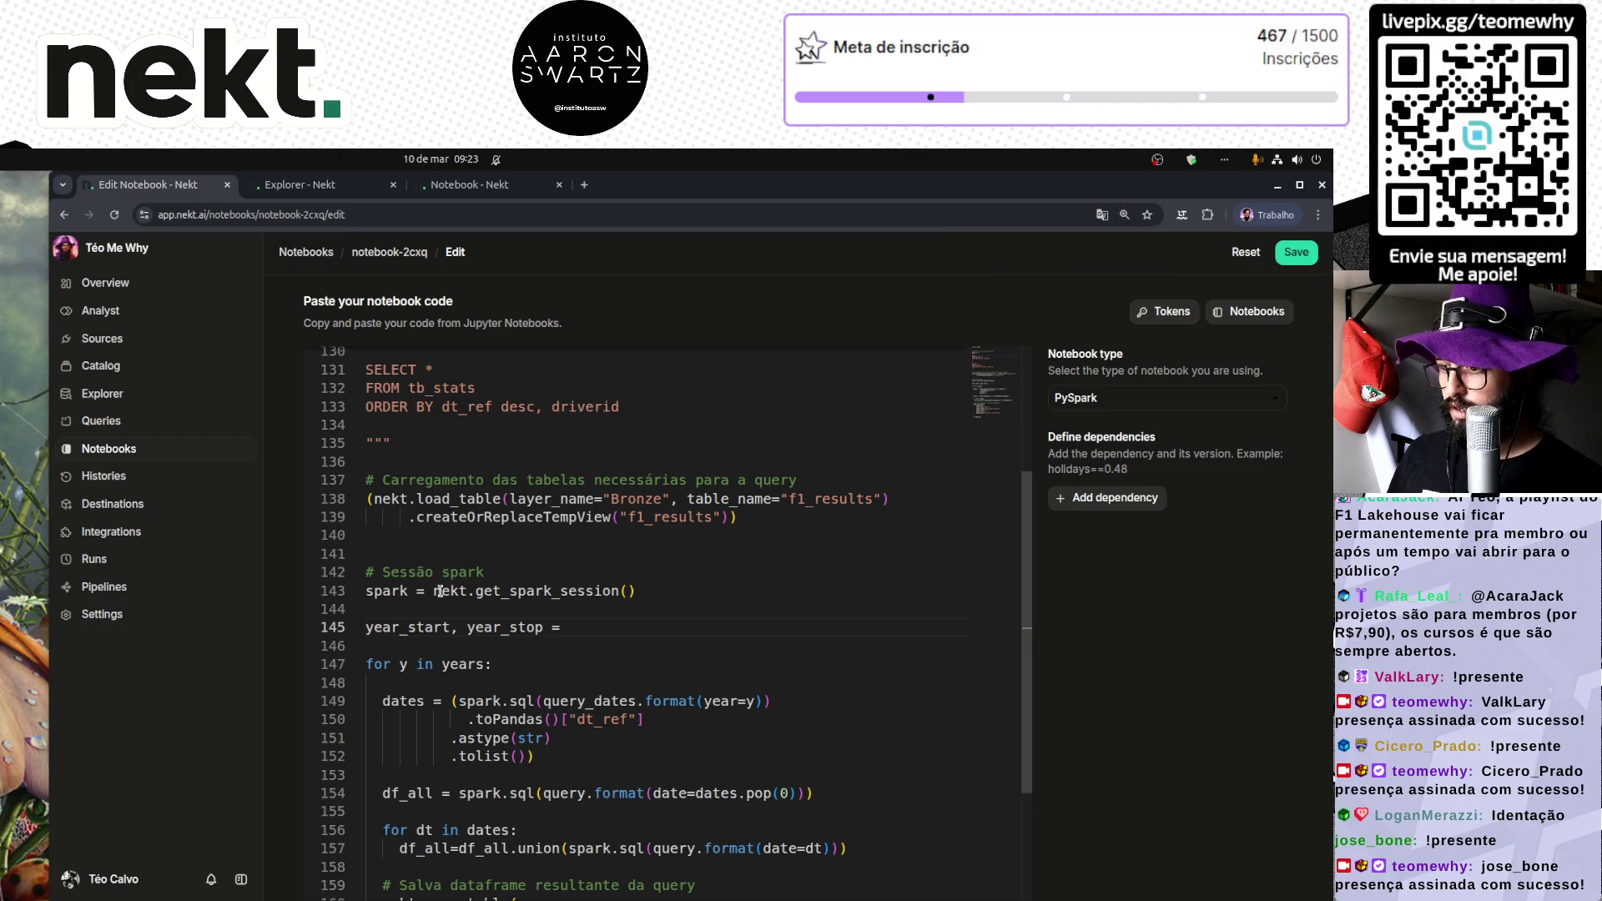
scroll(500, 578, up, 3)
scroll(501, 578, down, 2)
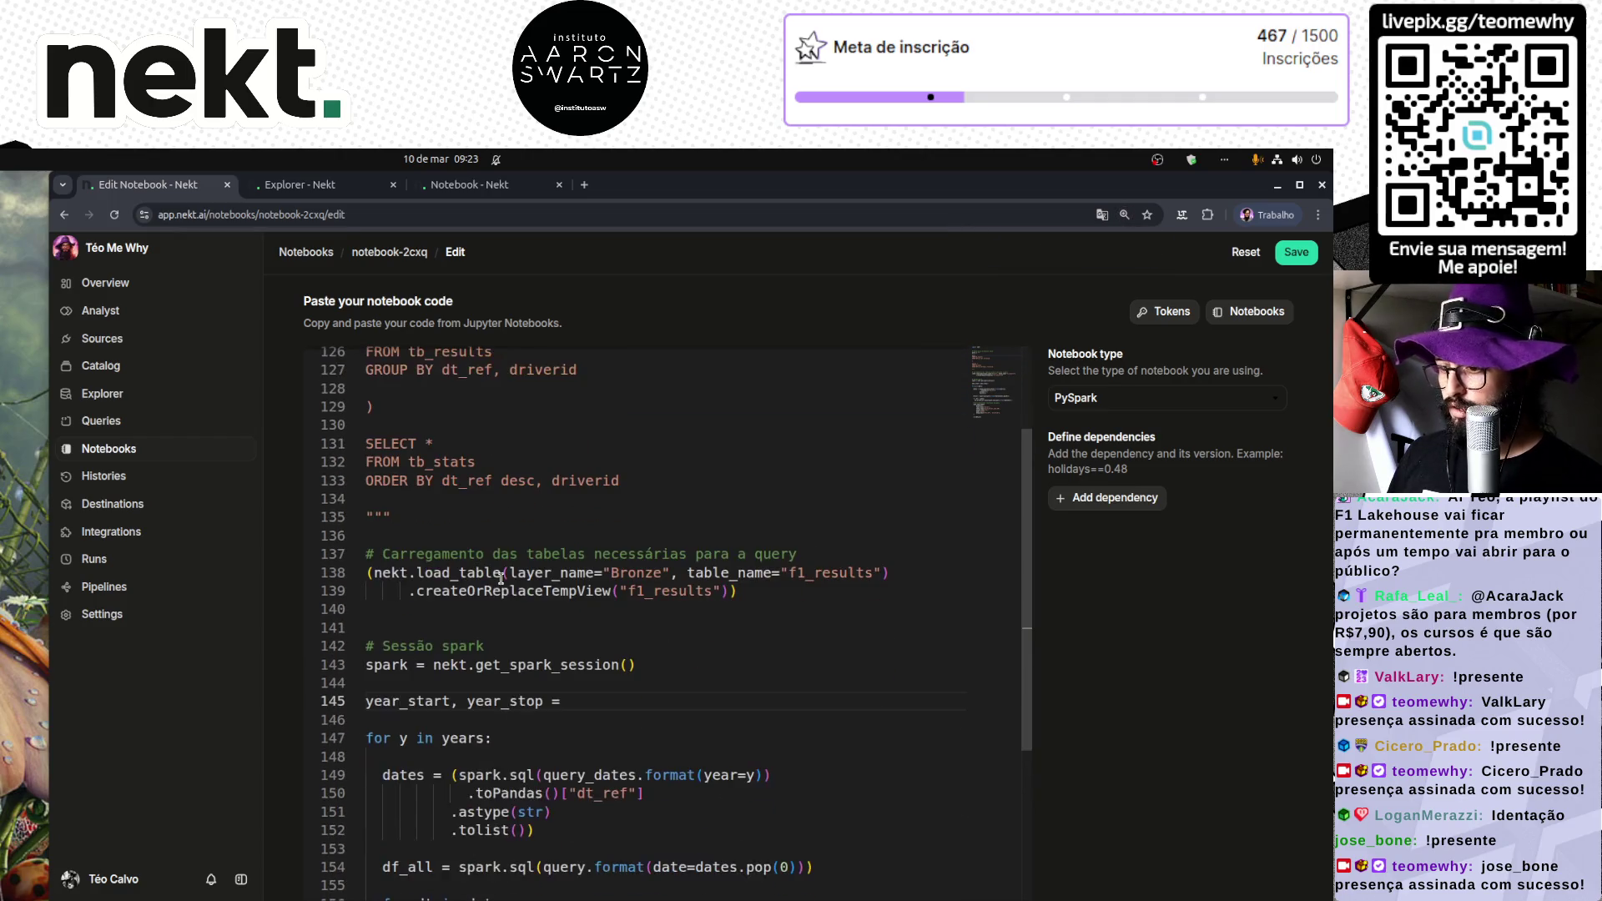
scroll(513, 649, down, 1)
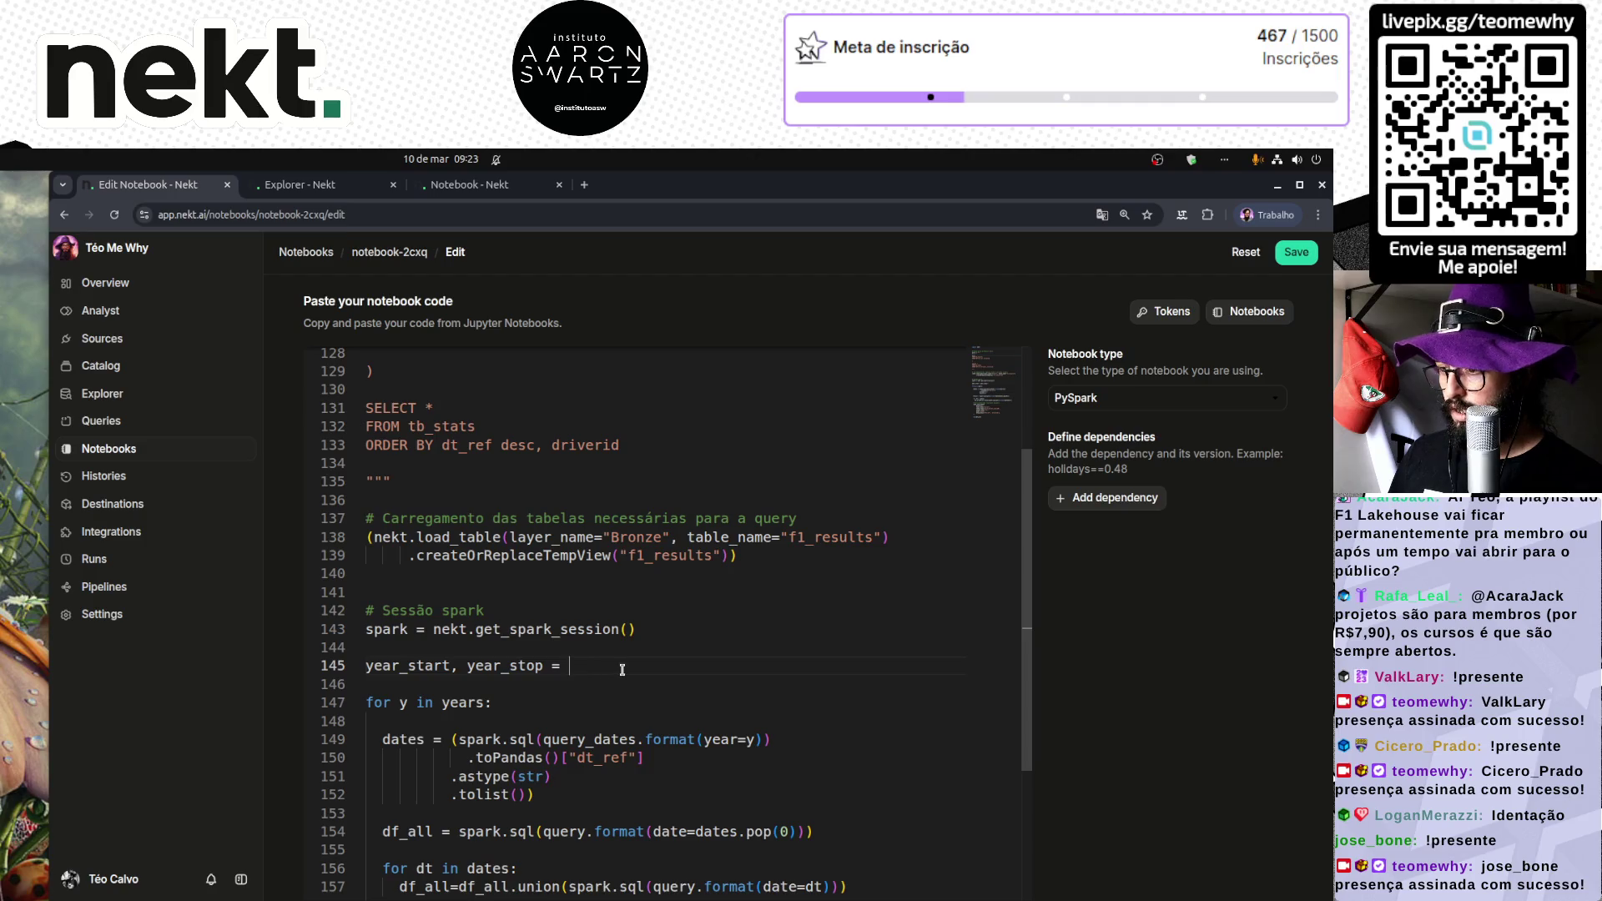
text(2018, 2026)
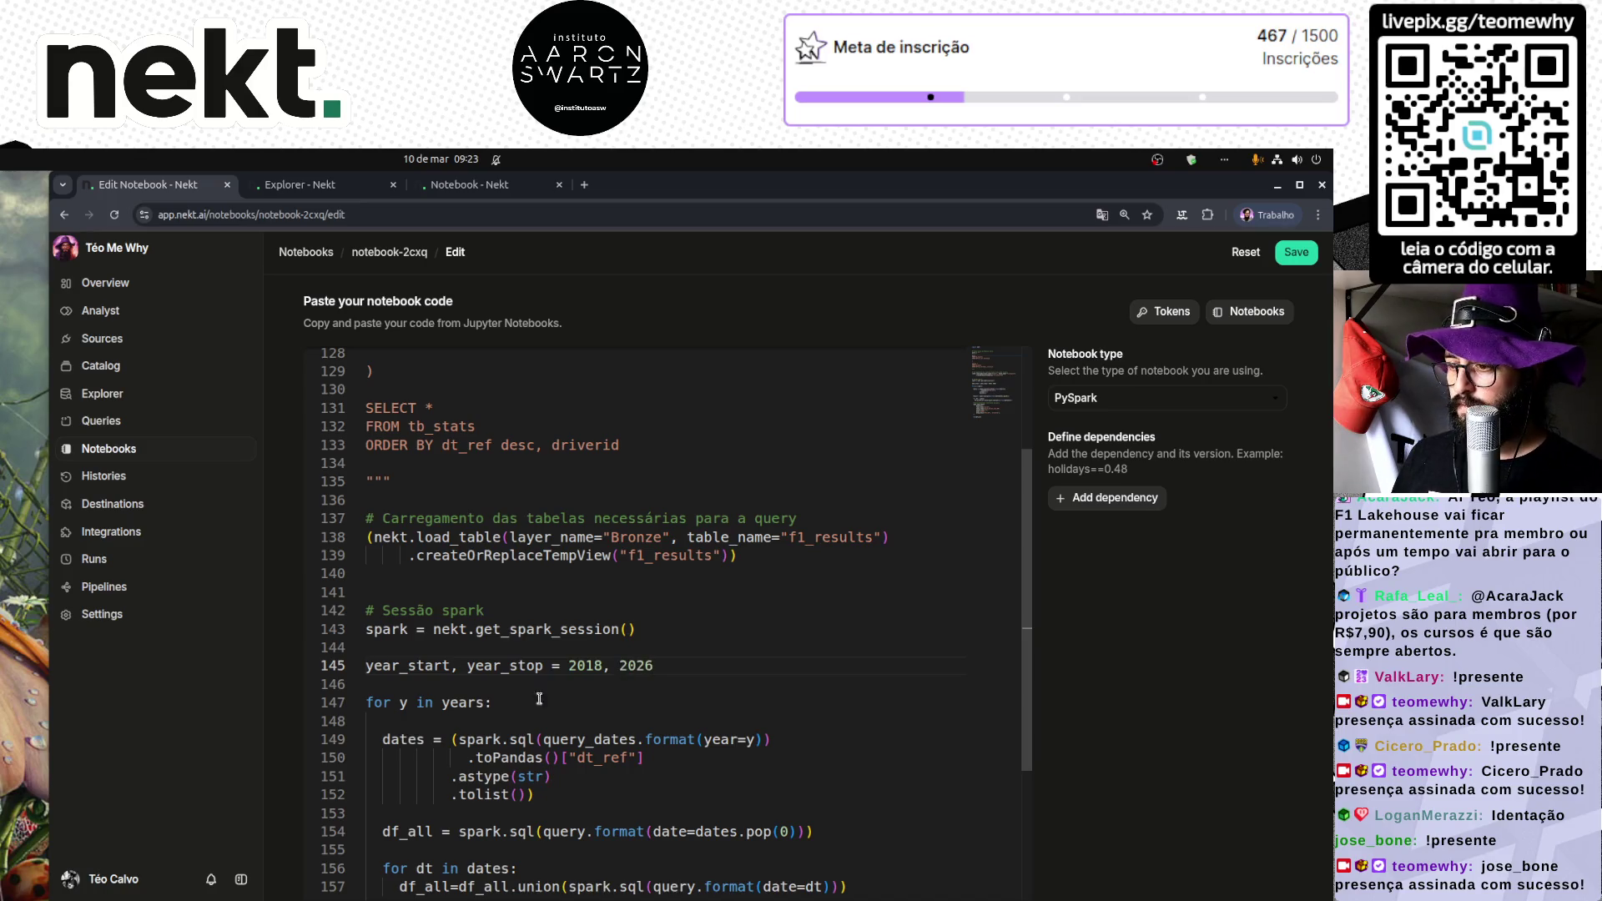
Step: Delete the loop over years, the dates block and the loop over dates
scroll(534, 701, down, 2)
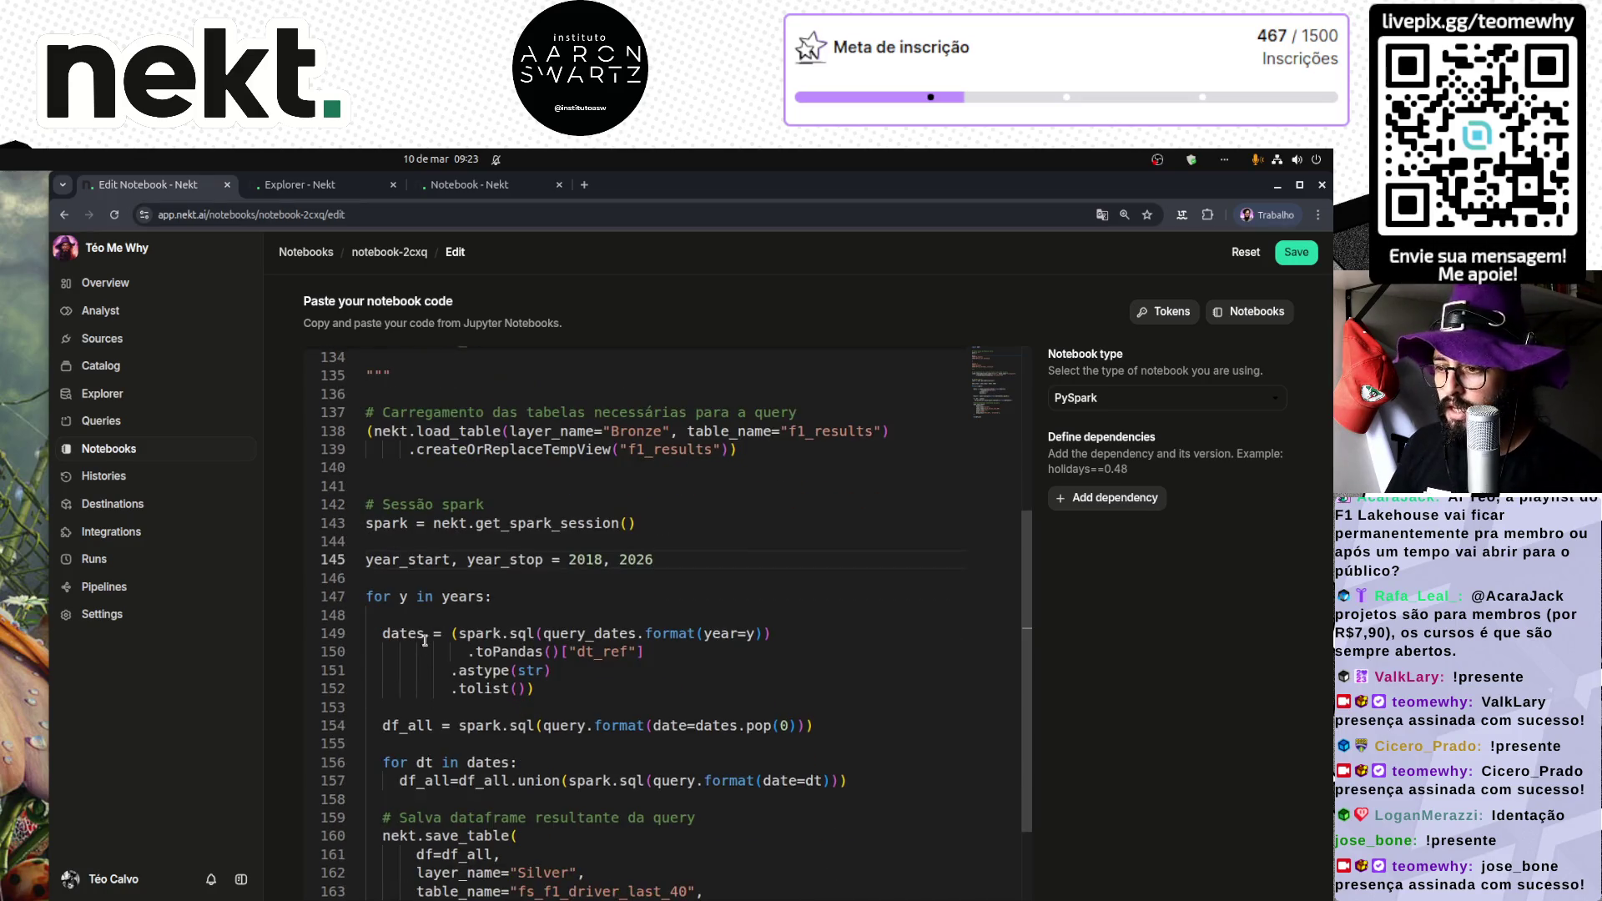
click(515, 597)
key(ctrl+shift+k)
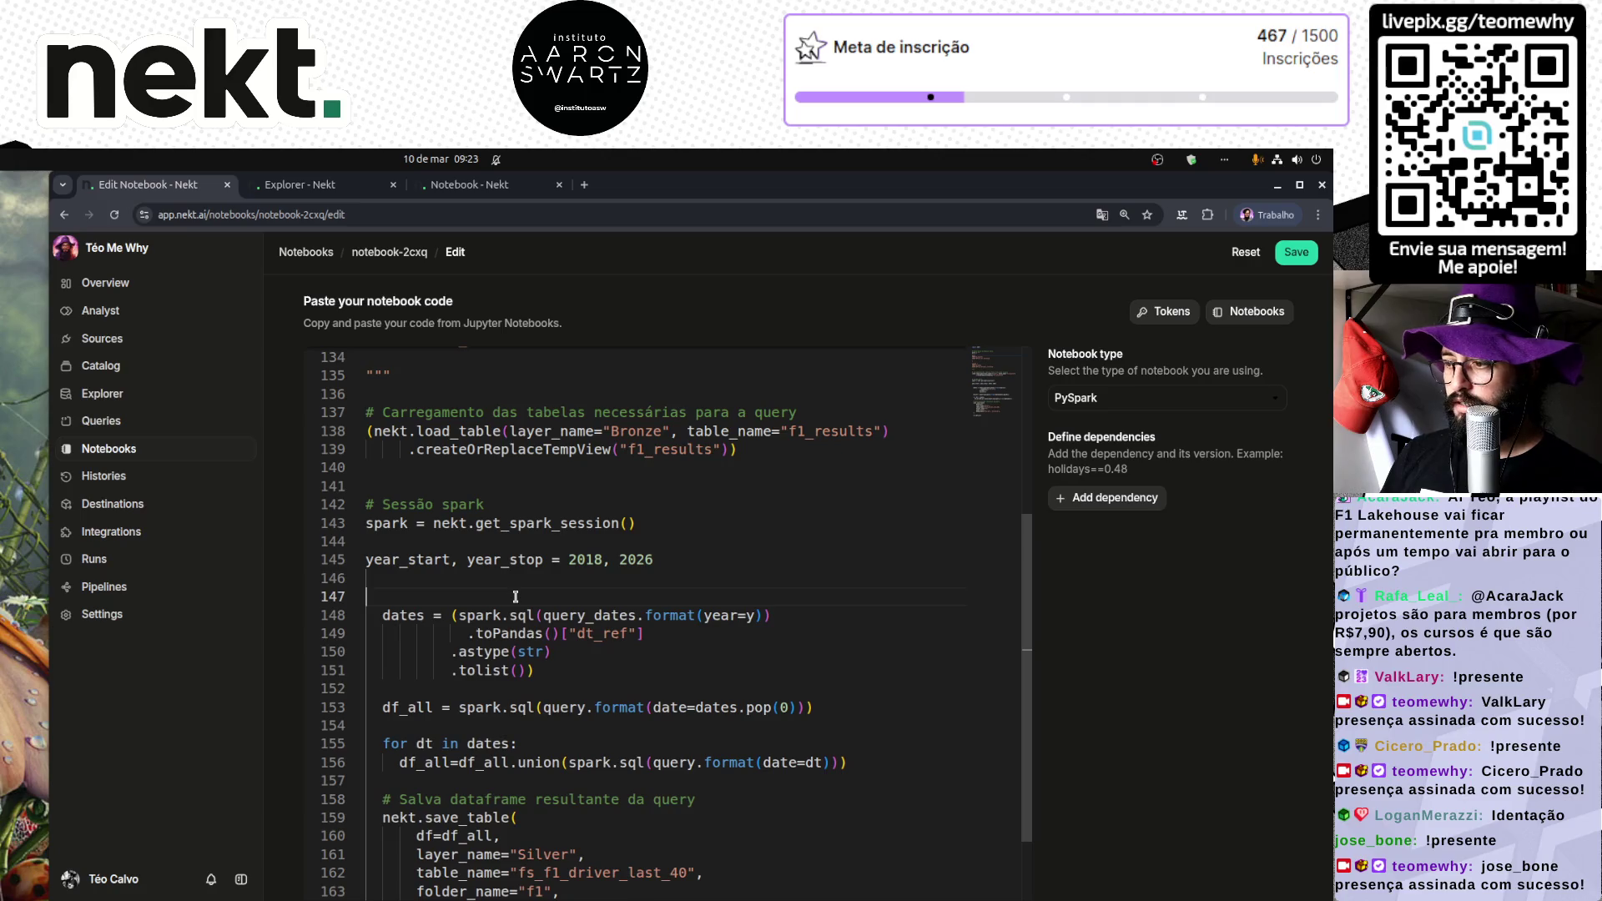
key(Down)
key(shift+Down)
key(shift+Down)
key(shift+Down)
key(shift+Down)
key(shift+Down)
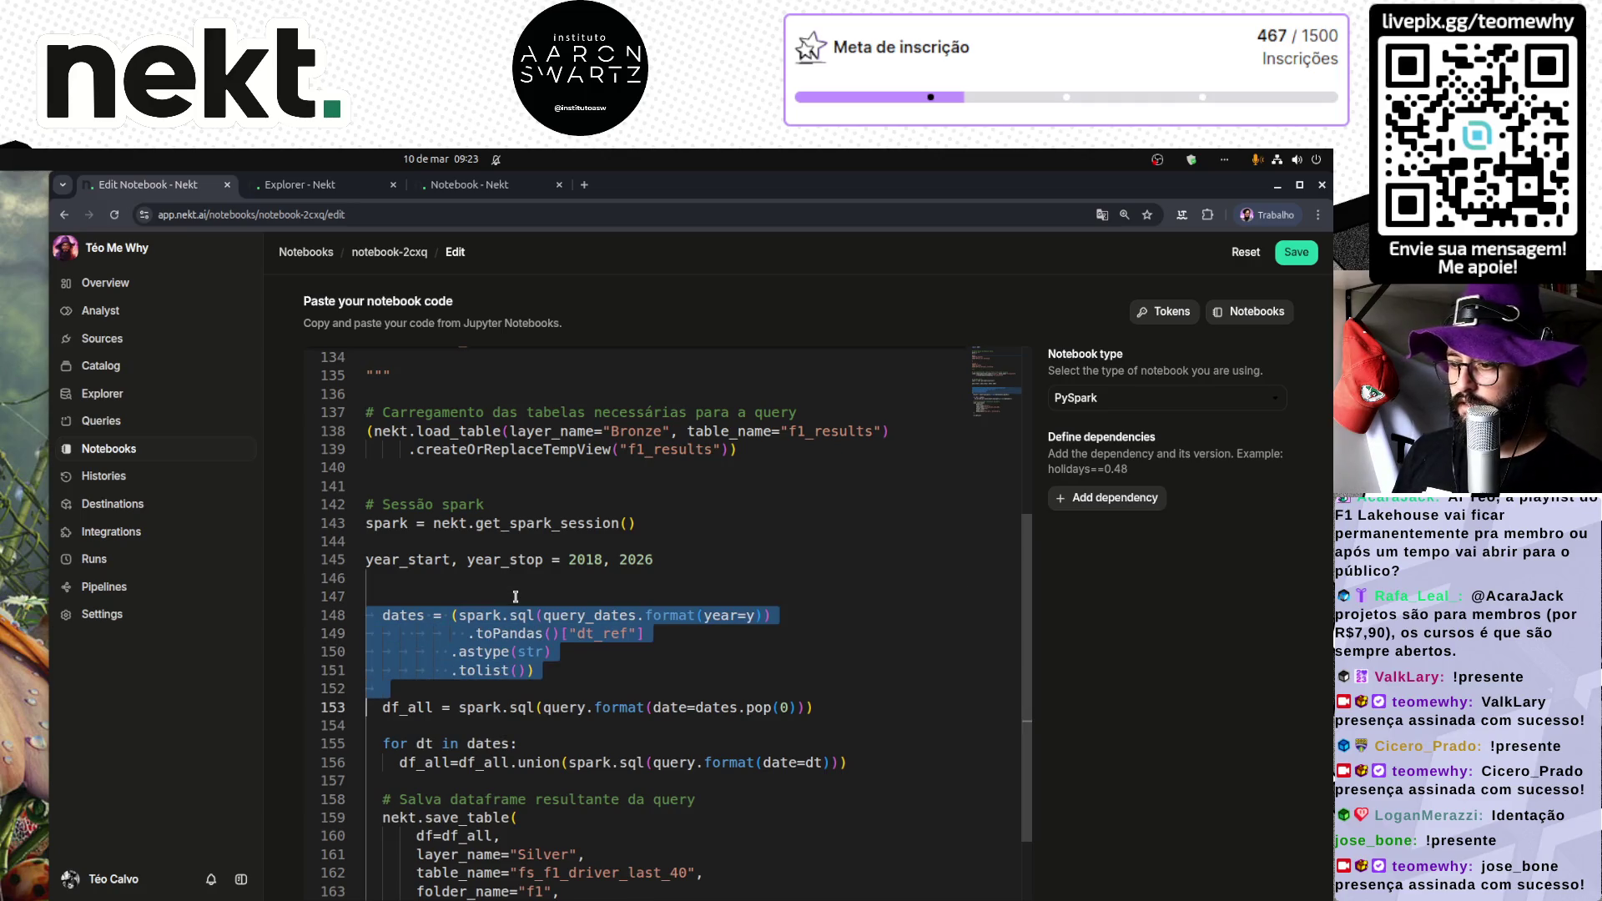
key(ctrl+shift+k)
key(Down)
key(Down)
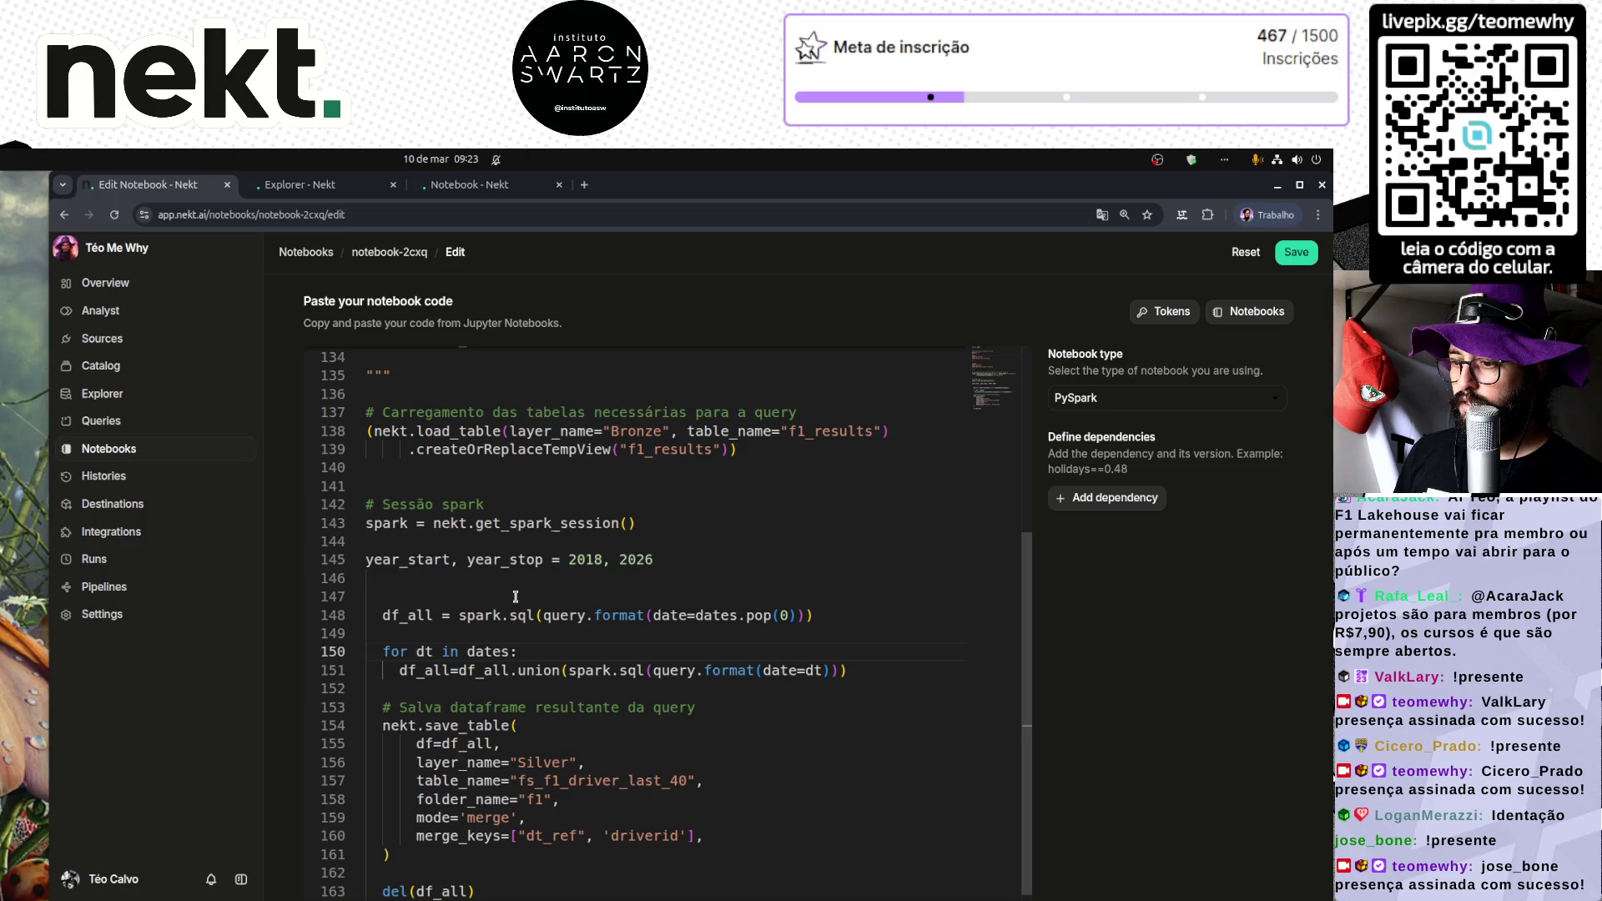
key(shift+Down)
key(shift+Down)
key(shift+Down)
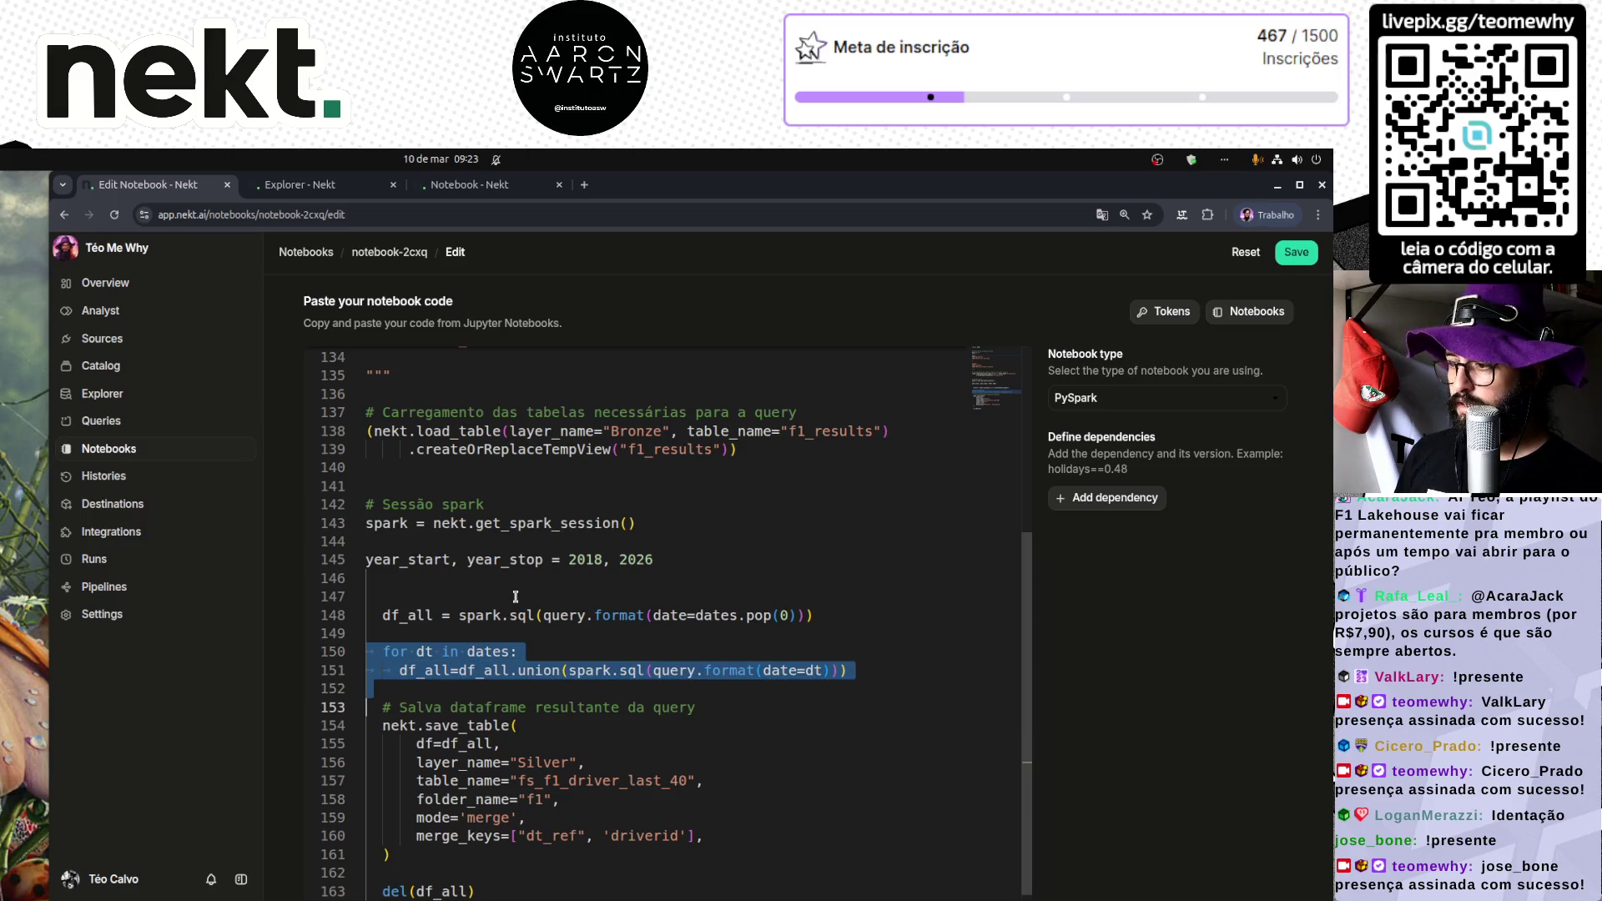
key(ctrl+shift+k)
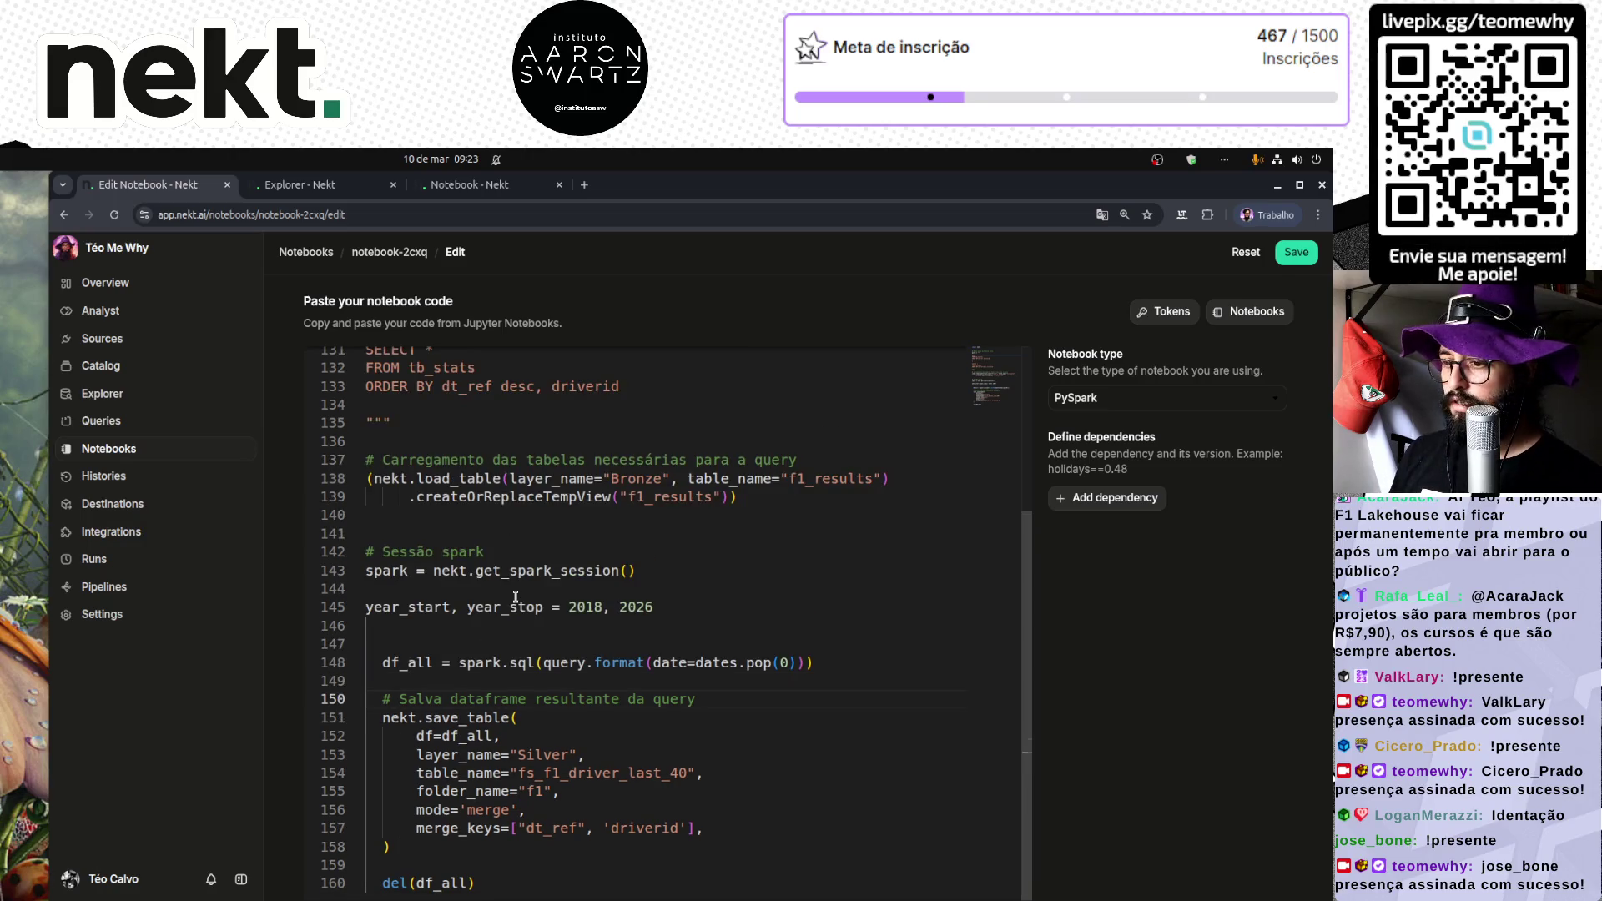
key(Up)
key(Up)
Step: Unindent the query line and rename df_all to df on line 148
key(shift+Tab)
key(ctrl+Right)
key(BackSpace)
key(BackSpace)
key(BackSpace)
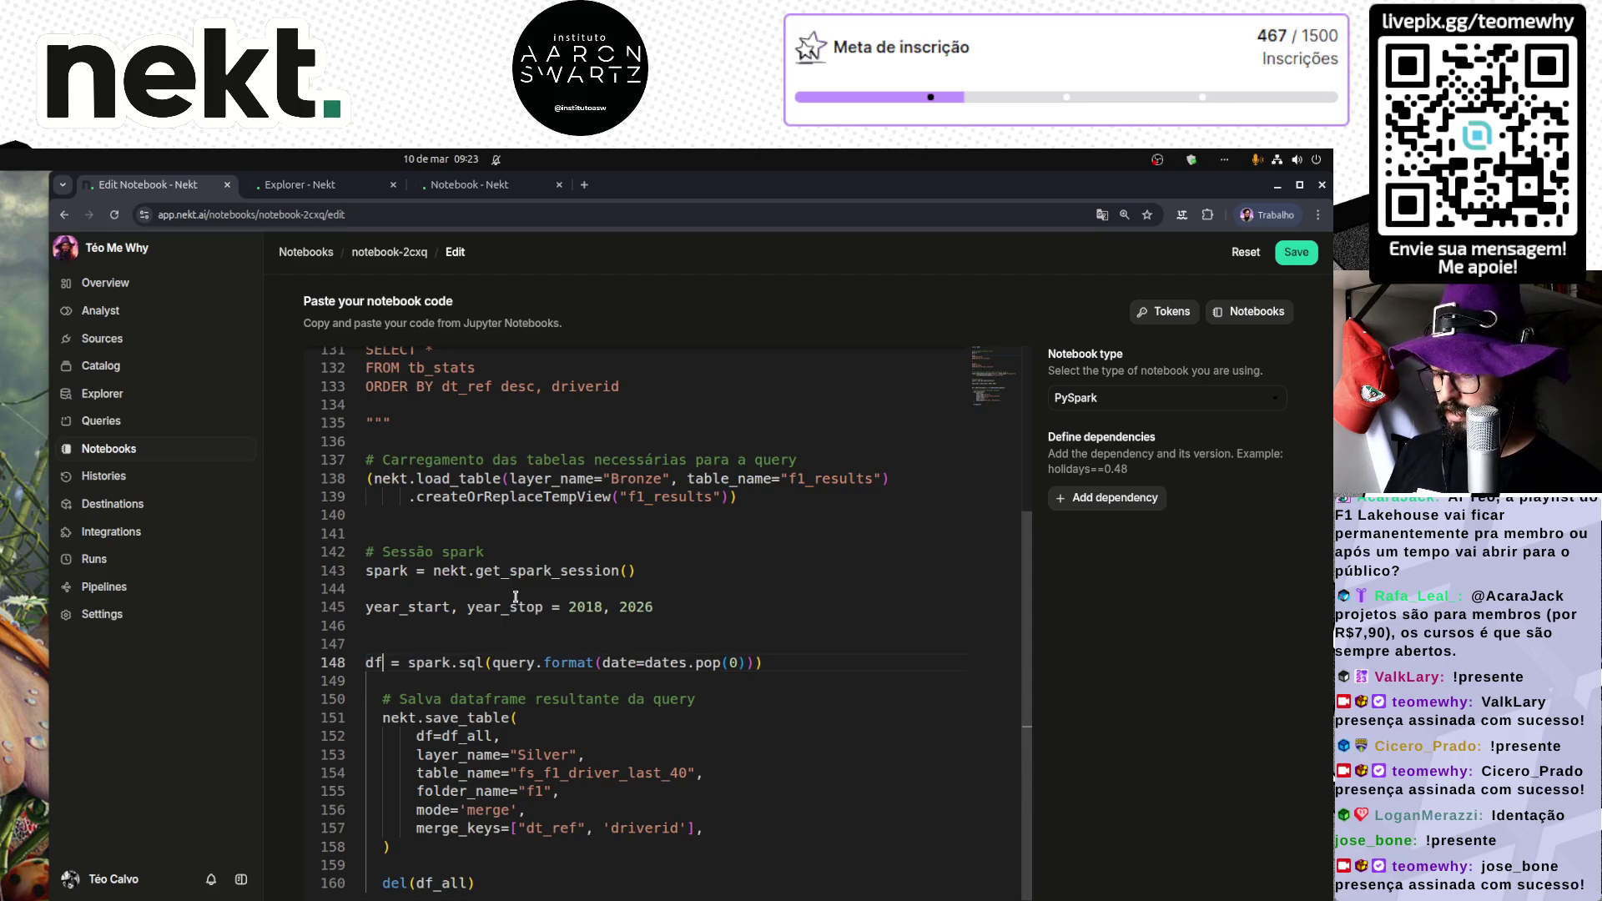
key(ctrl+Right)
key(ctrl+Right)
key(ctrl+Right)
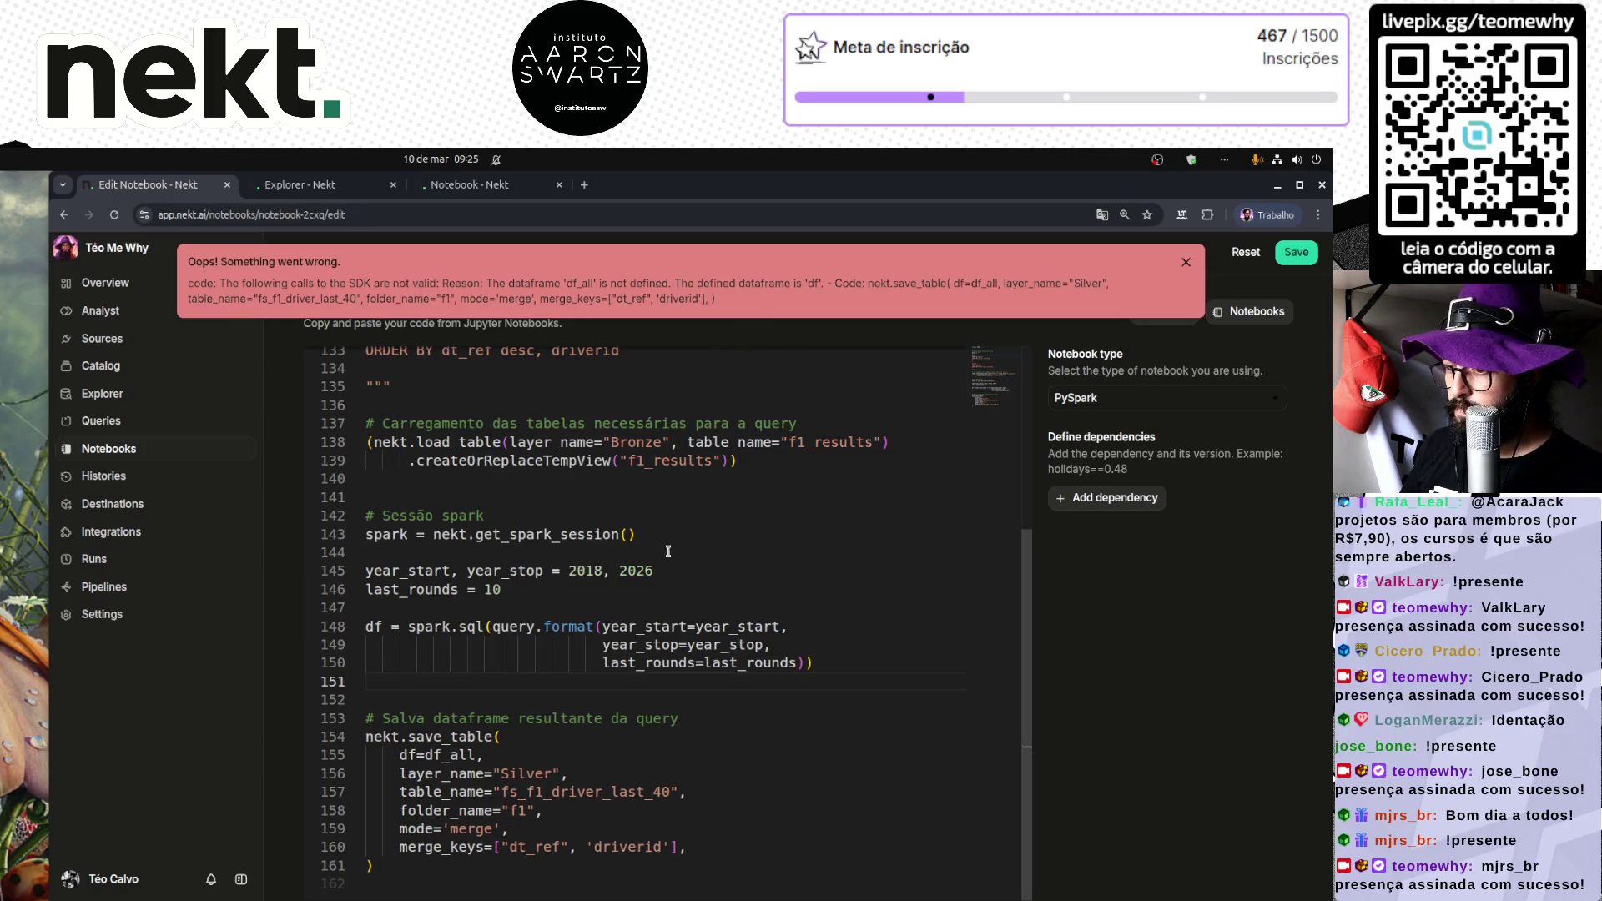
Step: Make save_table write df instead of df_all, save, and dismiss the error banner
click(409, 755)
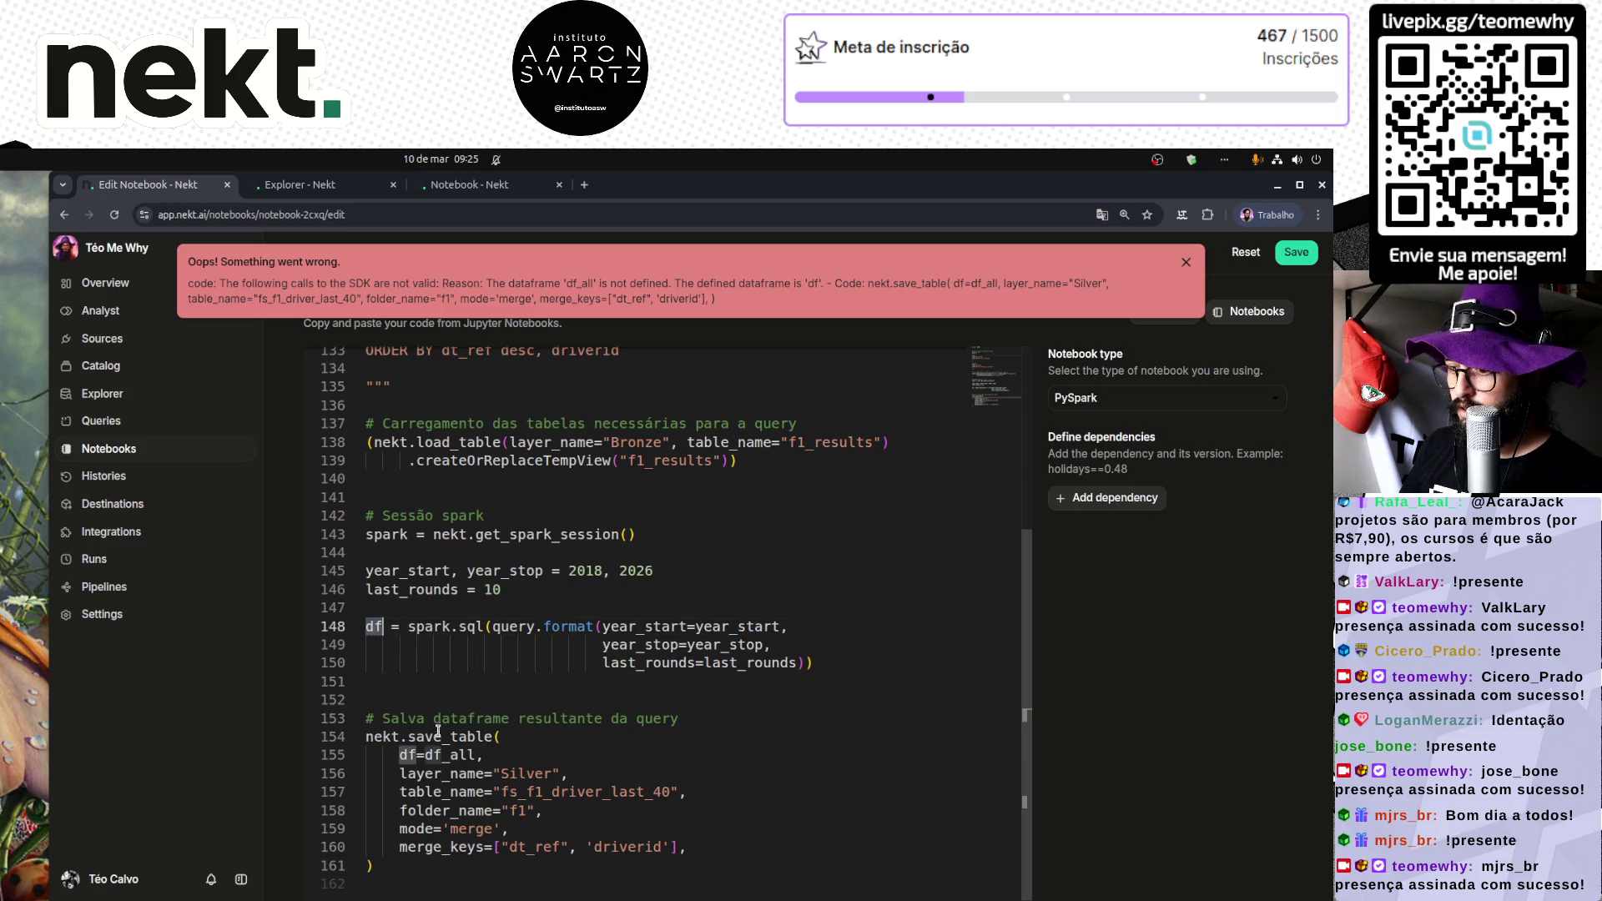
click(451, 755)
double_click(451, 755)
text(df)
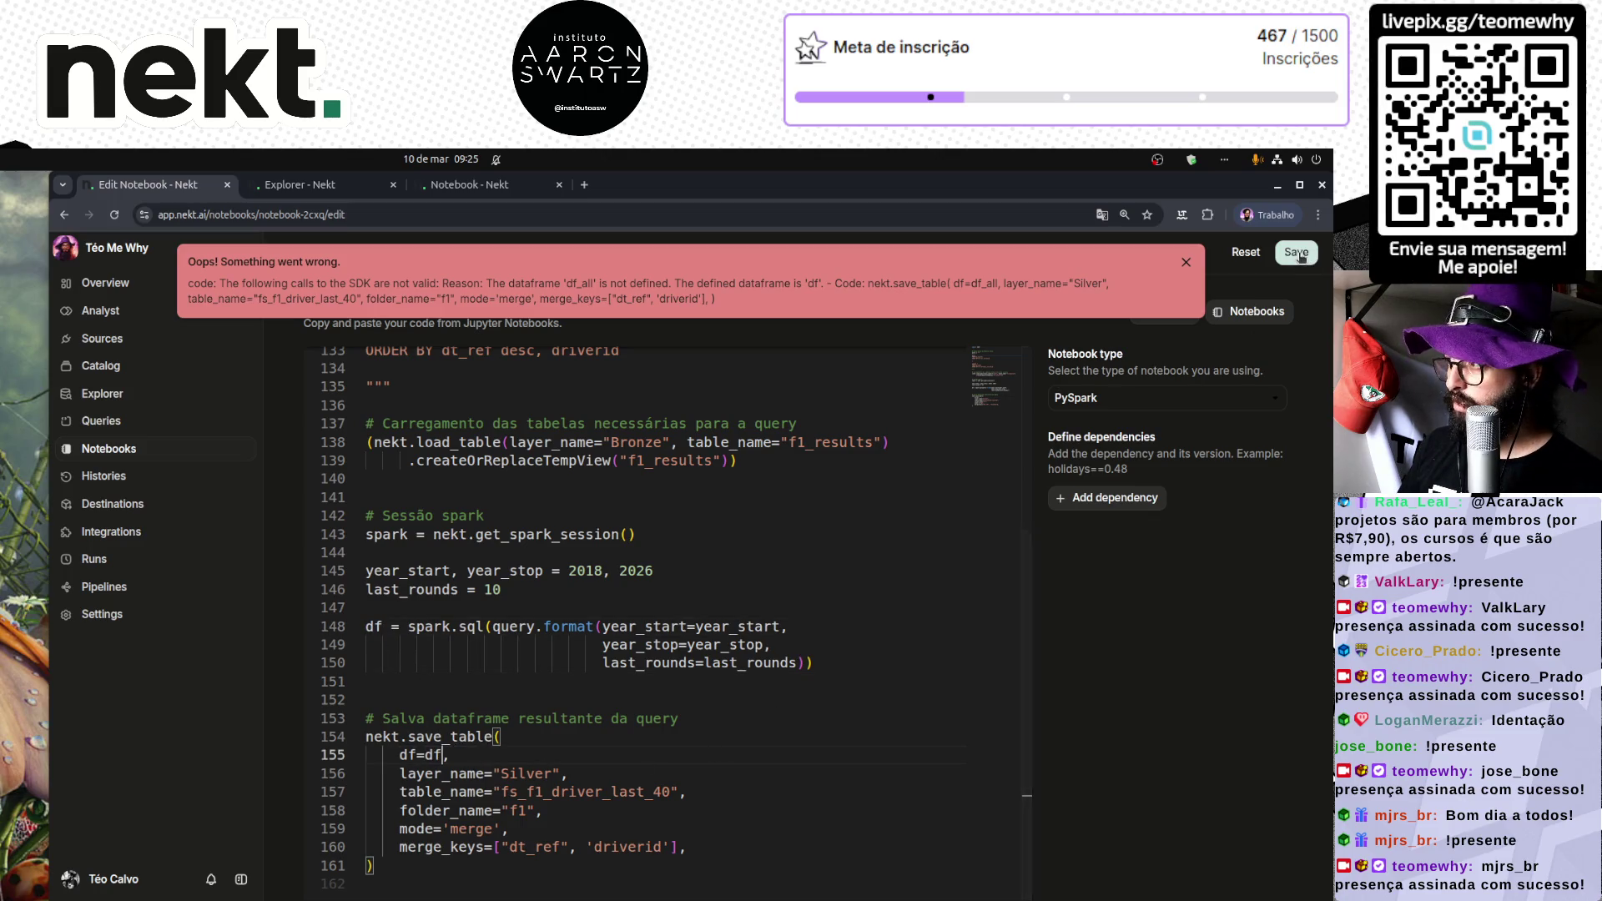
key(ctrl+s)
click(1185, 262)
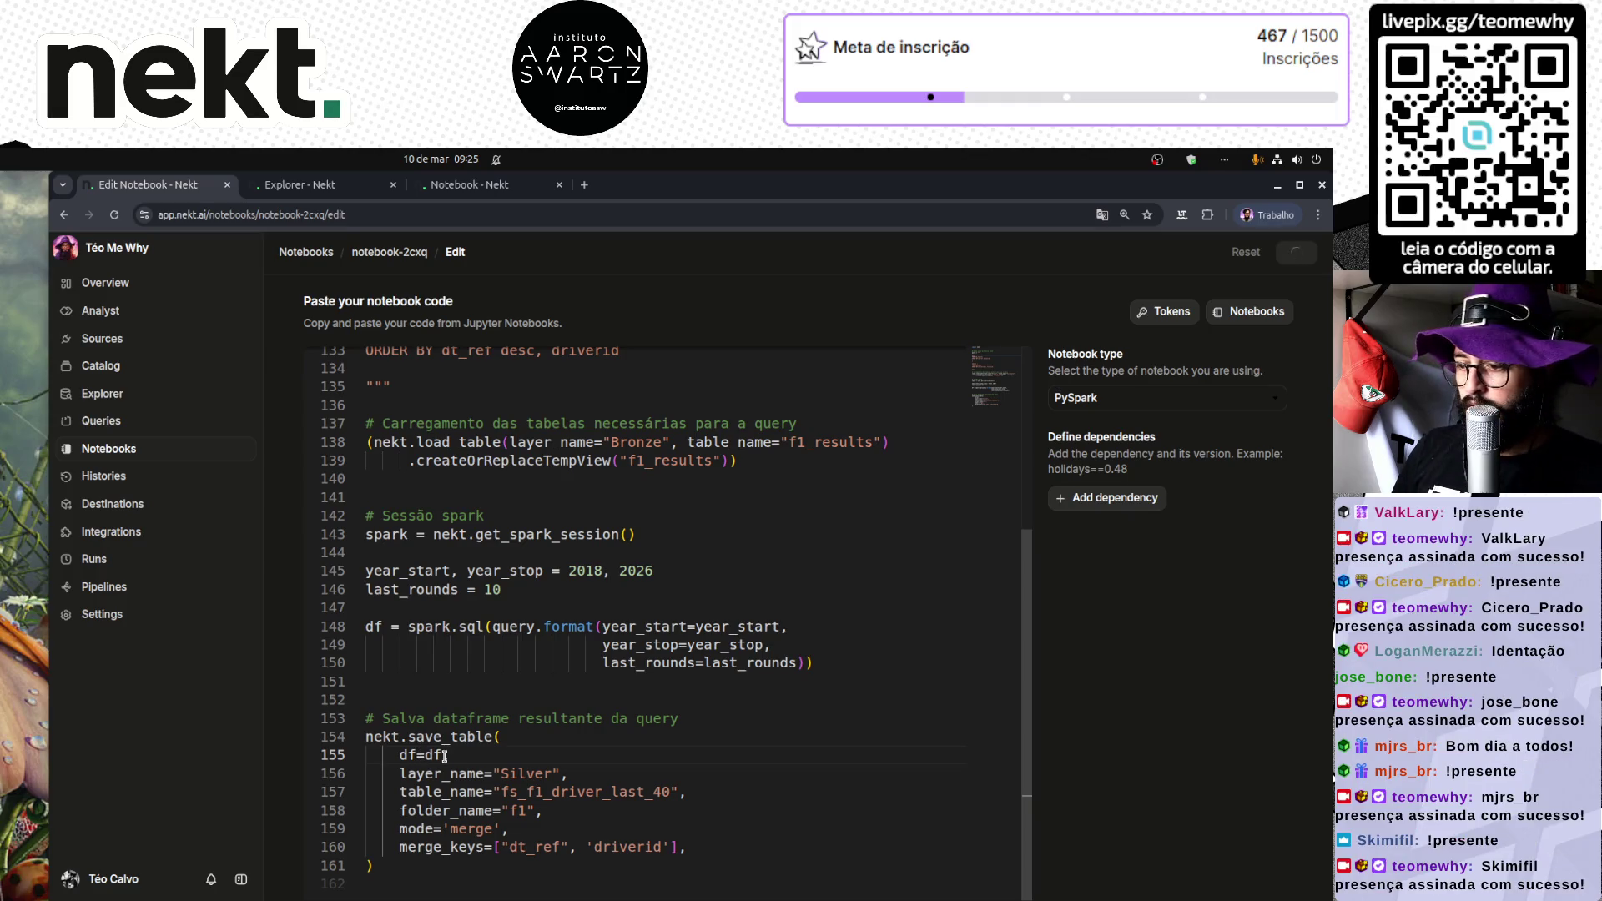
Step: Set last_rounds to 40 and select all of the notebook code
double_click(497, 591)
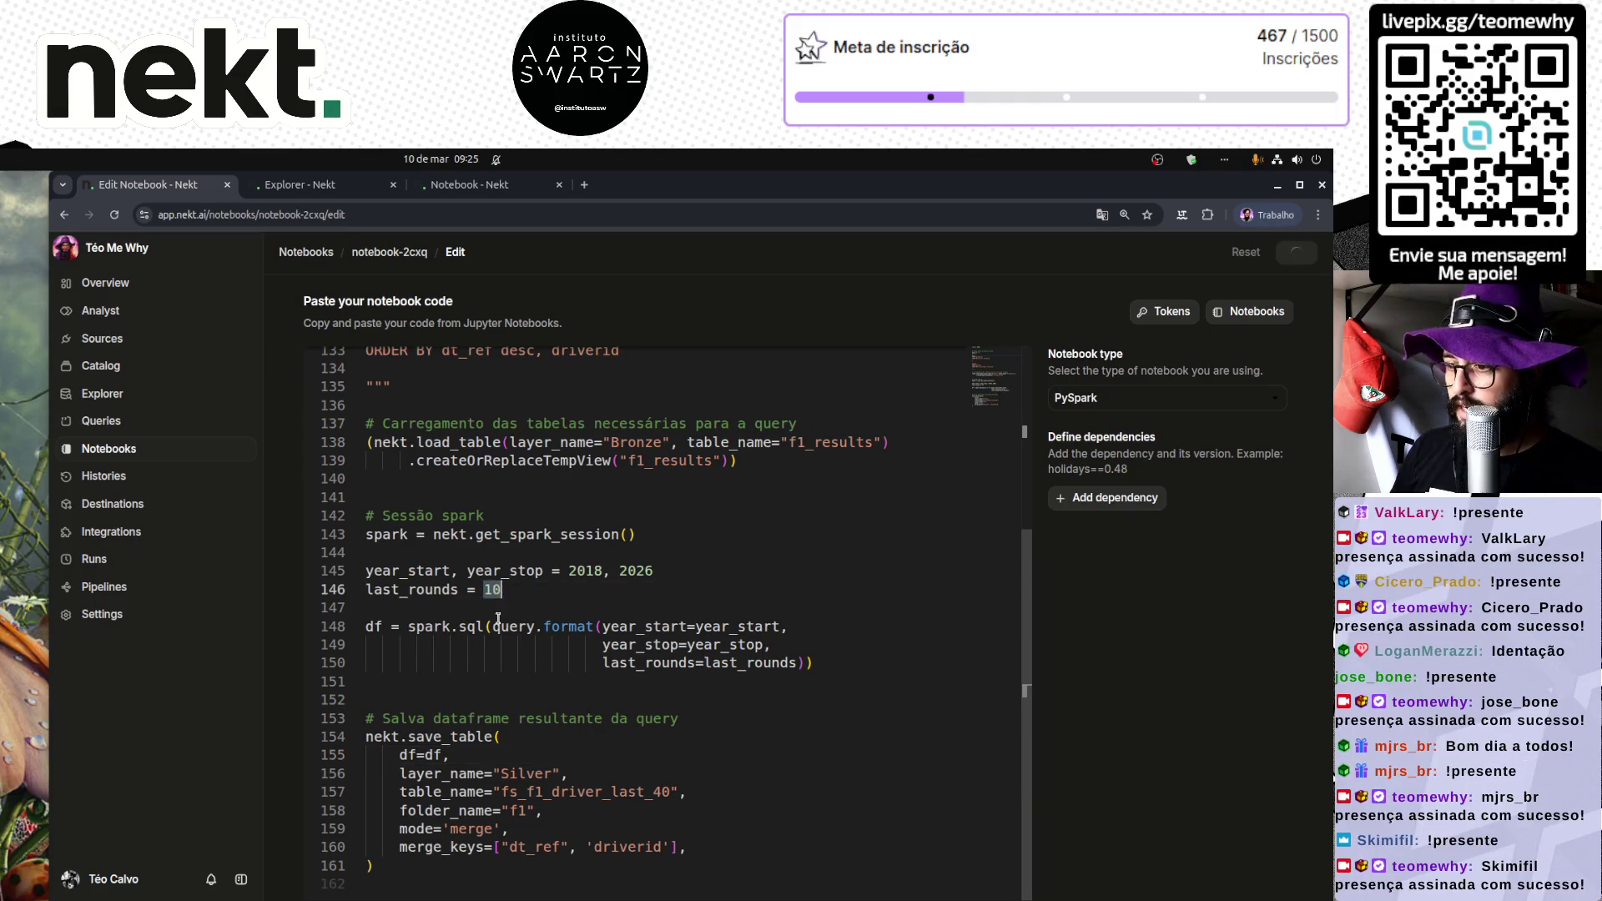
text(4)
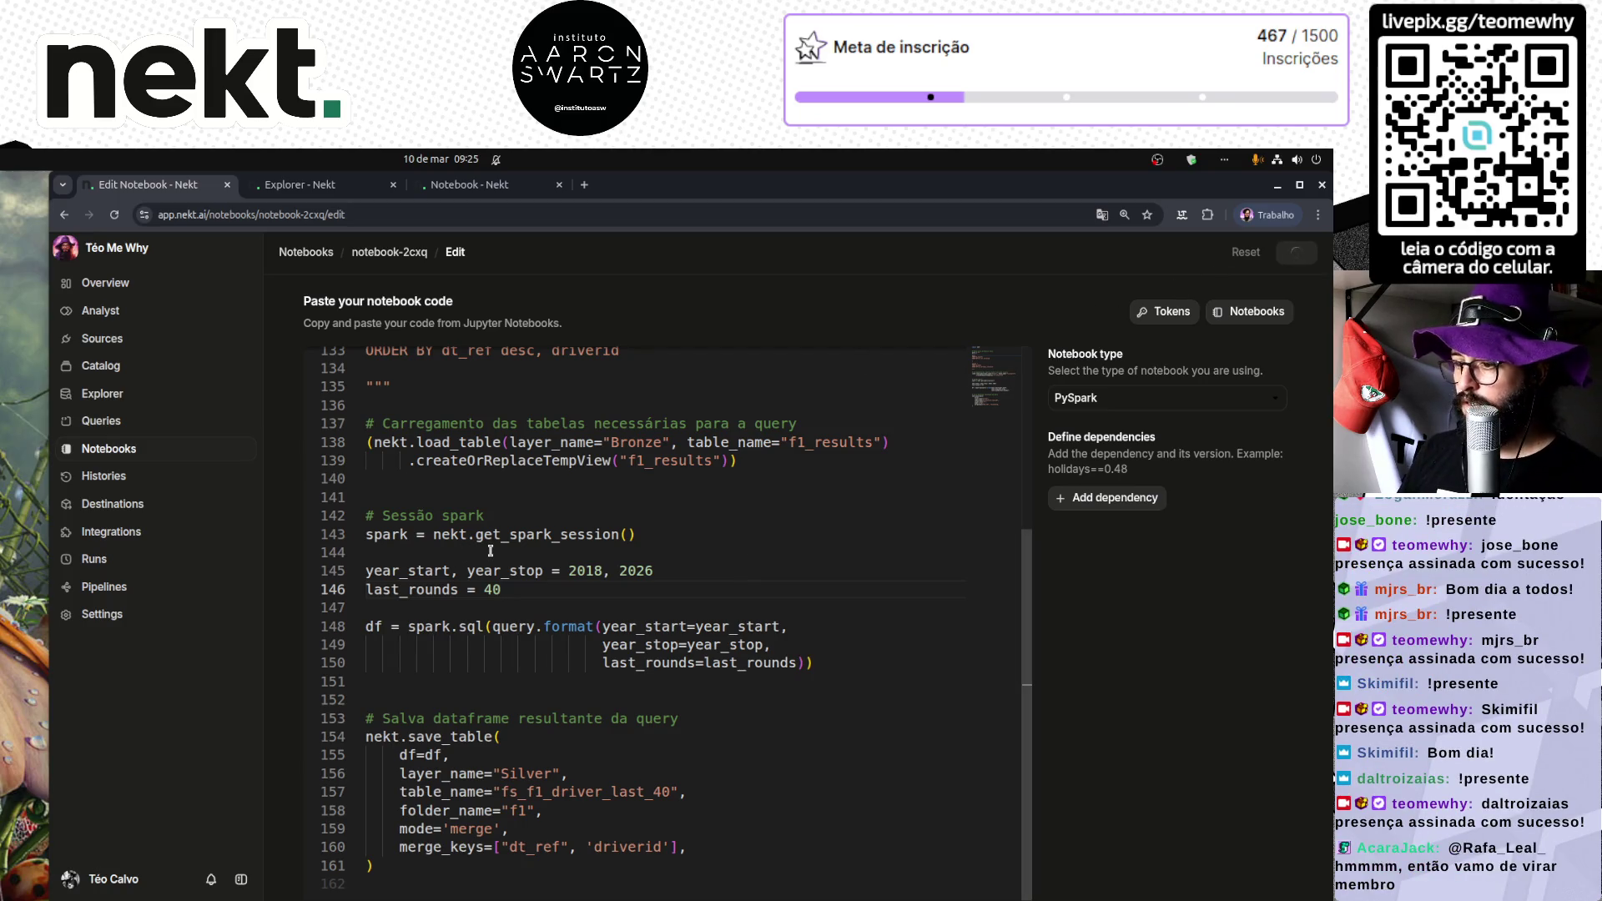
scroll(524, 539, up, 3)
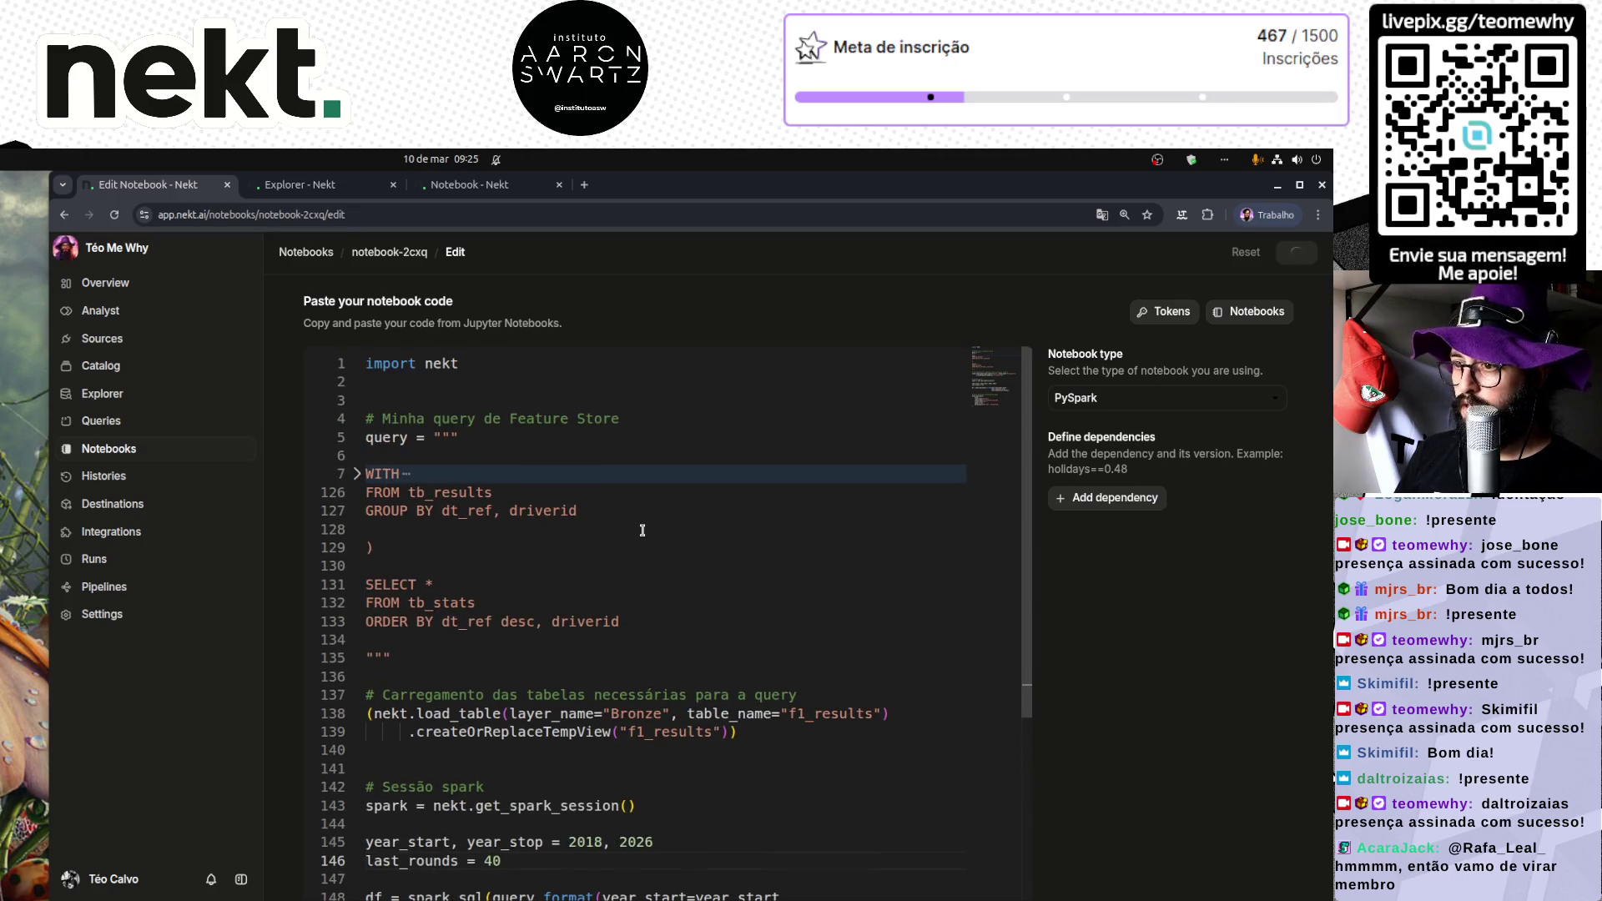
scroll(584, 534, down, 2)
scroll(642, 531, down, 3)
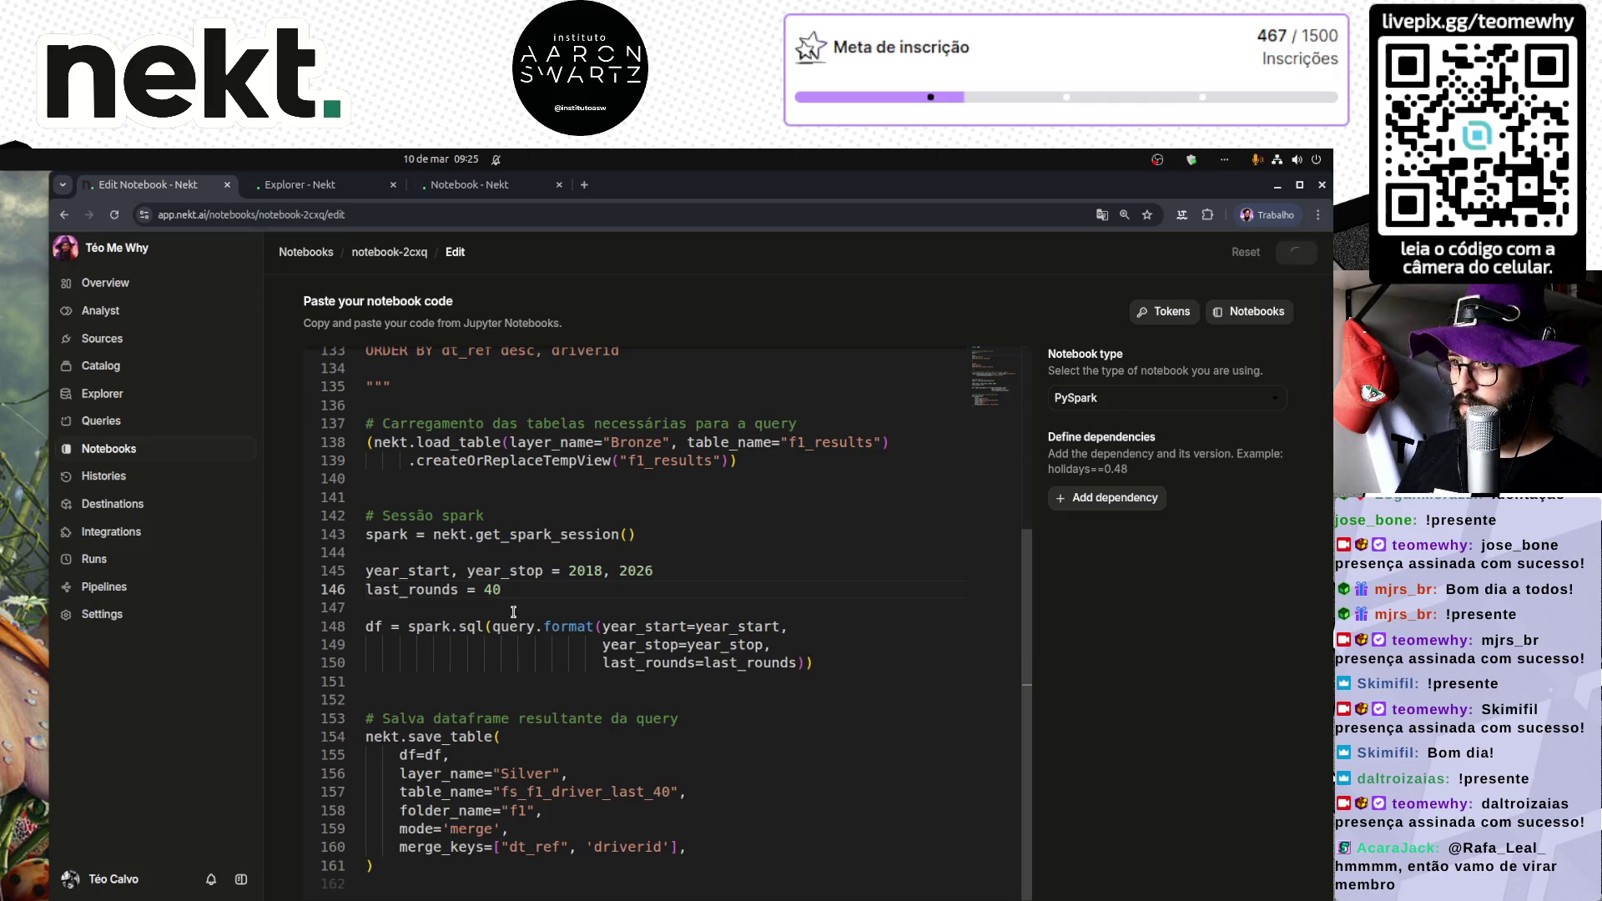
scroll(911, 554, down, 2)
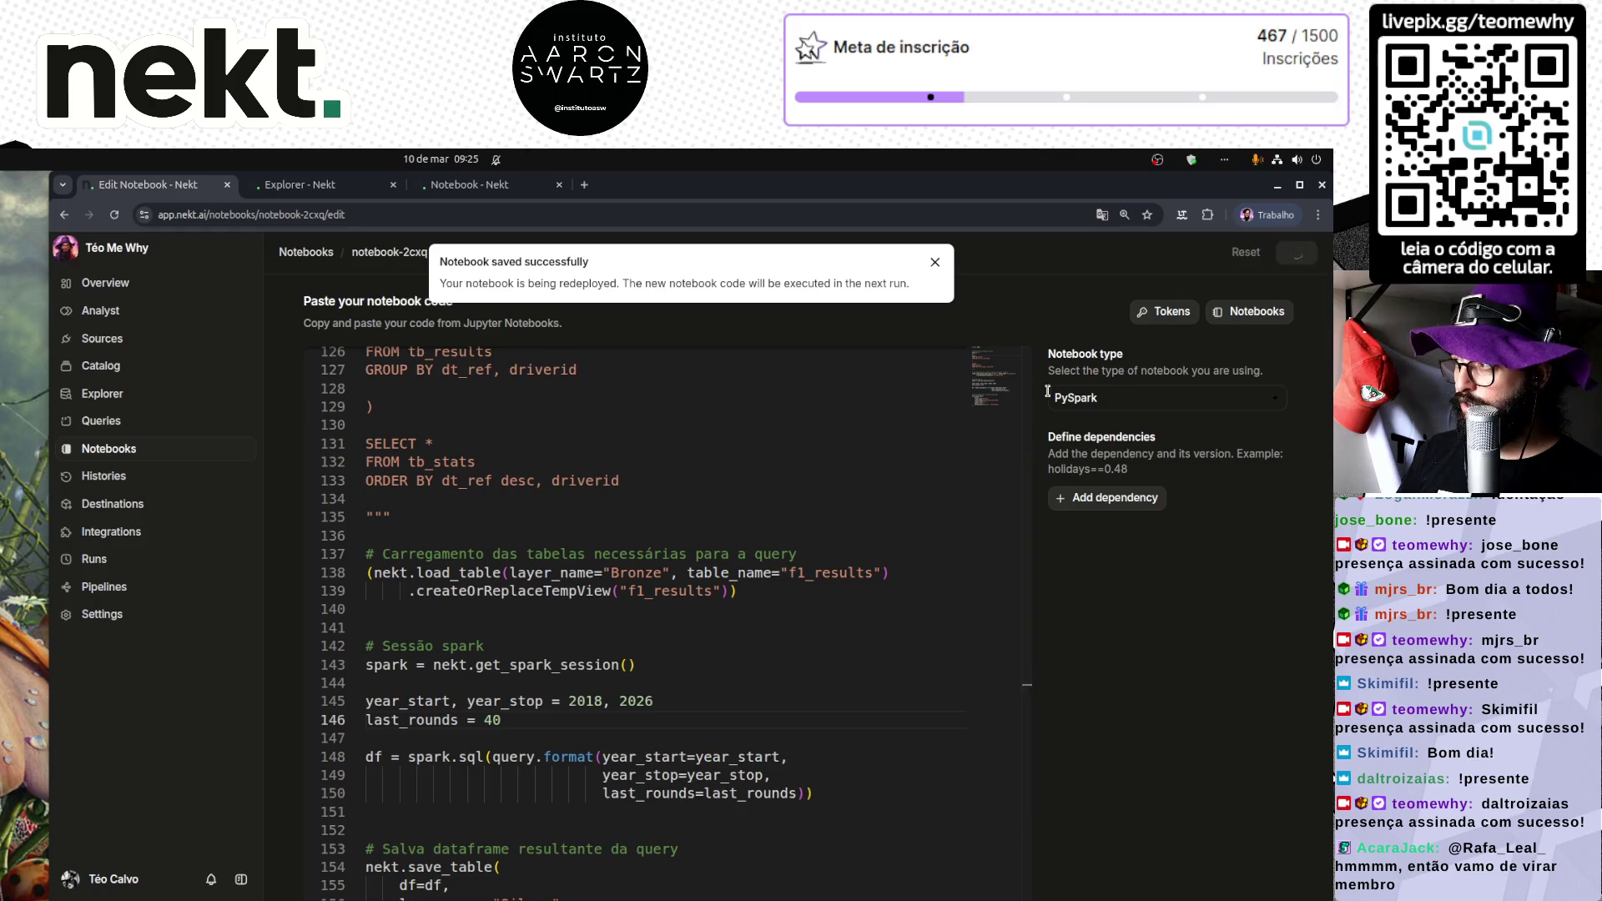
click(761, 497)
key(ctrl+a)
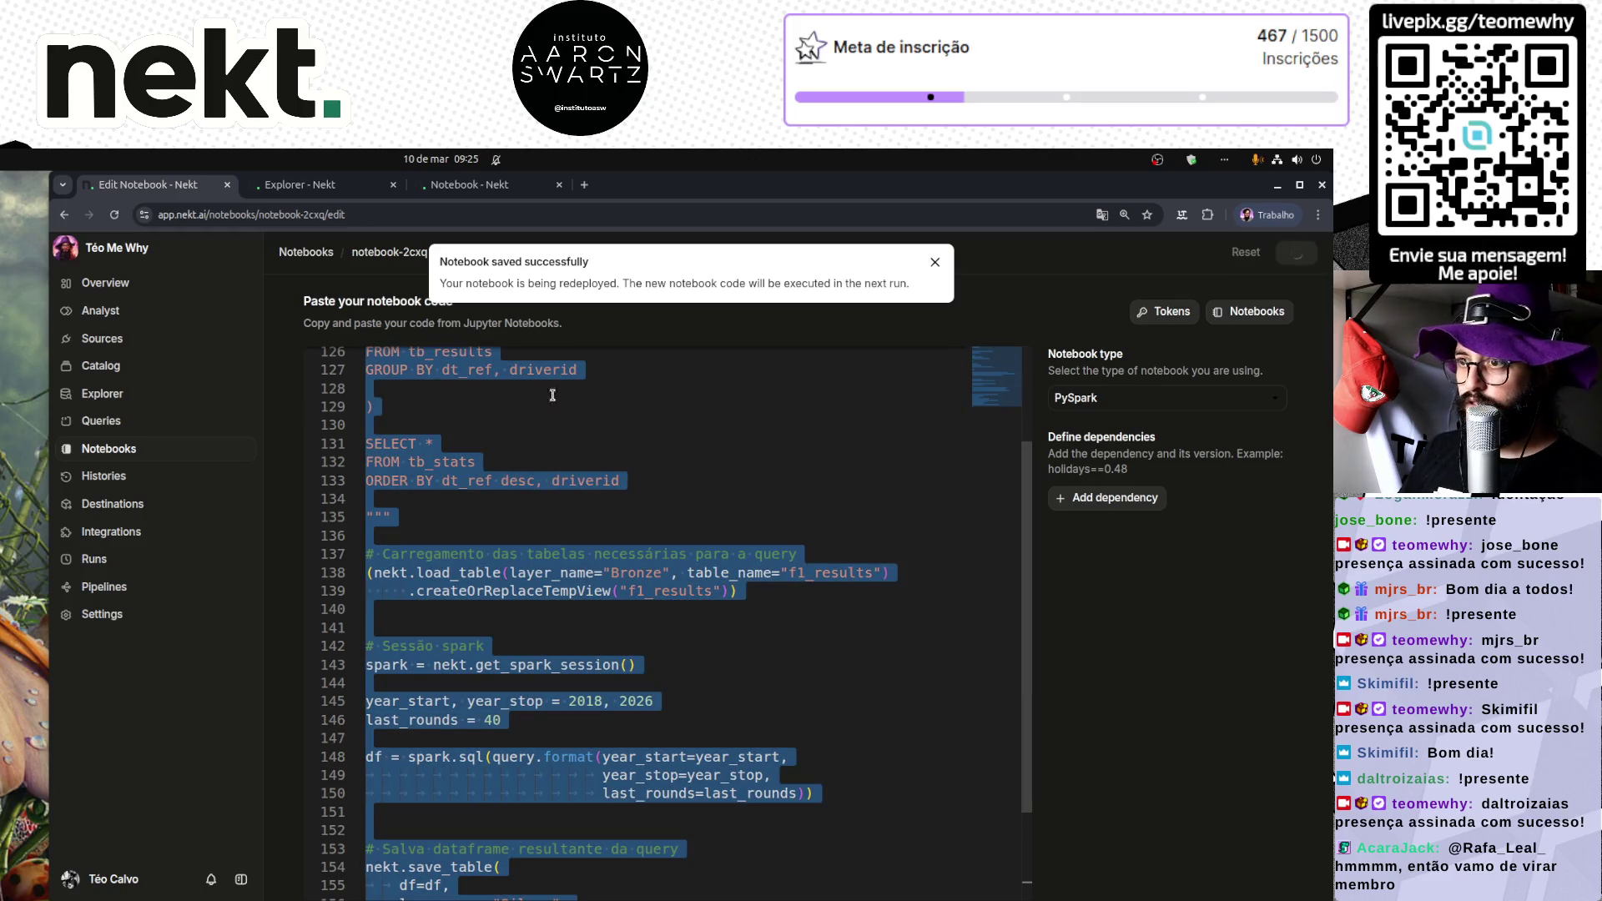
Step: Scroll the Relatório Feature Store results in Explorer, where dt_ref_40 stays empty past 2017-11-26
click(347, 187)
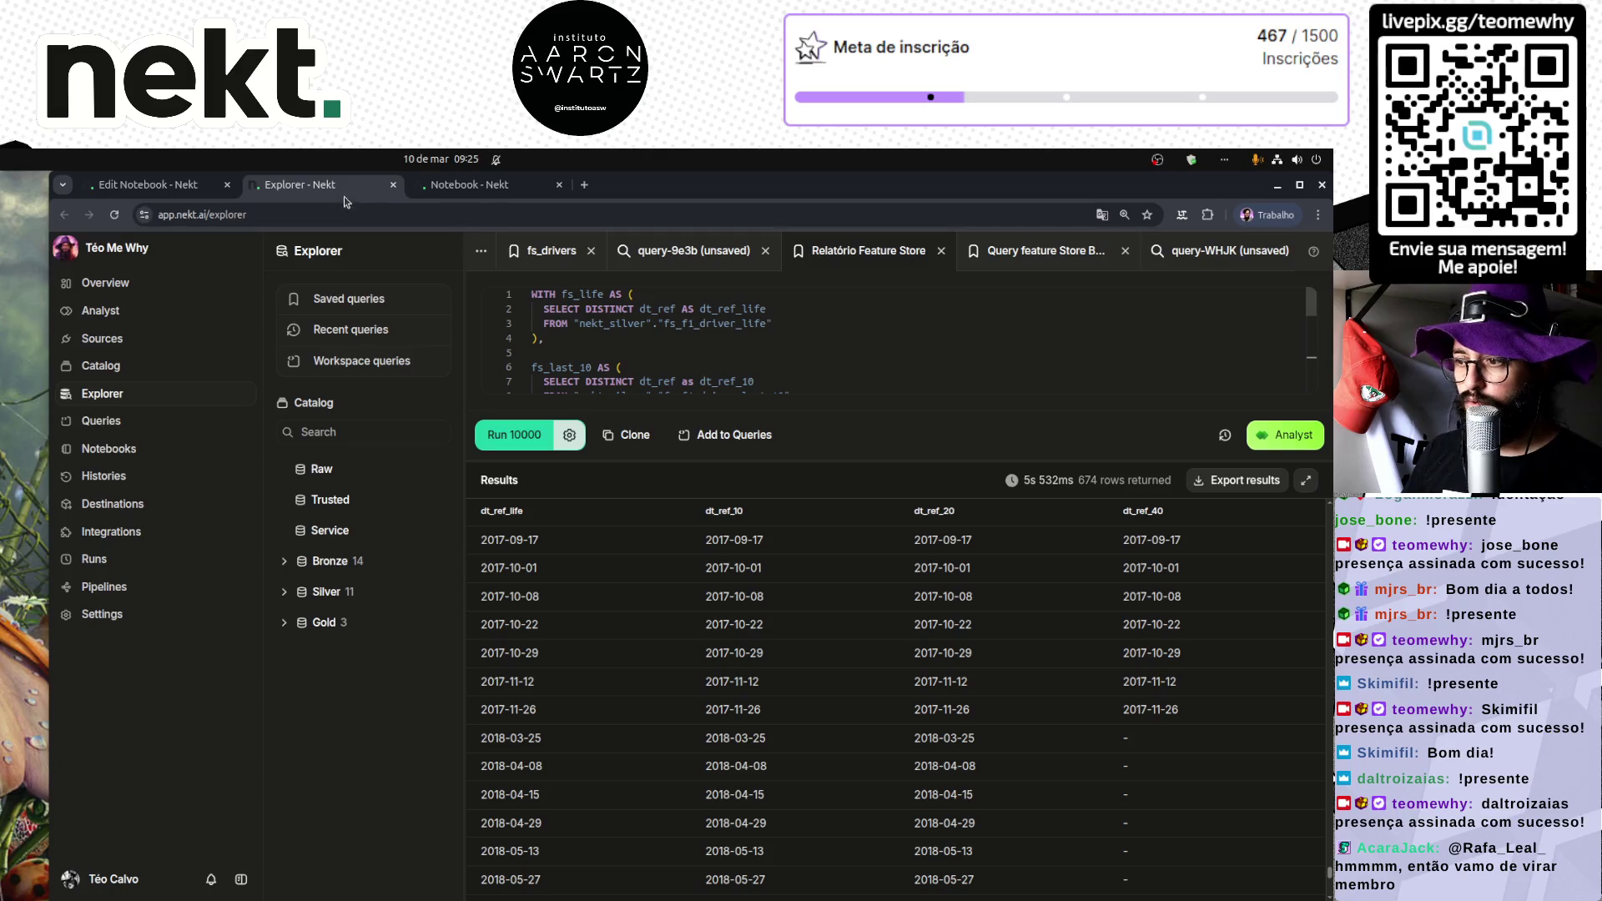
scroll(947, 584, down, 5)
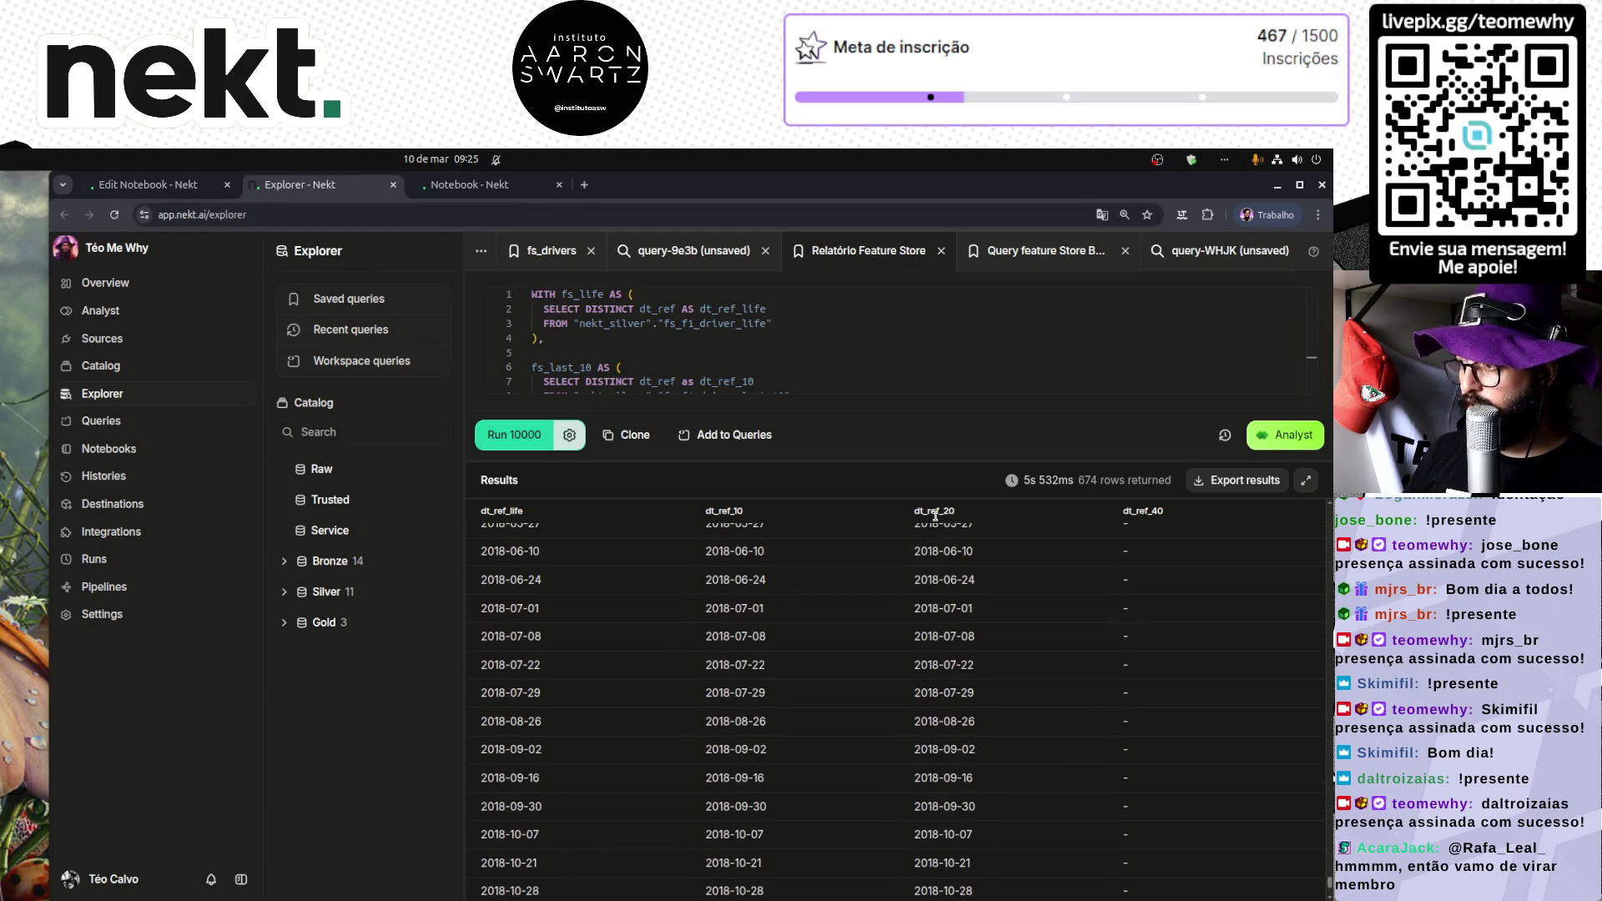
scroll(942, 563, down, 3)
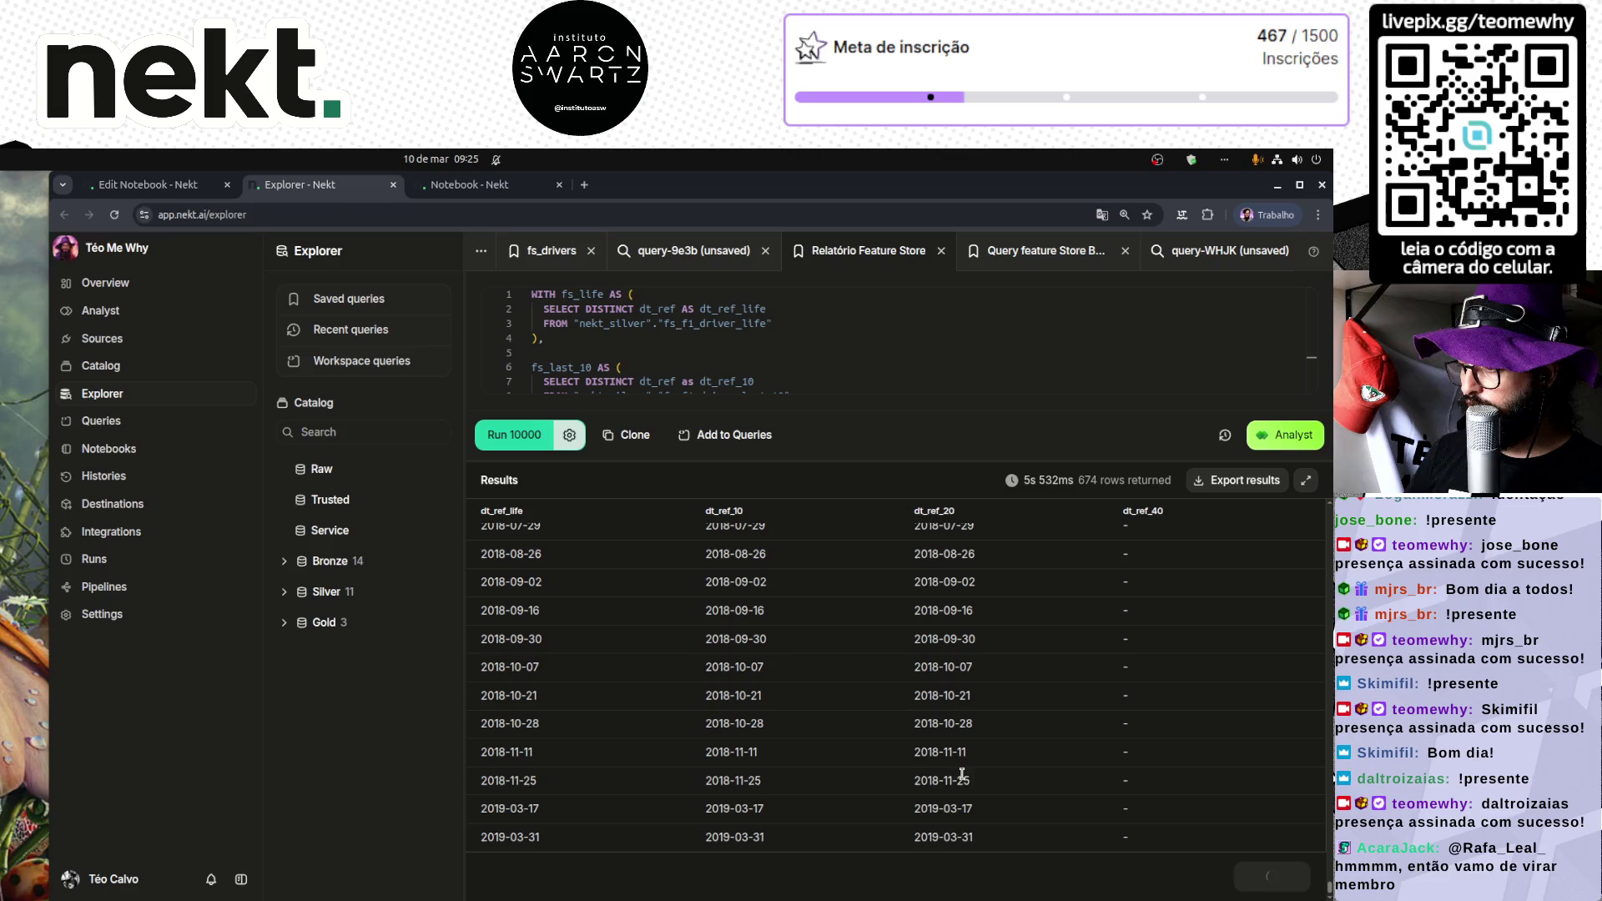
scroll(992, 788, down, 15)
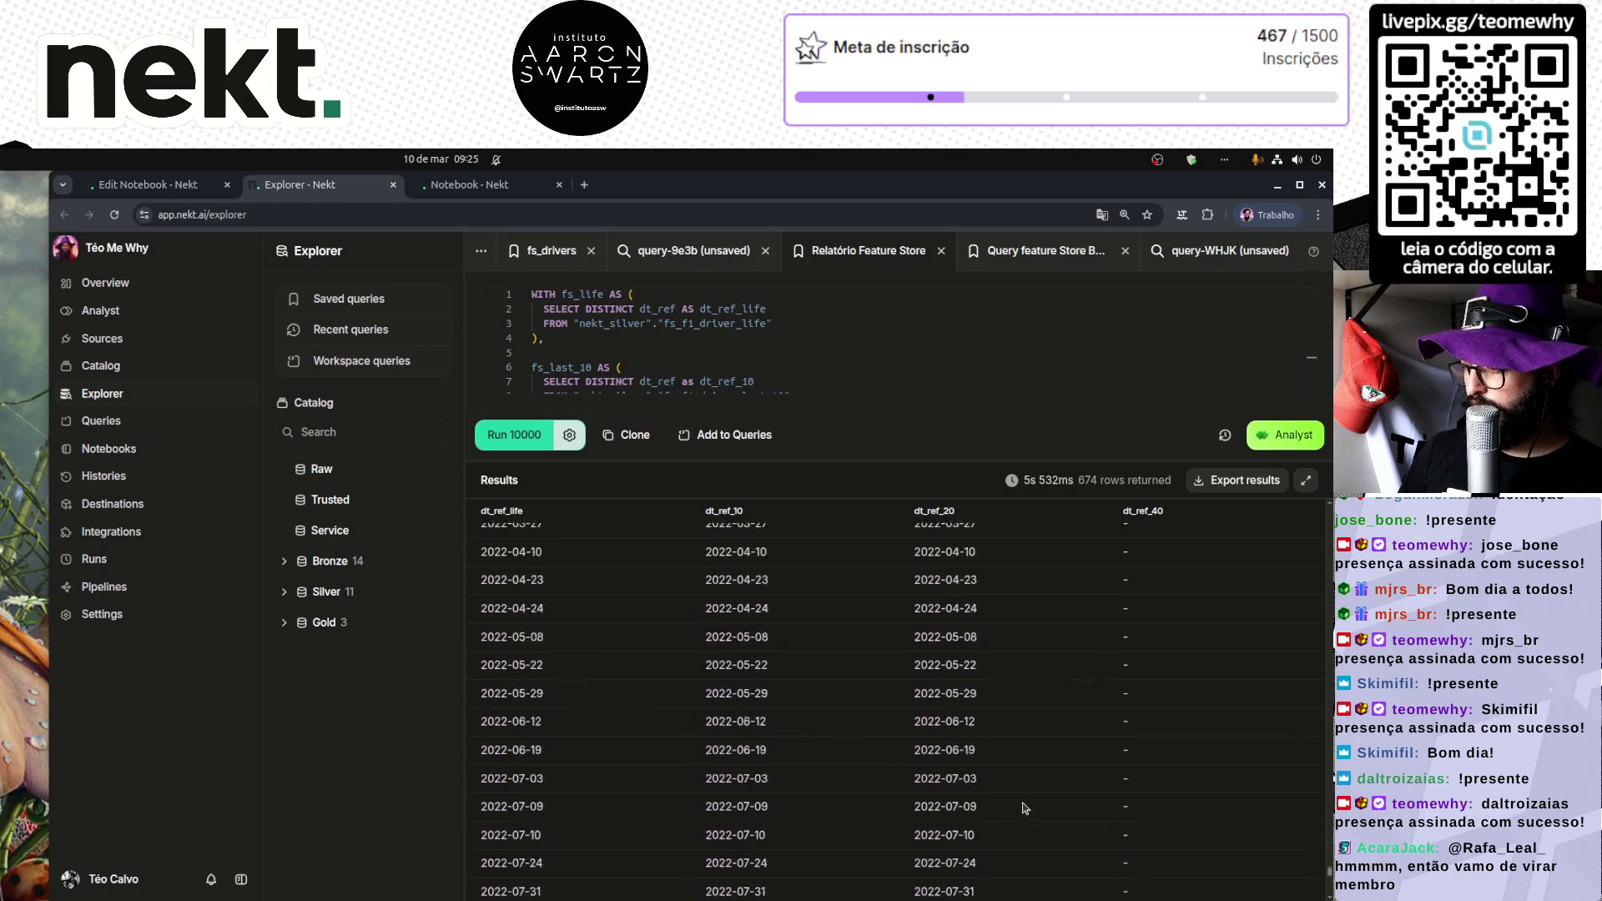
scroll(1035, 814, down, 6)
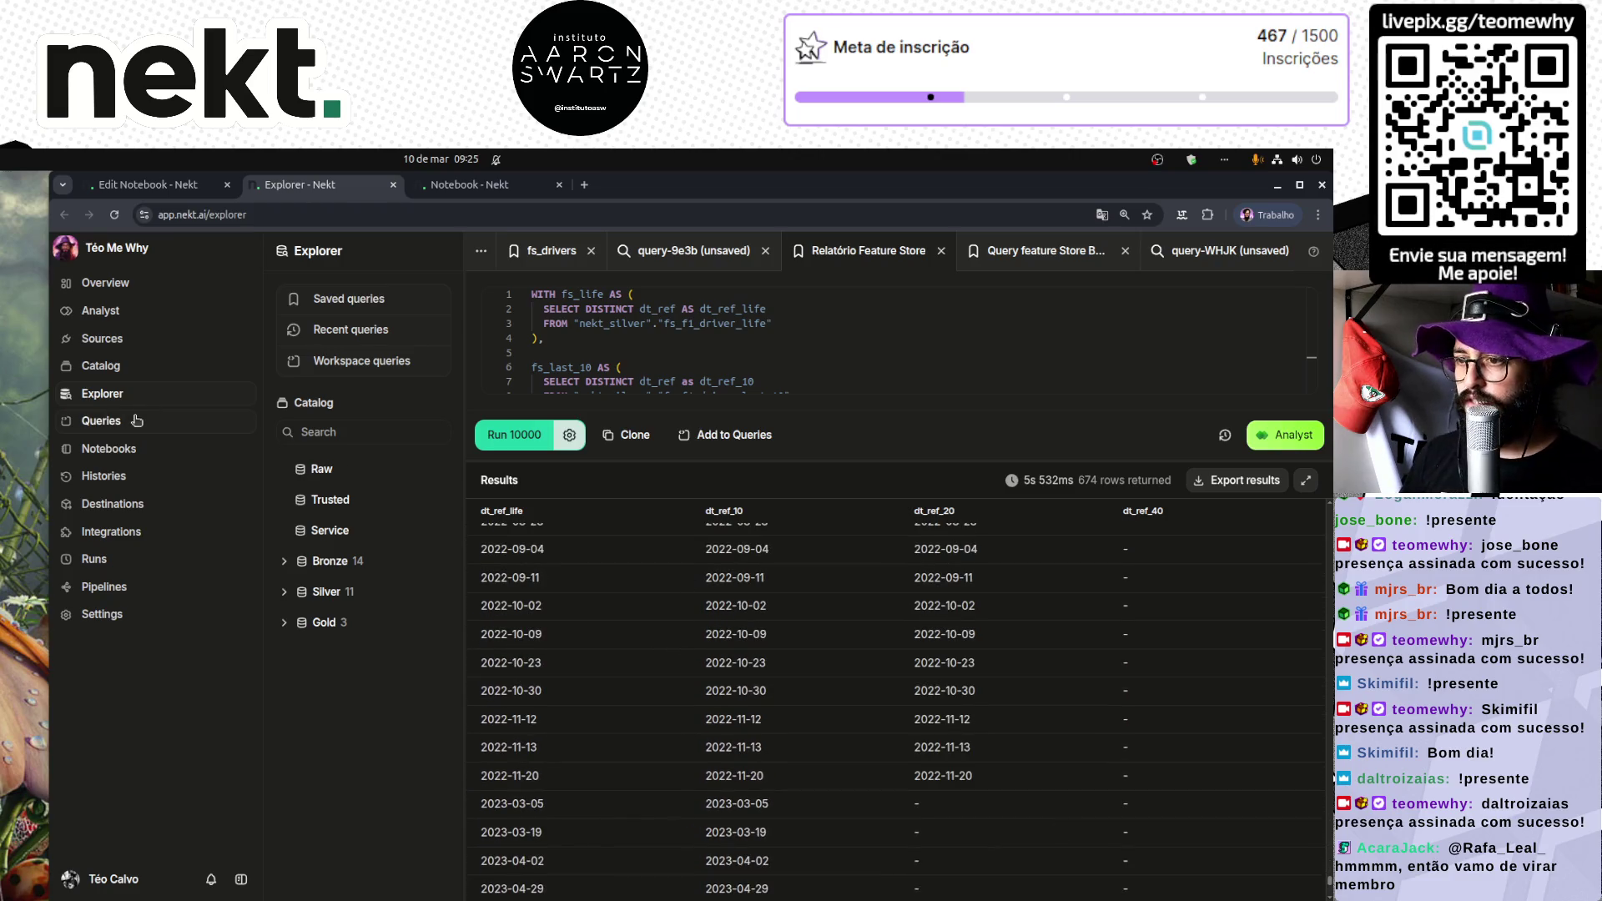
Step: Replace notebook-7nnt's code with the copied notebook code
click(108, 451)
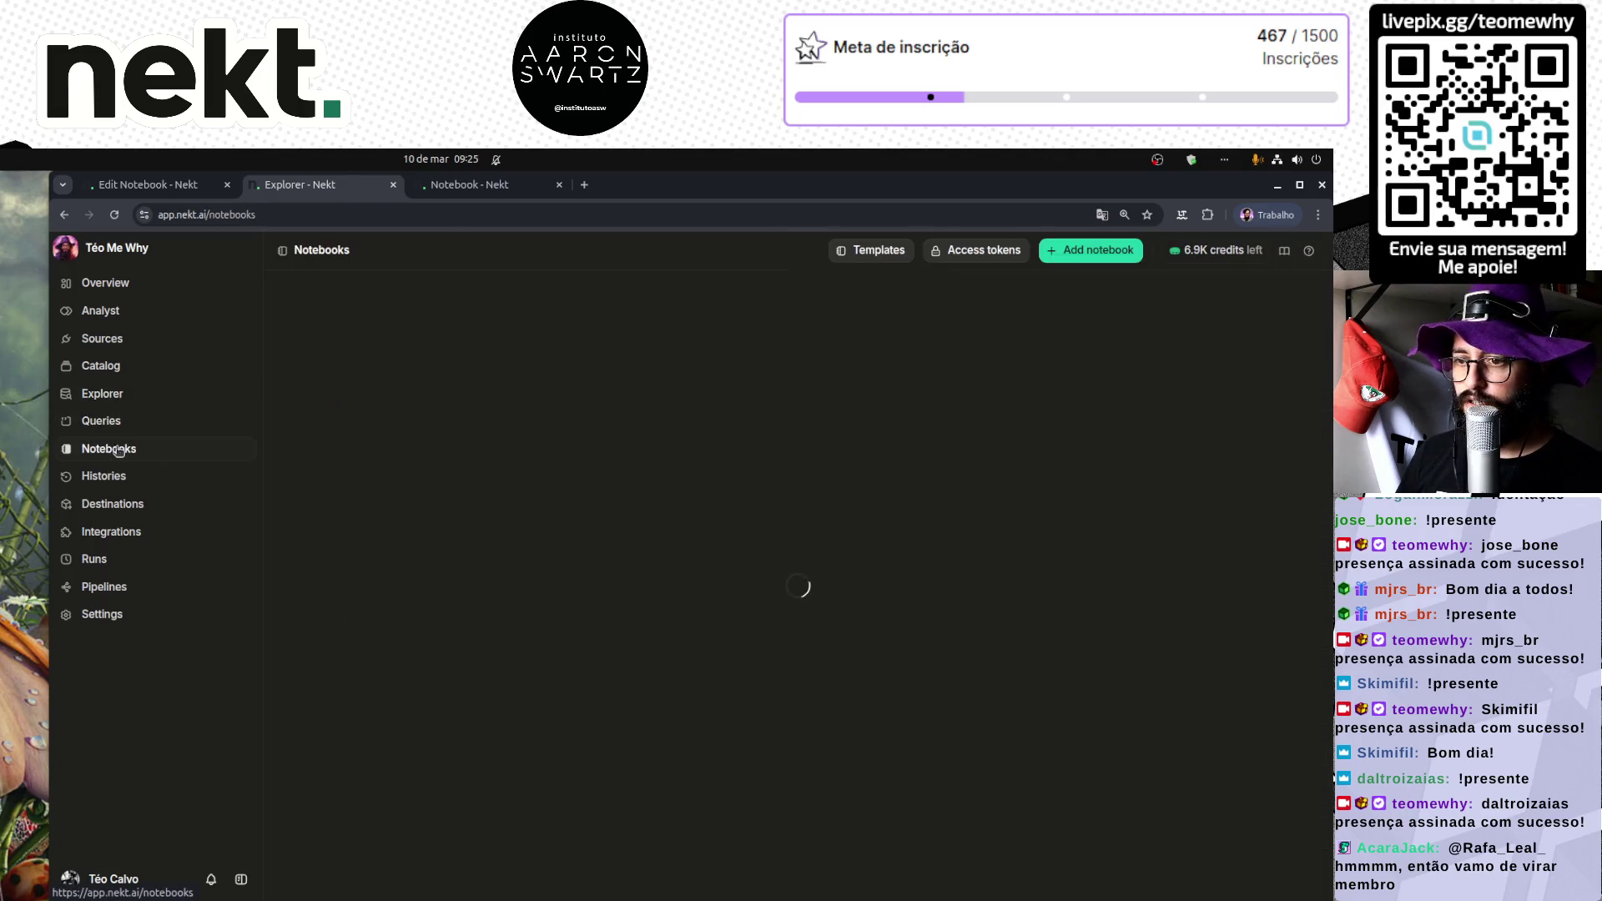
click(457, 458)
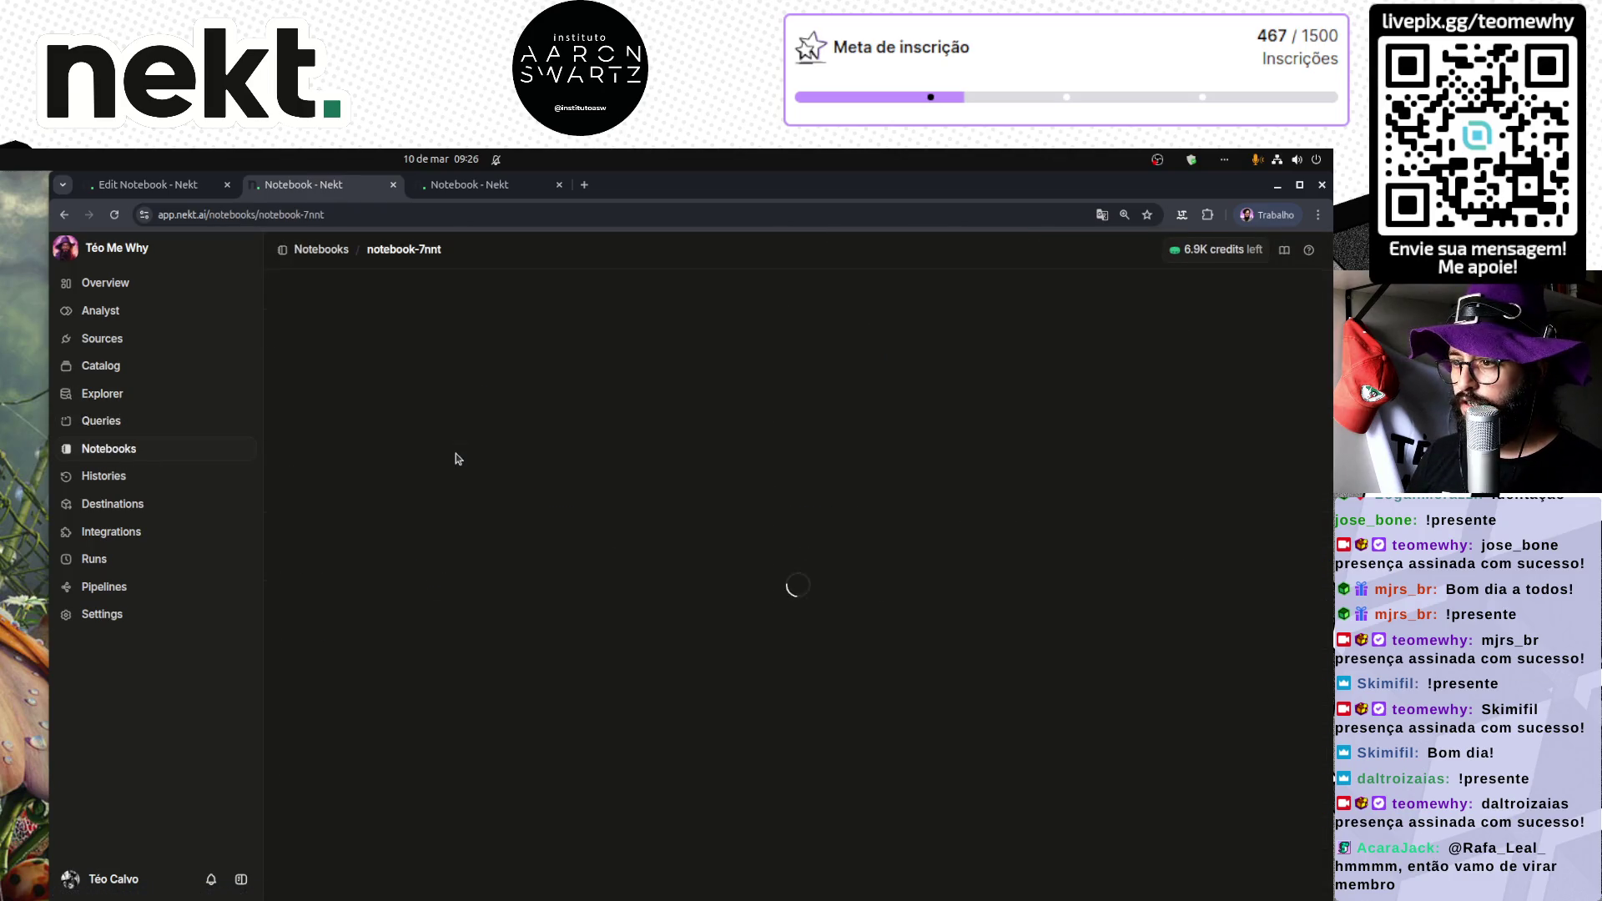
click(1225, 703)
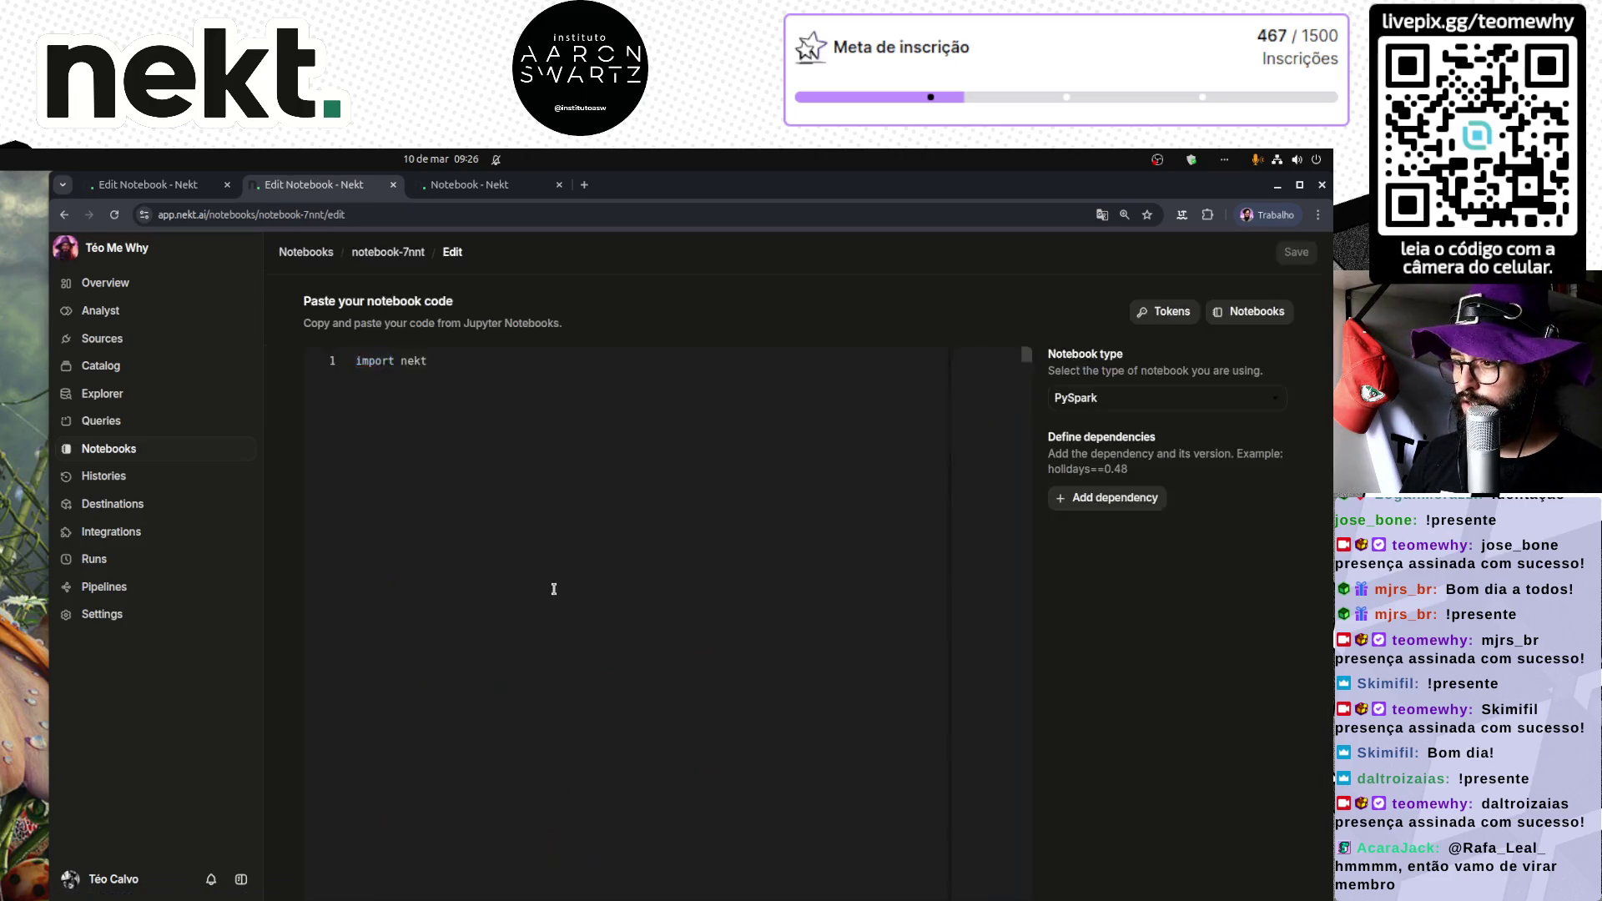
click(584, 531)
key(ctrl+a)
key(ctrl+v)
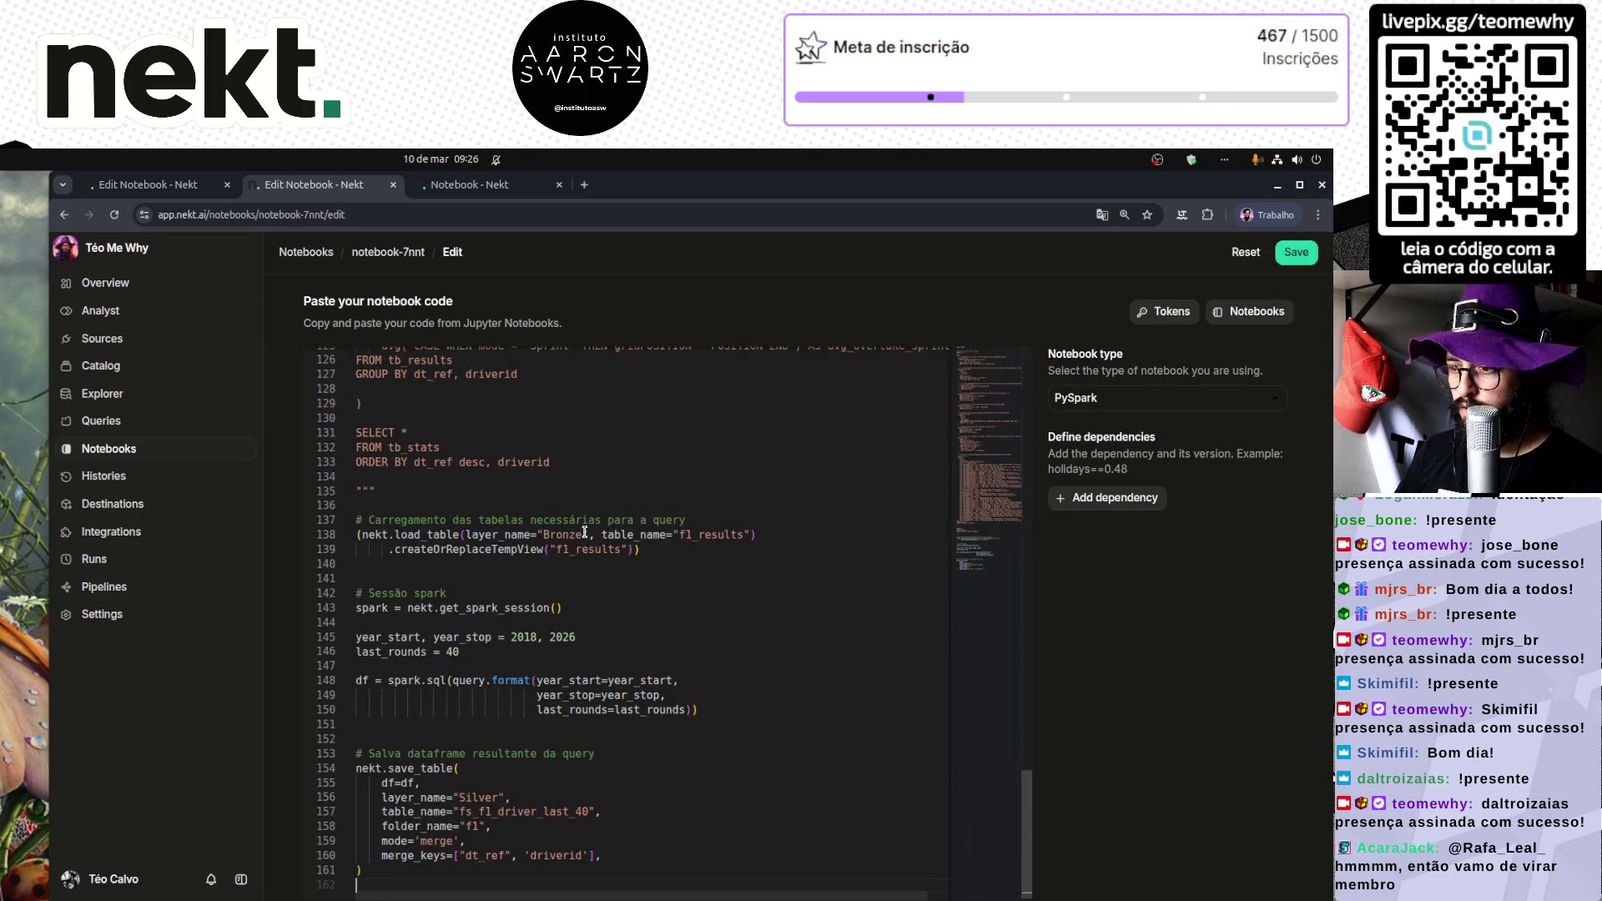
Step: Set year_start to 2023, last_rounds to 20, output table fs_f1_driver_last_20, and save
double_click(518, 638)
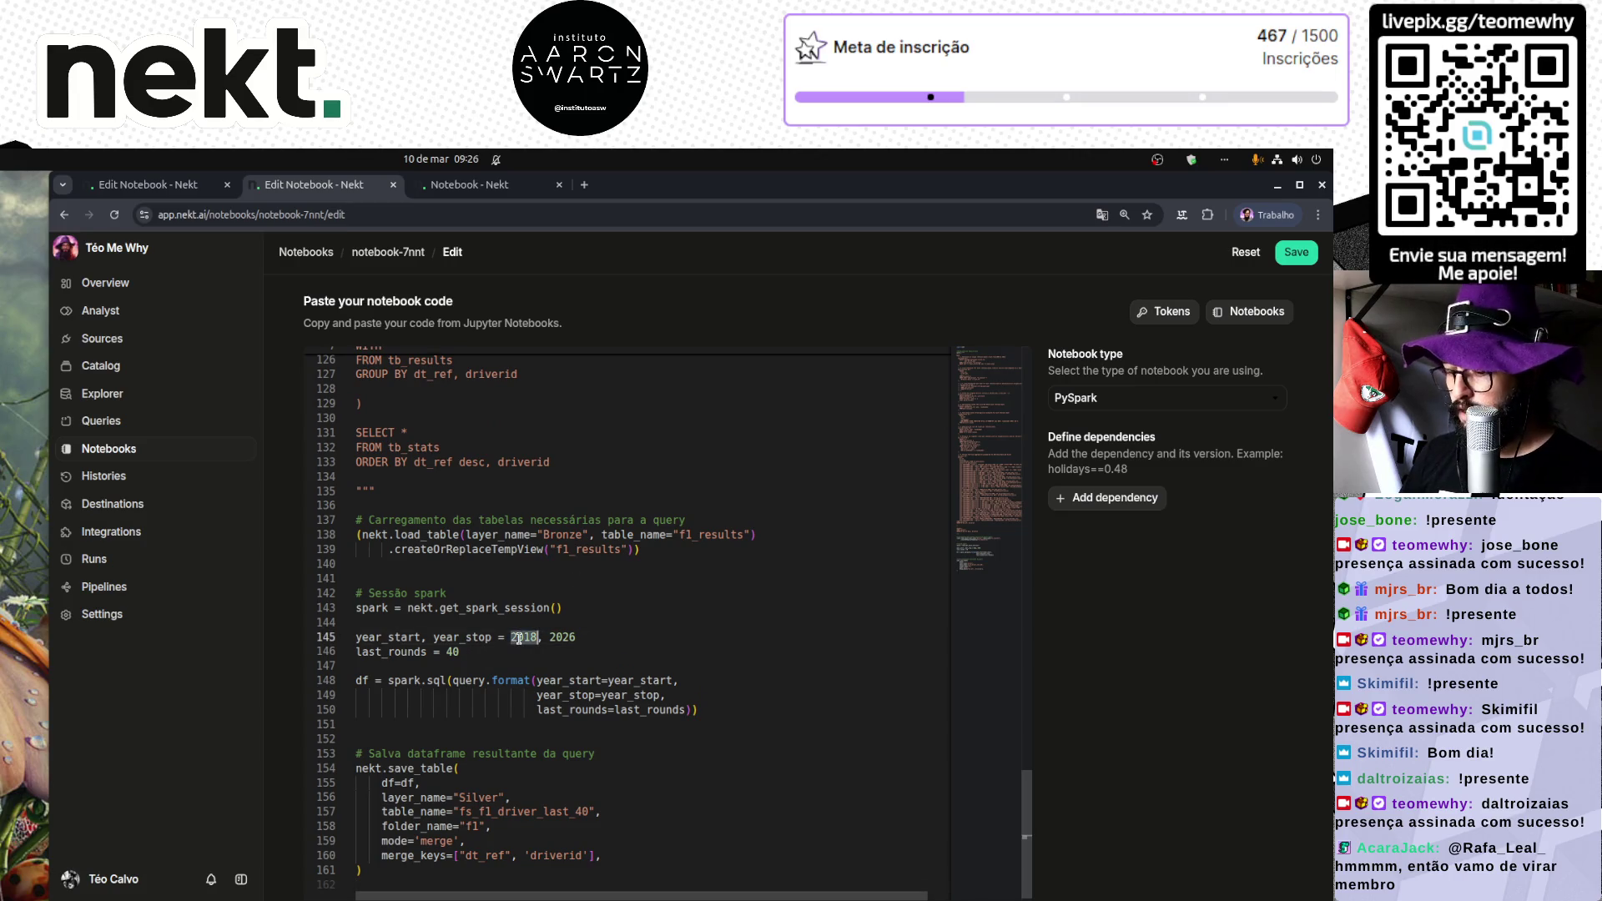
text(2023)
double_click(451, 651)
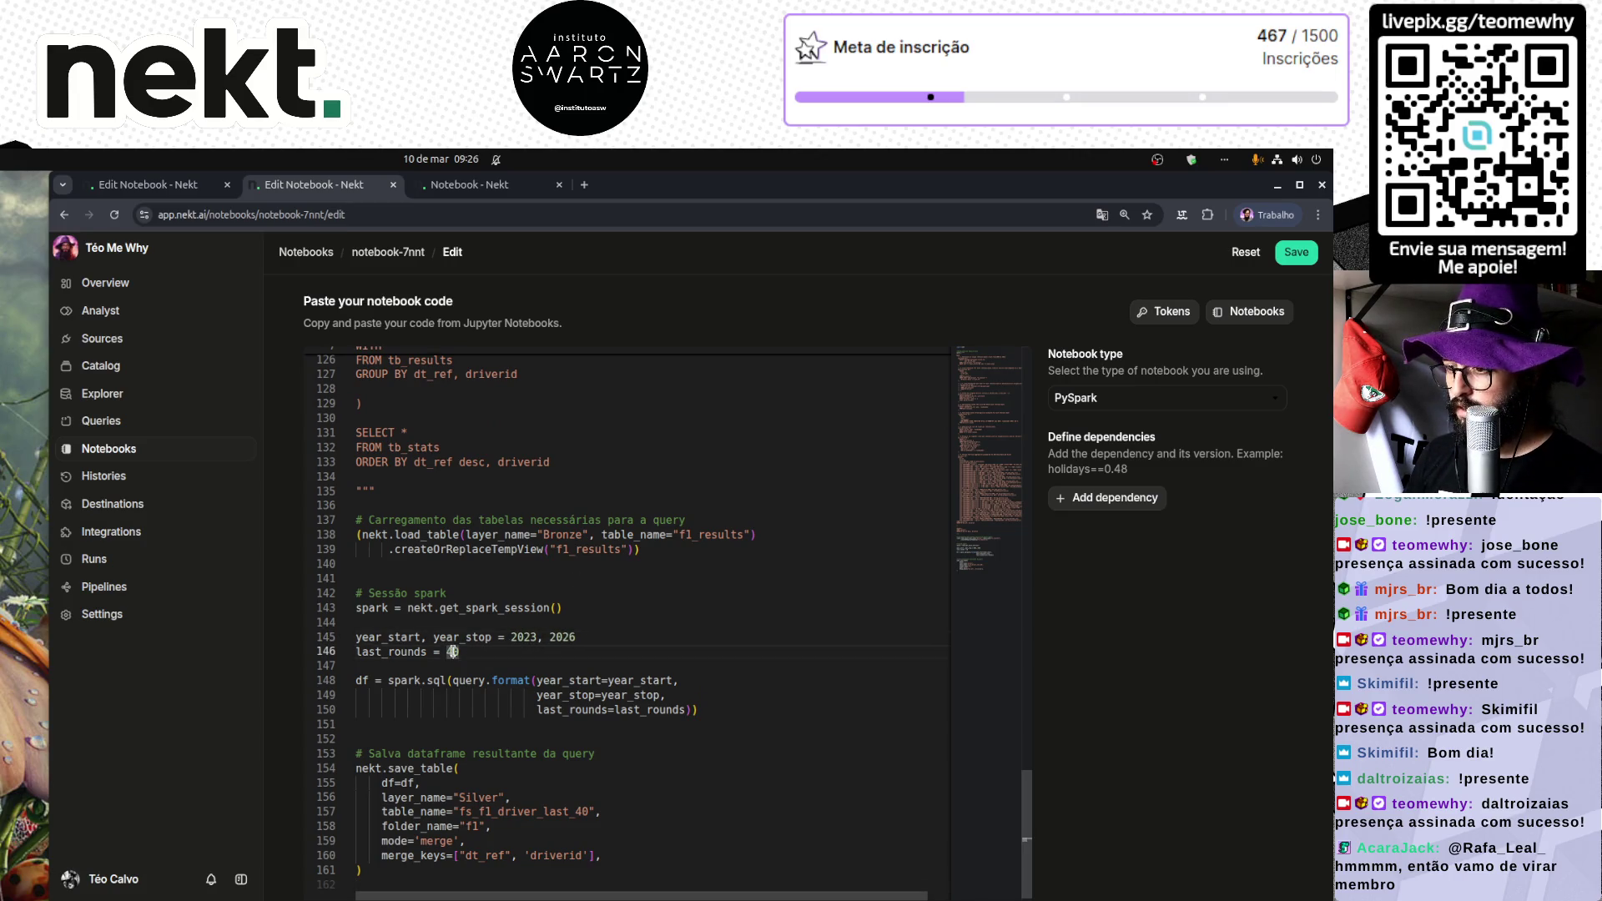
text(20)
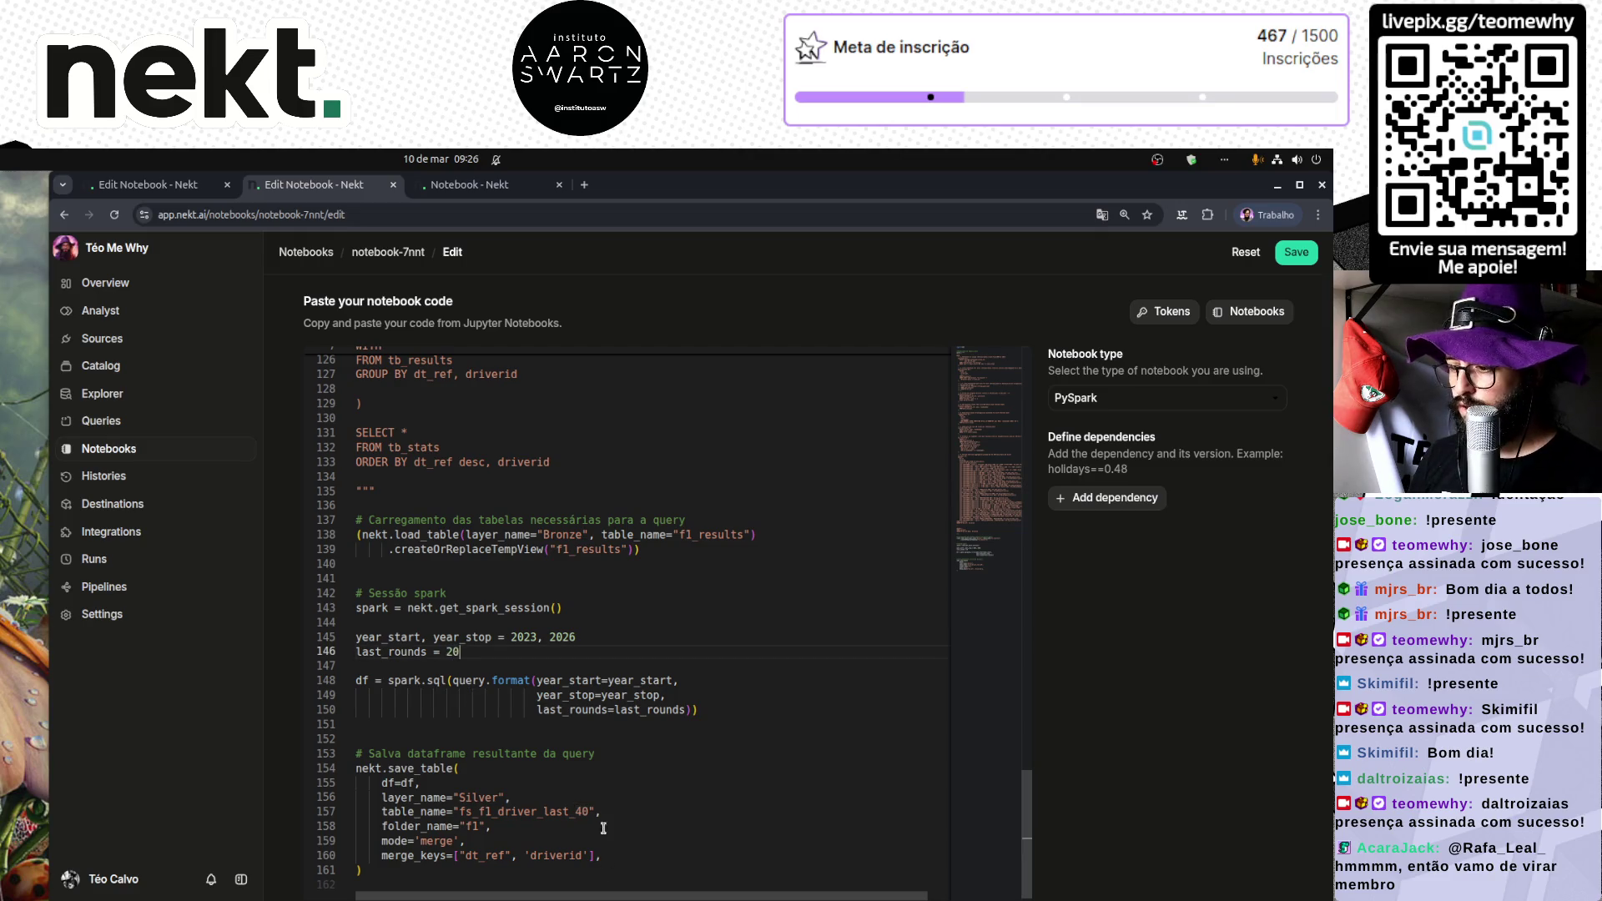
click(582, 811)
key(BackSpace)
text(2)
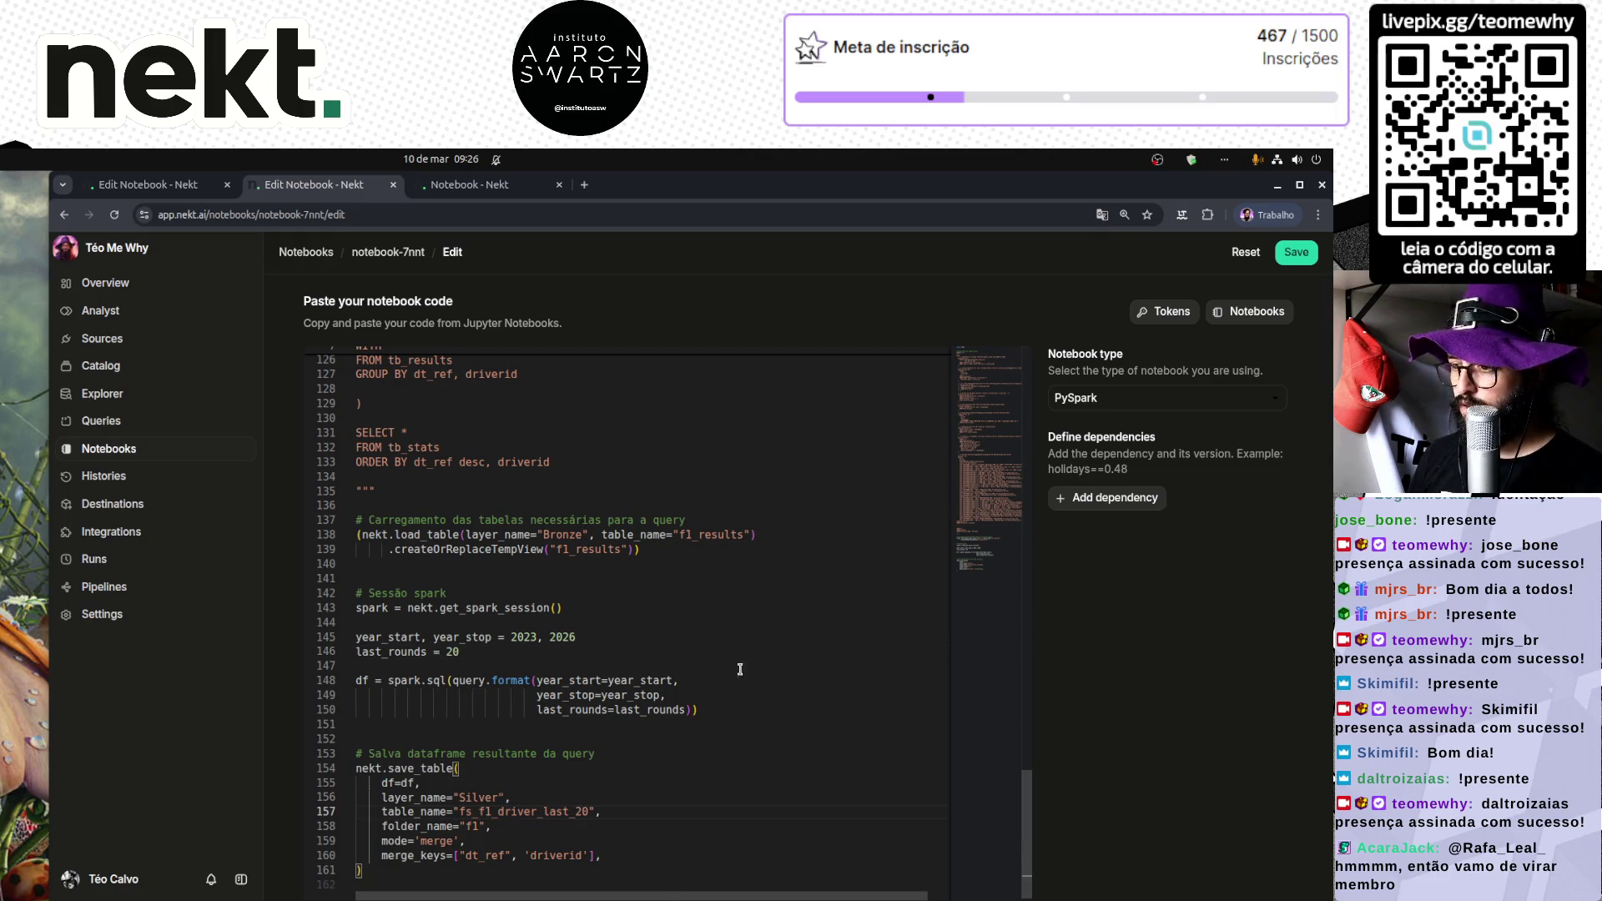
scroll(690, 612, up, 10)
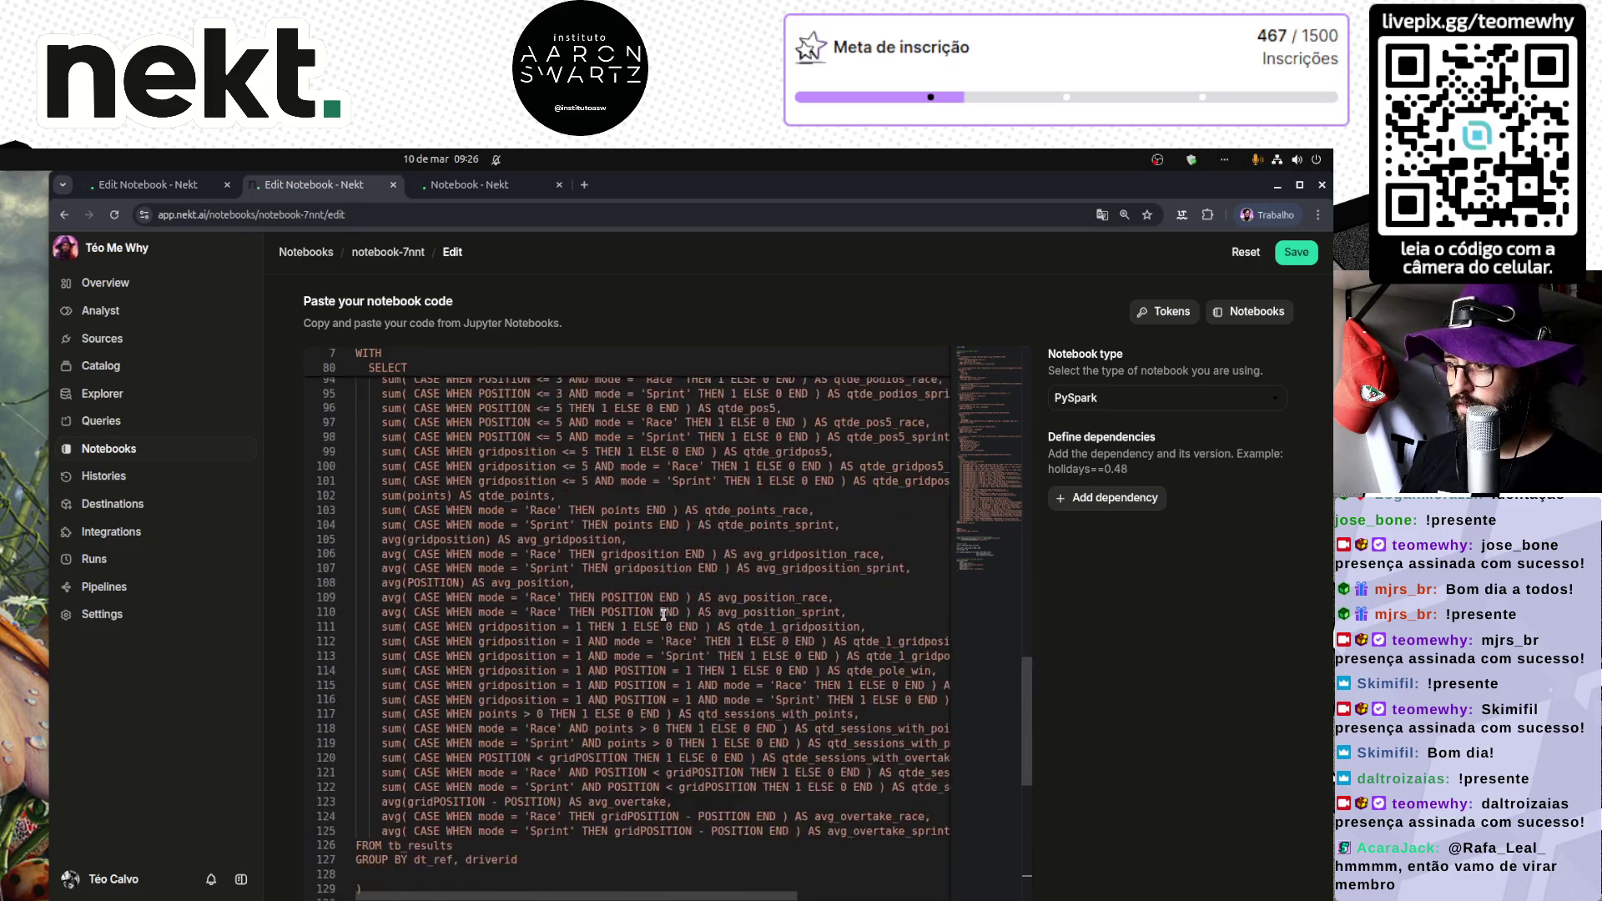
drag(1026, 724, 1034, 409)
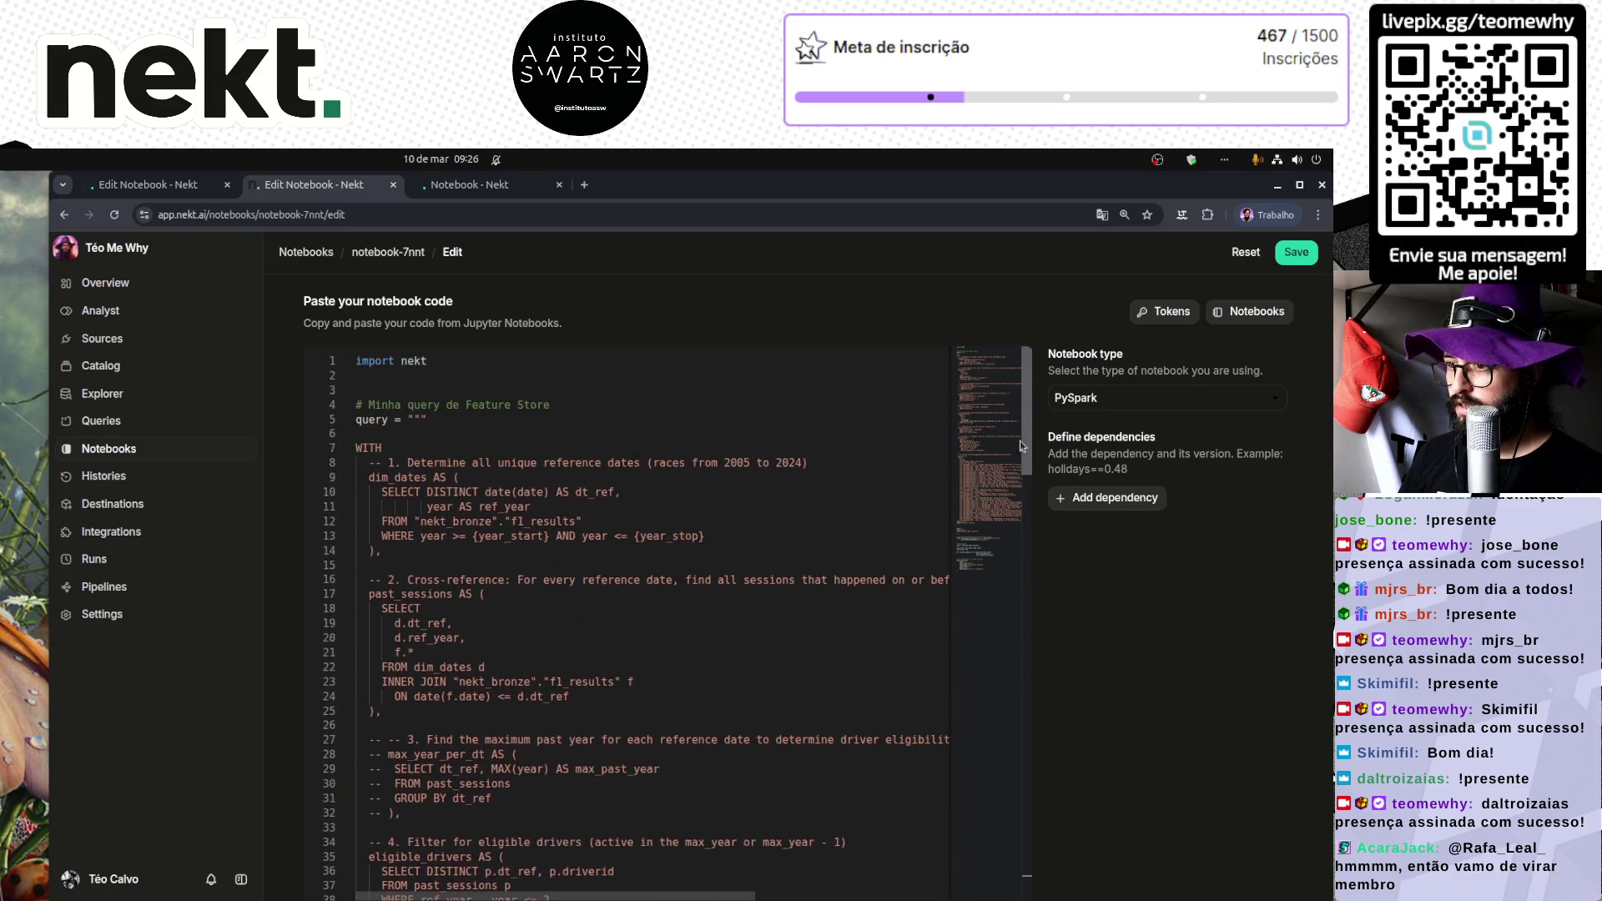
click(1295, 252)
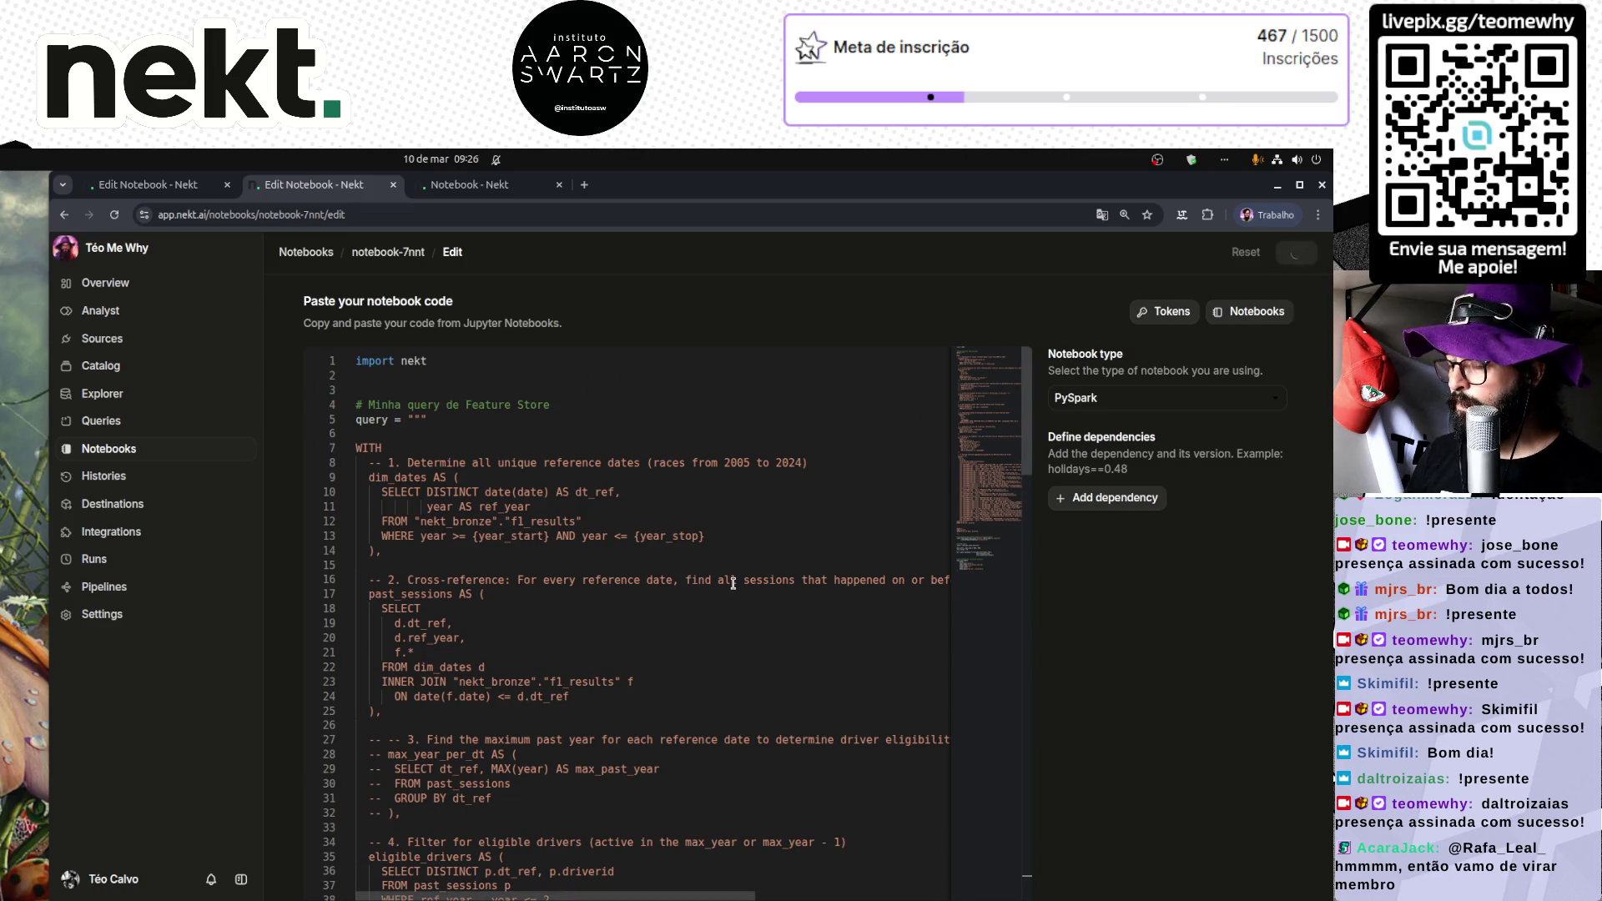
Step: Revisit notebook-2cxq's details and code editor, resetting the page zoom to 100%
click(114, 191)
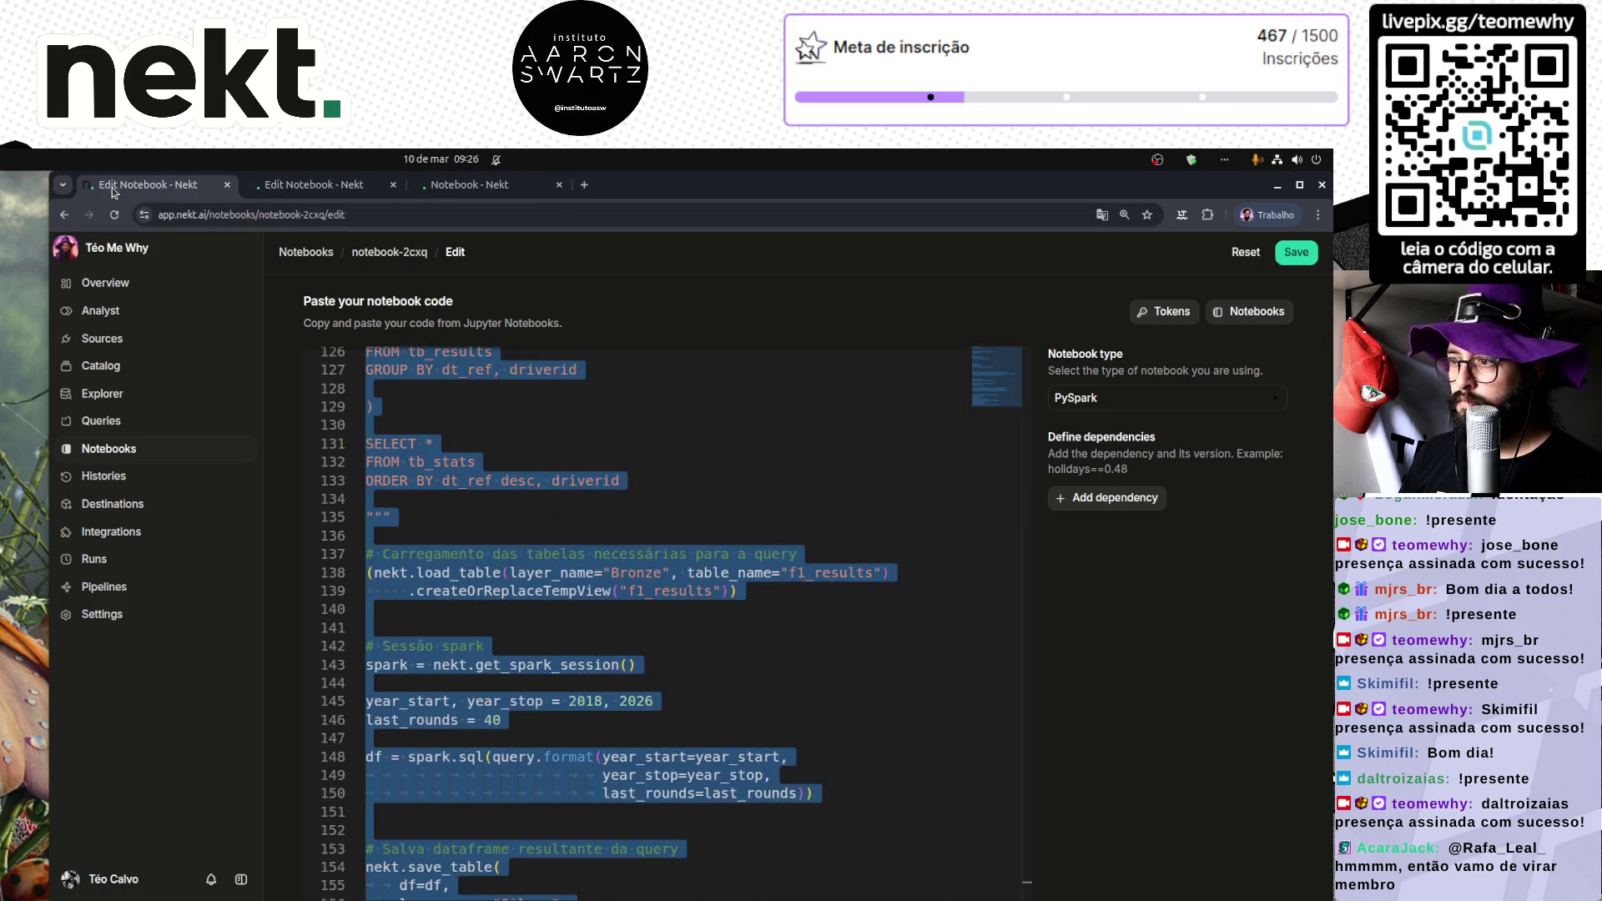
click(799, 482)
scroll(872, 577, up, 2)
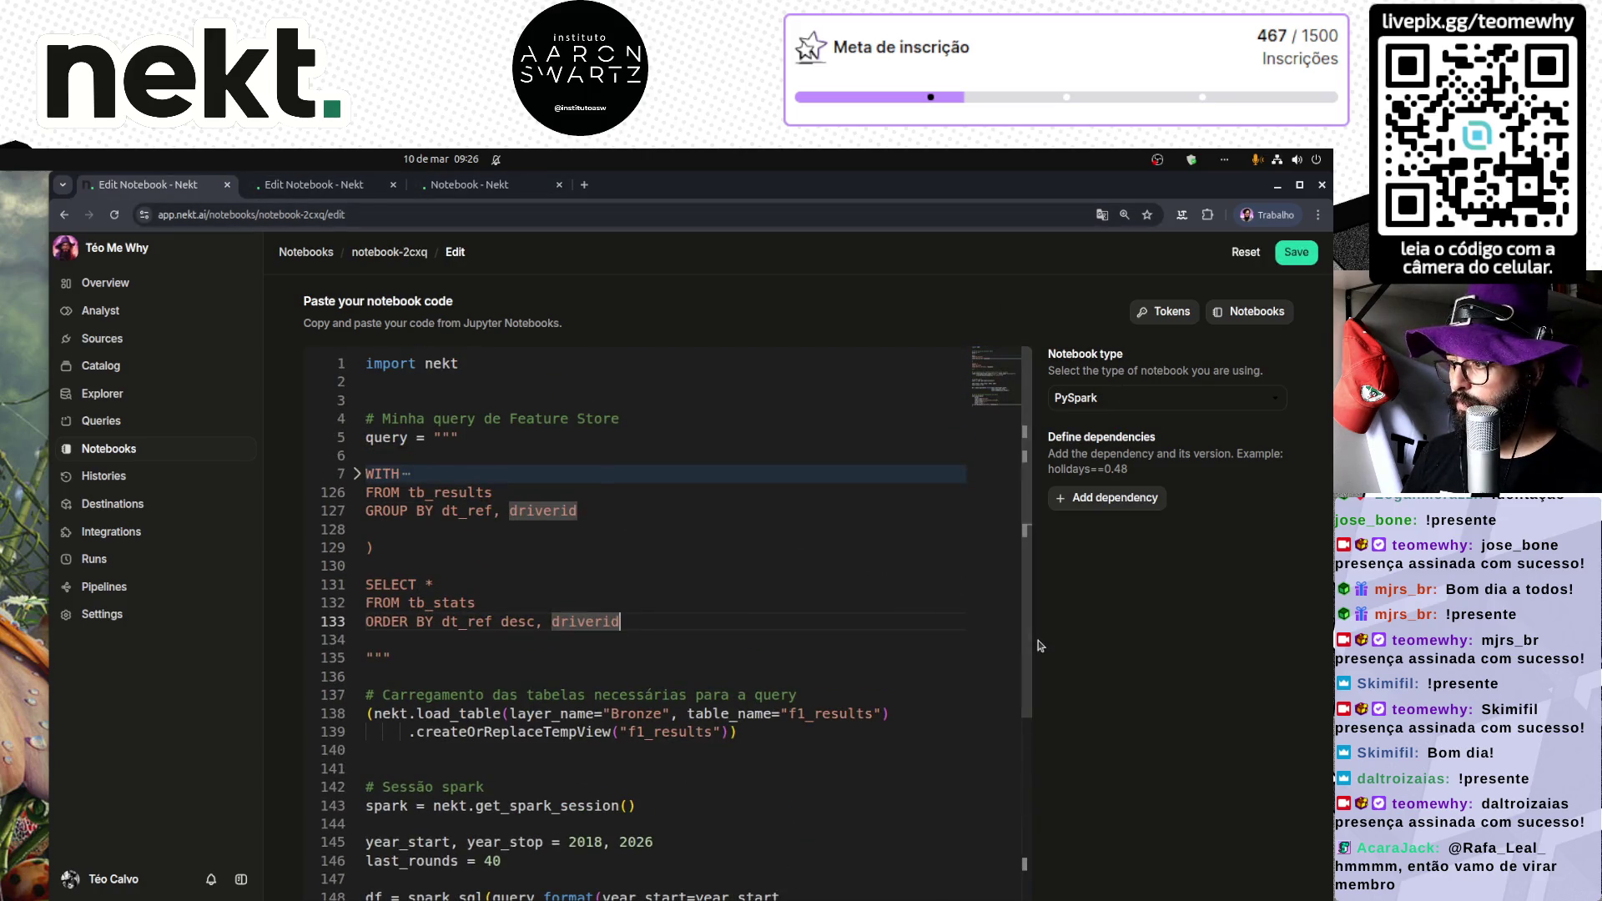
click(389, 252)
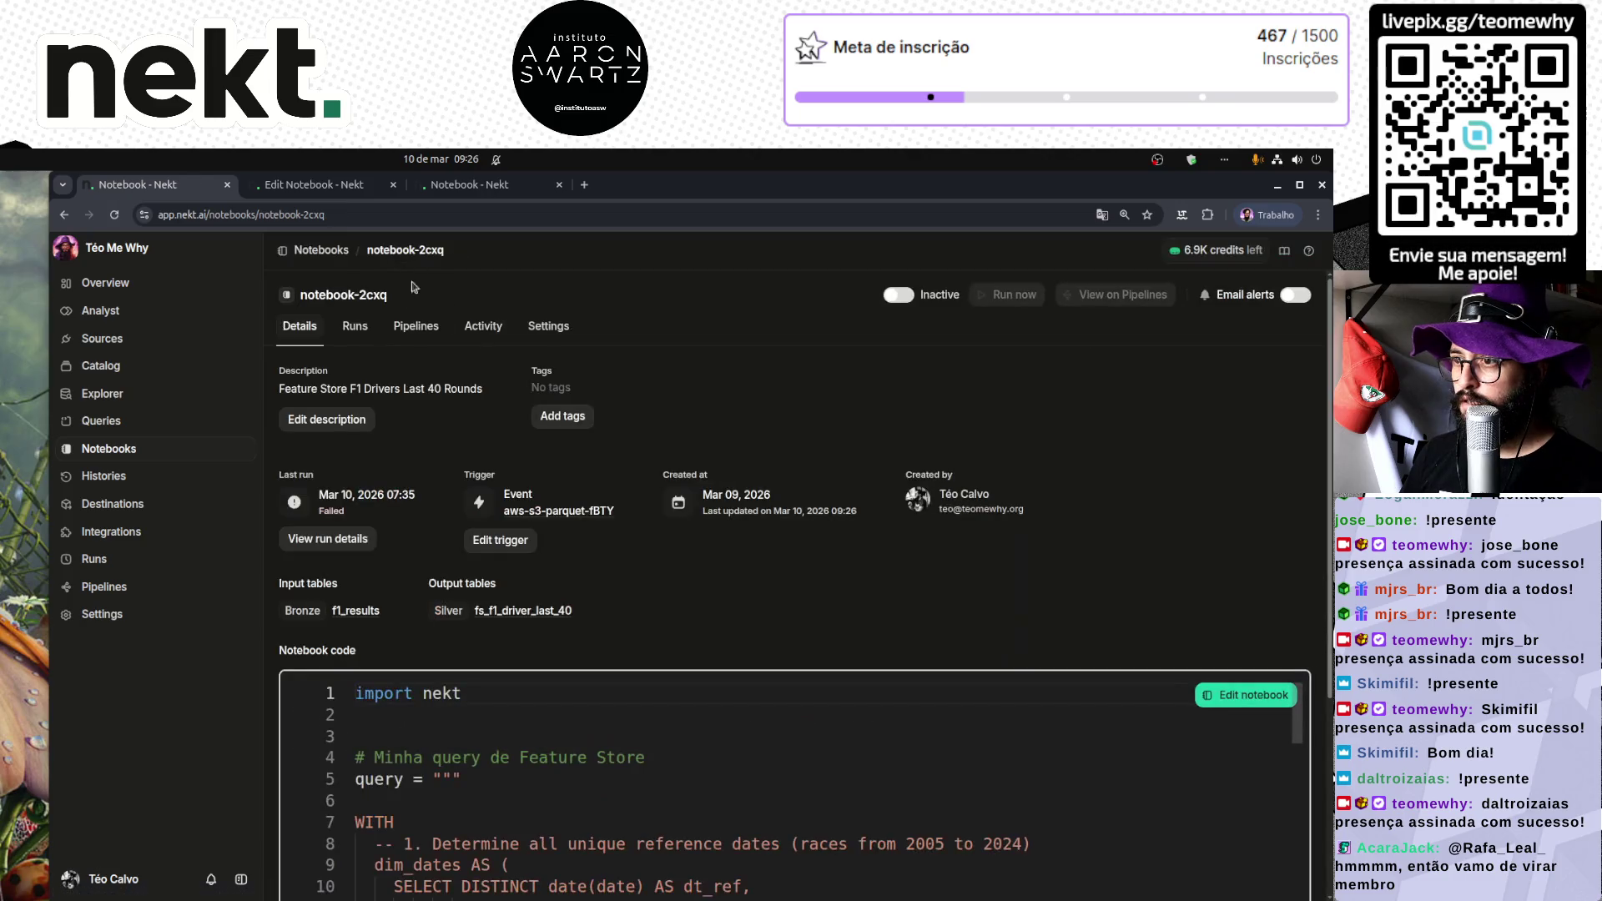
scroll(697, 764, down, 5)
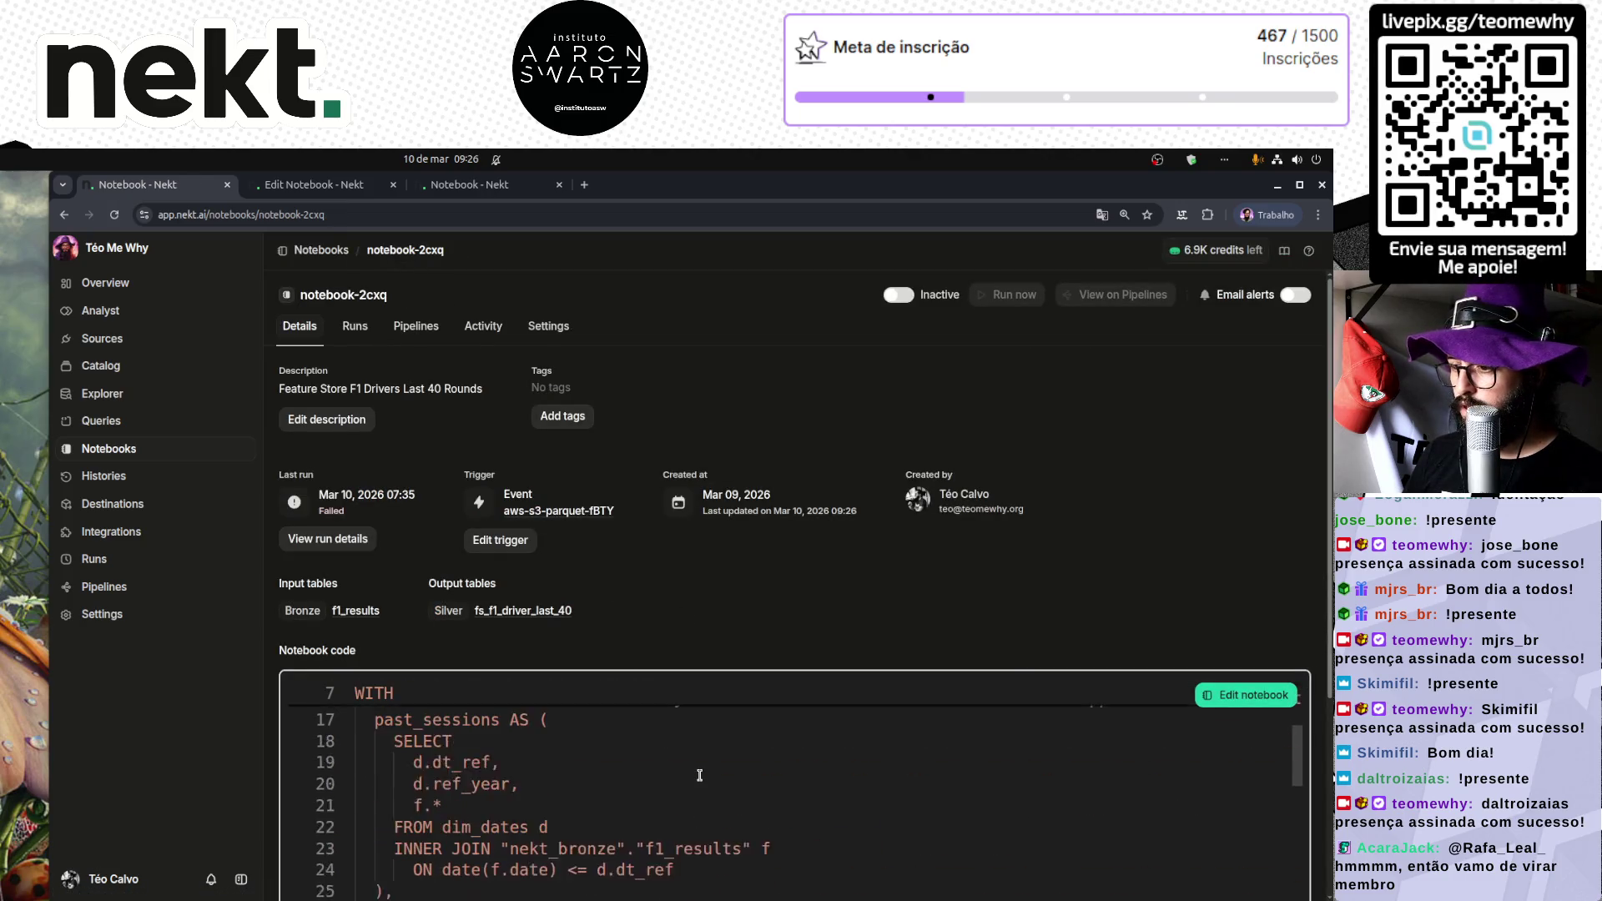
scroll(699, 772, down, 2)
scroll(700, 769, down, 3)
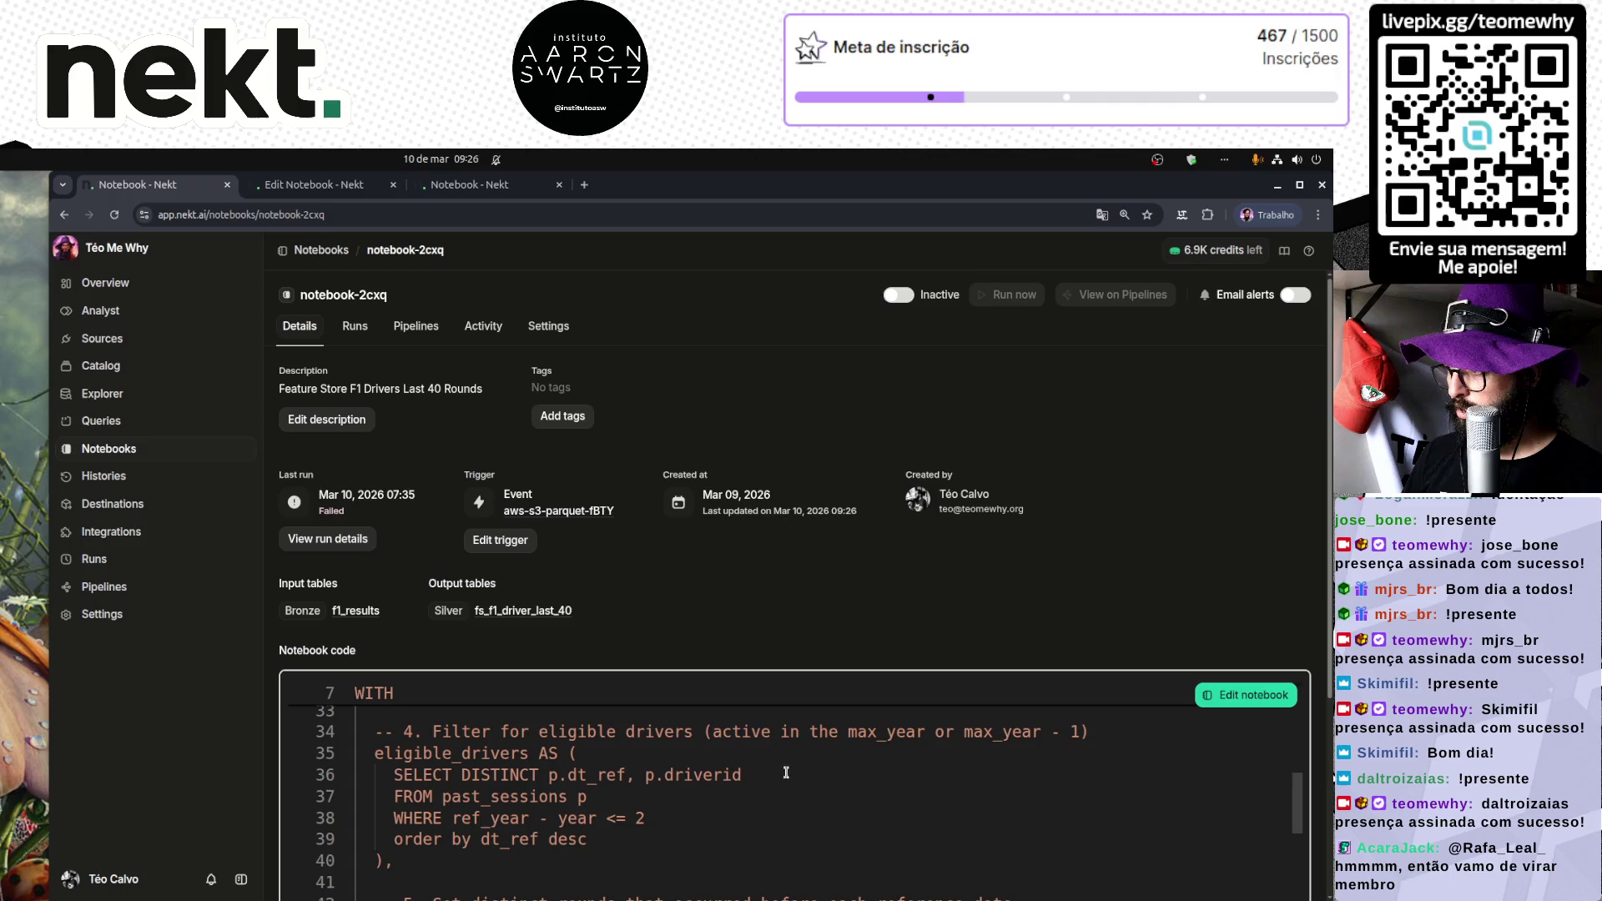
click(1238, 698)
click(610, 575)
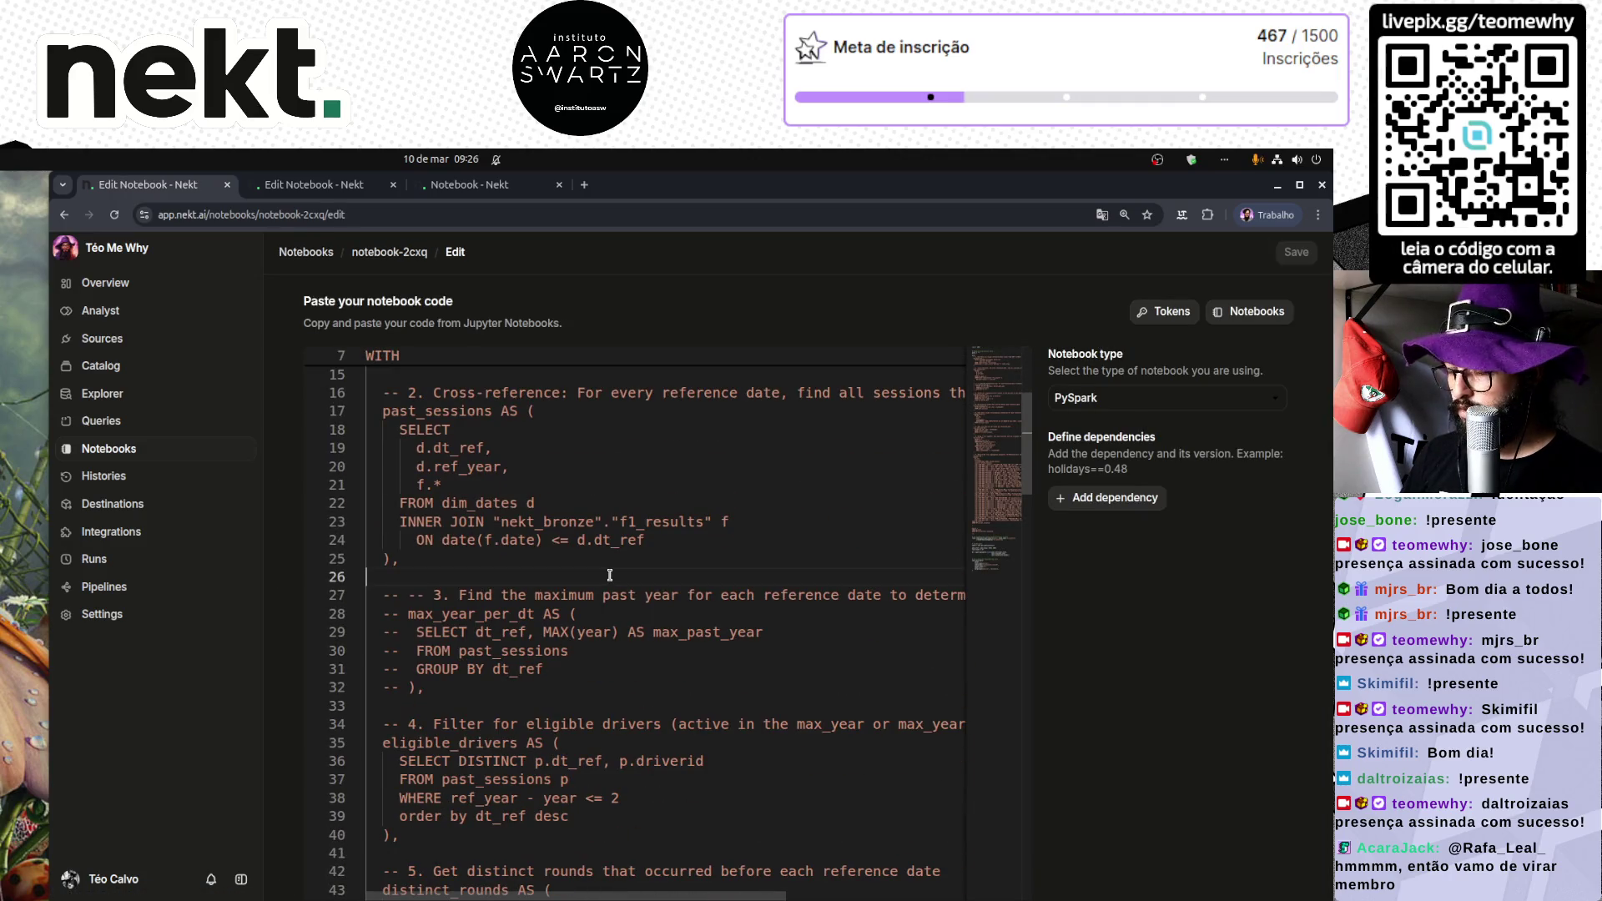
key(ctrl+minus)
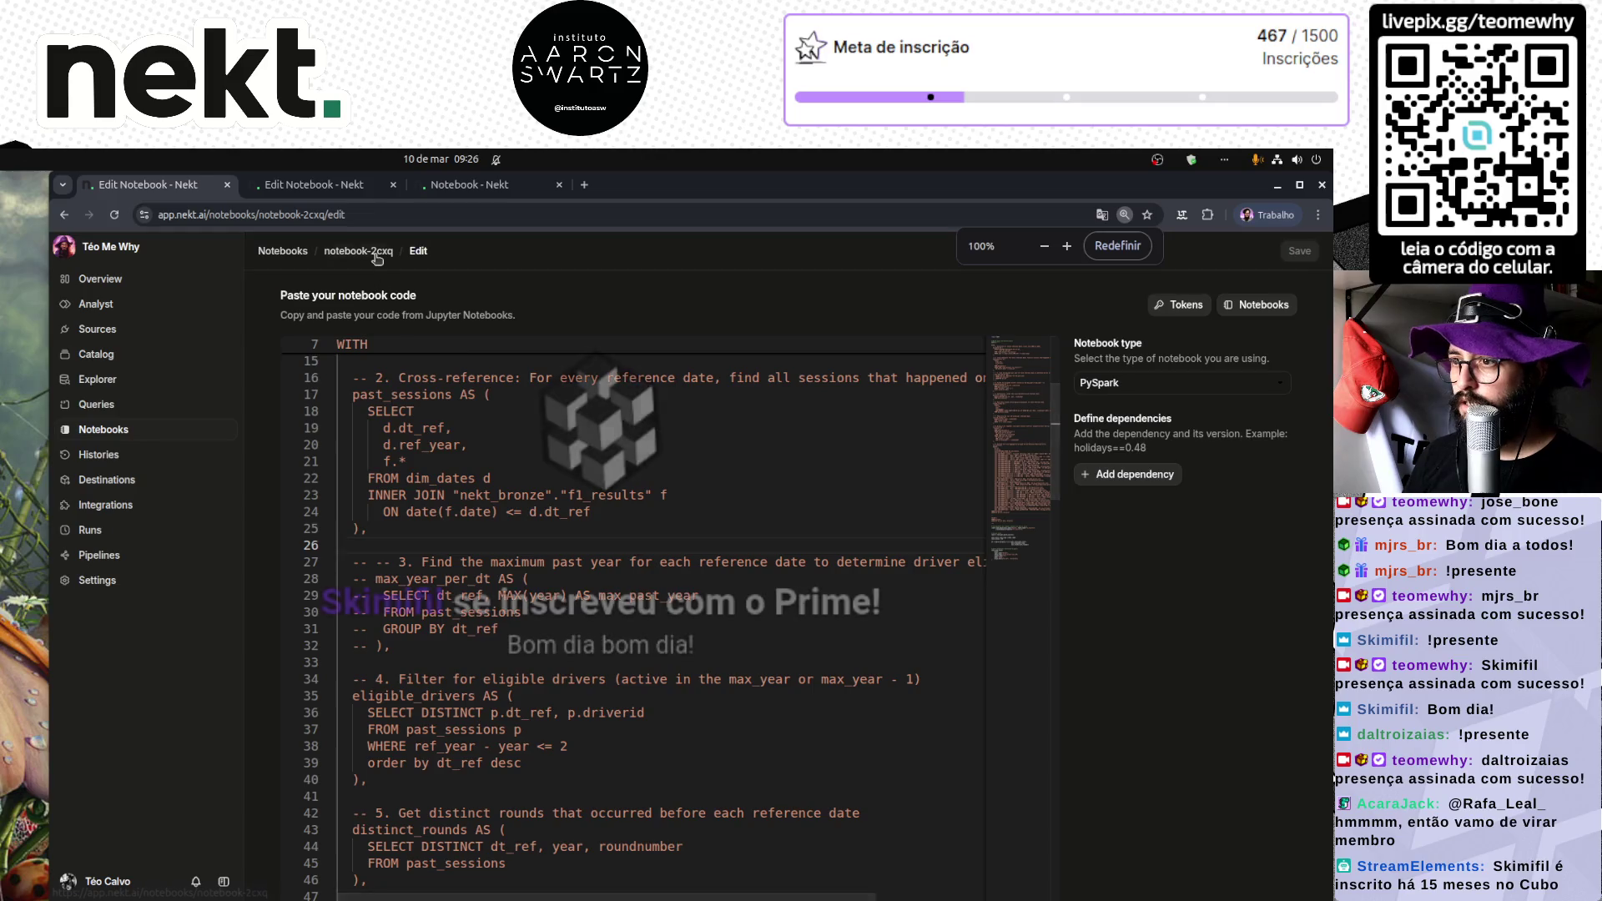
Step: Activate notebook-2cxq from its details page and return to notebook-7nnt's editor
click(368, 251)
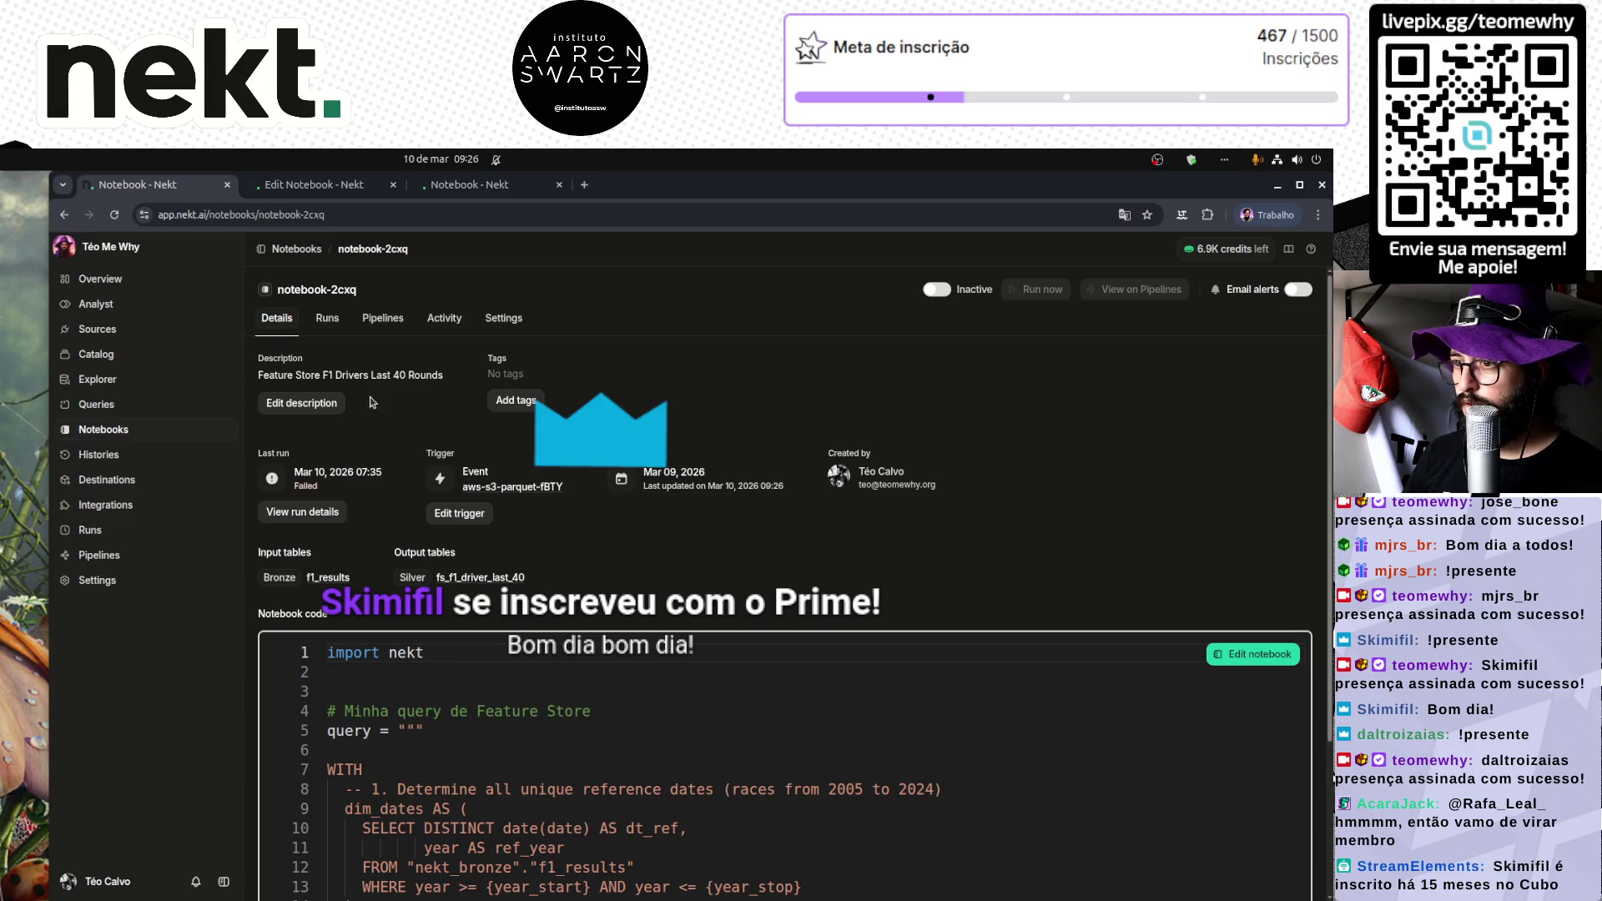
click(934, 290)
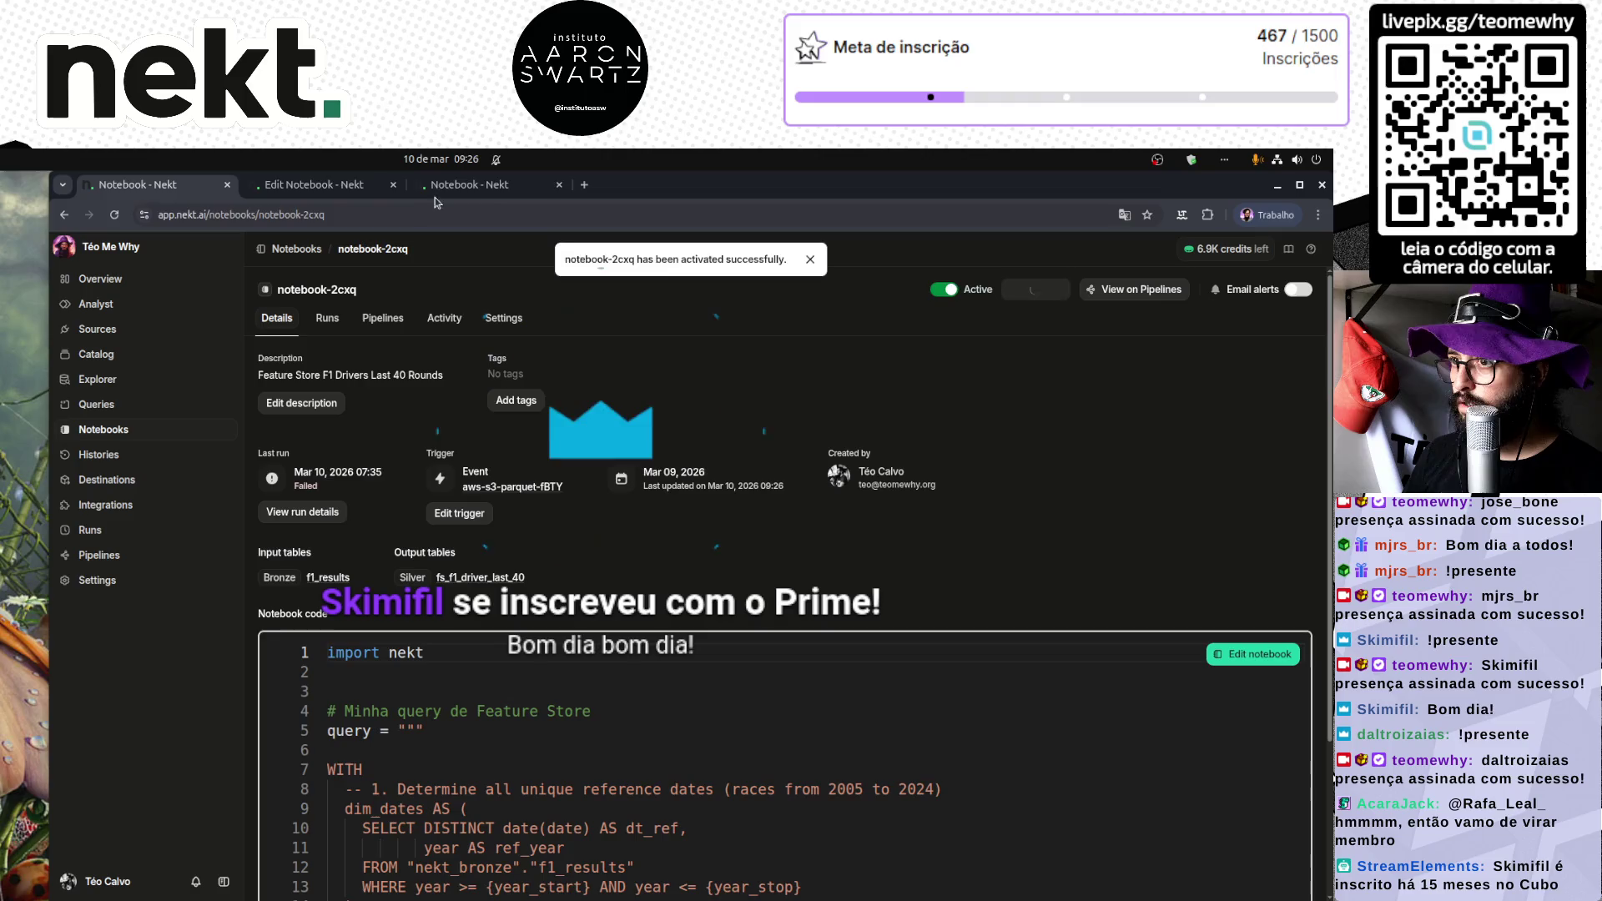
click(325, 187)
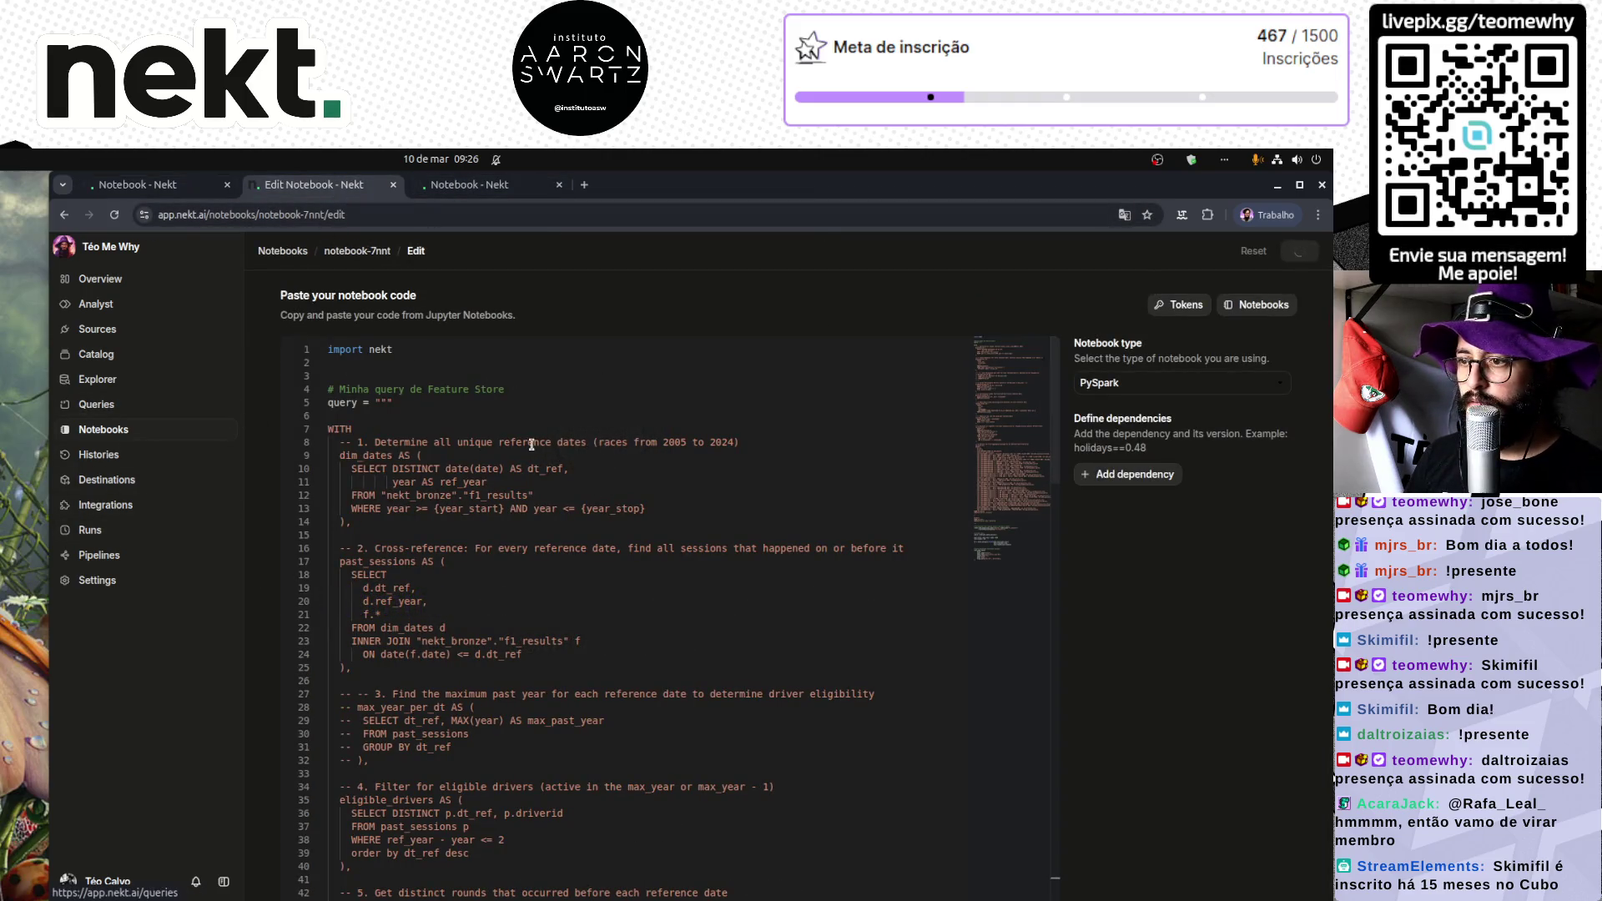
Step: Replace notebook-0DZI's code with the copied notebook code and save it
click(559, 428)
key(ctrl+a)
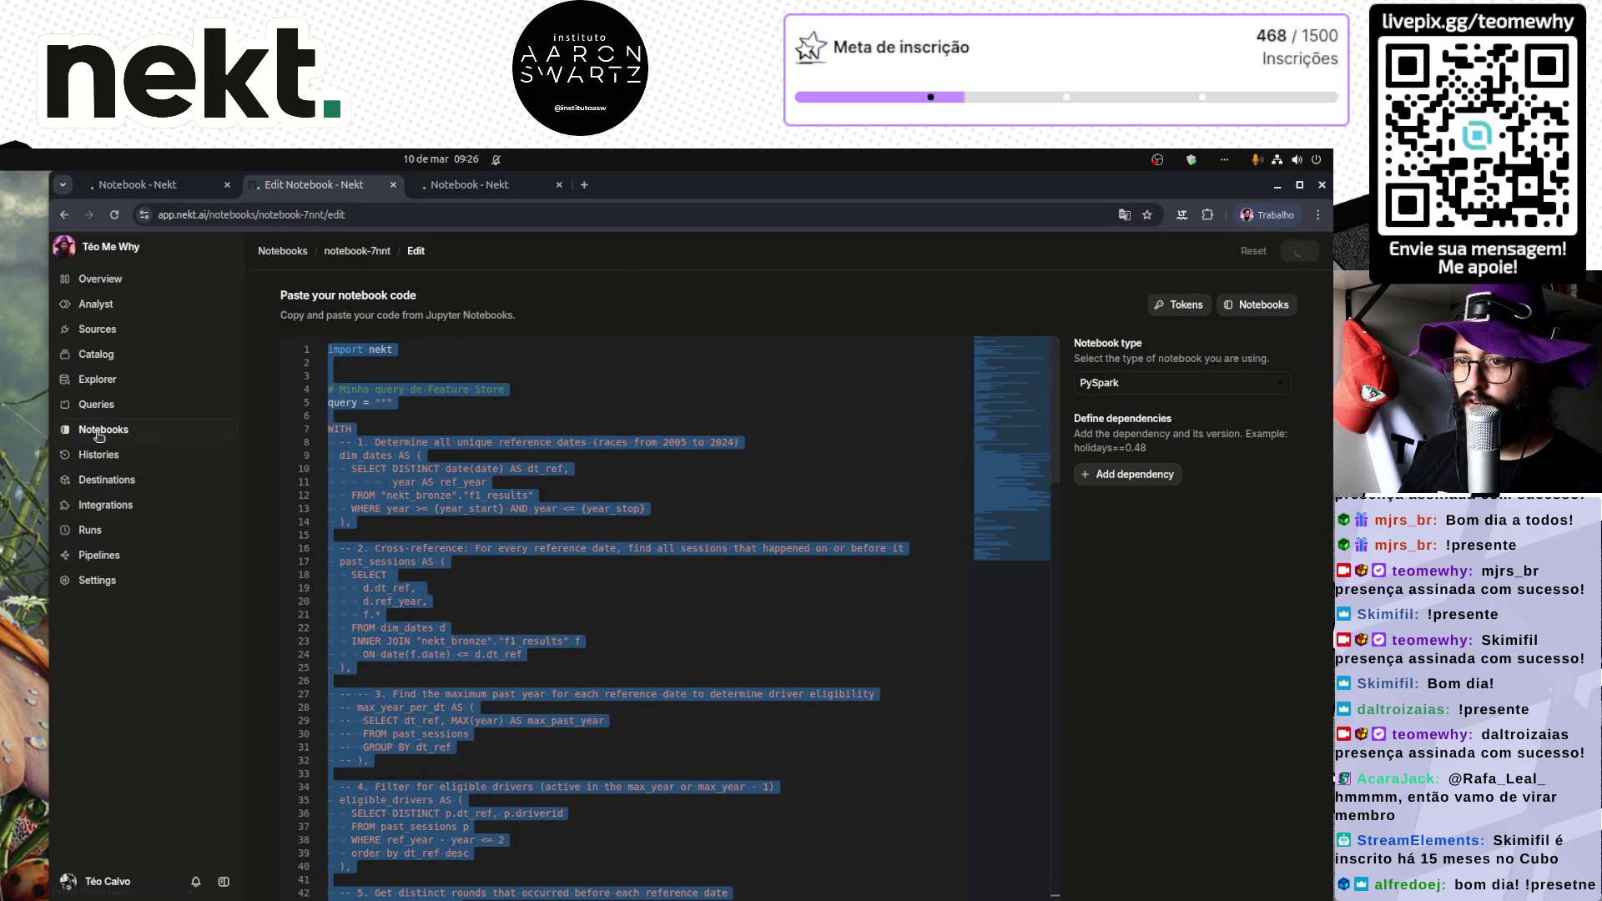
click(101, 433)
click(417, 475)
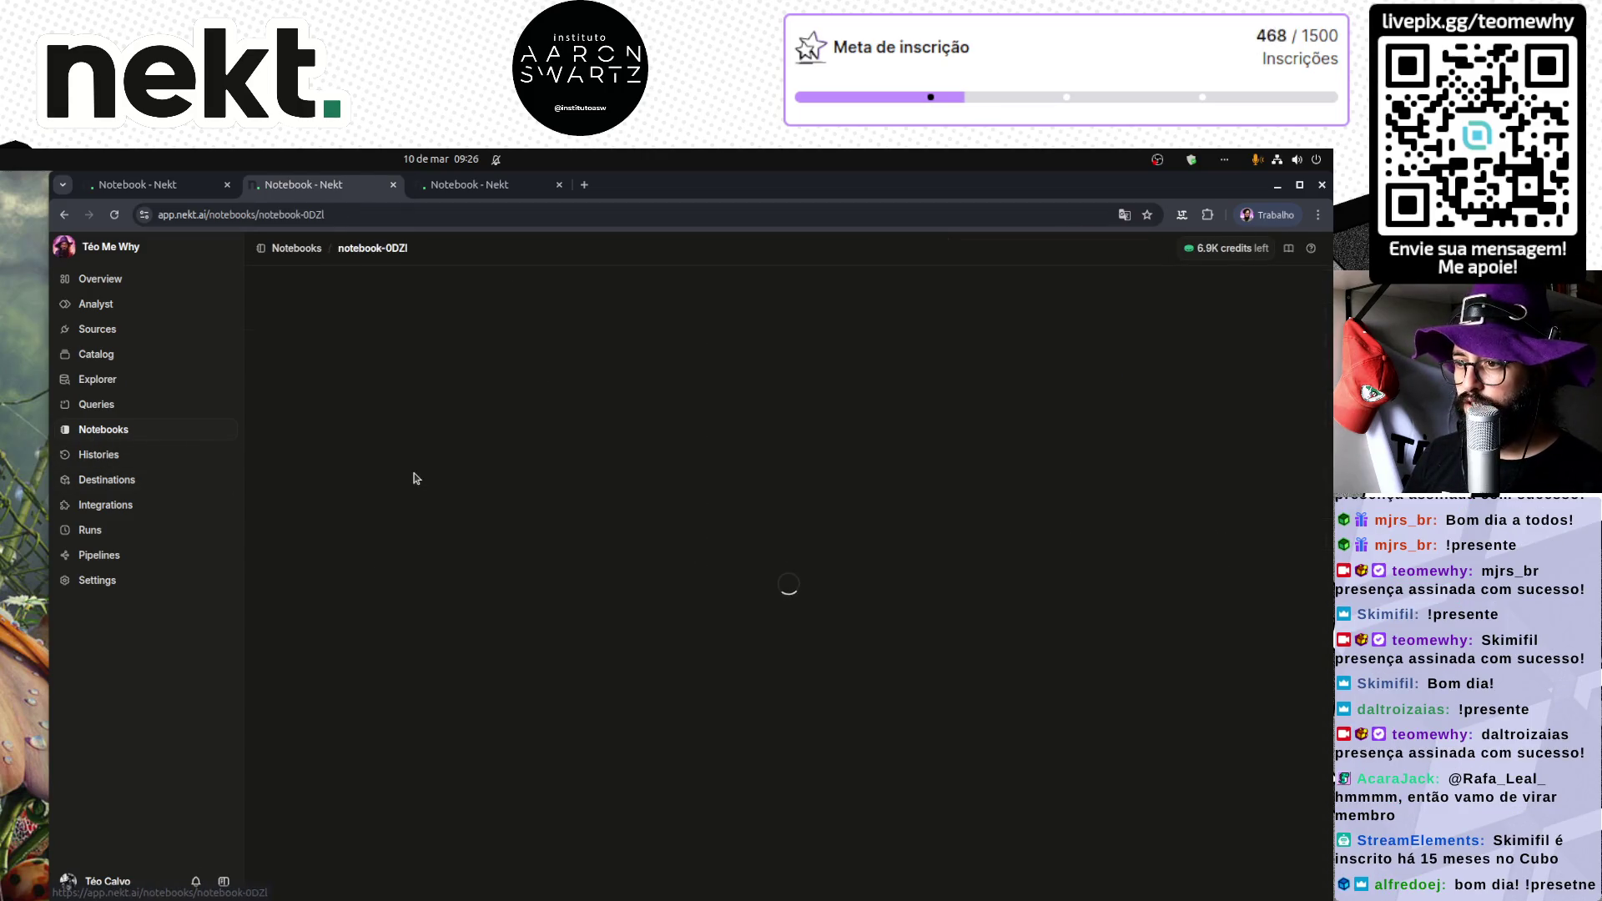
click(1260, 656)
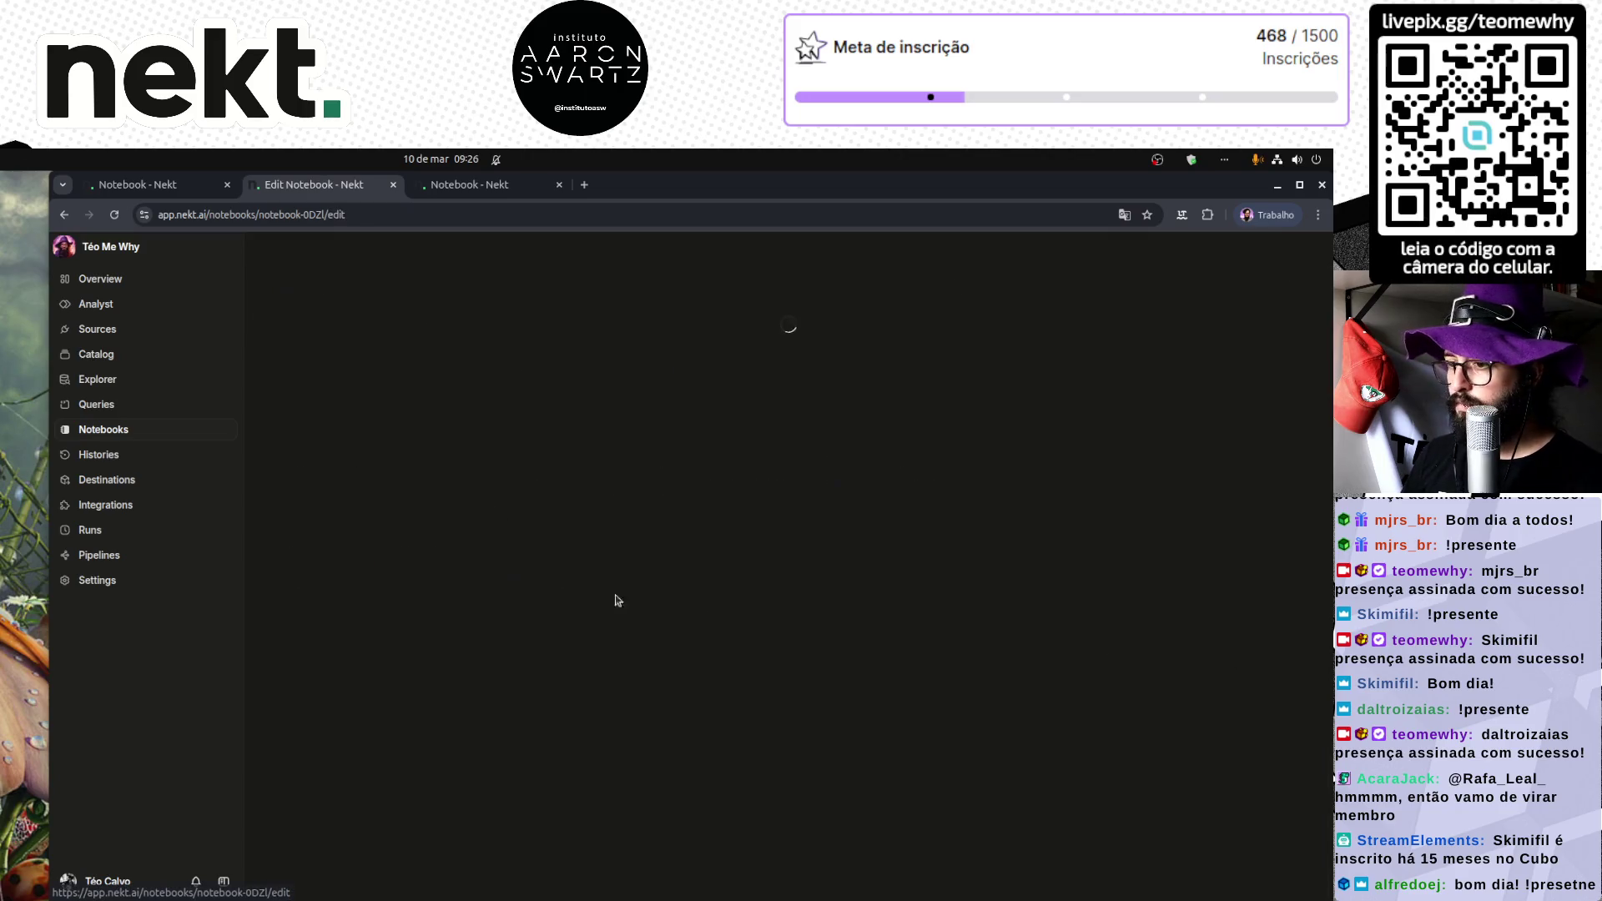
key(ctrl+a)
key(ctrl+v)
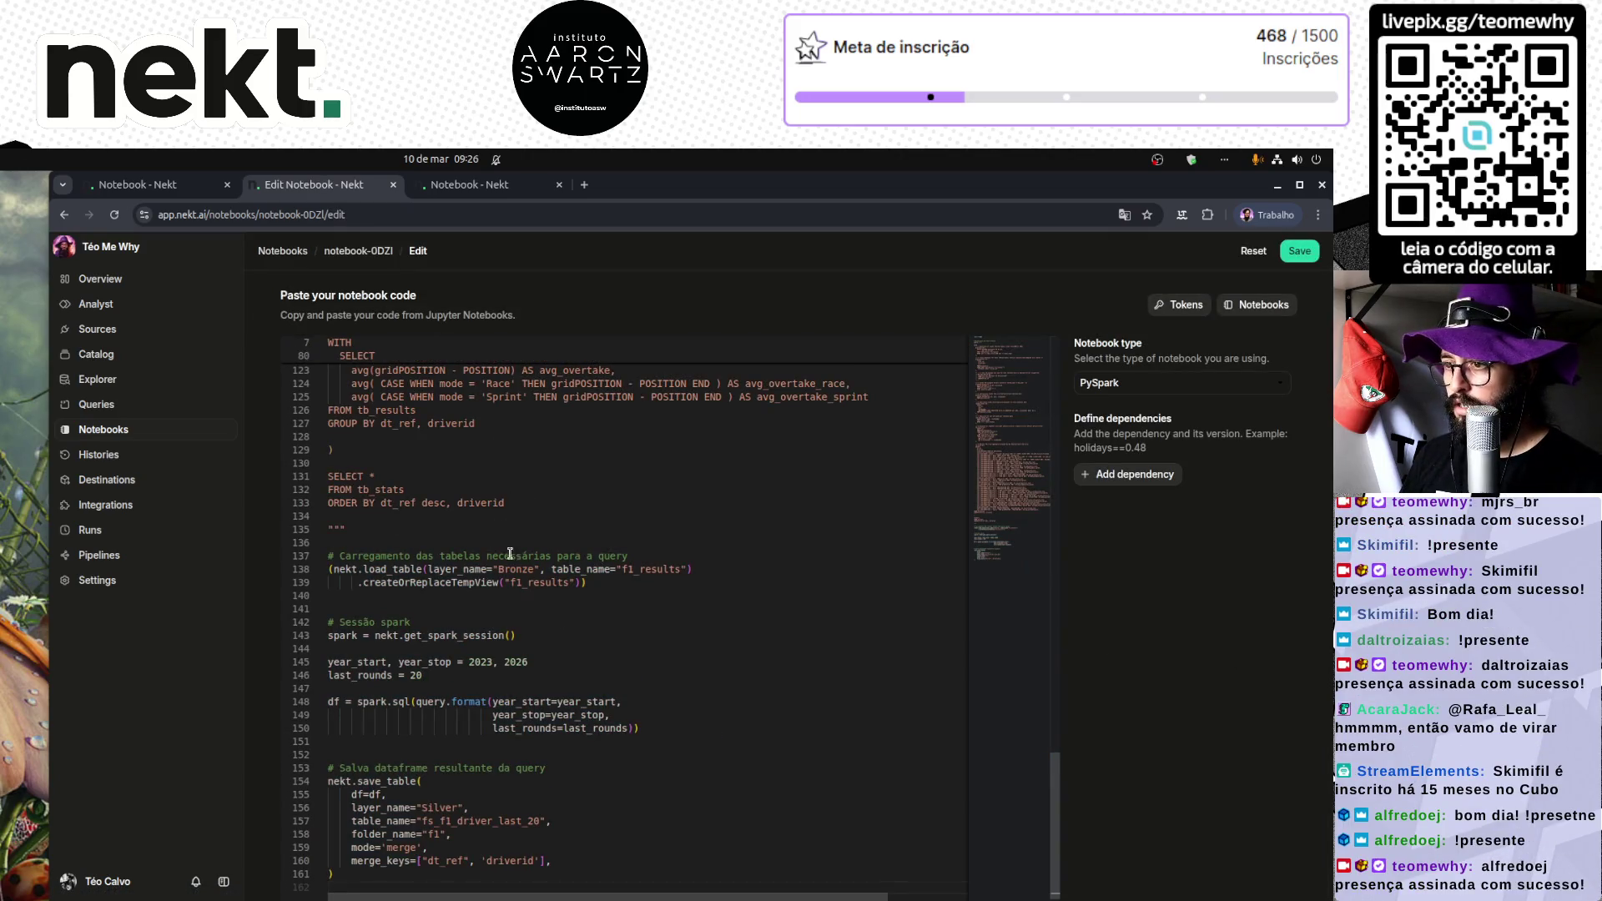
double_click(484, 661)
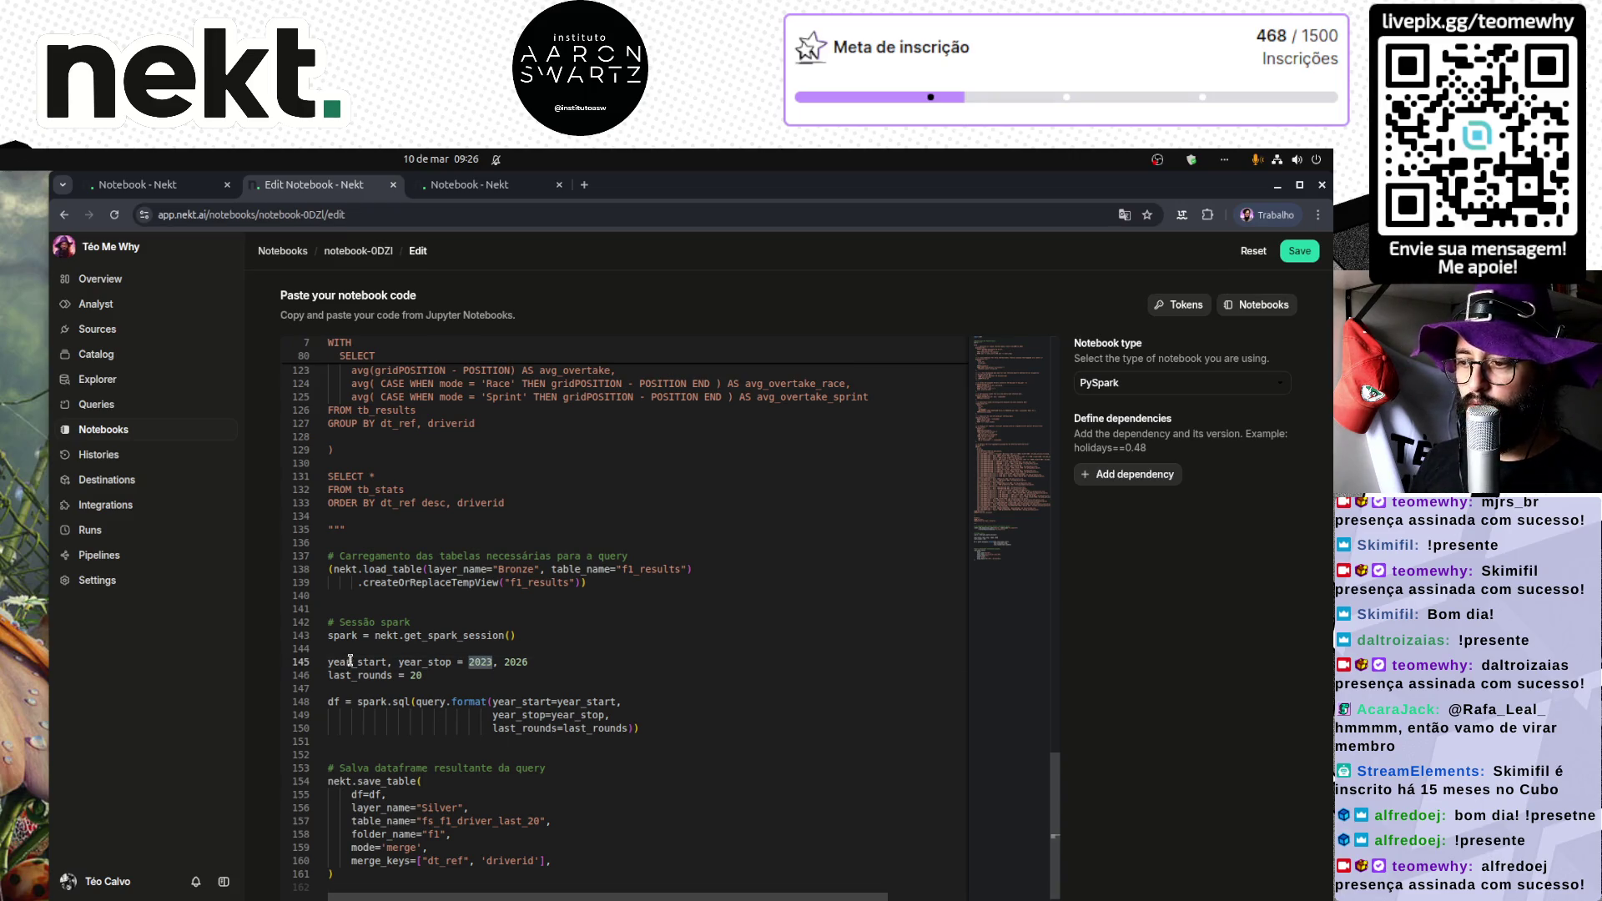
click(572, 658)
key(ctrl+s)
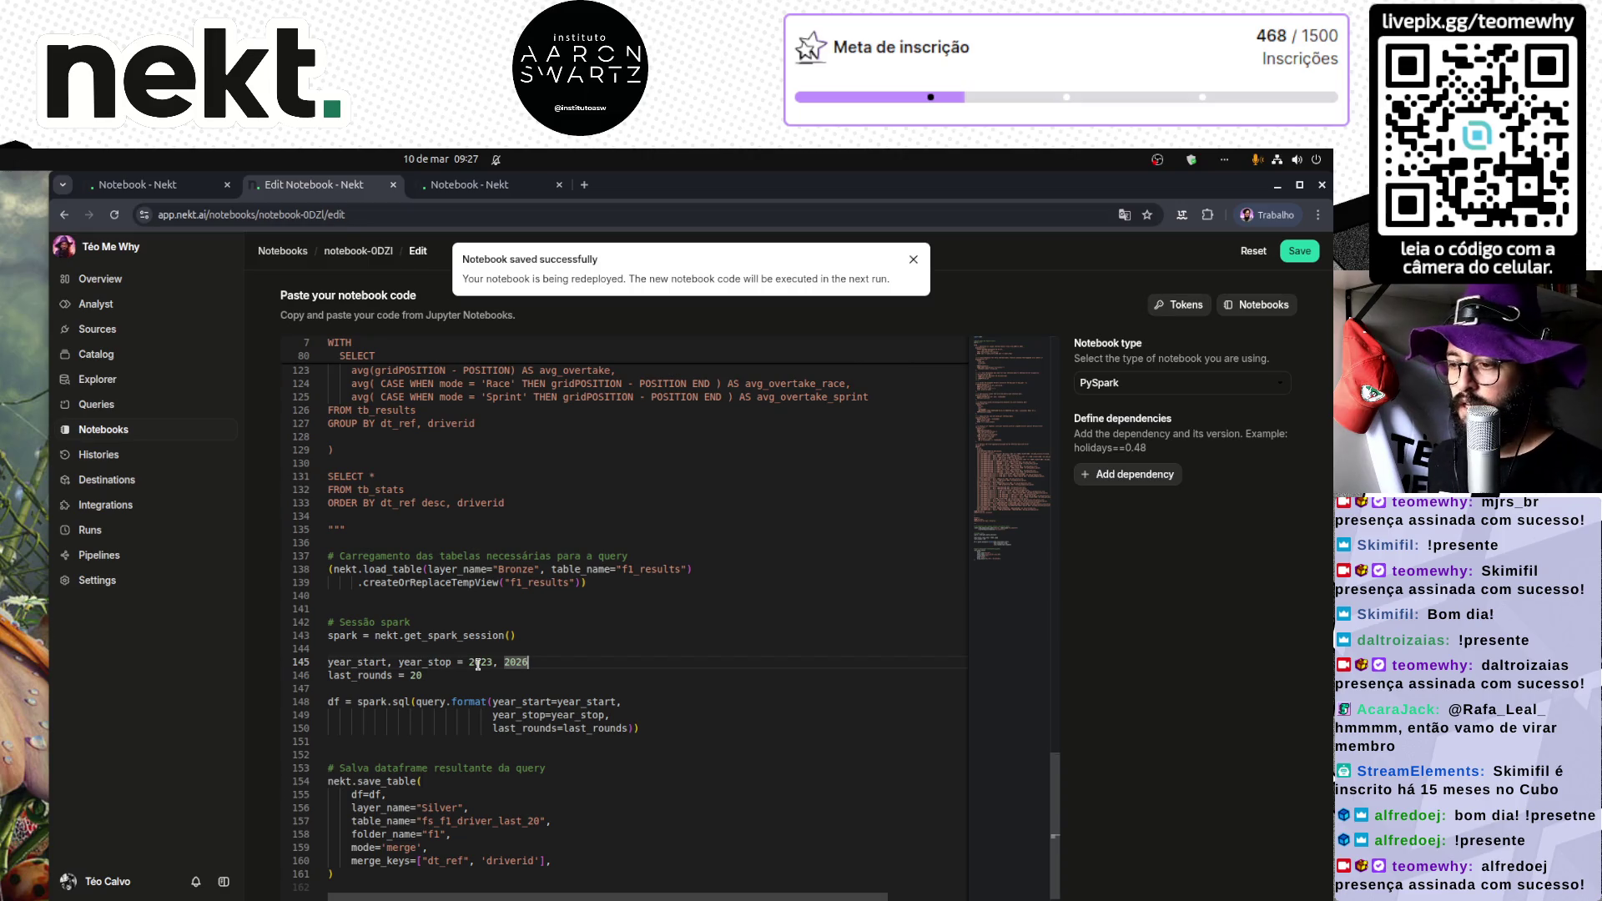
Step: Set years 2026–2026, last_rounds 10, output table fs_f1_driver_last_10, and save
double_click(477, 664)
text(202)
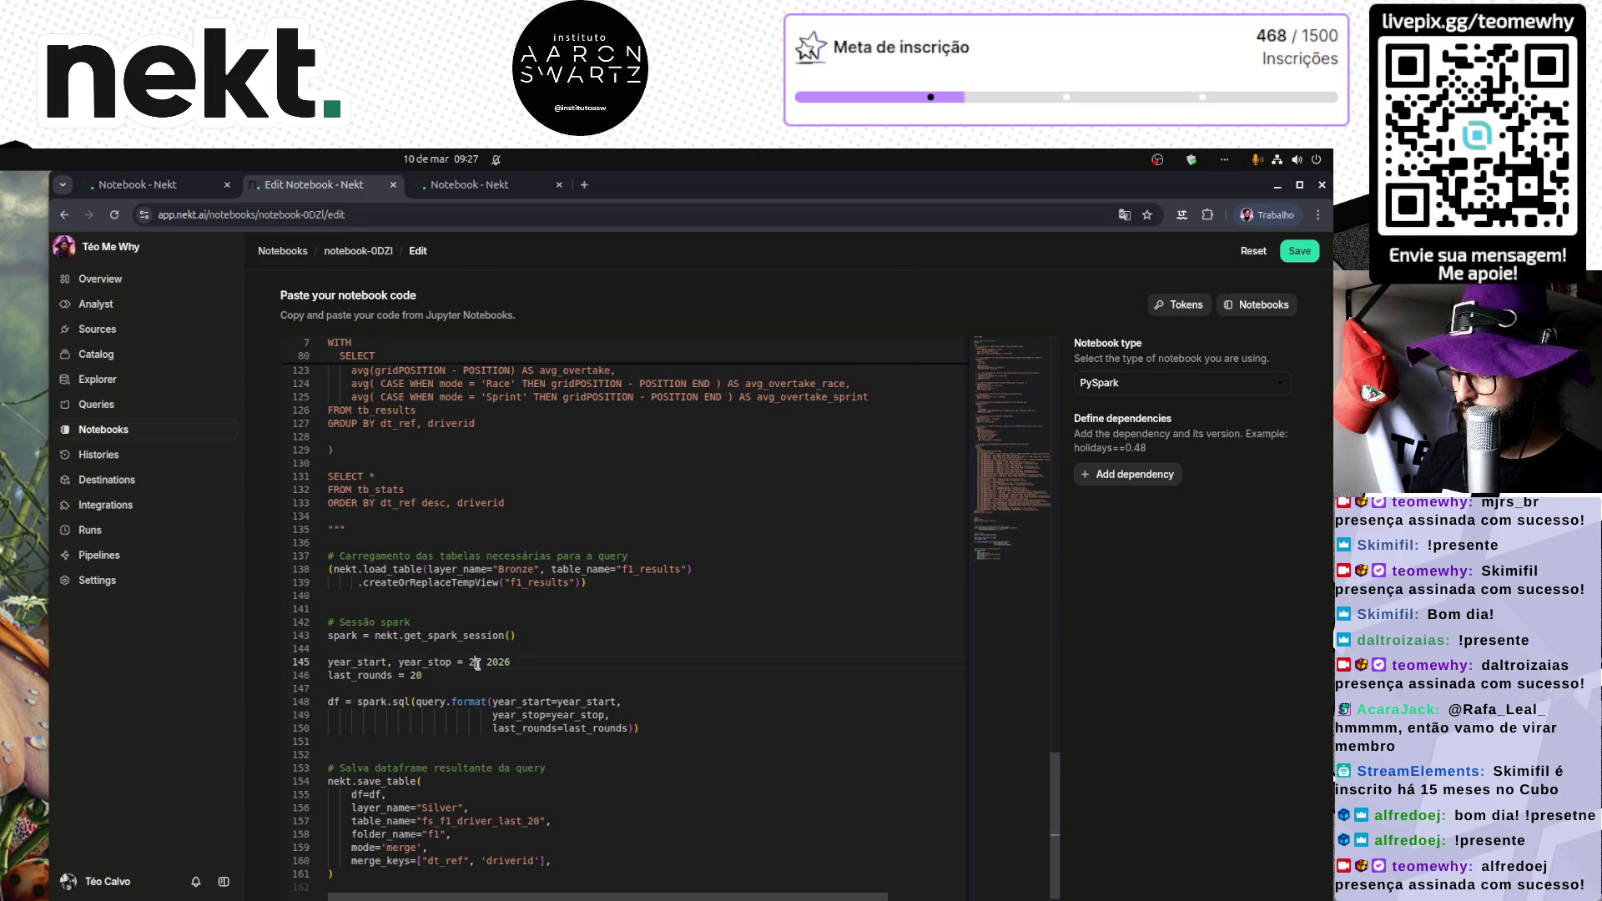
text(6)
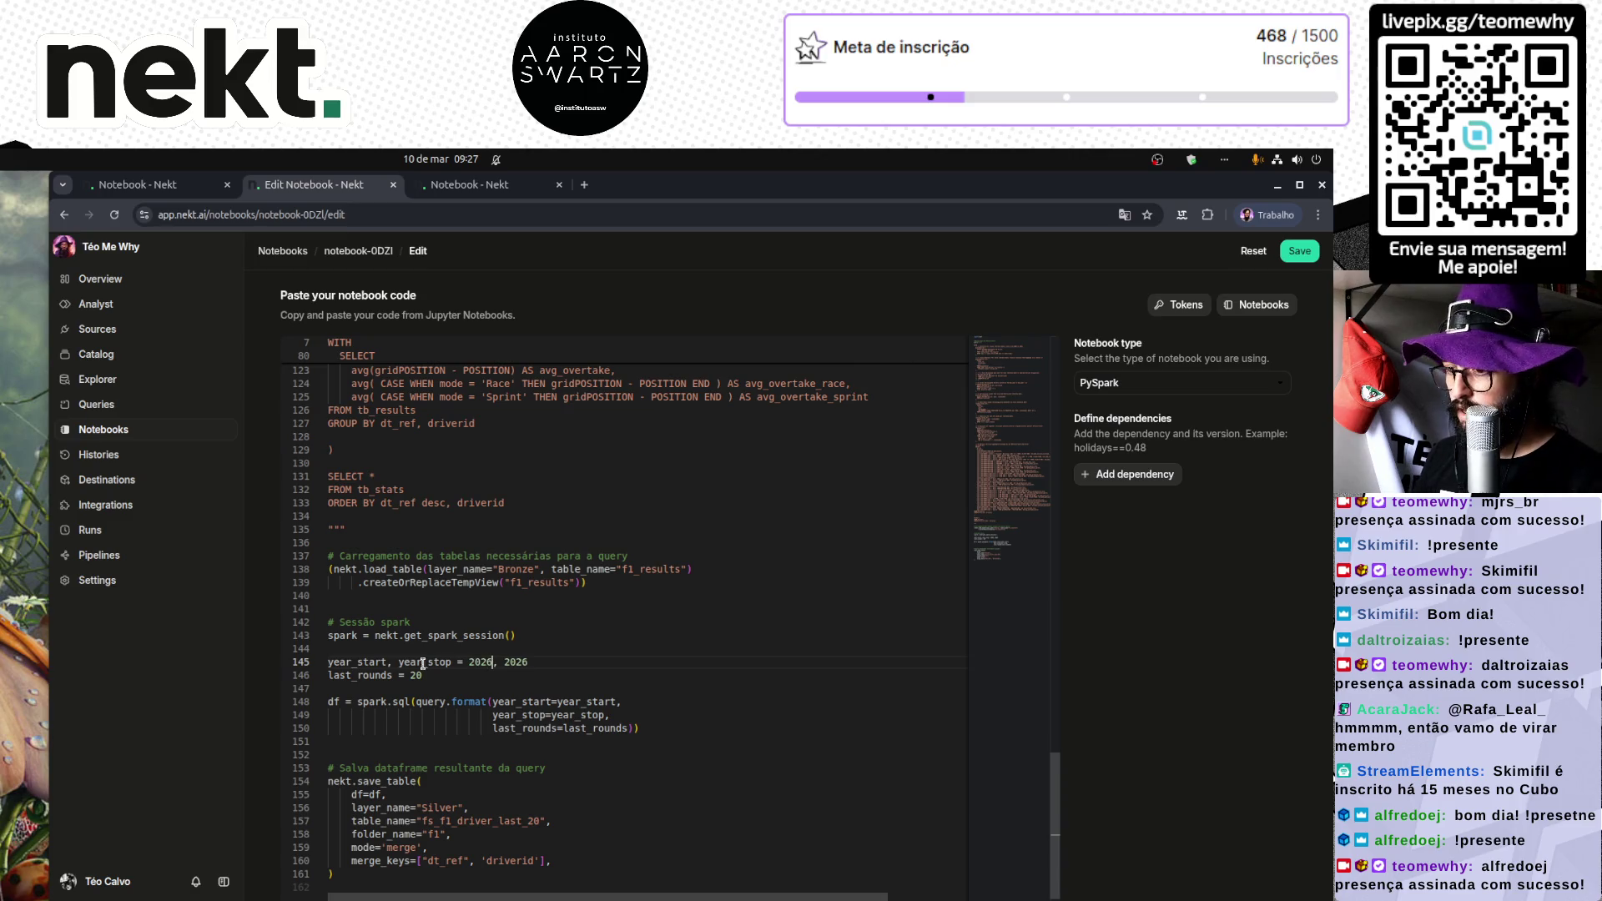
double_click(414, 675)
text(10)
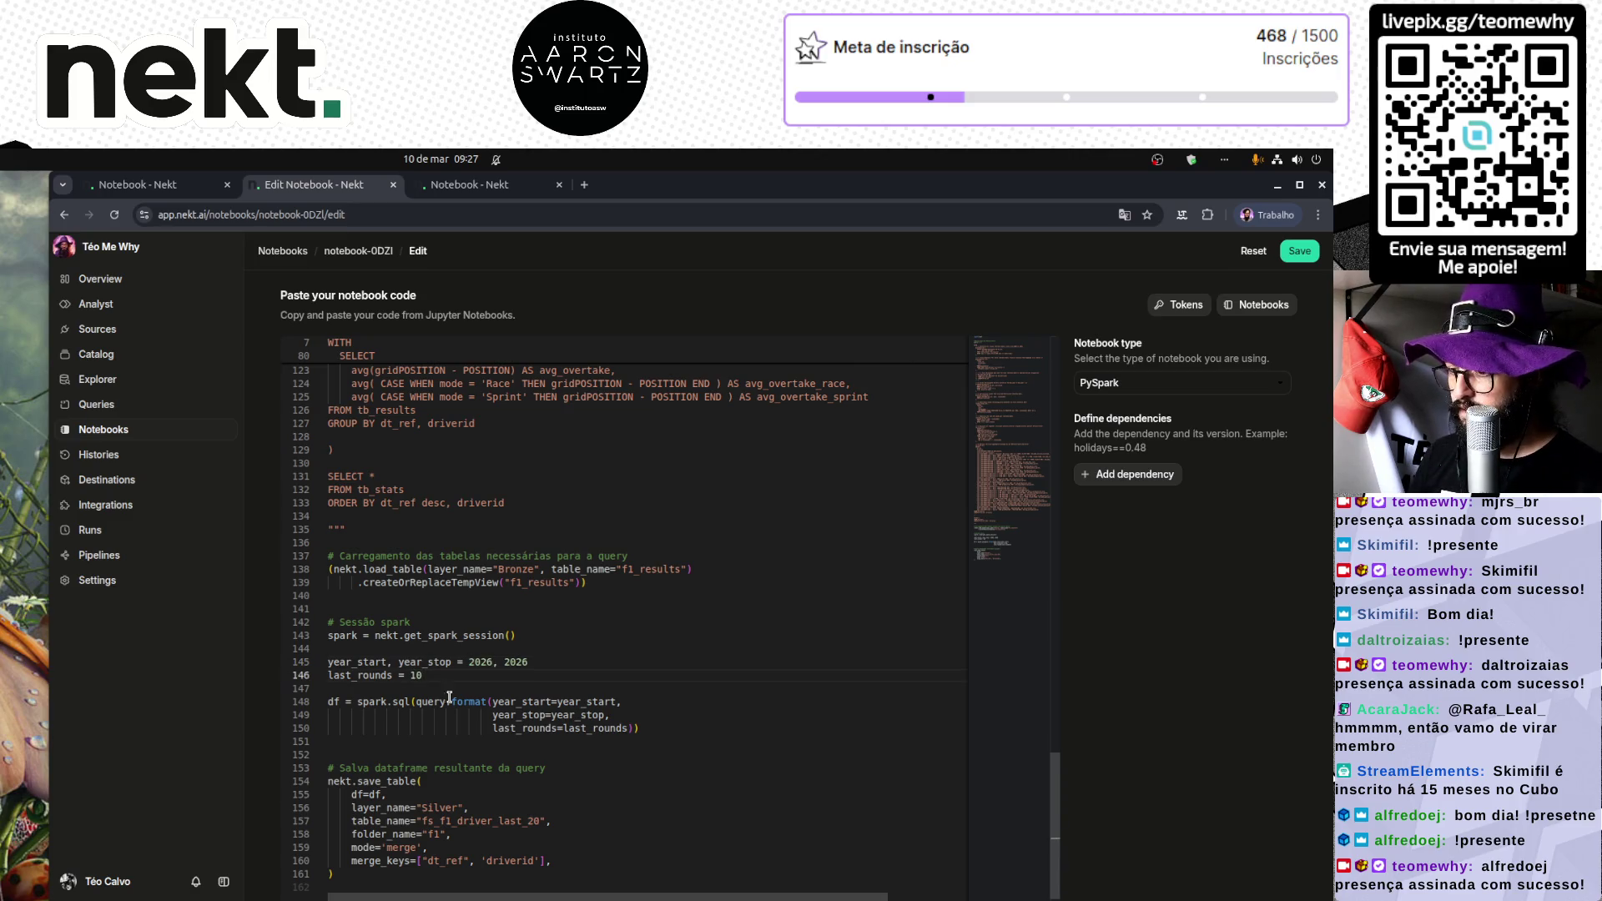
click(535, 822)
key(BackSpace)
text(1)
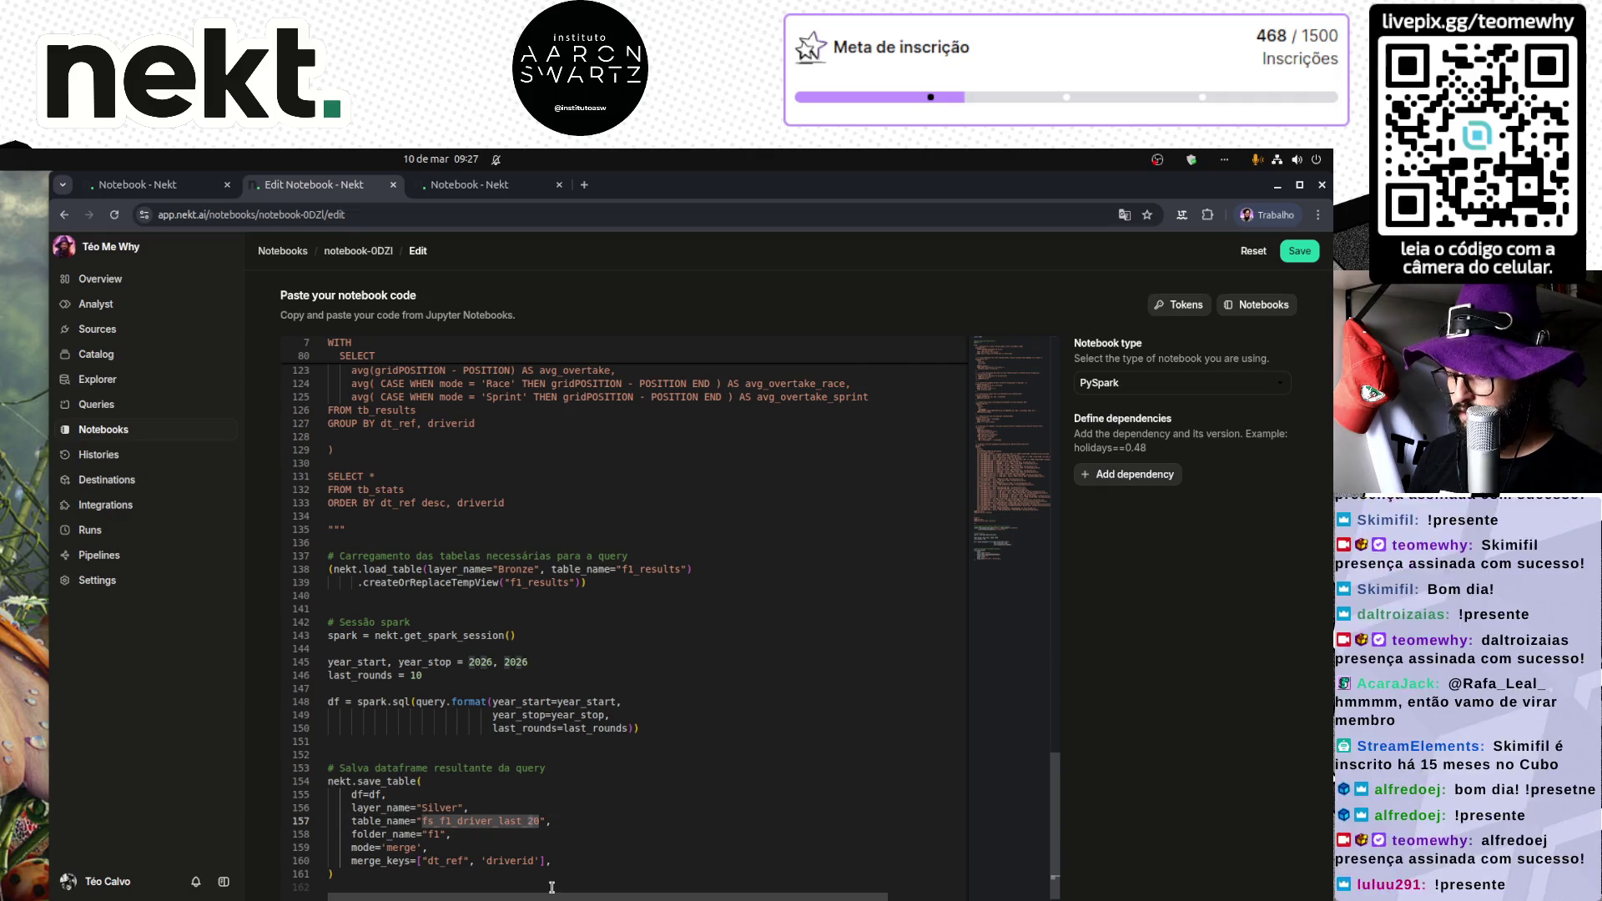
scroll(616, 851, down, 1)
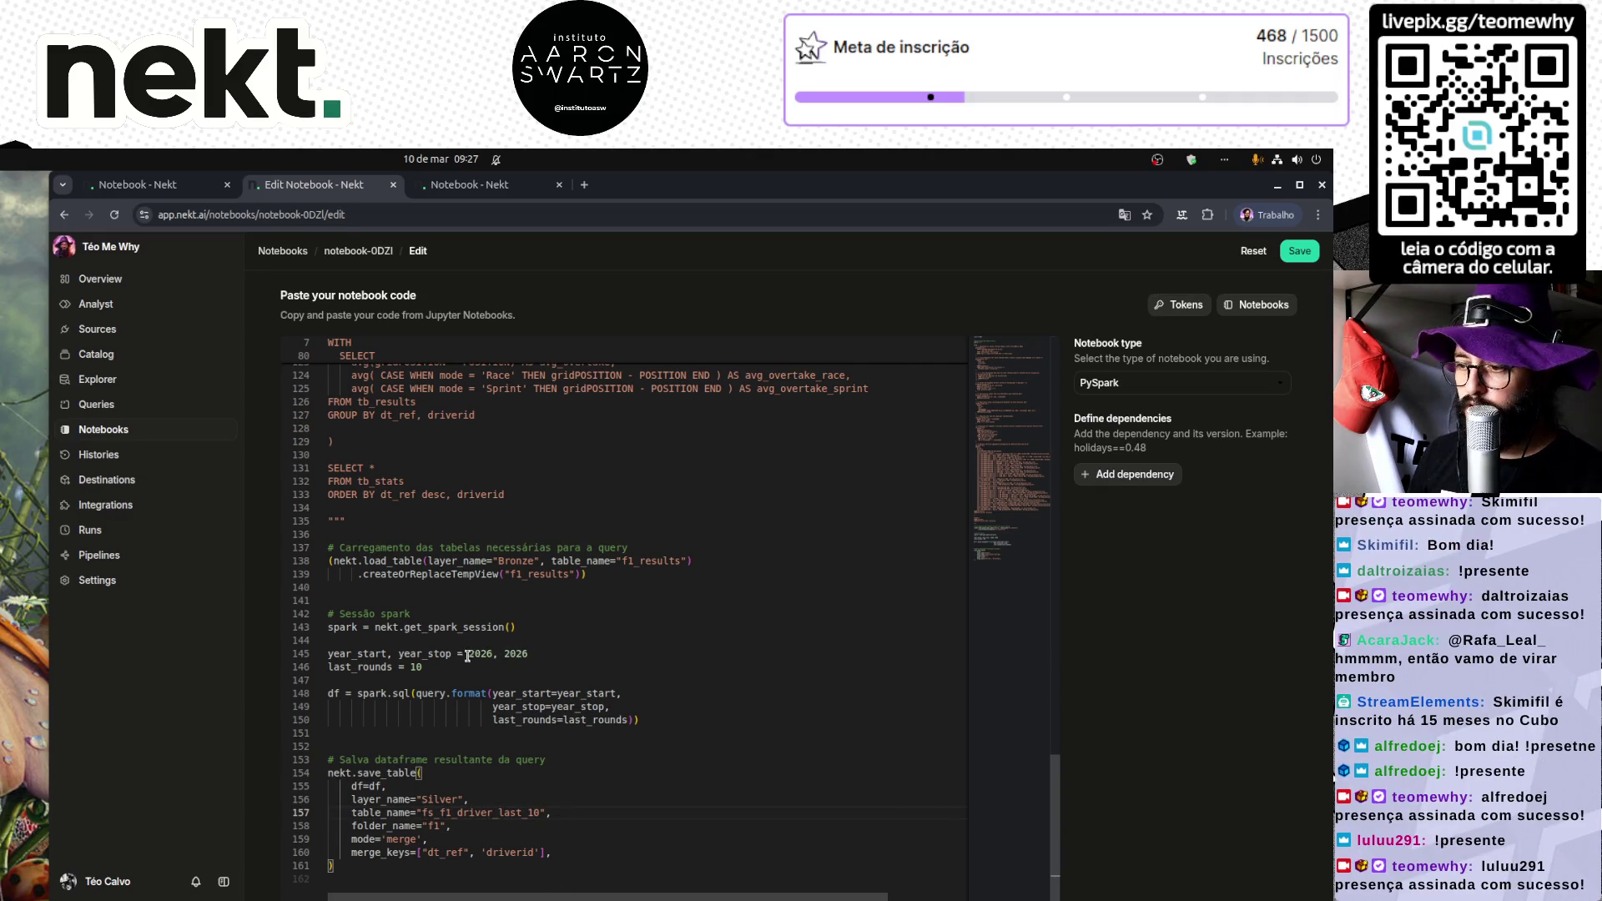
drag(468, 656, 533, 655)
click(1299, 250)
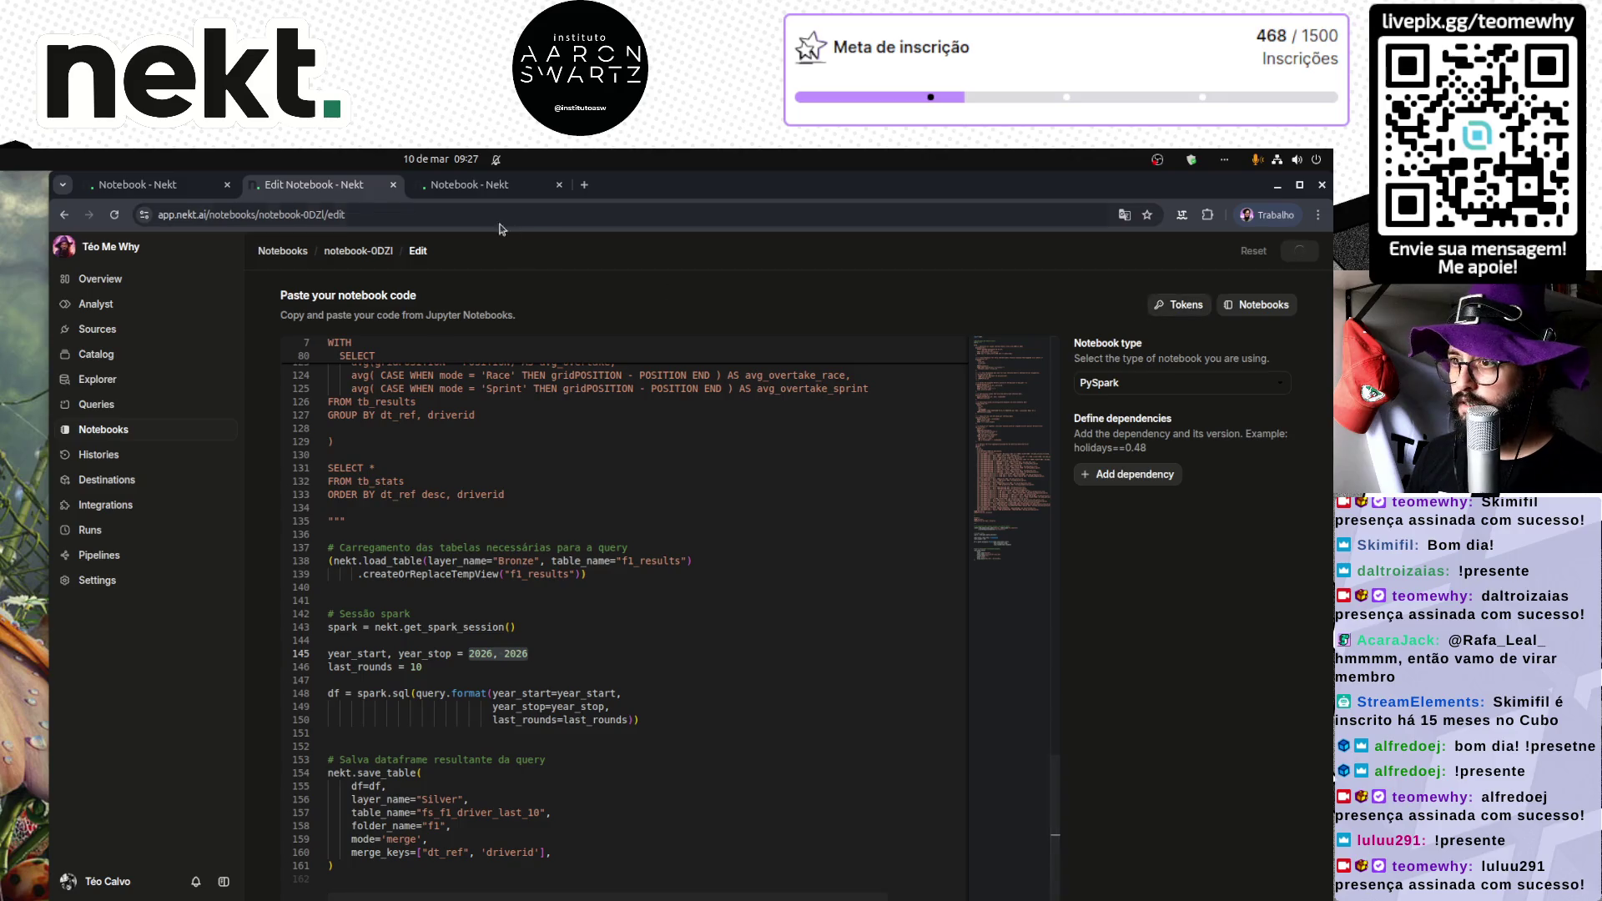
Step: Activate the Feature Store F1 Drivers Last 20 Rounds notebook and trigger a run
click(125, 184)
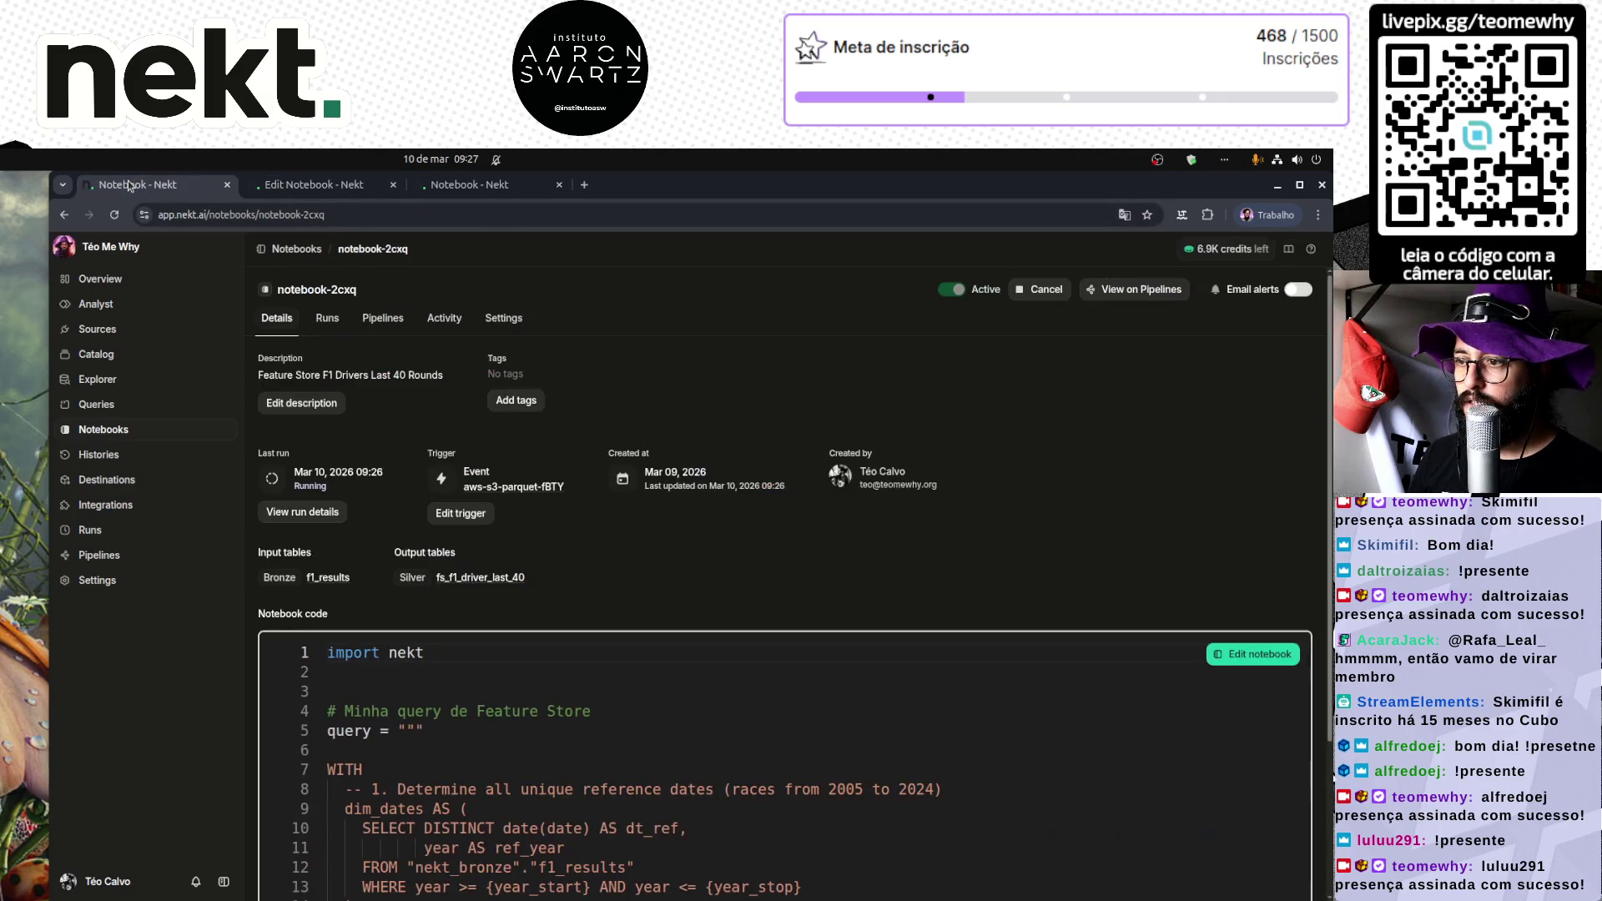
click(313, 184)
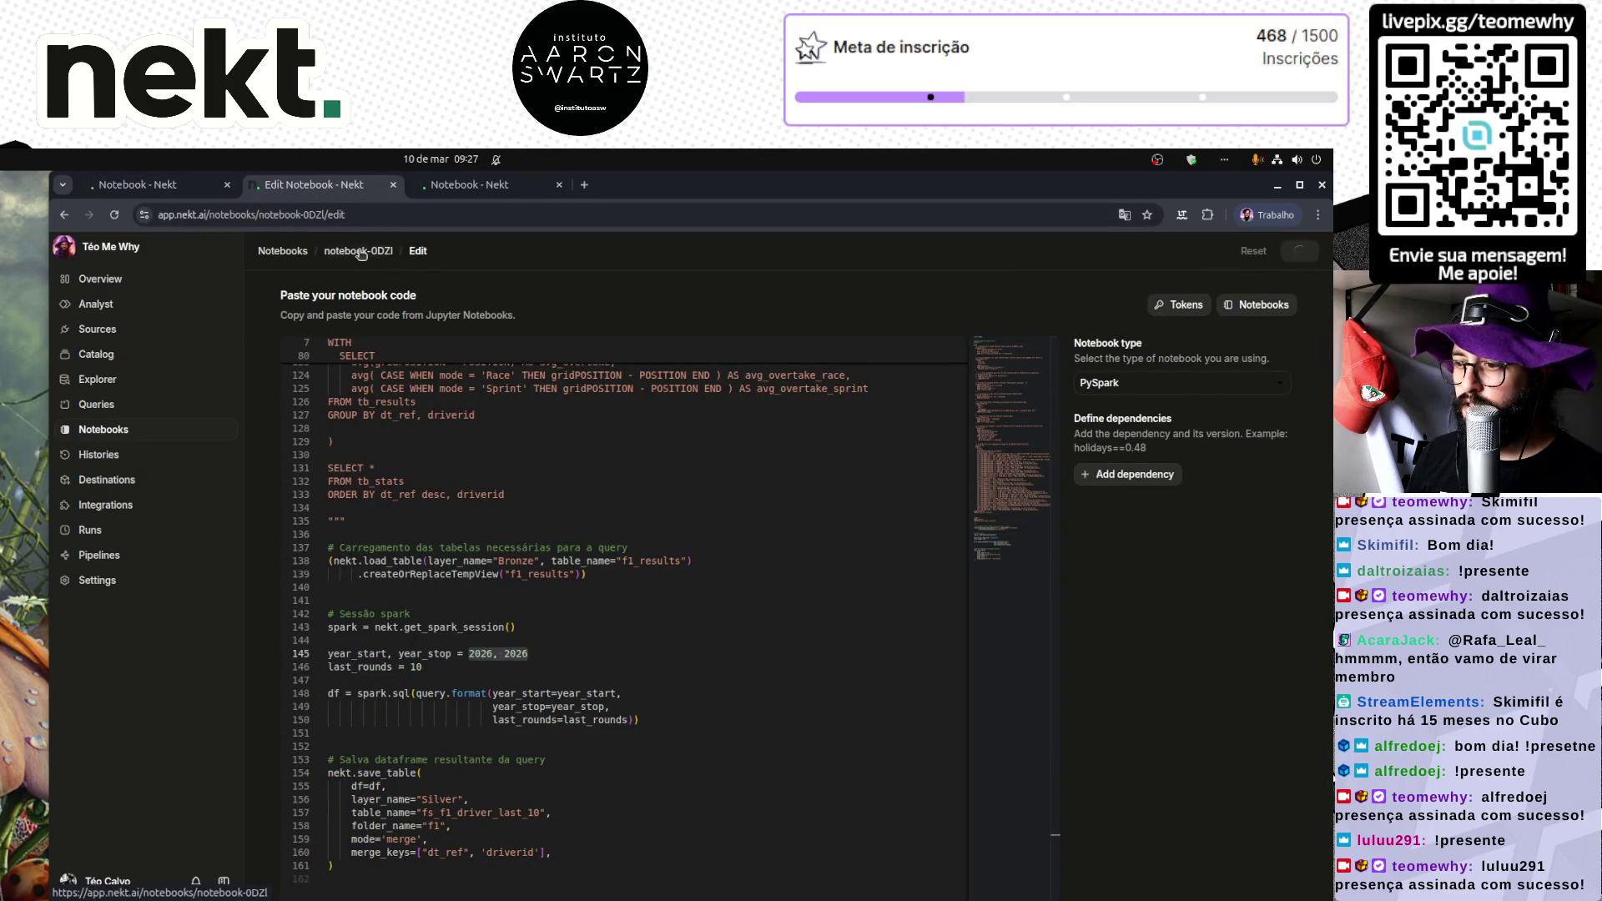
click(469, 184)
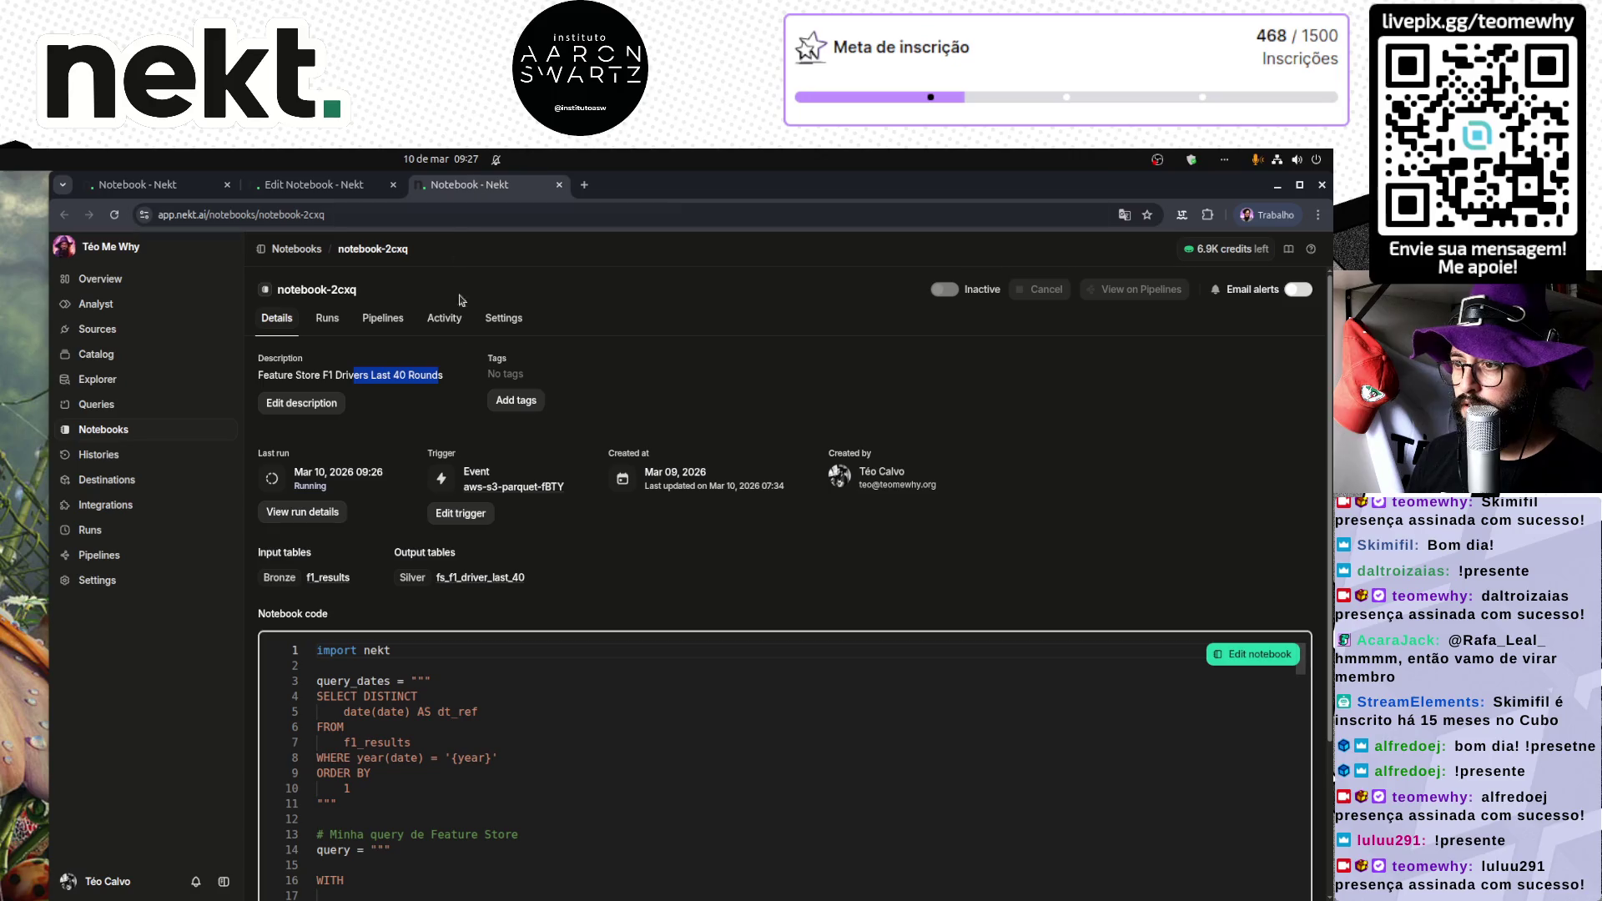
click(157, 429)
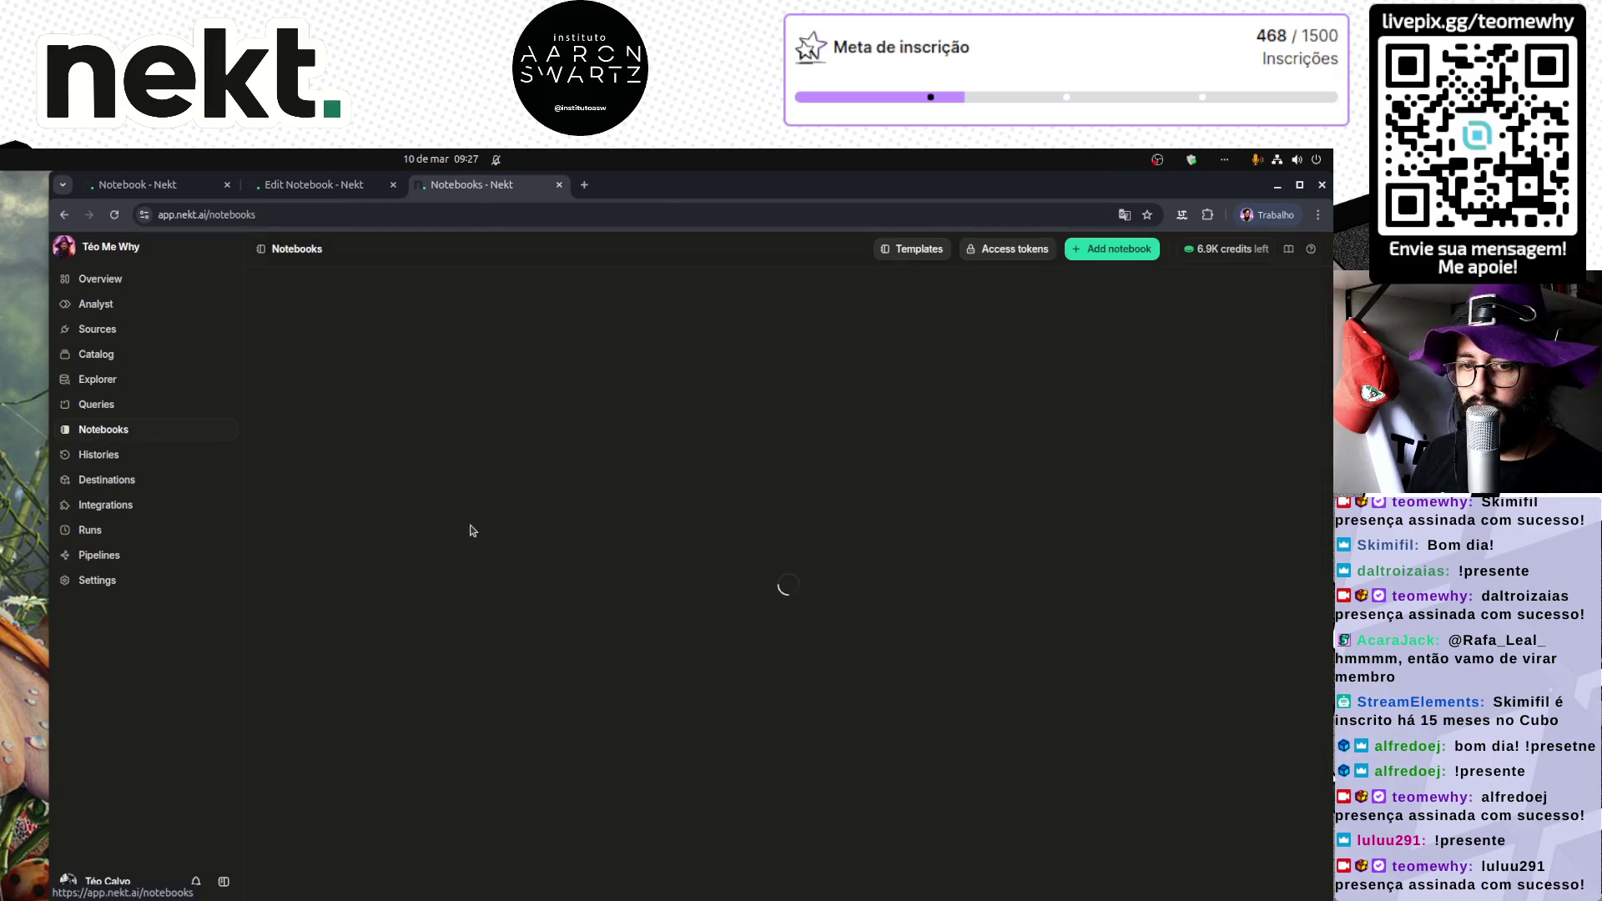
click(403, 442)
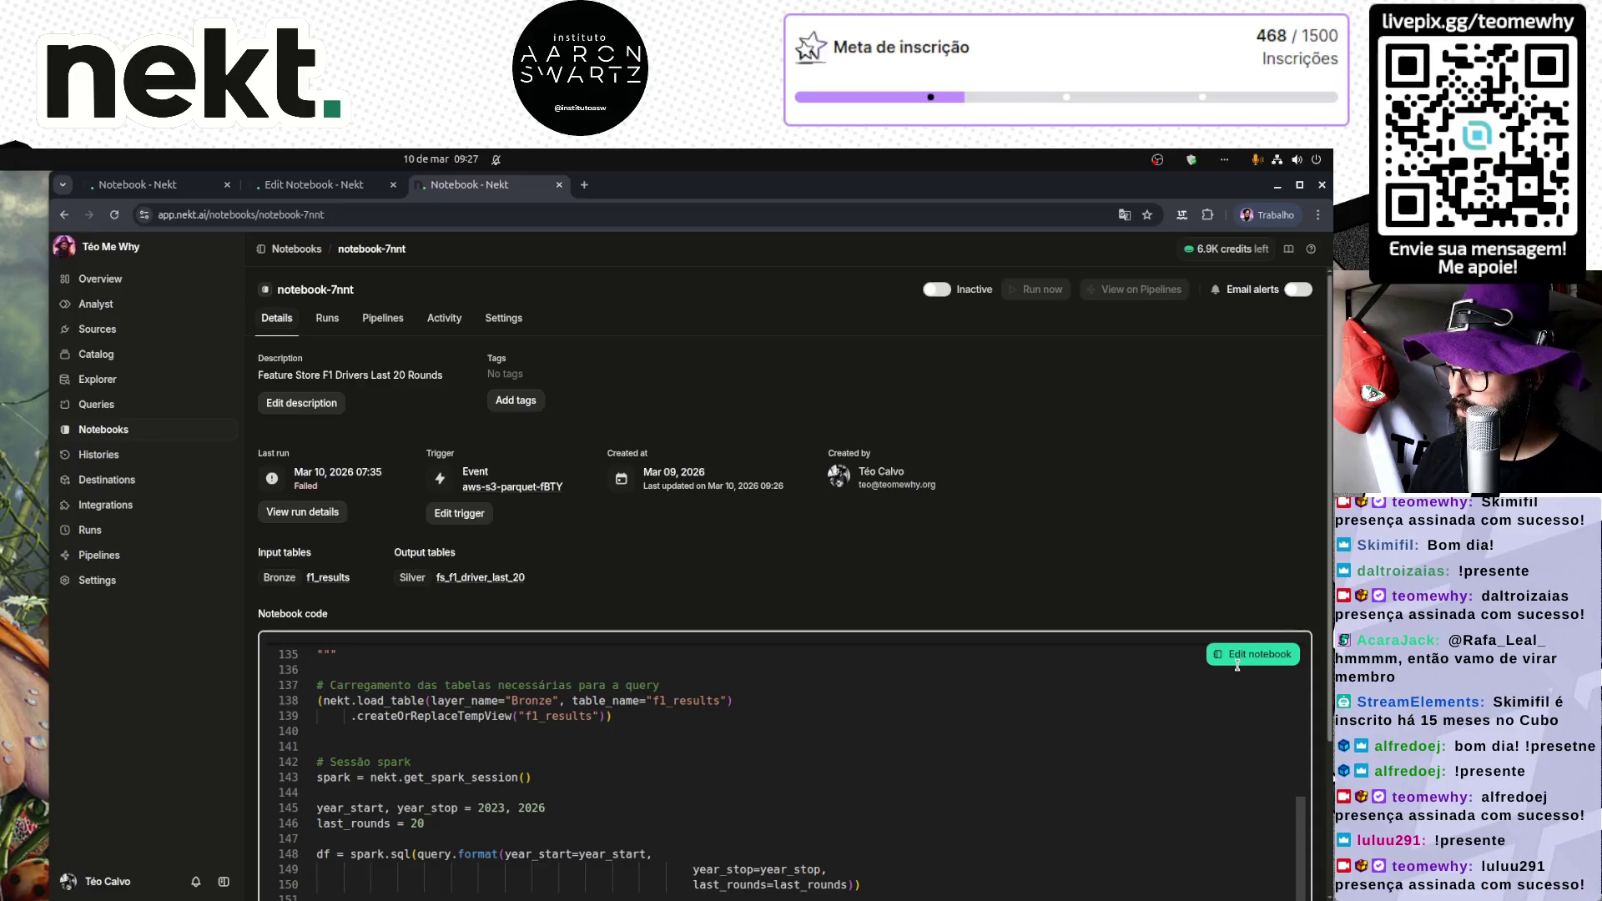
click(936, 289)
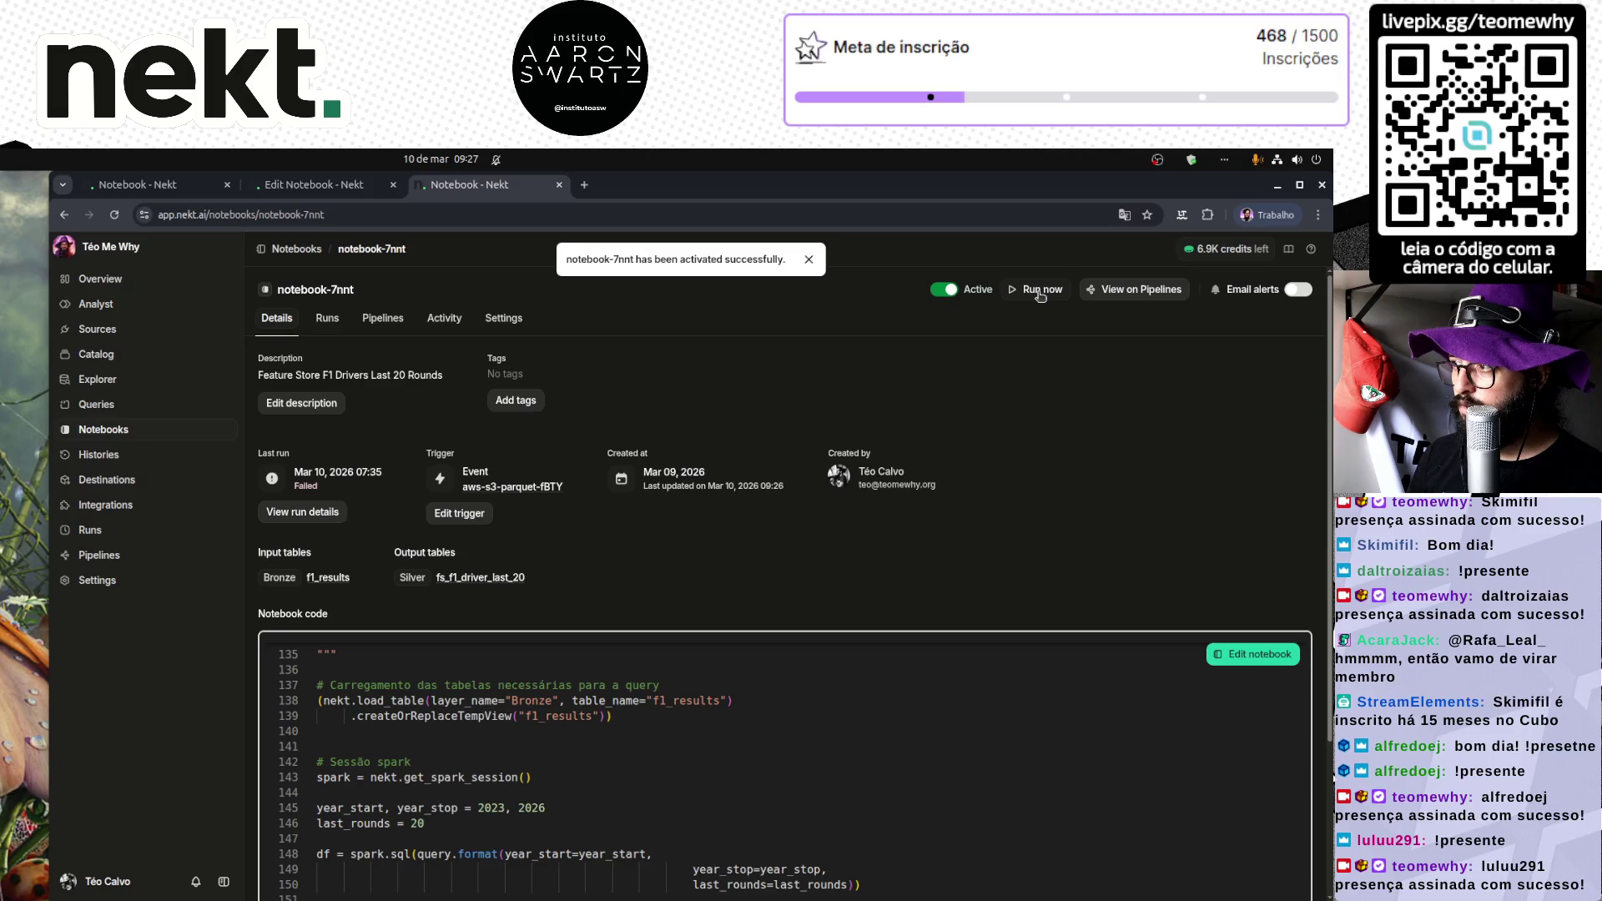
click(1040, 292)
Step: Start a run of the Last 10 Rounds notebook (notebook-0DZI) from its details page
click(305, 187)
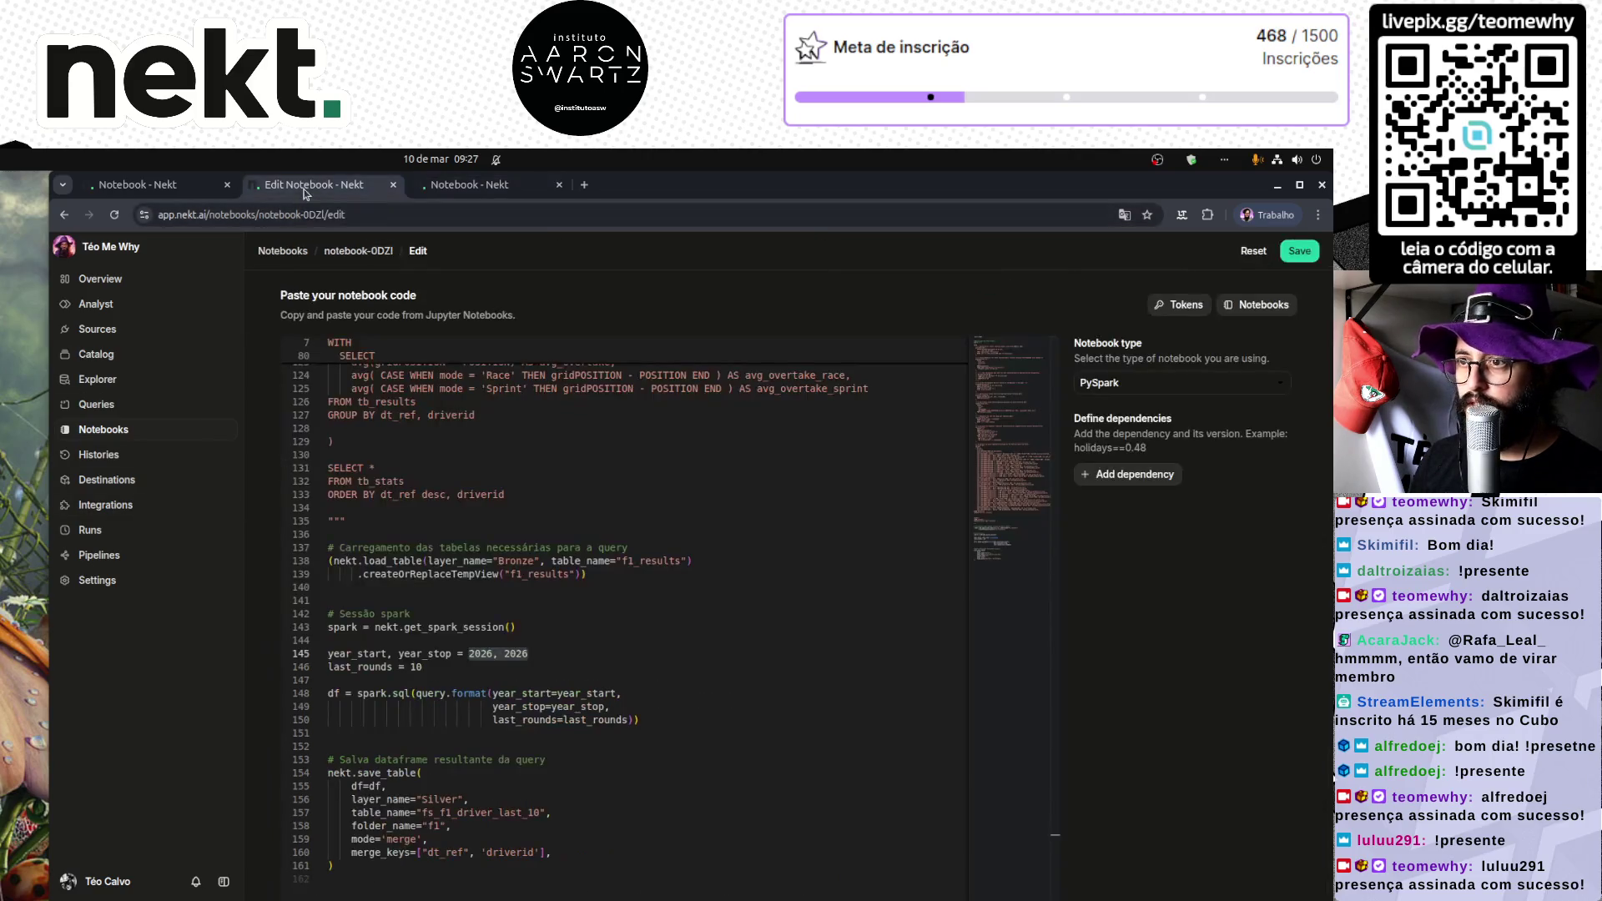
click(360, 252)
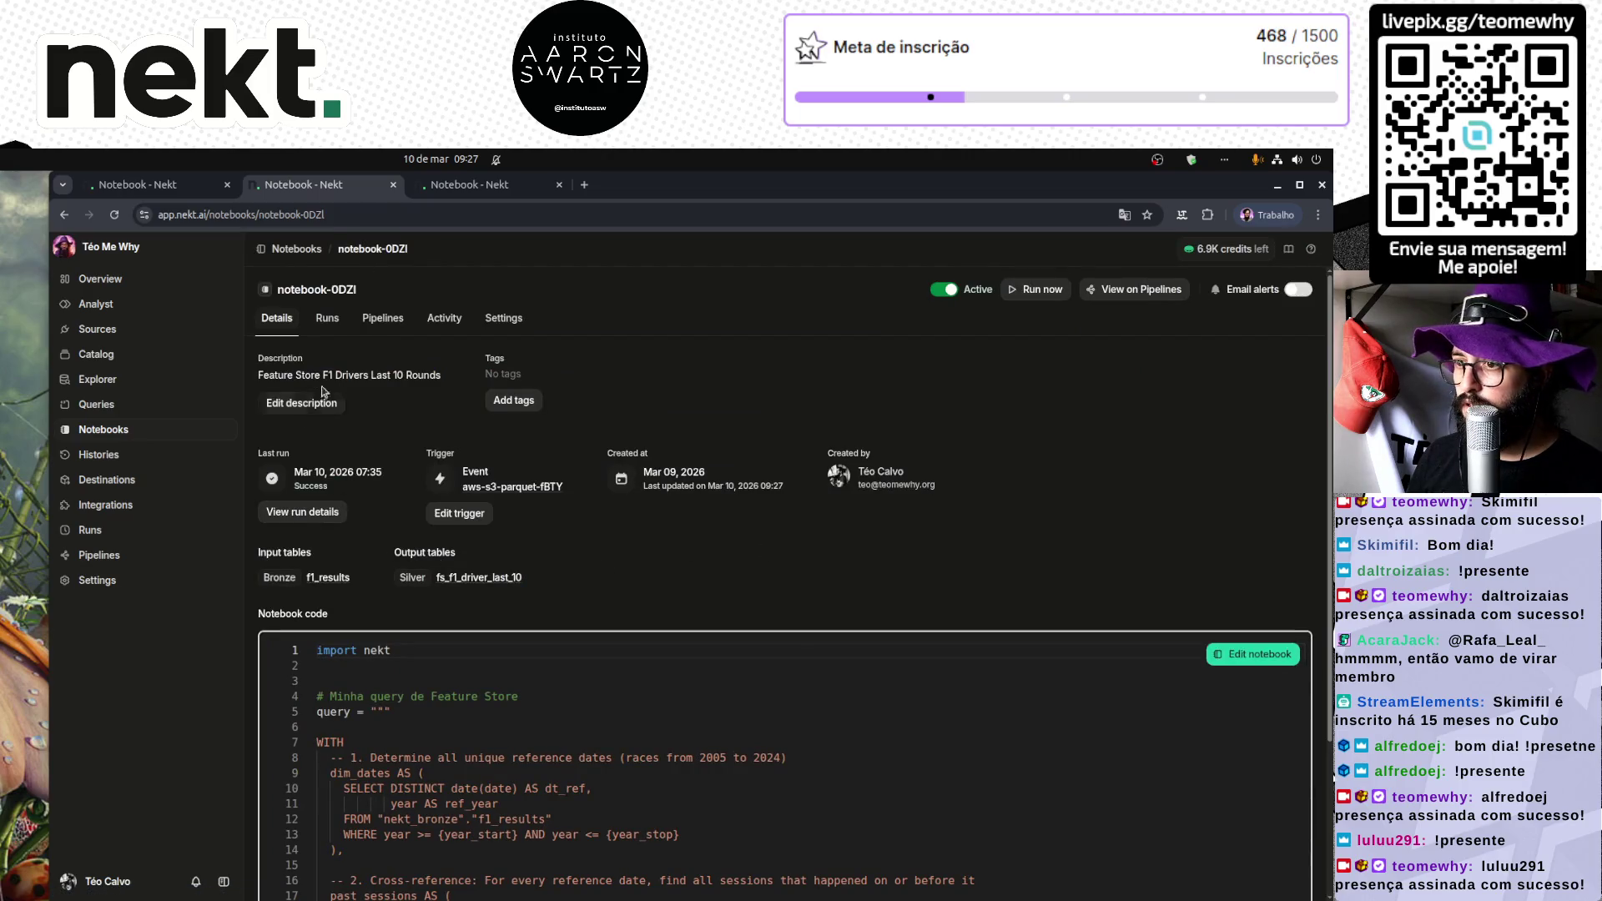
drag(377, 375, 440, 375)
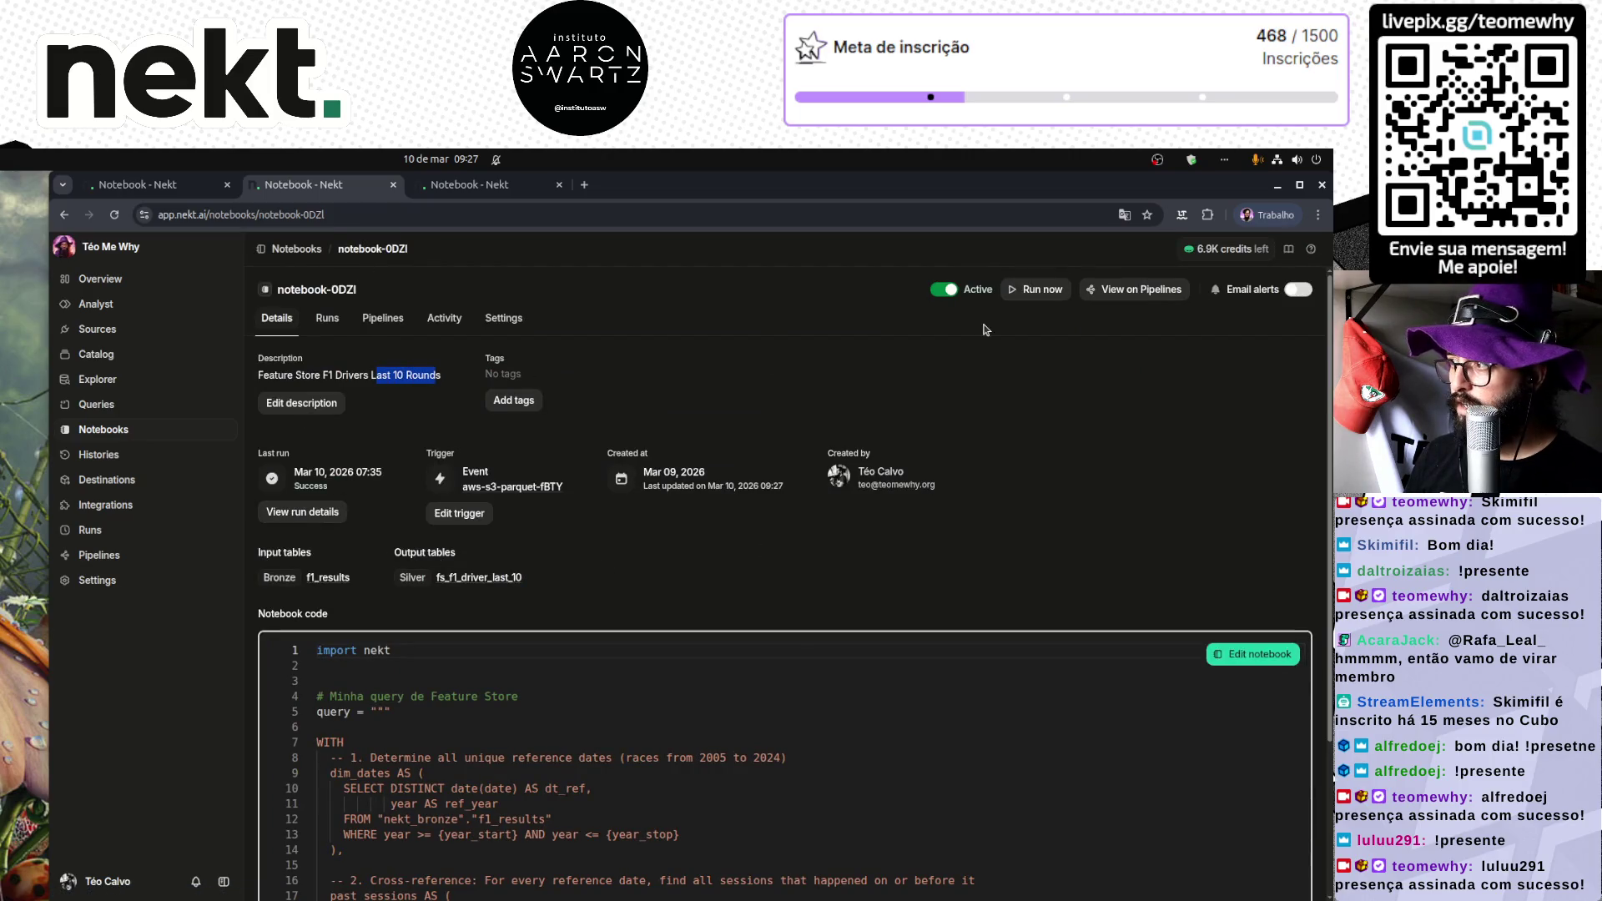
click(1042, 290)
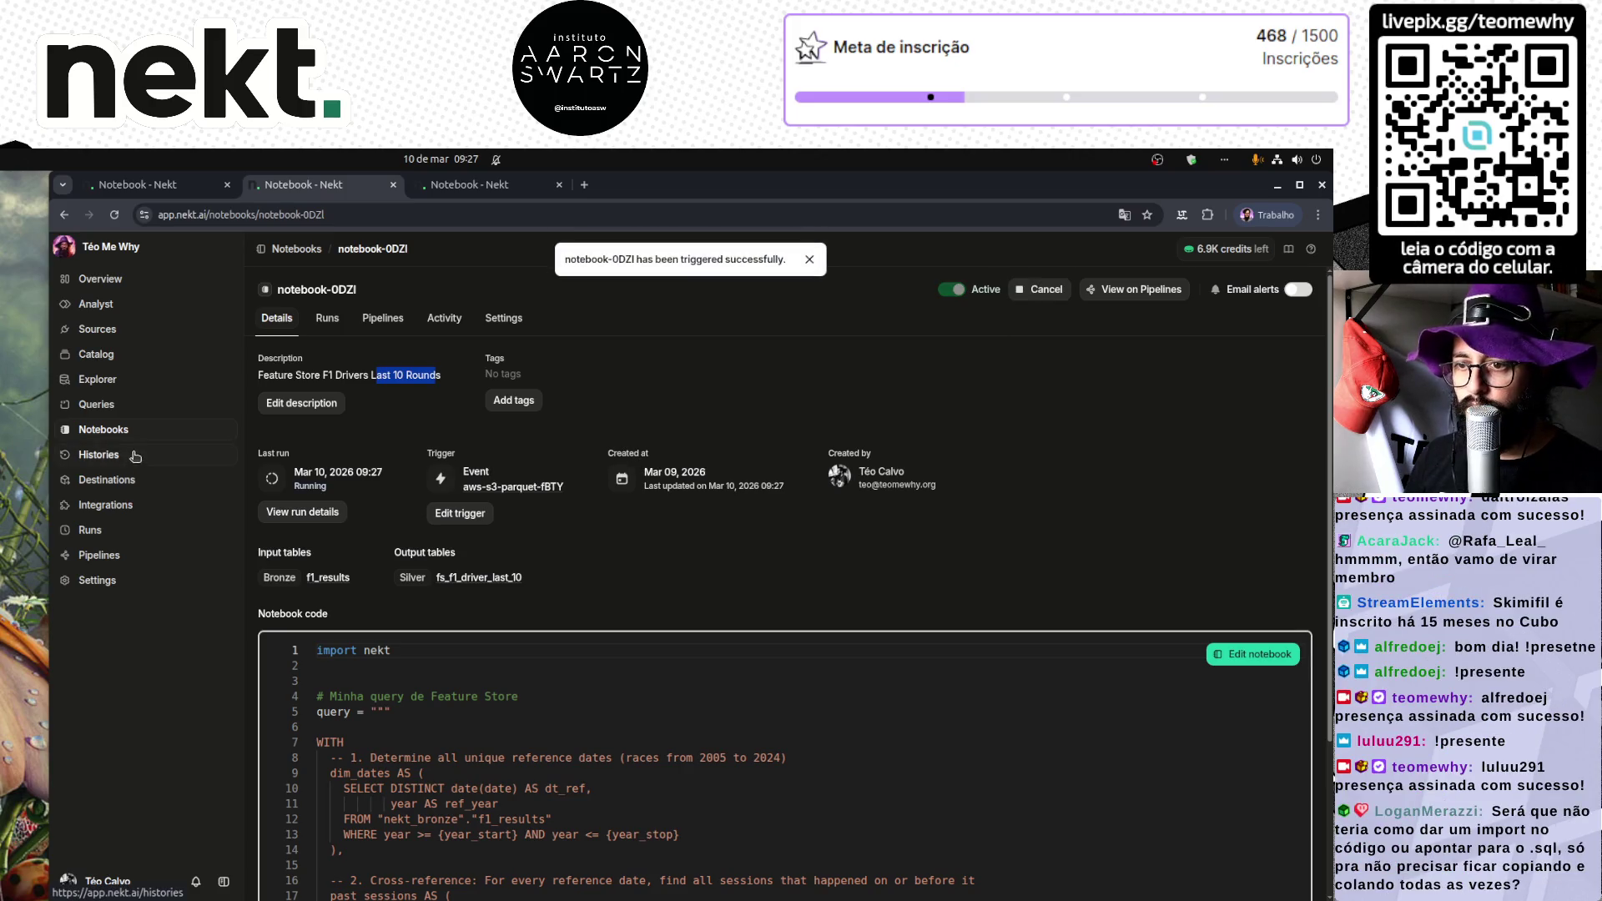
Step: Copy all Last 10 Rounds code, then open Feature Store F1 Drivers Life and review its code
click(428, 711)
key(ctrl+a)
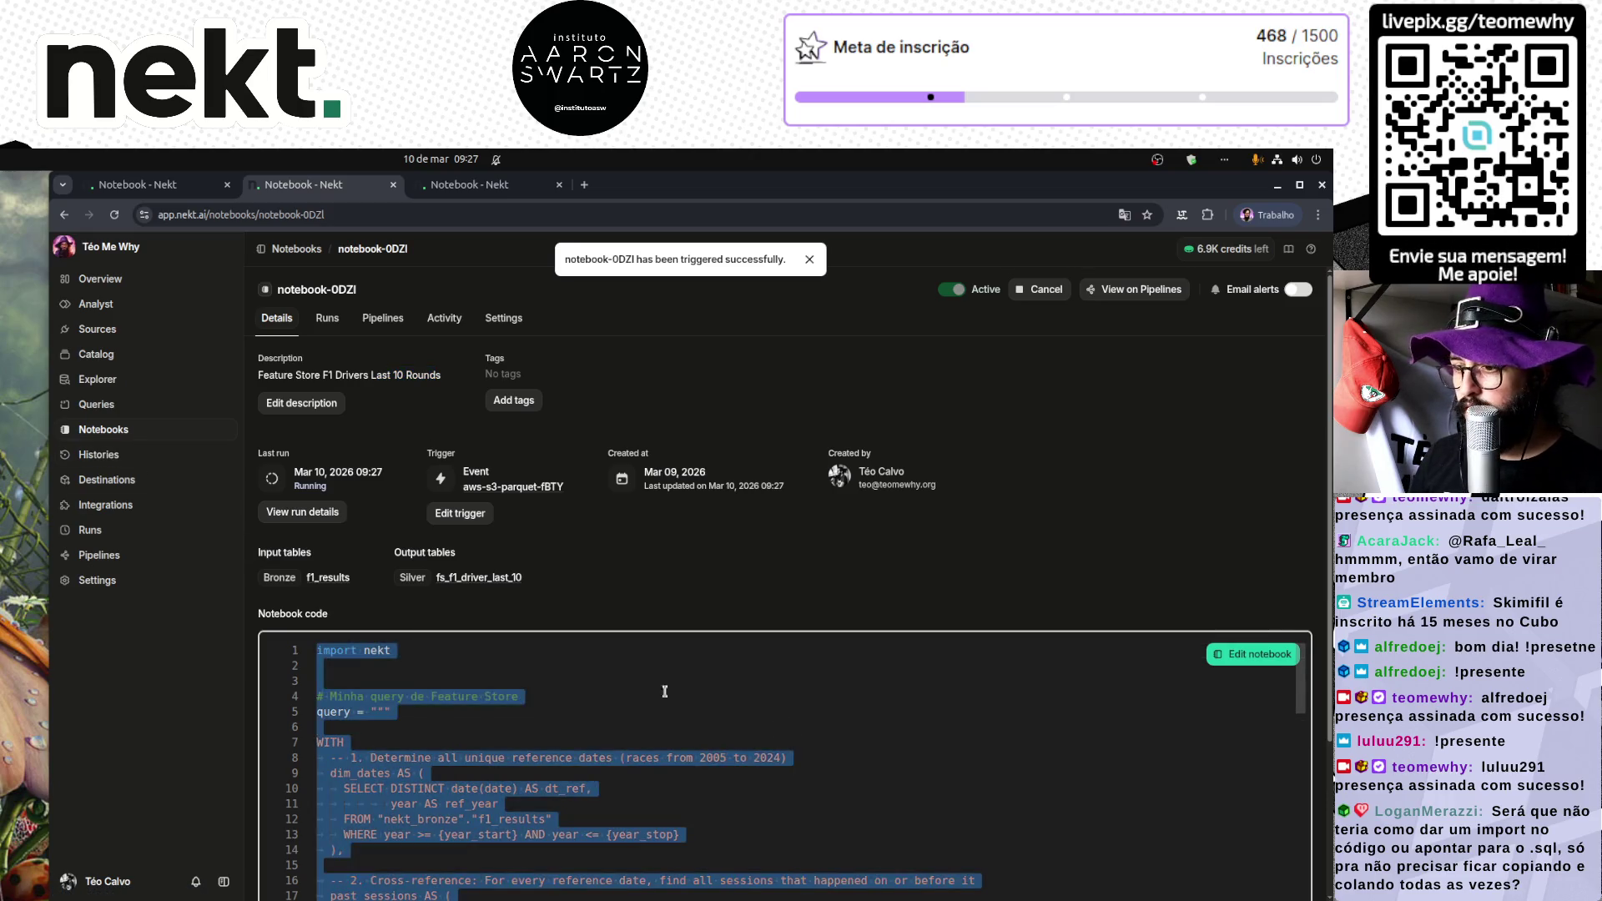
click(139, 440)
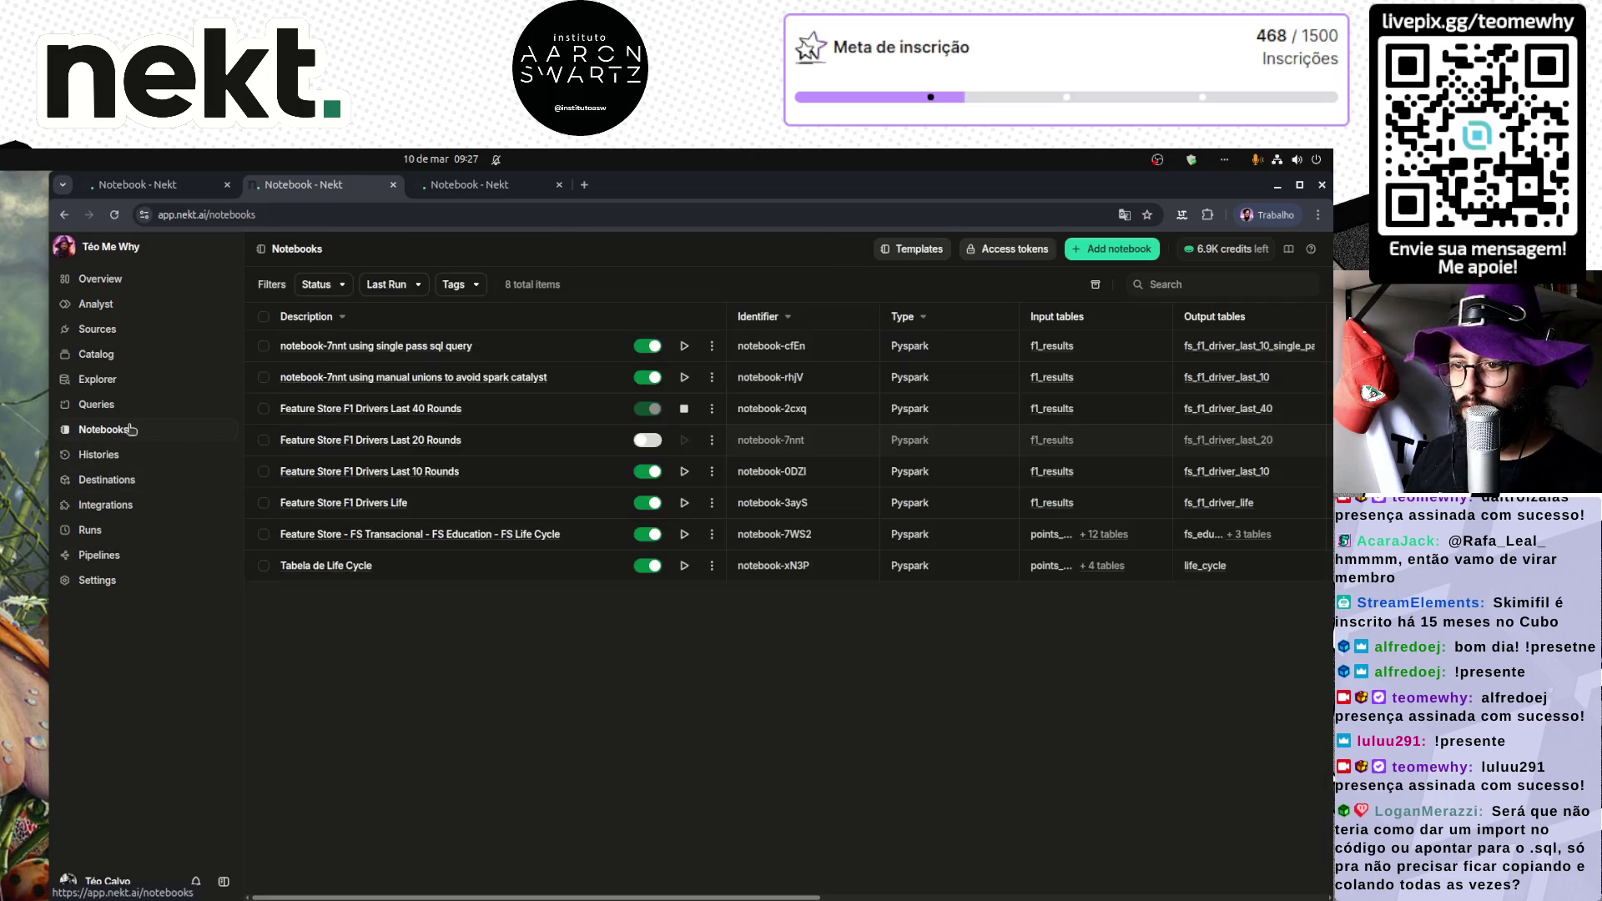
click(363, 503)
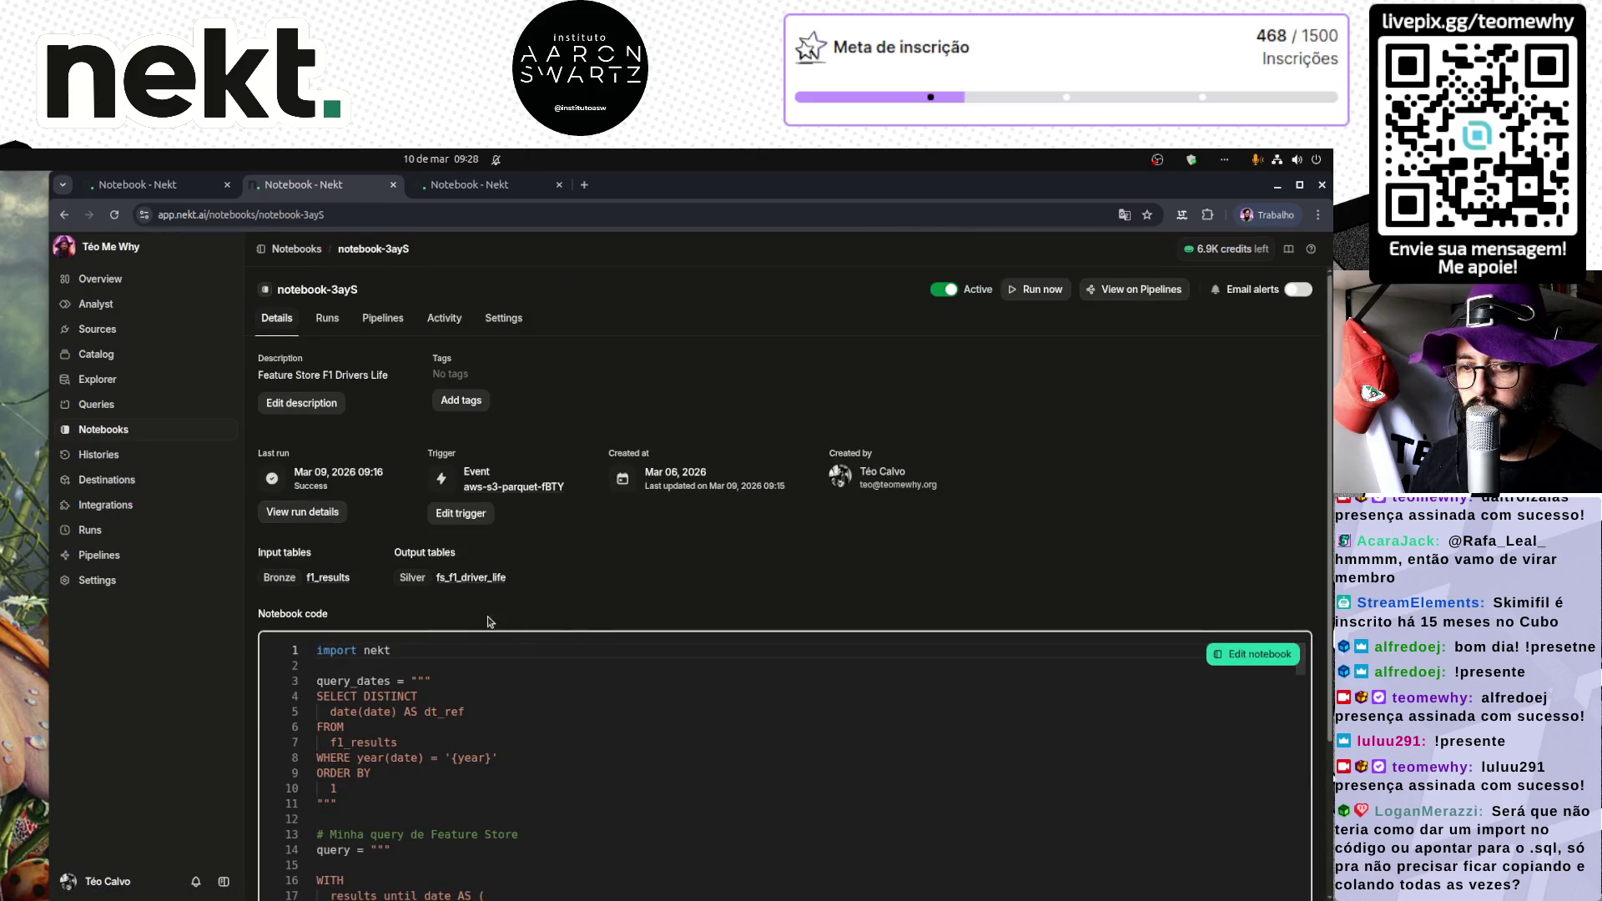
scroll(650, 499, down, 3)
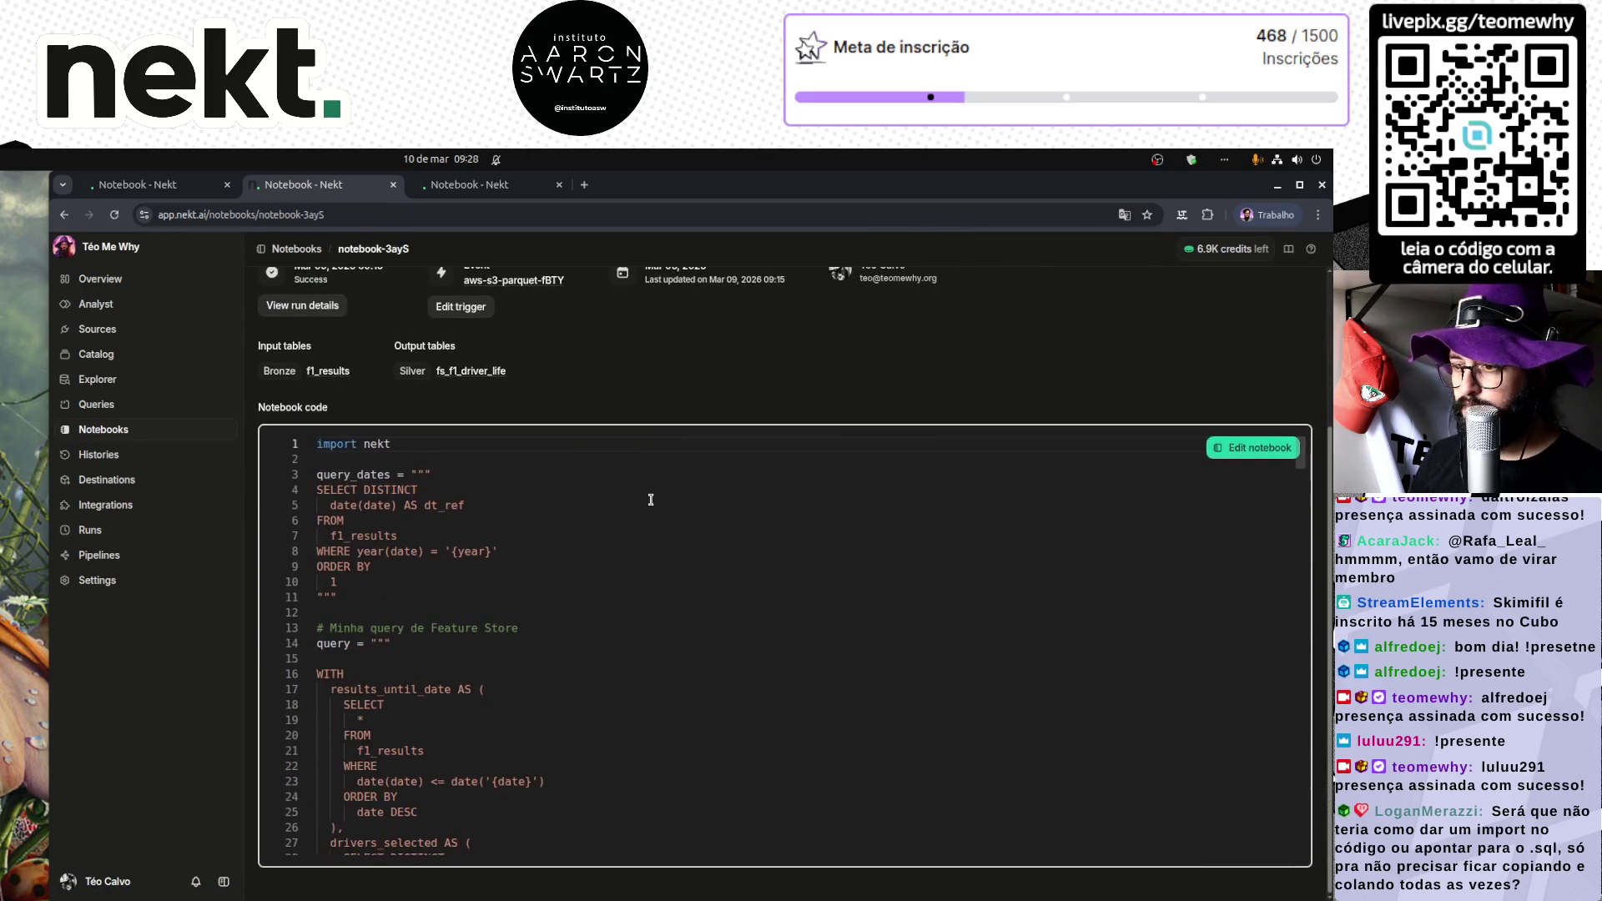
click(651, 499)
key(ctrl+a)
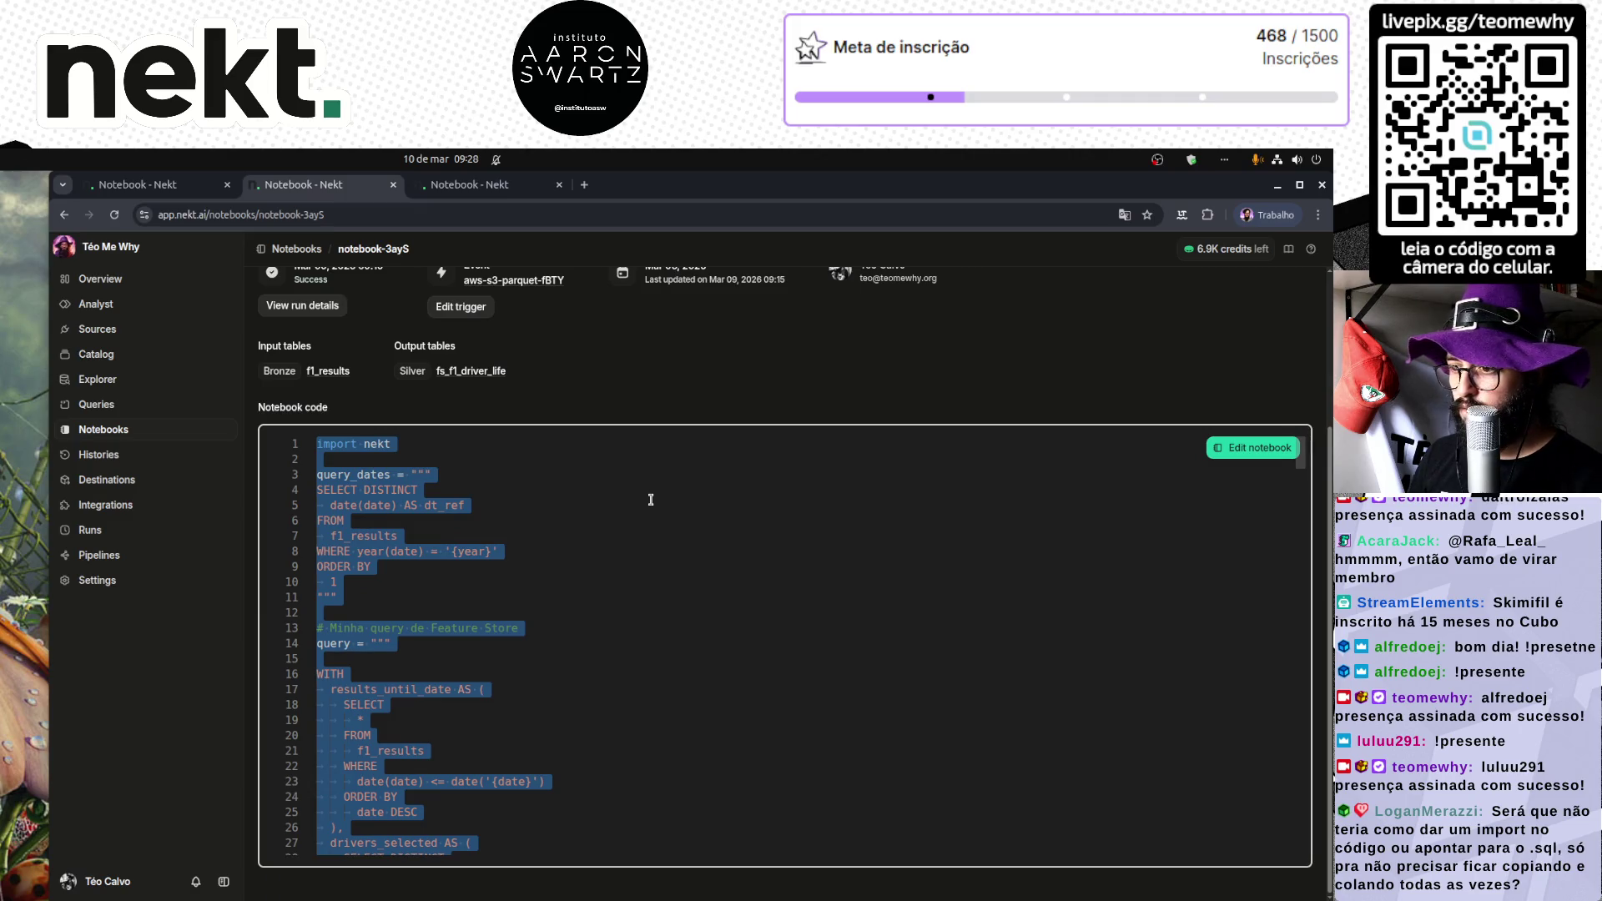
scroll(601, 511, down, 20)
click(528, 501)
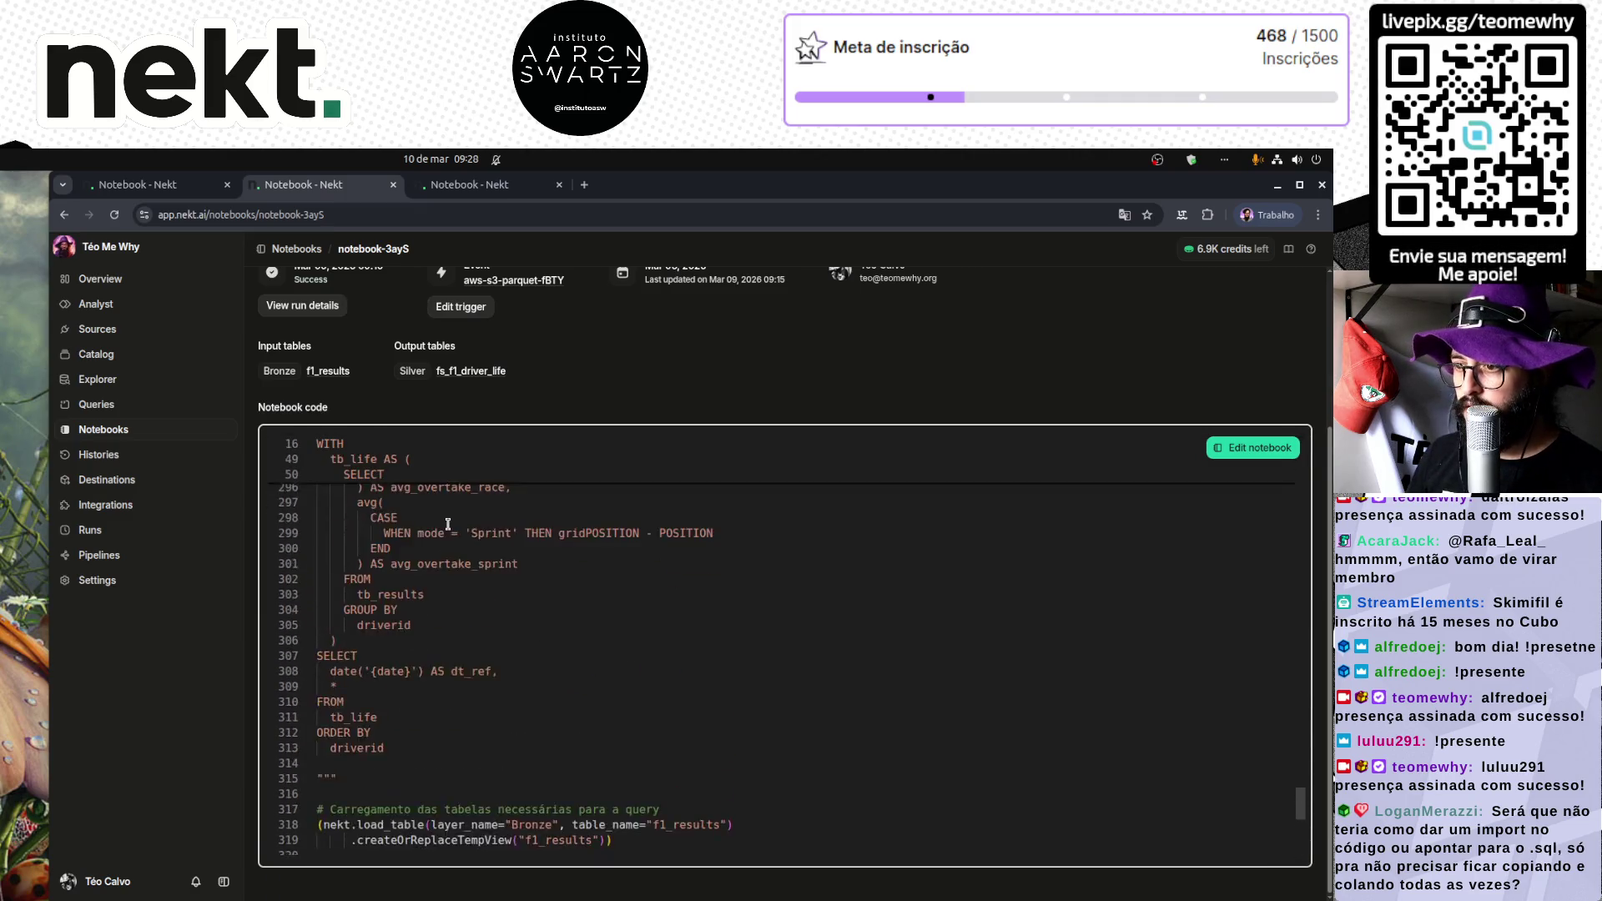
scroll(448, 523, up, 10)
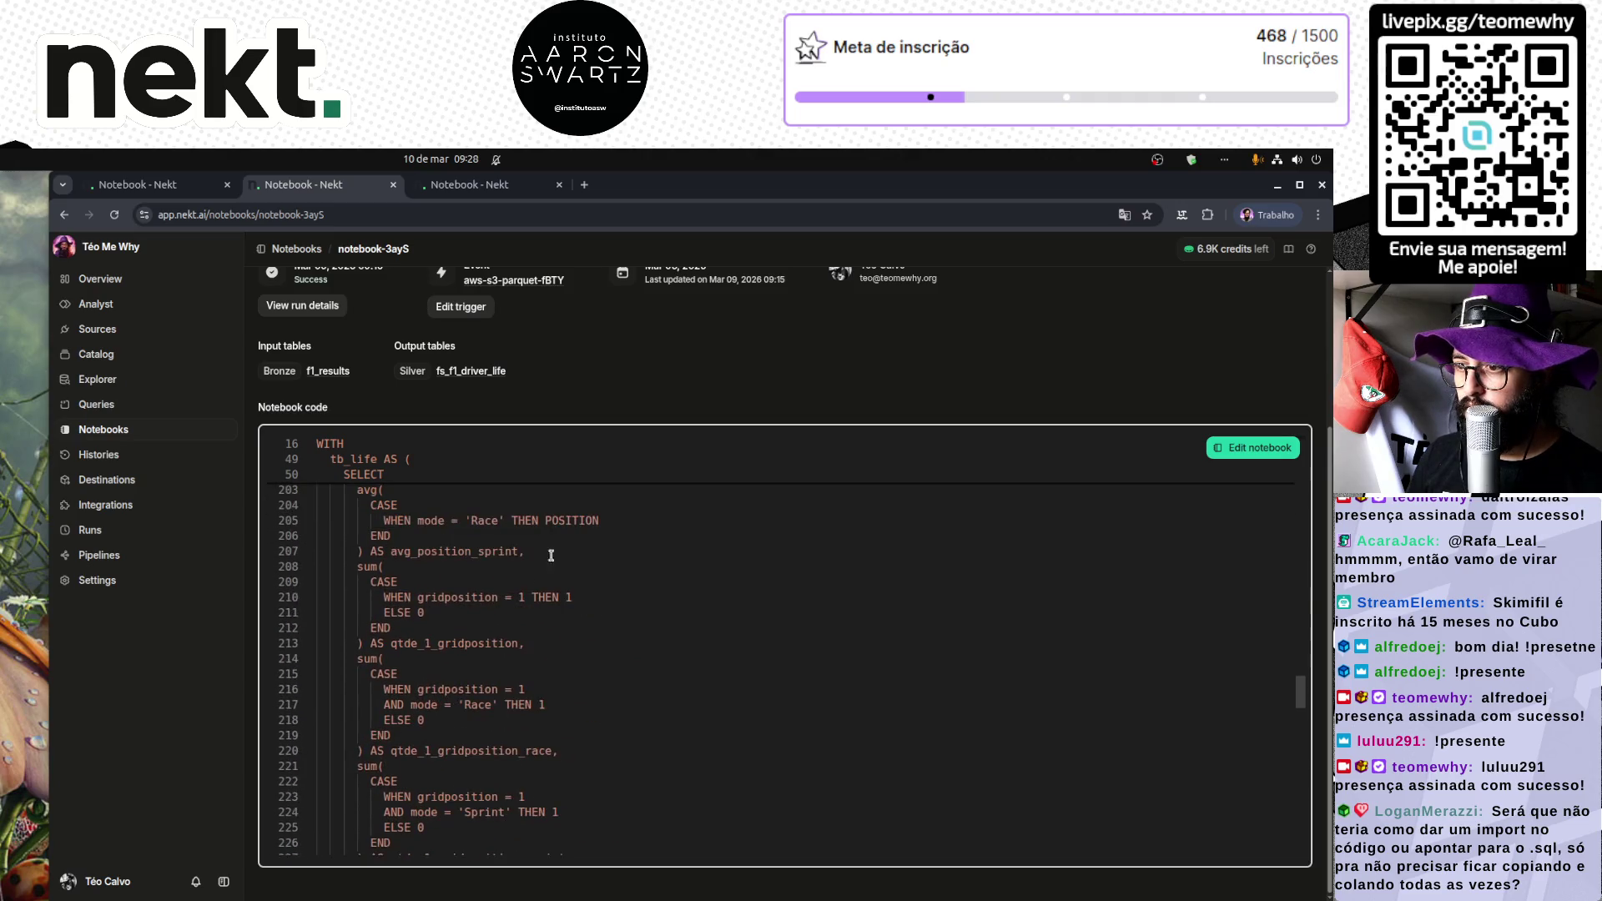
mouse_move(1301, 690)
mouse_down()
mouse_move(1302, 453)
mouse_move(1298, 846)
mouse_move(1299, 621)
mouse_up()
Step: Replace the Life notebook's code with the copied Last 10 Rounds code
click(1242, 450)
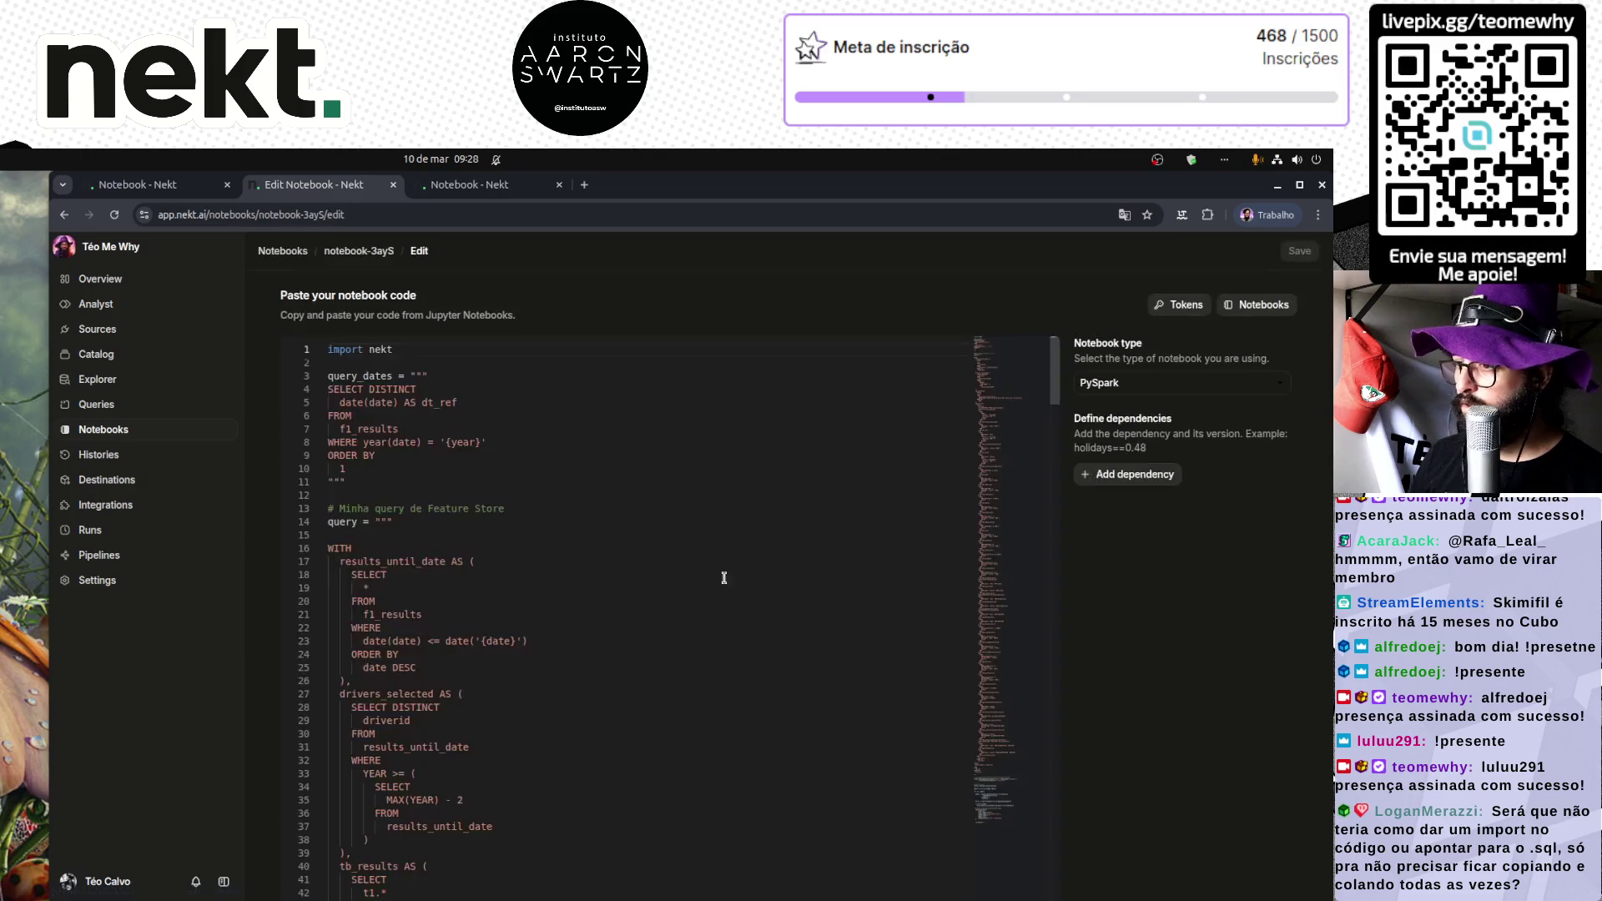
key(ctrl+a)
key(ctrl+v)
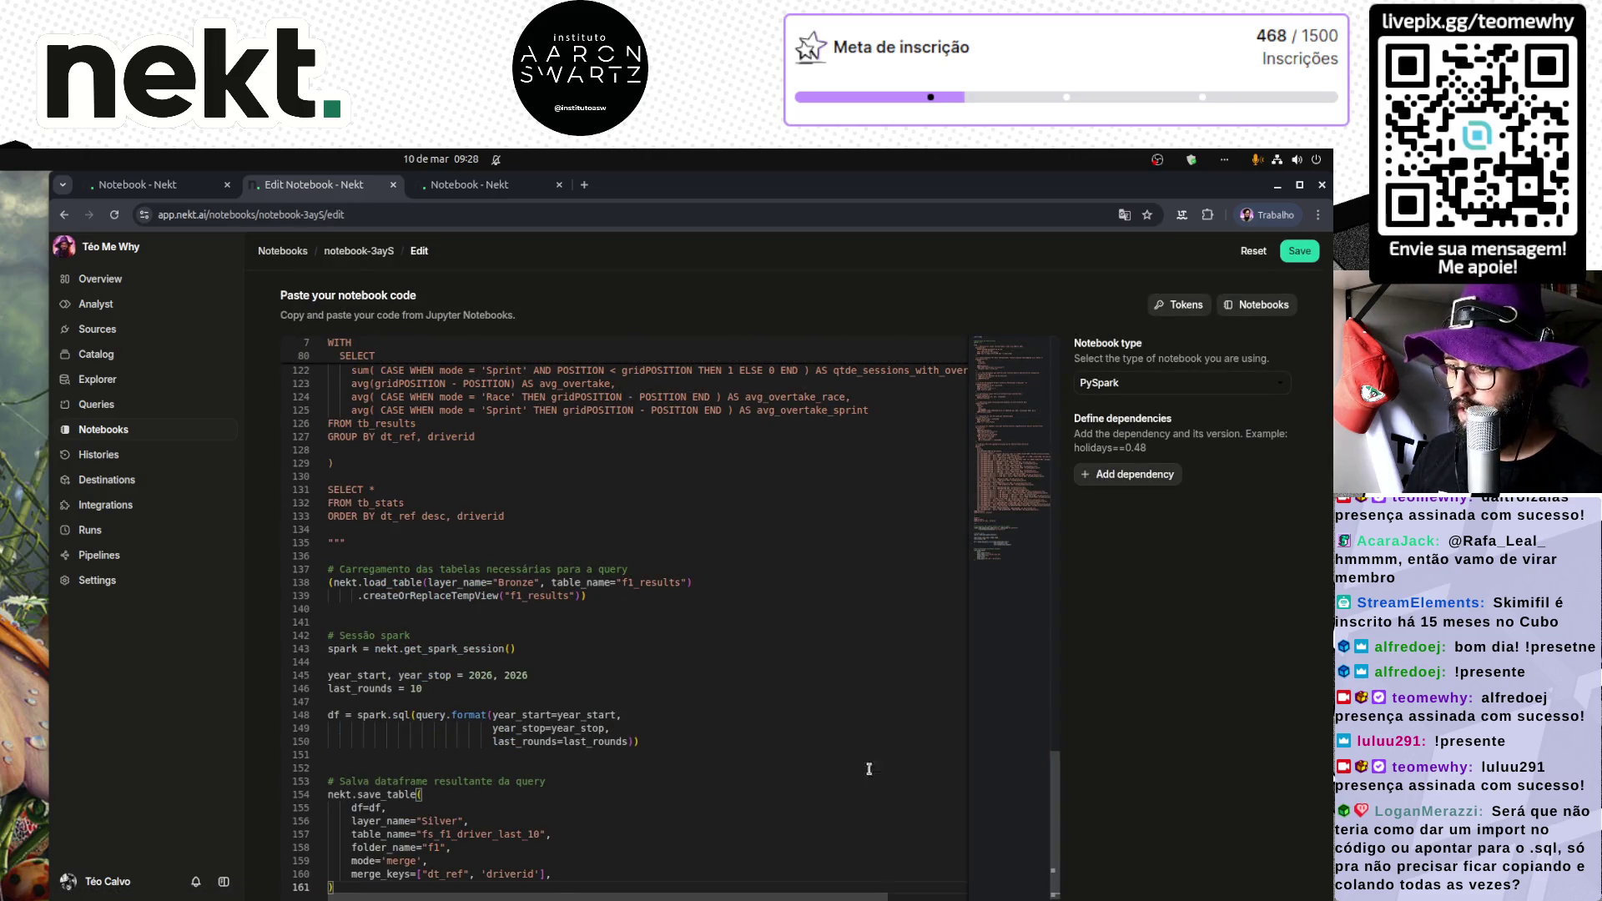
drag(1056, 857, 1035, 441)
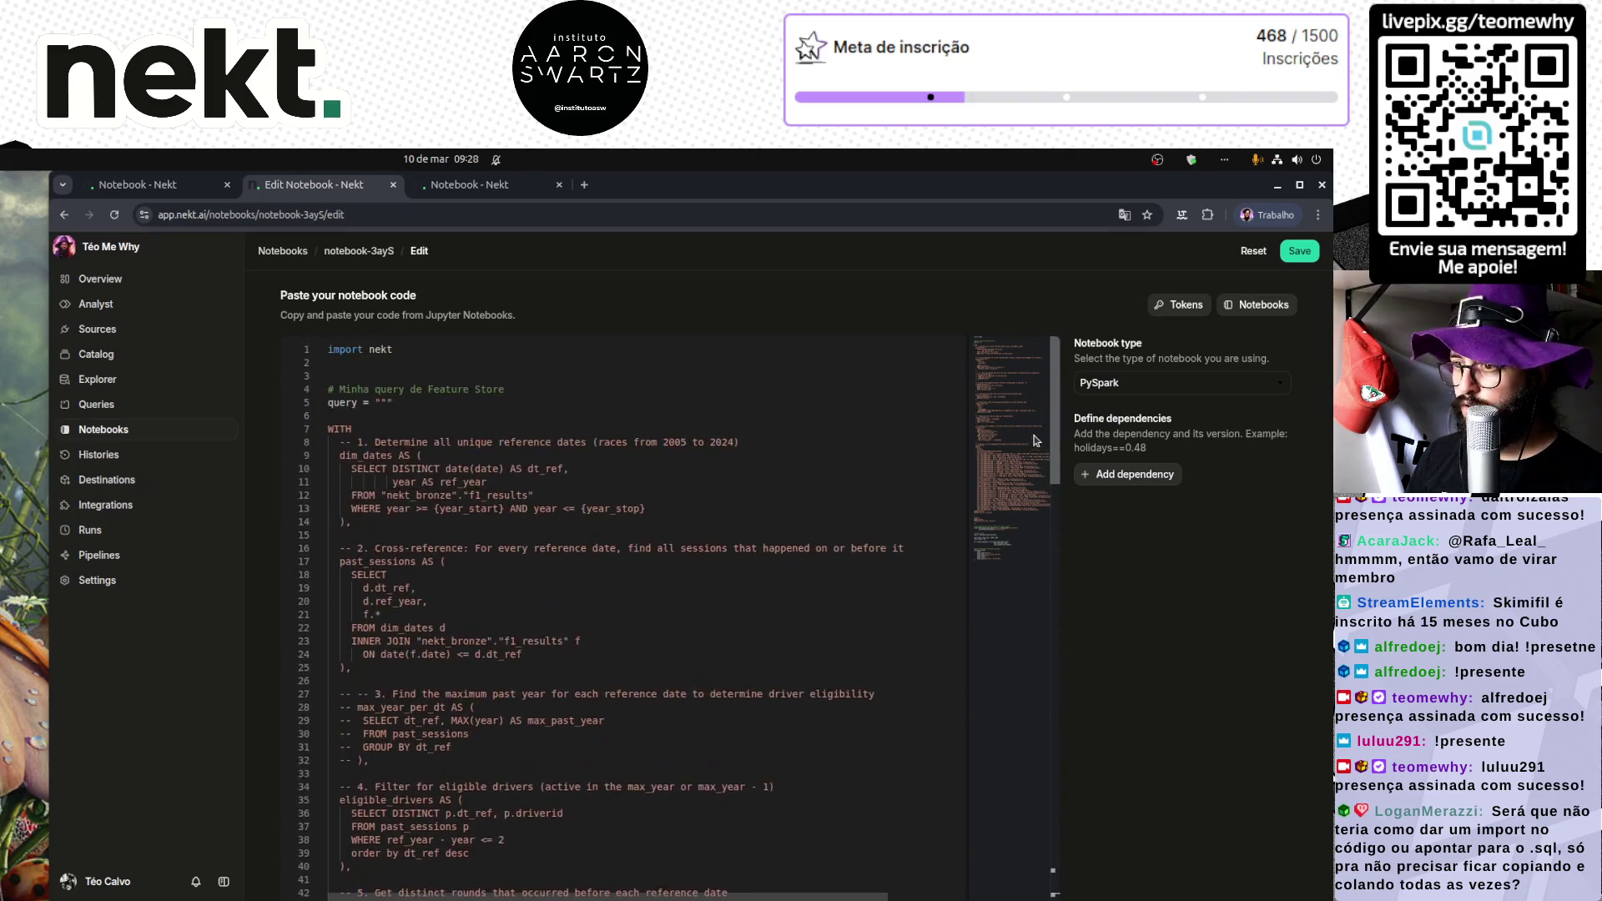
click(321, 430)
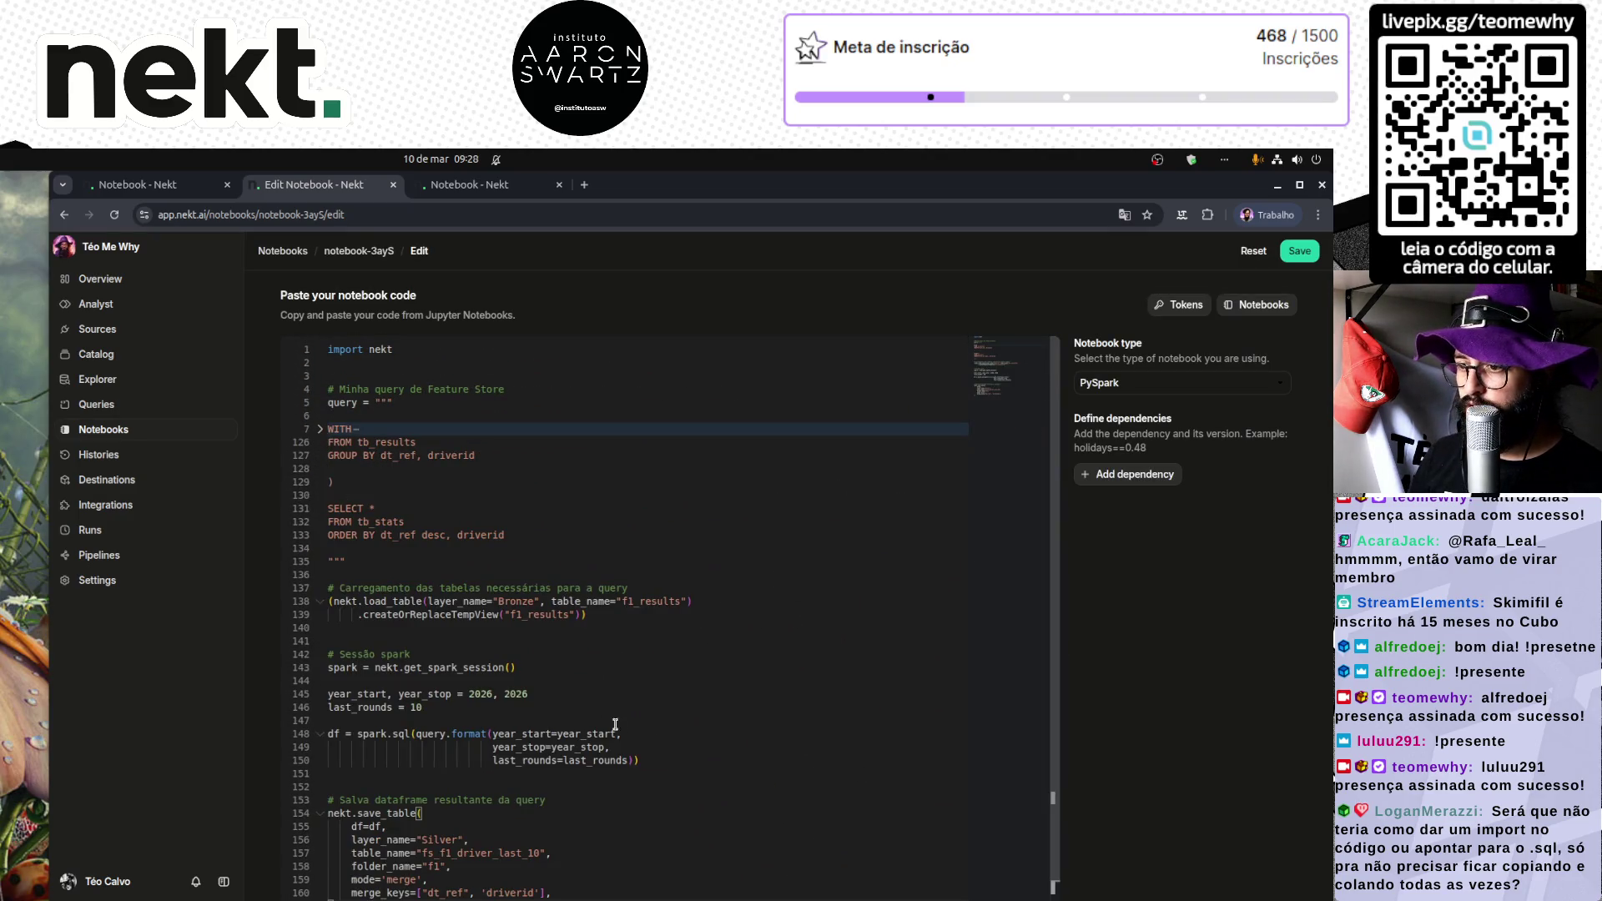
Step: Set last_rounds to 10000, rename the output table fs_f1_driver_last_life, and save
double_click(417, 708)
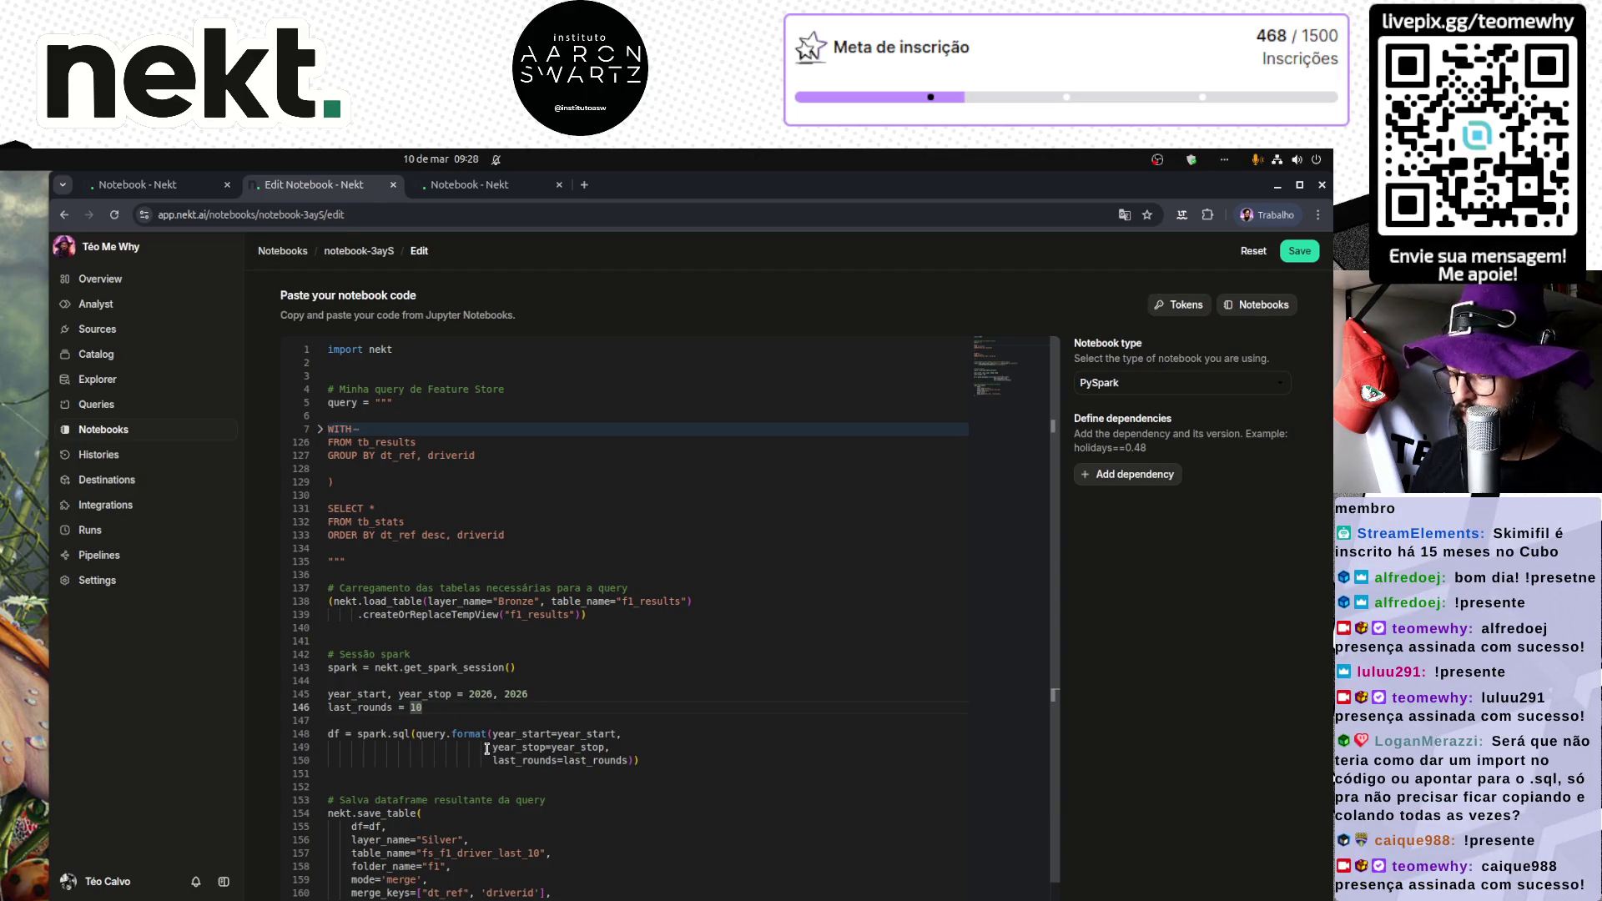
text(10000)
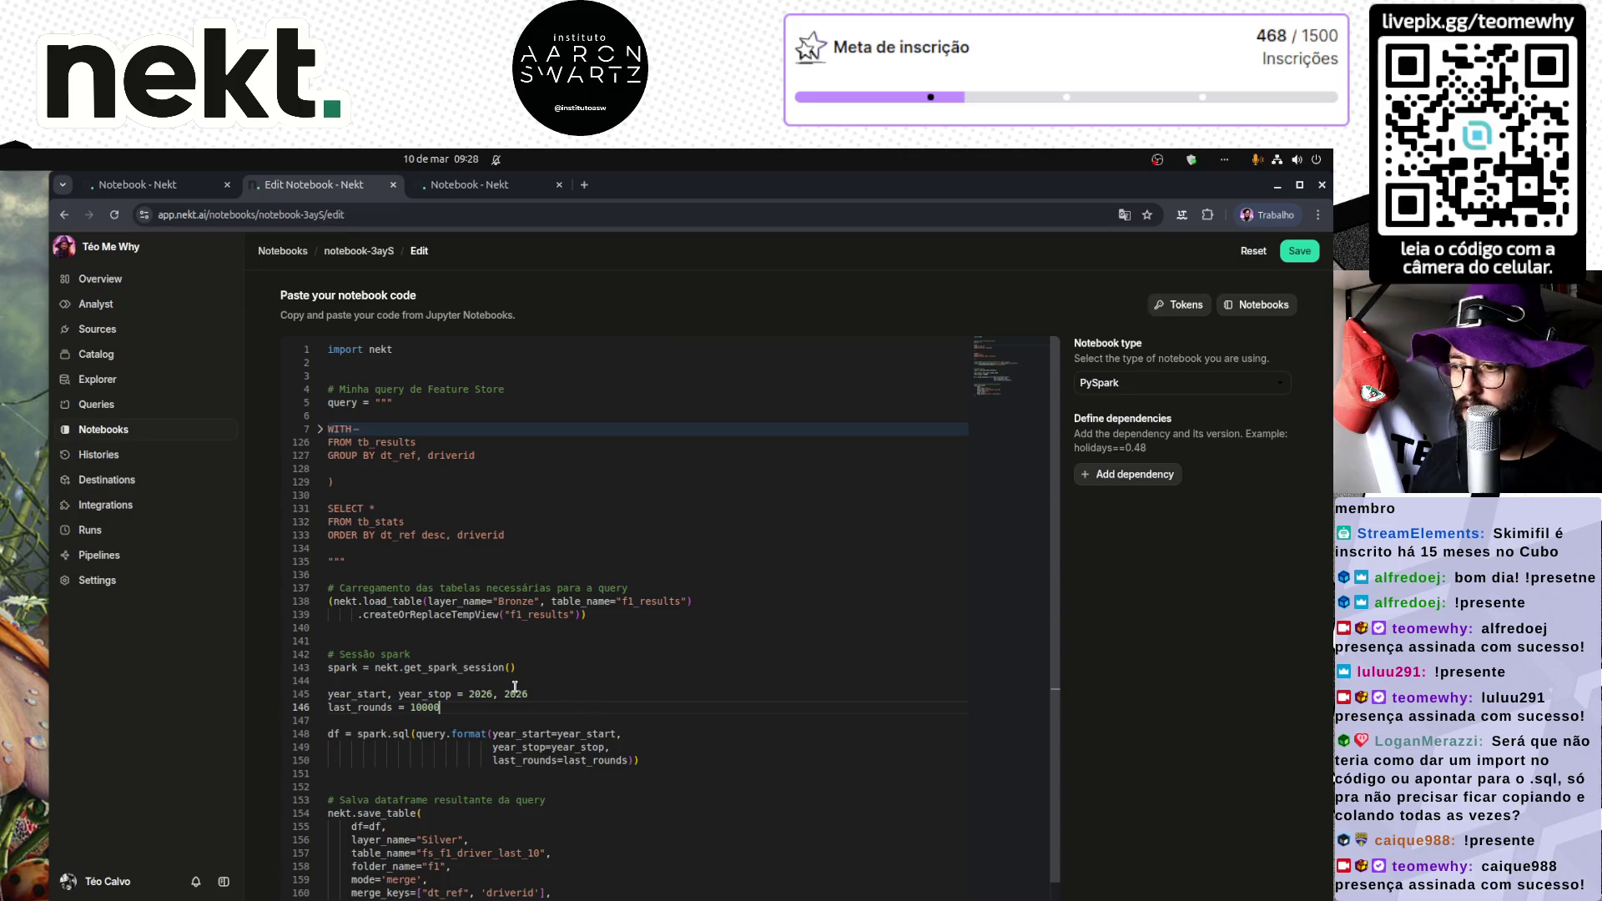
scroll(506, 779, down, 1)
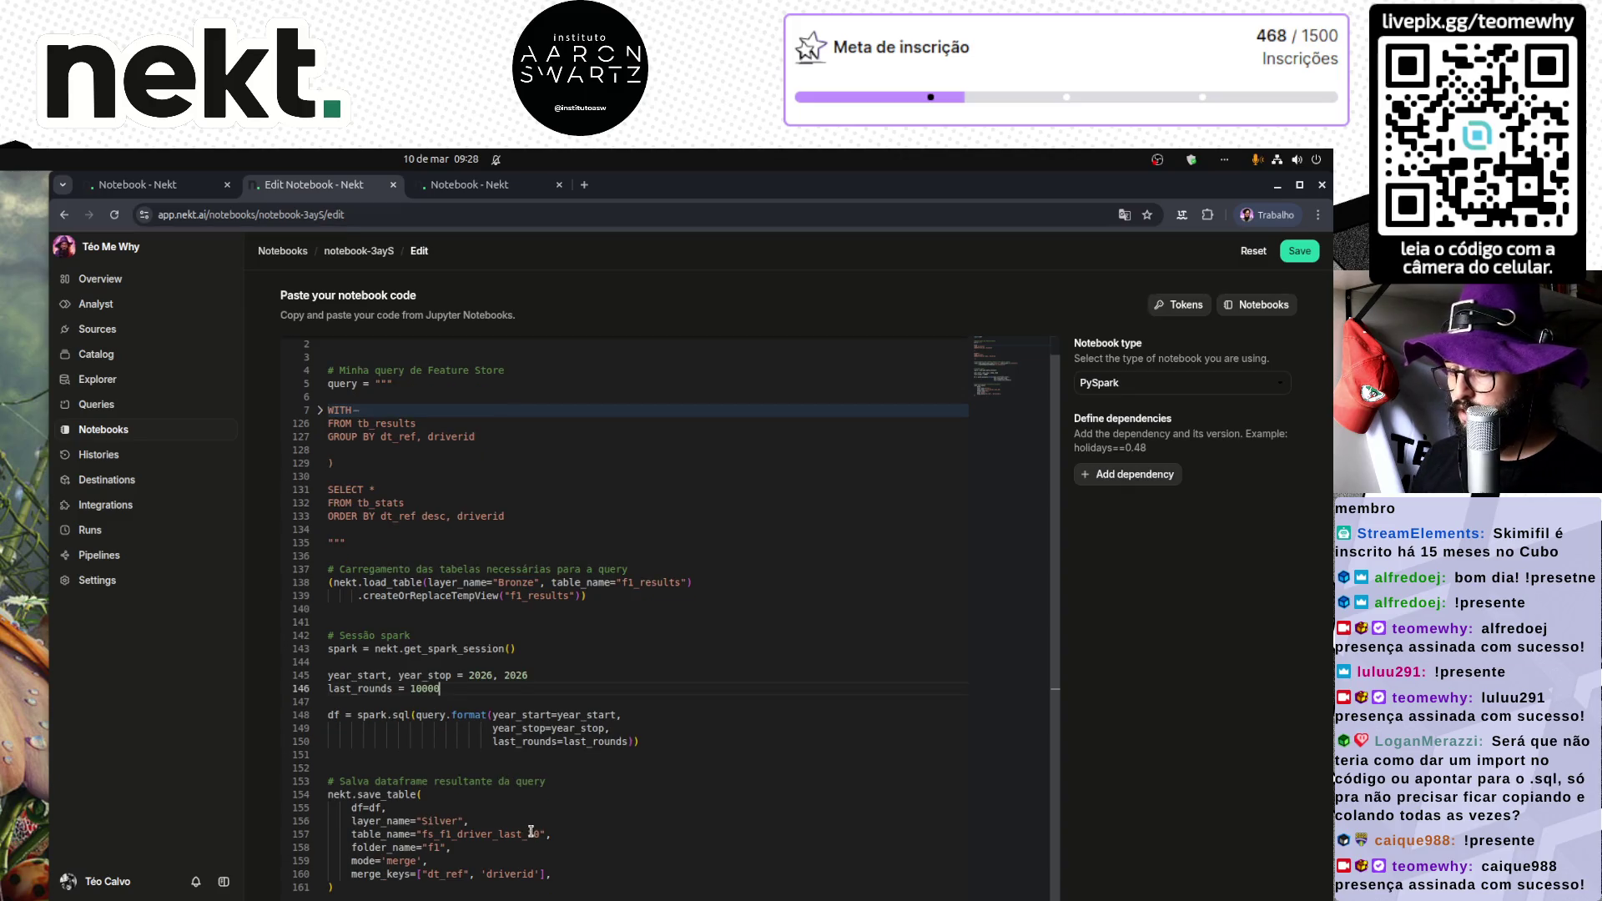
click(527, 832)
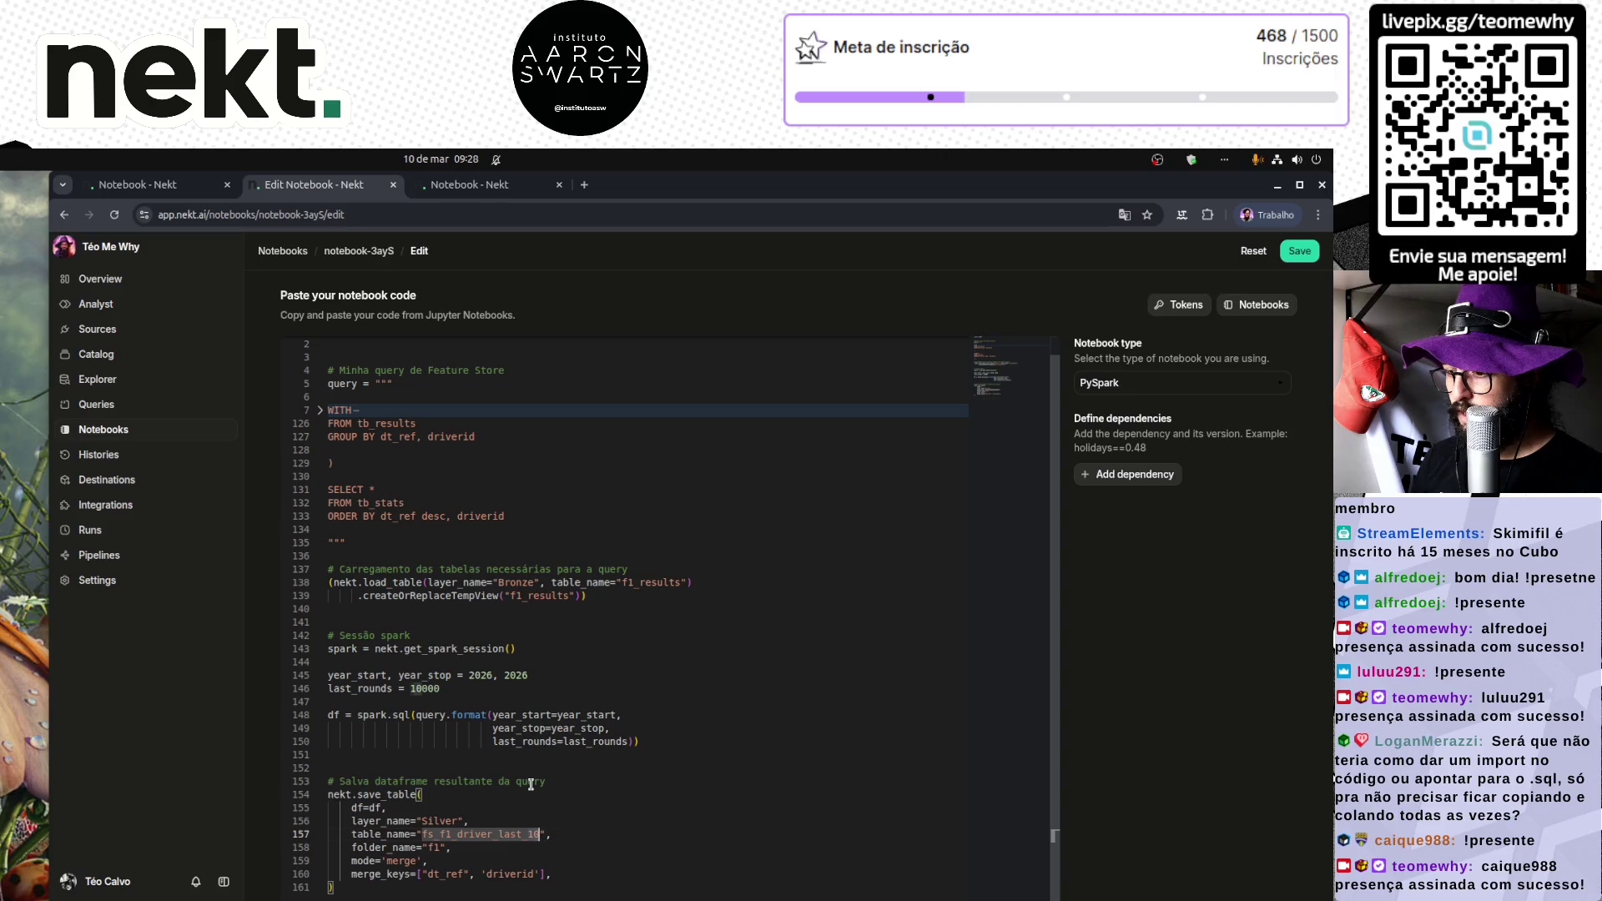
key(Delete)
text(ife)
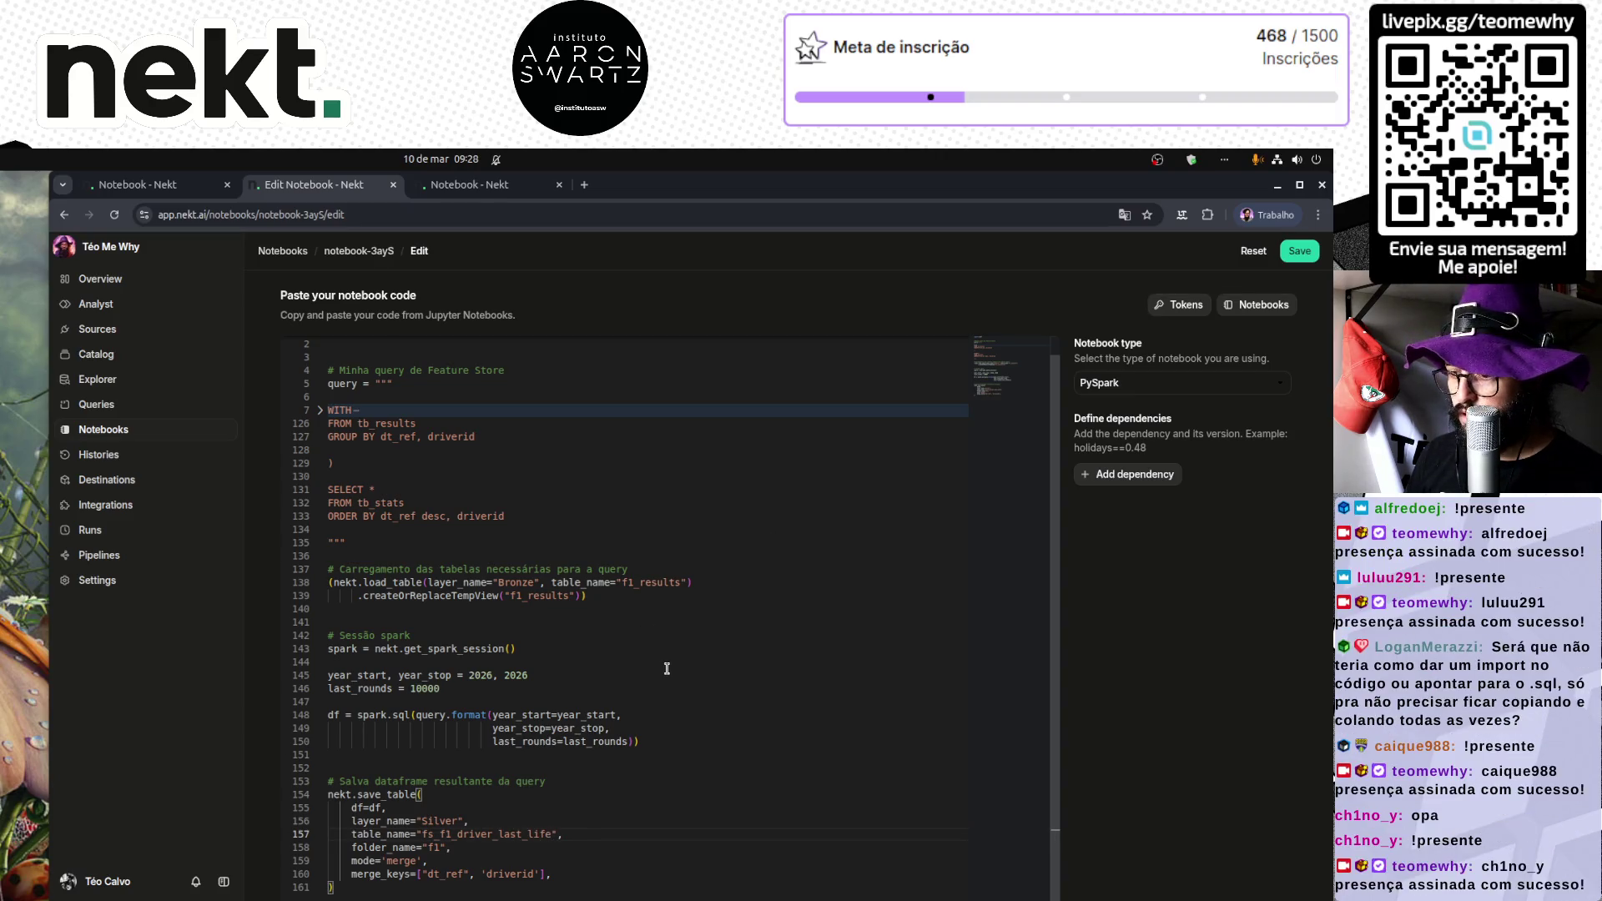
scroll(668, 667, up, 1)
click(1303, 253)
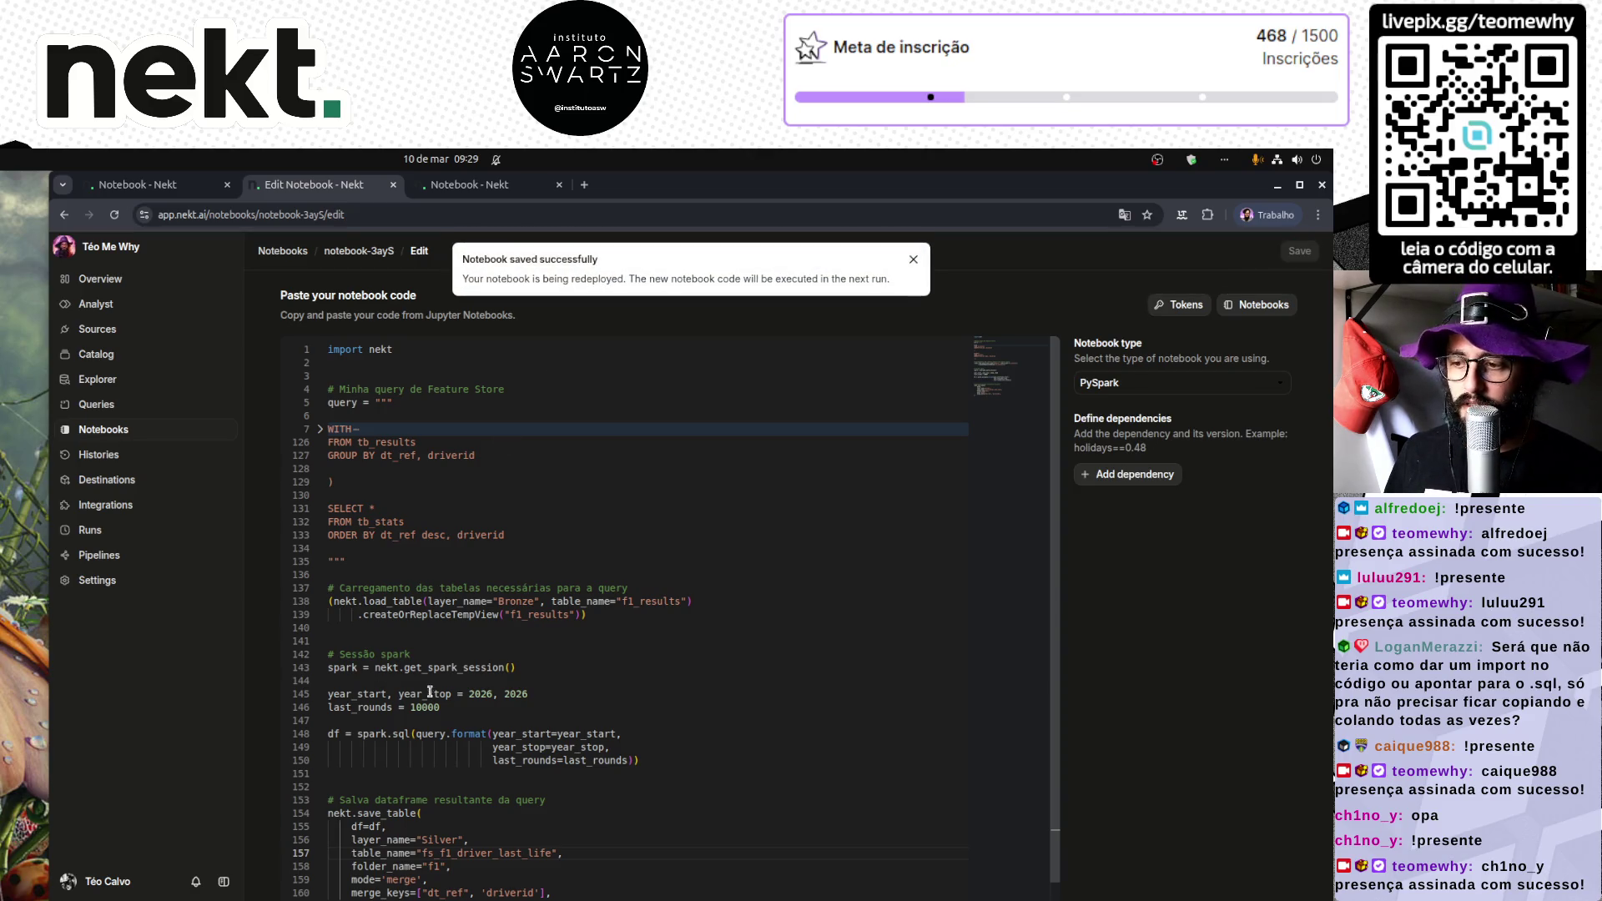
Step: Highlight the year-range and last_rounds lines, then go via notebook-3ayS details to the Notebooks list
drag(439, 707, 296, 695)
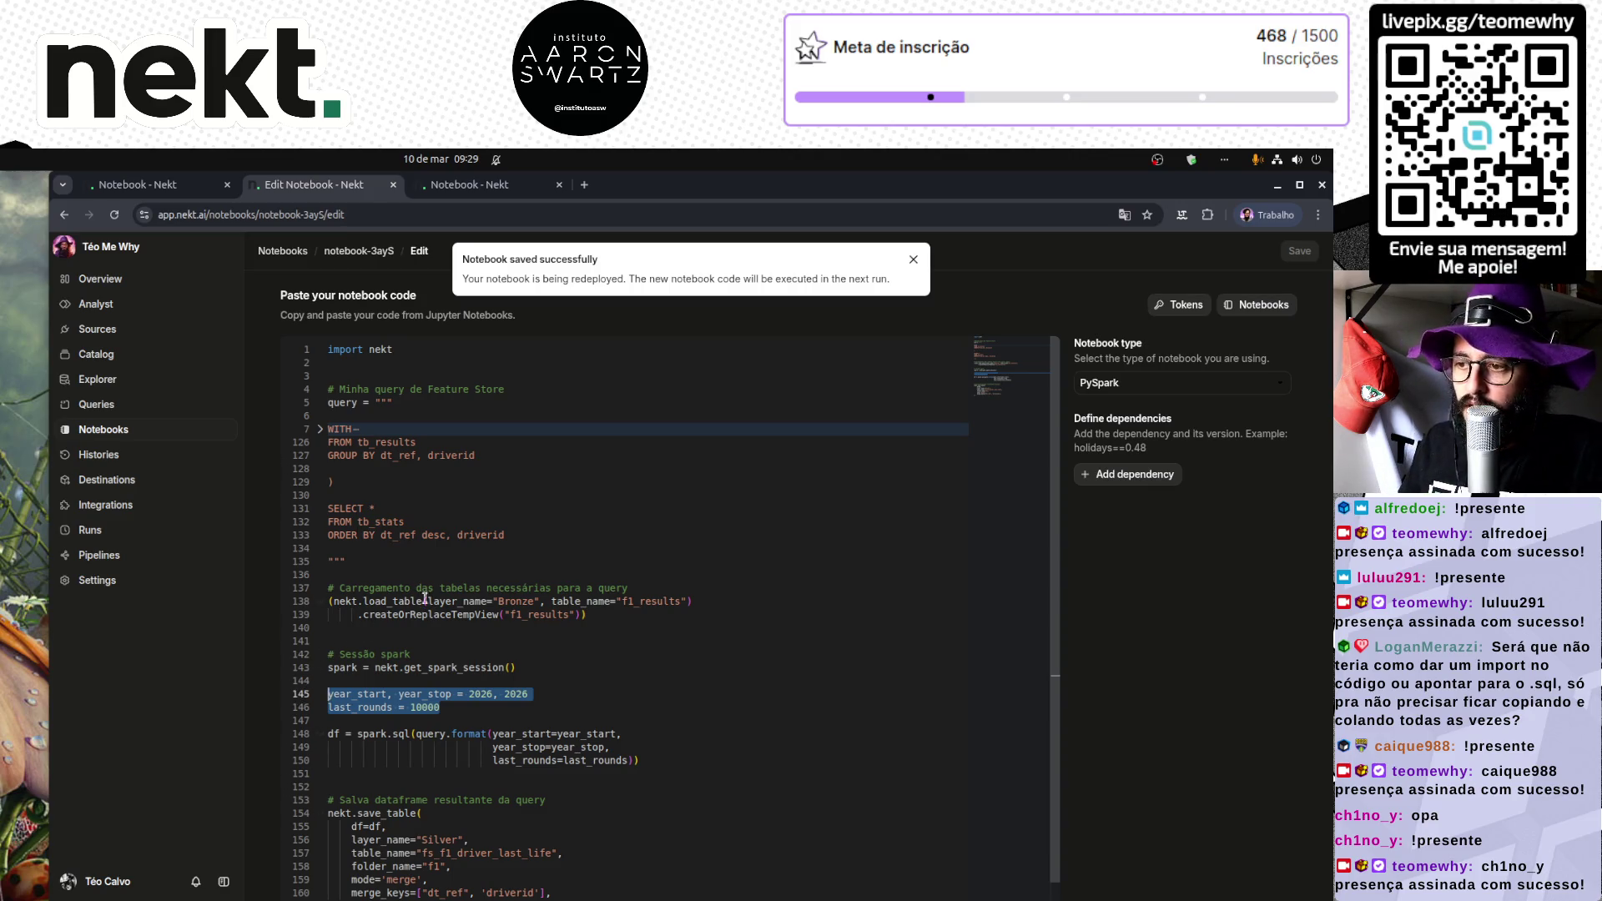
drag(487, 706, 297, 697)
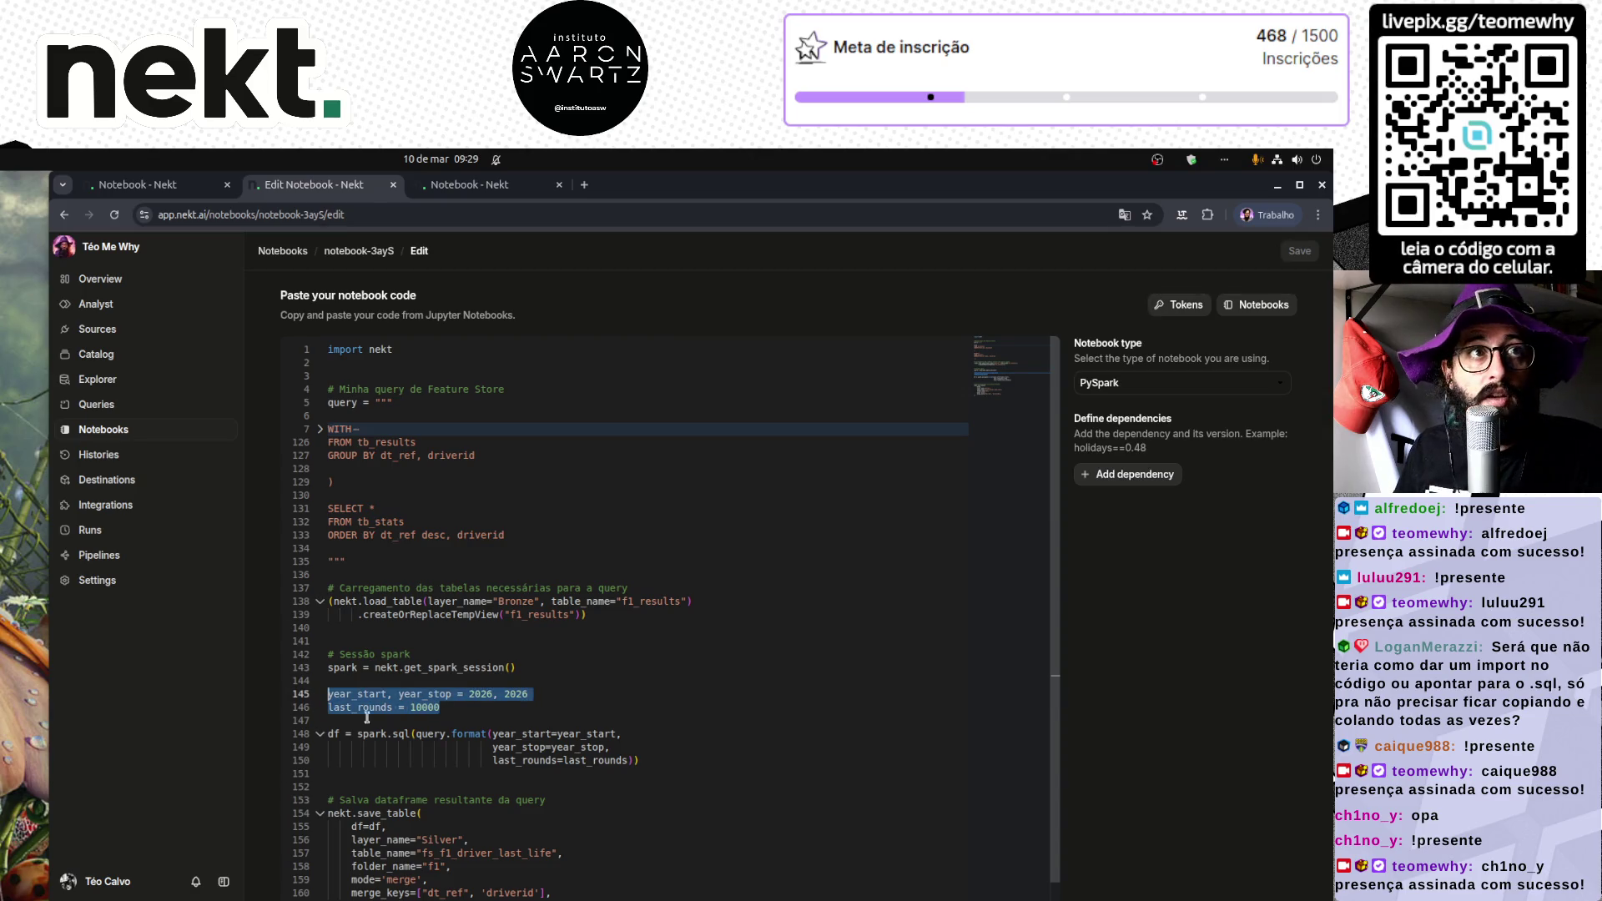
scroll(727, 713, down, 1)
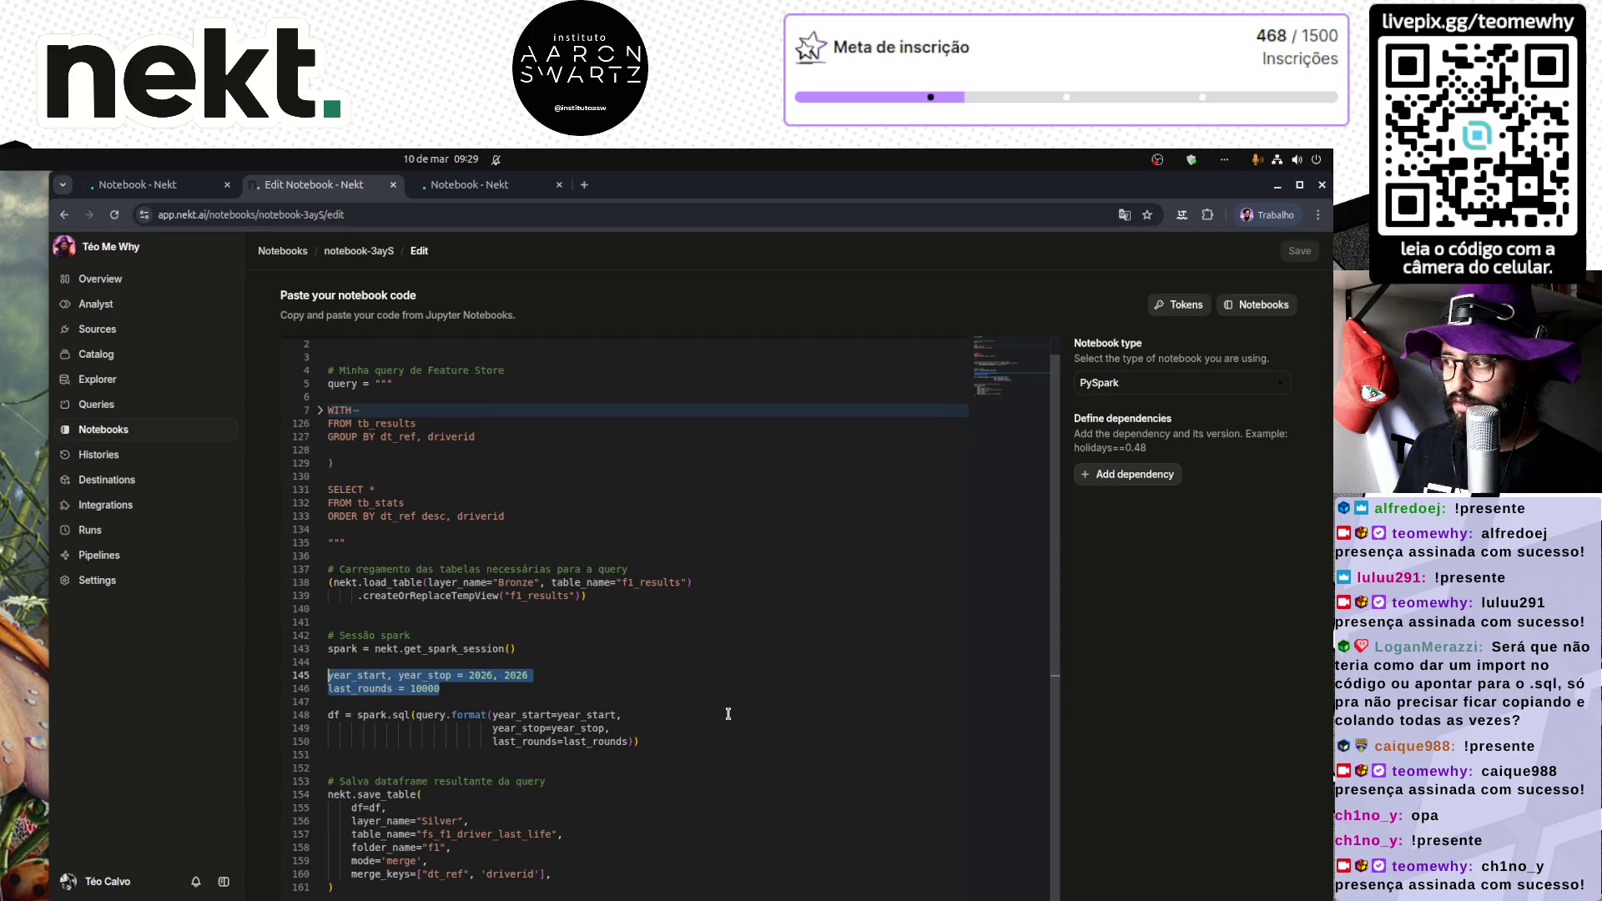
scroll(727, 713, up, 1)
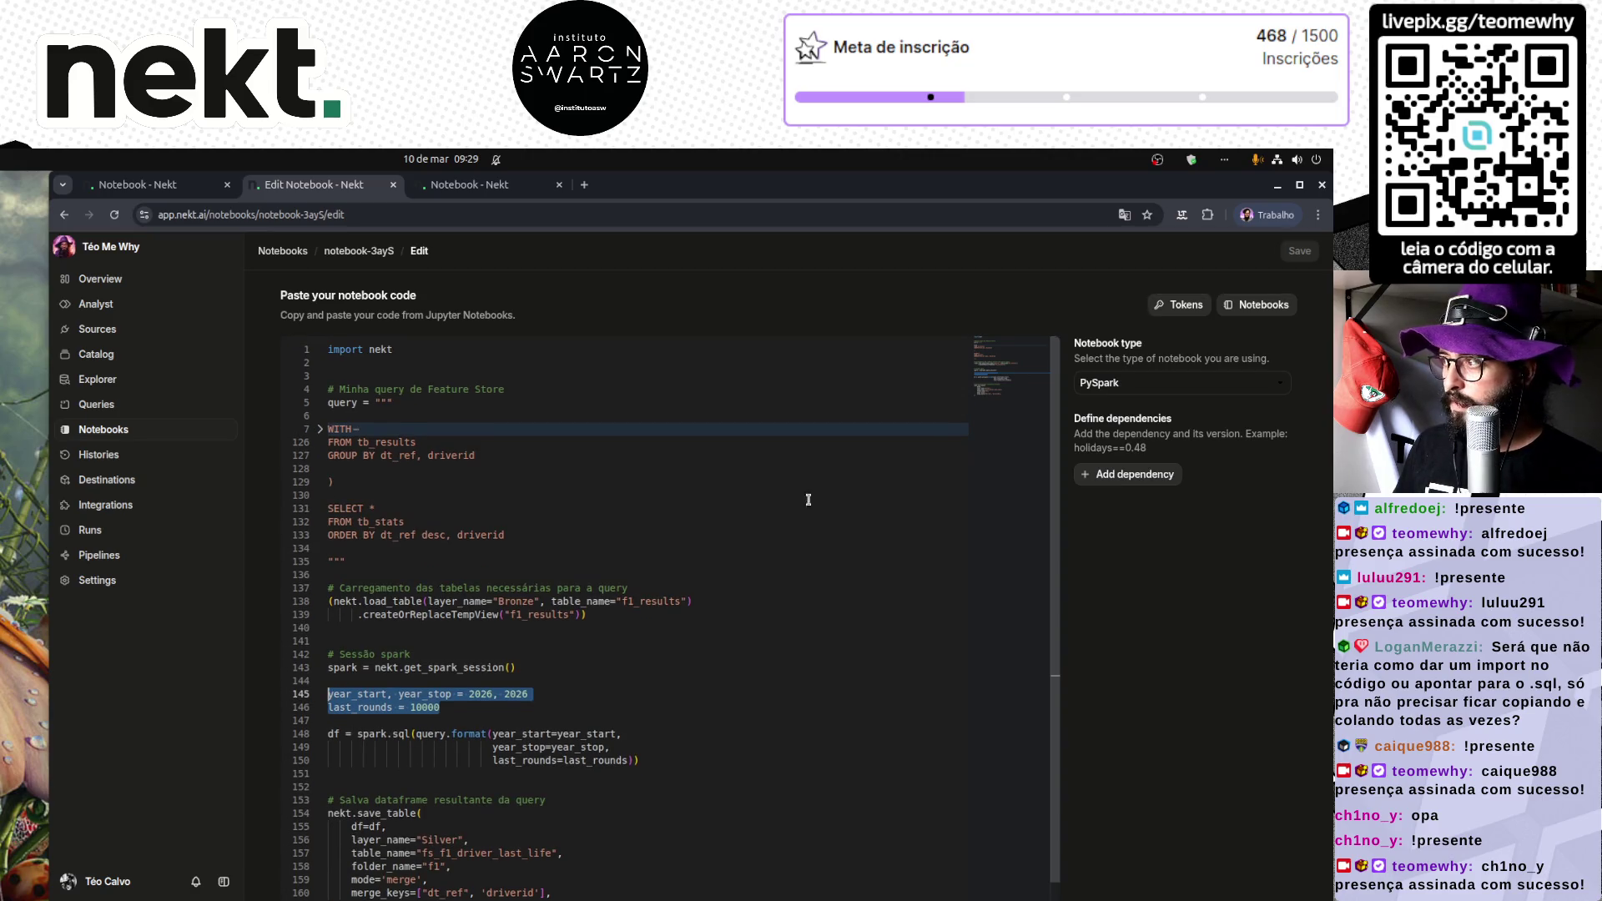
click(378, 252)
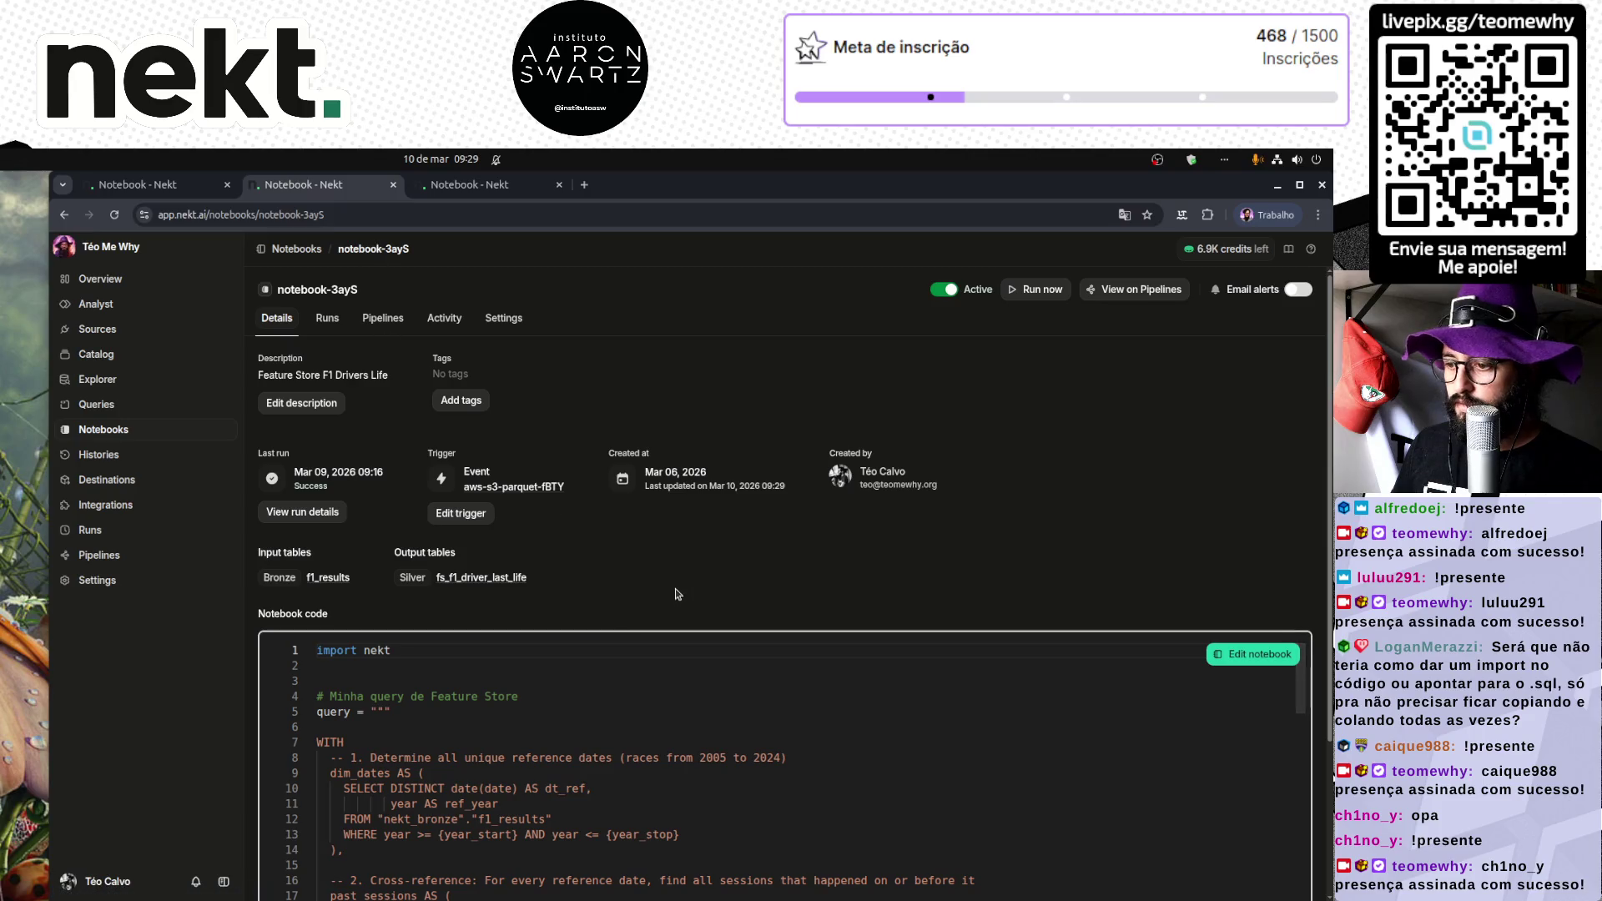
scroll(380, 769, down, 4)
scroll(380, 768, up, 4)
scroll(584, 709, down, 1)
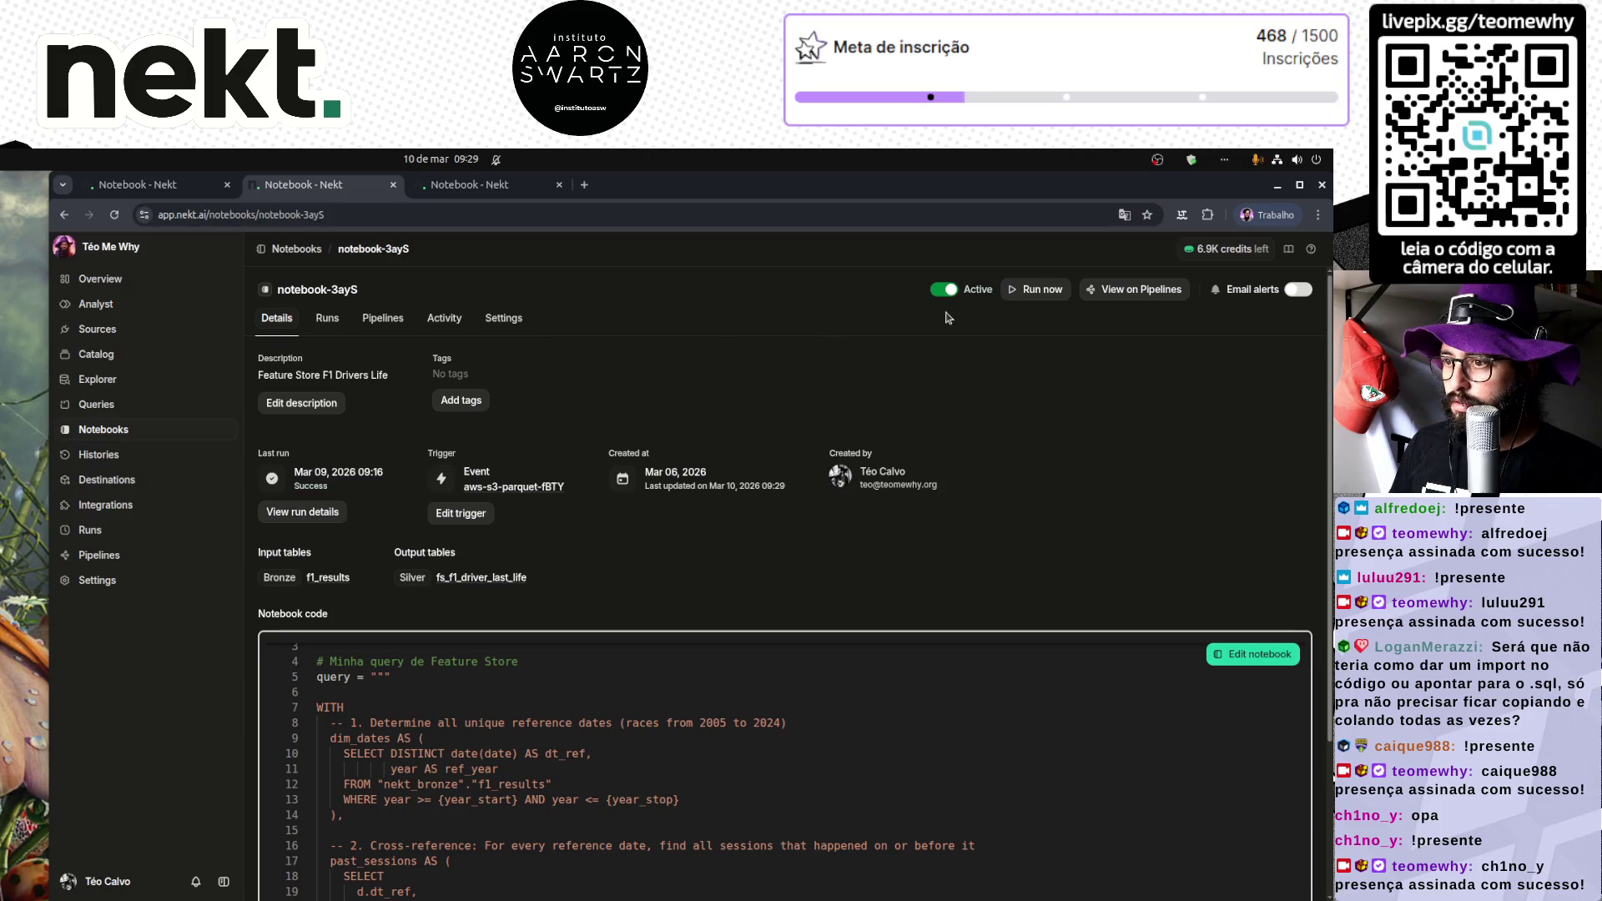
click(107, 432)
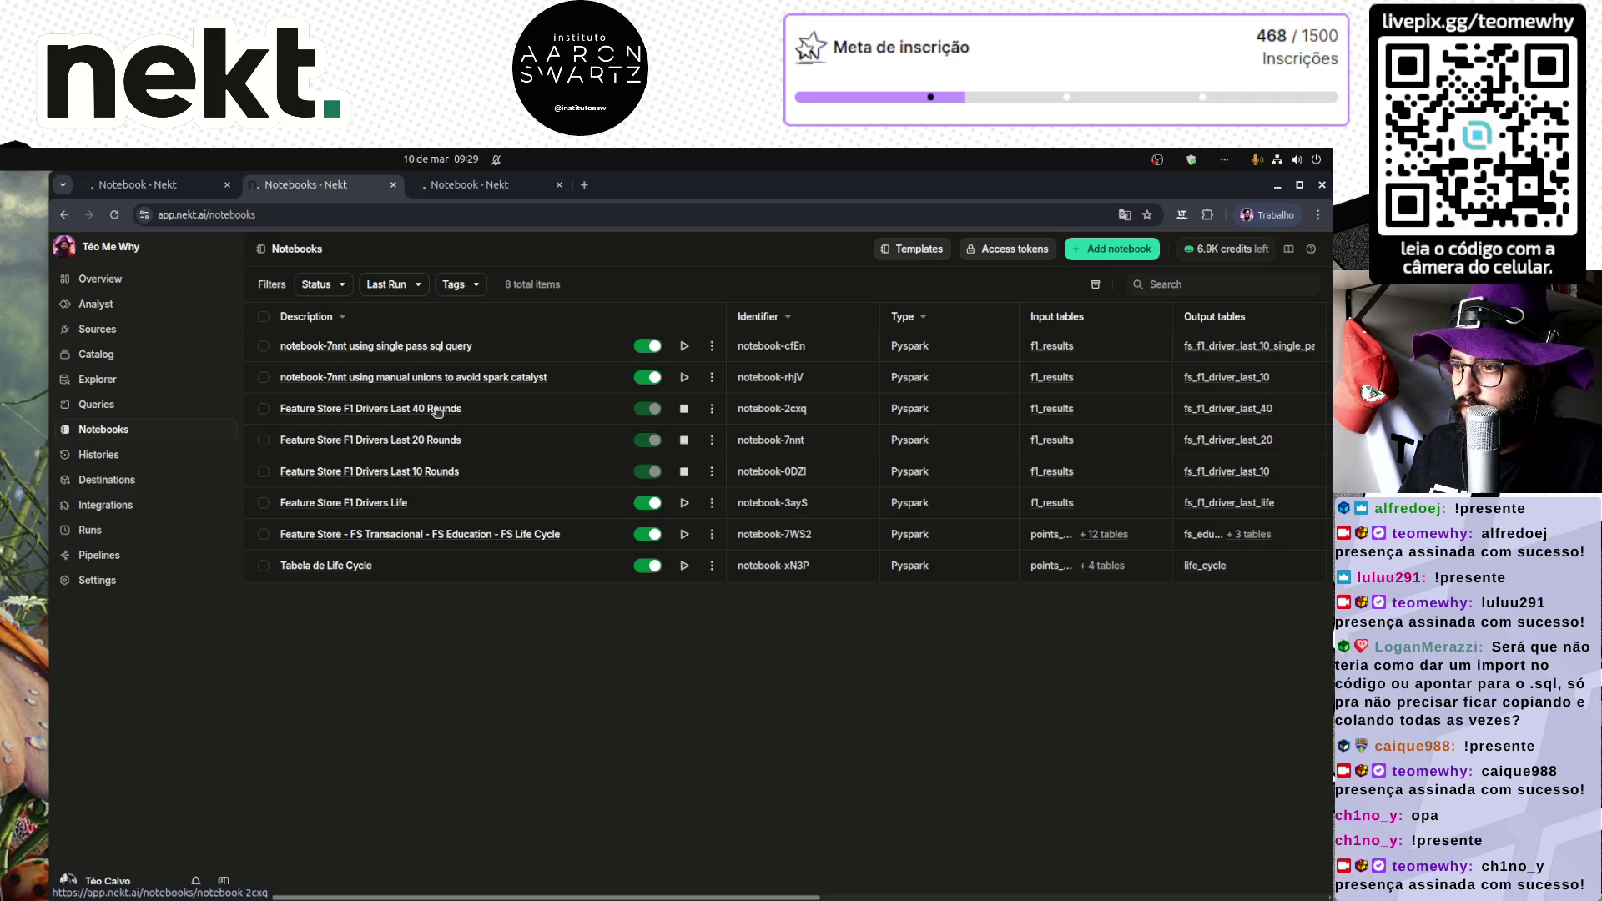
click(435, 409)
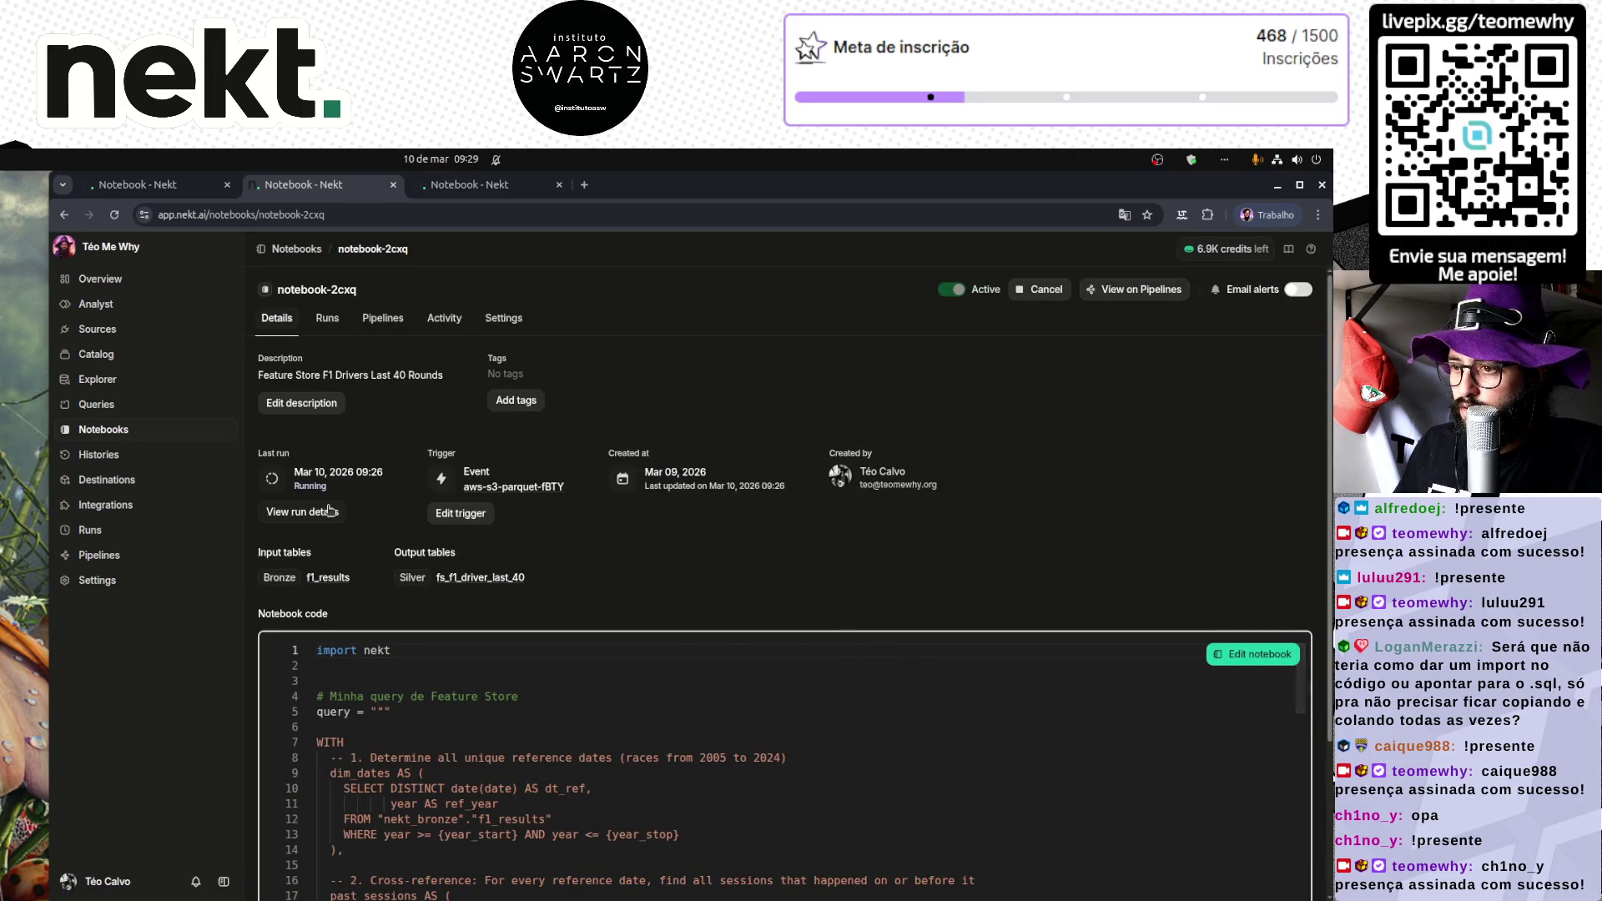
click(312, 525)
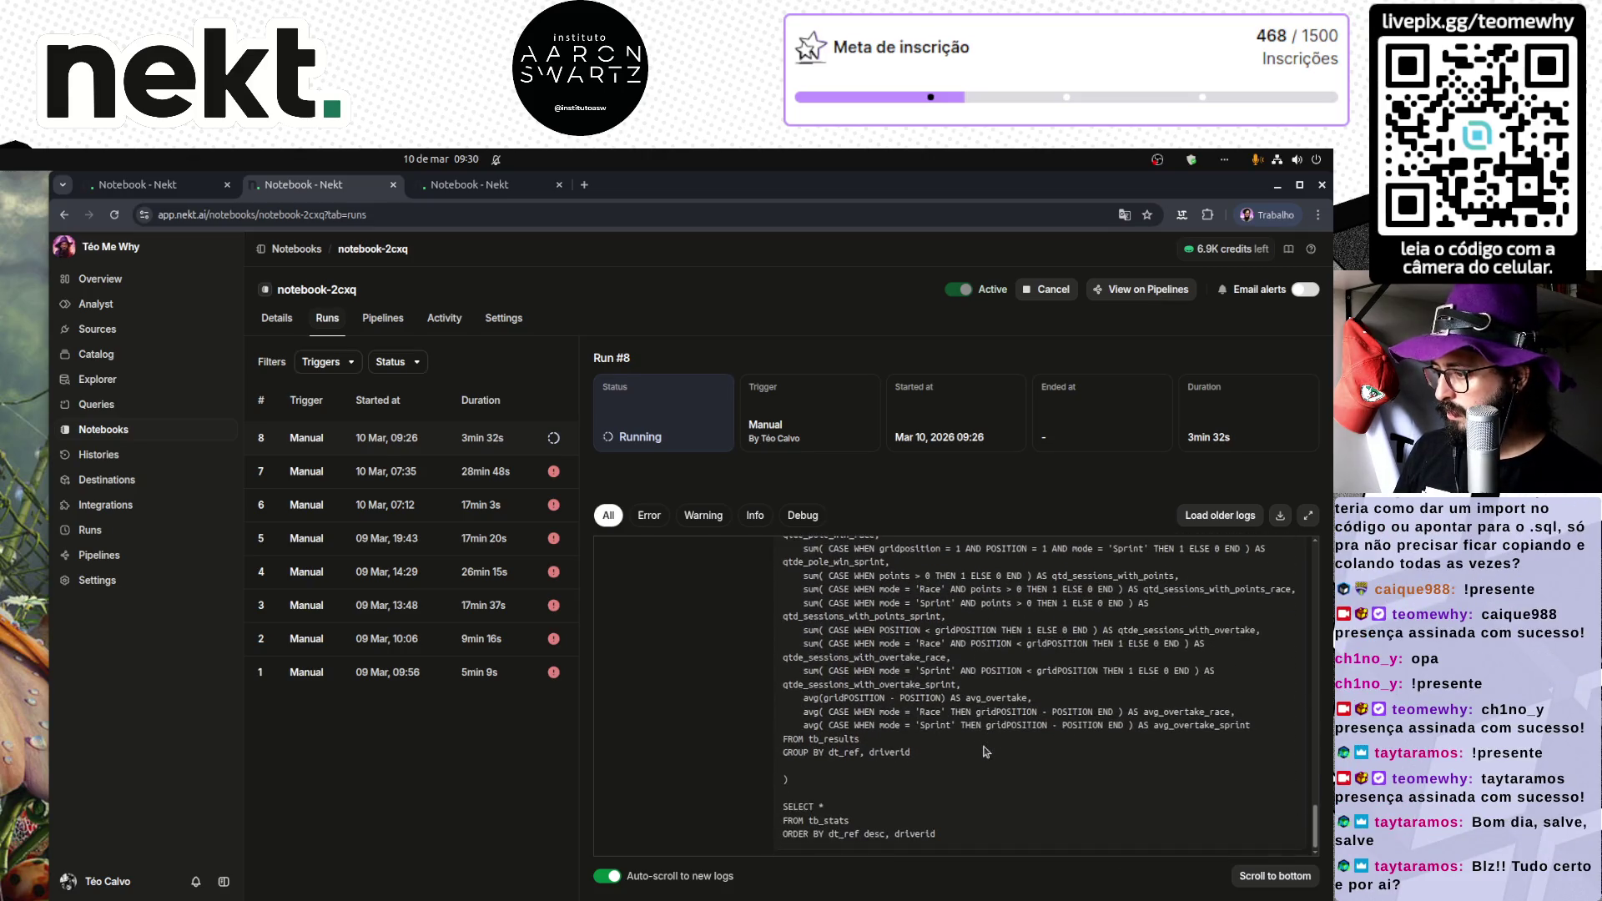
scroll(985, 751, up, 10)
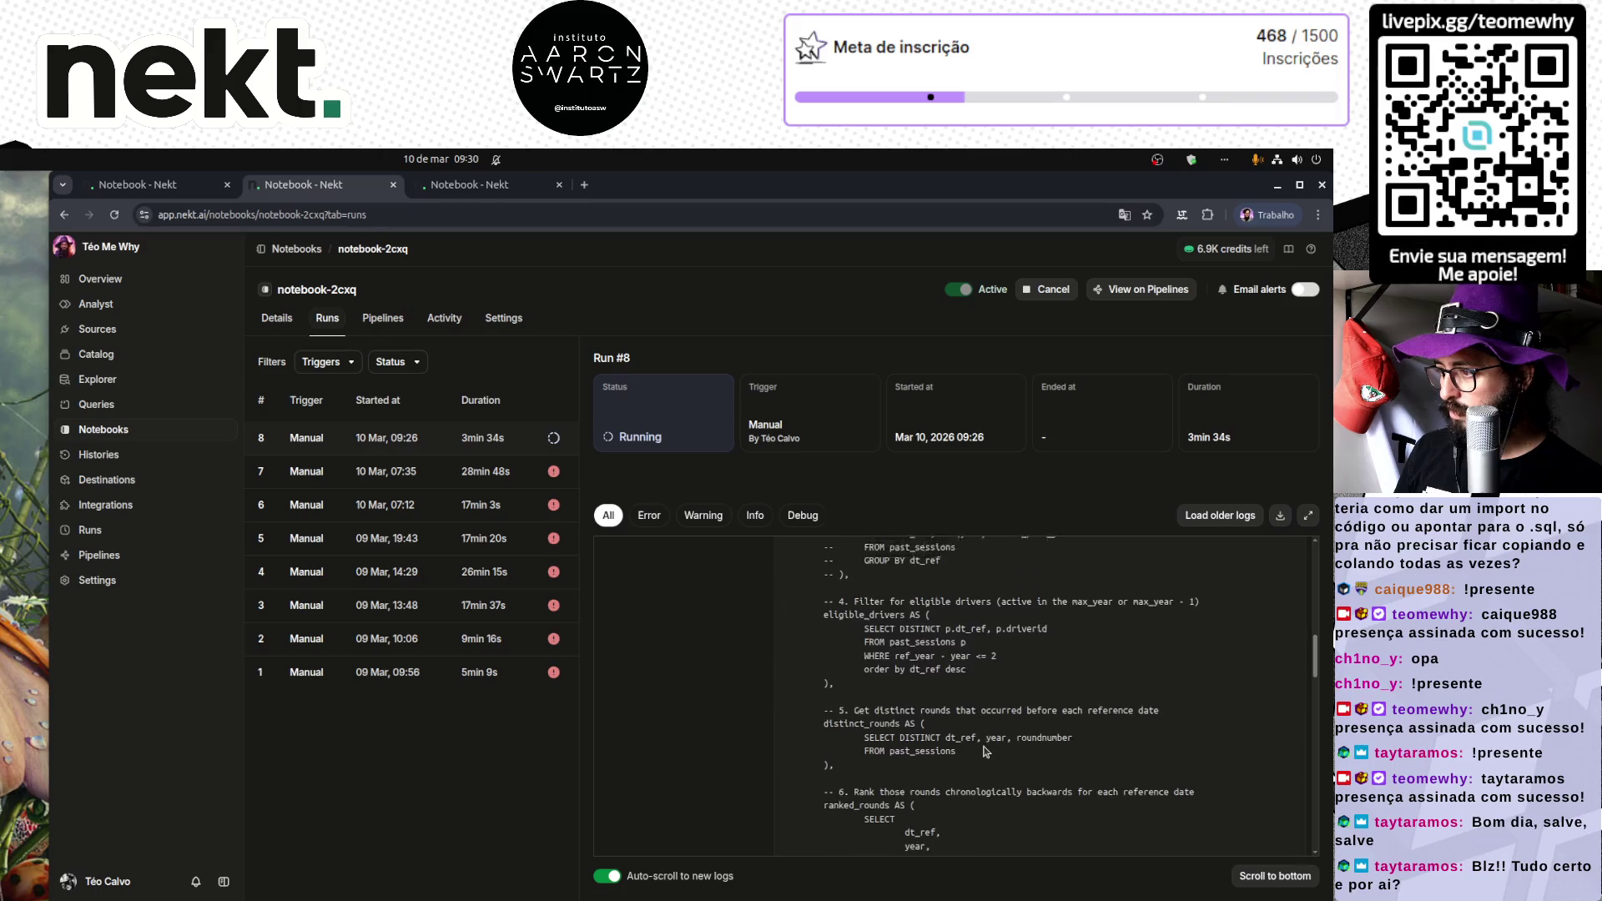
scroll(985, 751, up, 3)
scroll(984, 751, down, 5)
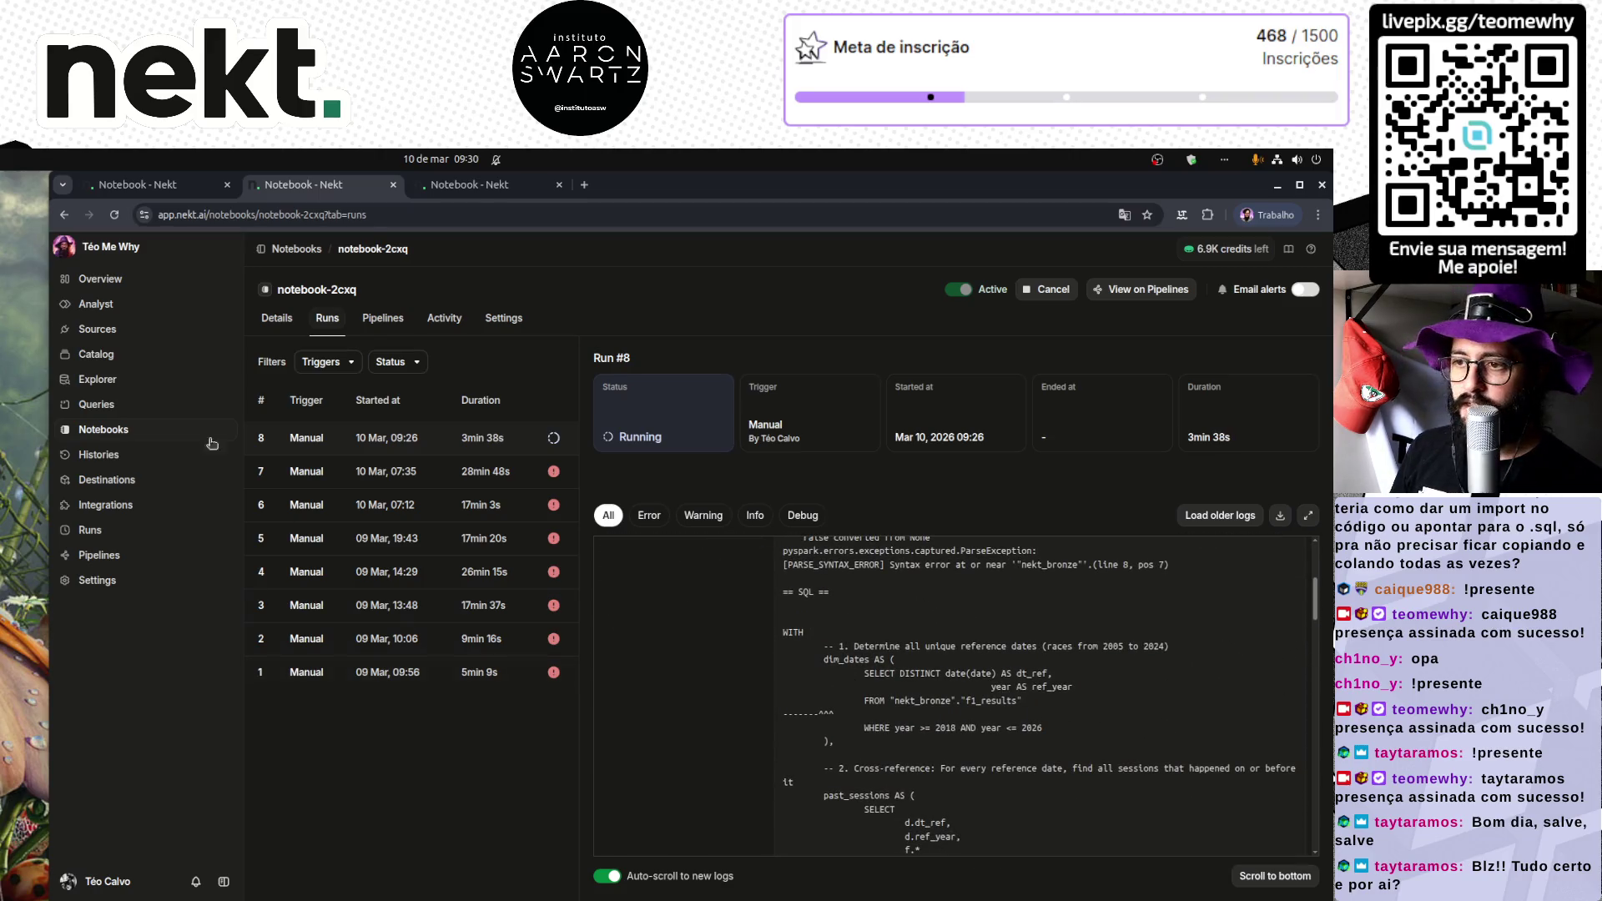
click(104, 429)
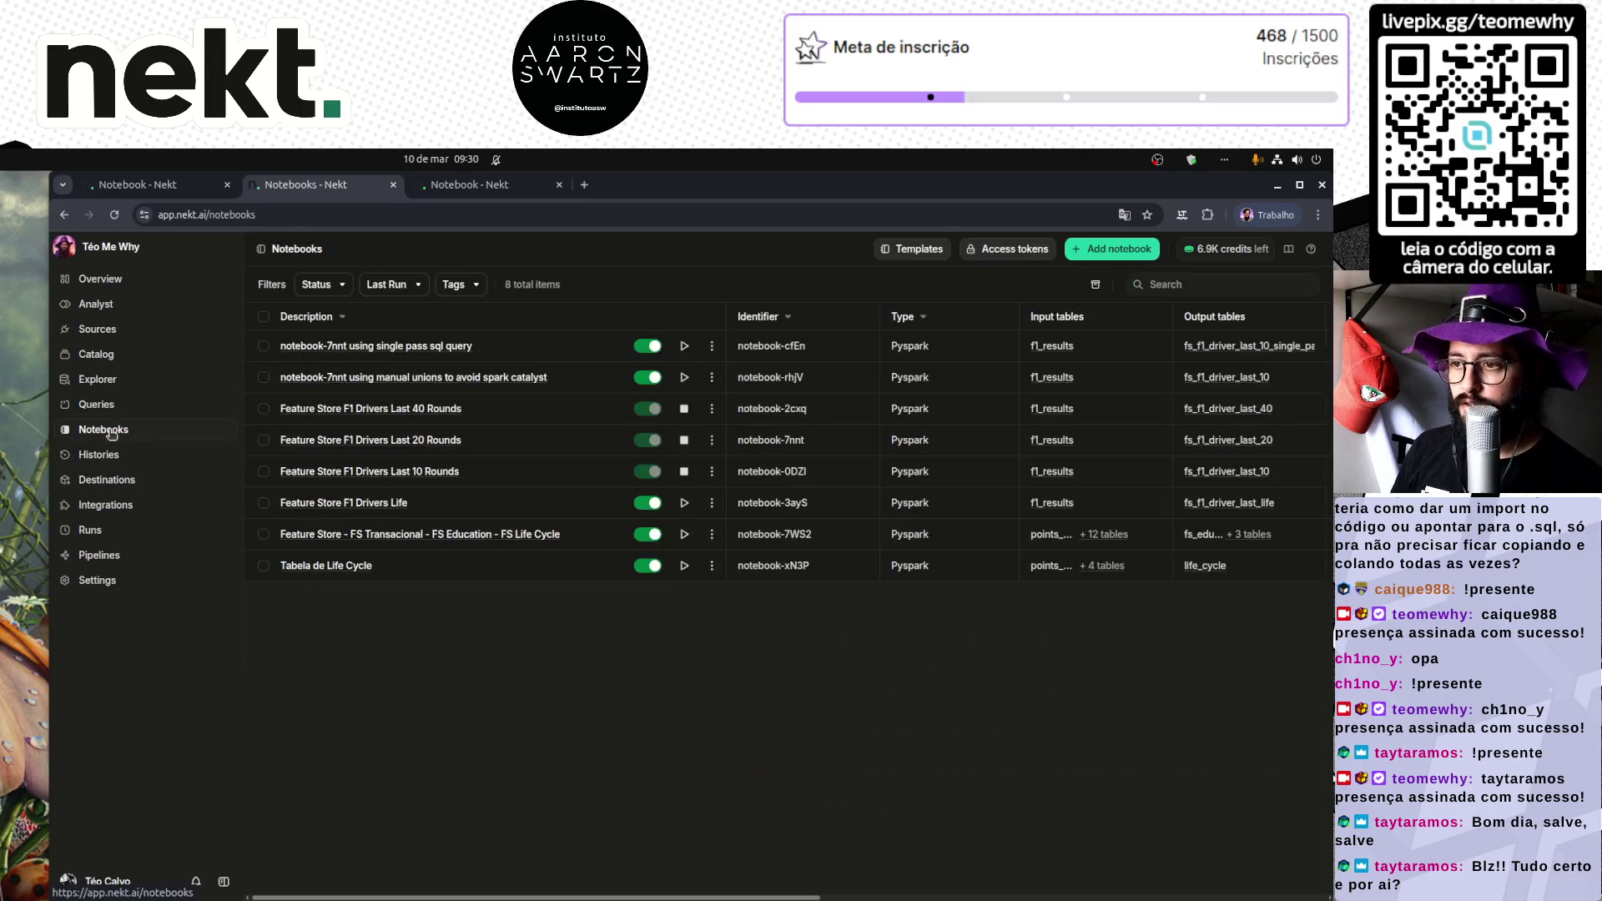
Step: Change both "nekt_bronze"."f1_results" references in notebook-0DZI to plain f1_results and save
click(409, 478)
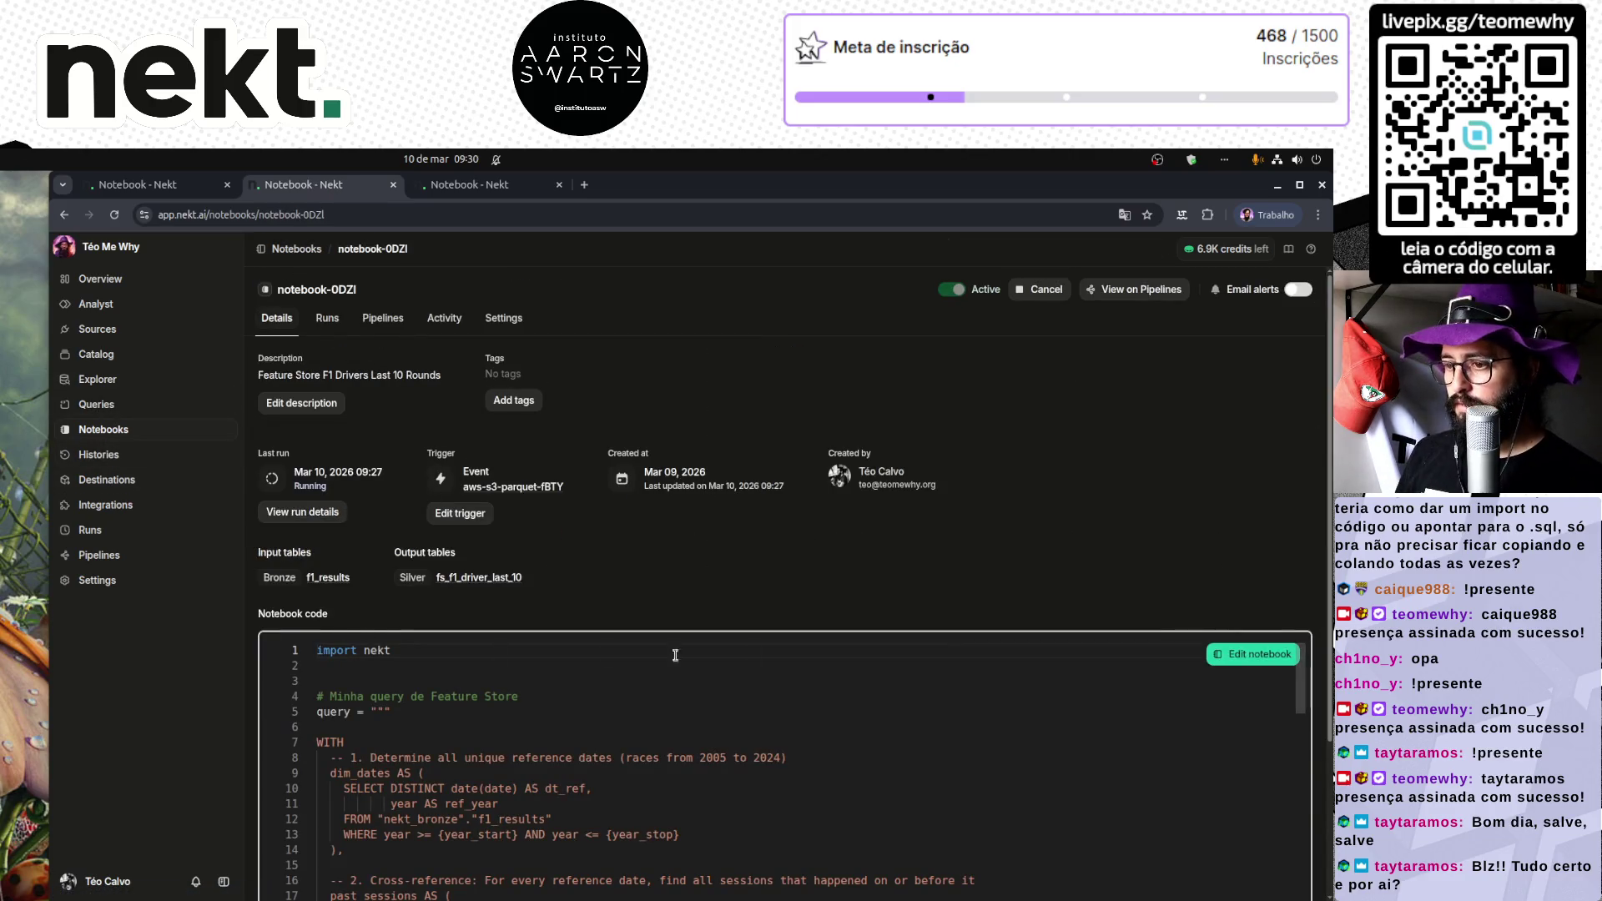
click(1220, 647)
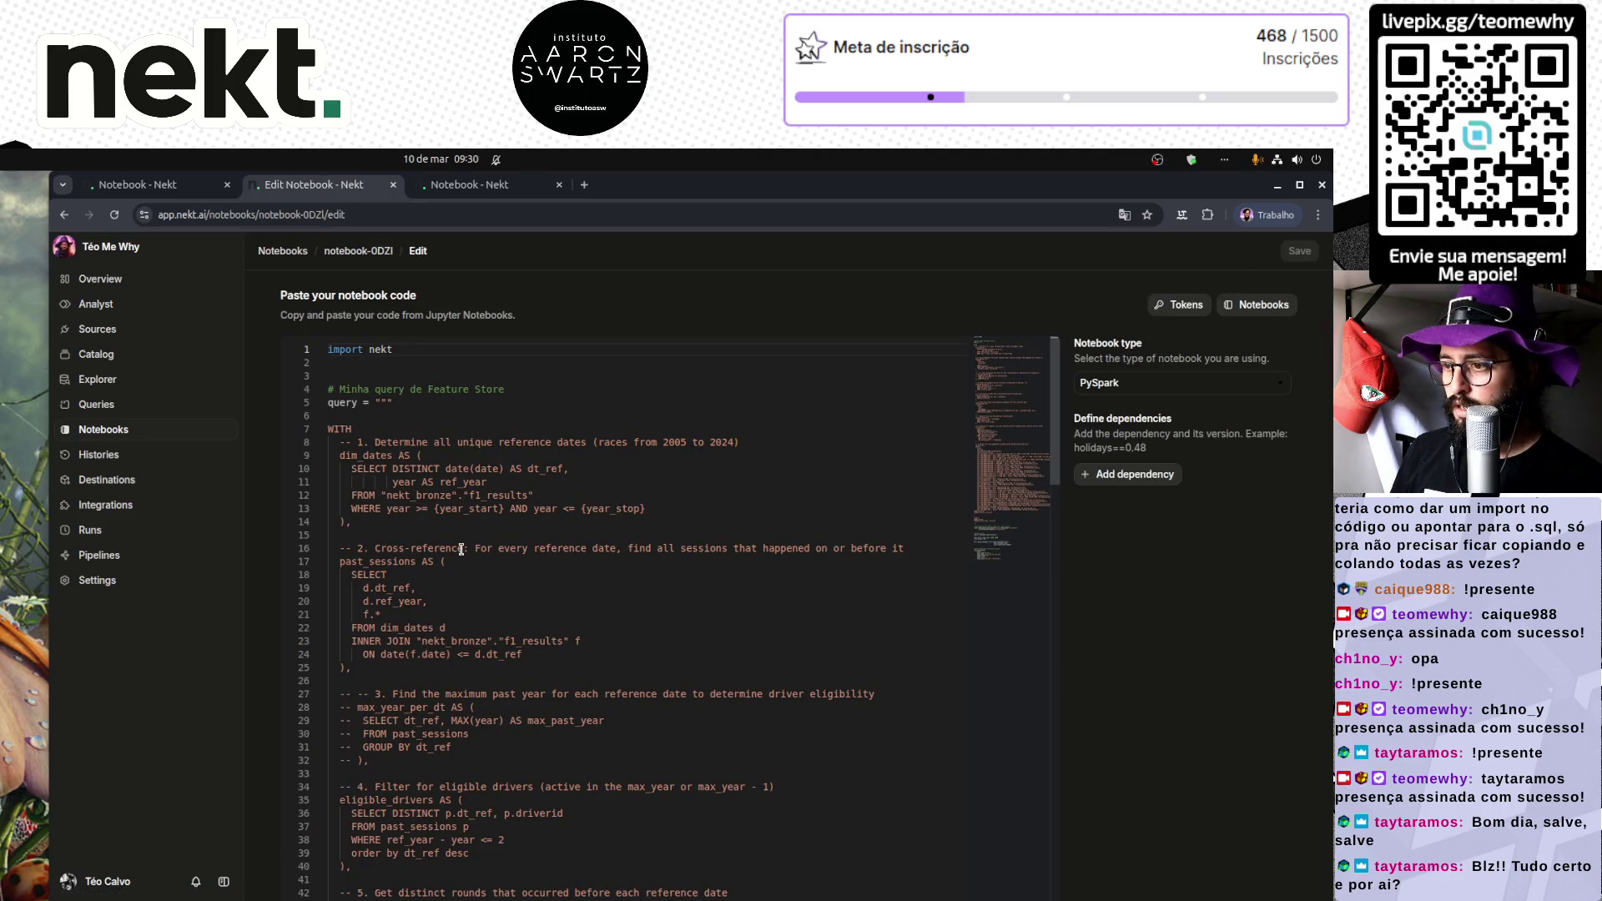
drag(382, 496, 532, 496)
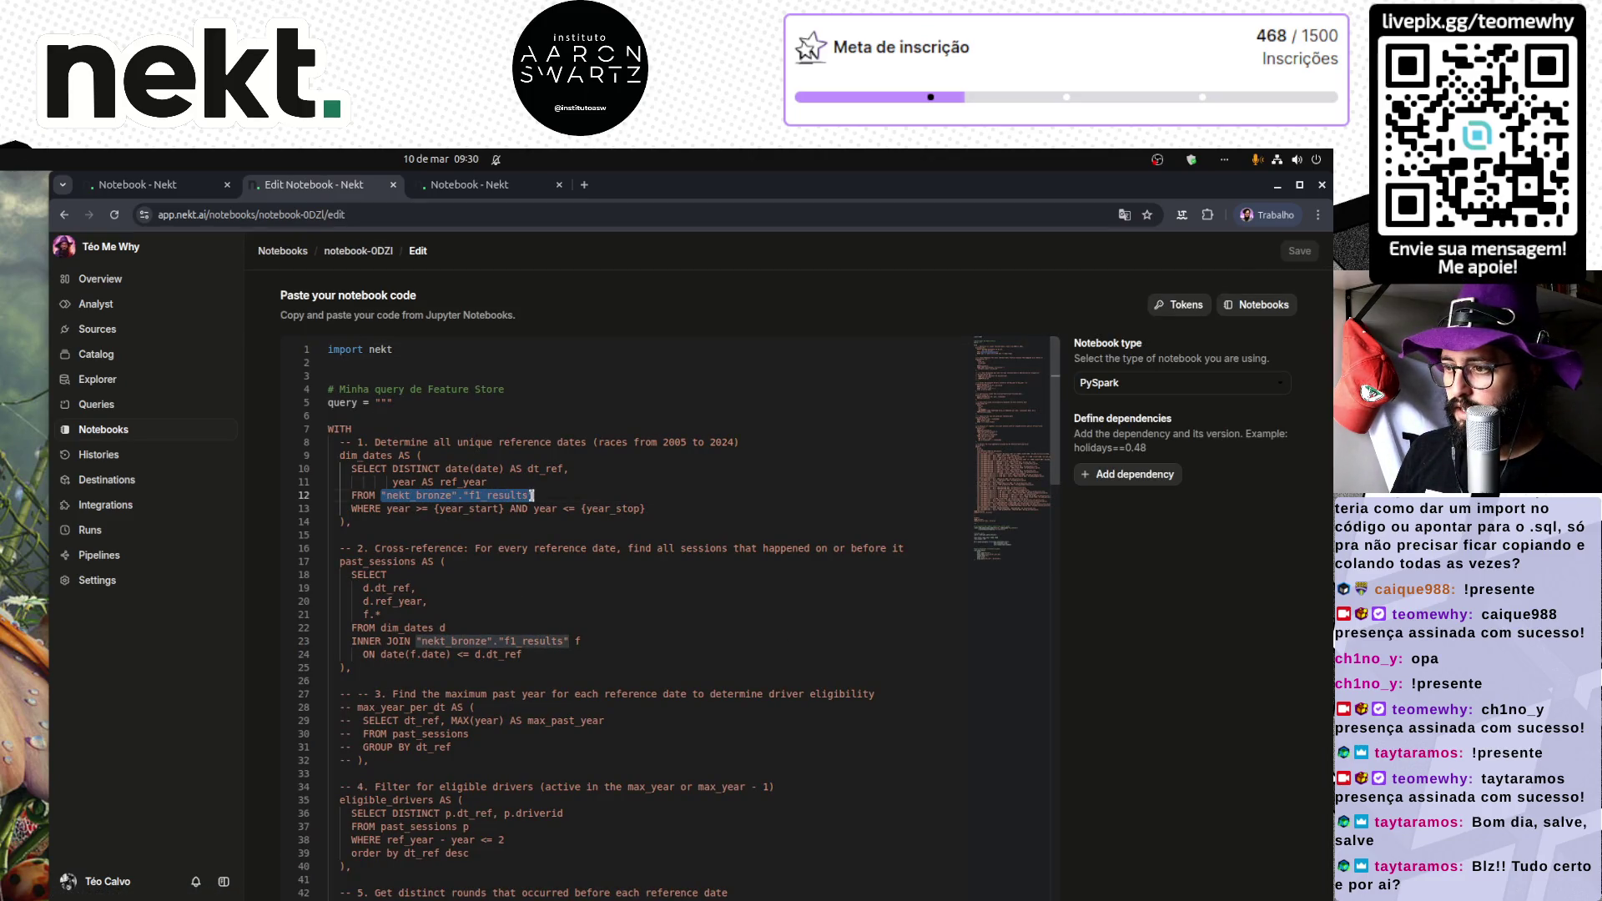
key(ctrl+d)
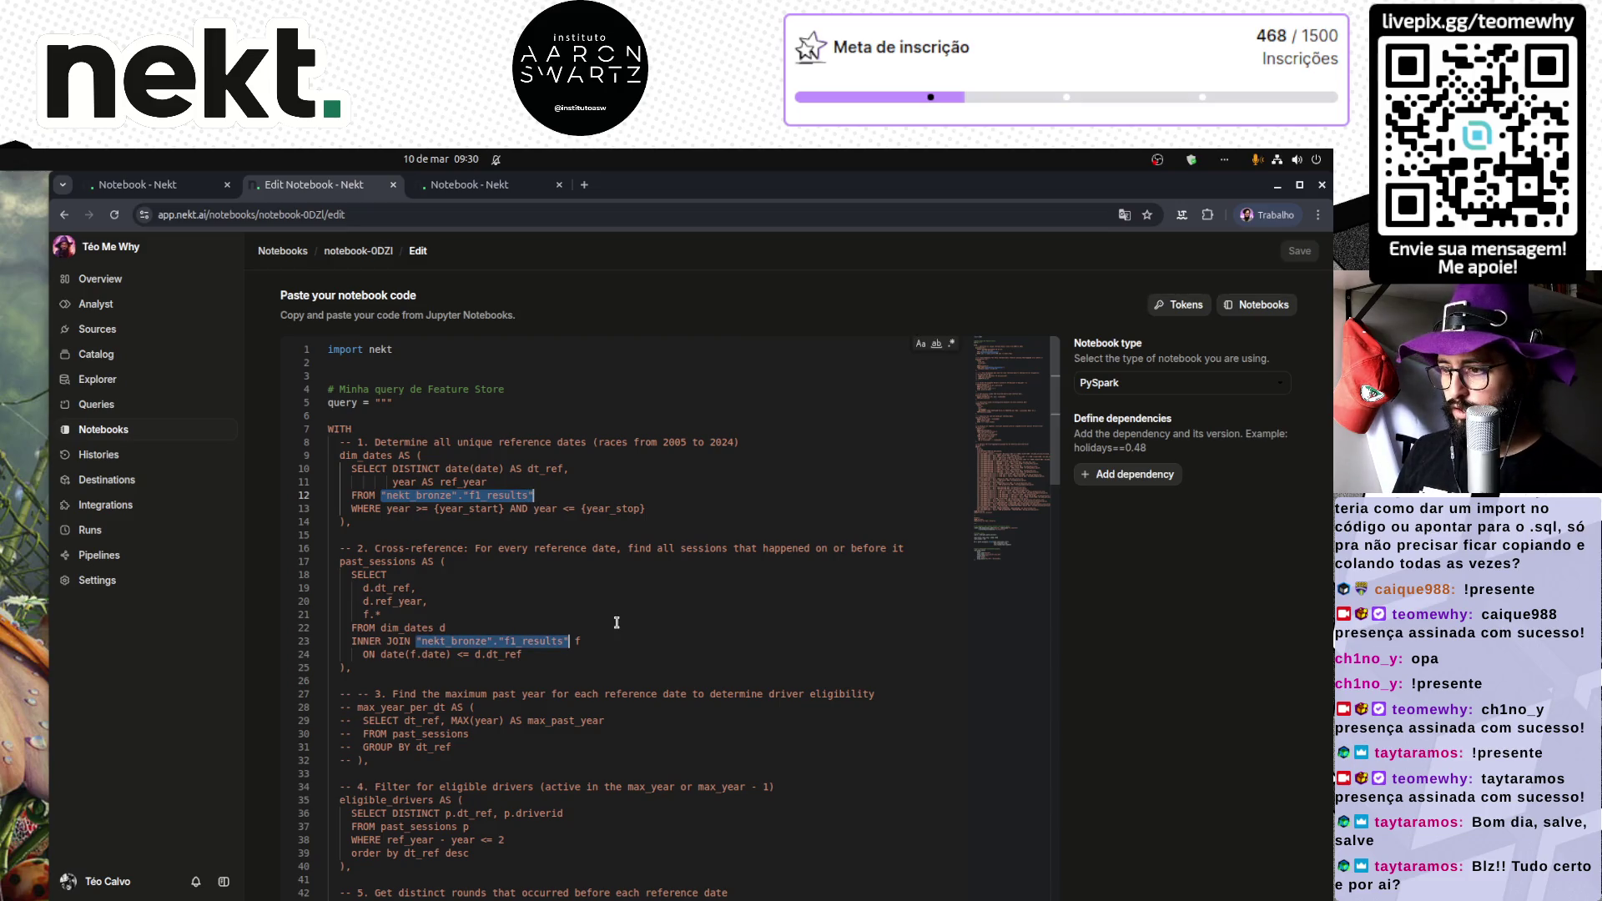
key(Right)
key(BackSpace)
key(ctrl+shift+Left)
key(ctrl+shift+Left)
key(ctrl+shift+Left)
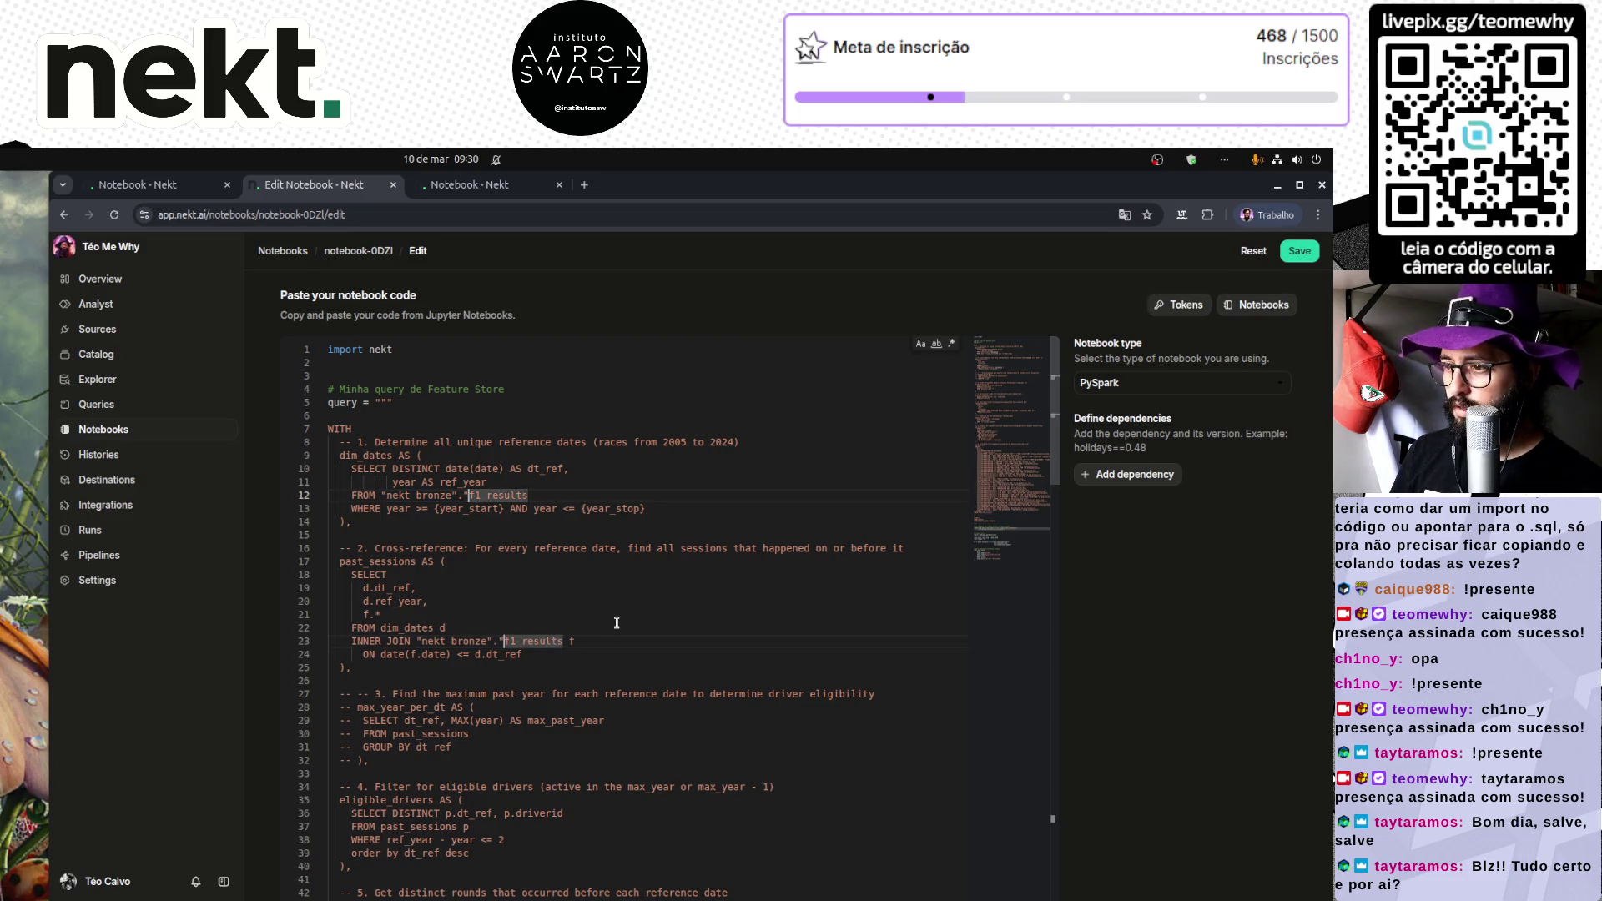
key(shift+Left)
key(BackSpace)
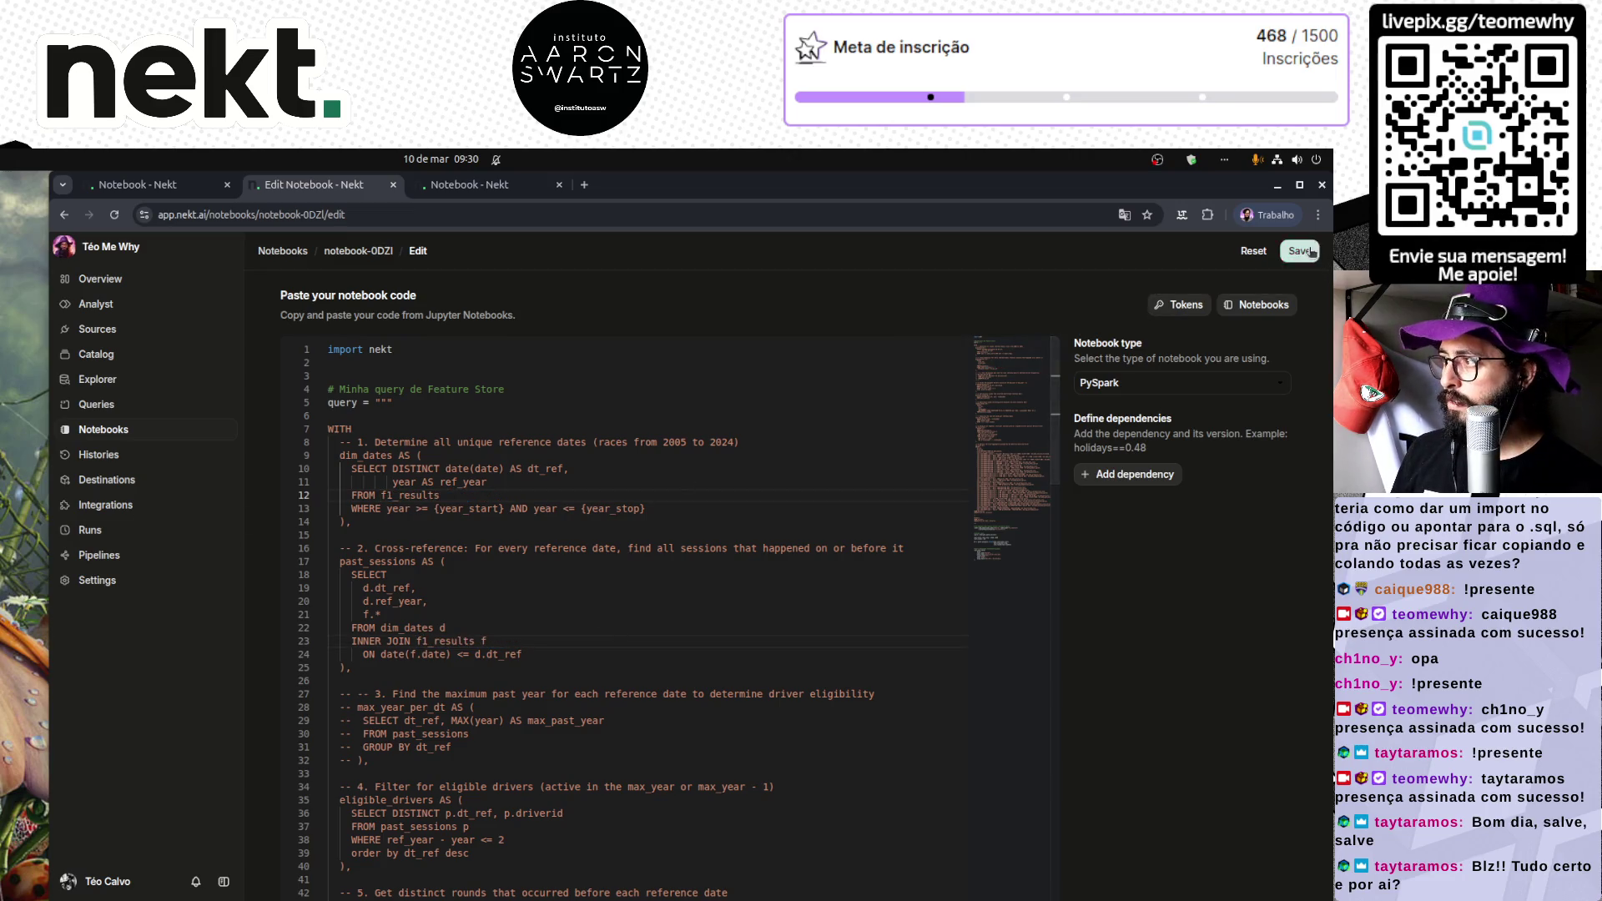
click(1299, 250)
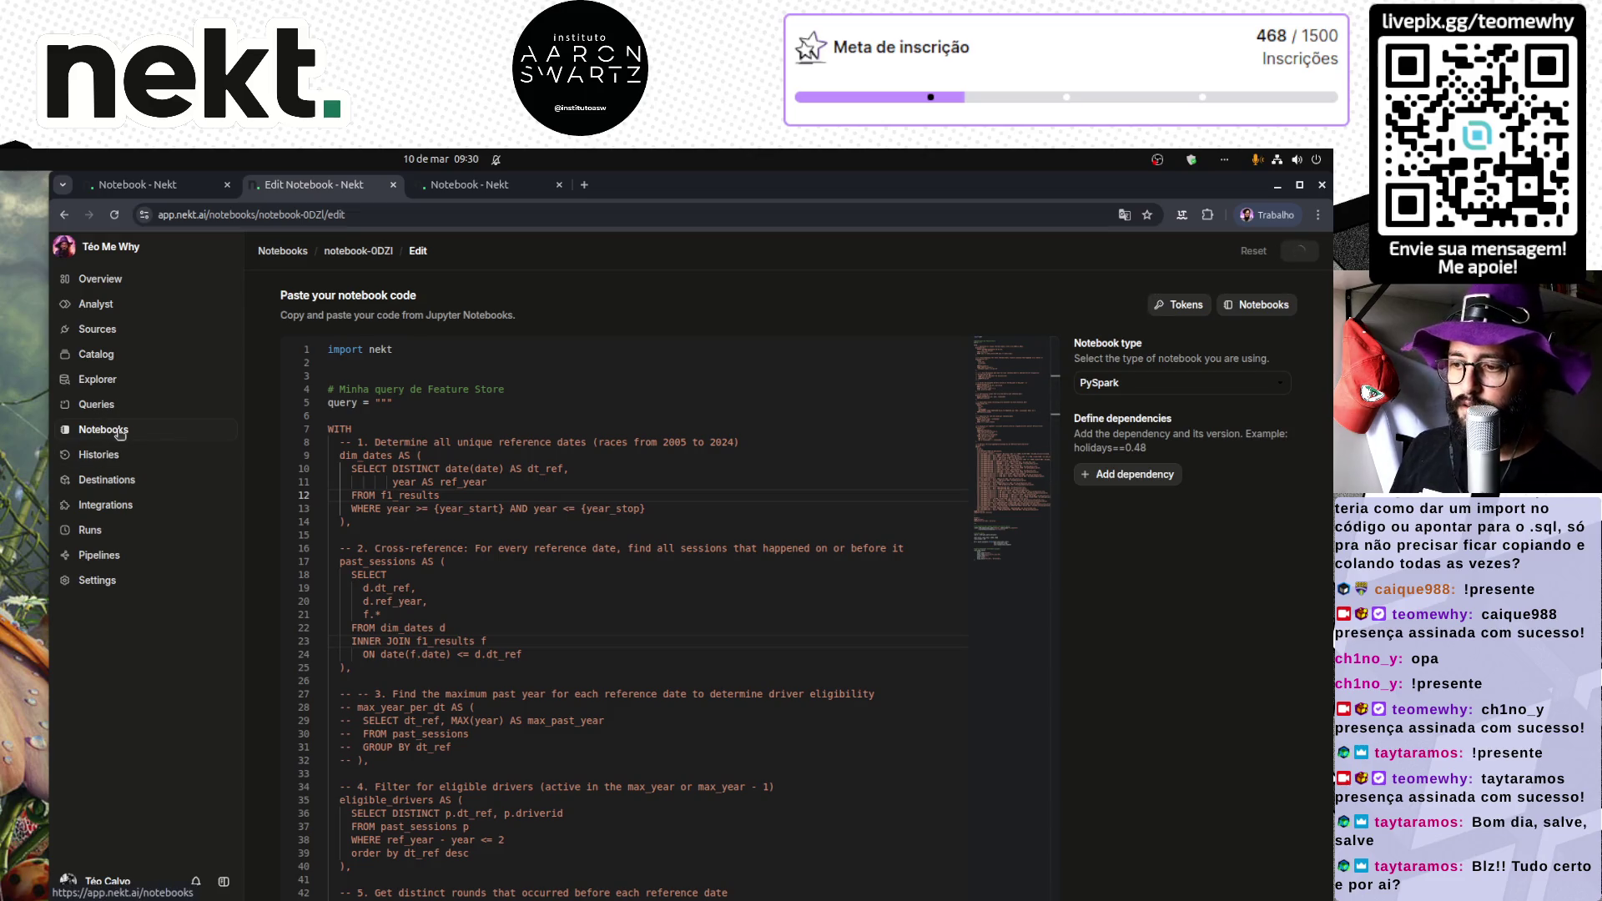
Step: Open the Last 20 Rounds notebook code and select the "nekt_bronze"."f1_results" references on lines 12 and 23
click(460, 194)
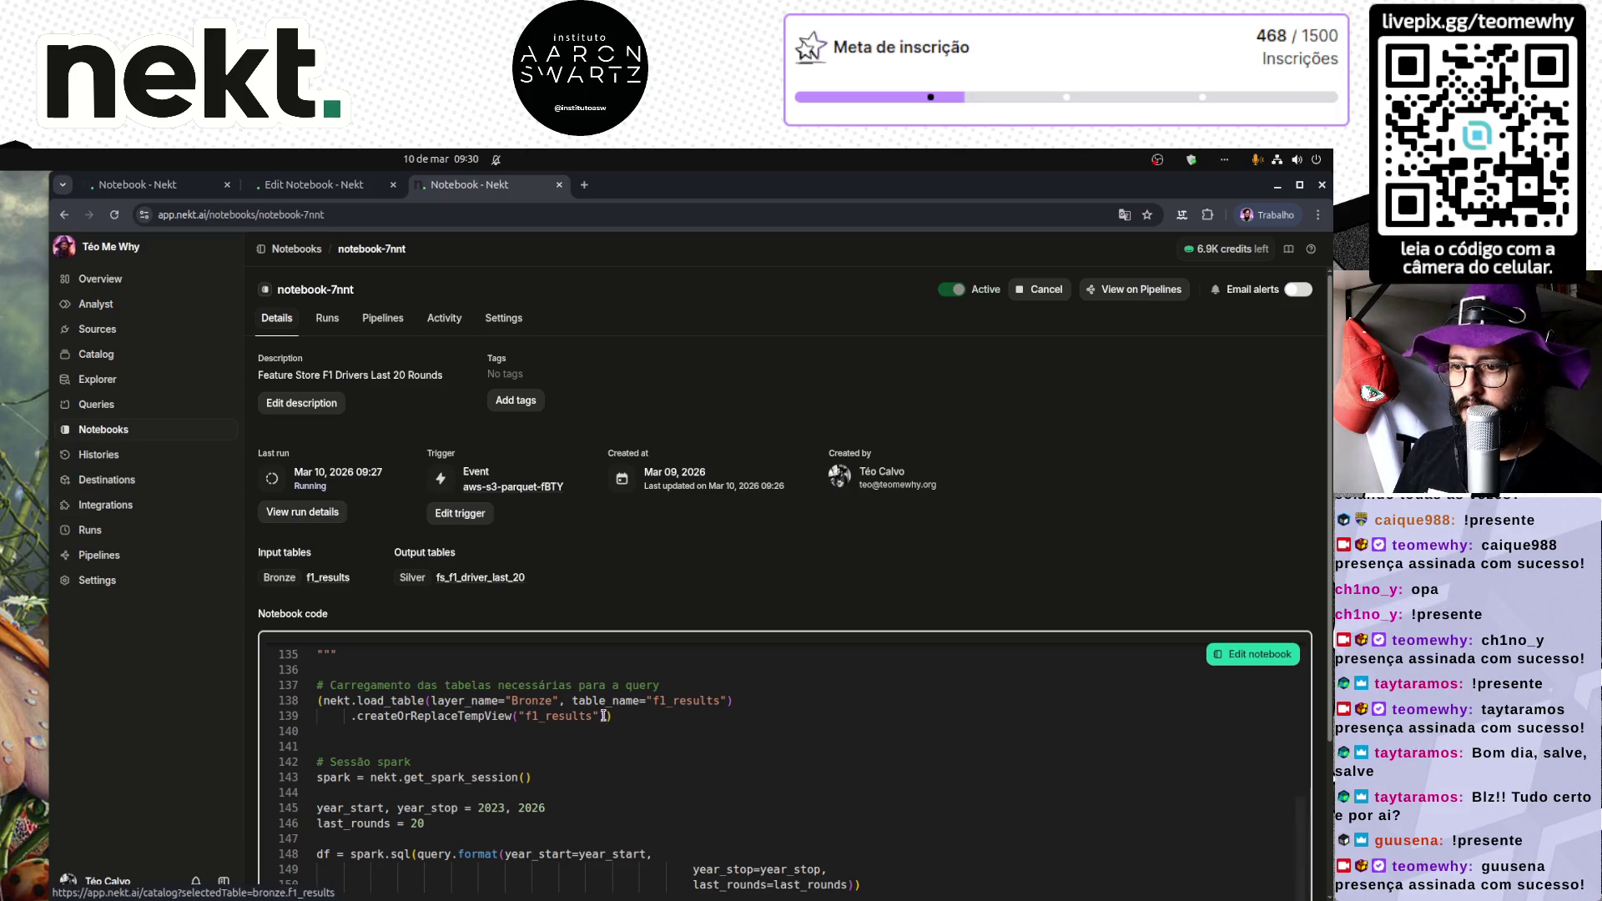
click(1251, 655)
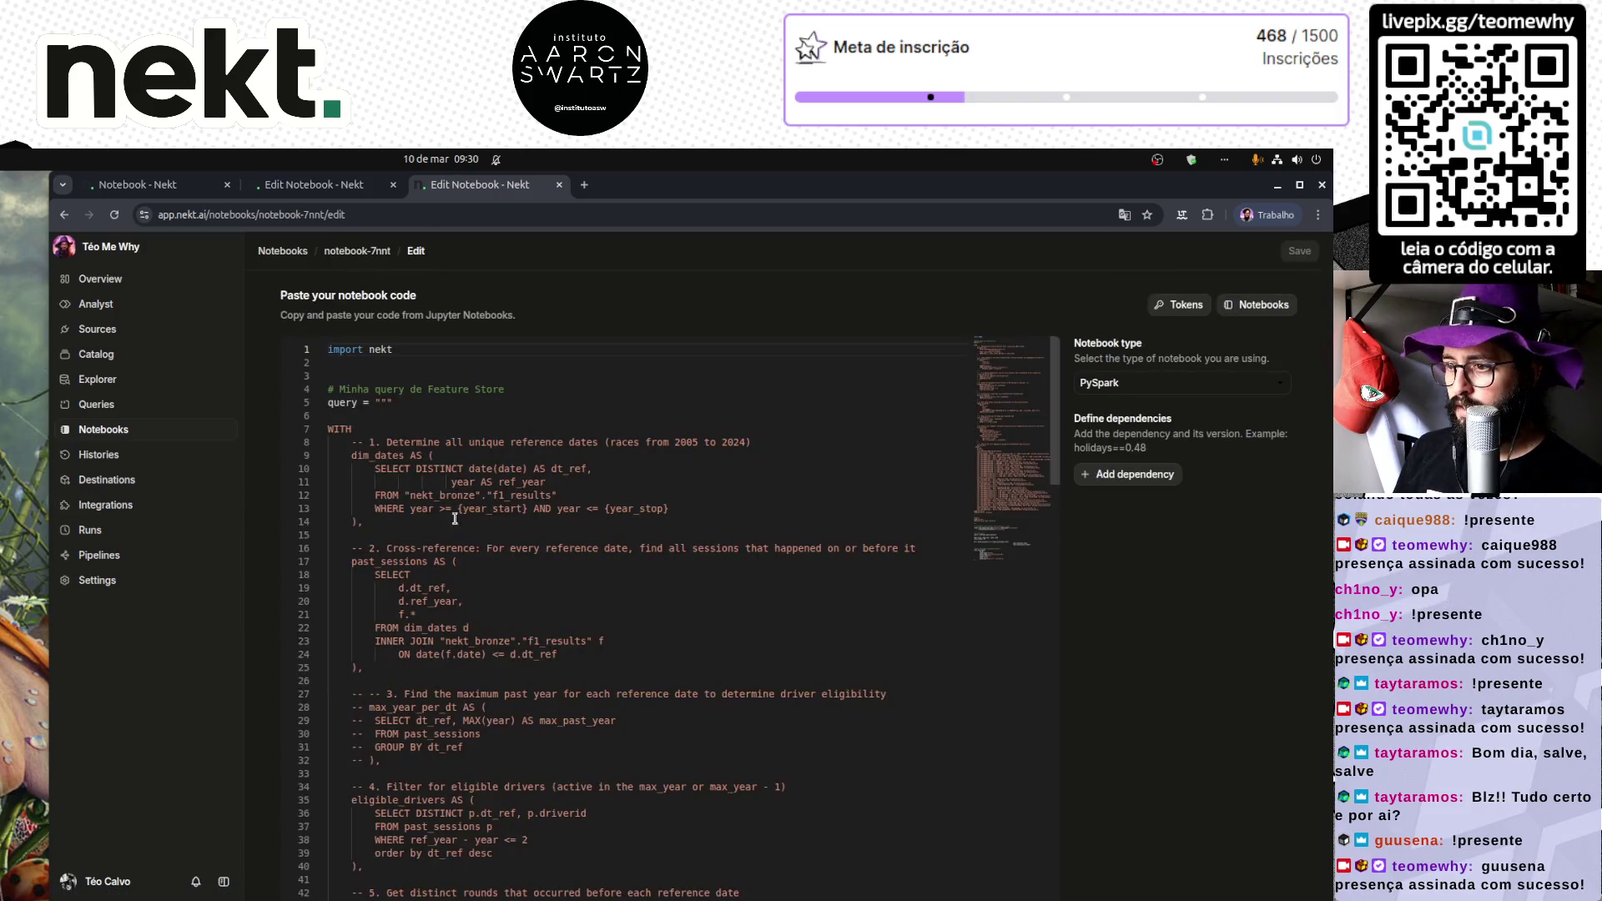
drag(404, 494, 575, 492)
key(ctrl+c)
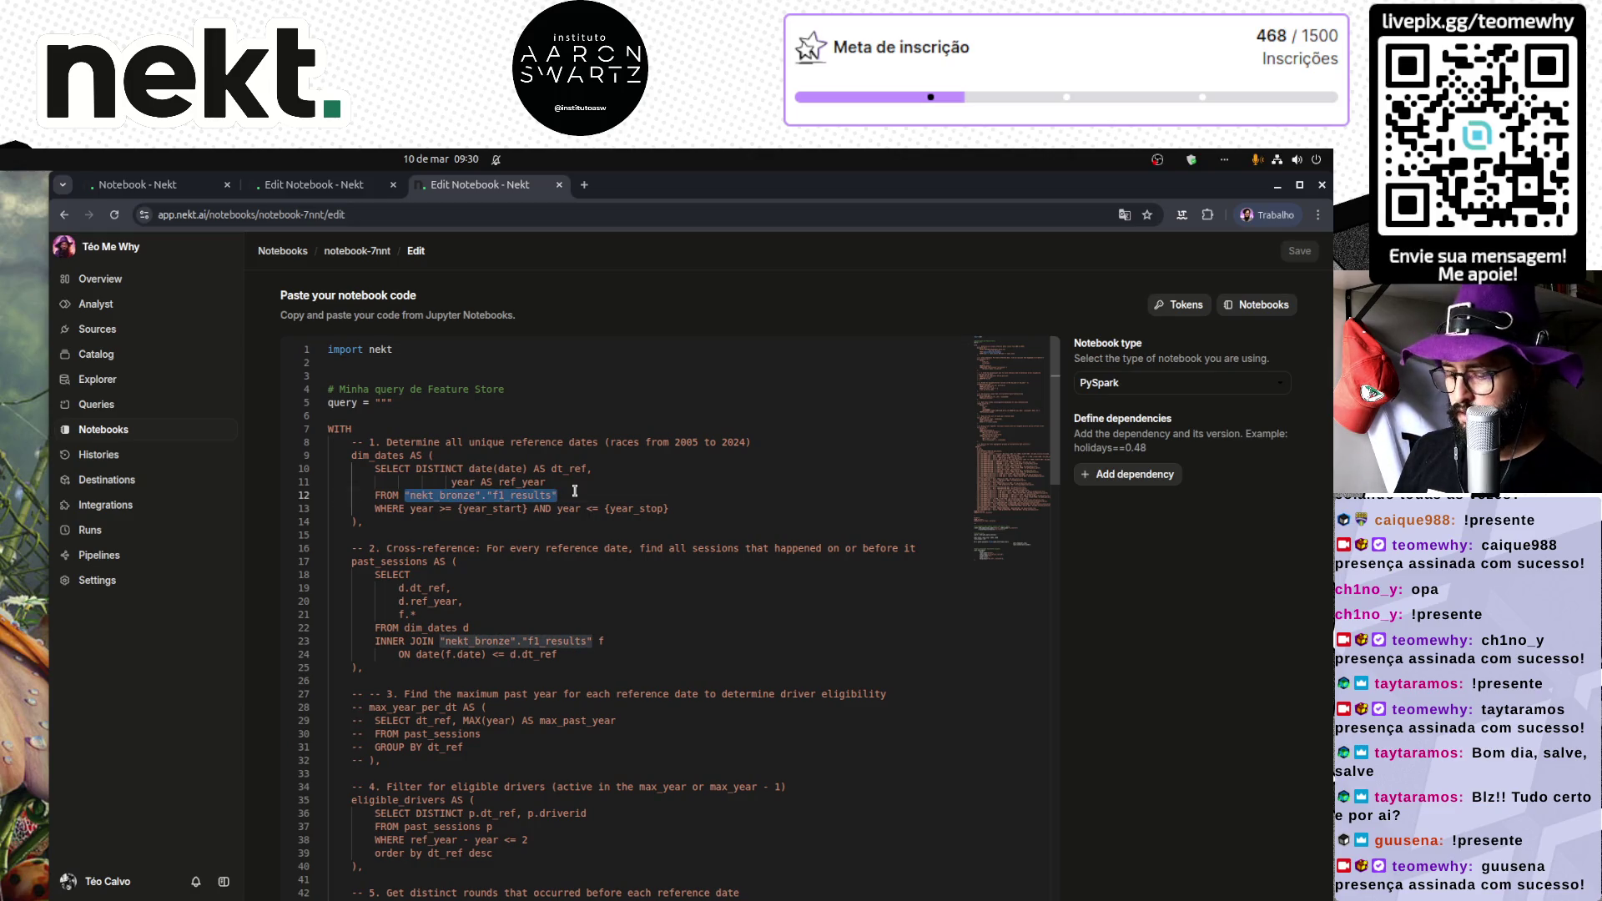
key(ctrl+f)
key(ctrl+v)
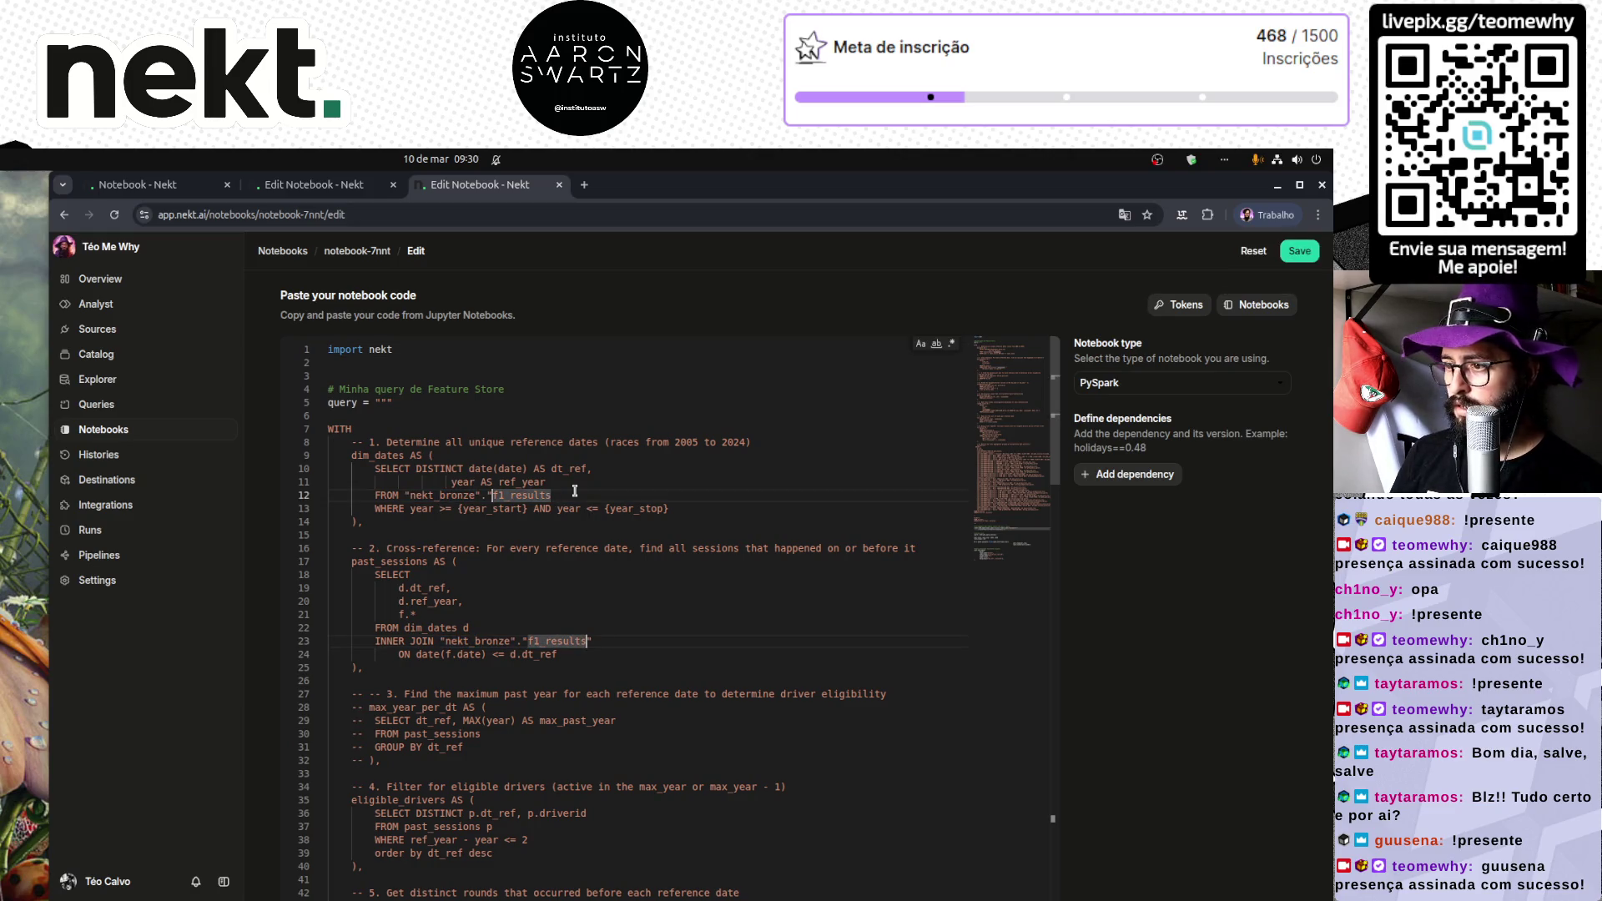
key(ctrl+z)
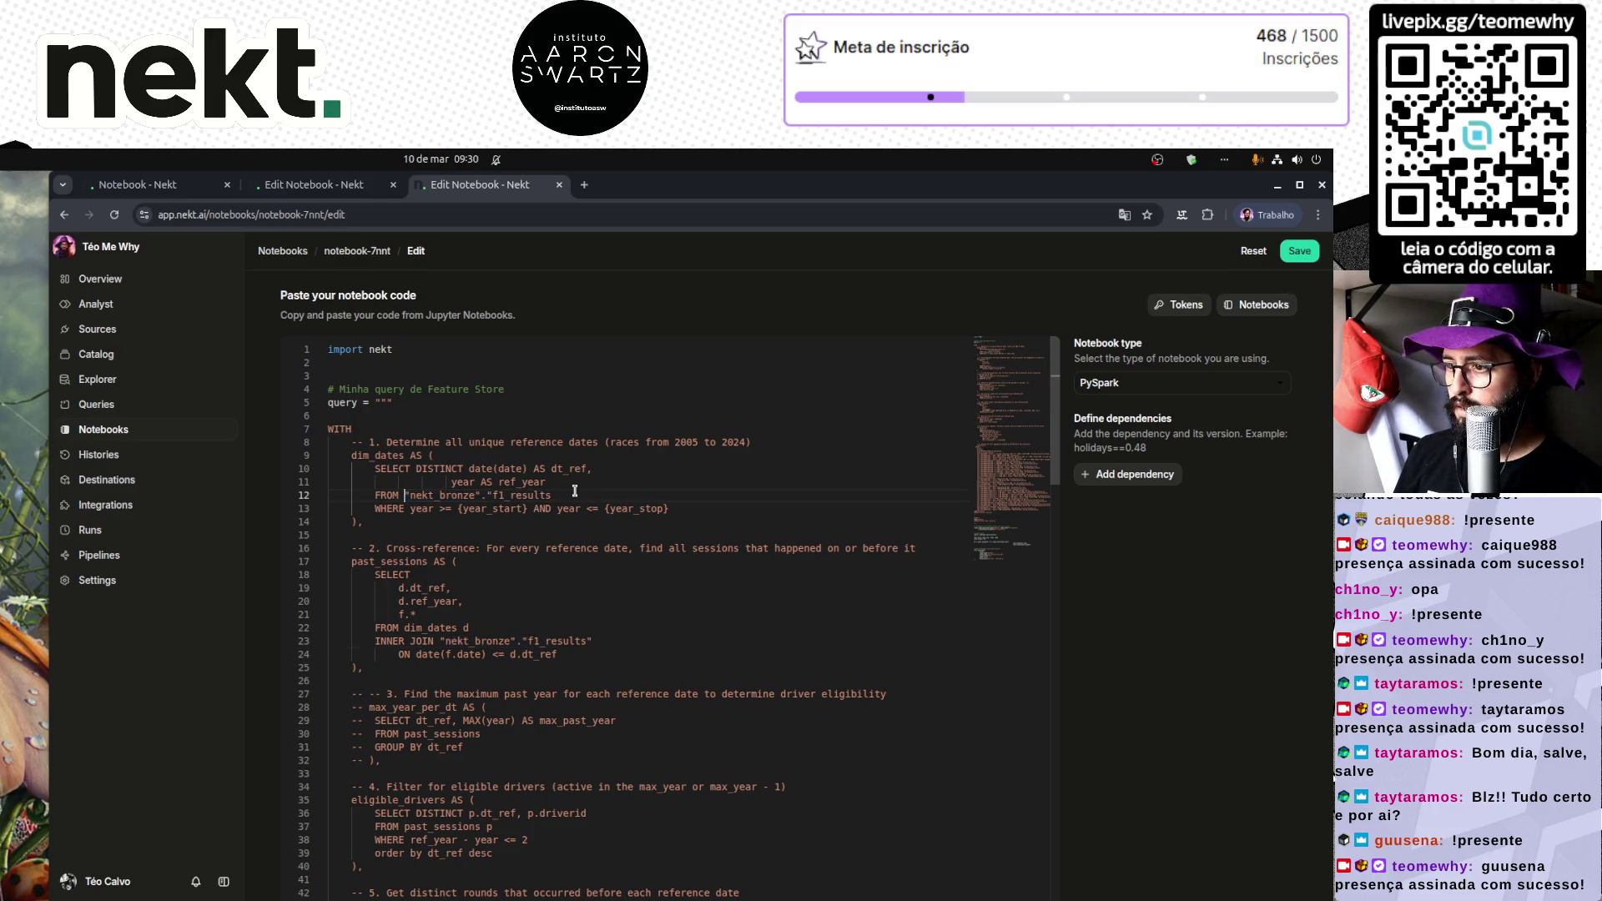
Step: Delete the "nekt_bronze". prefix on both lines so they read f1_results, and save the notebook
double_click(575, 491)
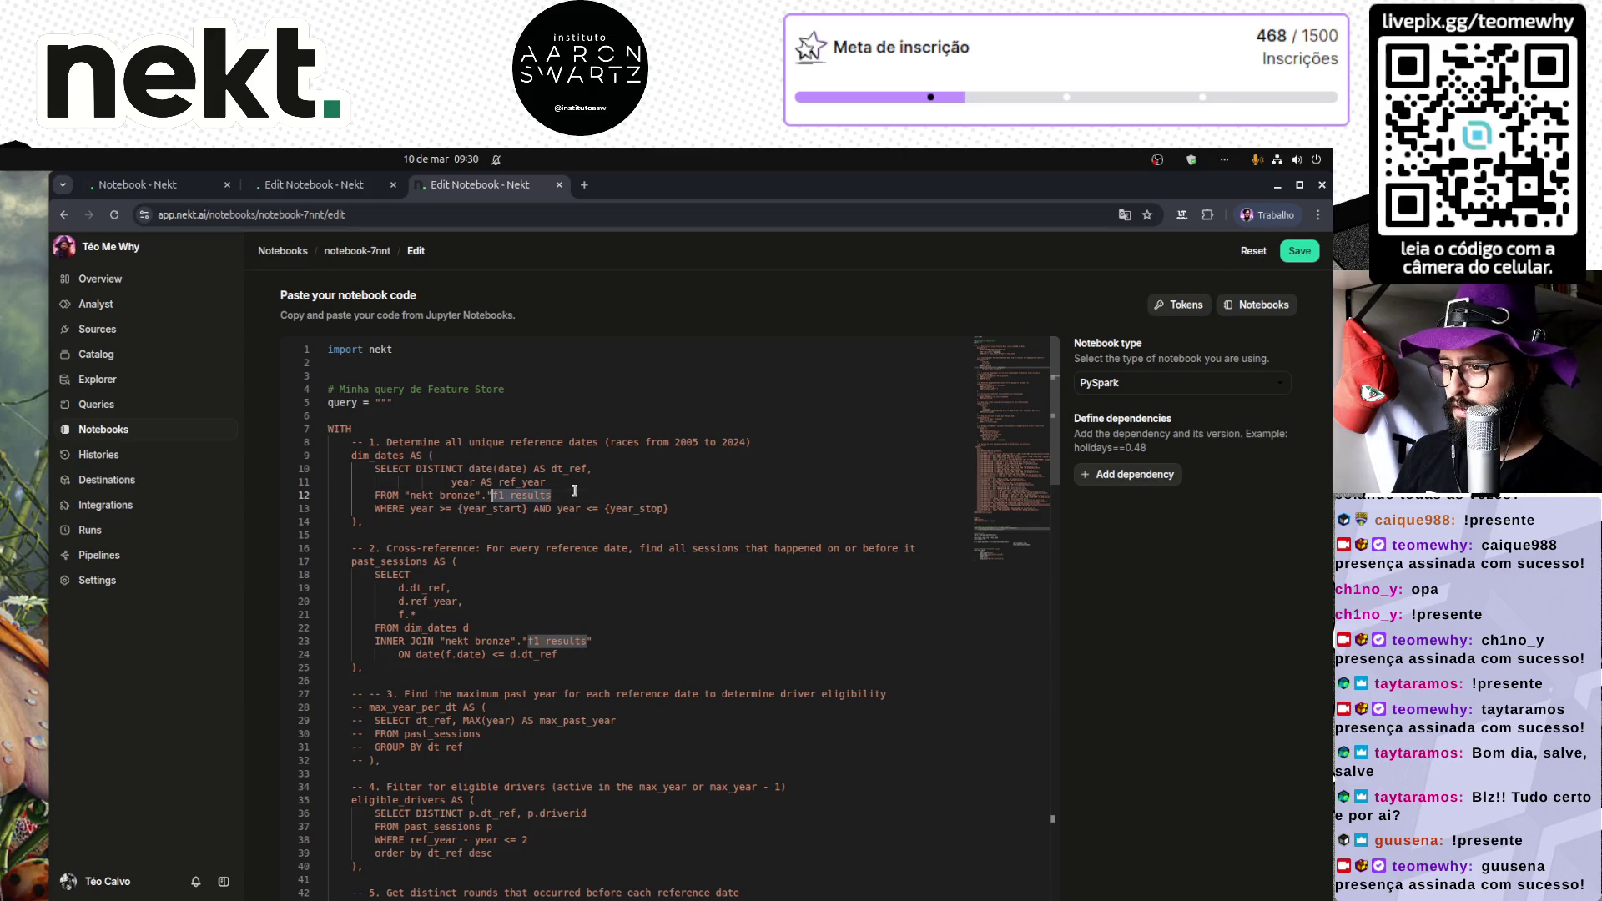
key(ctrl+f)
key(Return)
key(Escape)
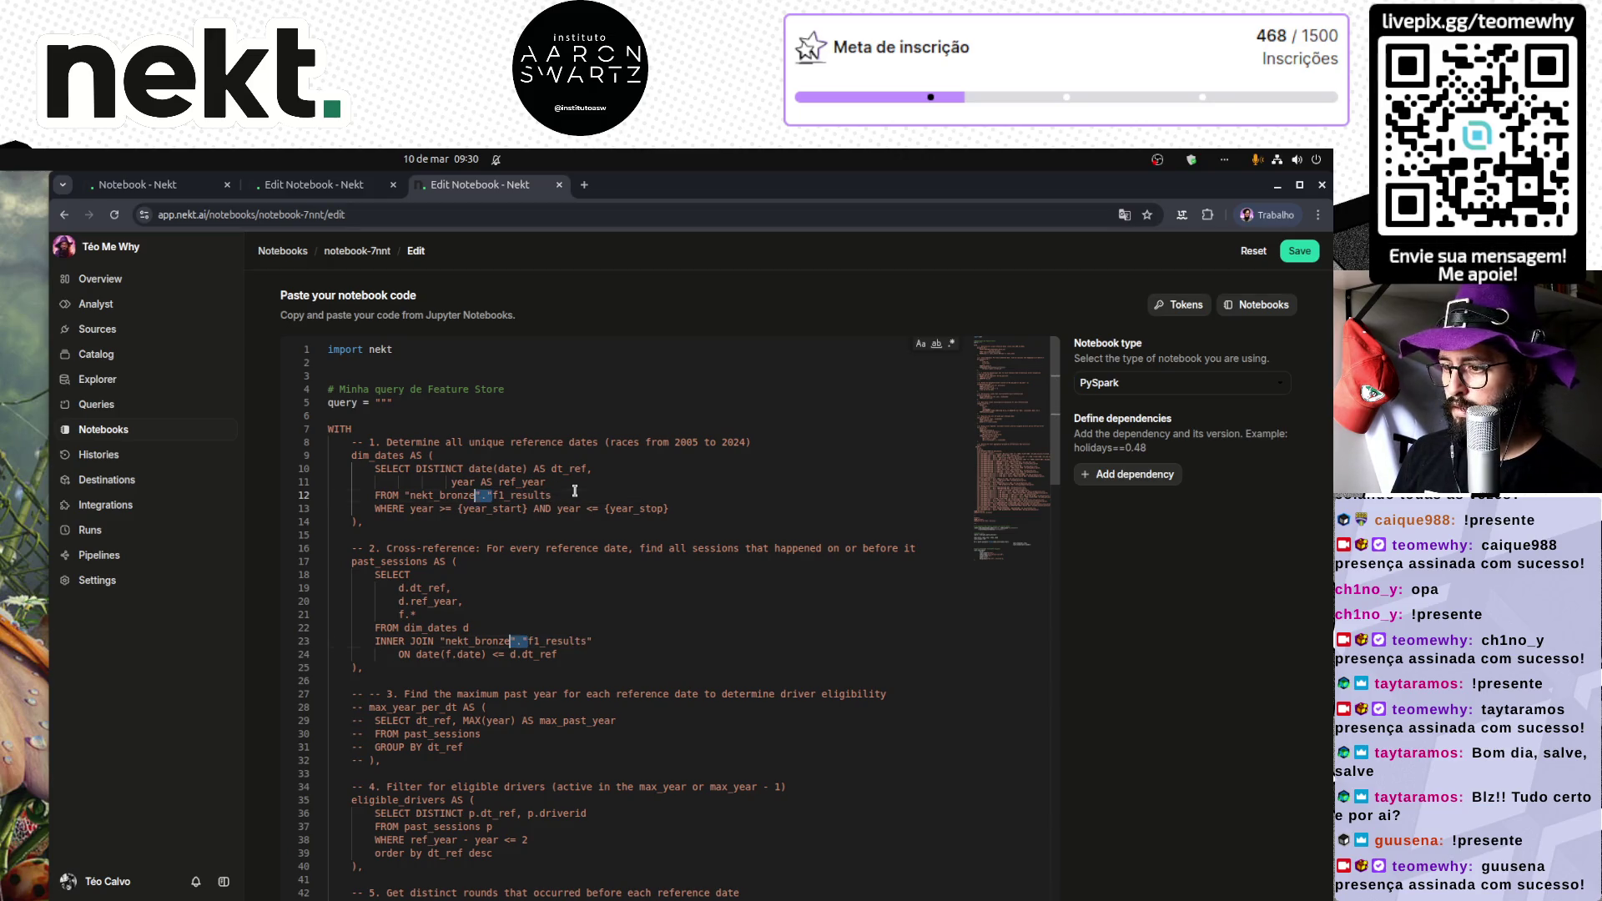
key(ctrl+u)
key(BackSpace)
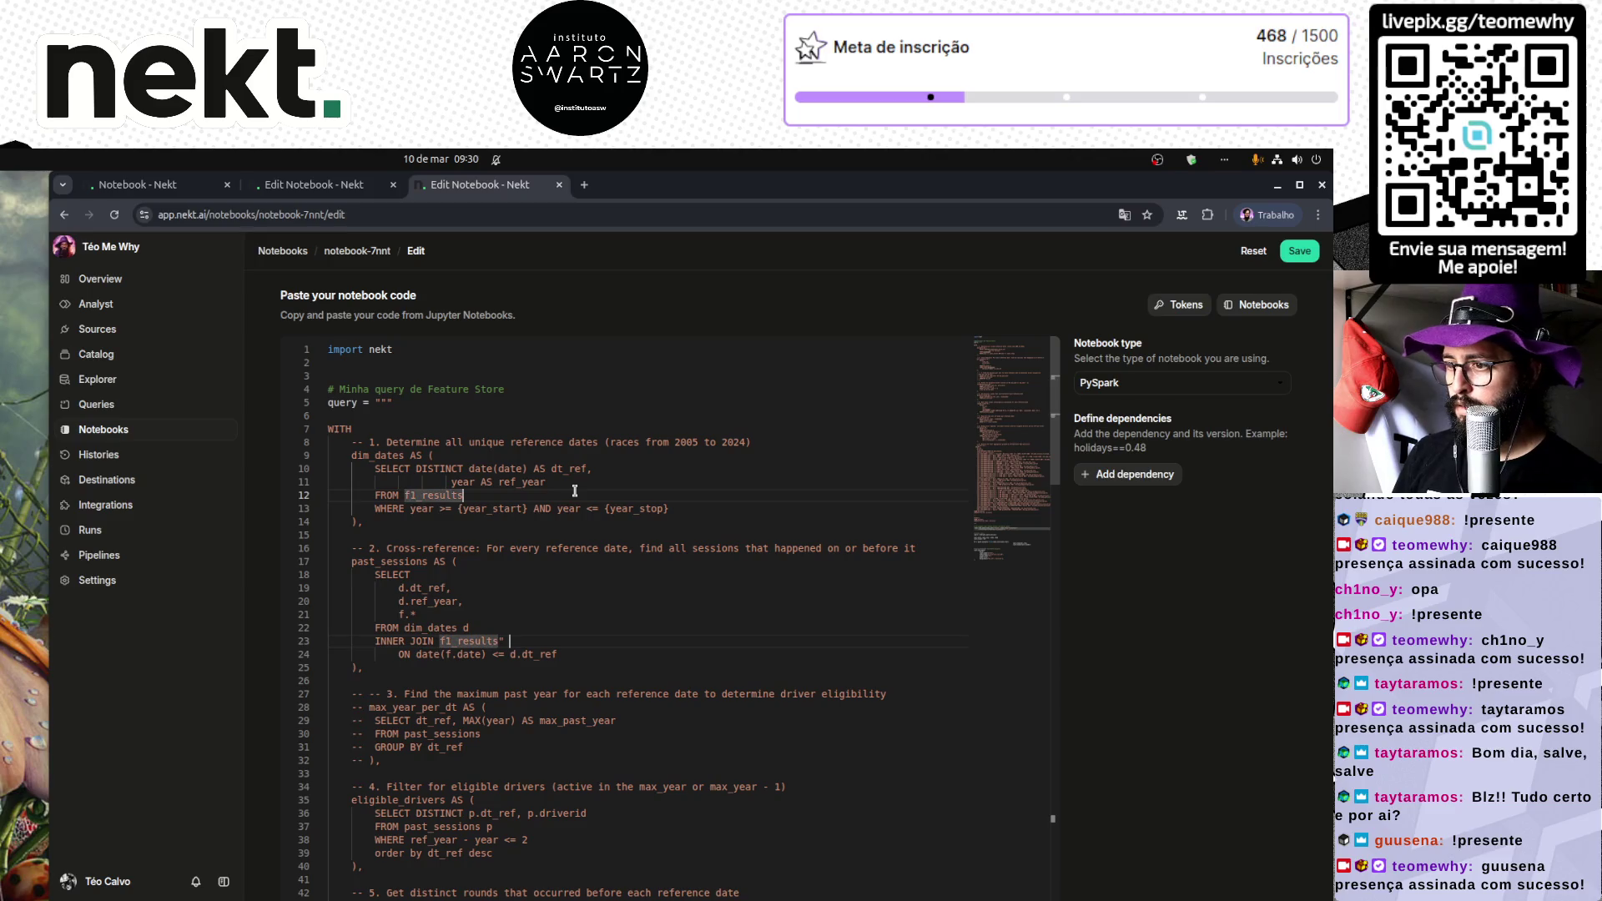
click(536, 640)
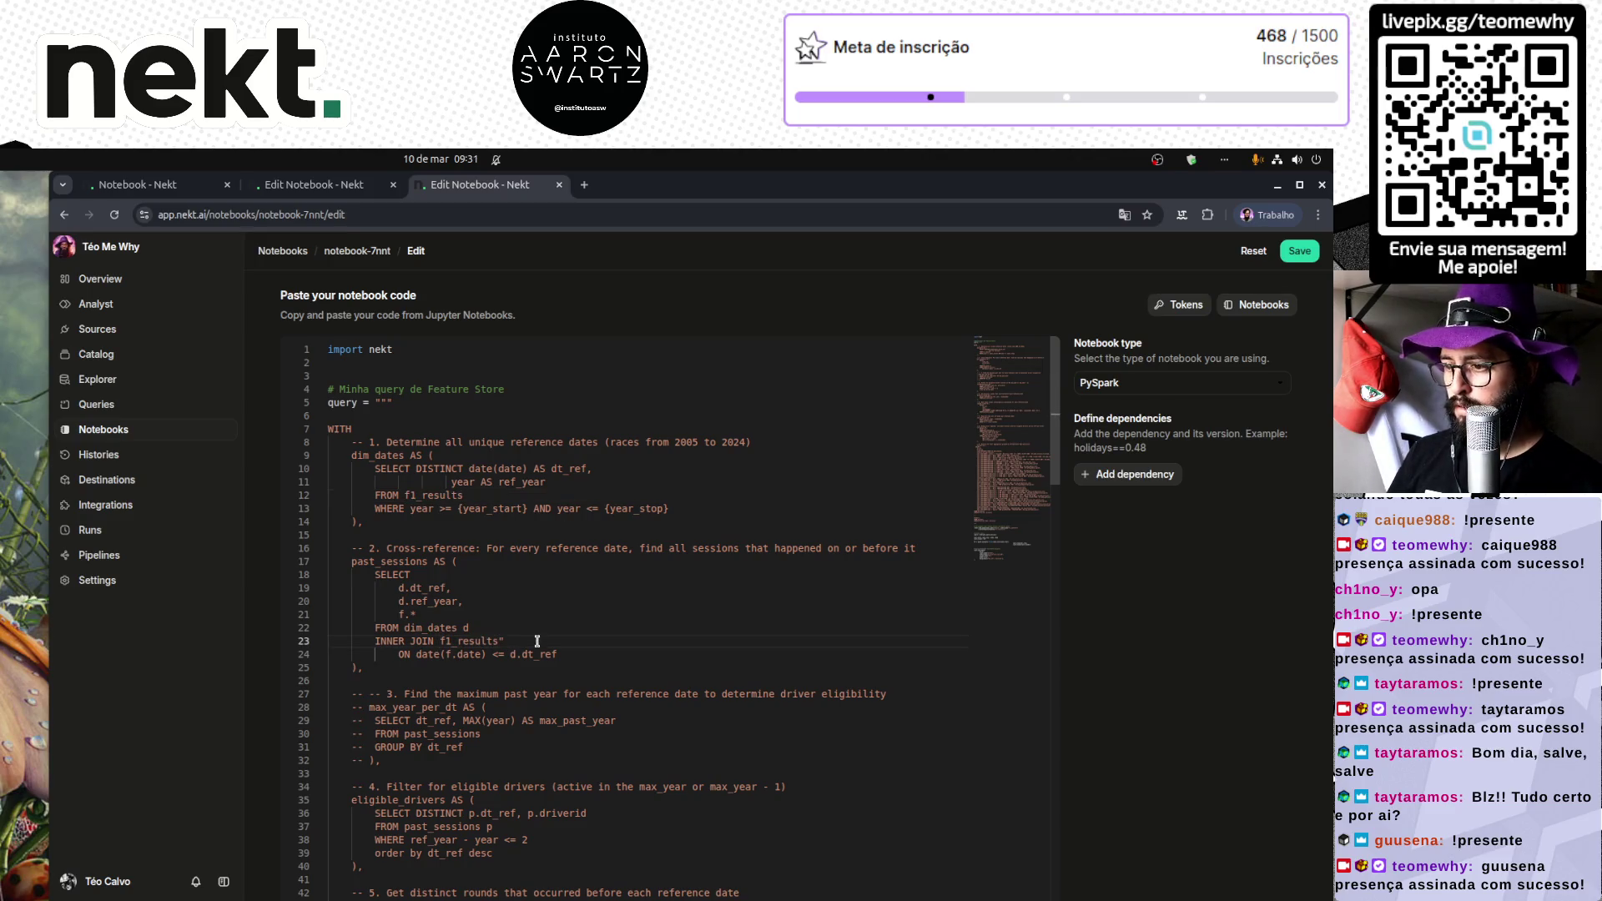
key(ctrl+s)
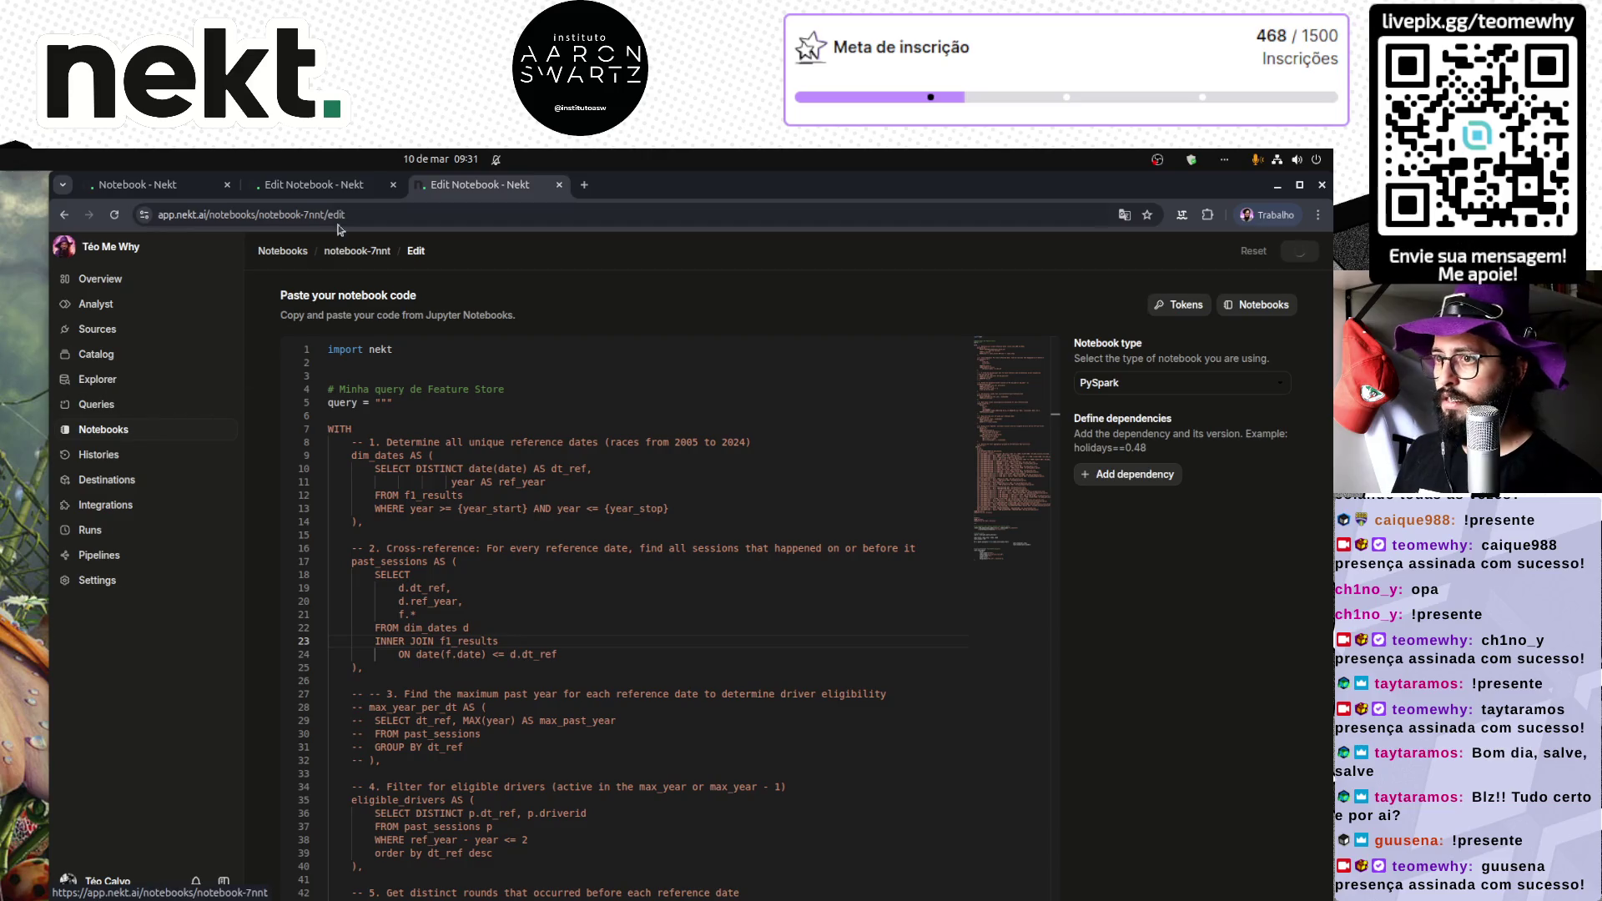
click(337, 185)
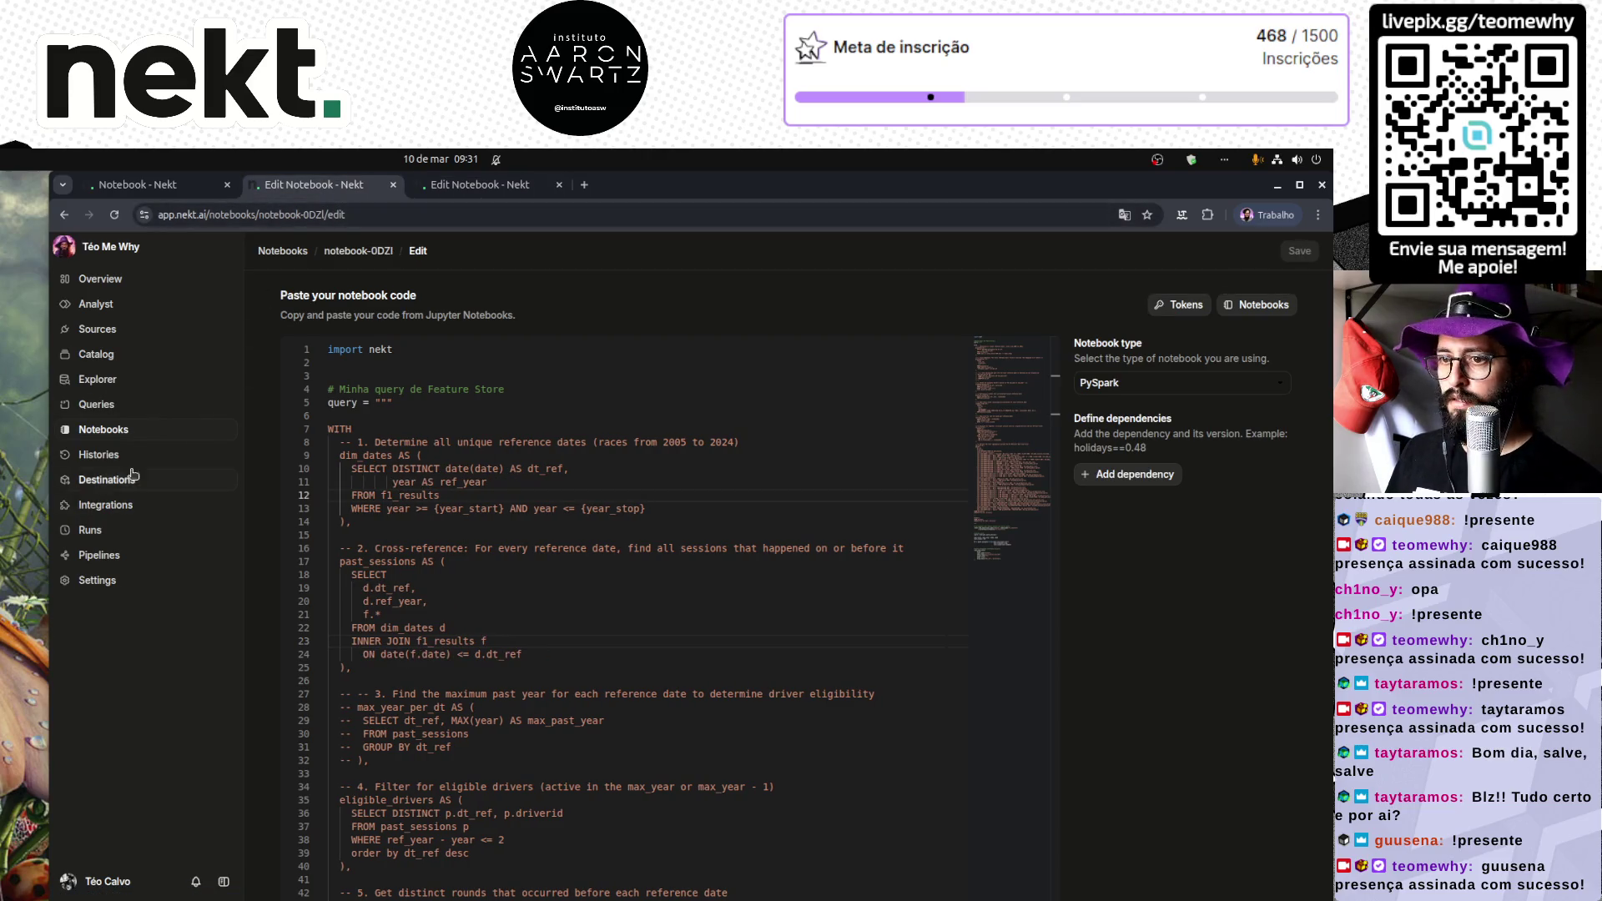
Step: Open the Last 40 Rounds notebook code and select the qualified table name on lines 12 and 23
click(127, 432)
click(441, 410)
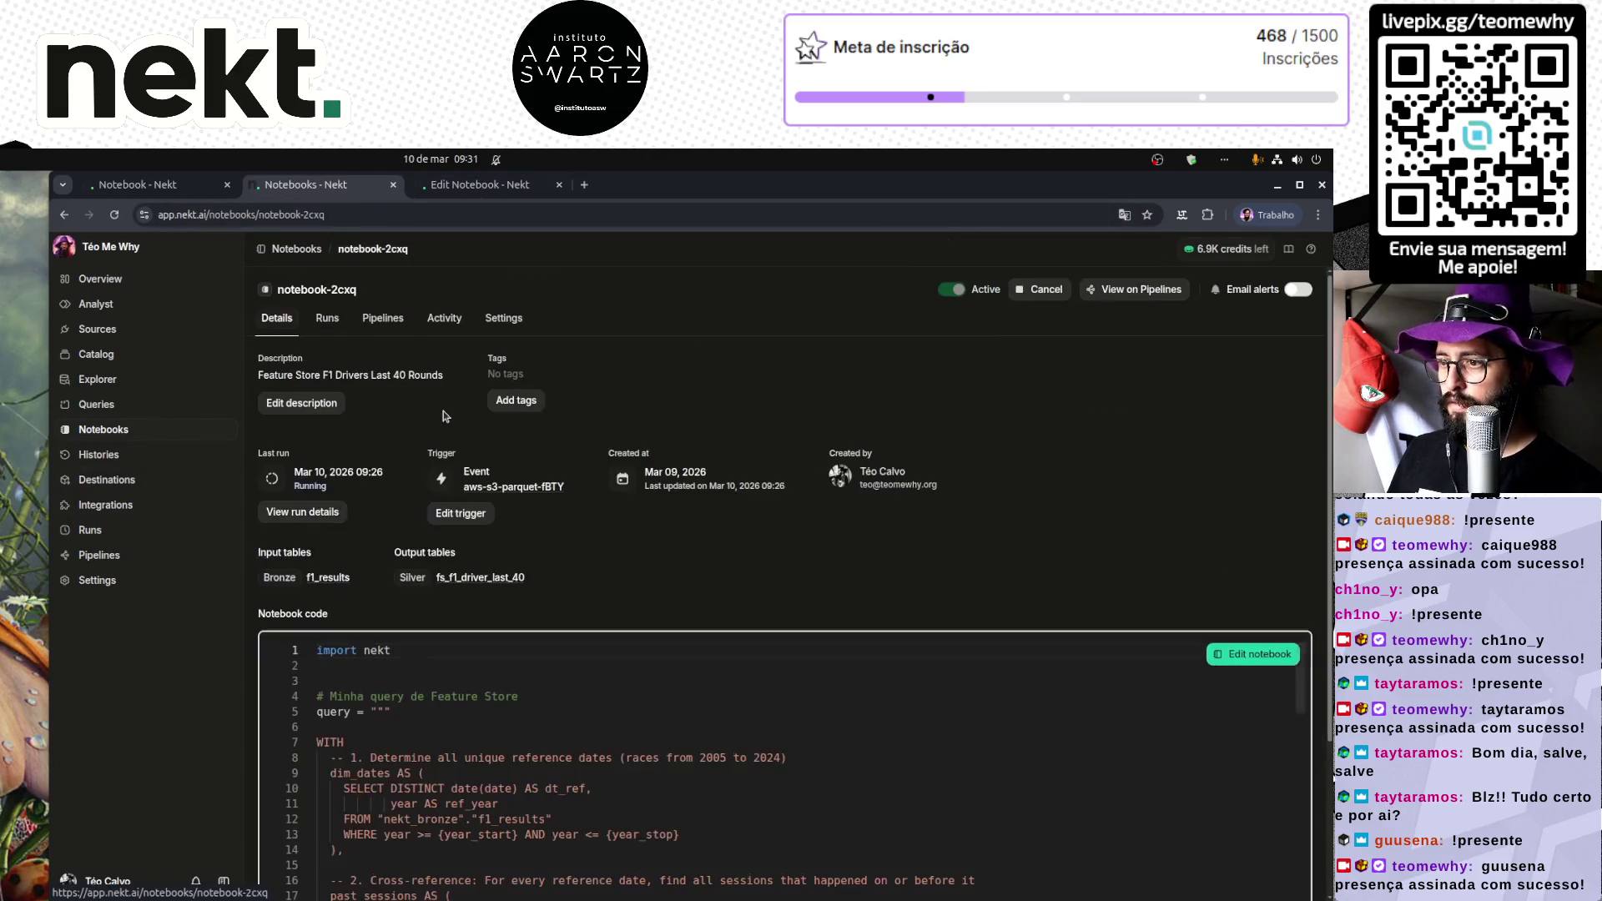
click(1257, 656)
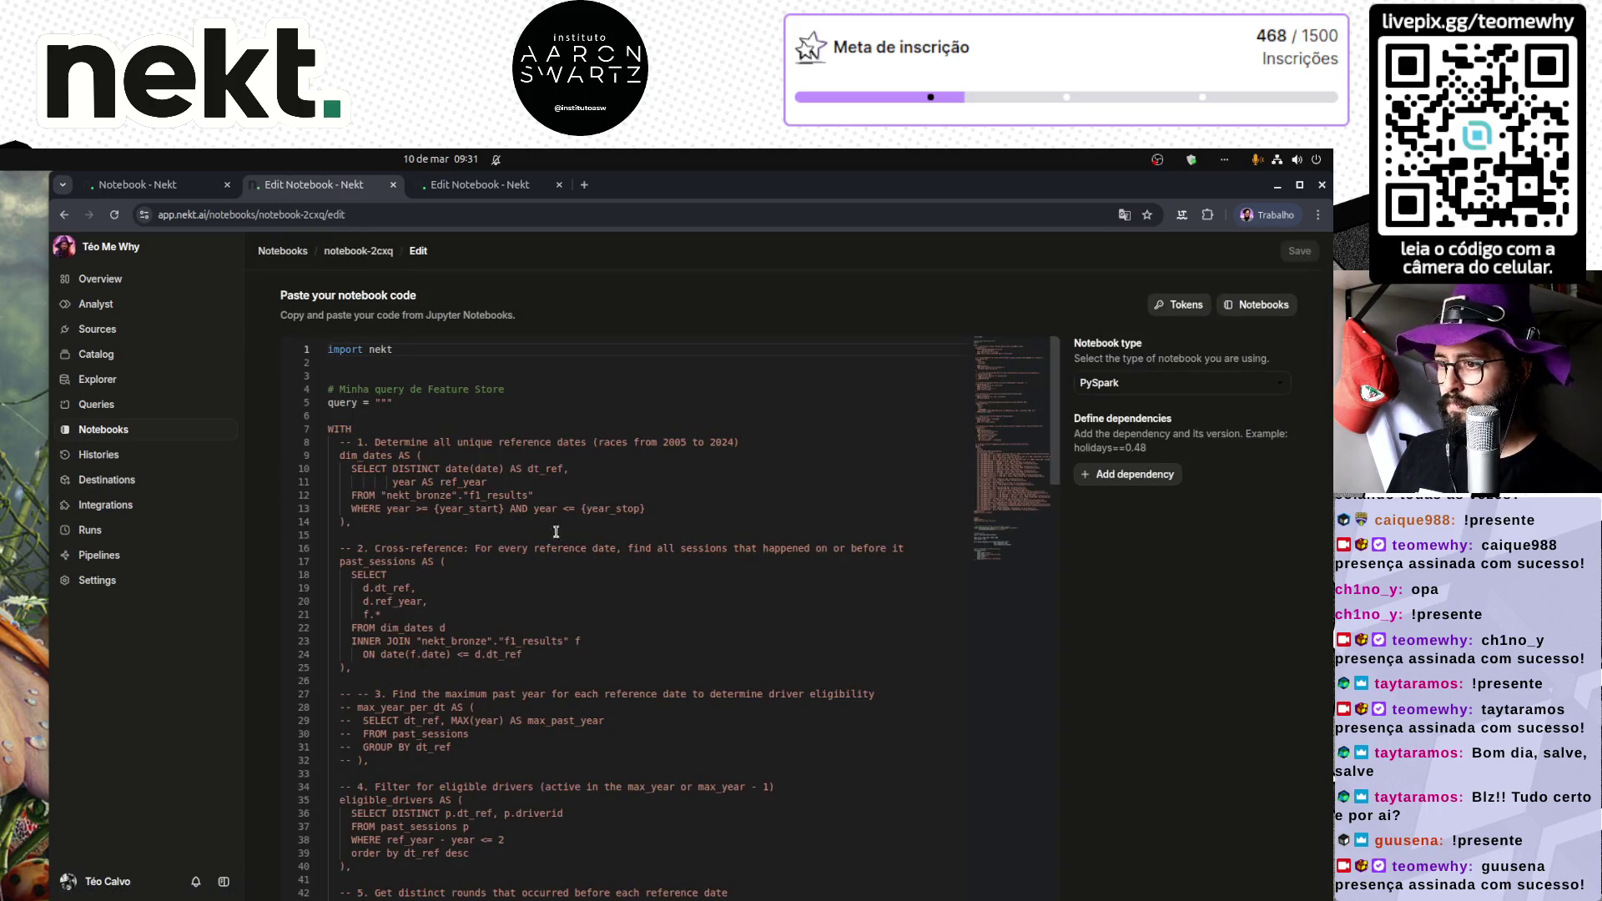
drag(382, 496, 573, 493)
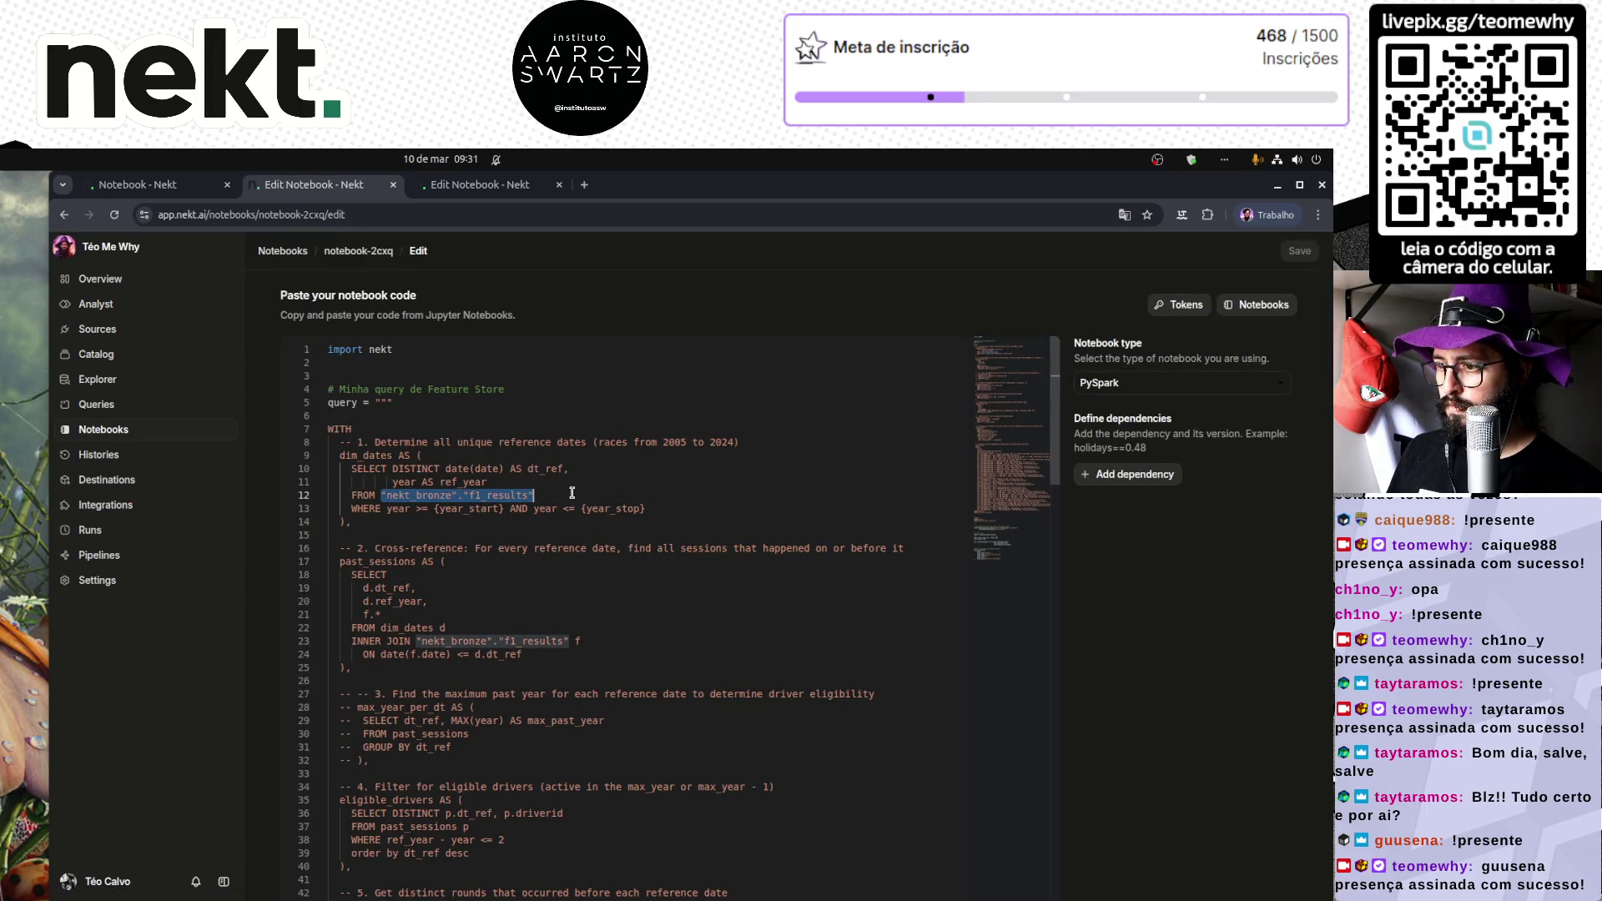
key(ctrl+d)
Step: Strip the nekt_bronze prefix and trailing quote so both read f1_results, save, and return to Notebooks
key(Left)
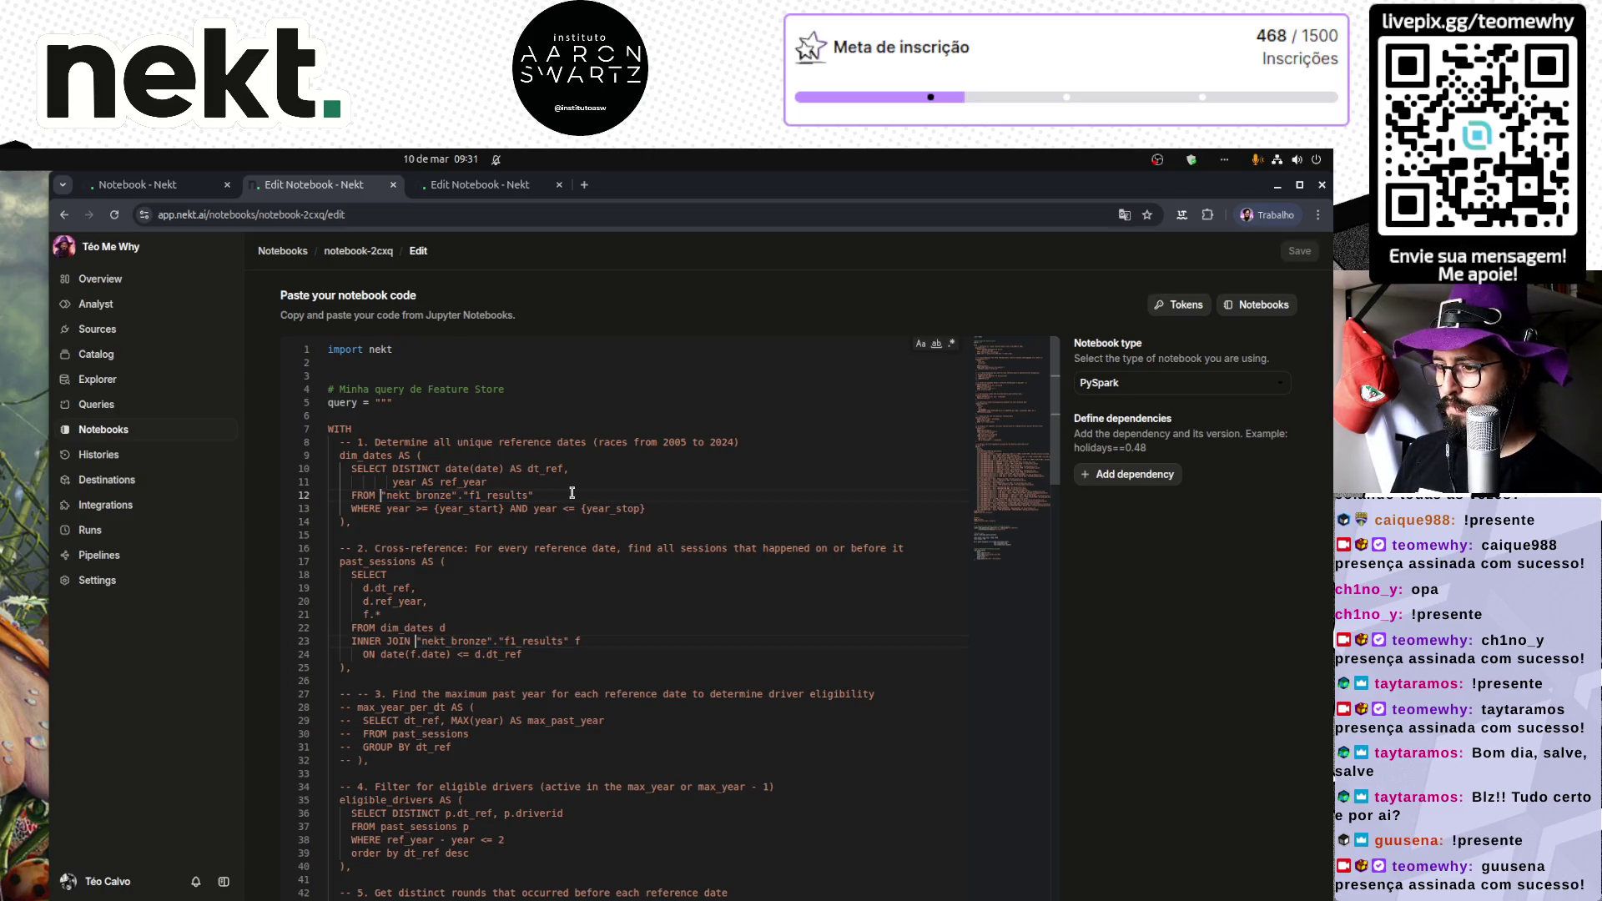
key(ctrl+Delete)
key(ctrl+Delete)
key(ctrl+Delete)
key(End)
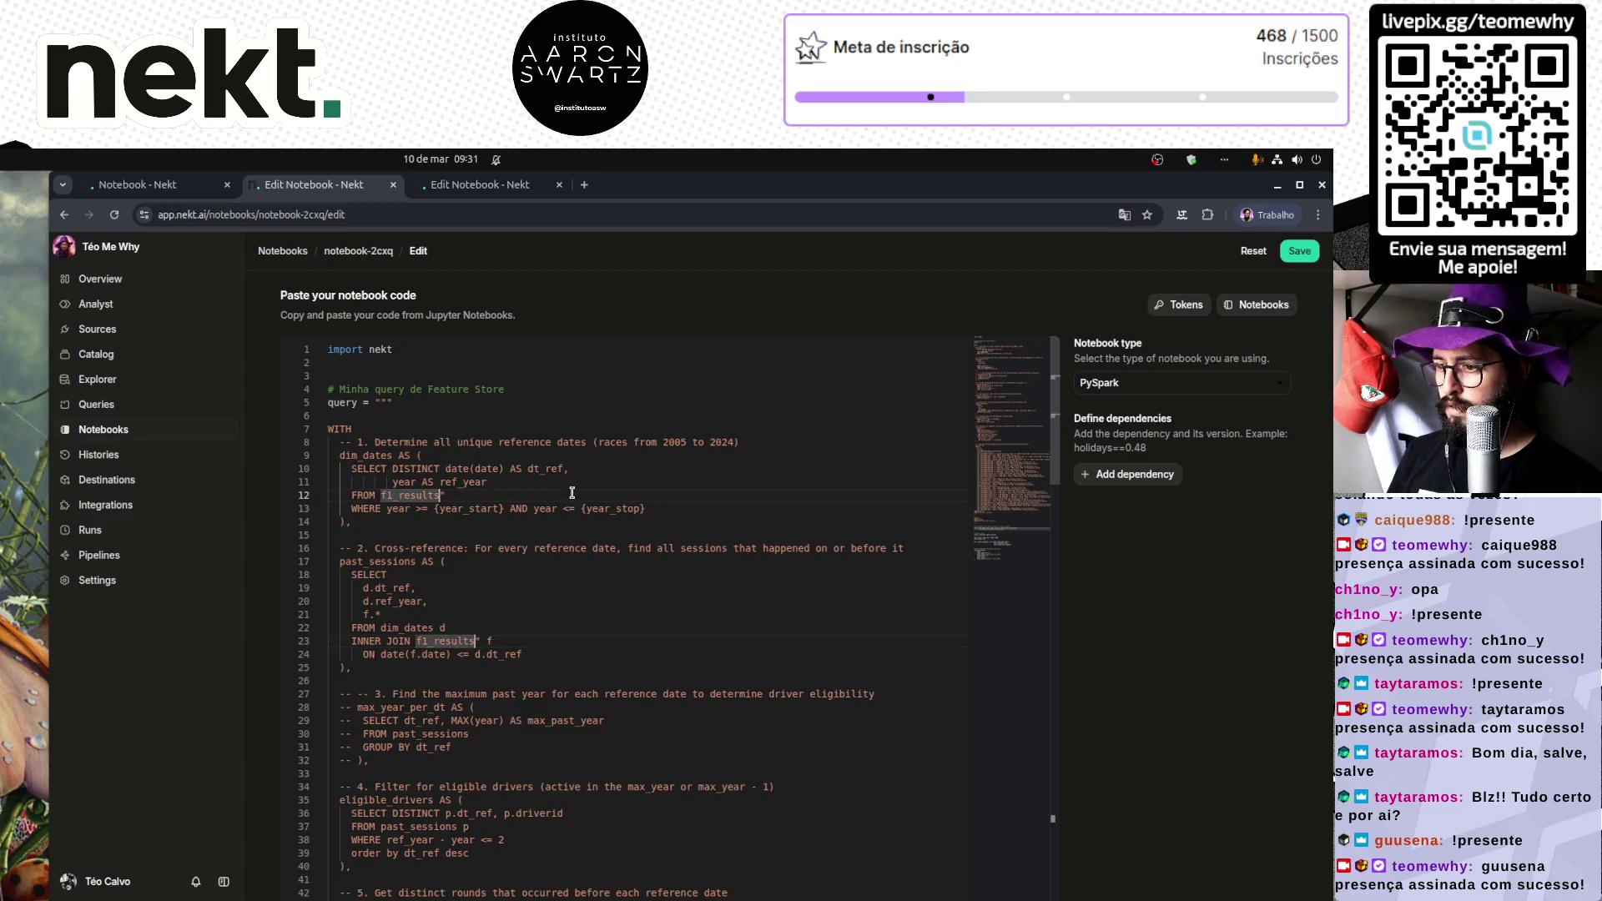
key(BackSpace)
click(1312, 256)
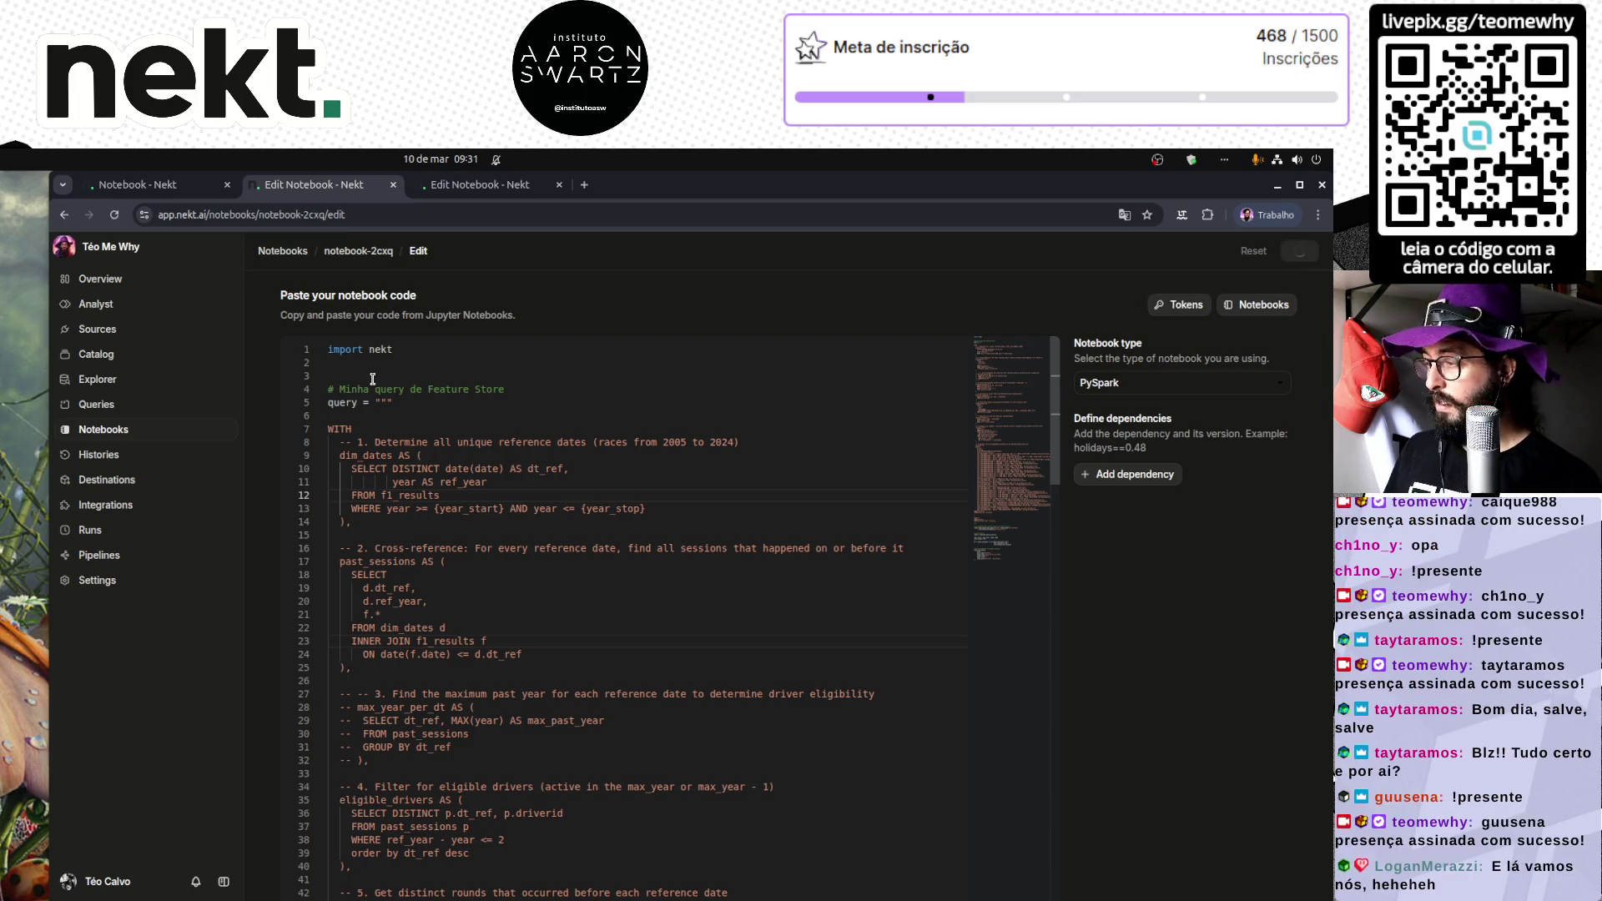
click(166, 187)
click(125, 434)
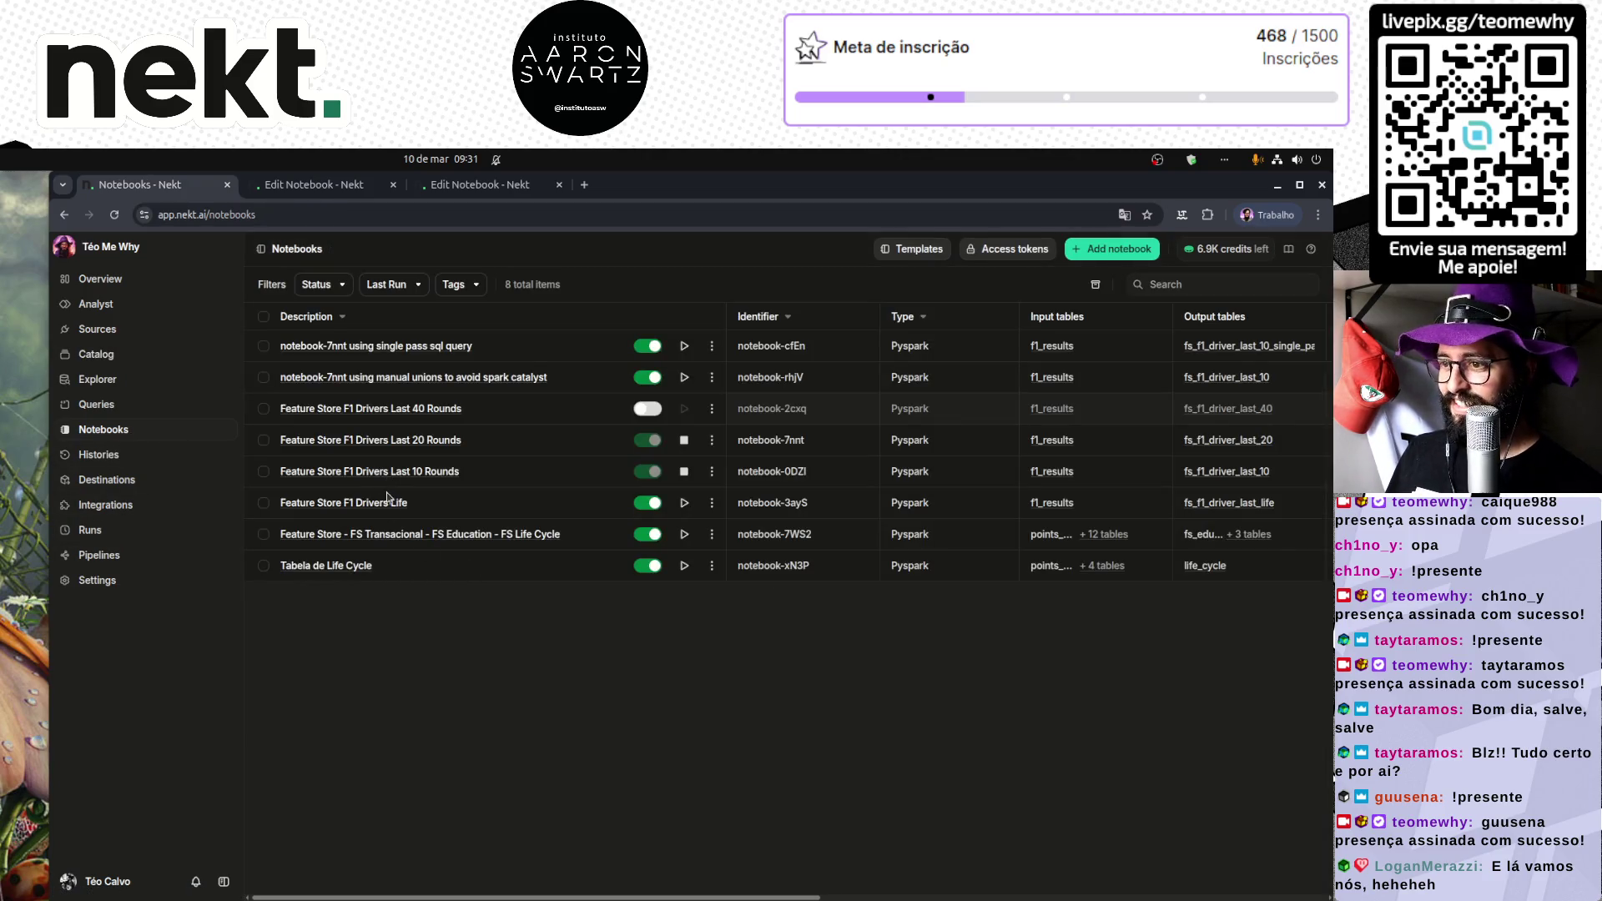
Step: Open the F1 Drivers Life notebook code and select the table references on lines 12 and 23
click(389, 501)
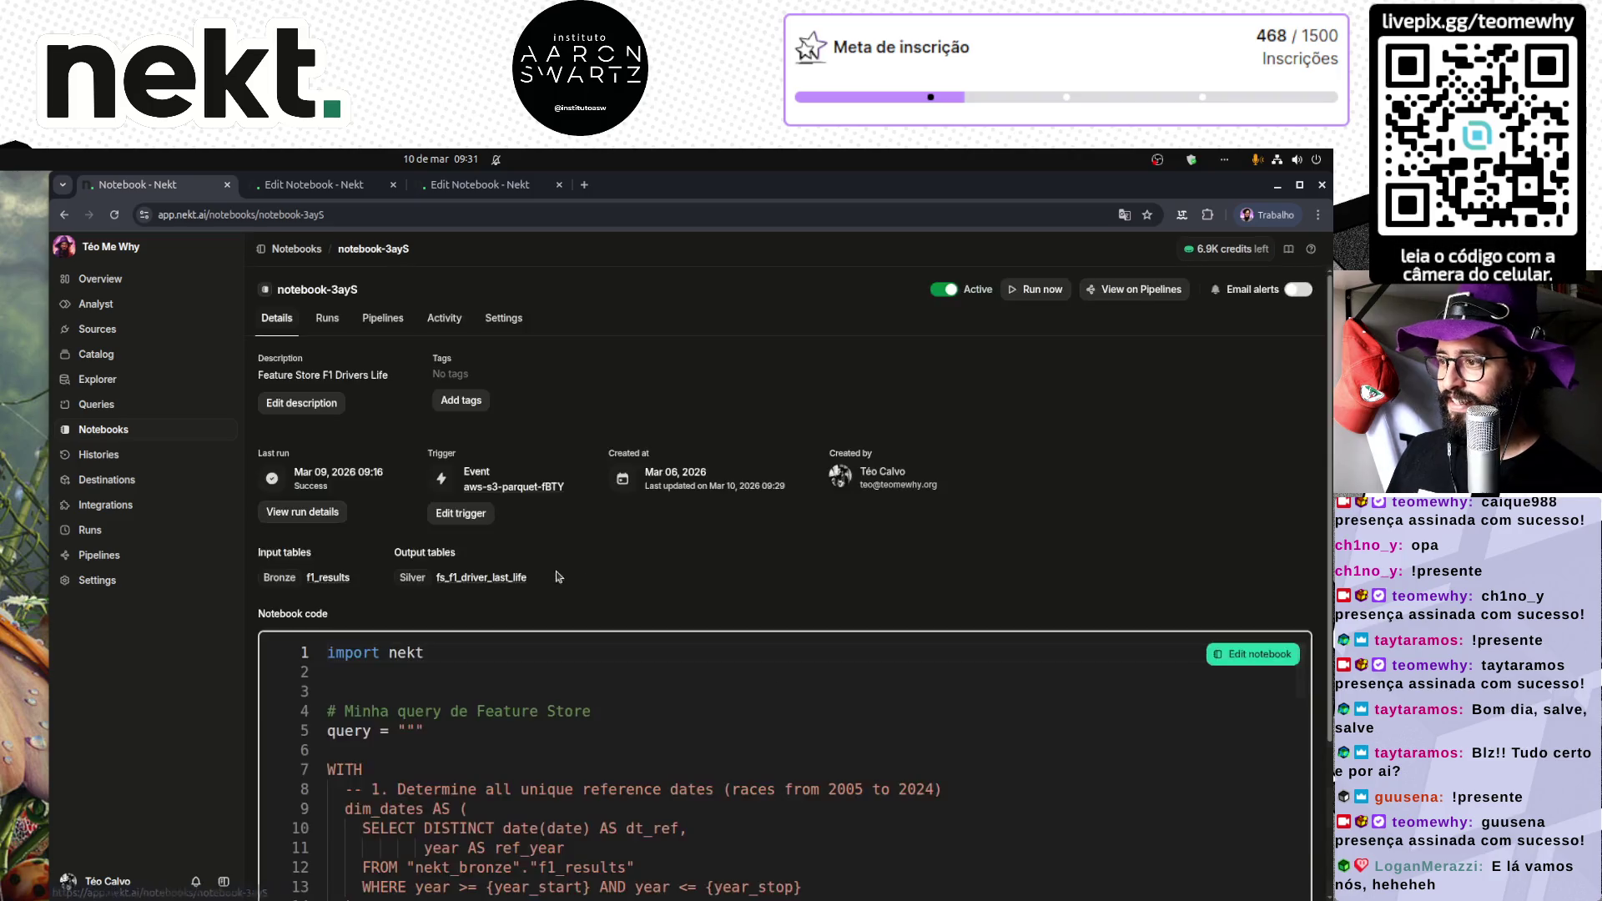
click(1247, 656)
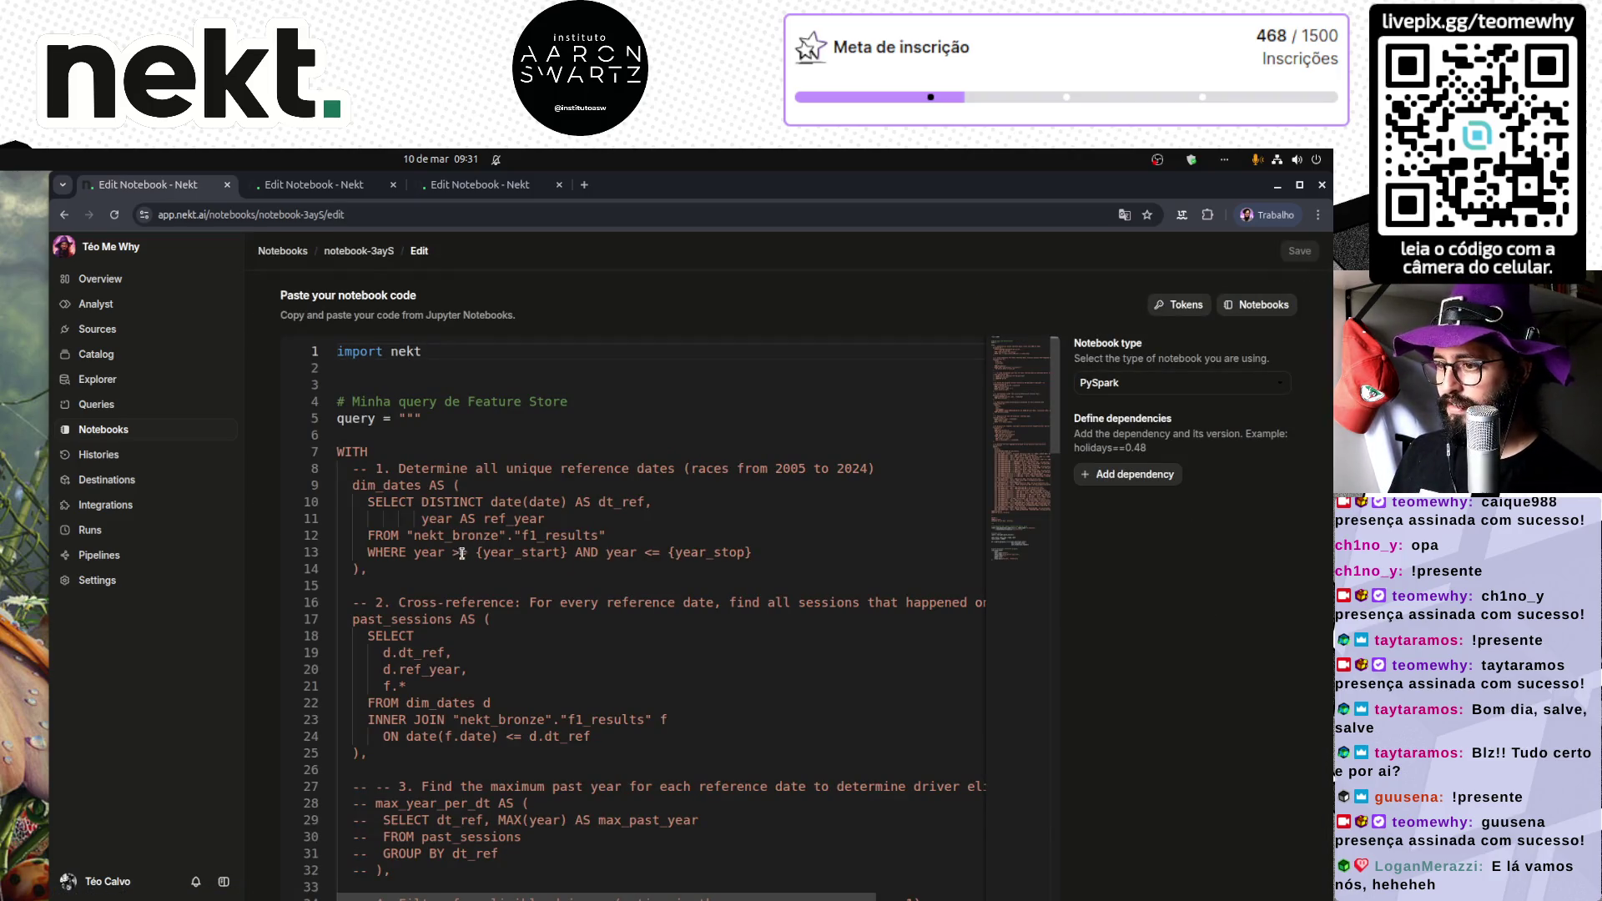
drag(407, 535, 606, 535)
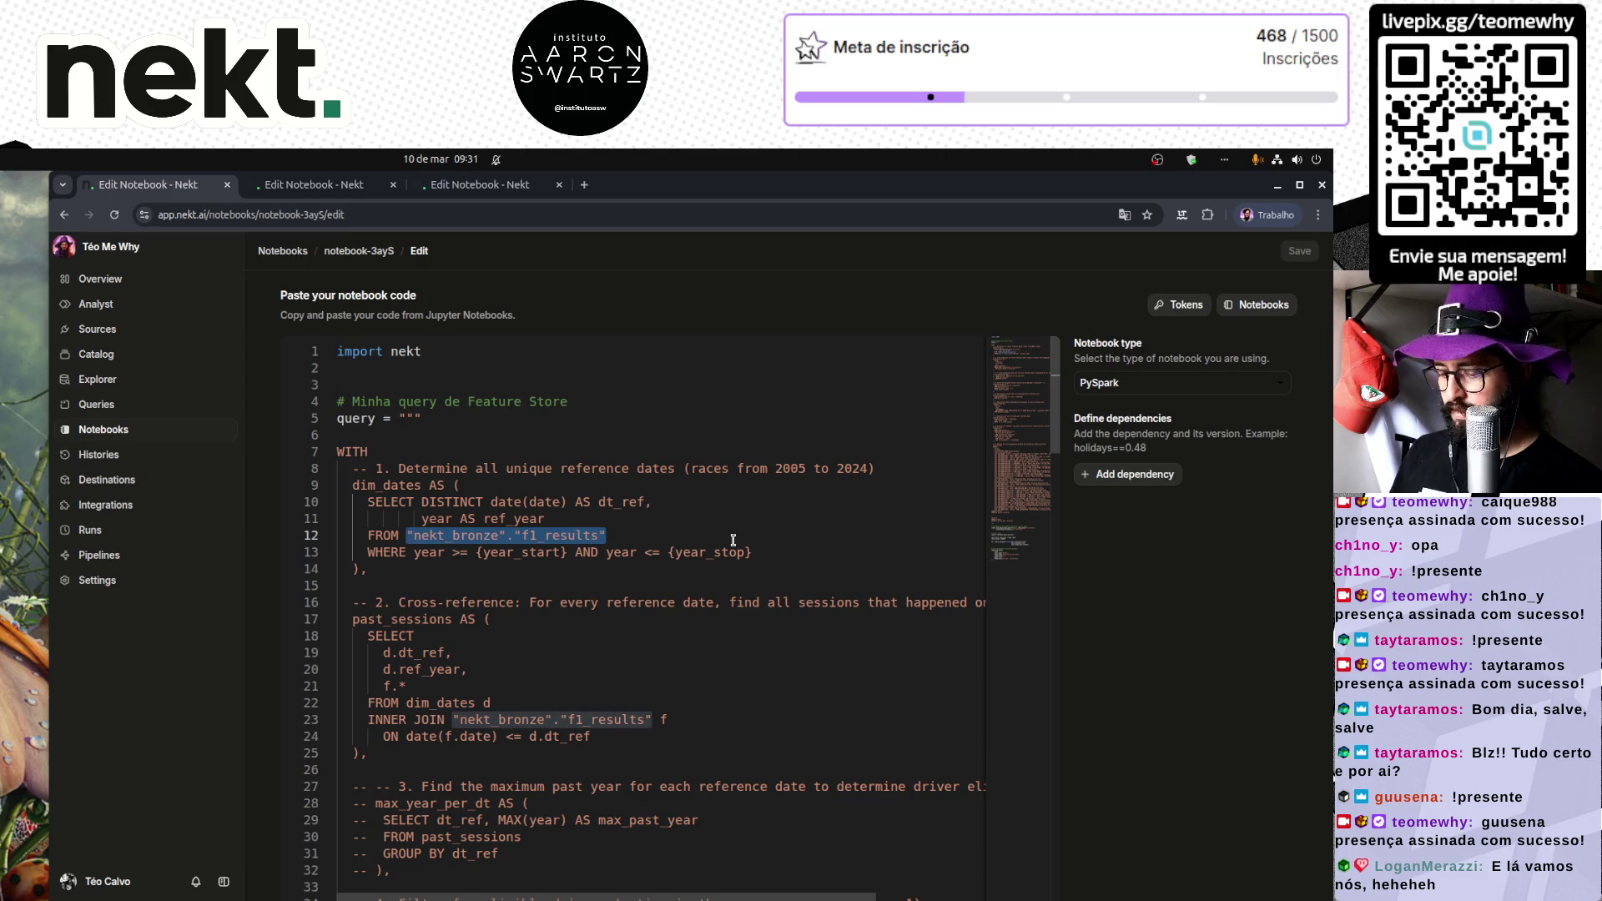
key(ctrl+d)
key(Right)
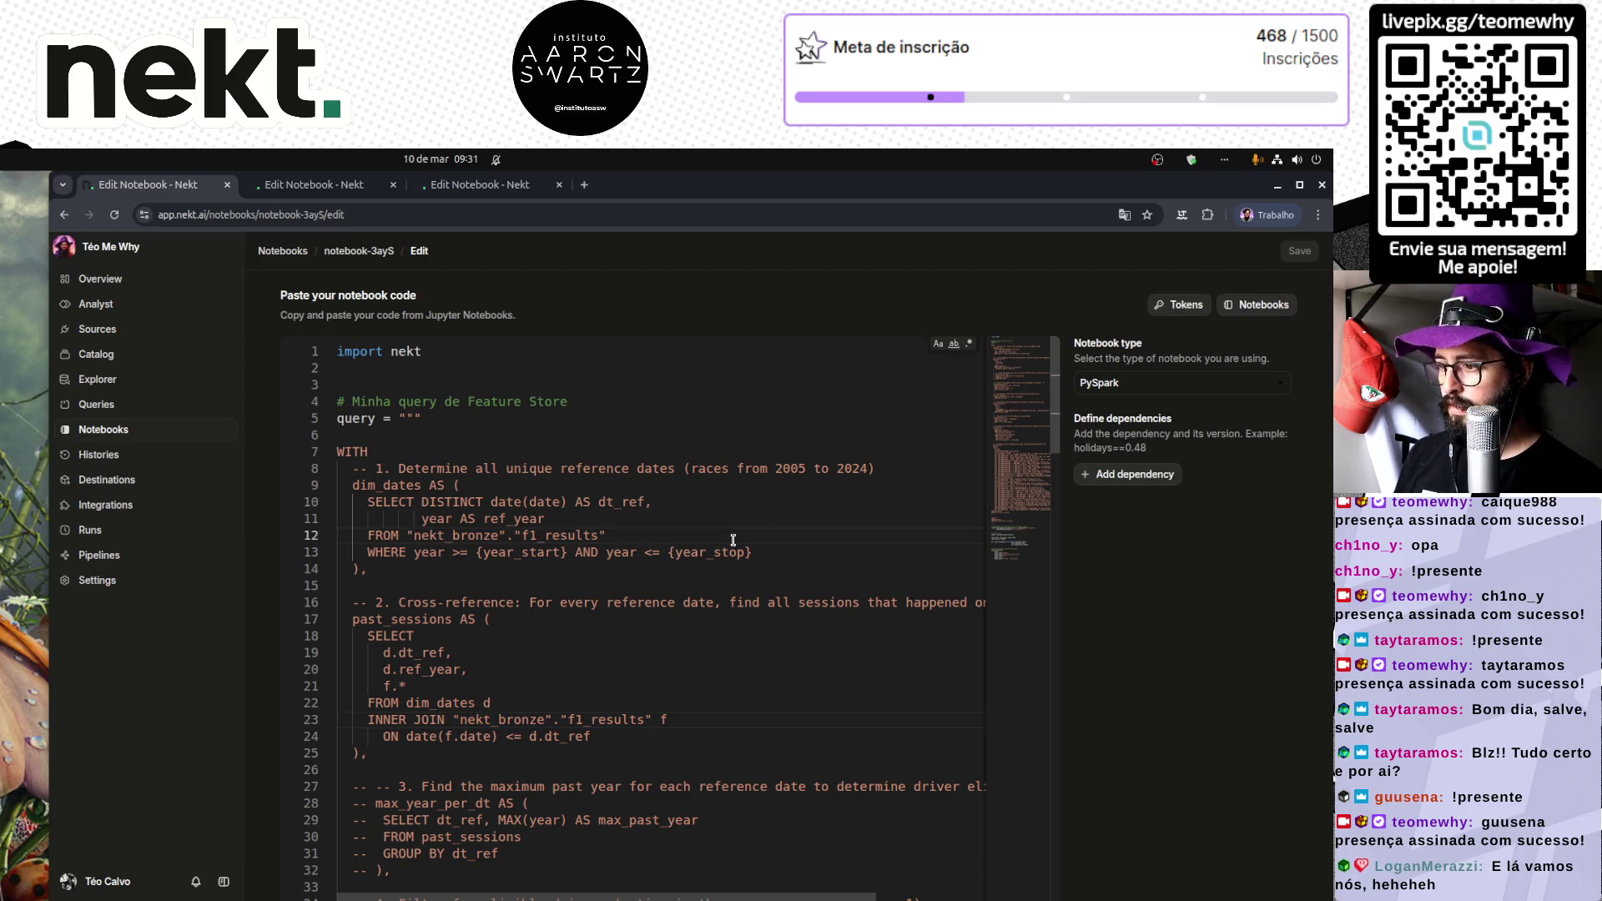
Step: Delete the closing quote and nekt_bronze prefix so both read f1_results, save, and return to Notebooks
key(BackSpace)
key(ctrl+Left)
key(ctrl+shift+Left)
key(ctrl+shift+Left)
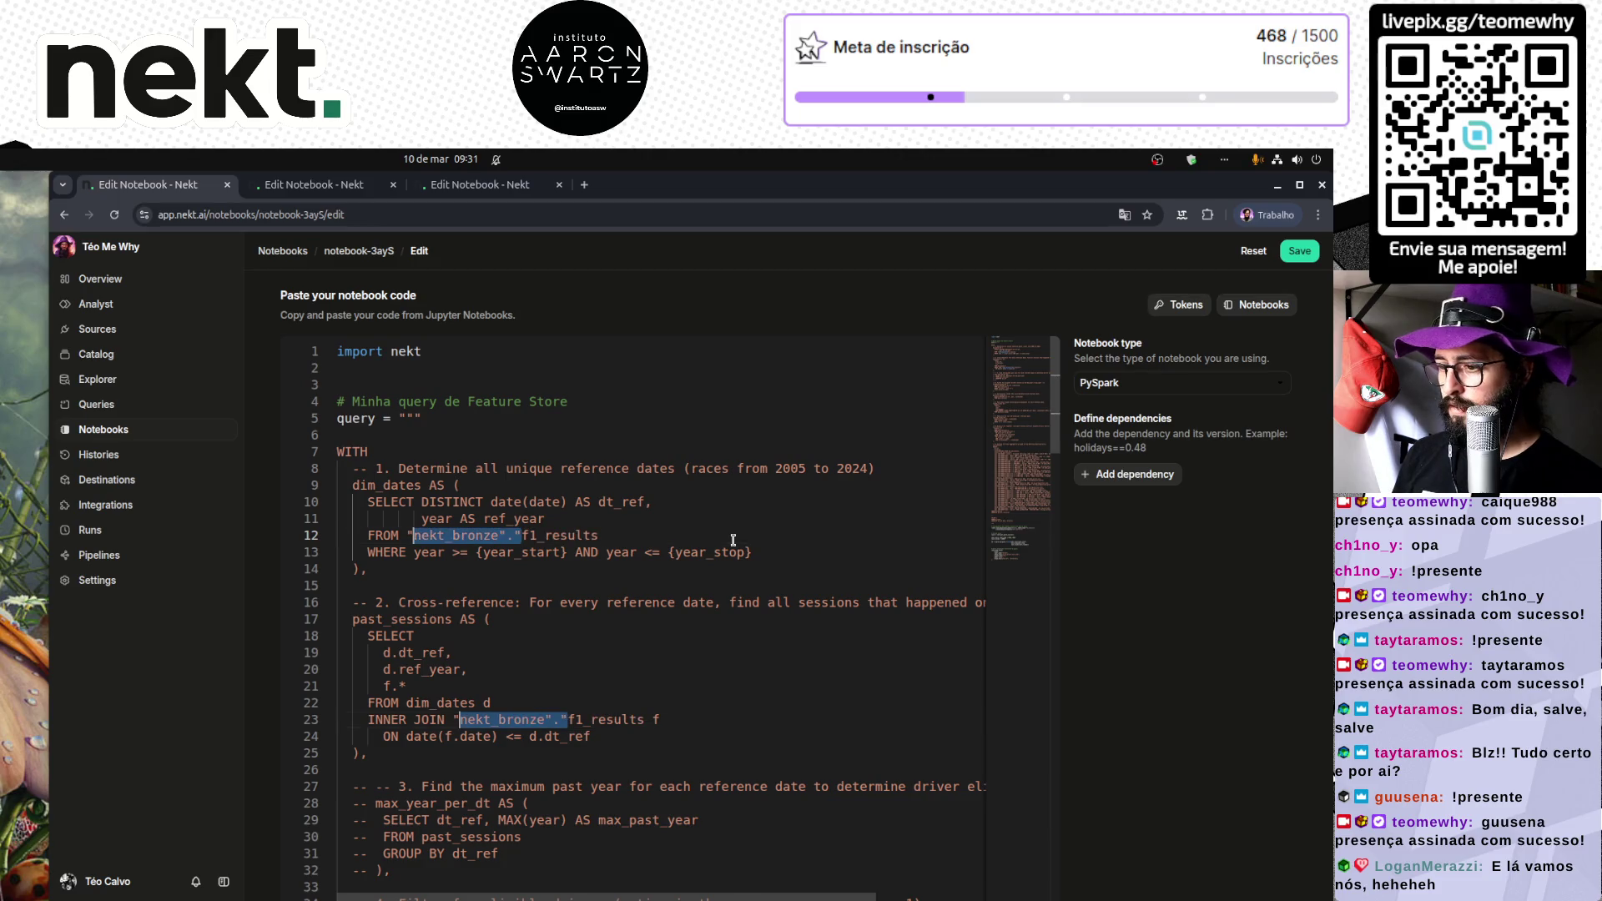
key(shift+Left)
key(BackSpace)
key(ctrl+s)
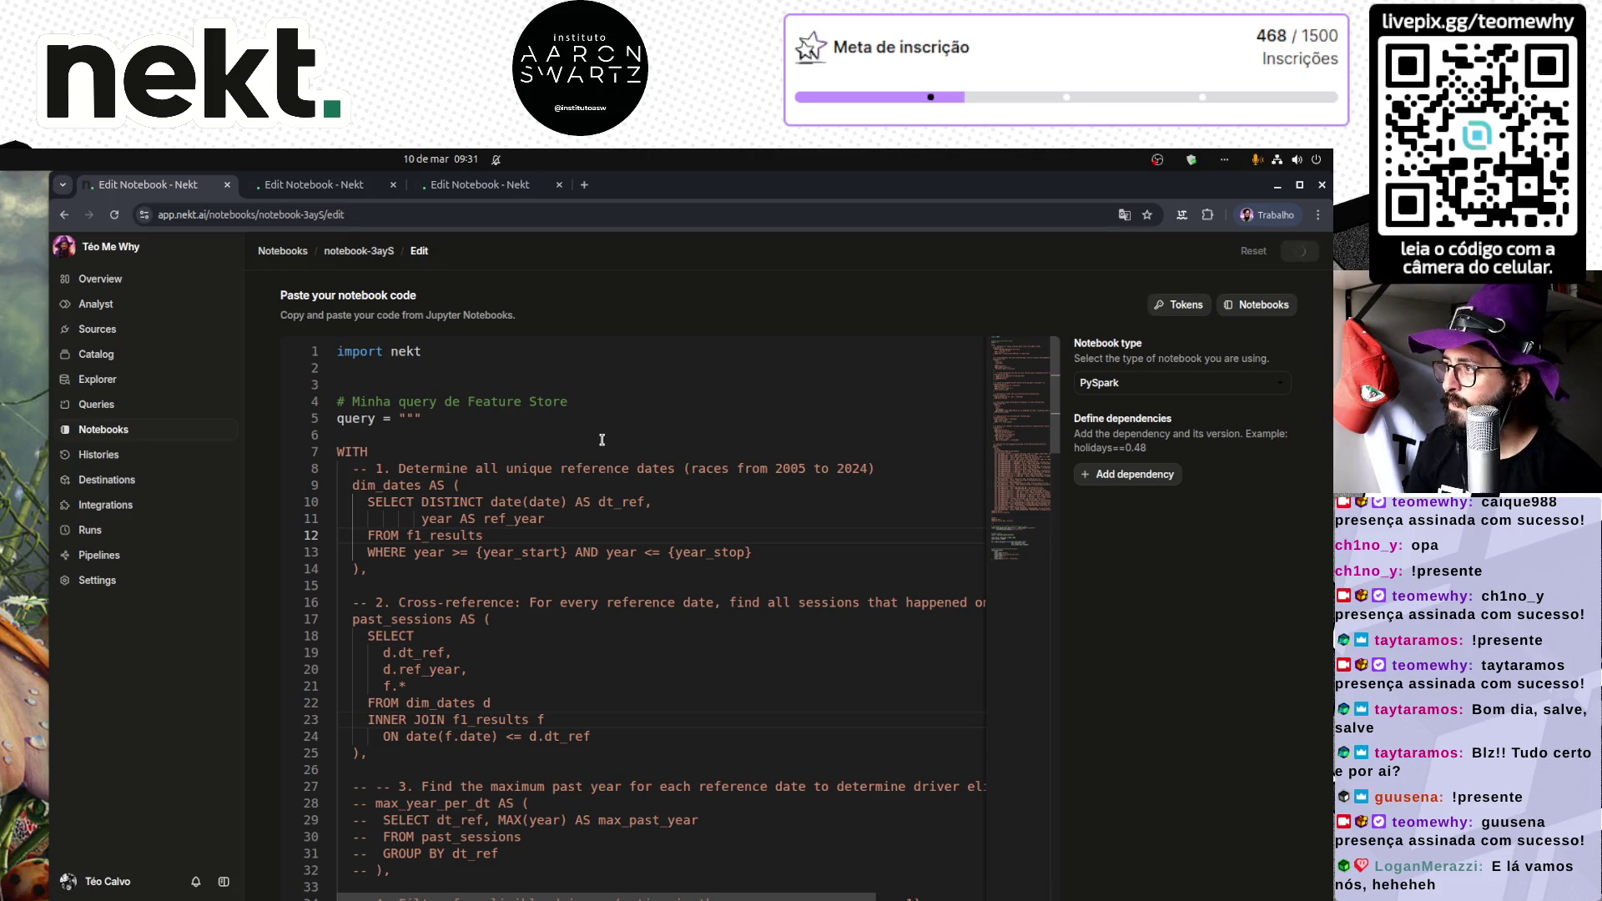
key(ctrl+Tab)
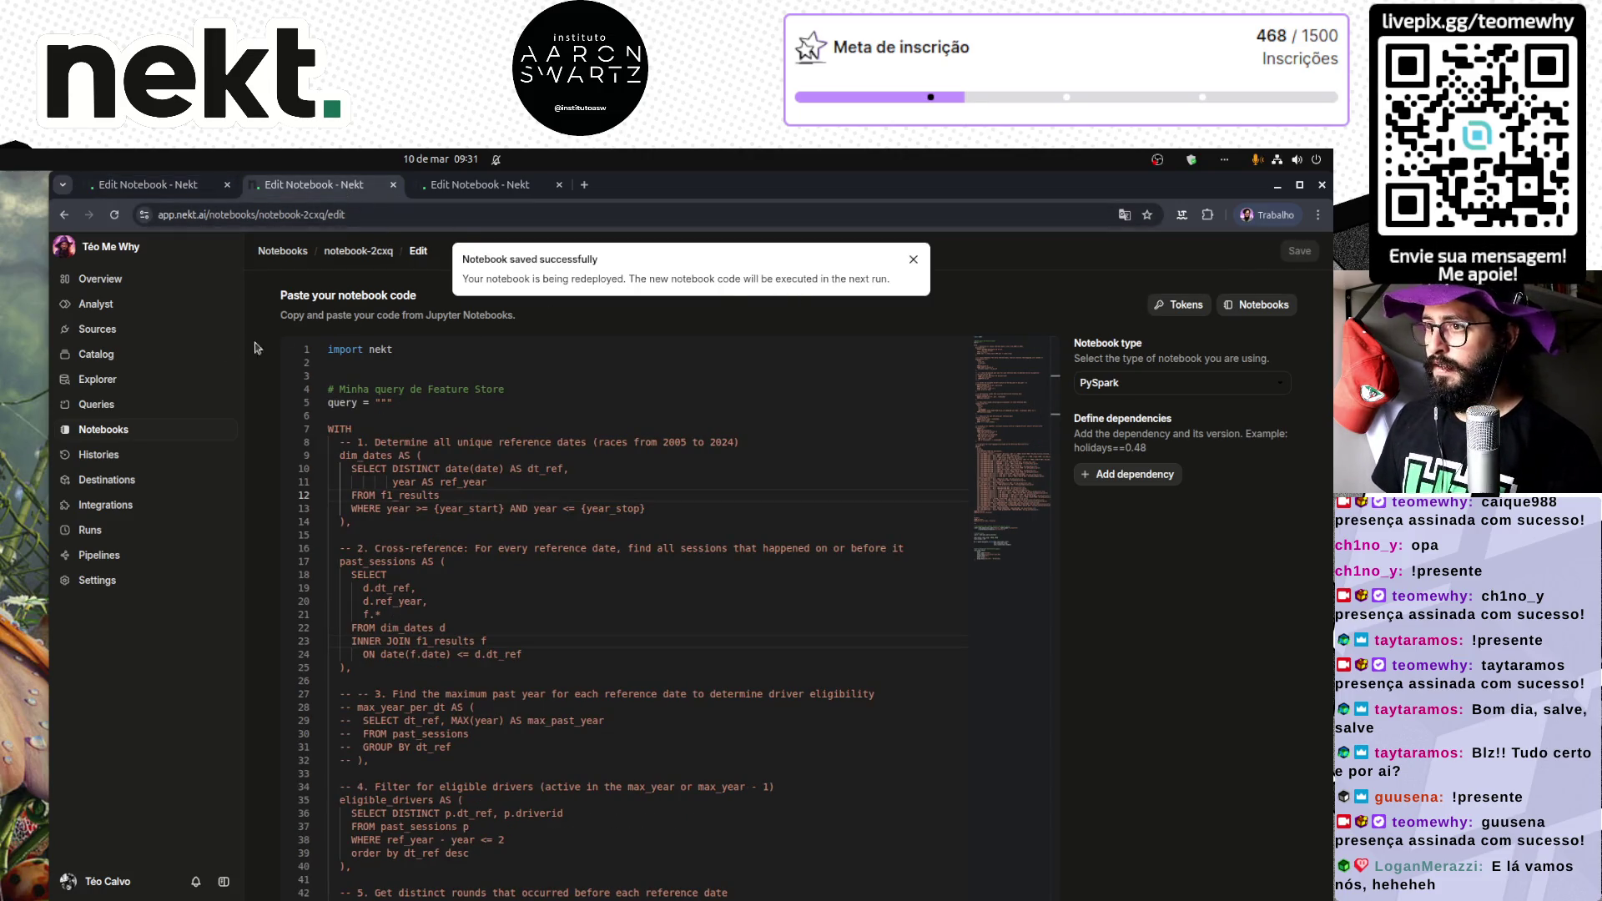
click(113, 432)
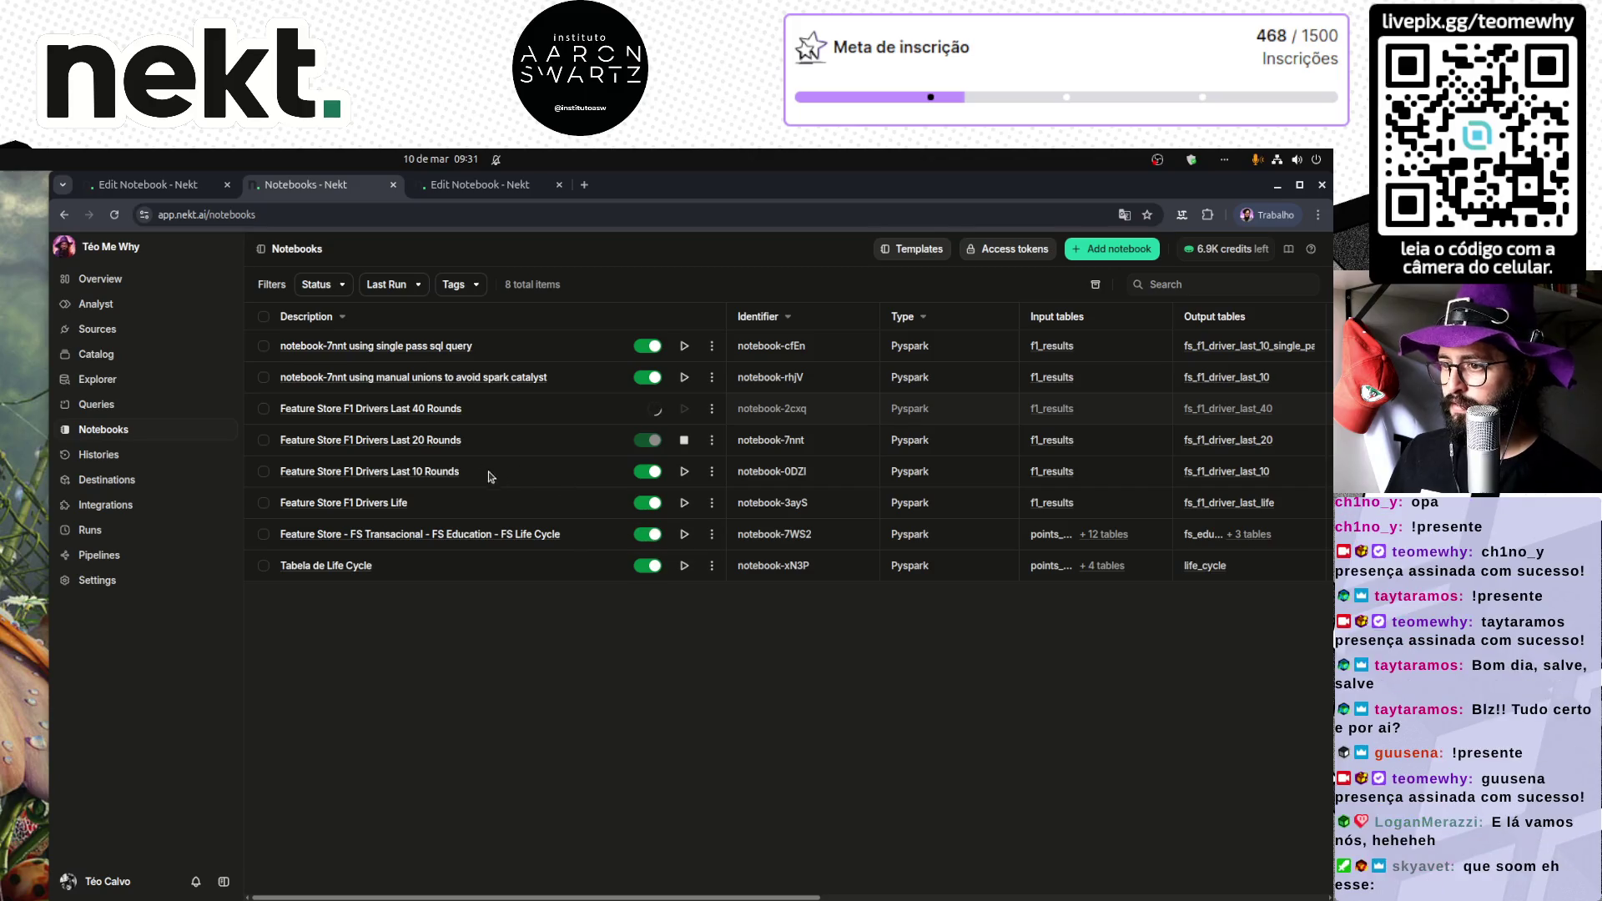
Step: Check the Last 20 Rounds notebook's details page, then go back to the notebooks list
click(523, 191)
scroll(598, 451, down, 15)
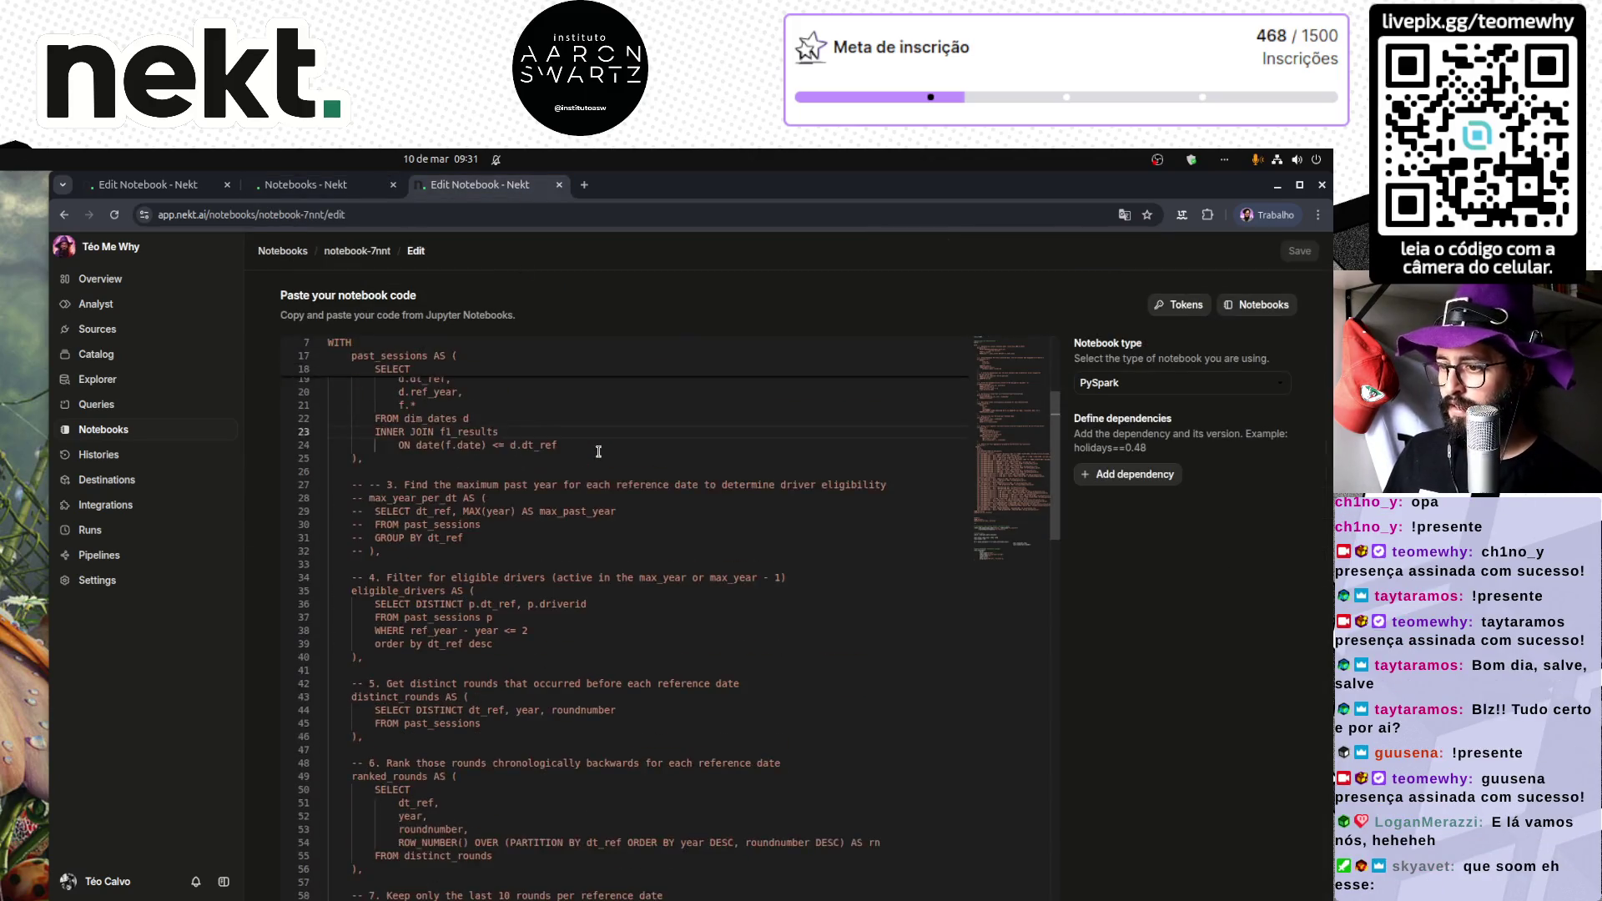
scroll(598, 451, down, 4)
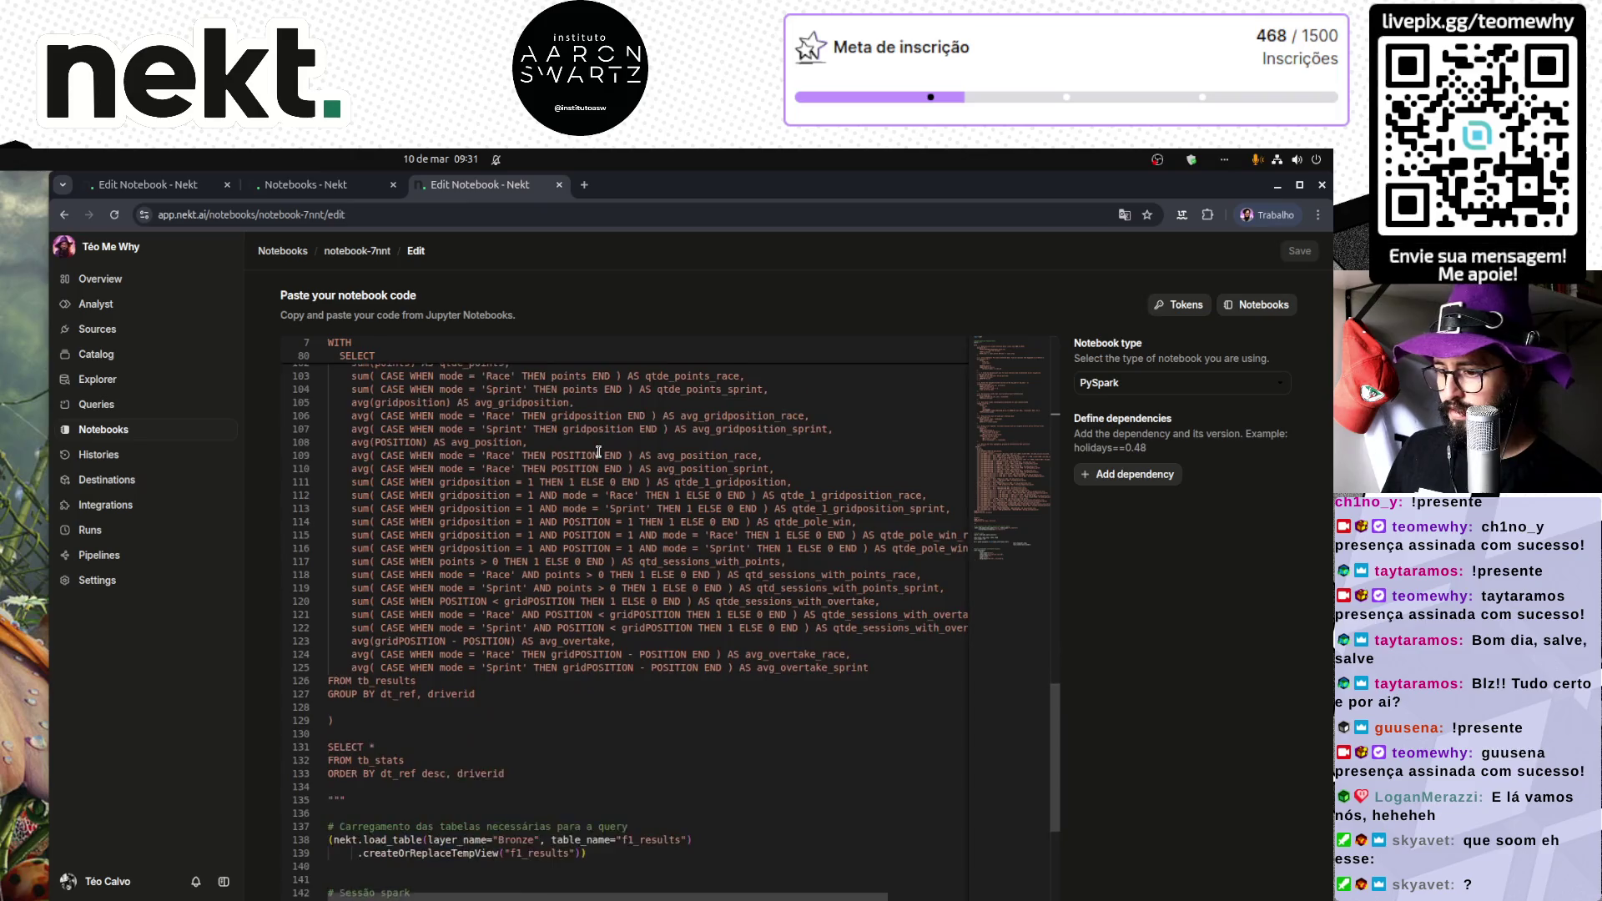
click(359, 251)
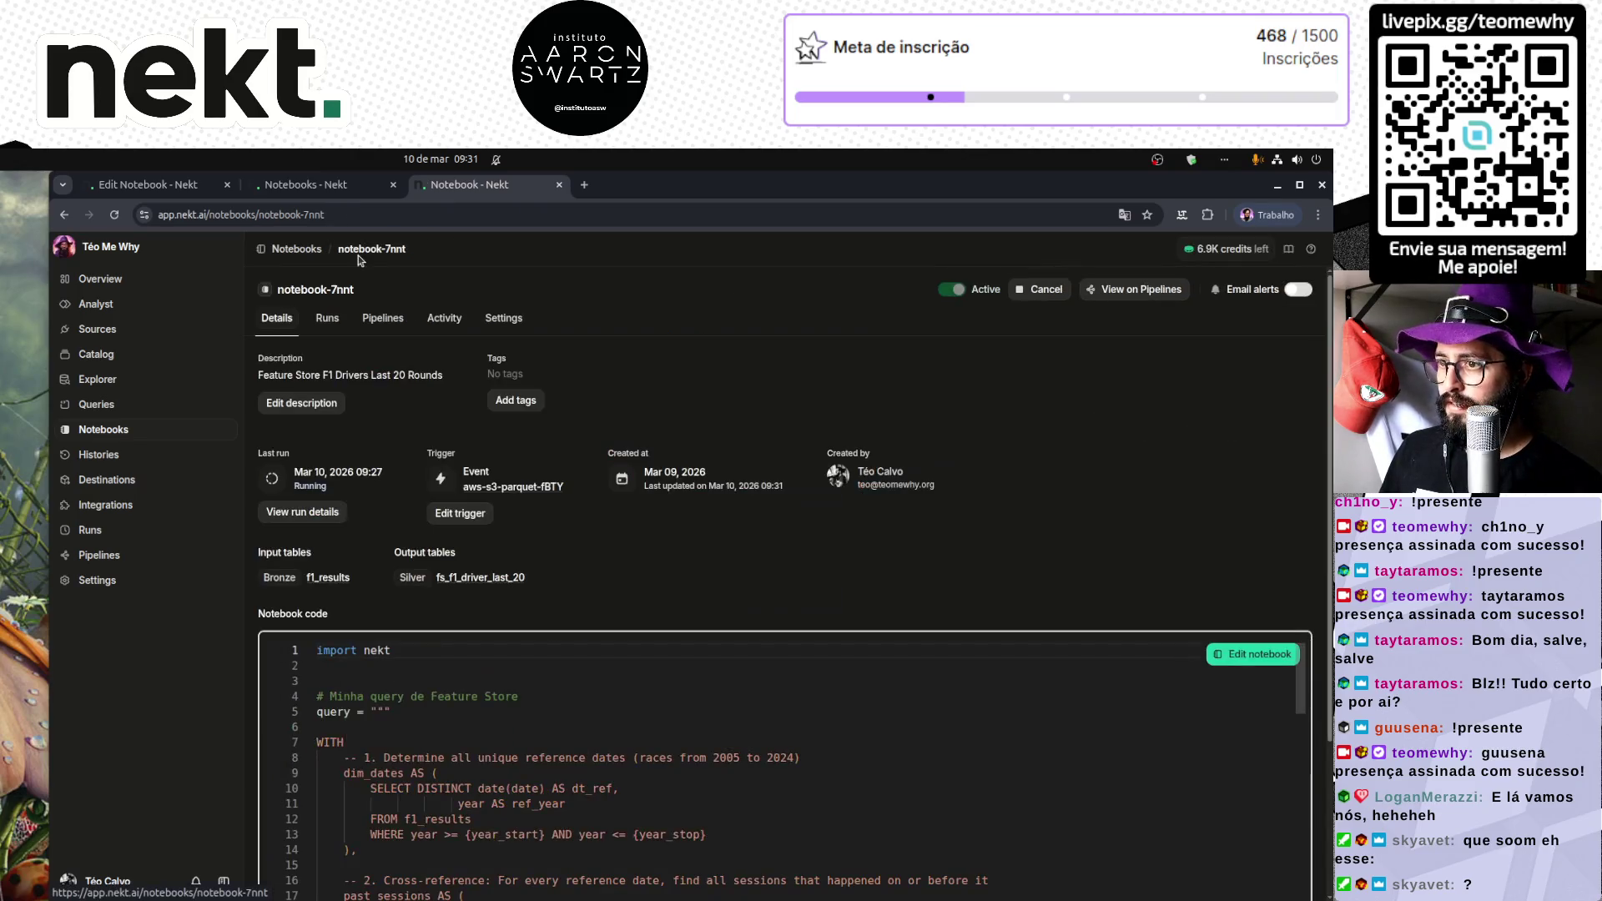
click(285, 187)
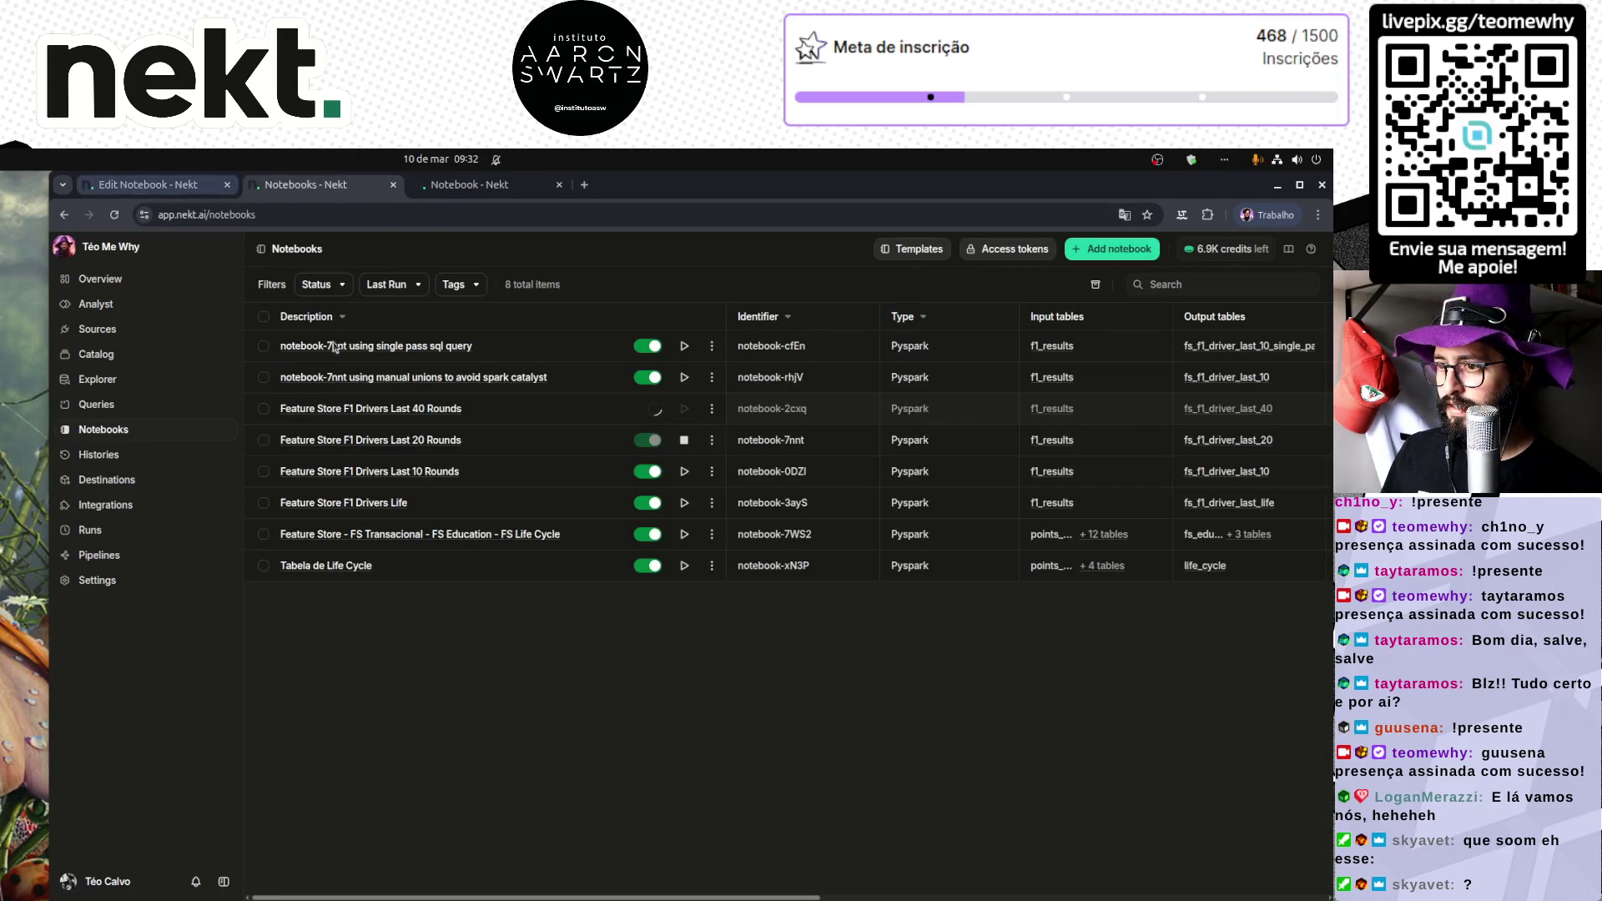
Step: Switch the Last 40 Rounds notebook's Active toggle on and return to the notebooks list
click(433, 409)
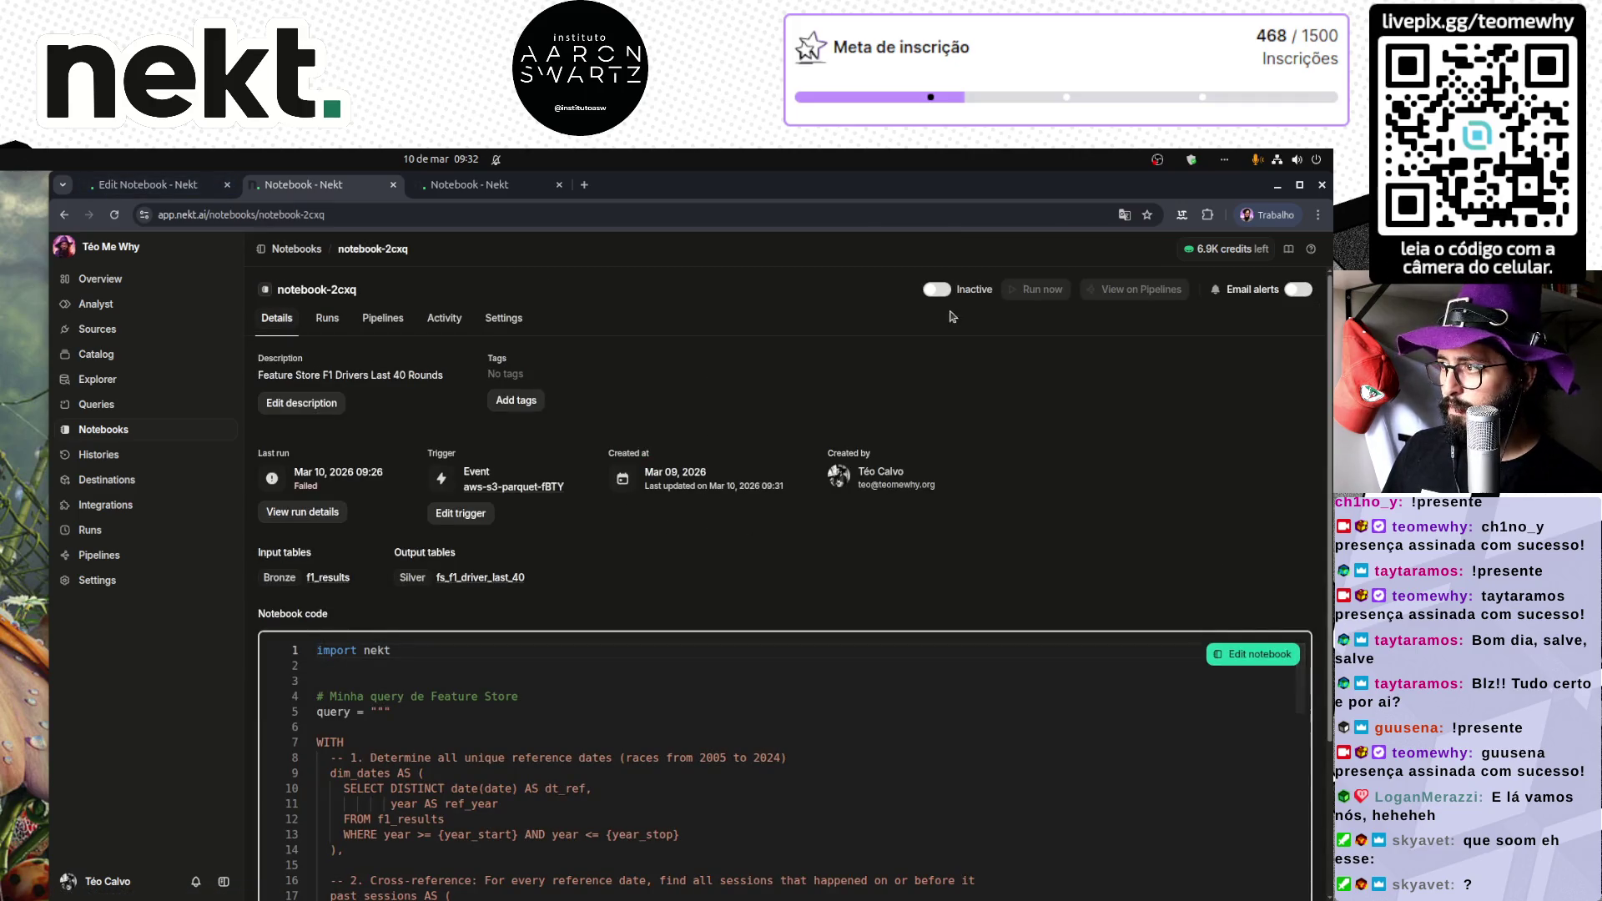
scroll(1029, 484, down, 2)
scroll(1086, 564, up, 2)
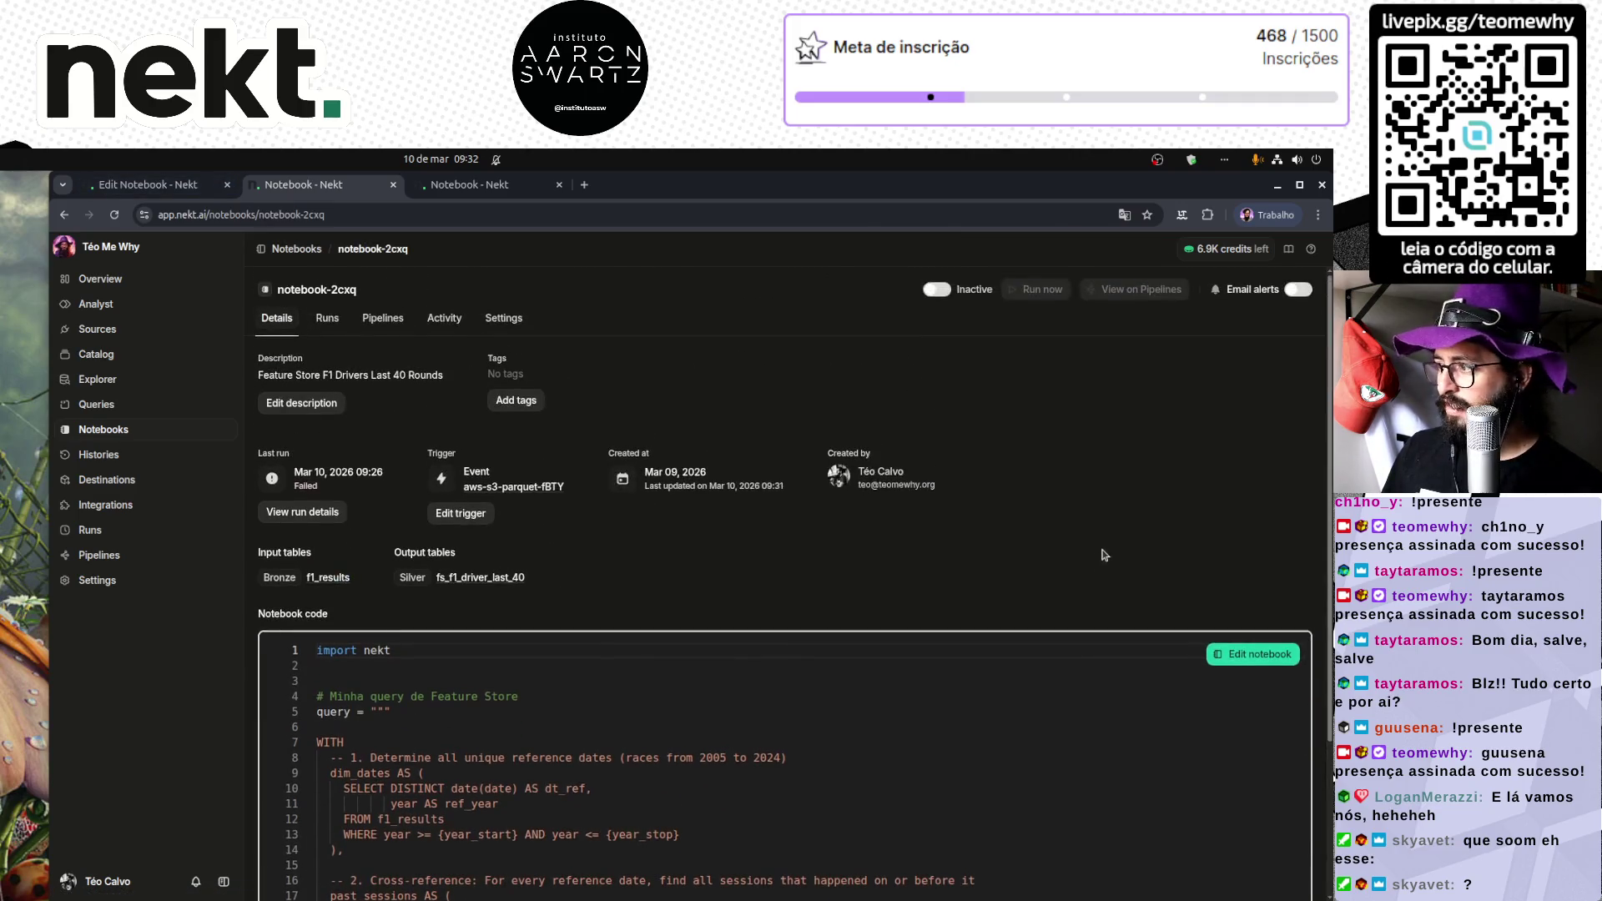
click(936, 290)
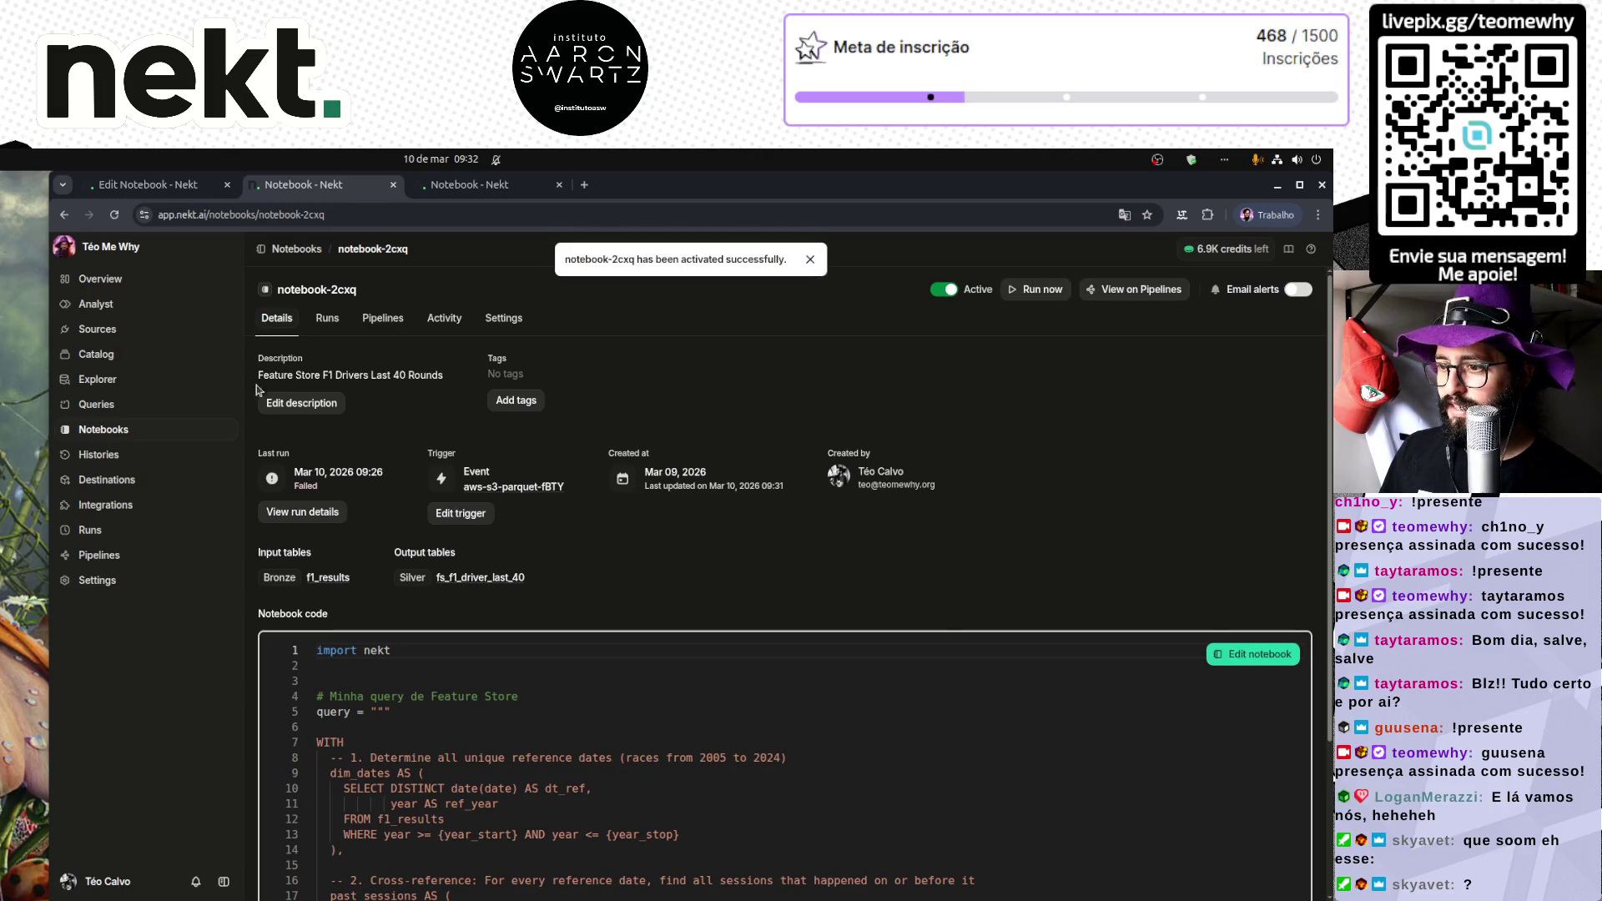
click(297, 250)
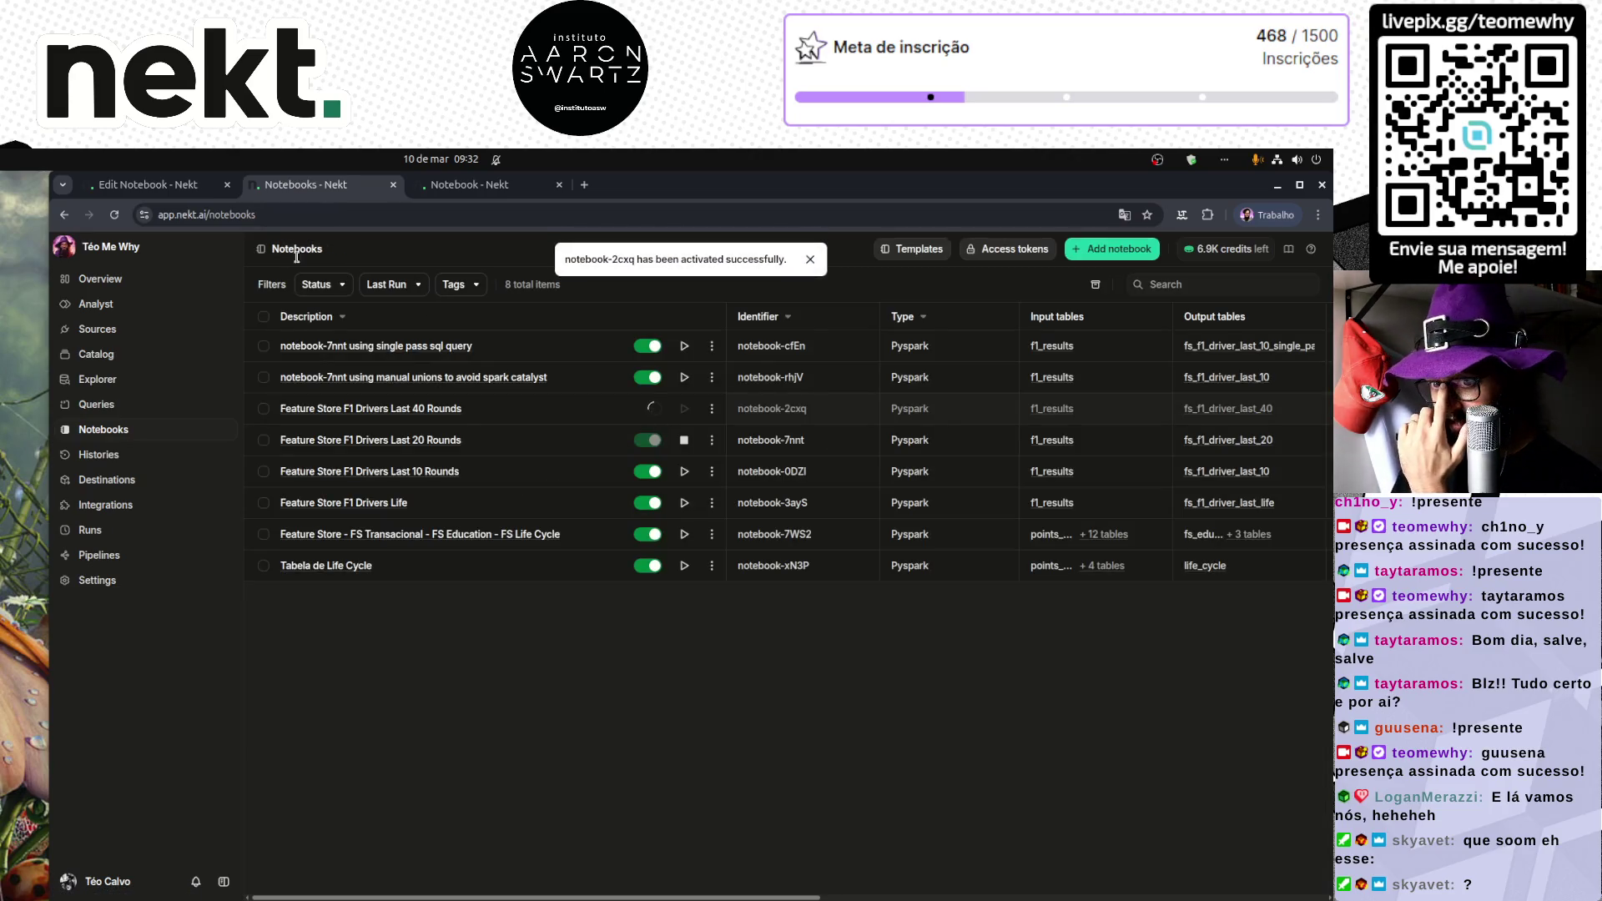
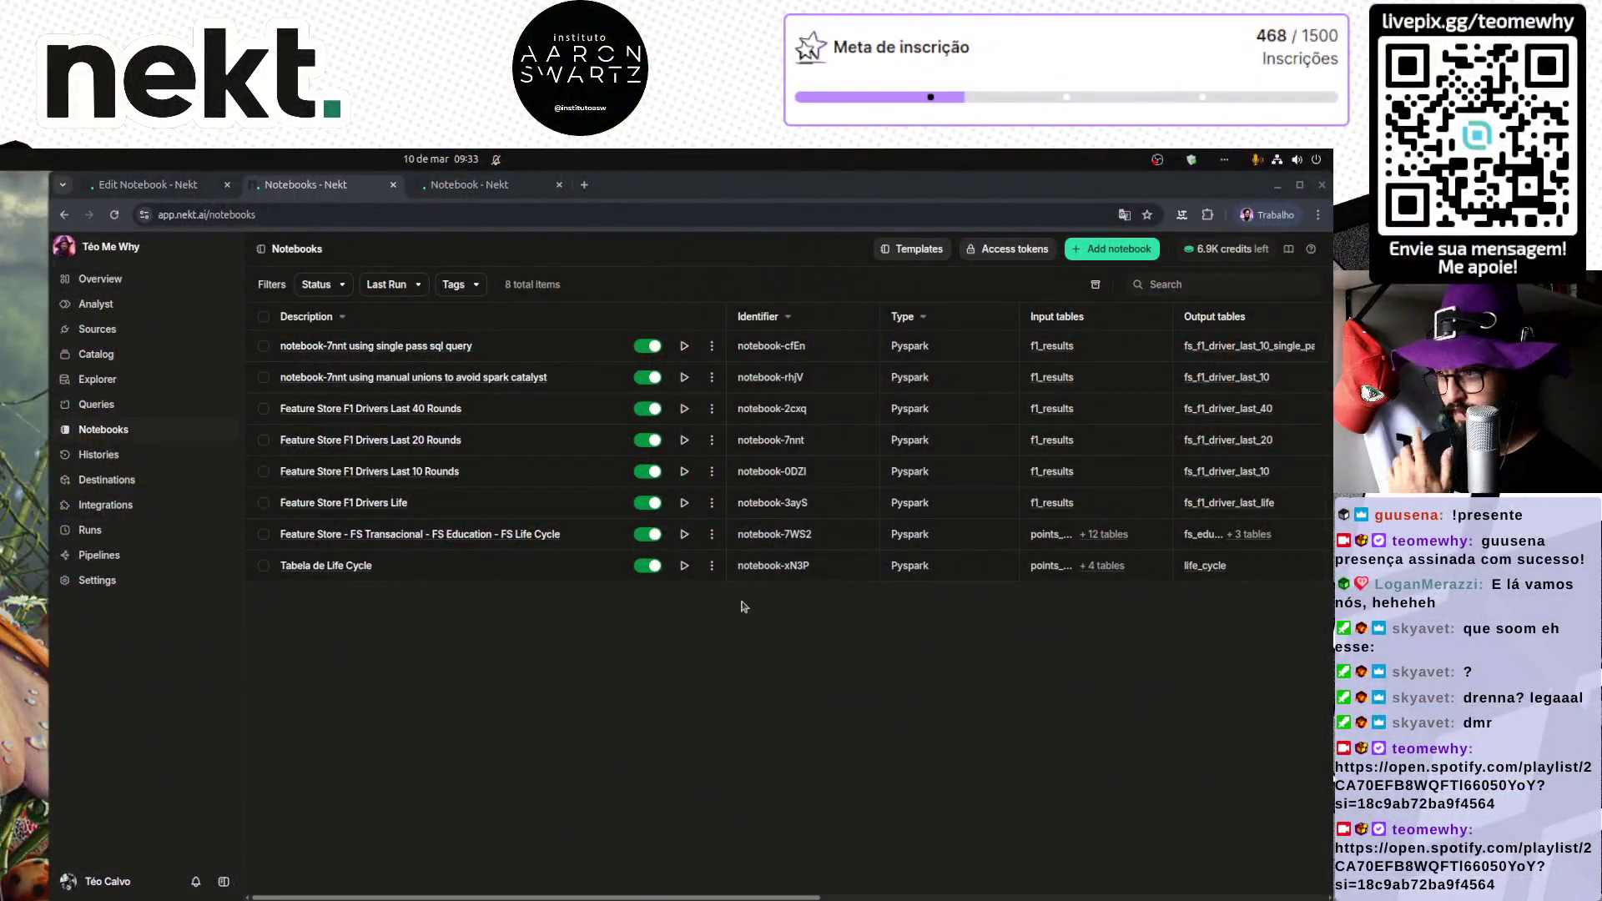
Step: Trigger a manual run of F1 Datasource from the Sources list, then go to Pipelines
click(785, 636)
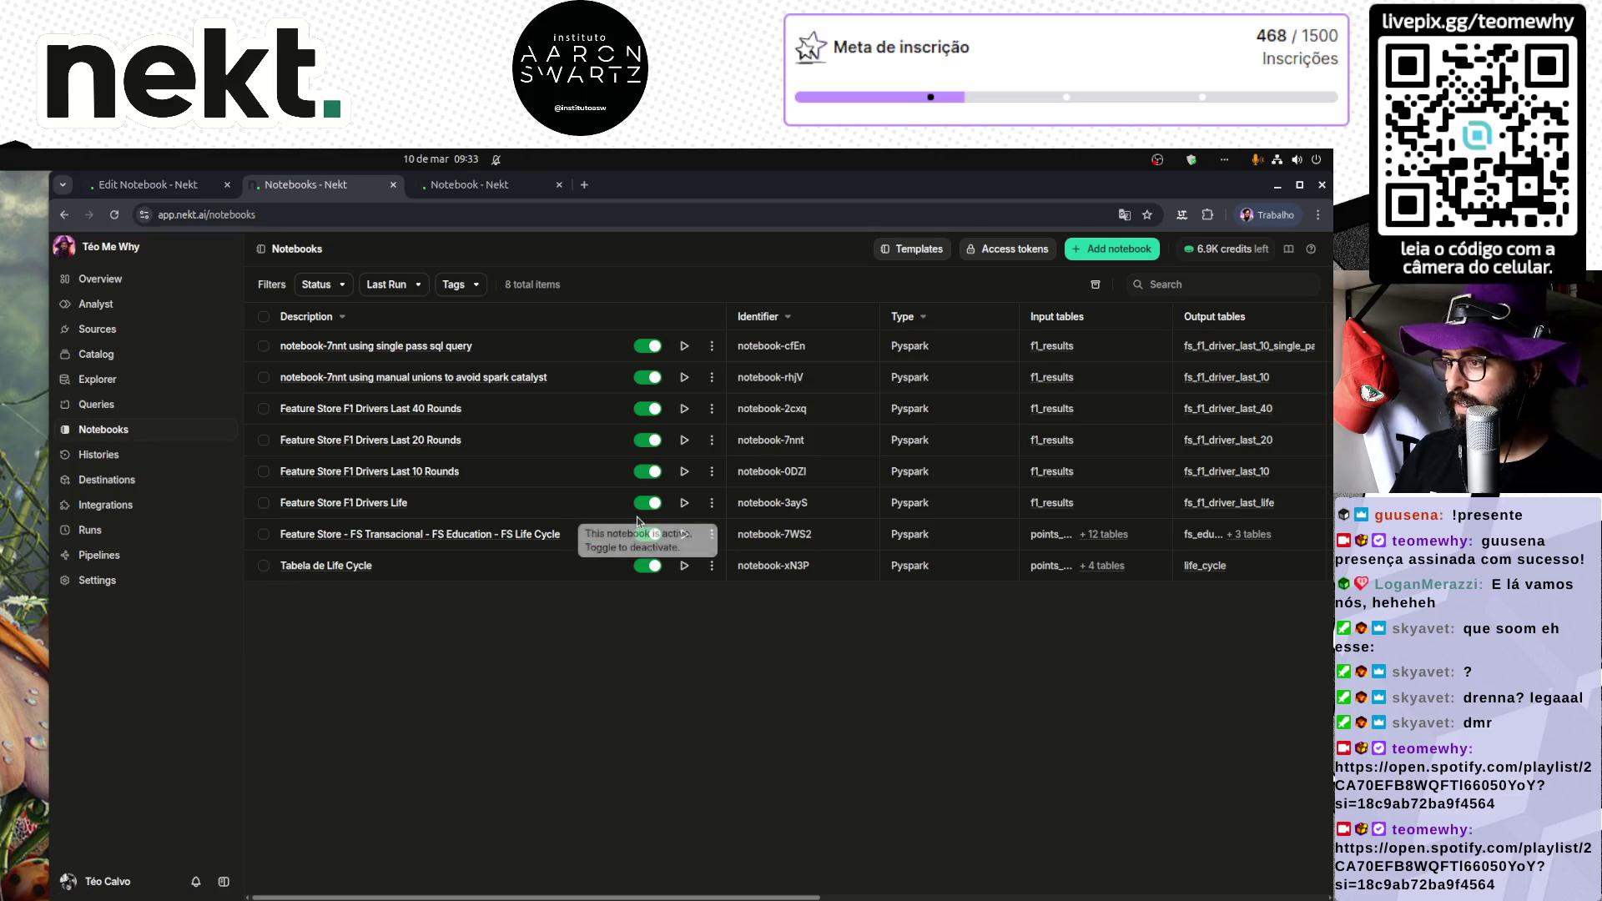
click(125, 329)
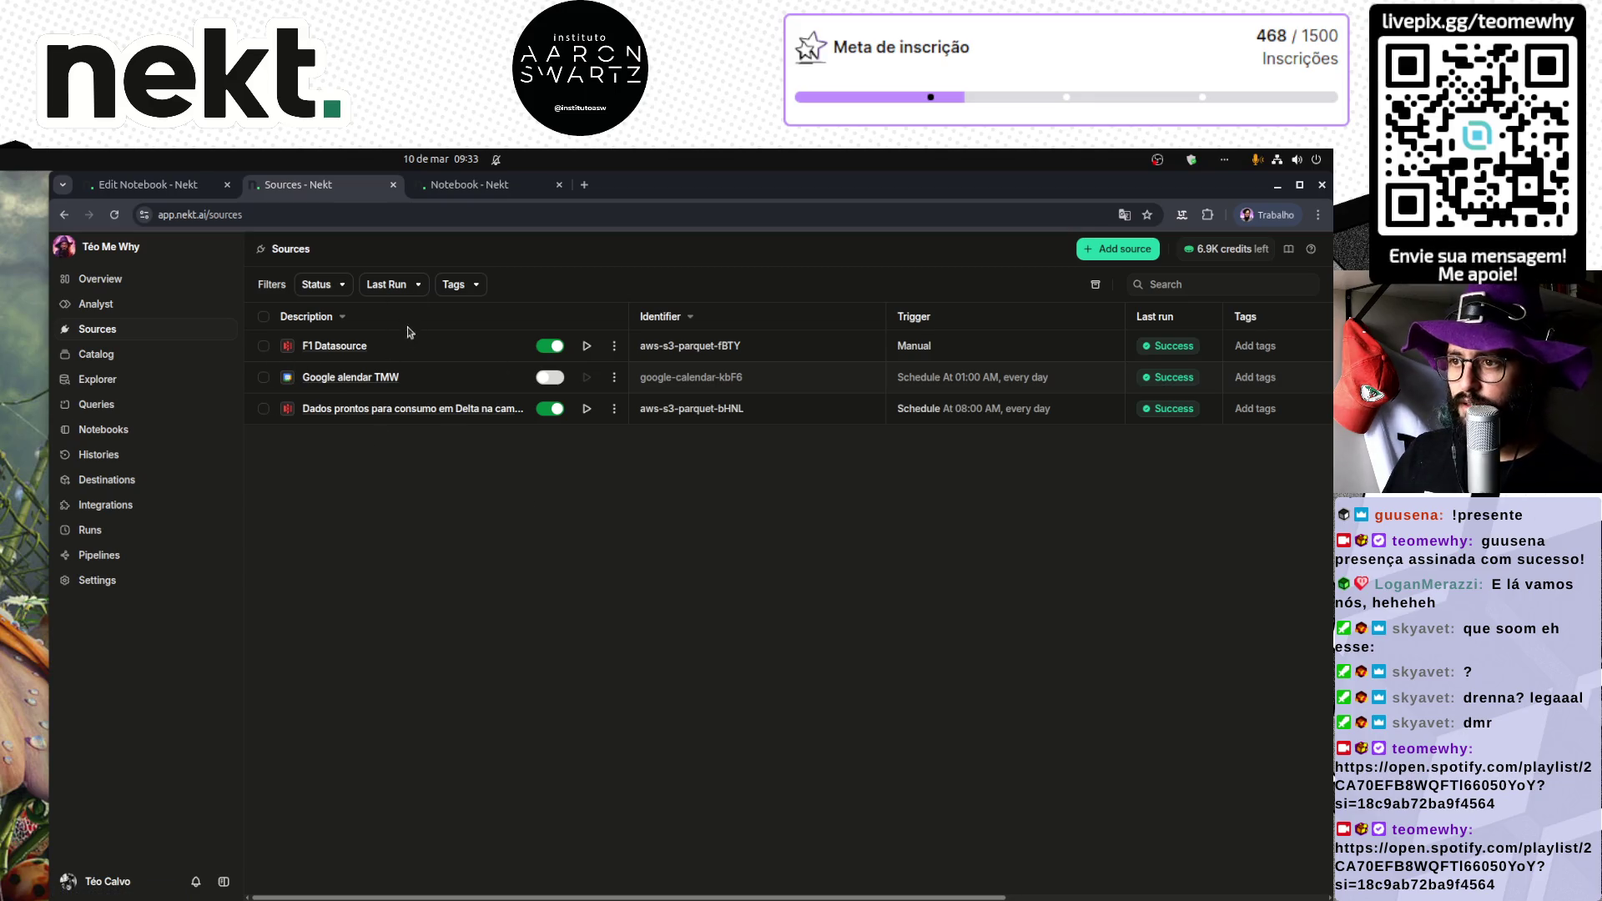
click(586, 345)
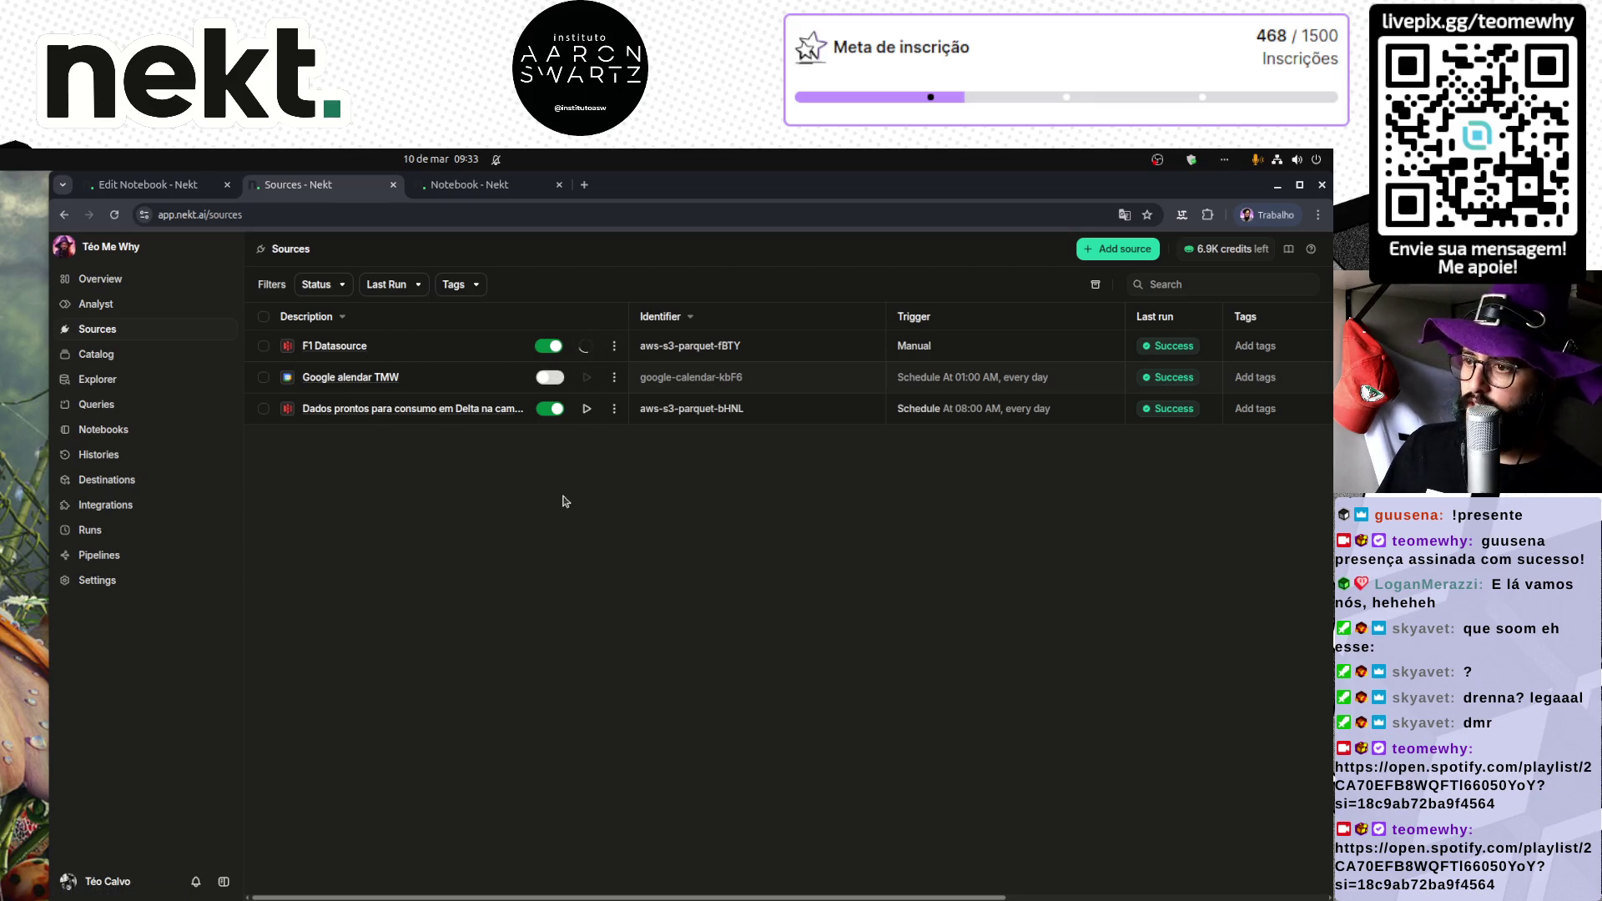
click(104, 554)
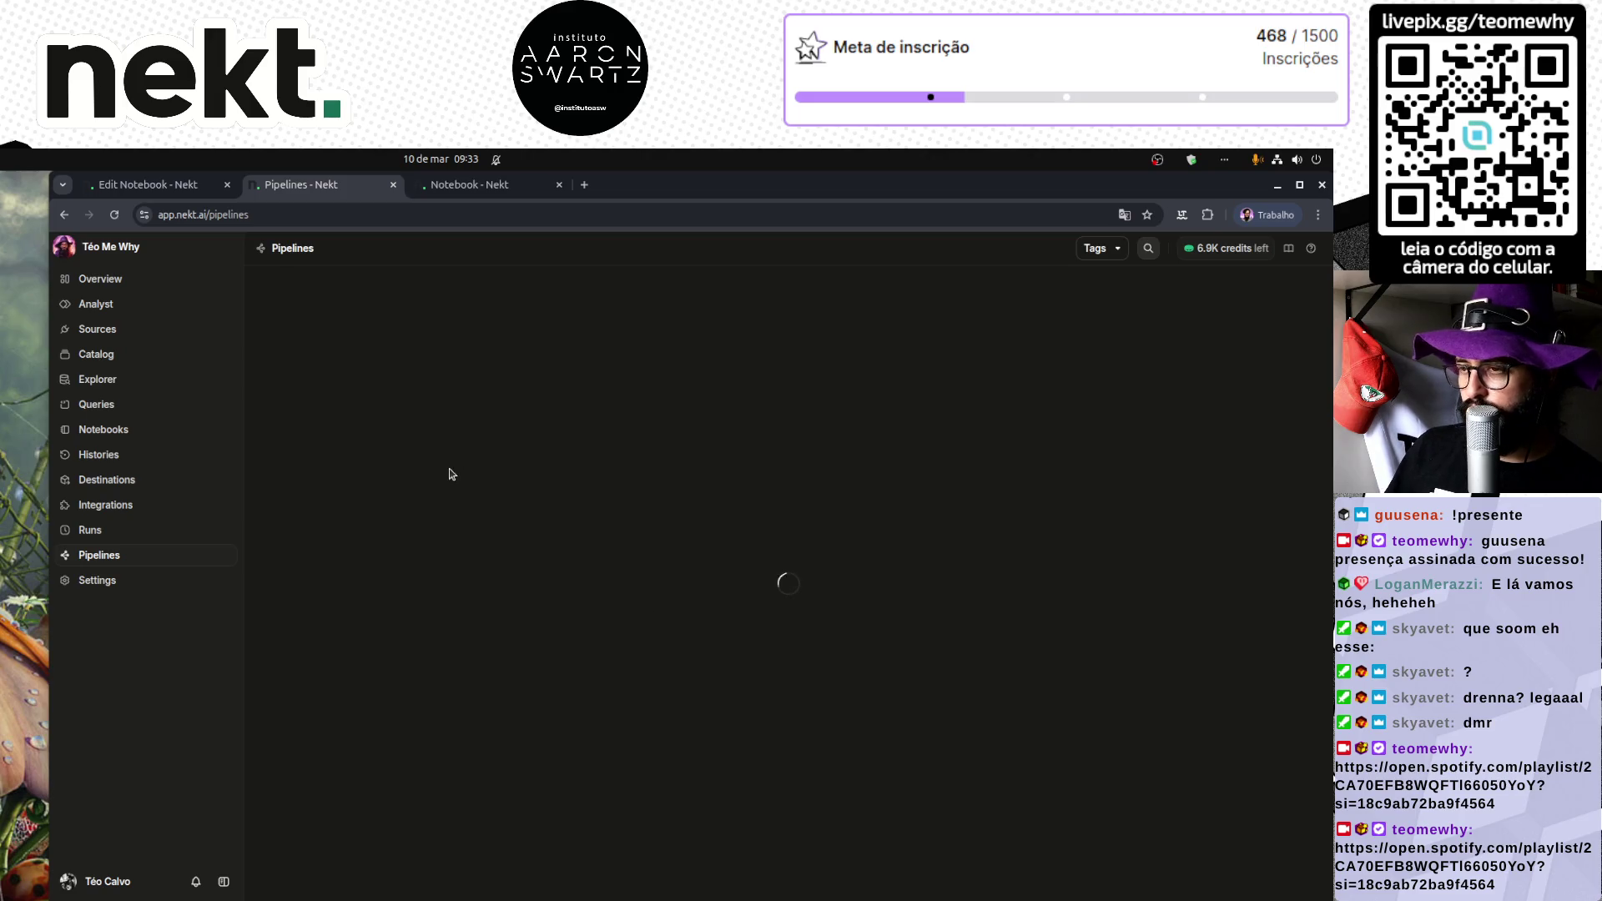
Step: Close the notebook-7nnt and notebook editing tabs
click(467, 185)
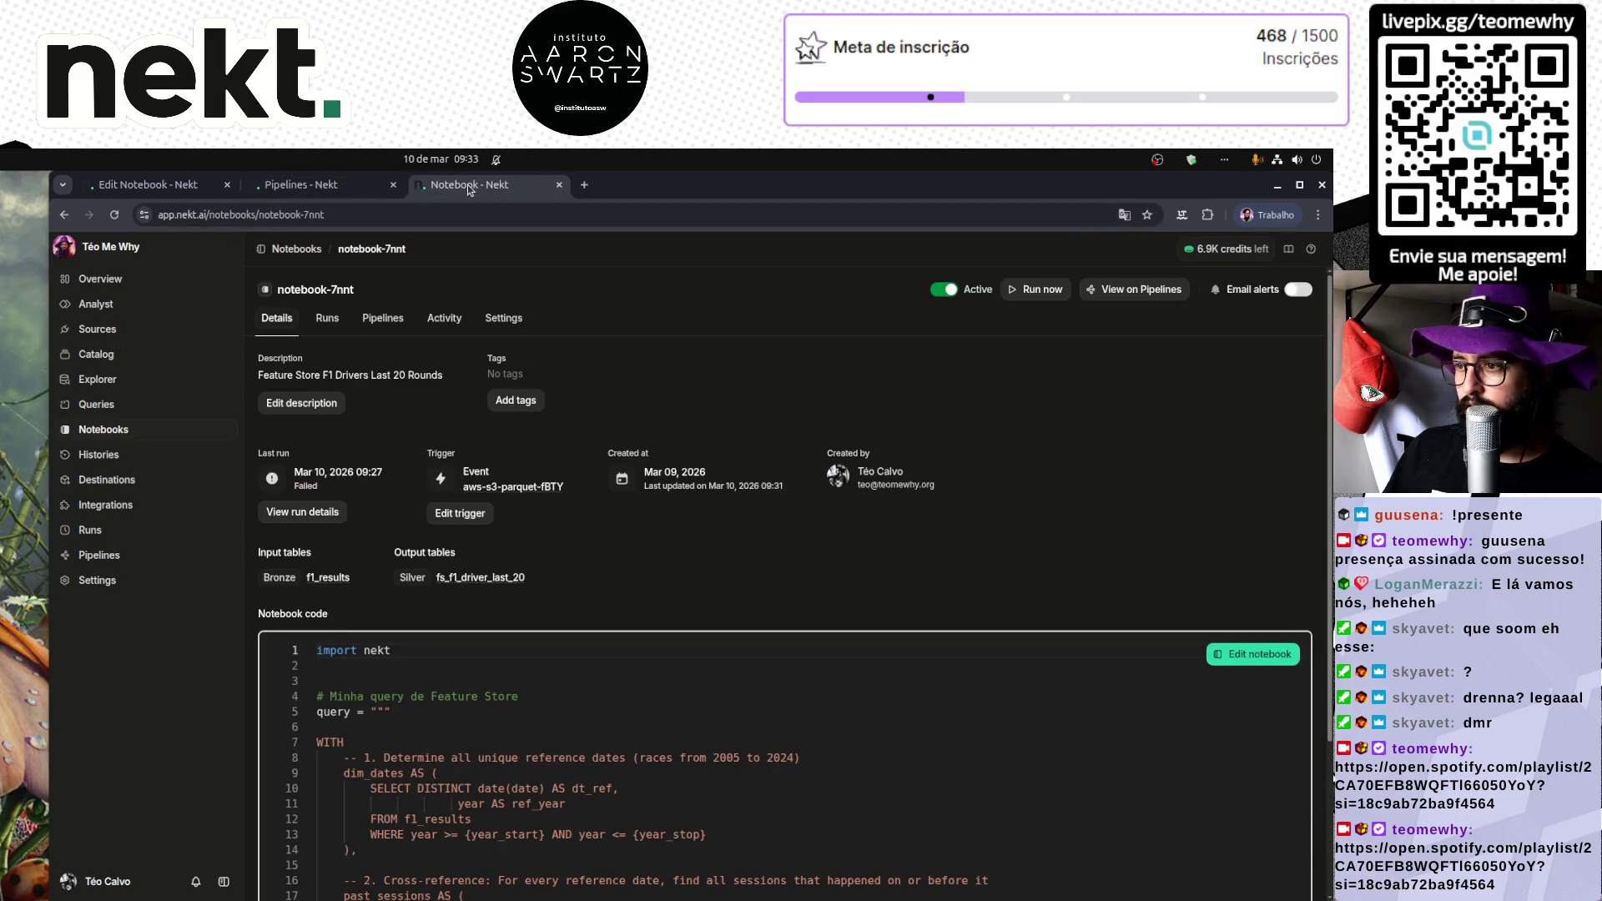
middle_click(467, 183)
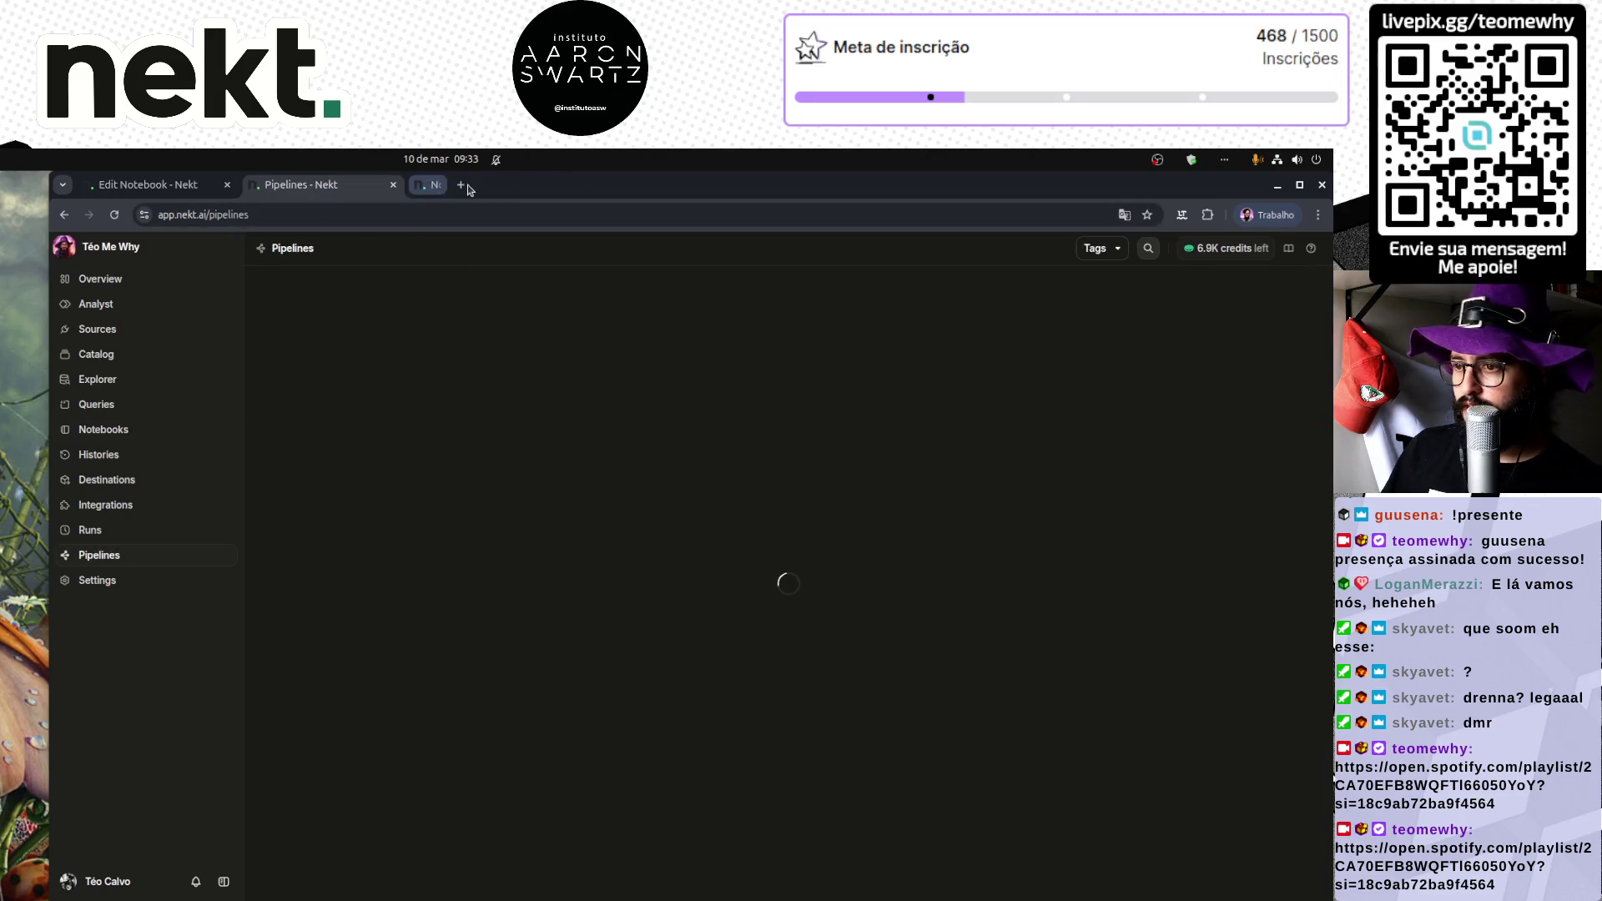
middle_click(148, 190)
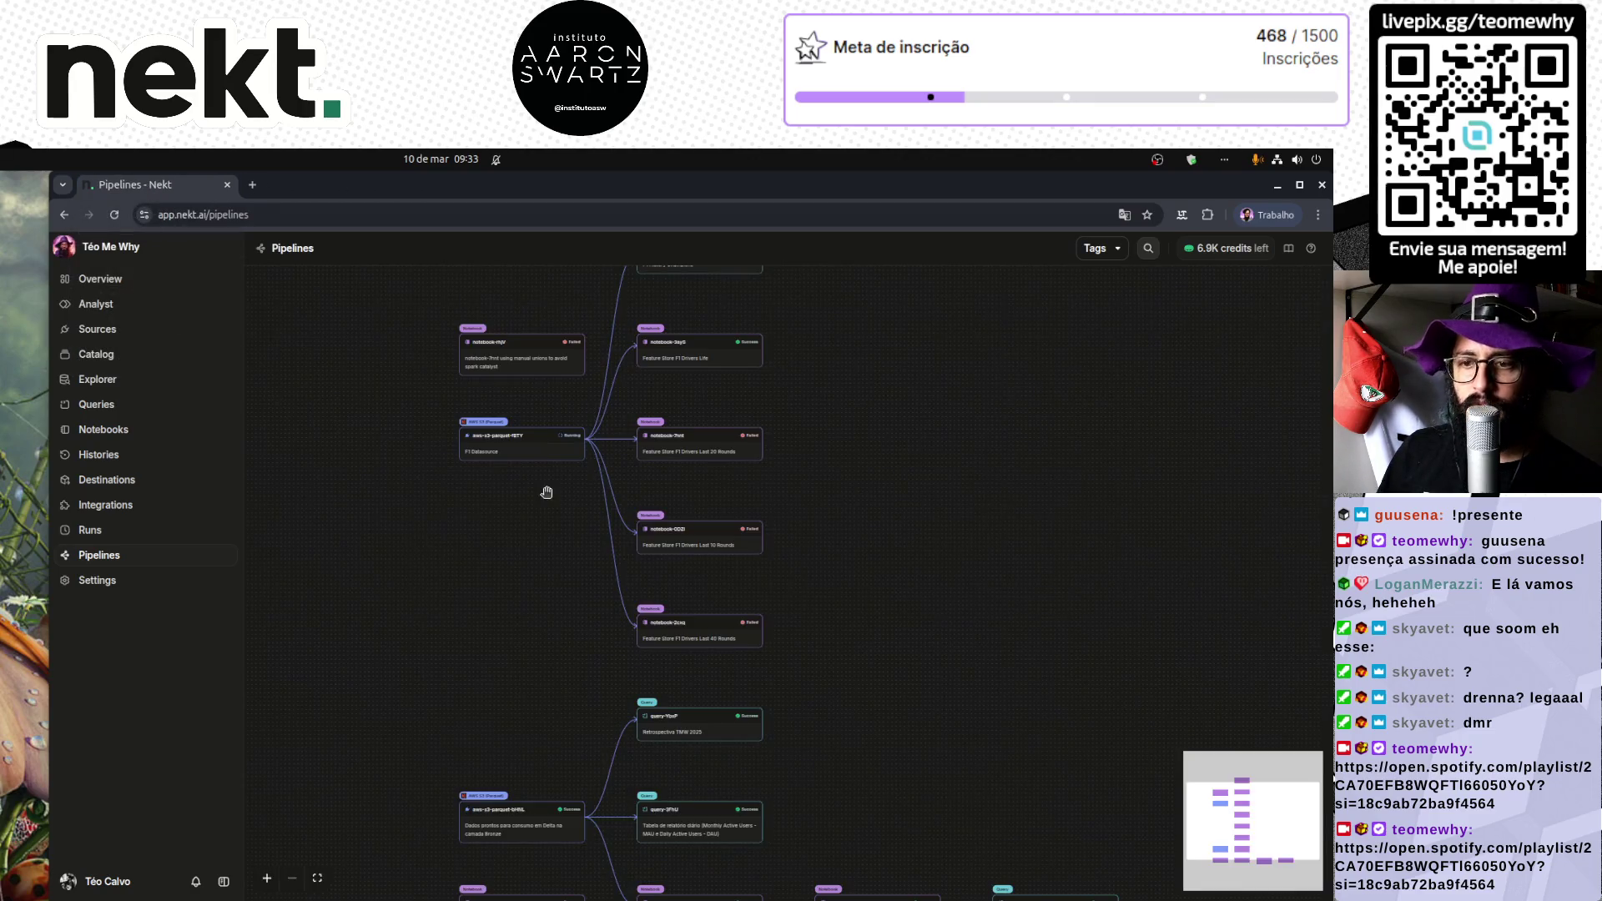
Step: Zoom and pan the pipeline graph to bring the aws-s3-parquet-fBTY node into view
scroll(550, 557, up, 3)
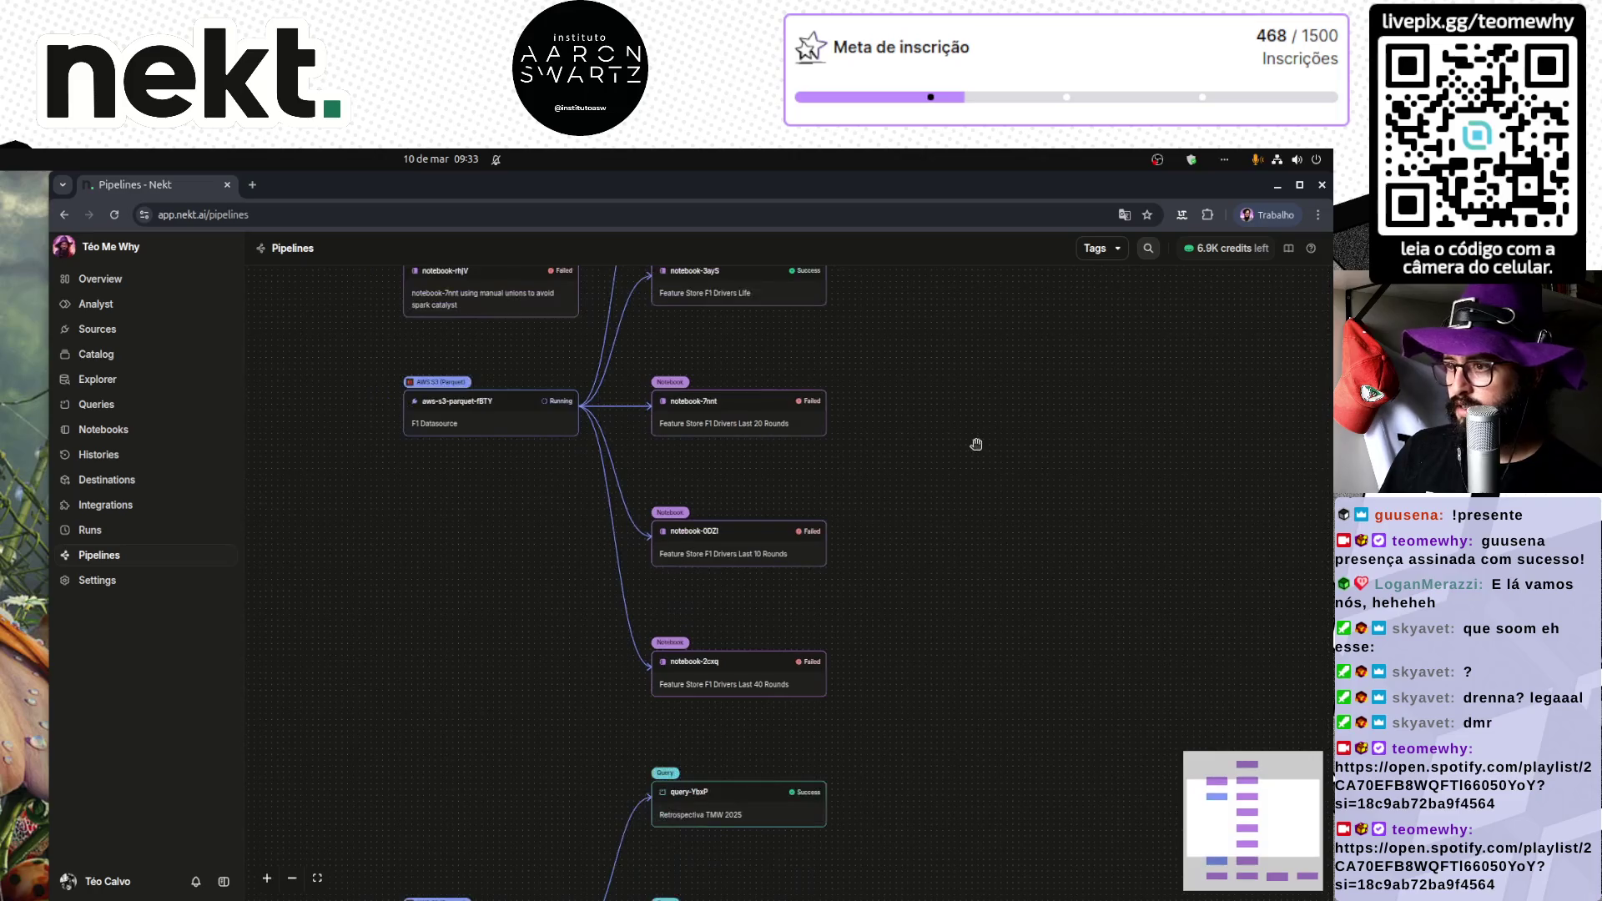
scroll(940, 518, down, 2)
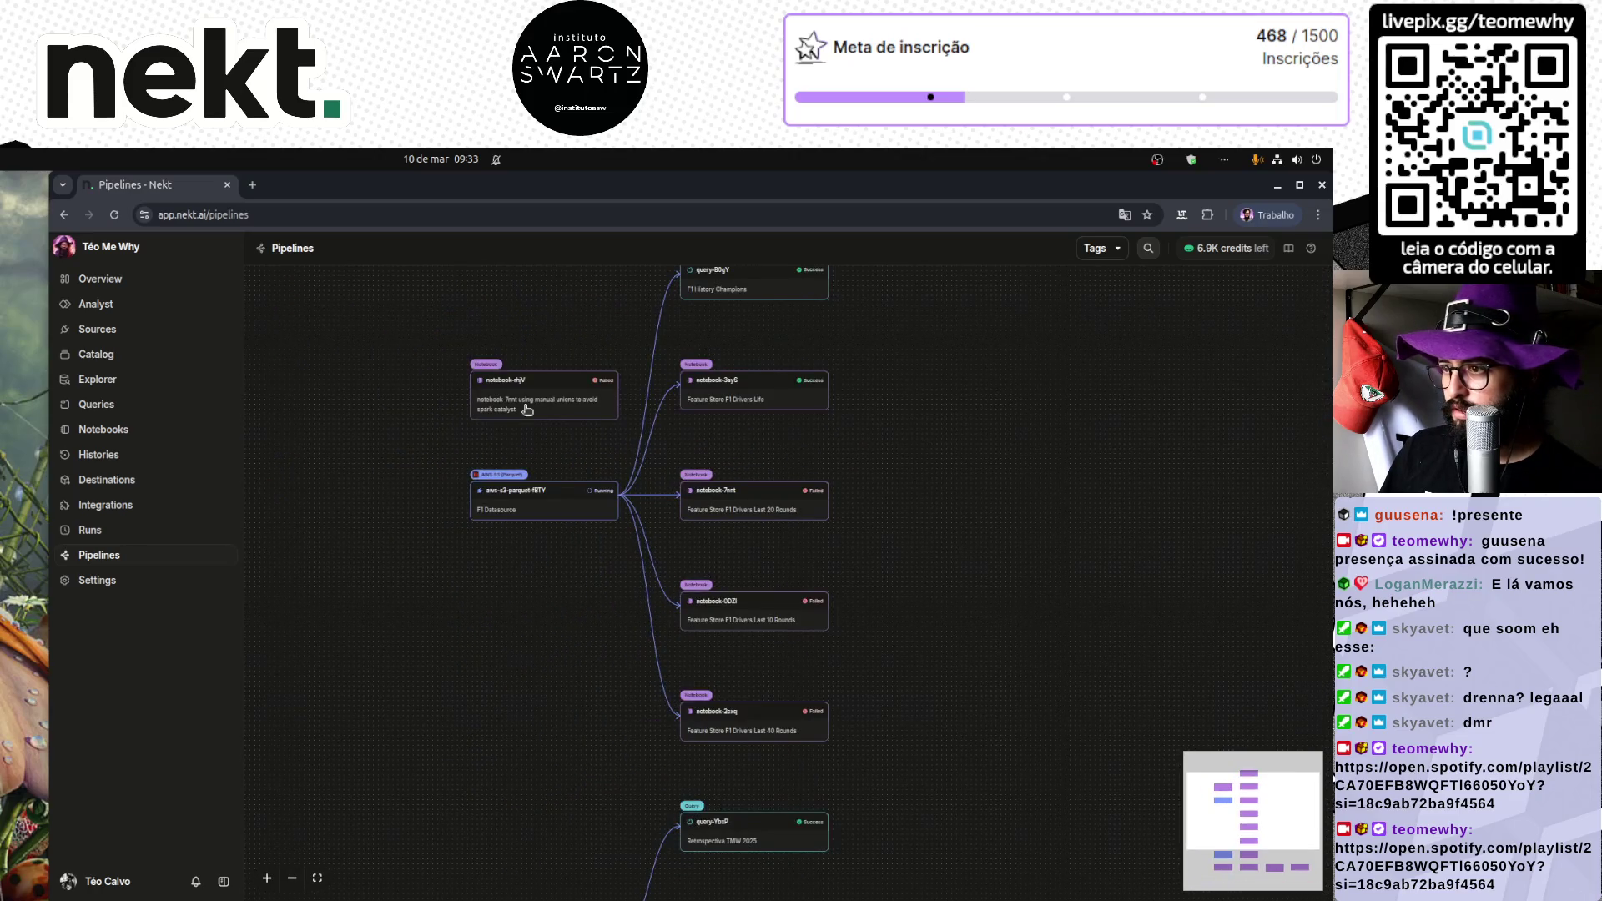
scroll(544, 410, up, 3)
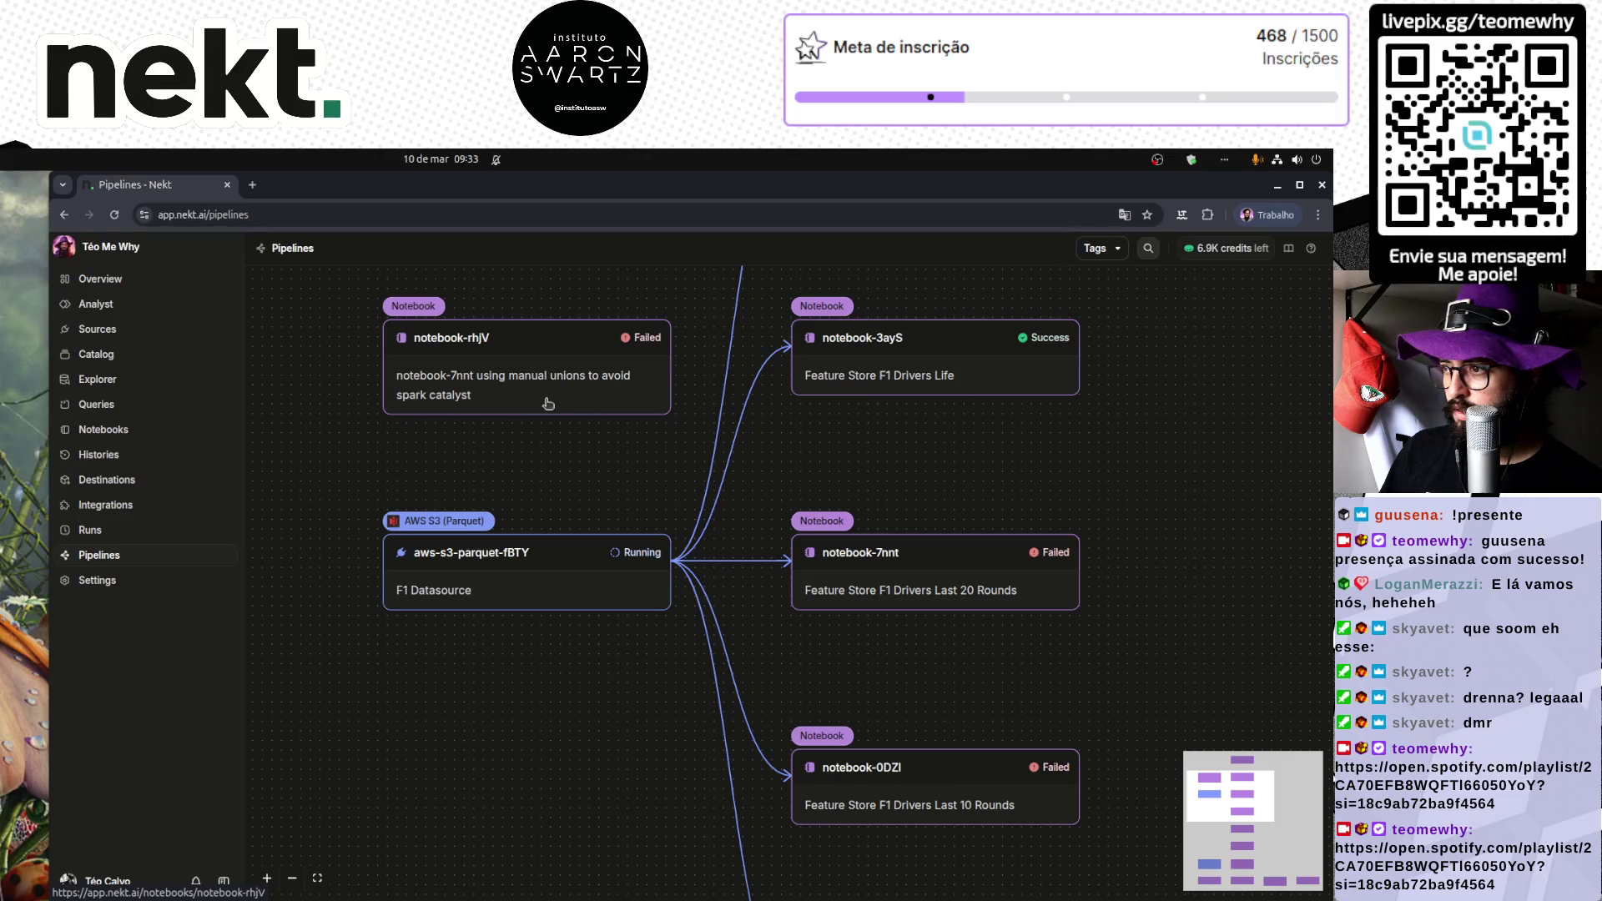
scroll(609, 424, down, 3)
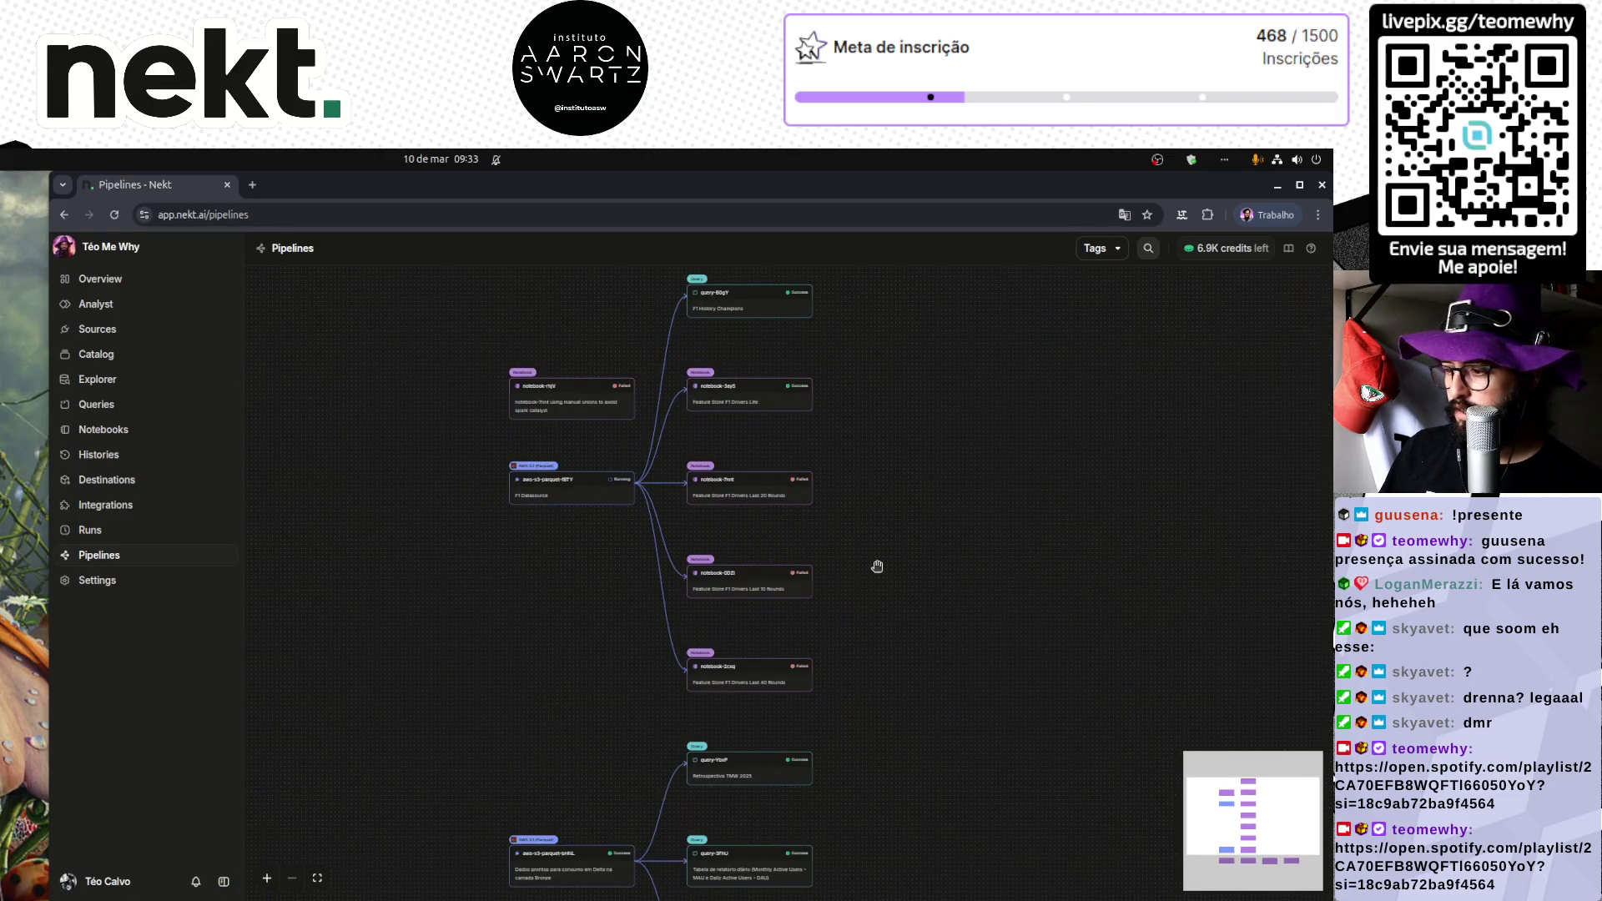
drag(911, 583, 802, 298)
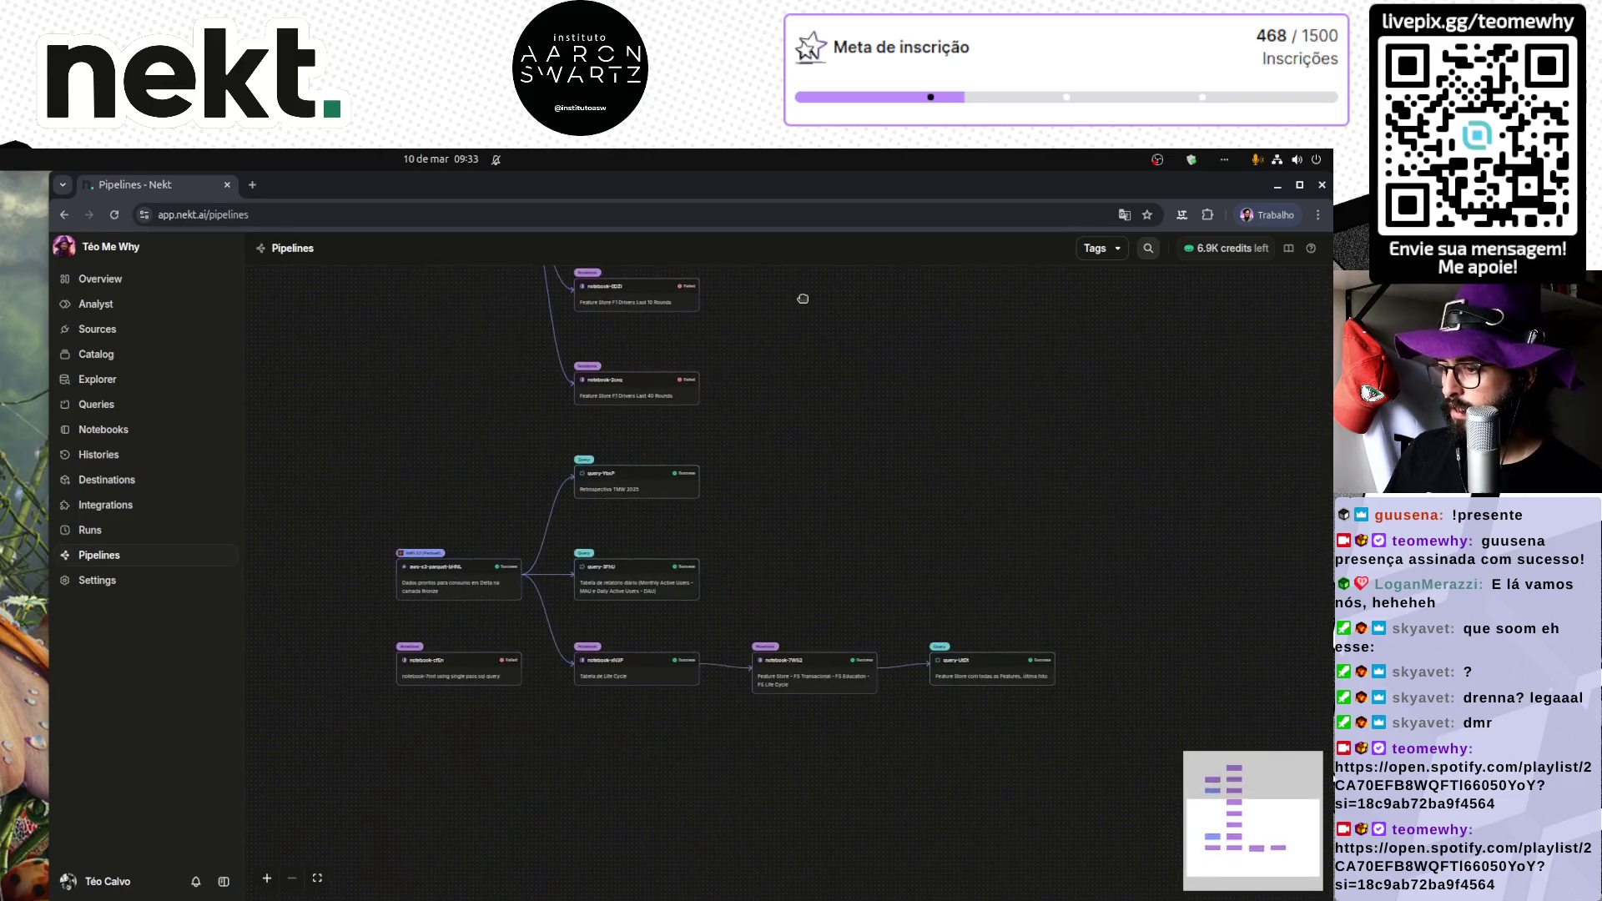
scroll(802, 298, down, 2)
scroll(780, 500, up, 4)
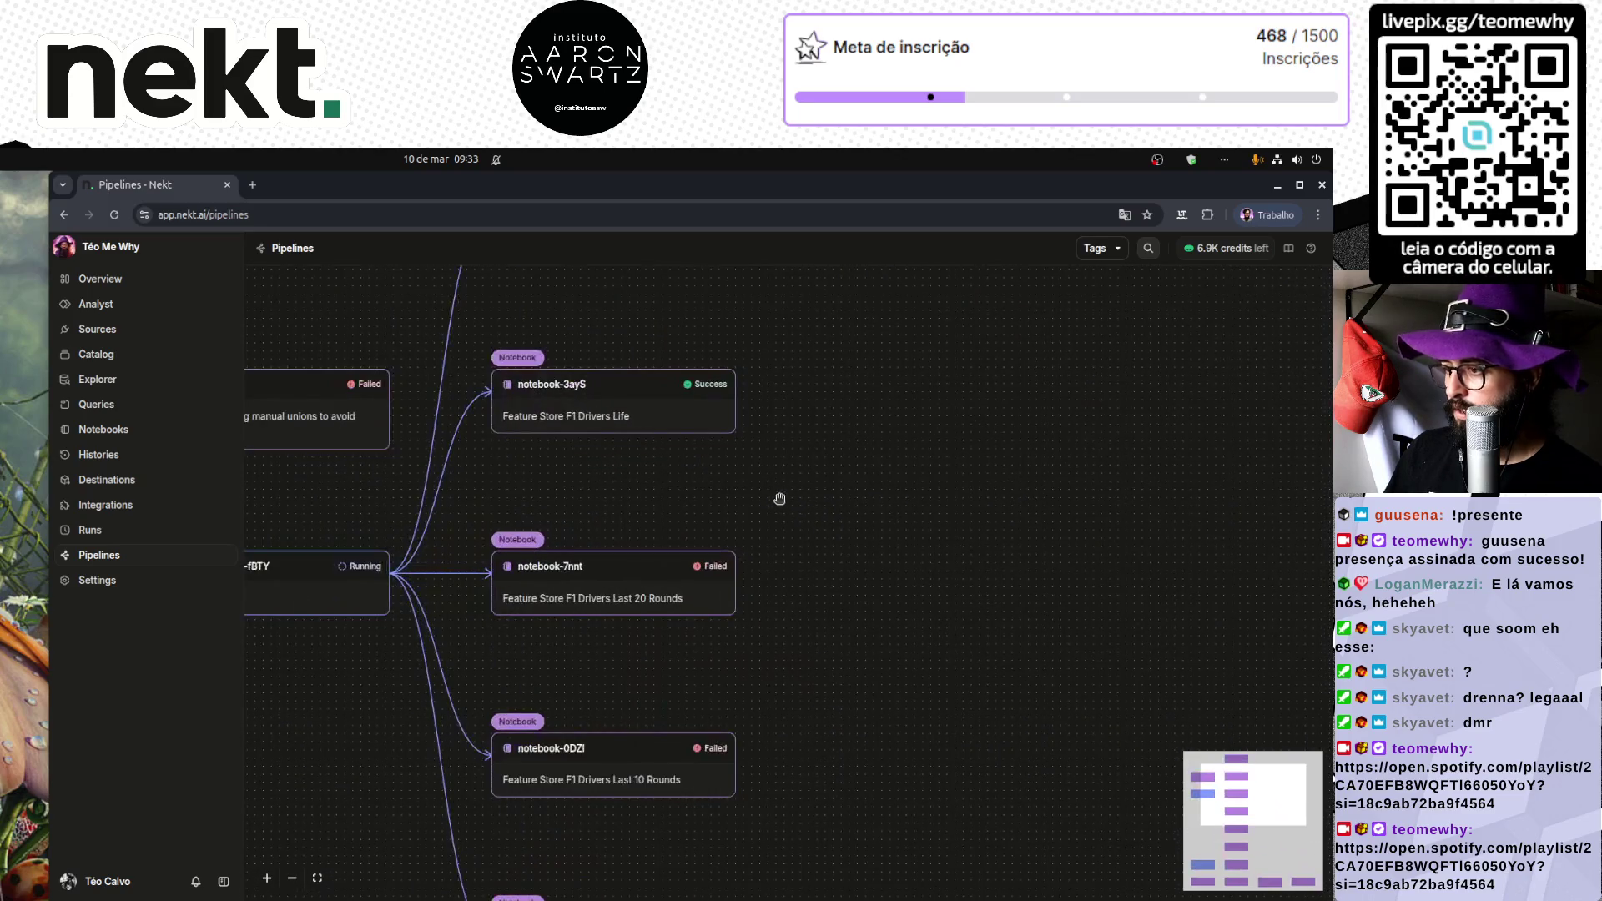
scroll(1005, 435, up, 2)
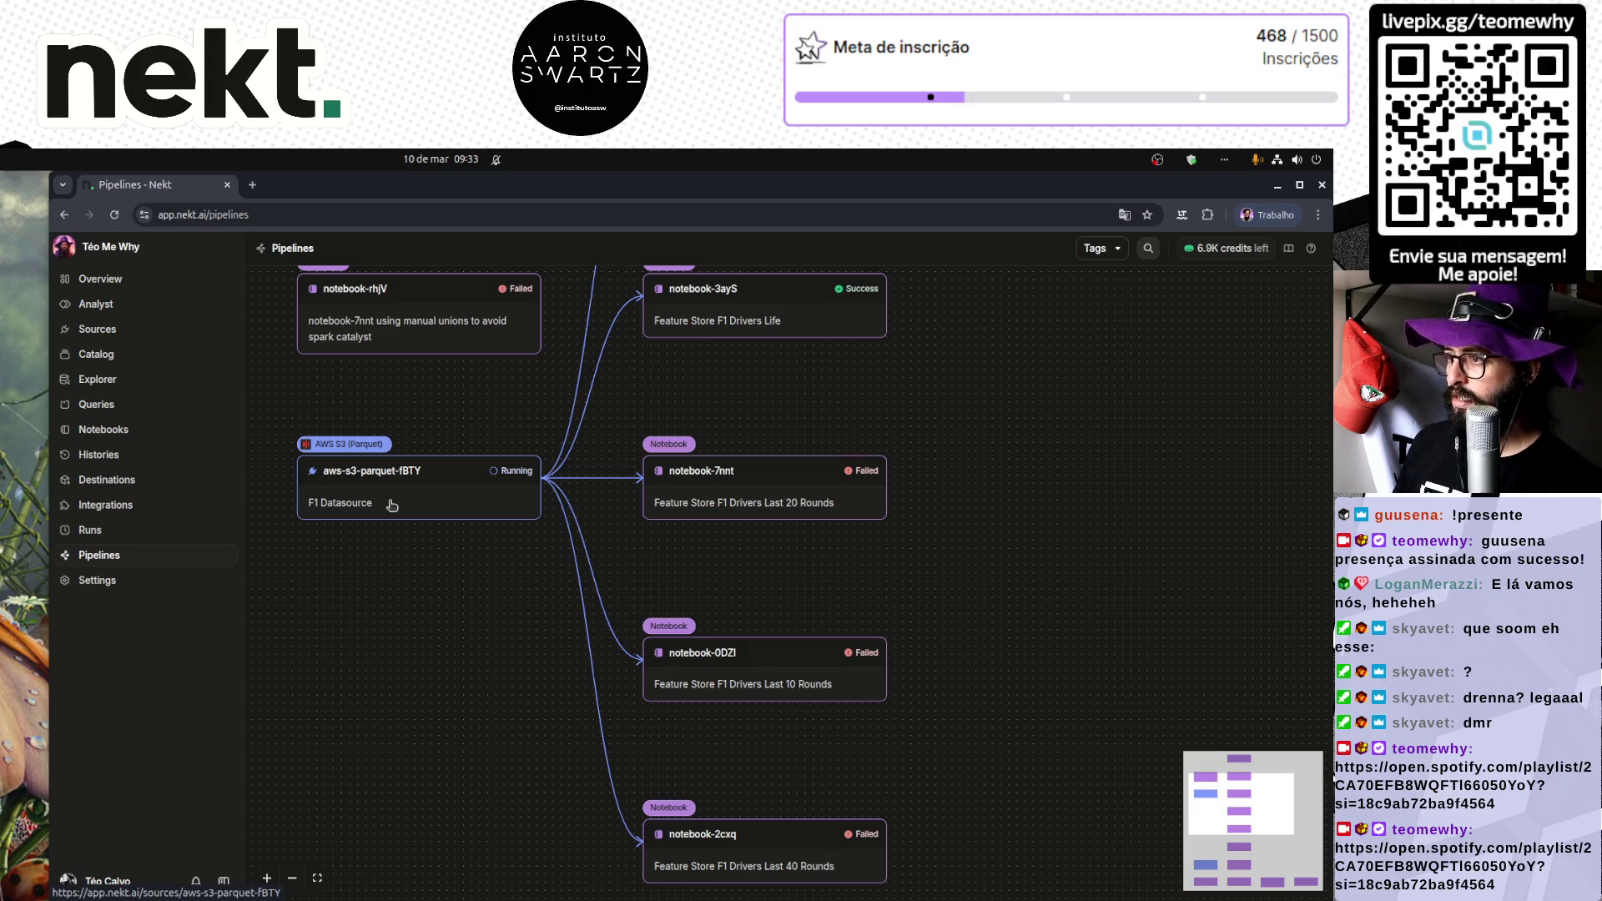
mouse_move(959, 367)
mouse_down()
mouse_move(939, 534)
mouse_move(843, 604)
mouse_move(908, 361)
mouse_move(949, 409)
mouse_up()
Step: Open Run #4 of aws-s3-parquet-fBTY and check its log ending 'No files to process. Exiting.'
click(446, 547)
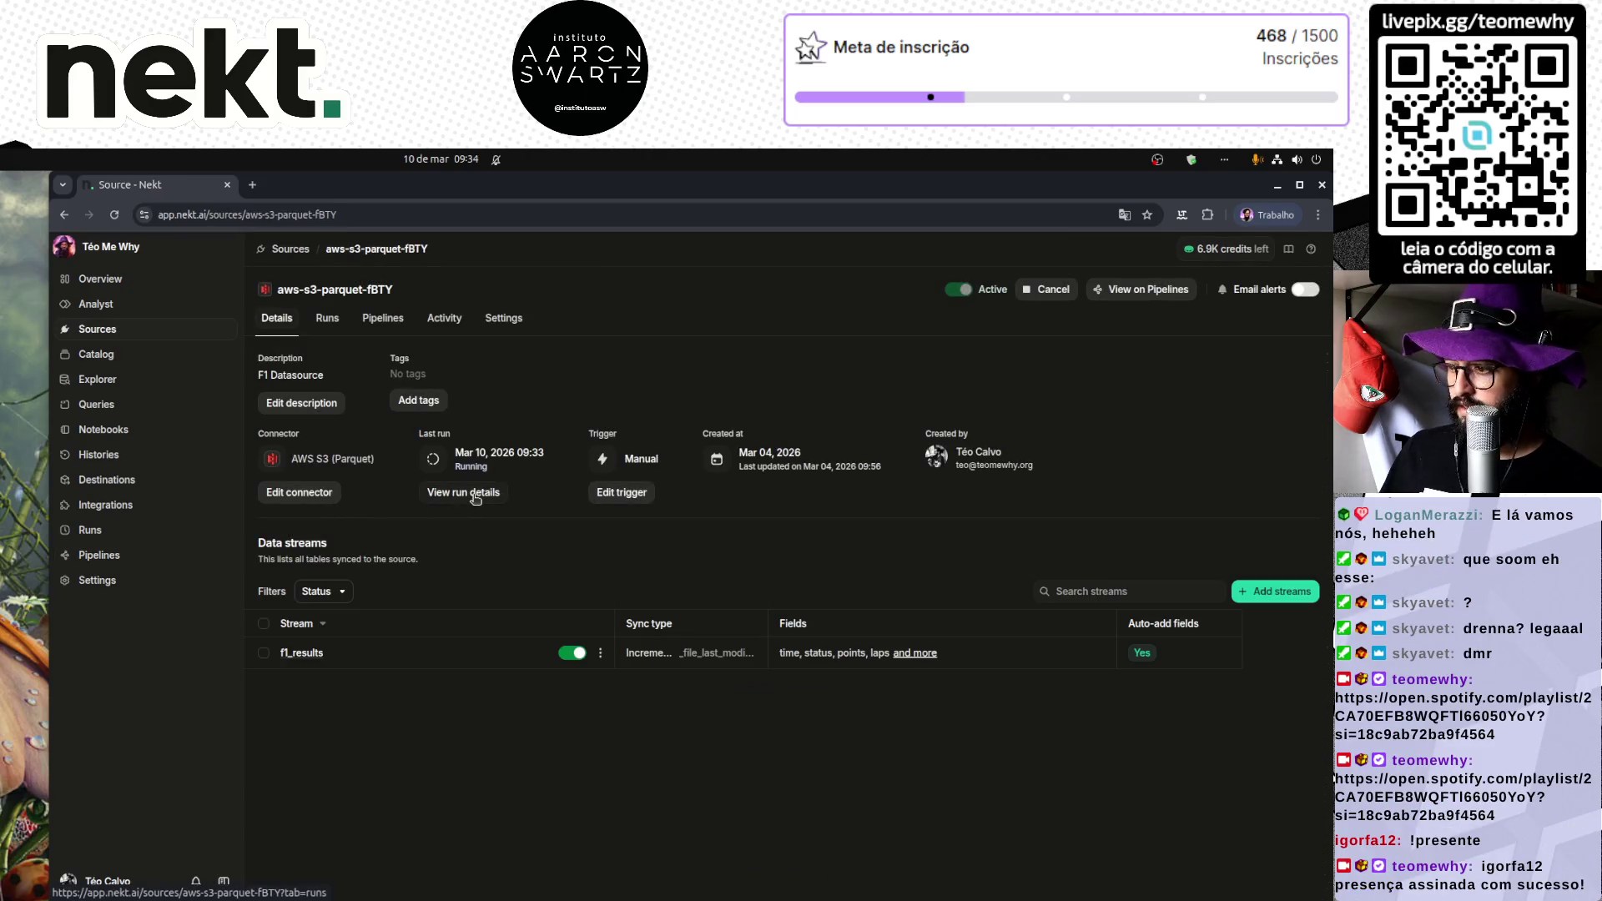
click(476, 495)
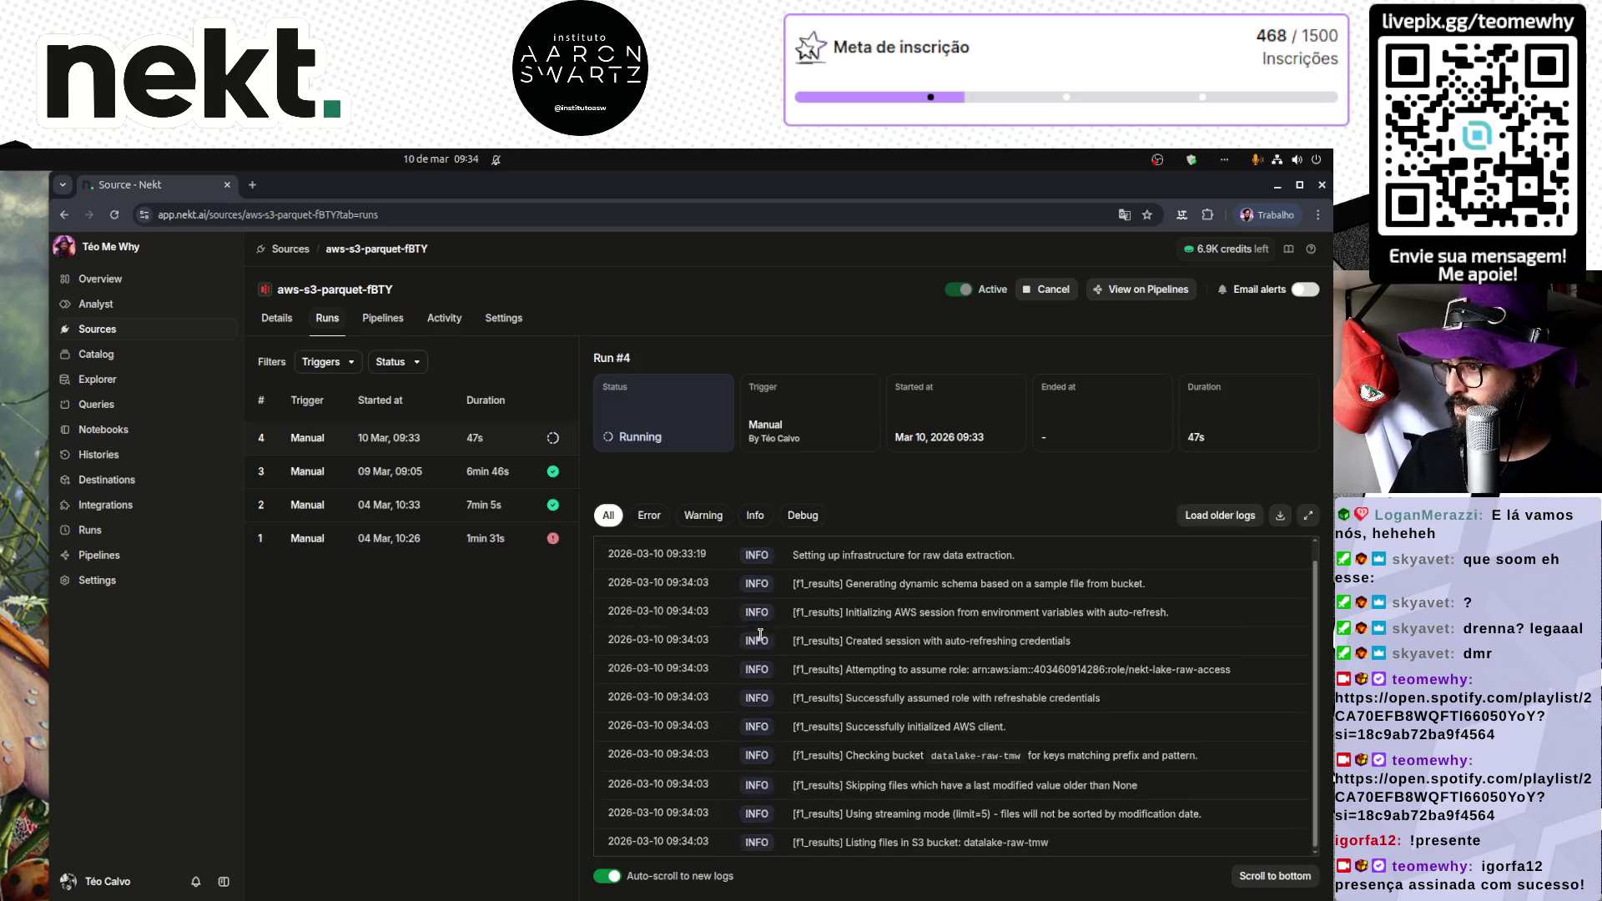
click(518, 437)
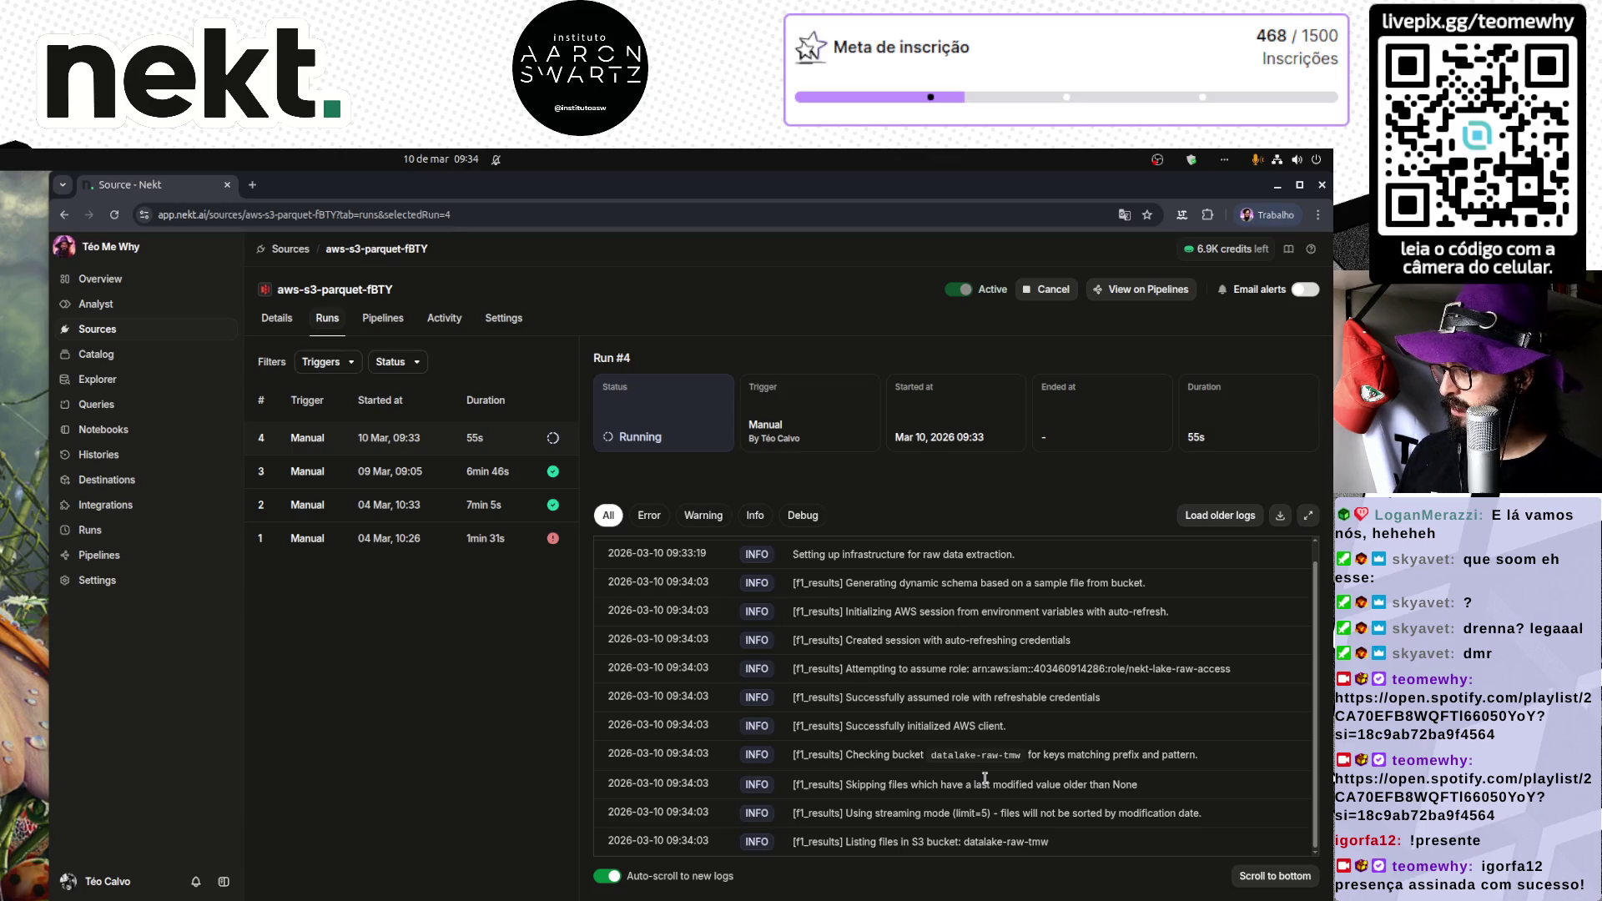
scroll(985, 777, up, 1)
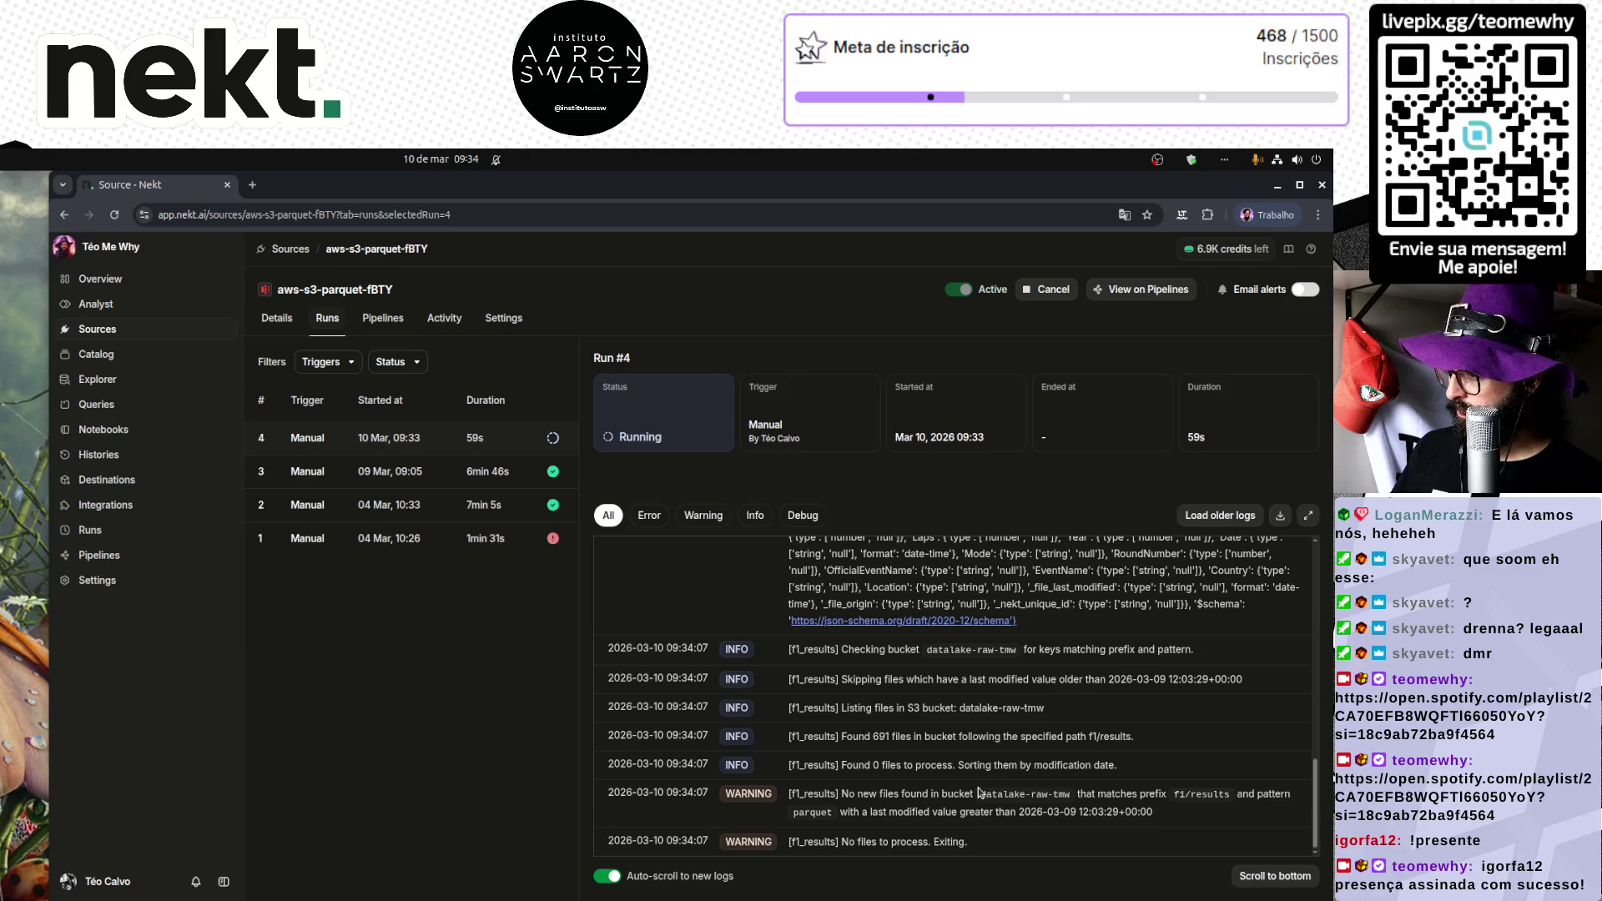
drag(848, 841, 1010, 845)
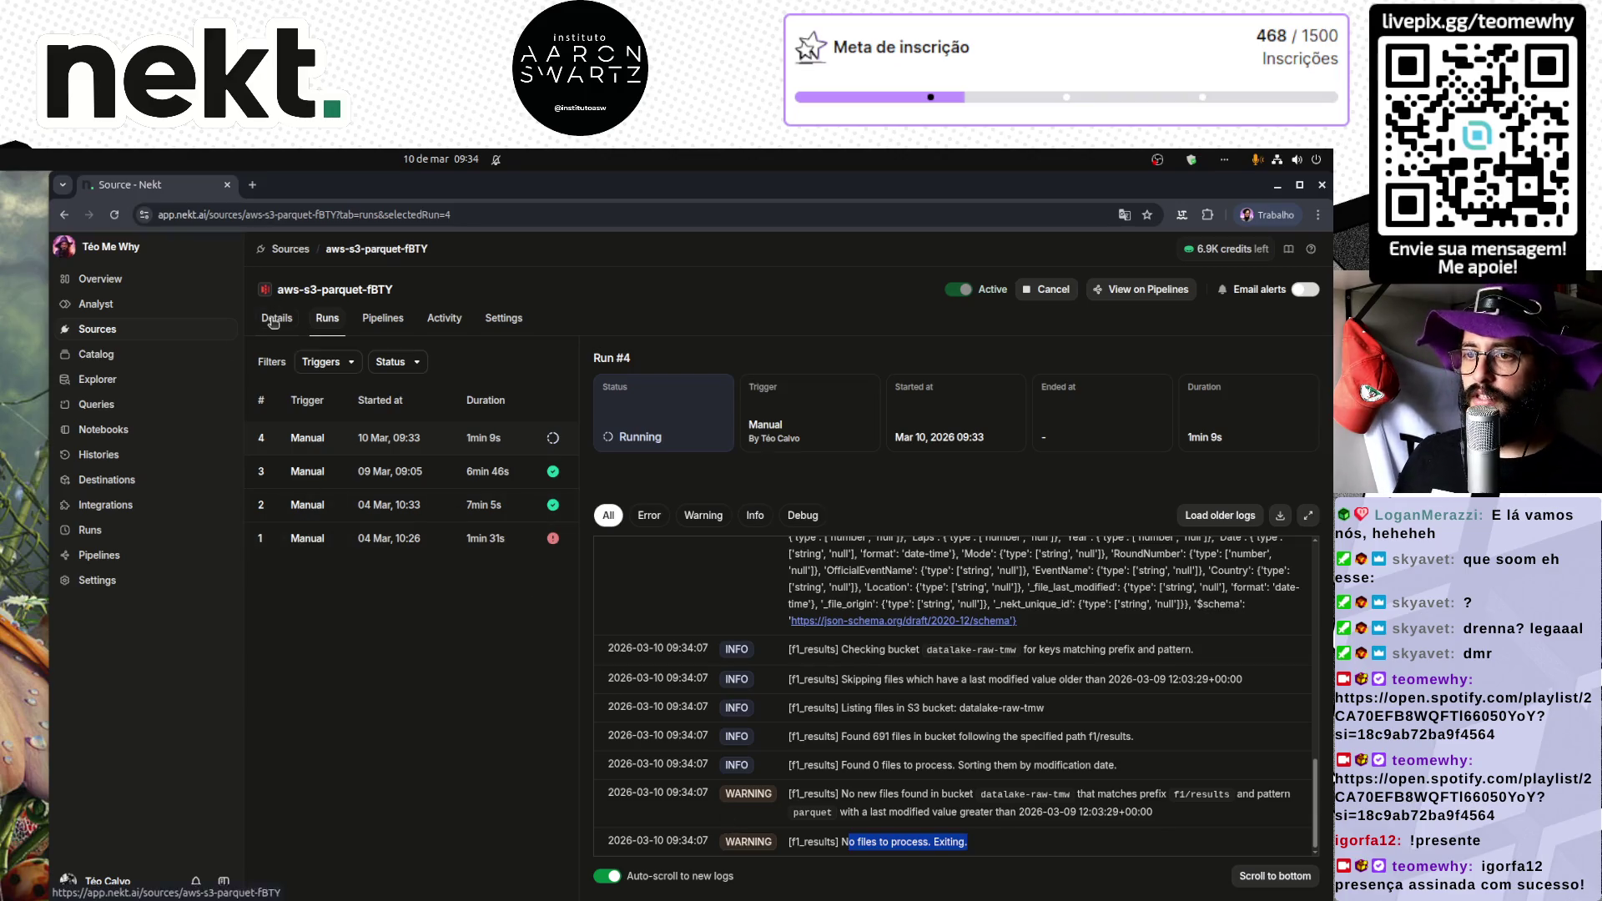
click(109, 555)
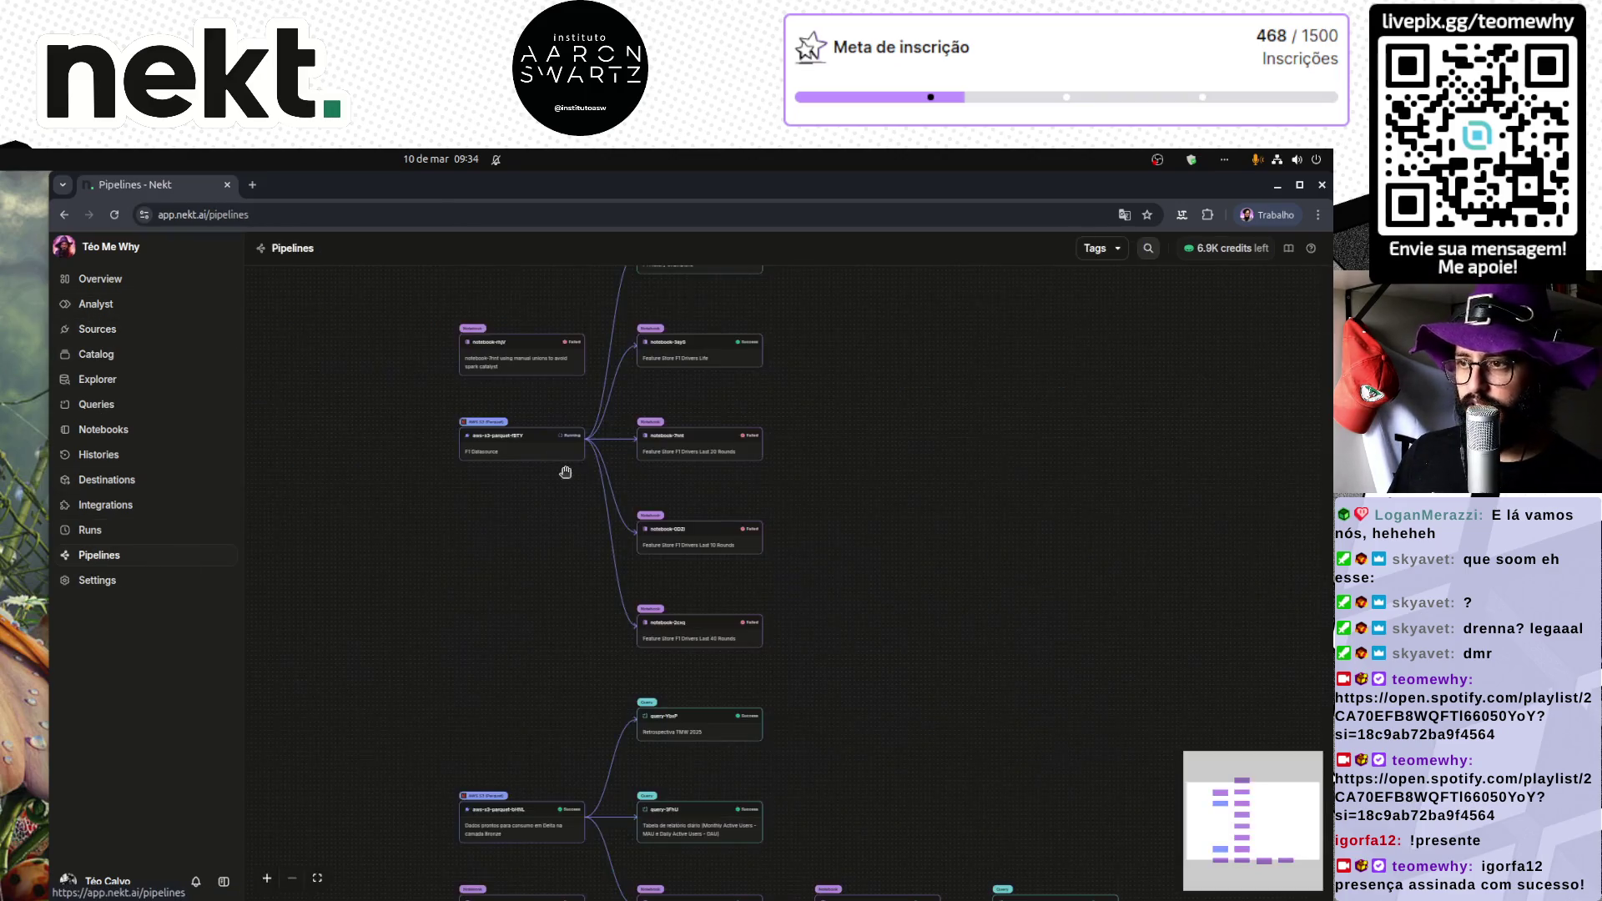
scroll(659, 505, up, 3)
scroll(659, 505, down, 5)
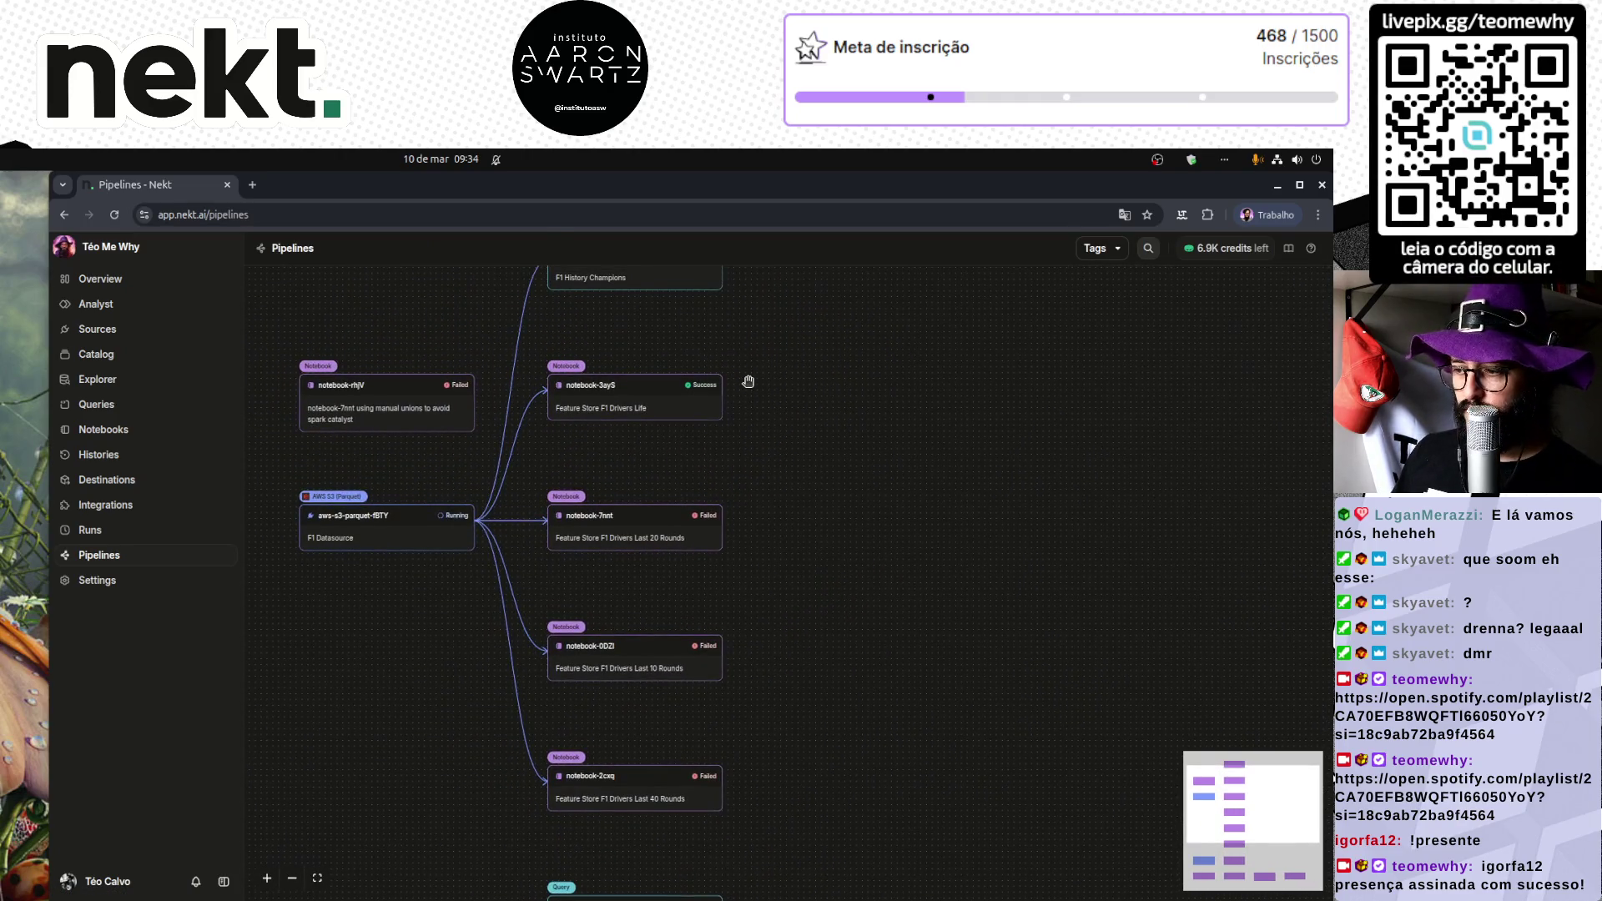
scroll(744, 382, down, 3)
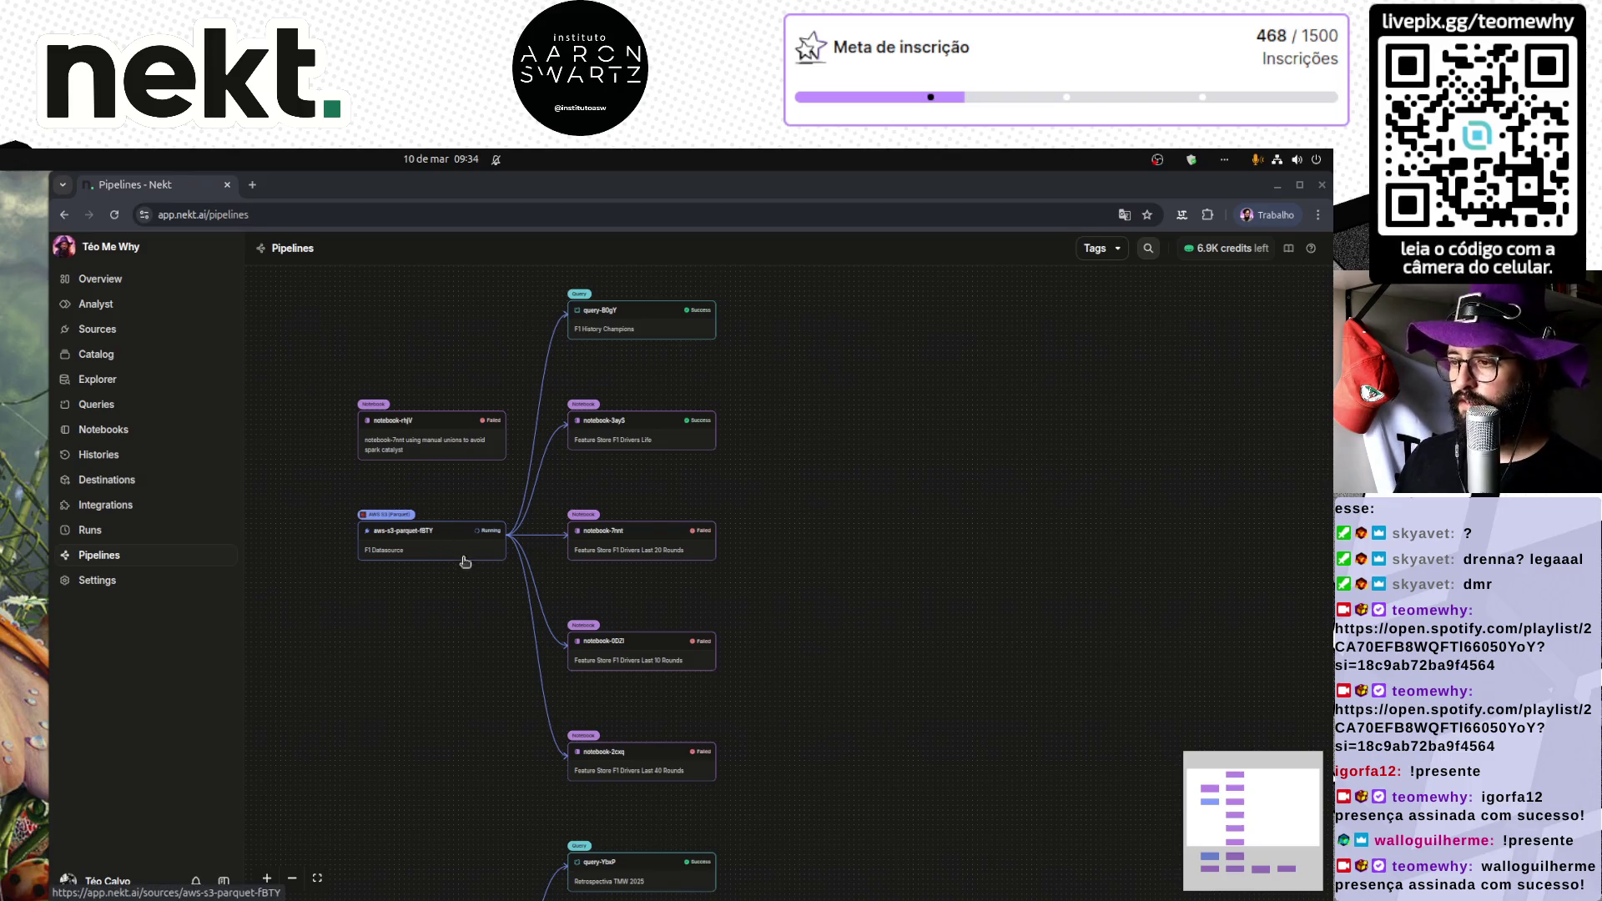
scroll(608, 633, up, 3)
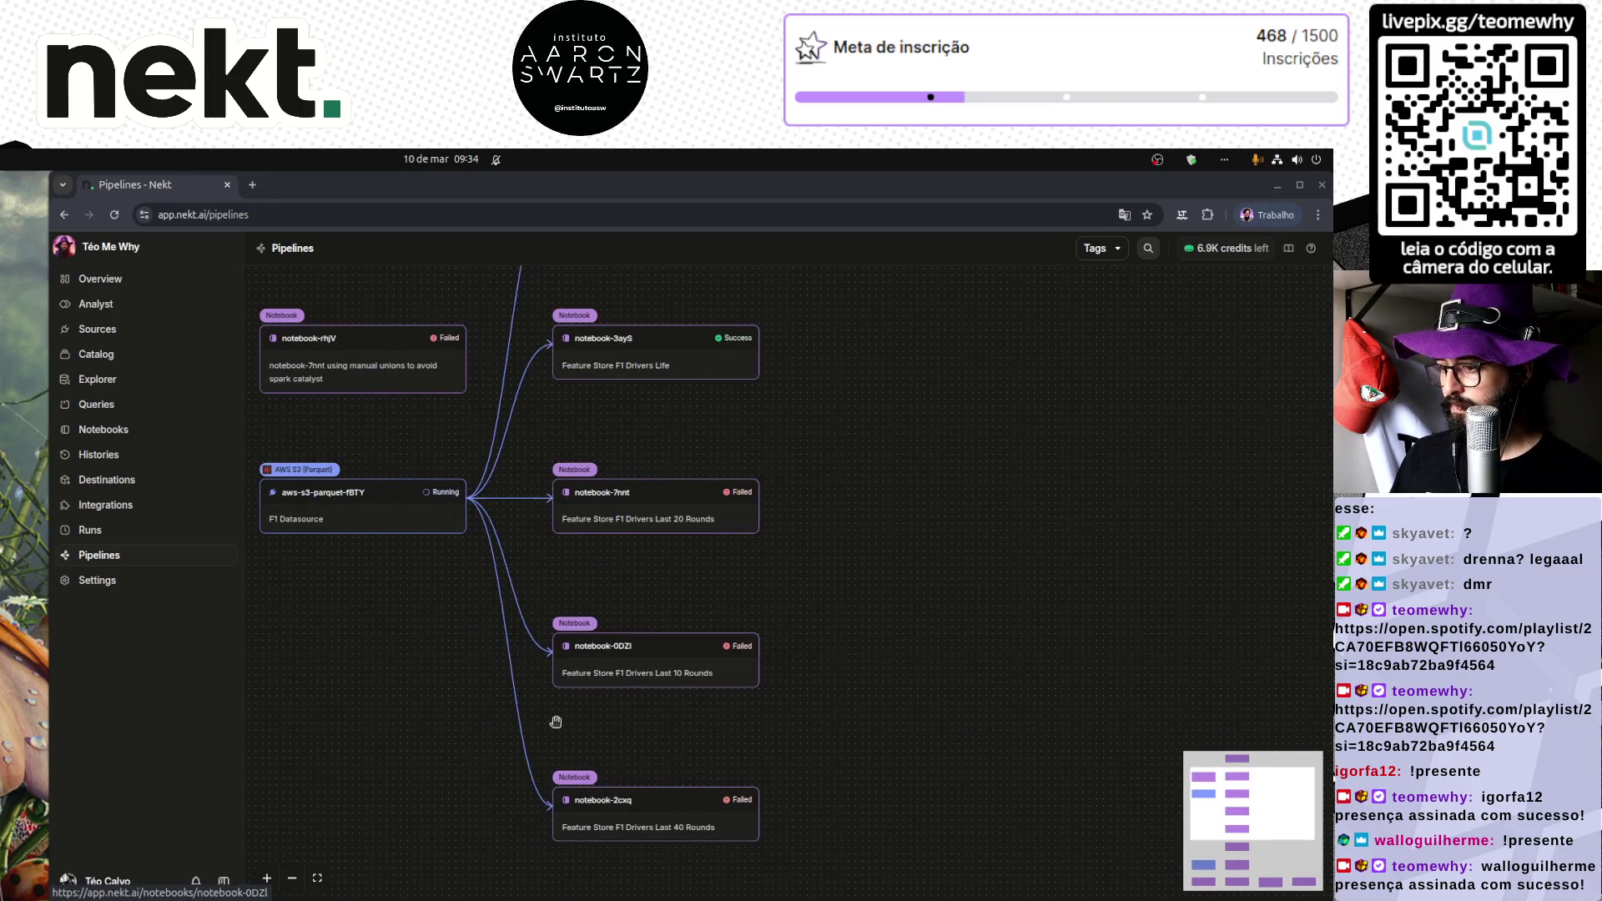
drag(426, 710, 487, 700)
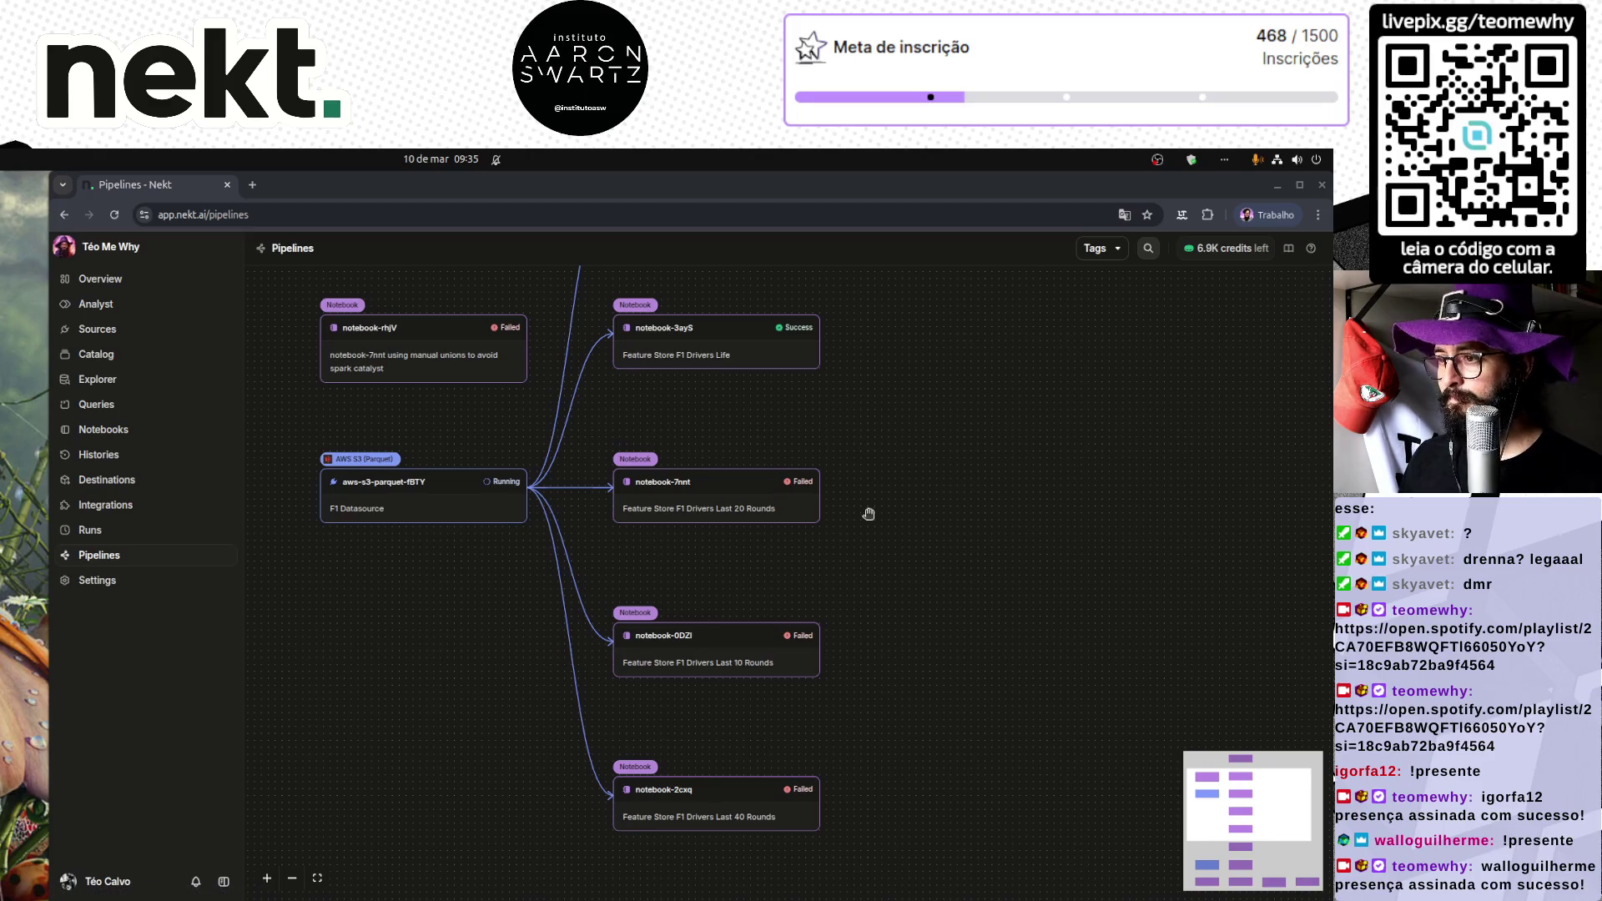
drag(866, 520, 871, 514)
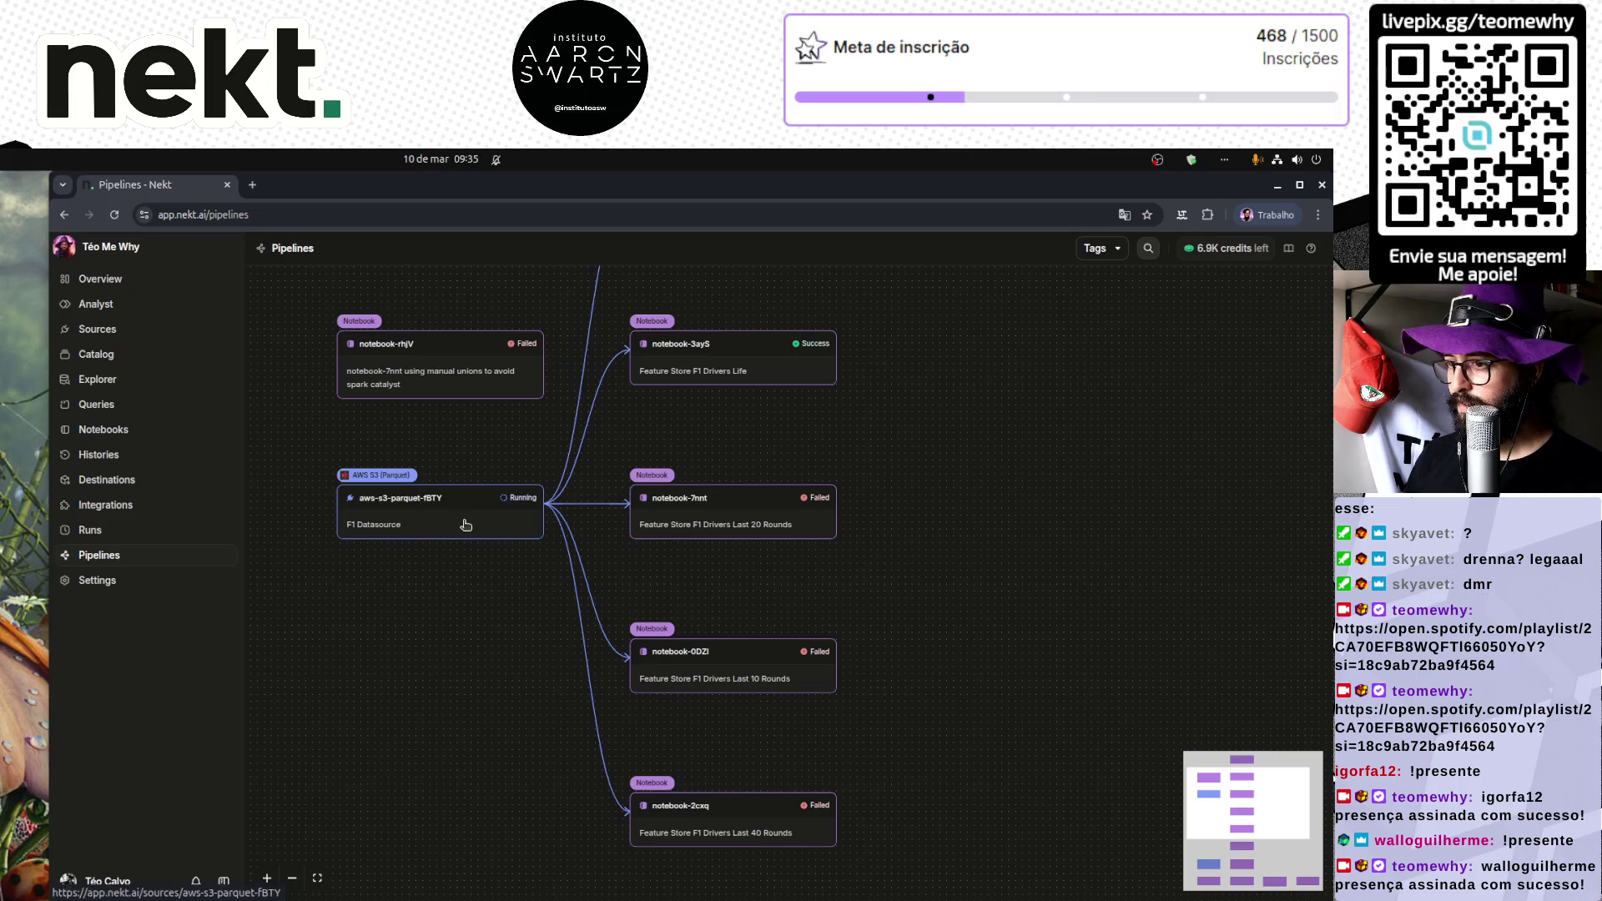
Step: Reopen Run #4's log for aws-s3-parquet-fBTY and check the provisioning infrastructure line
click(343, 503)
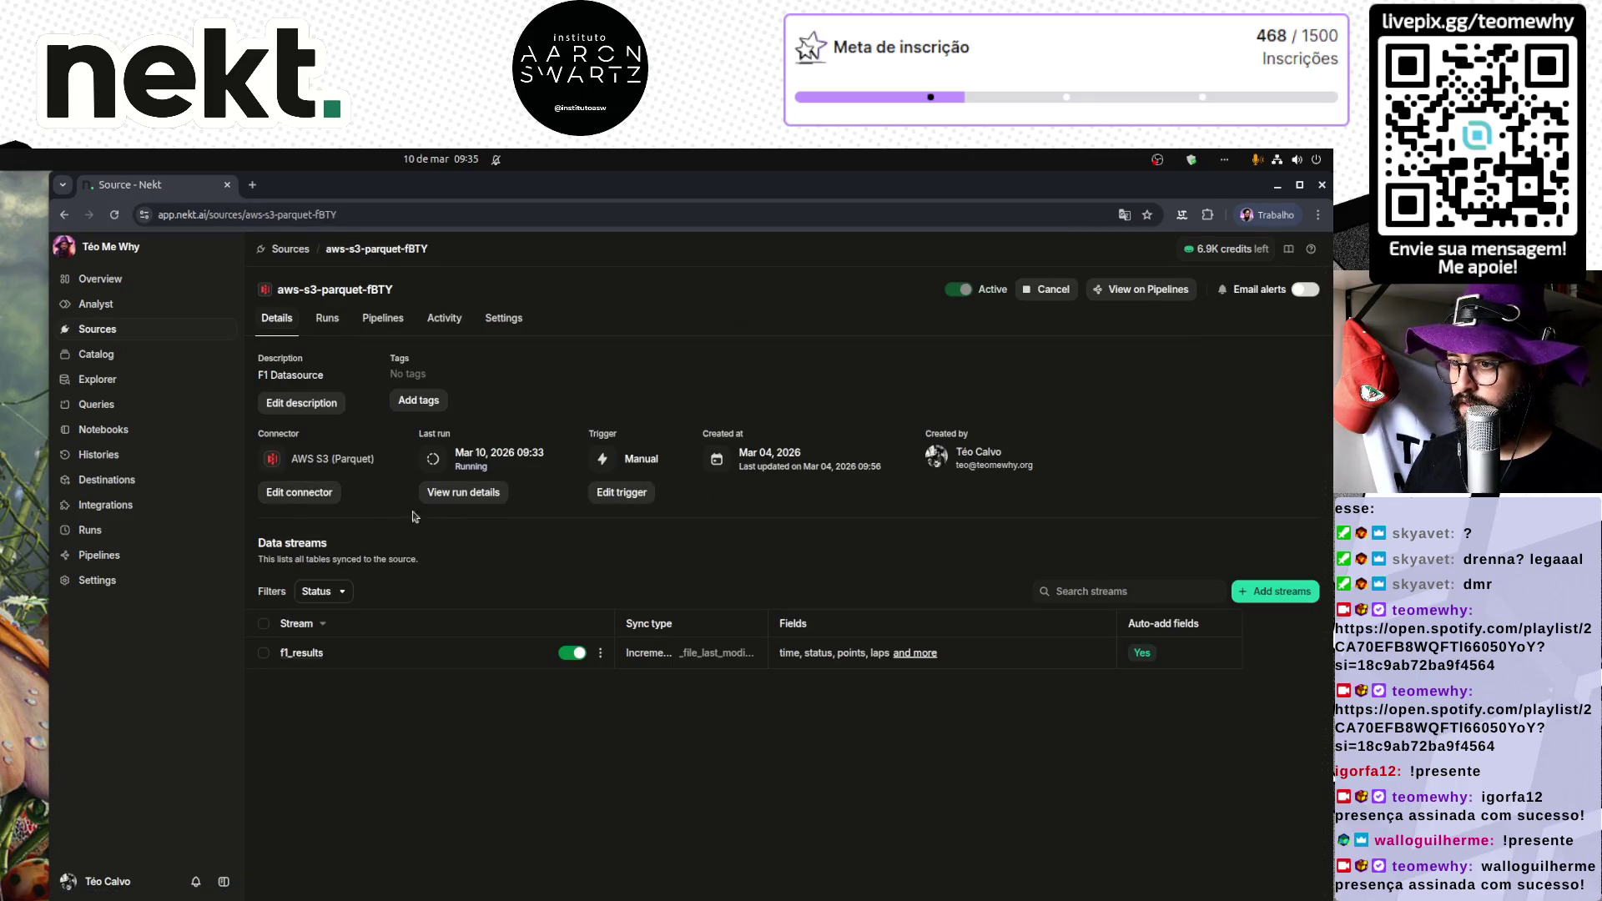
click(467, 493)
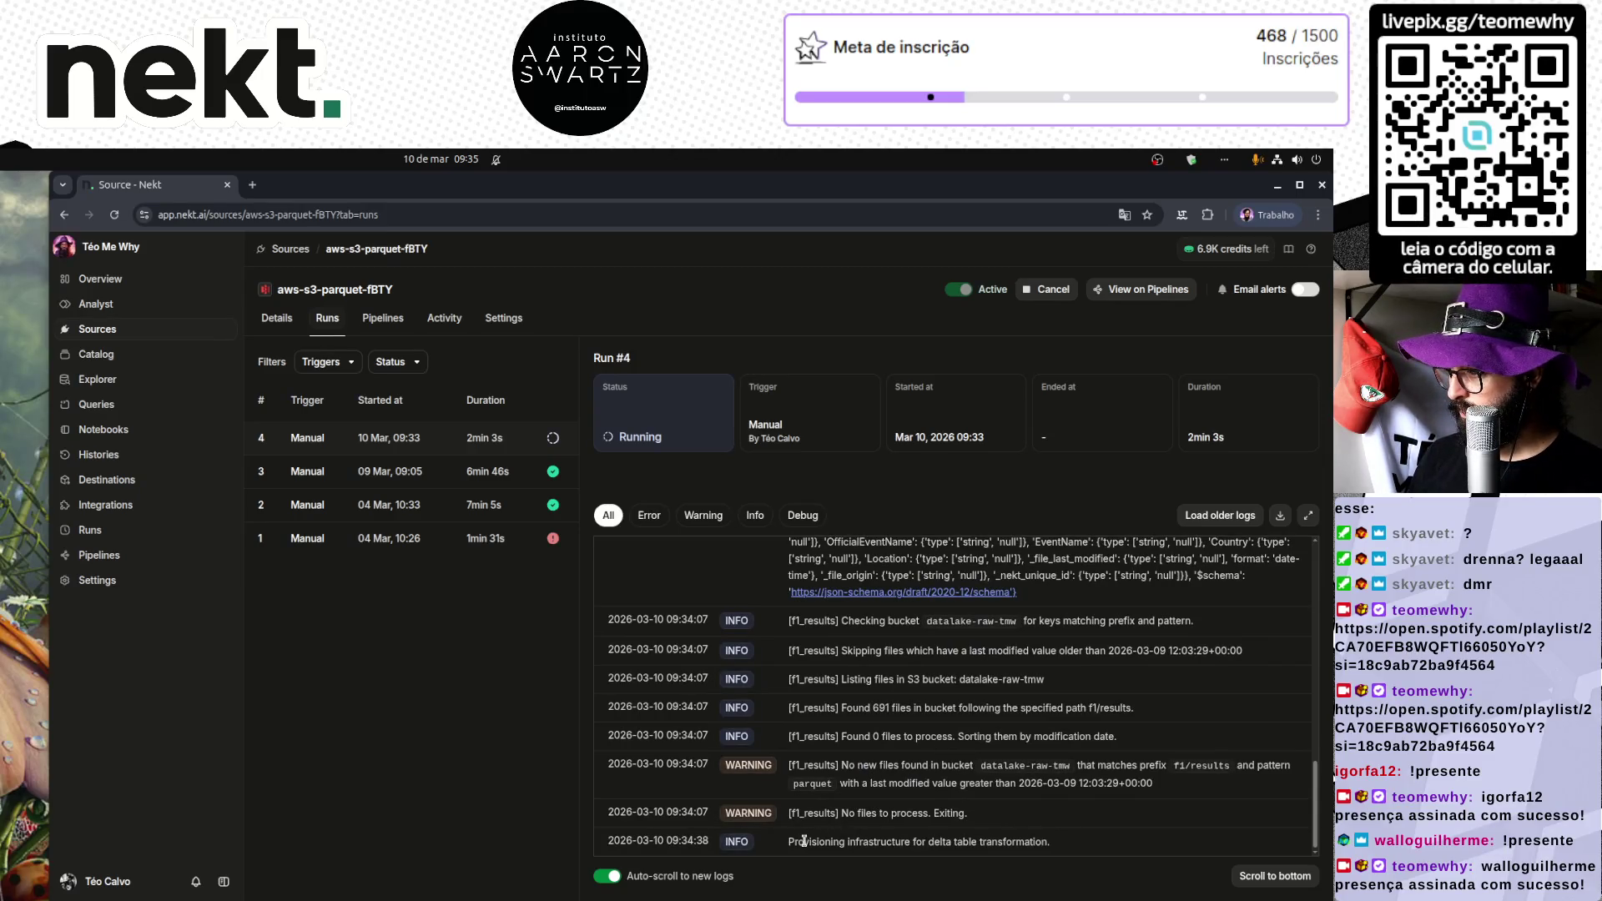
drag(804, 840, 1050, 848)
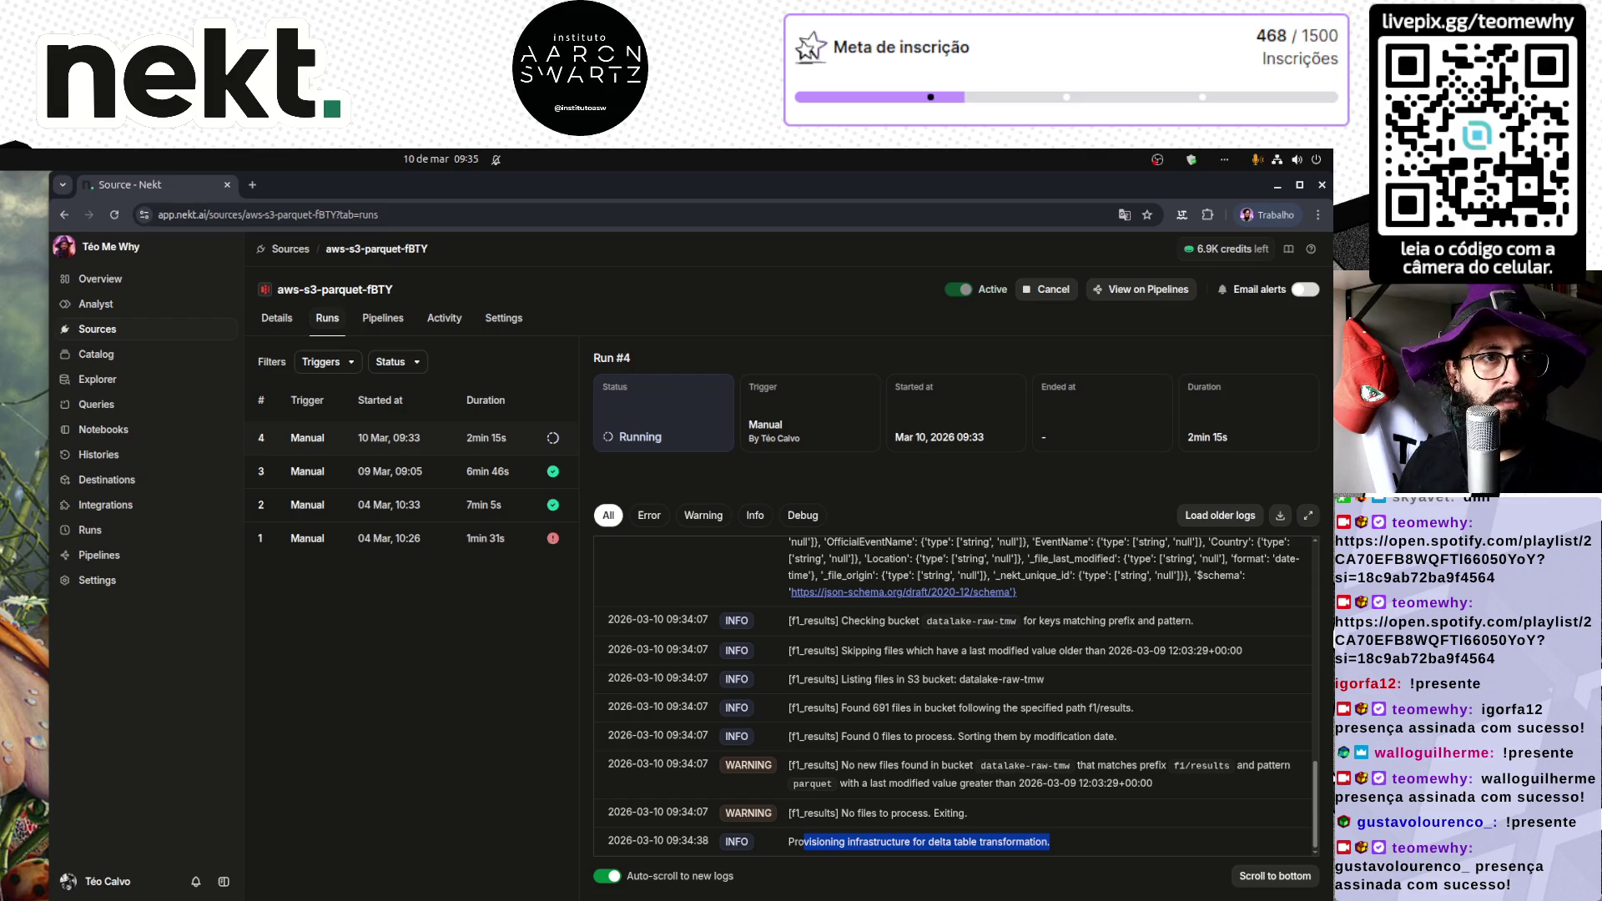
key(alt+Tab)
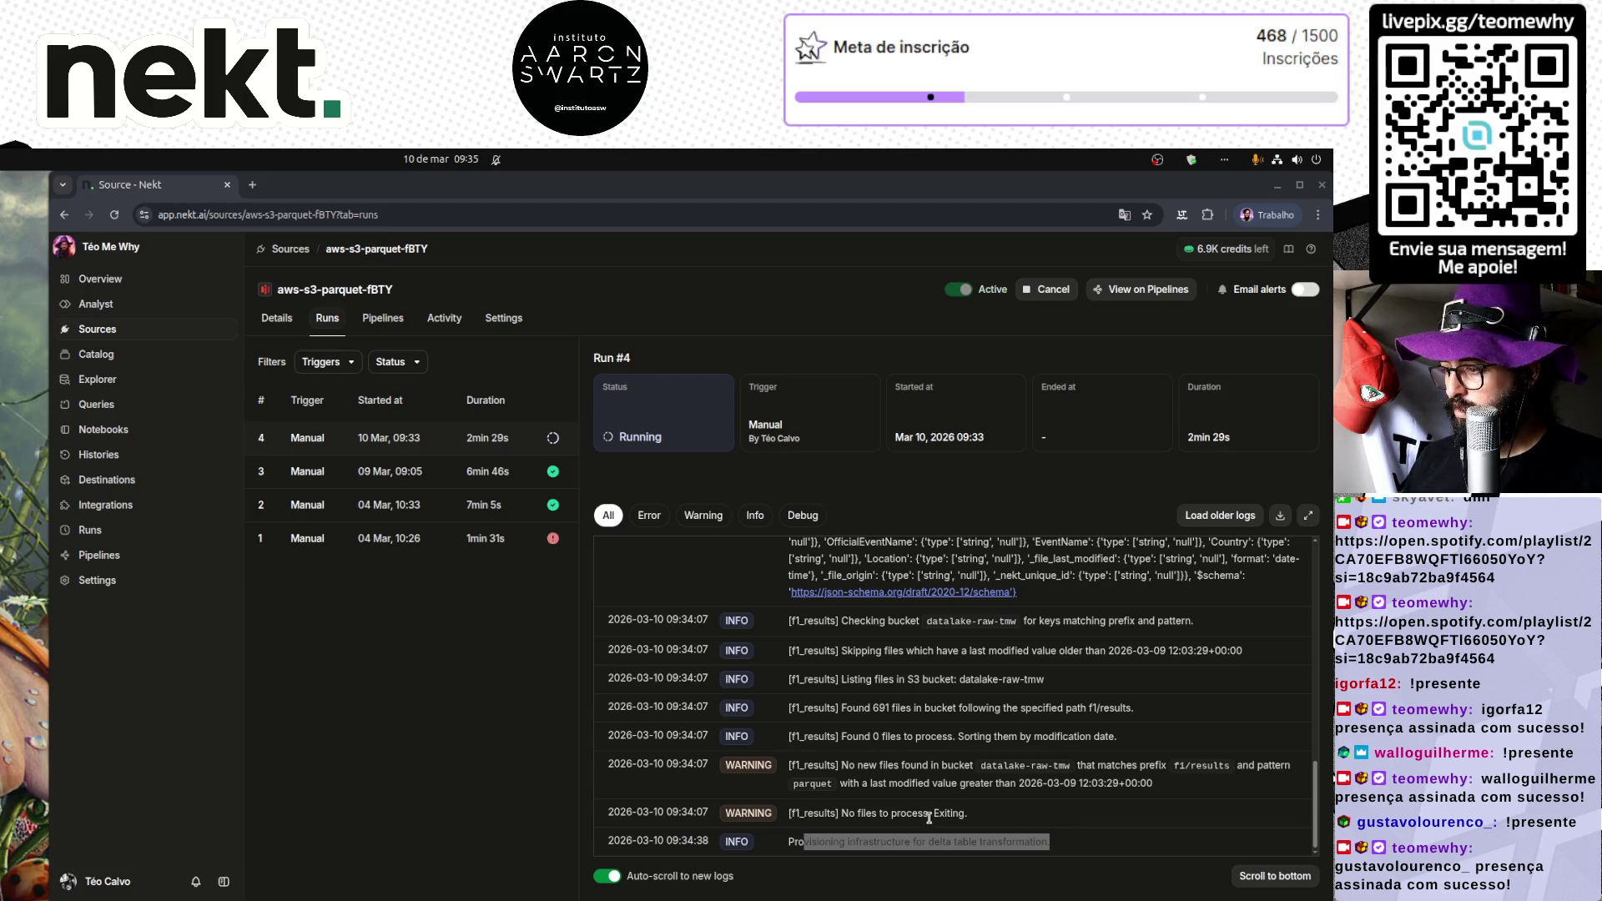
click(929, 818)
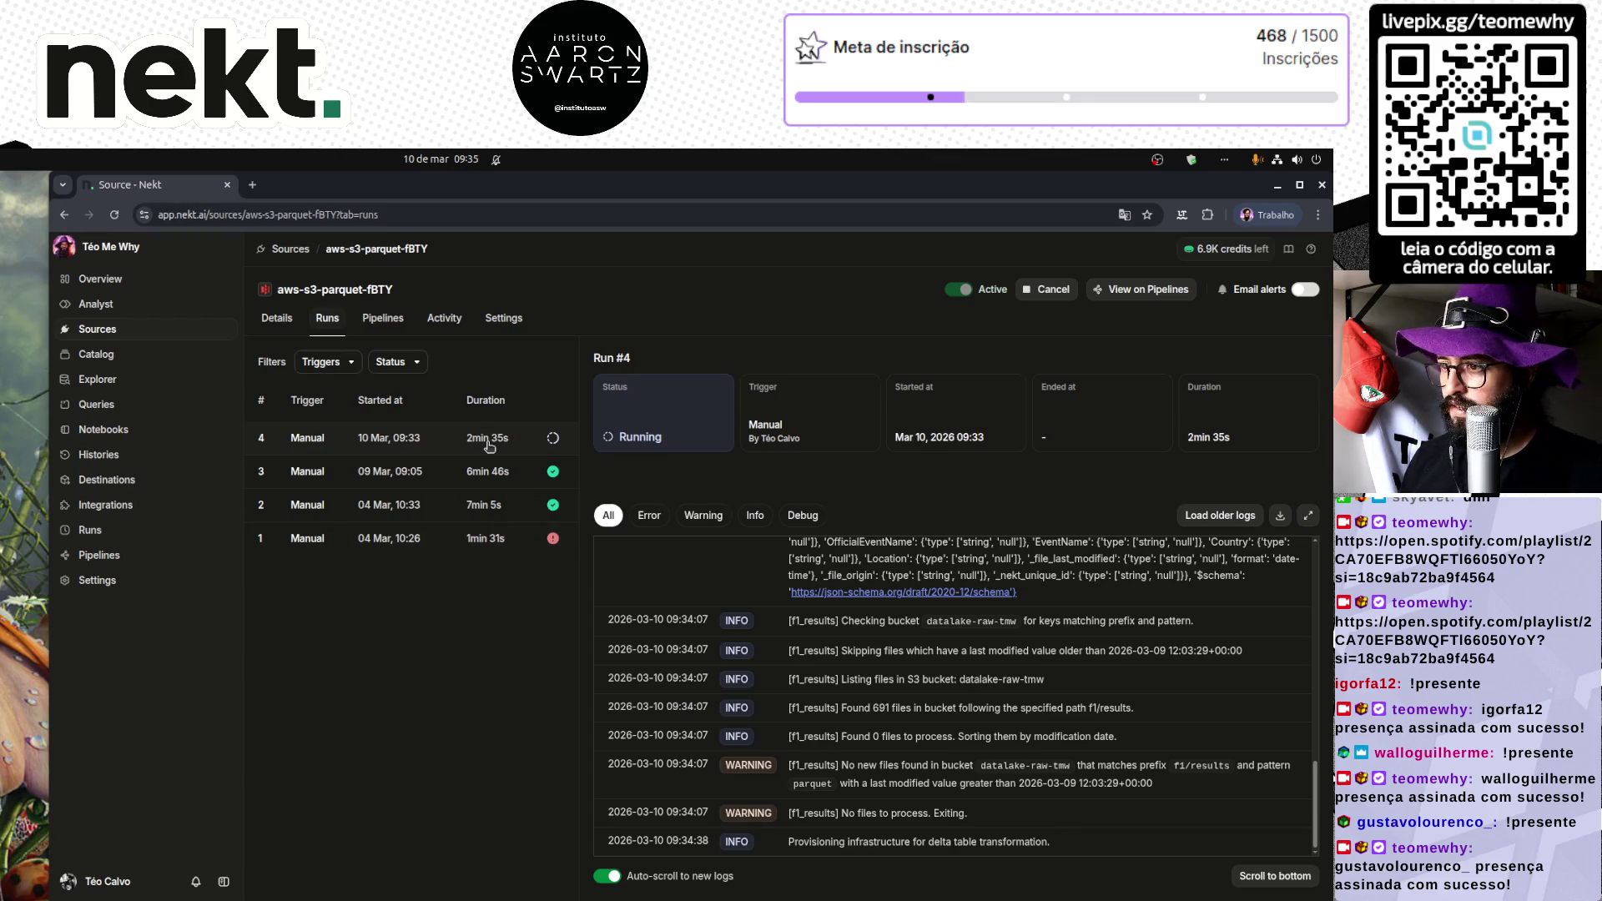
Step: Deactivate notebooks notebook-cfEn and notebook-rhjV in the Notebooks list
click(111, 330)
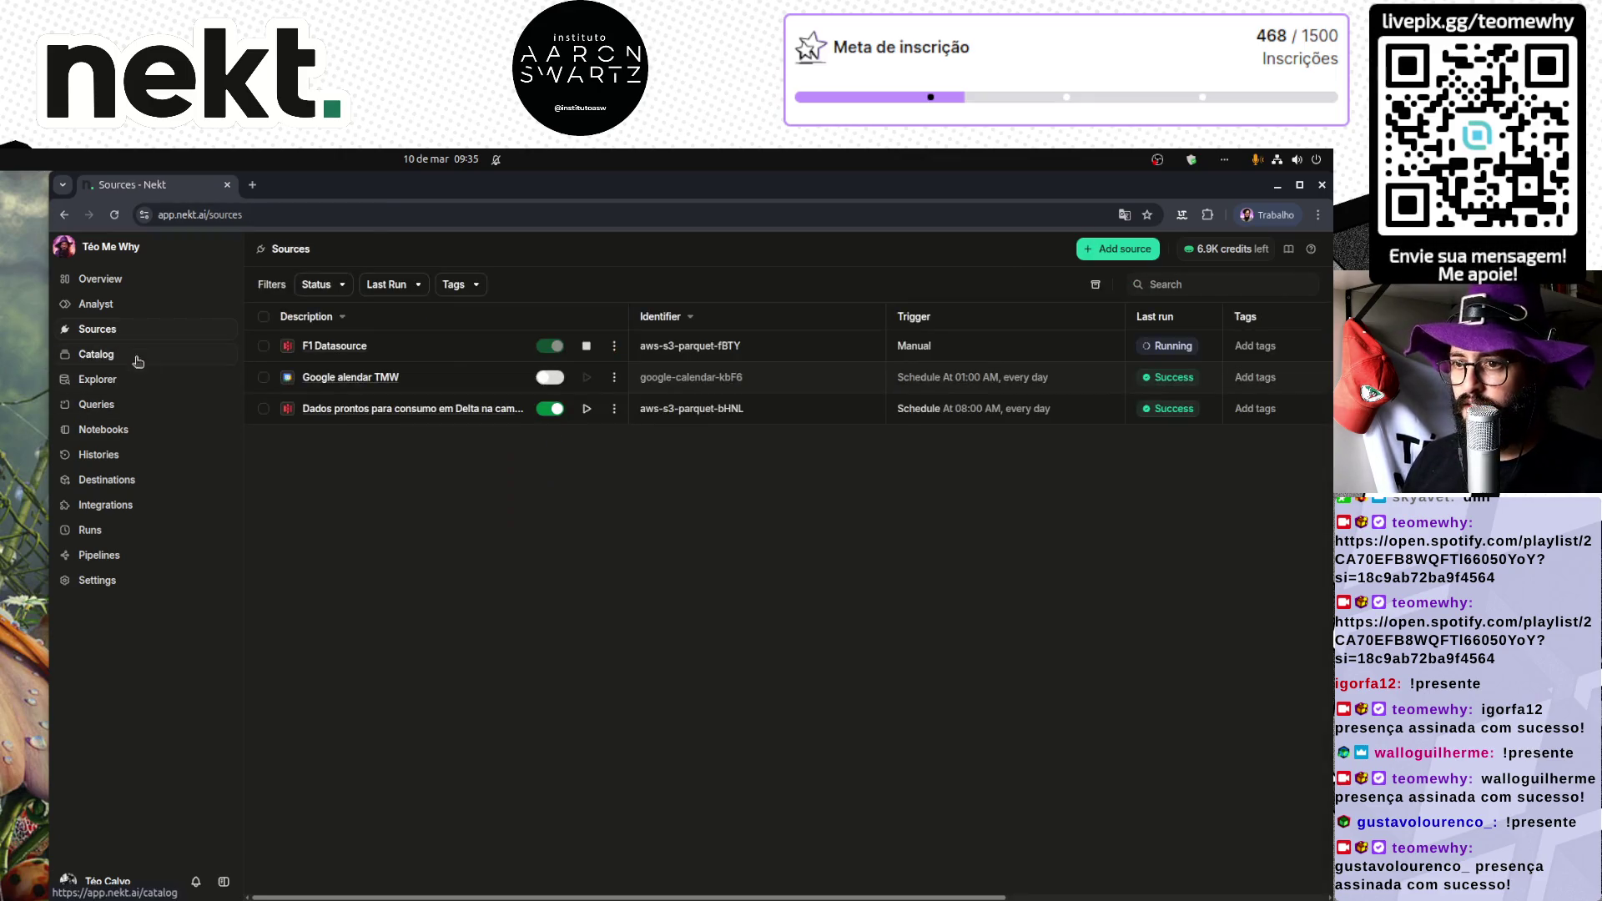
click(150, 434)
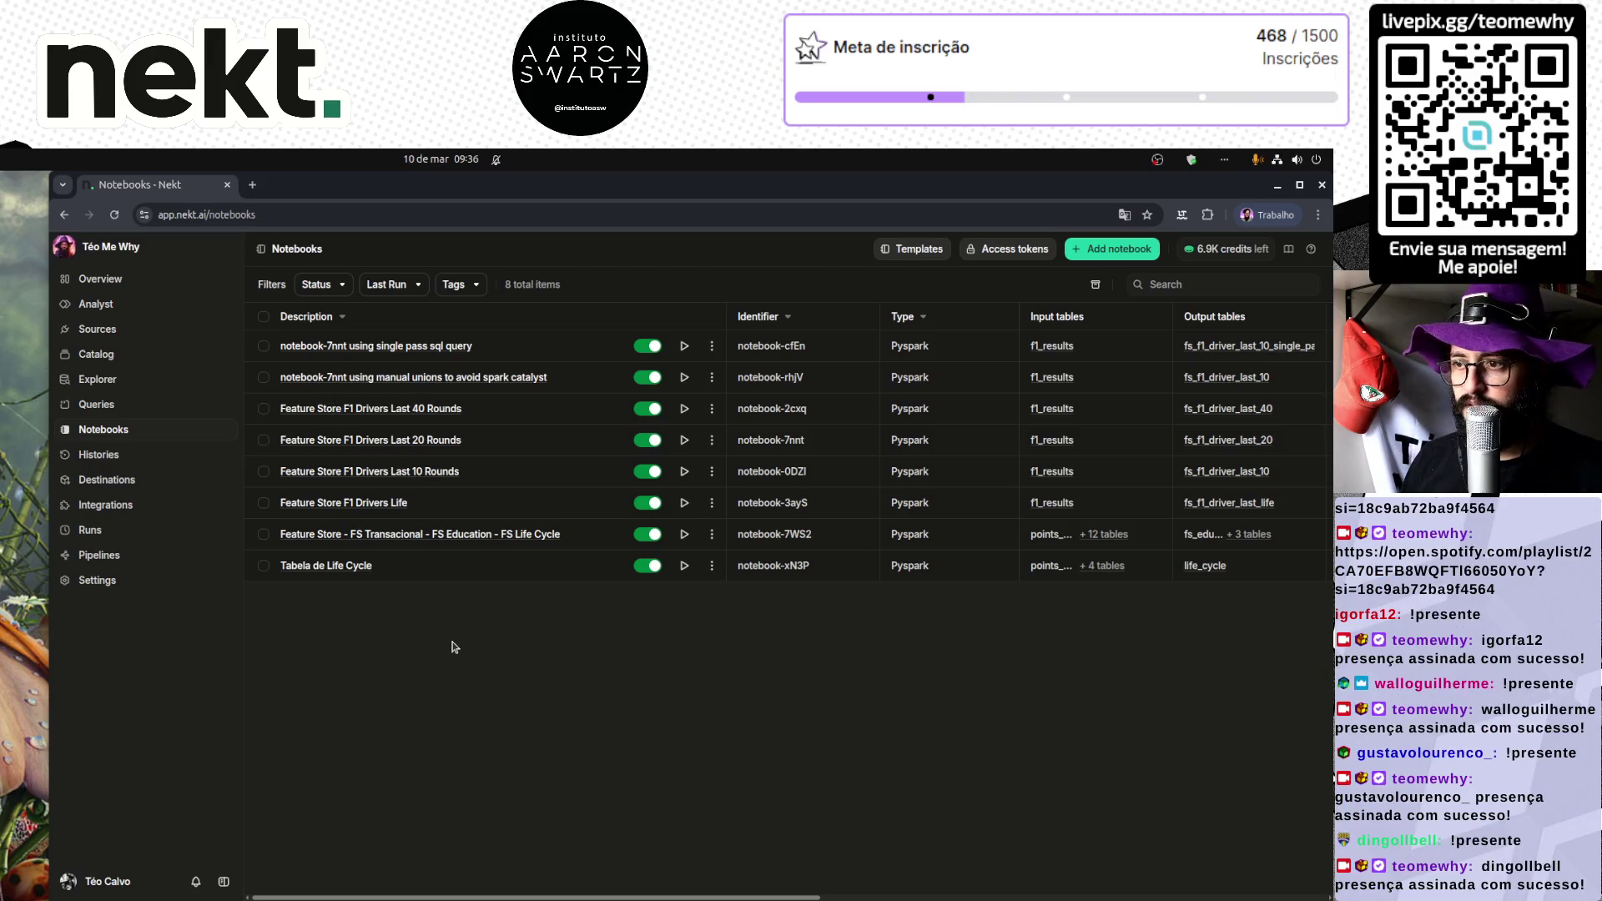
click(648, 378)
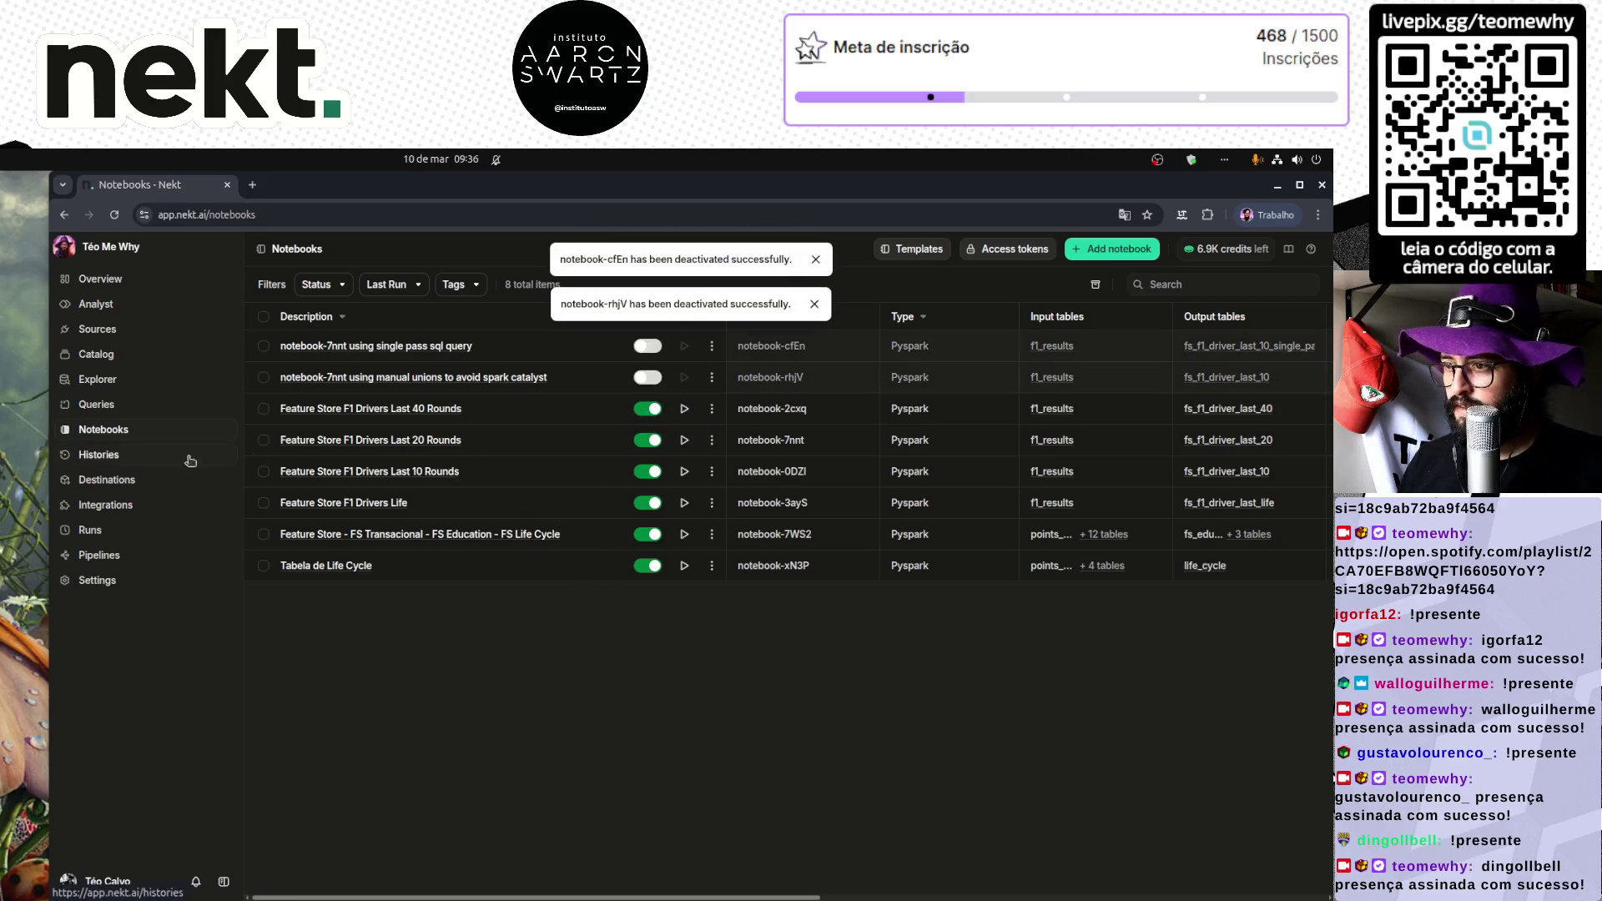
click(117, 555)
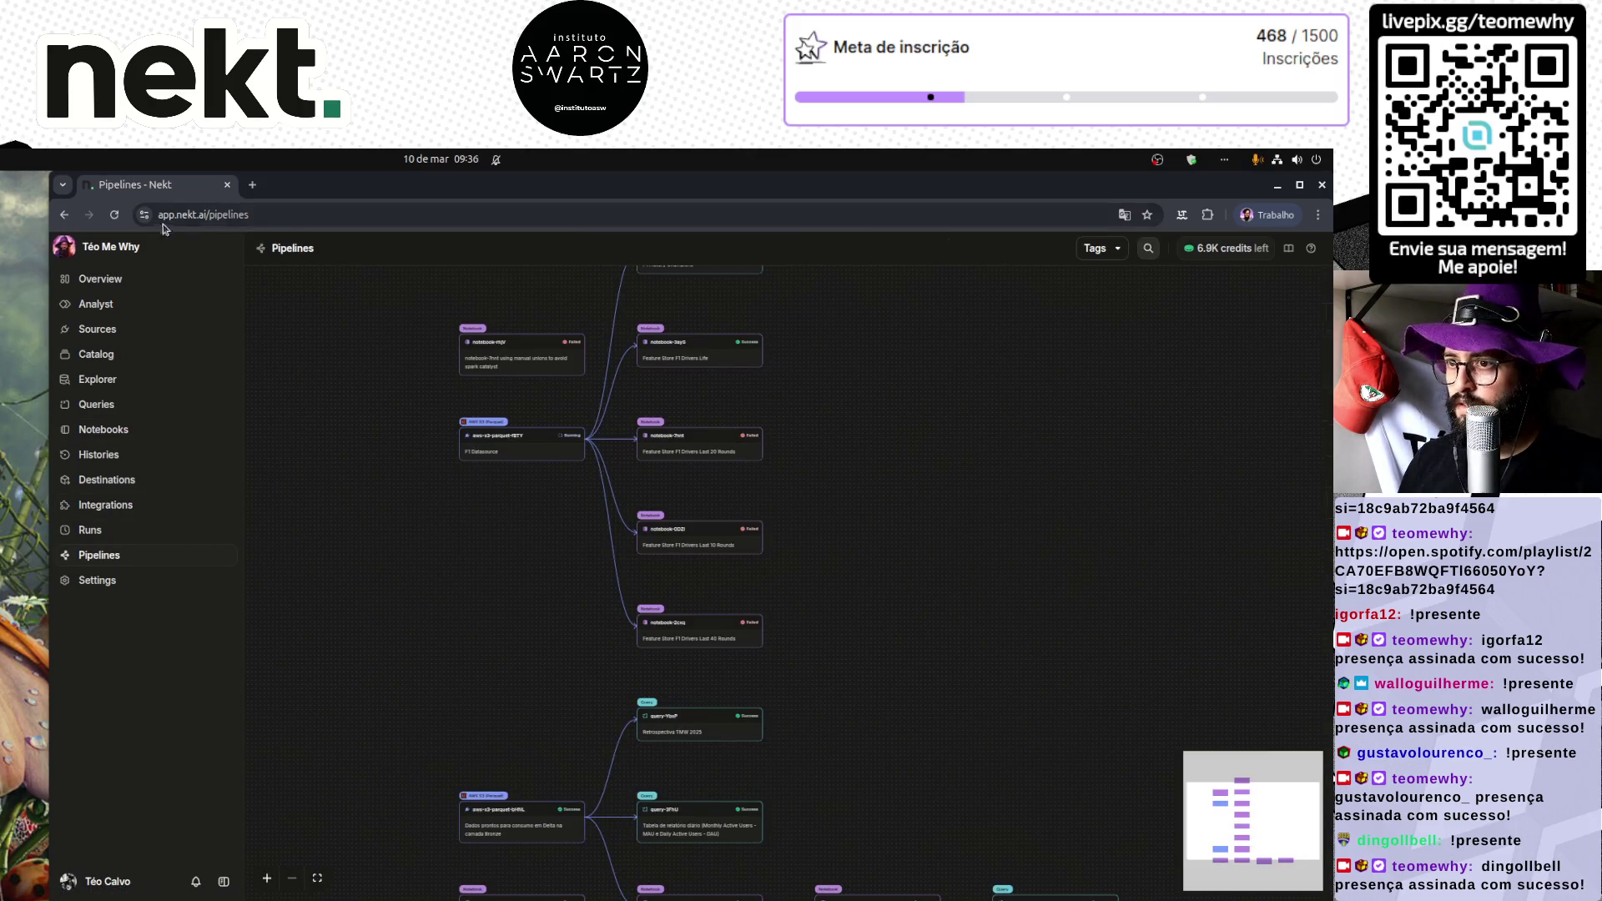
Step: Reload the pipelines graph and open the aws-s3-parquet-fBTY source on the F1 Datasource branch
click(114, 214)
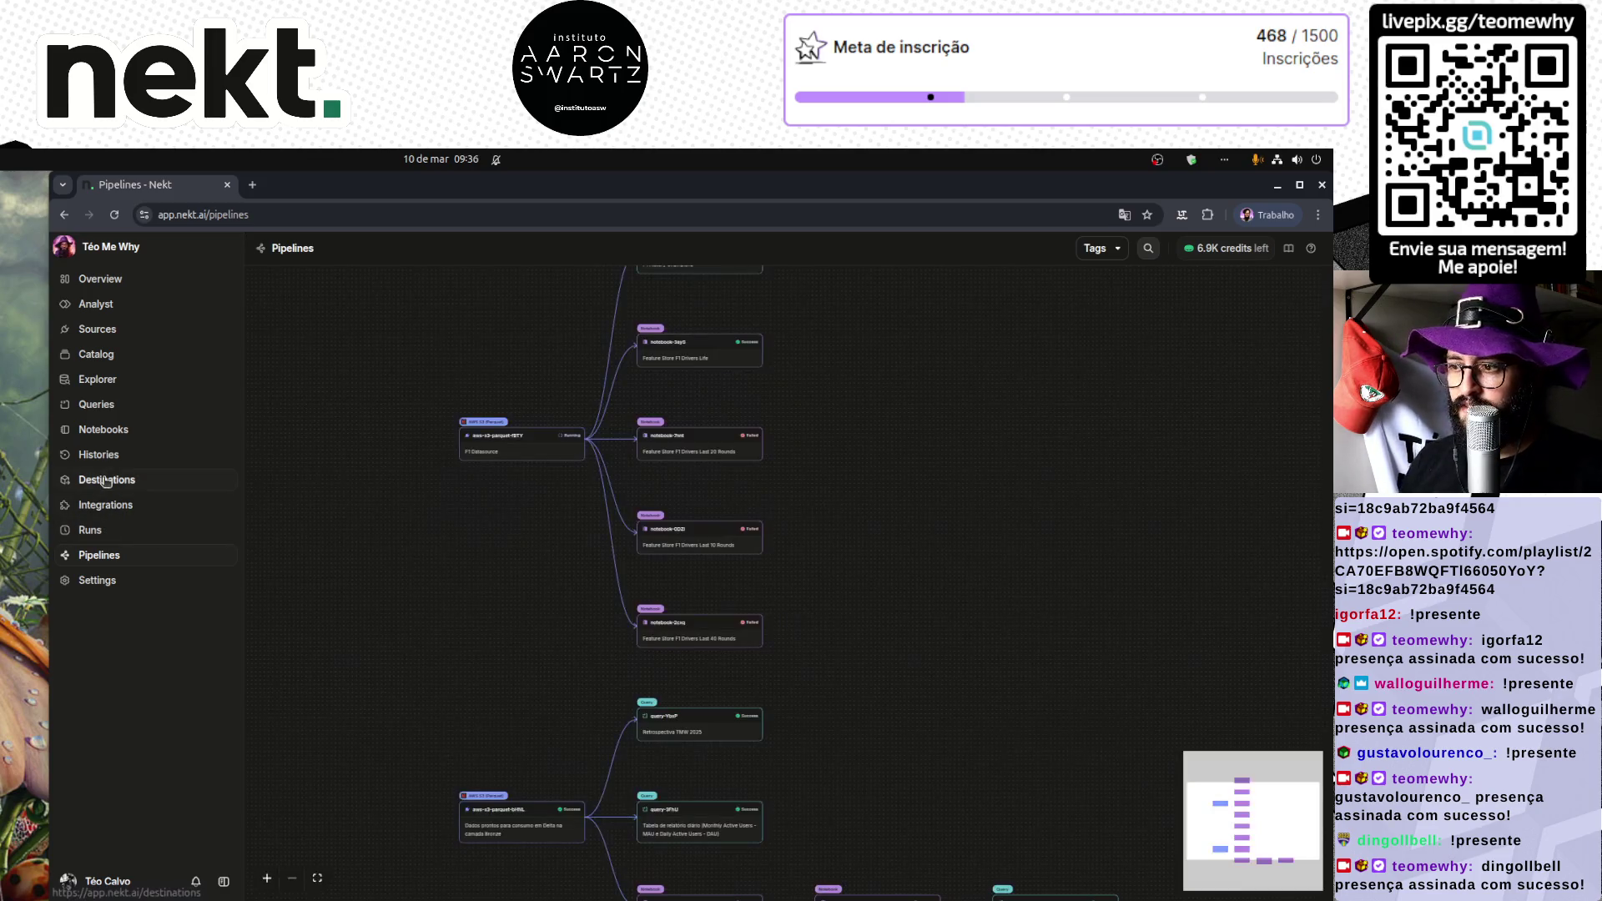
mouse_move(533, 594)
mouse_down()
mouse_move(513, 717)
mouse_move(541, 705)
mouse_move(506, 670)
mouse_up()
scroll(815, 631, up, 2)
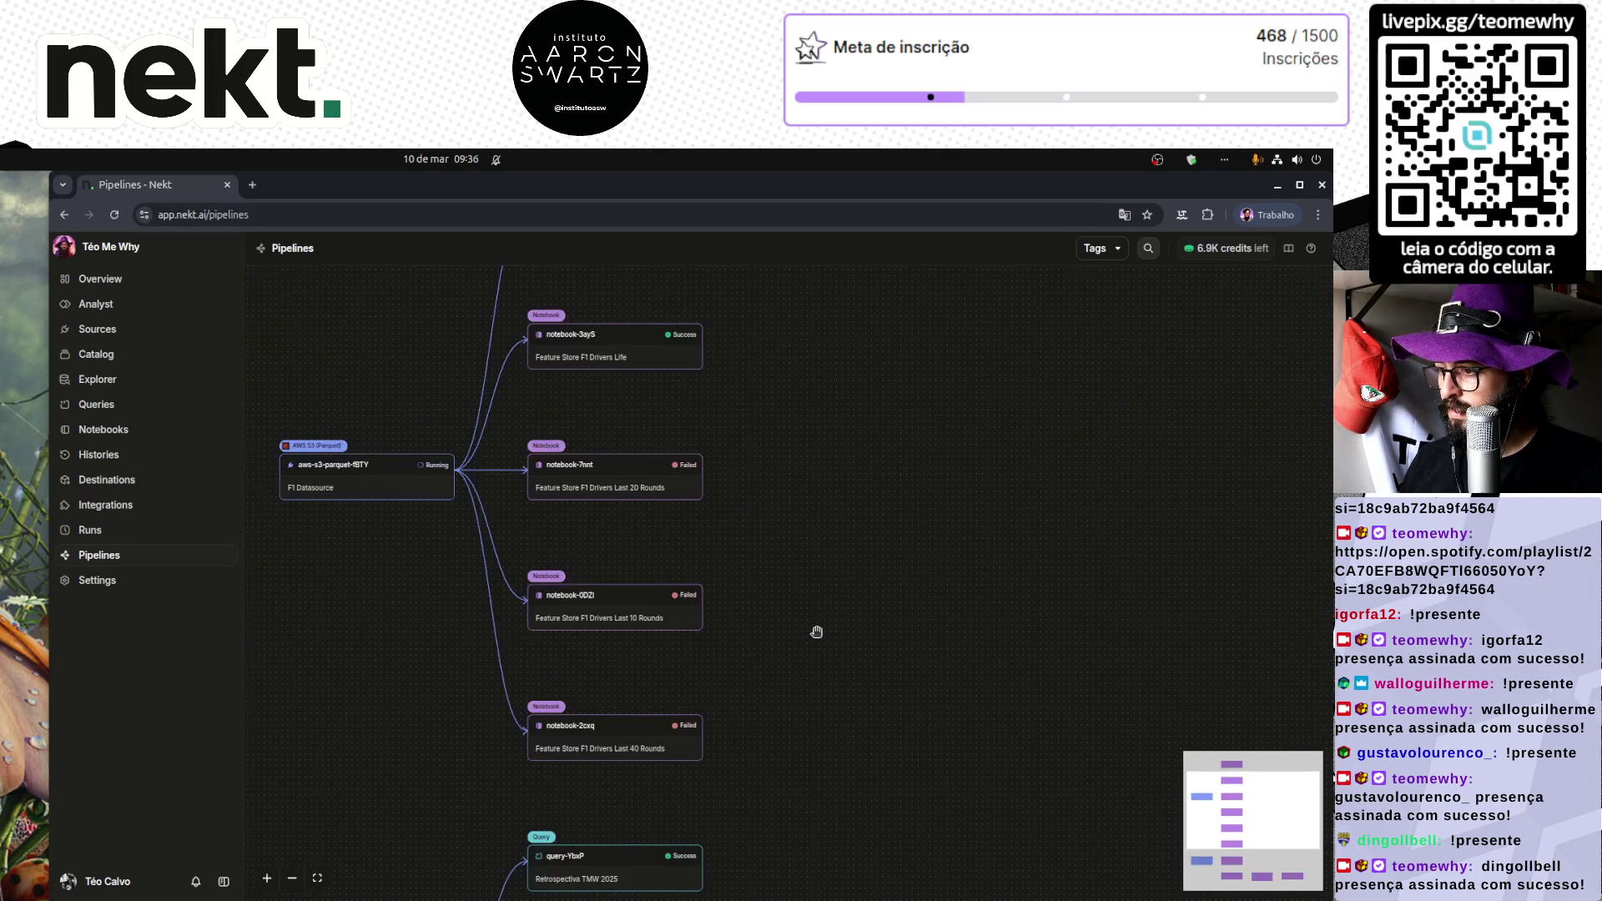
scroll(816, 632, up, 3)
mouse_move(381, 446)
mouse_down()
mouse_move(756, 461)
mouse_move(799, 493)
mouse_up()
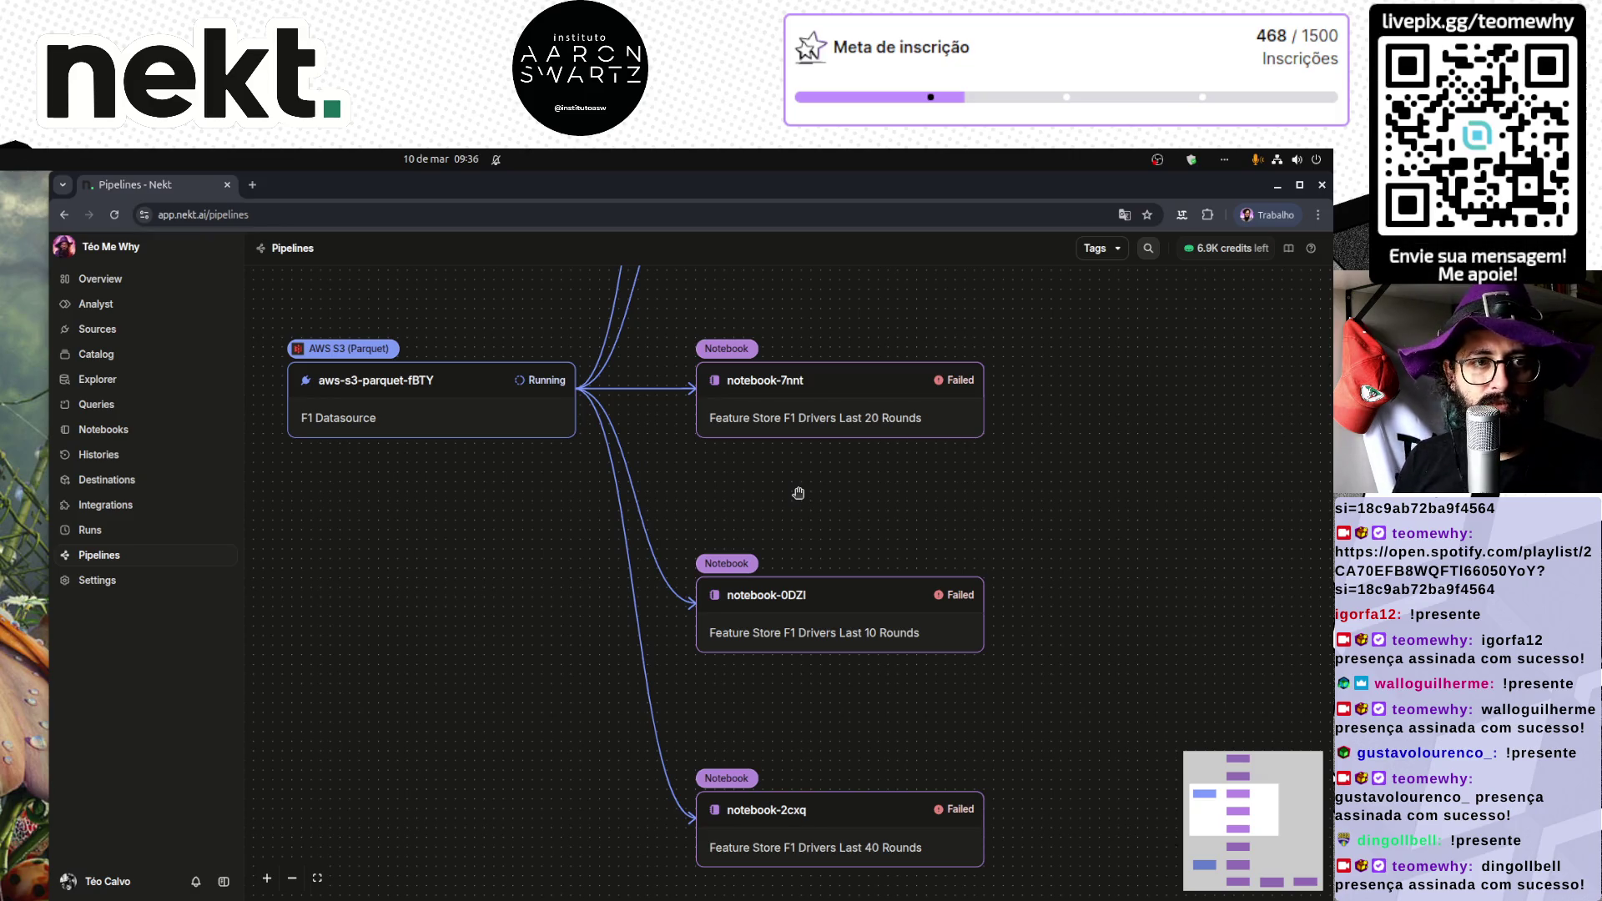
scroll(798, 493, down, 5)
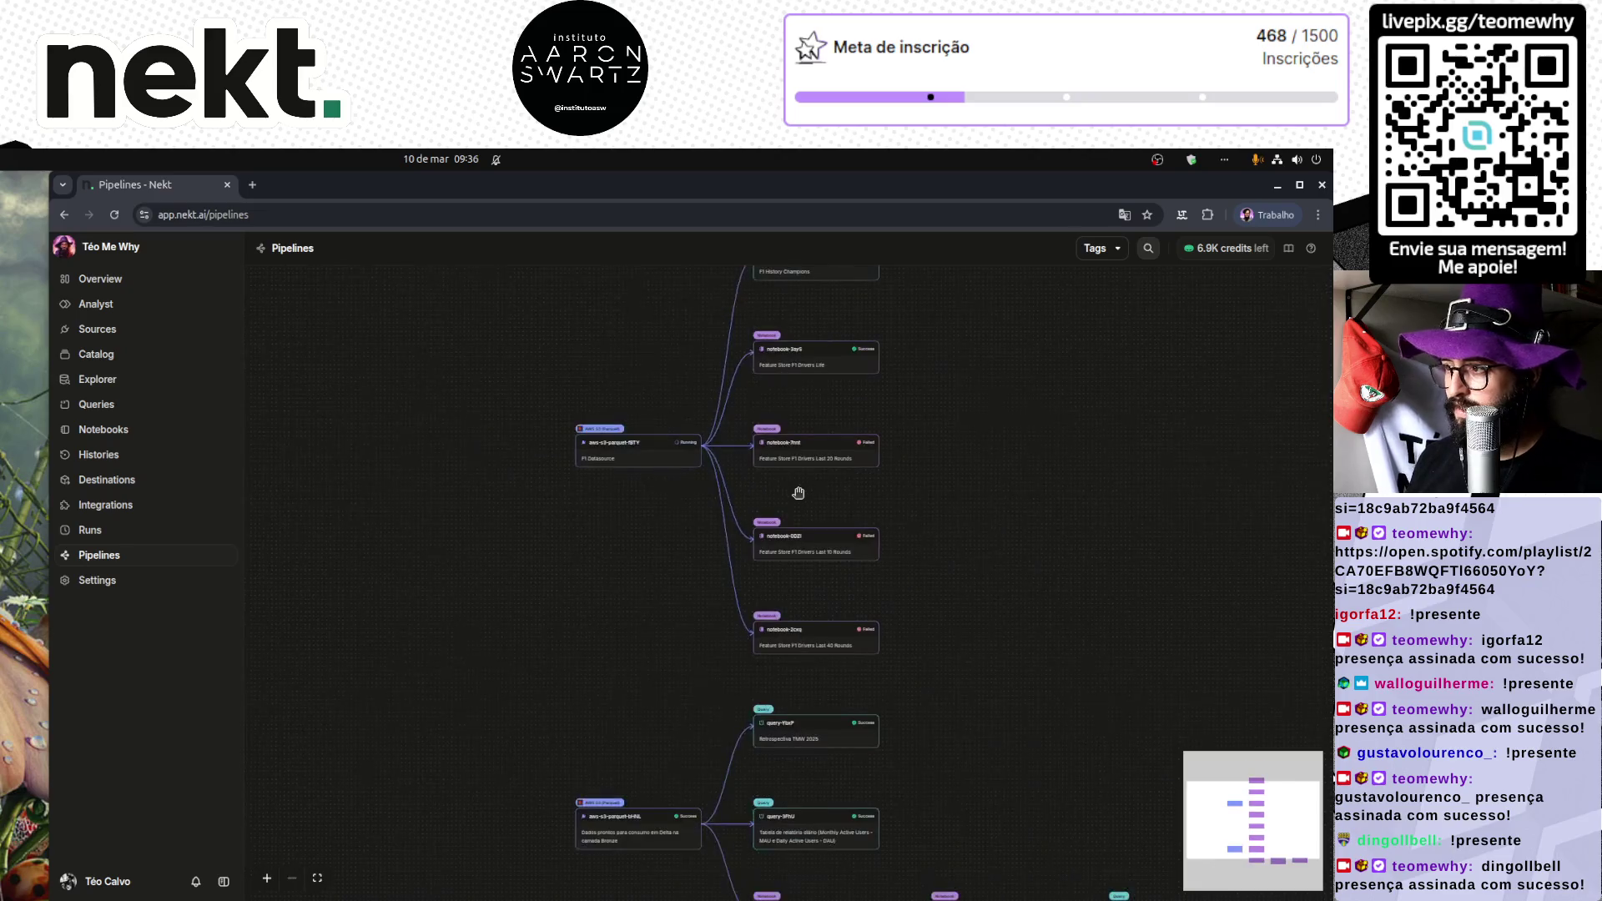
scroll(798, 493, up, 3)
click(568, 442)
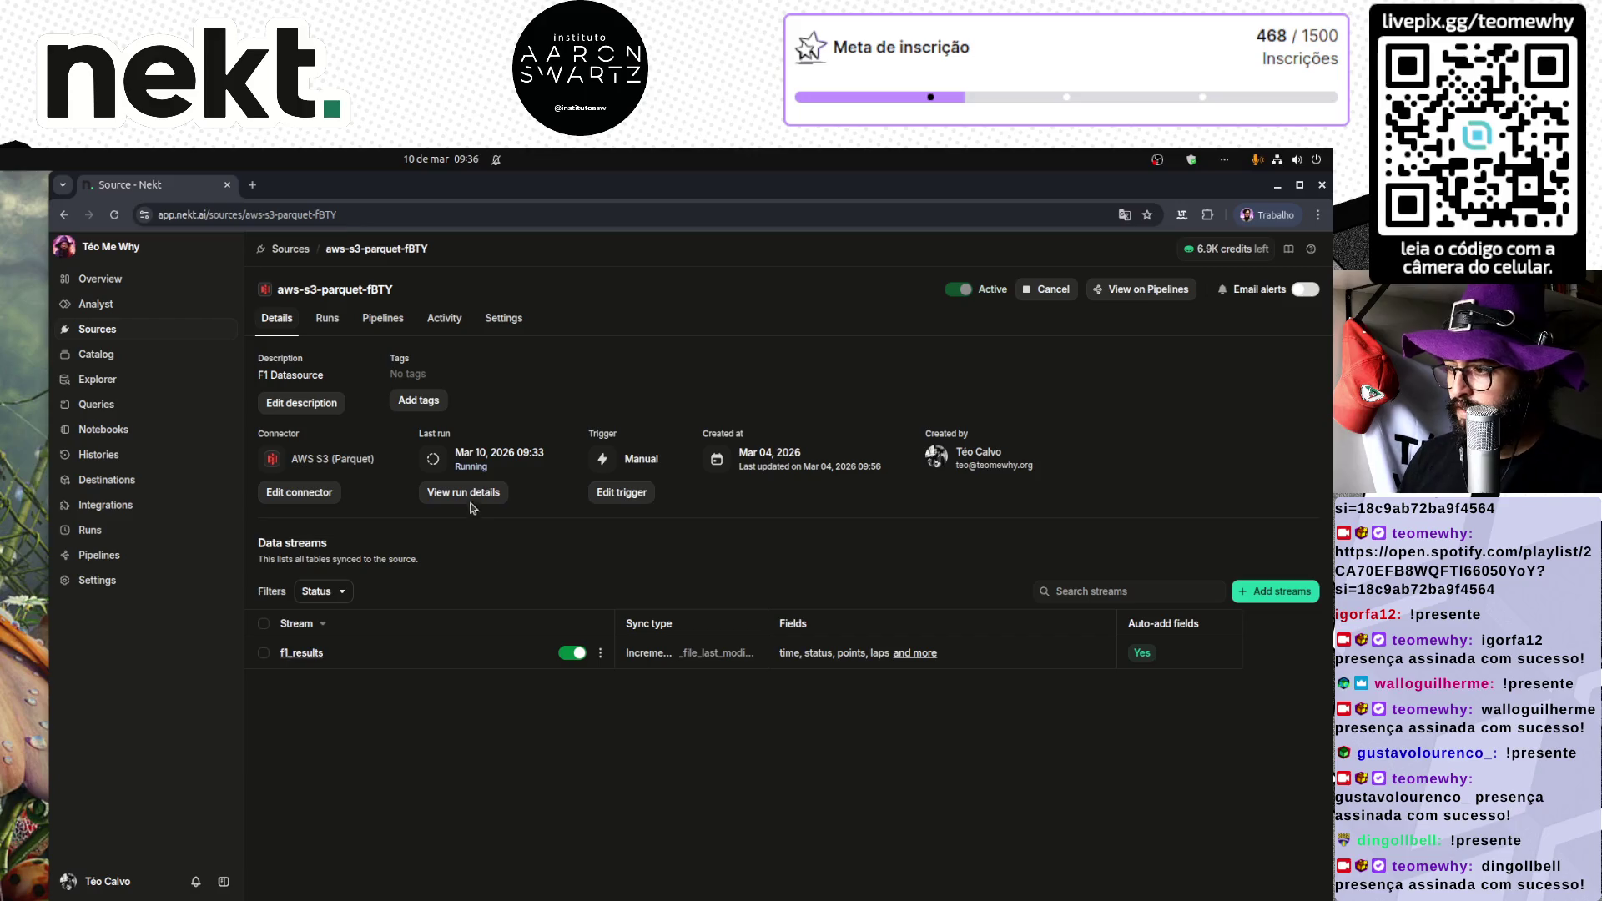
Step: Show the live logs of running Run #4 for aws-s3-parquet-fBTY and start a region screenshot
click(467, 491)
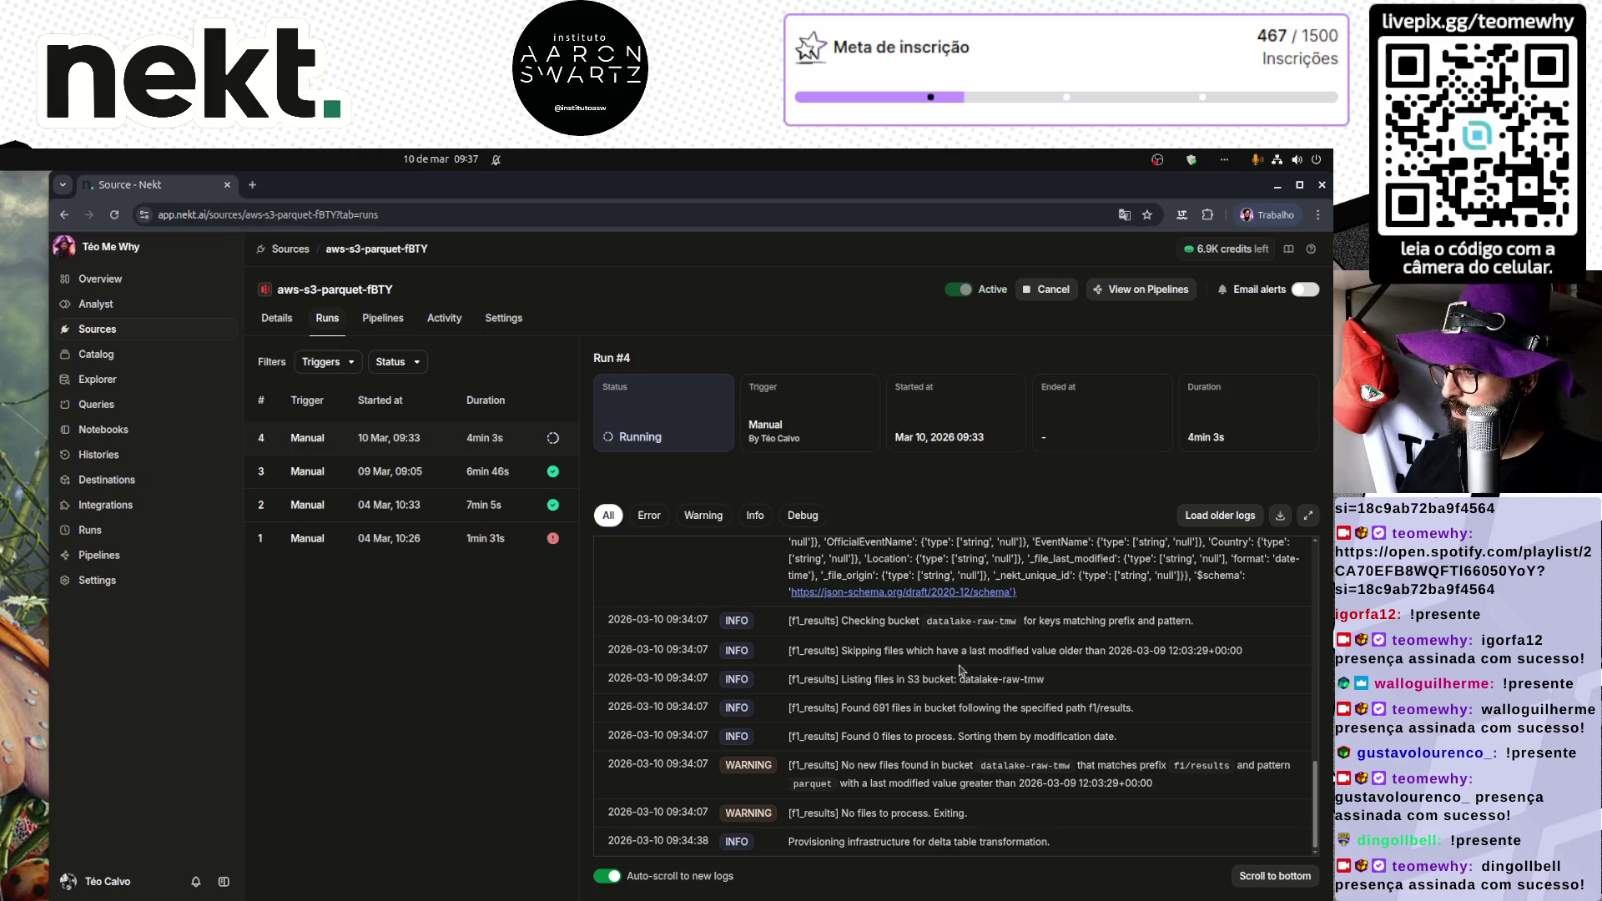
click(431, 440)
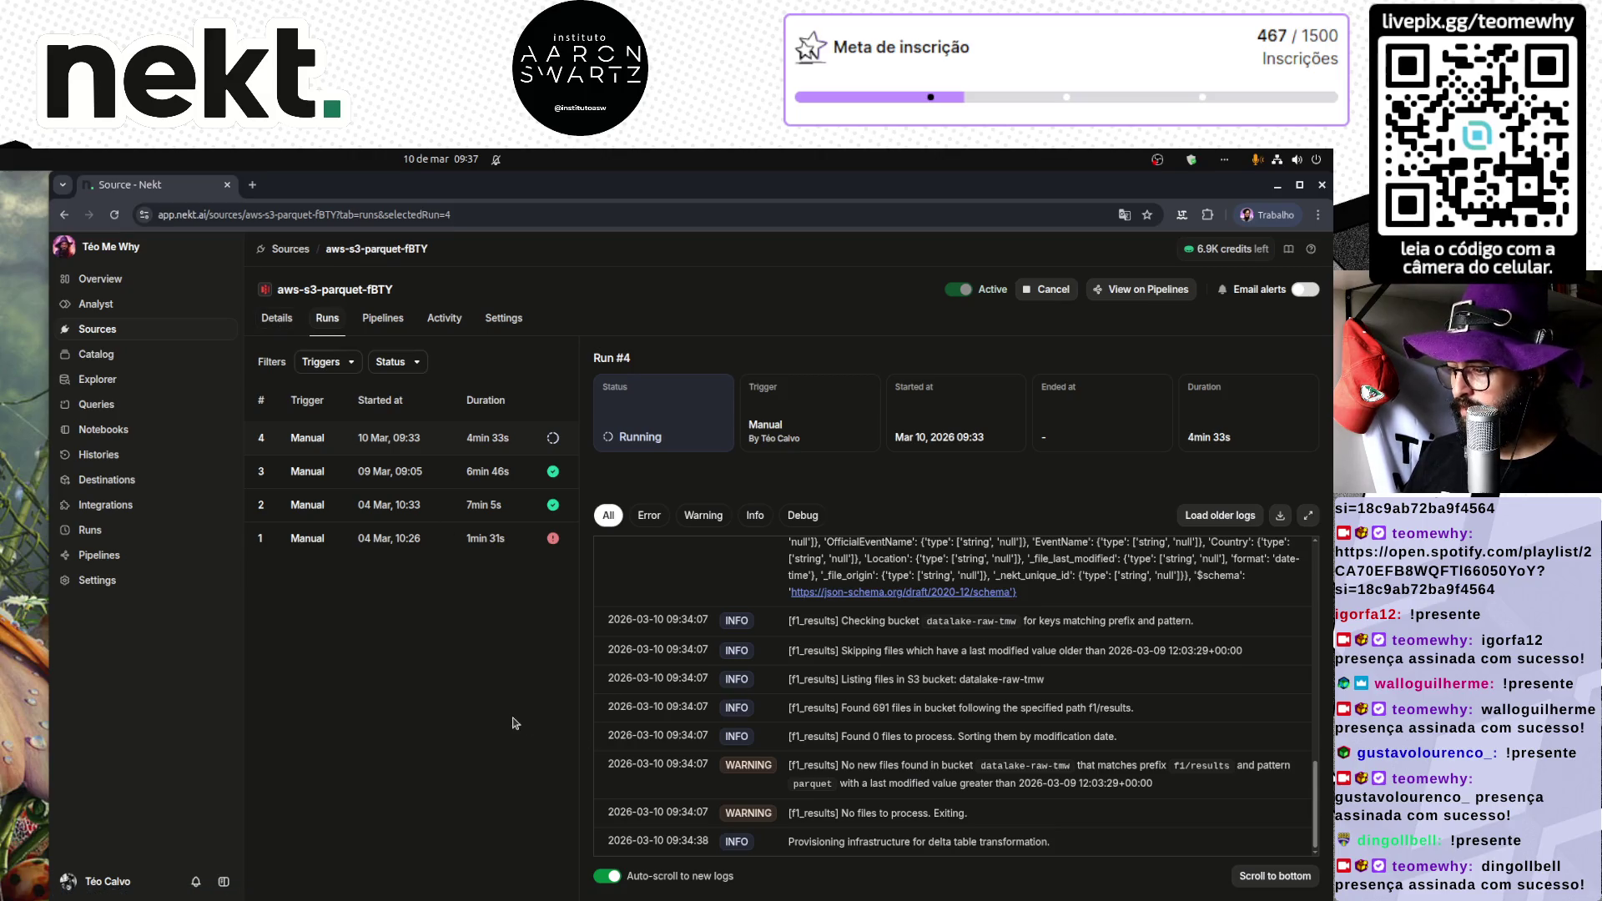
key(Print)
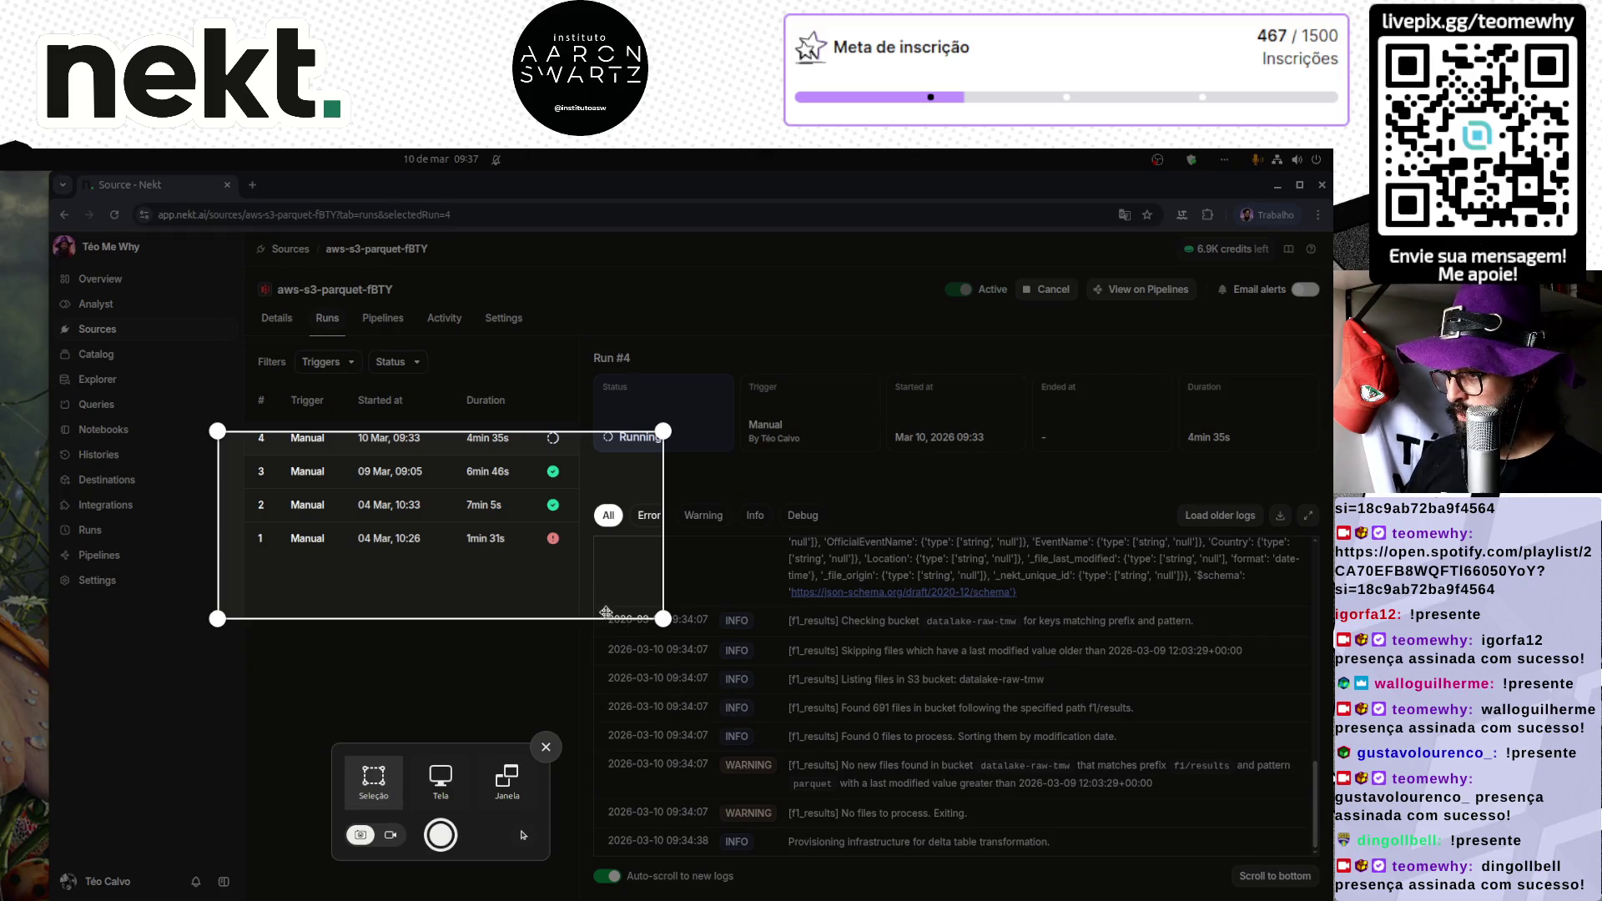
Step: Capture the Run #4 log panel as a screenshot, then return to the source's Details overview
mouse_move(598, 854)
mouse_down()
mouse_move(1174, 718)
mouse_move(1320, 592)
mouse_up()
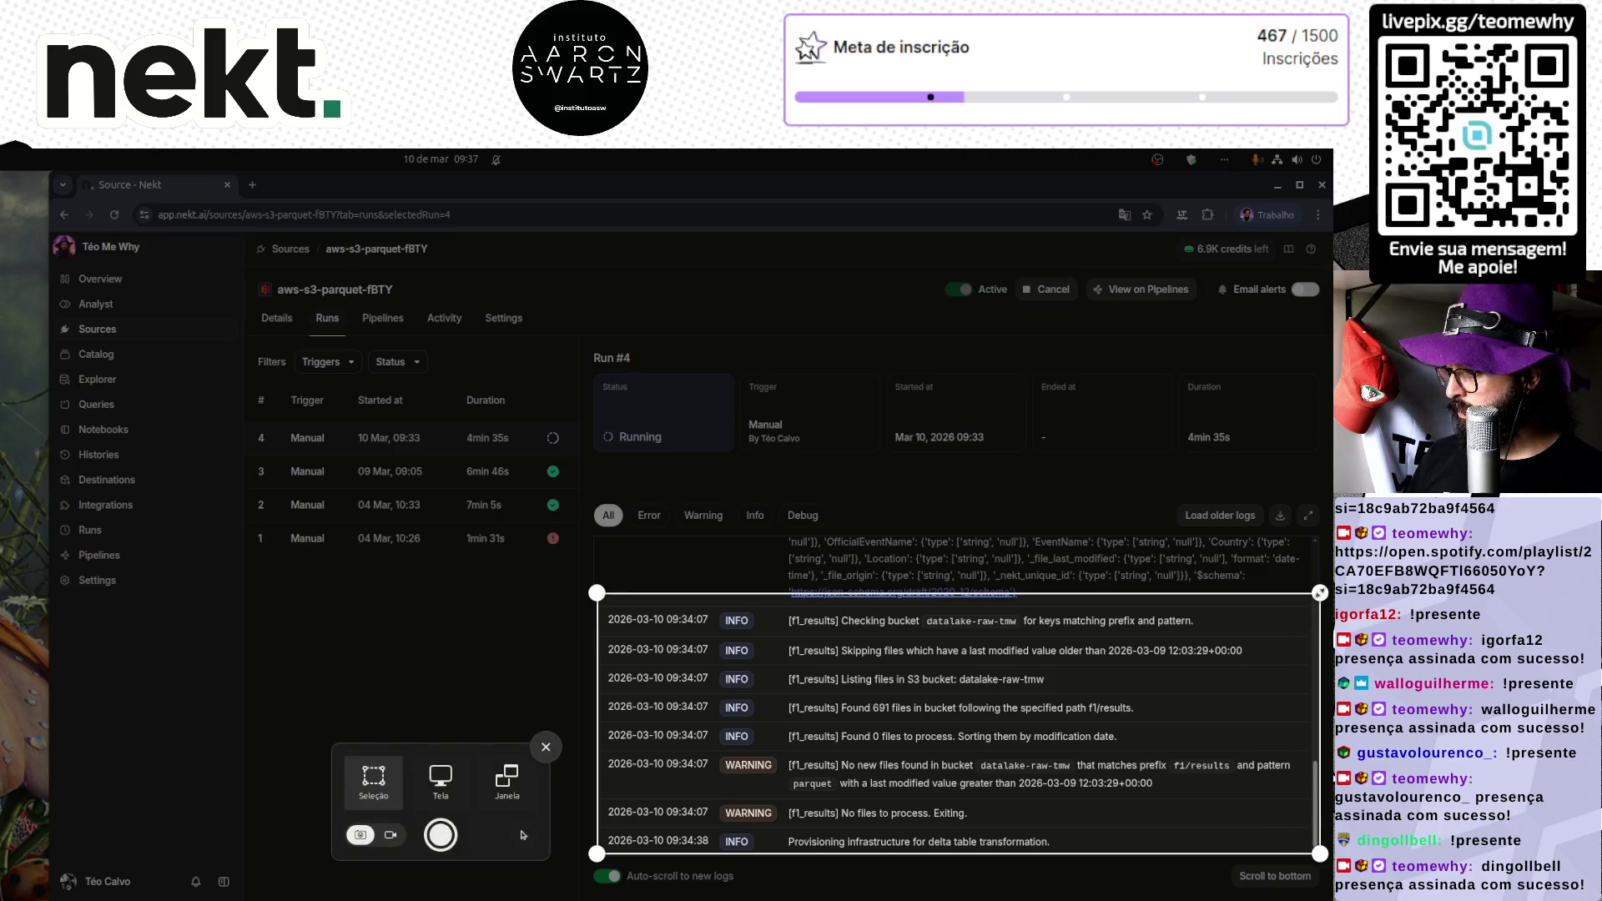
key(Return)
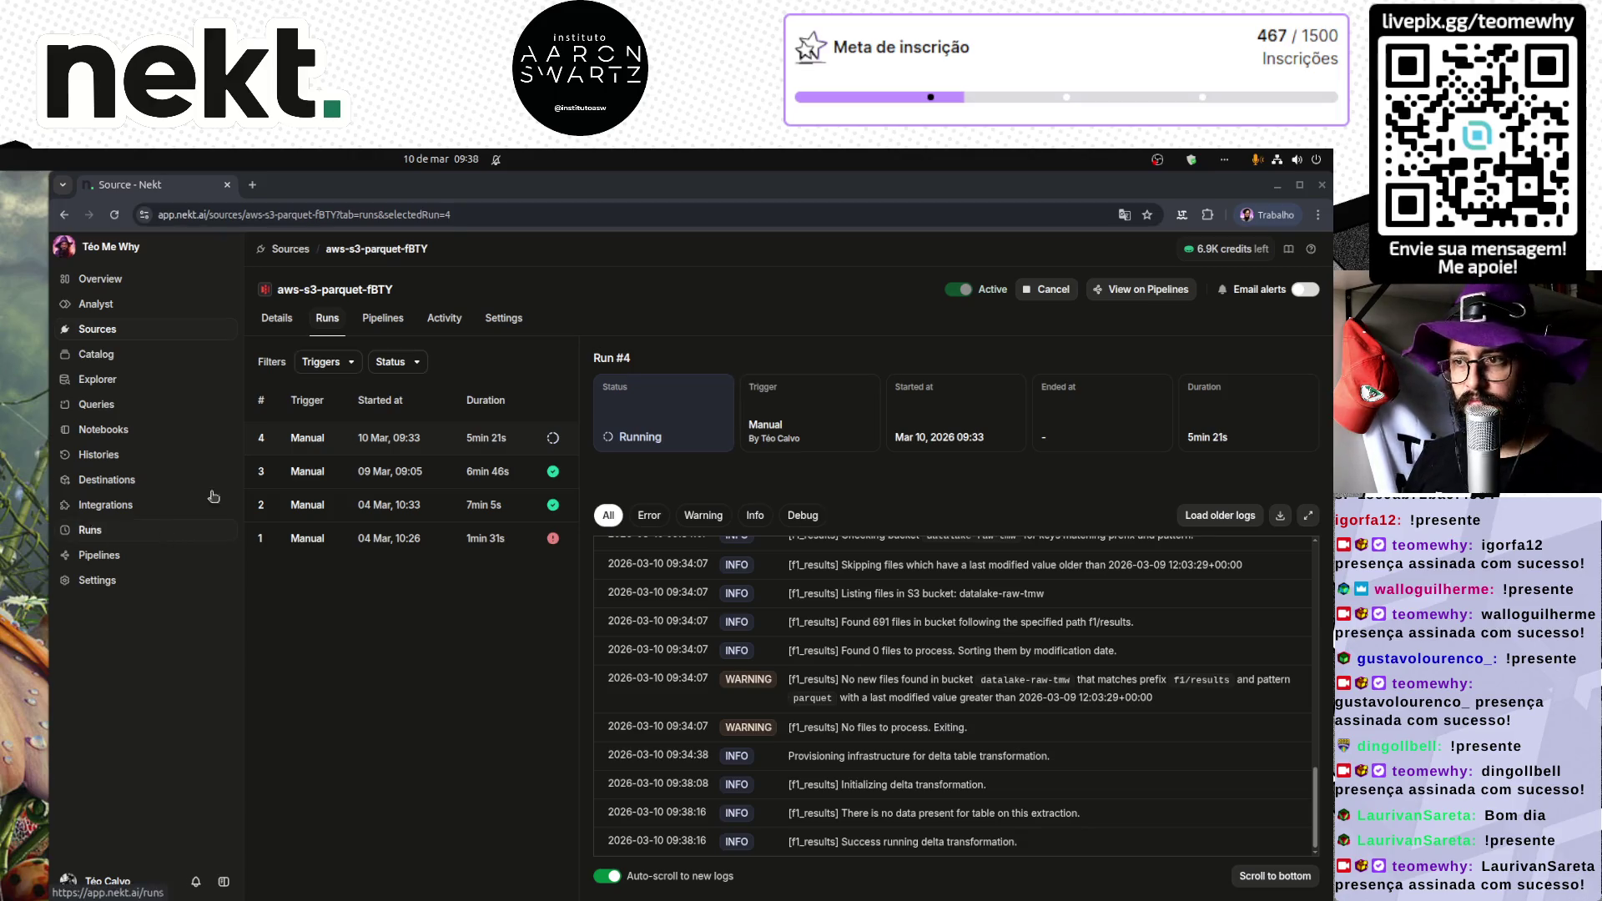
key(ctrl+l)
key(Escape)
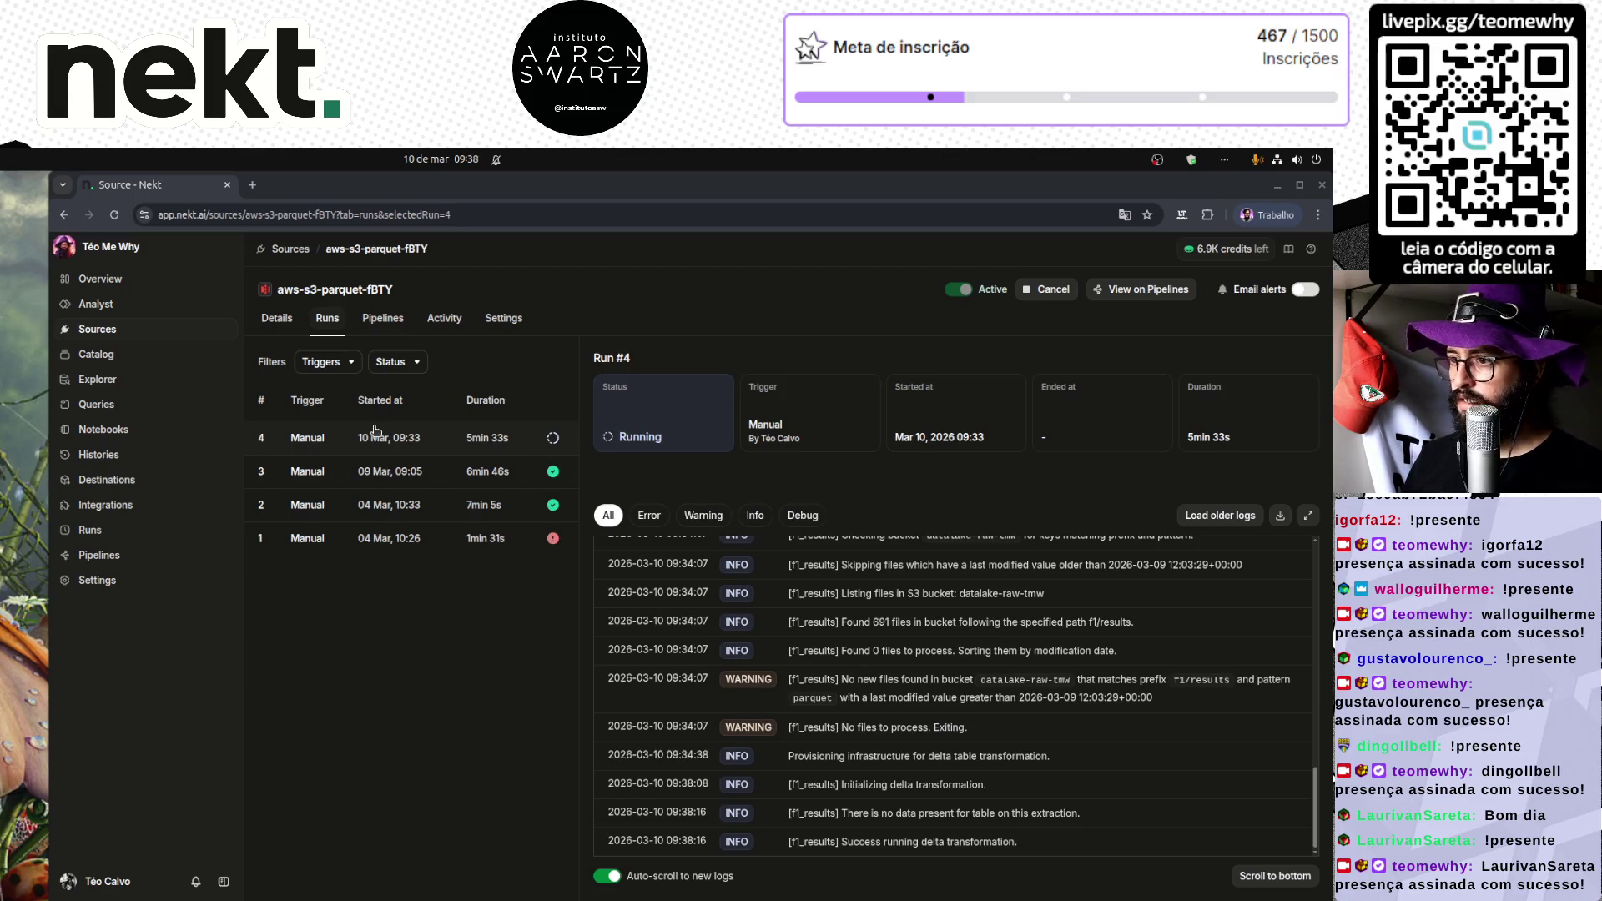
click(275, 321)
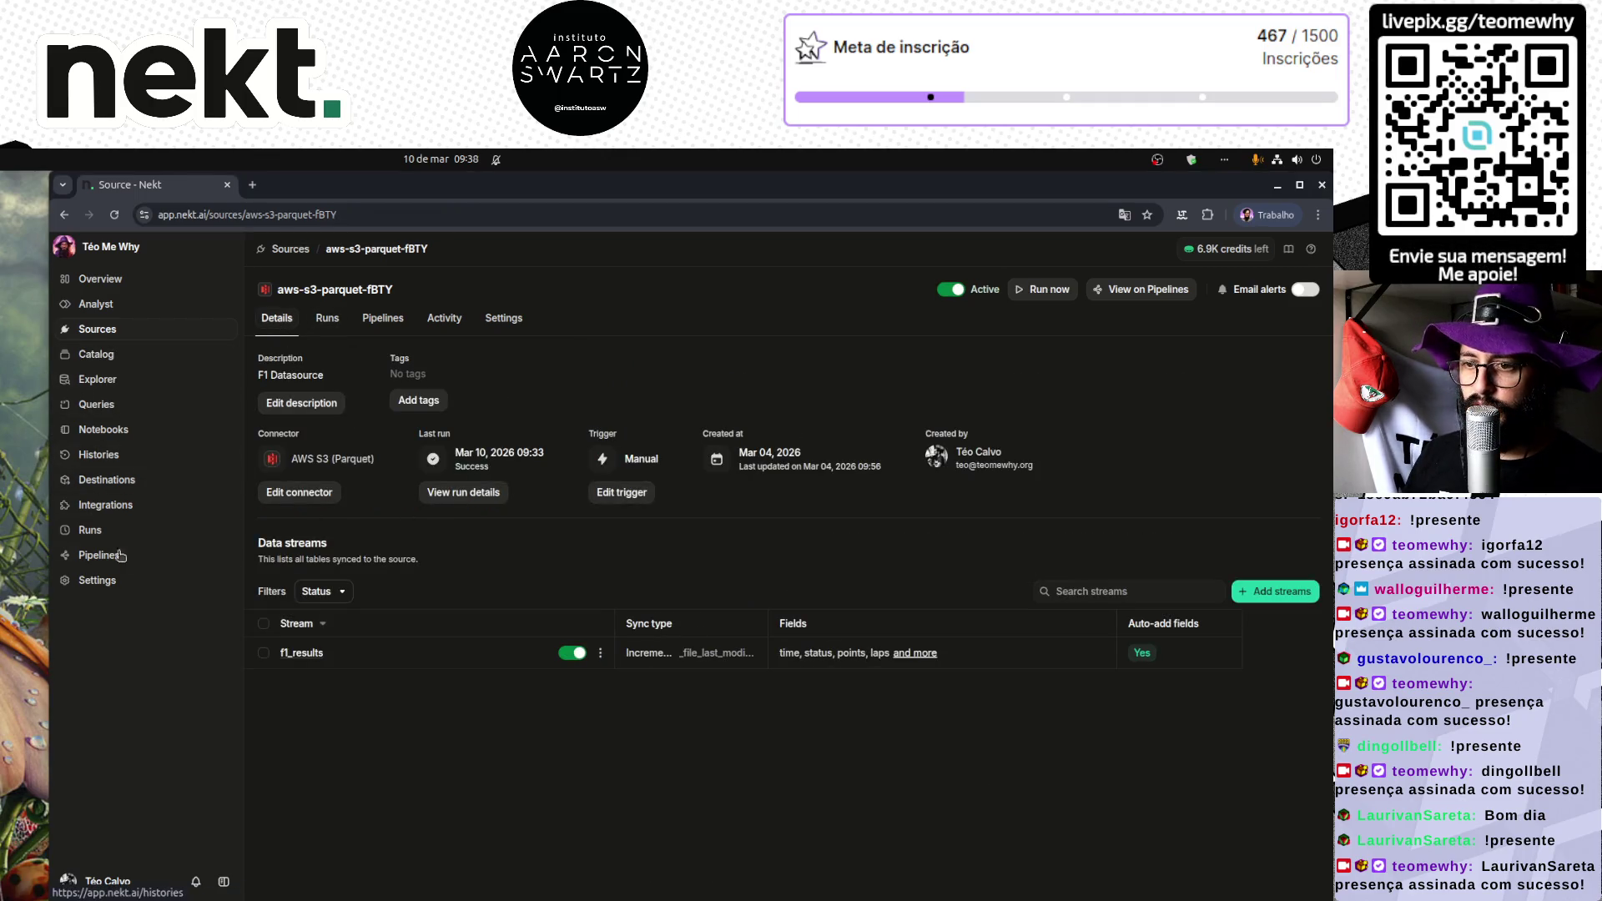
Step: Reload the pipelines graph and open the notebook-2cxq node
click(116, 564)
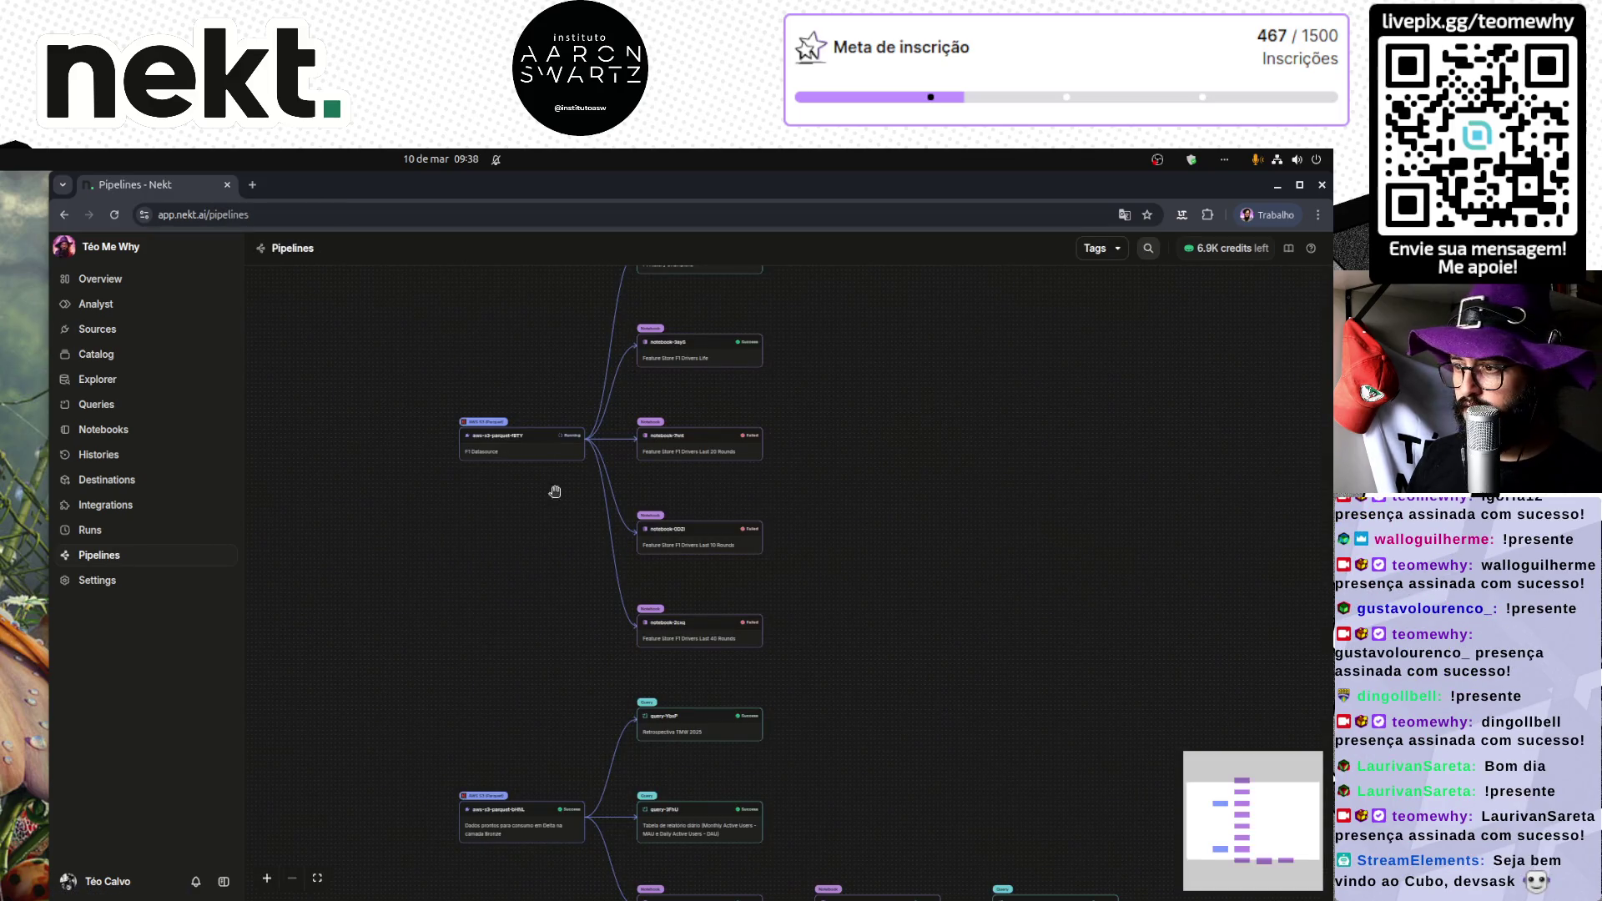
key(F5)
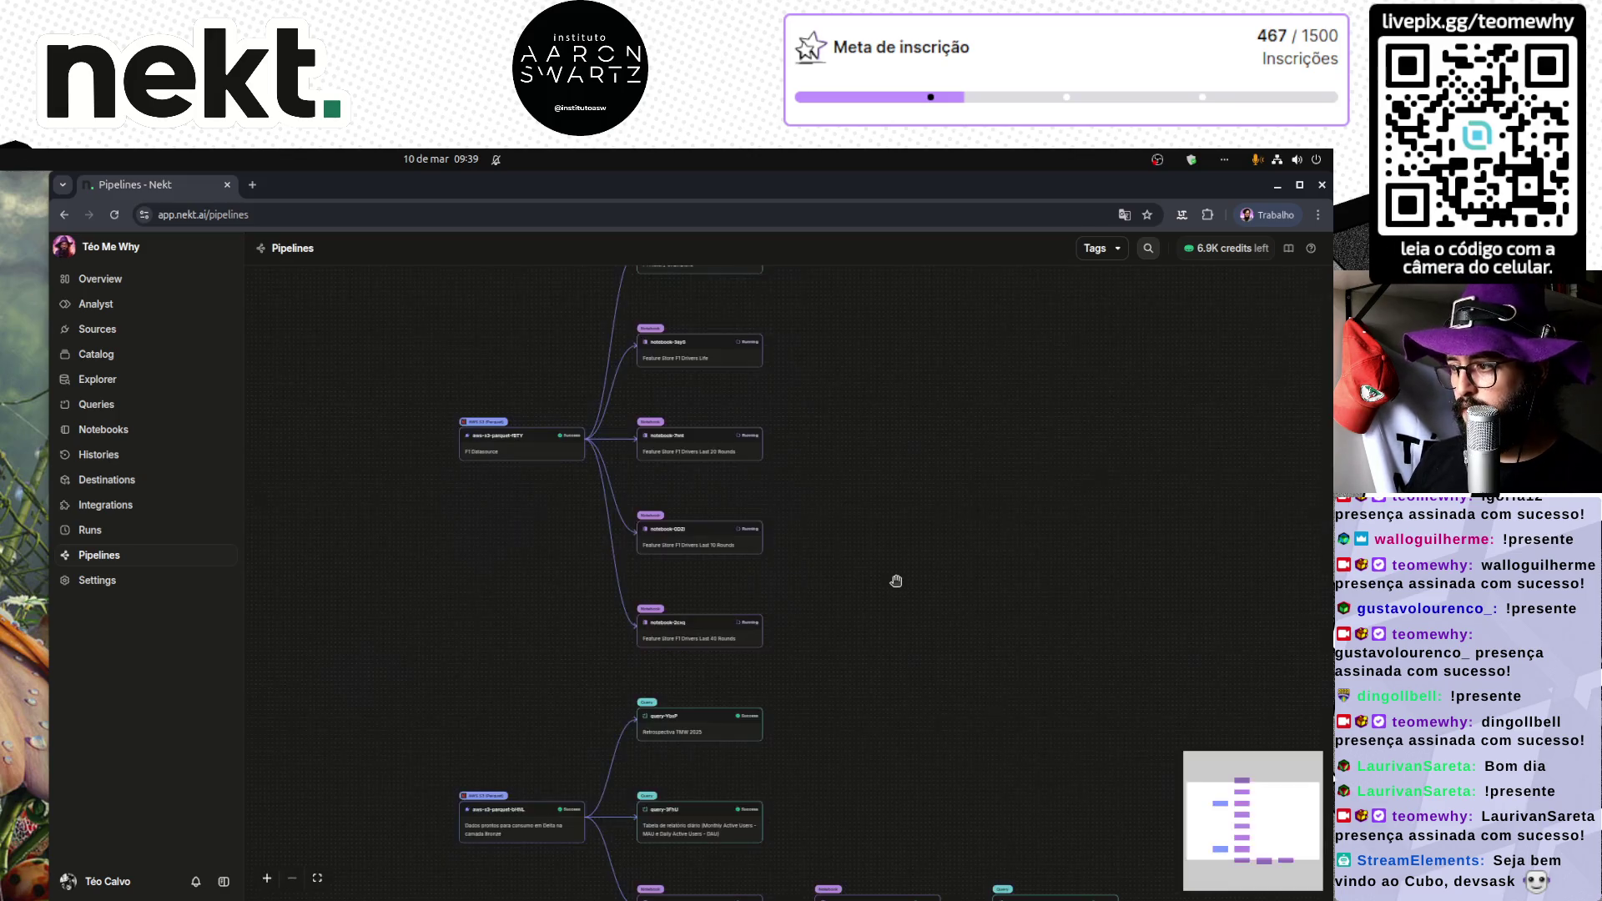
scroll(732, 582, up, 5)
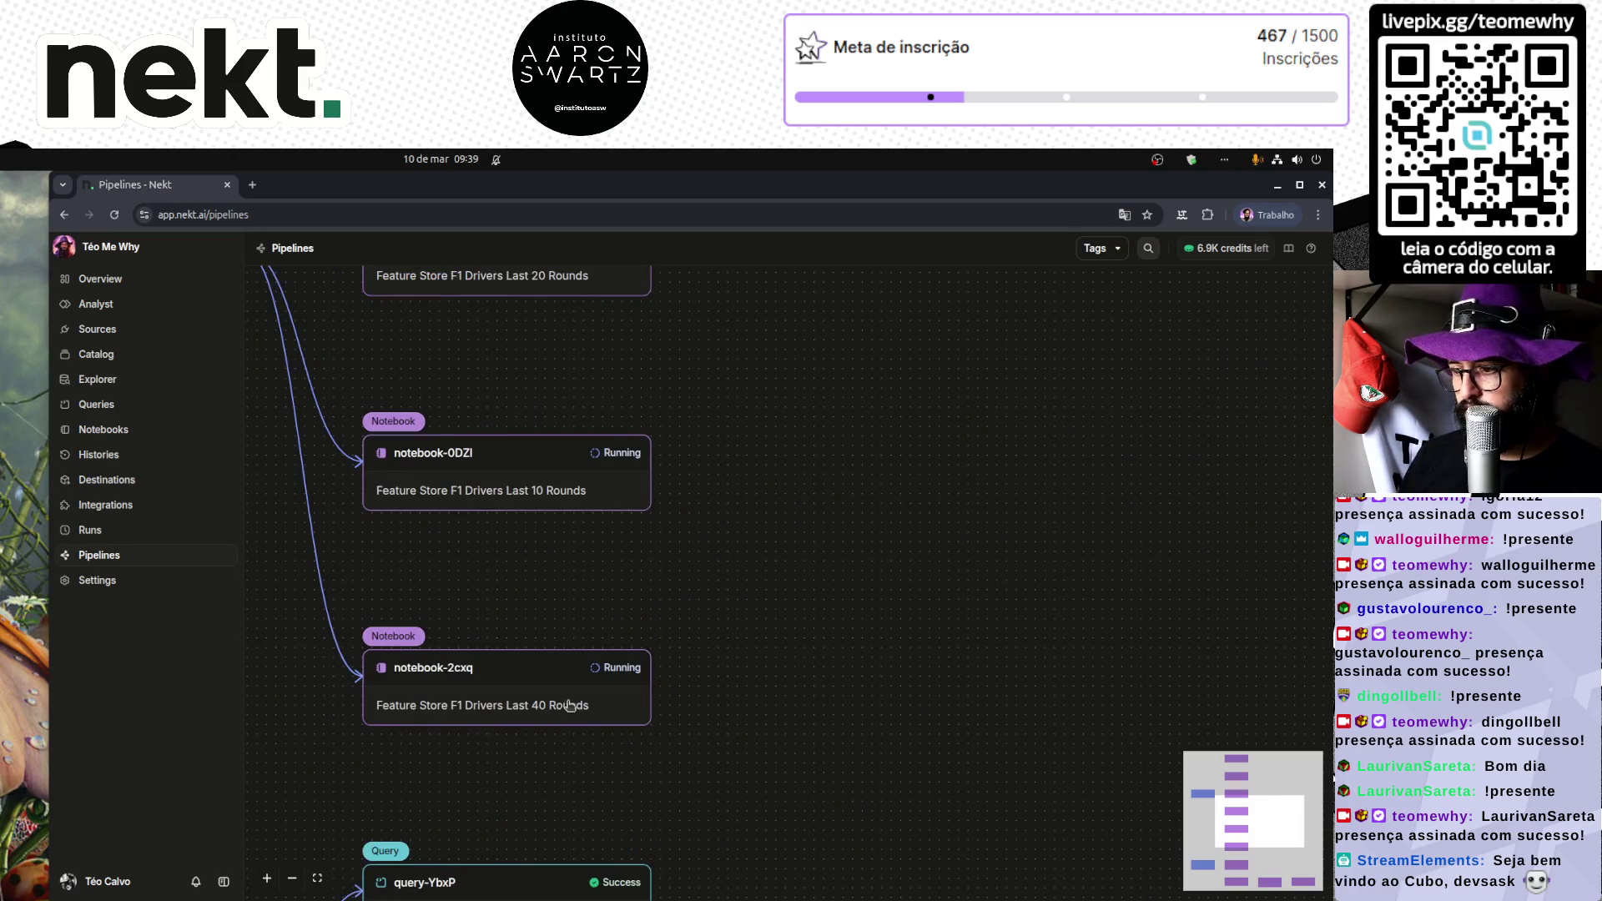
scroll(567, 706, down, 1)
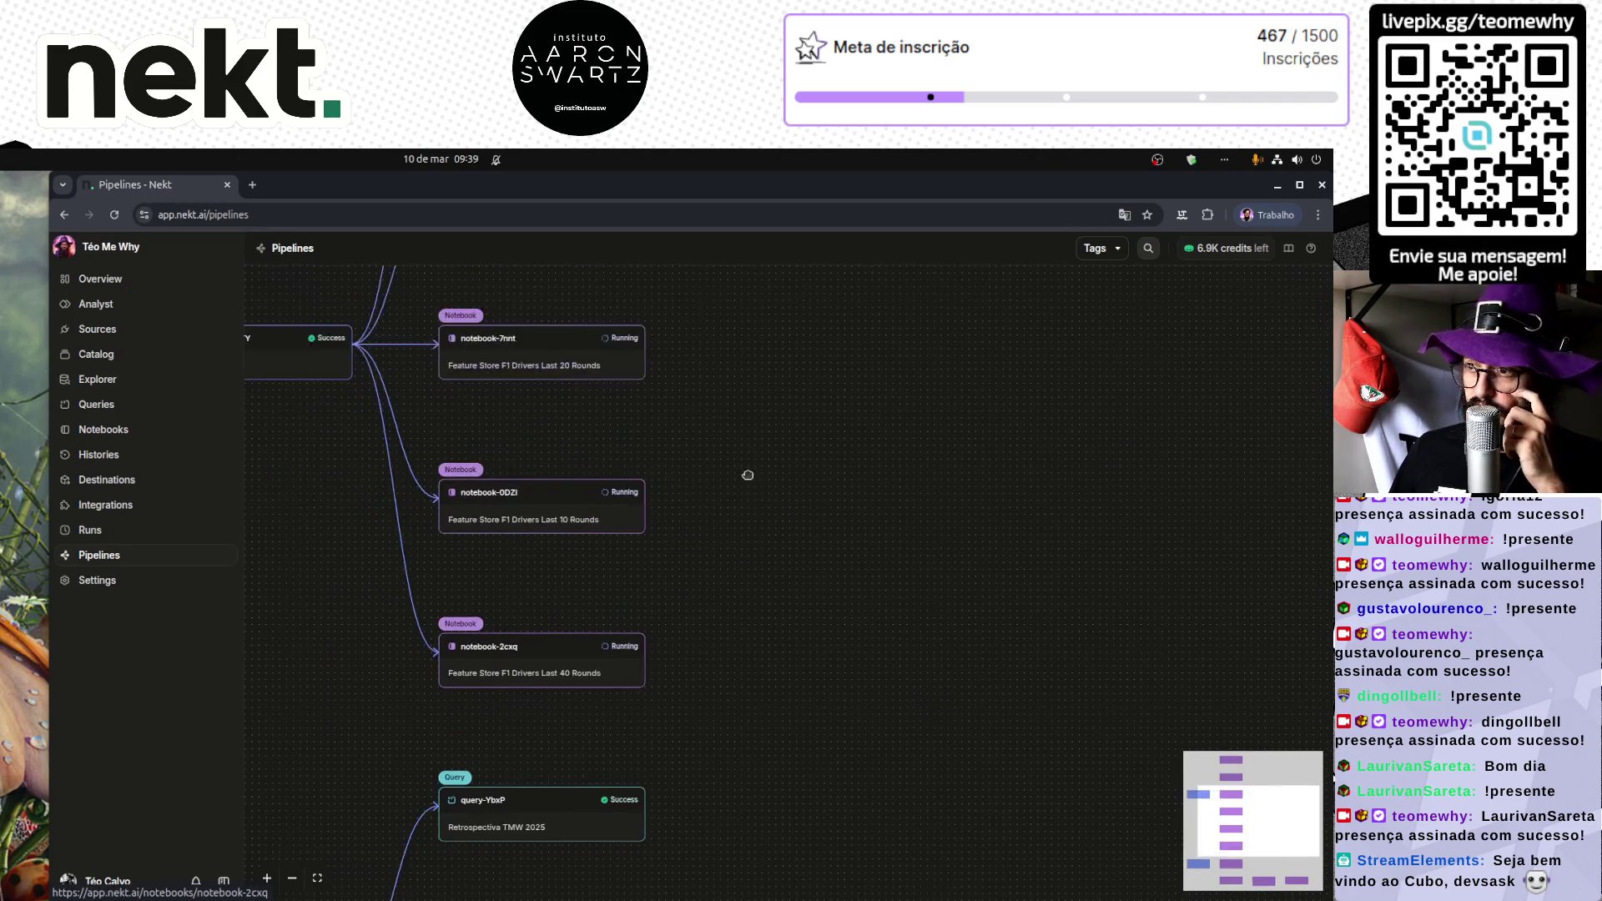
scroll(761, 650, up, 3)
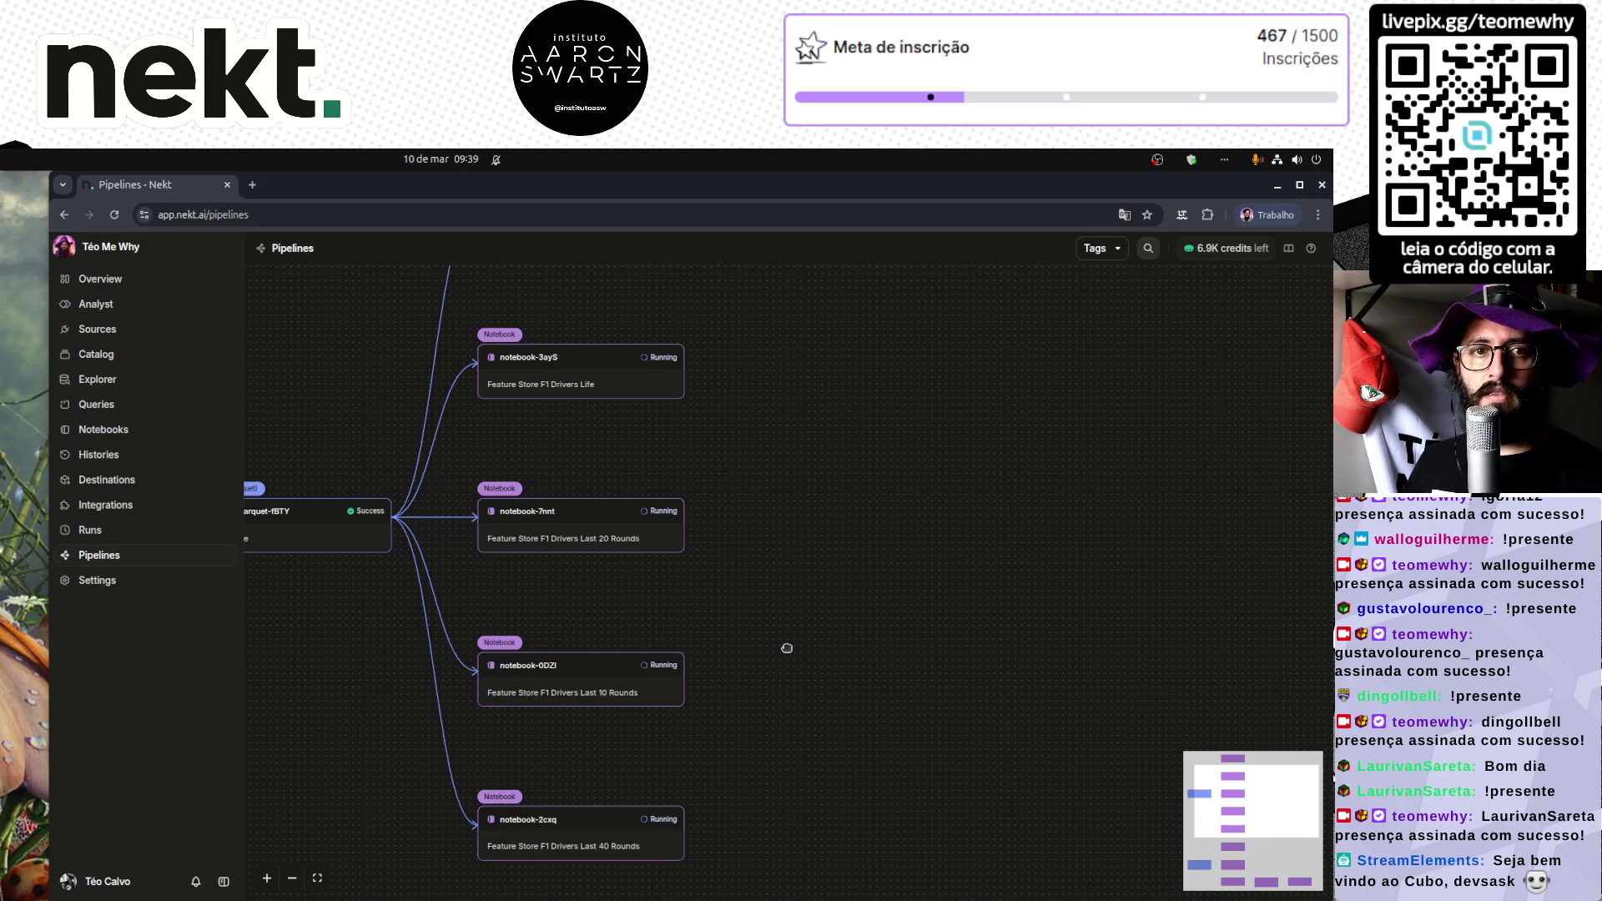
click(582, 847)
Step: Scroll through notebook-2cxq's SQL code, then show its run history with Run #9 running
scroll(609, 647, down, 10)
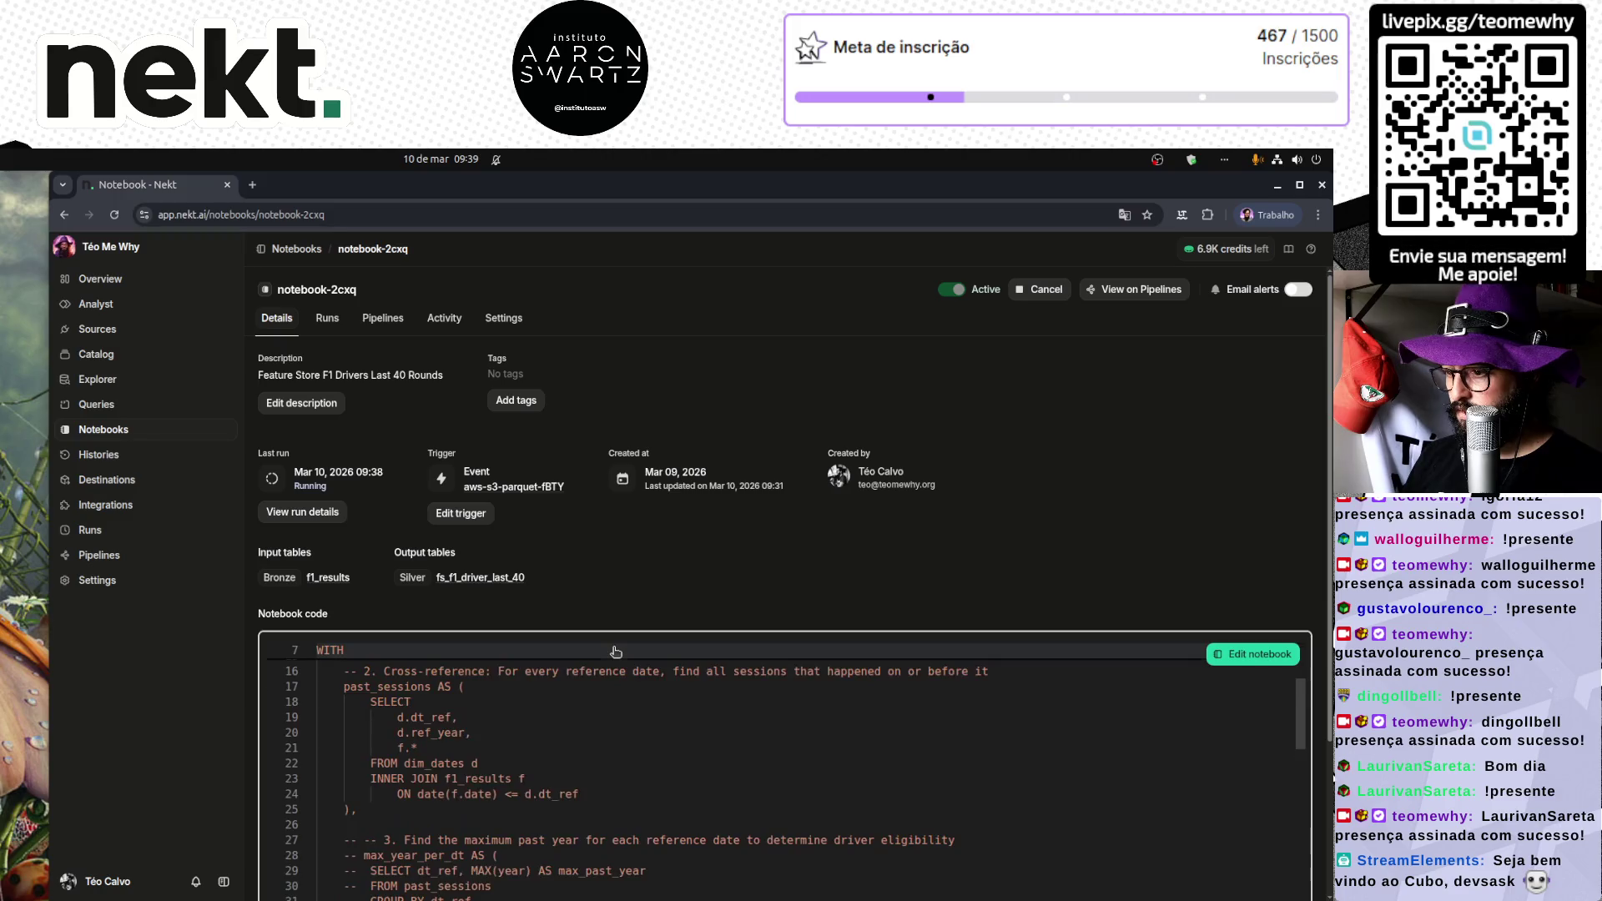
scroll(514, 647, down, 15)
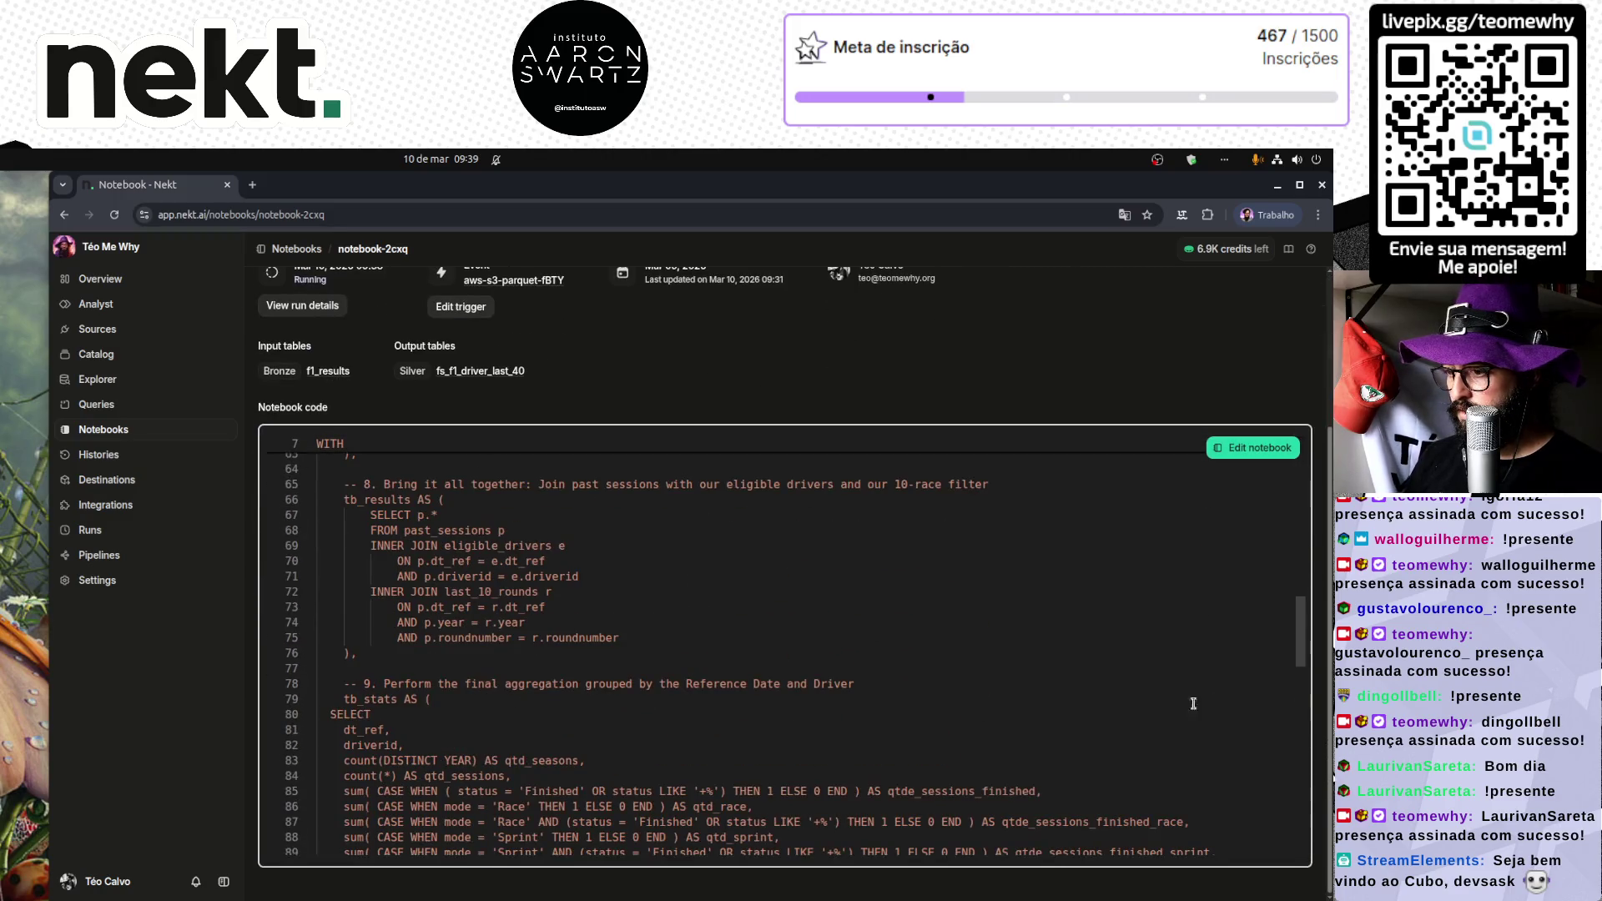
mouse_move(1299, 626)
mouse_down()
mouse_move(1294, 798)
mouse_move(461, 327)
mouse_up()
click(315, 307)
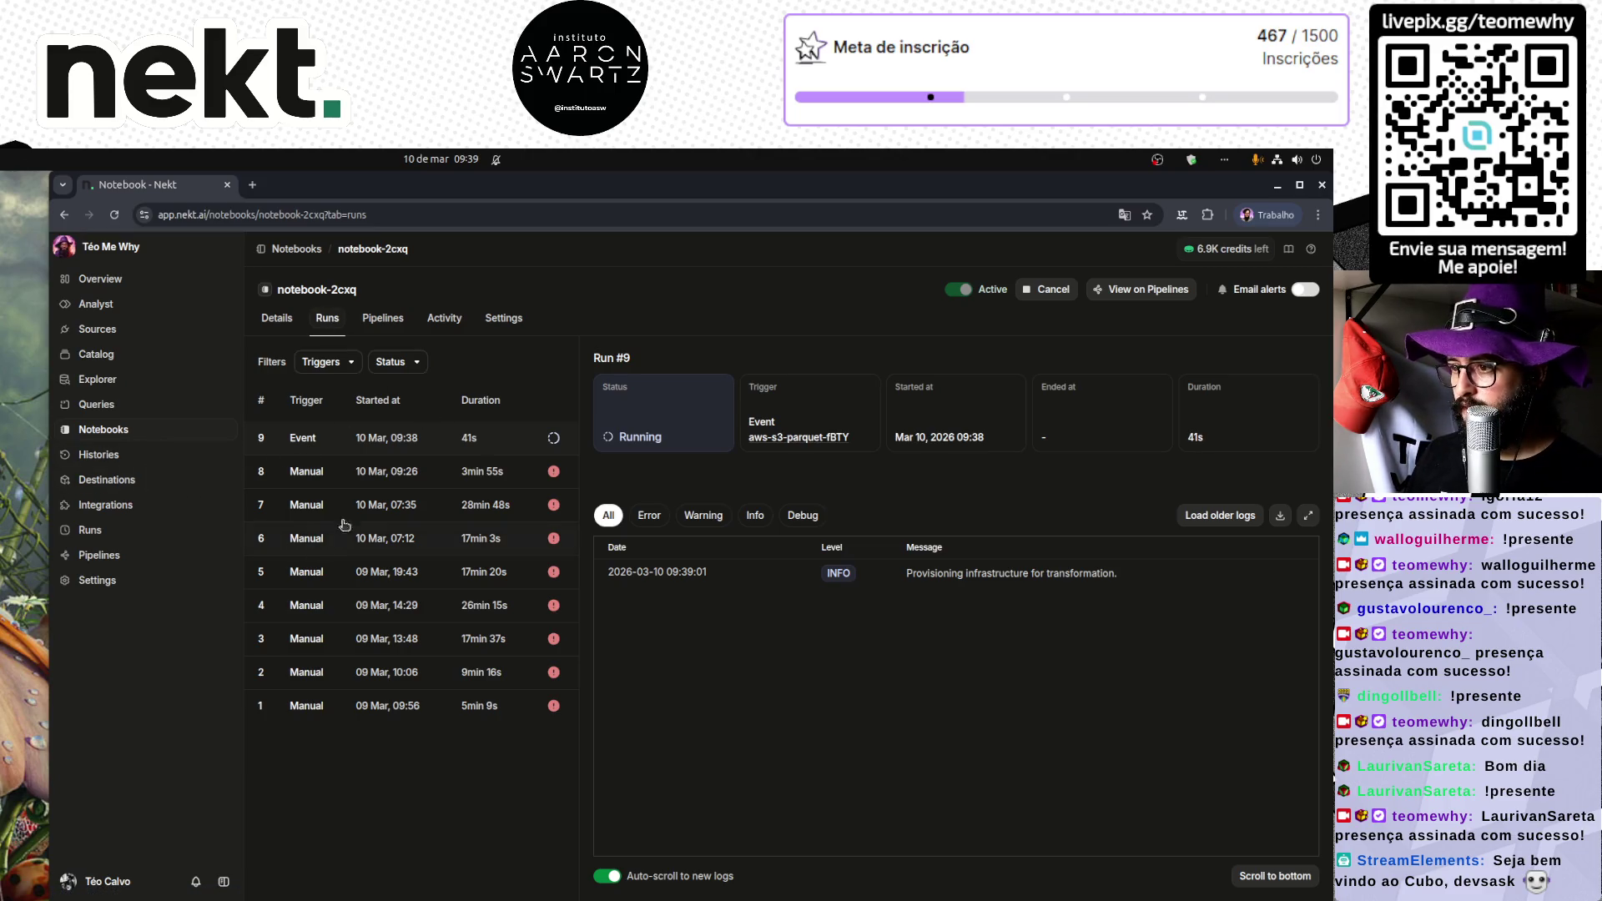
Step: Review Run #9's logs, then go back to the Notebooks list
click(401, 451)
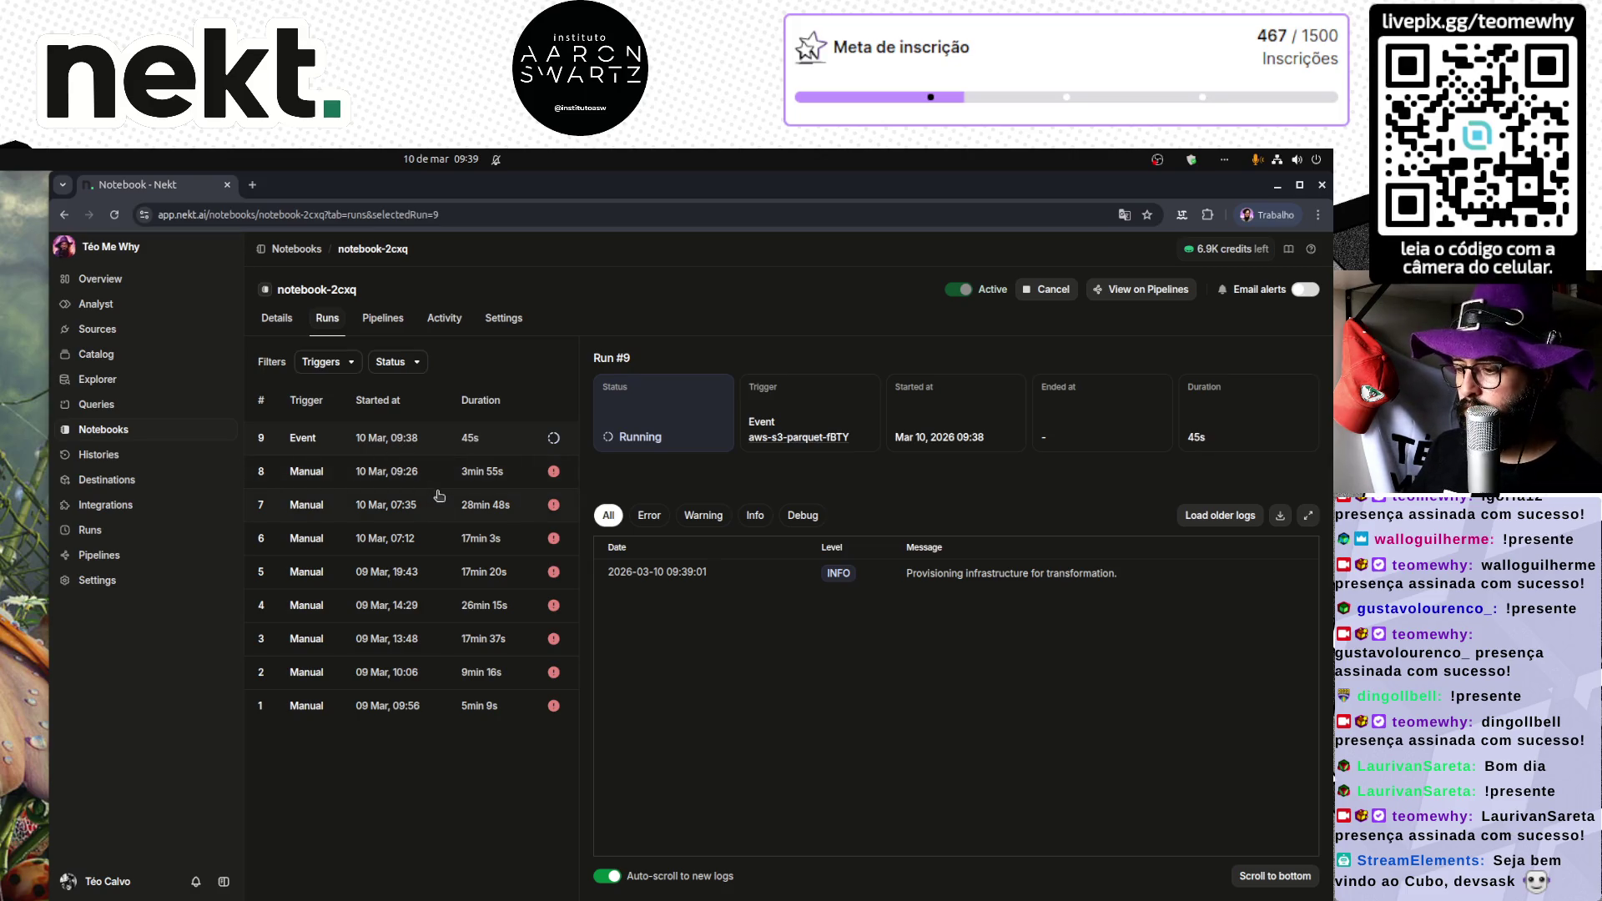
mouse_move(474, 893)
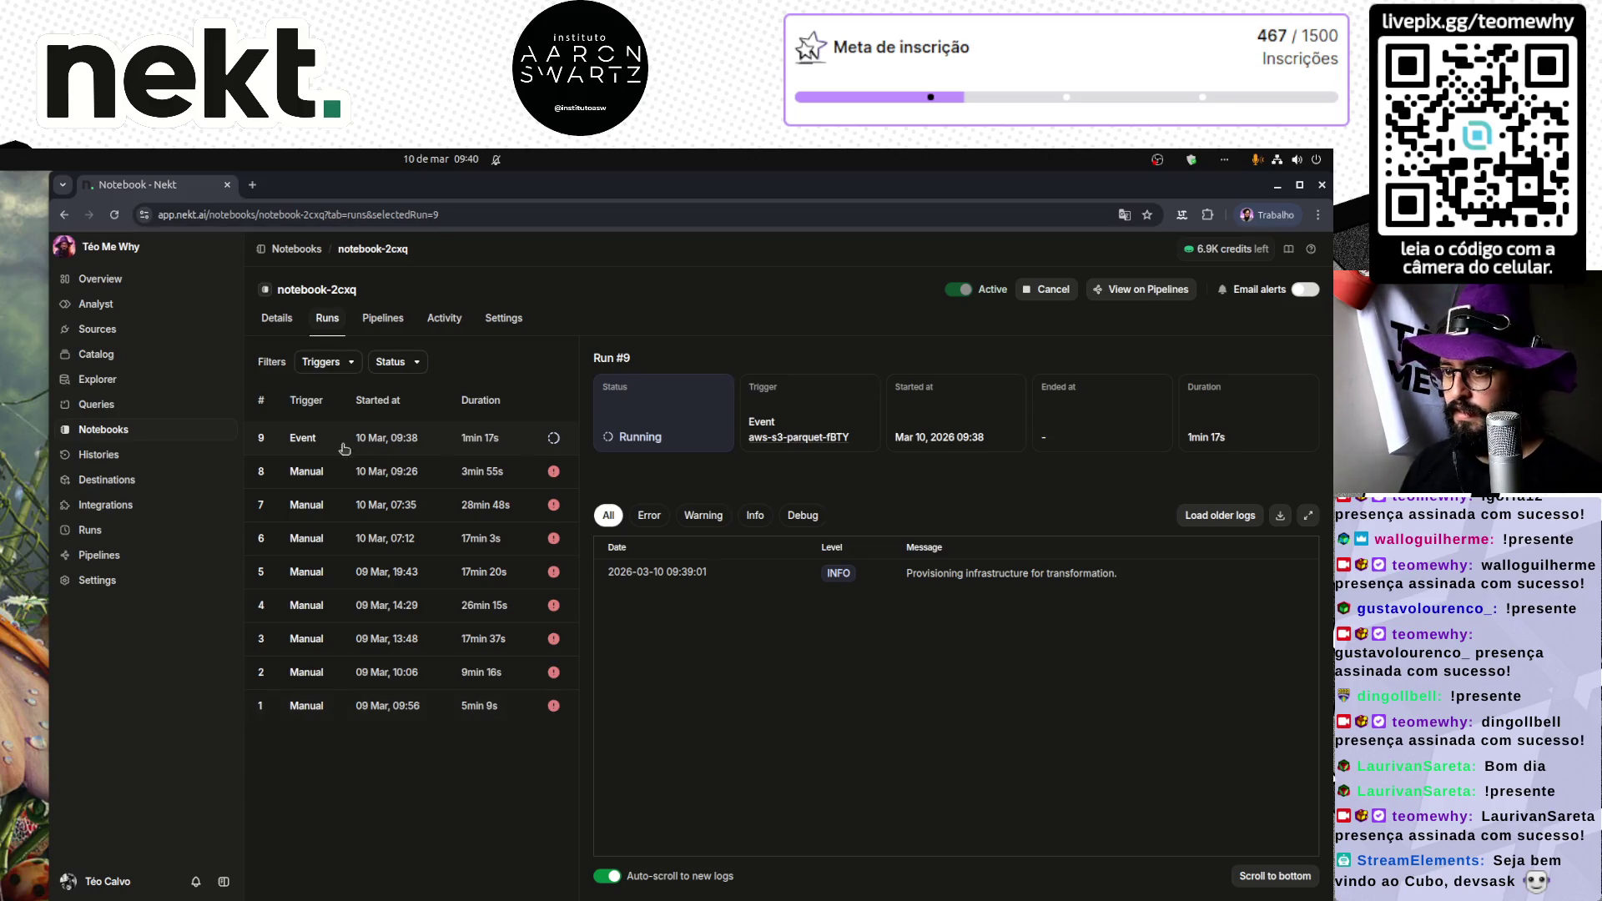
click(118, 431)
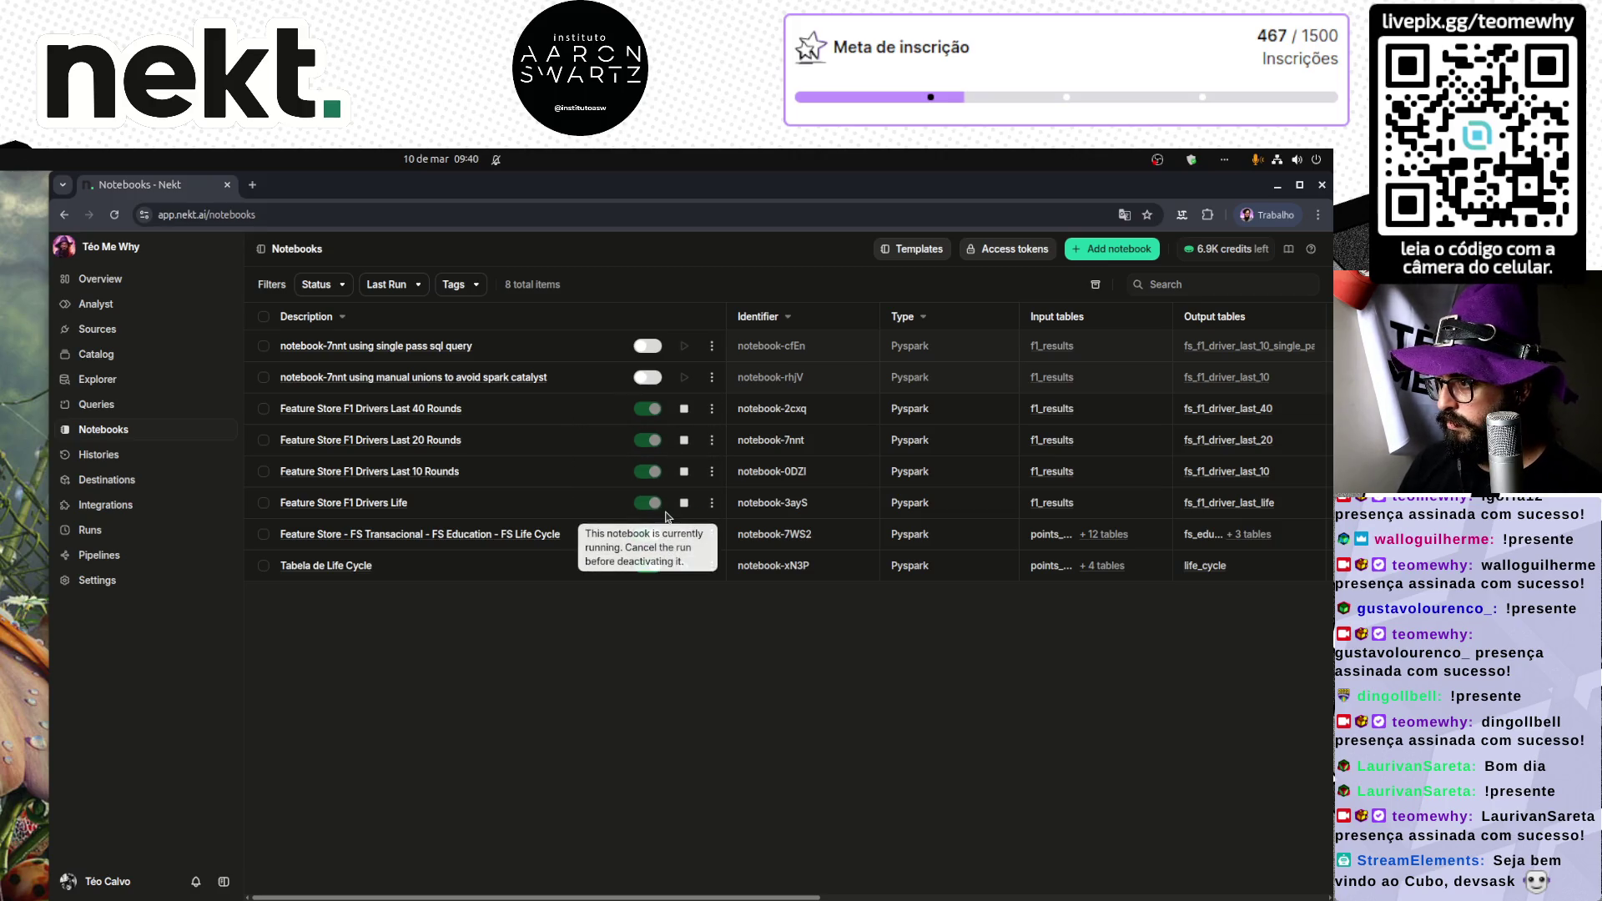
Step: Open the Feature Store F1 Drivers Life notebook, scroll through its SQL code, then reopen it from the list
click(380, 504)
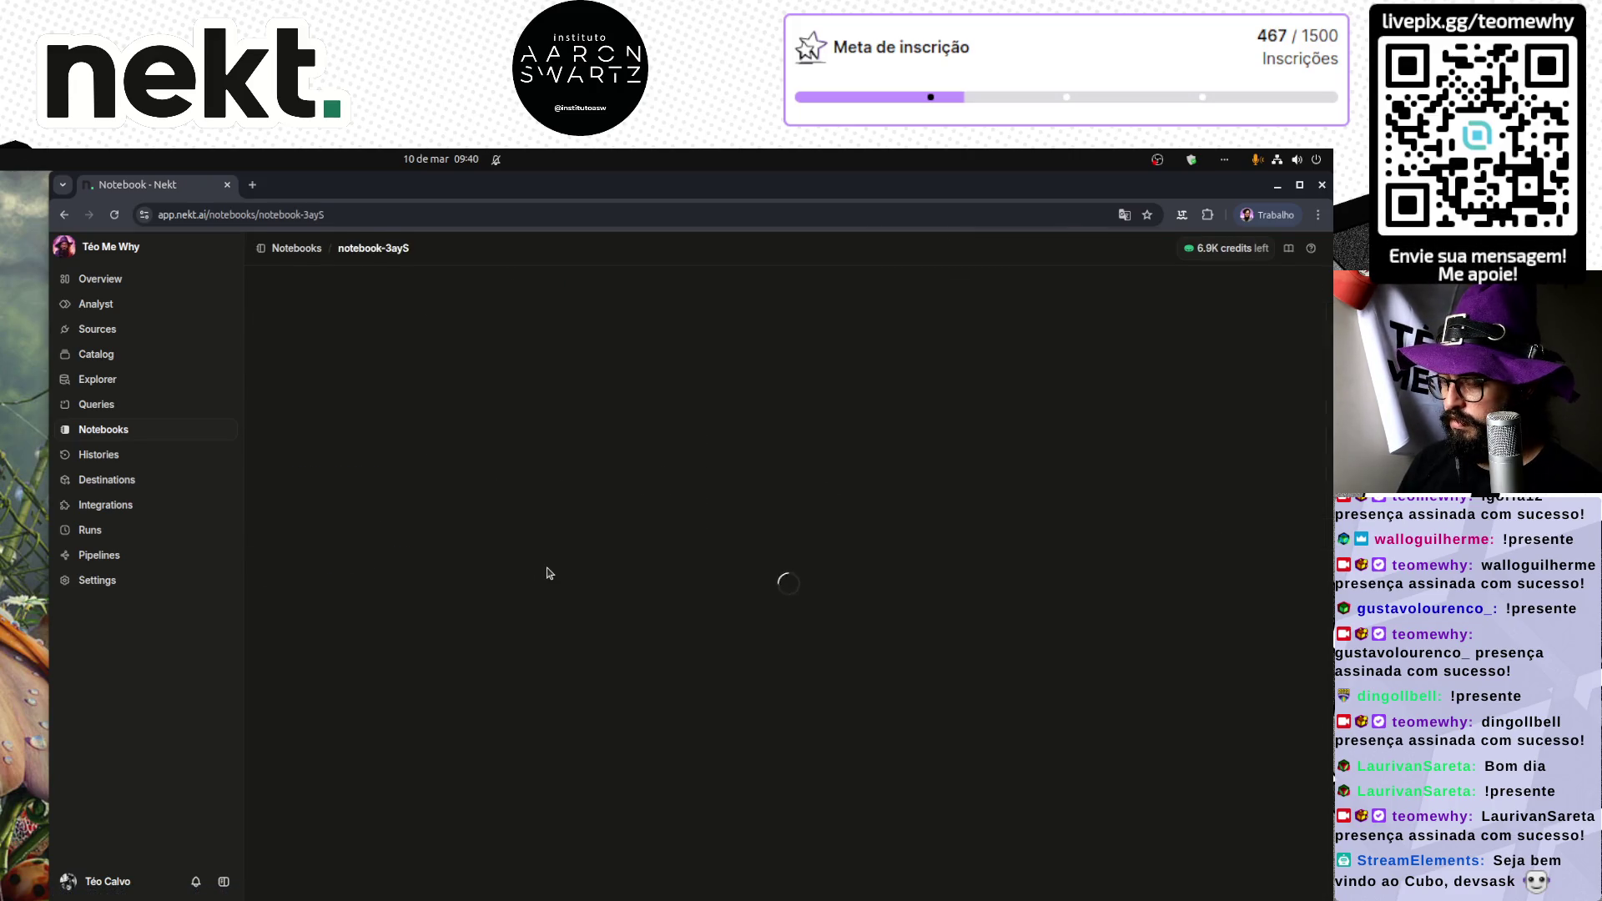
scroll(665, 584, down, 10)
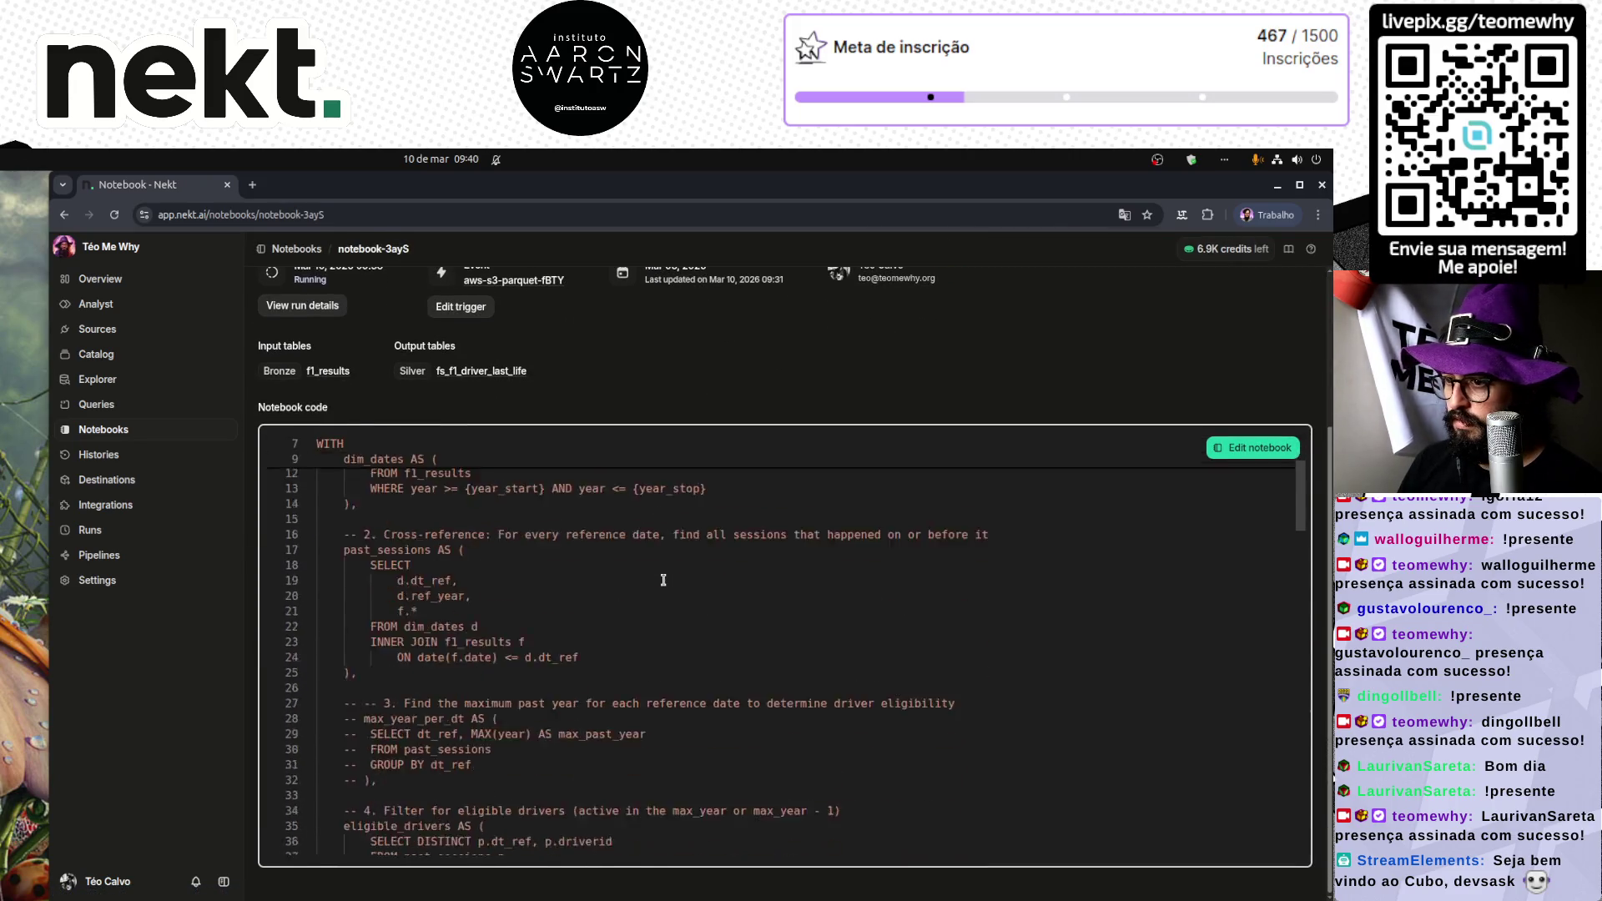
scroll(664, 580, down, 5)
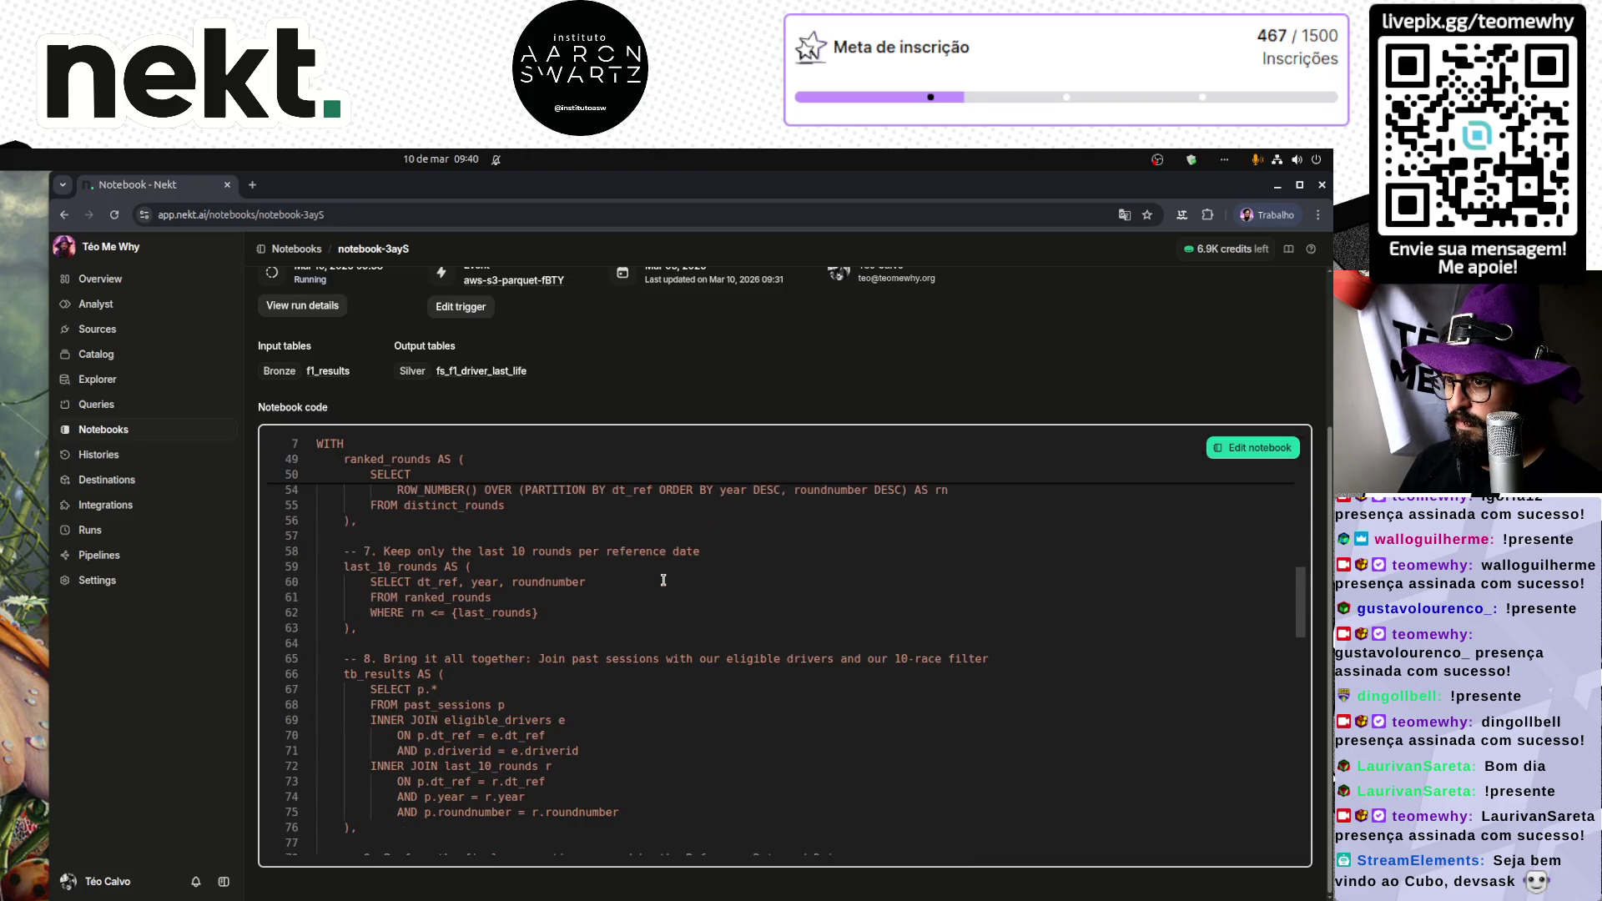
scroll(664, 580, up, 5)
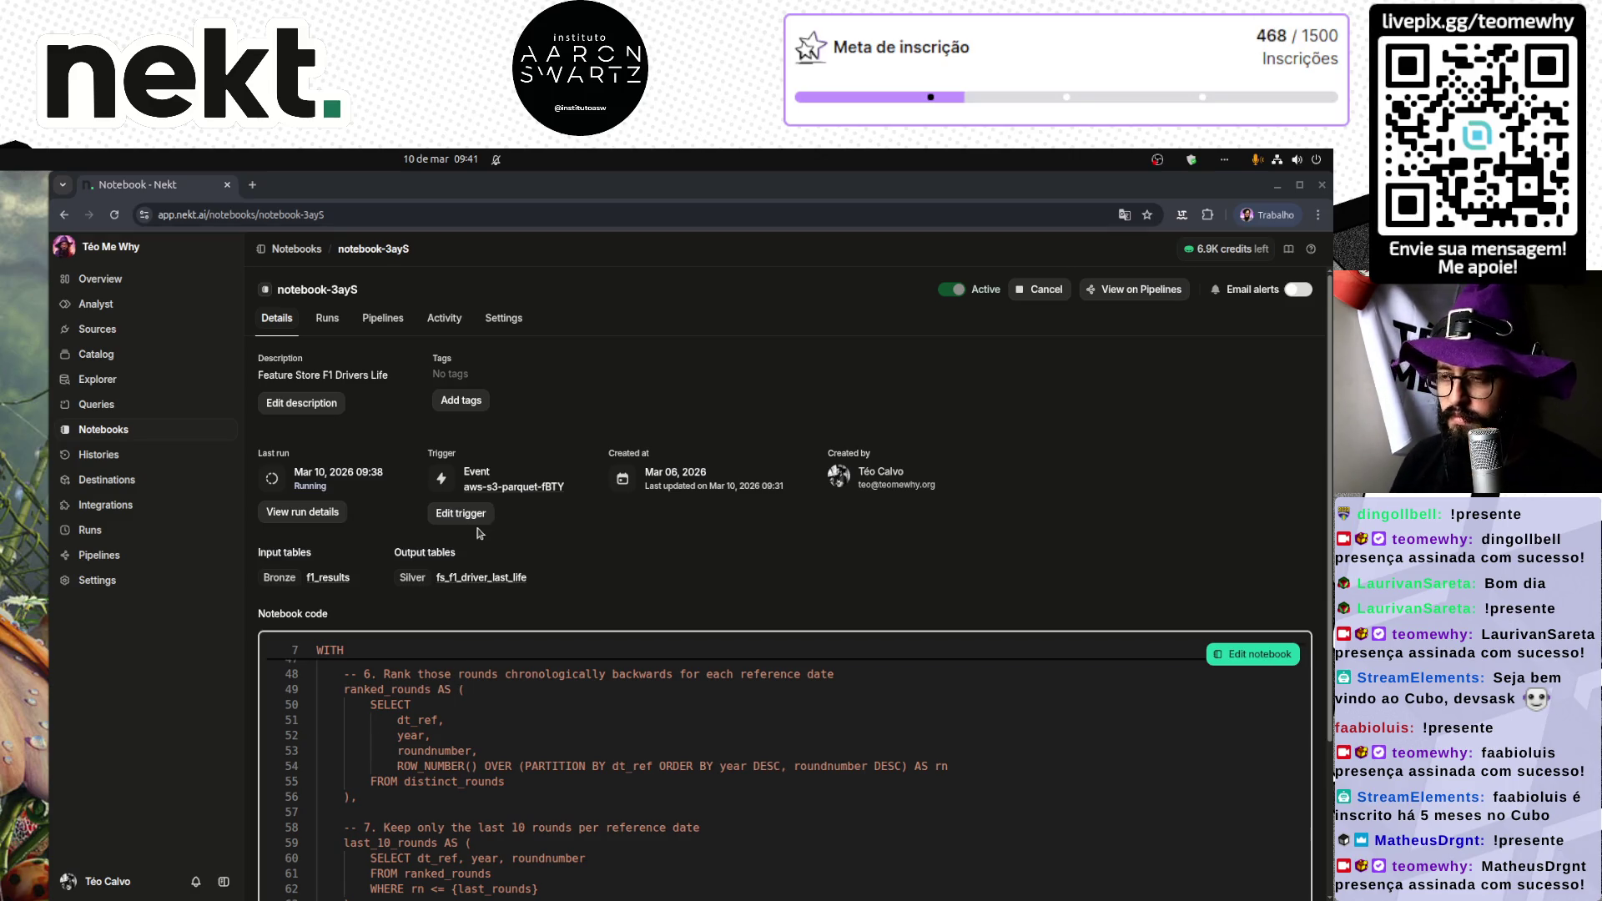
click(302, 251)
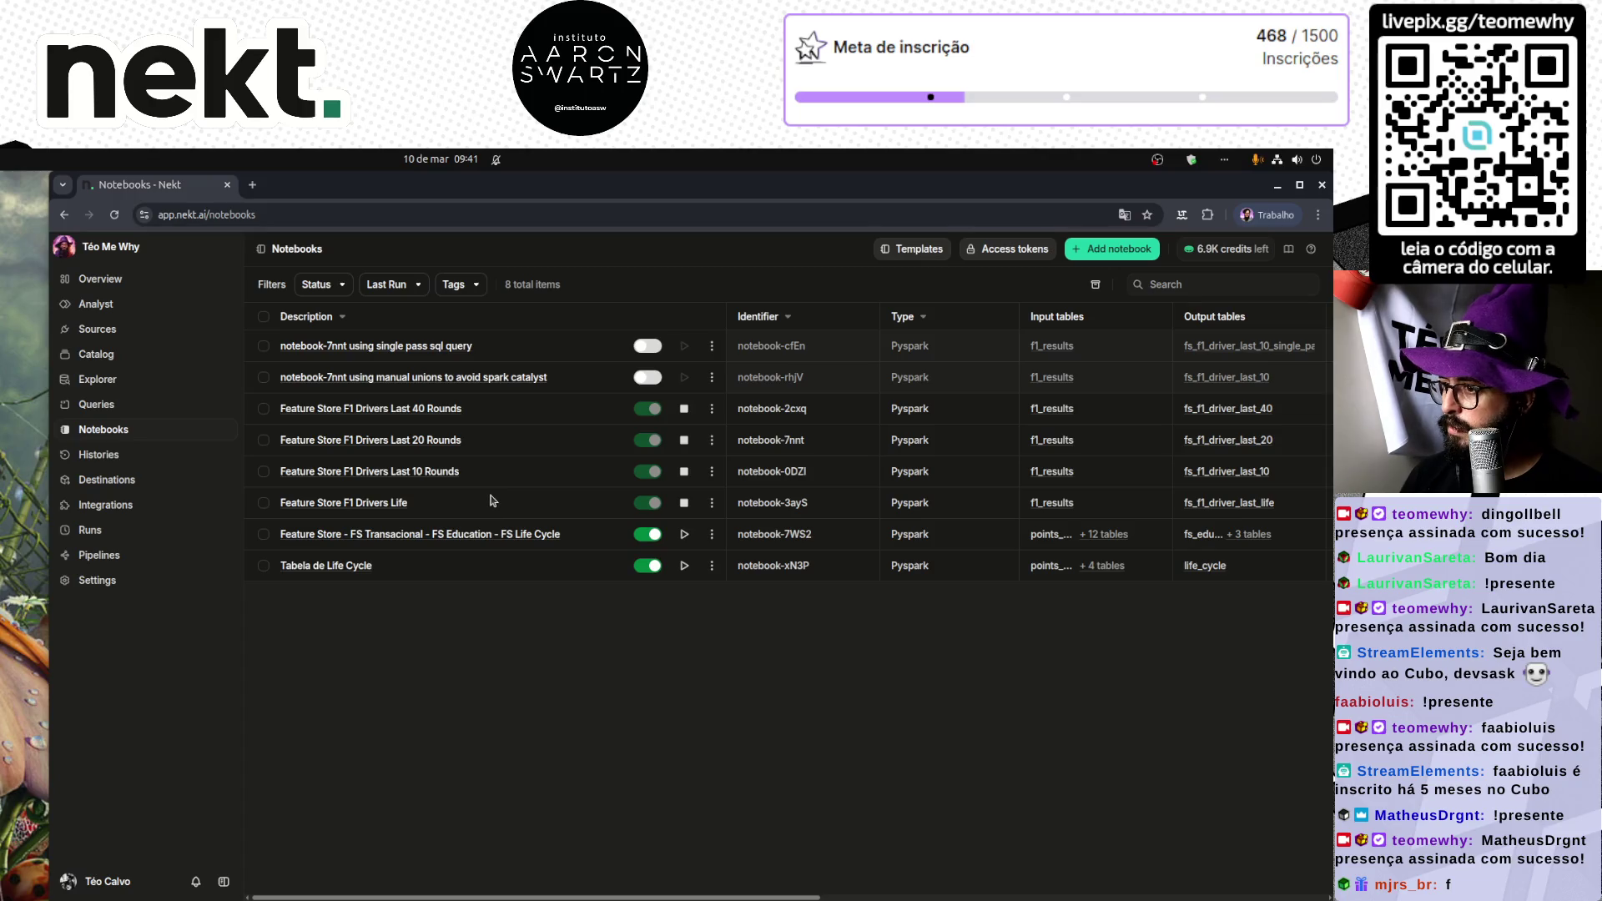
click(380, 503)
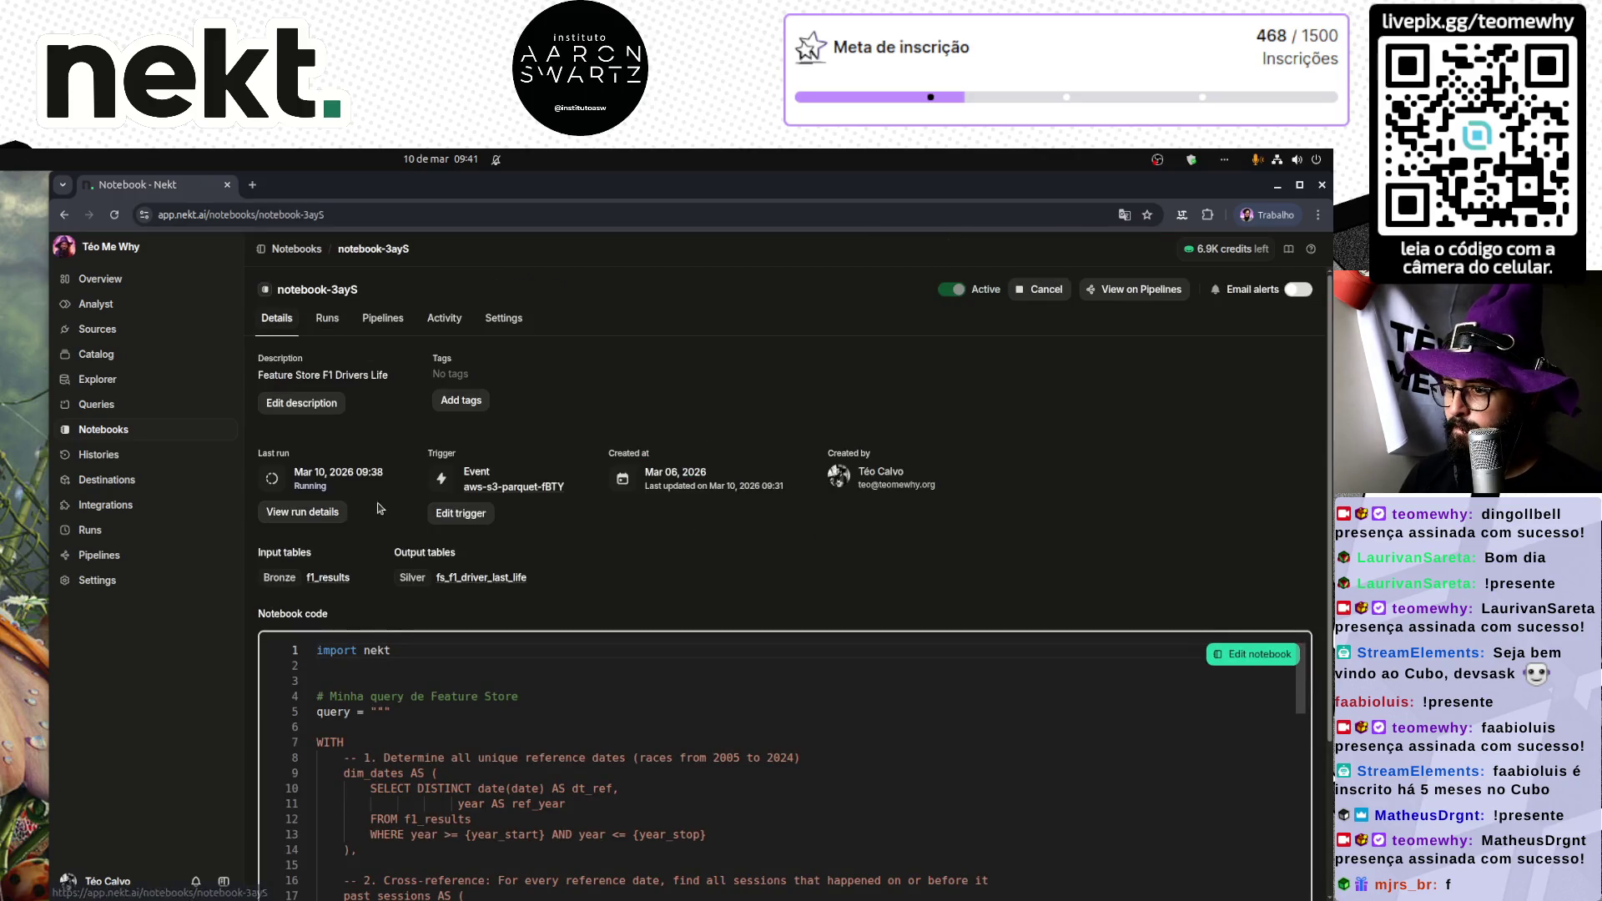
Step: View the still-running Run #10 logs of F1 Drivers Life, then return to Notebooks
click(322, 512)
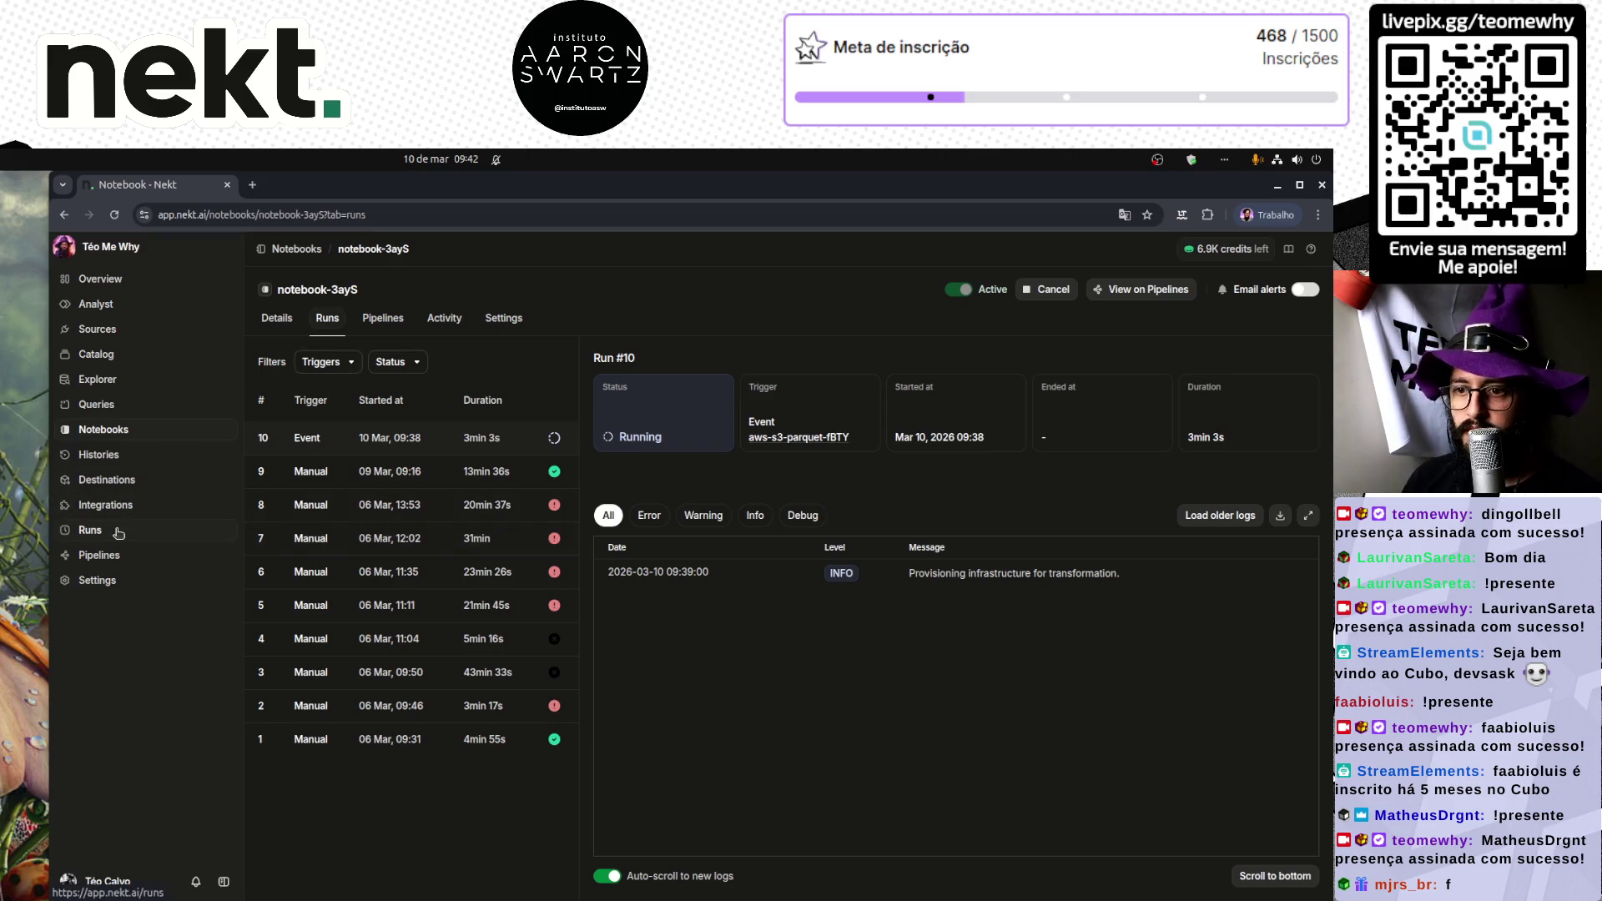
click(128, 432)
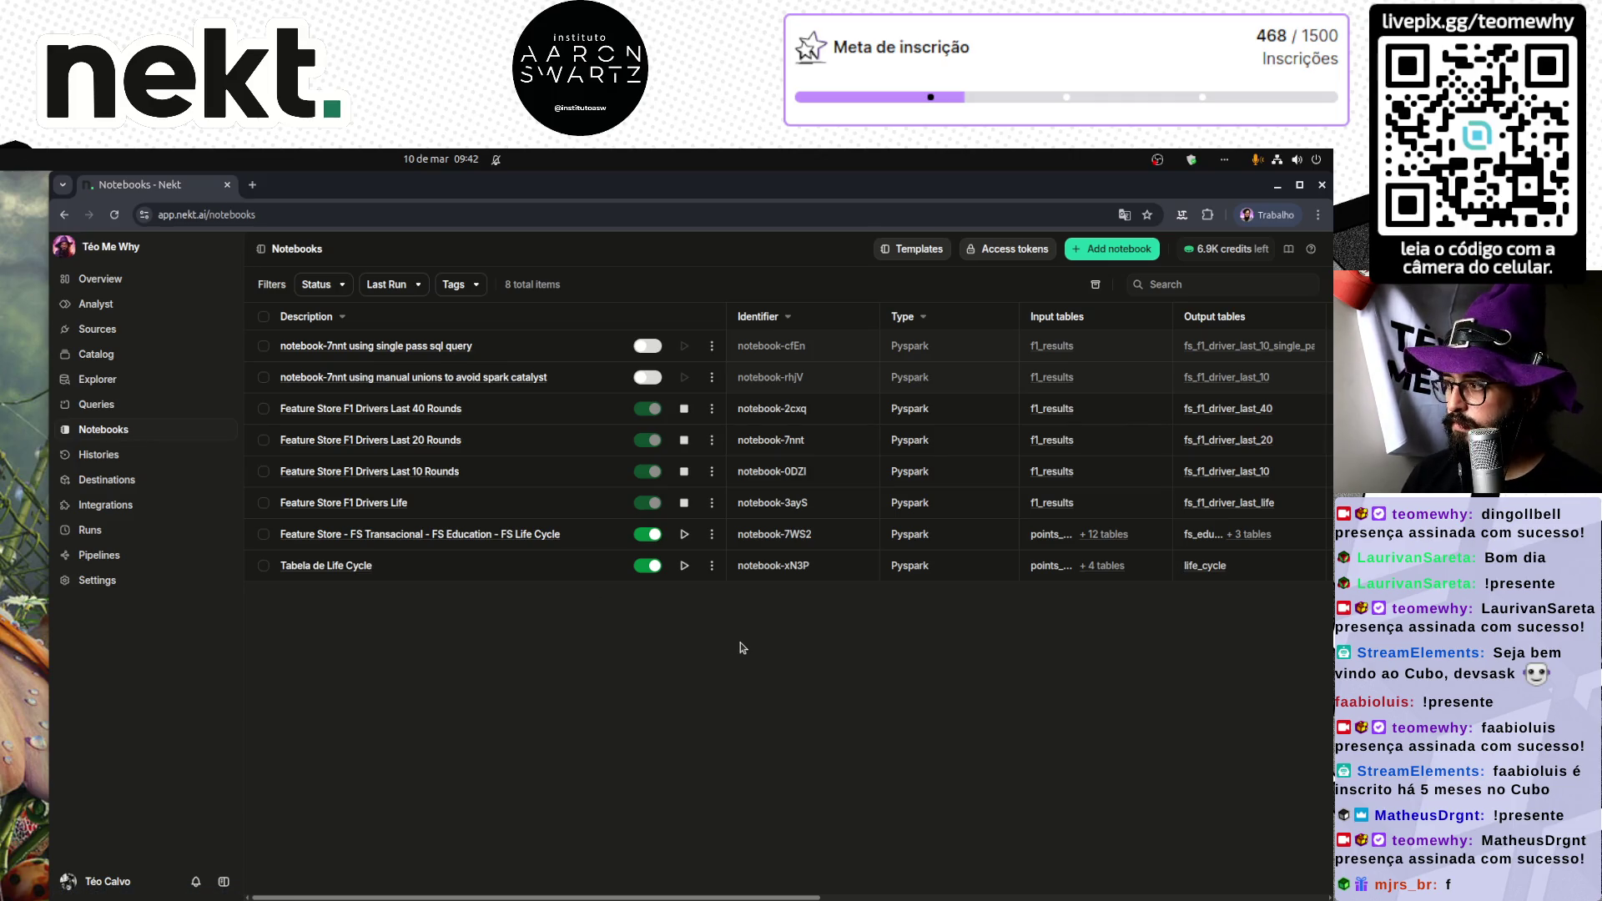
Step: Zoom the Notebooks page to 110% and inspect the notebook-3ayS identifier and table columns
key(ctrl+plus)
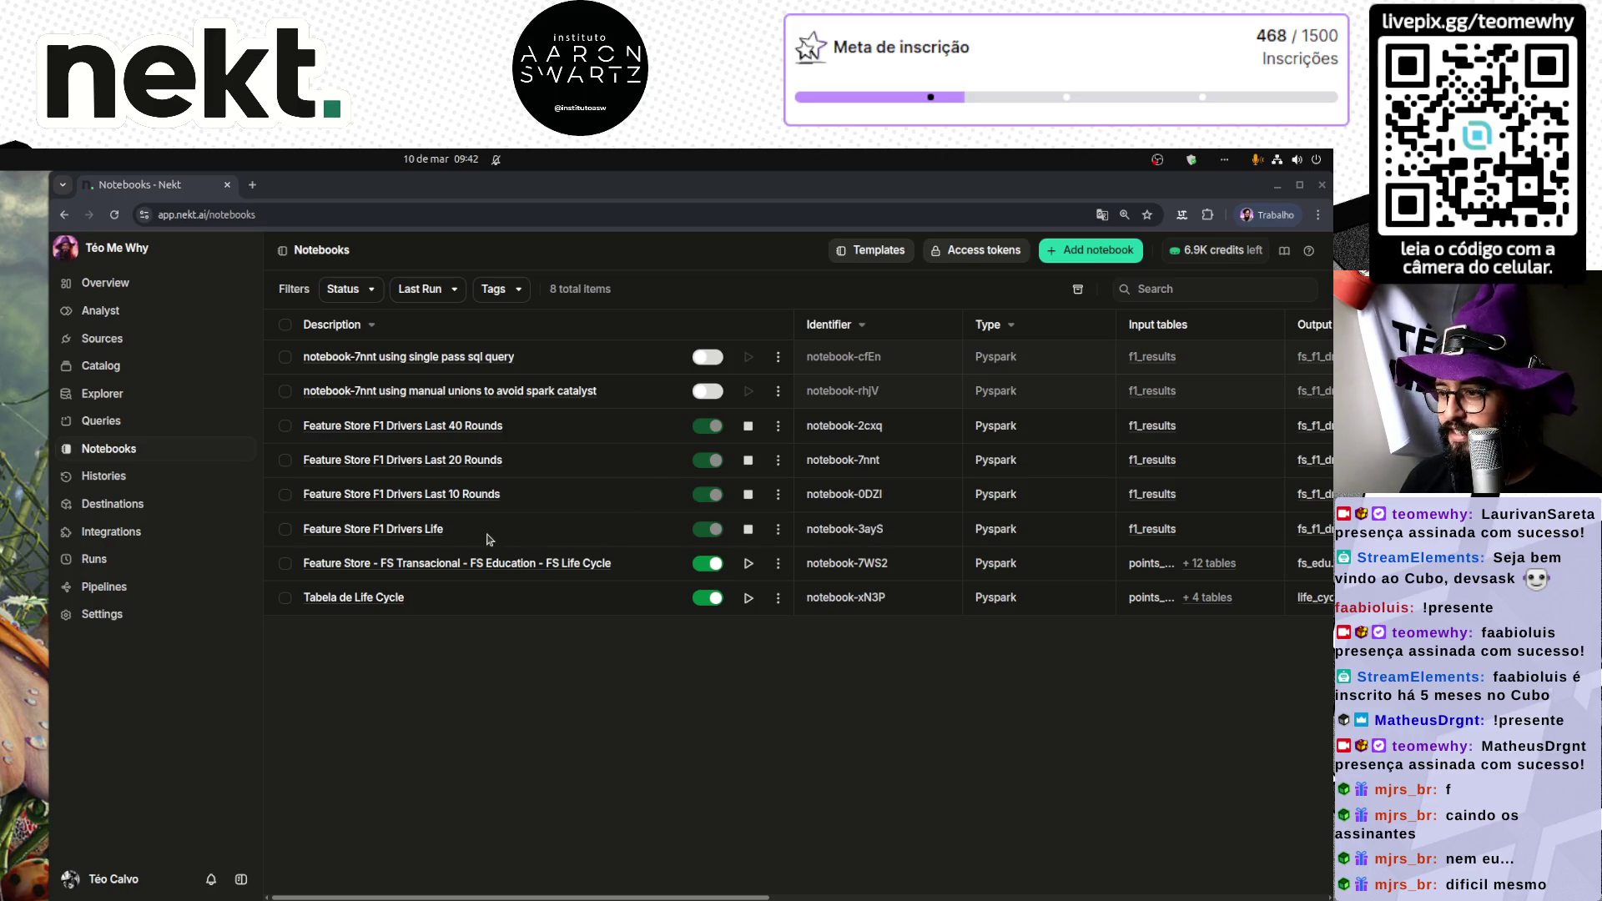
triple_click(842, 534)
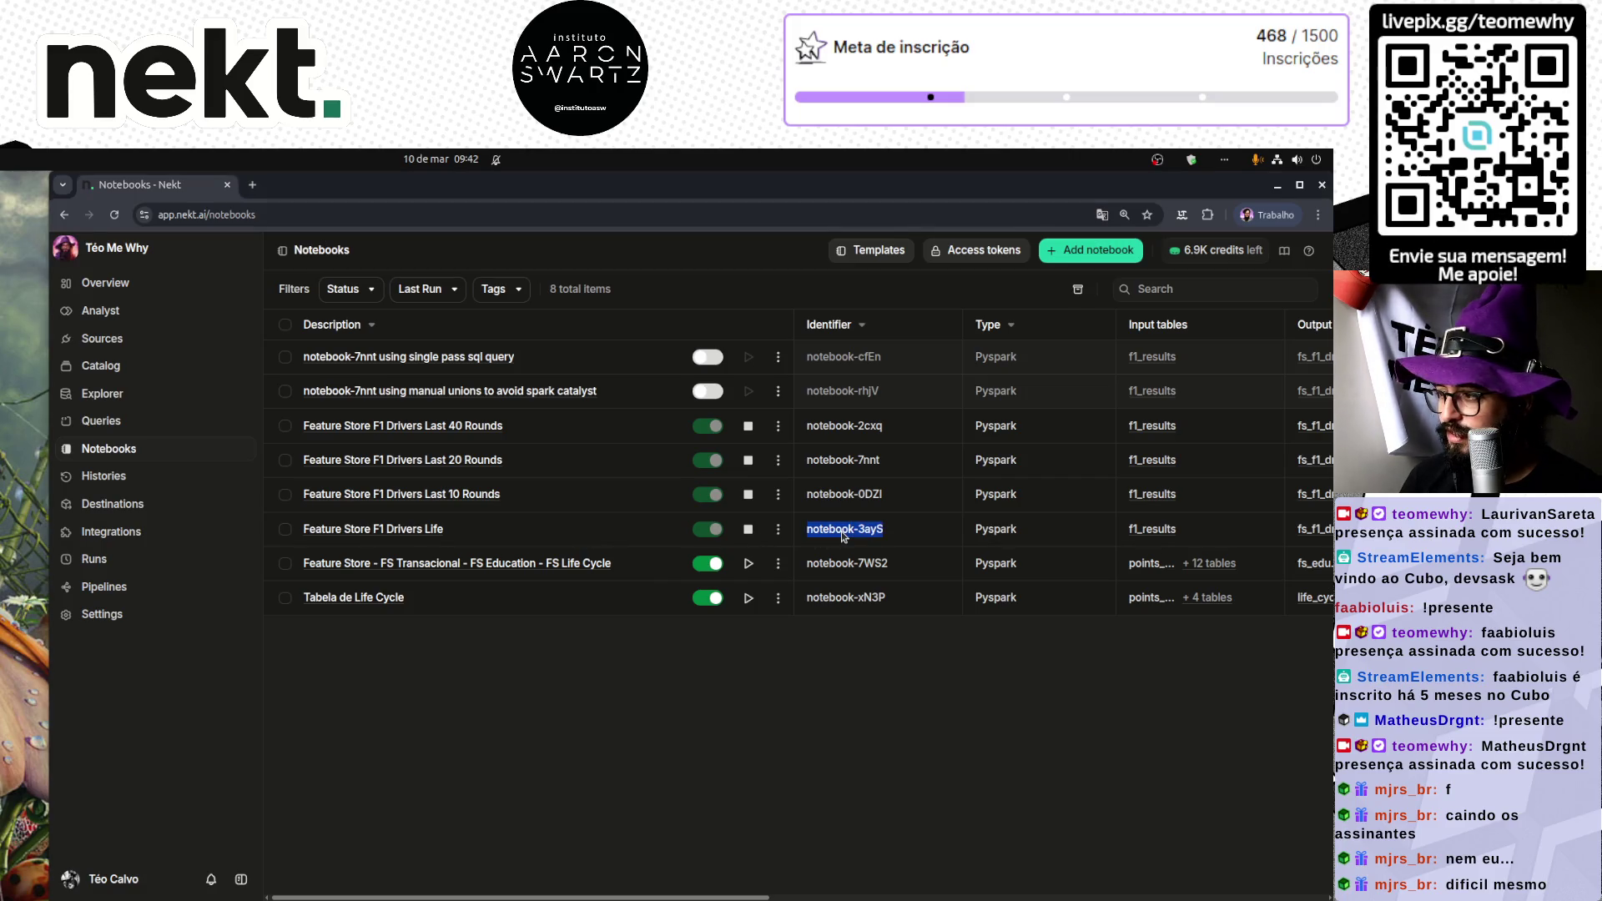
click(682, 718)
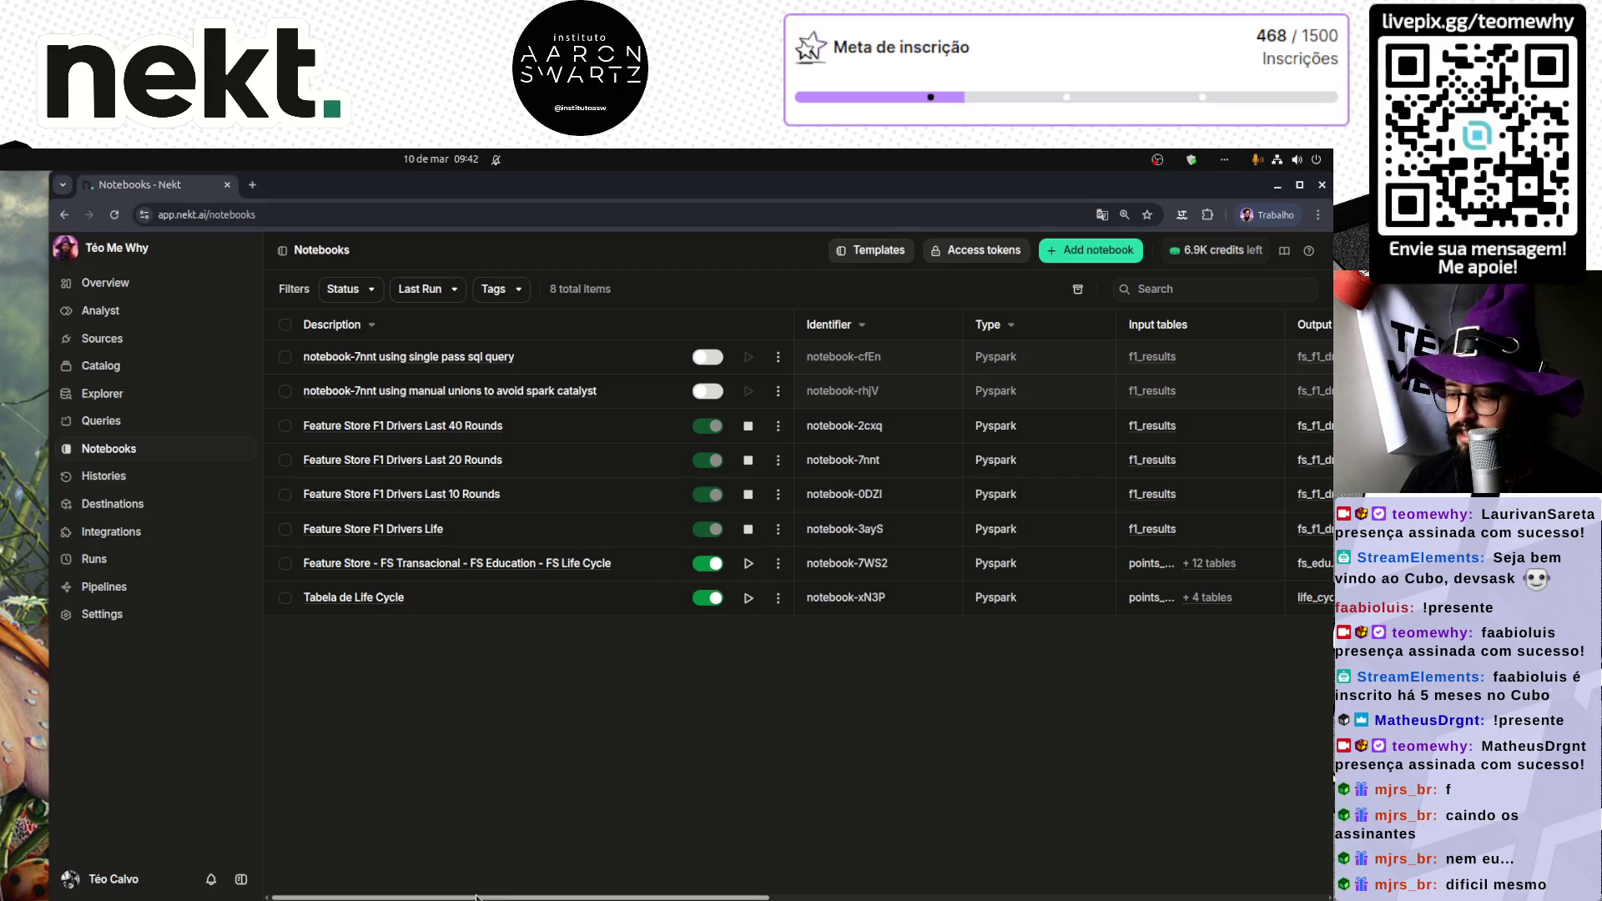
mouse_move(506, 899)
mouse_down()
mouse_move(1062, 899)
mouse_move(373, 878)
mouse_up()
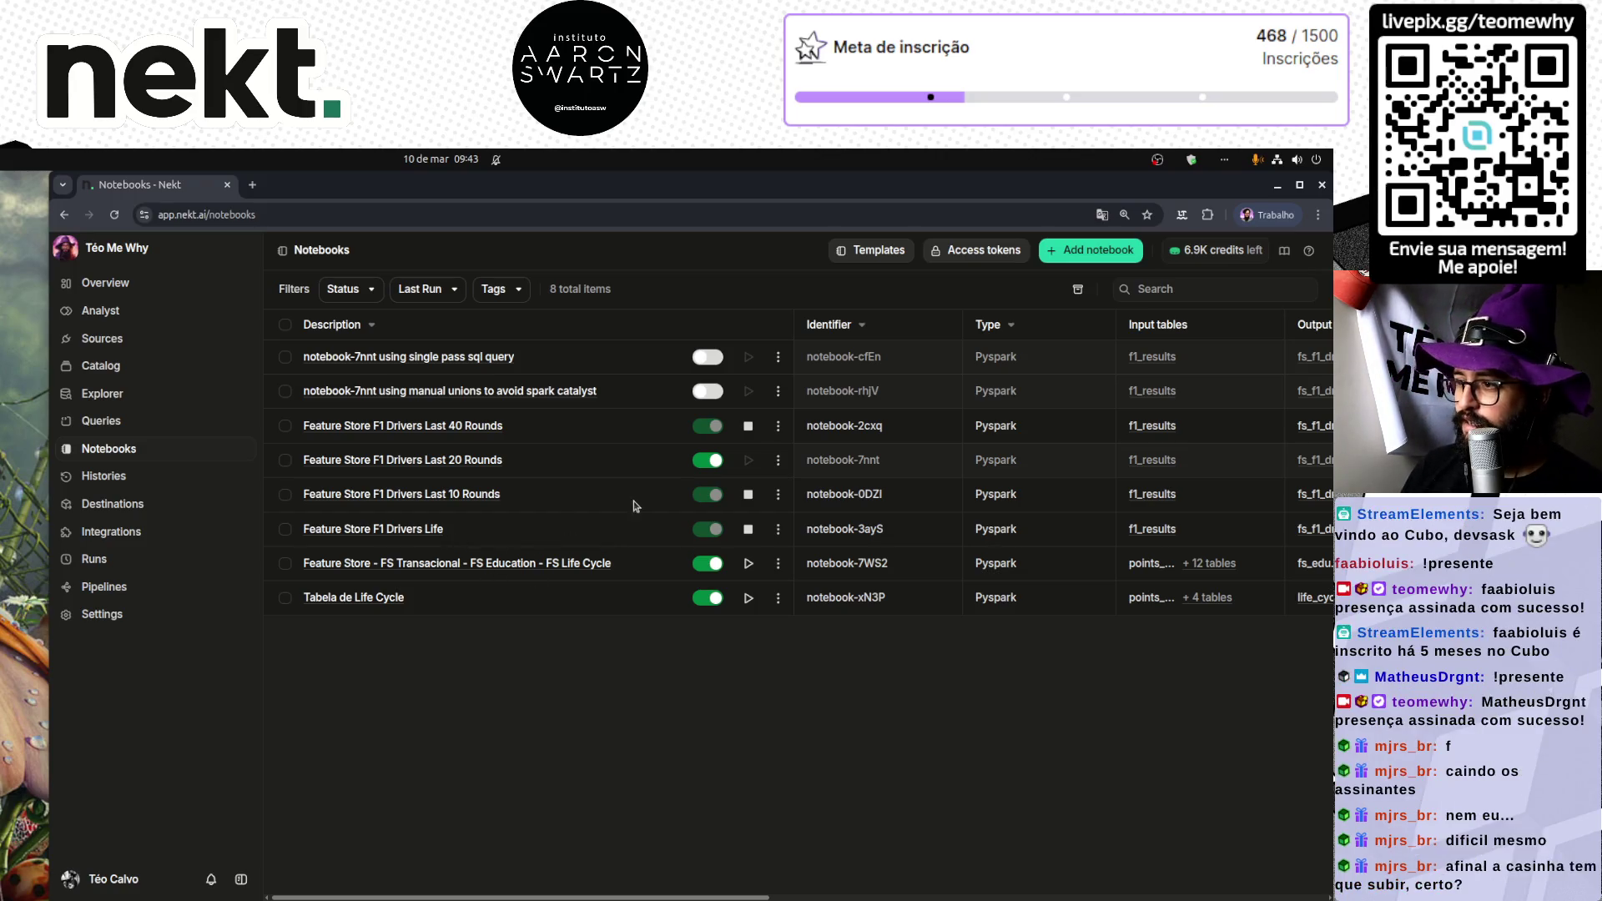
scroll(458, 463, right, 2)
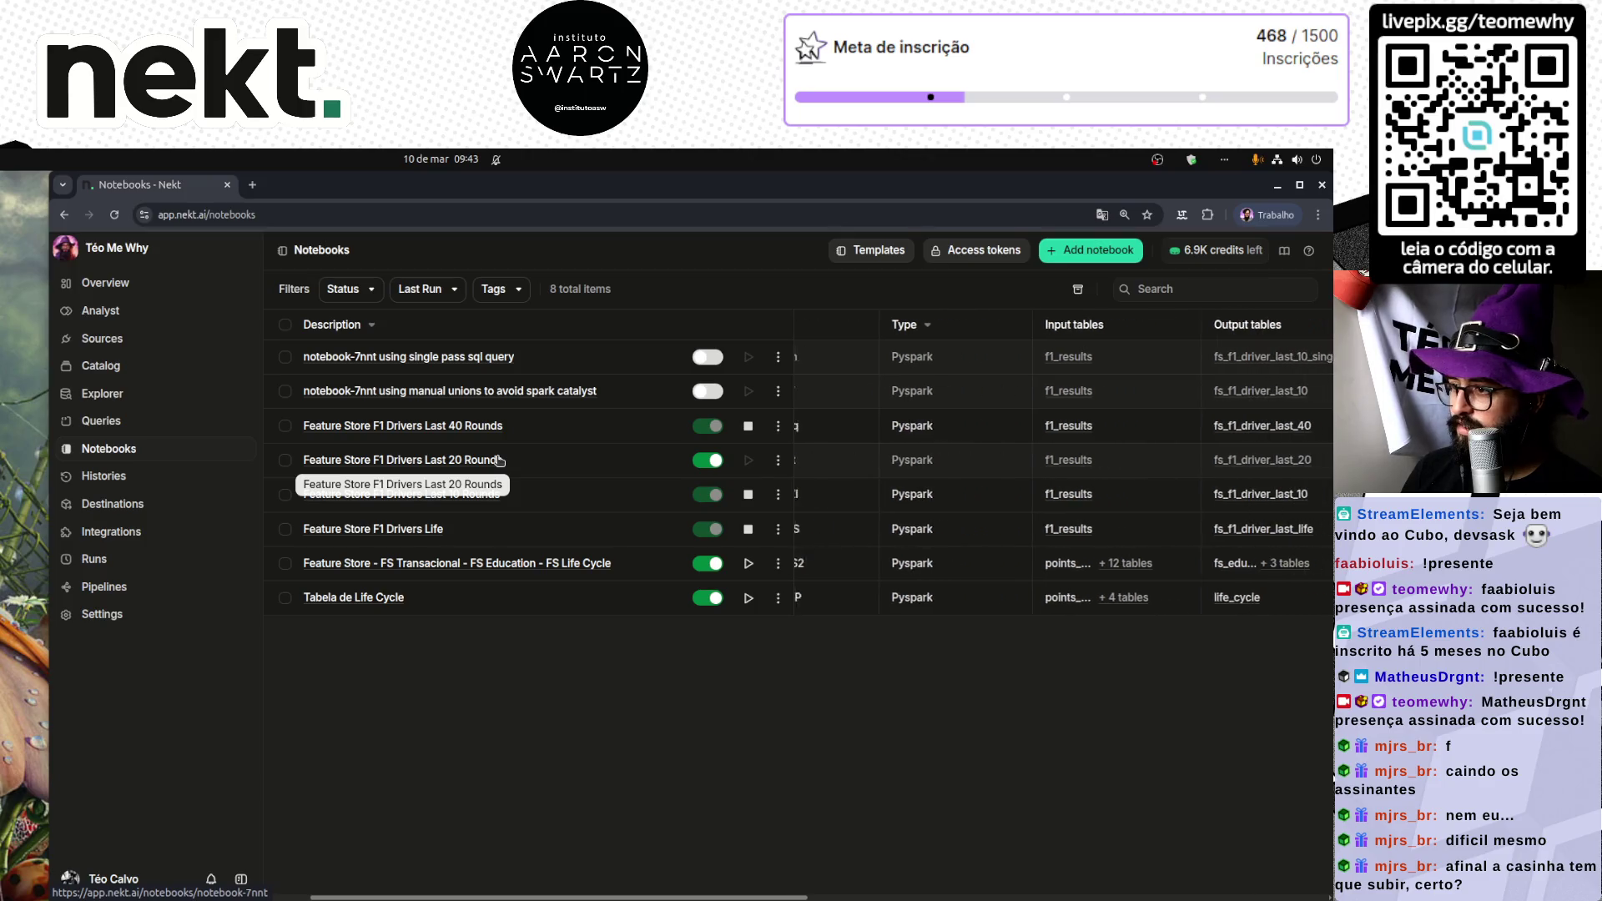
scroll(932, 482, left, 2)
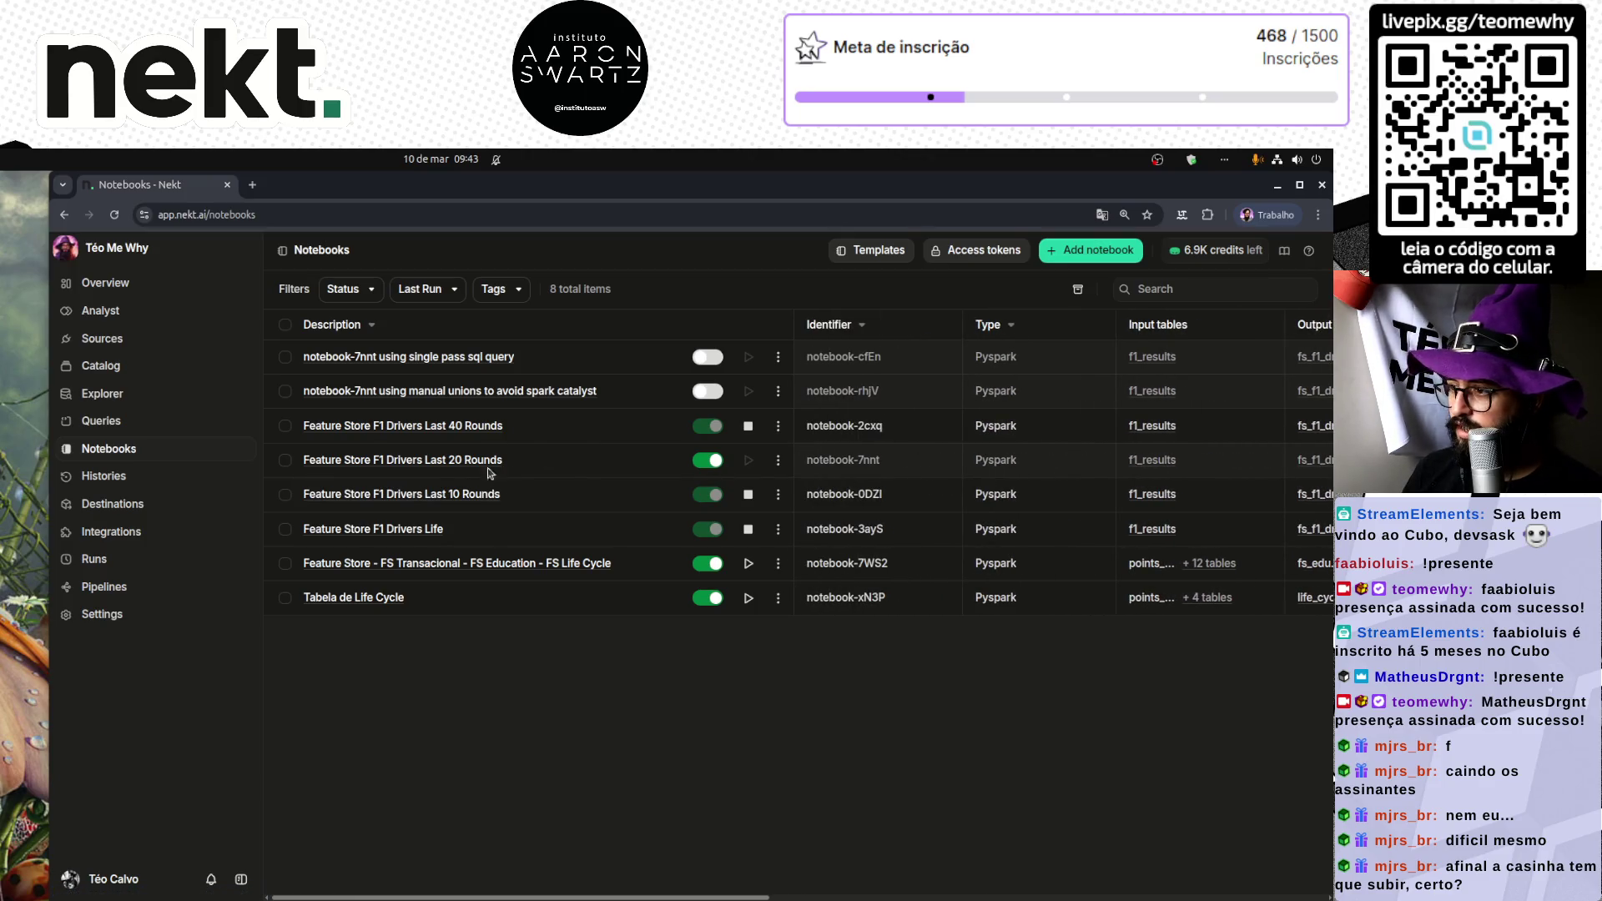
Step: Open the Last 20 Rounds notebook and view the failed Run #9 details and logs
click(451, 470)
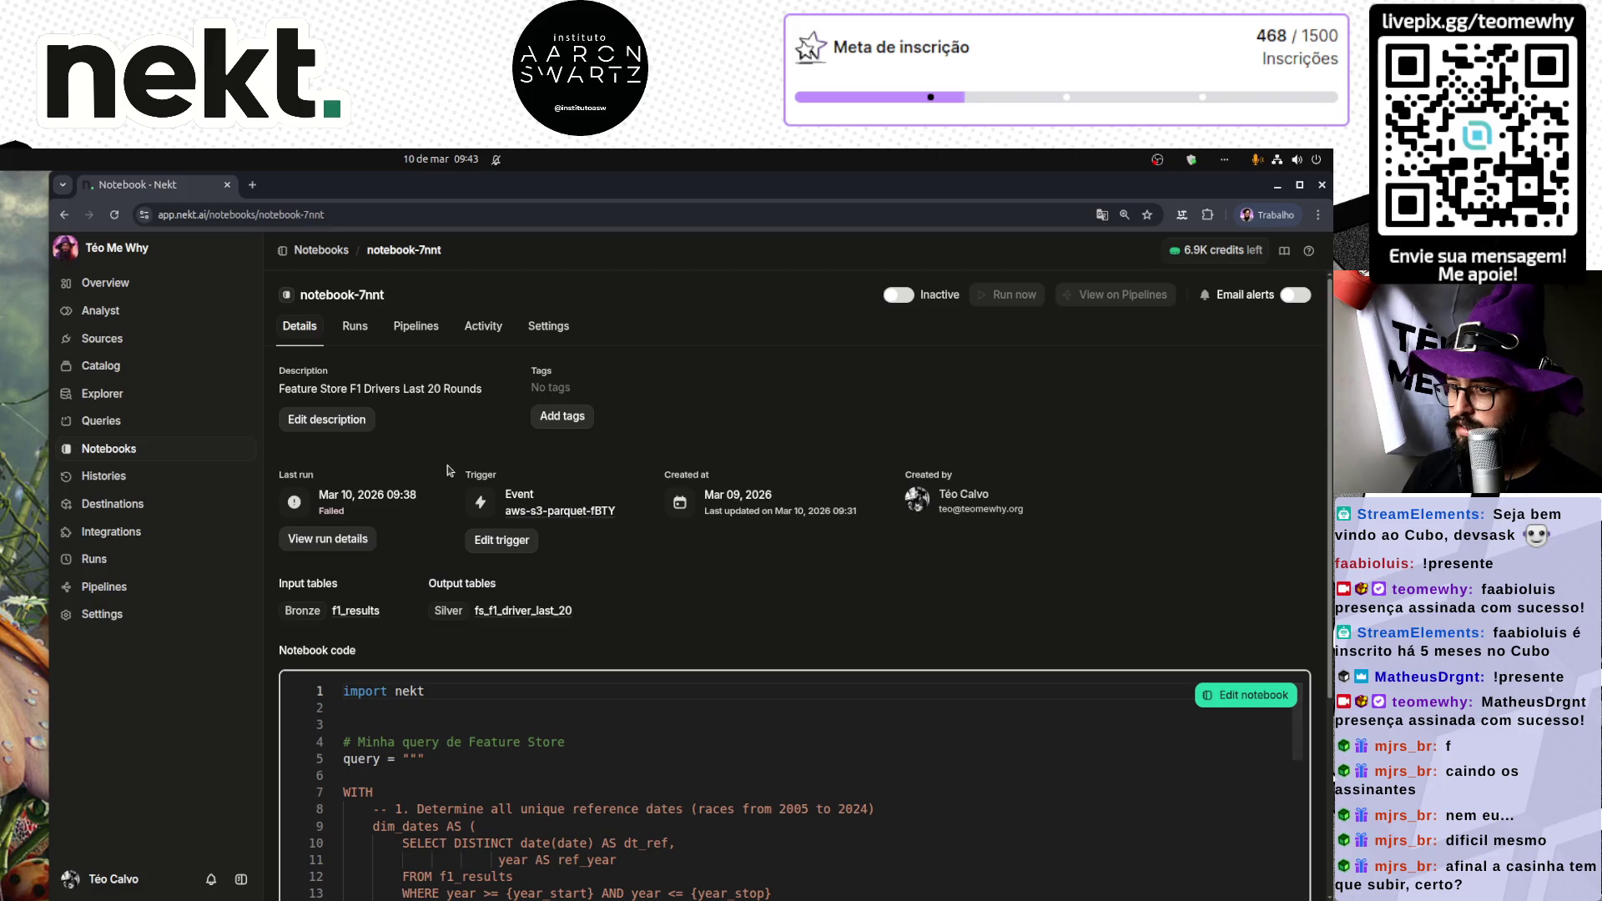
scroll(628, 653, down, 3)
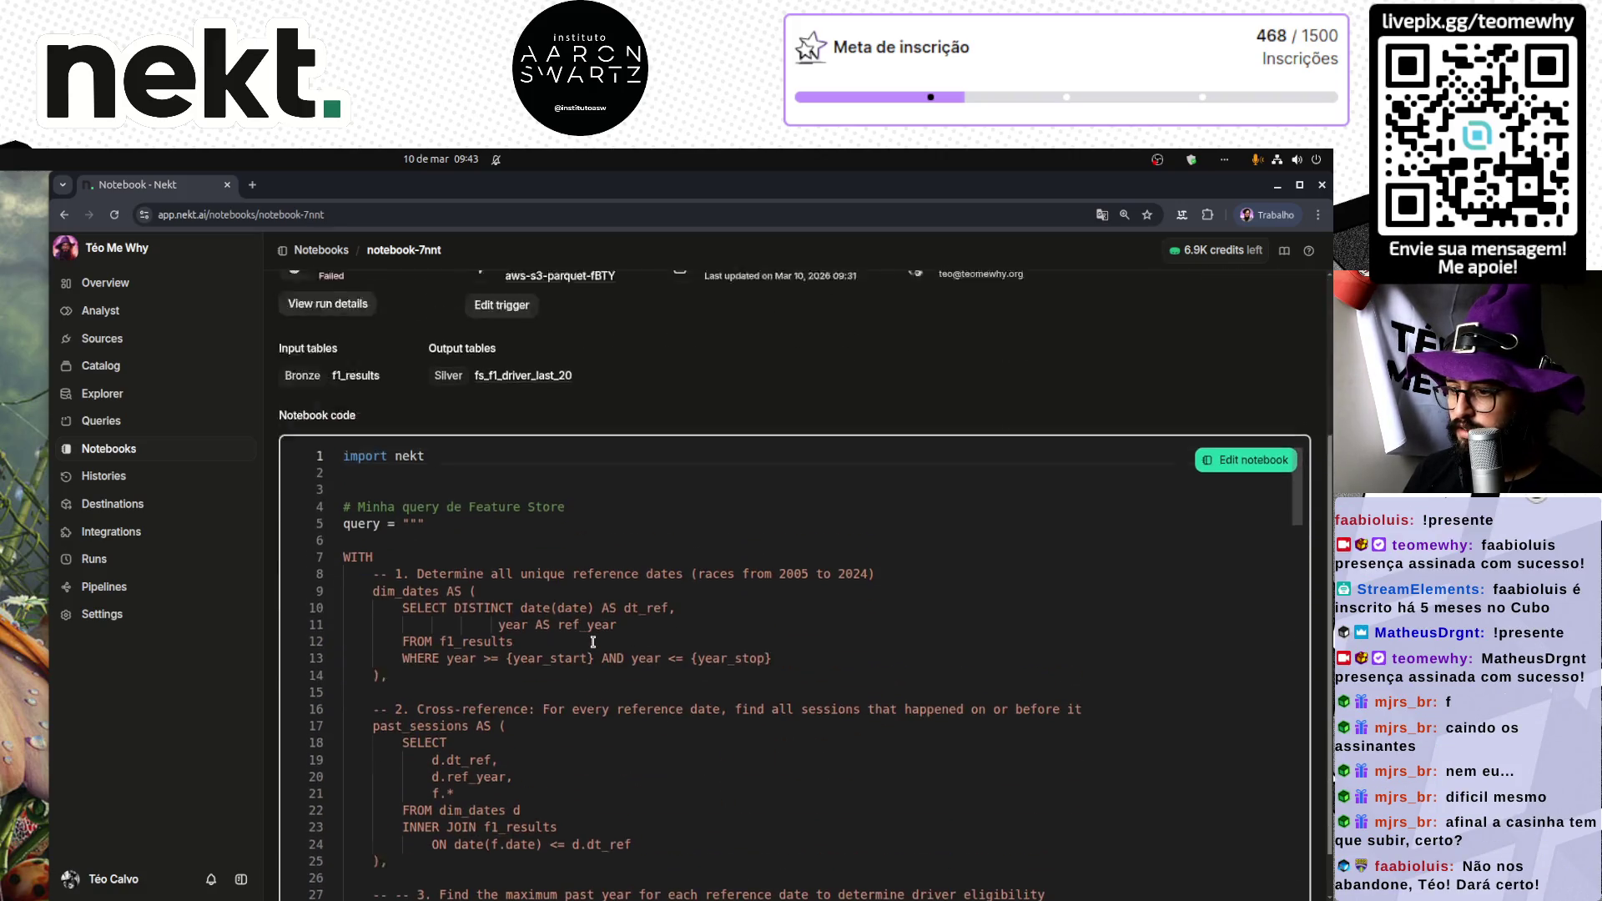
scroll(628, 653, up, 3)
click(331, 541)
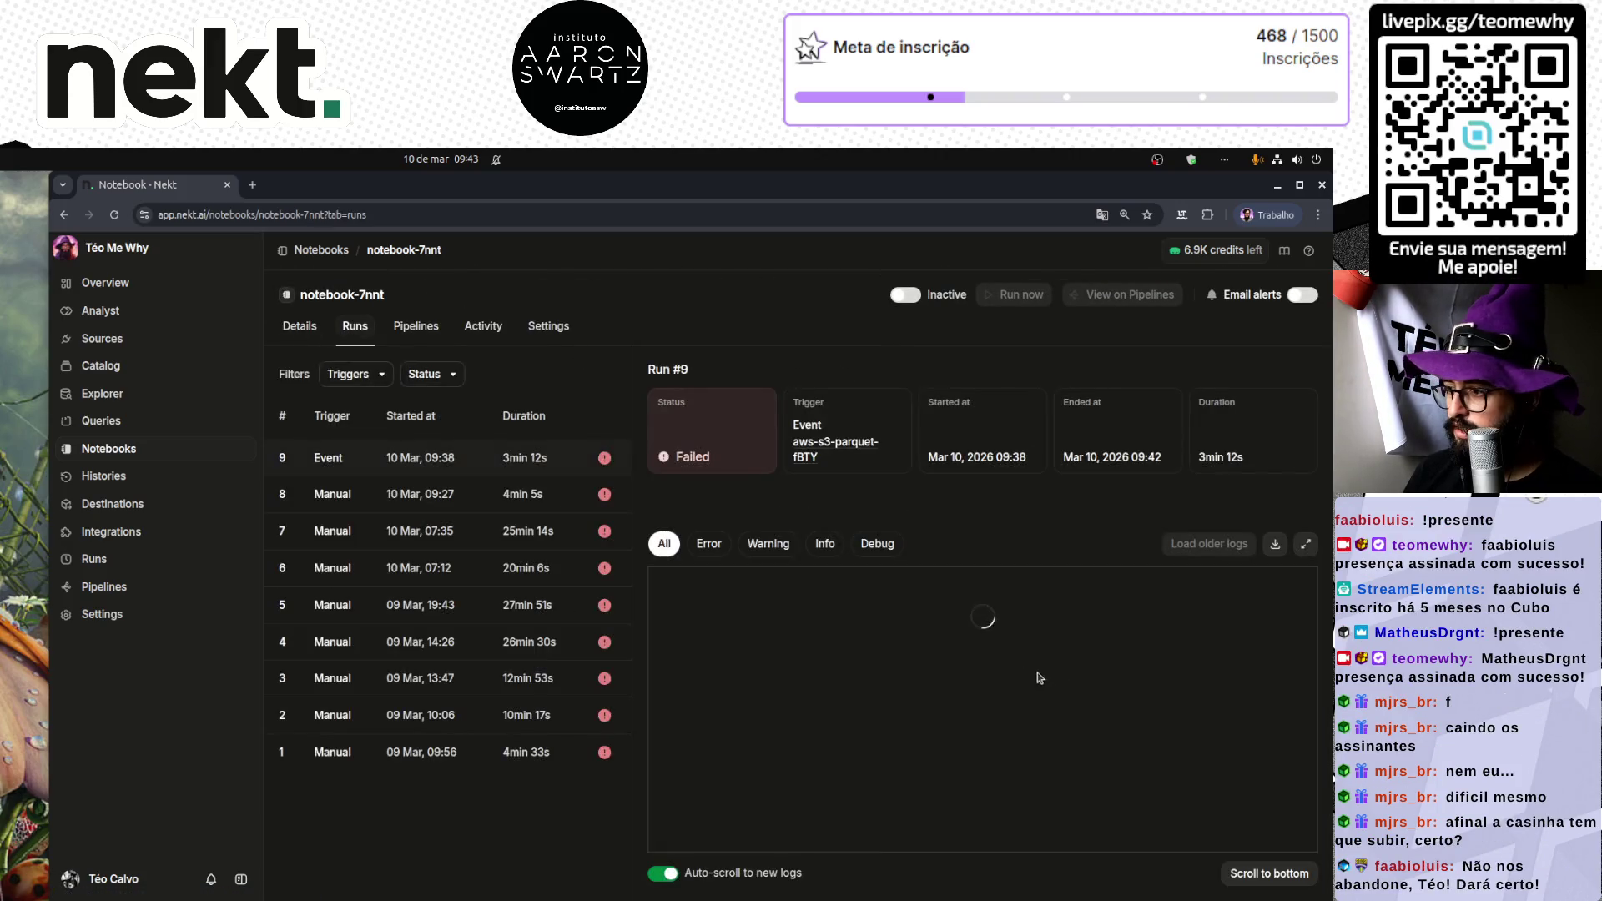
scroll(1072, 696, up, 5)
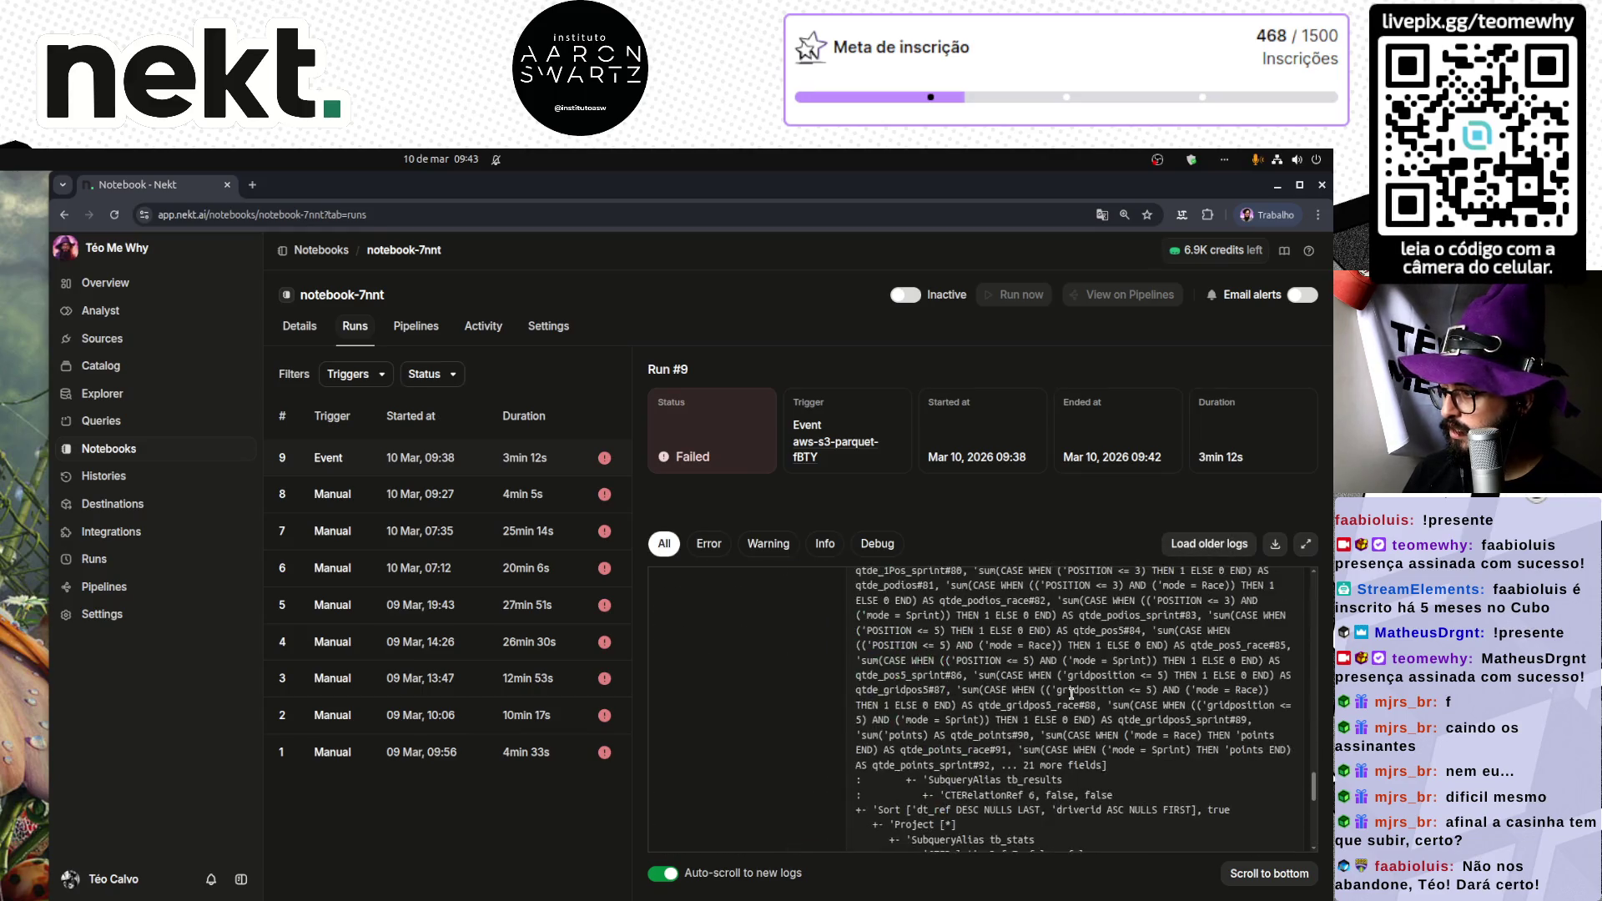
scroll(1071, 694, down, 3)
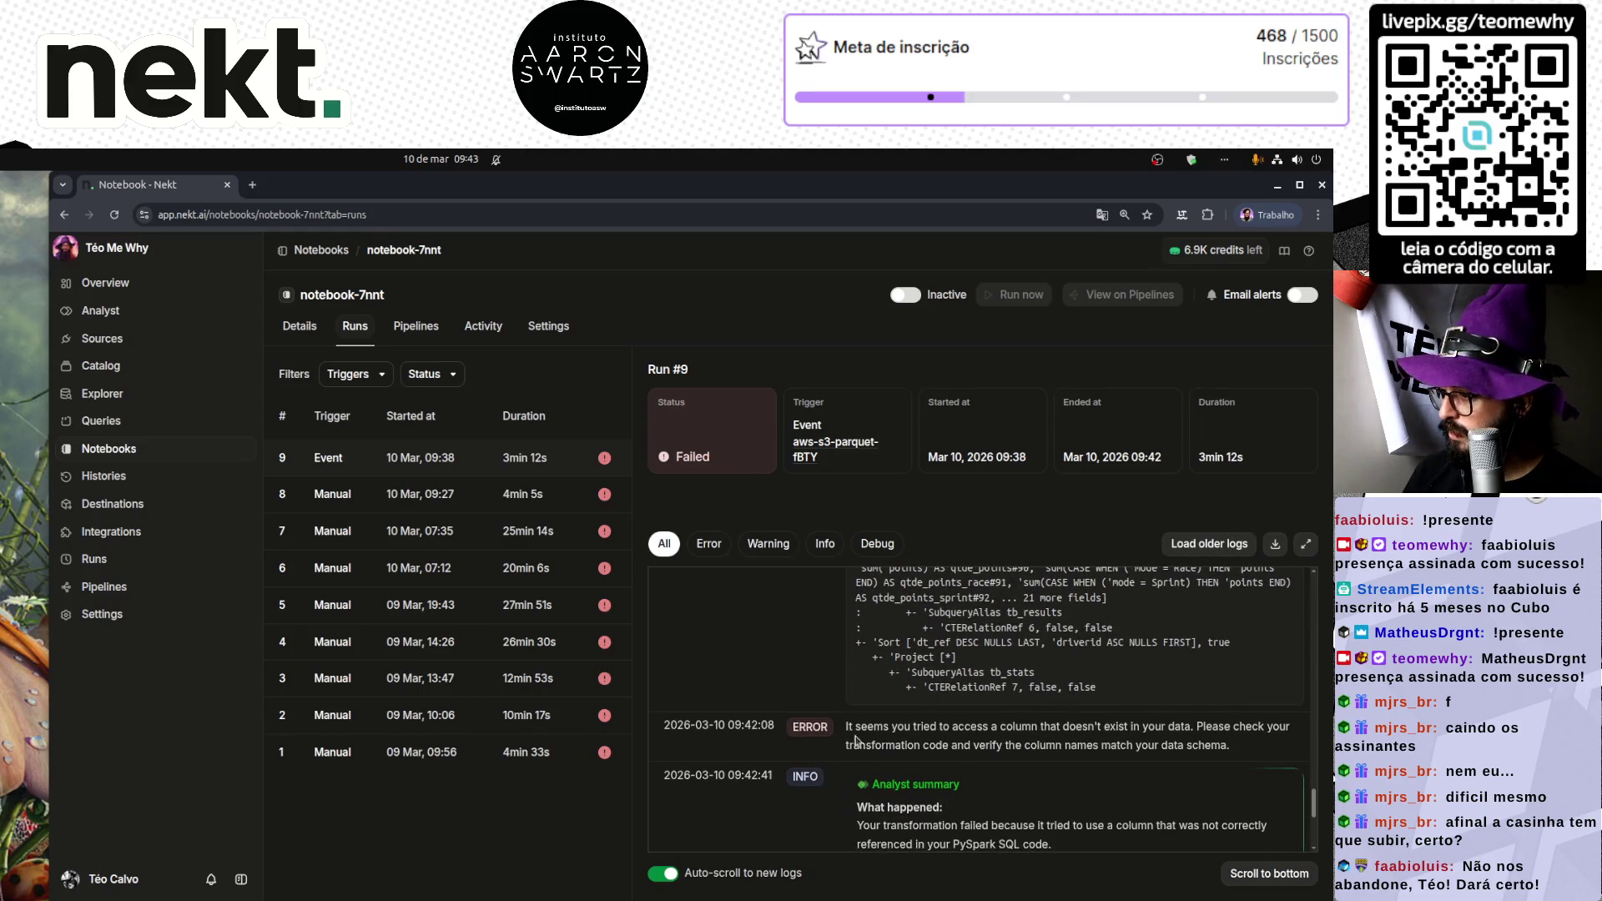
Step: Highlight the unresolved f.date column error in the Run #9 traceback
drag(854, 726, 1217, 741)
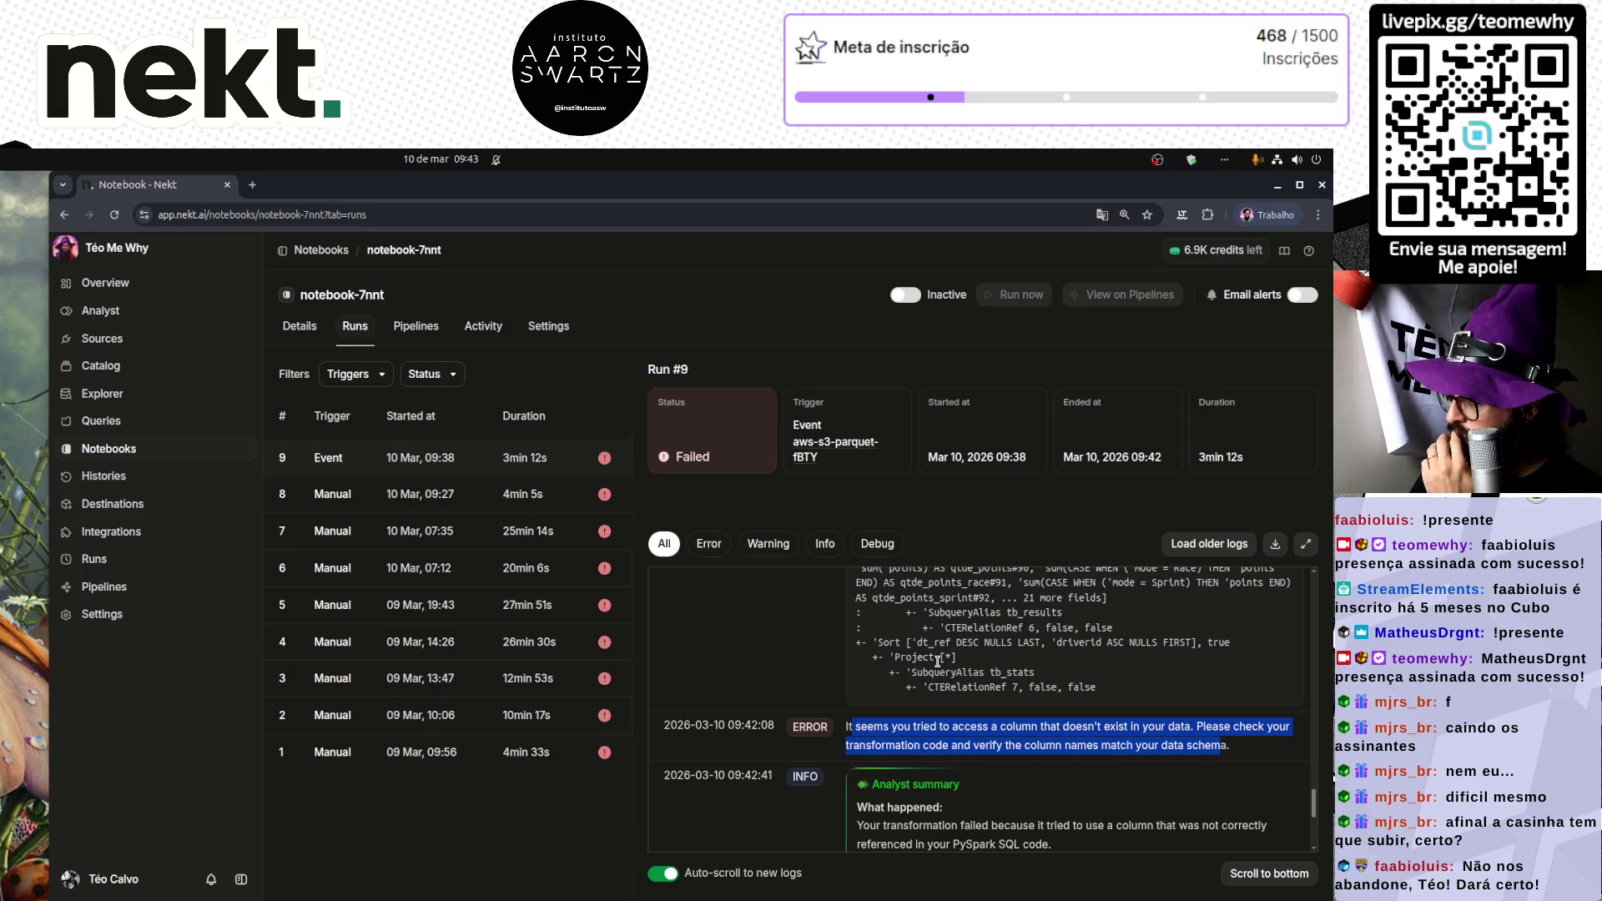
scroll(939, 661, up, 10)
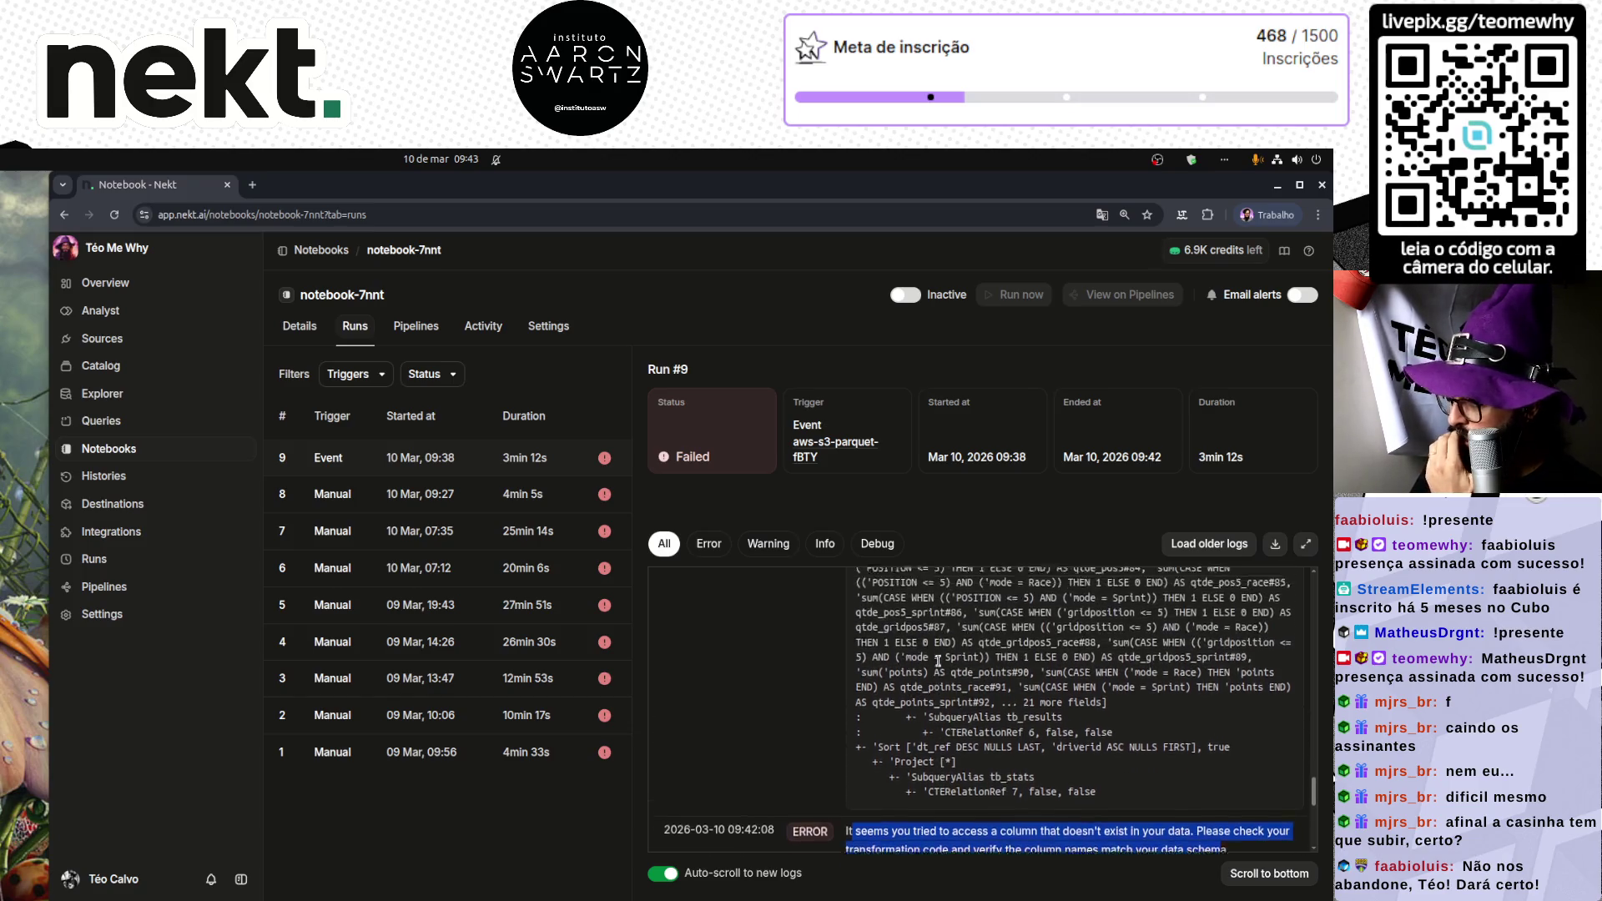
scroll(939, 661, up, 10)
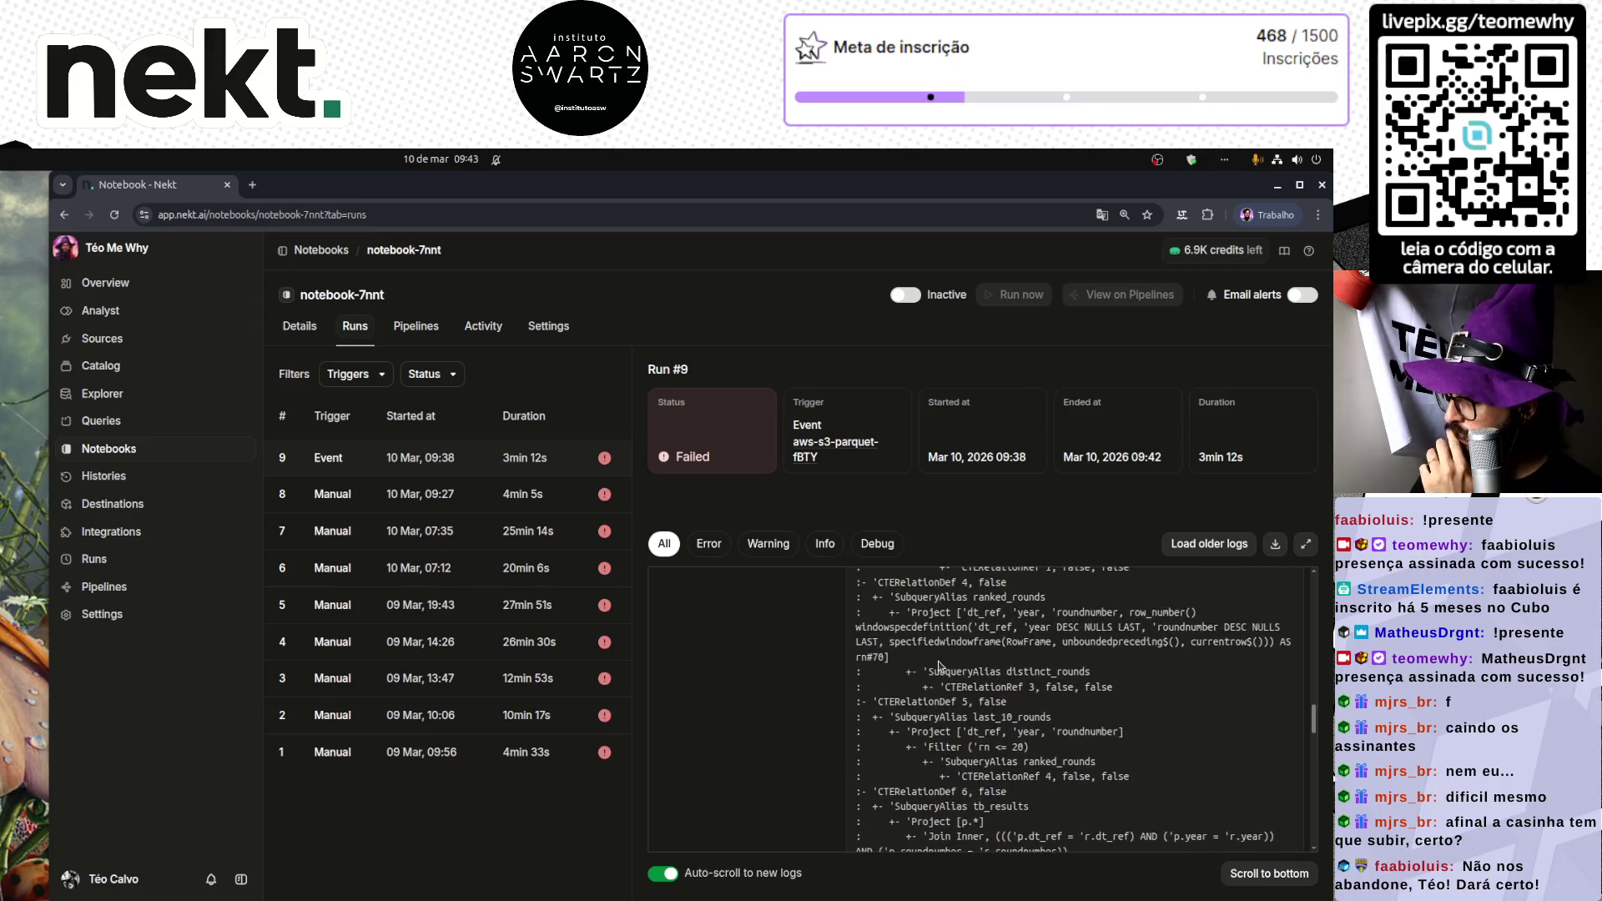
scroll(938, 663, up, 15)
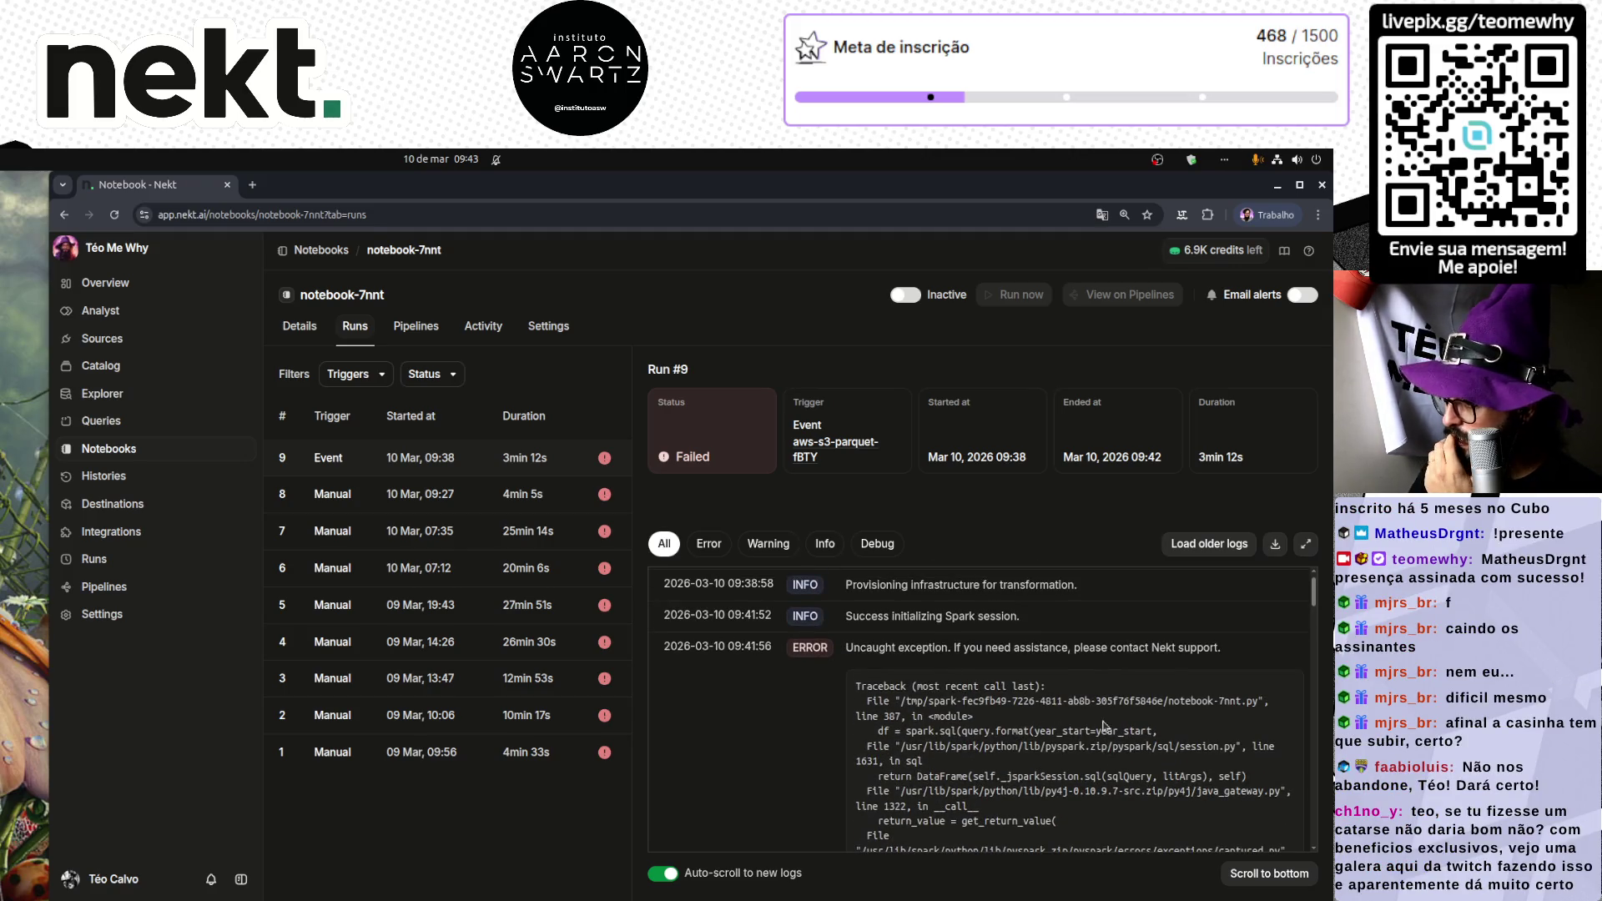
scroll(1141, 720, down, 2)
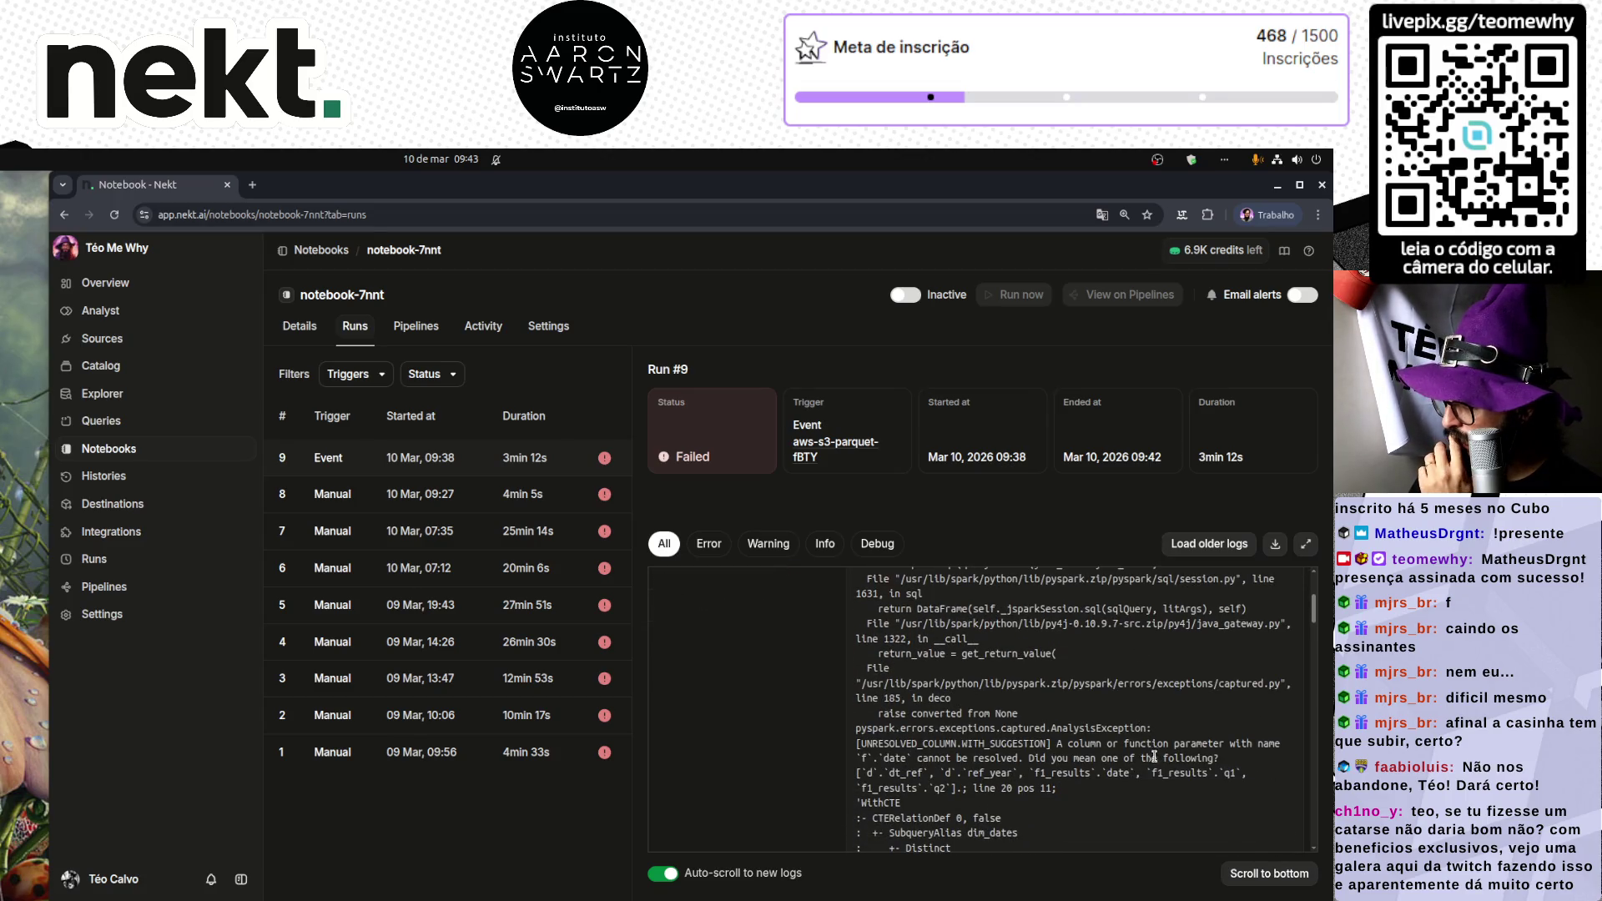
double_click(884, 759)
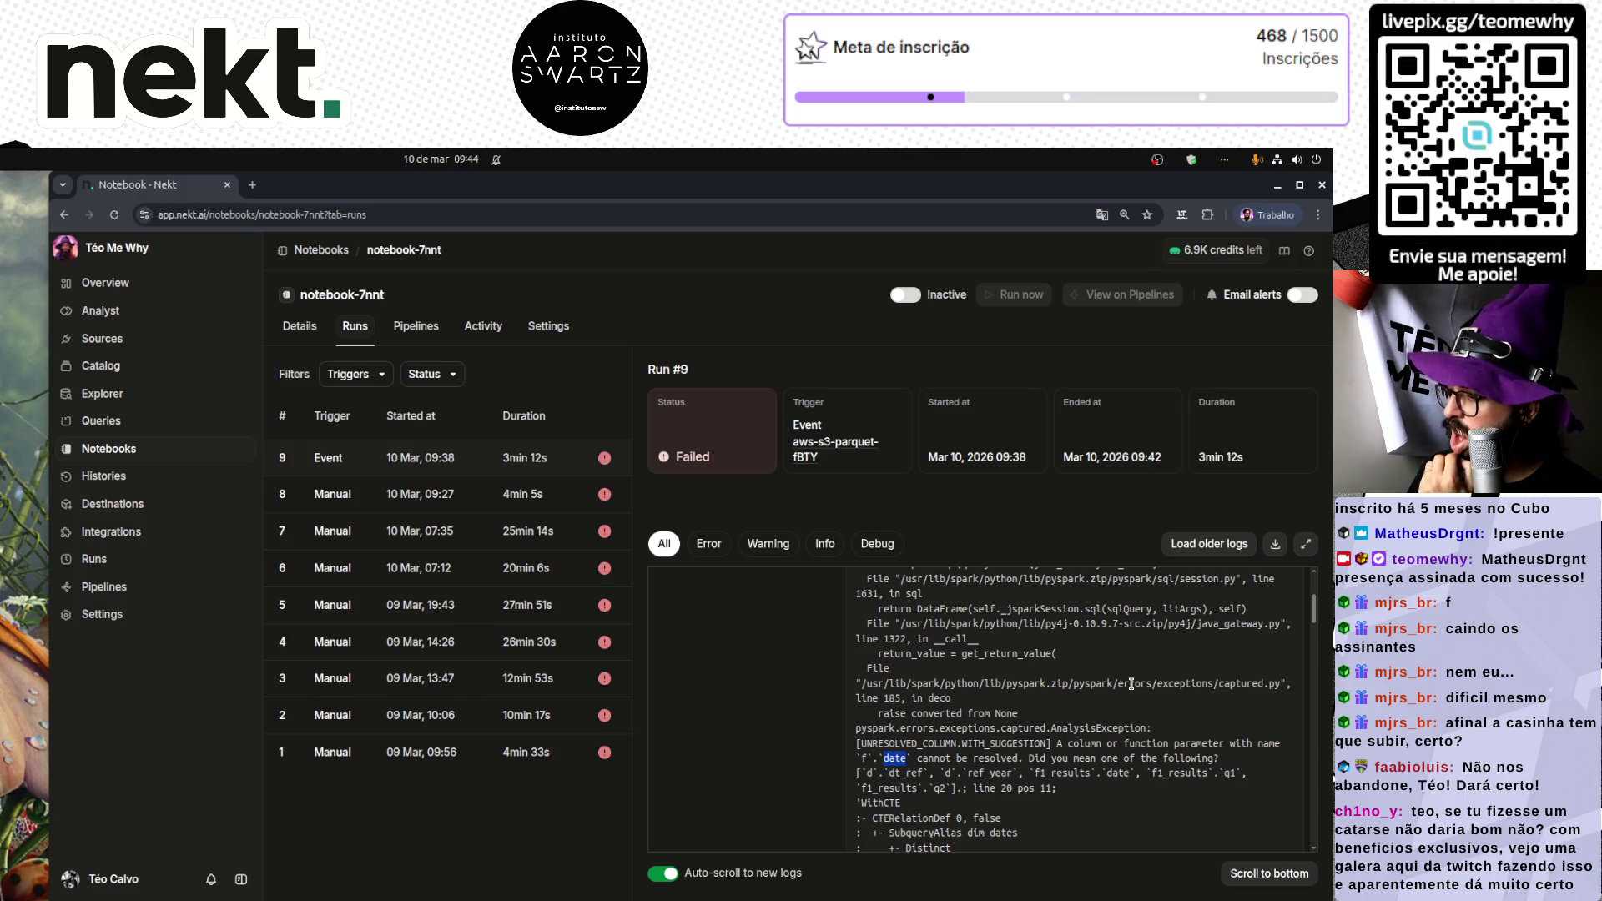
scroll(1131, 684, down, 3)
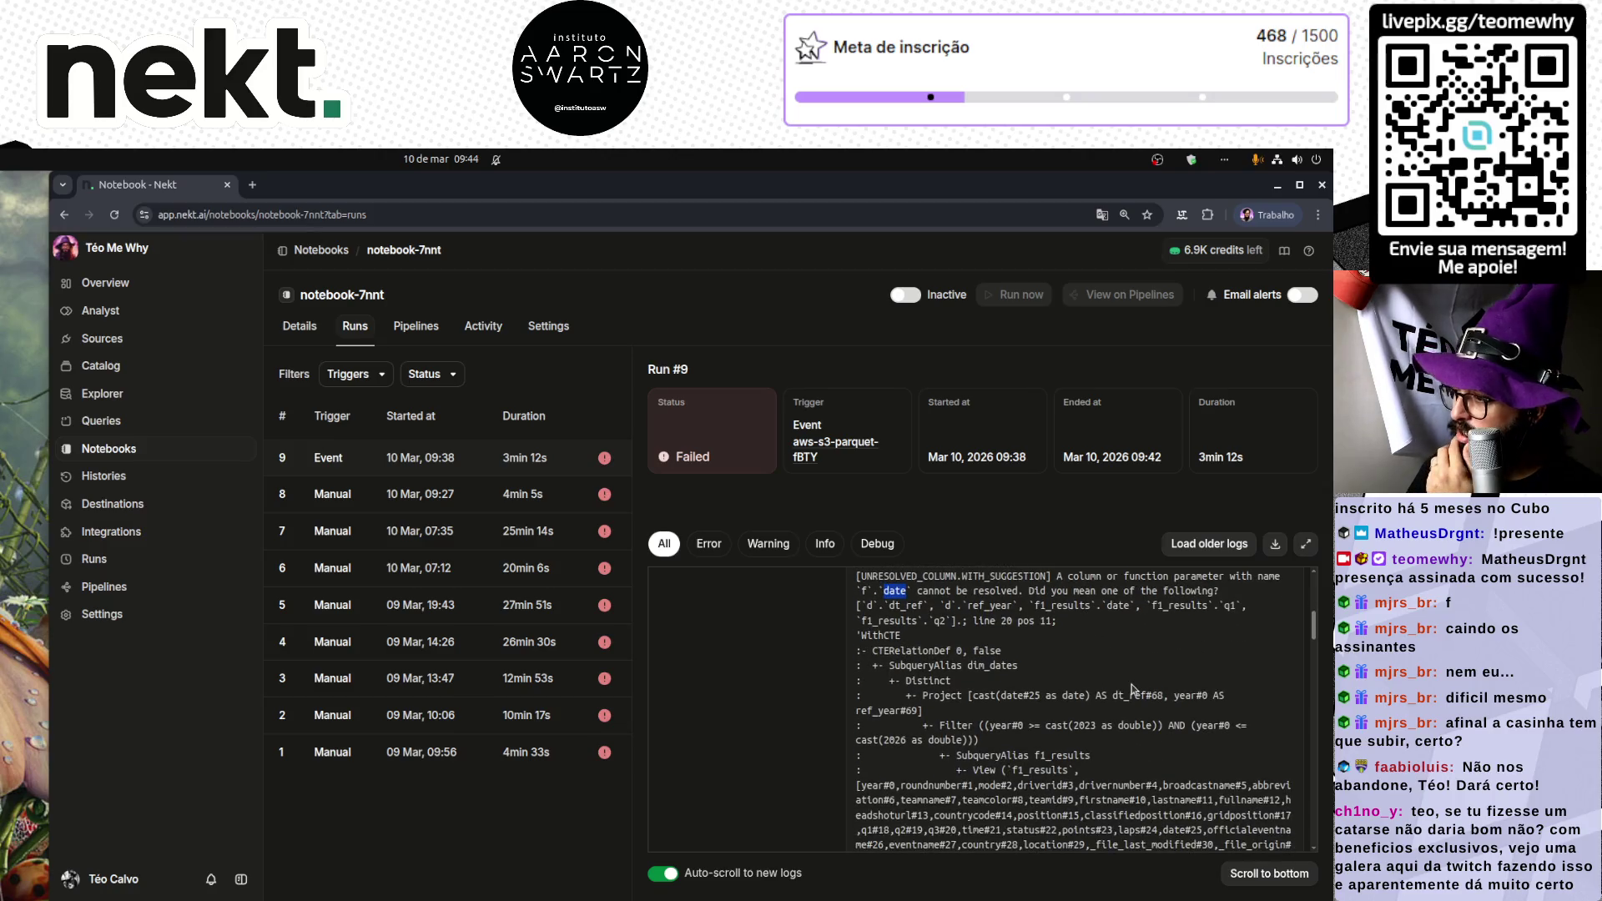
scroll(1132, 684, up, 1)
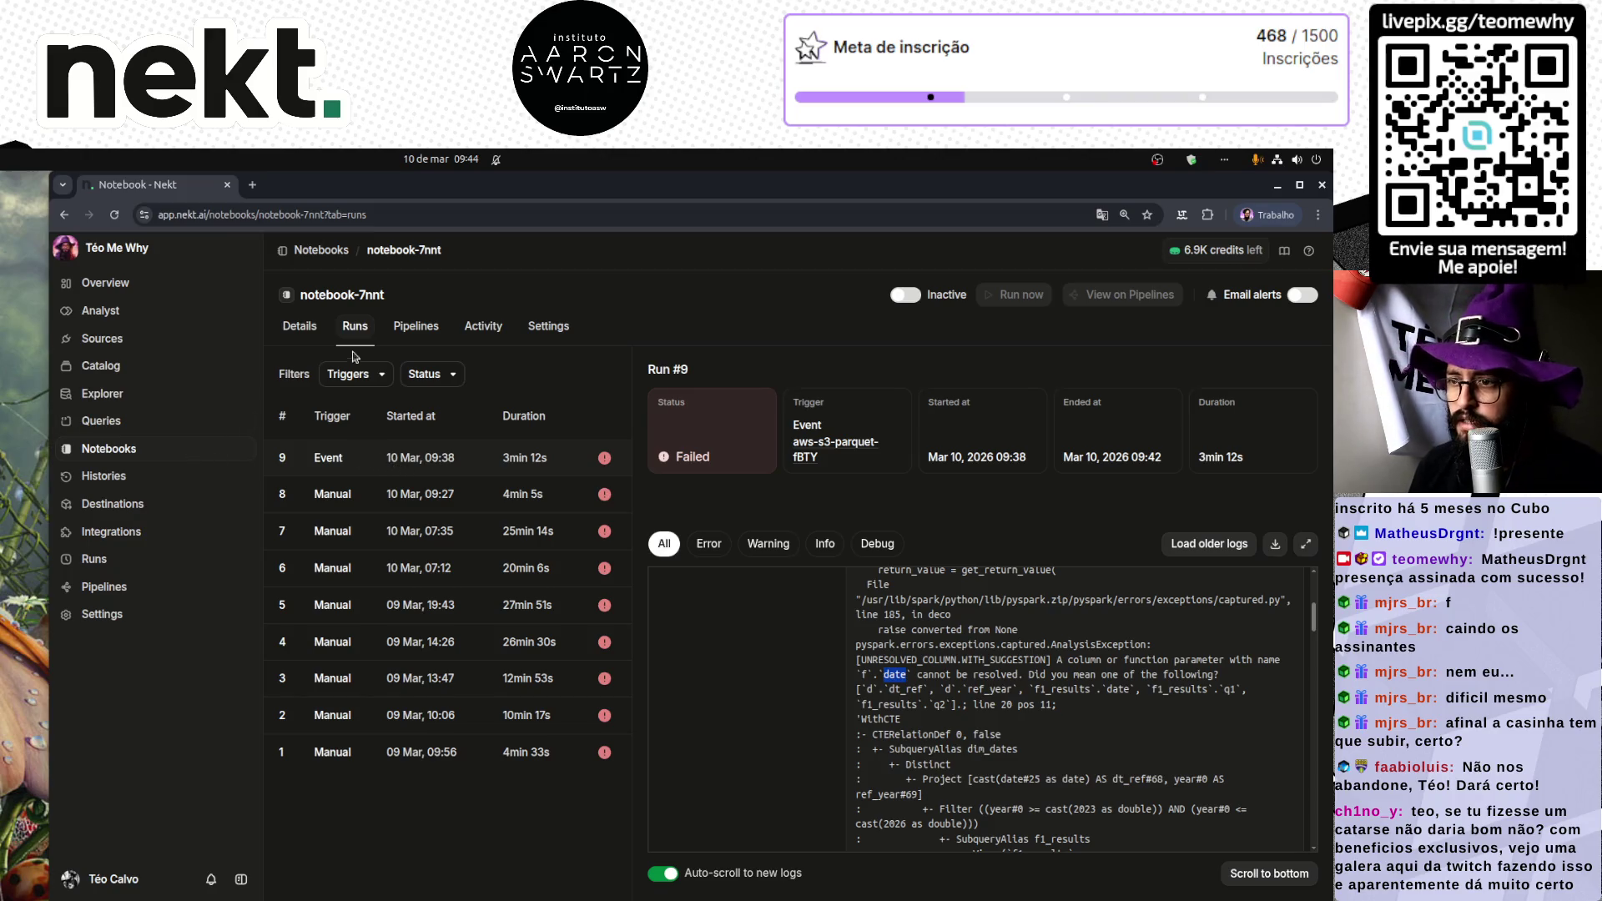
Step: Select notebook-7nnt's SQL query down to the 'ORDER BY dt_ref desc, driverid' line
click(307, 325)
scroll(432, 783, down, 3)
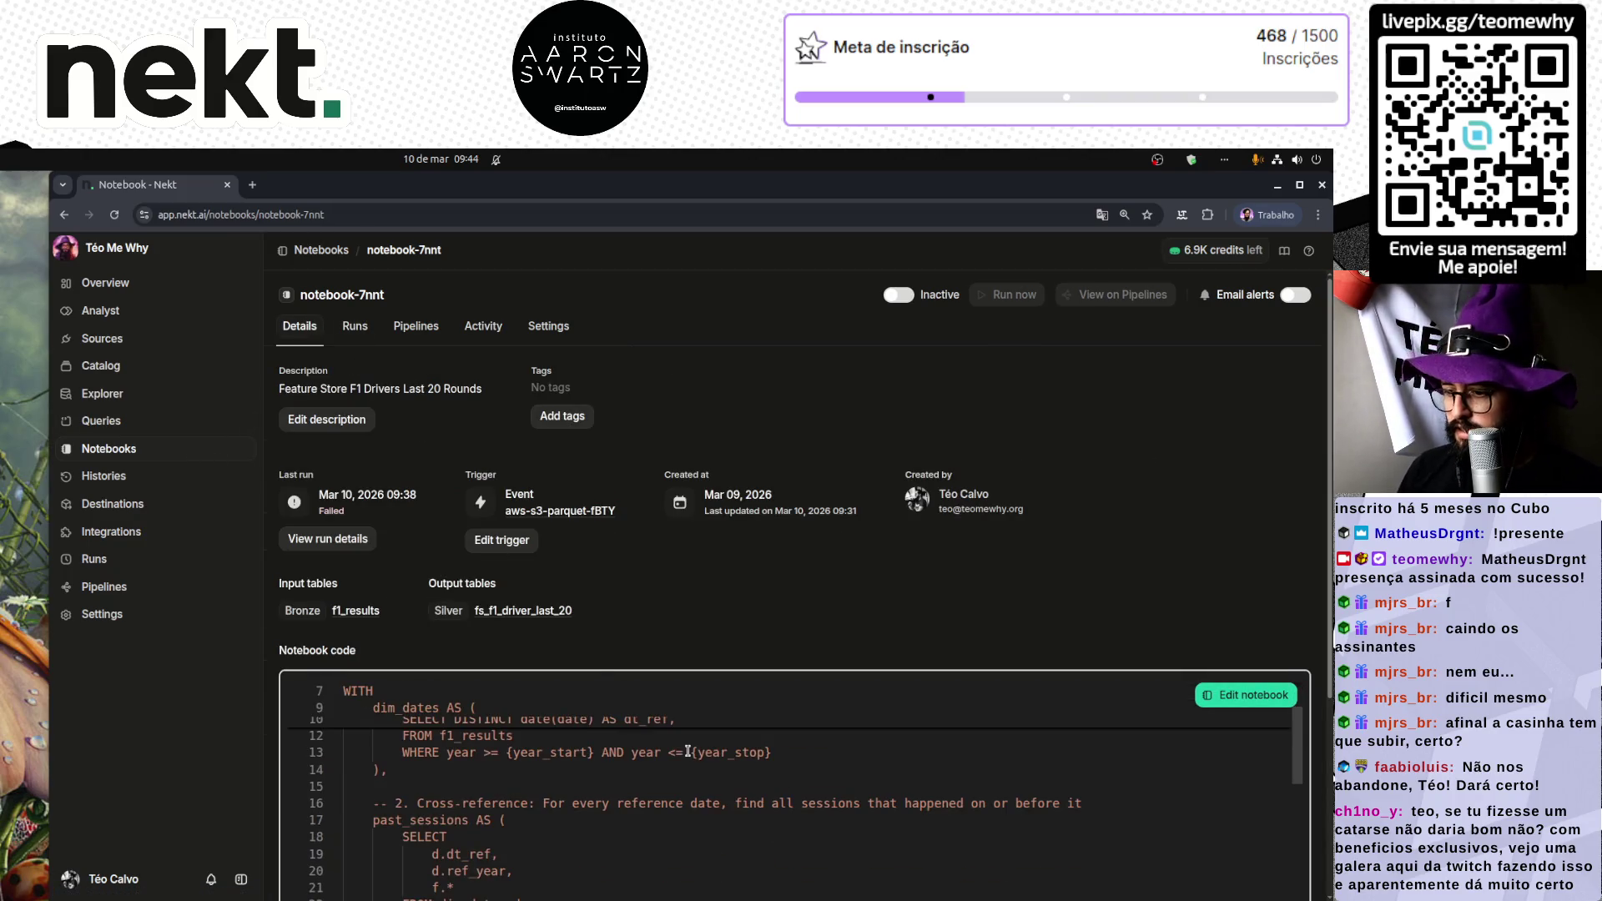
scroll(432, 783, up, 3)
scroll(382, 769, down, 10)
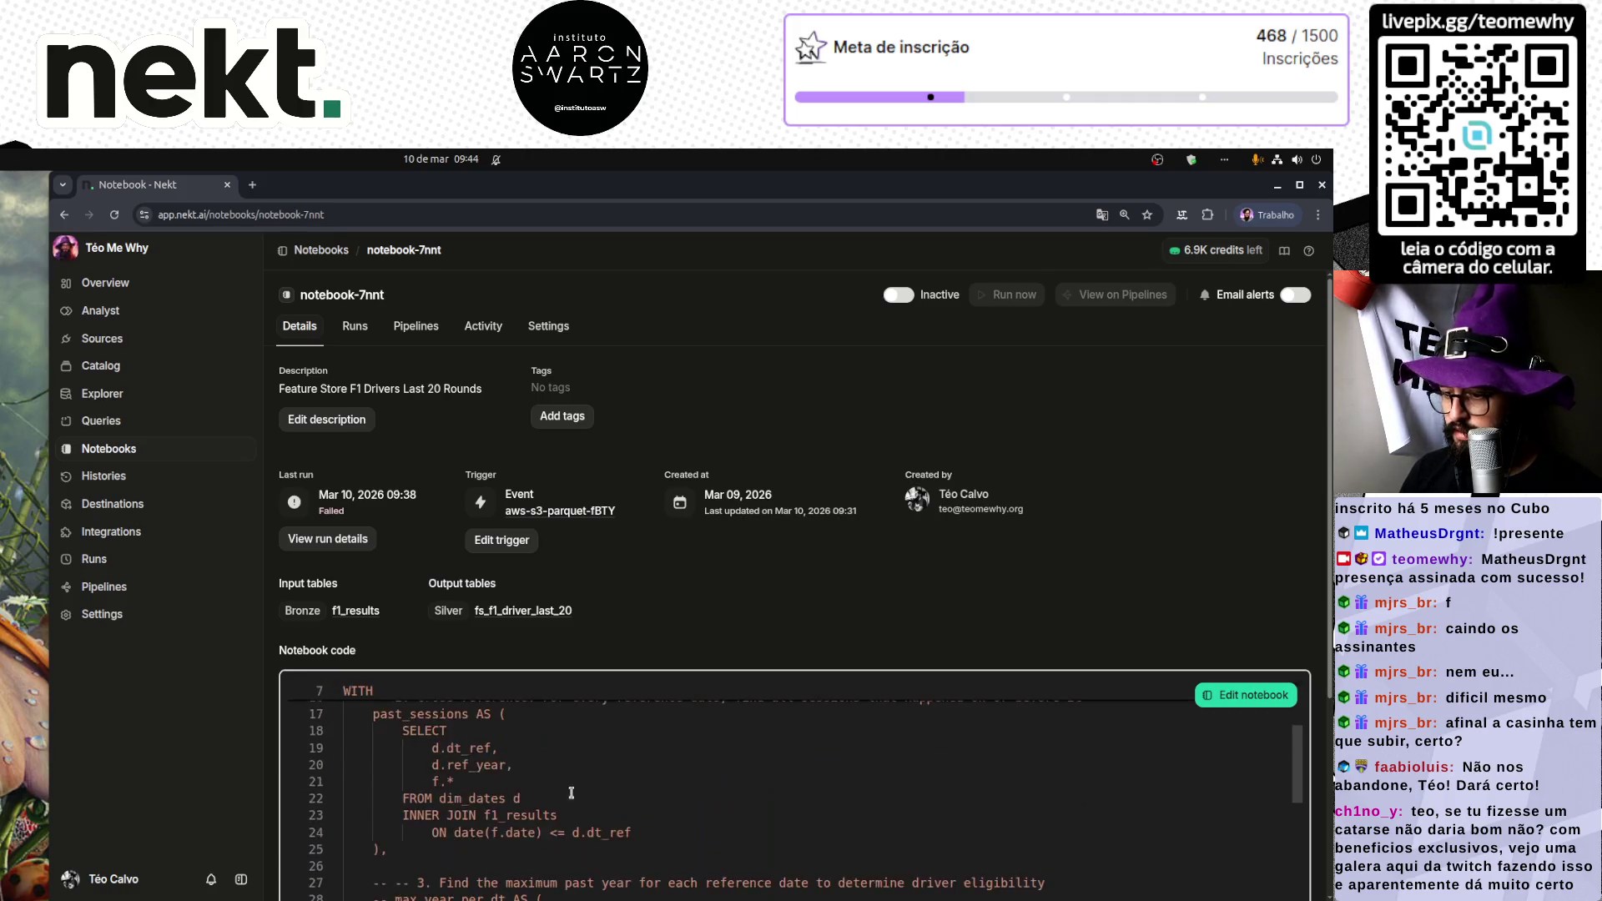
scroll(582, 793, down, 15)
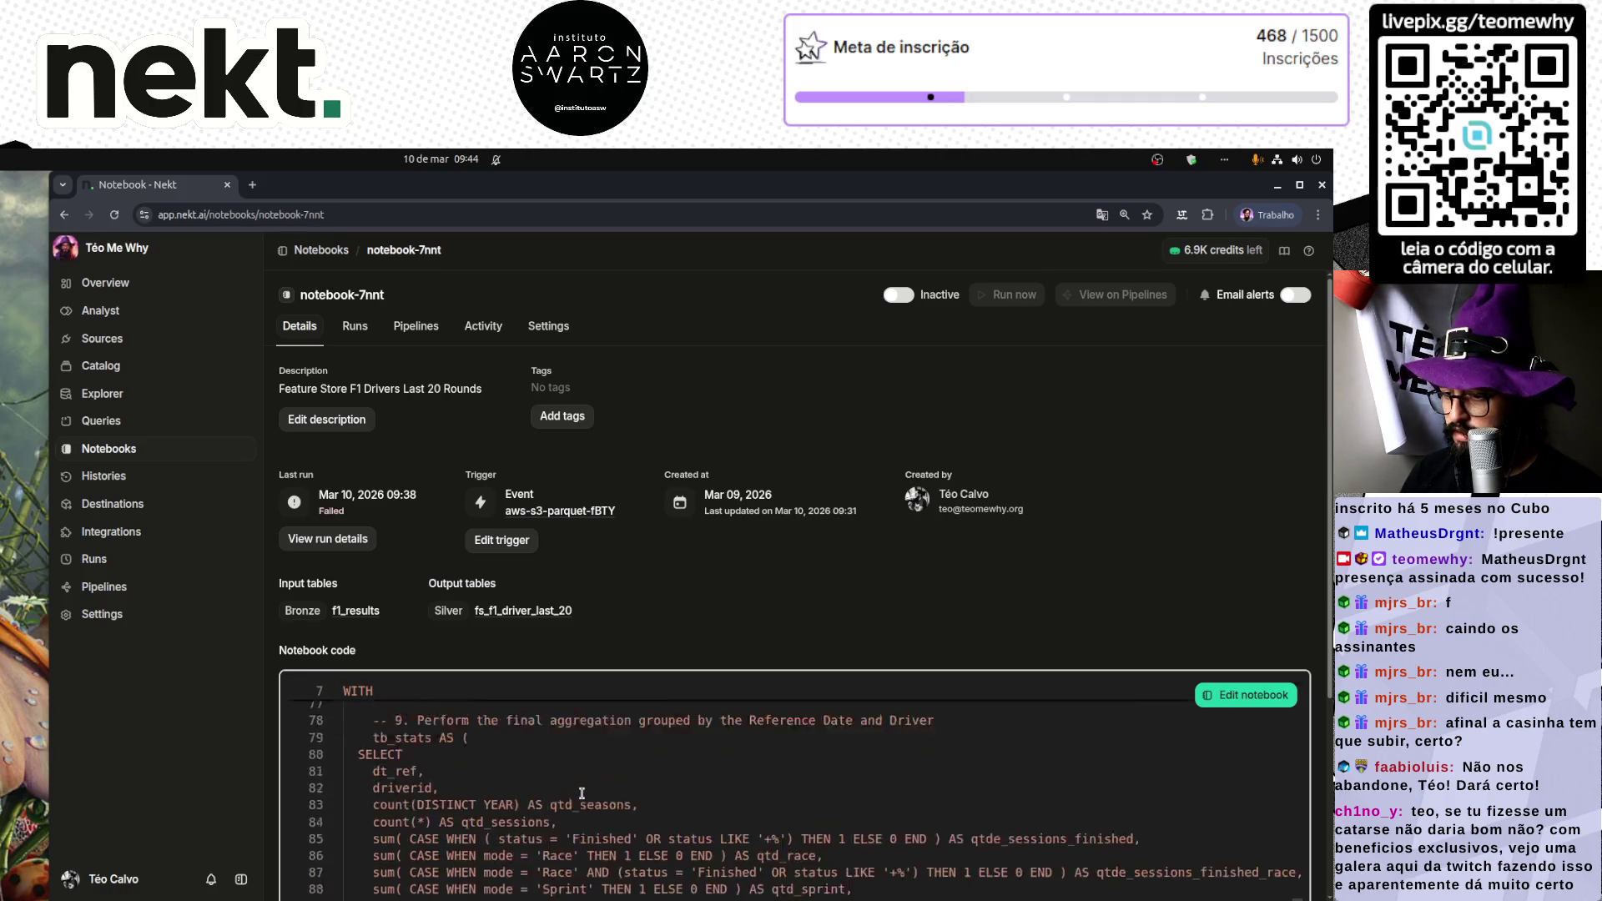
scroll(582, 793, down, 5)
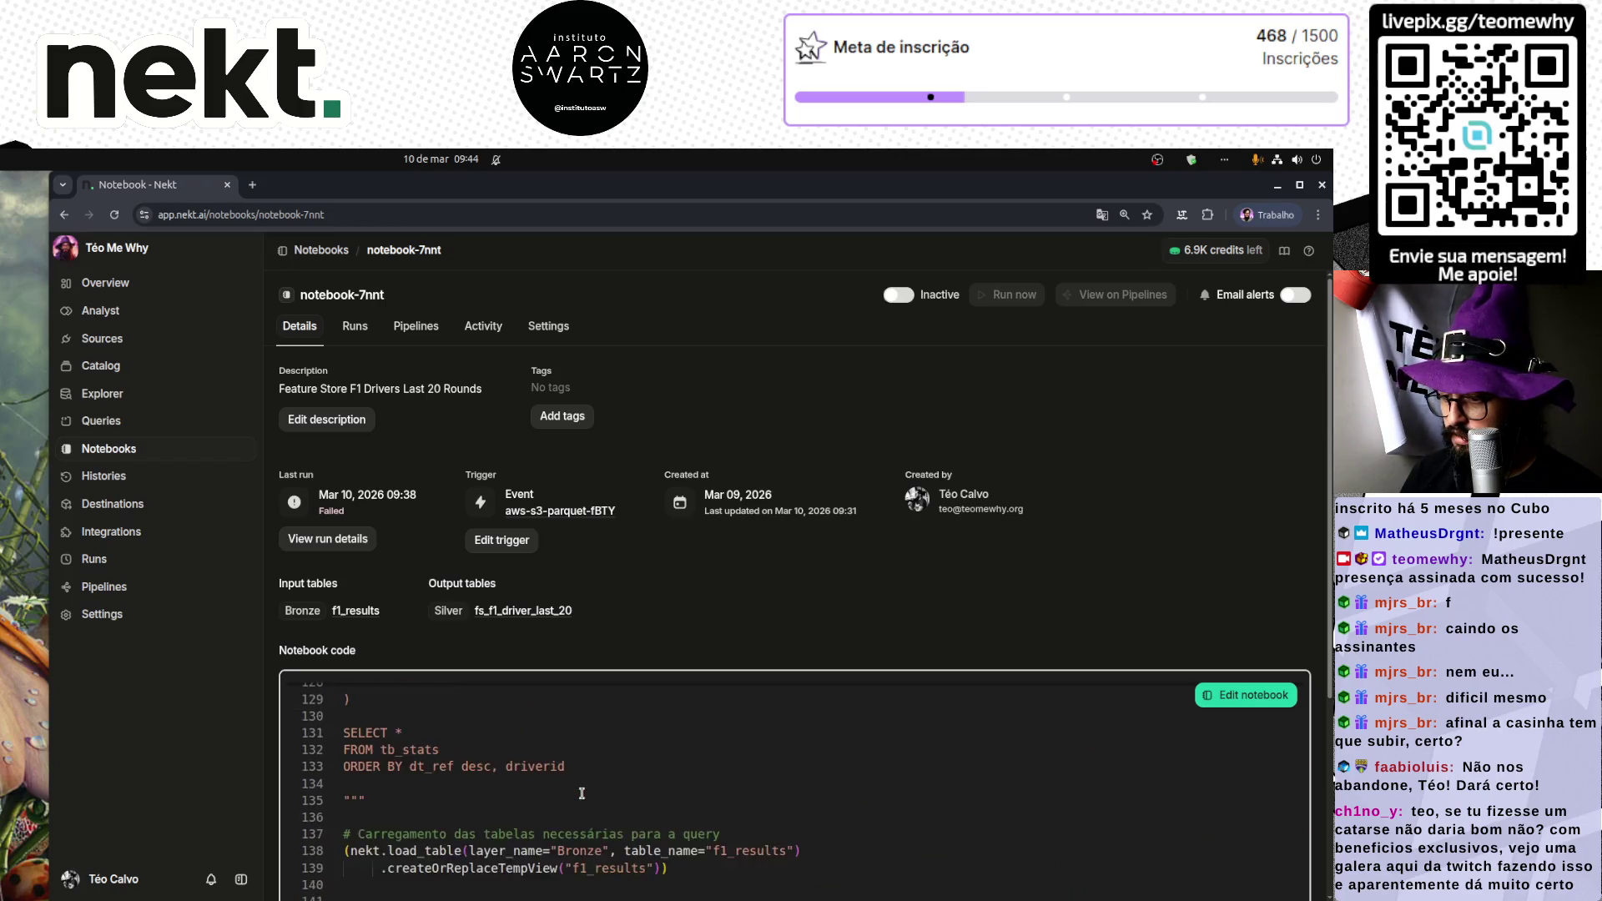
shift+click(601, 797)
Step: Open query-WHJK in Explorer, enlarge the editor, and paste the notebook SQL over the old query
click(102, 394)
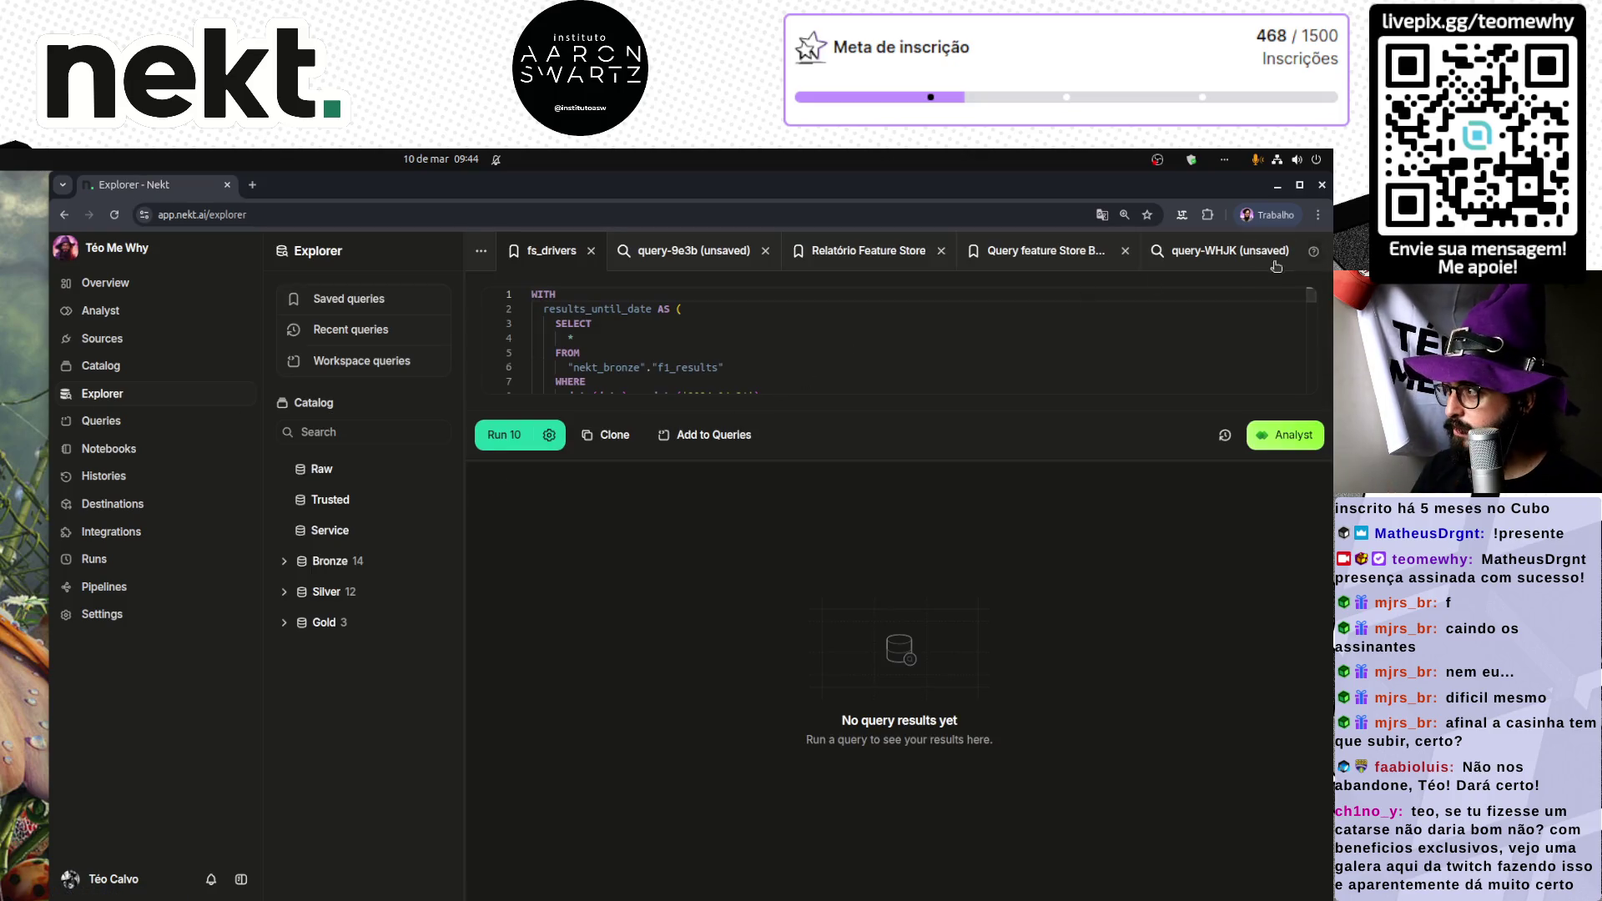
click(1250, 259)
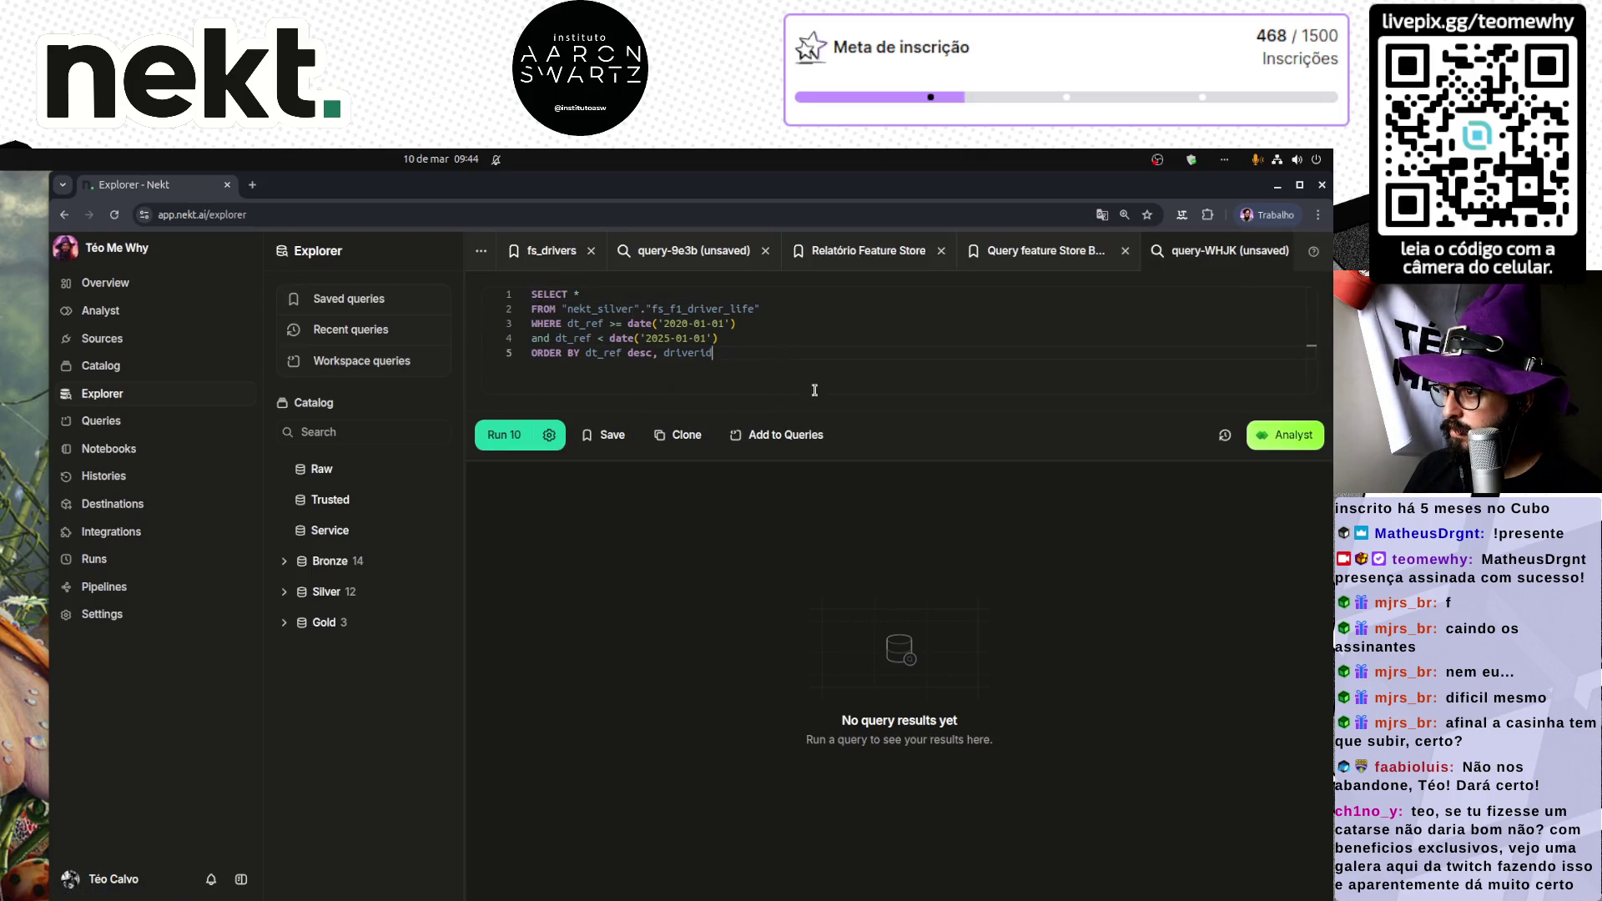
double_click(914, 467)
key(ctrl+a)
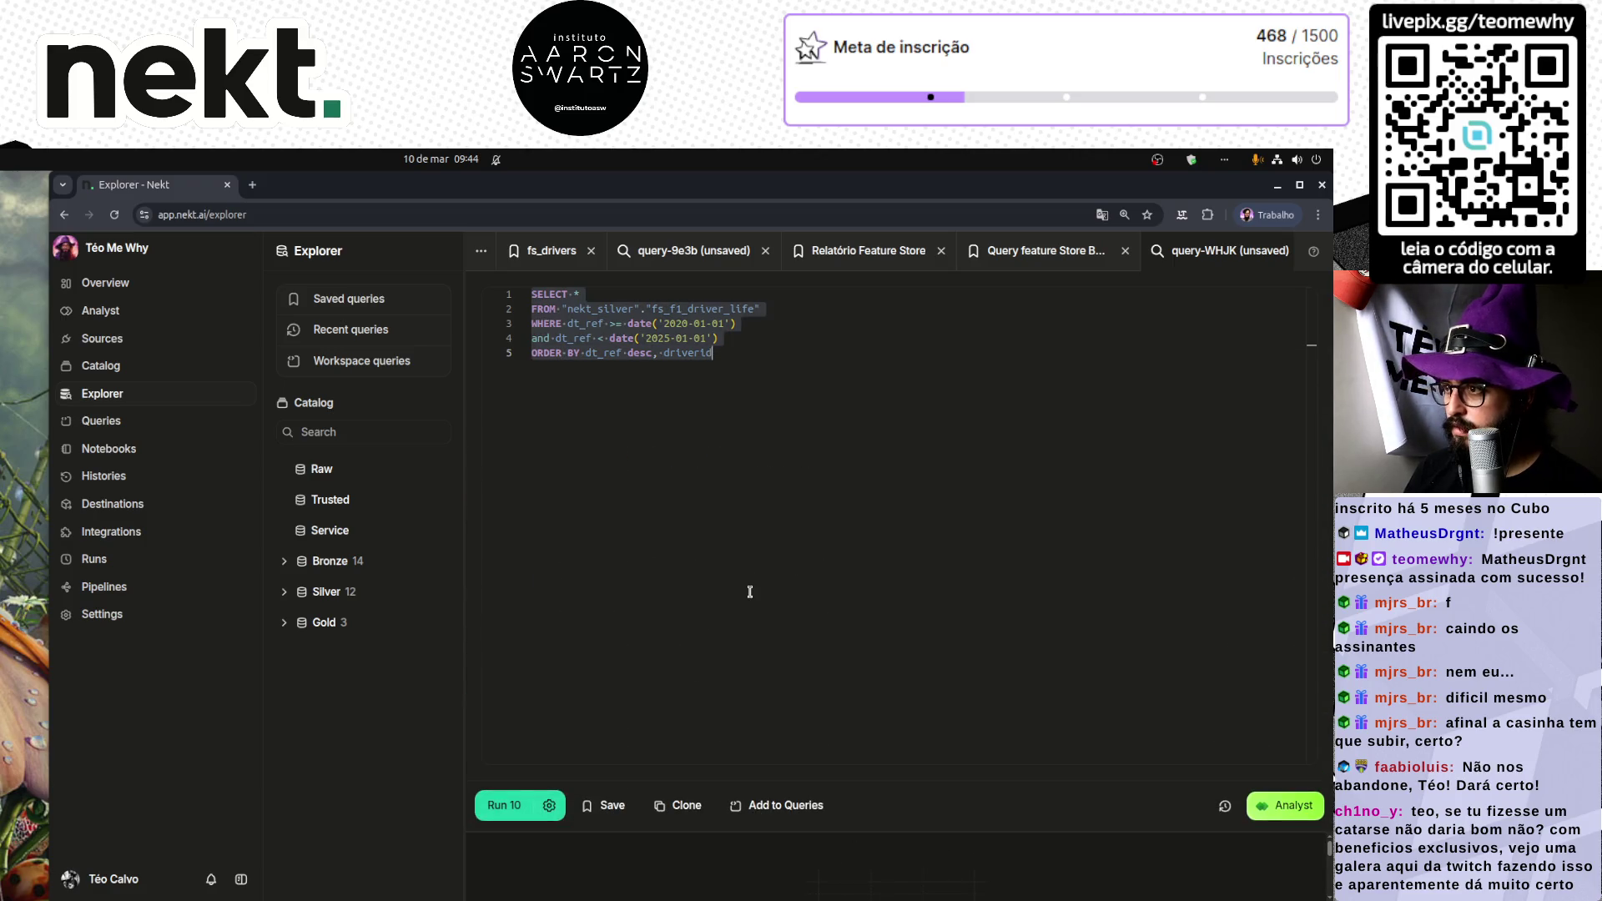
key(ctrl+v)
drag(463, 498, 266, 498)
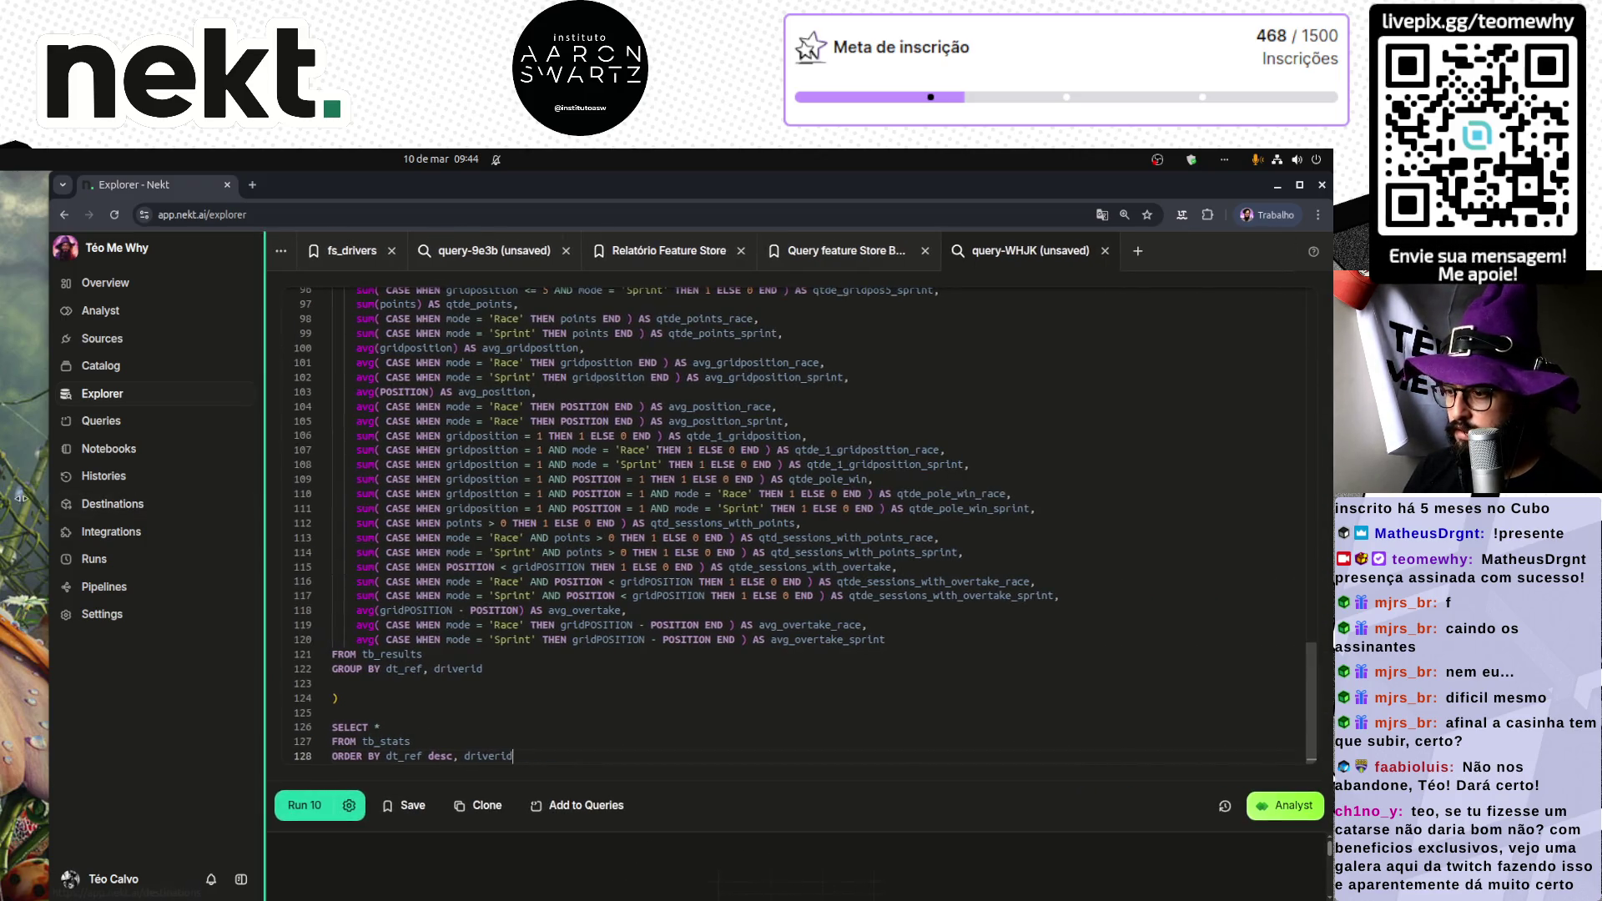
Step: Alias f1_results as f by adding 'f' after 'as' on the join line
scroll(760, 622, up, 5)
scroll(759, 623, up, 3)
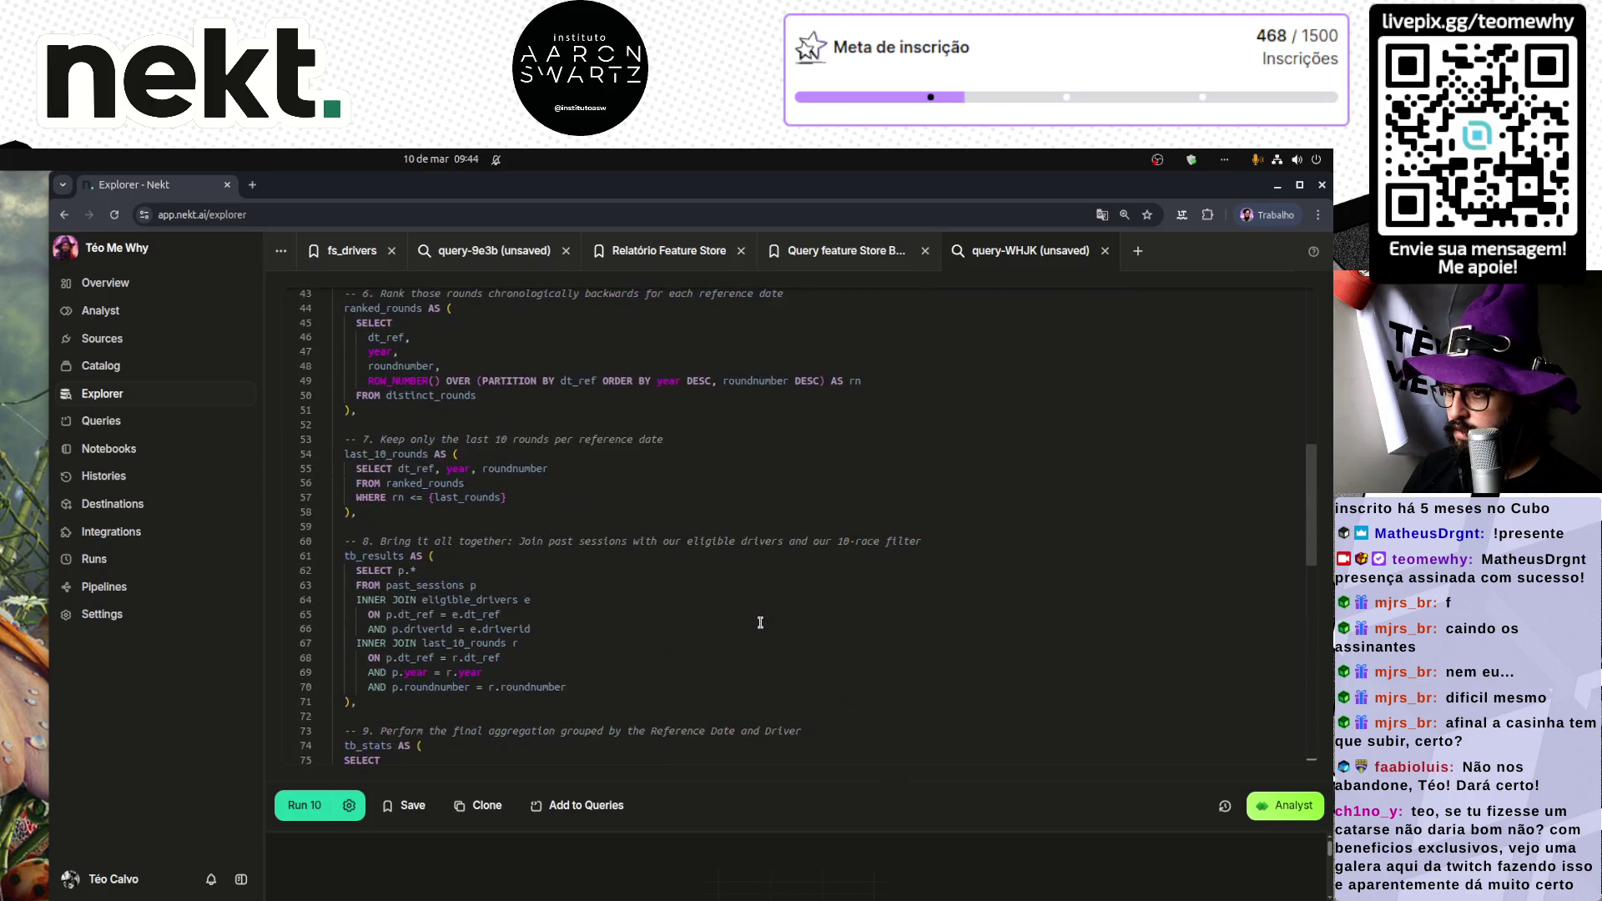
scroll(760, 622, up, 4)
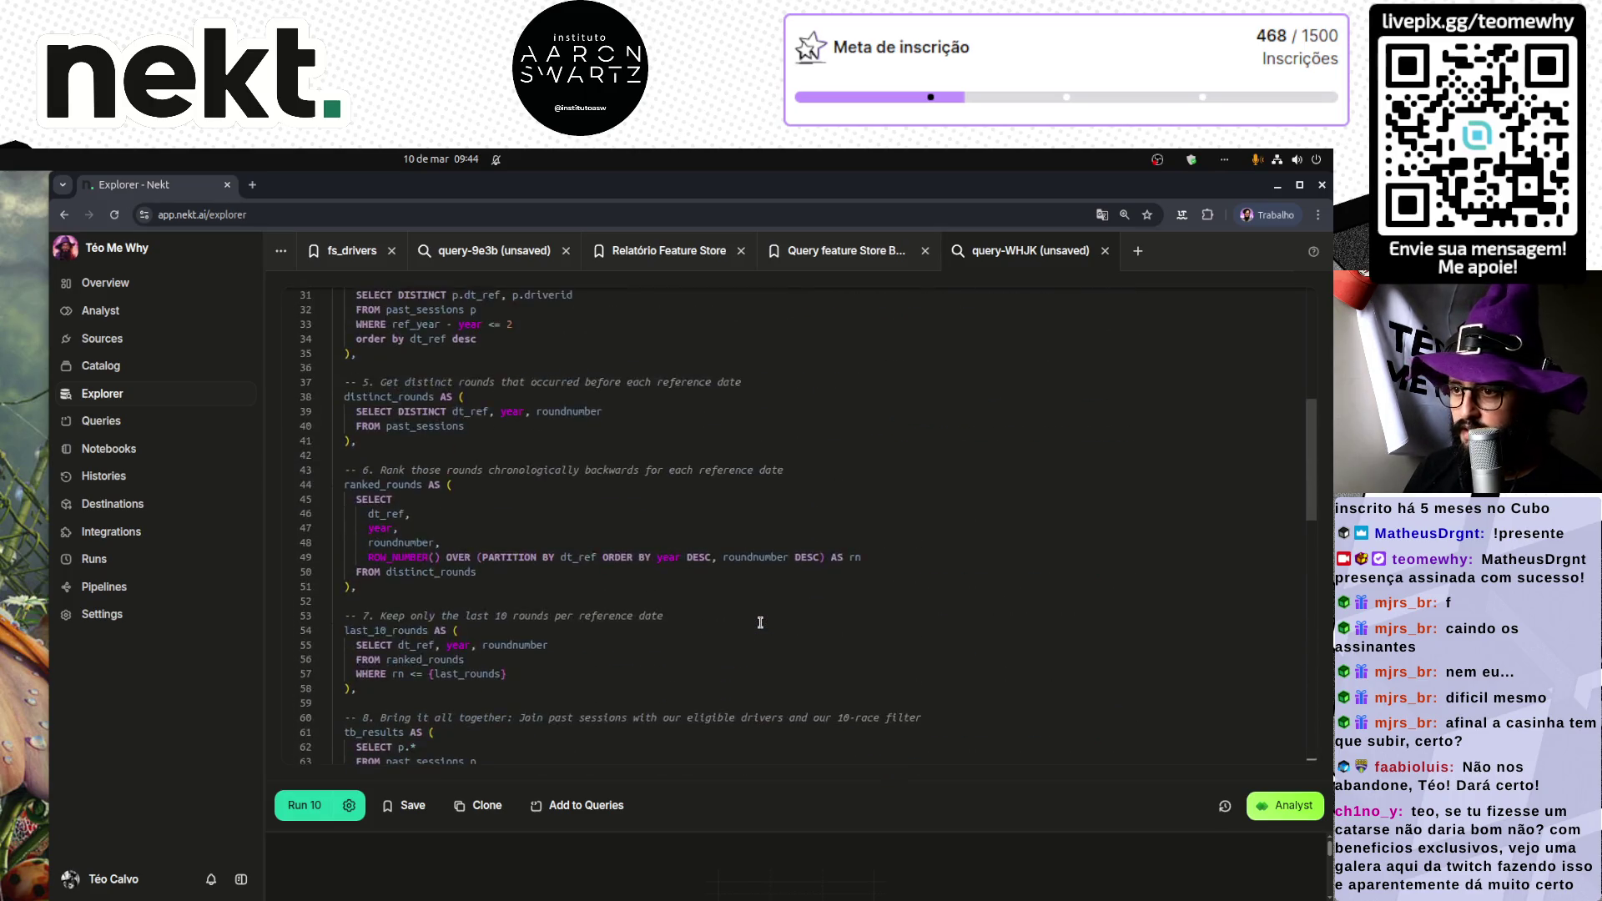
scroll(445, 528, up, 1)
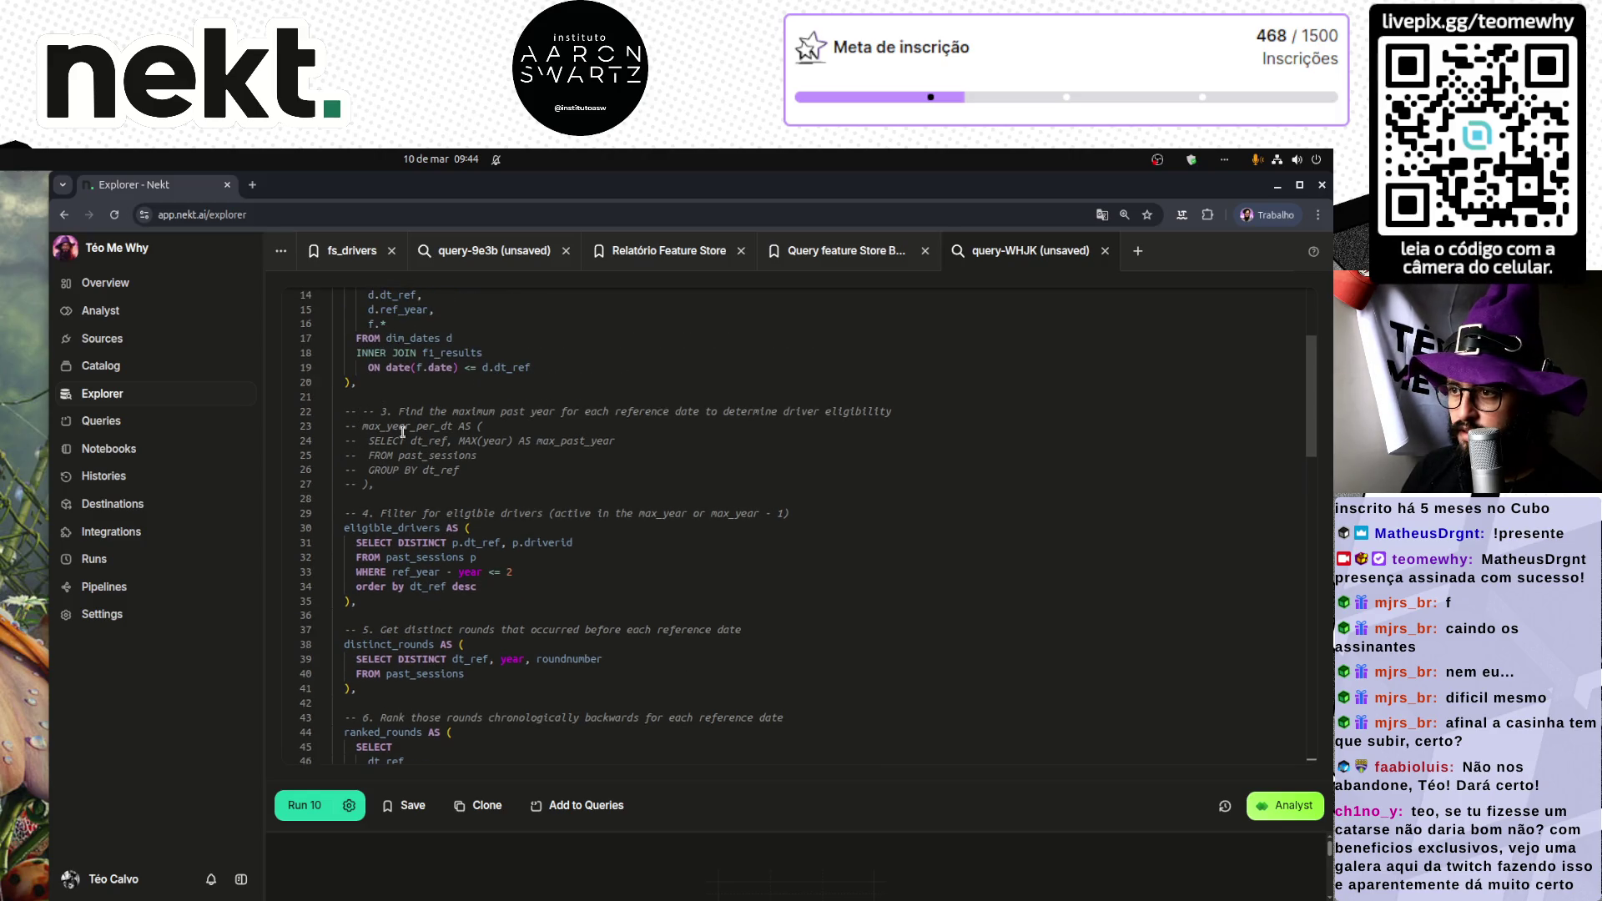
scroll(410, 436, up, 1)
scroll(411, 437, up, 1)
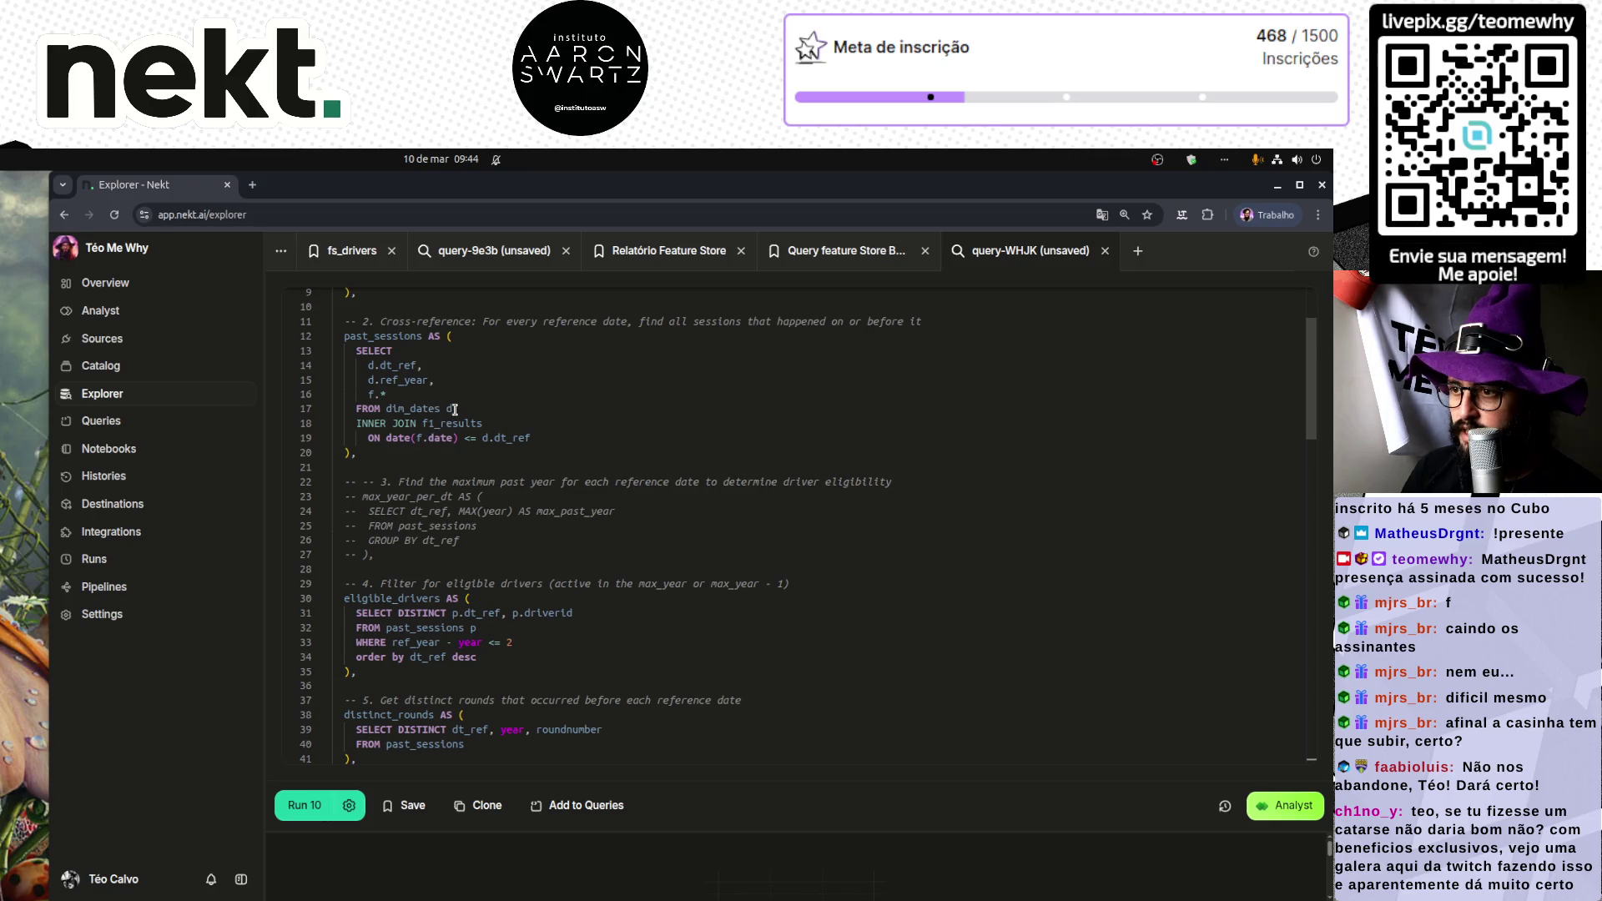
scroll(662, 468, up, 1)
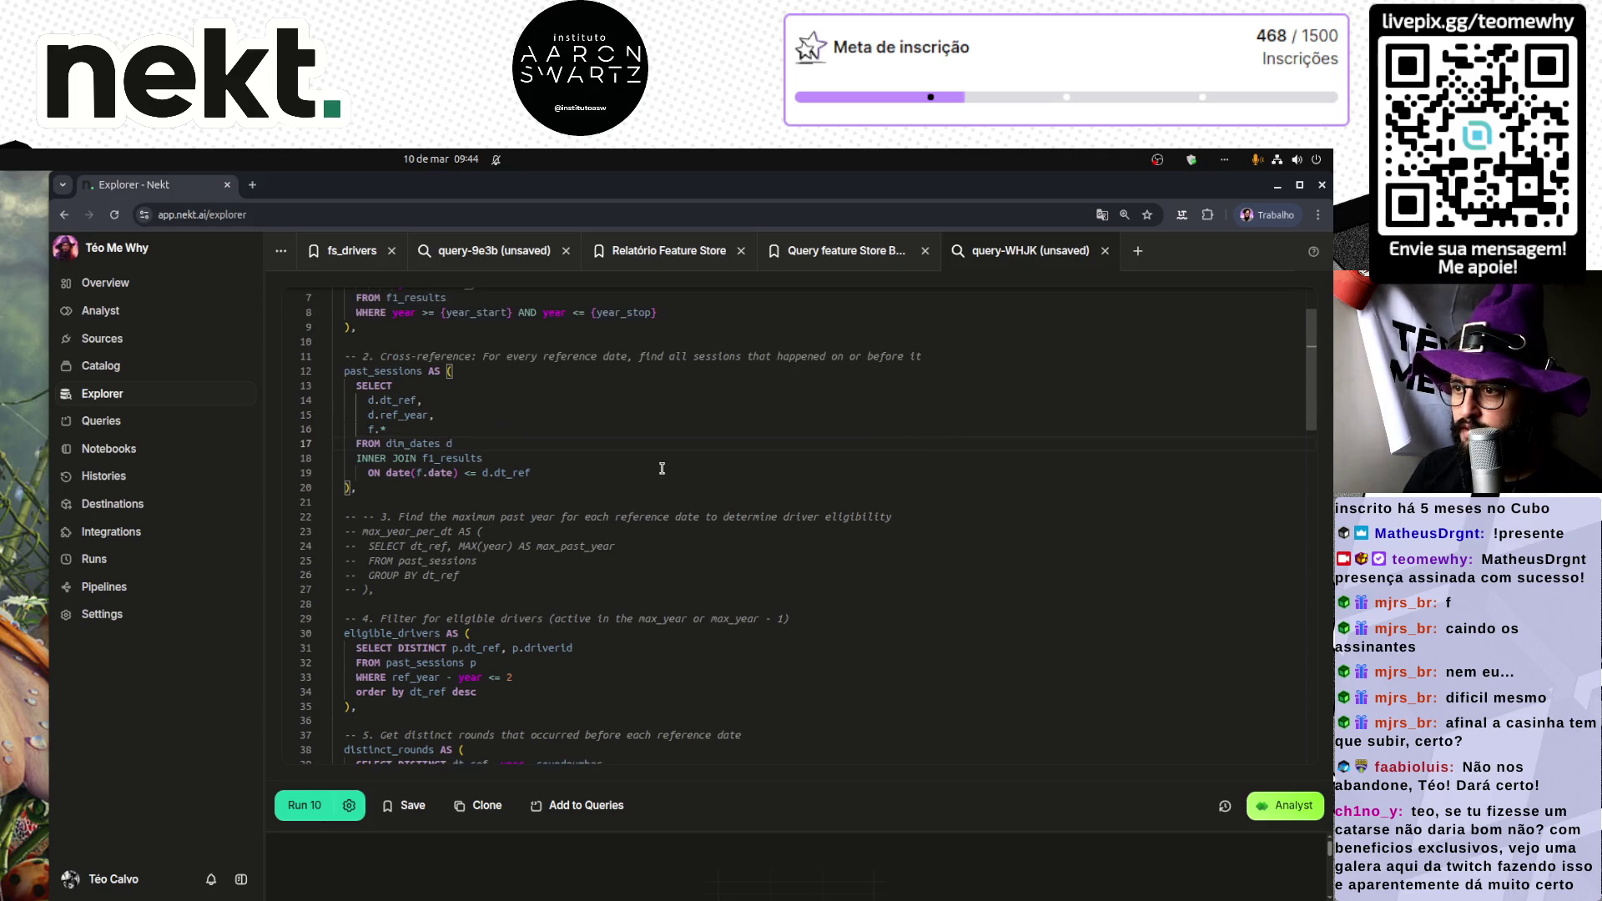
click(539, 463)
text(as)
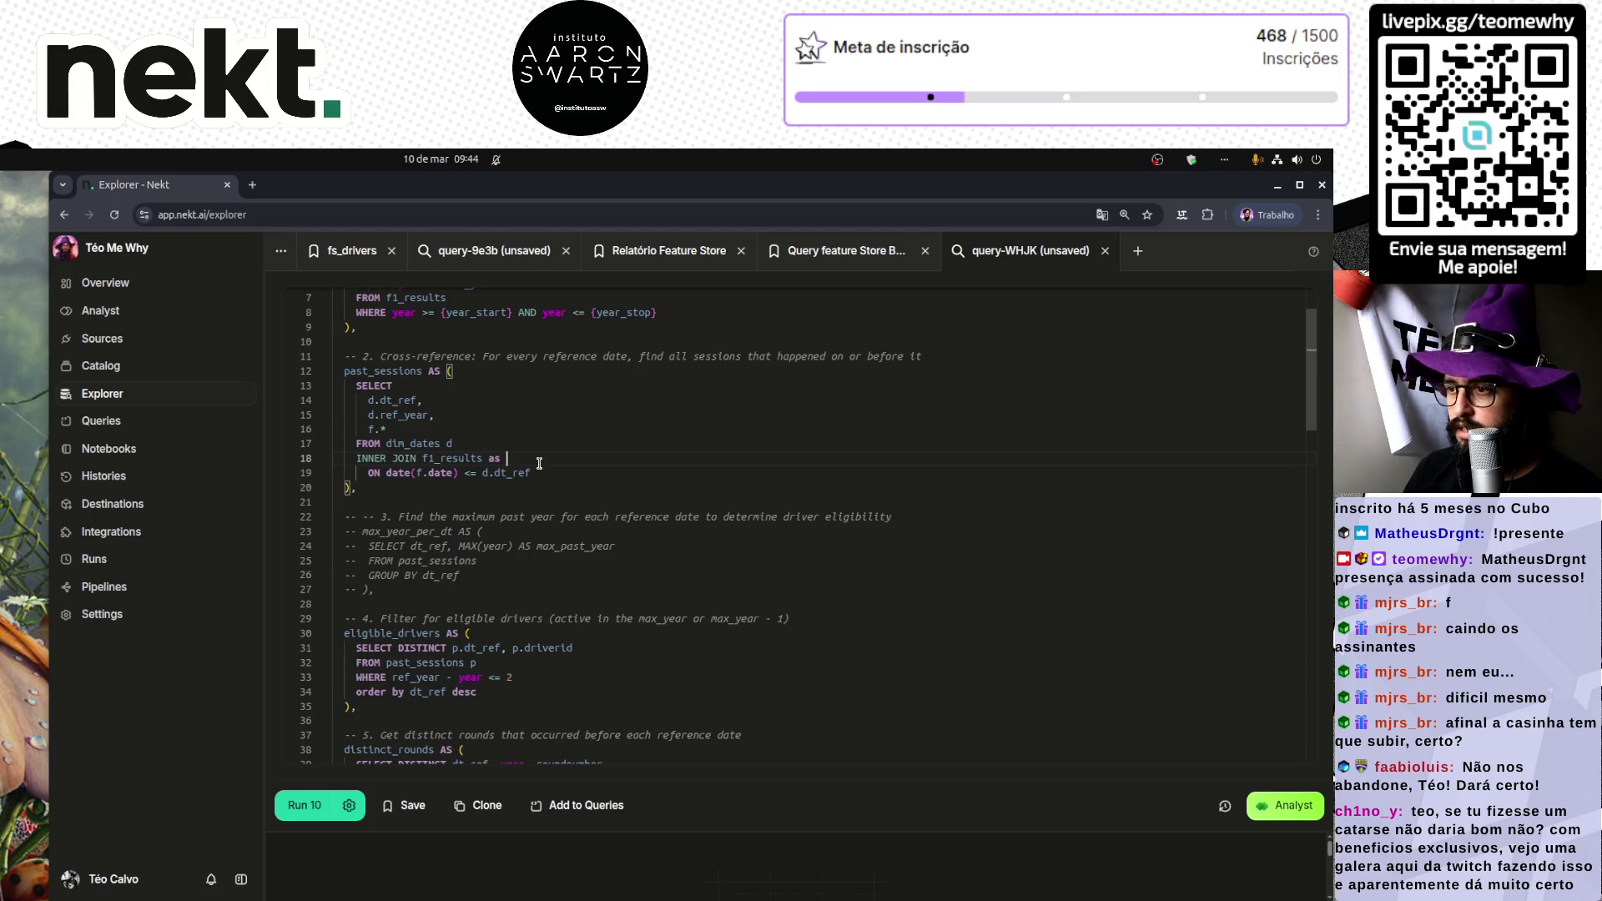
text(f)
scroll(618, 486, up, 2)
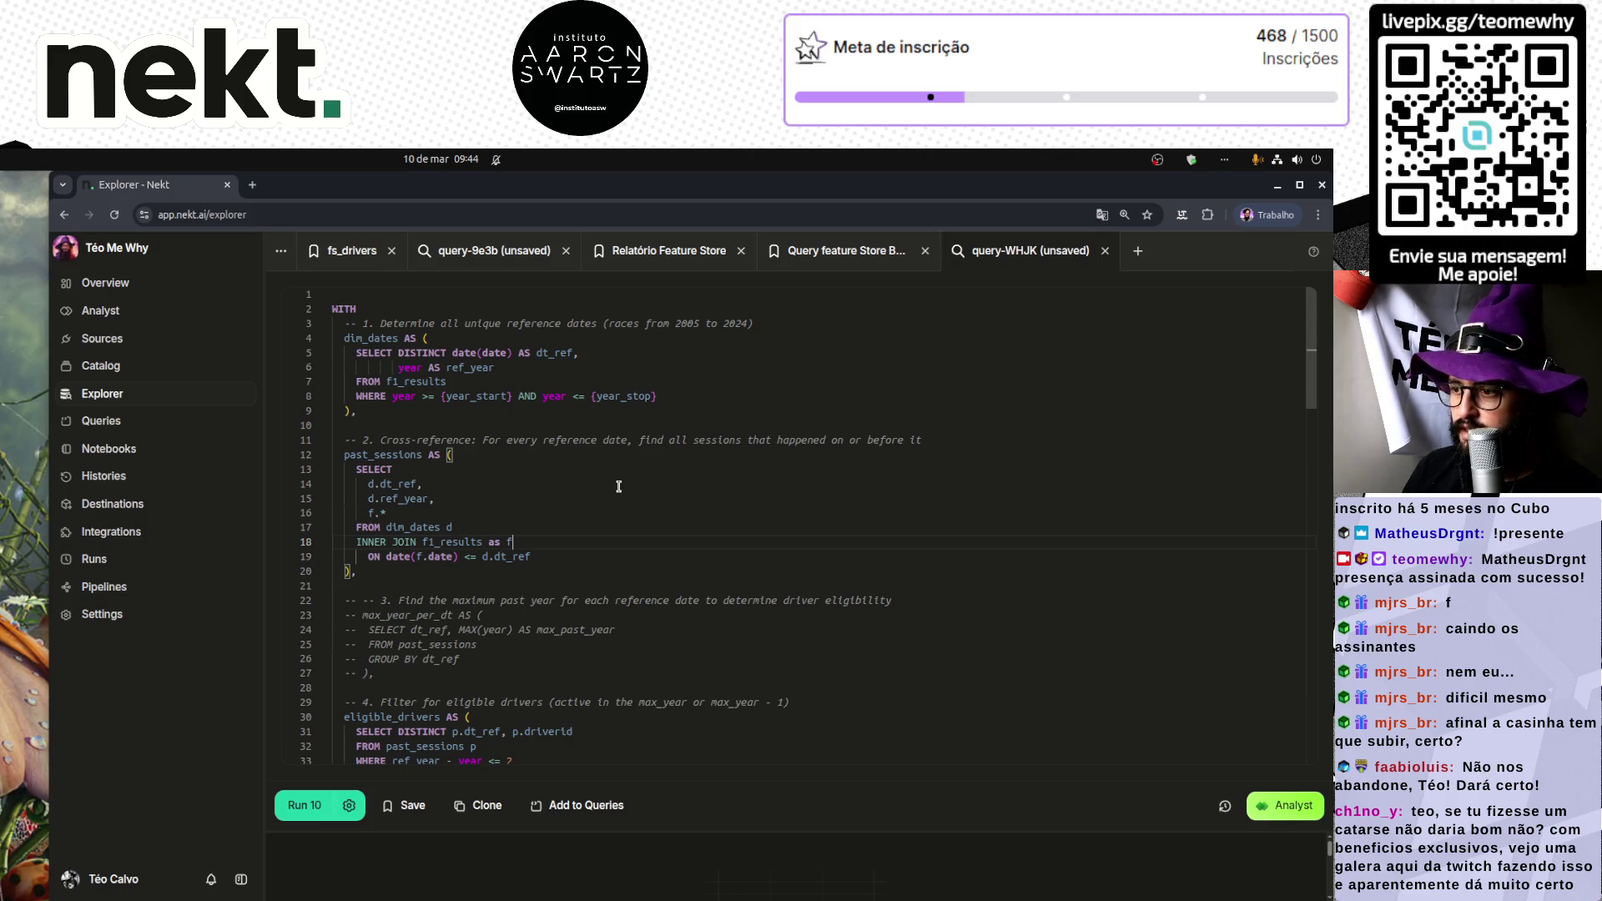
scroll(618, 486, down, 3)
scroll(618, 486, up, 3)
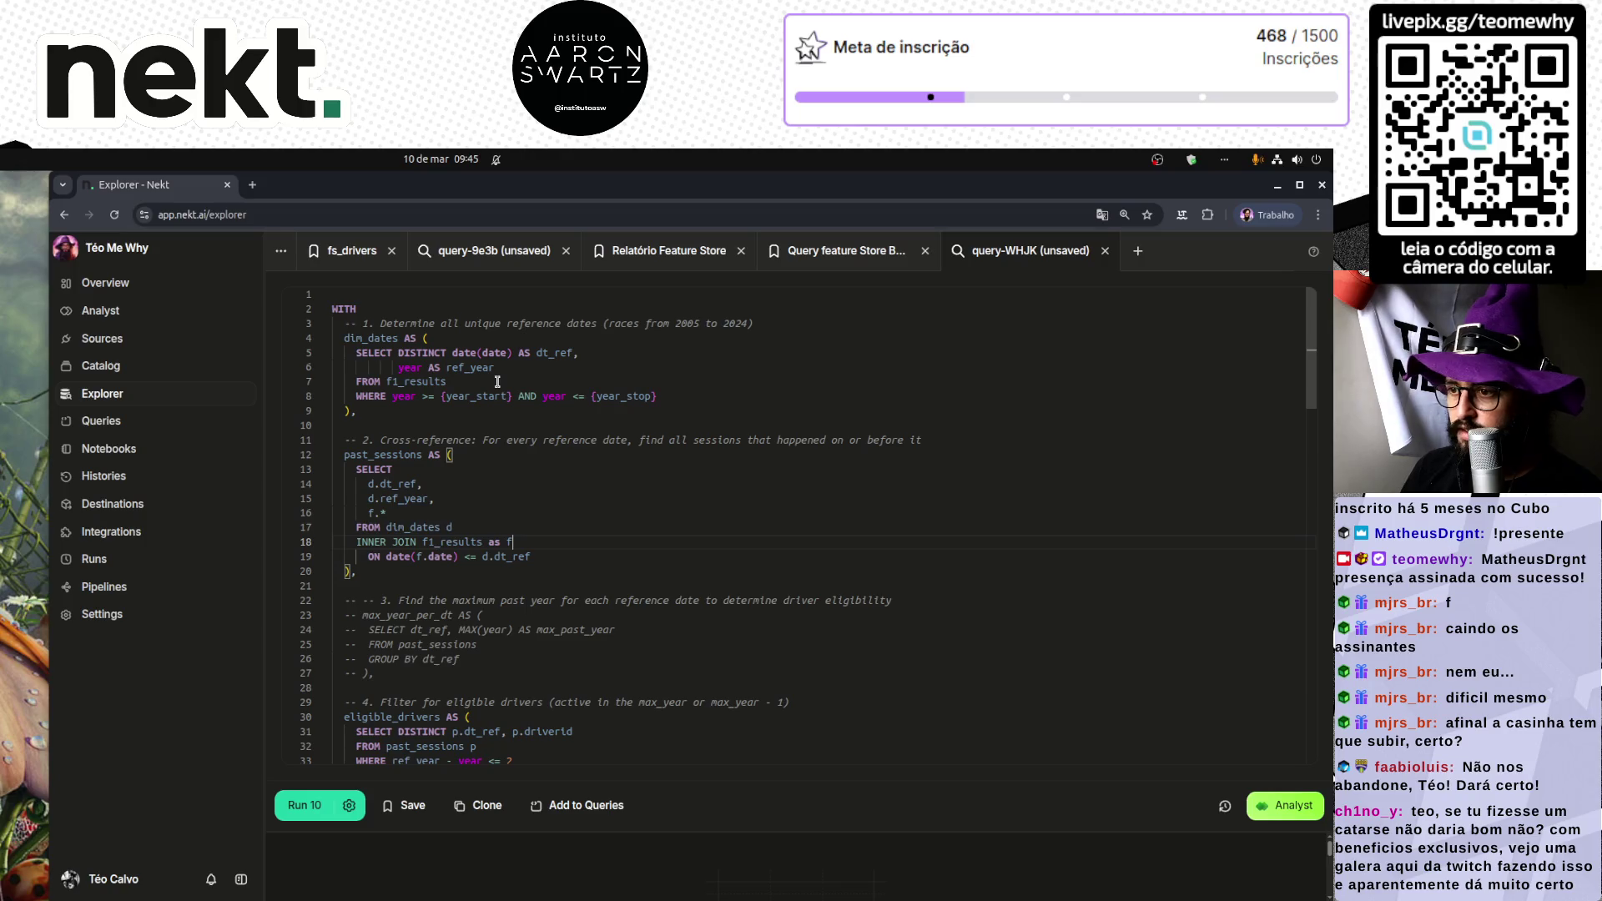
scroll(598, 659, down, 7)
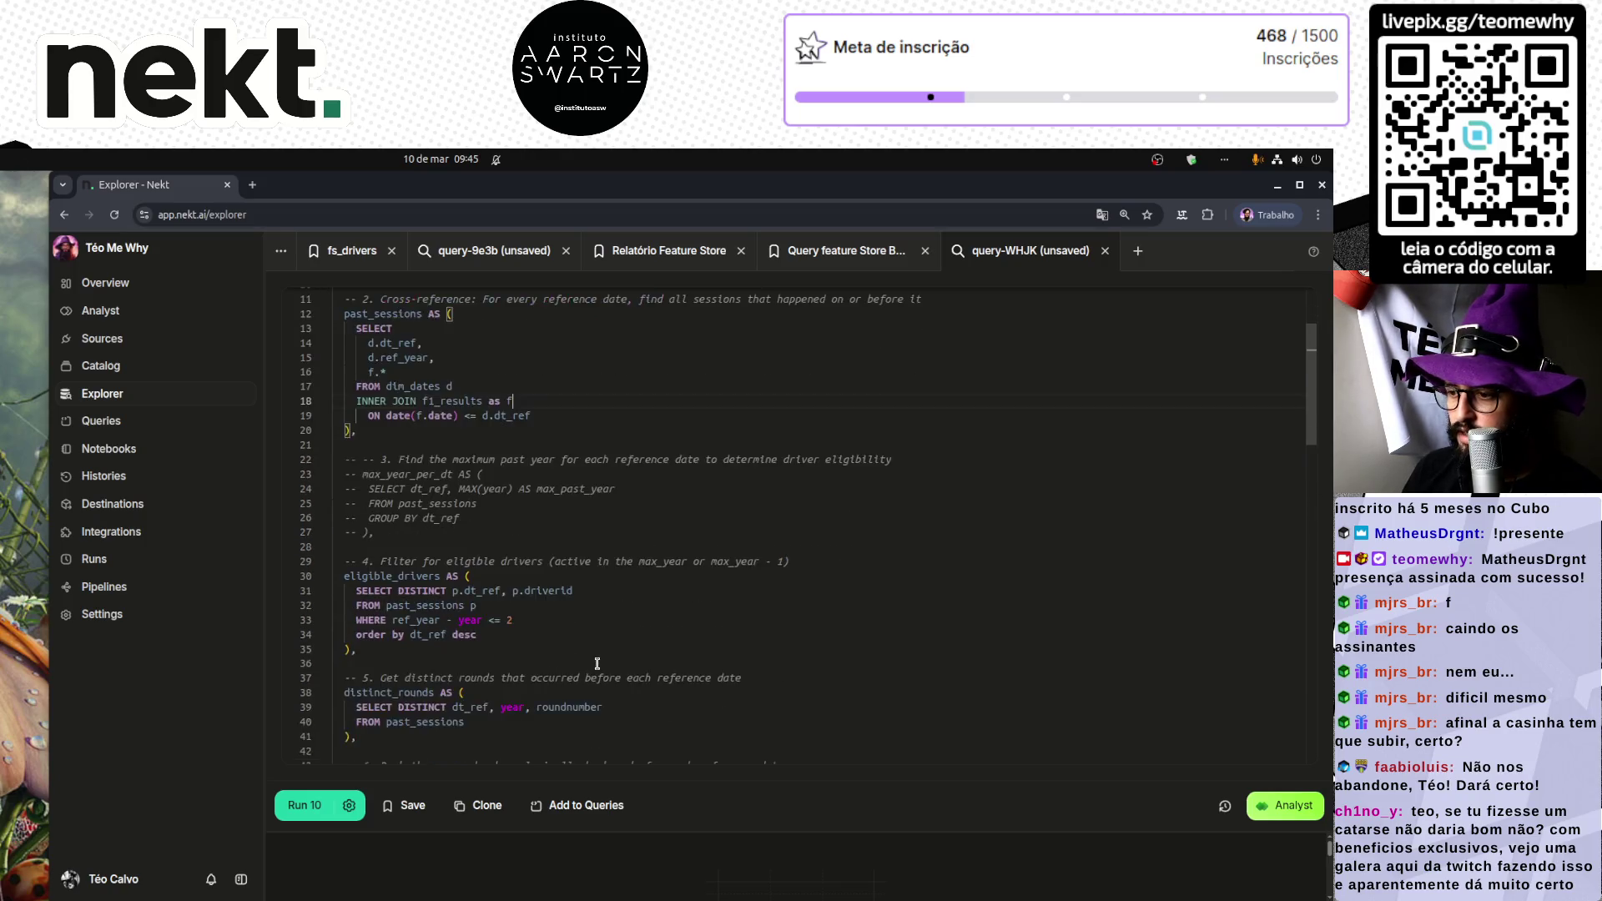
scroll(597, 663, up, 5)
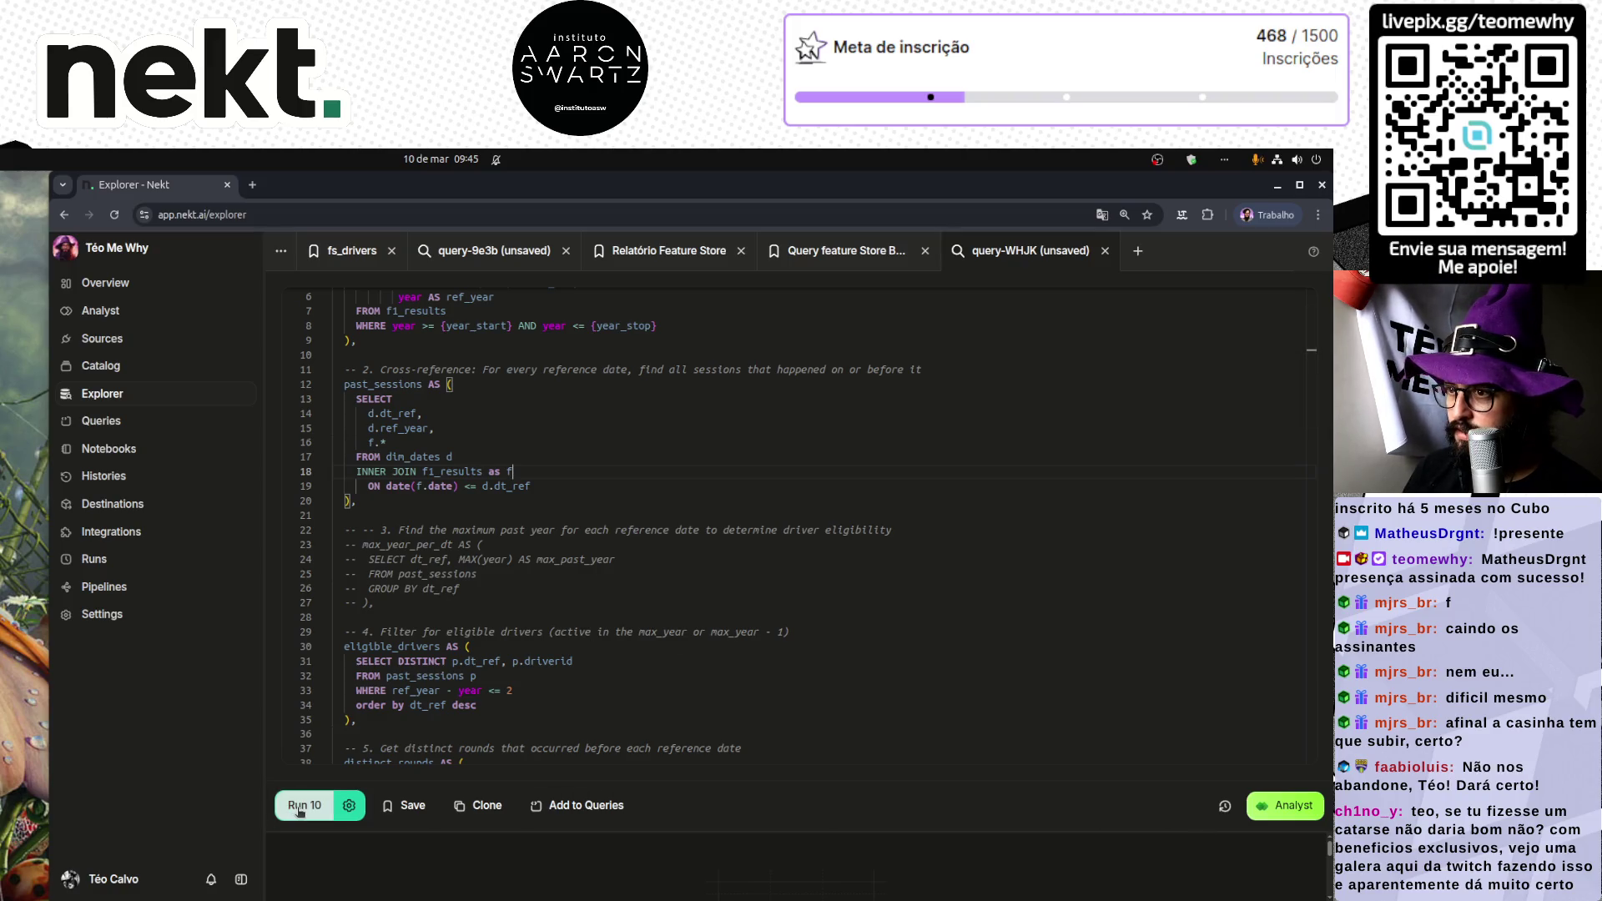
scroll(501, 542, up, 2)
Step: Replace {year_start} and {year_stop} with 2024 and 2025, removing the braces
click(507, 396)
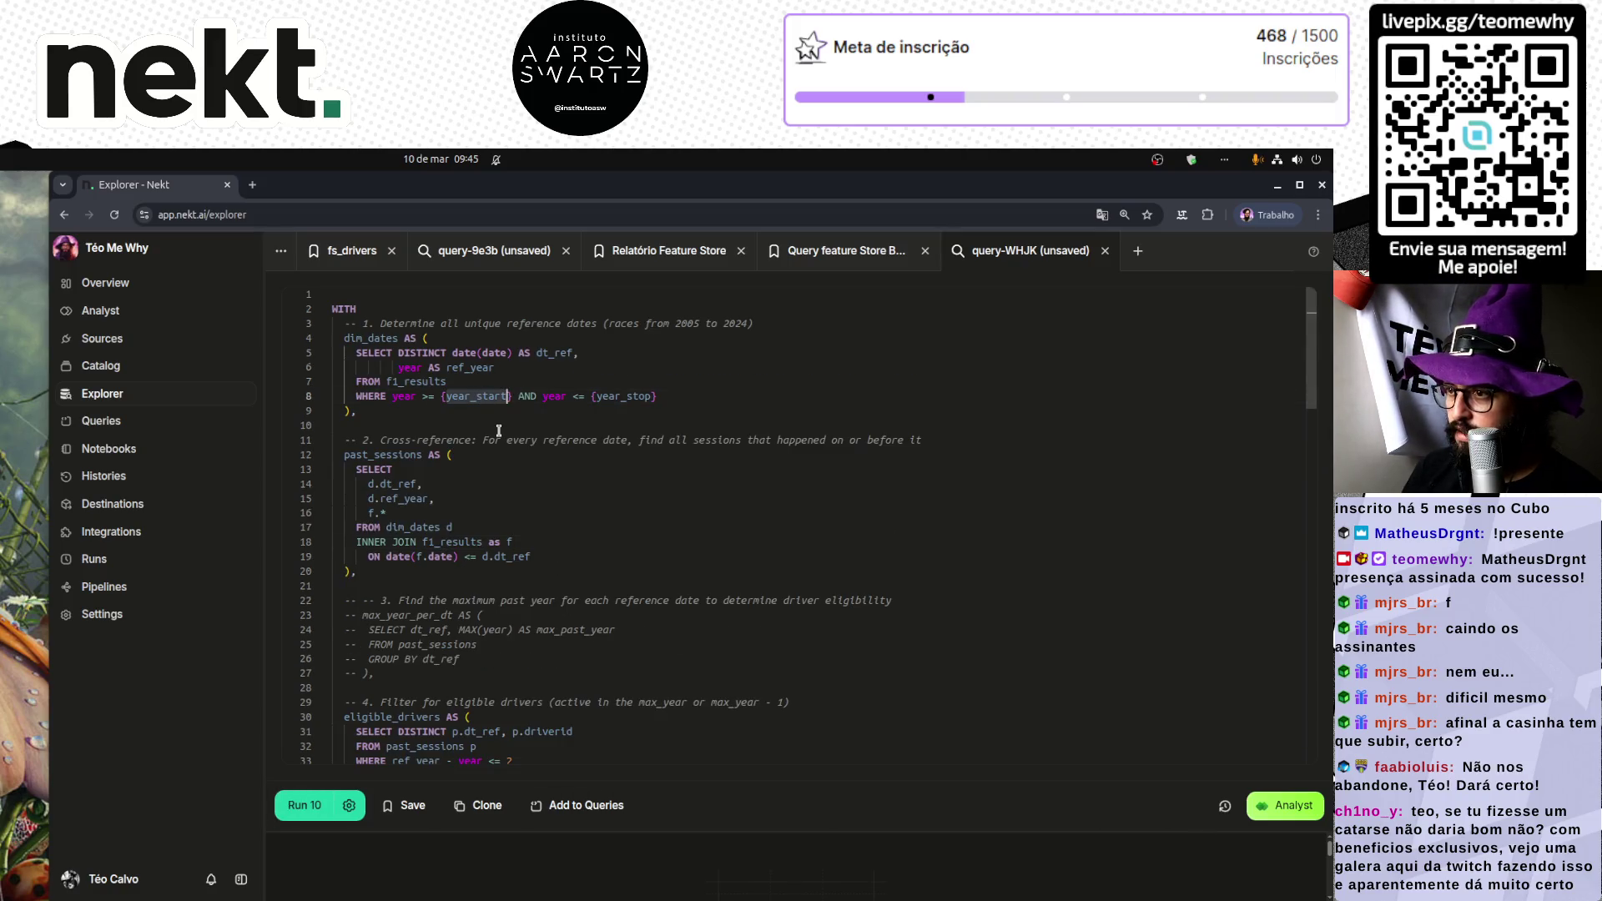
text(2024)
key(End)
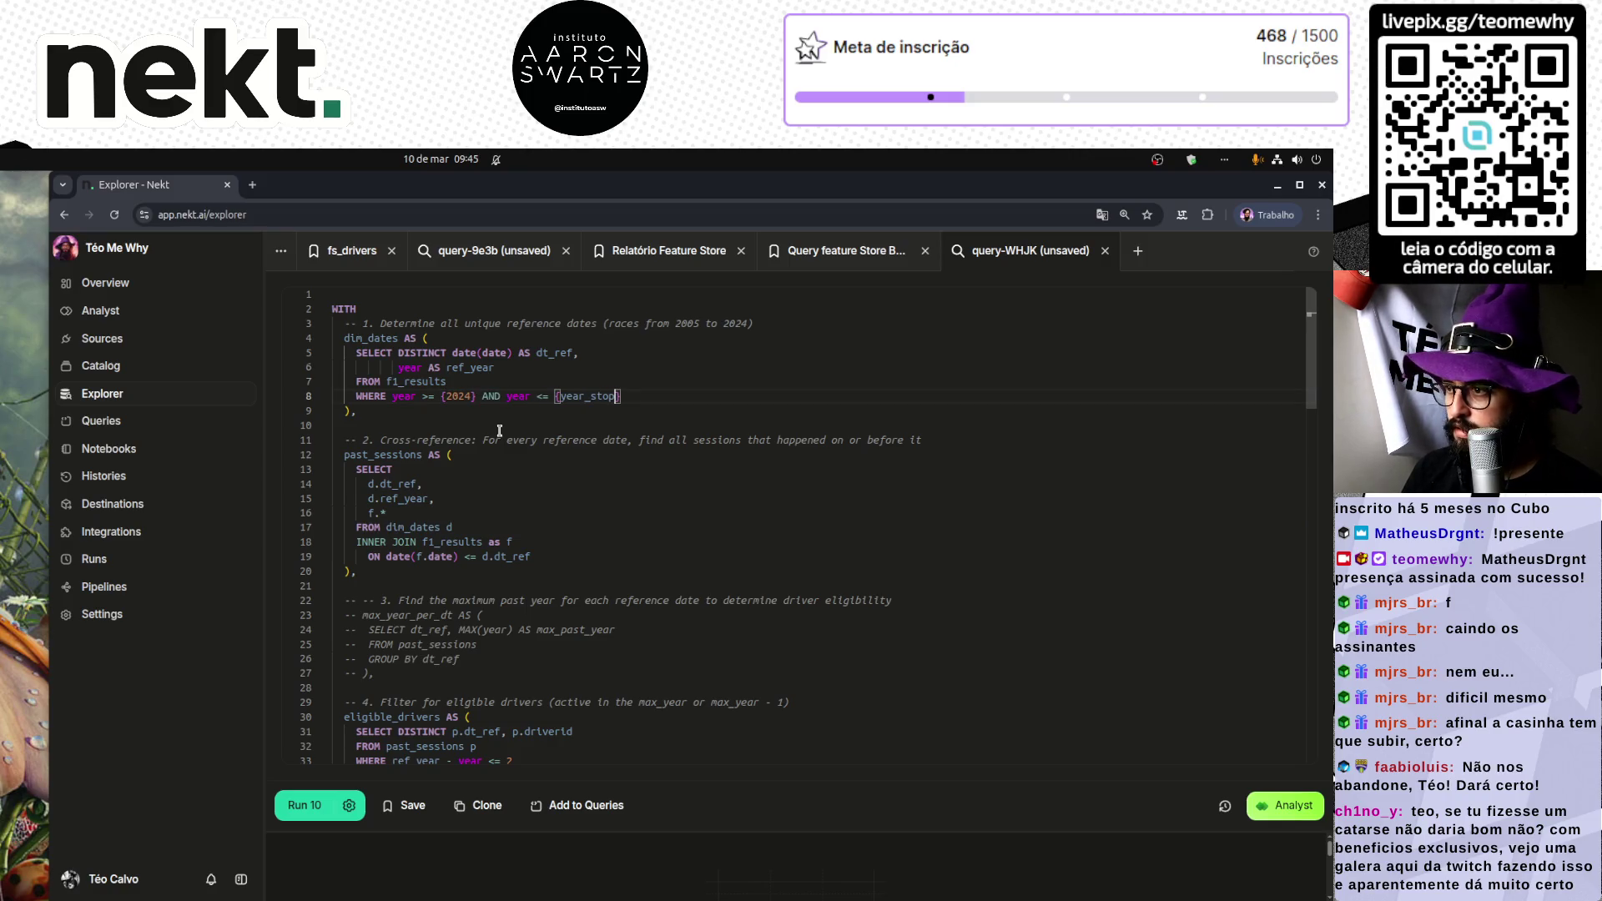
key(ctrl+Left)
key(ctrl+Left)
text(2025)
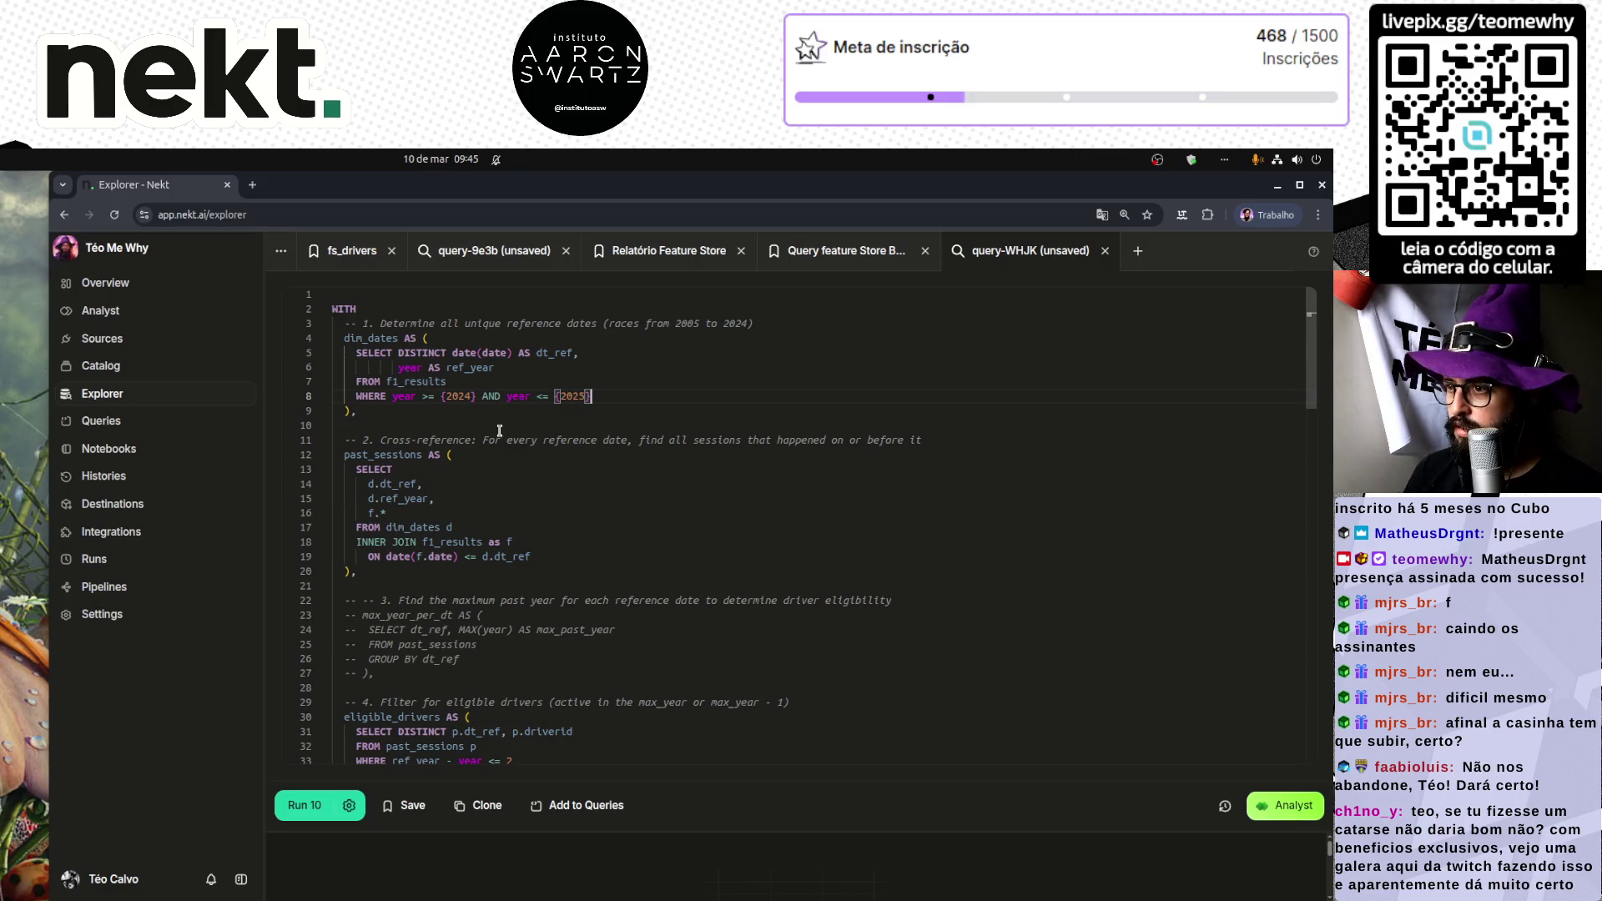
key(BackSpace)
key(ctrl+Left)
key(BackSpace)
key(Left)
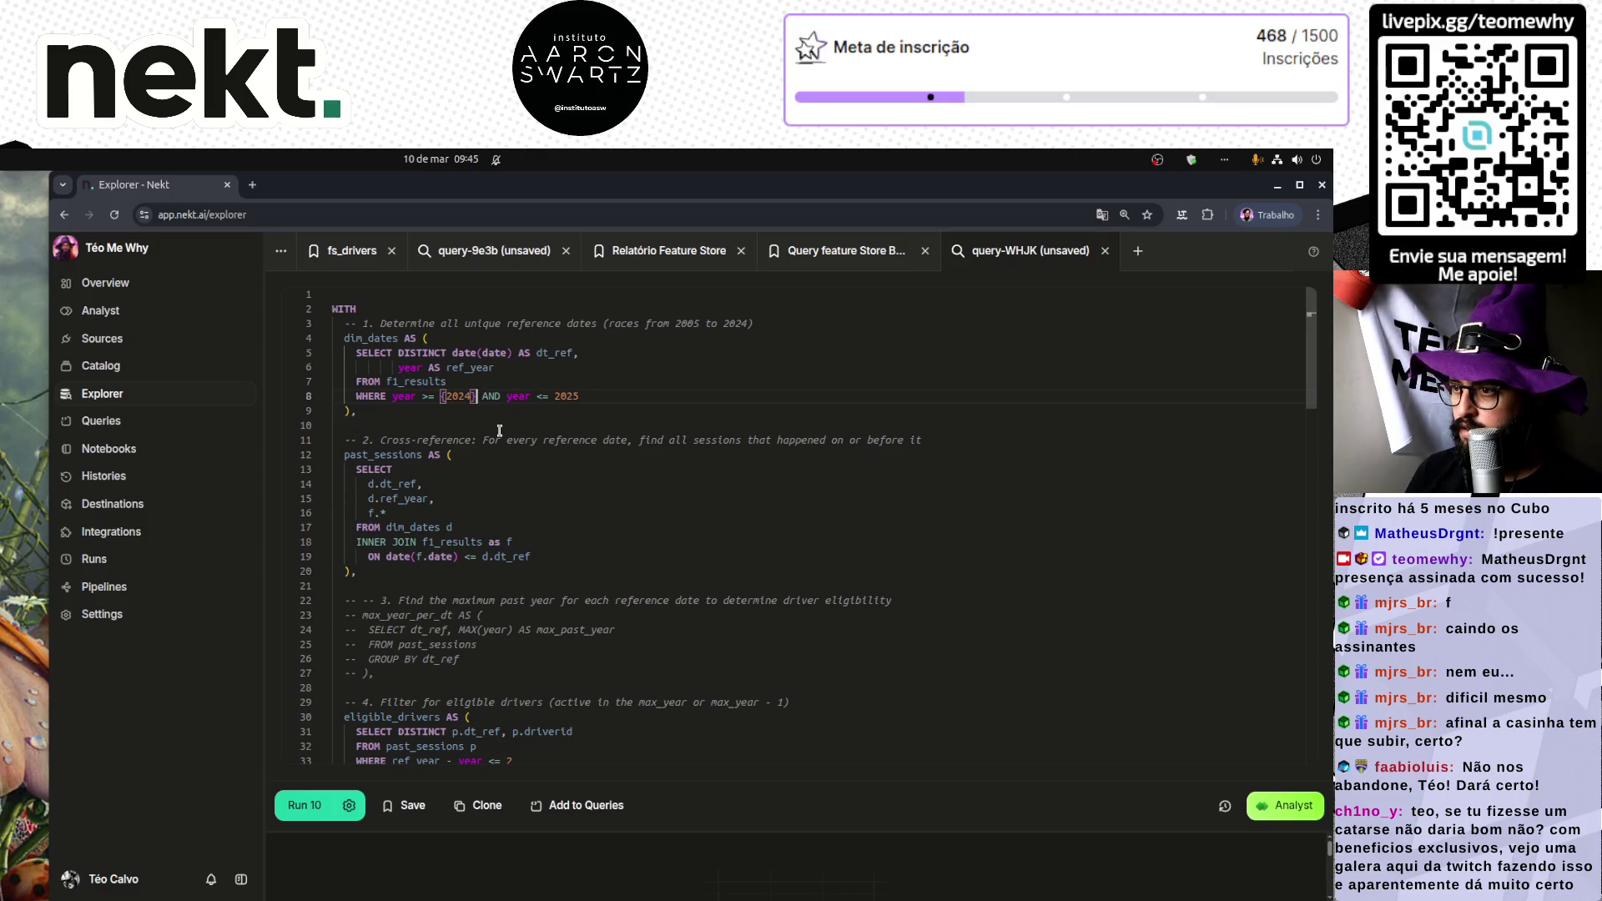
key(BackSpace)
key(ctrl+Left)
key(BackSpace)
Step: Set the round limit to 20, run the query, then select 'f1_results as f' on line 17
scroll(554, 668, down, 5)
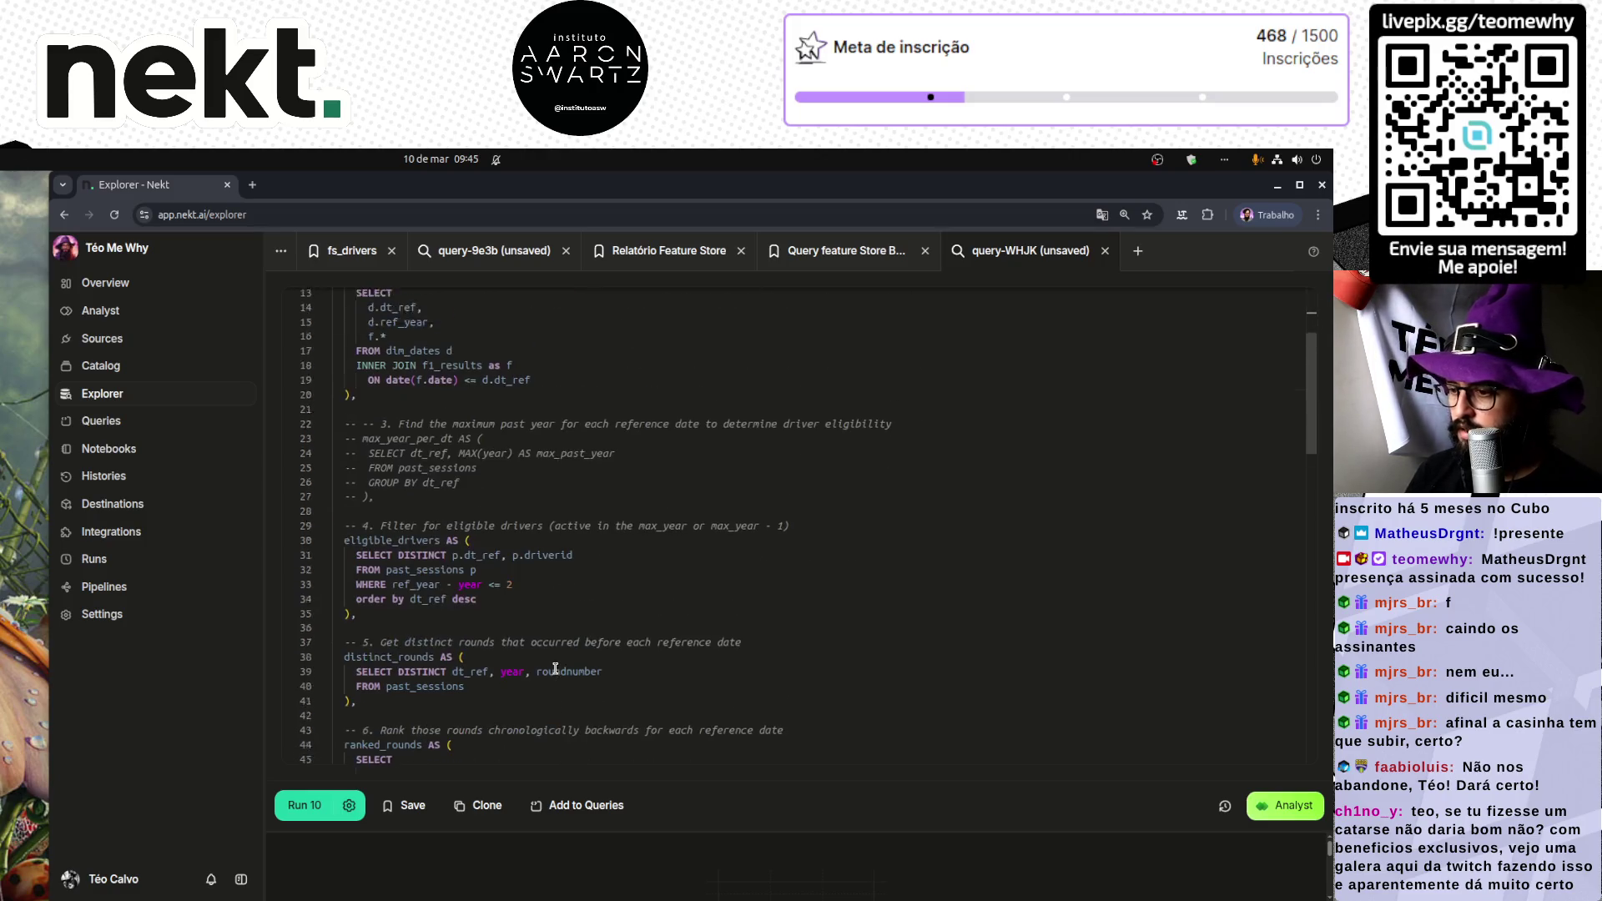
scroll(516, 660, down, 1)
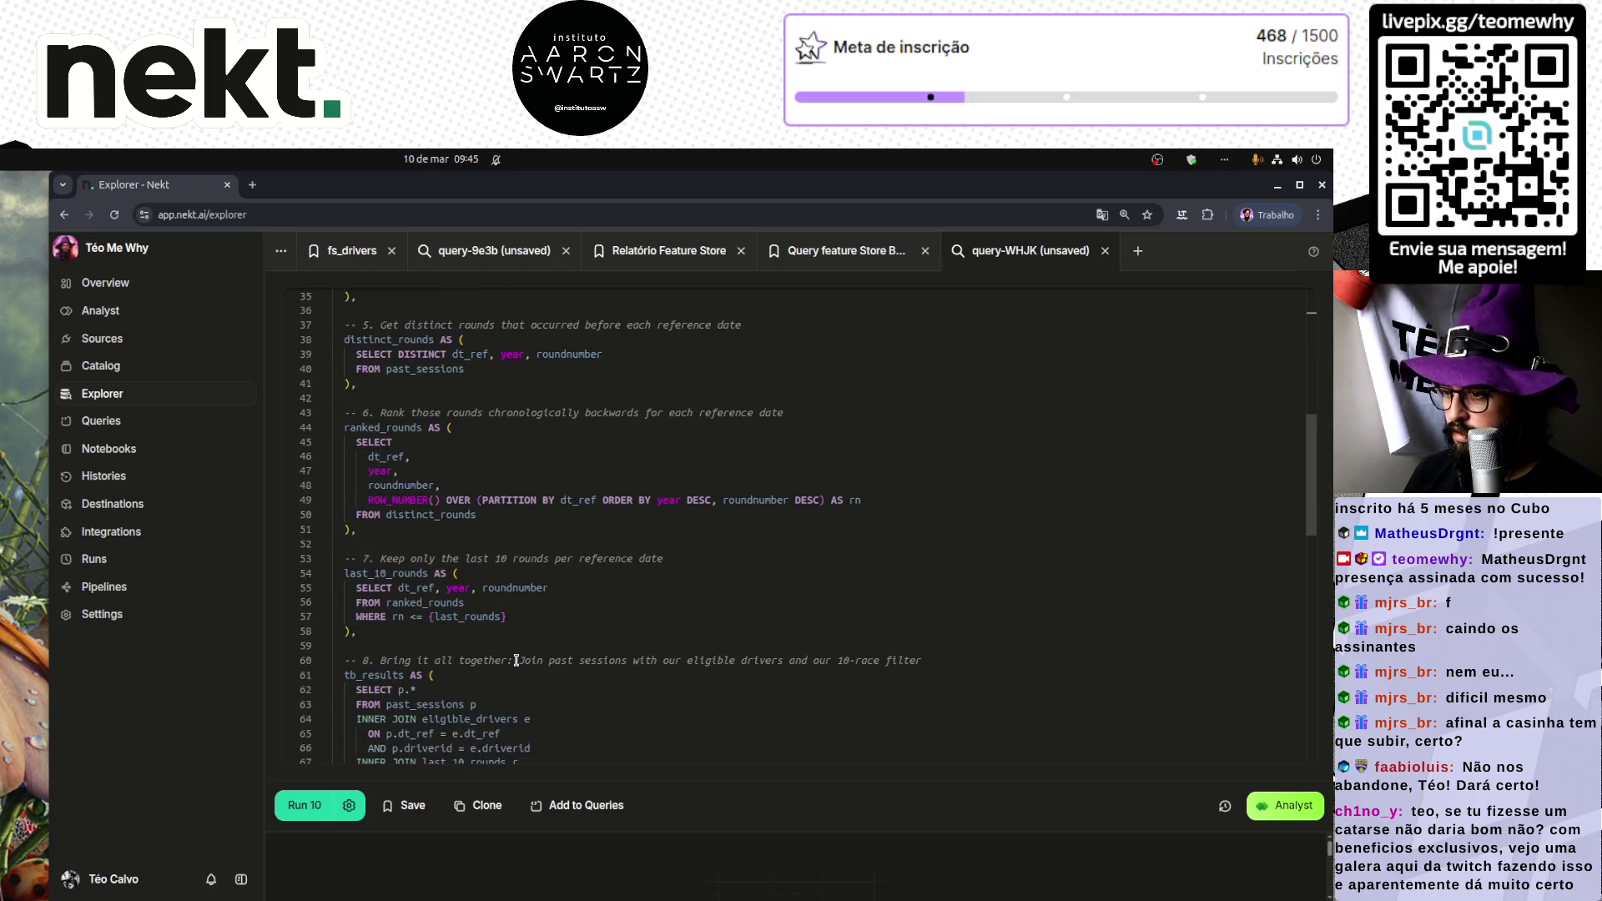
drag(505, 617, 425, 617)
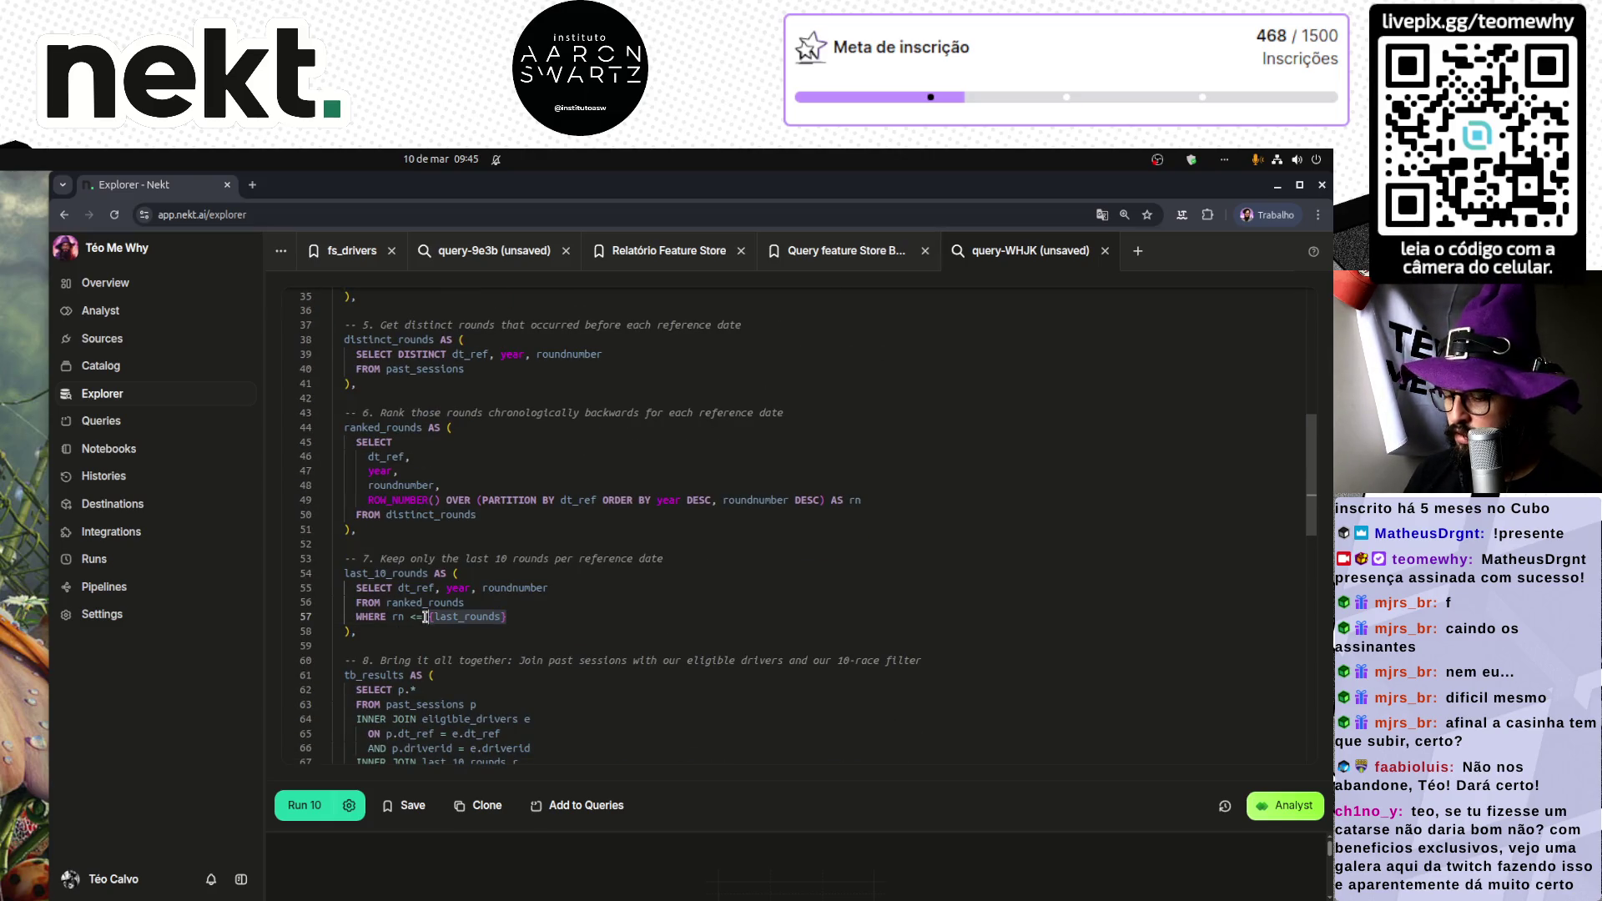
text(20)
key(Return)
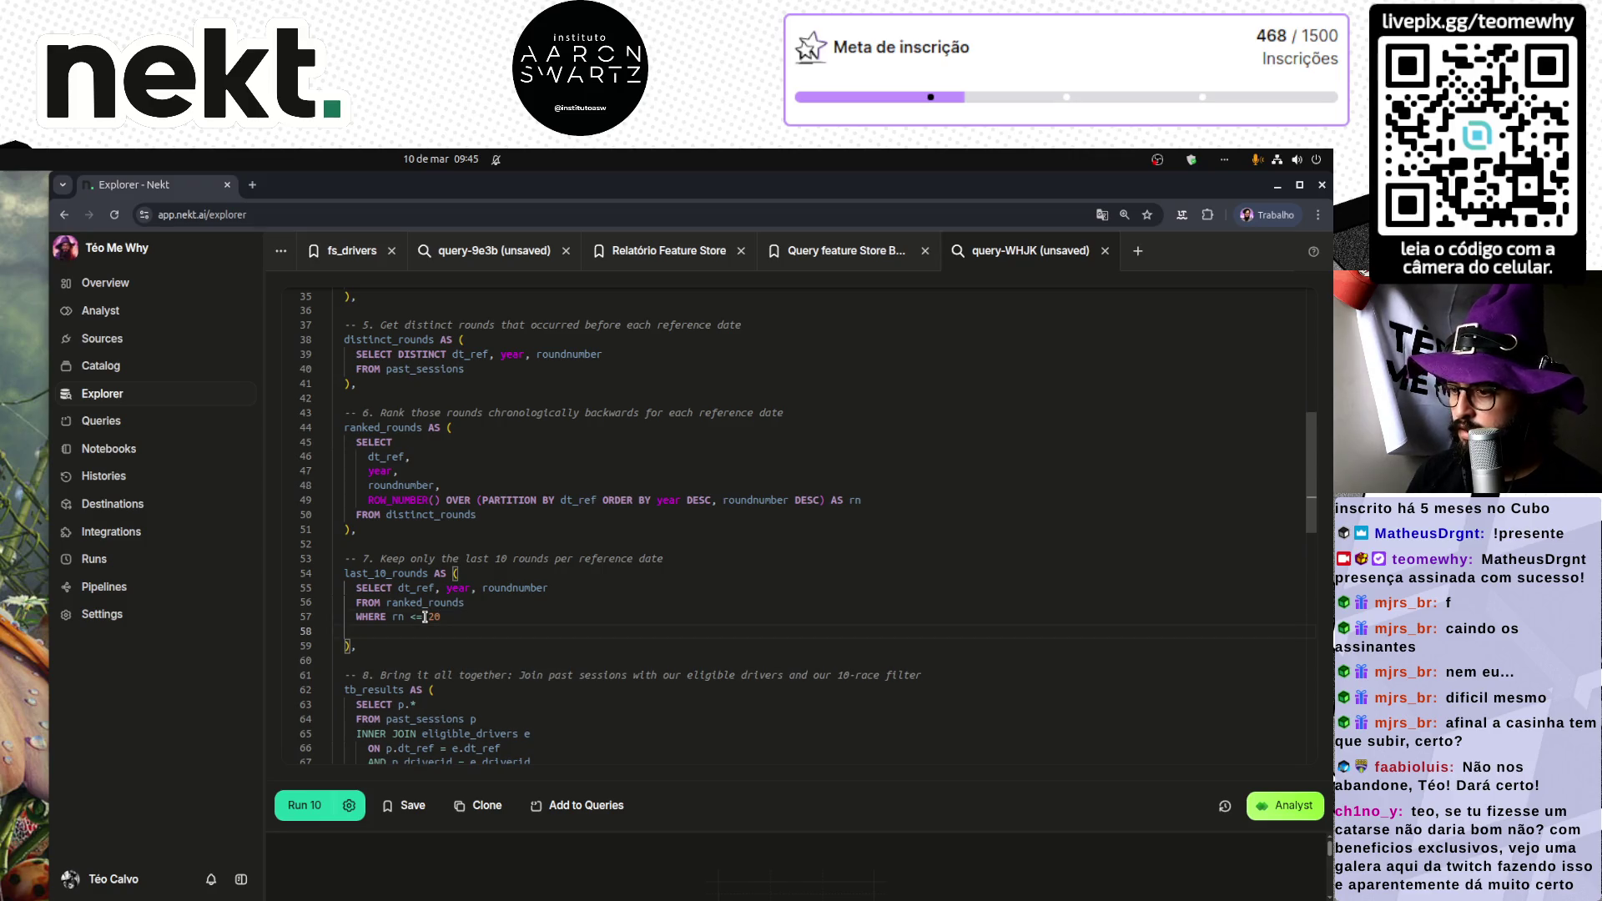
key(ctrl+Return)
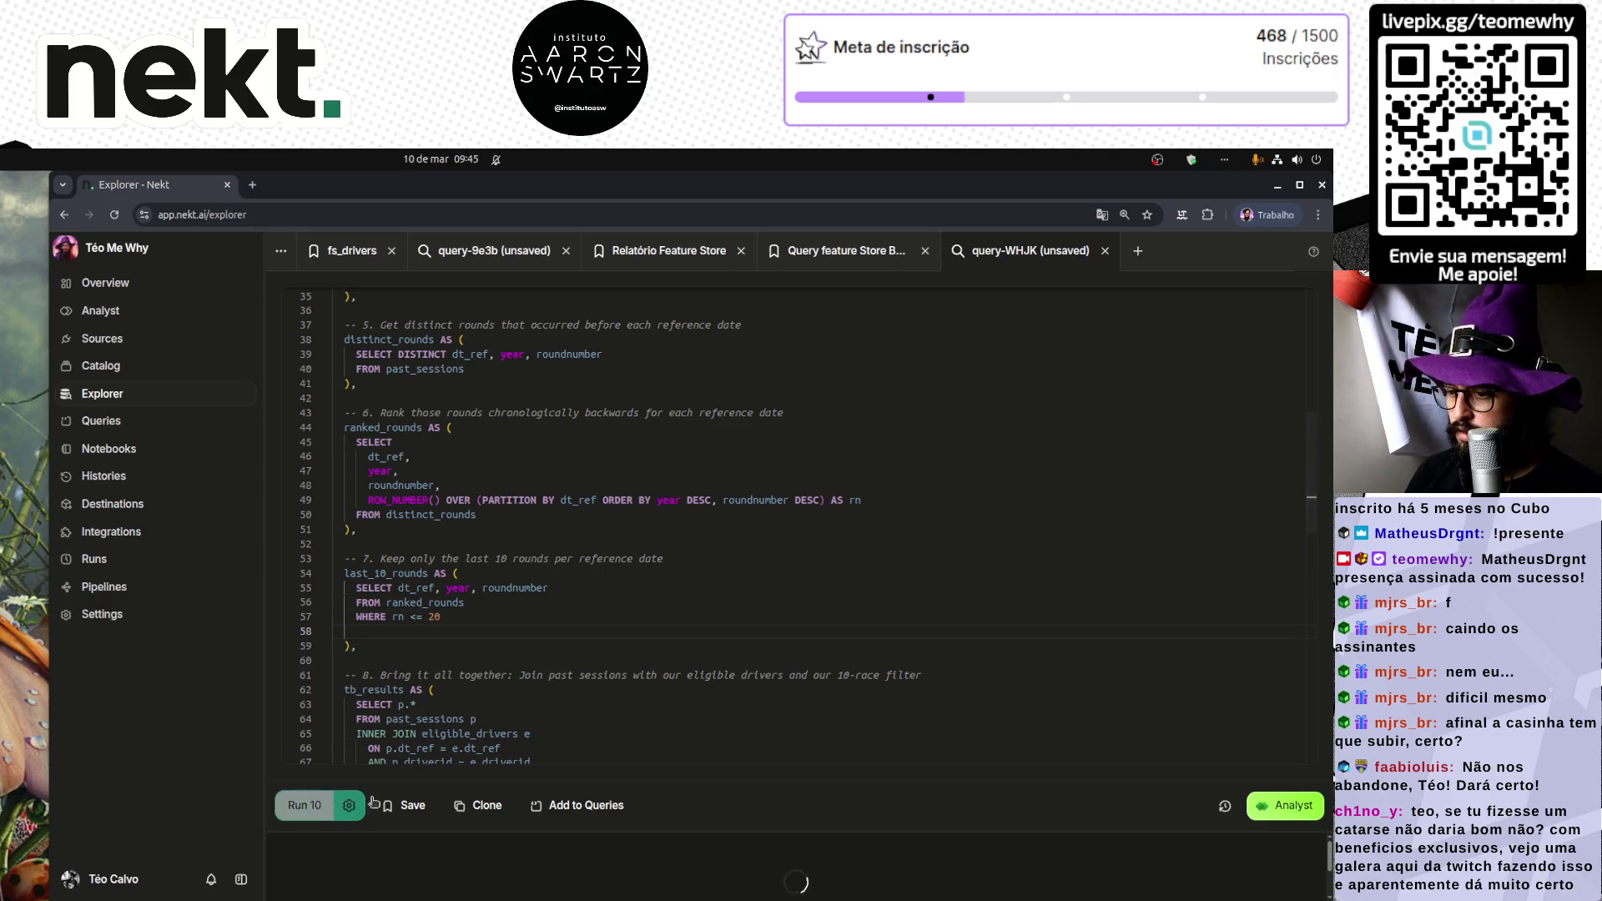
scroll(624, 709, down, 7)
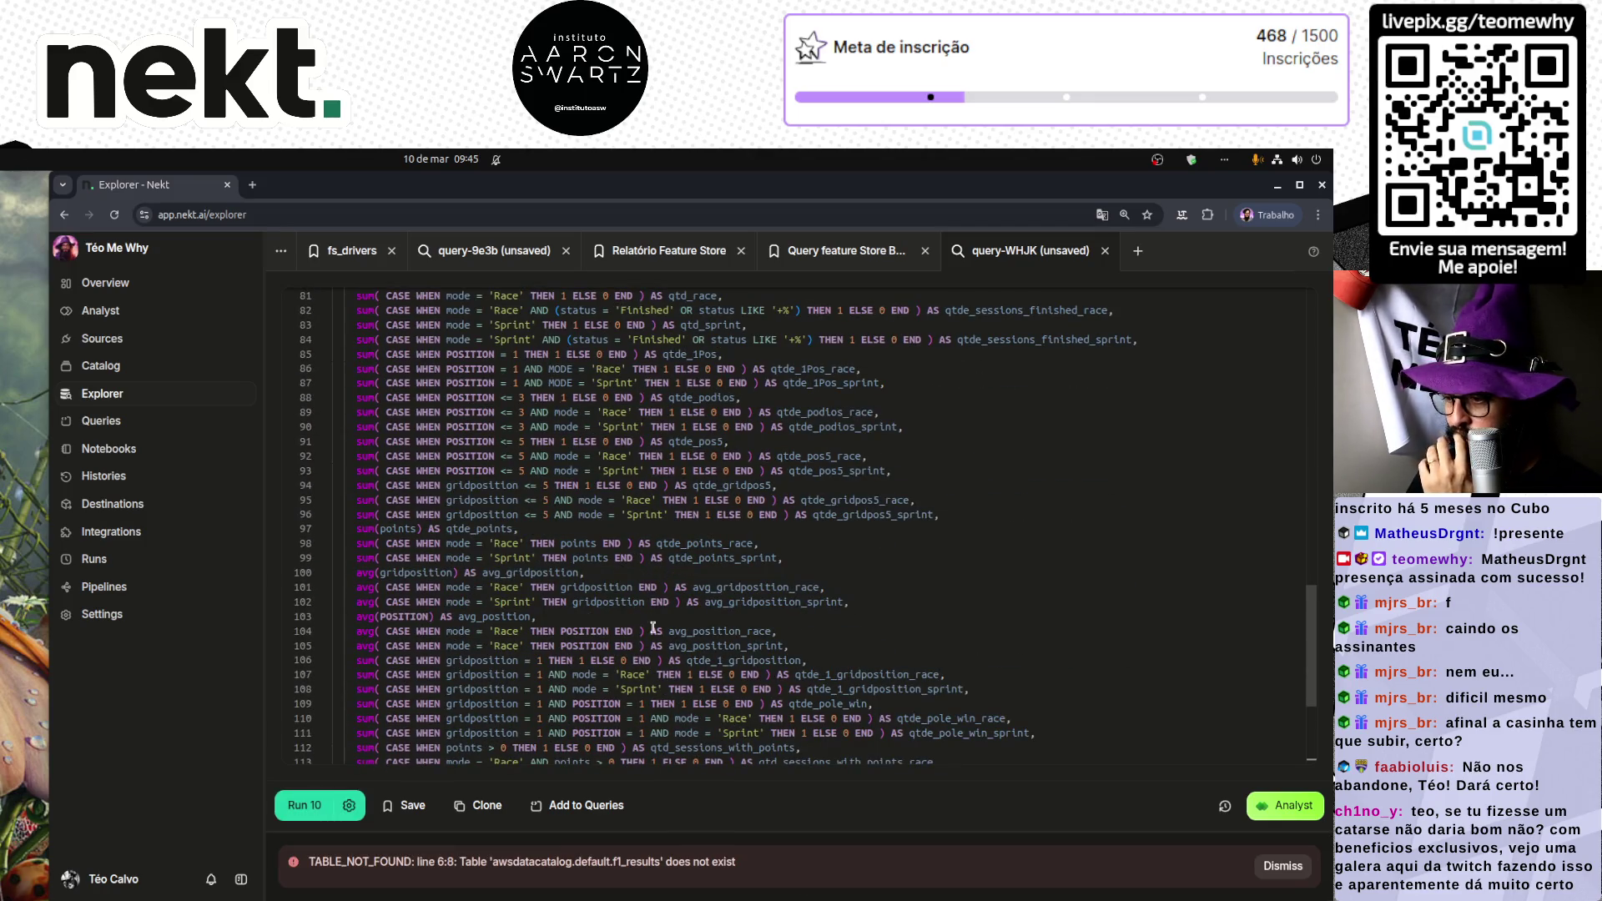
scroll(653, 627, up, 12)
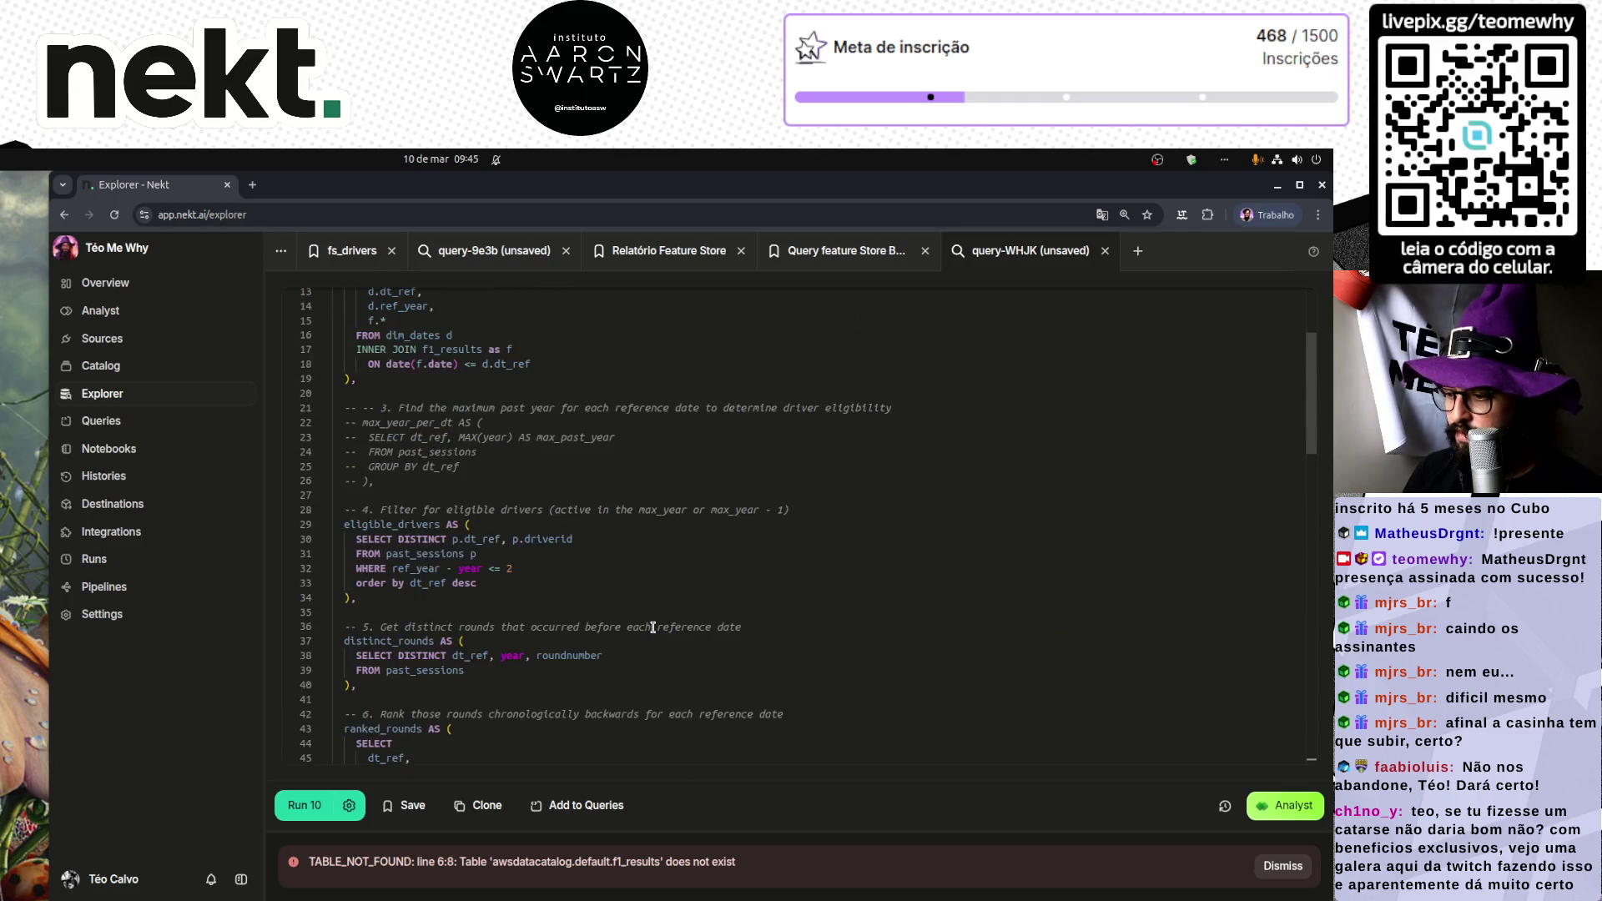
click(565, 514)
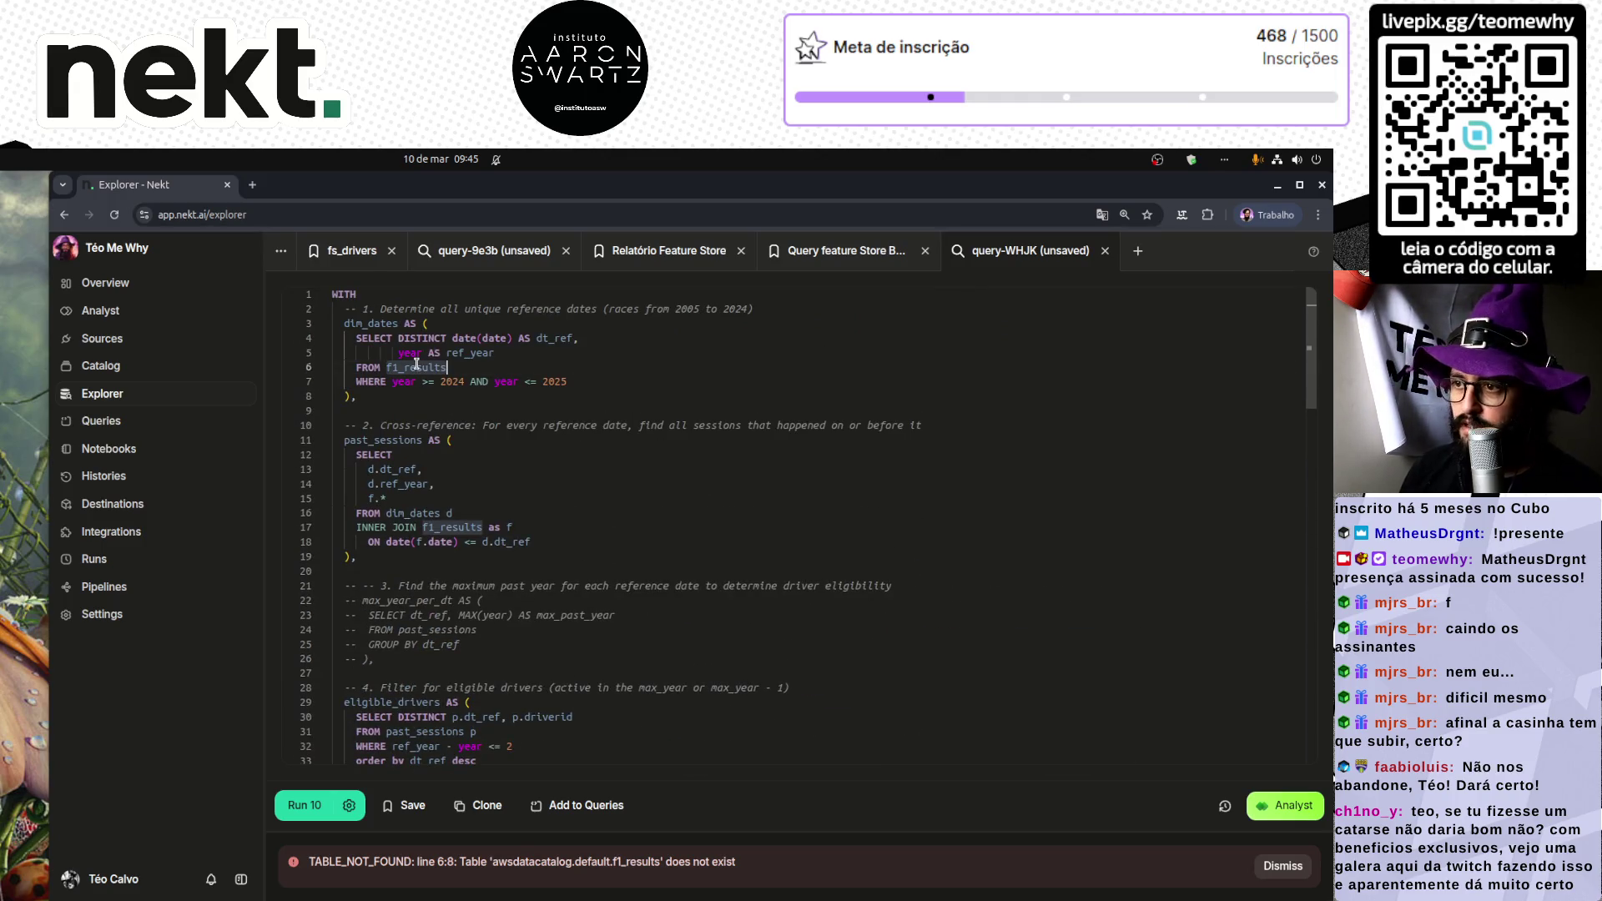
drag(423, 527, 513, 527)
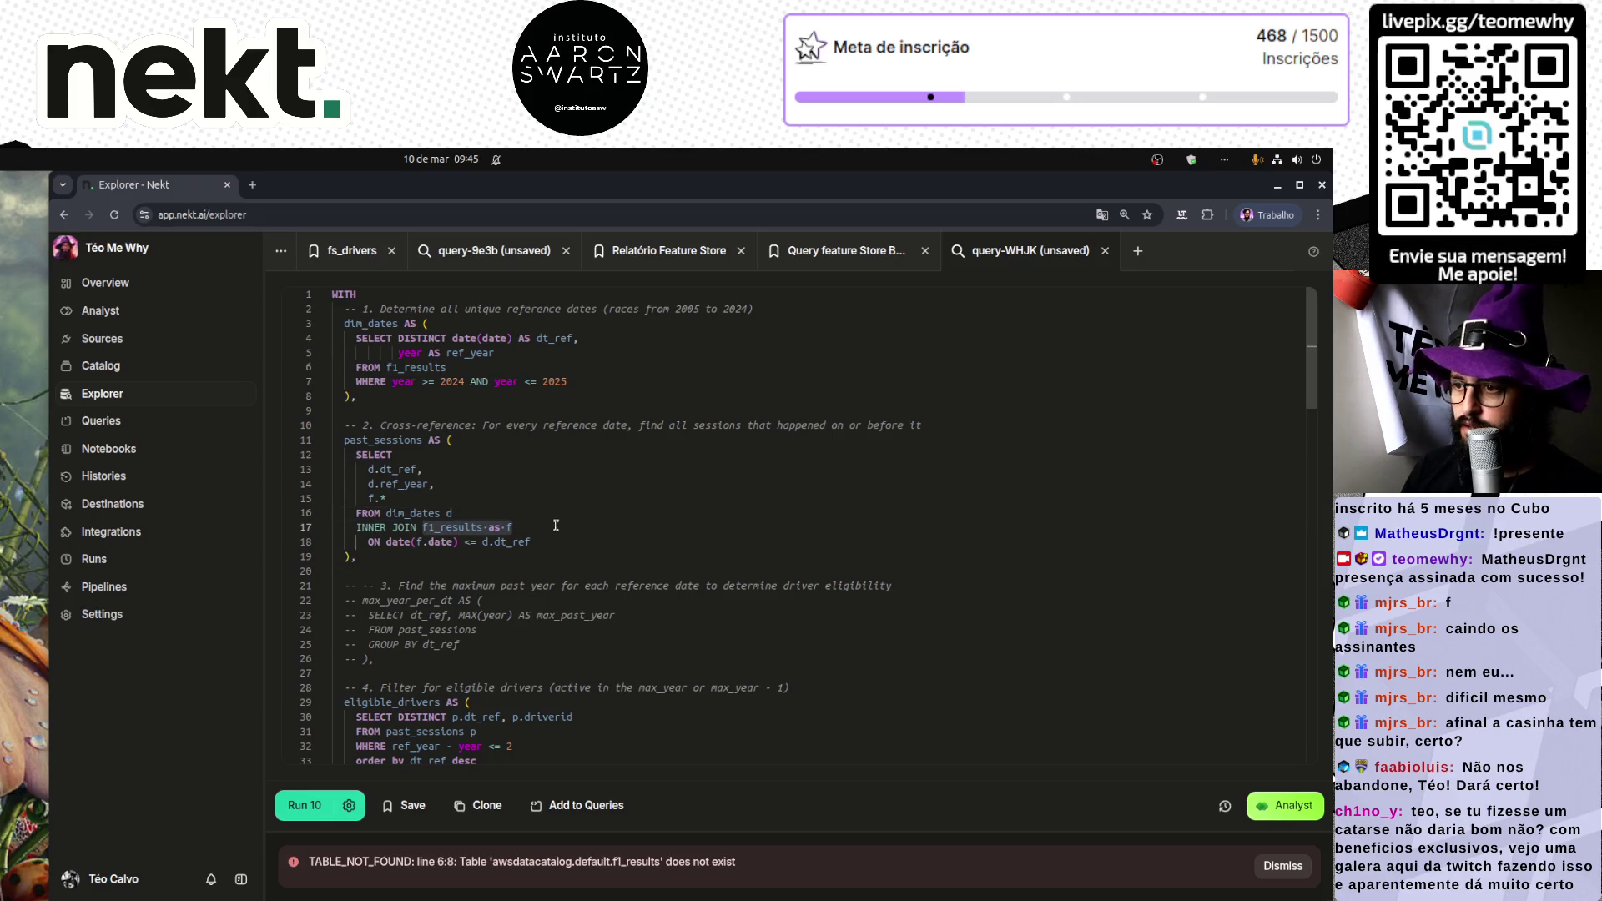
Step: Add 'as f' after f1_results on line 23 of the Last 20 Rounds notebook and save
click(142, 449)
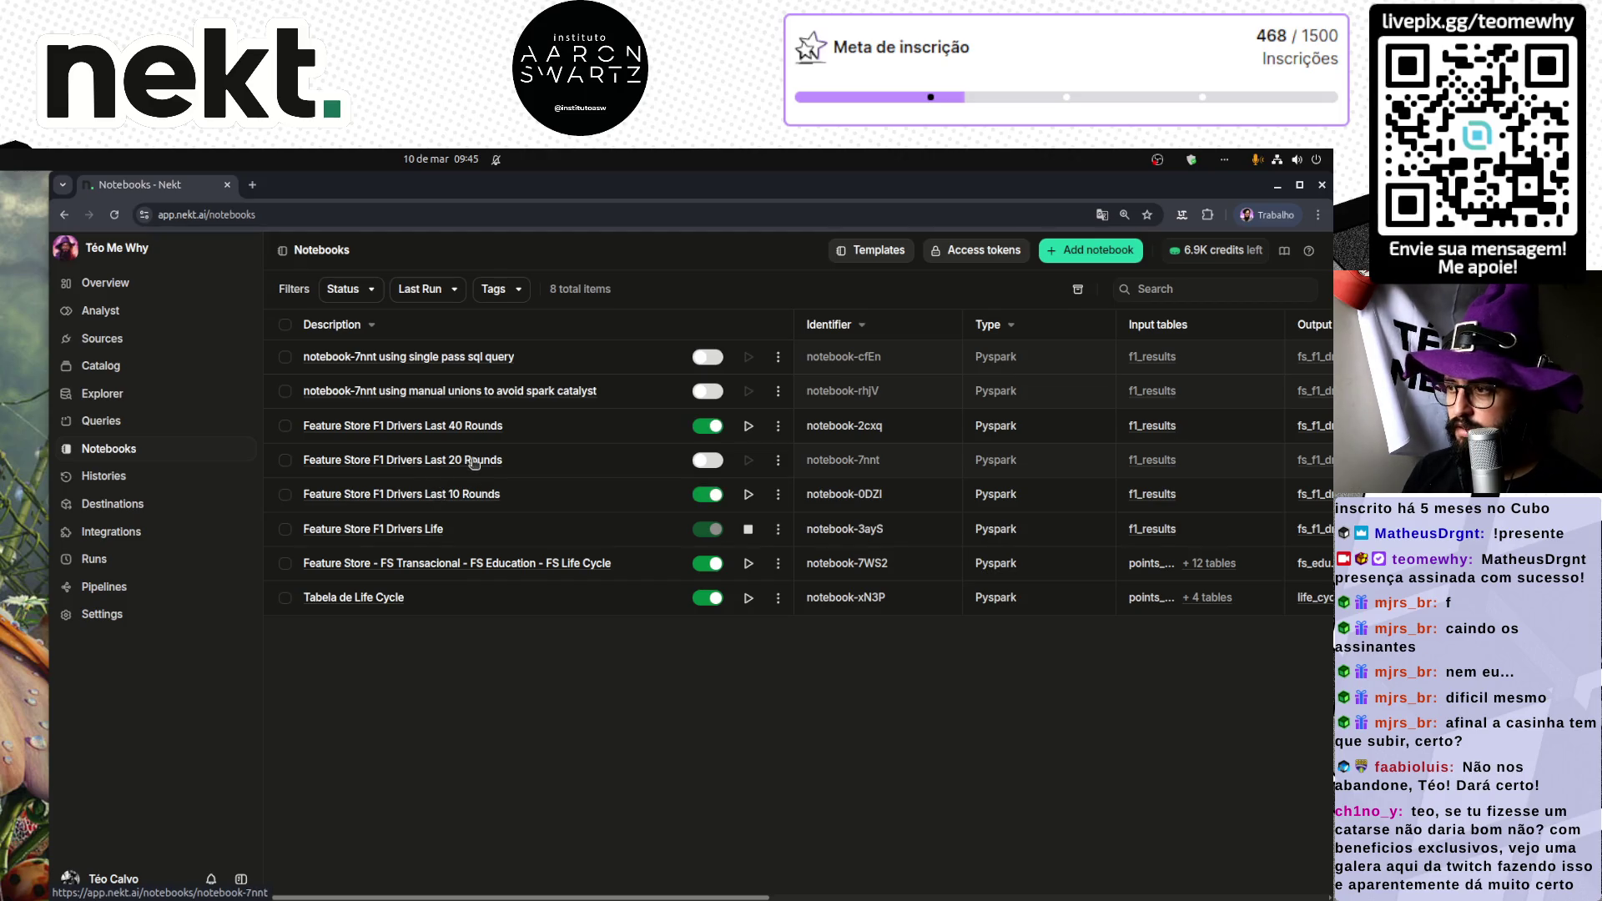
click(473, 465)
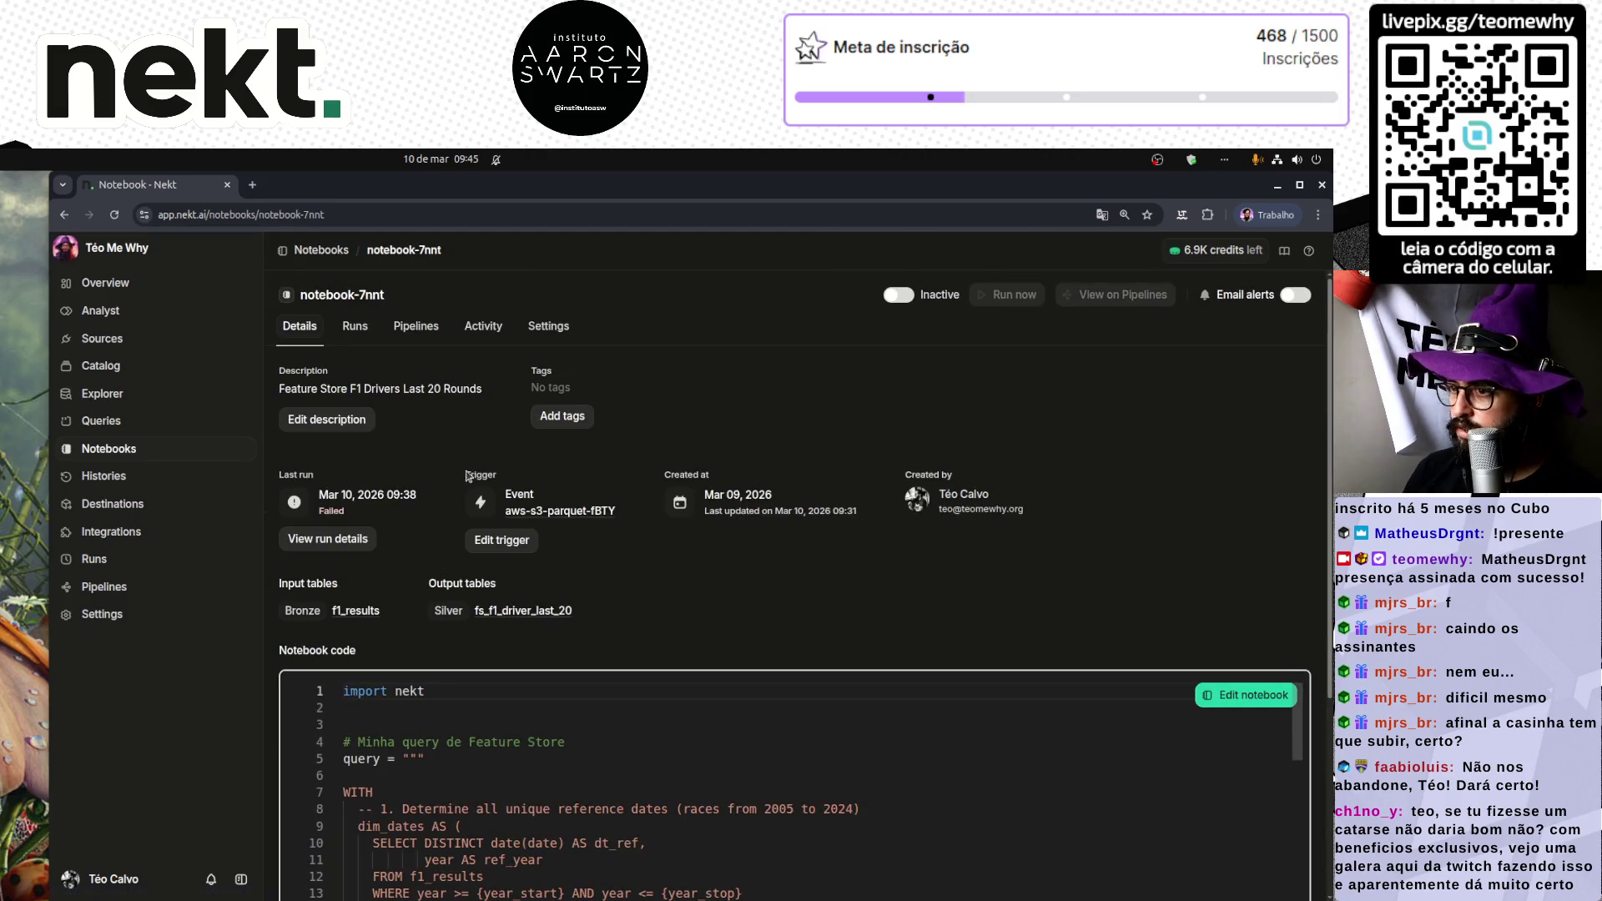
click(1248, 697)
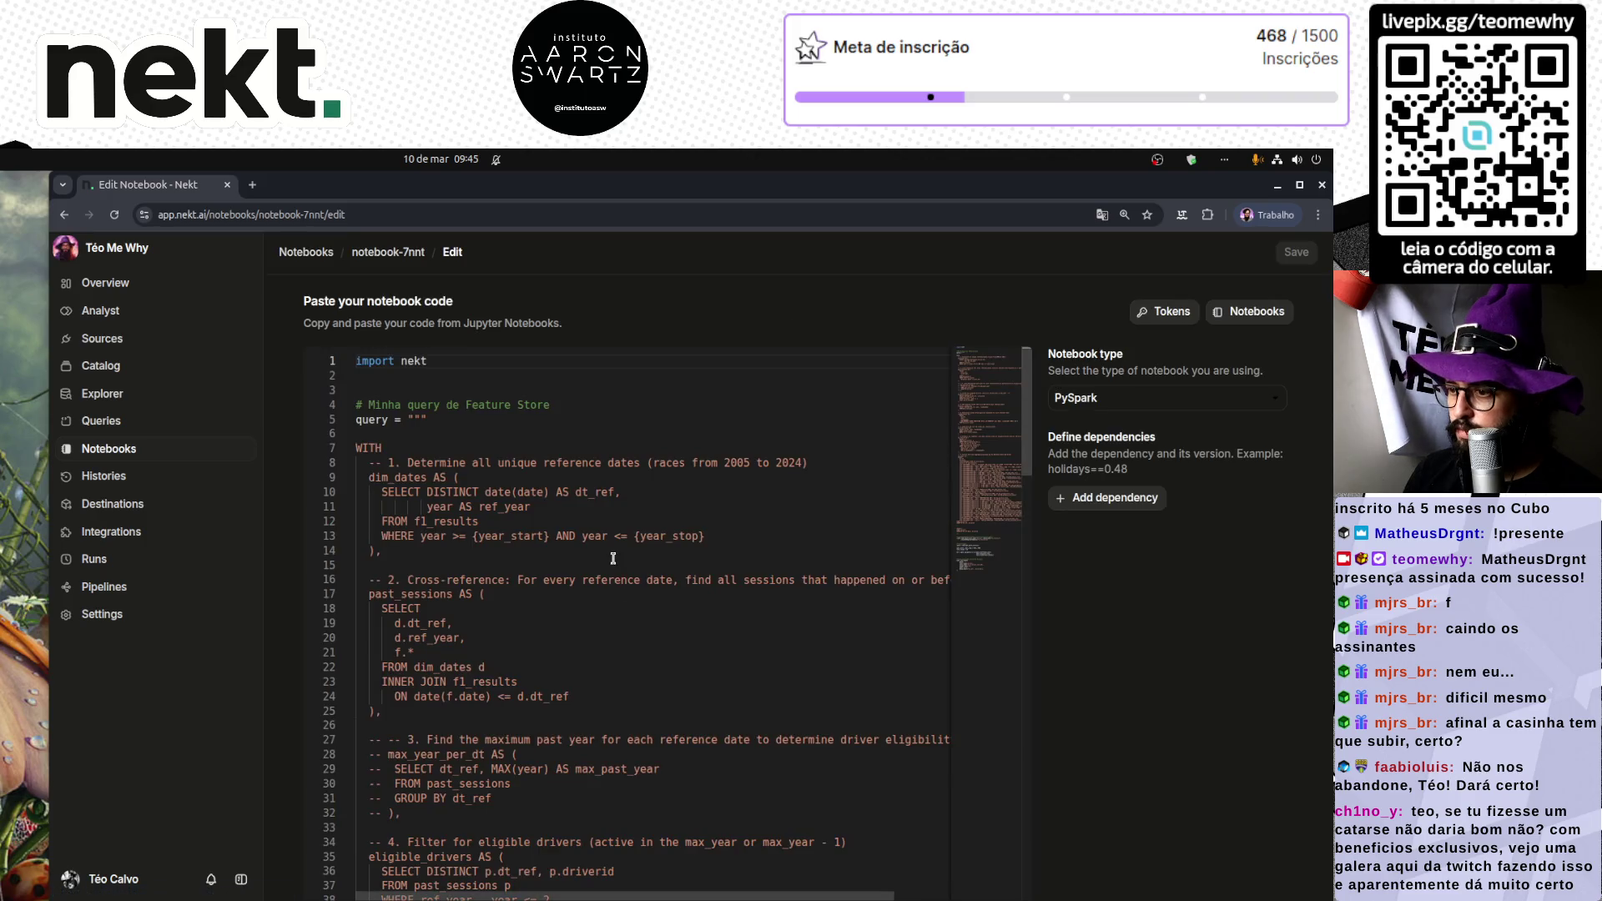
click(555, 678)
text(as f)
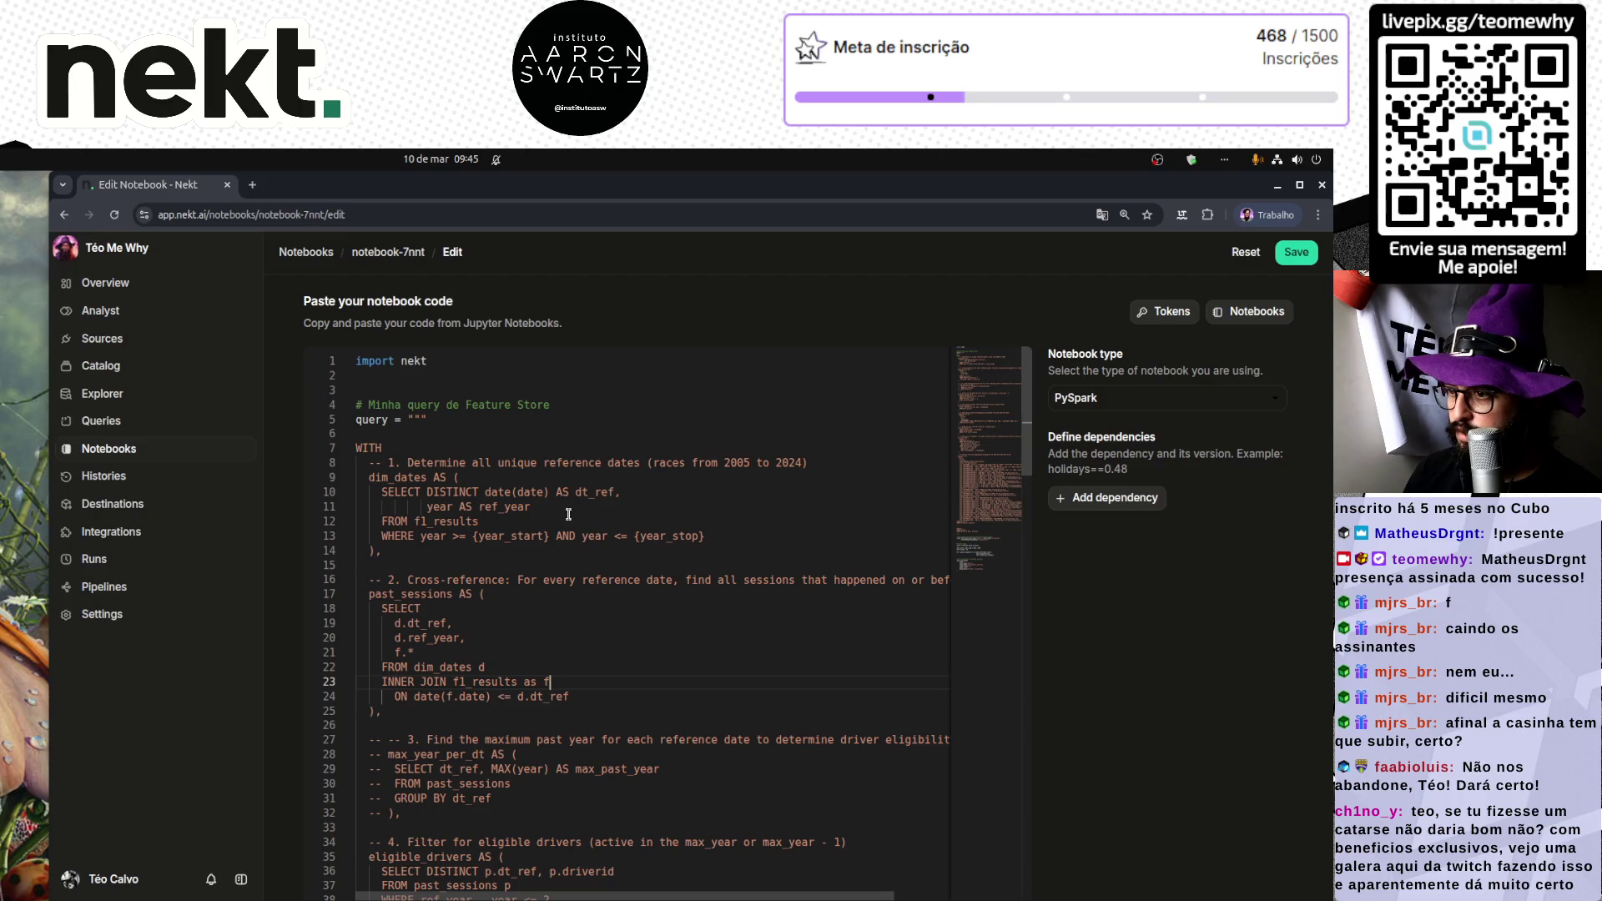
double_click(452, 521)
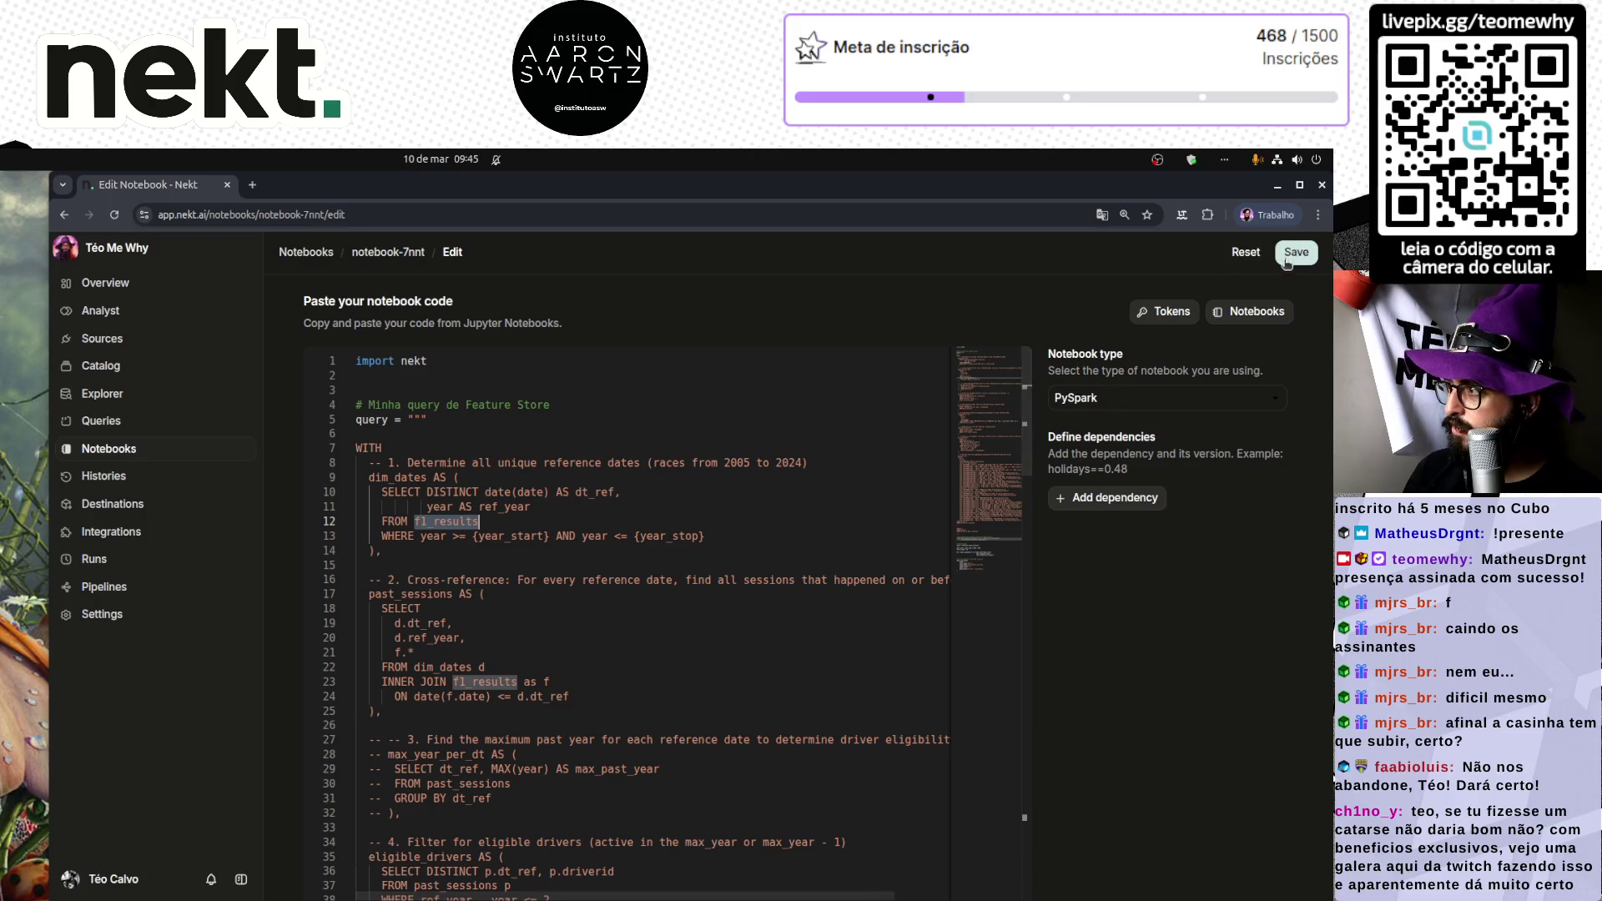
click(1294, 252)
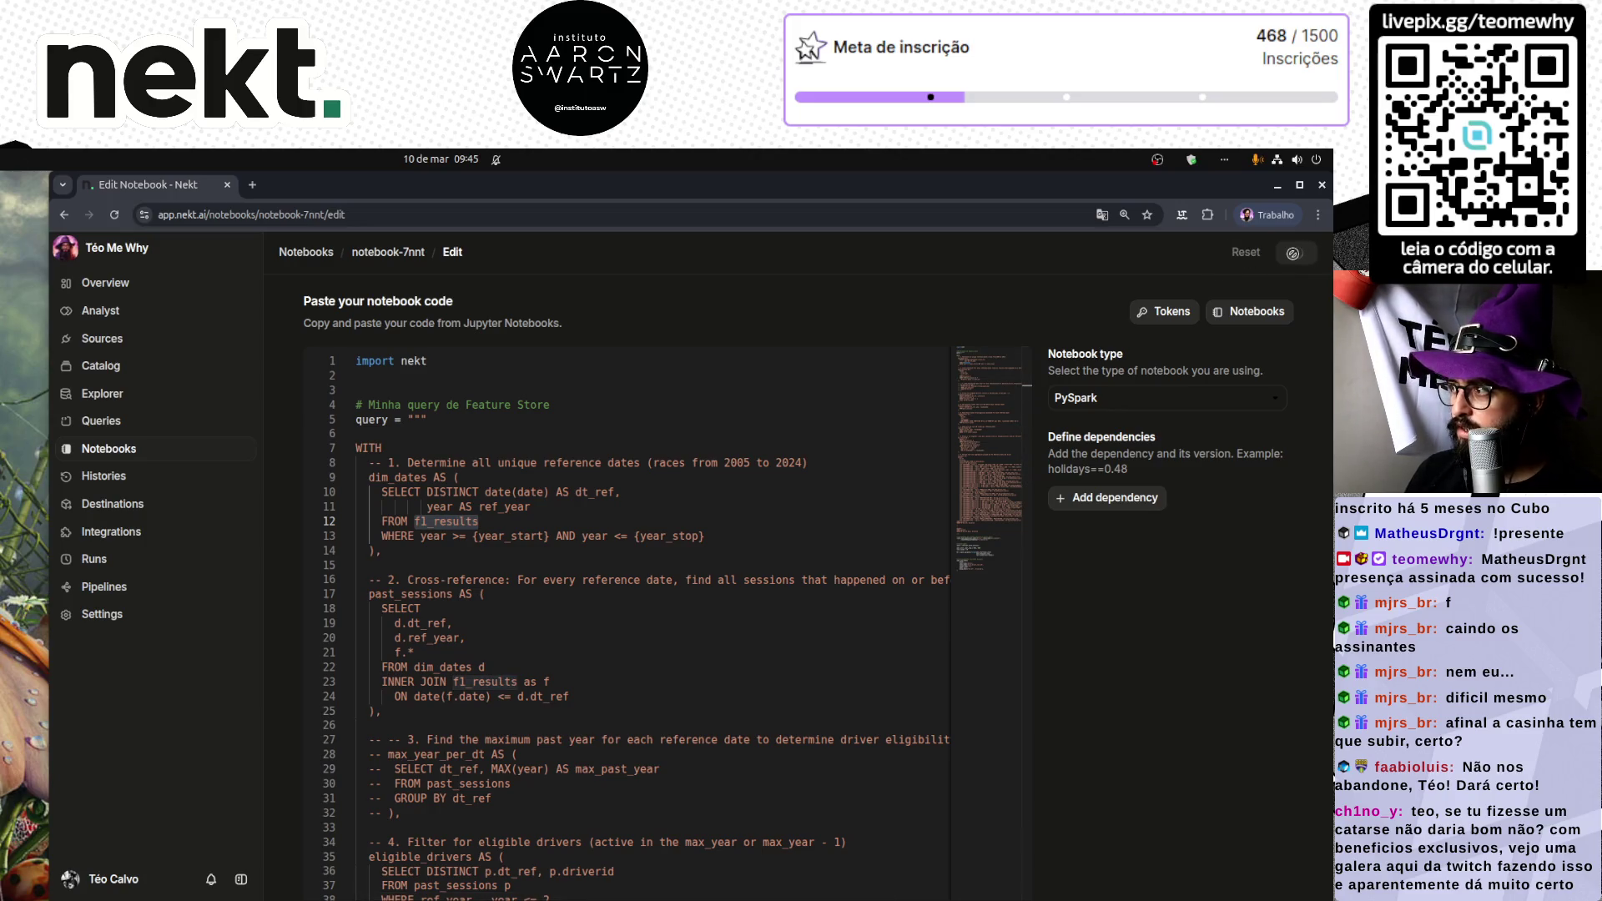
Step: Open the Last 40 Rounds notebook in a new tab and compare its f1_results usage
middle_click(306, 255)
click(282, 190)
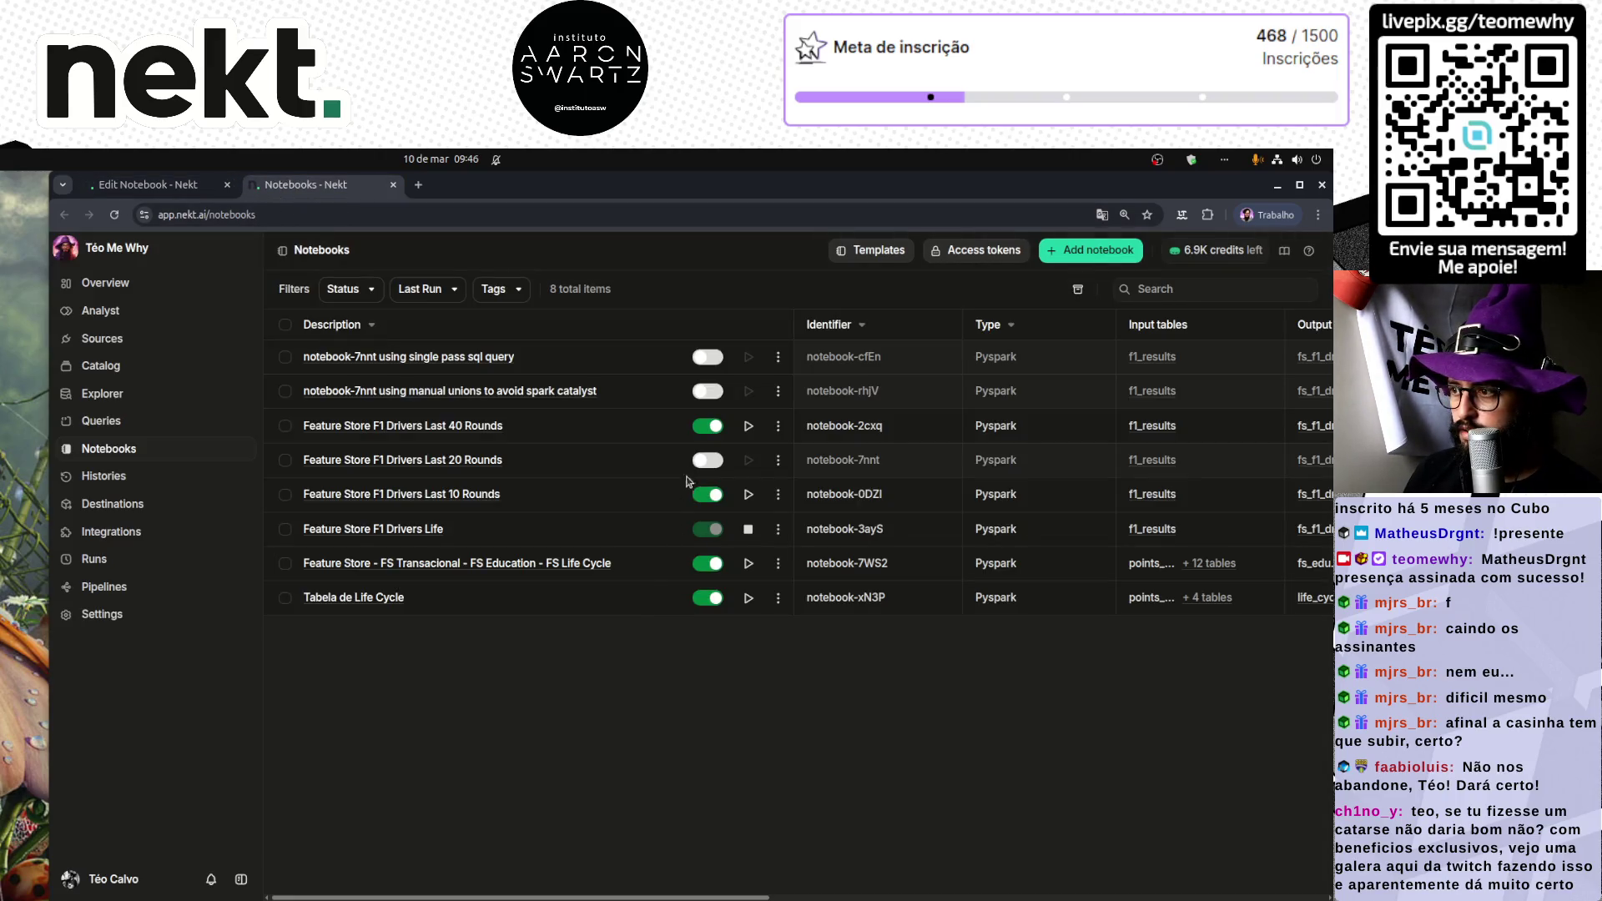
click(468, 427)
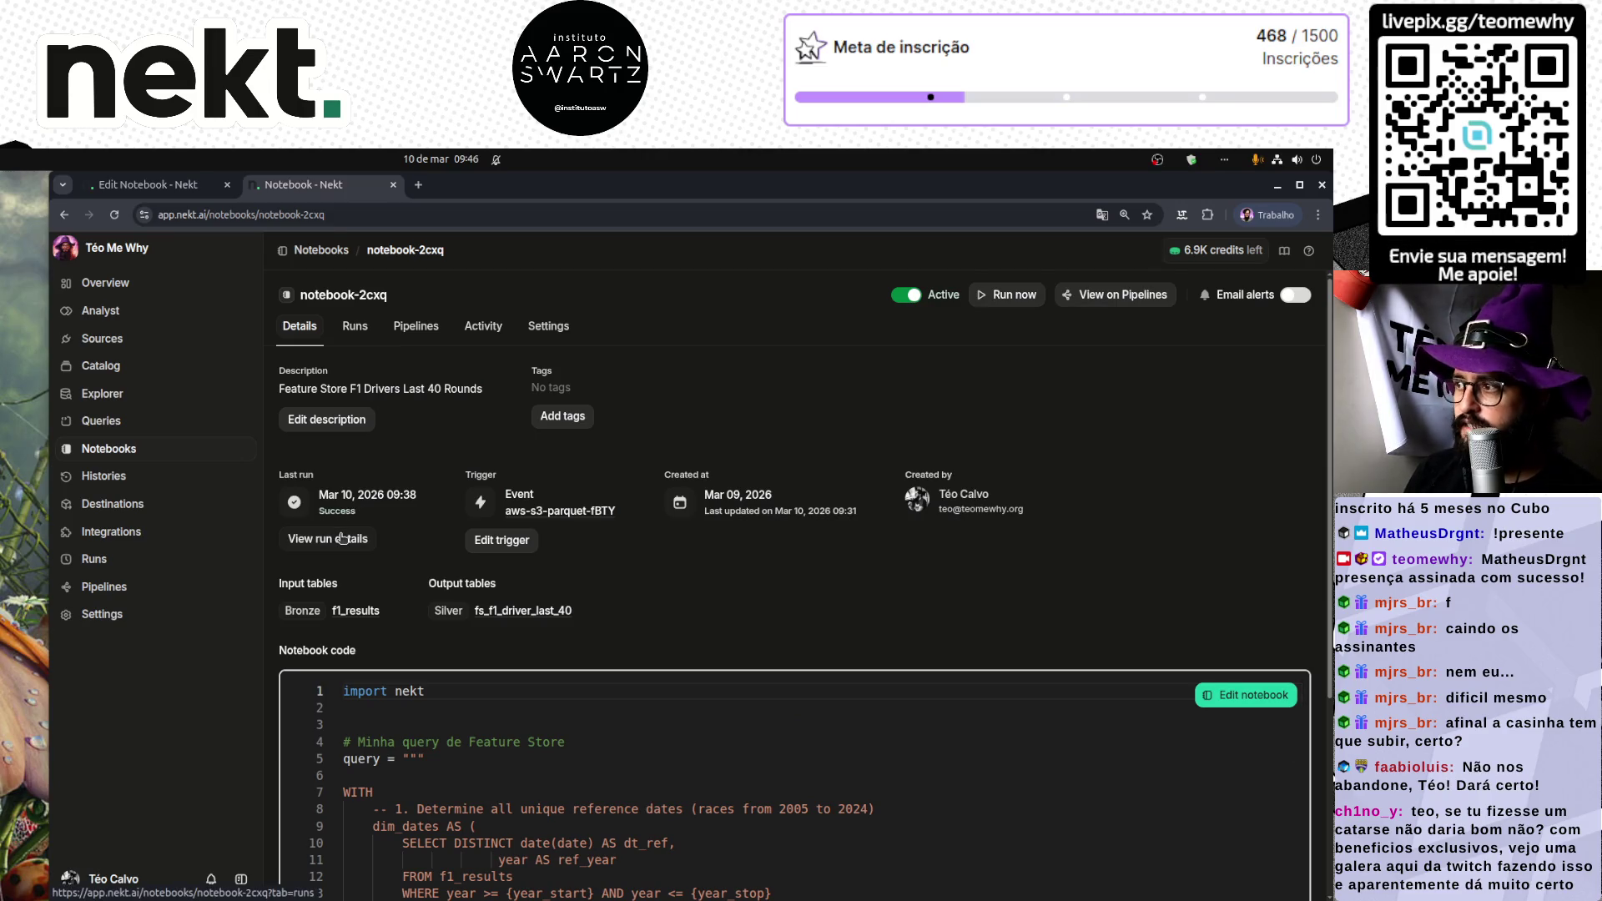
scroll(824, 641, down, 4)
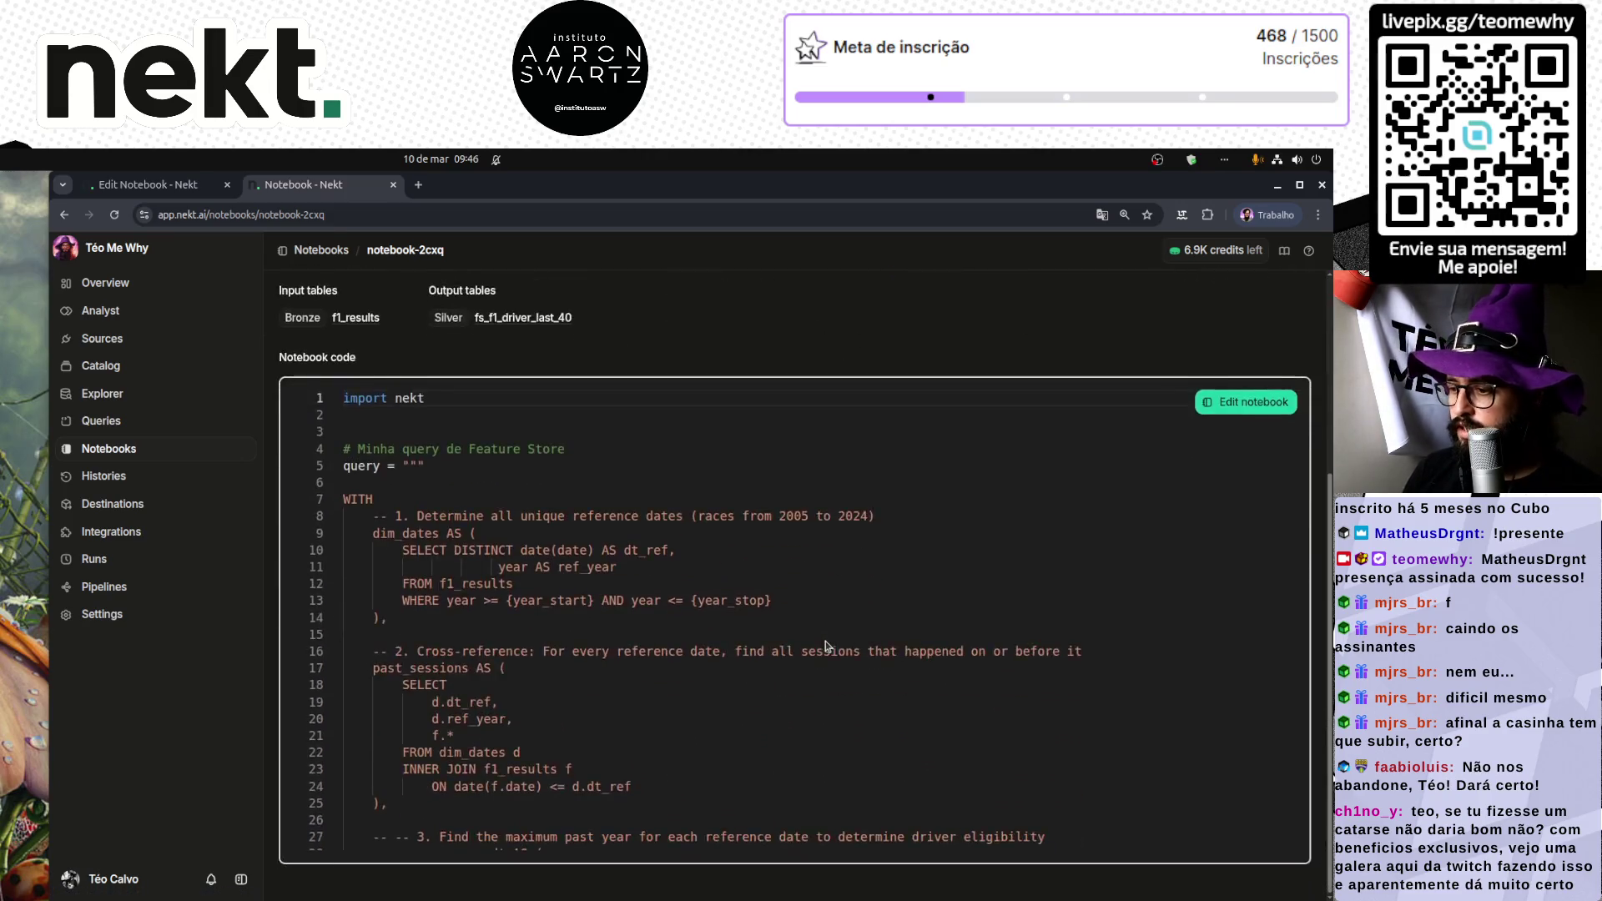
scroll(349, 567, up, 4)
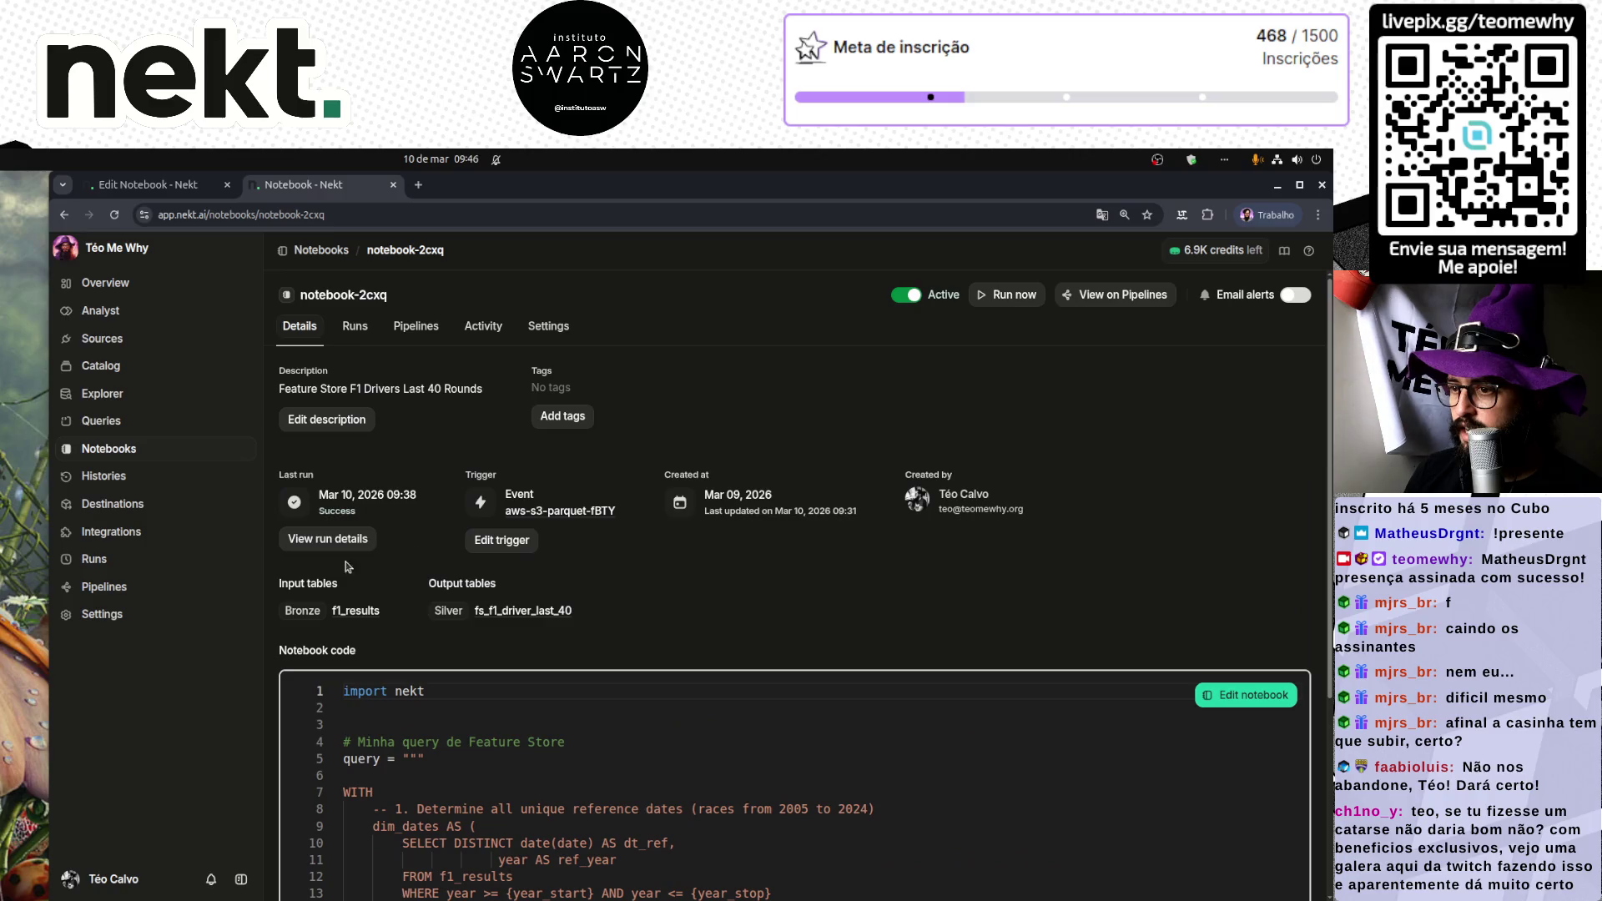
click(179, 187)
click(566, 523)
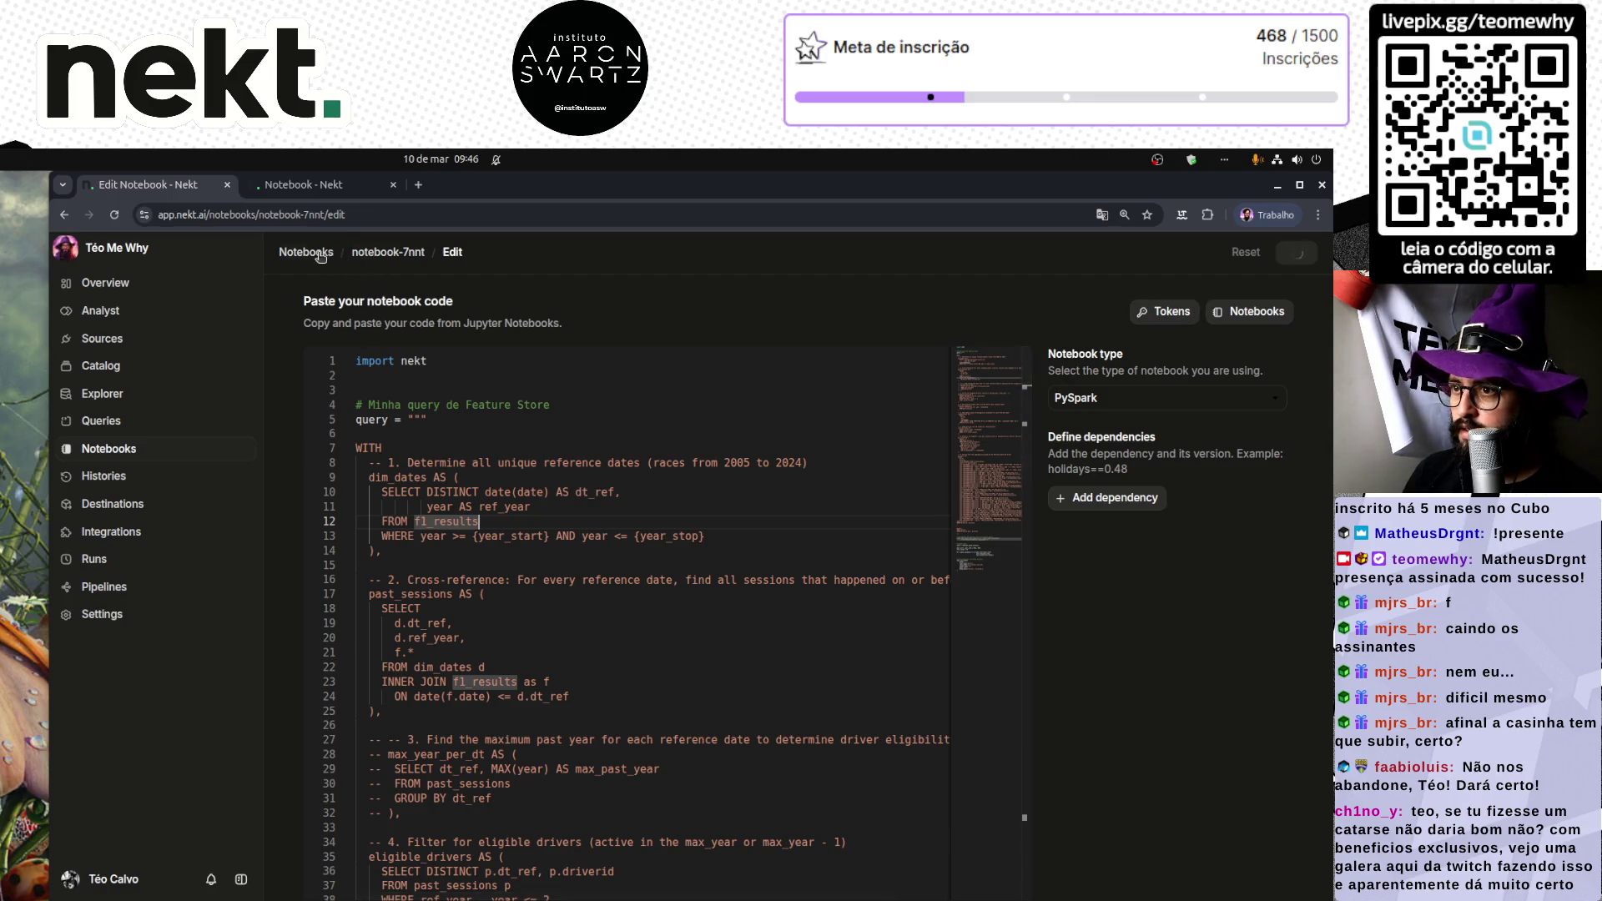
click(311, 179)
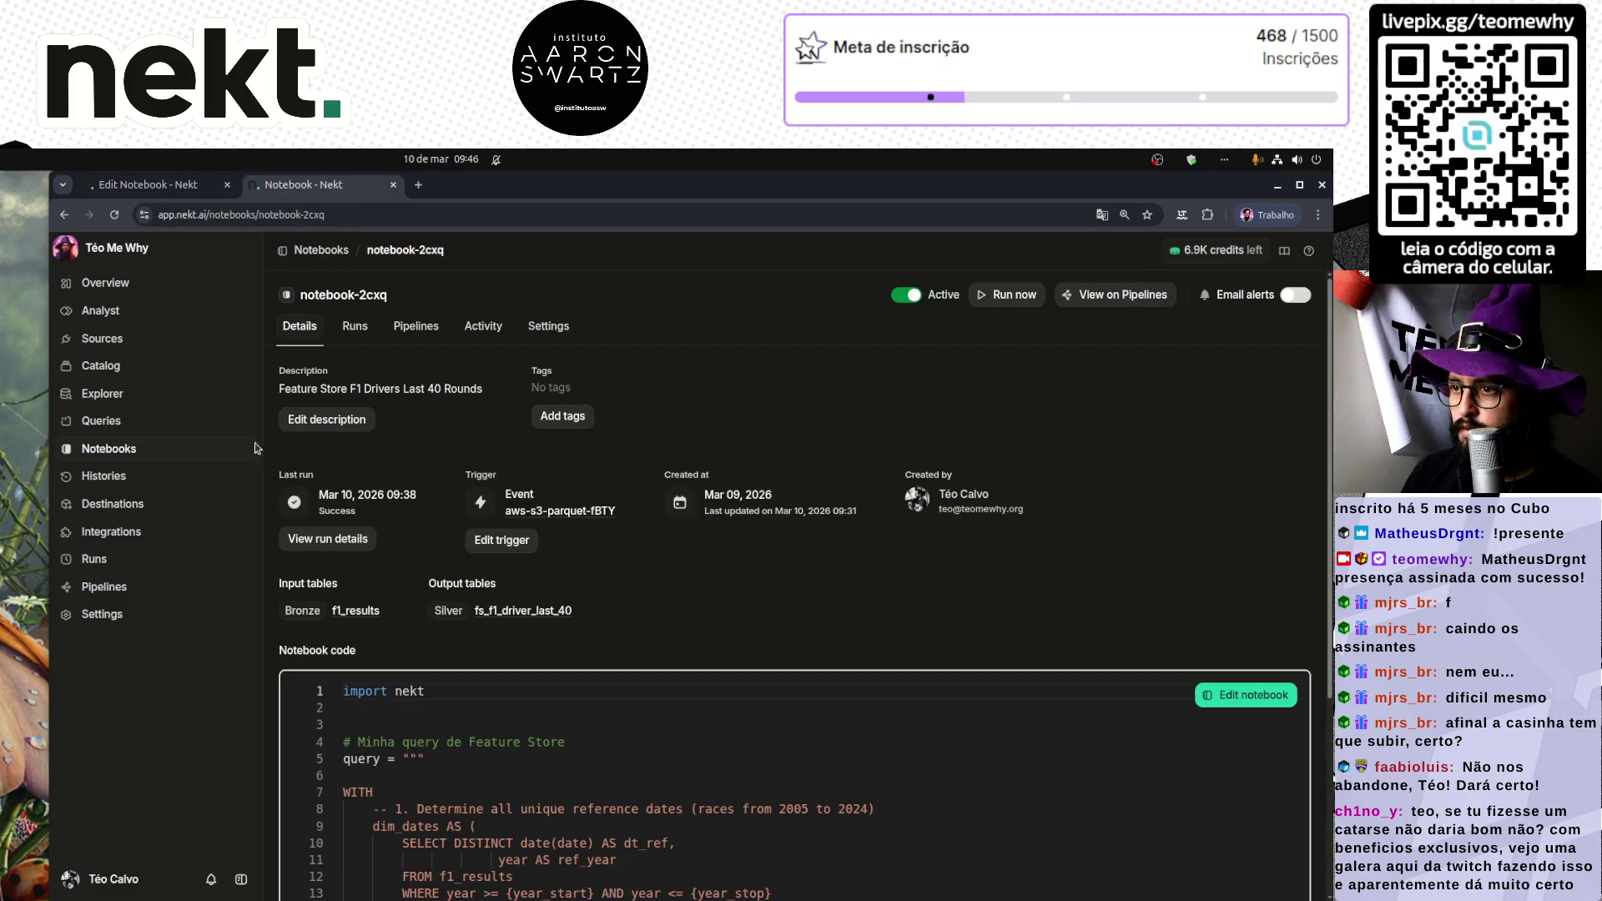
Step: Review the Last 10 Rounds notebook's code, then return to the Last 20 Rounds editor
click(132, 450)
click(467, 493)
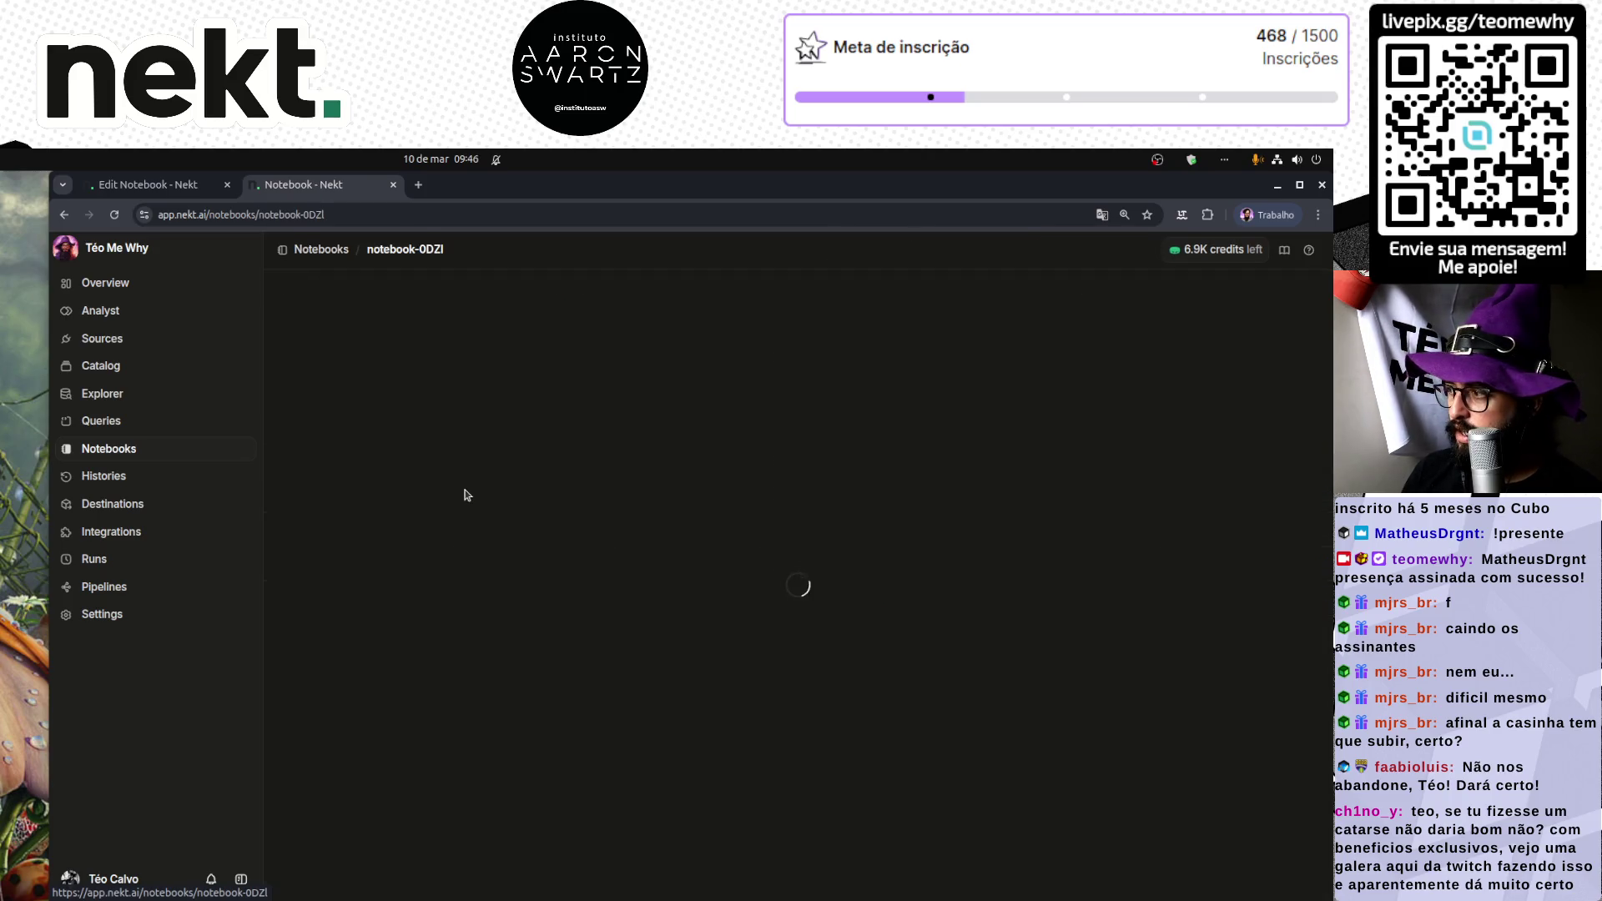
scroll(582, 617, down, 7)
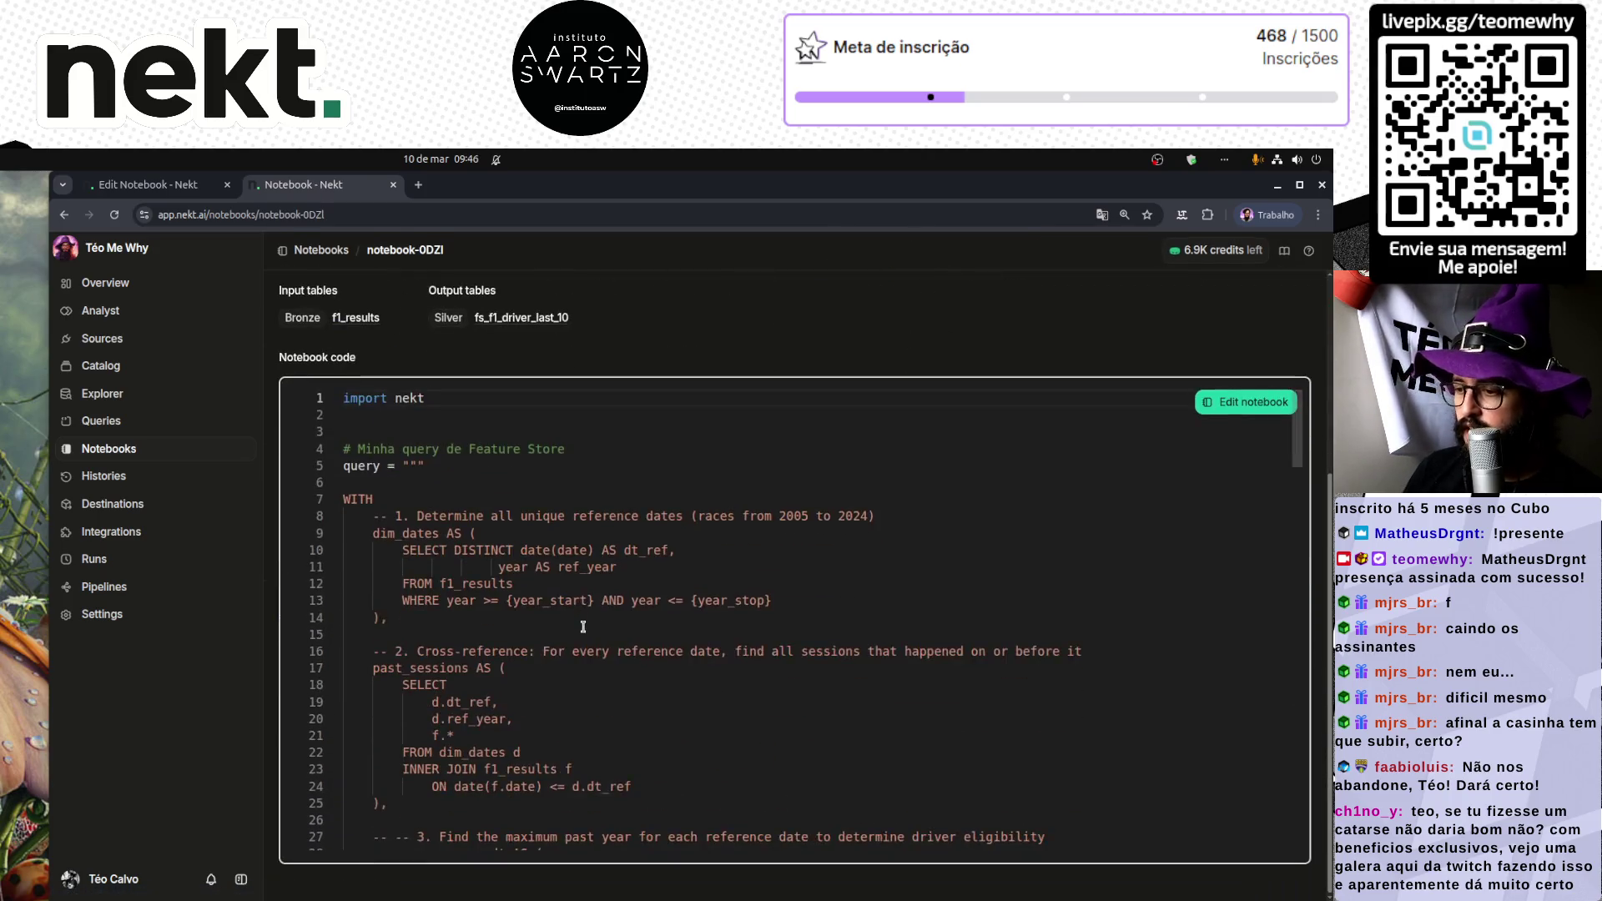
scroll(583, 626, down, 2)
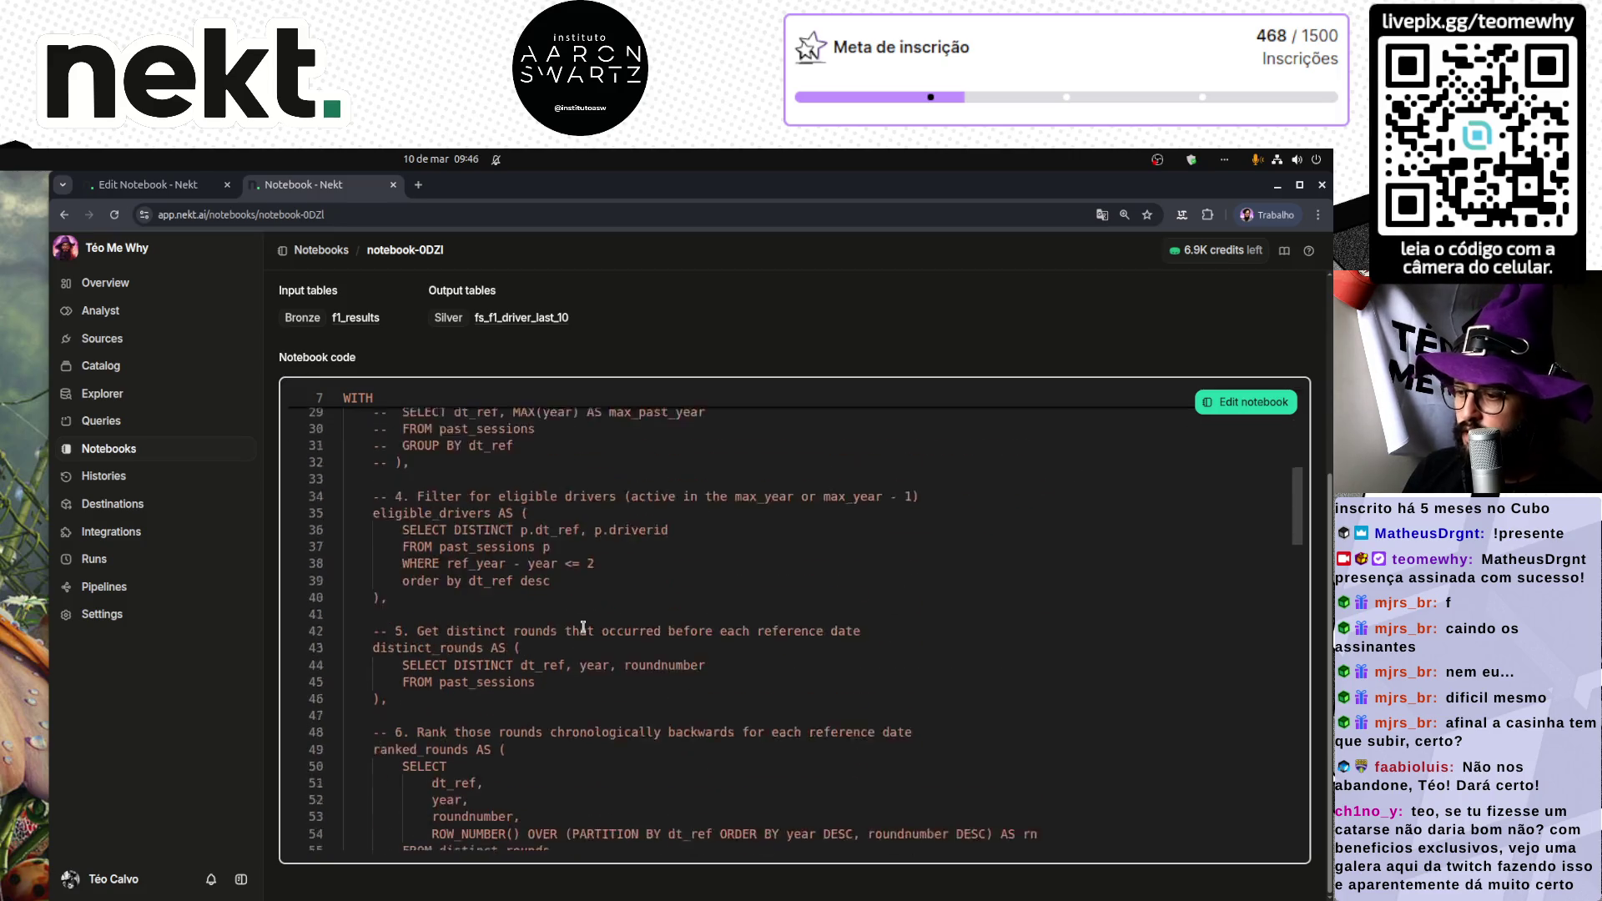
scroll(582, 625, up, 7)
scroll(453, 364, up, 1)
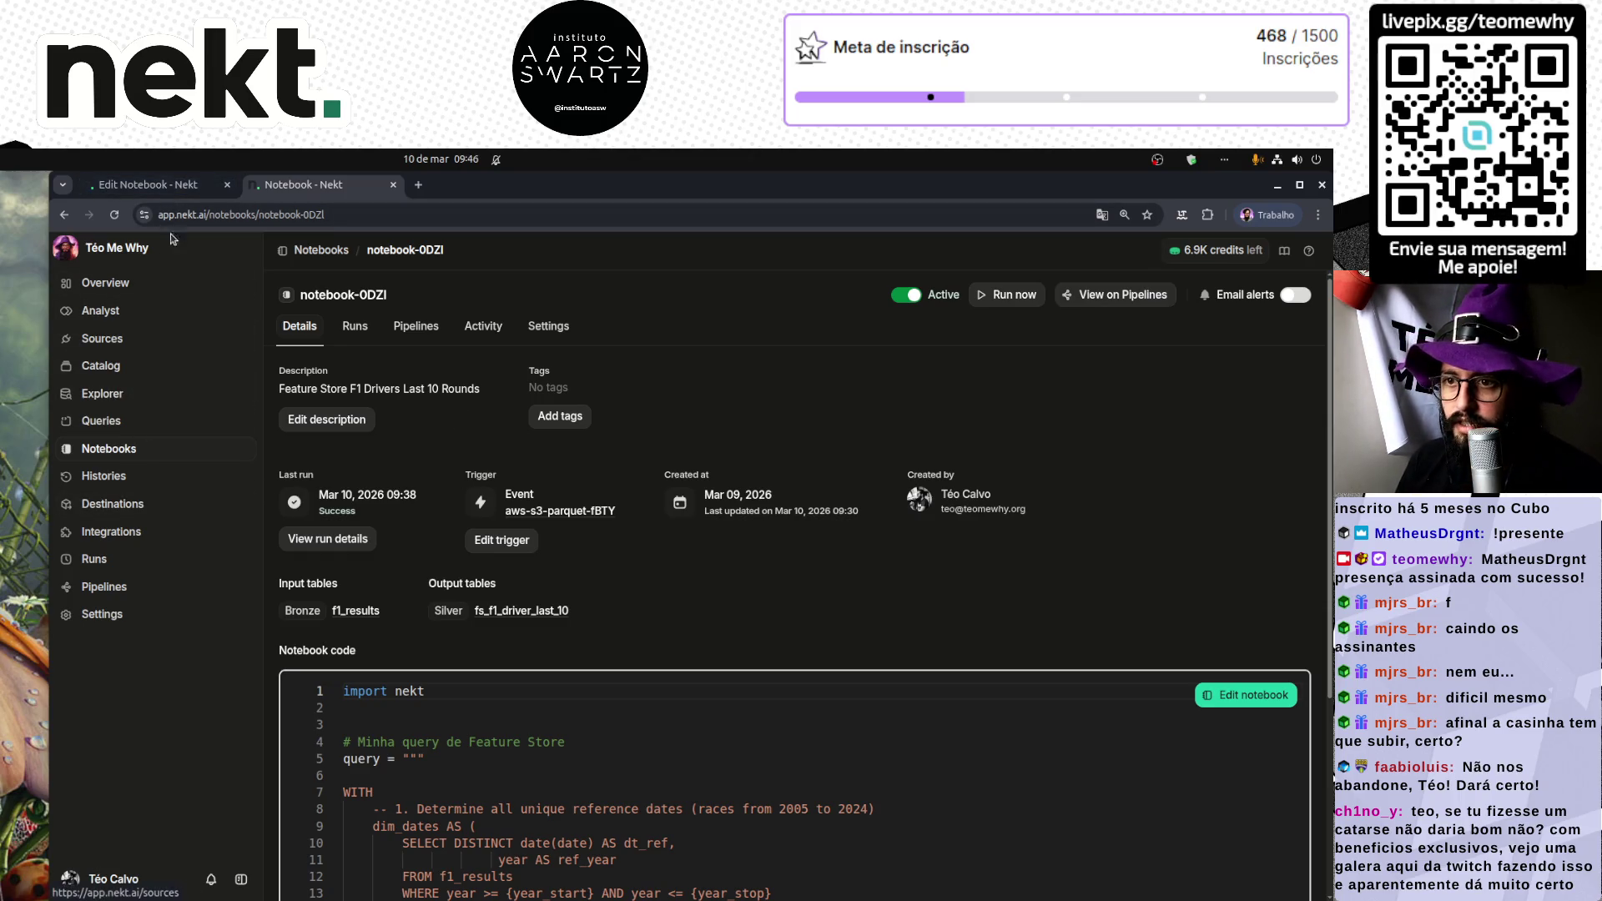
click(150, 184)
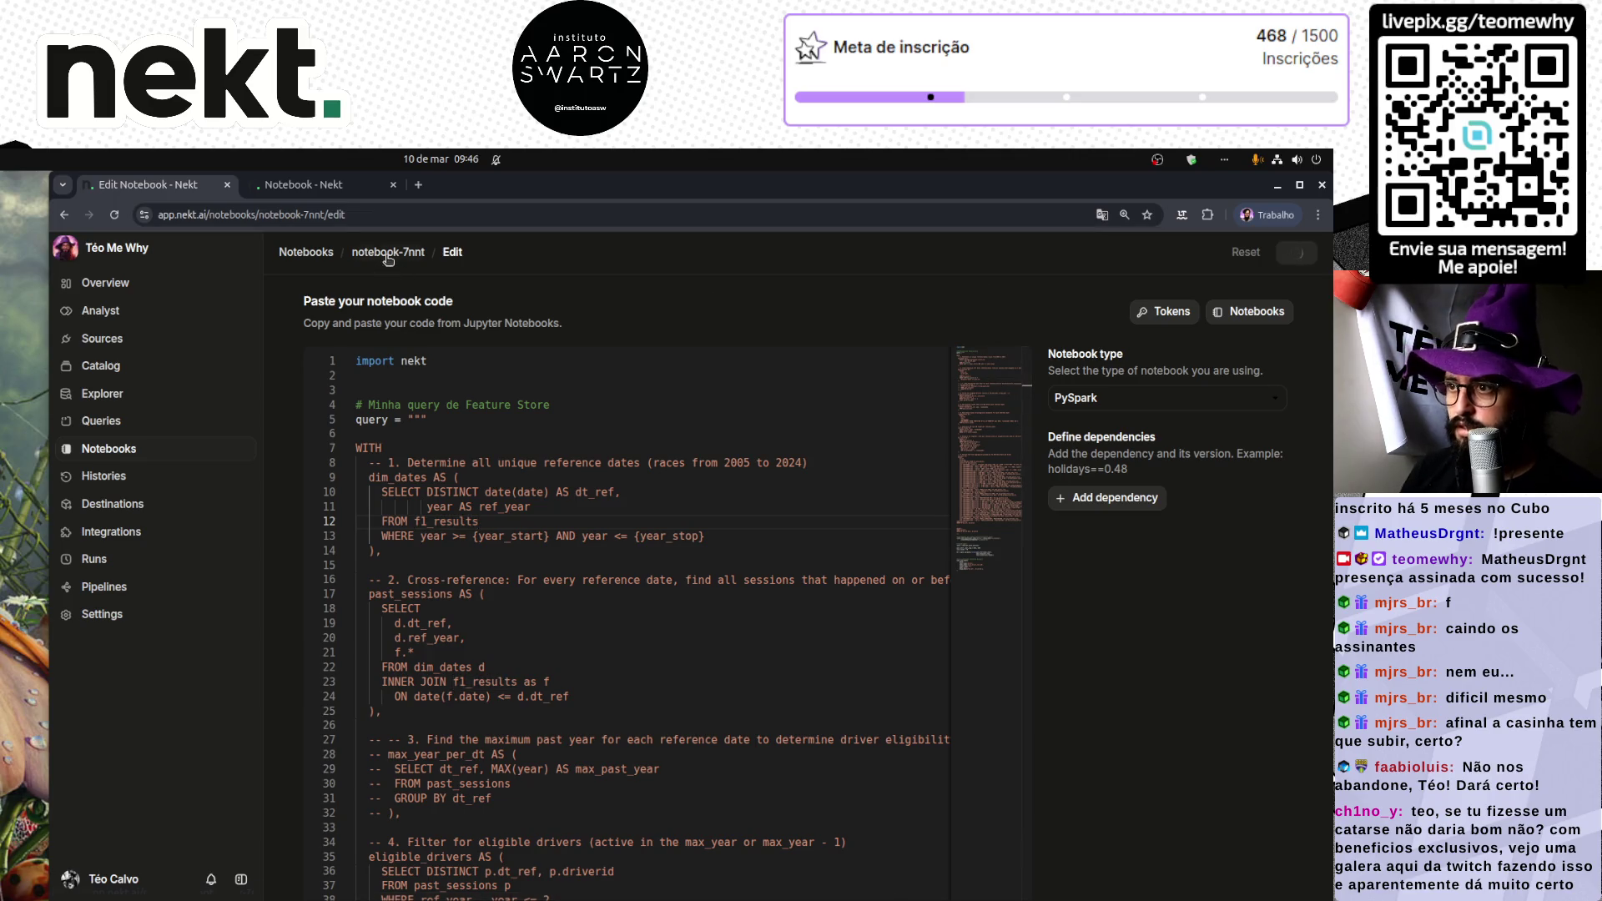
Step: Open the Last 20 Rounds notebook details and check the f1_results join on line 23
click(923, 286)
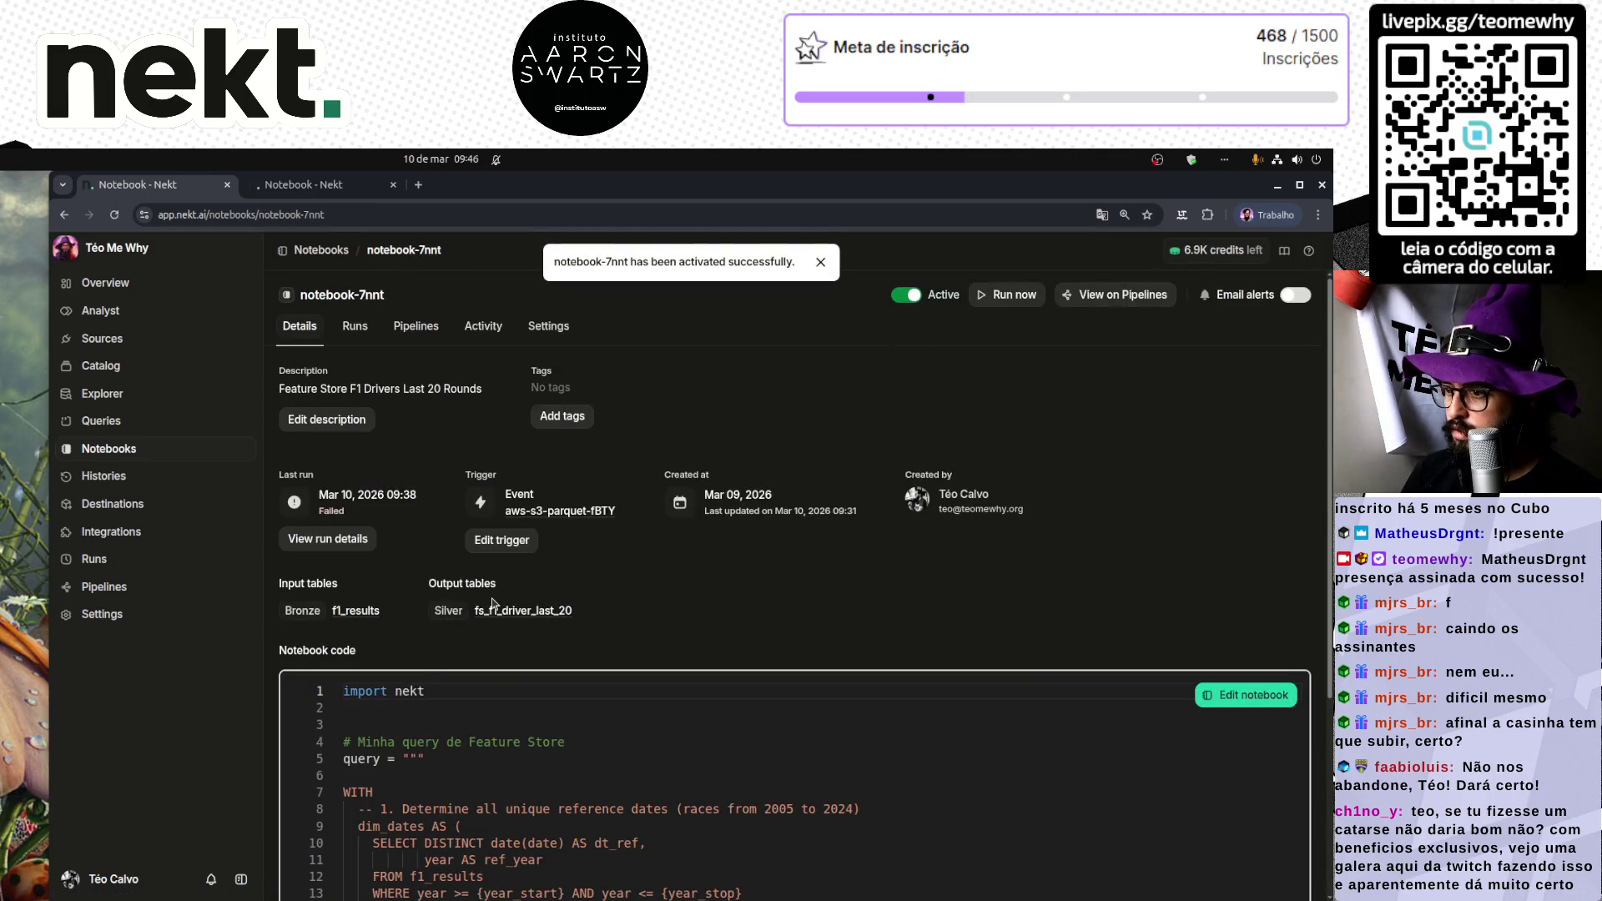
scroll(573, 780, down, 3)
scroll(573, 780, down, 10)
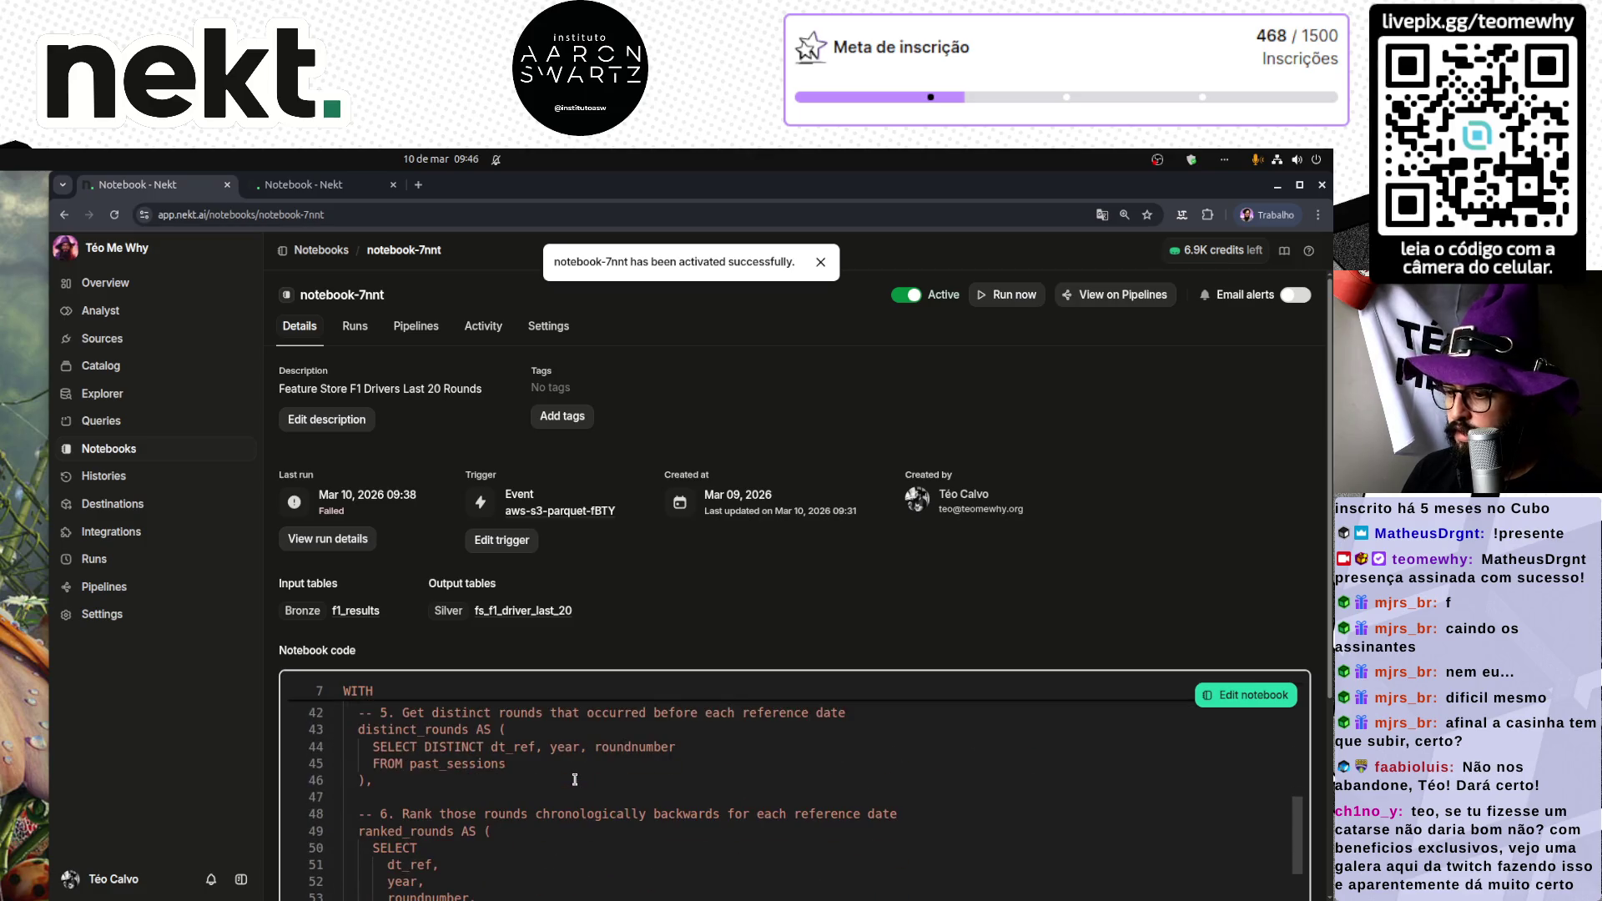
scroll(574, 778, up, 5)
scroll(575, 778, up, 3)
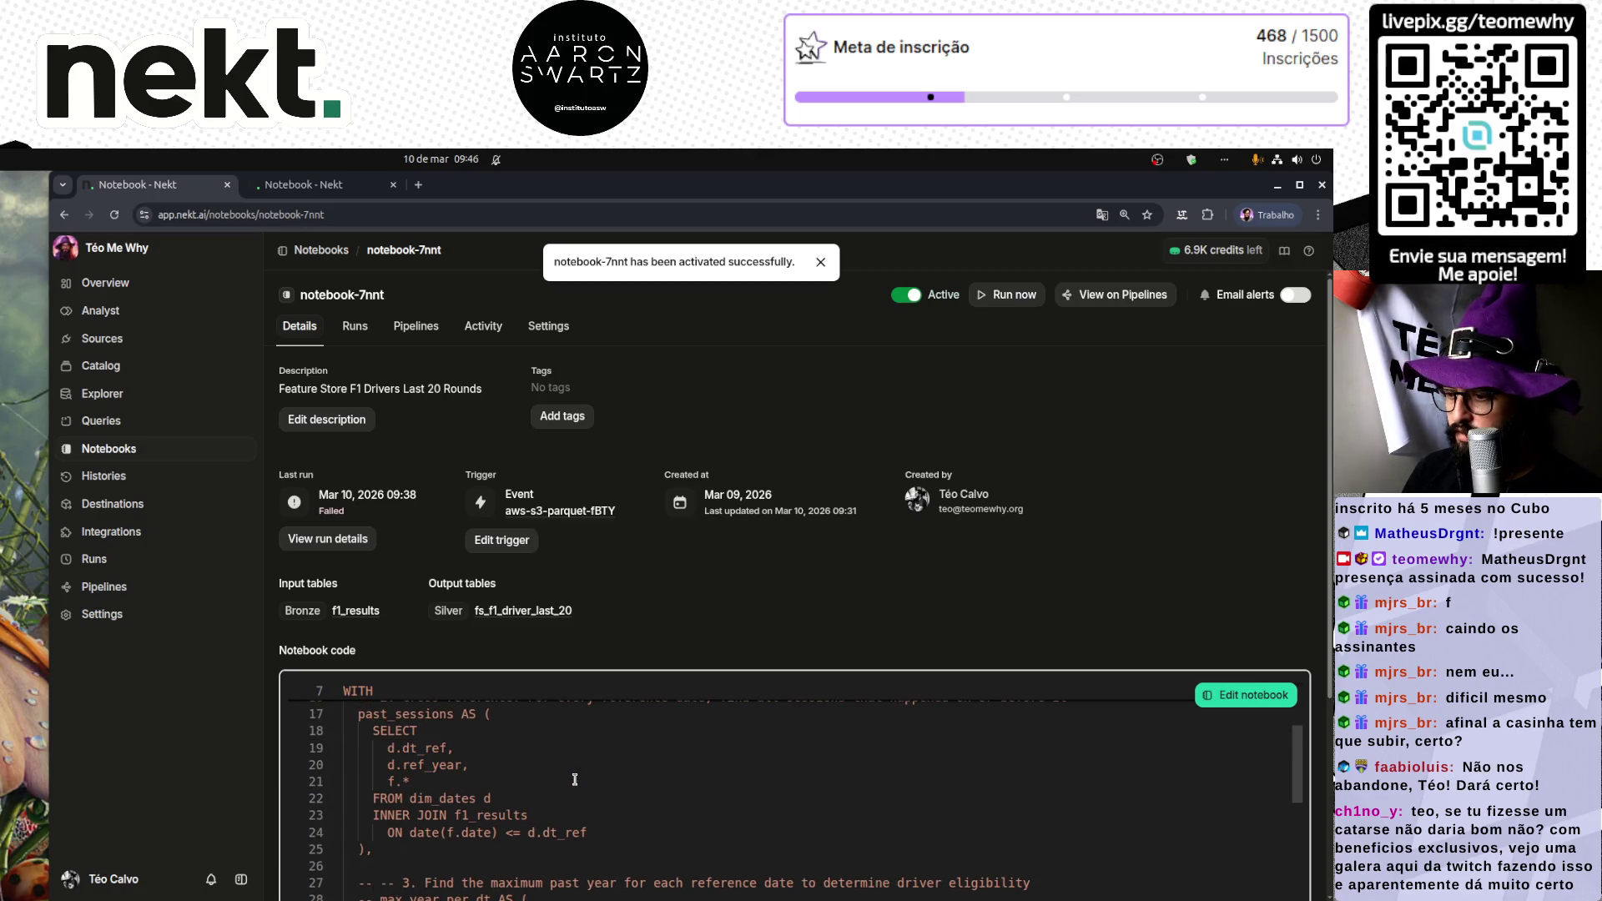
click(527, 815)
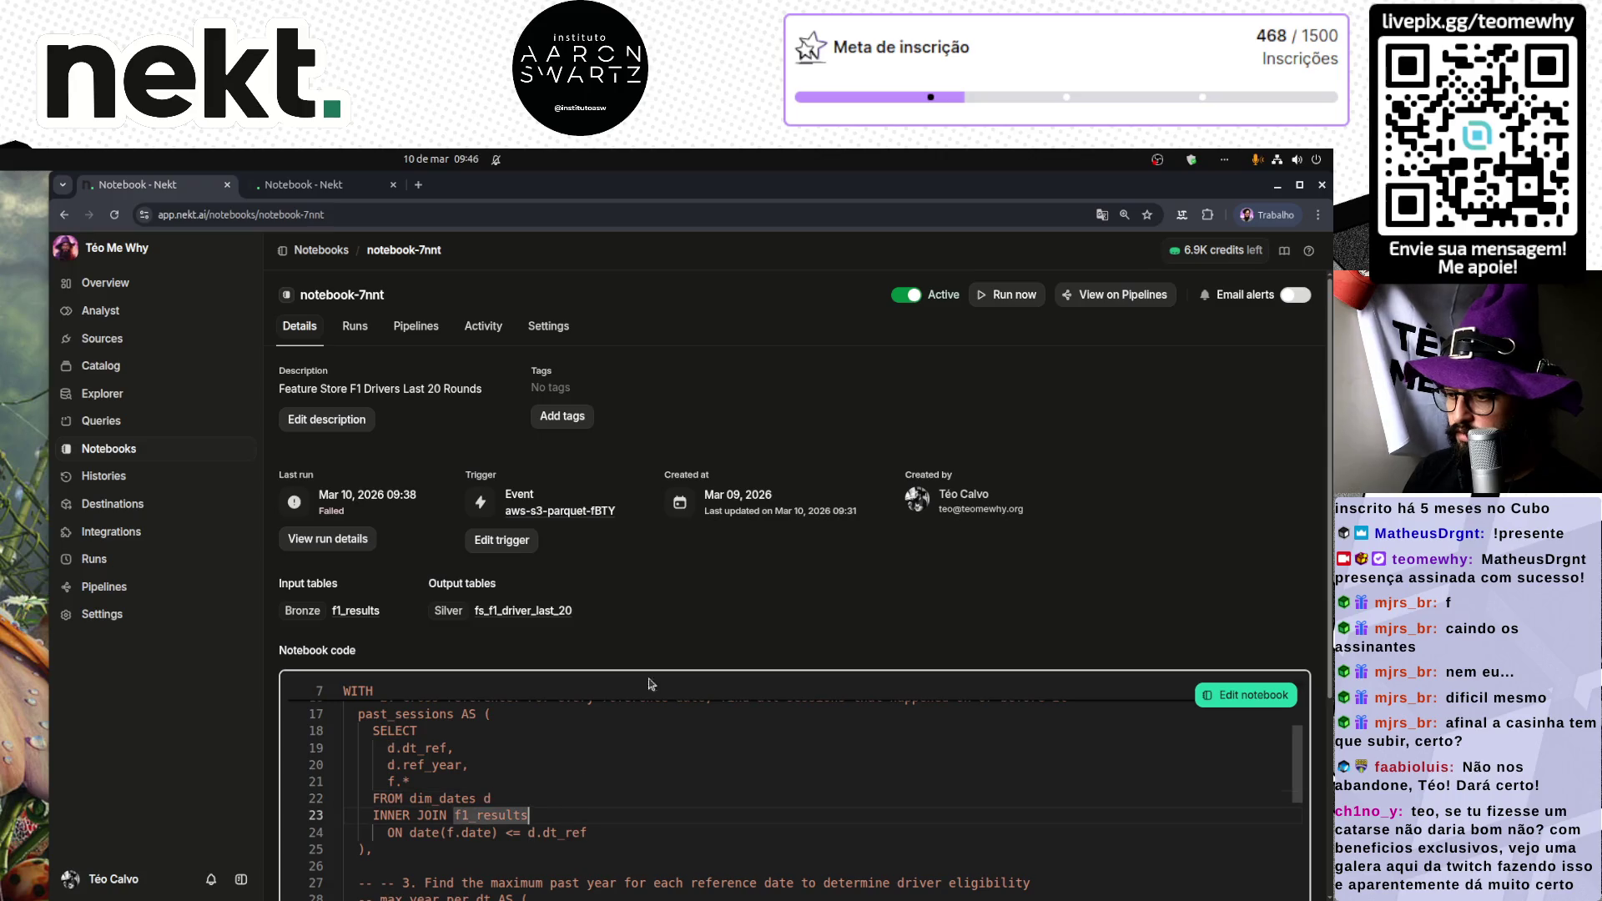
click(1247, 694)
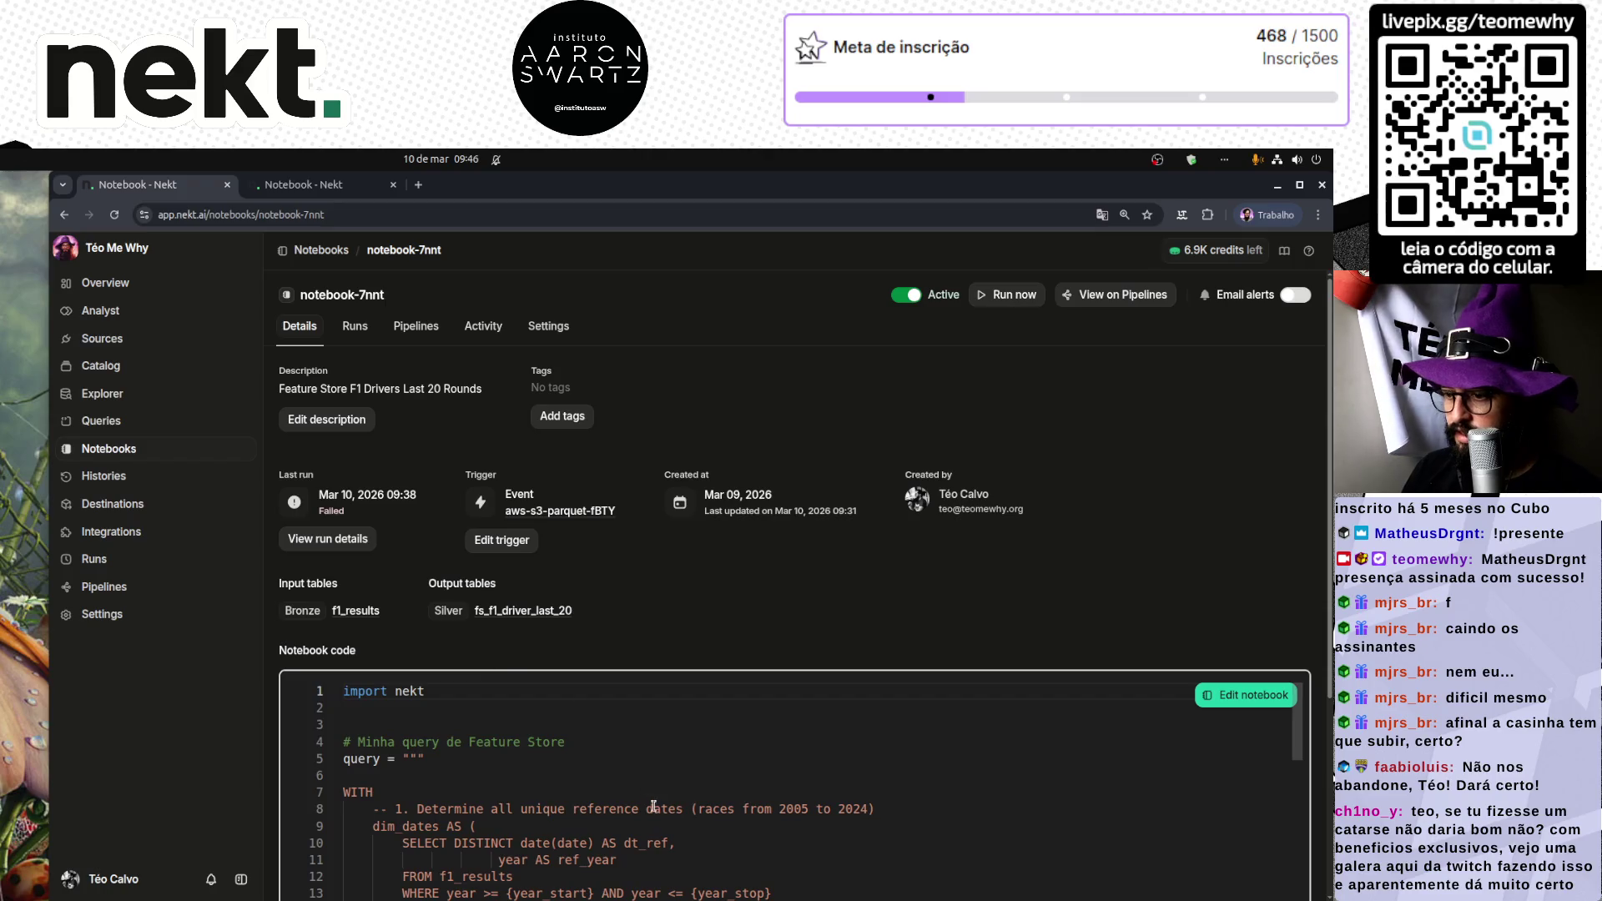
Step: Append 'as f' to the f1_results join, save, and return to the Last 10 Rounds notebook
scroll(662, 819, down, 3)
scroll(662, 818, down, 2)
click(647, 843)
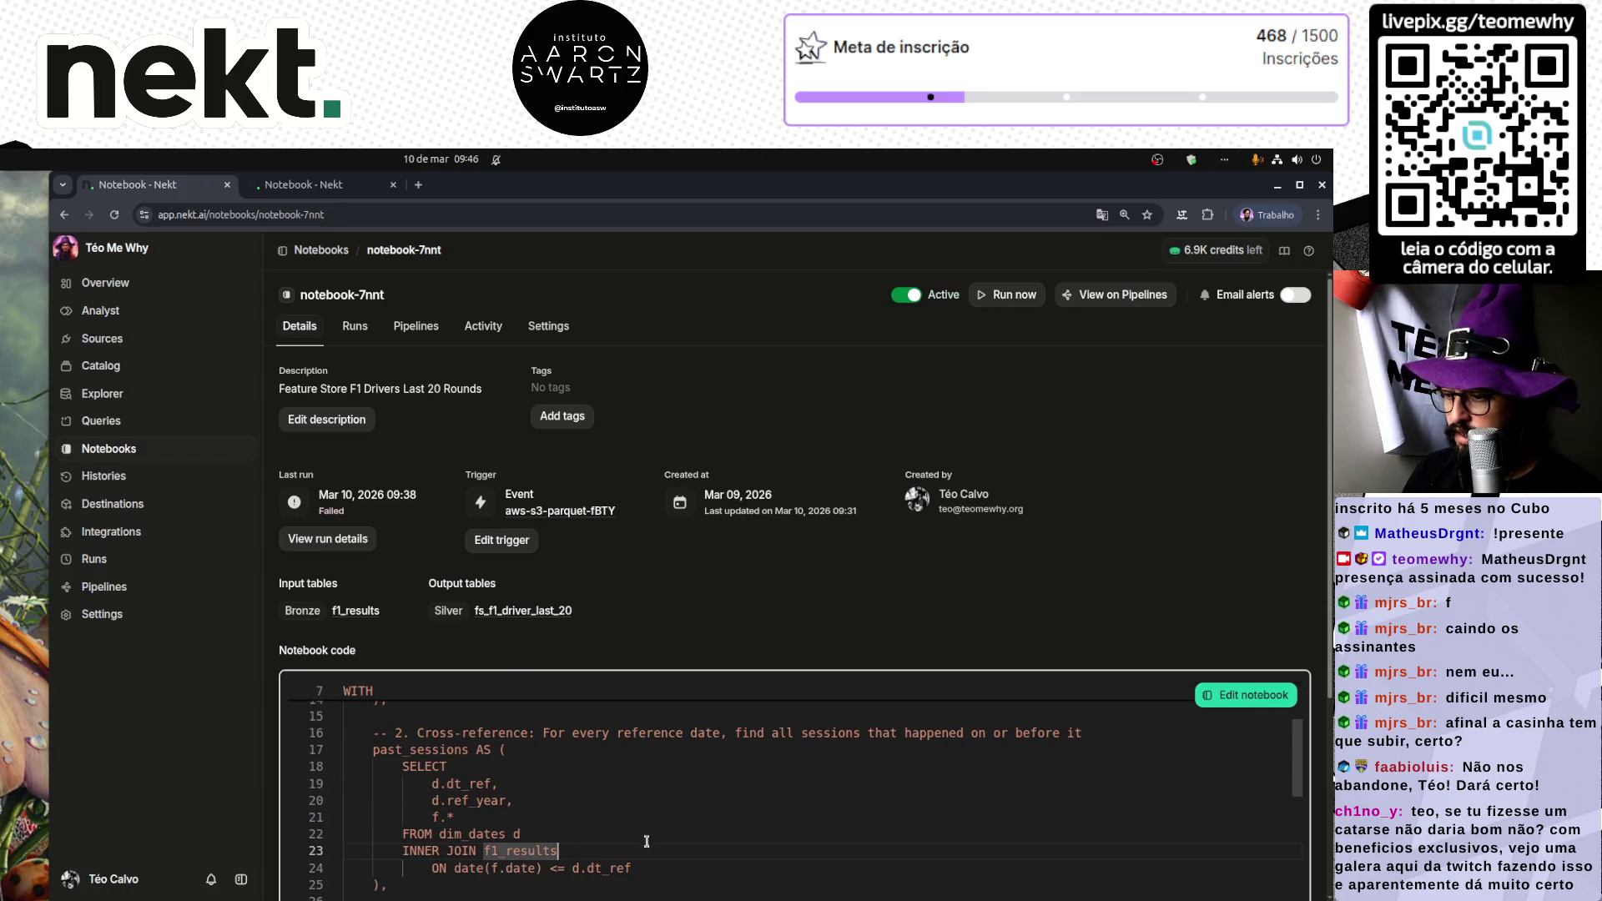
click(1248, 697)
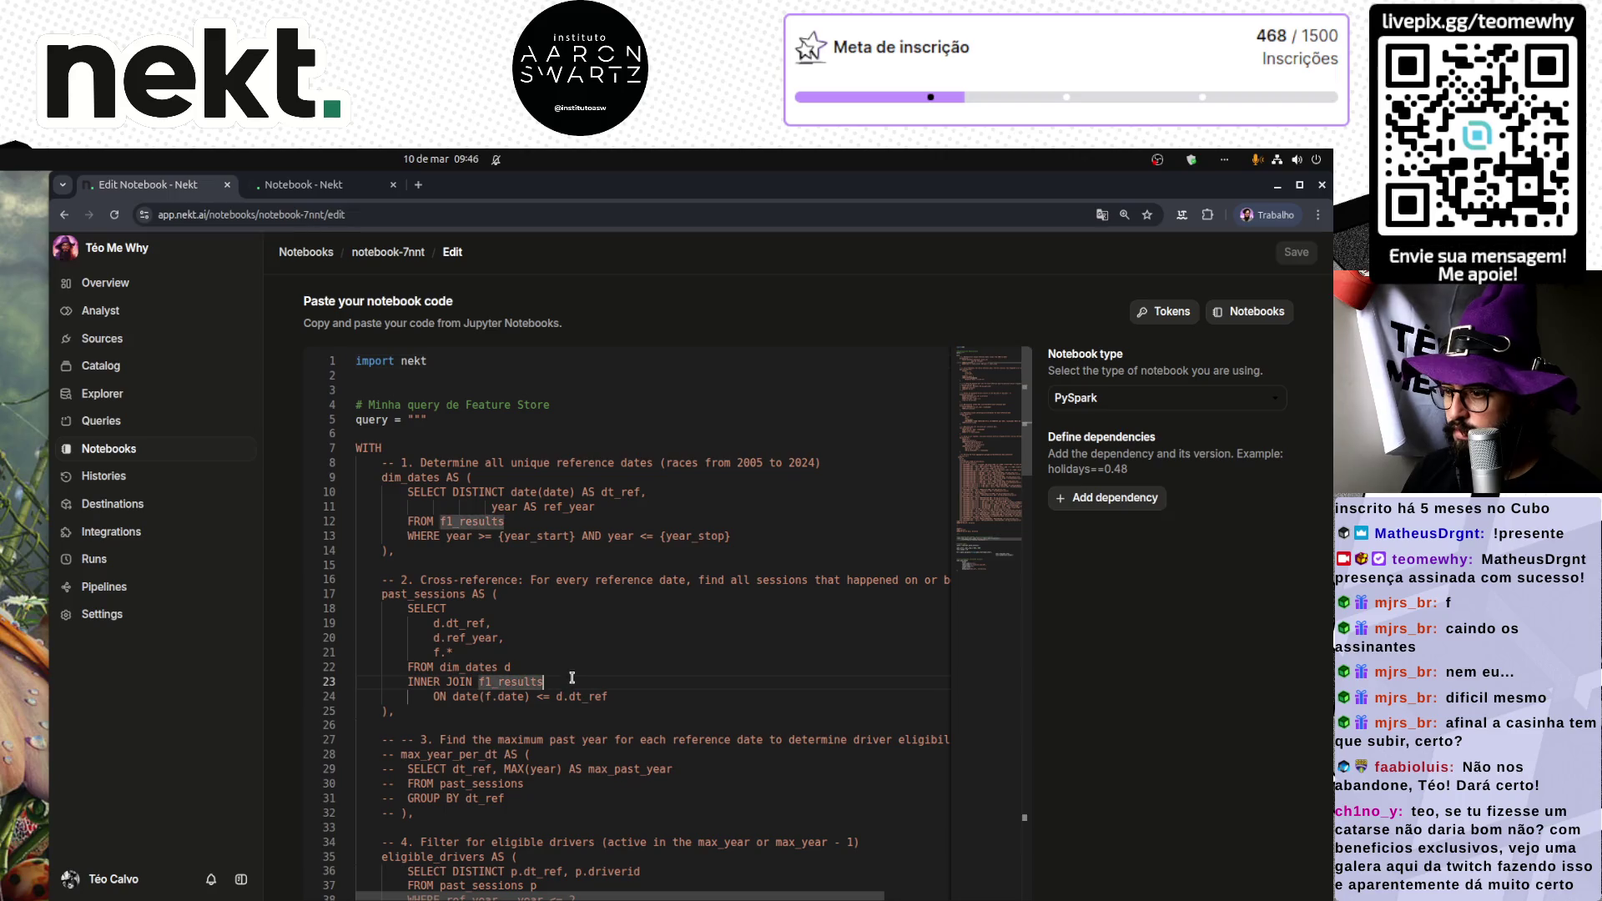
text(as f)
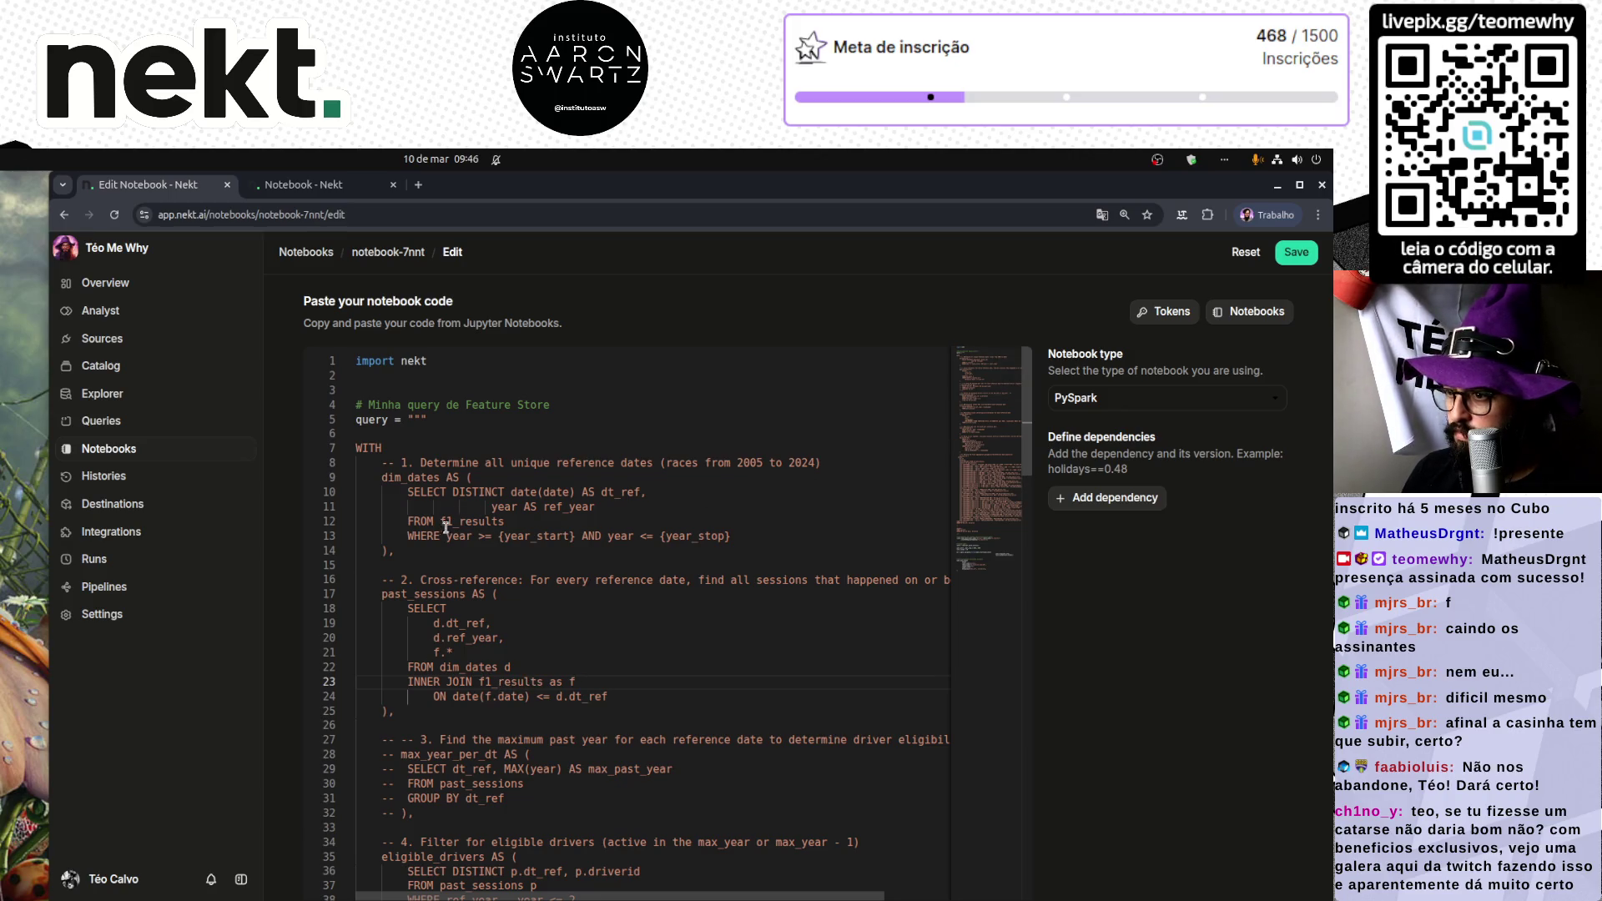
click(1295, 252)
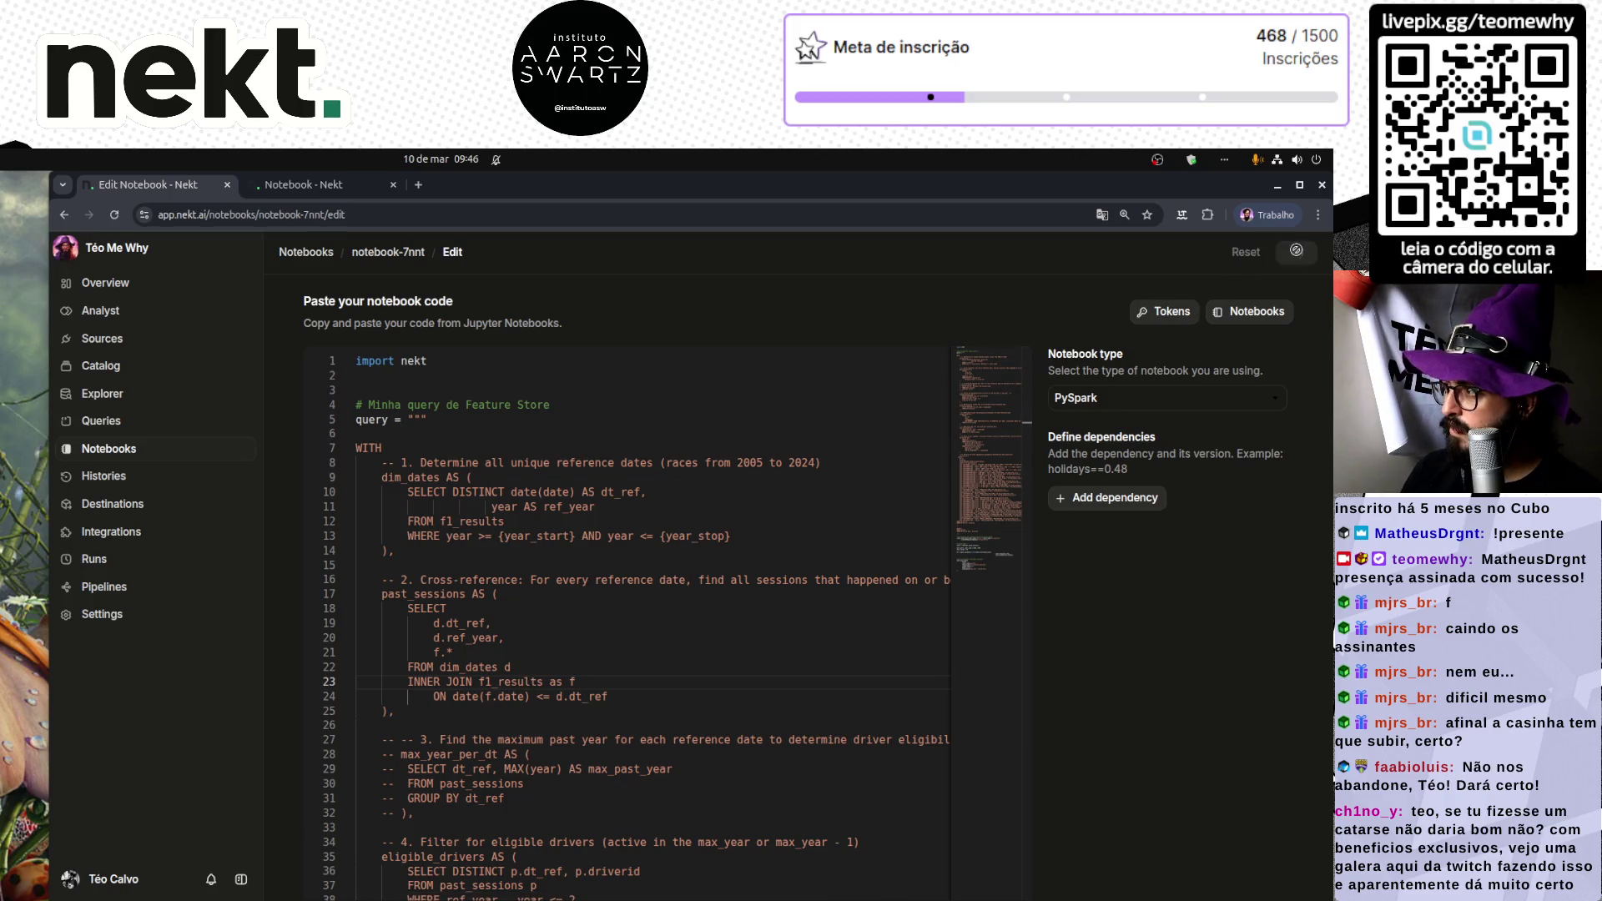
click(317, 184)
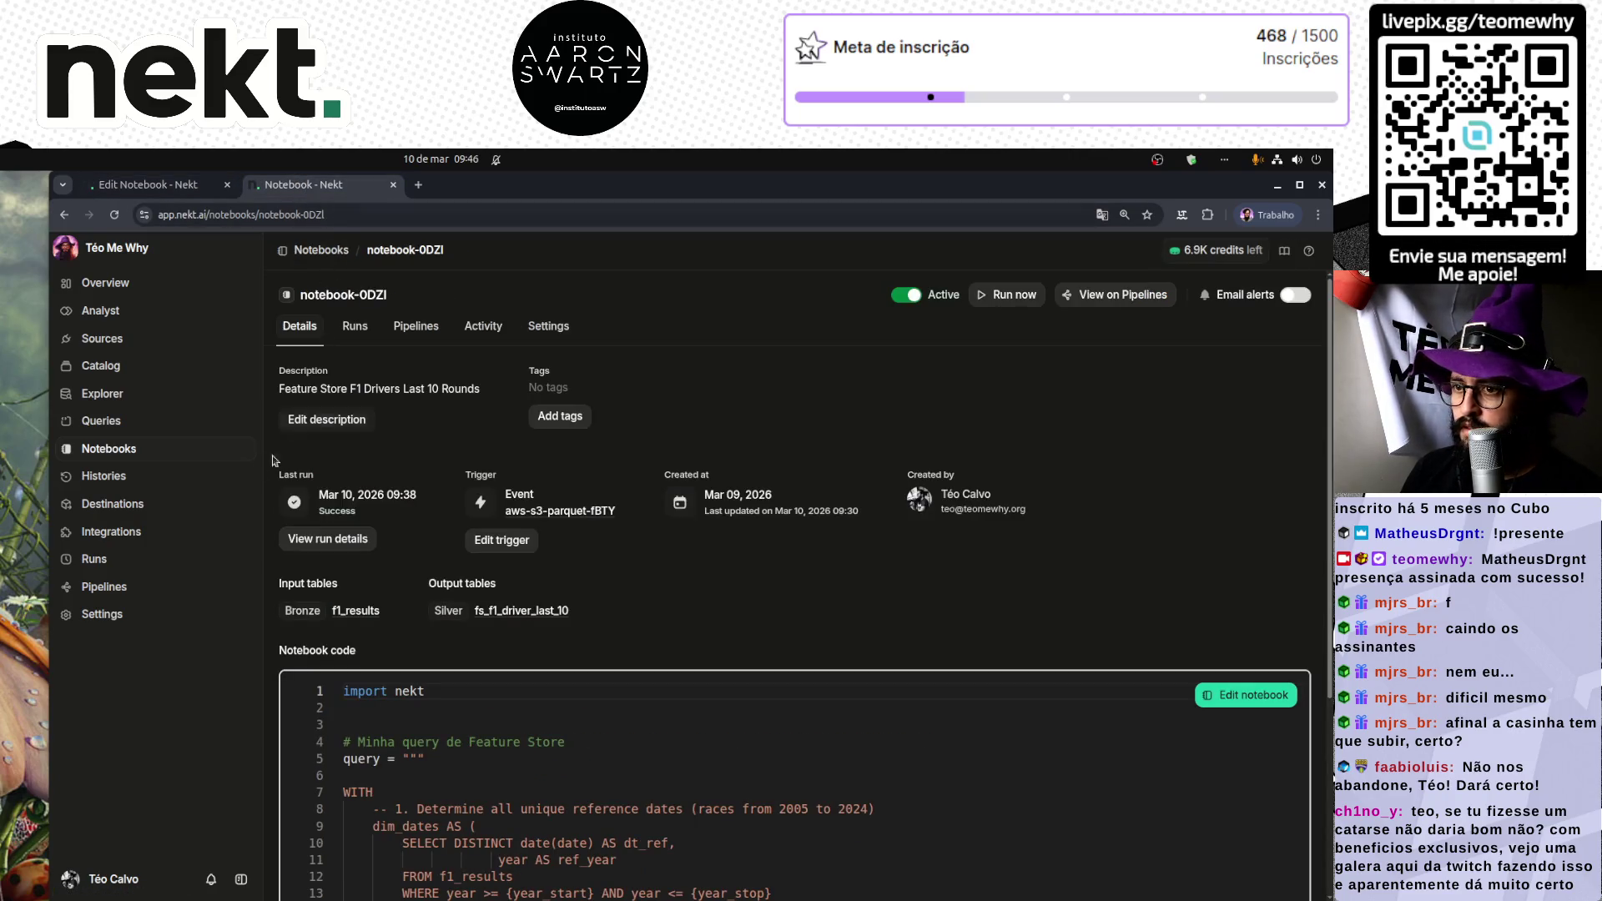
Step: Rerun the Relatório Feature Store reference-date query in Explorer with a 10000-row limit
click(102, 394)
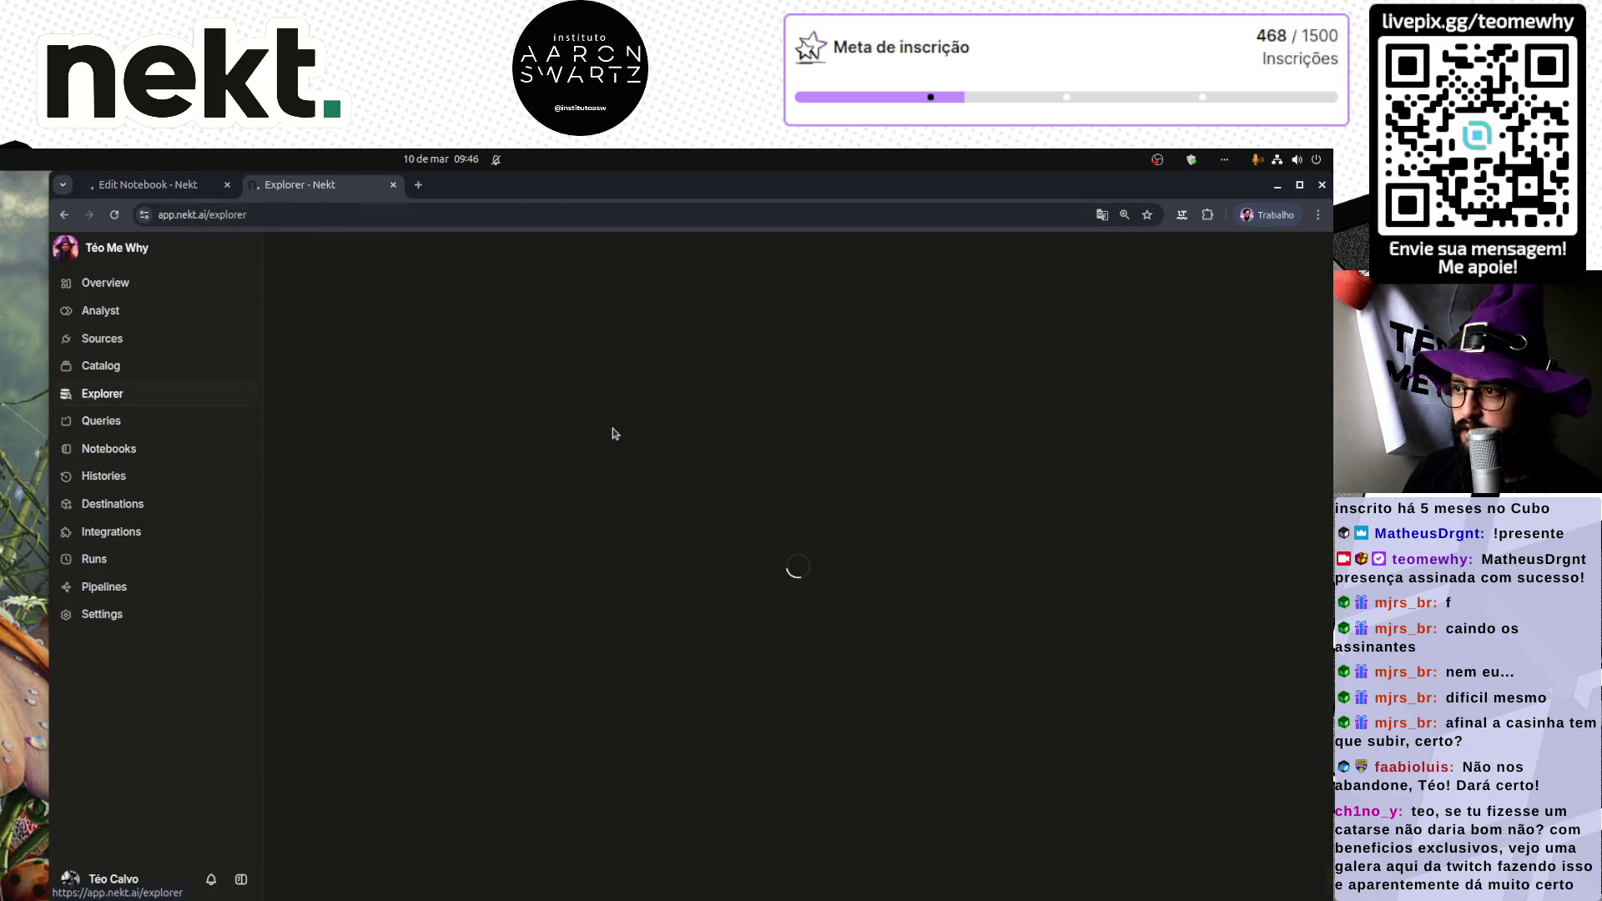
click(857, 252)
click(665, 258)
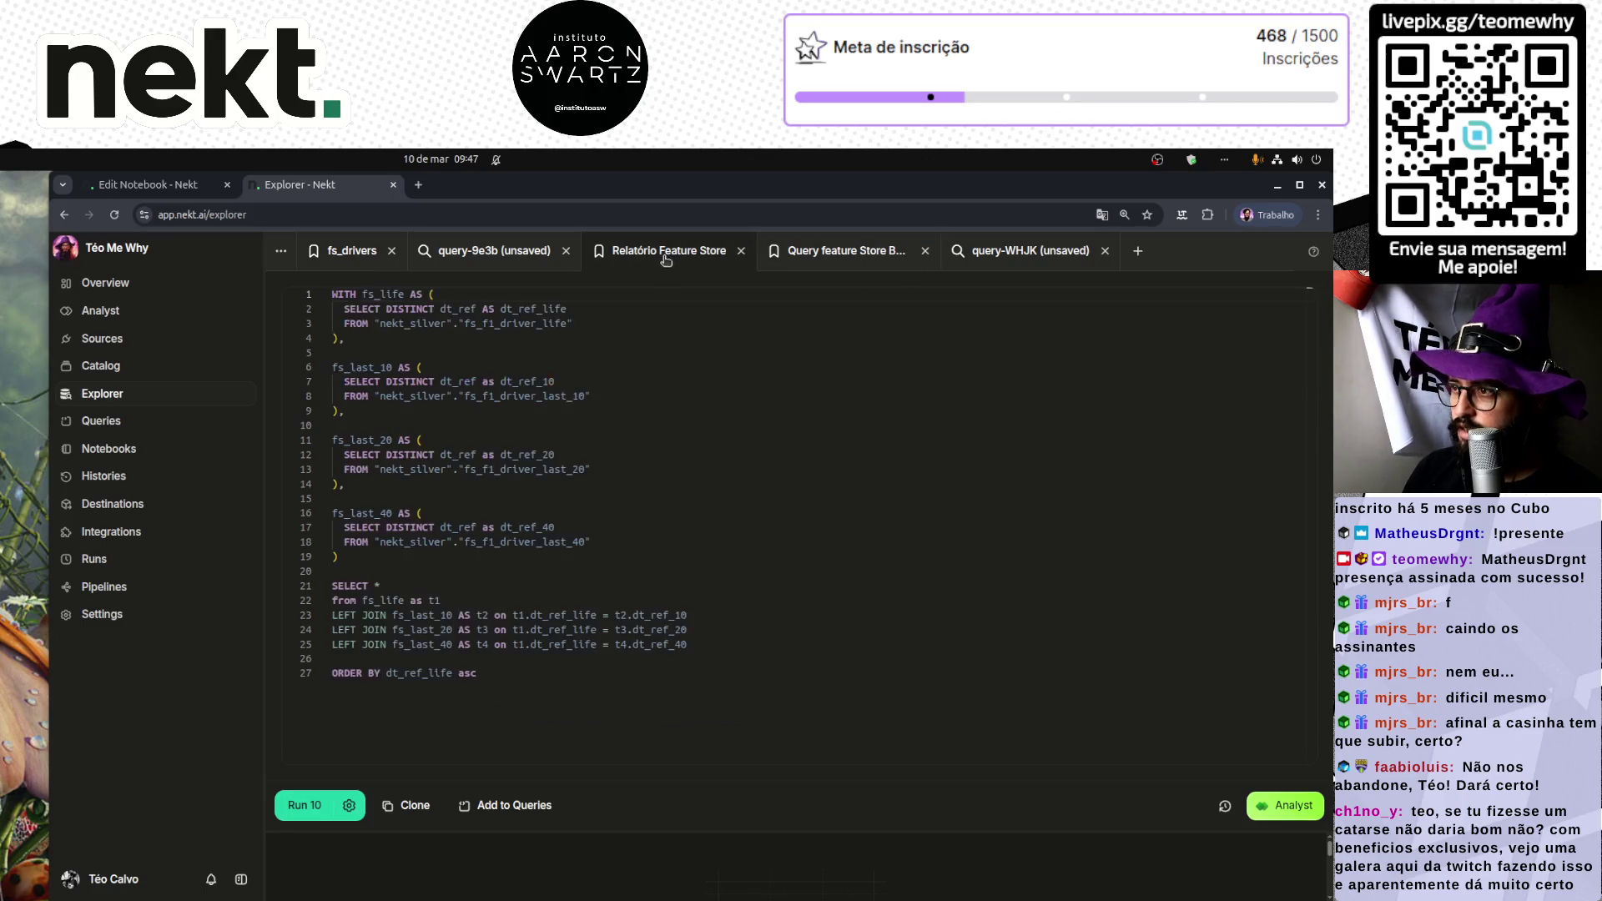
click(304, 805)
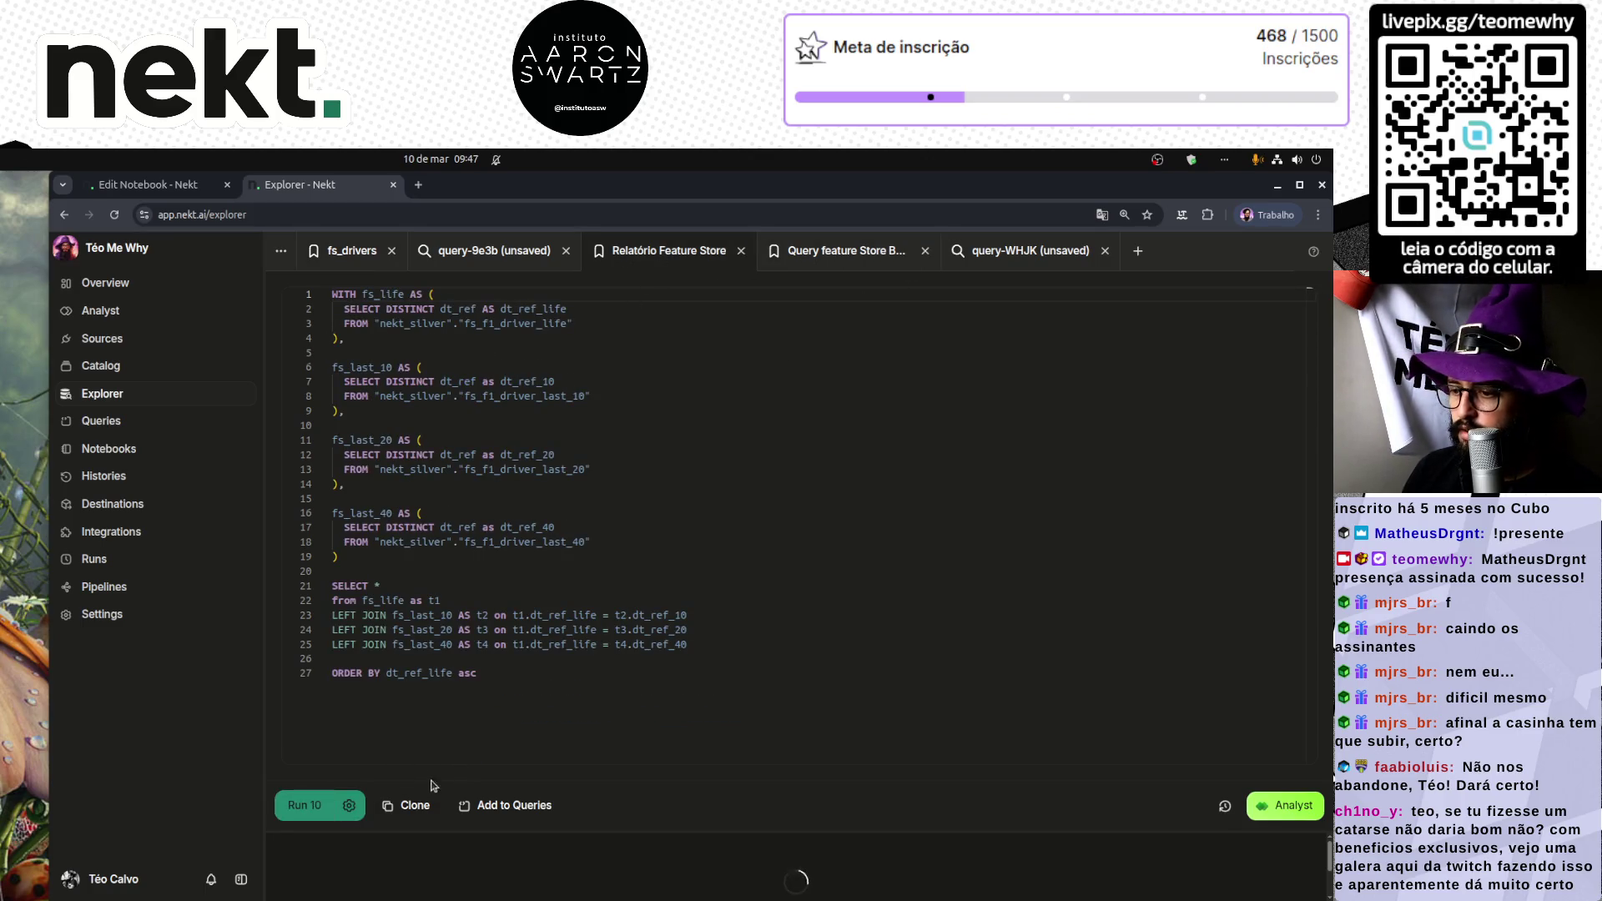
drag(732, 836, 715, 543)
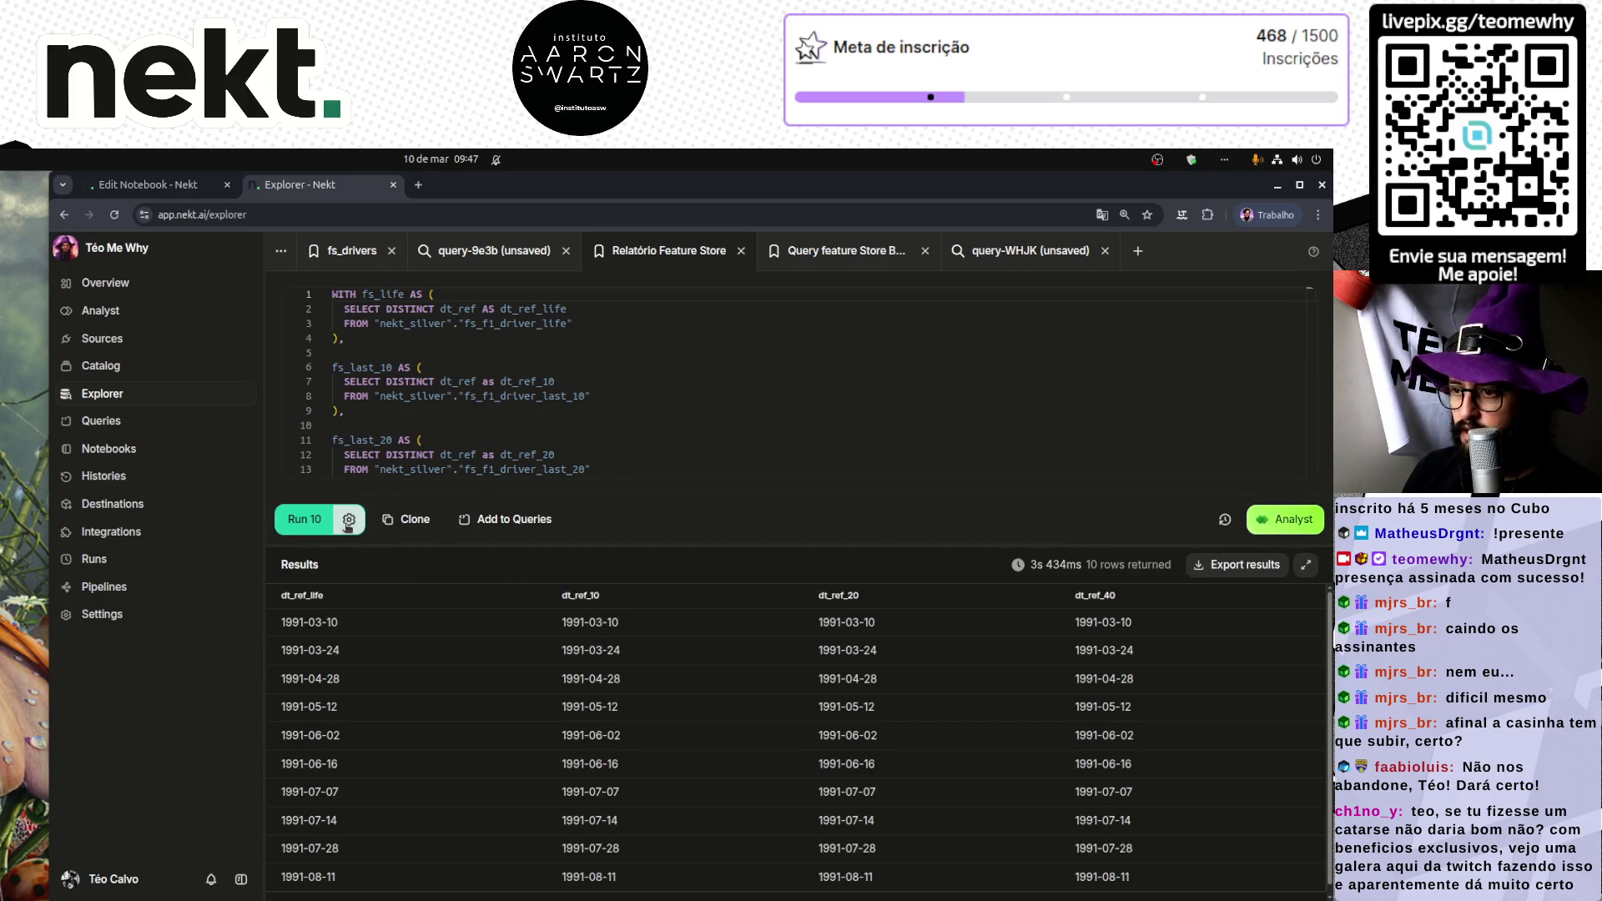
click(350, 522)
click(295, 645)
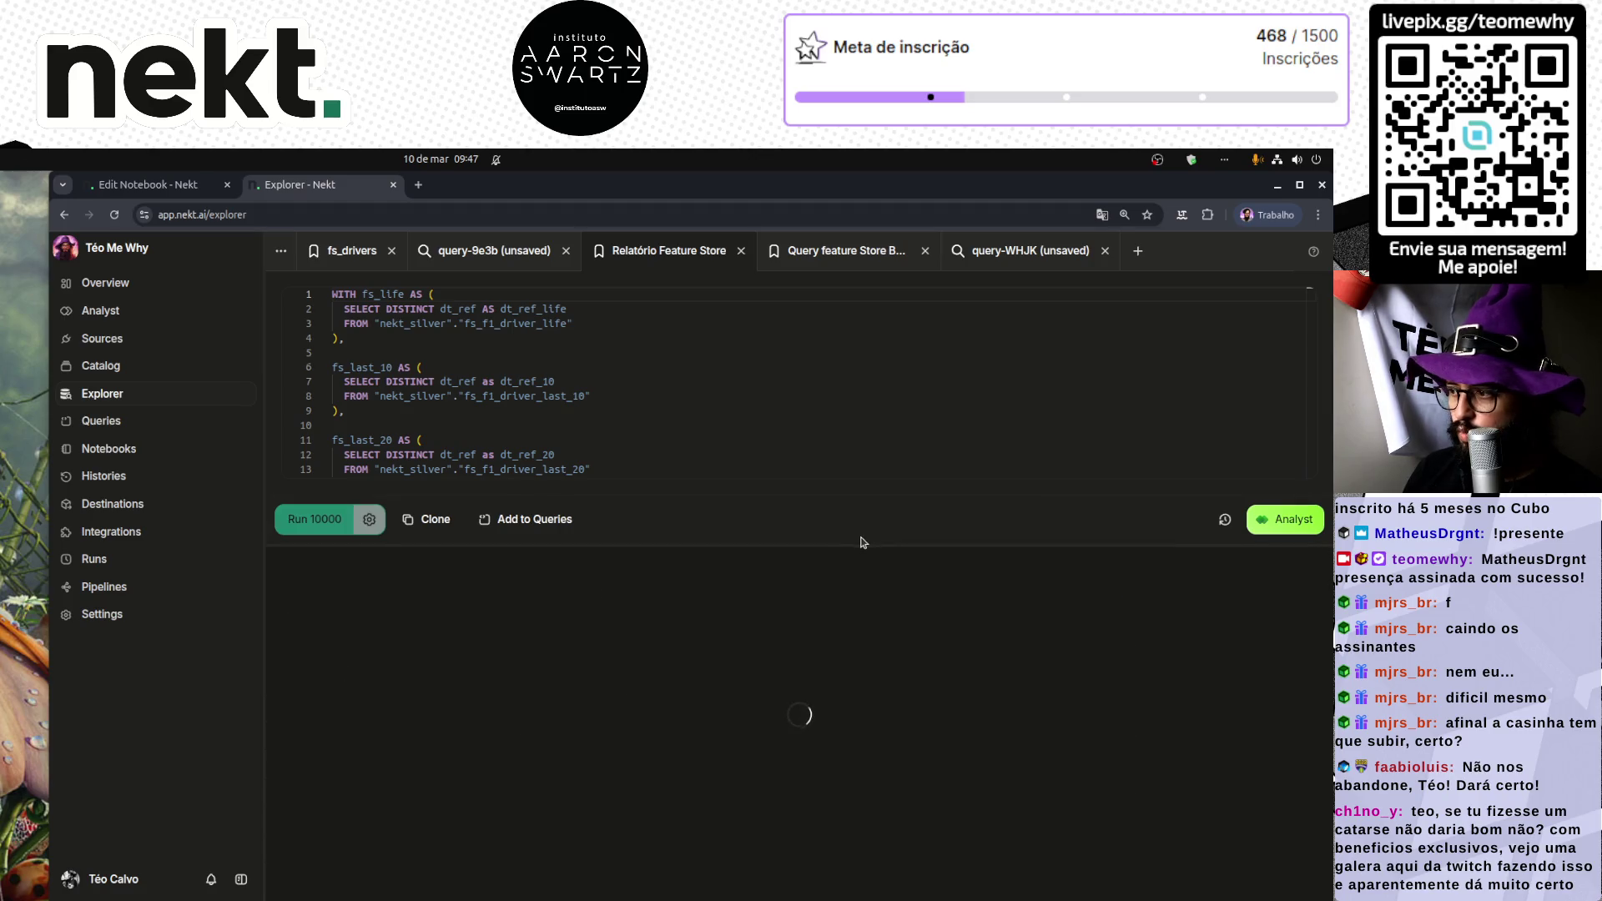
Step: Load all 674 result rows, then go back to the notebook editor tab
drag(864, 543, 849, 460)
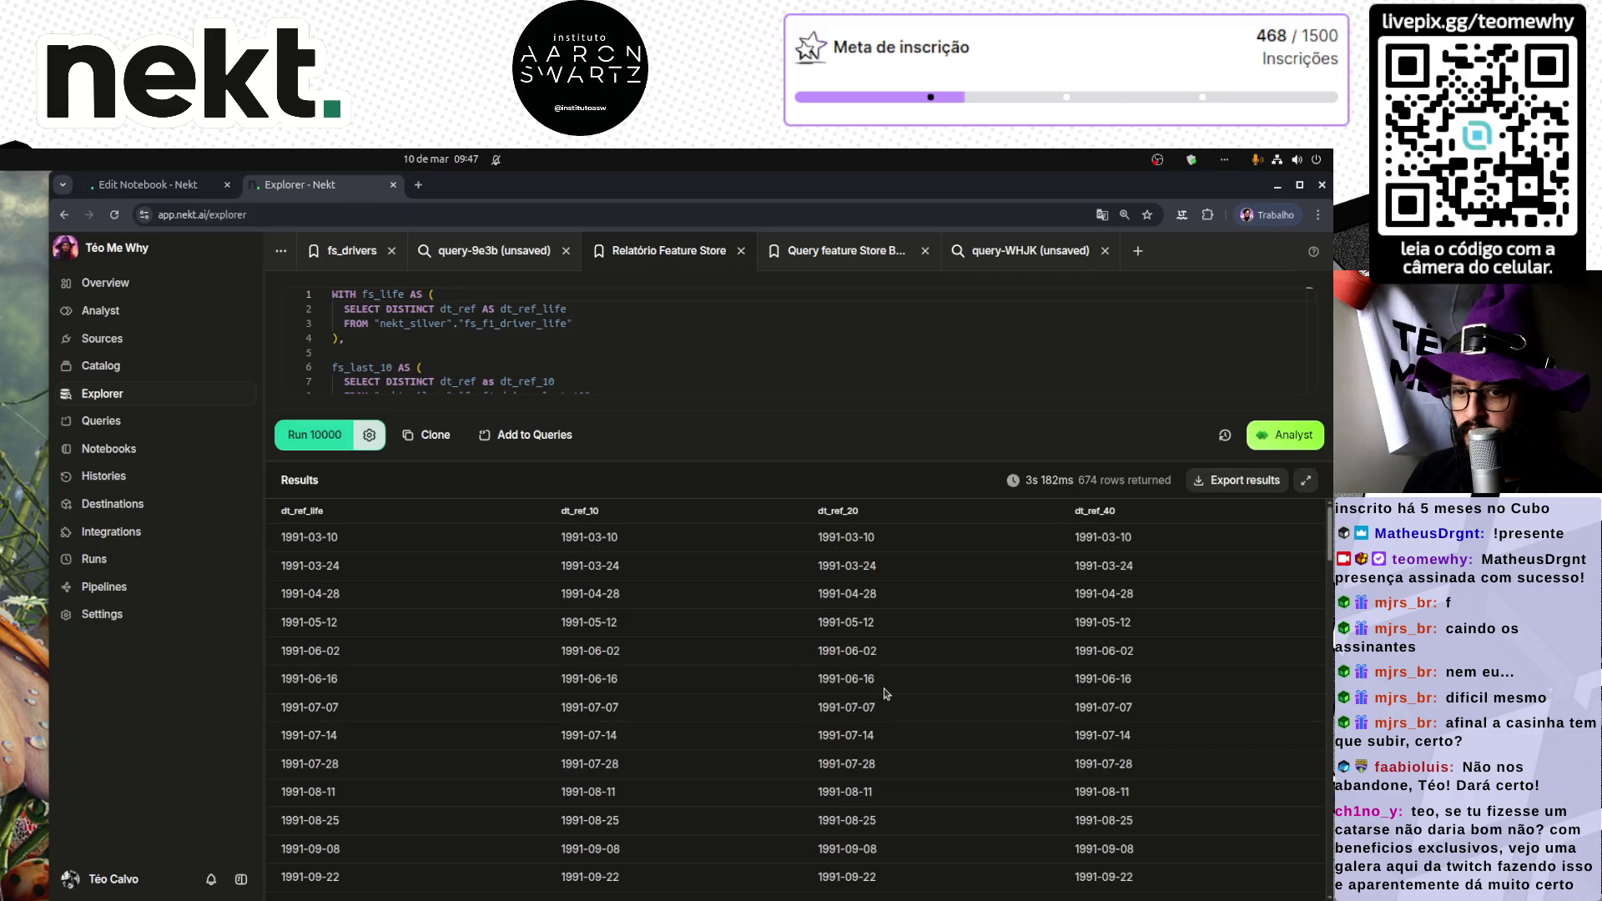
scroll(885, 693, down, 10)
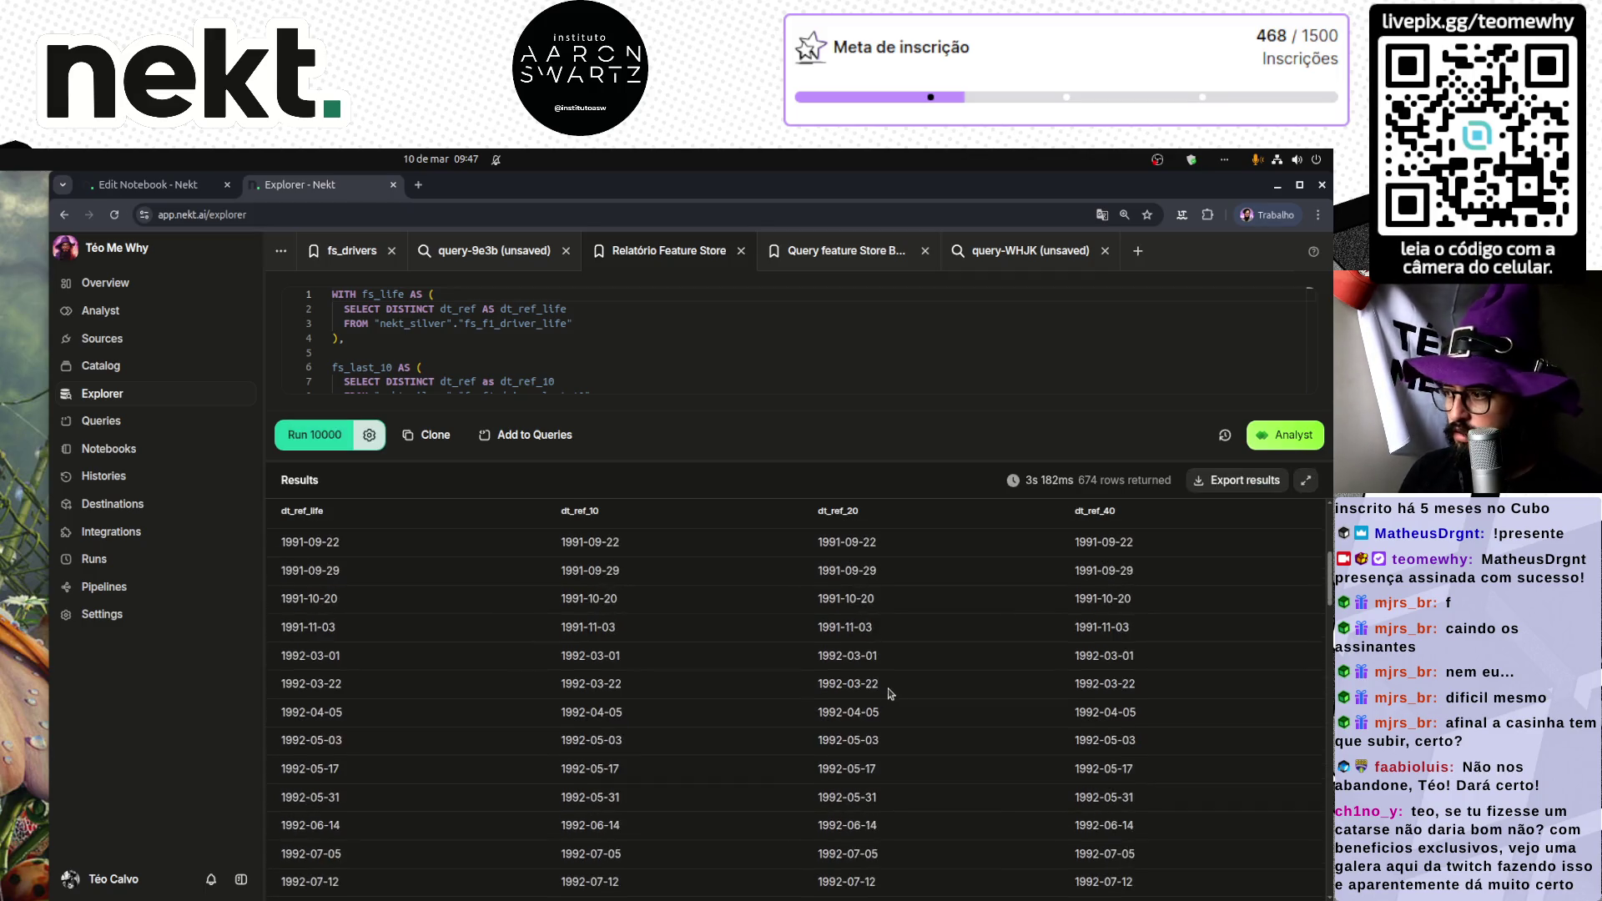
drag(1326, 638, 1328, 871)
scroll(1271, 880, down, 15)
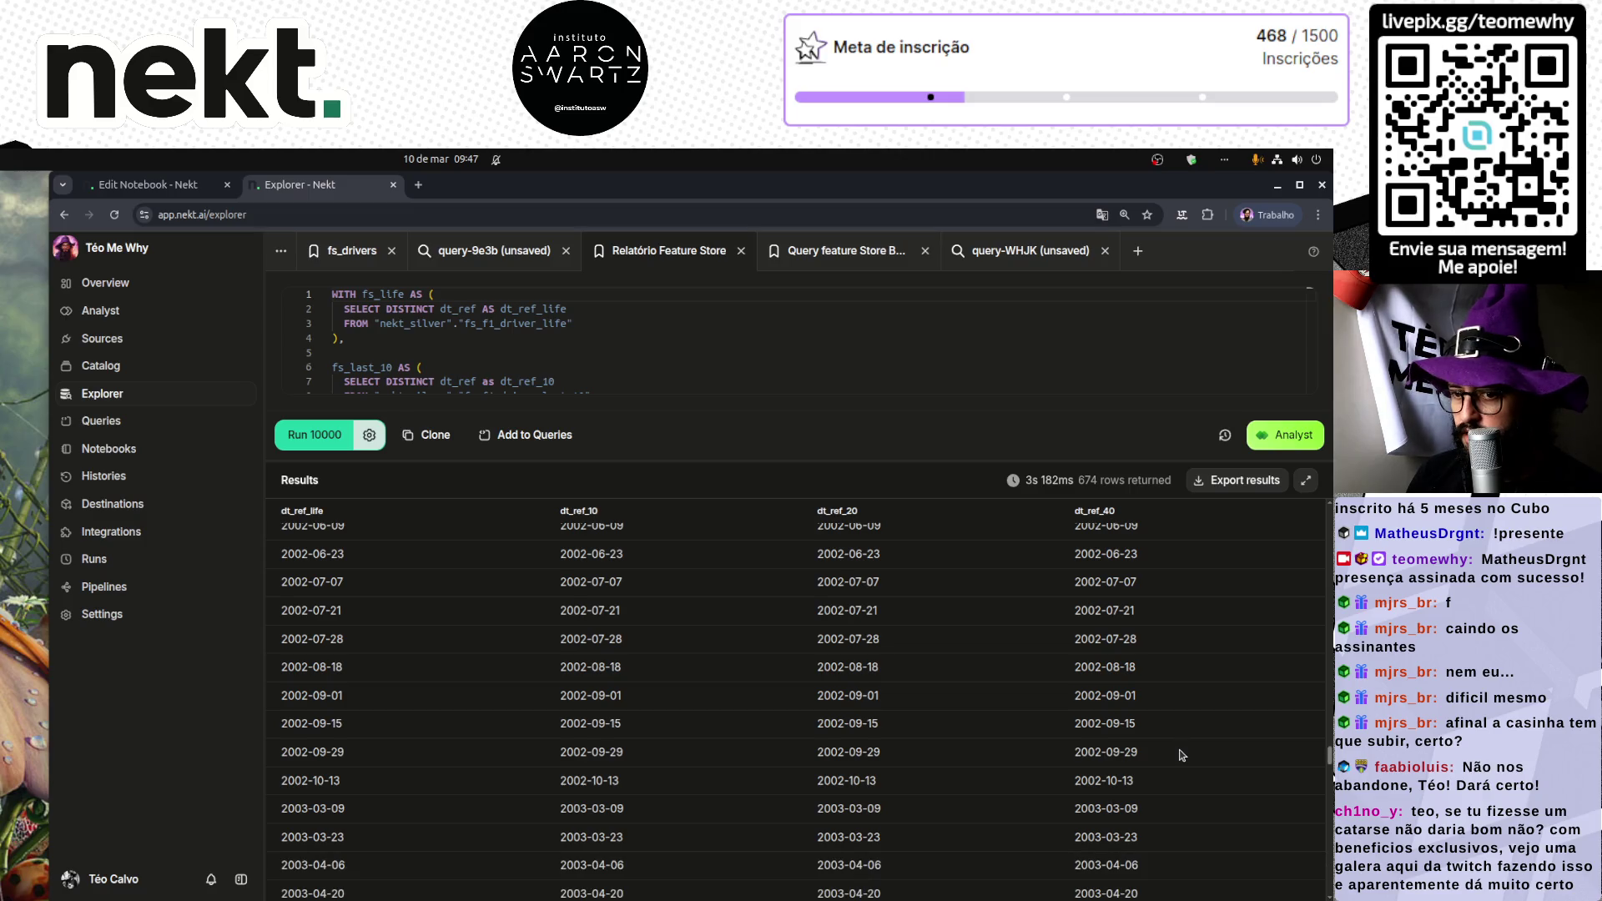
scroll(1180, 751, down, 15)
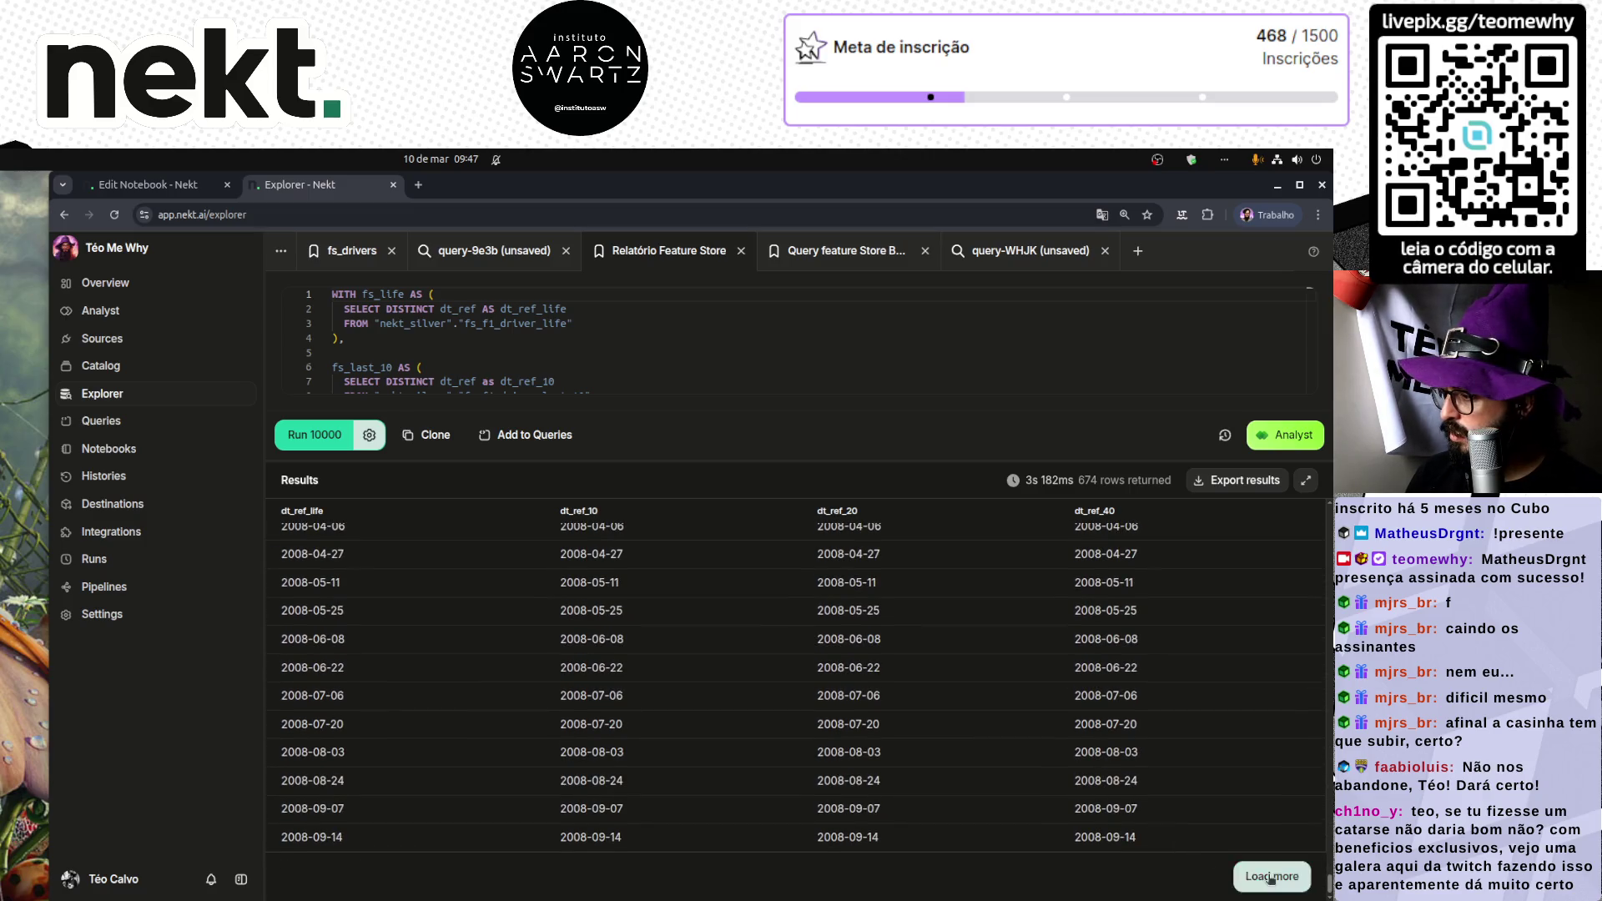
click(1251, 884)
scroll(1252, 851, down, 10)
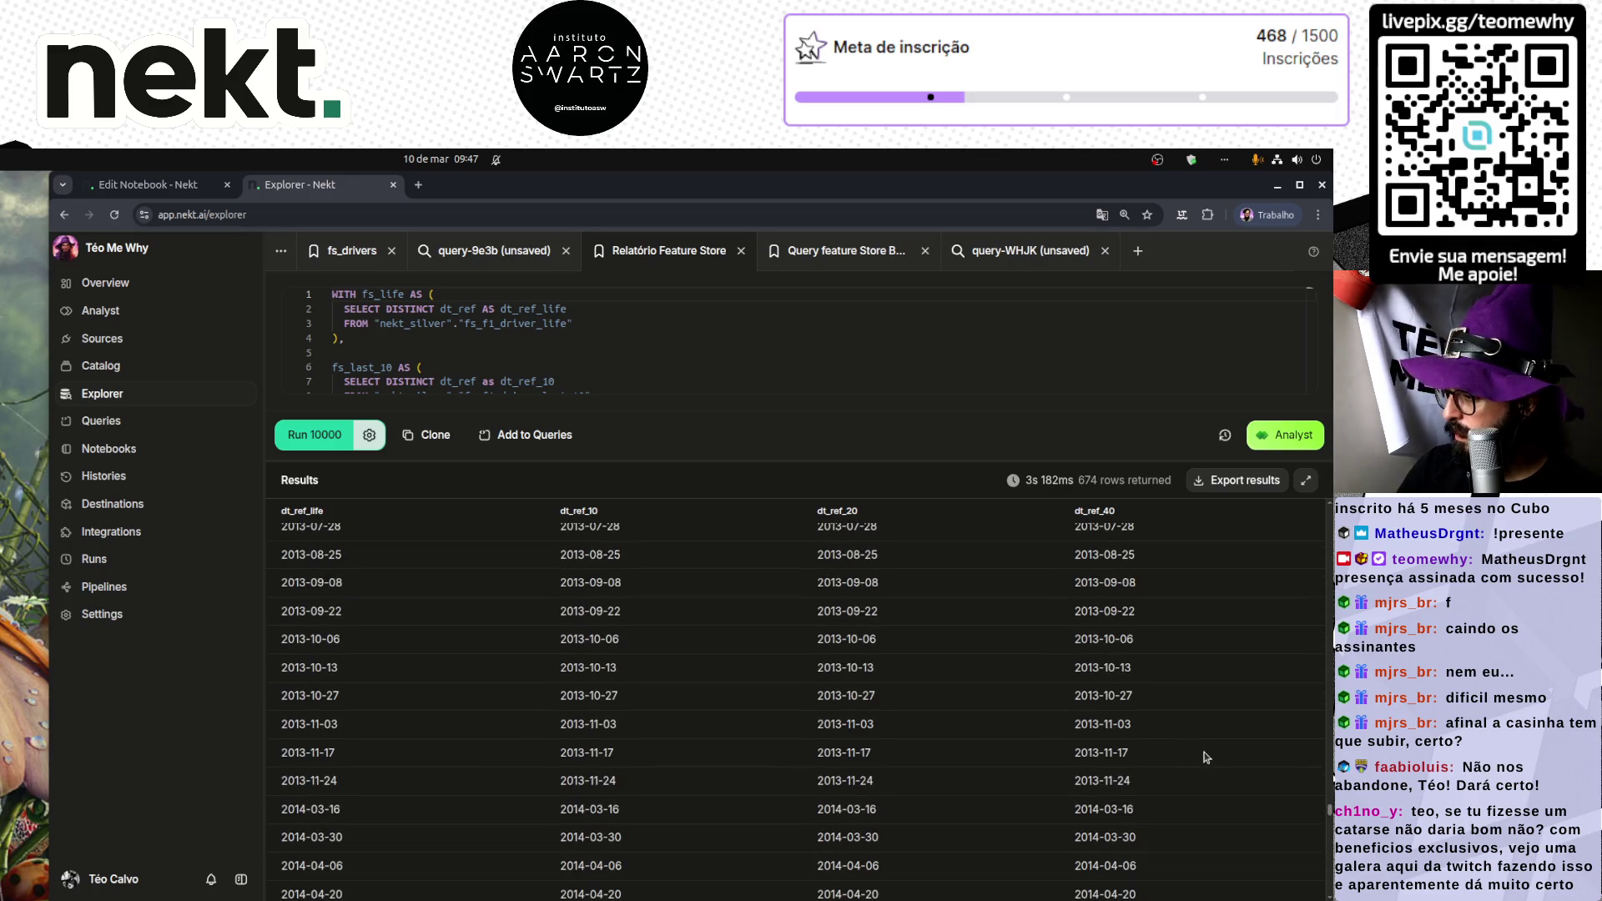
scroll(1203, 755, down, 10)
click(1274, 882)
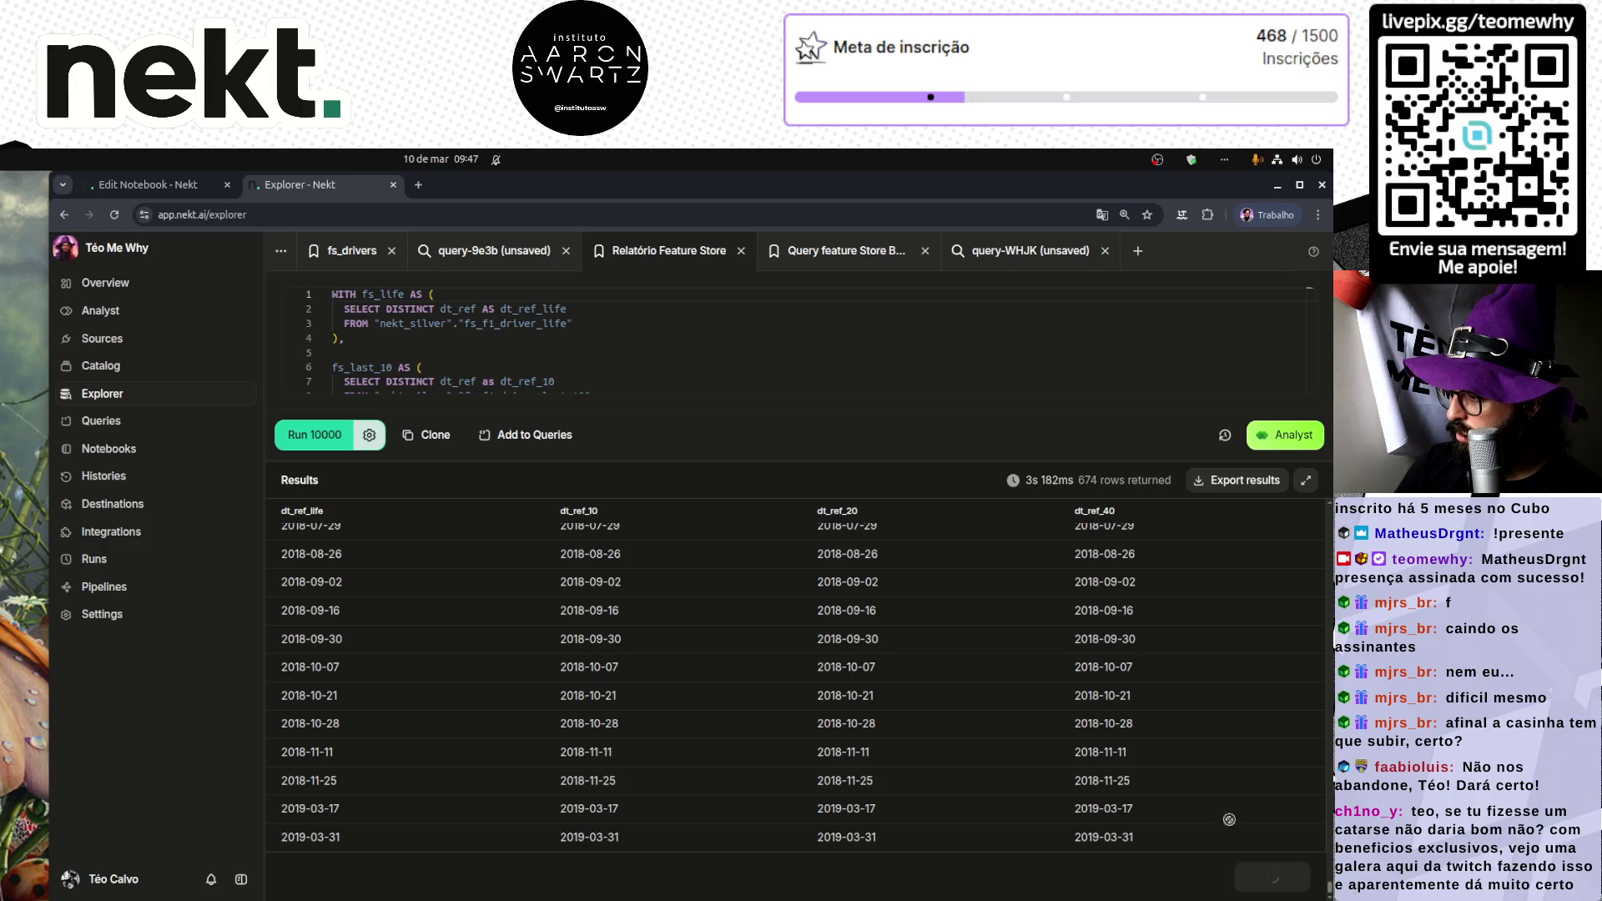
scroll(1206, 764, down, 10)
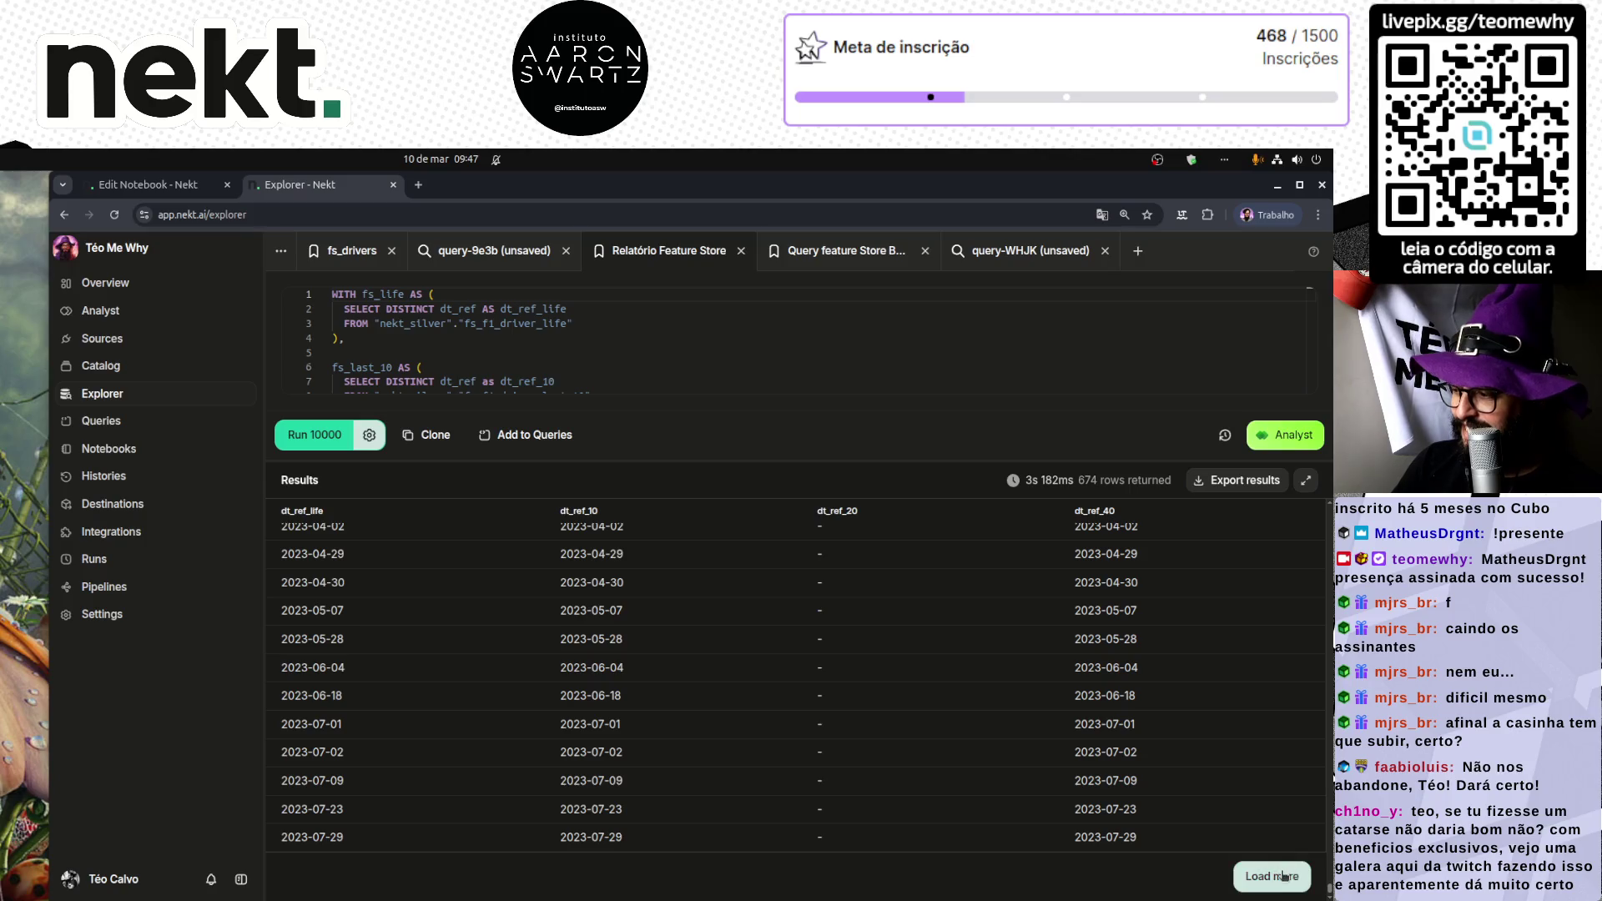
click(1276, 875)
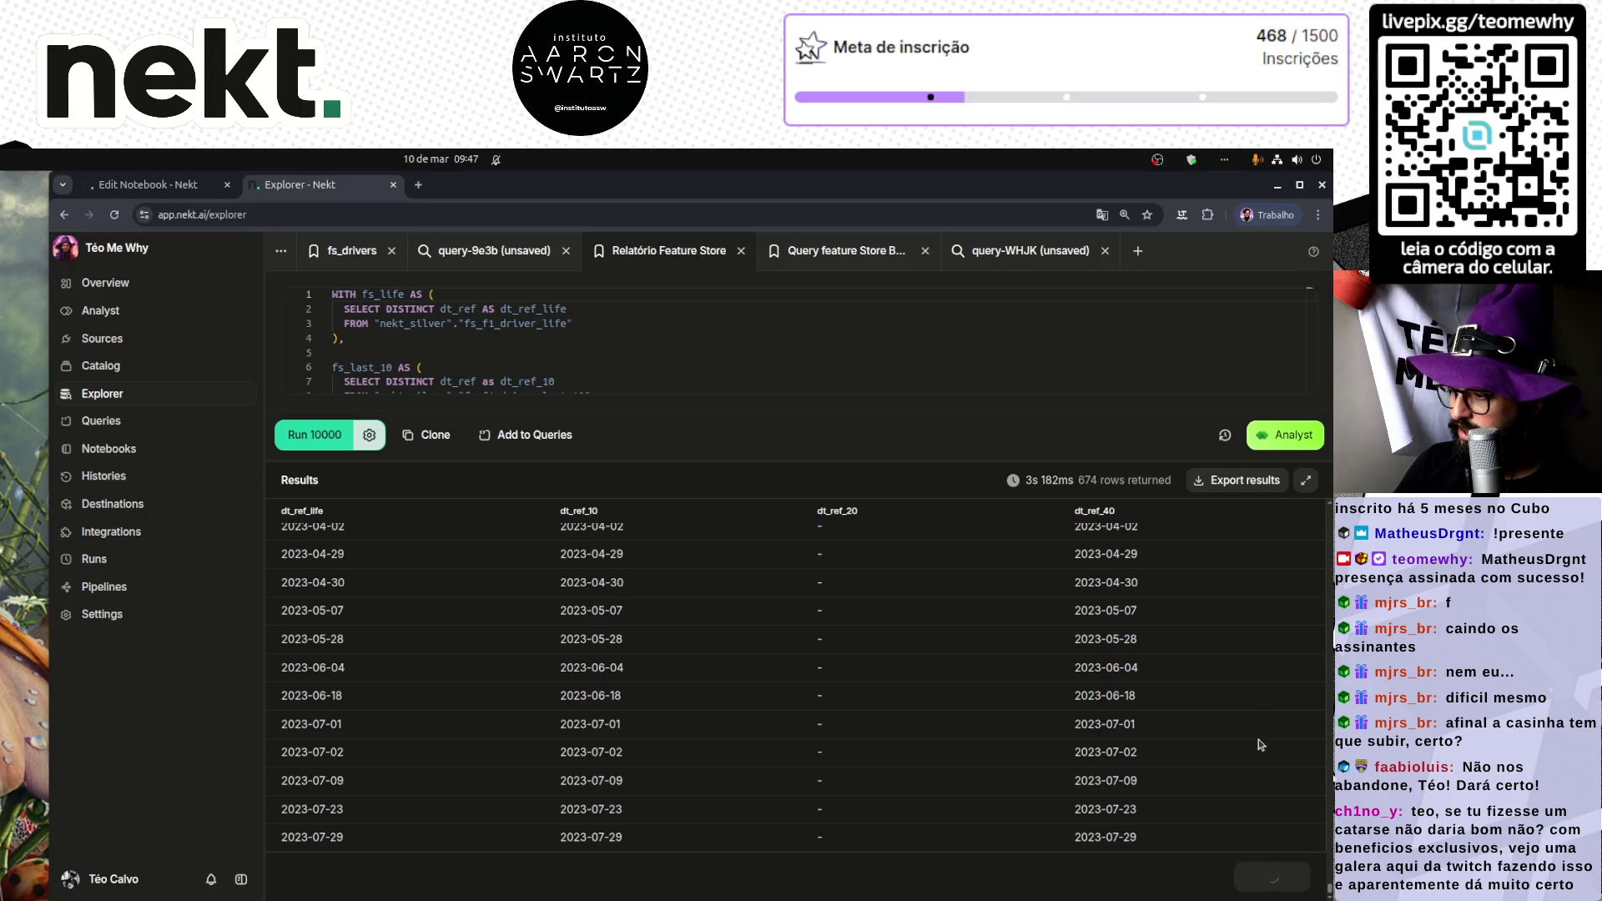
scroll(1244, 740, down, 15)
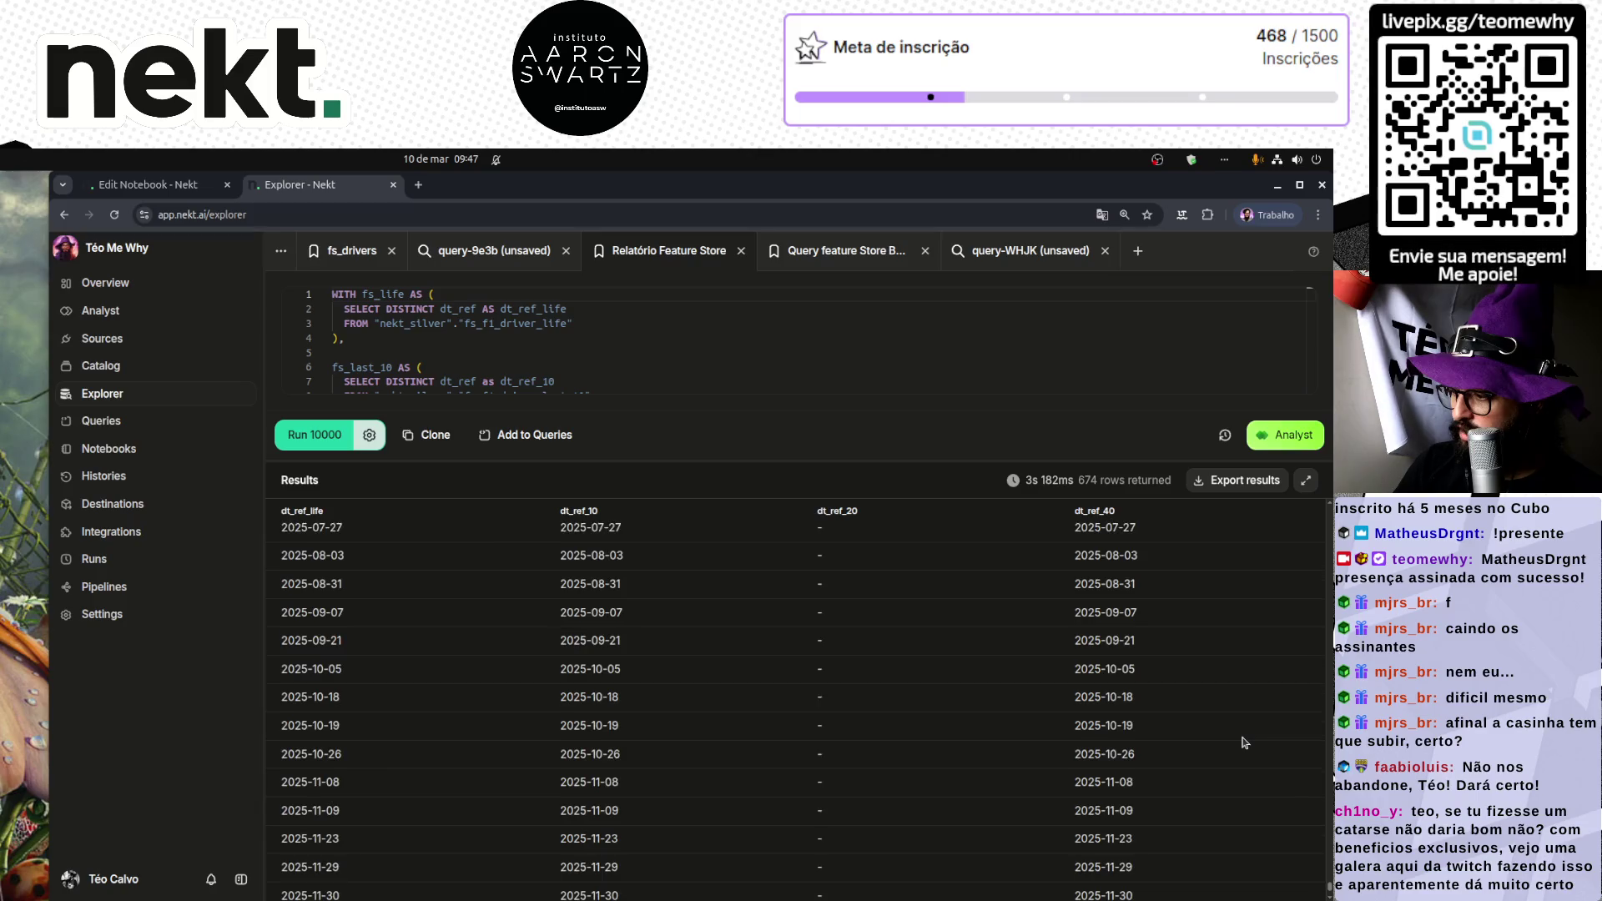
scroll(1244, 741, down, 3)
scroll(1053, 845, up, 15)
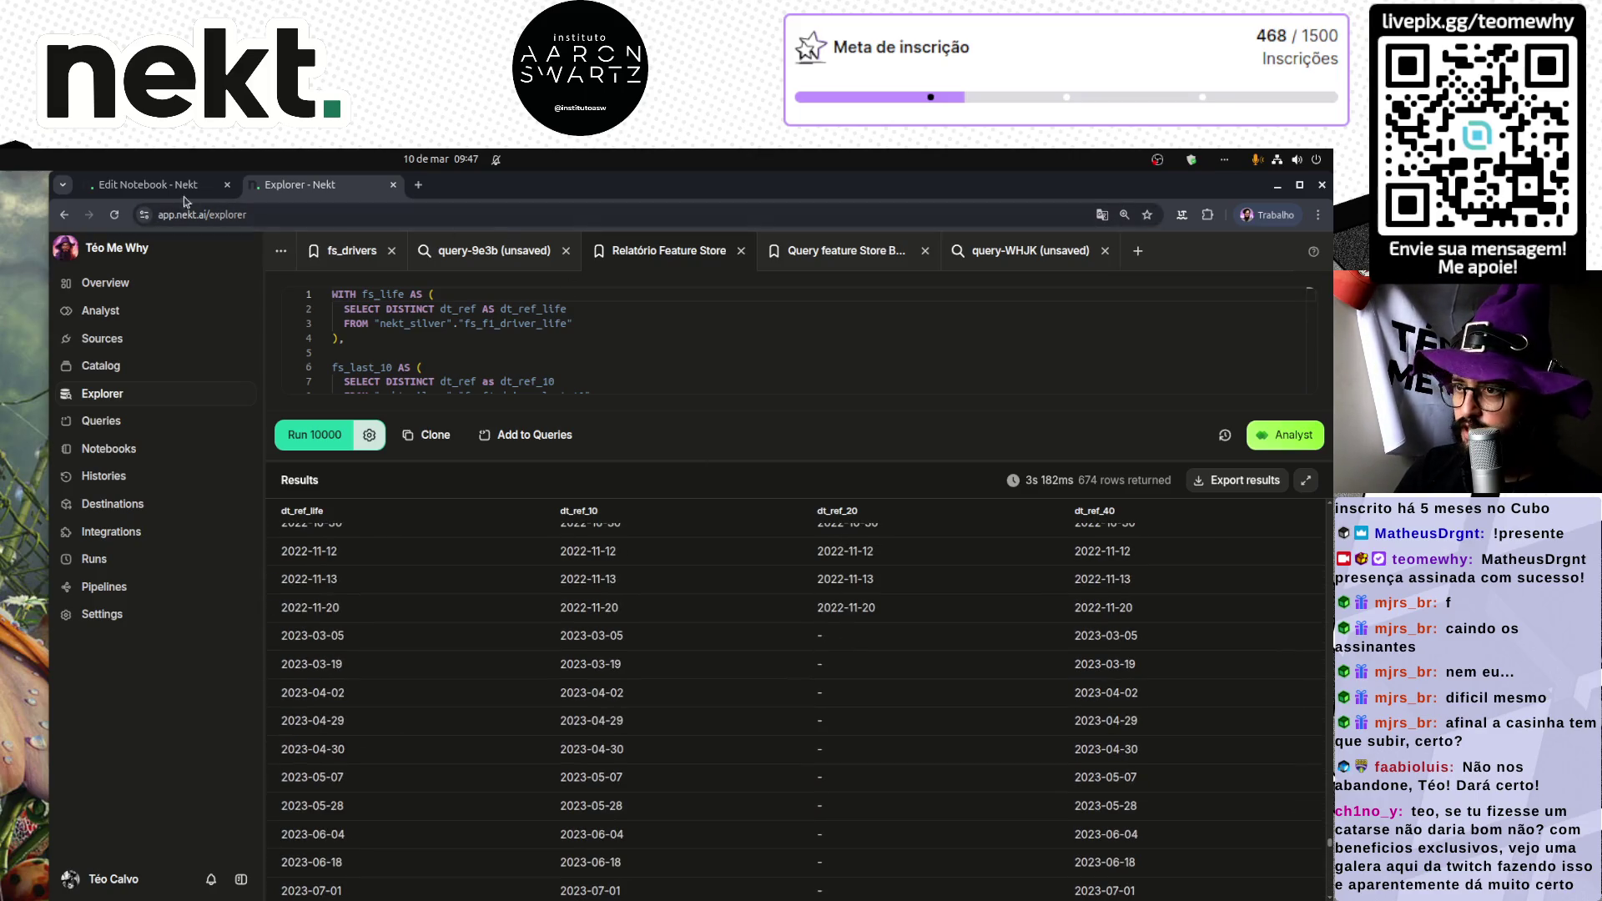
key(ctrl+Page_Up)
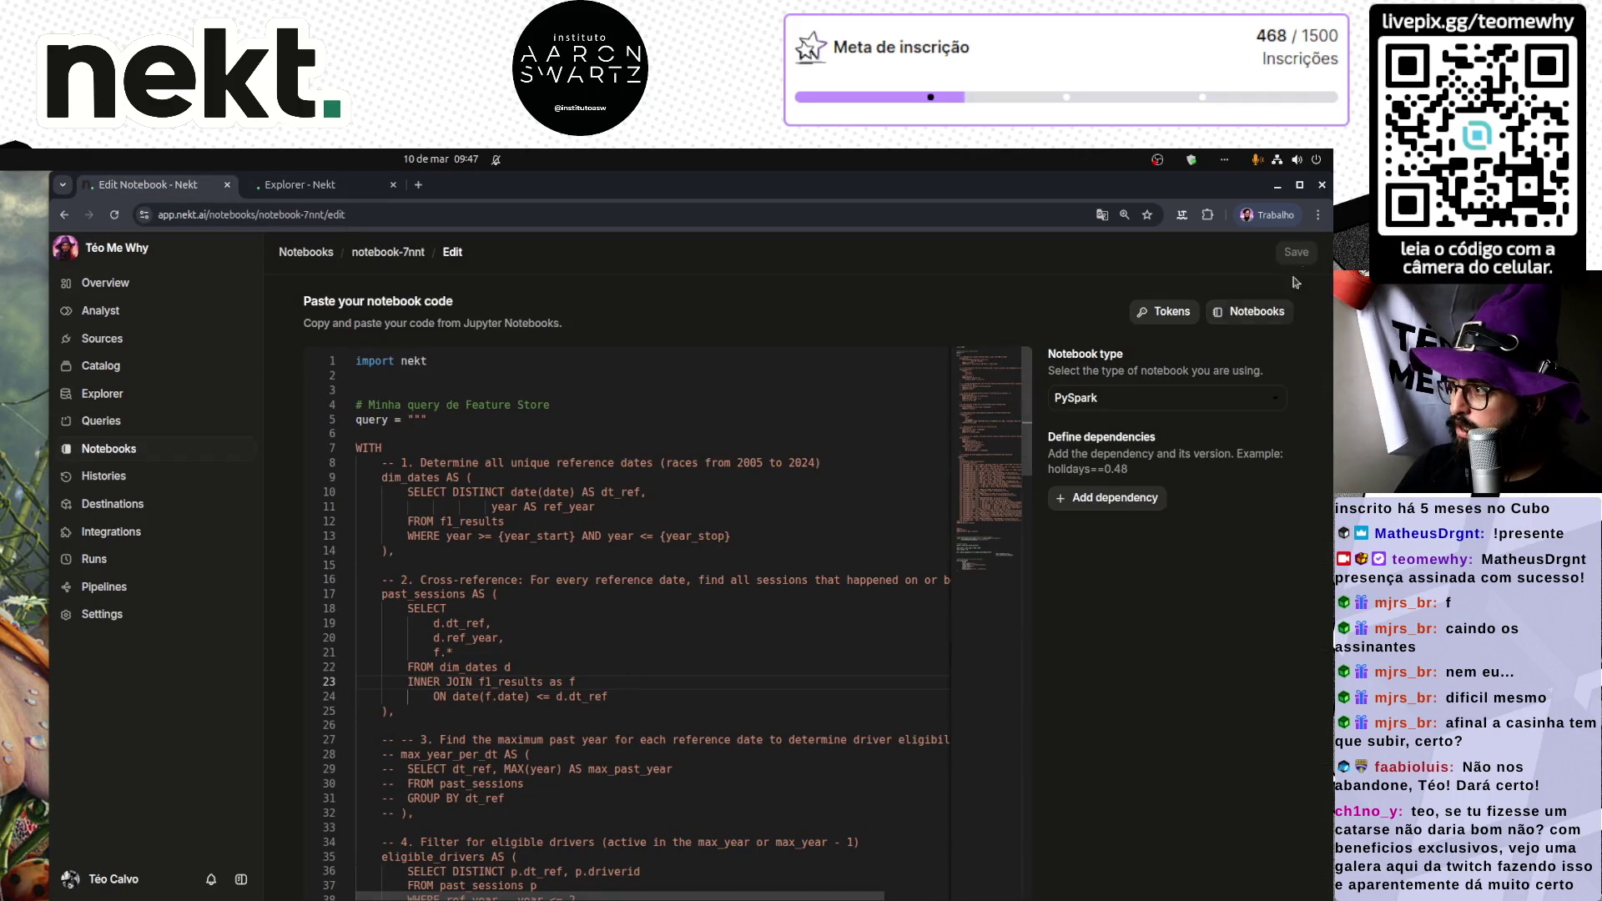
Step: Exit the editor to notebook-7nnt's details page and start a new run of it
click(387, 255)
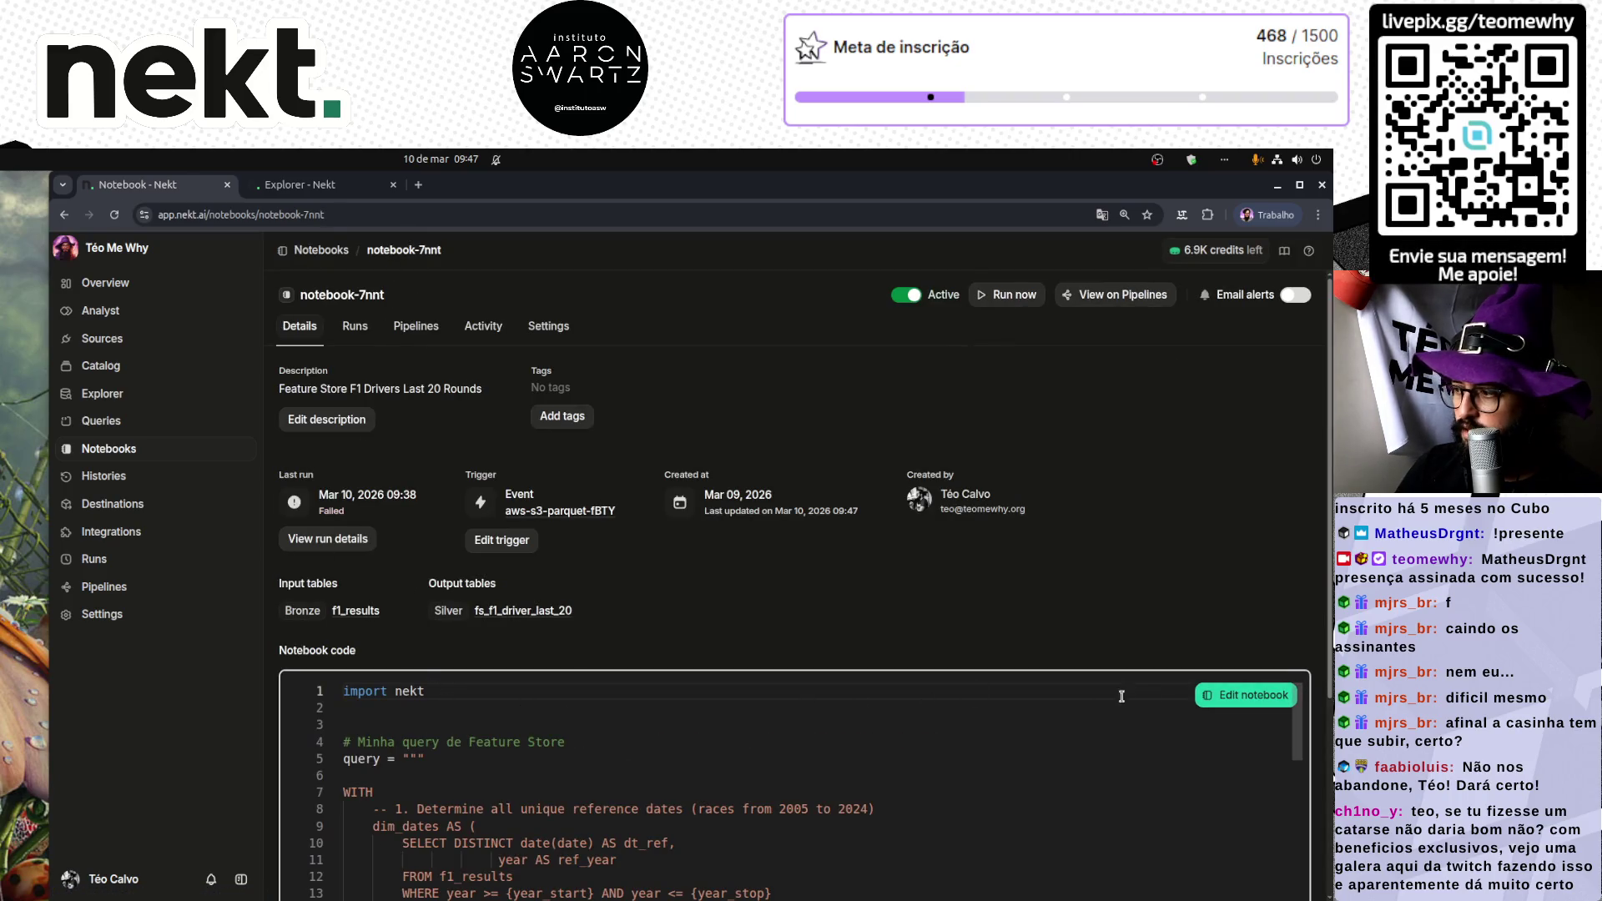
scroll(865, 760, down, 3)
scroll(851, 764, down, 1)
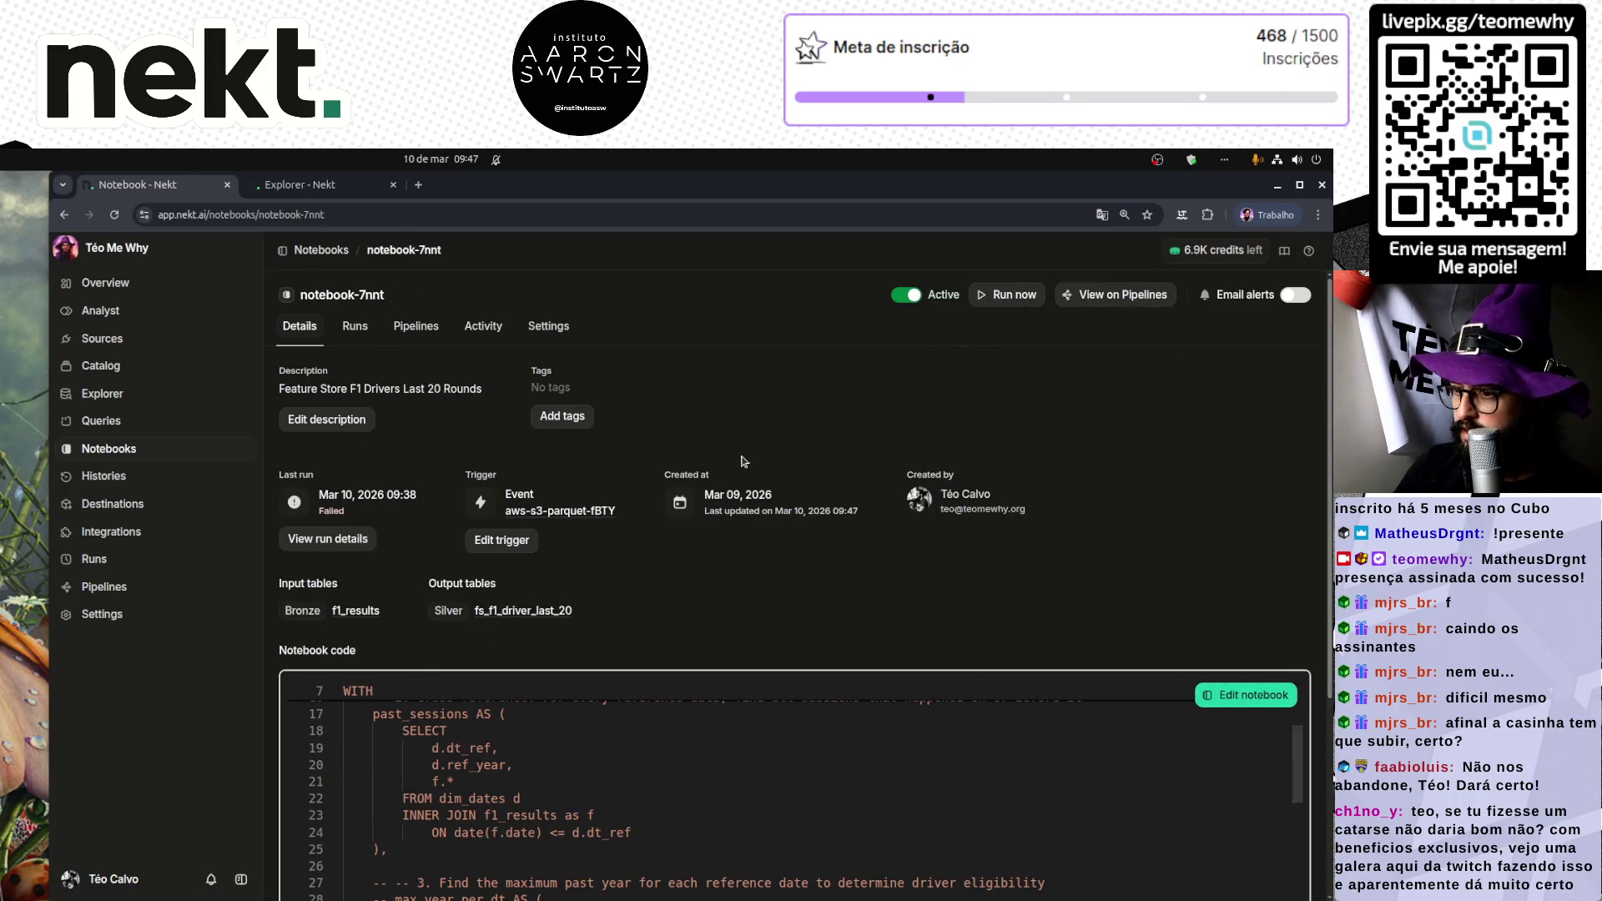
click(1007, 294)
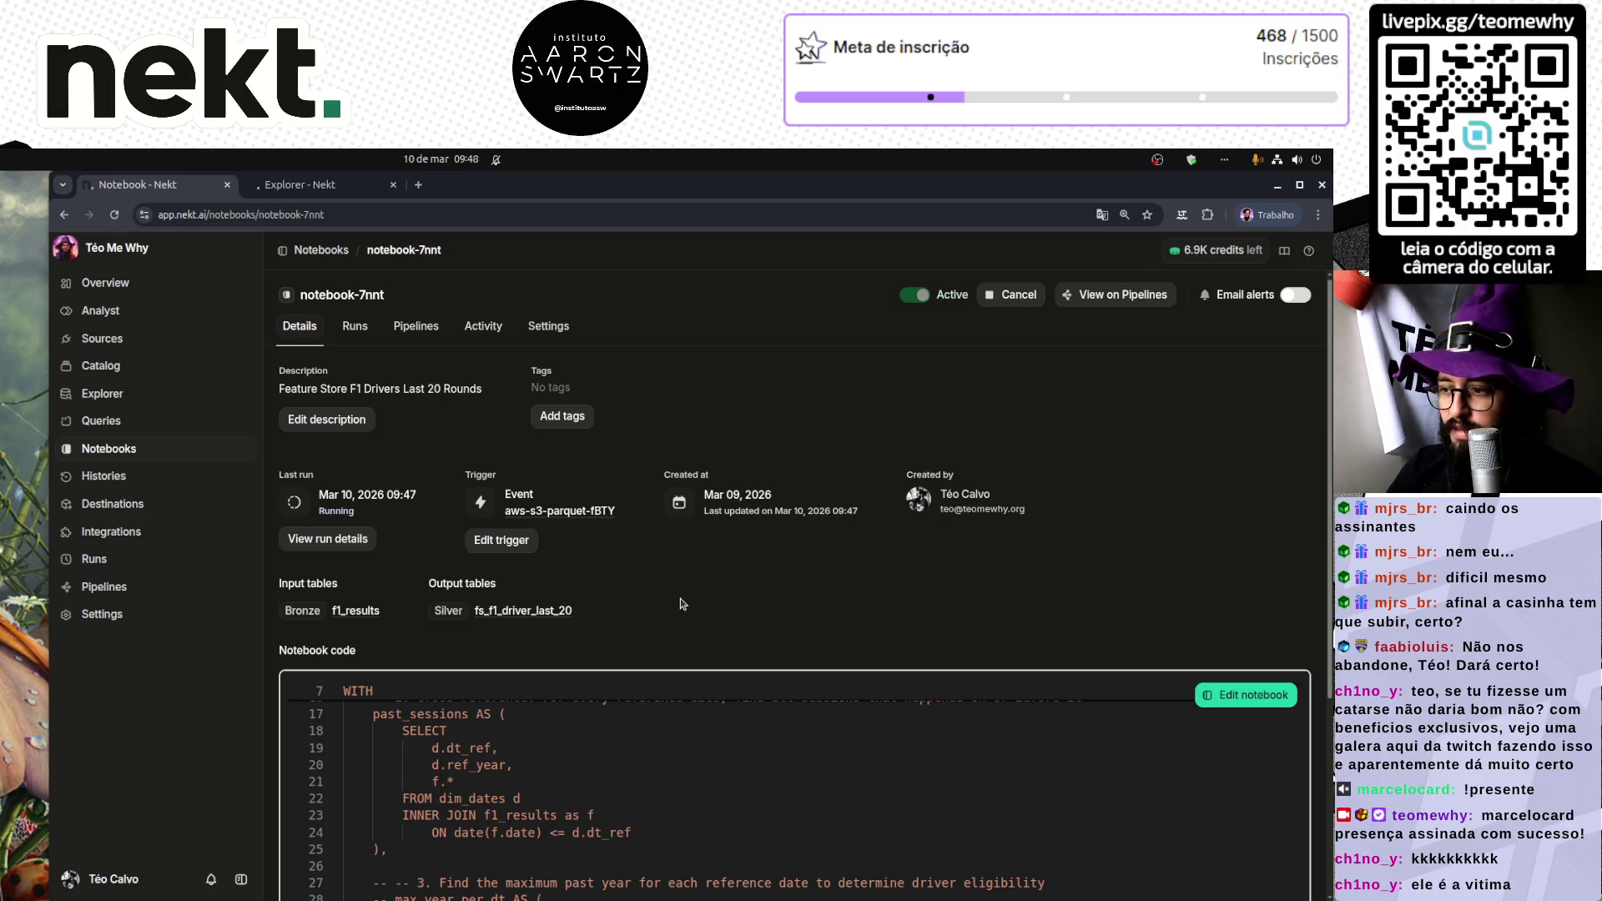
scroll(680, 599, down, 10)
Step: Read through the running notebook's code down to load_table, then go to the Notebooks list
scroll(458, 694, down, 3)
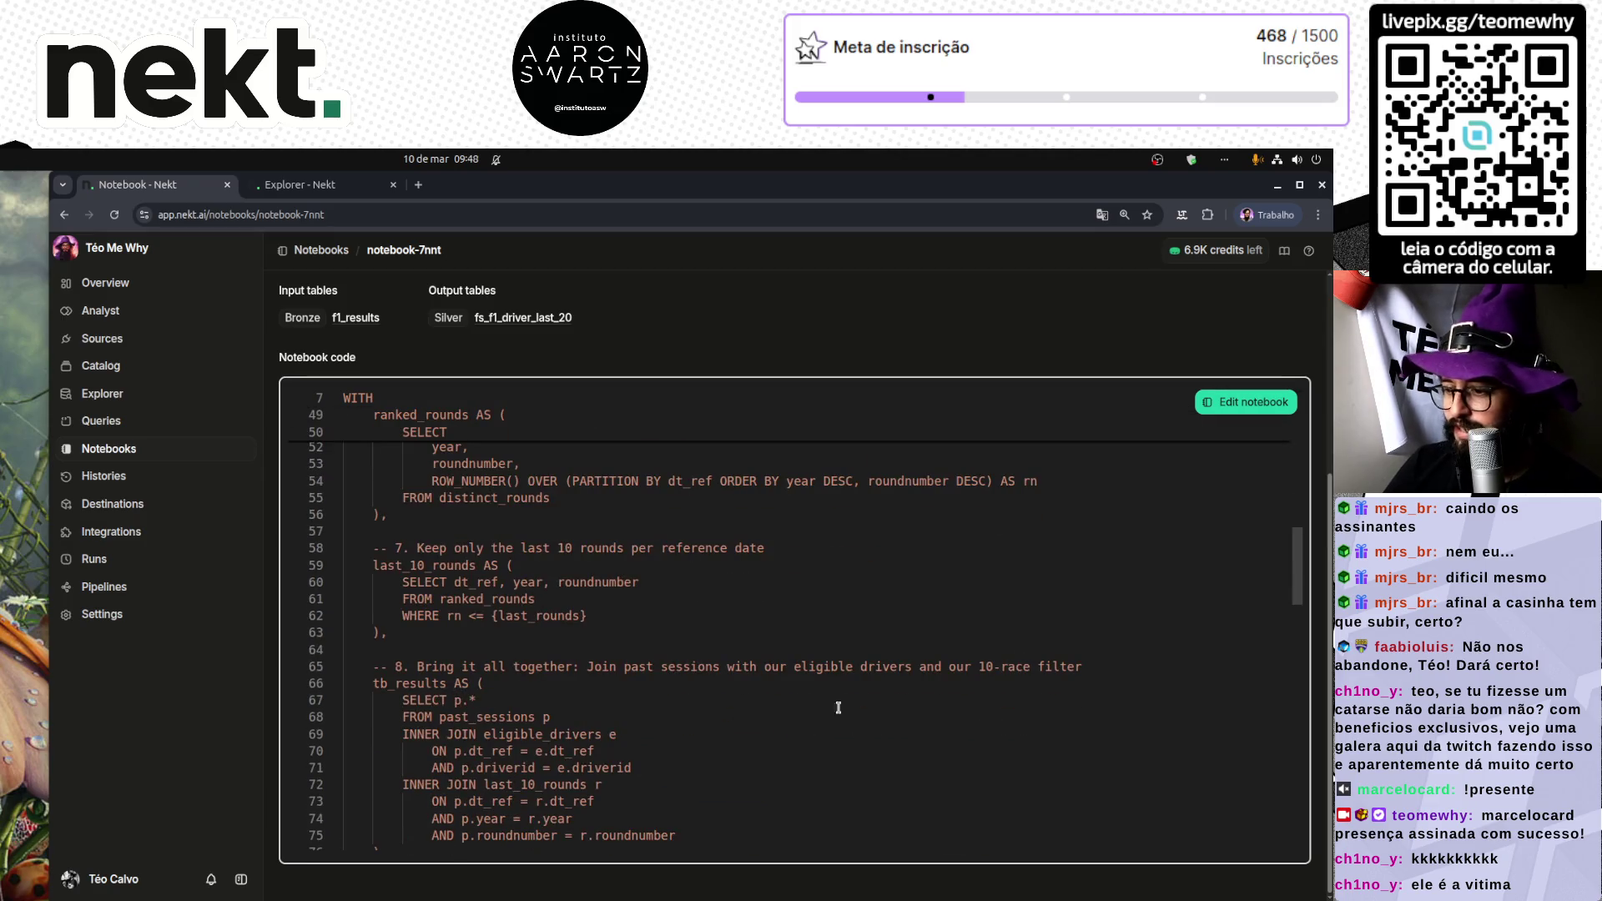
mouse_move(1301, 578)
mouse_down()
mouse_move(1283, 764)
mouse_move(1299, 828)
mouse_move(1292, 417)
mouse_up()
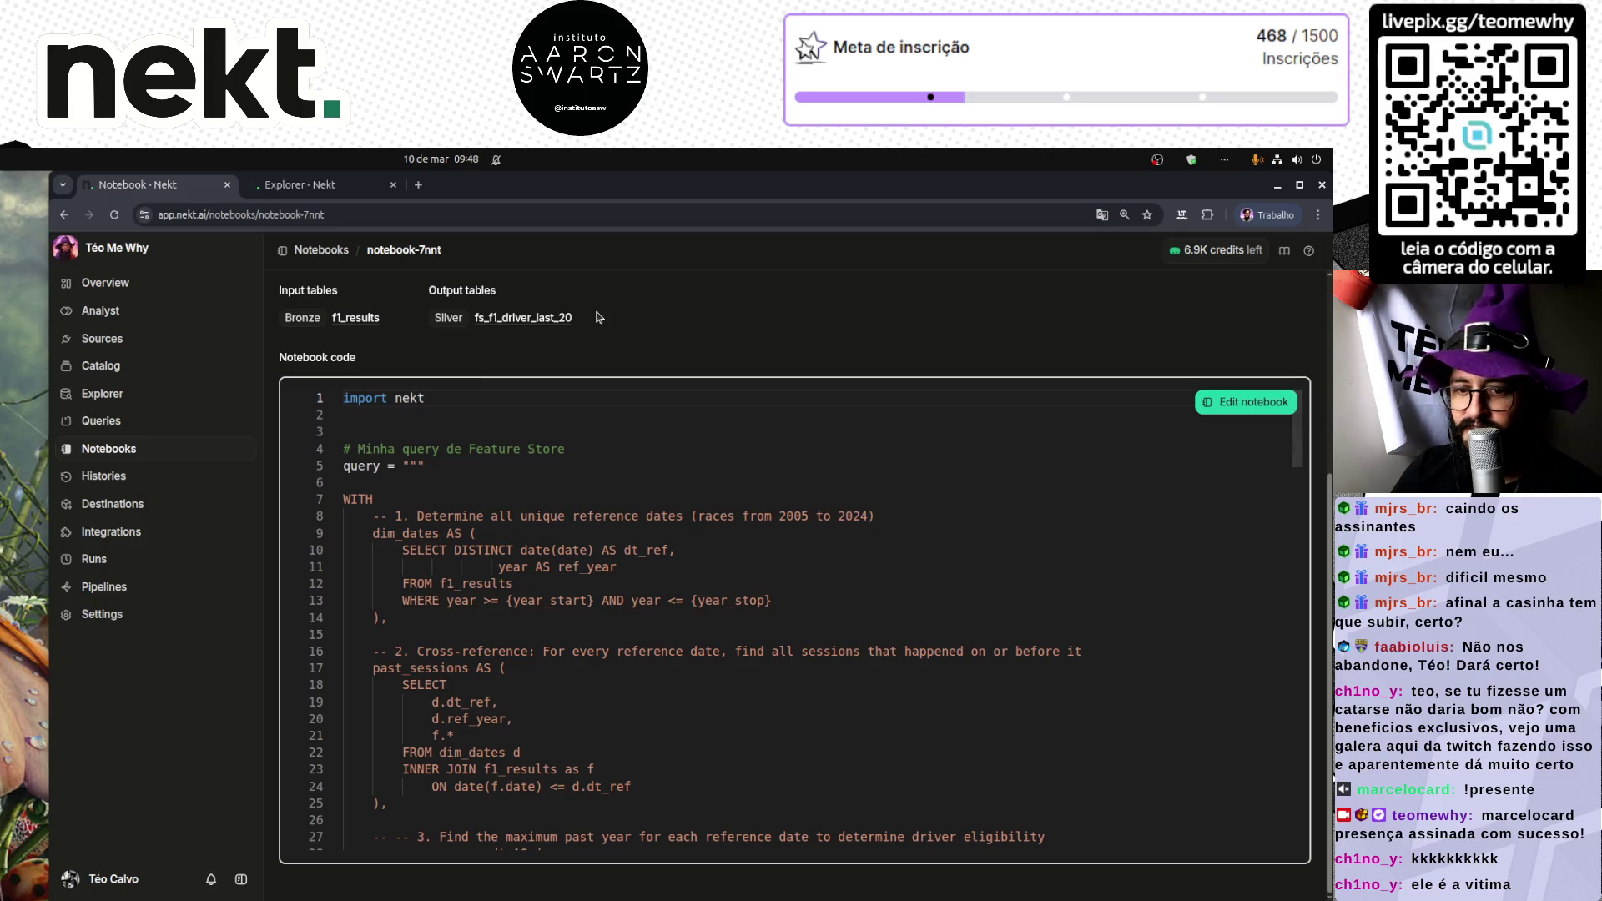
scroll(568, 321, up, 3)
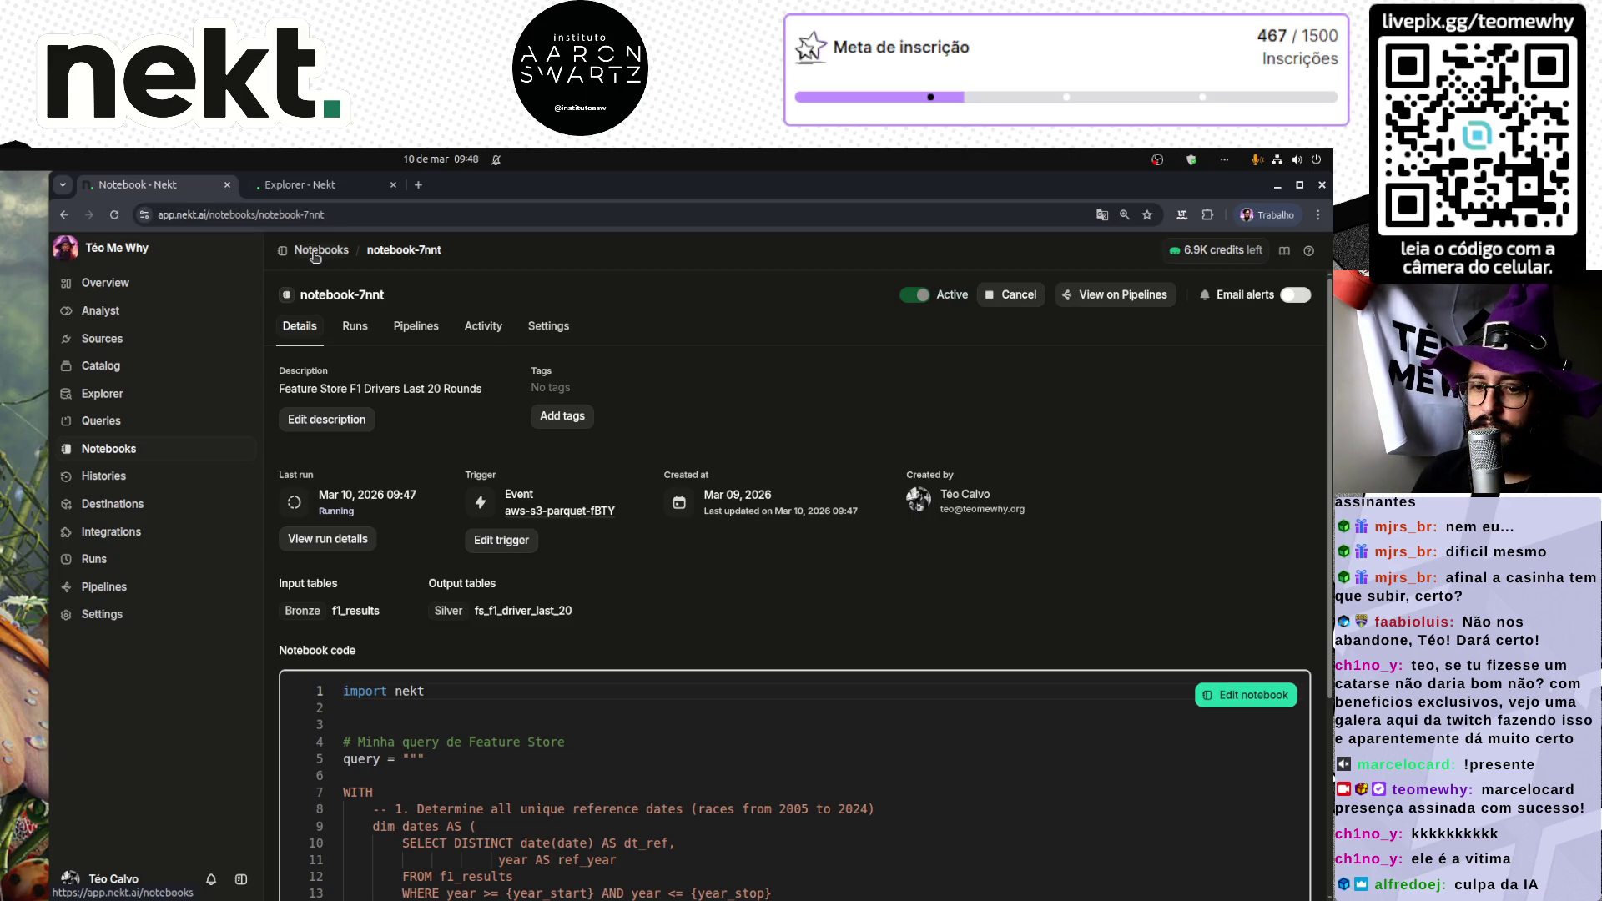
scroll(762, 600, down, 3)
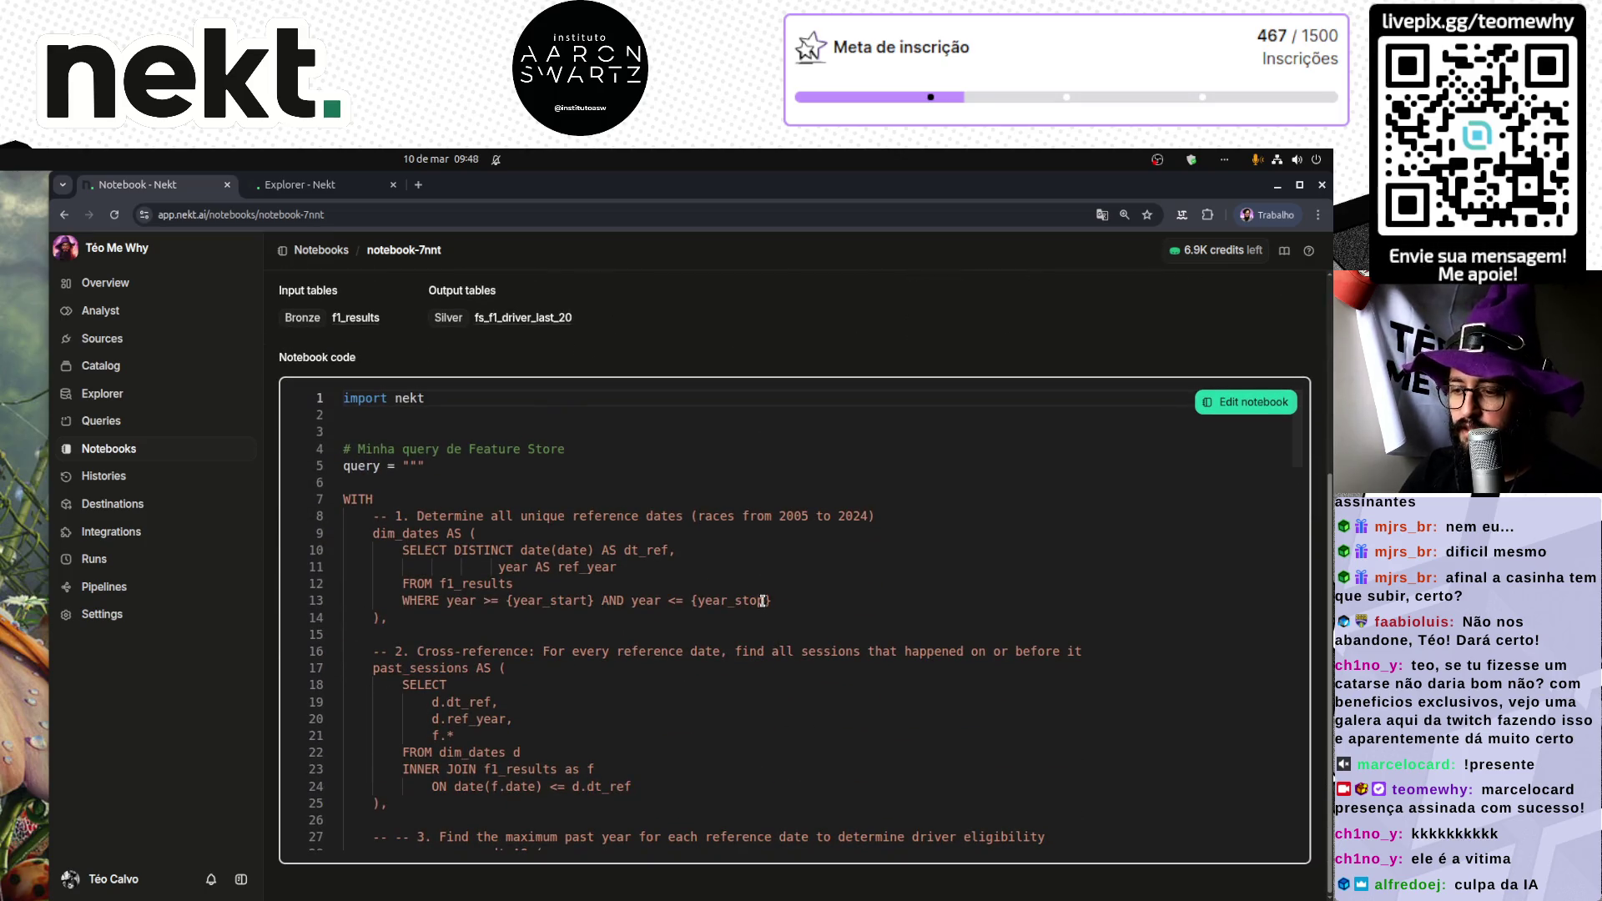
scroll(762, 601, down, 20)
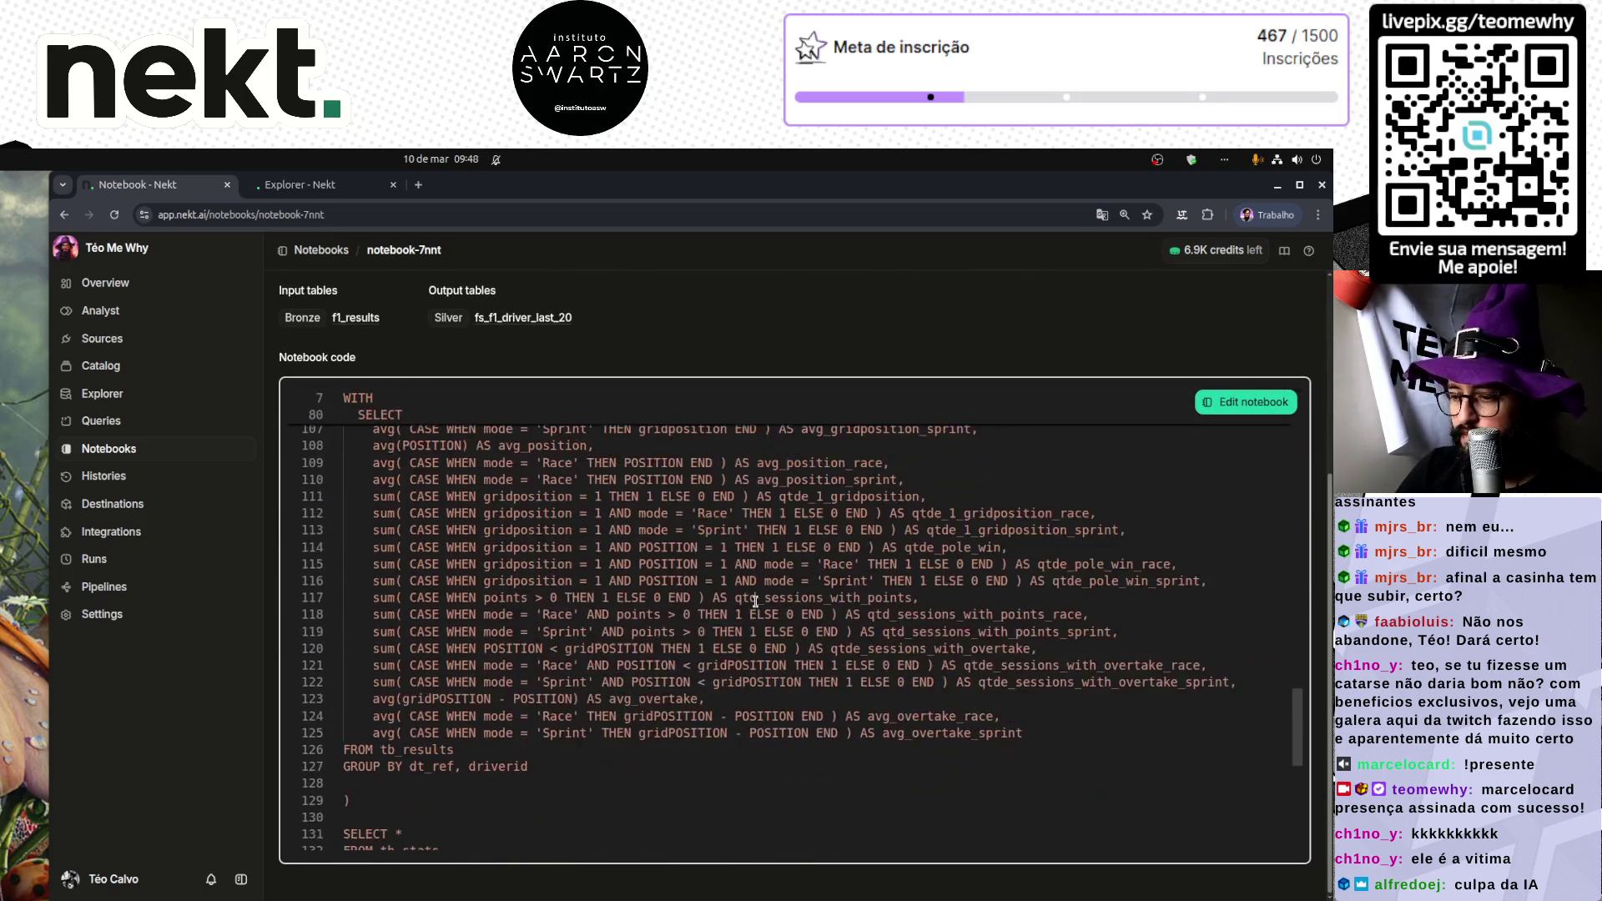
scroll(755, 601, down, 5)
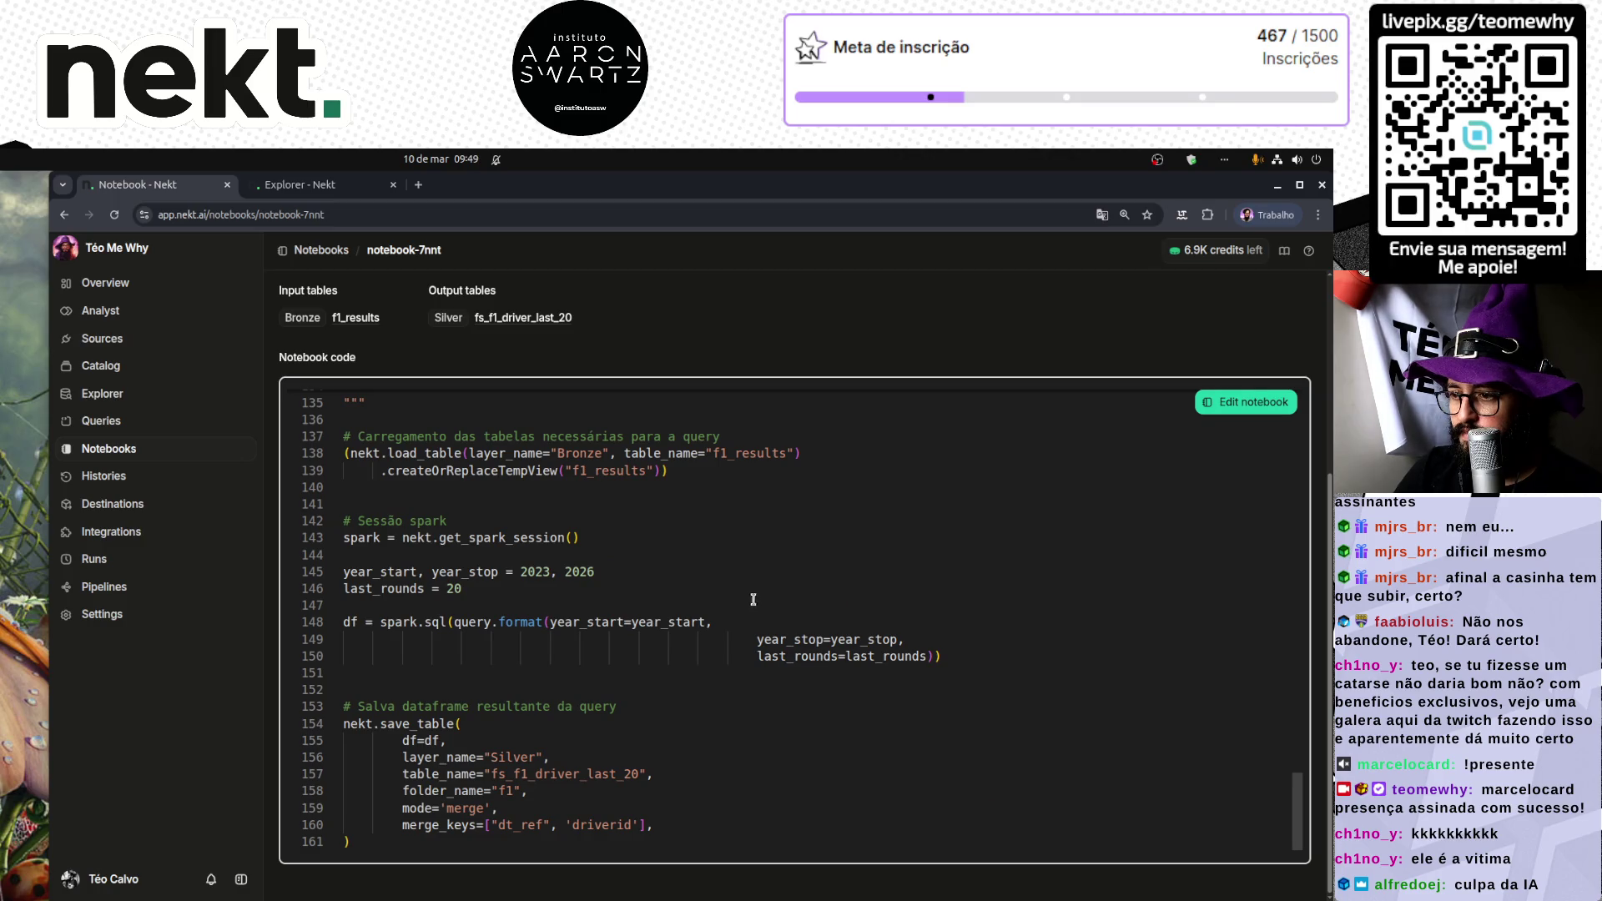
scroll(713, 566, up, 3)
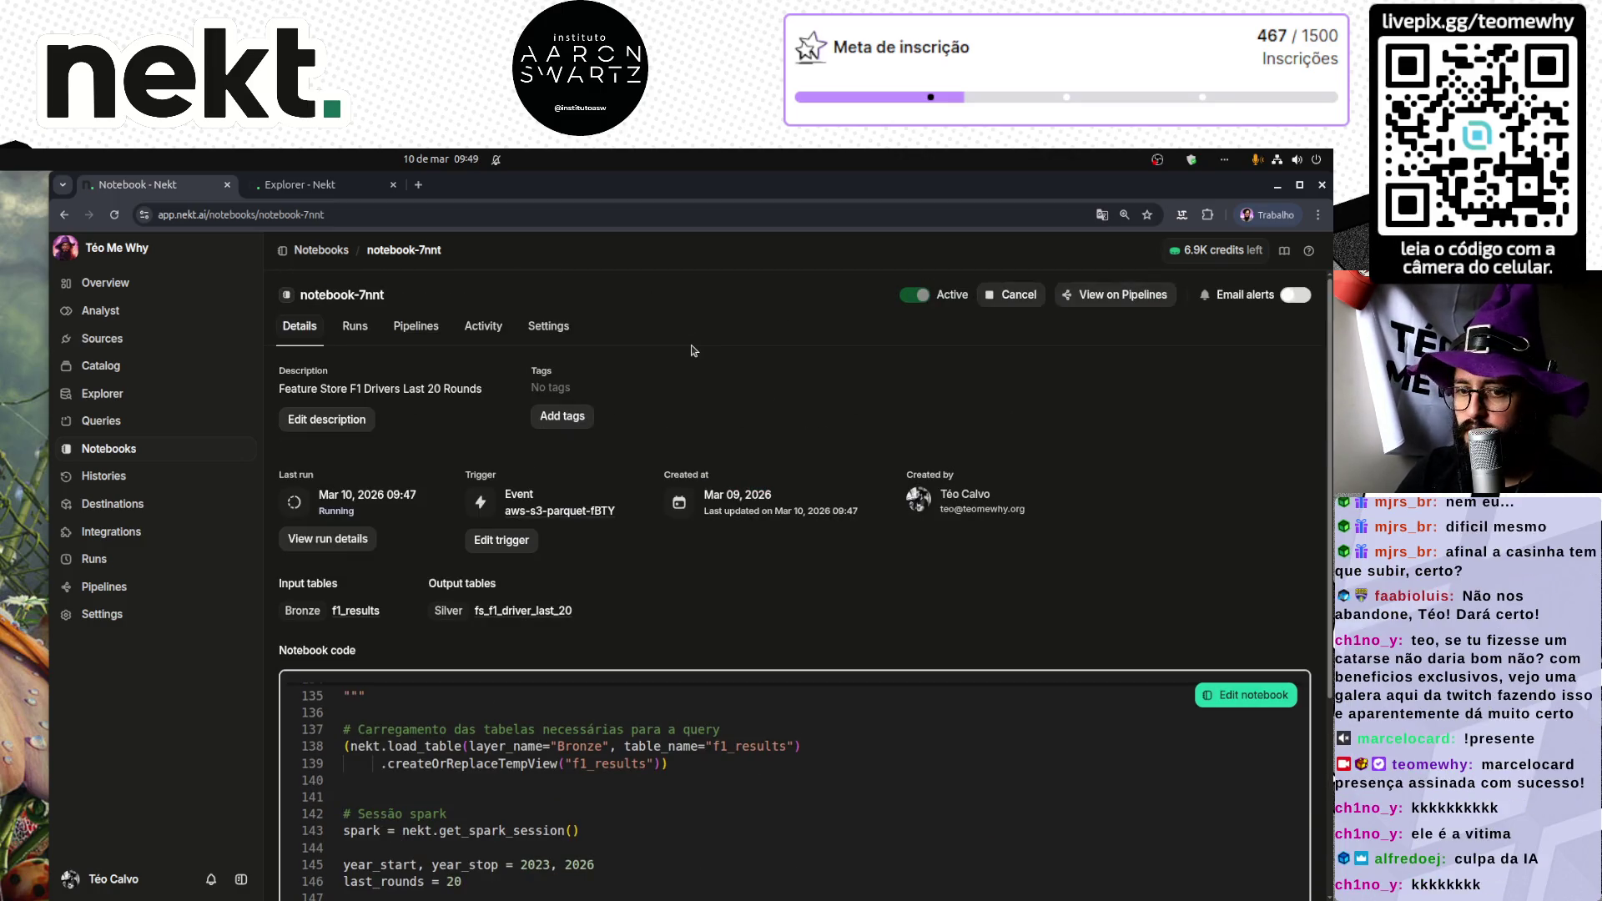
scroll(713, 566, up, 1)
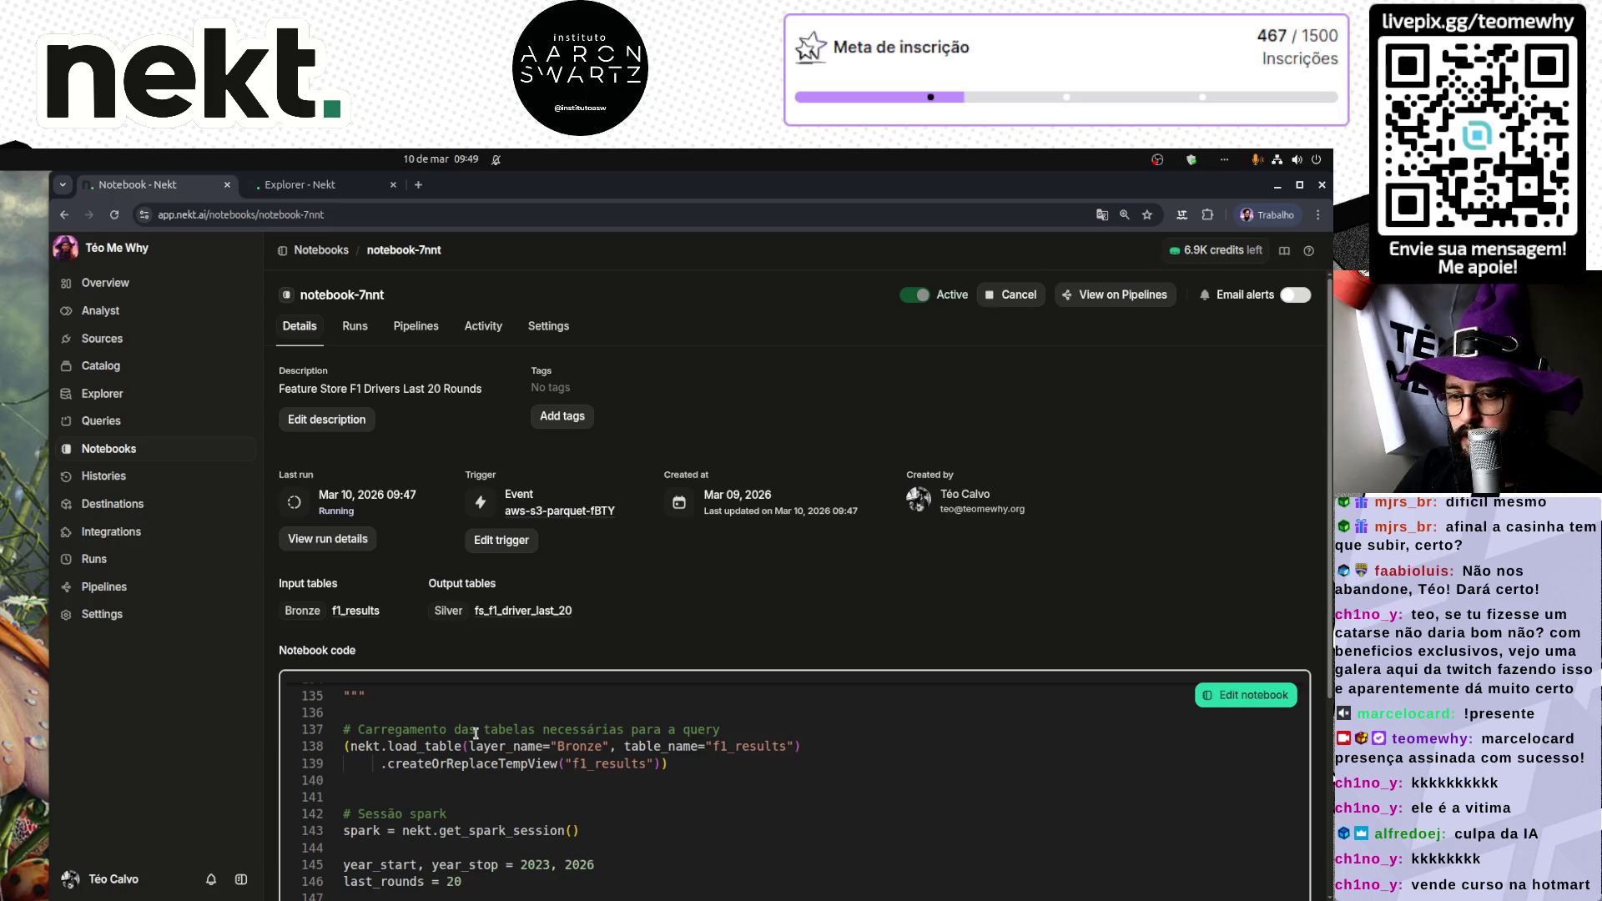
double_click(445, 745)
scroll(467, 747, up, 6)
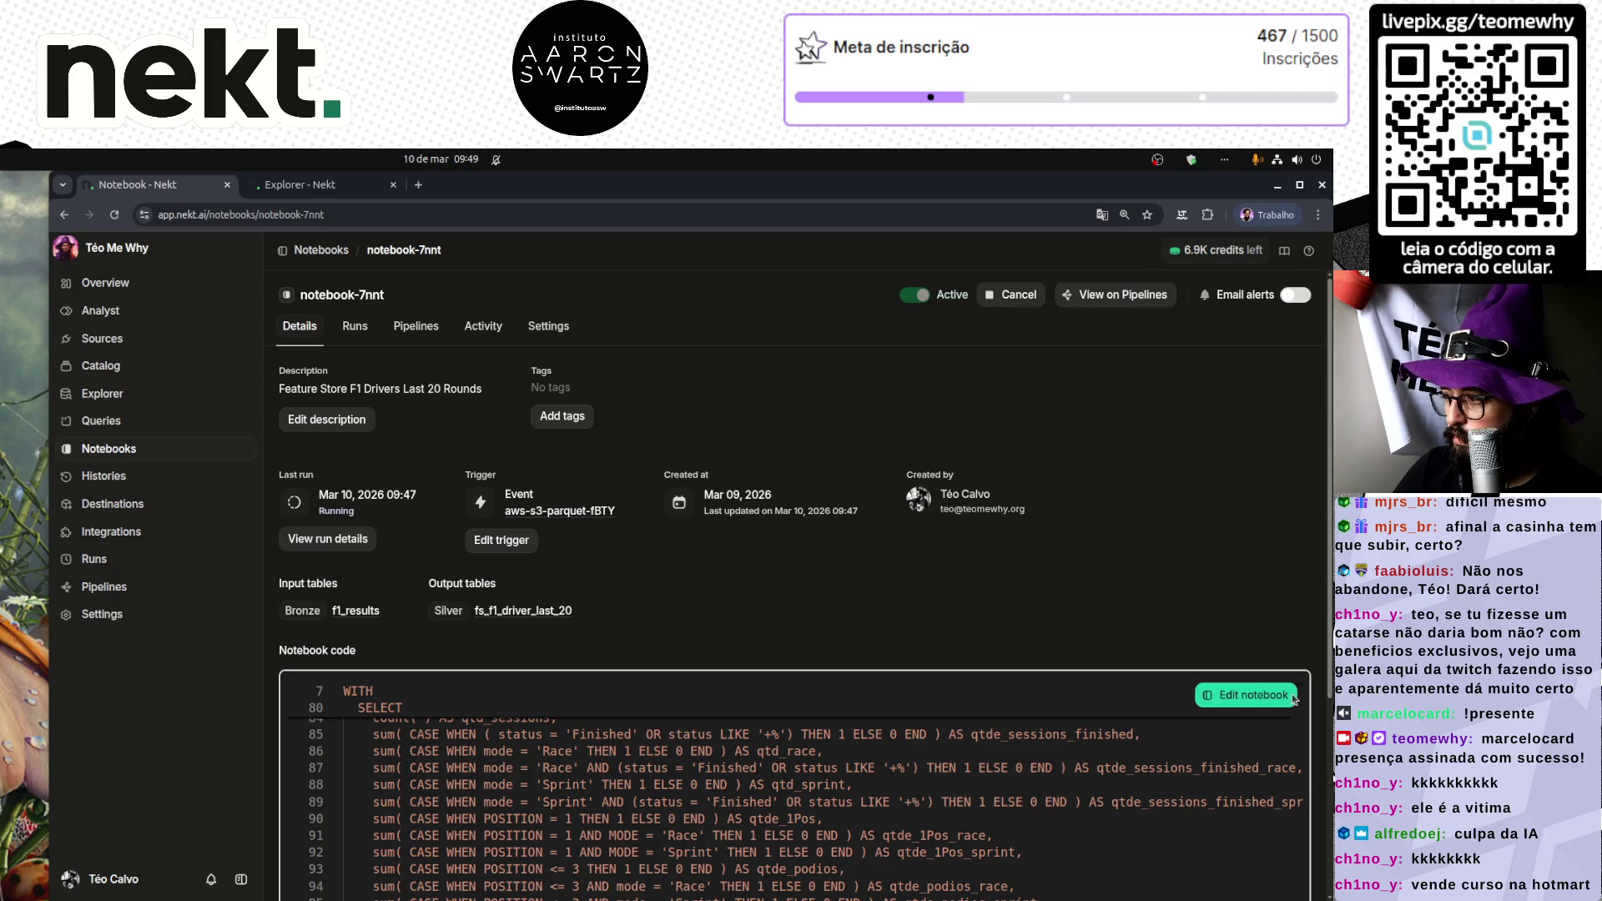
click(131, 455)
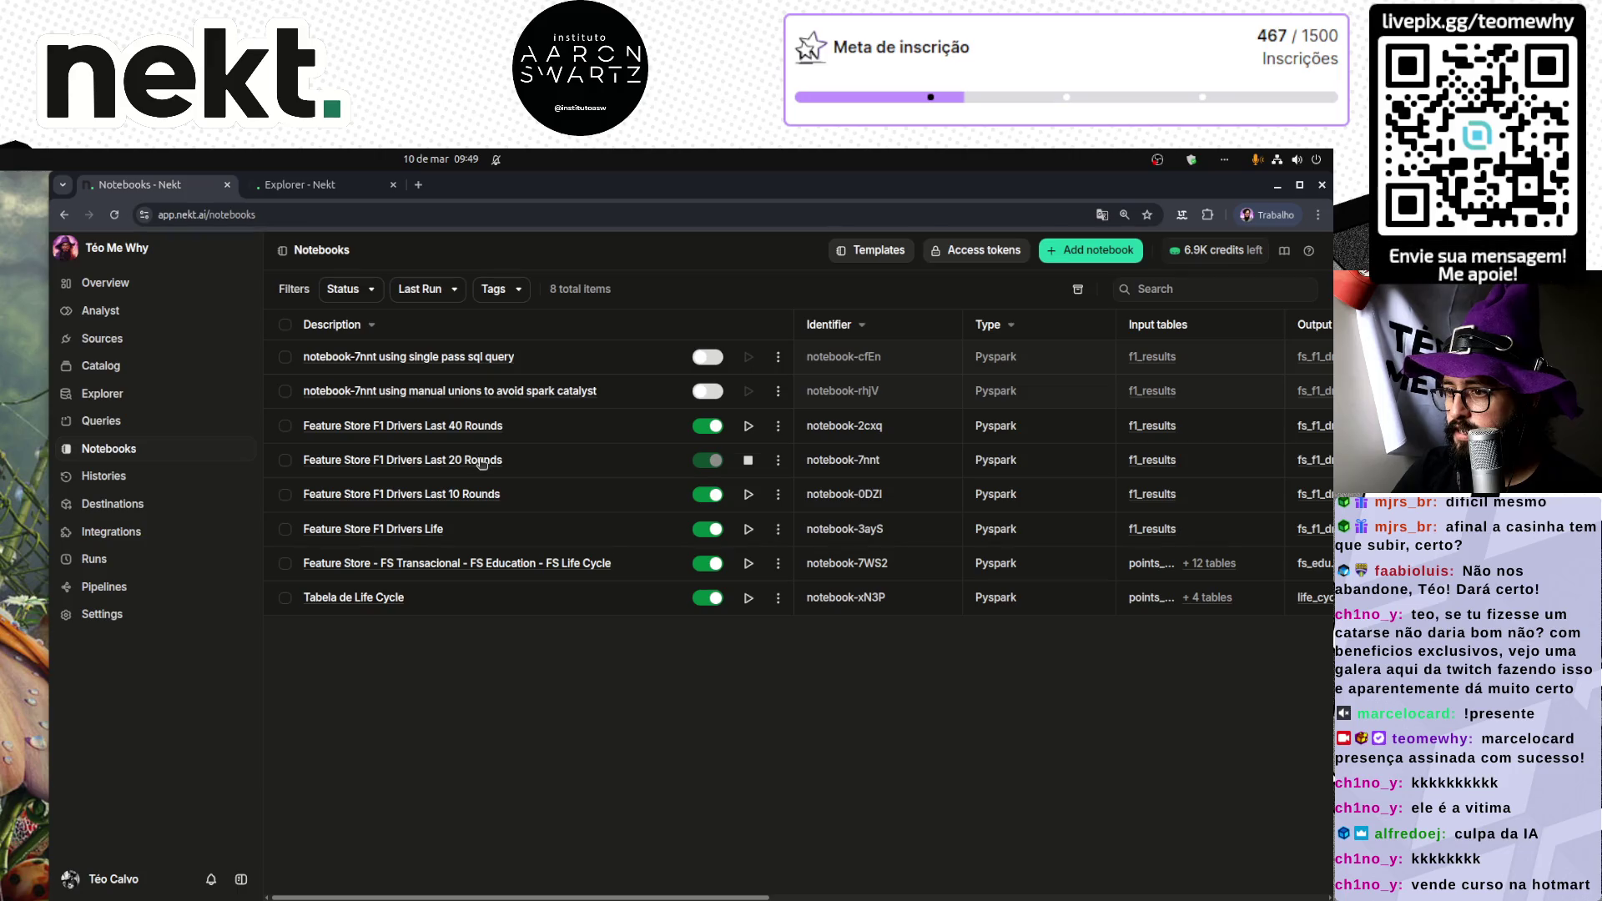
Step: Reopen the Last 20 Rounds notebook and view its run history with Run #10 running
click(485, 461)
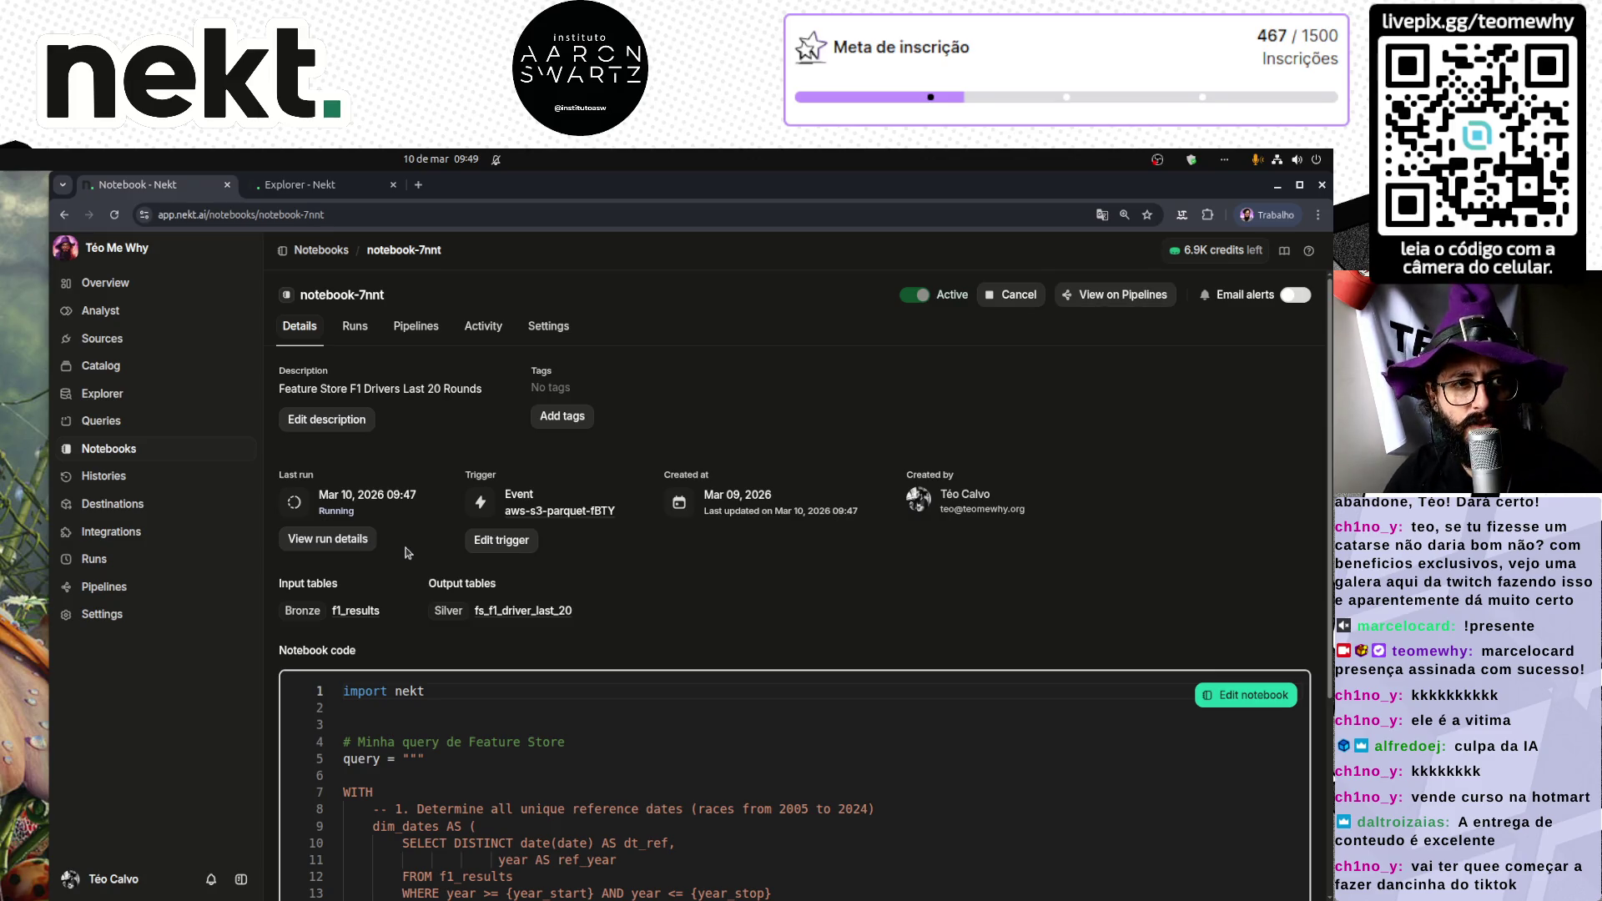
scroll(711, 542, down, 4)
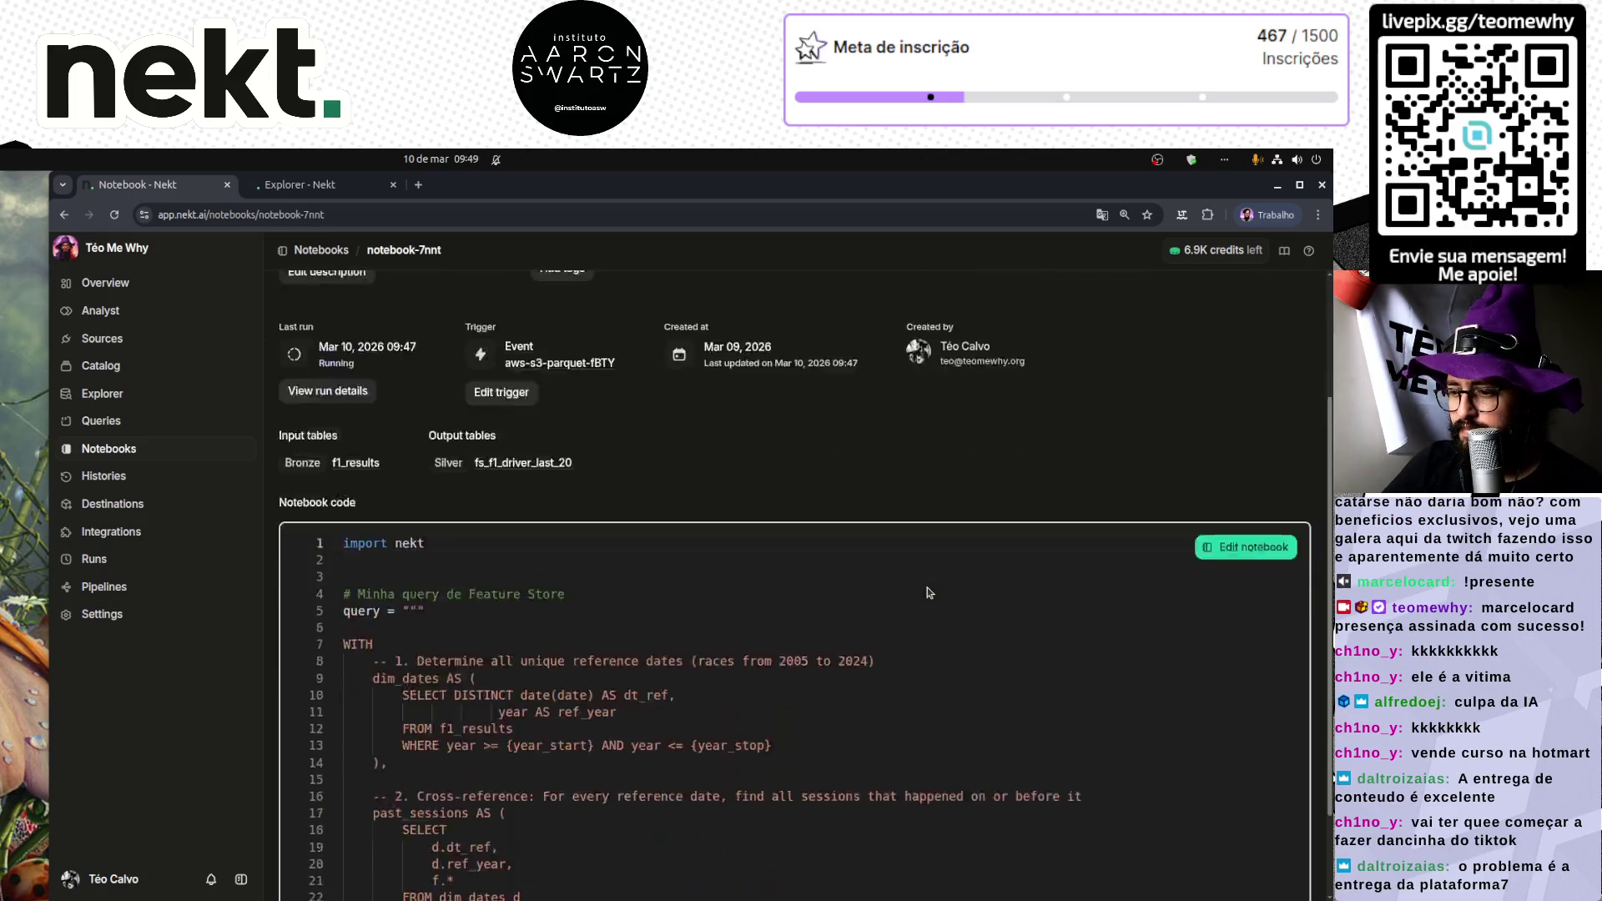
scroll(711, 542, up, 4)
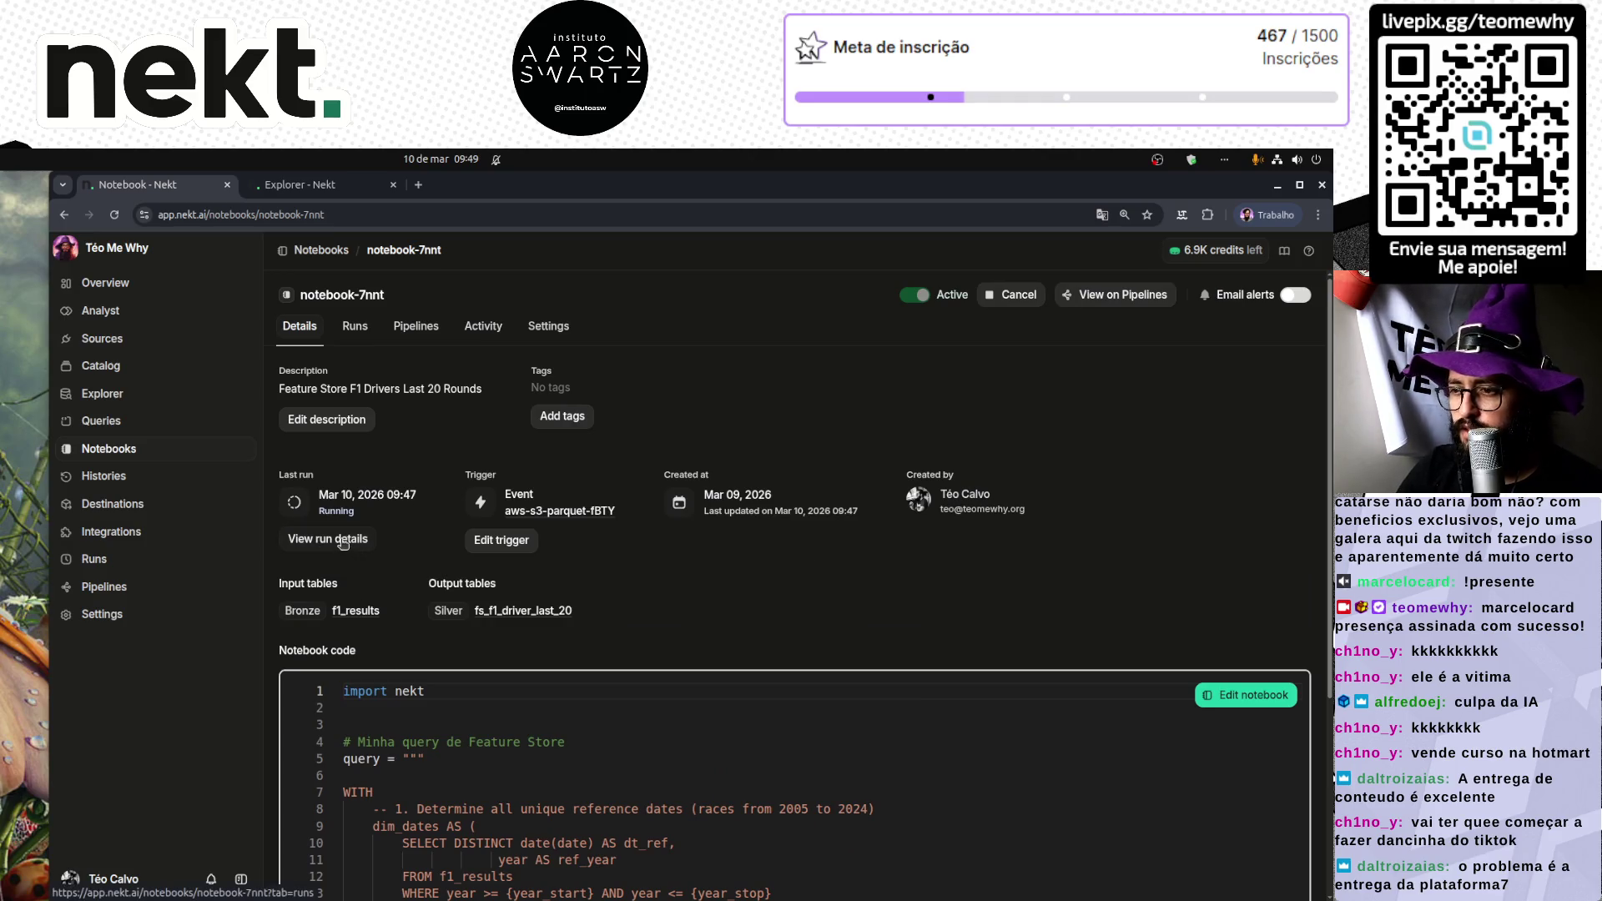
triple_click(626, 518)
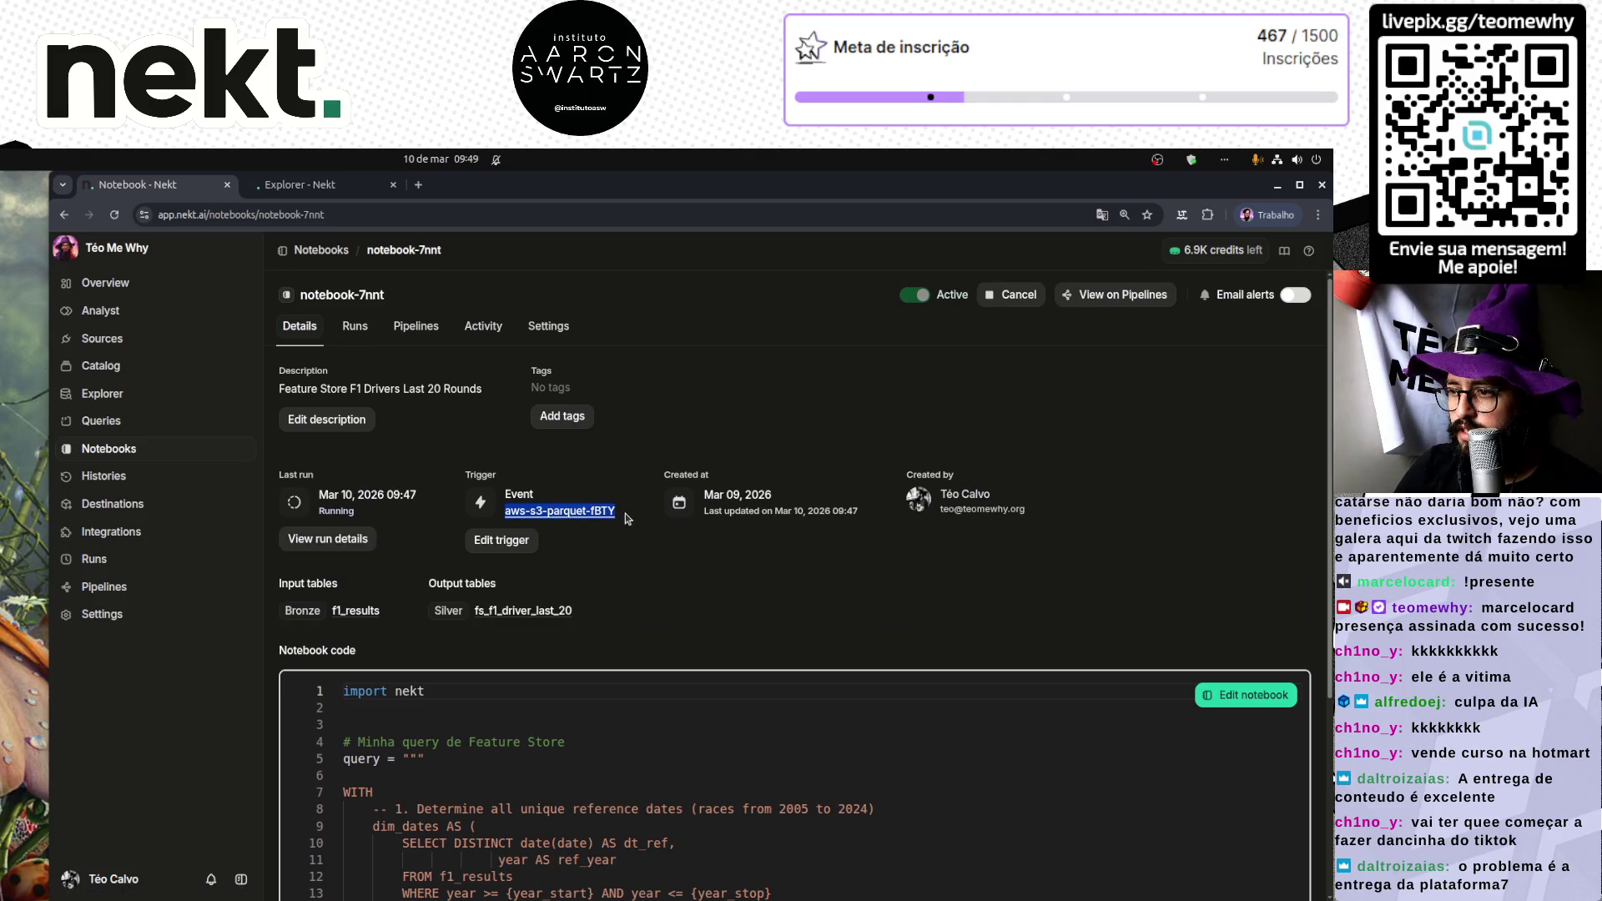
click(348, 331)
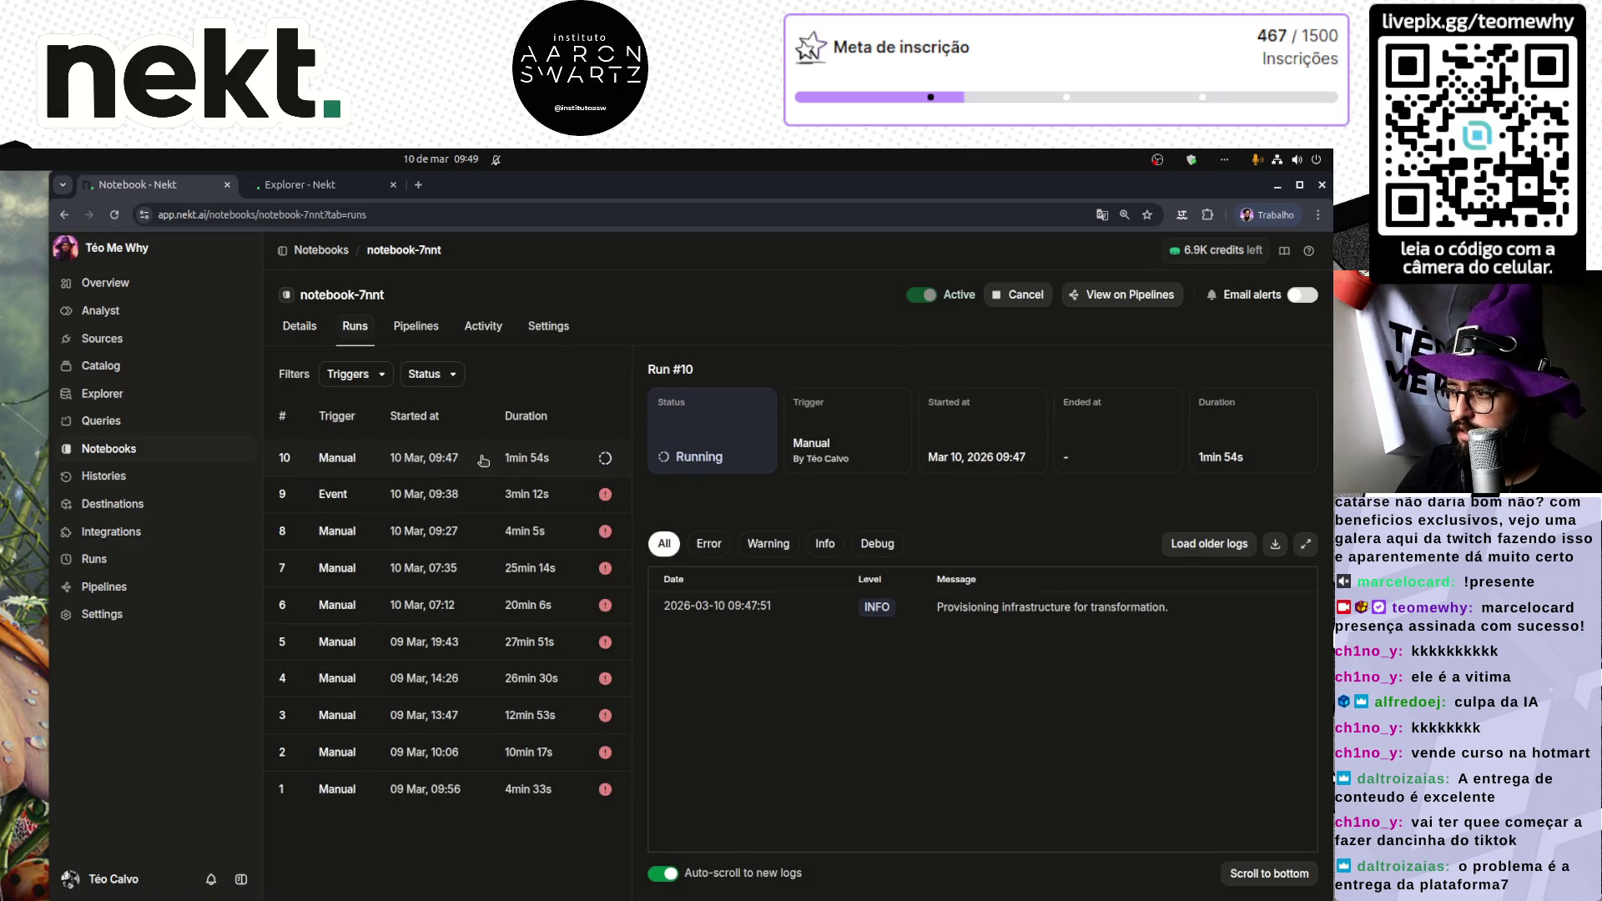
Step: Go to the notebook's Details tab, then back to the Notebooks list
click(304, 328)
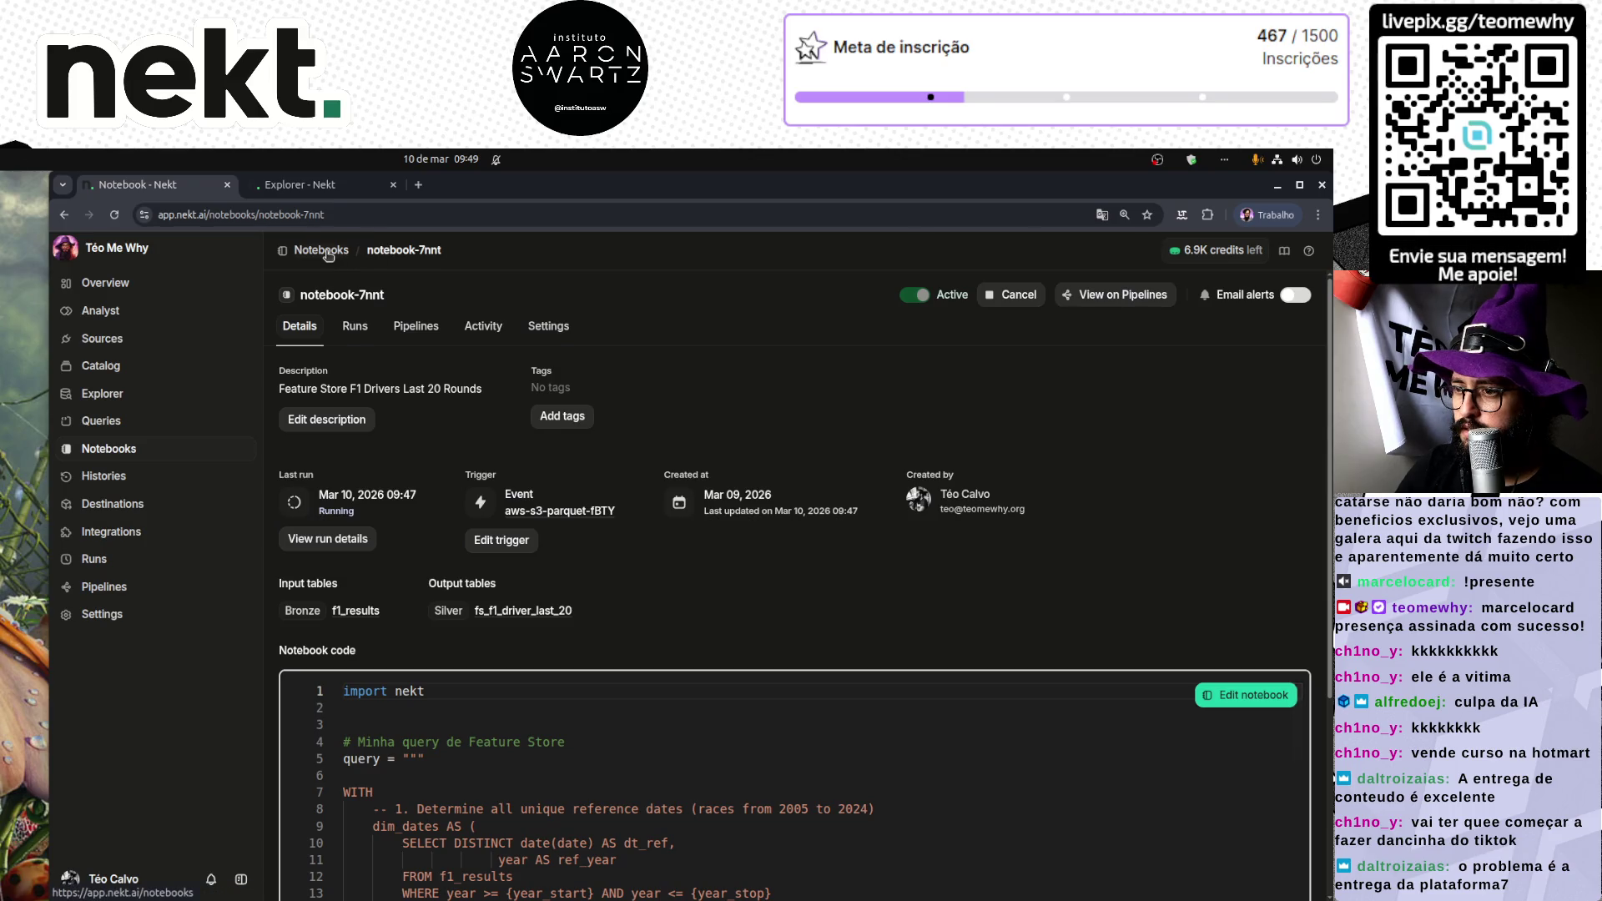
click(338, 251)
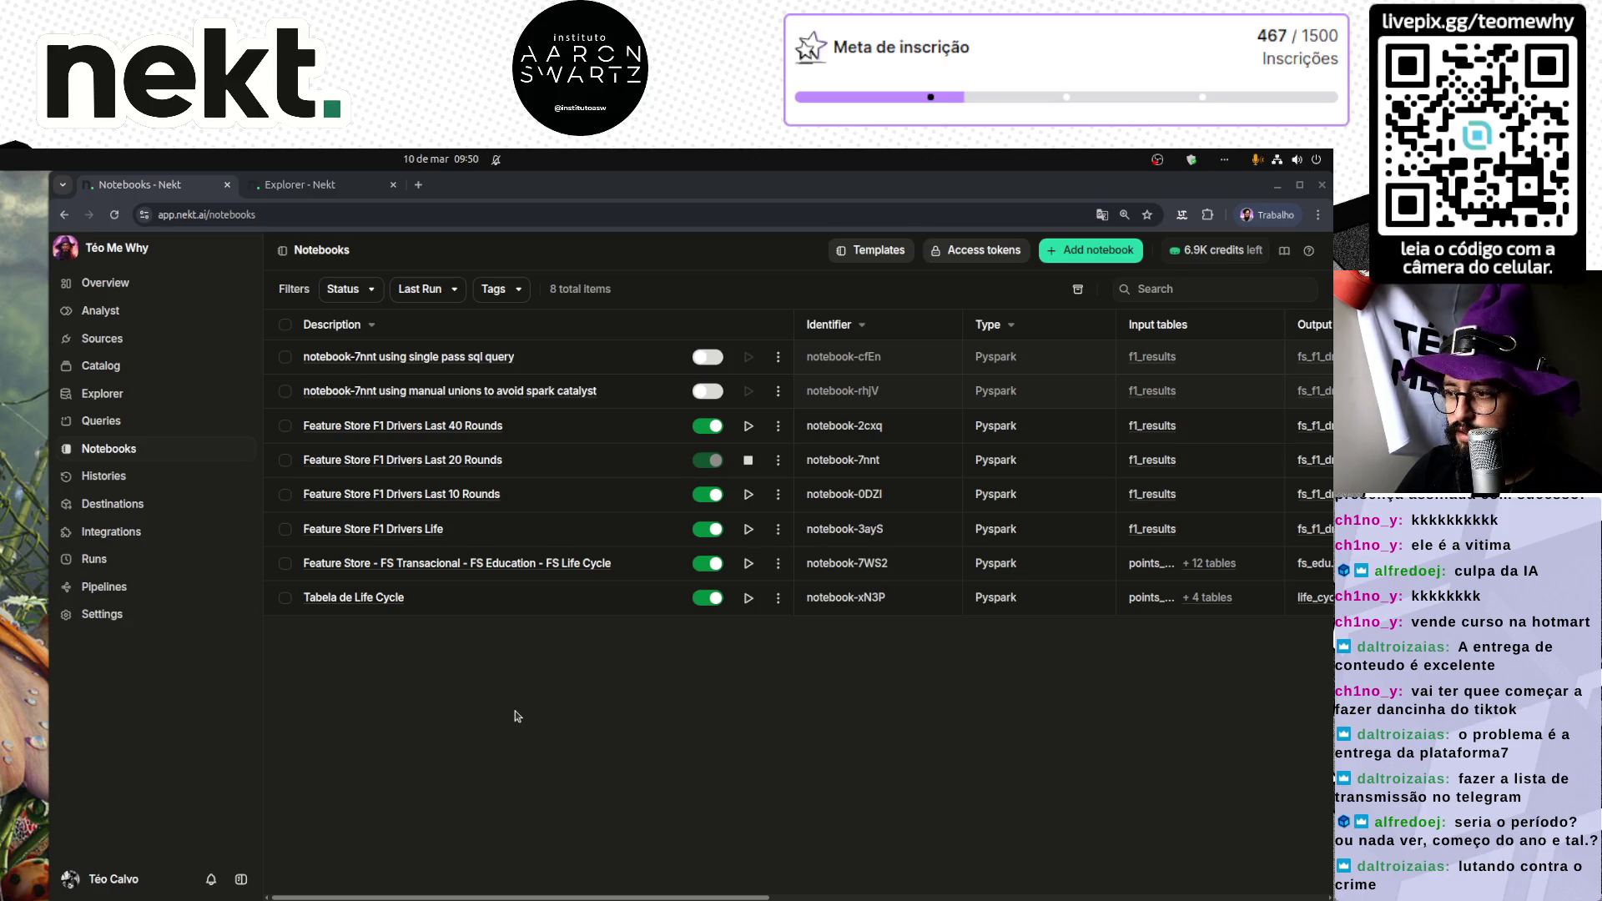
Step: Open the Last 20 Rounds notebook and highlight its Bronze, Silver and Notebook code labels
click(475, 466)
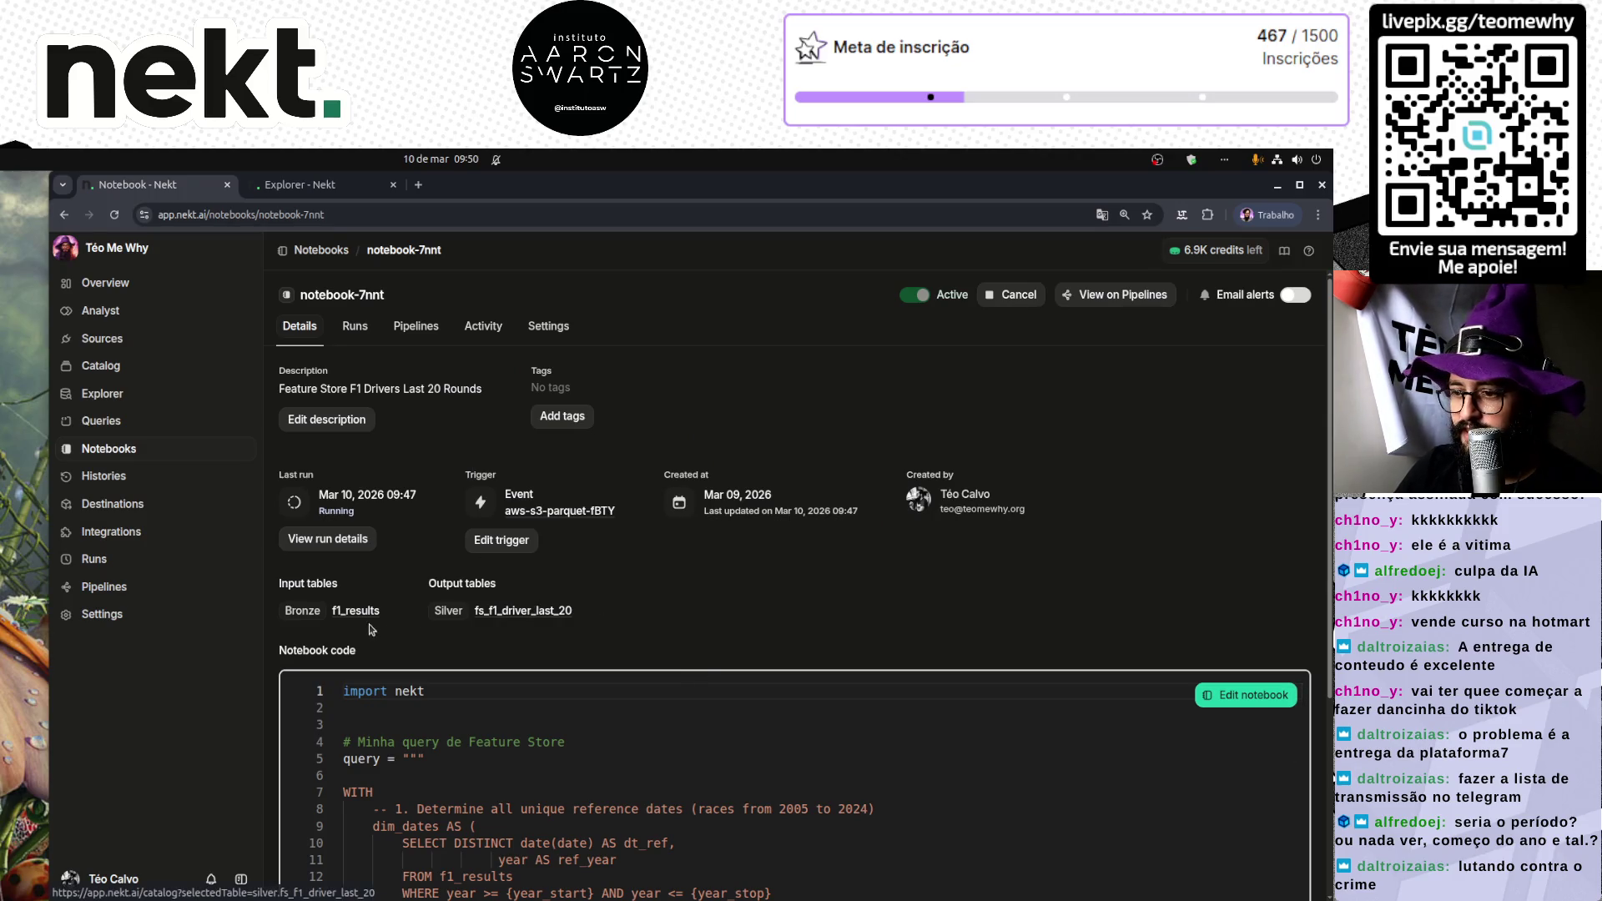
double_click(302, 612)
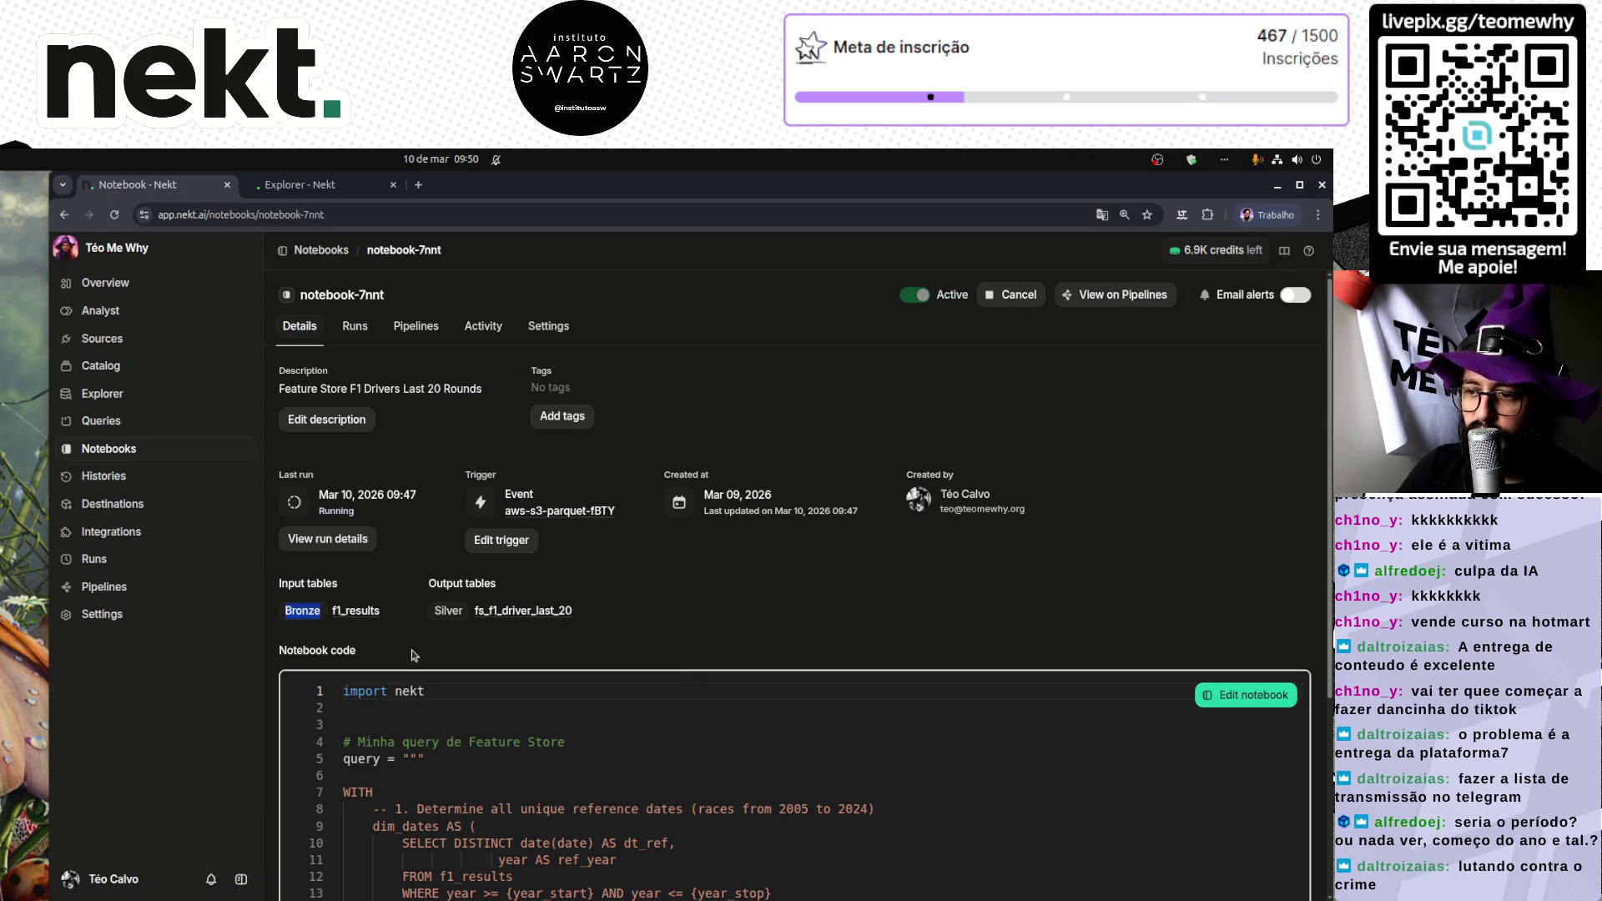
triple_click(316, 652)
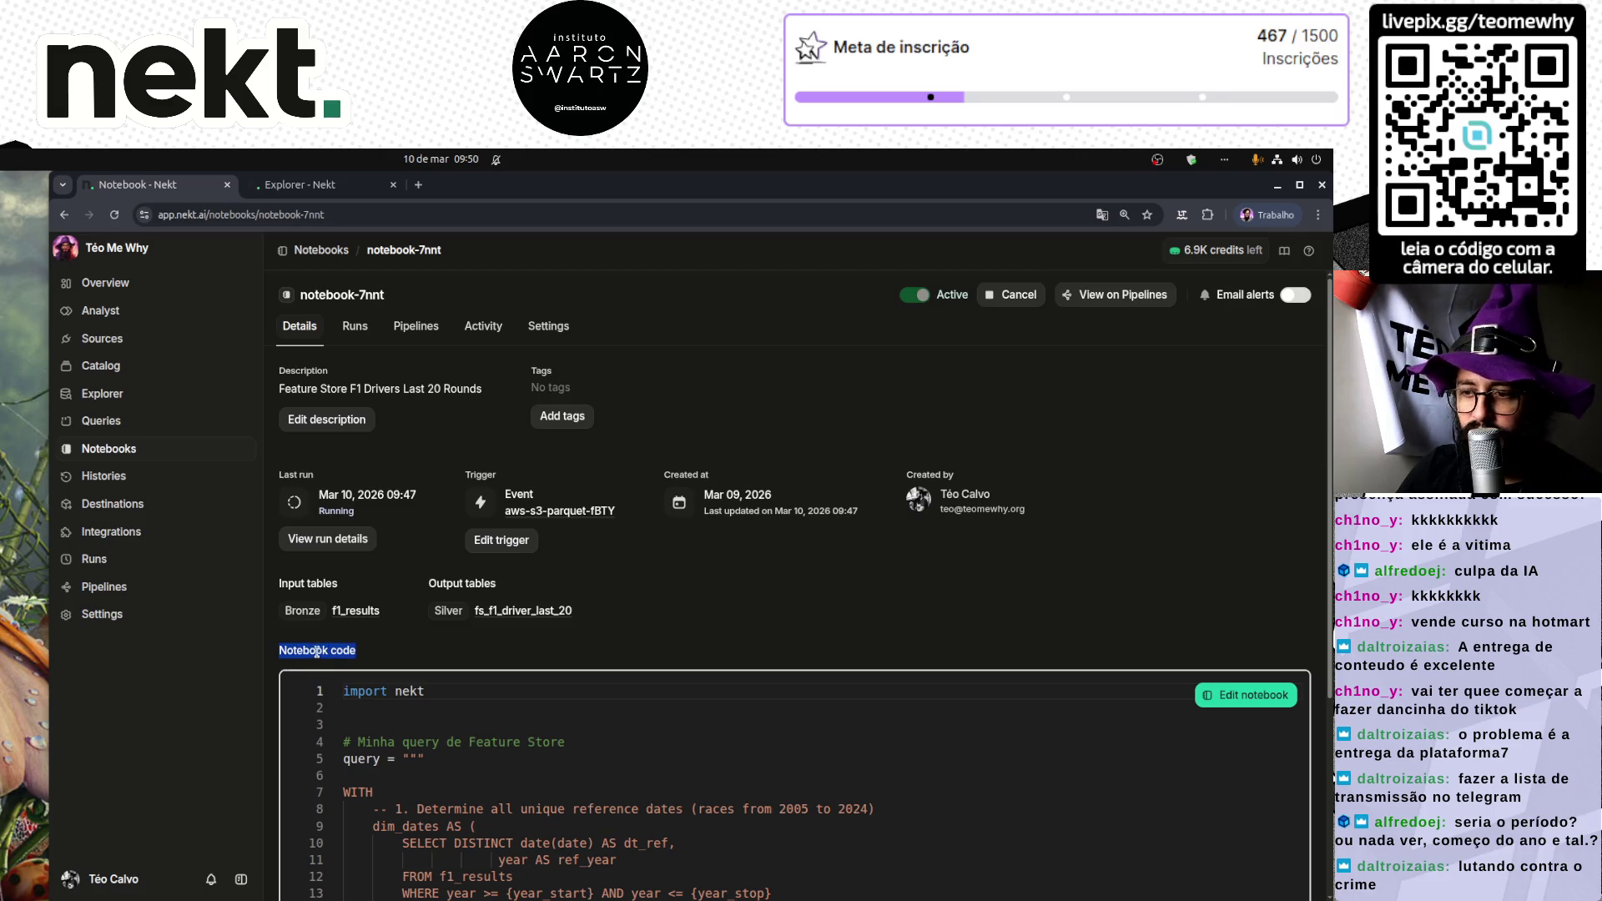
double_click(310, 646)
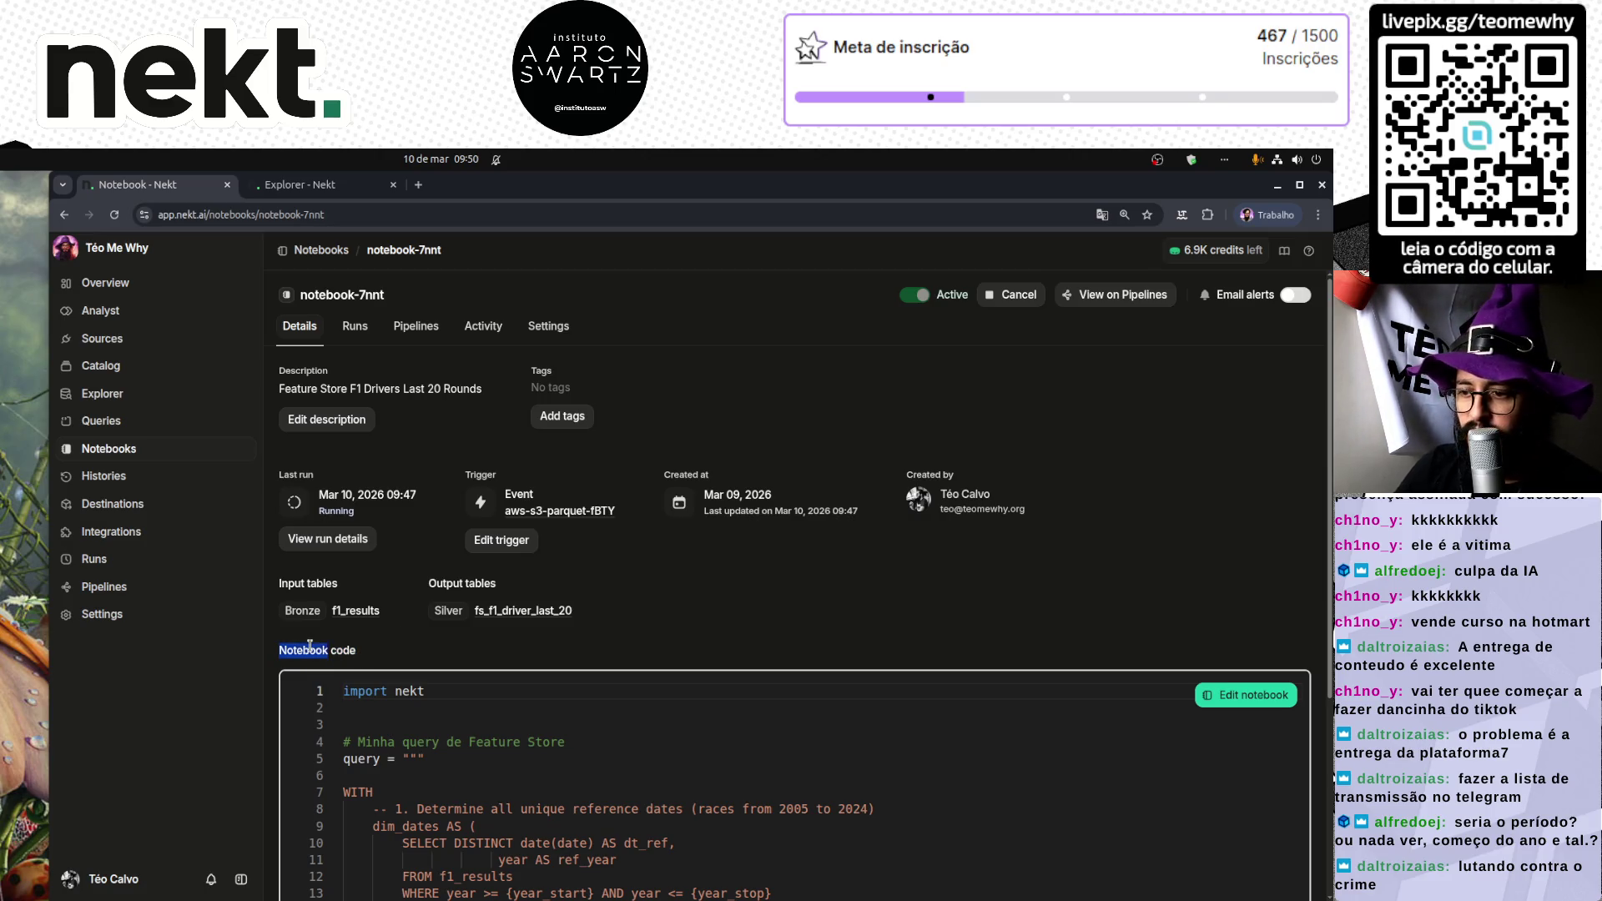
click(337, 649)
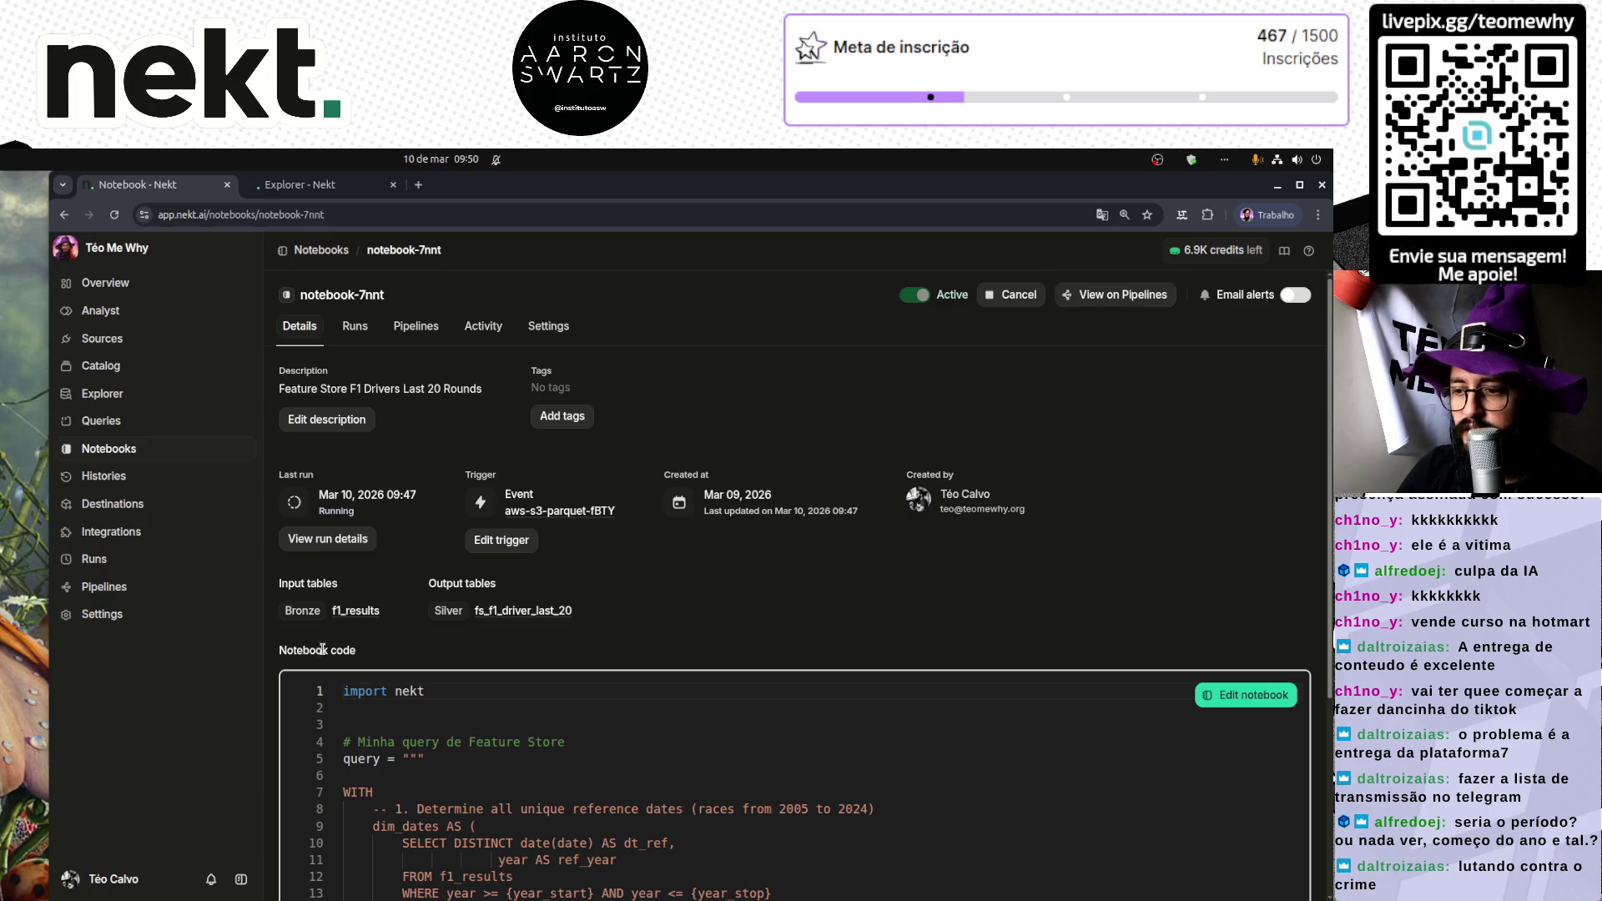
double_click(317, 649)
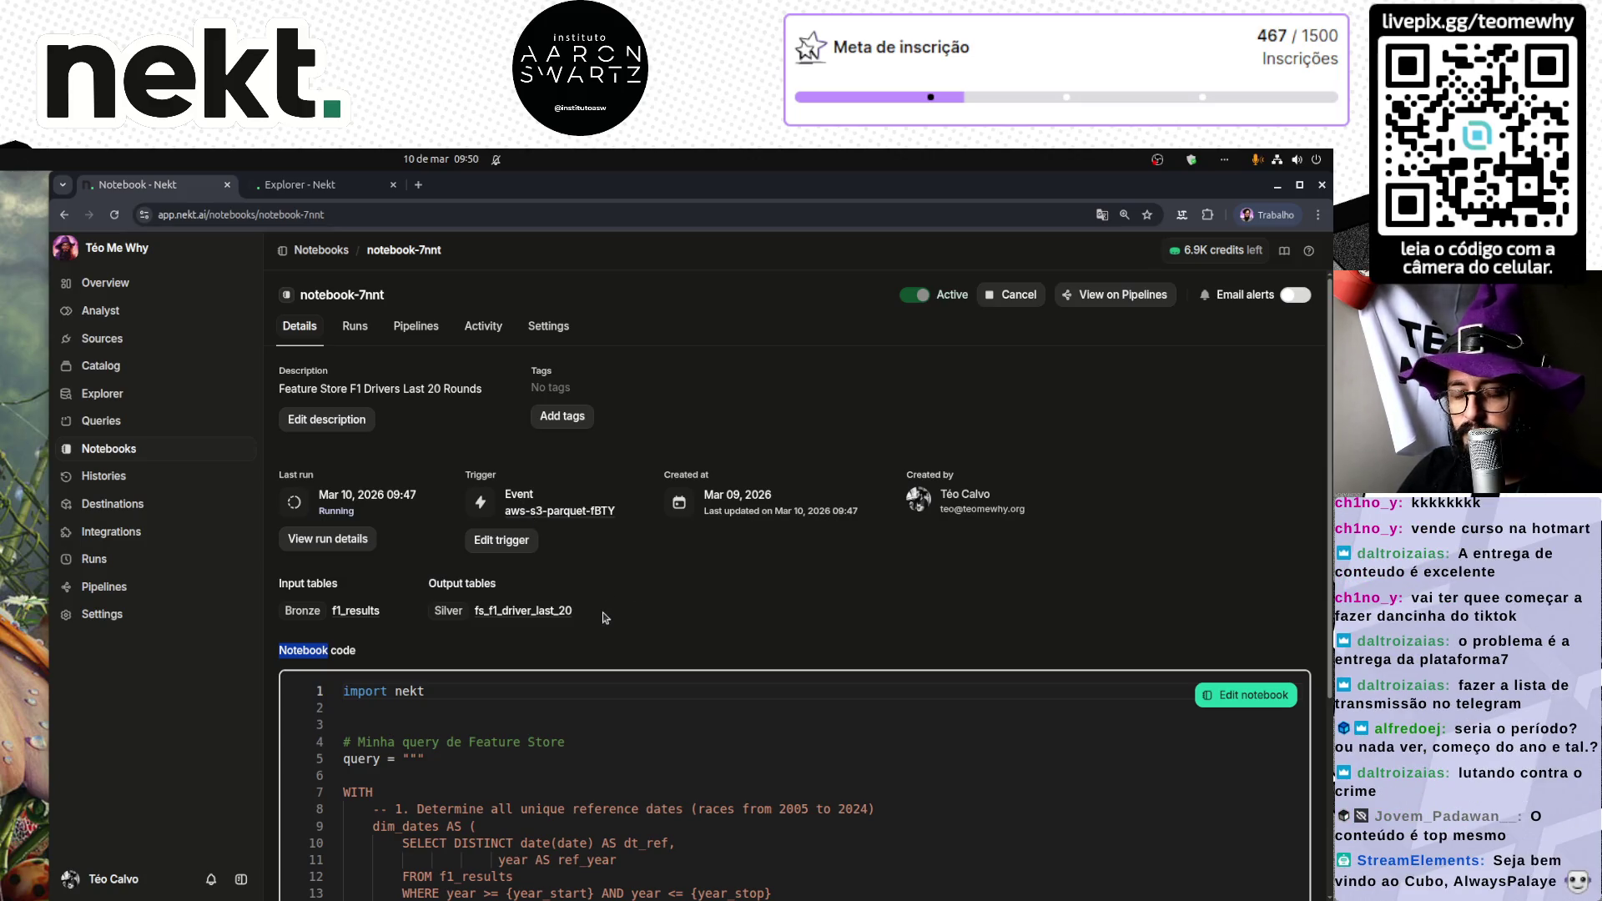
double_click(457, 610)
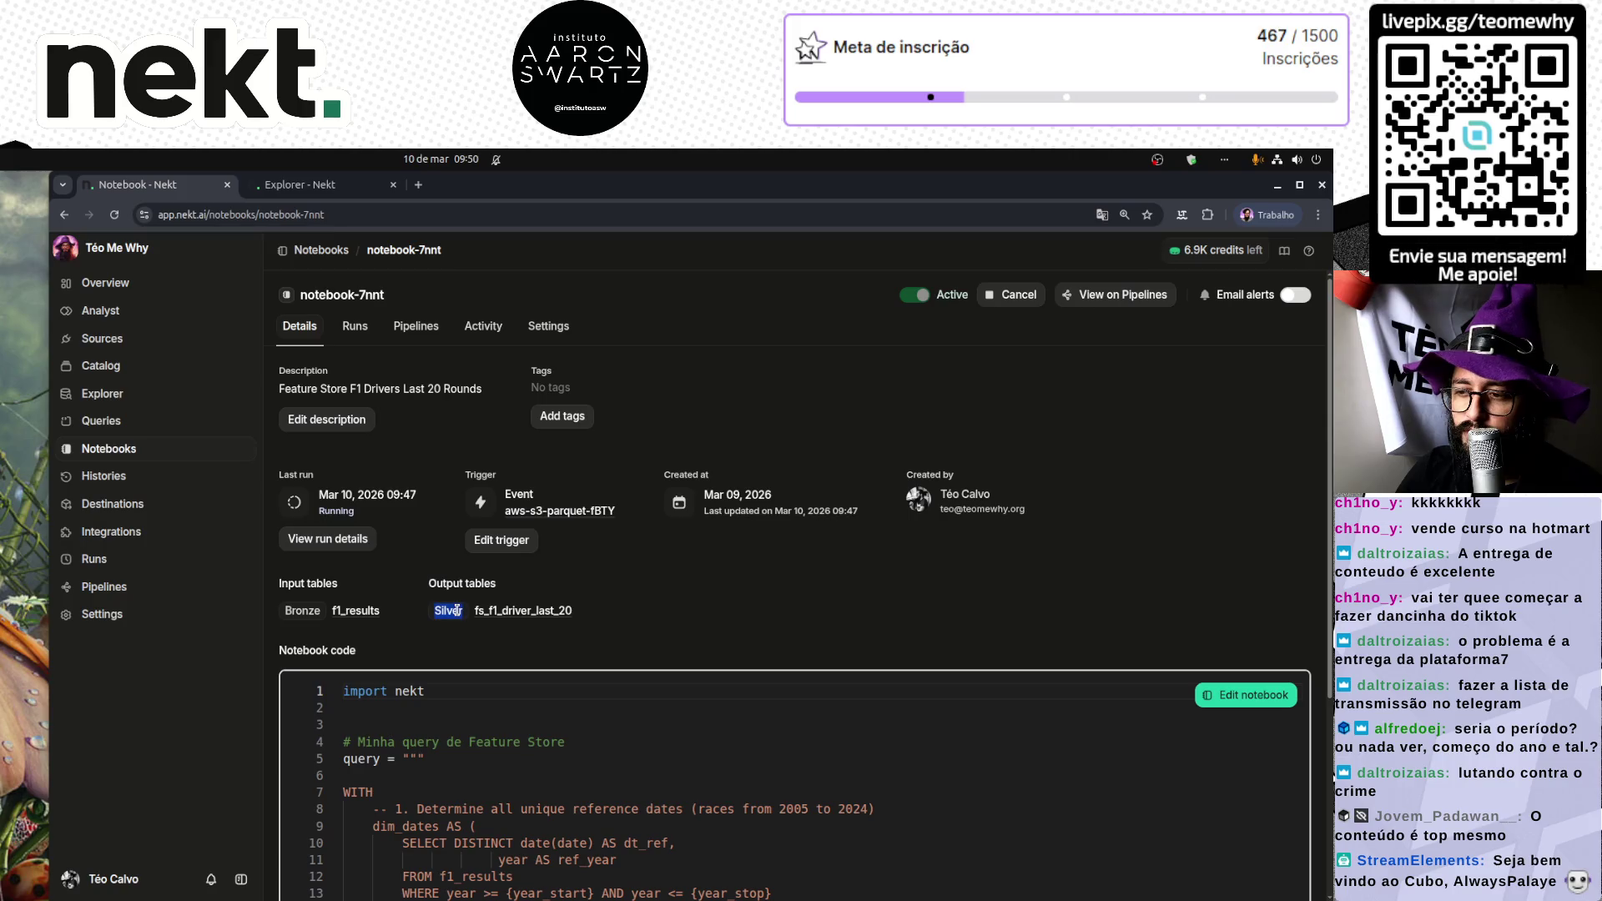
double_click(303, 607)
click(441, 608)
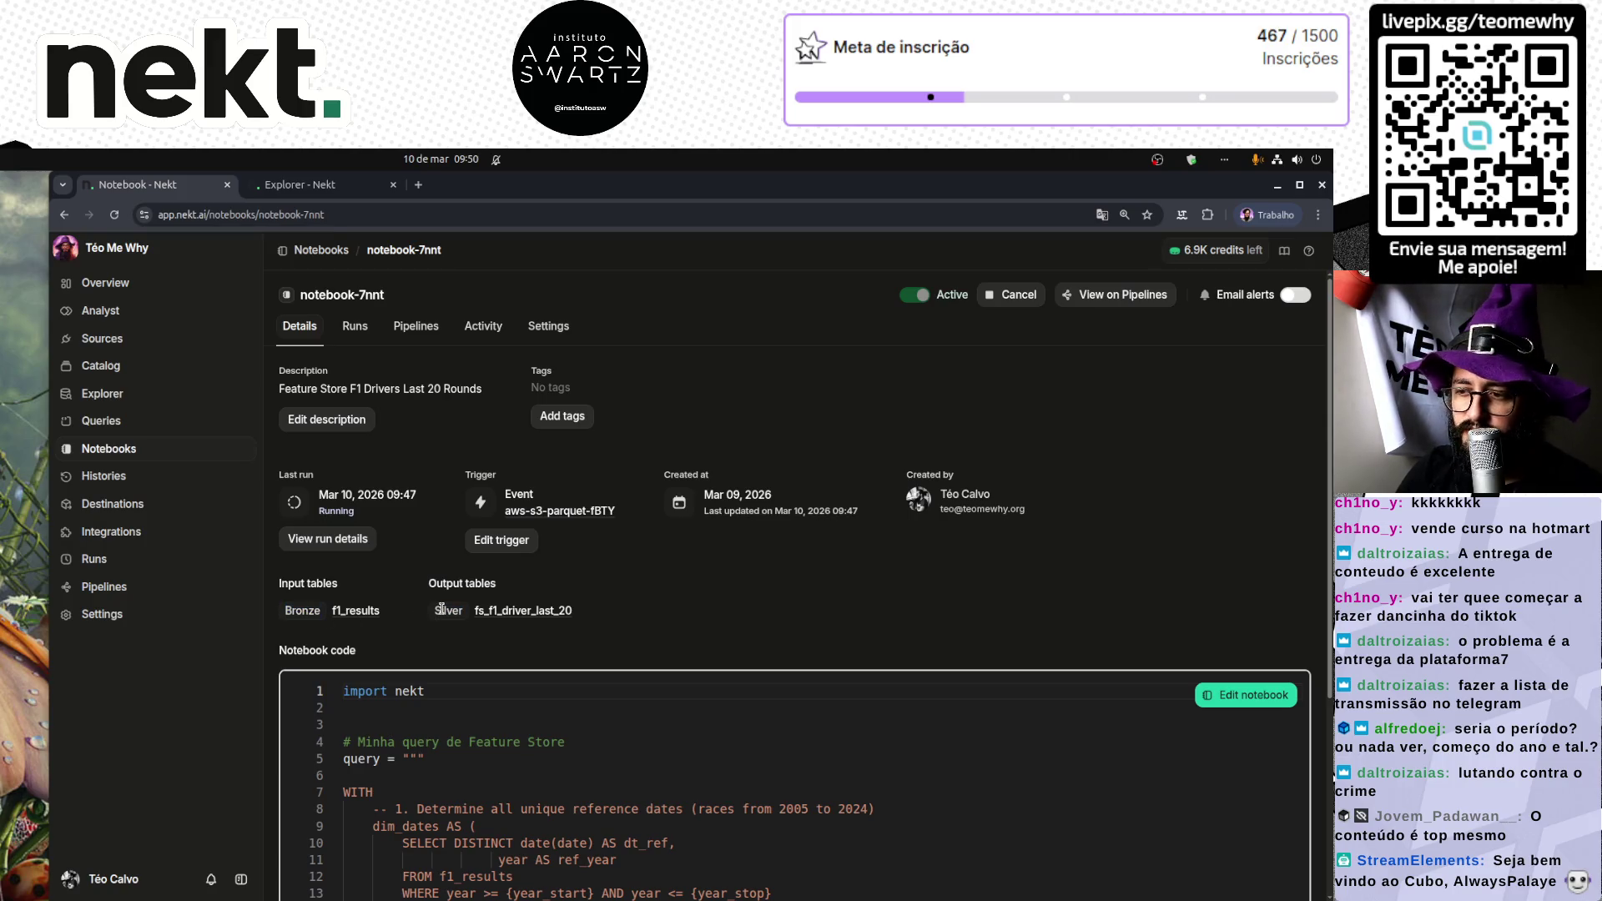
double_click(441, 608)
click(417, 615)
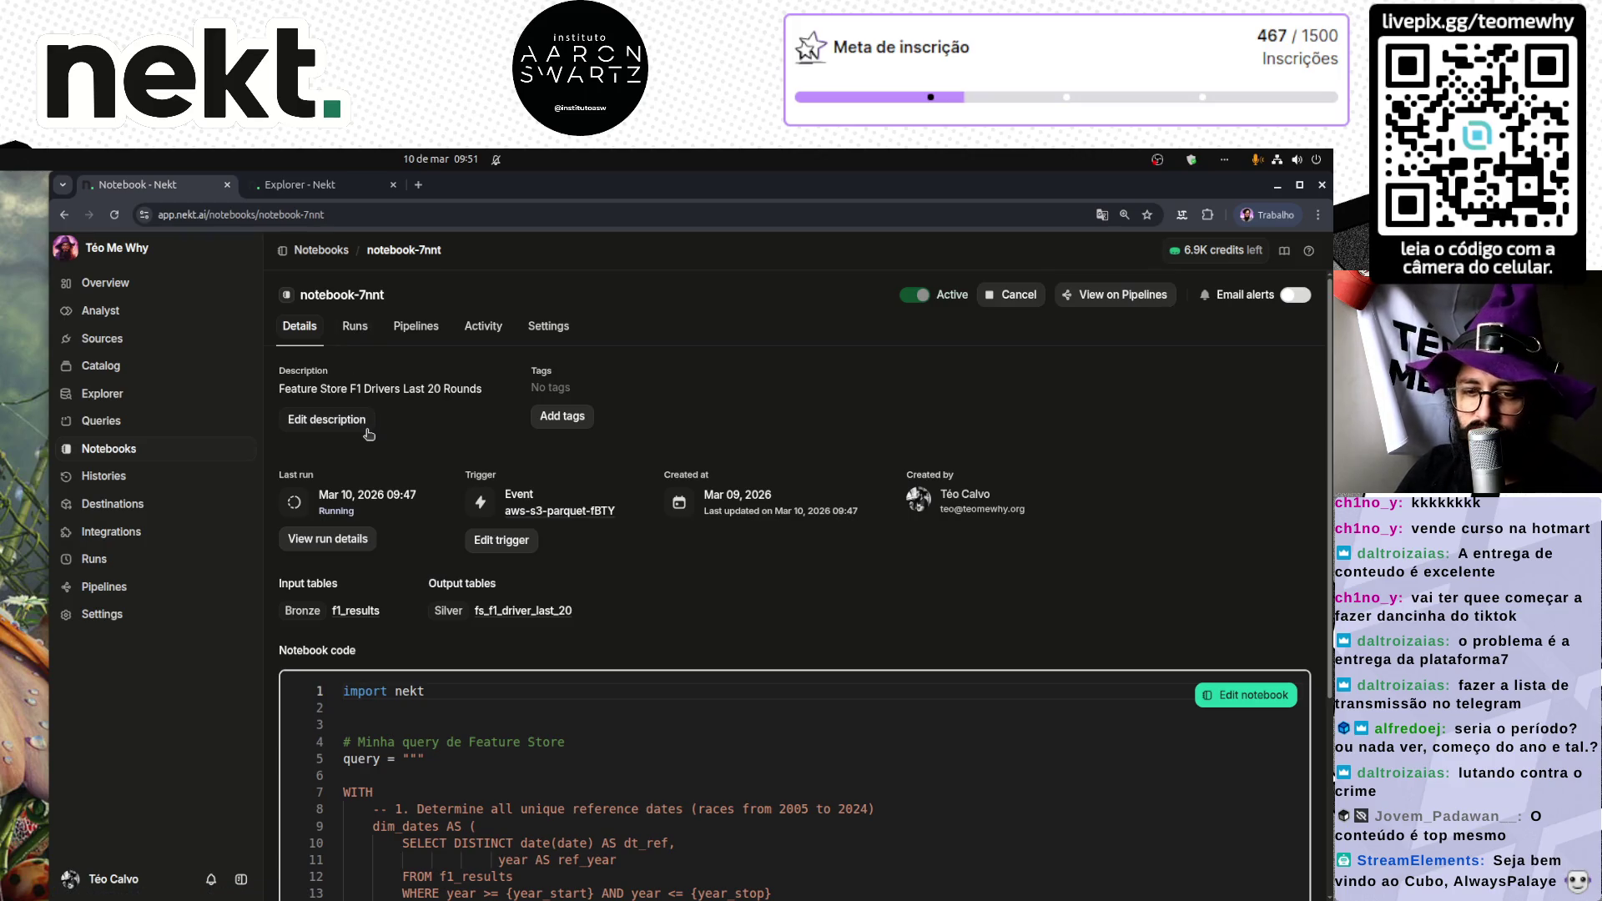
Step: View Run #10's logs, then return to the Notebooks list
click(362, 333)
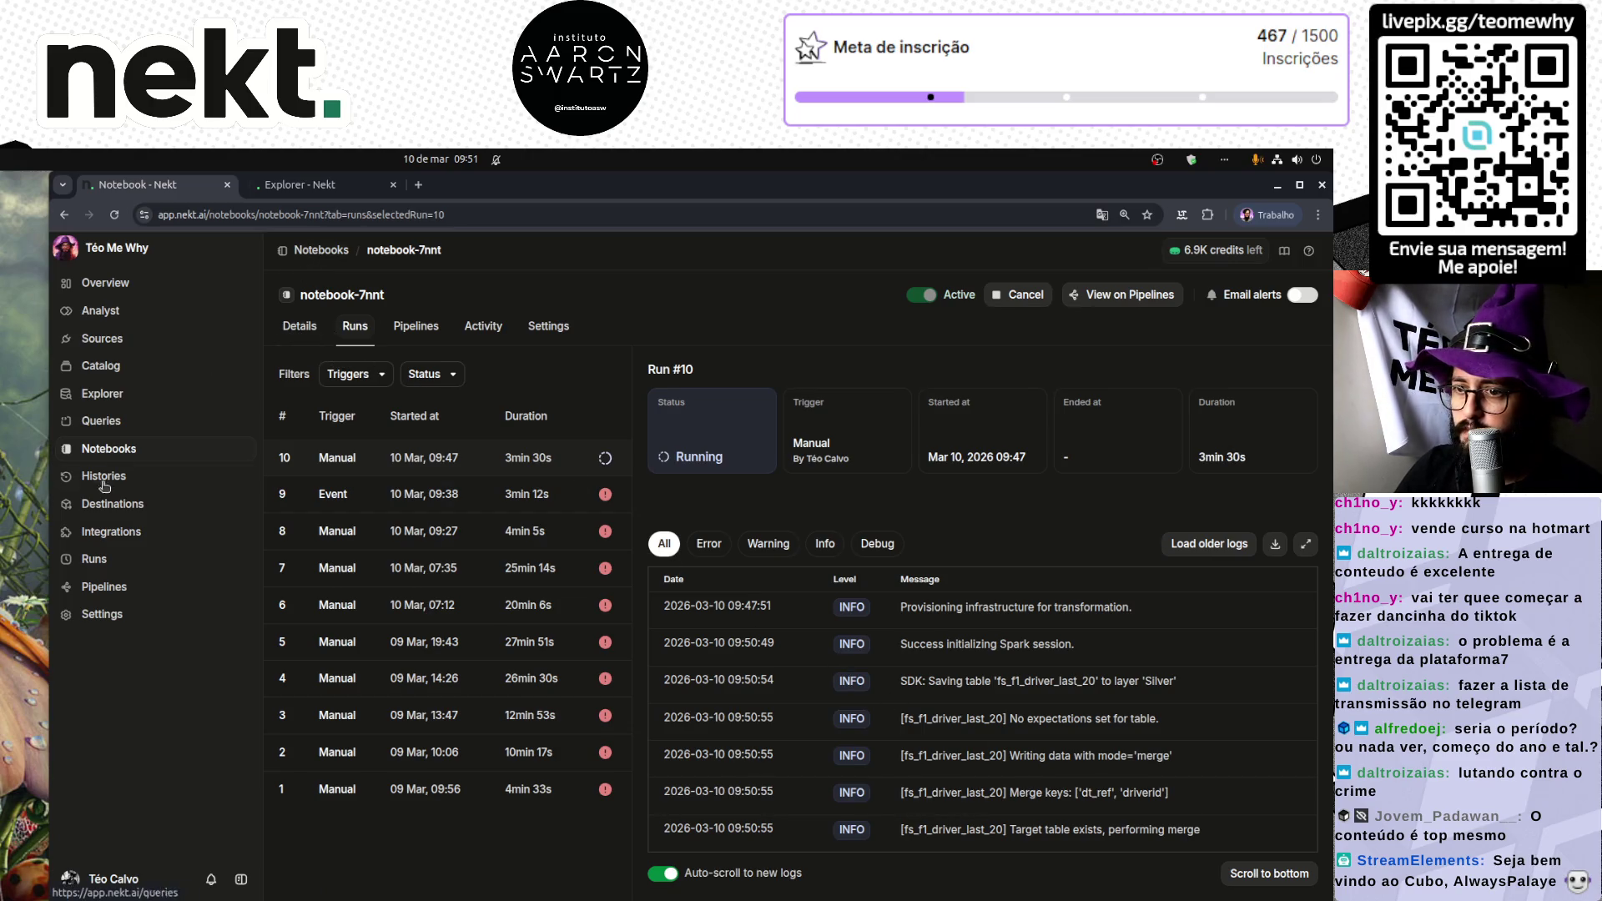
click(107, 450)
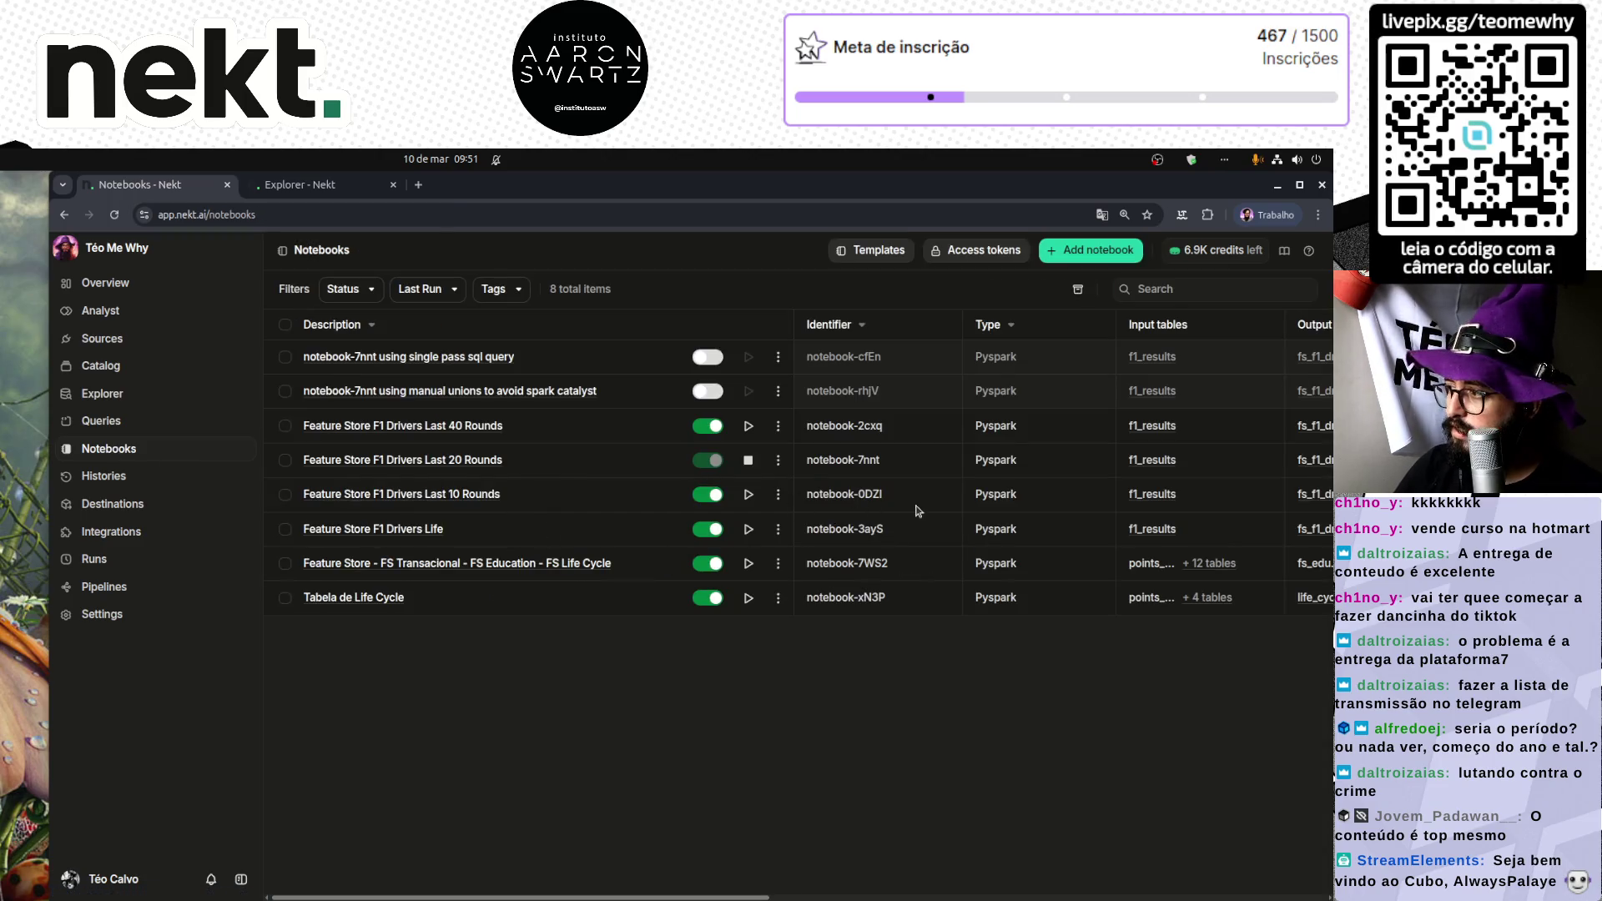
Step: Check the notebooks' Last run statuses, then reopen the Last 20 Rounds notebook
scroll(935, 507, right, 2)
scroll(934, 507, right, 5)
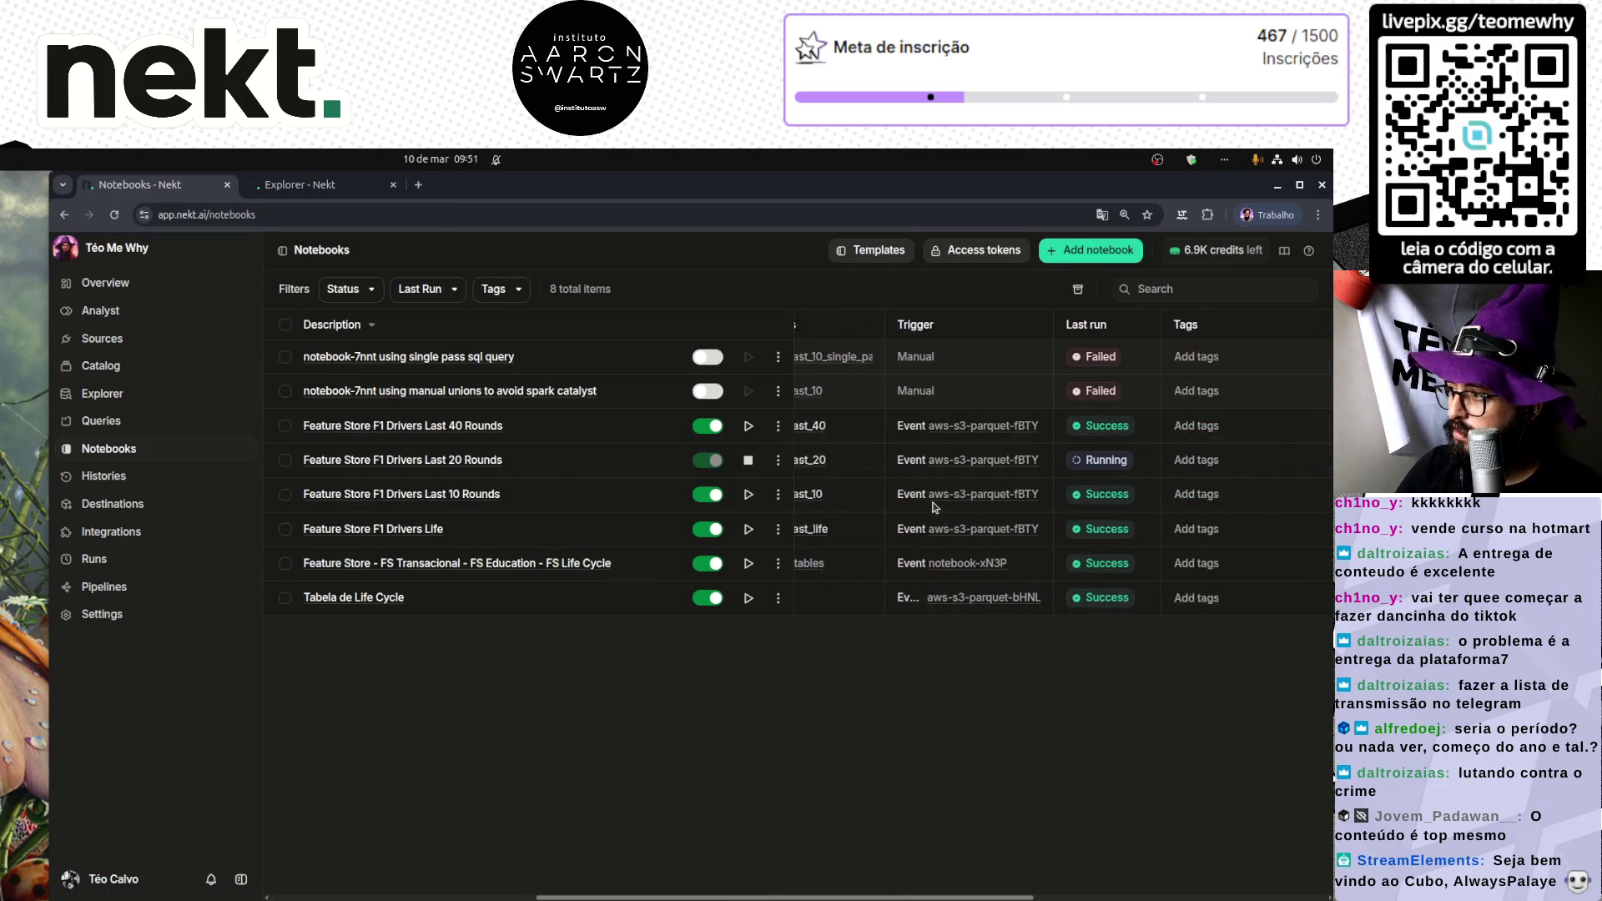
scroll(935, 507, right, 3)
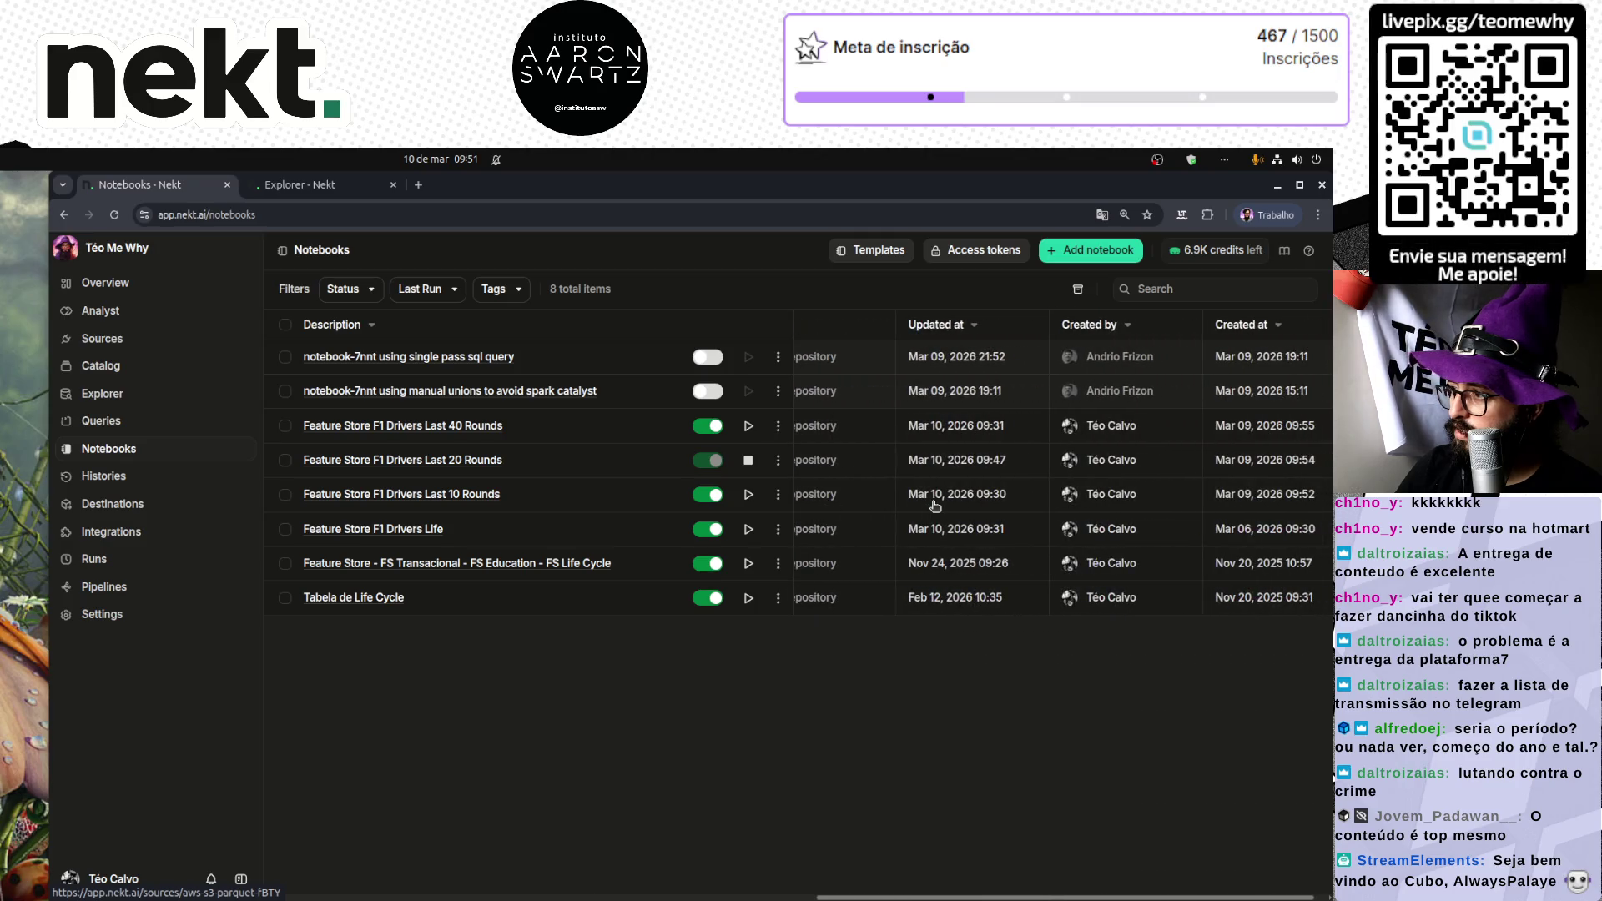
scroll(934, 507, left, 4)
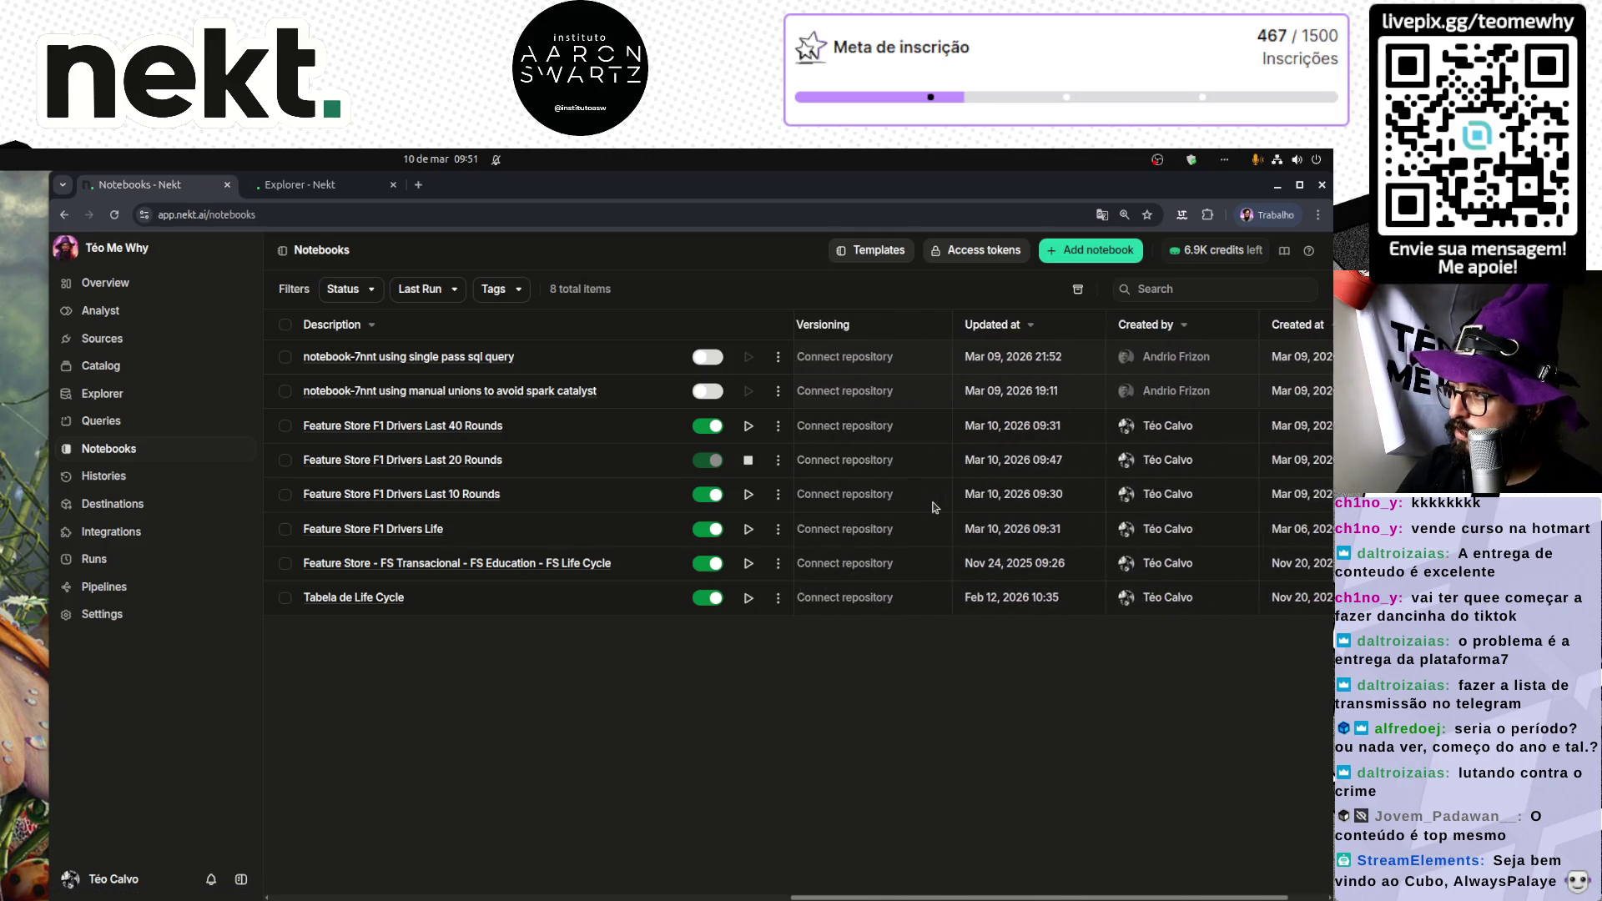
scroll(934, 504, left, 5)
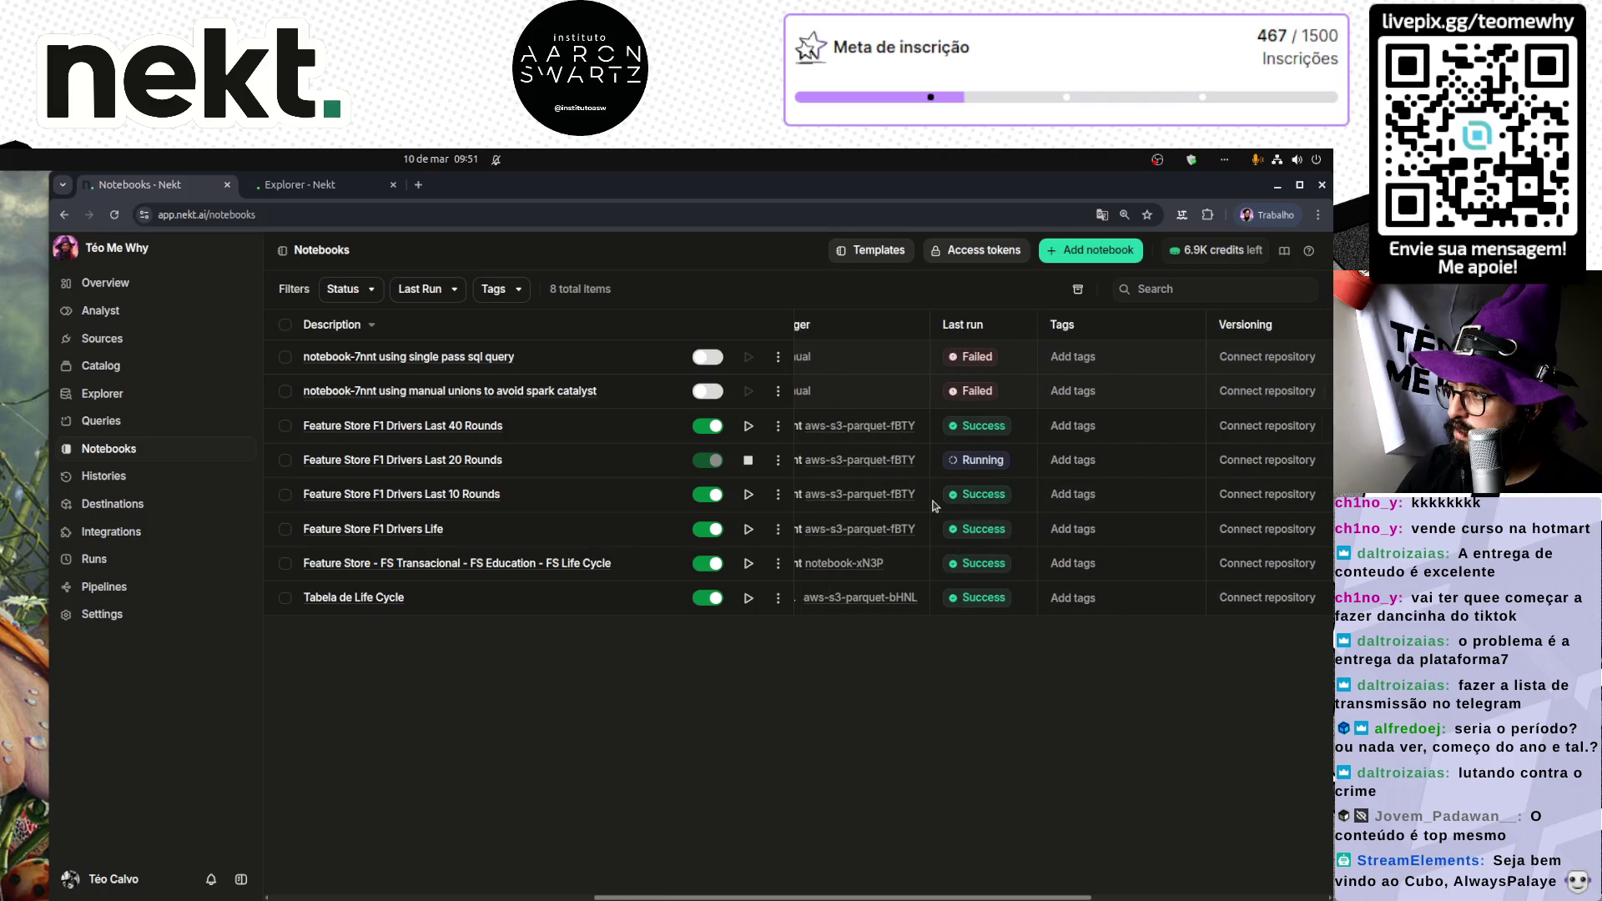
scroll(934, 507, right, 5)
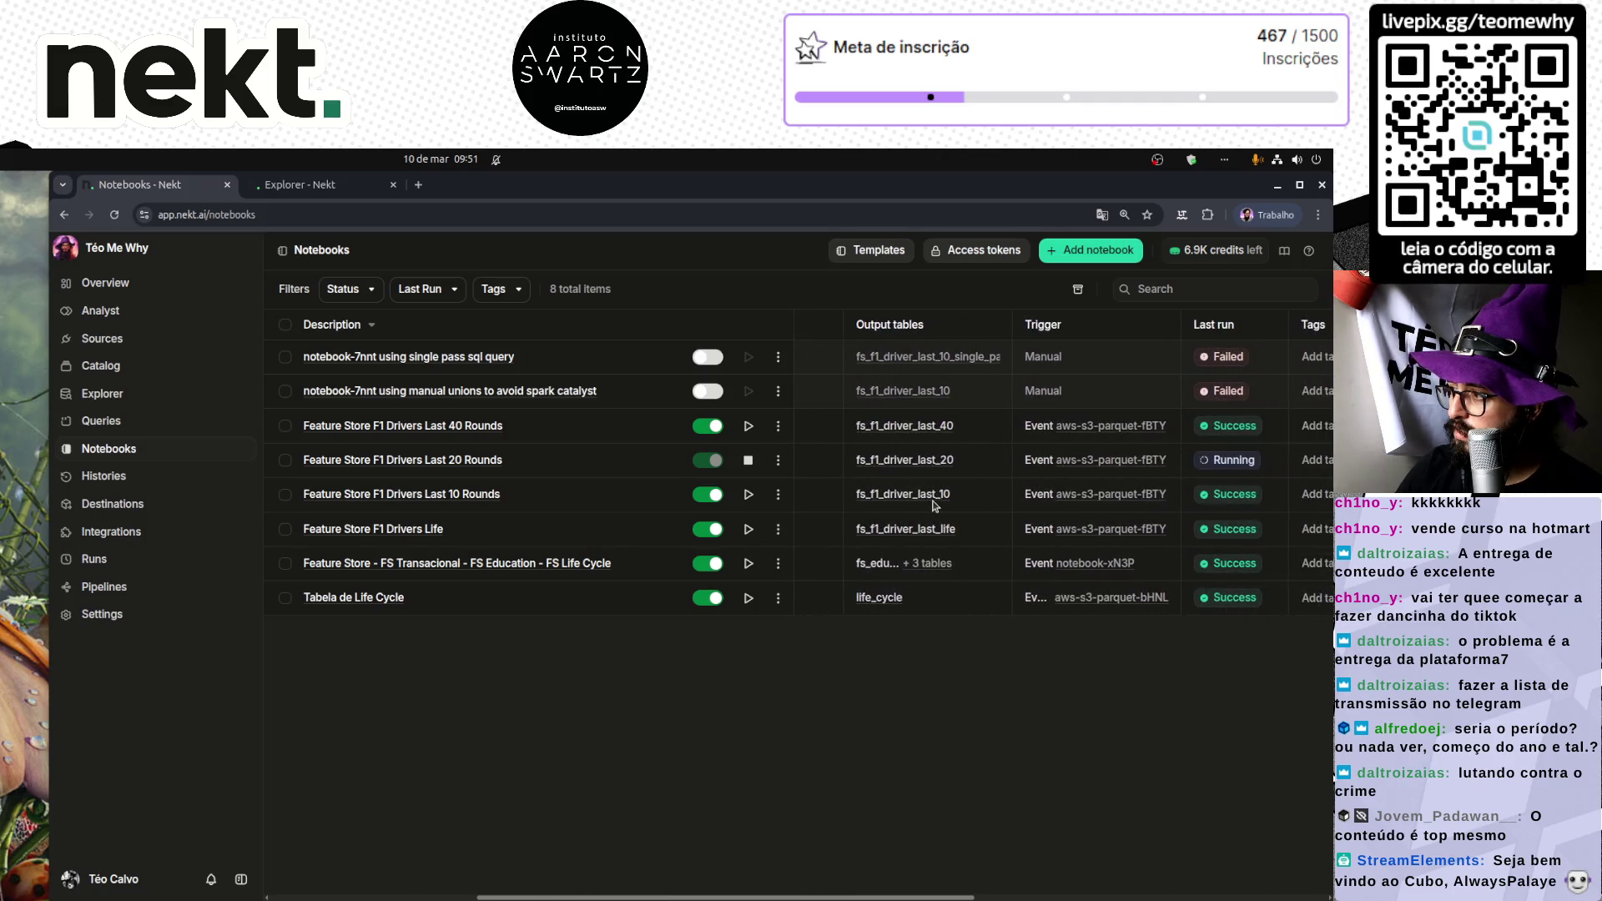
mouse_move(1149, 460)
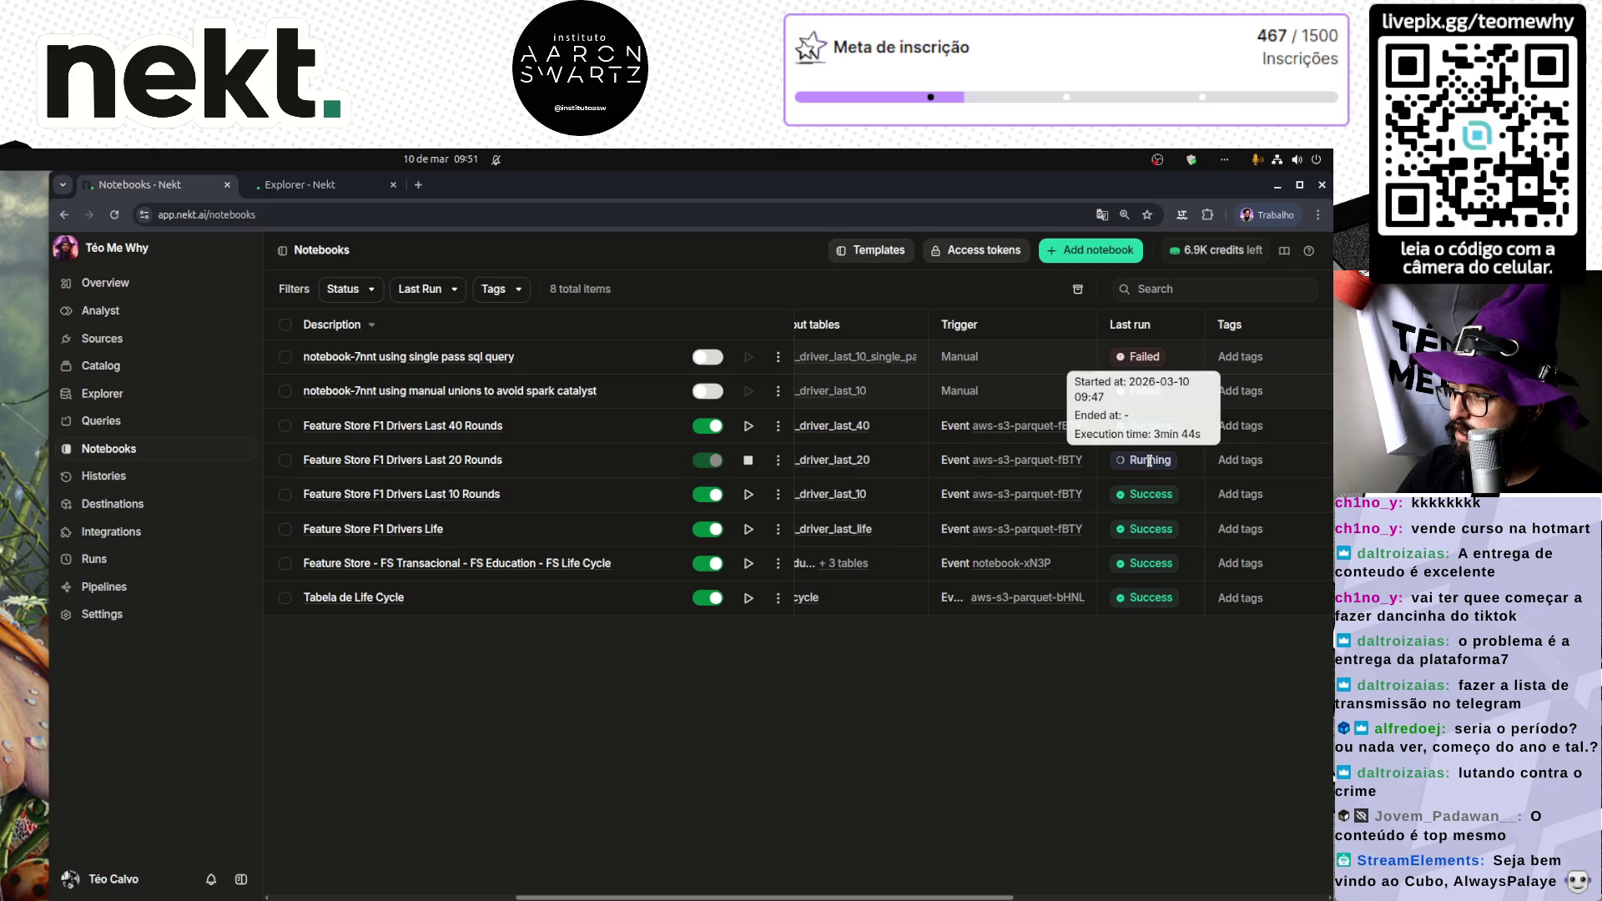
mouse_move(1145, 426)
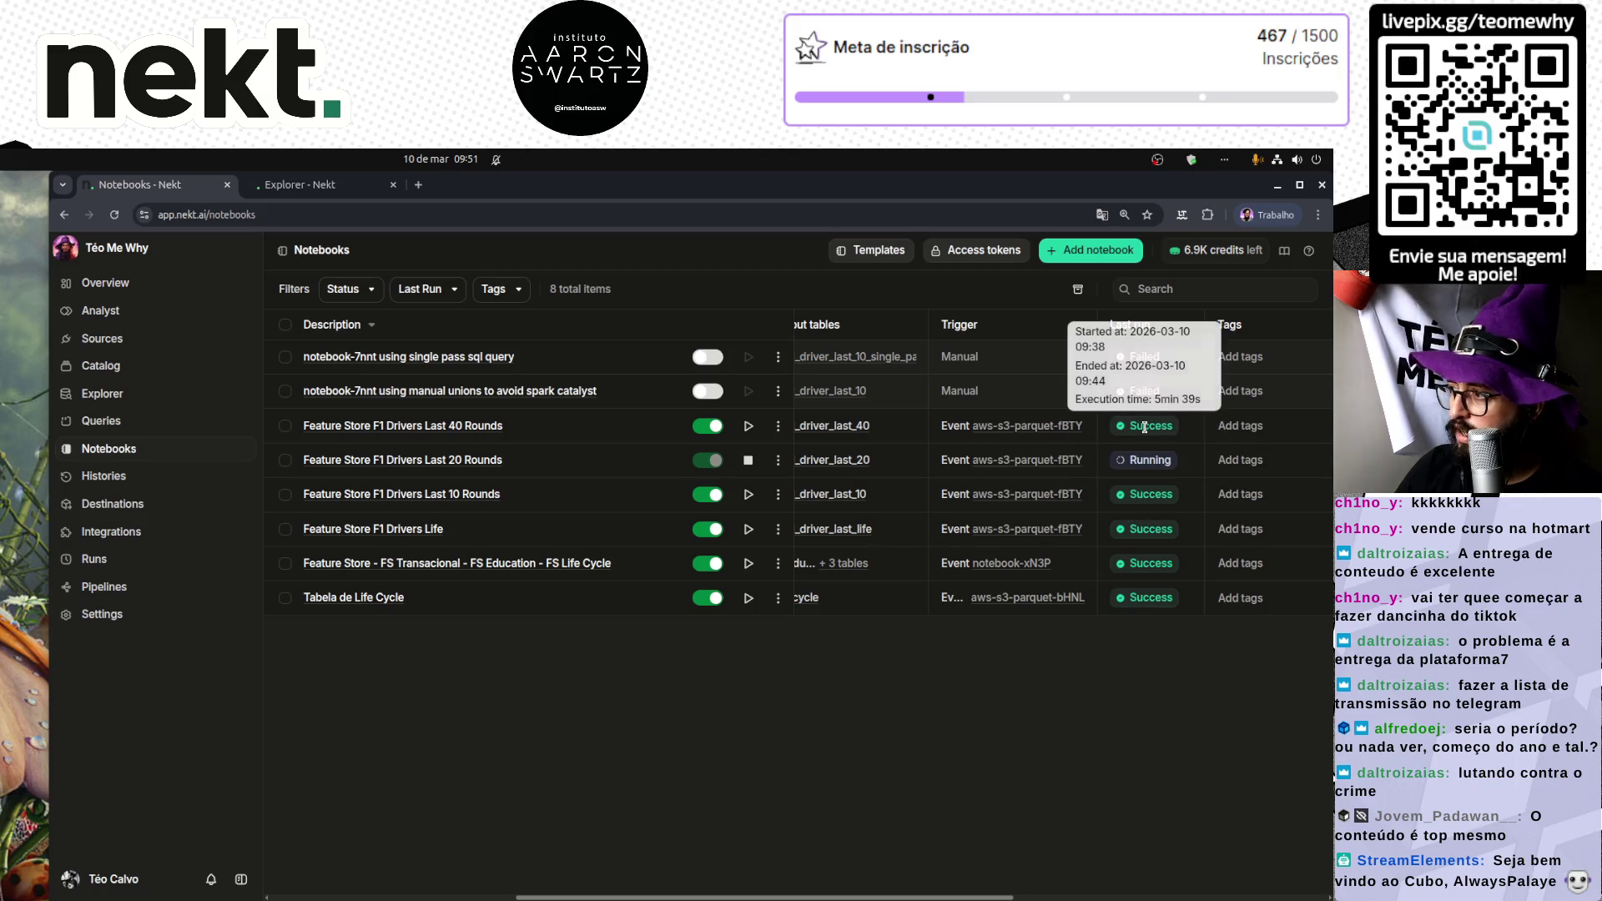
mouse_move(1142, 503)
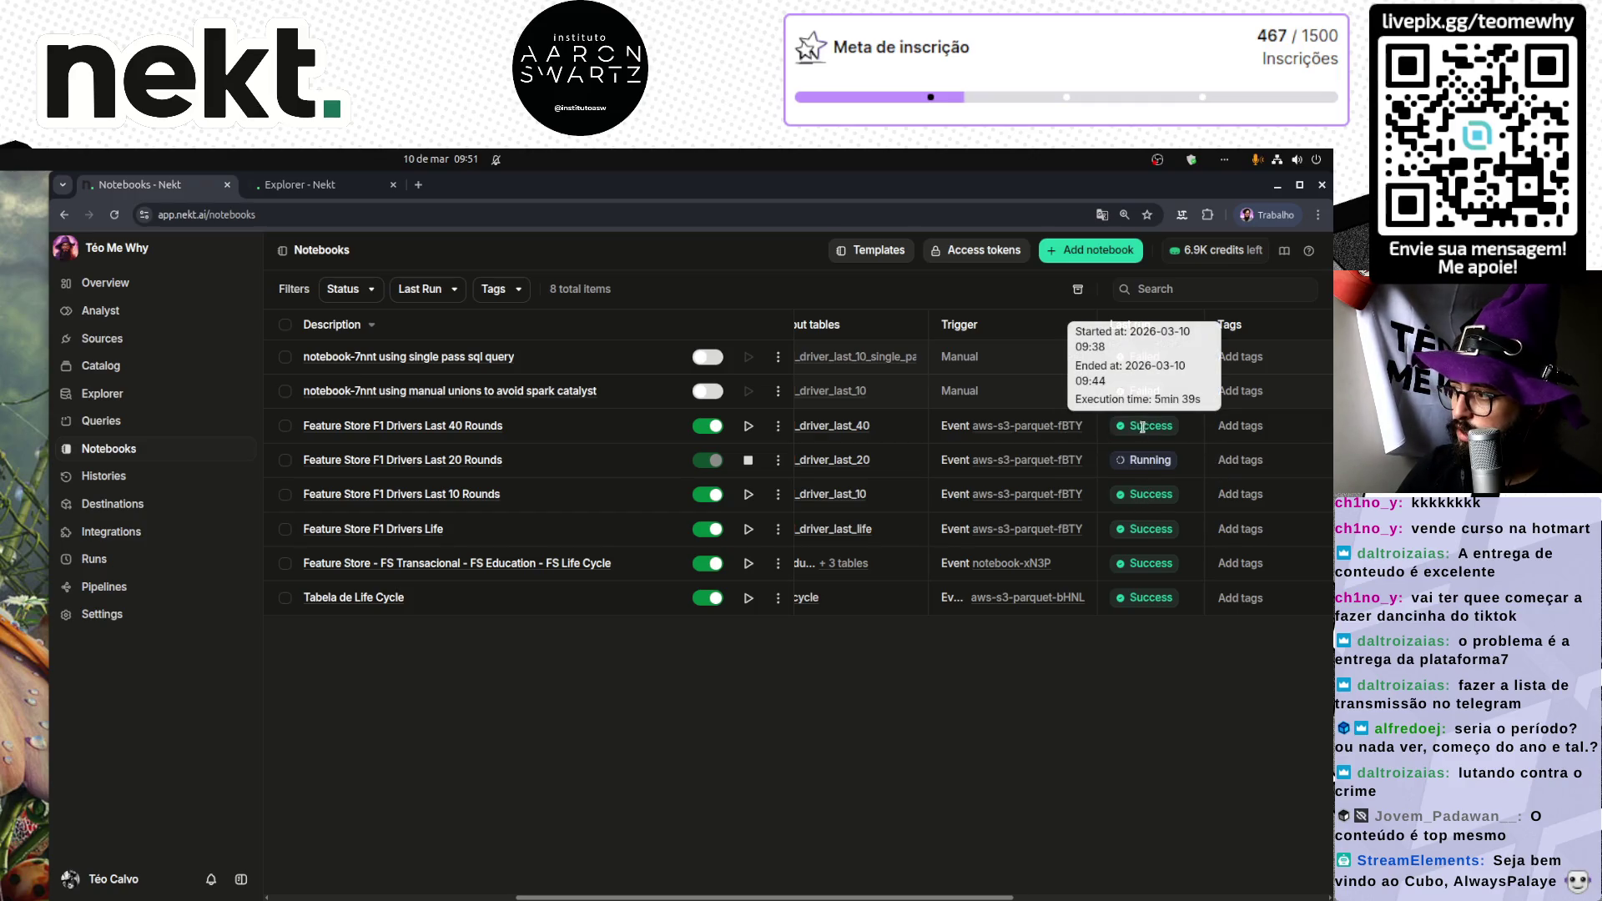
click(453, 472)
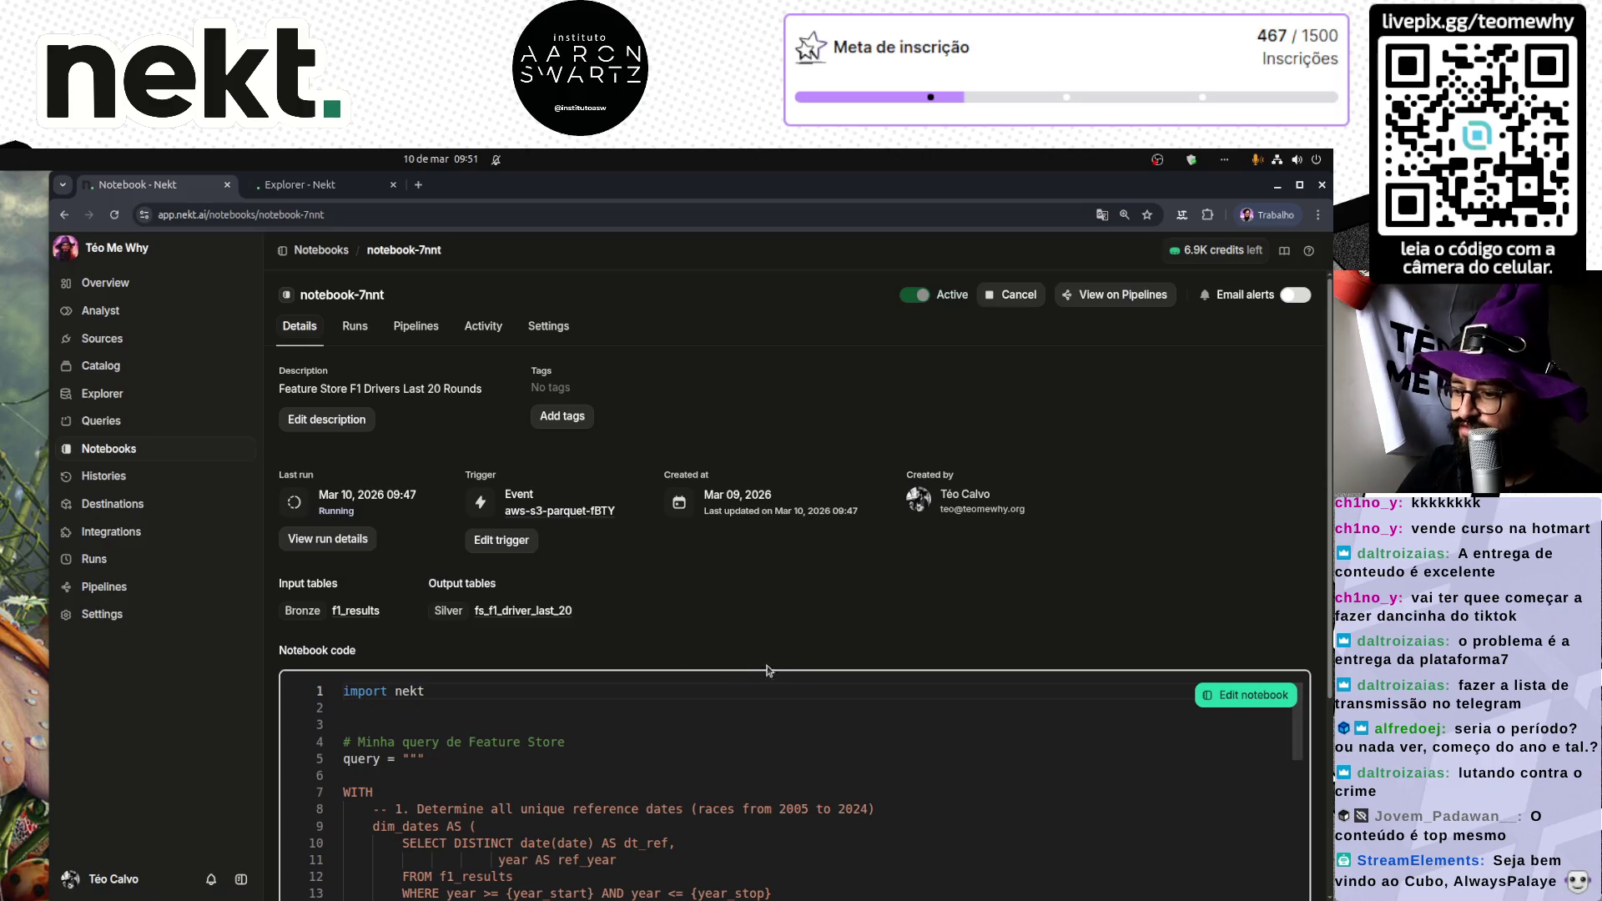
Step: Scroll through the notebook code, then check Run #10's logs in the run history
scroll(767, 670, down, 4)
scroll(601, 710, down, 5)
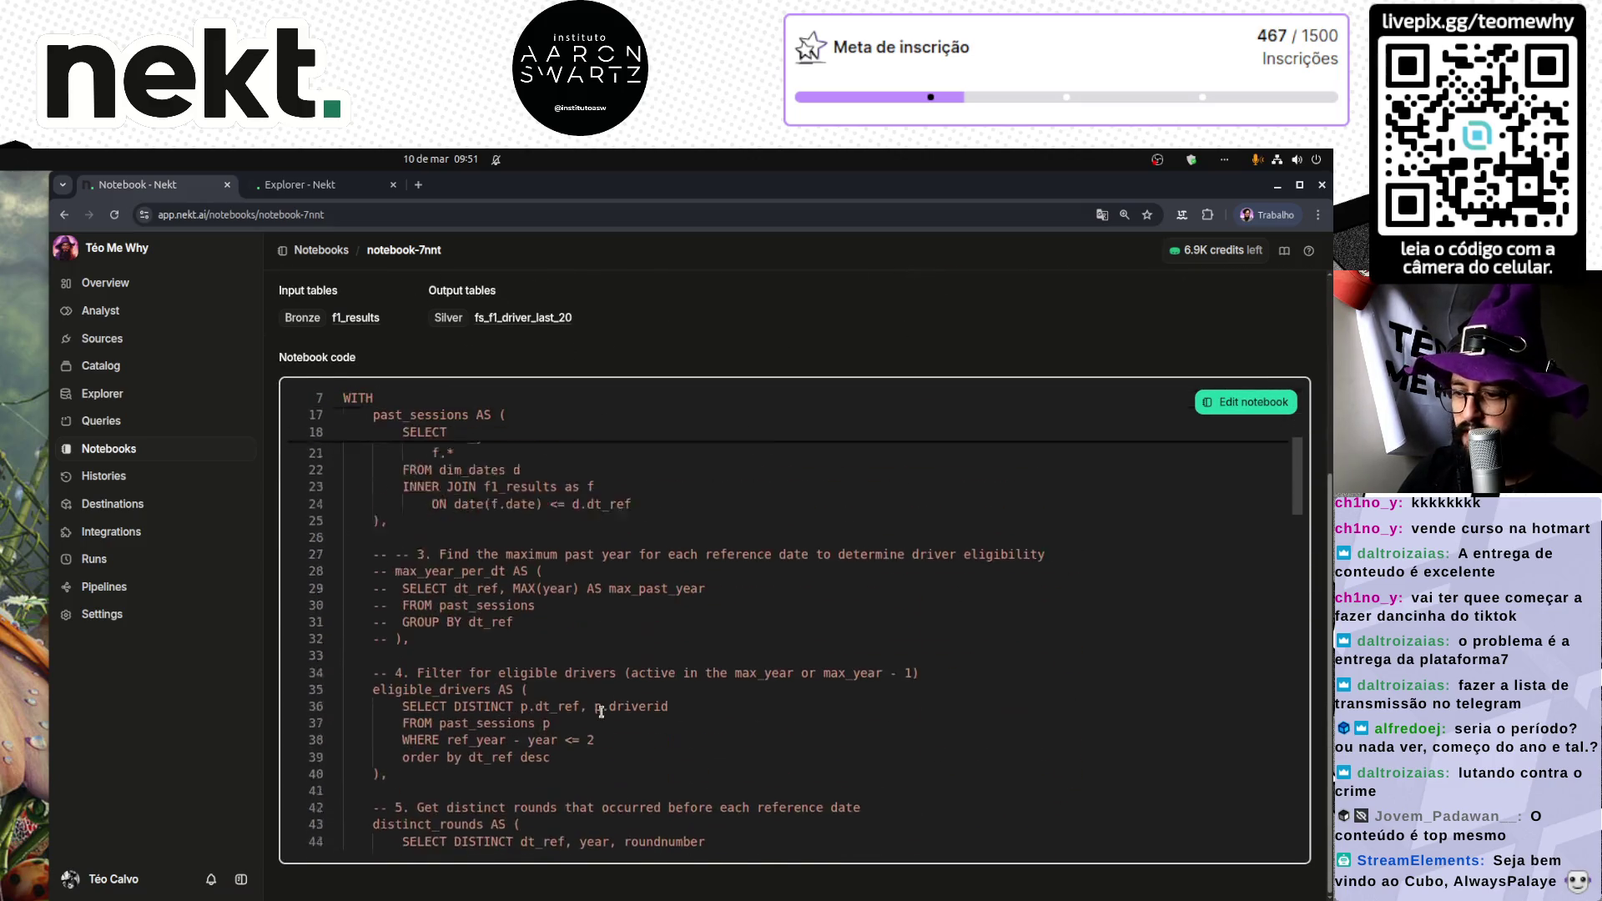
scroll(601, 710, down, 5)
scroll(542, 500, up, 5)
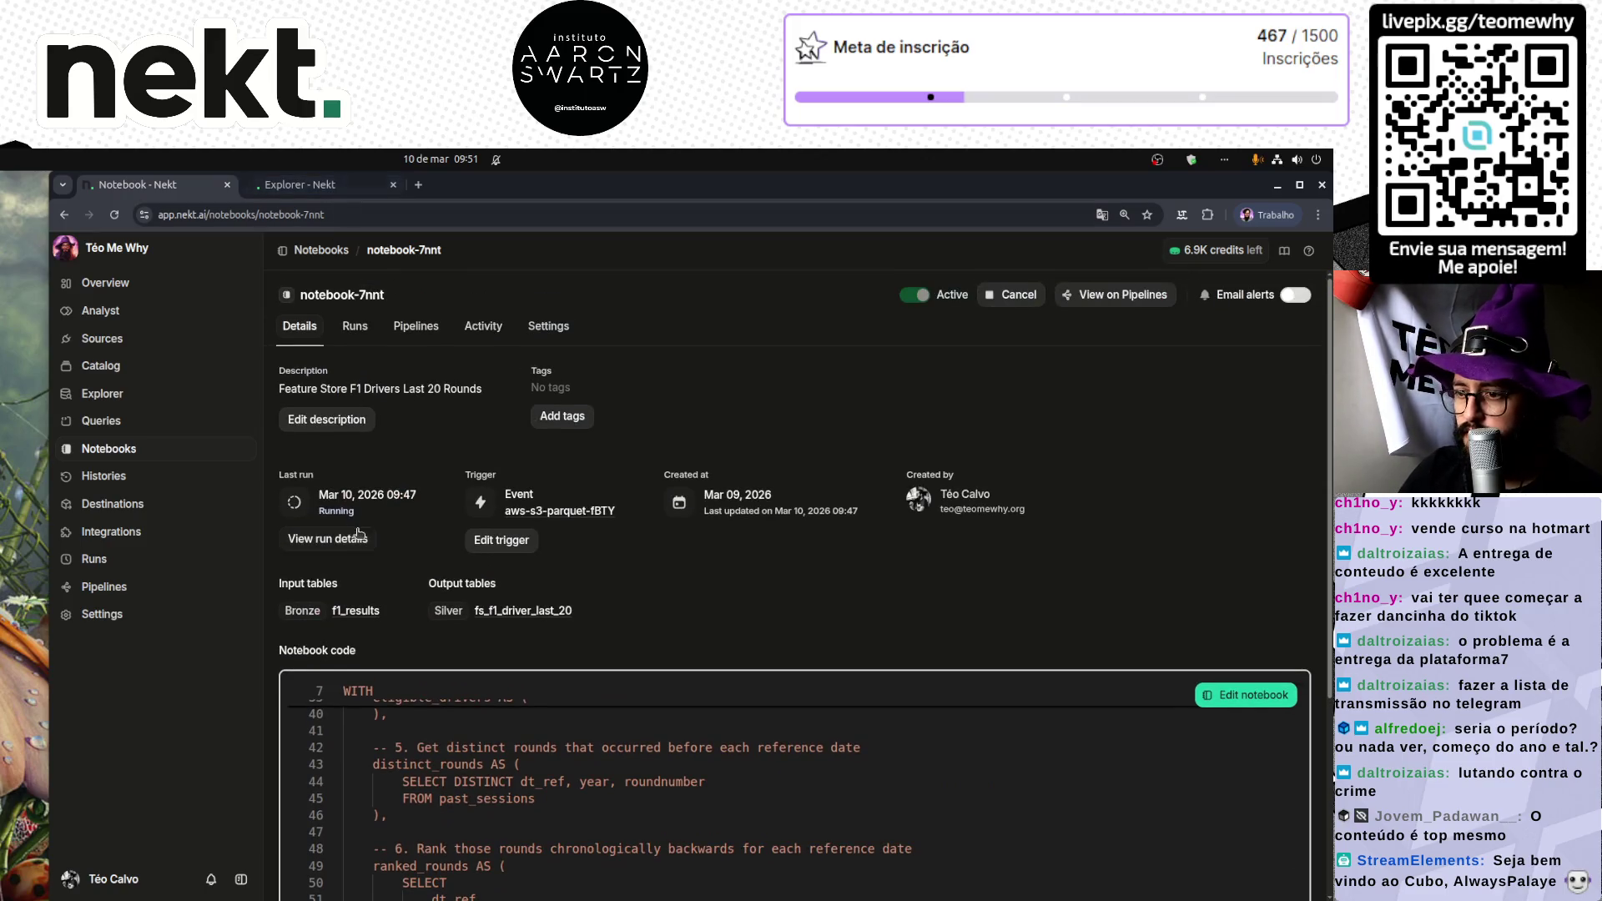
click(328, 540)
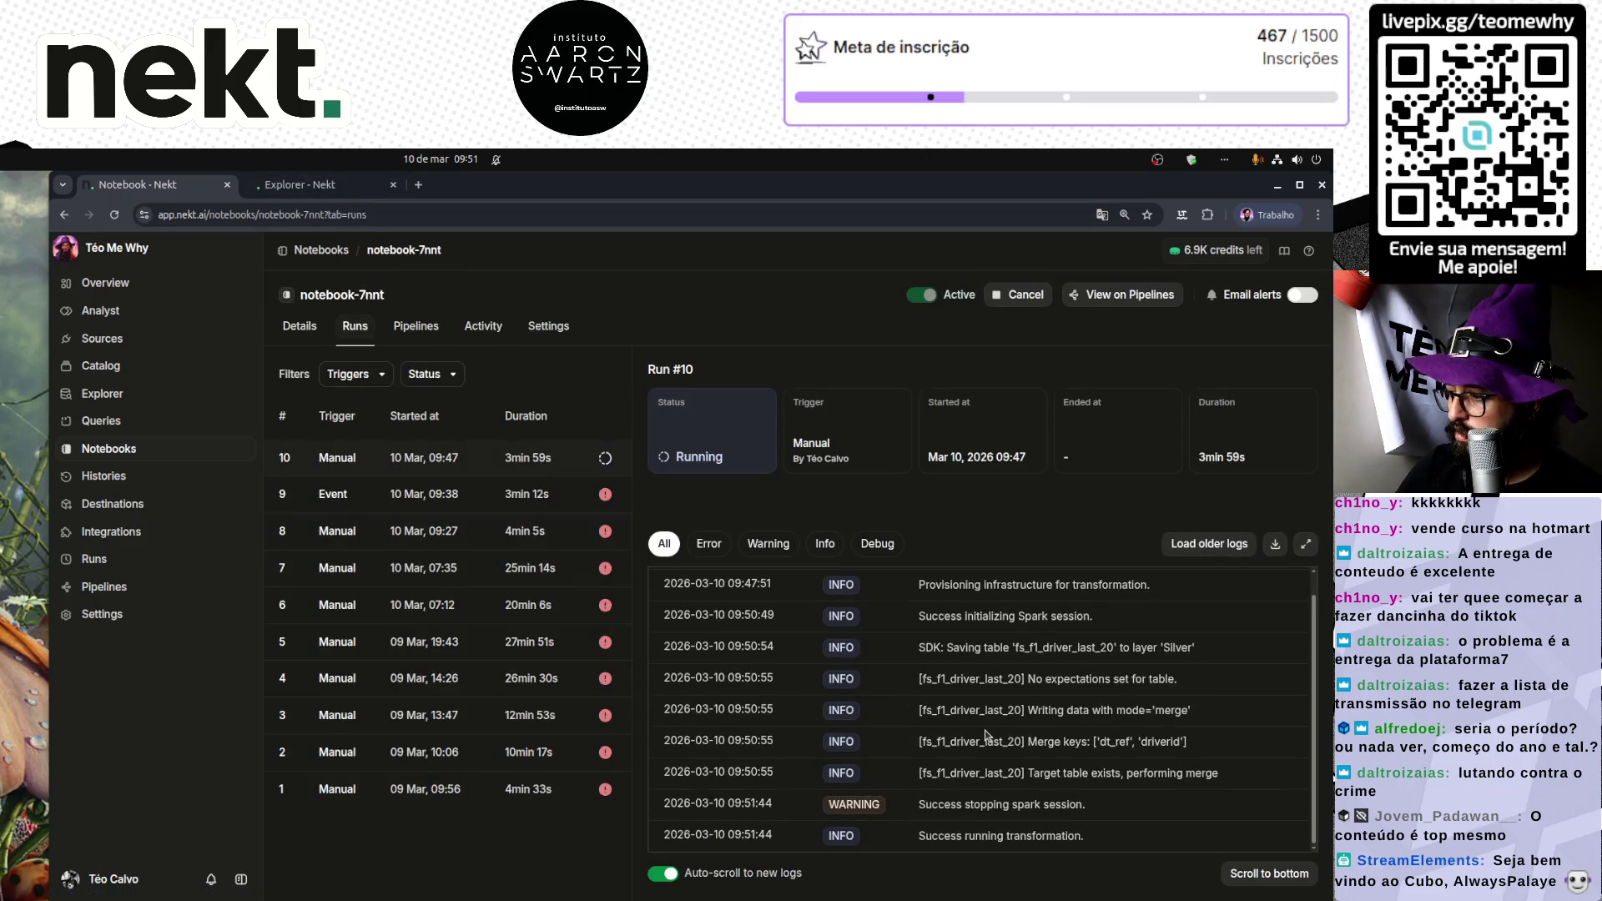
Step: Re-run the feature store query and scroll through its 674 result rows
click(300, 185)
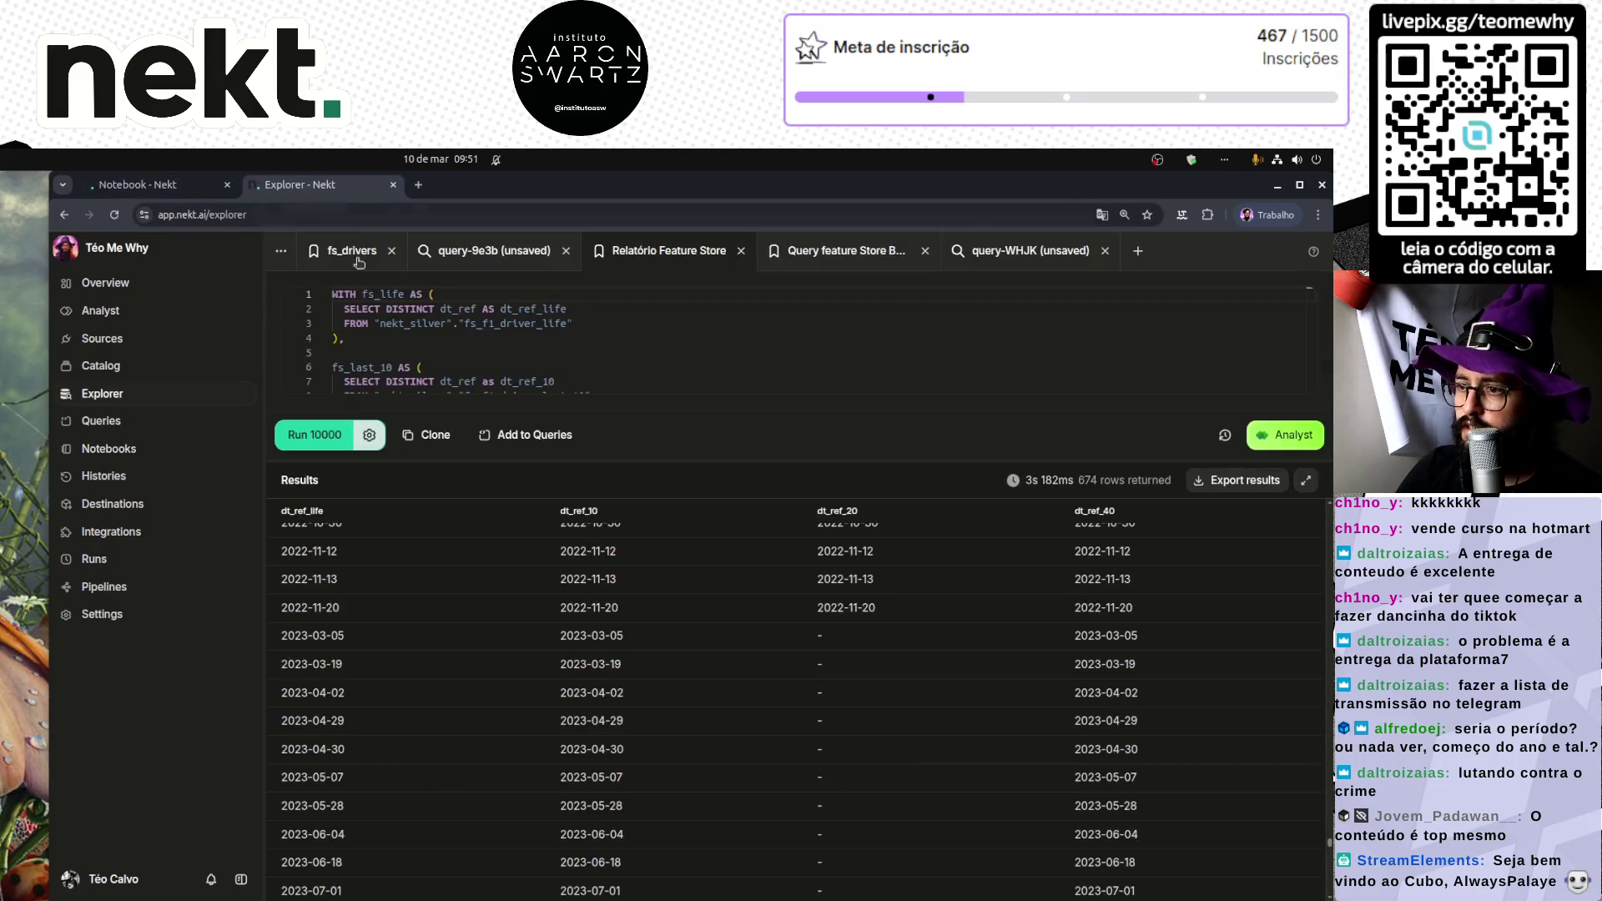
click(333, 438)
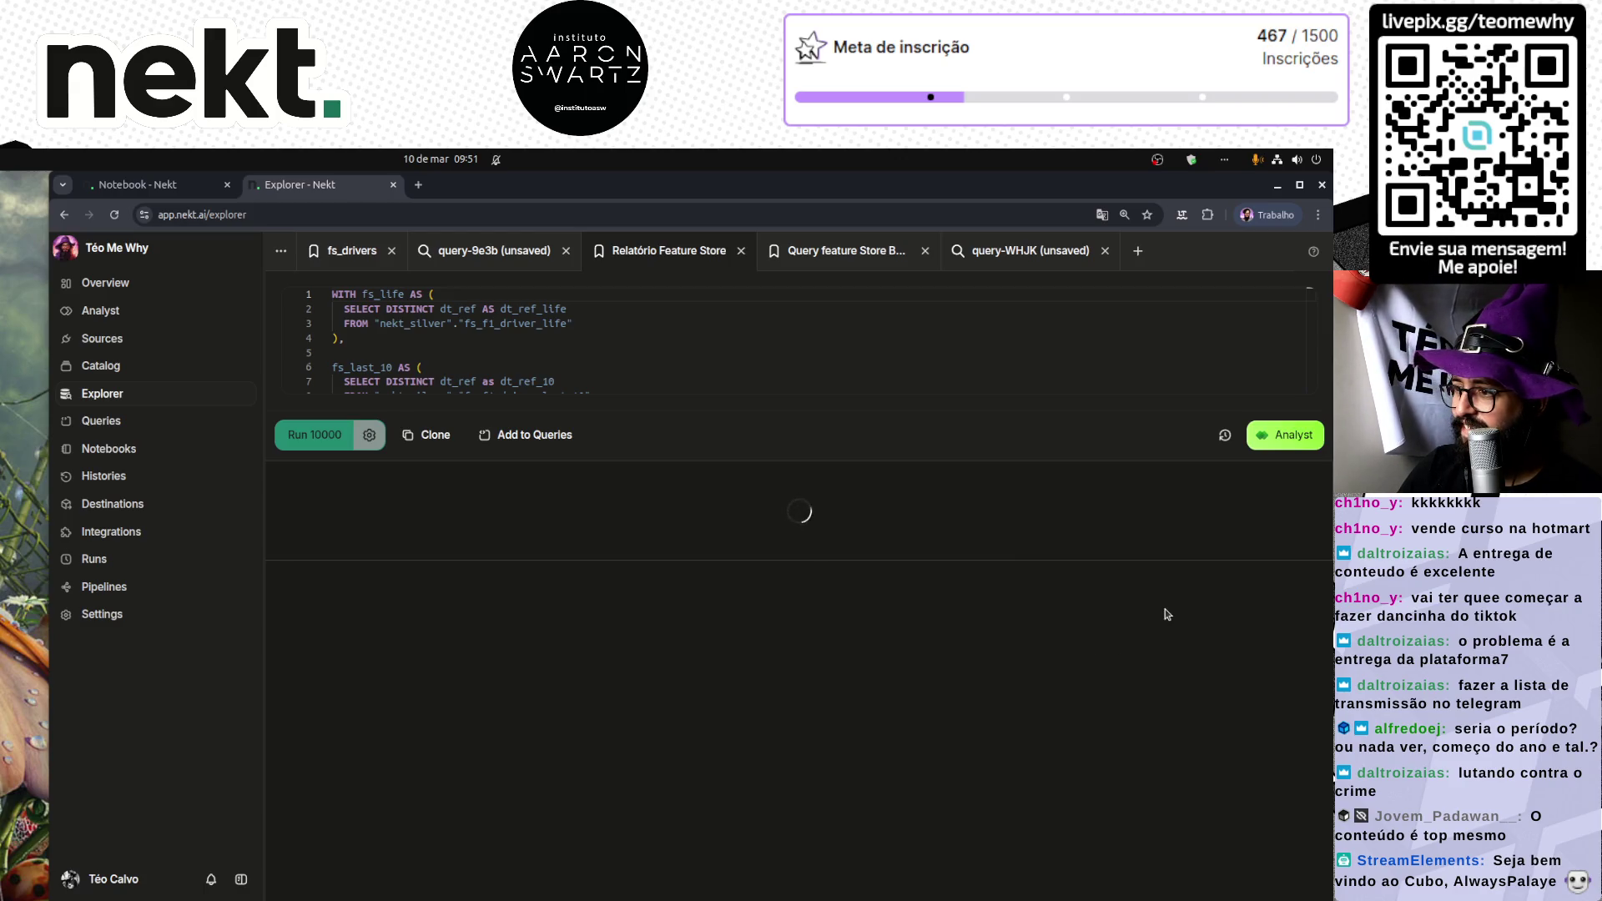
scroll(1214, 608, down, 5)
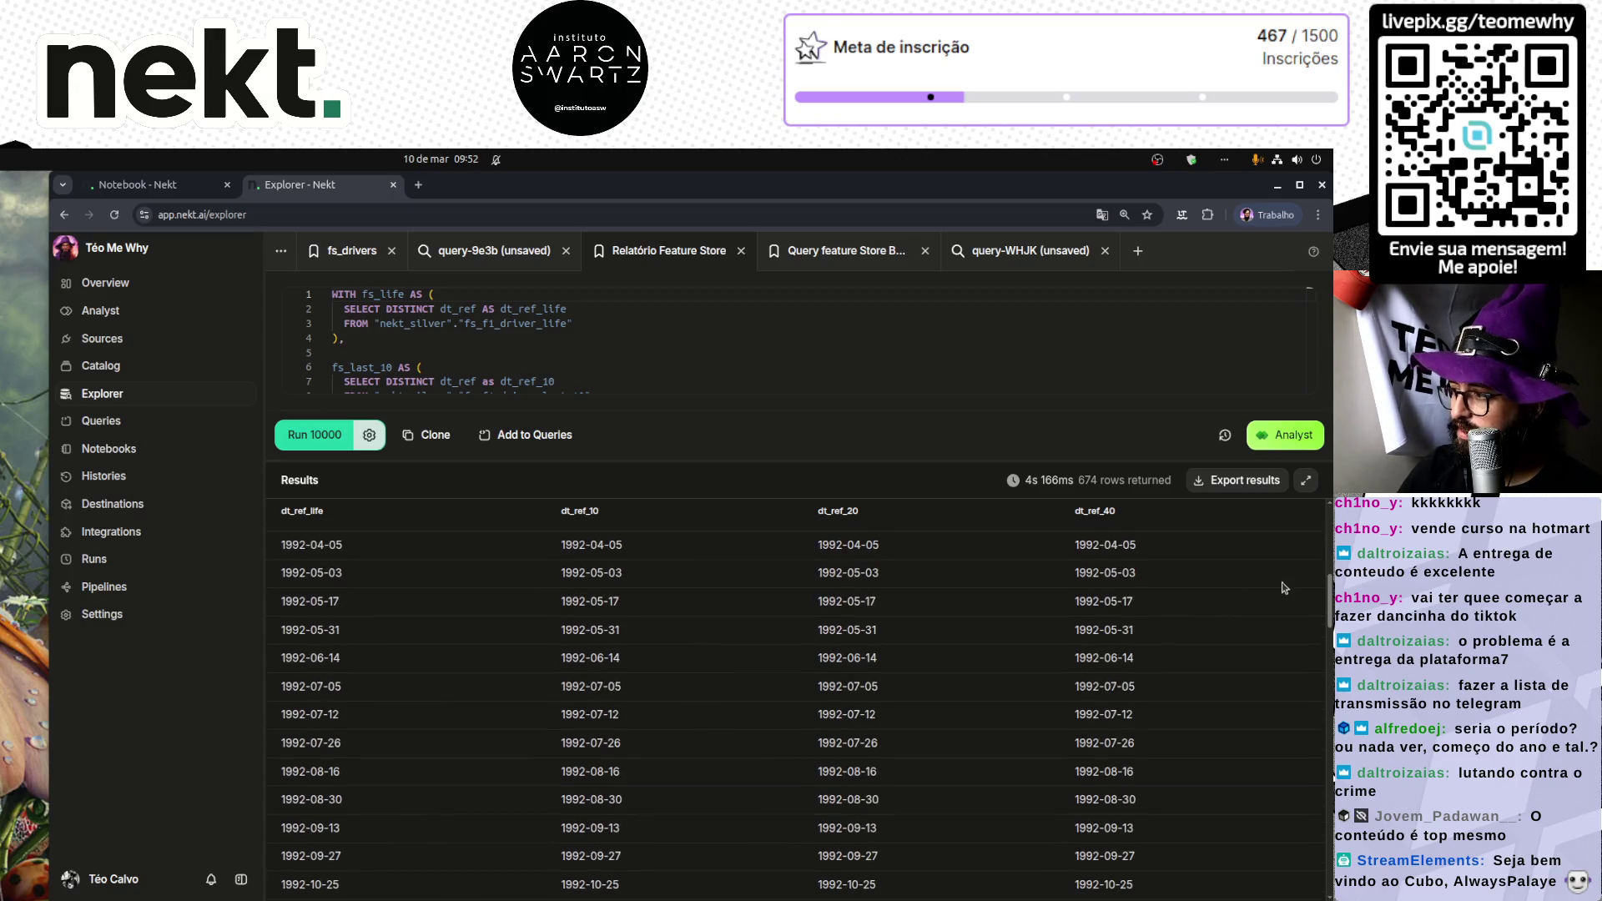
drag(1328, 594, 1329, 839)
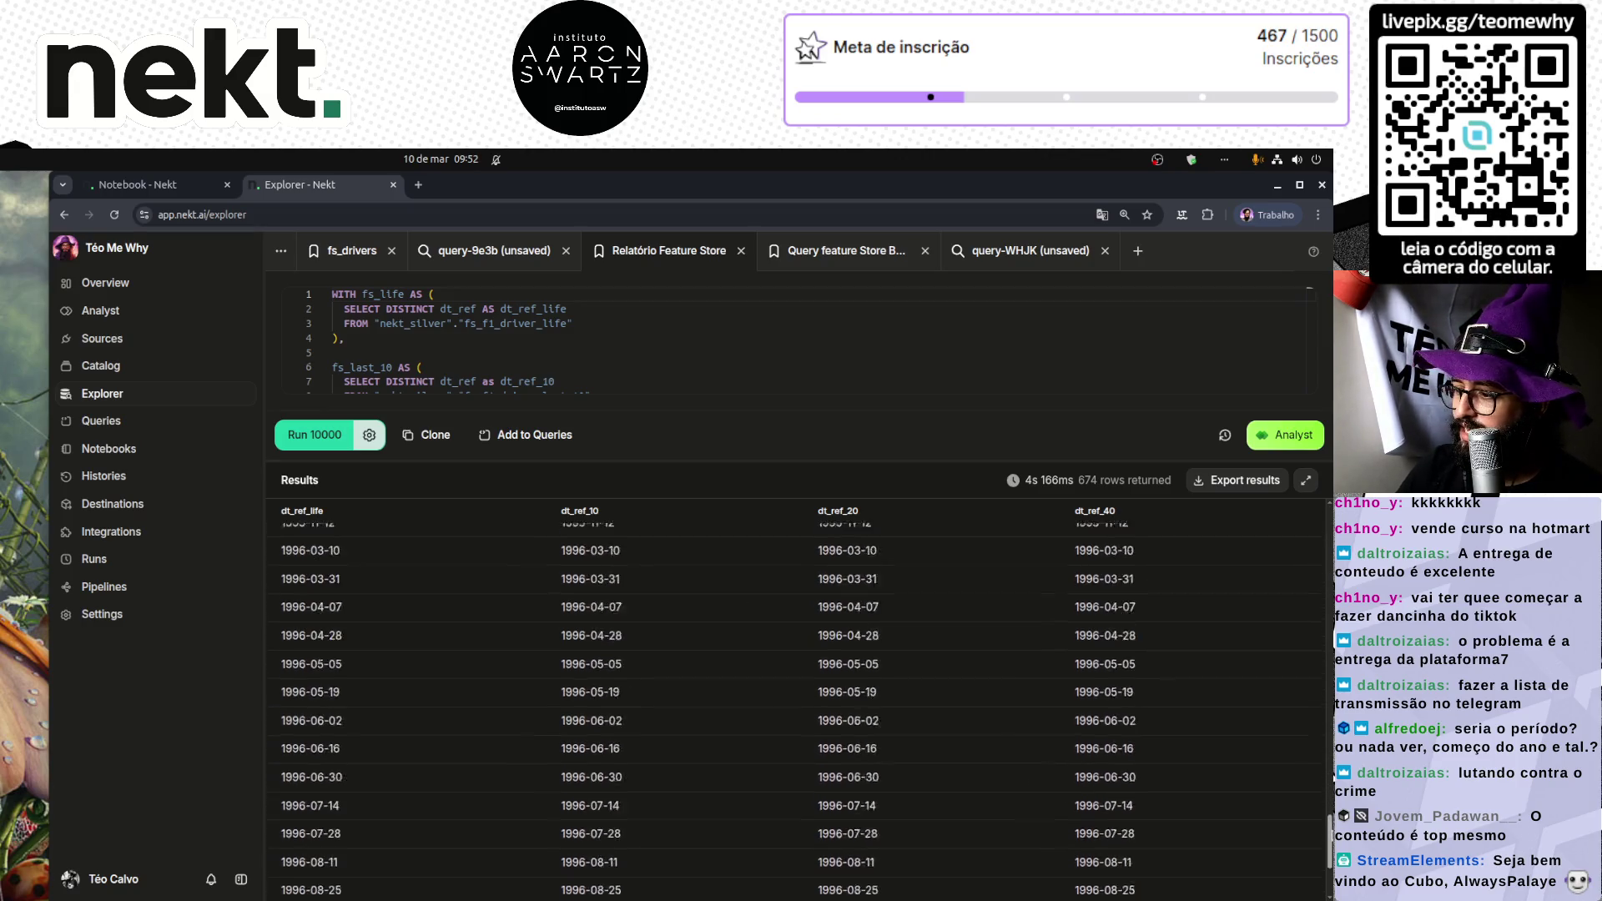
scroll(1218, 725, down, 3)
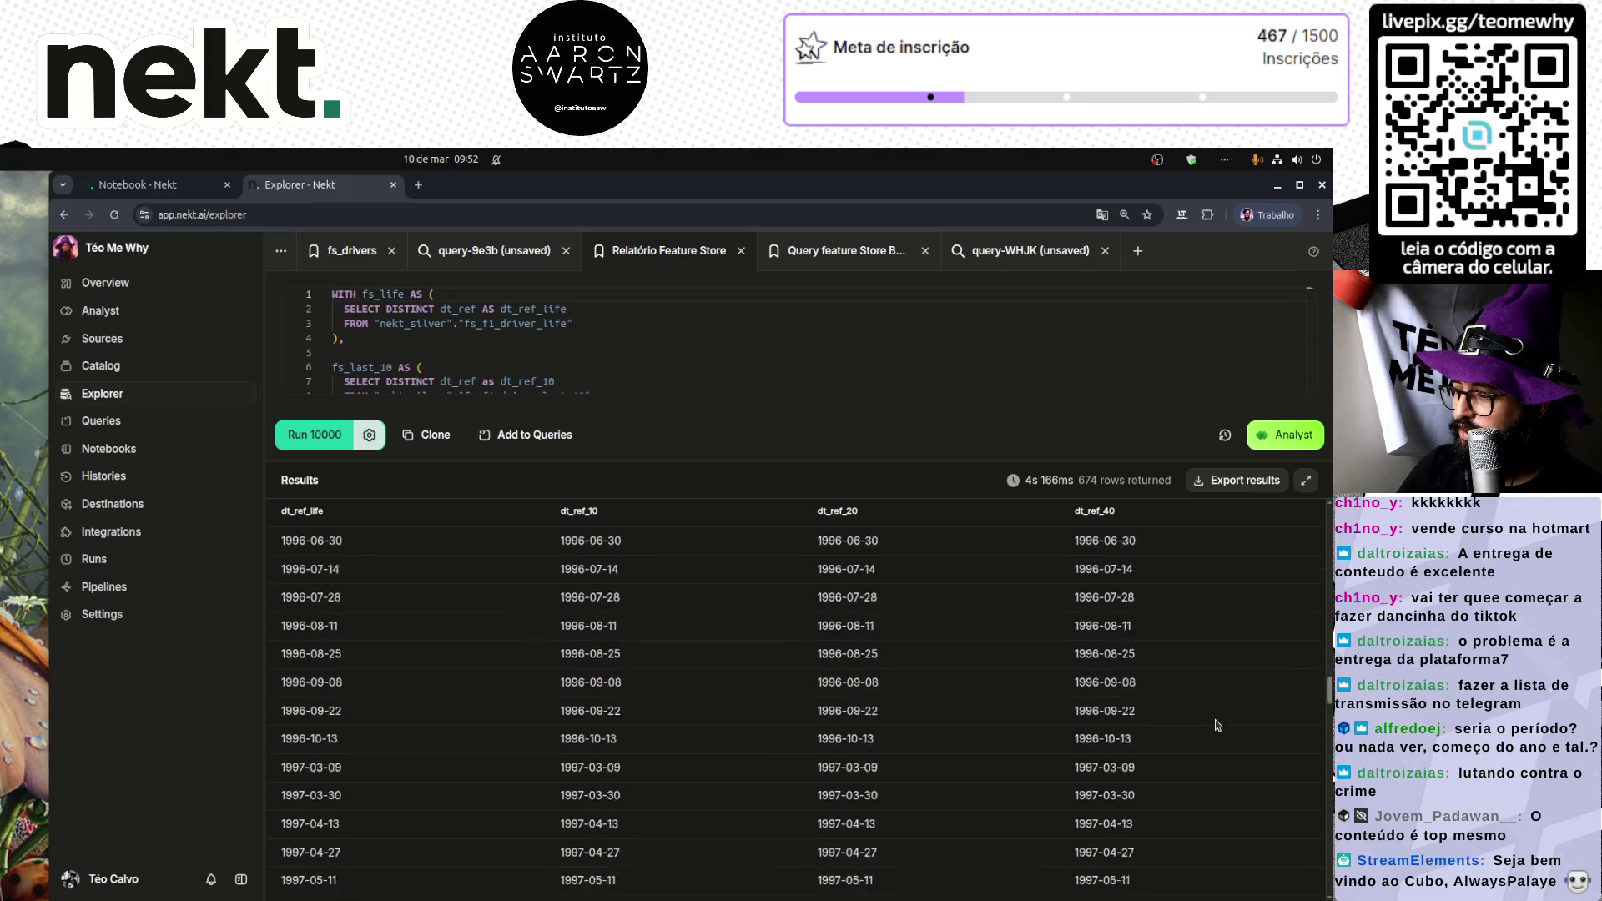
scroll(1217, 725, down, 15)
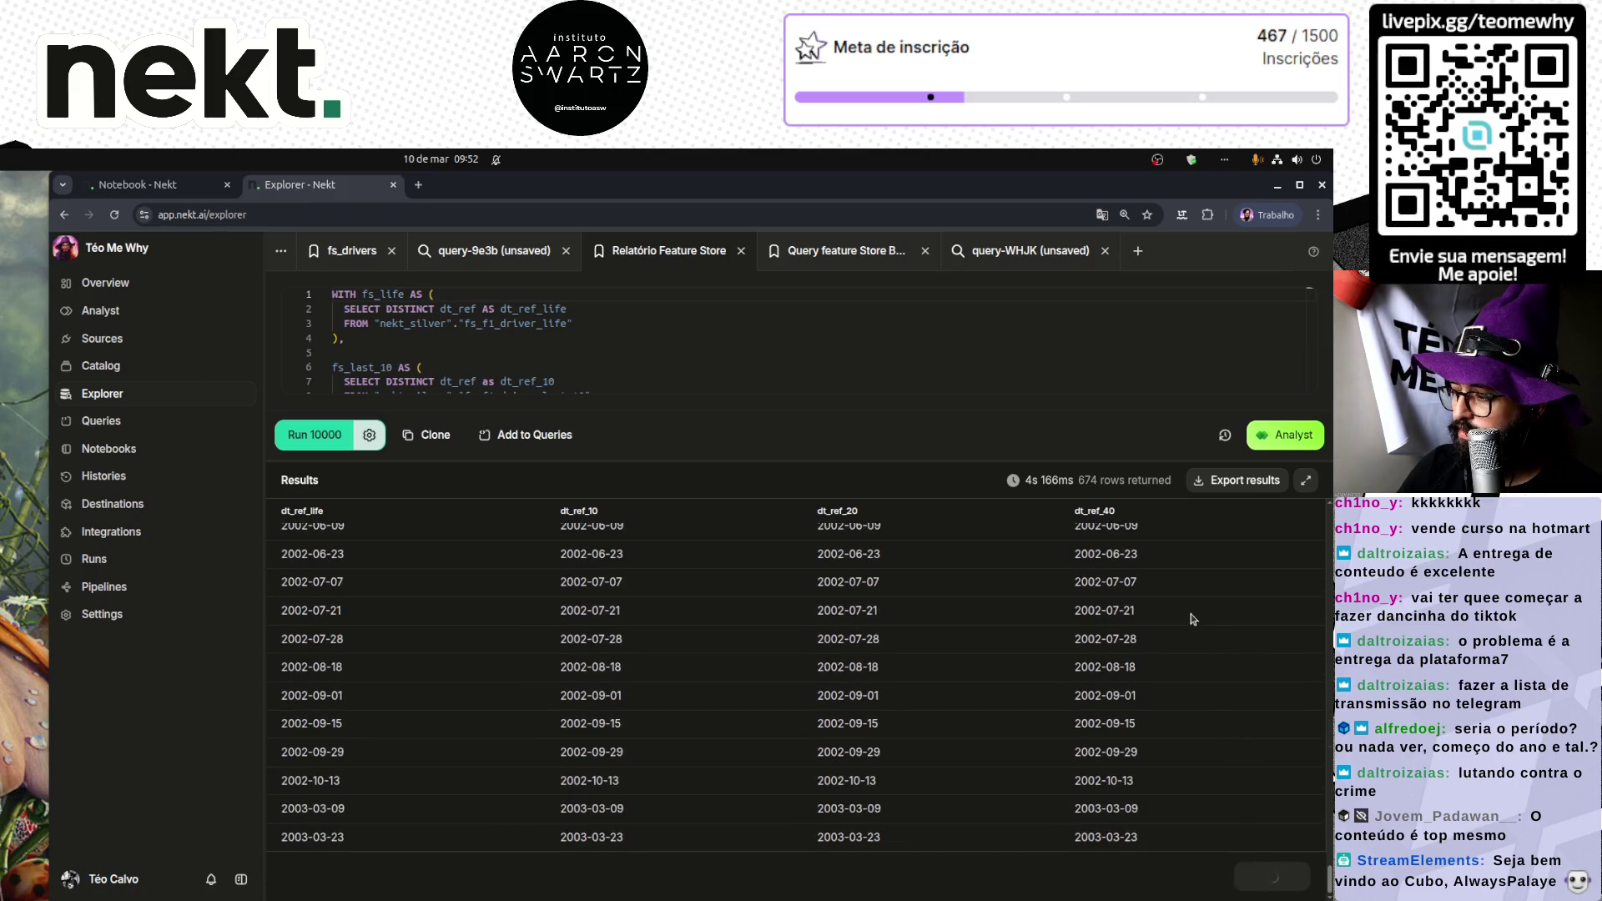
scroll(1201, 618, down, 15)
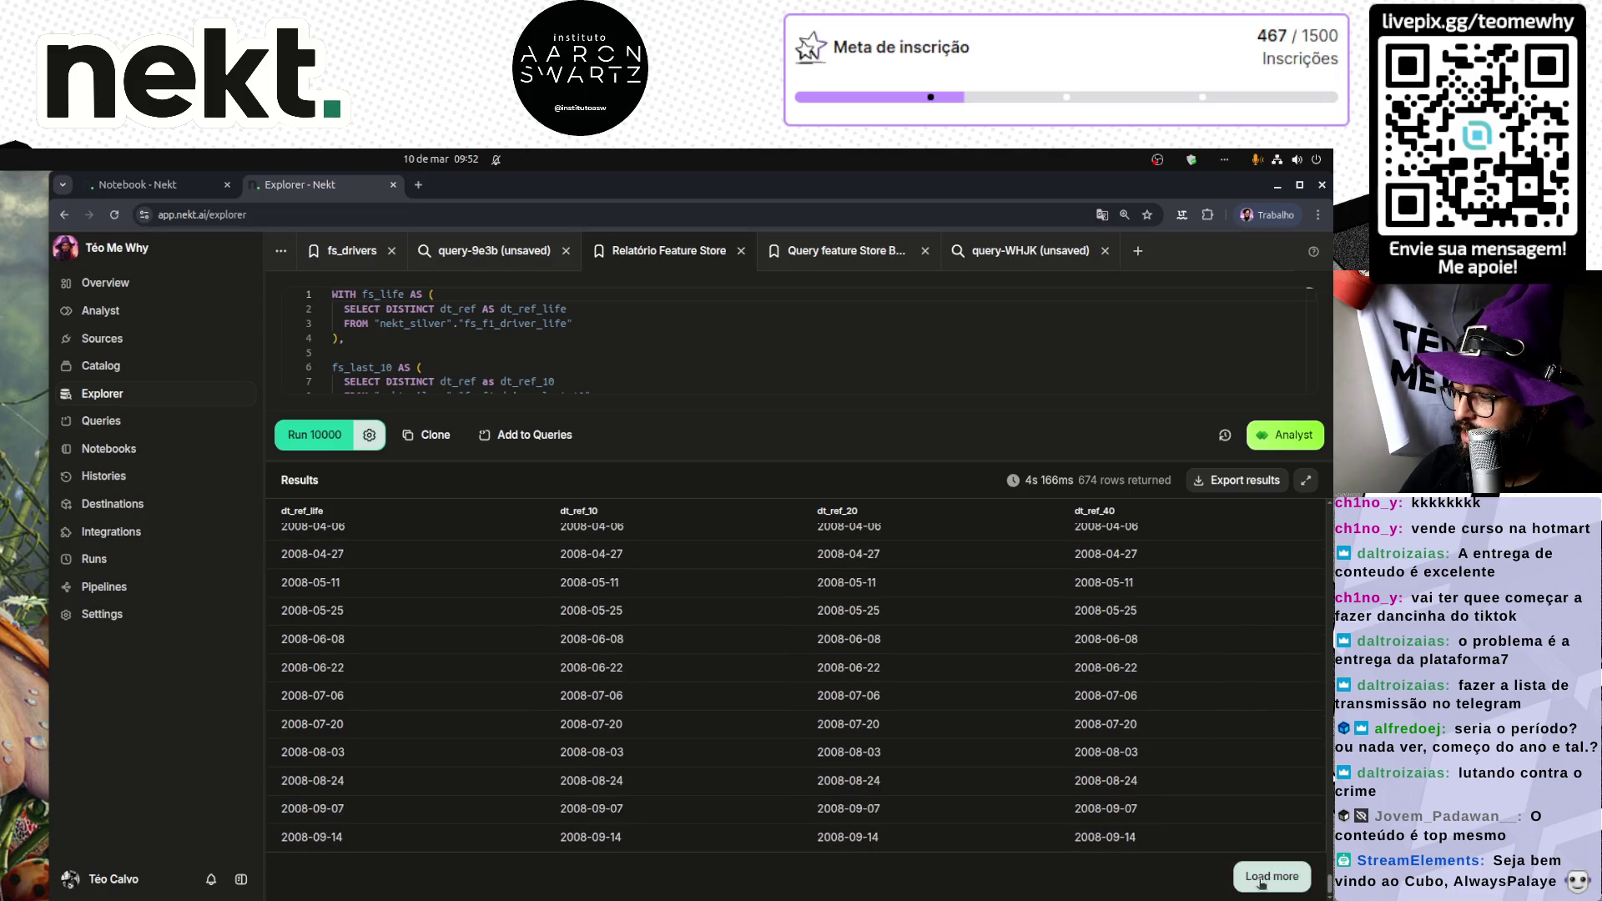
scroll(1218, 659, down, 15)
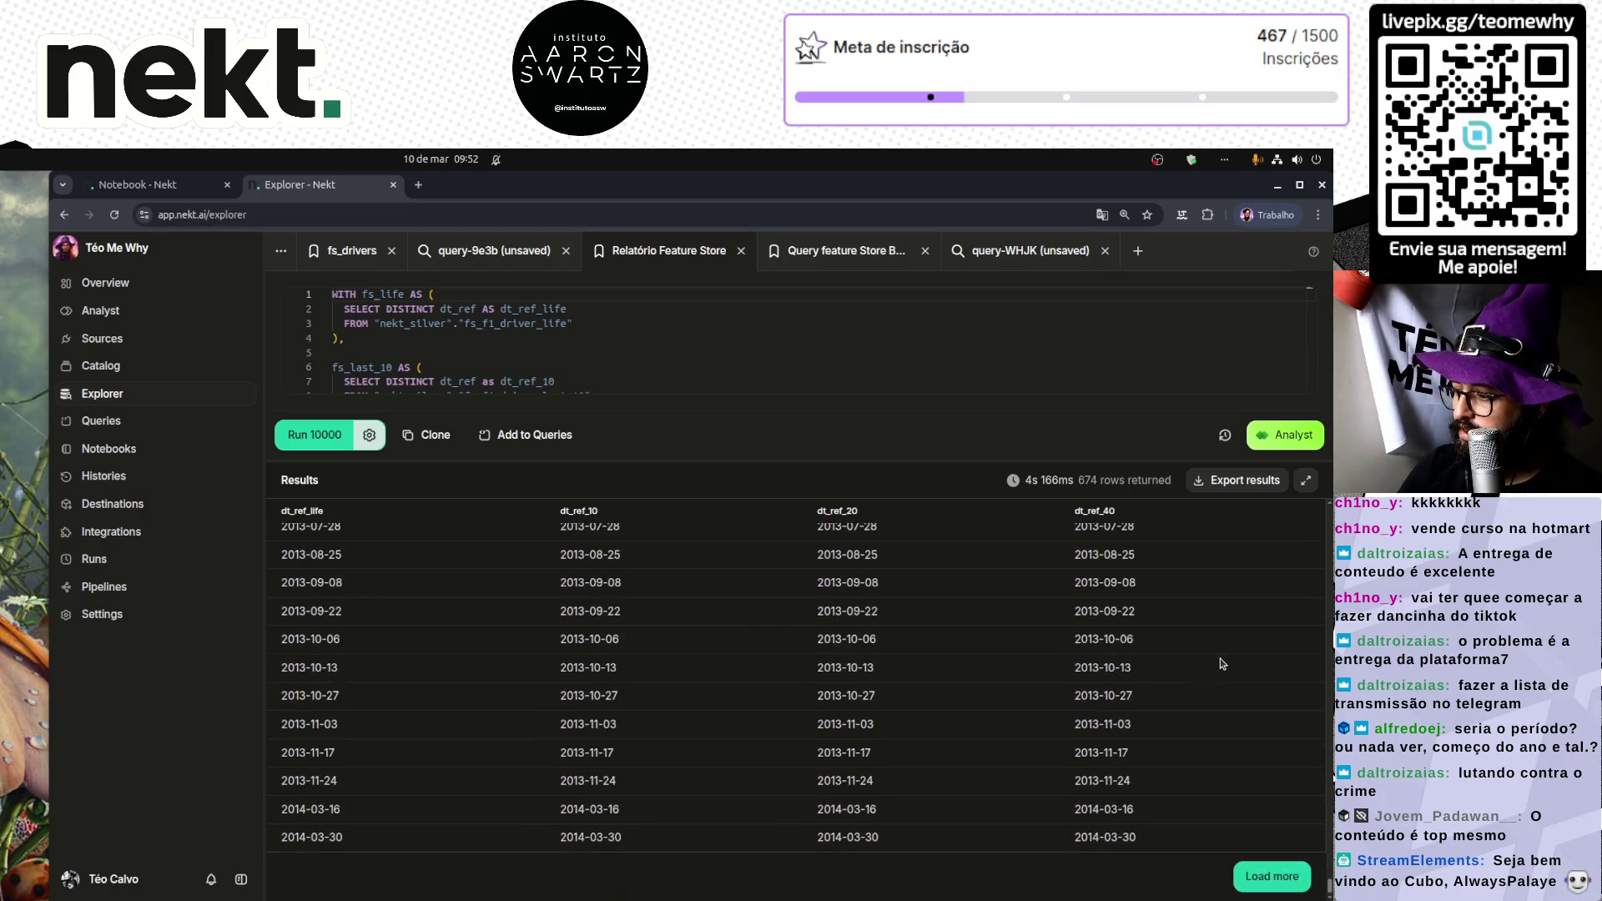
scroll(1201, 701, down, 10)
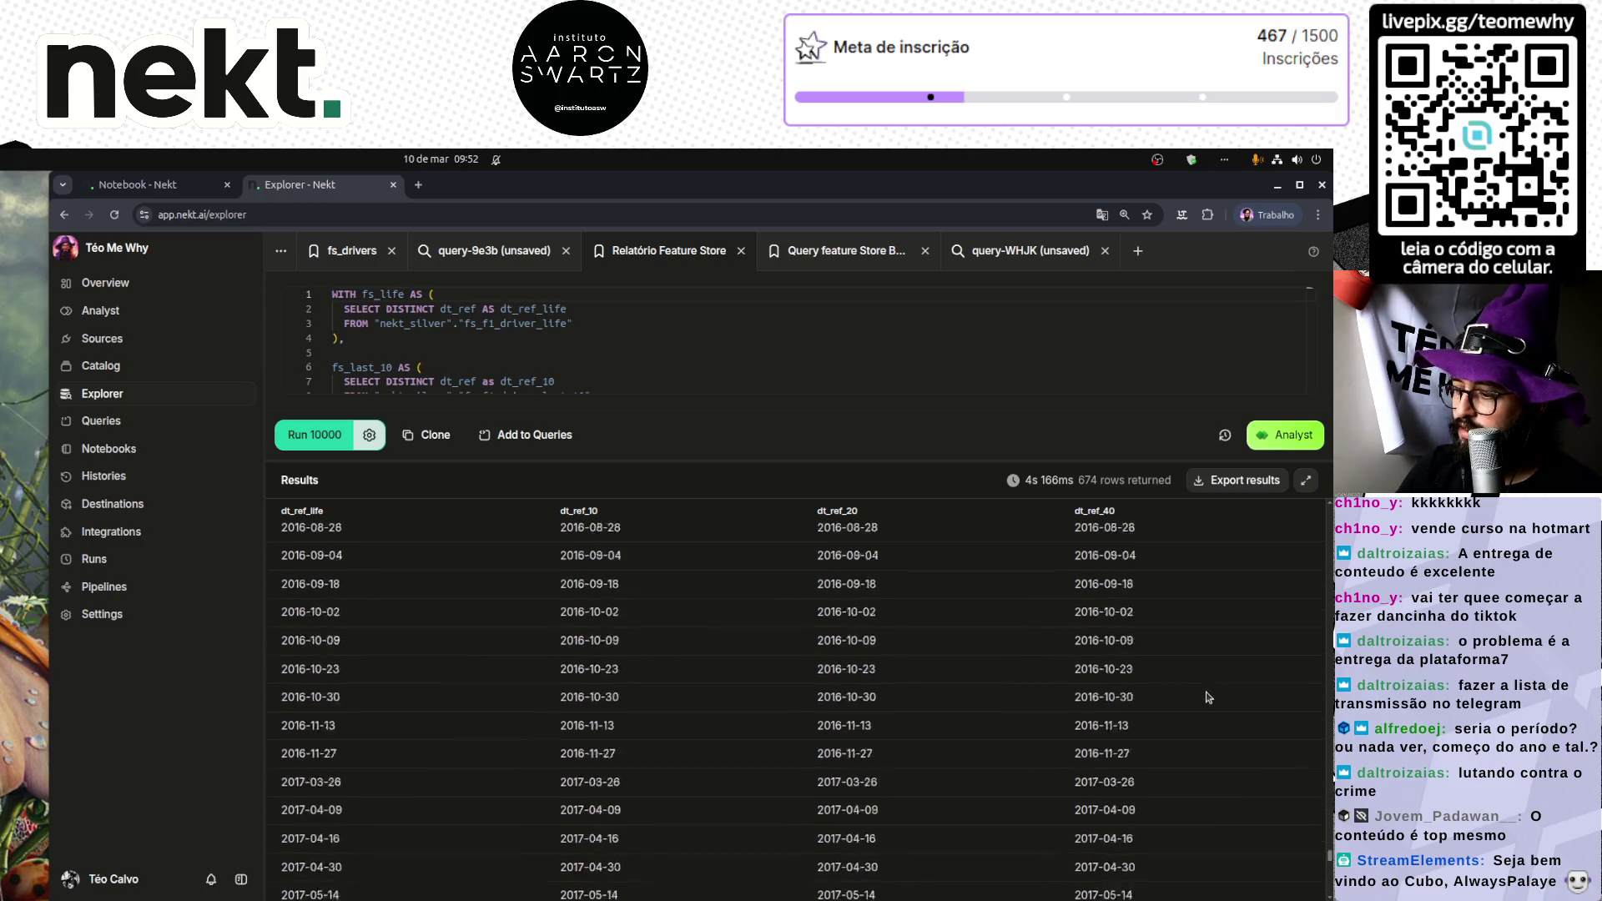
scroll(1209, 696, down, 12)
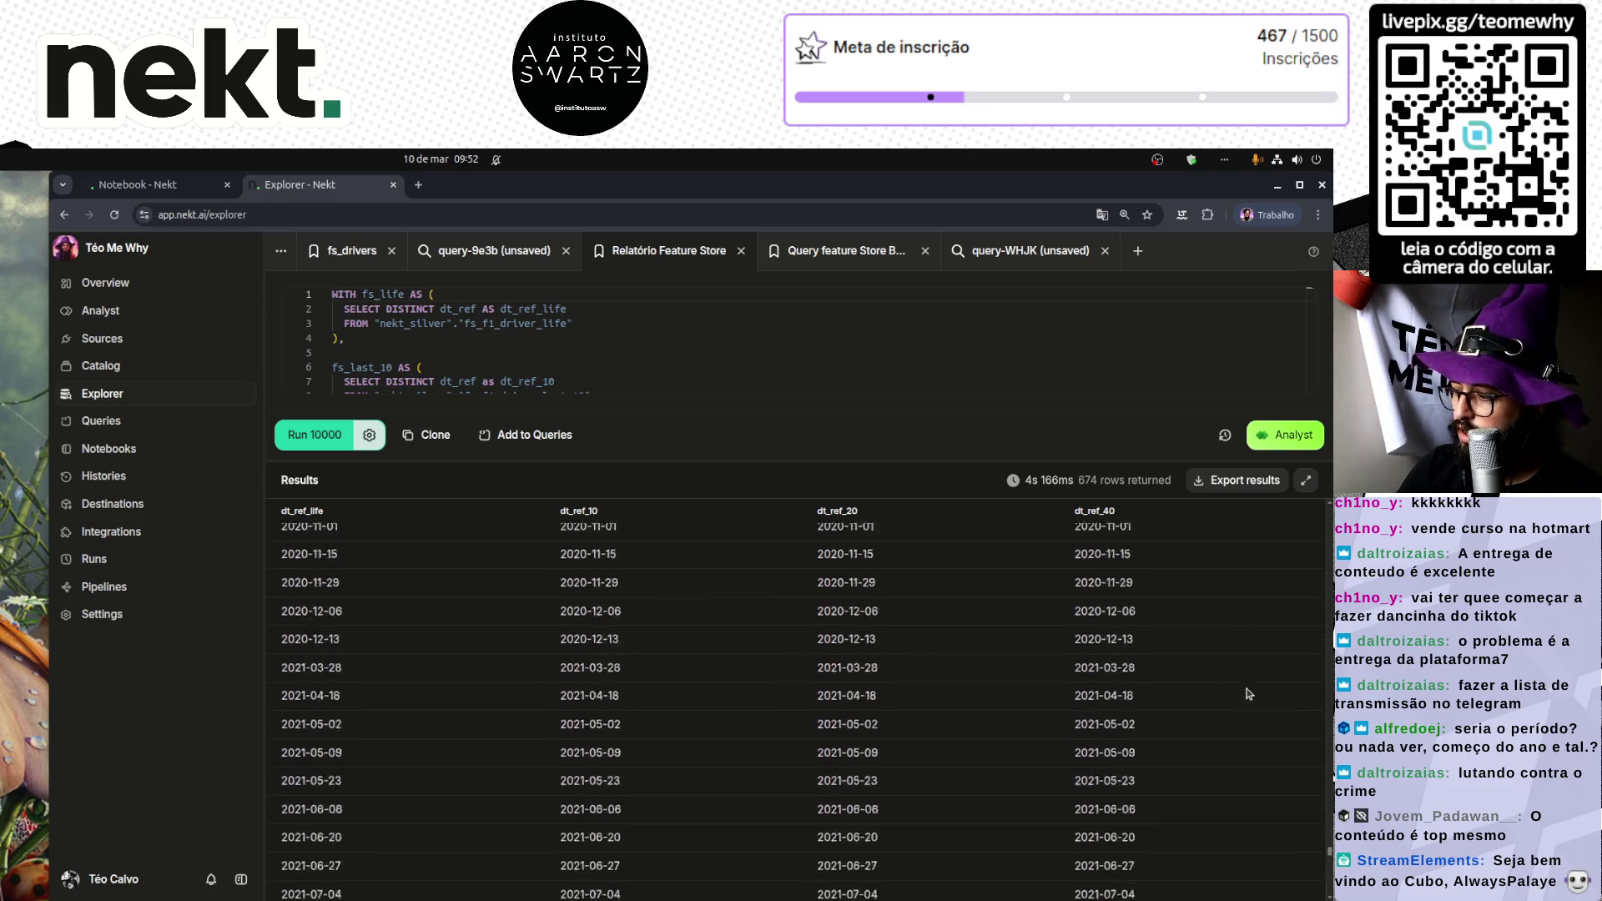
scroll(1248, 694, down, 10)
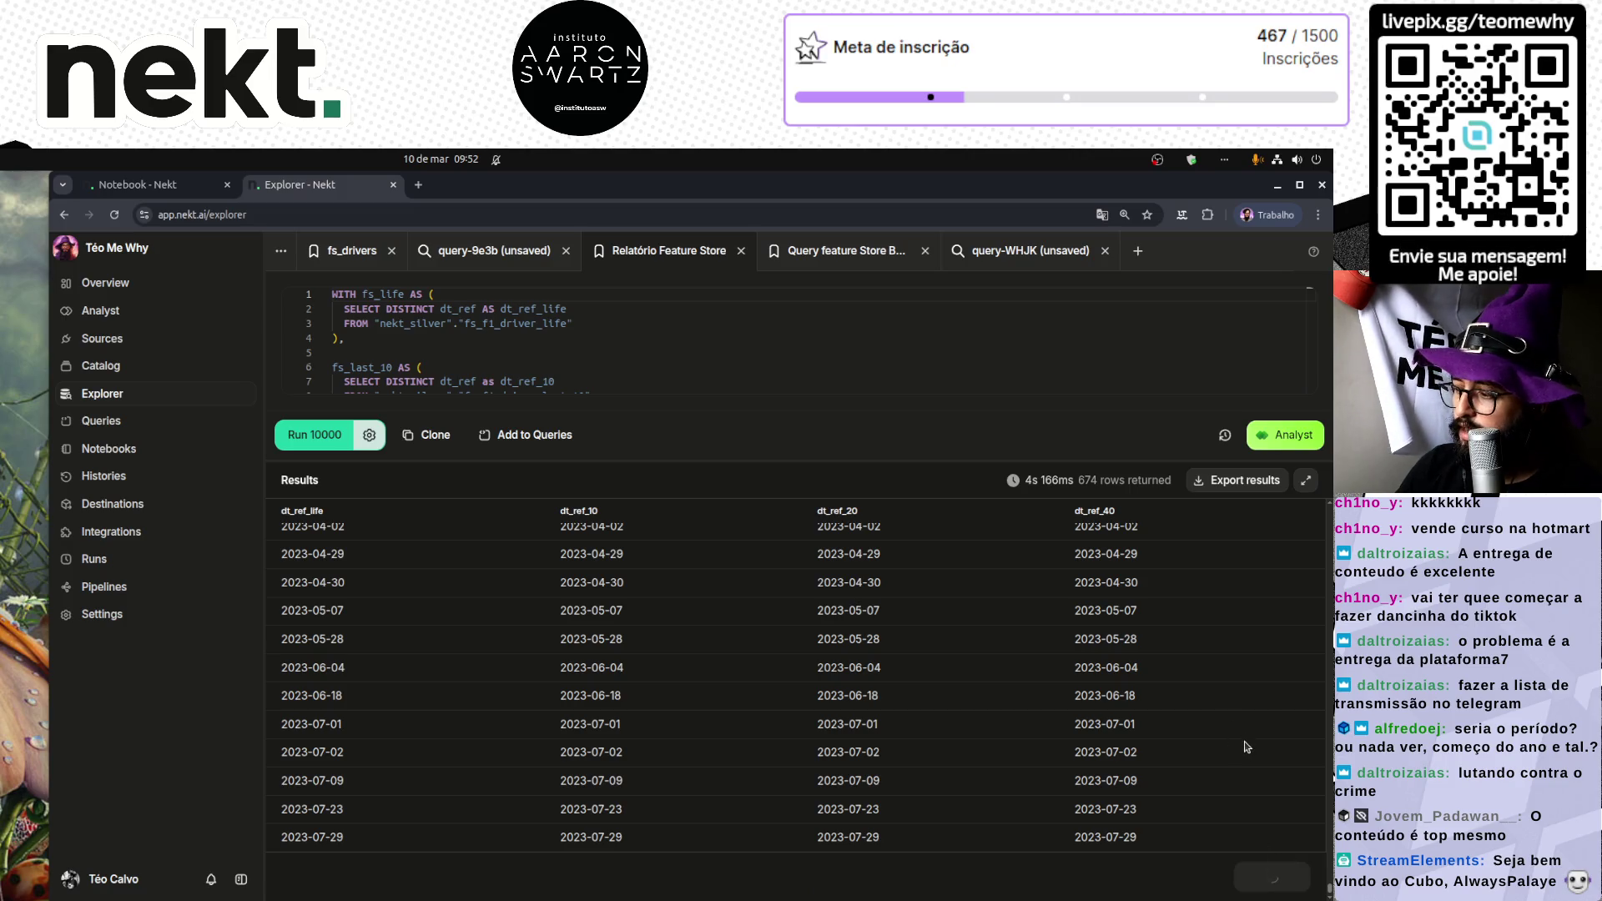
scroll(1245, 746, down, 10)
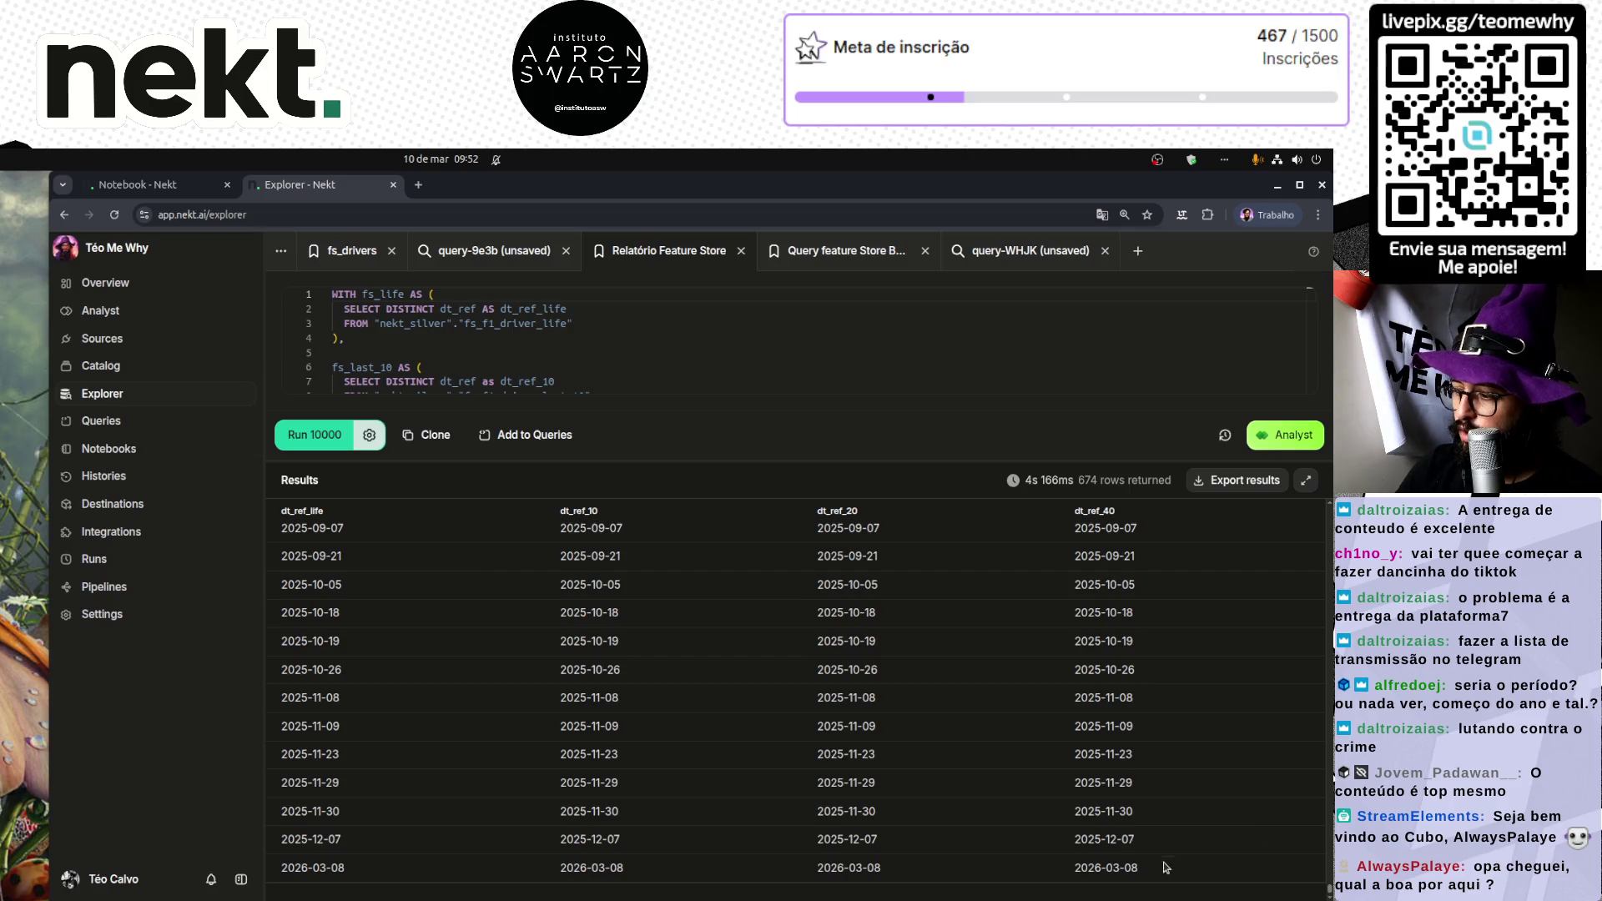
Step: Enlarge the SQL editor so all 27 lines of the query are visible
mouse_move(444, 847)
mouse_down()
mouse_move(286, 552)
mouse_move(282, 508)
mouse_move(300, 512)
mouse_move(302, 494)
mouse_up()
scroll(801, 709, up, 15)
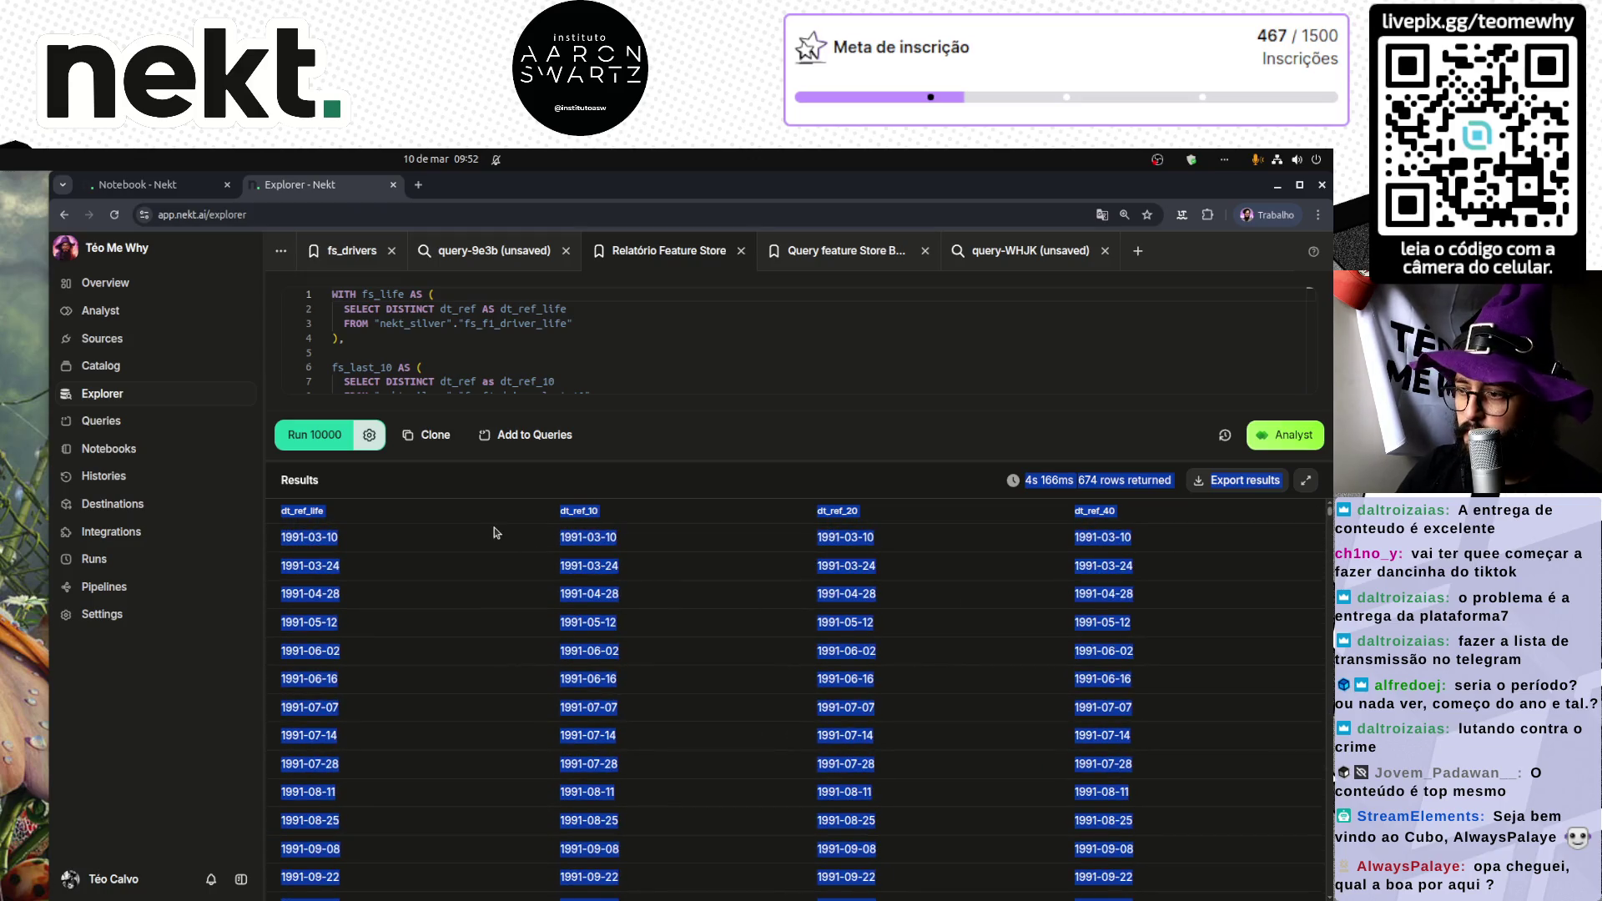
click(527, 540)
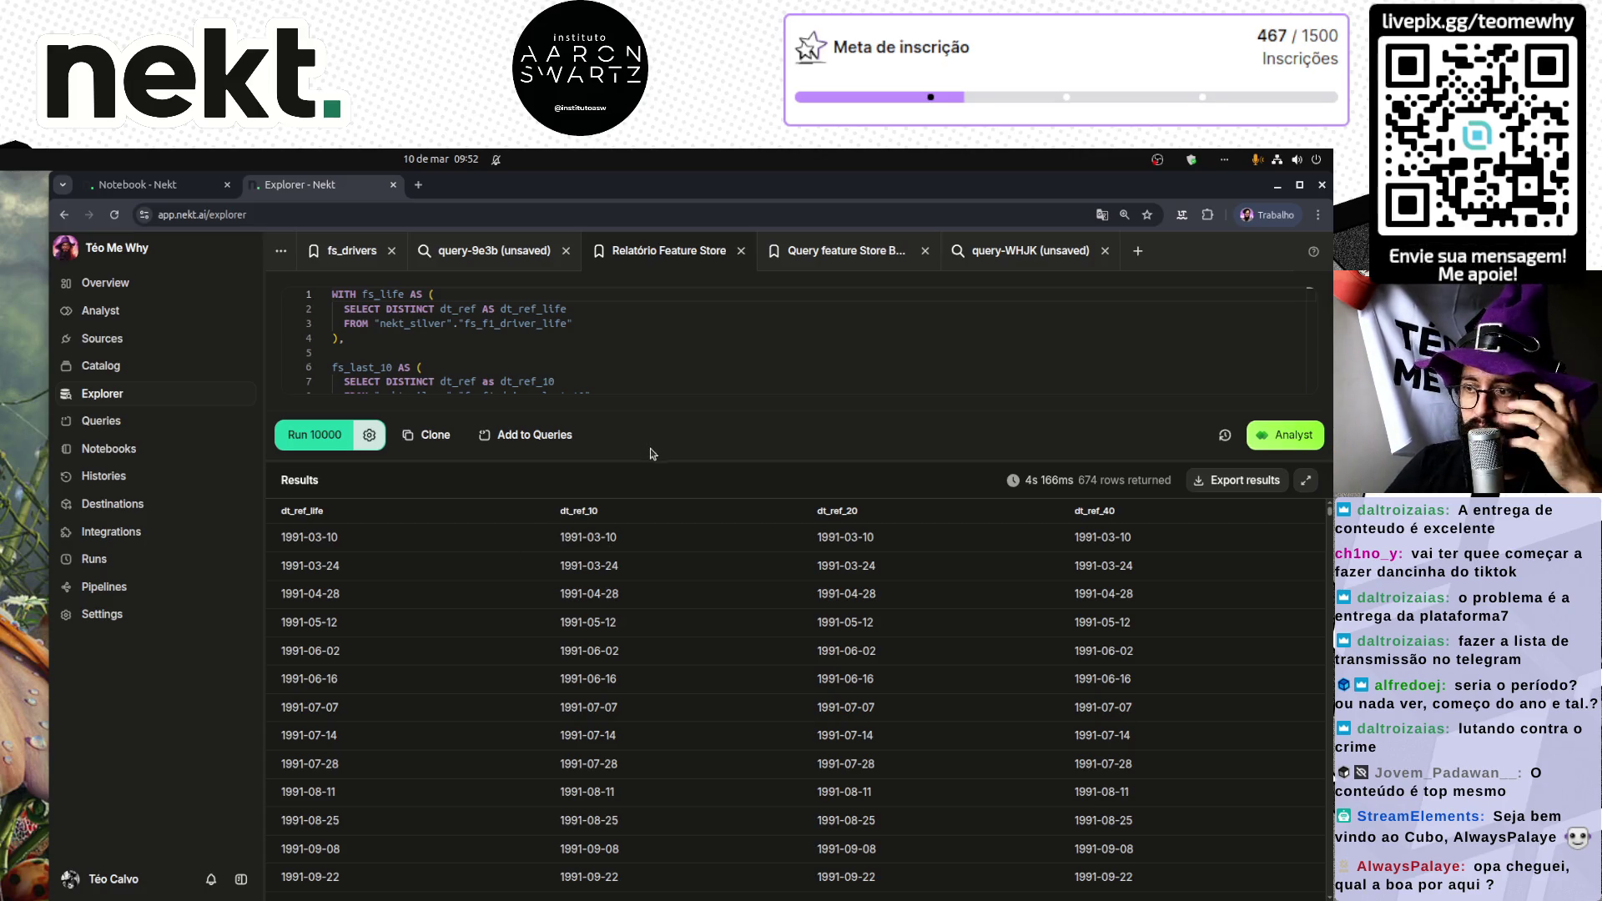
drag(653, 457, 598, 813)
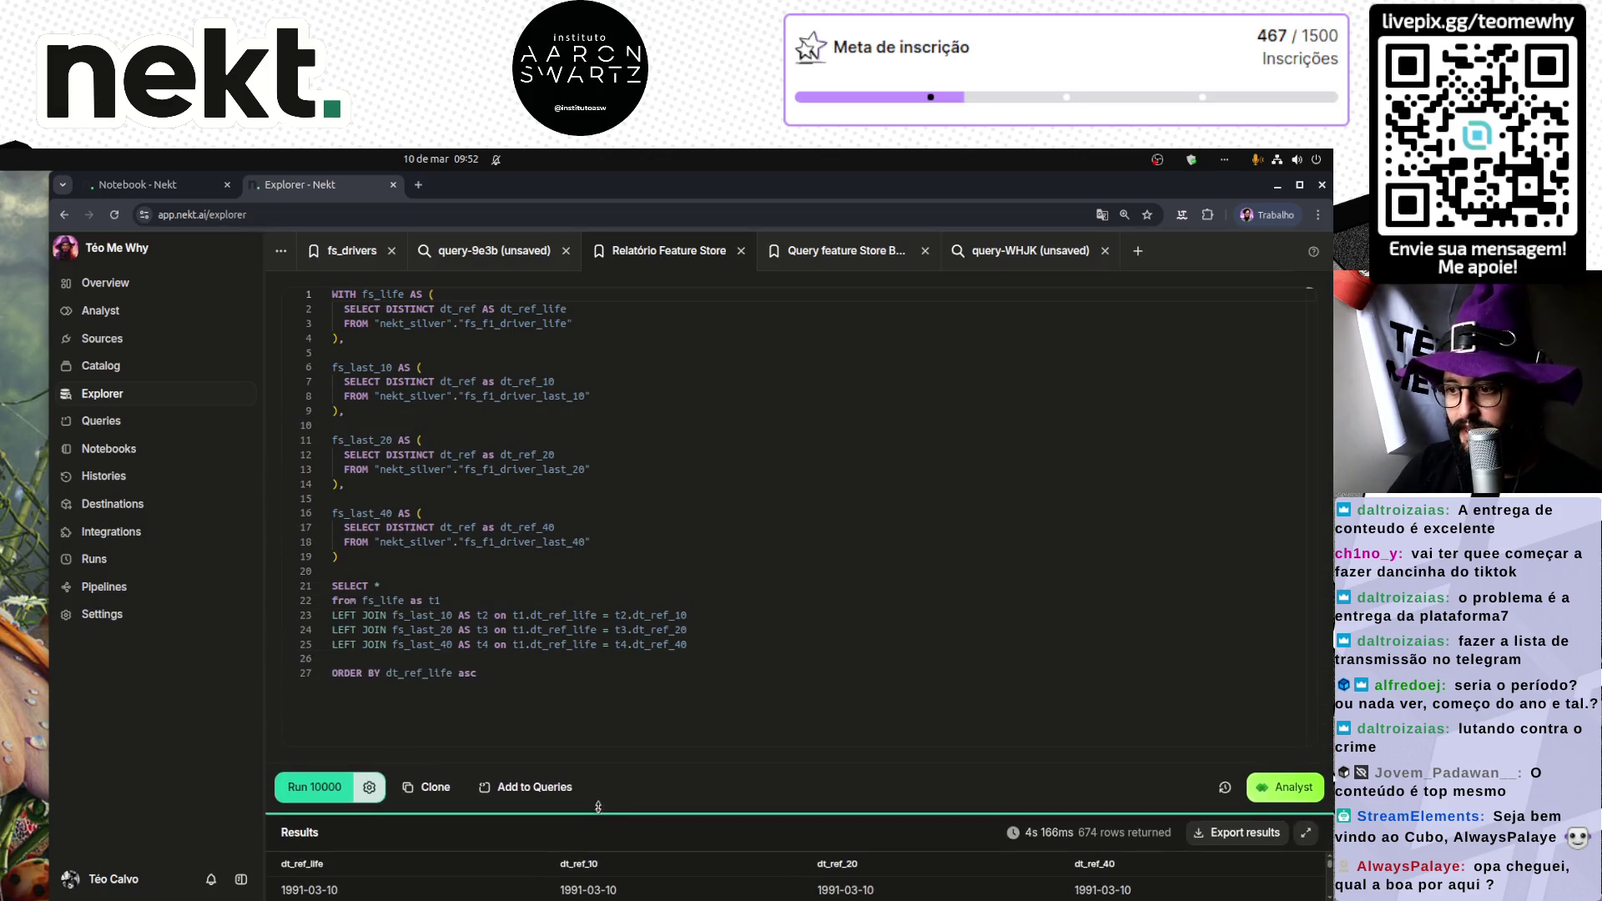
Step: Open a new blank query from the query-WHJK tab and expand the Silver catalog beside it
click(1035, 258)
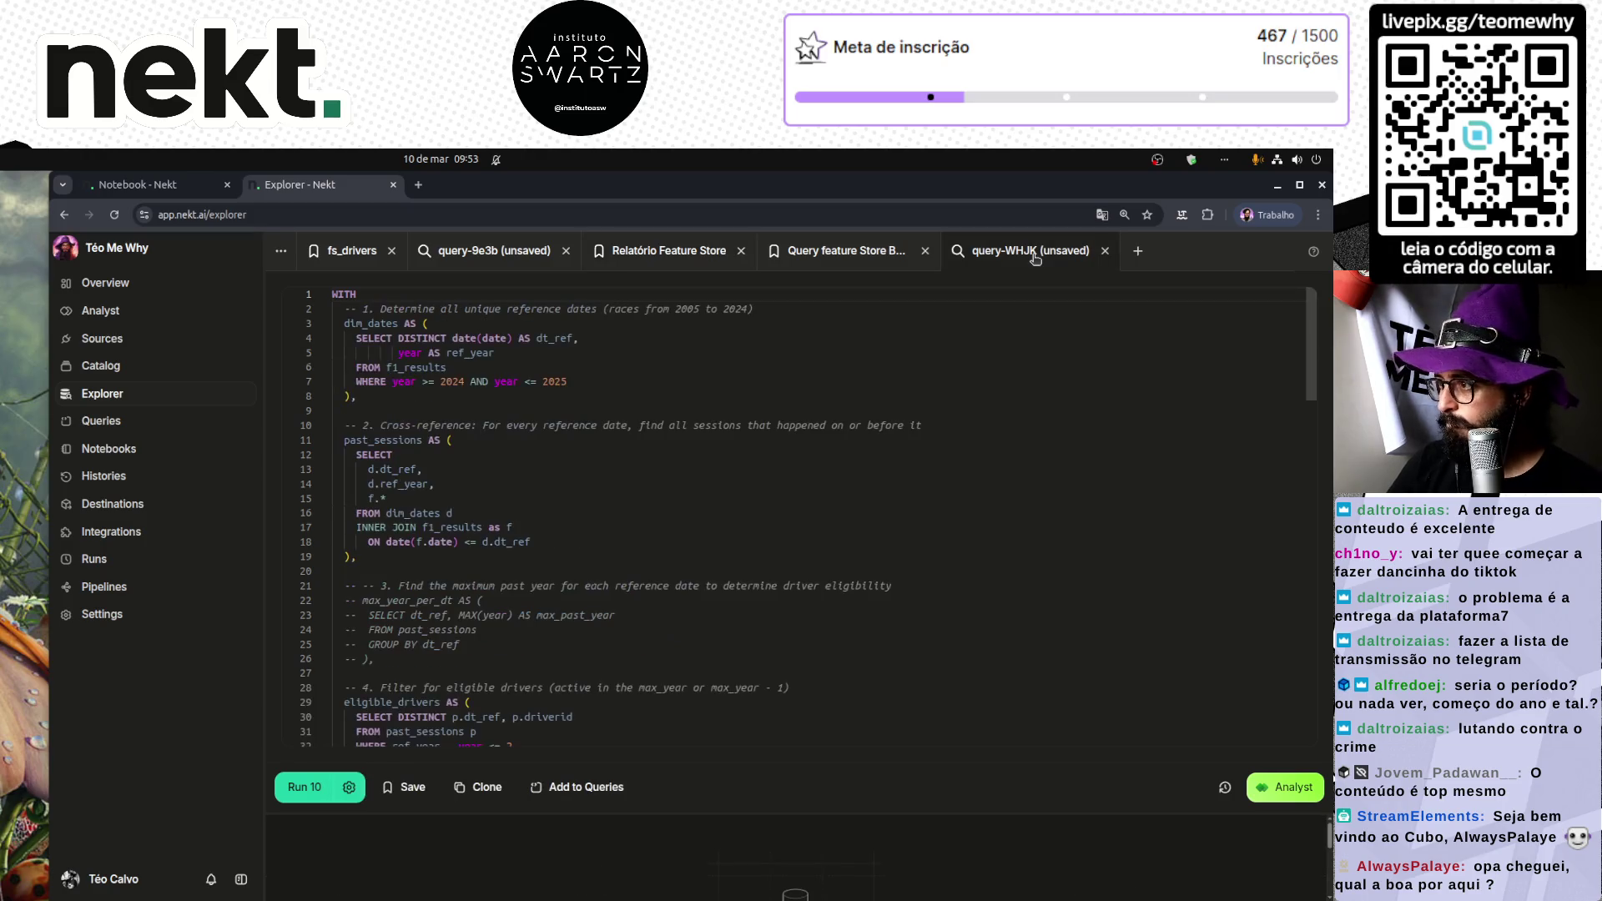
click(1138, 252)
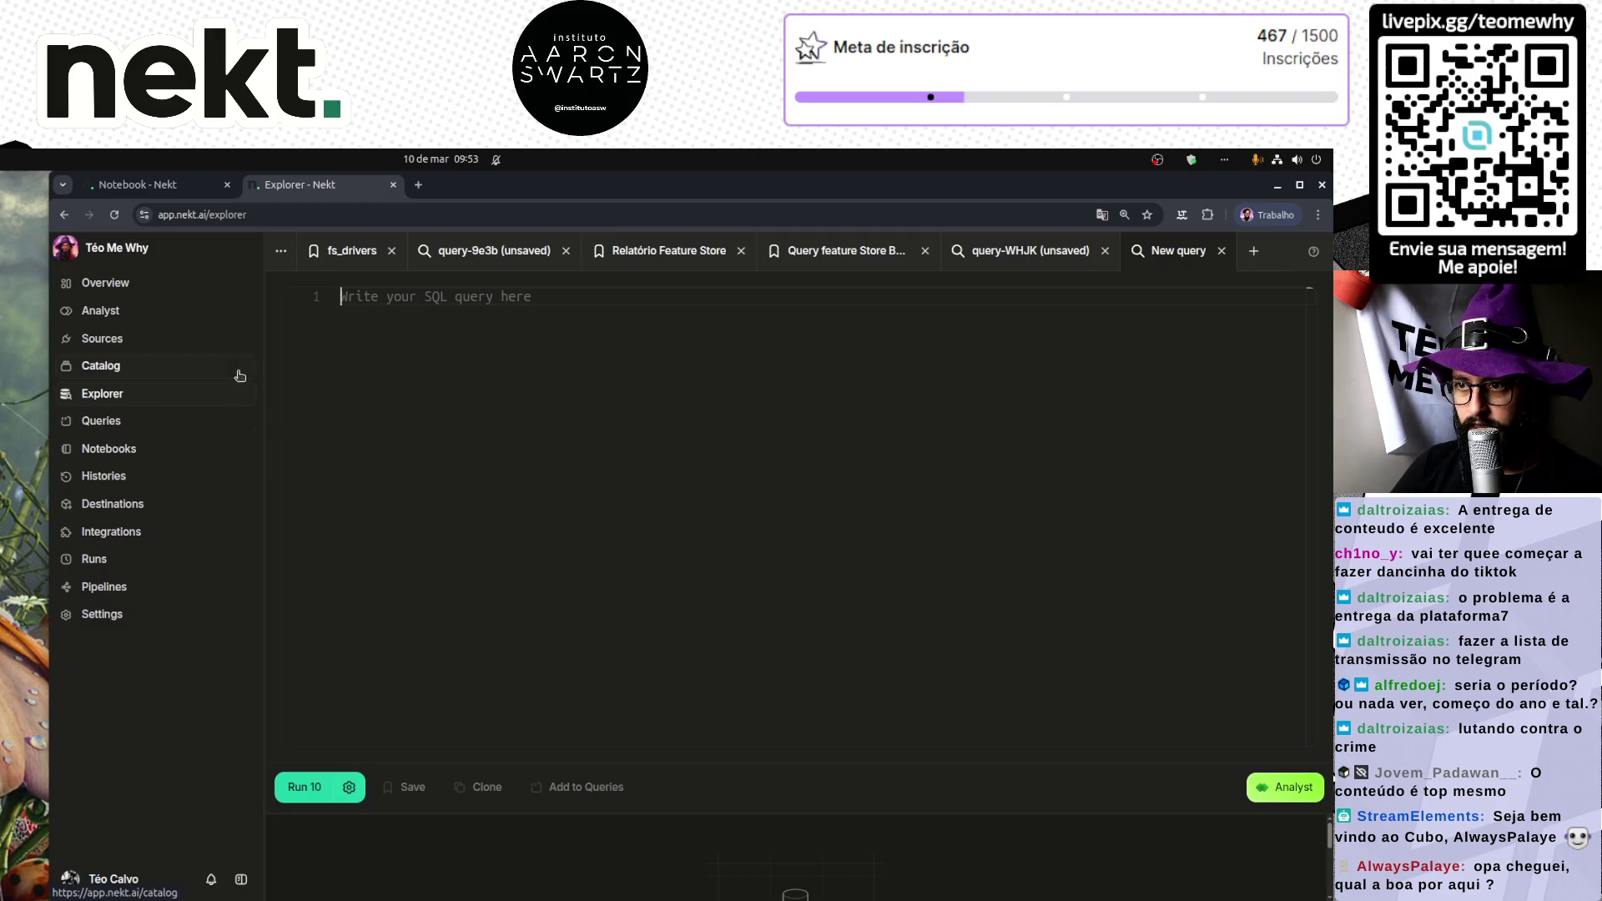
click(267, 385)
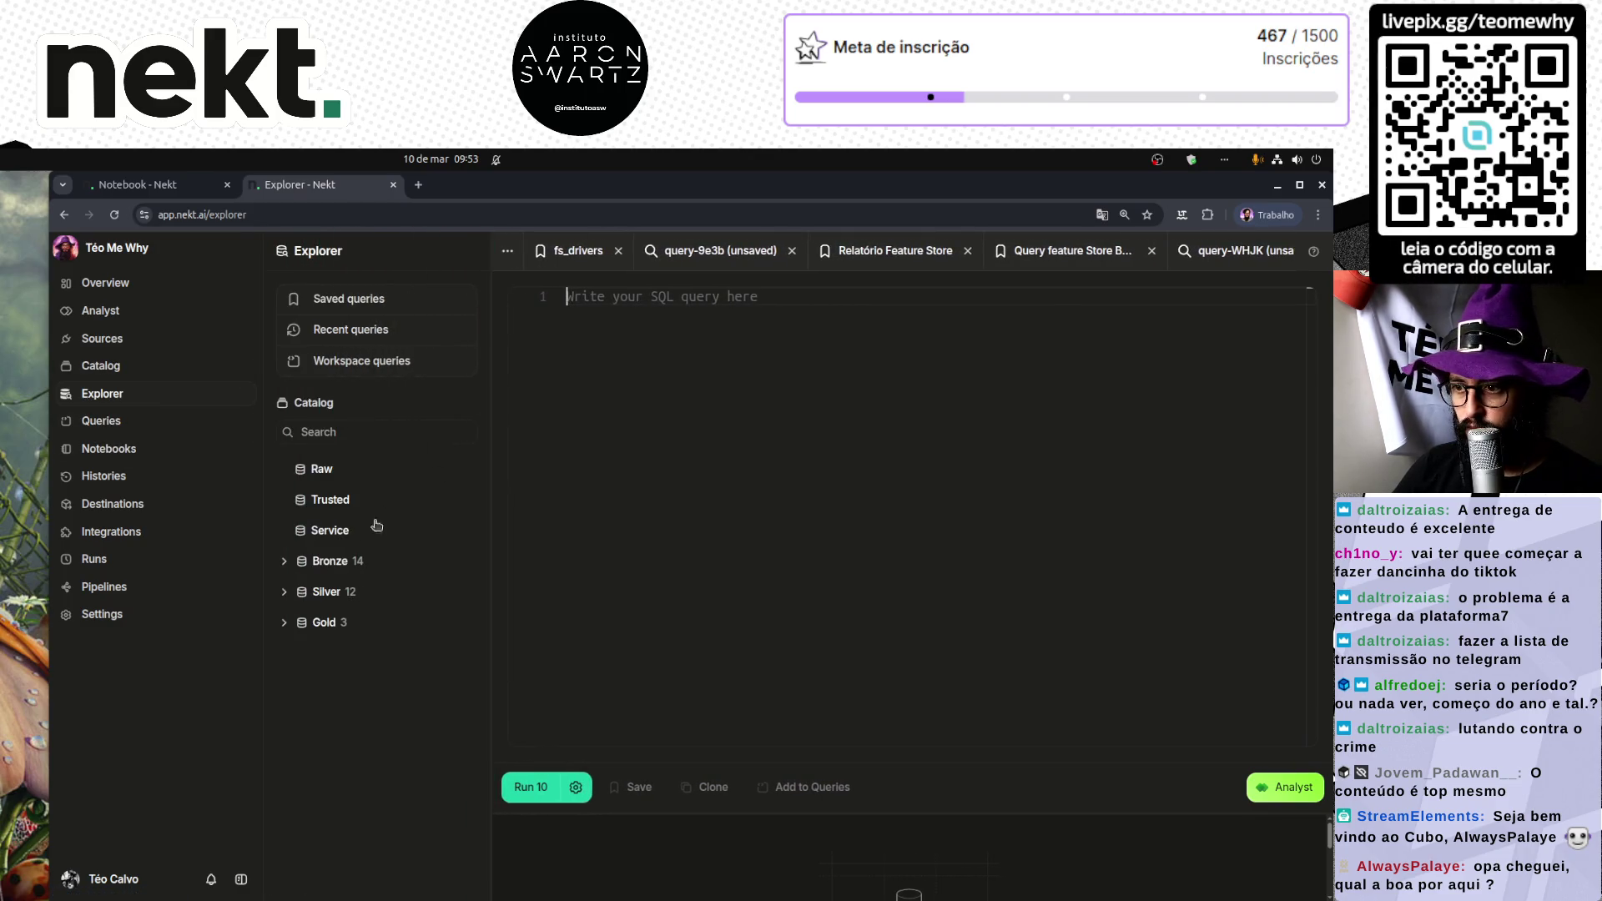
click(285, 593)
Step: Write SELECT * FROM the copied fs_f1_driver_life table path and run it for 10 rows
click(304, 622)
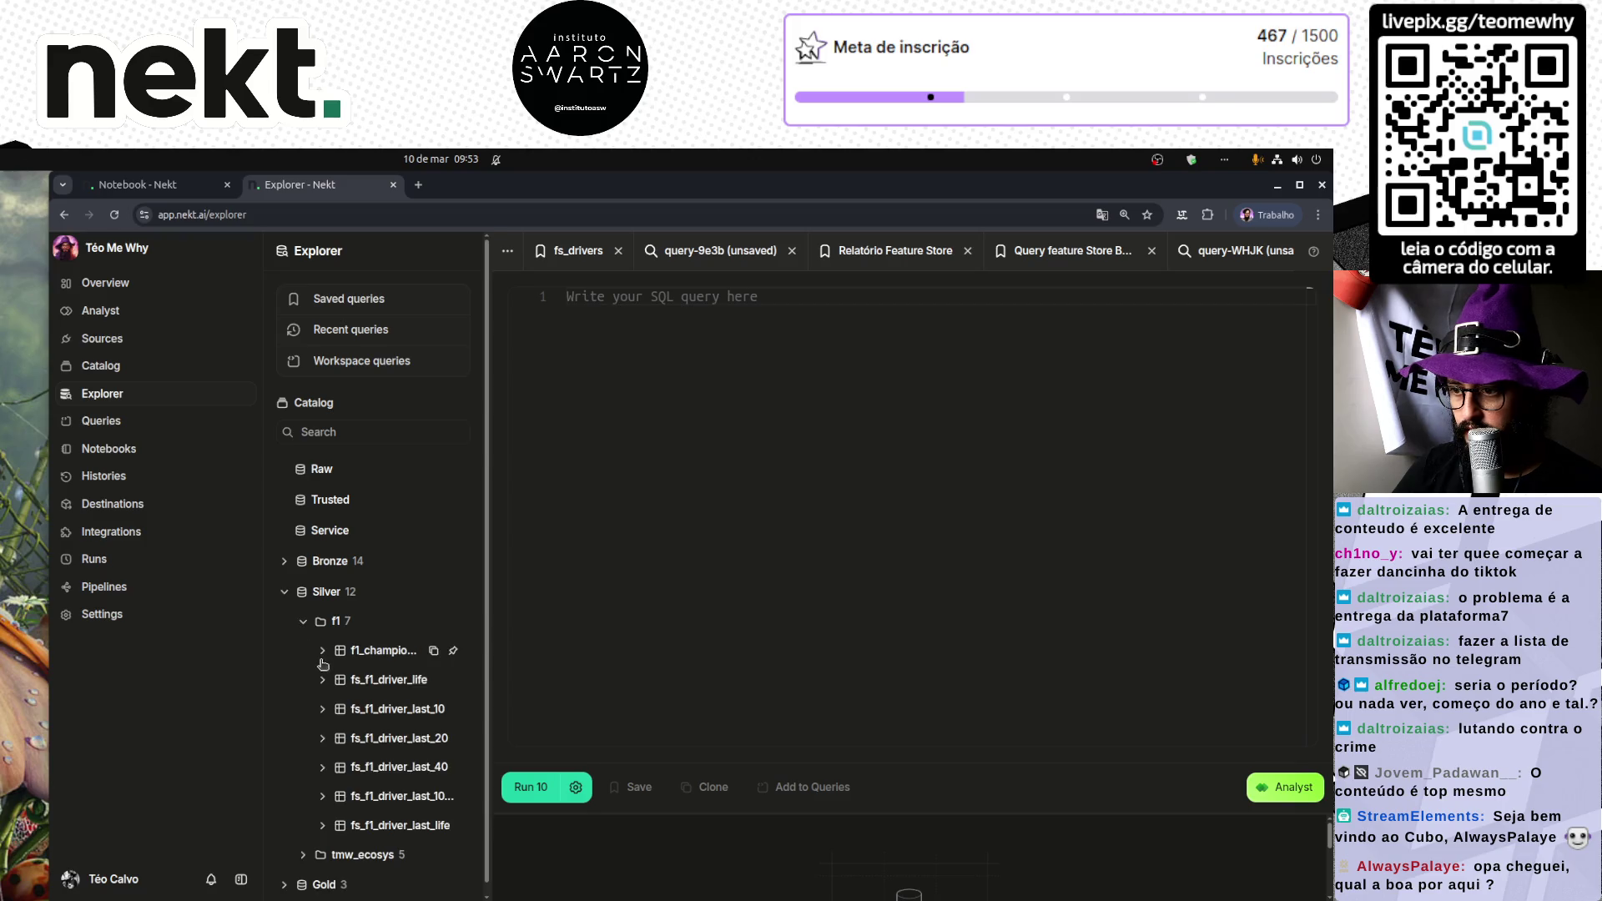
drag(382, 711, 640, 493)
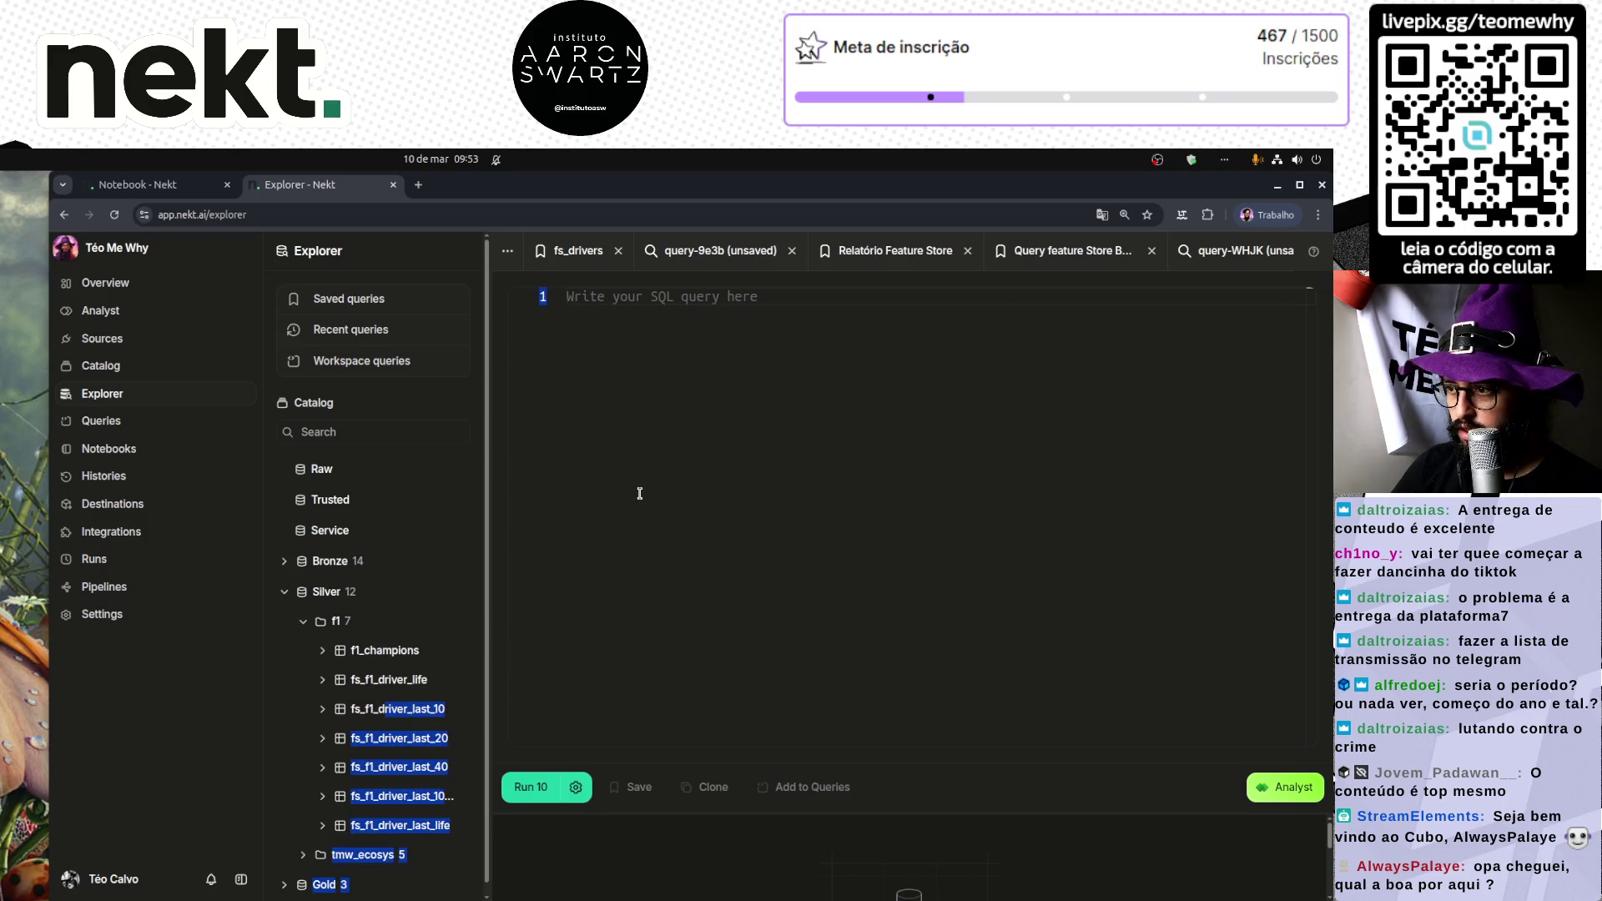
click(609, 713)
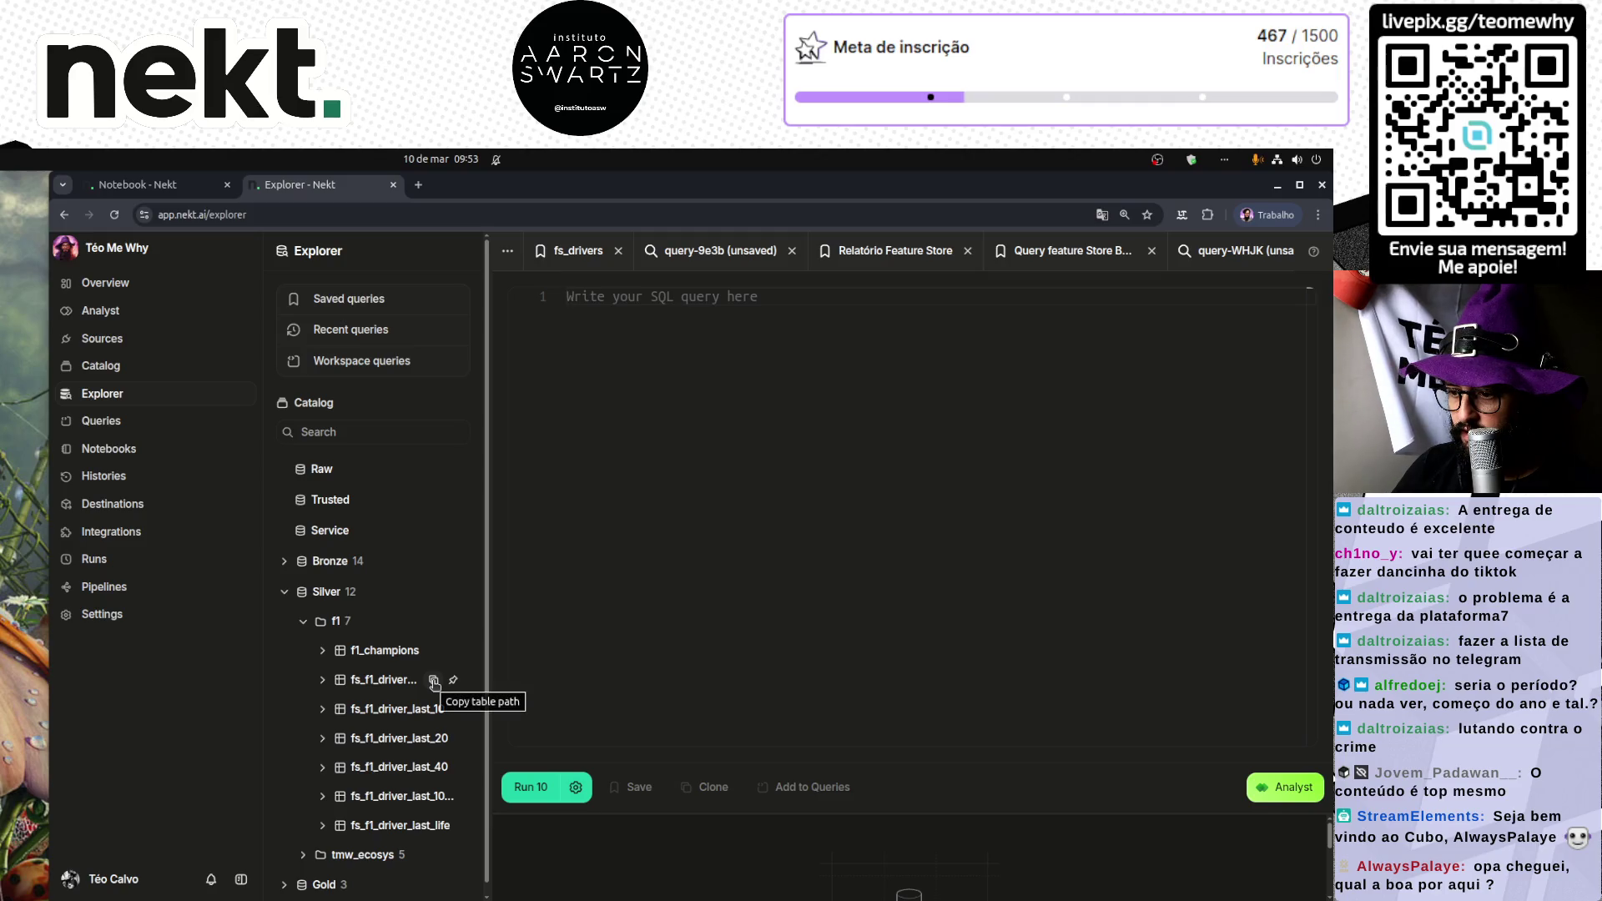
click(434, 681)
click(701, 493)
key(ctrl+v)
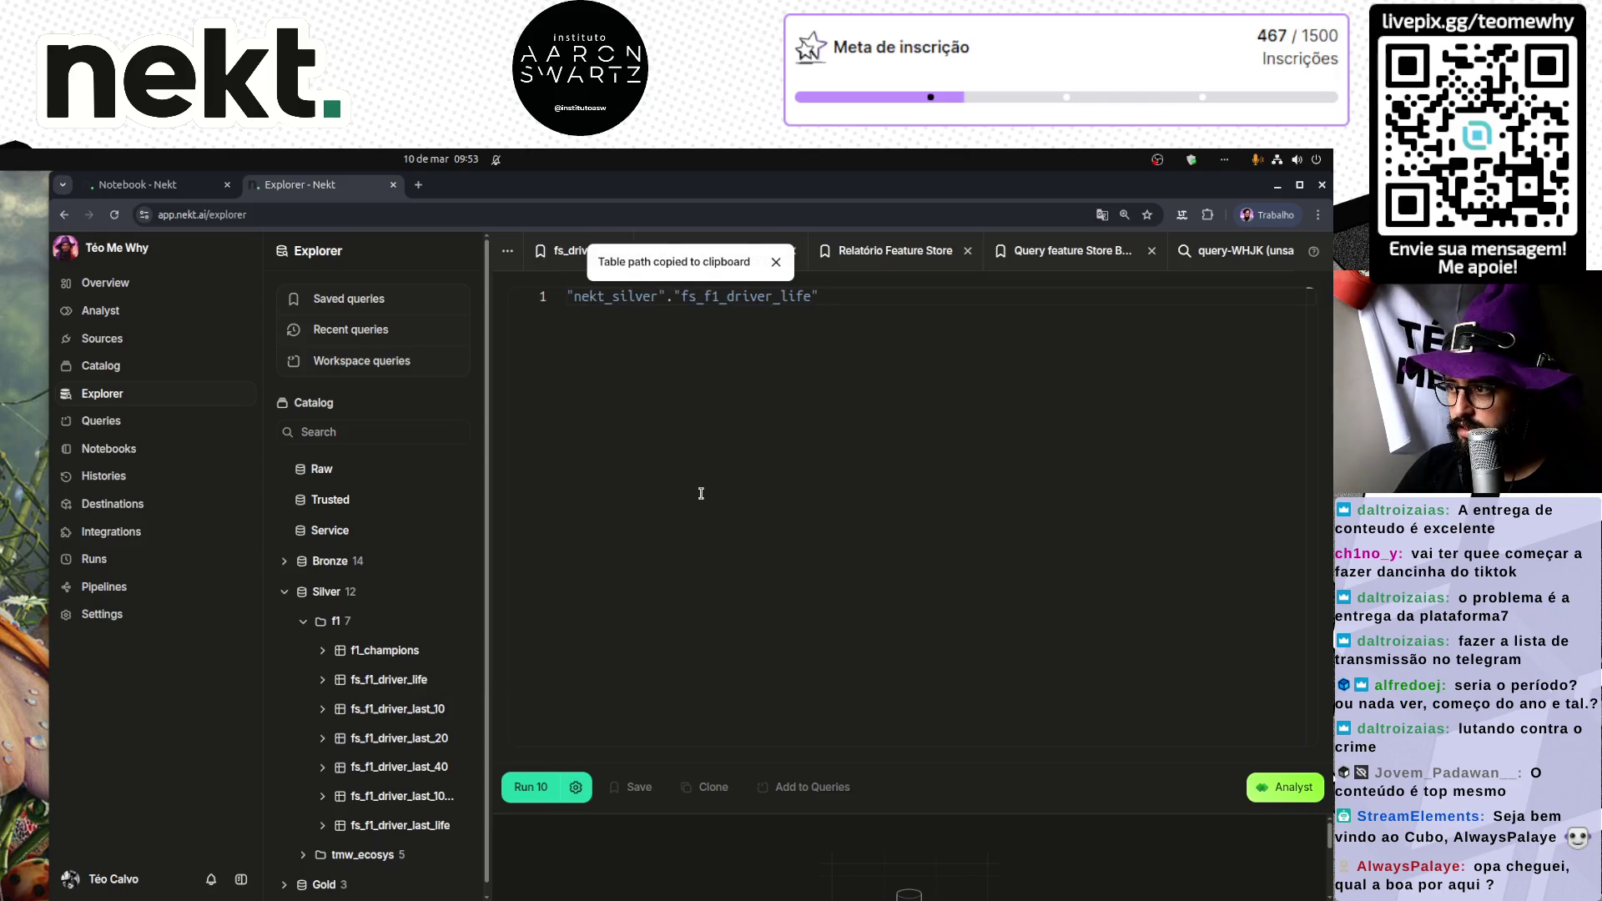
key(Home)
key(Return)
key(Return)
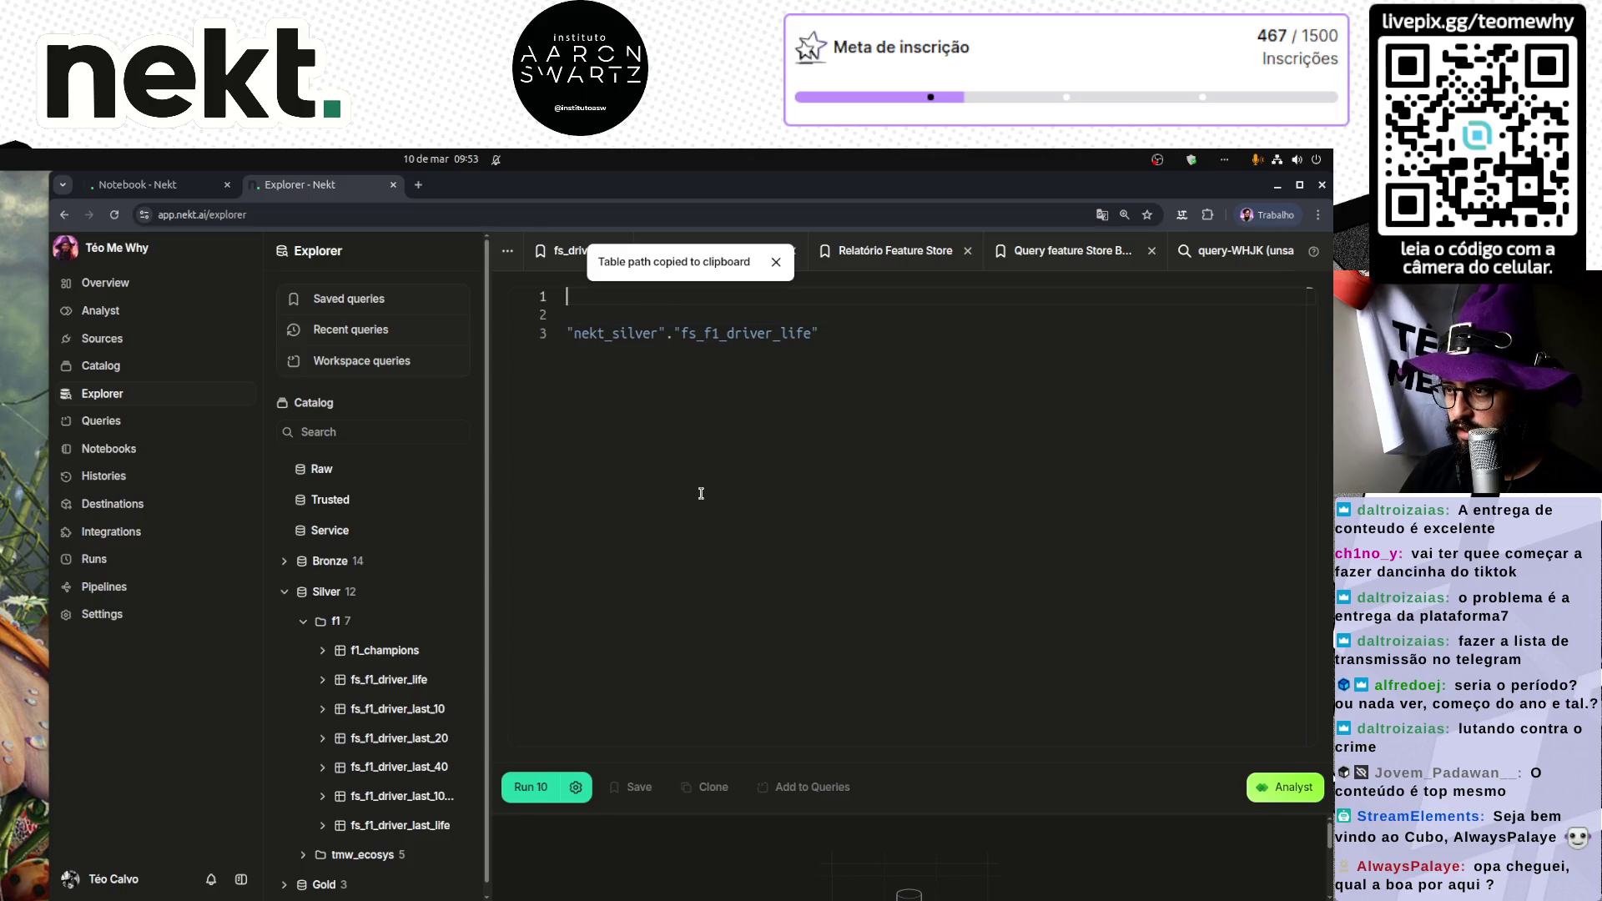
text(SELECT * FROM)
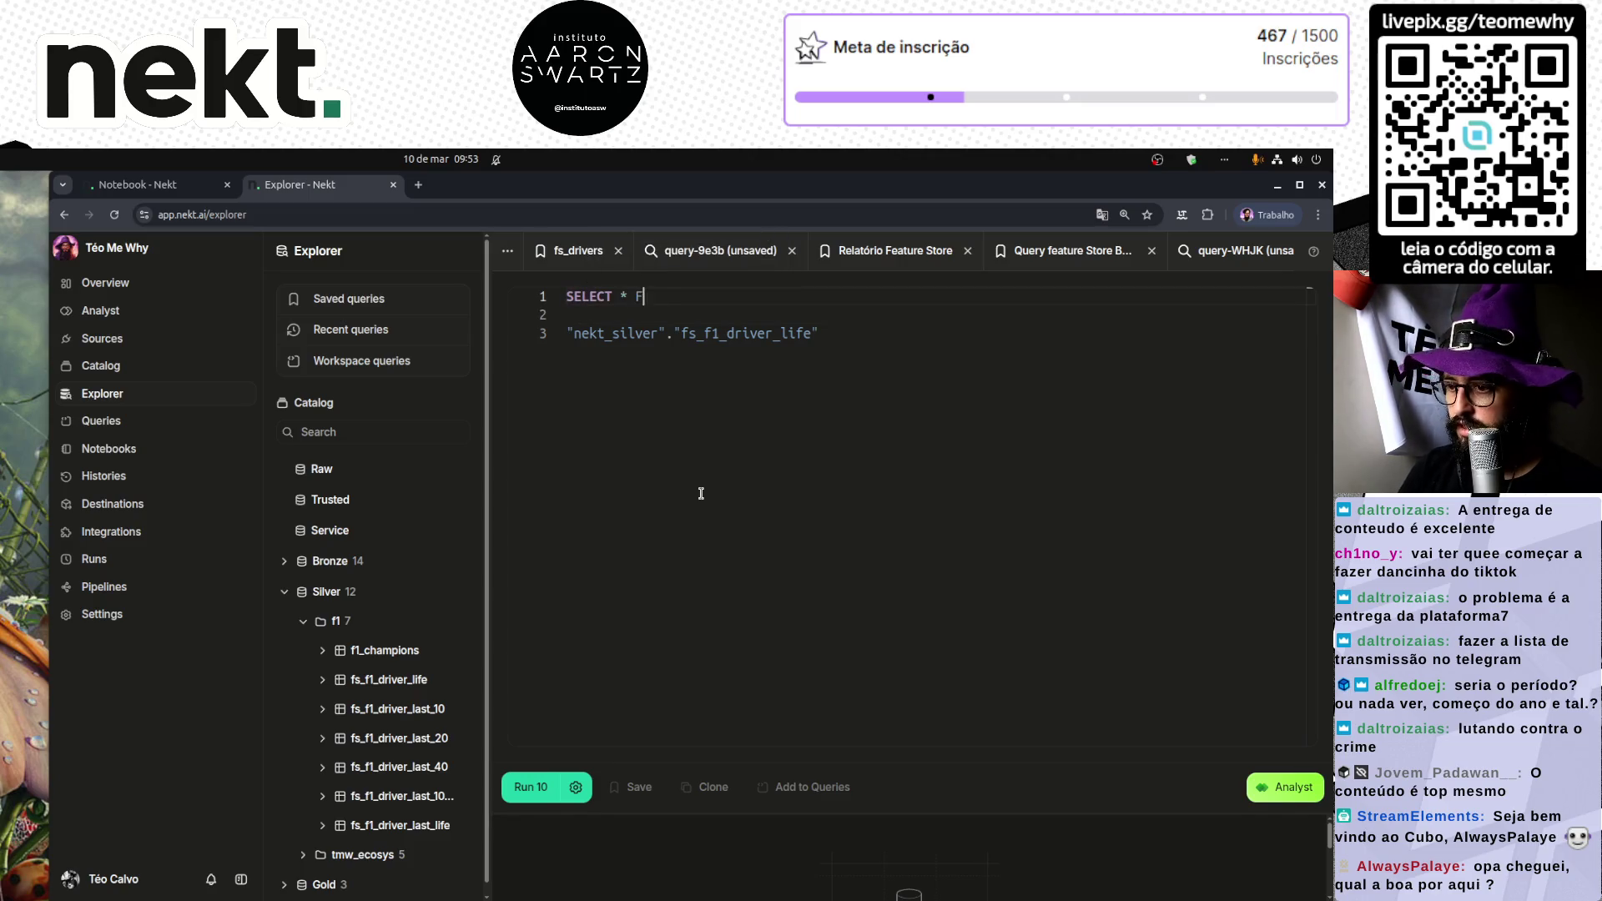
key(Delete)
key(Delete)
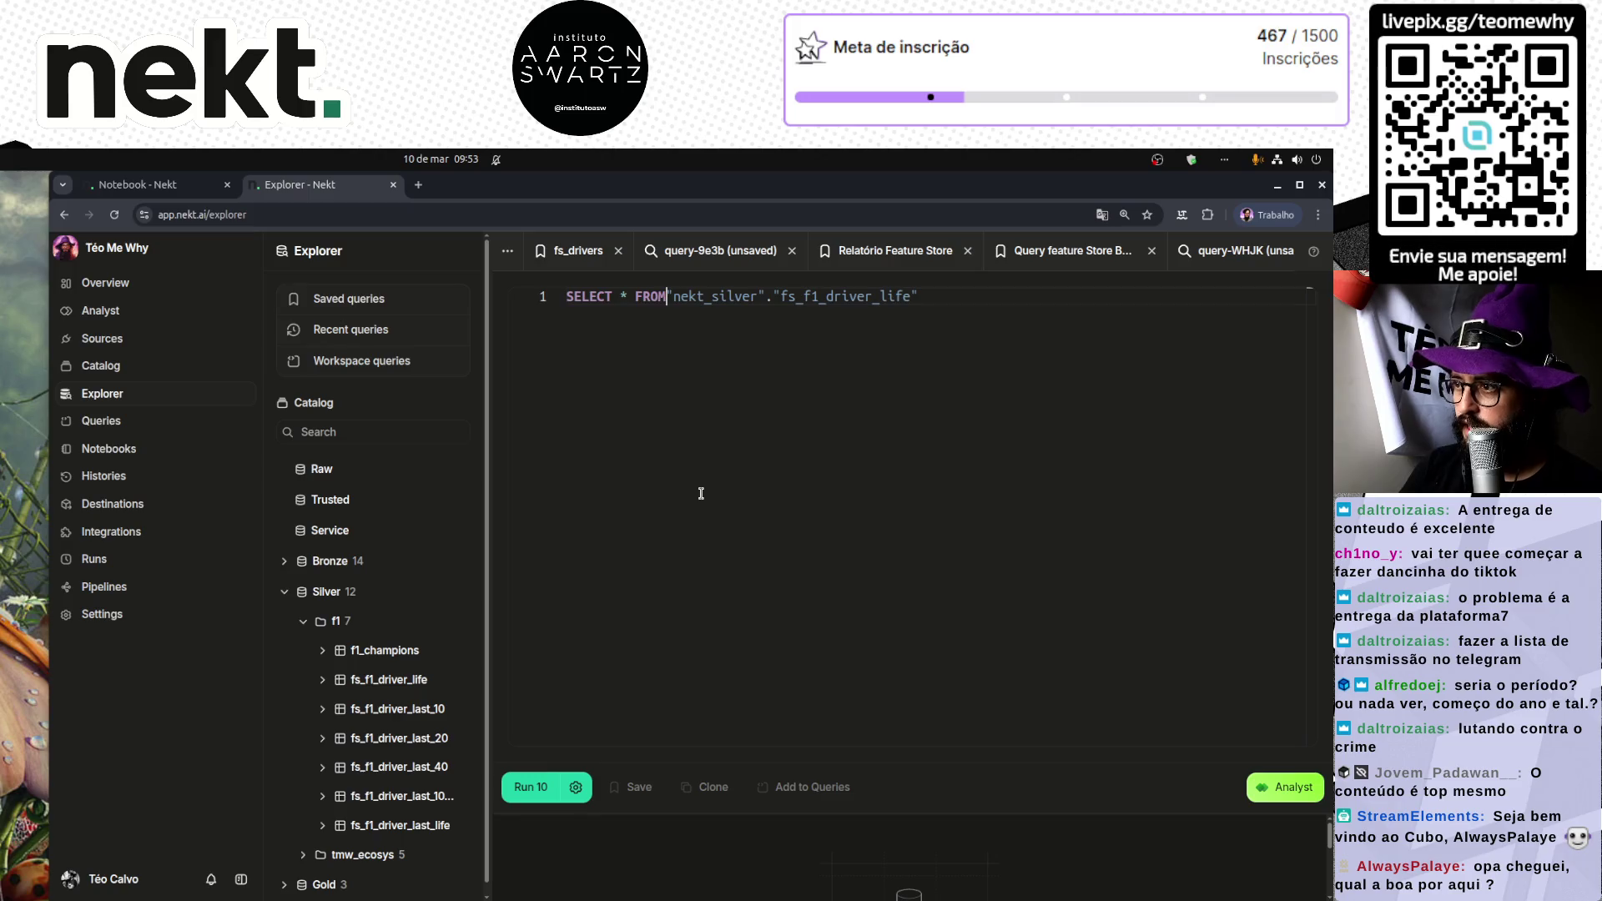
key(End)
text(IMI)
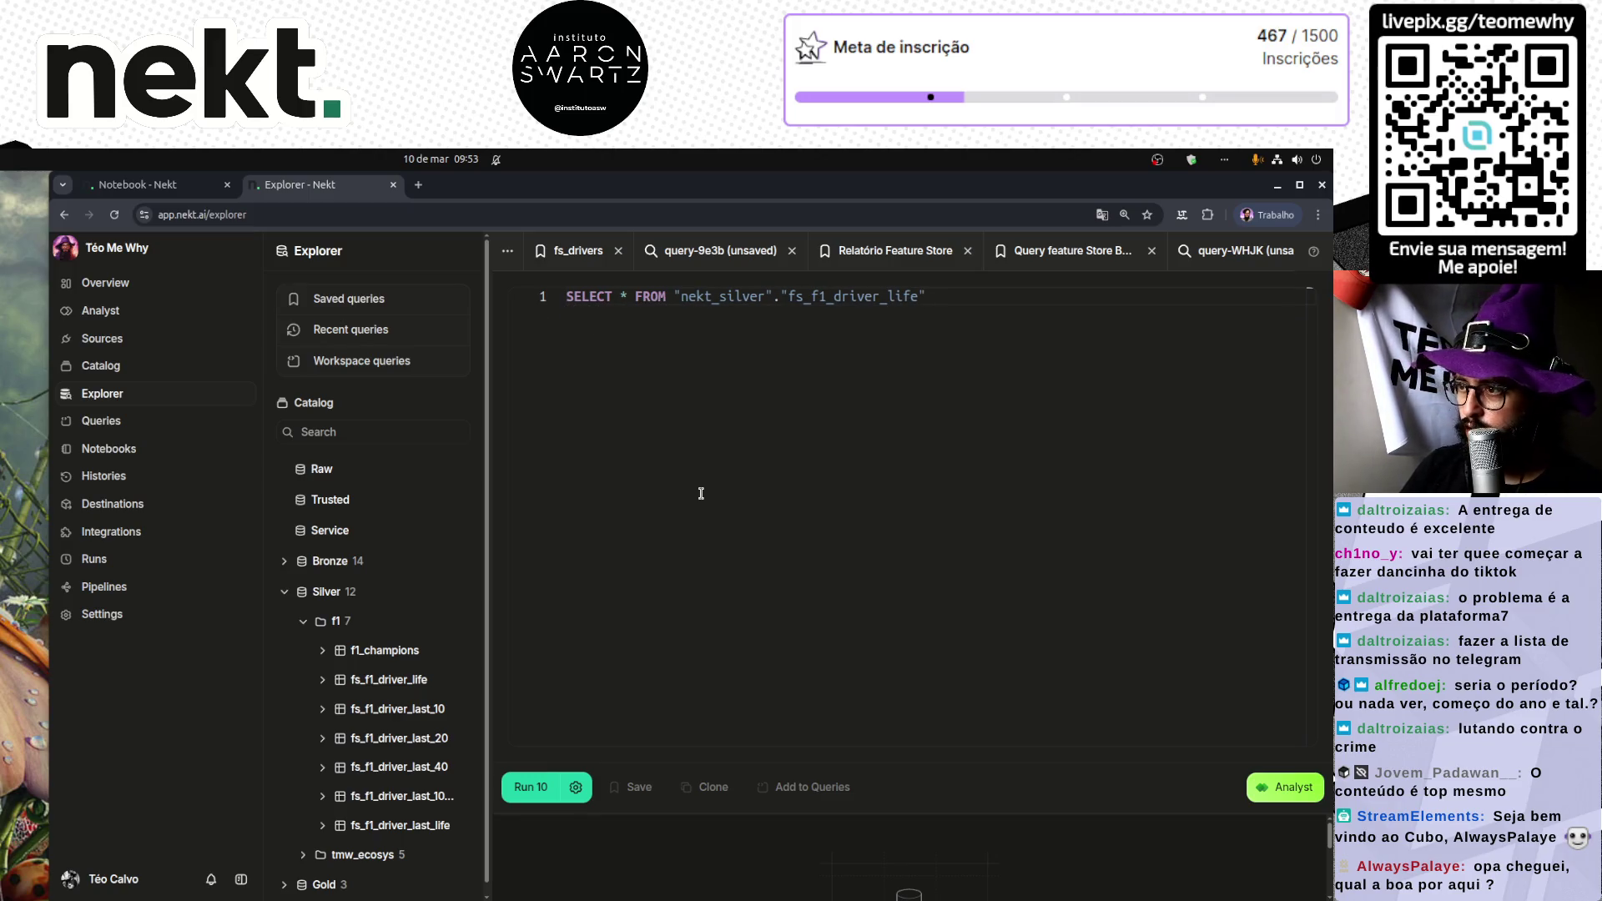
click(527, 774)
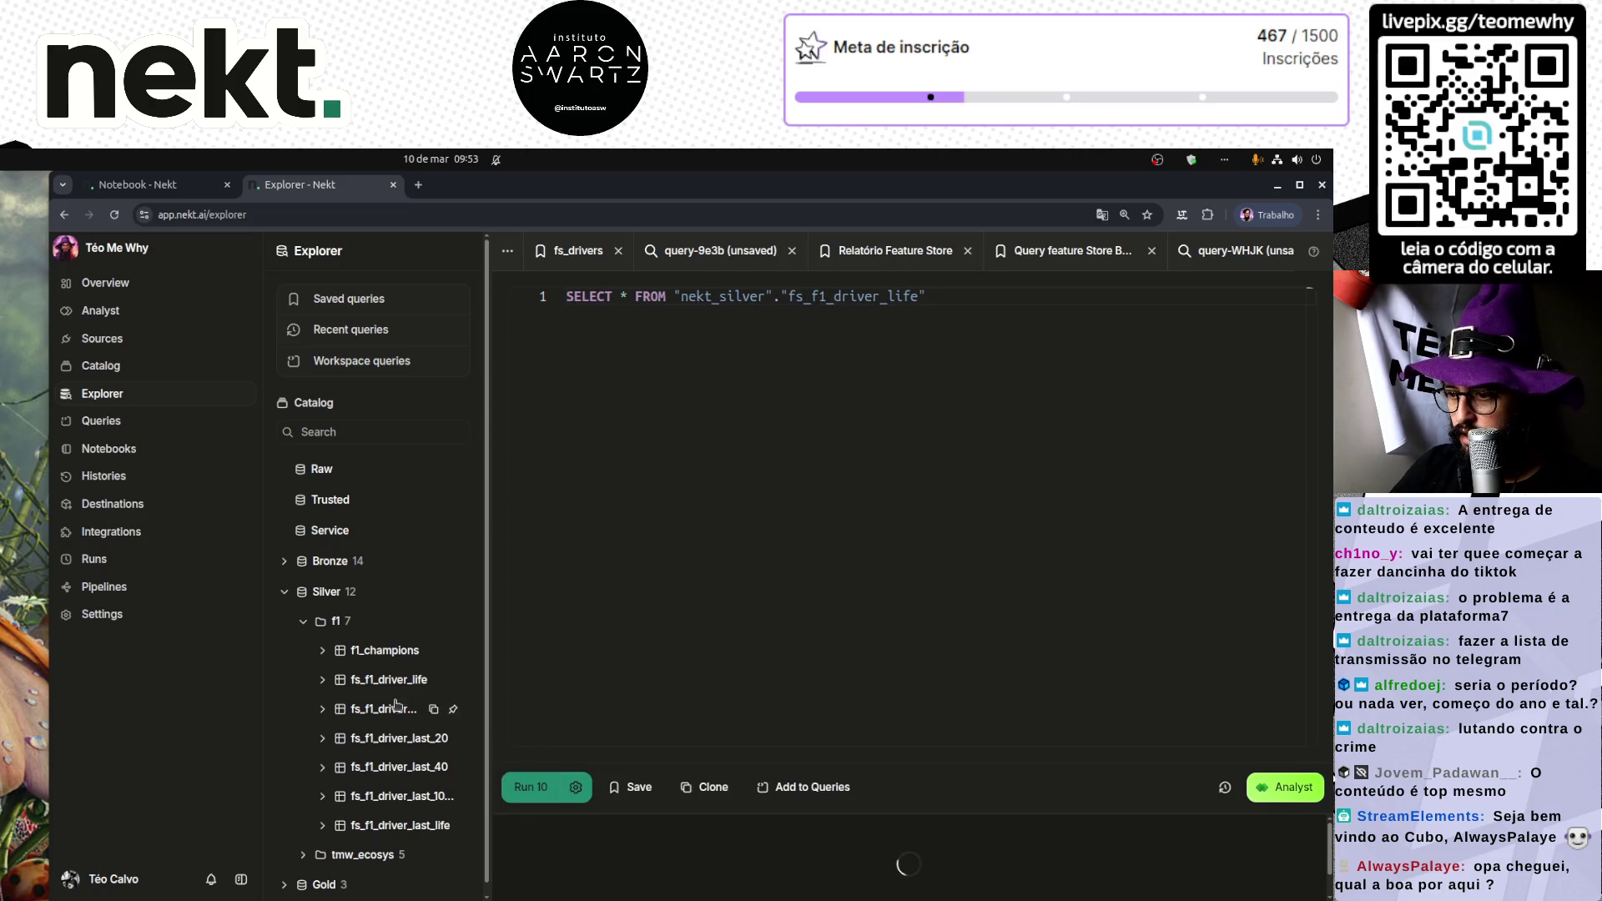
Step: List the fs_f1_driver_life columns in a widened catalog panel to read their full names
click(323, 680)
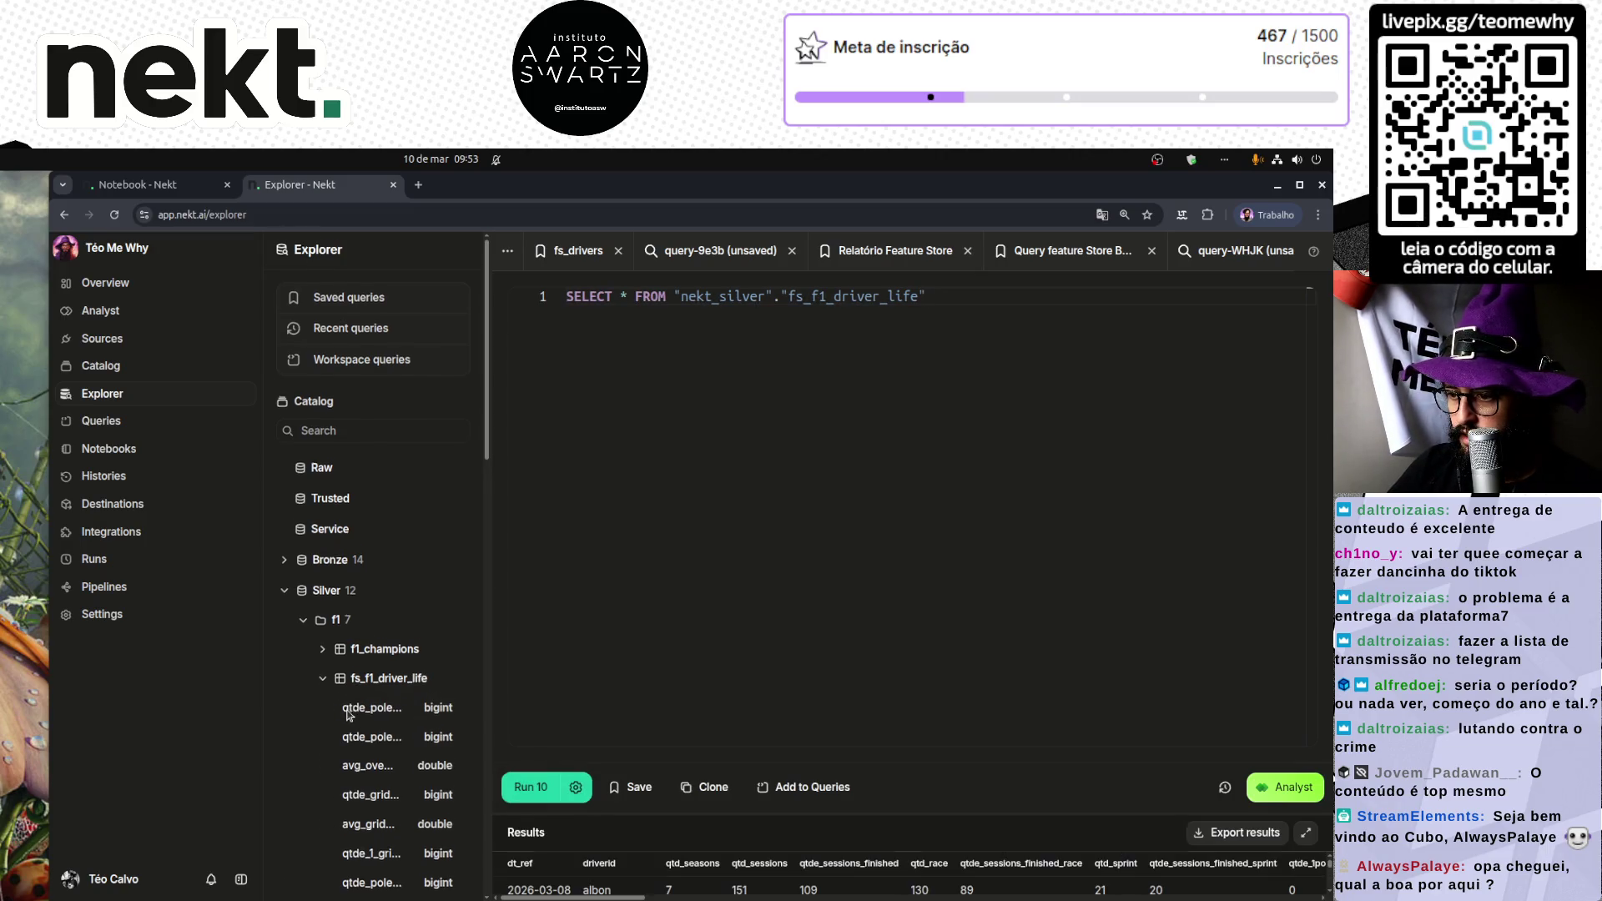
scroll(349, 715, down, 4)
scroll(349, 715, down, 1)
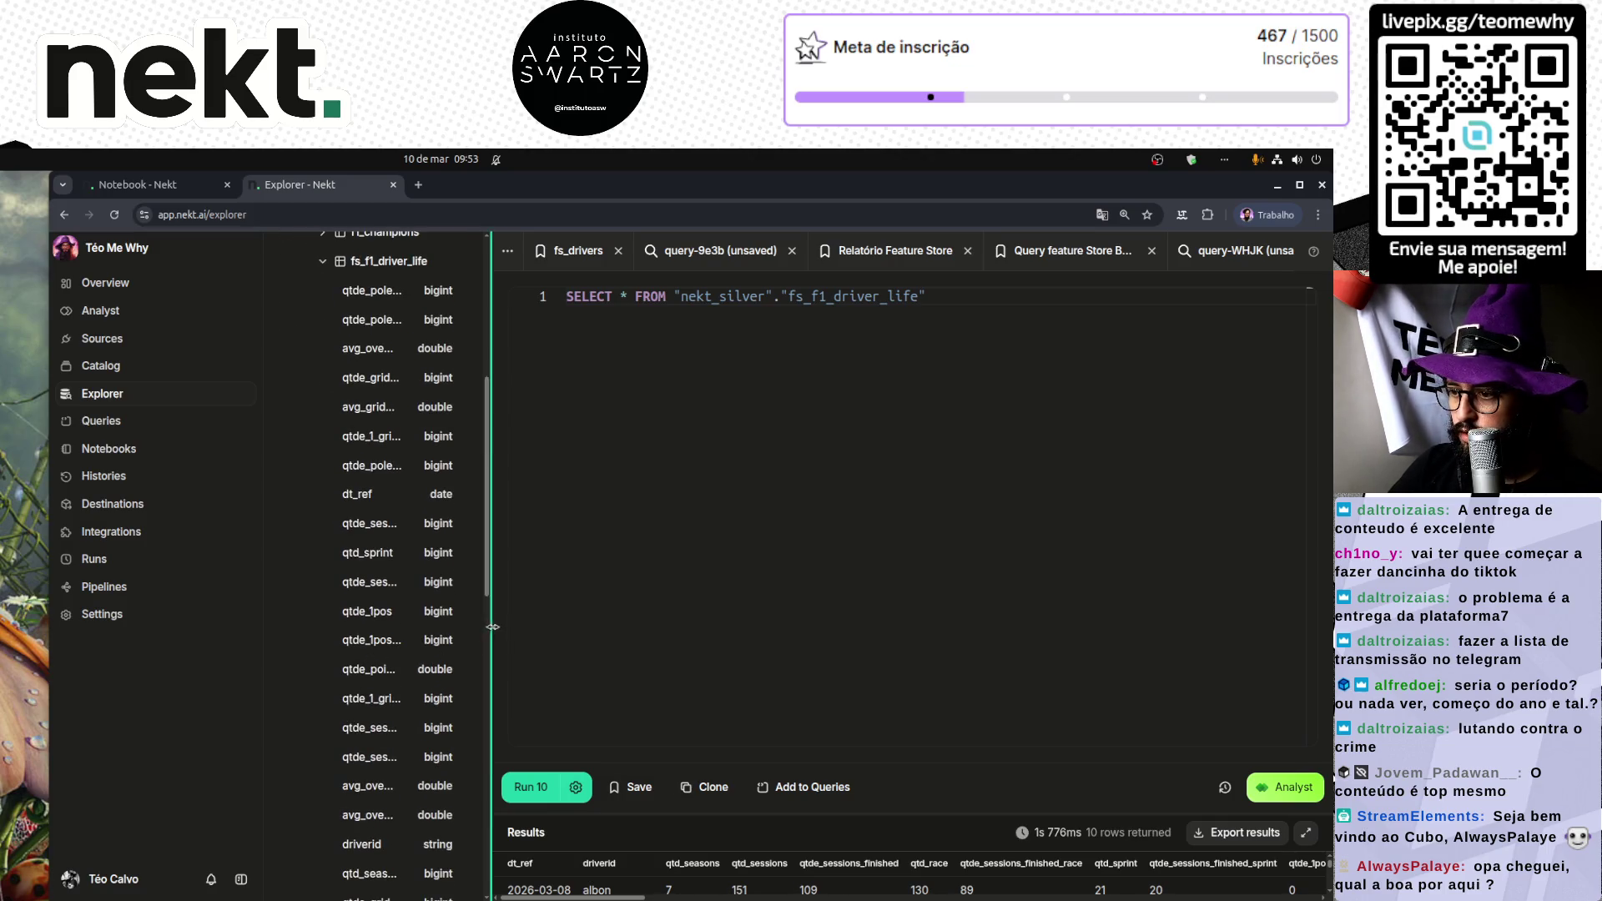
mouse_move(488, 632)
mouse_down()
mouse_move(783, 617)
mouse_move(740, 609)
mouse_up()
scroll(503, 594, up, 3)
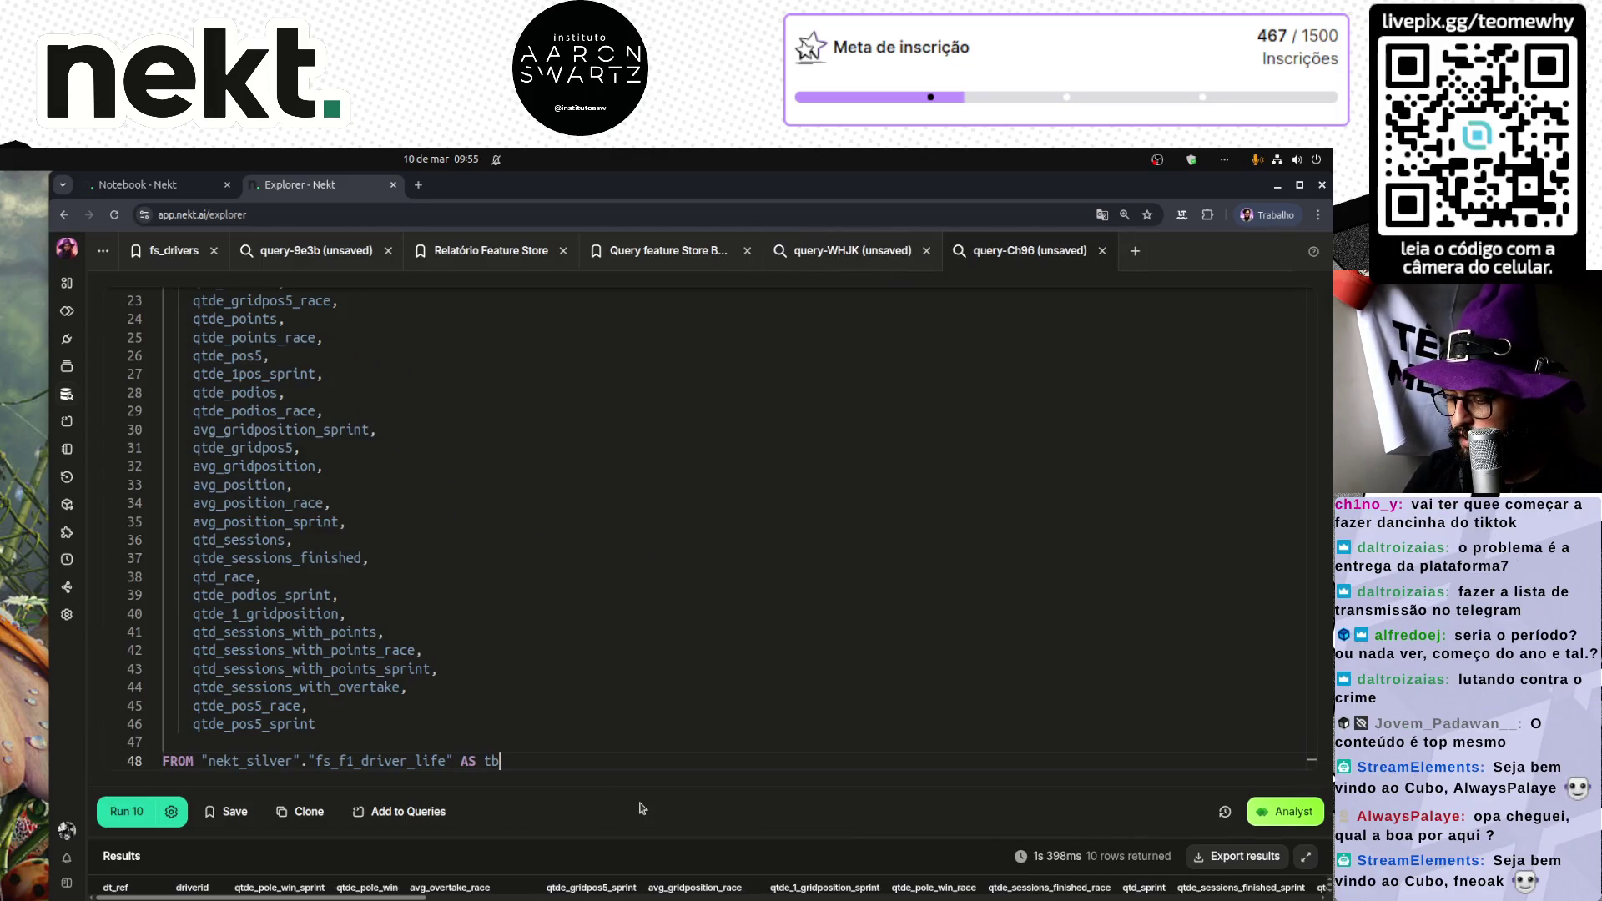
Step: Alias the table as tb_life, prefix every column on lines 2–46 with tb_life., and run
text(_life)
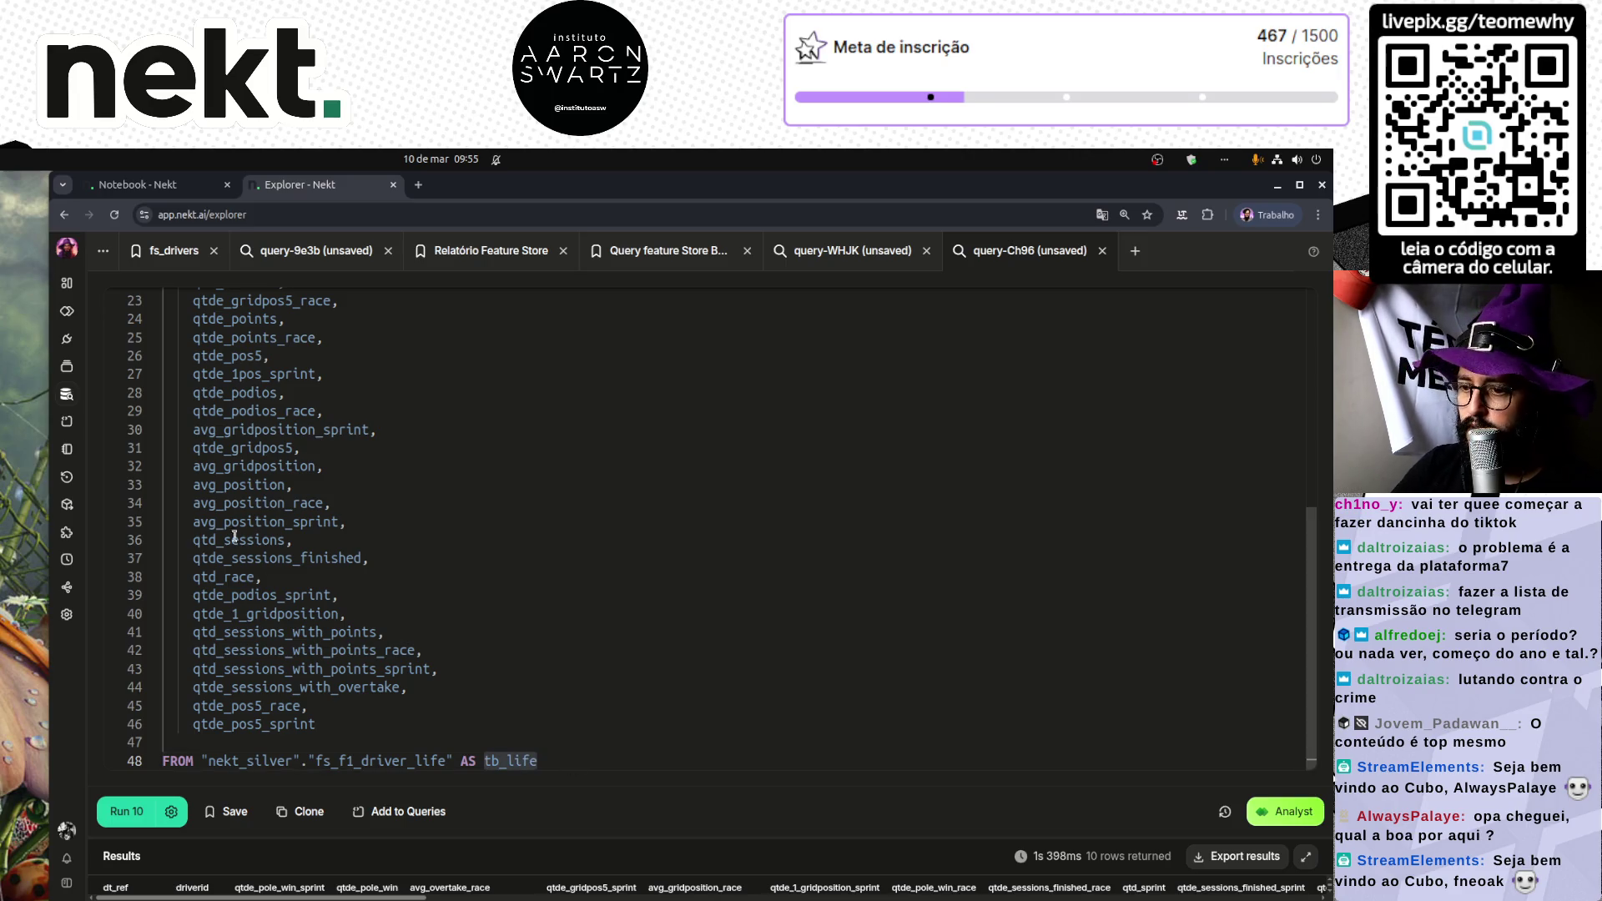
scroll(226, 479, up, 5)
scroll(225, 480, up, 2)
click(198, 314)
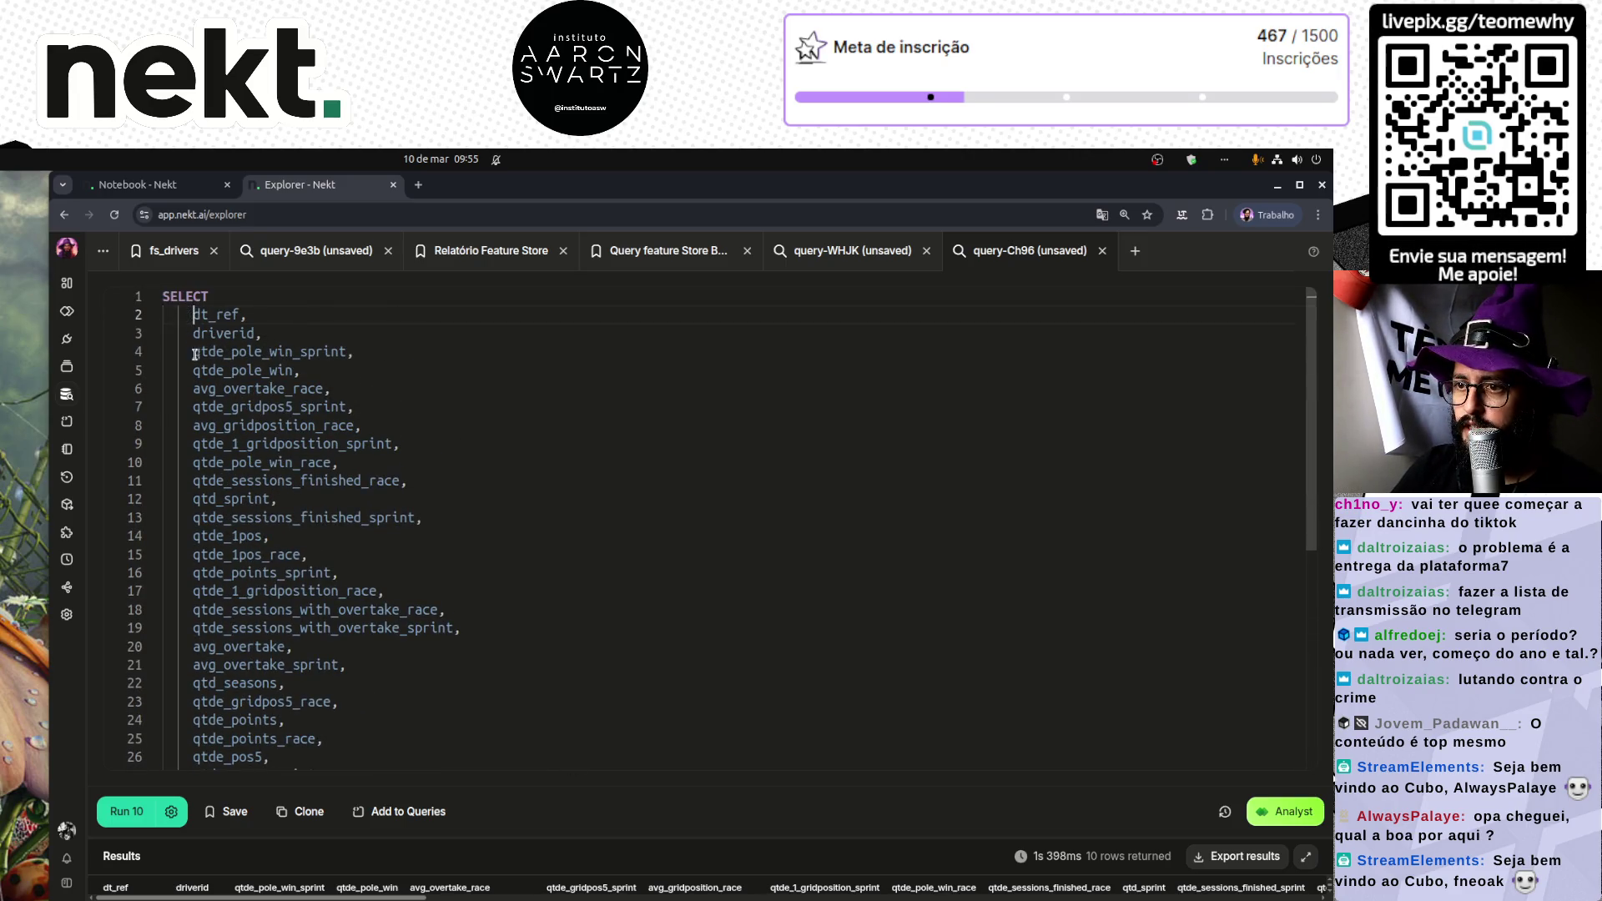
scroll(217, 517, down, 7)
shift+click(228, 725)
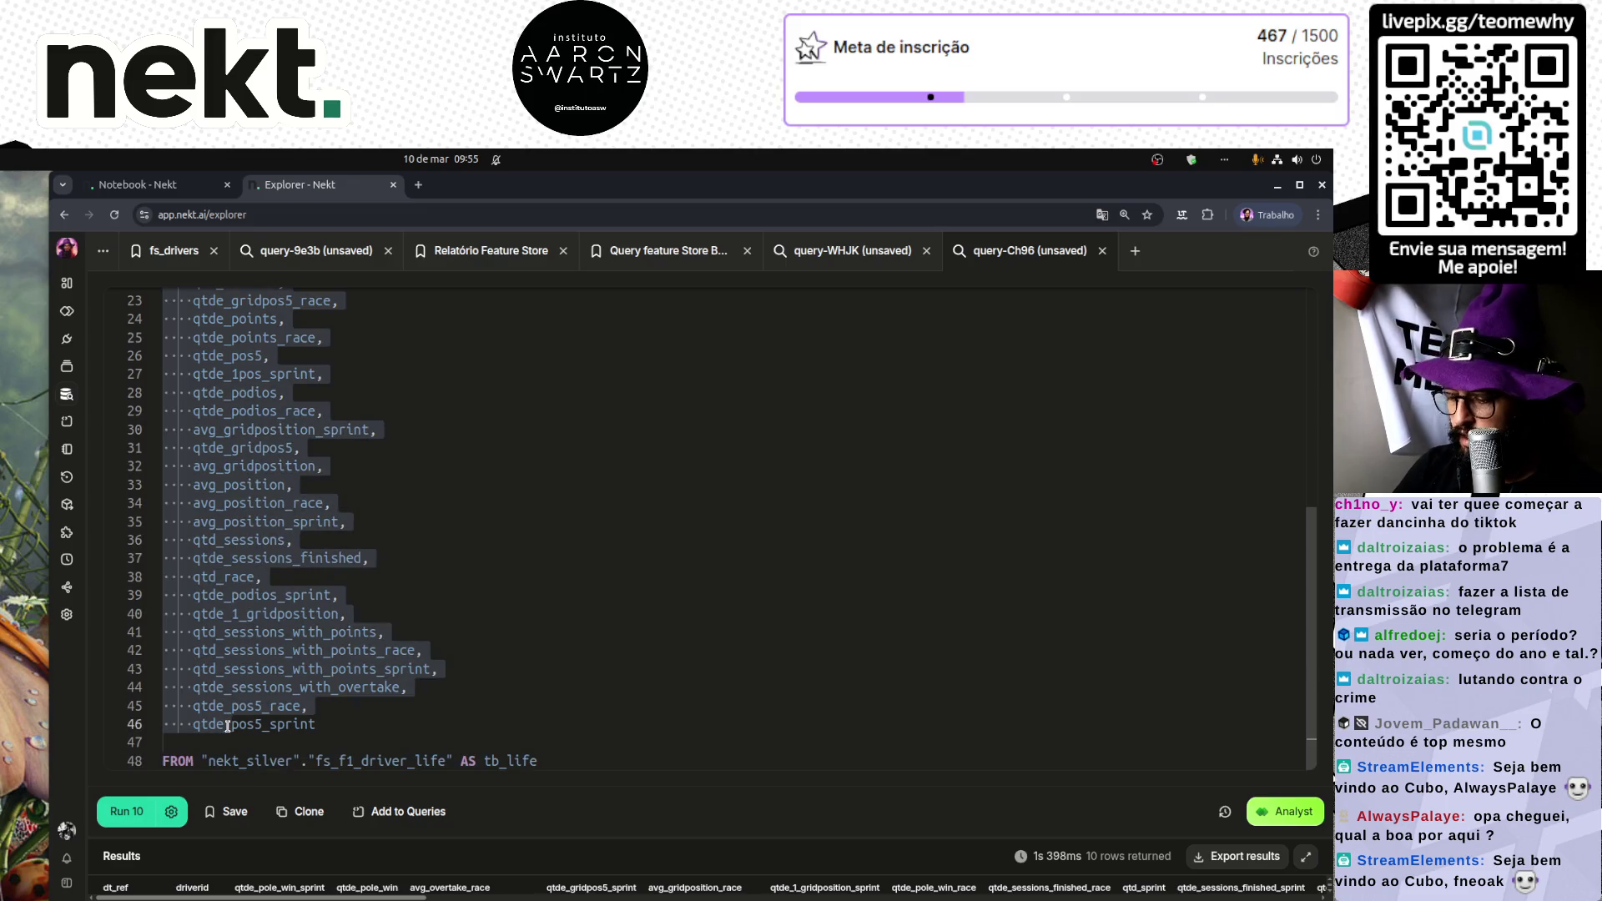
key(shift+alt+i)
key(Home)
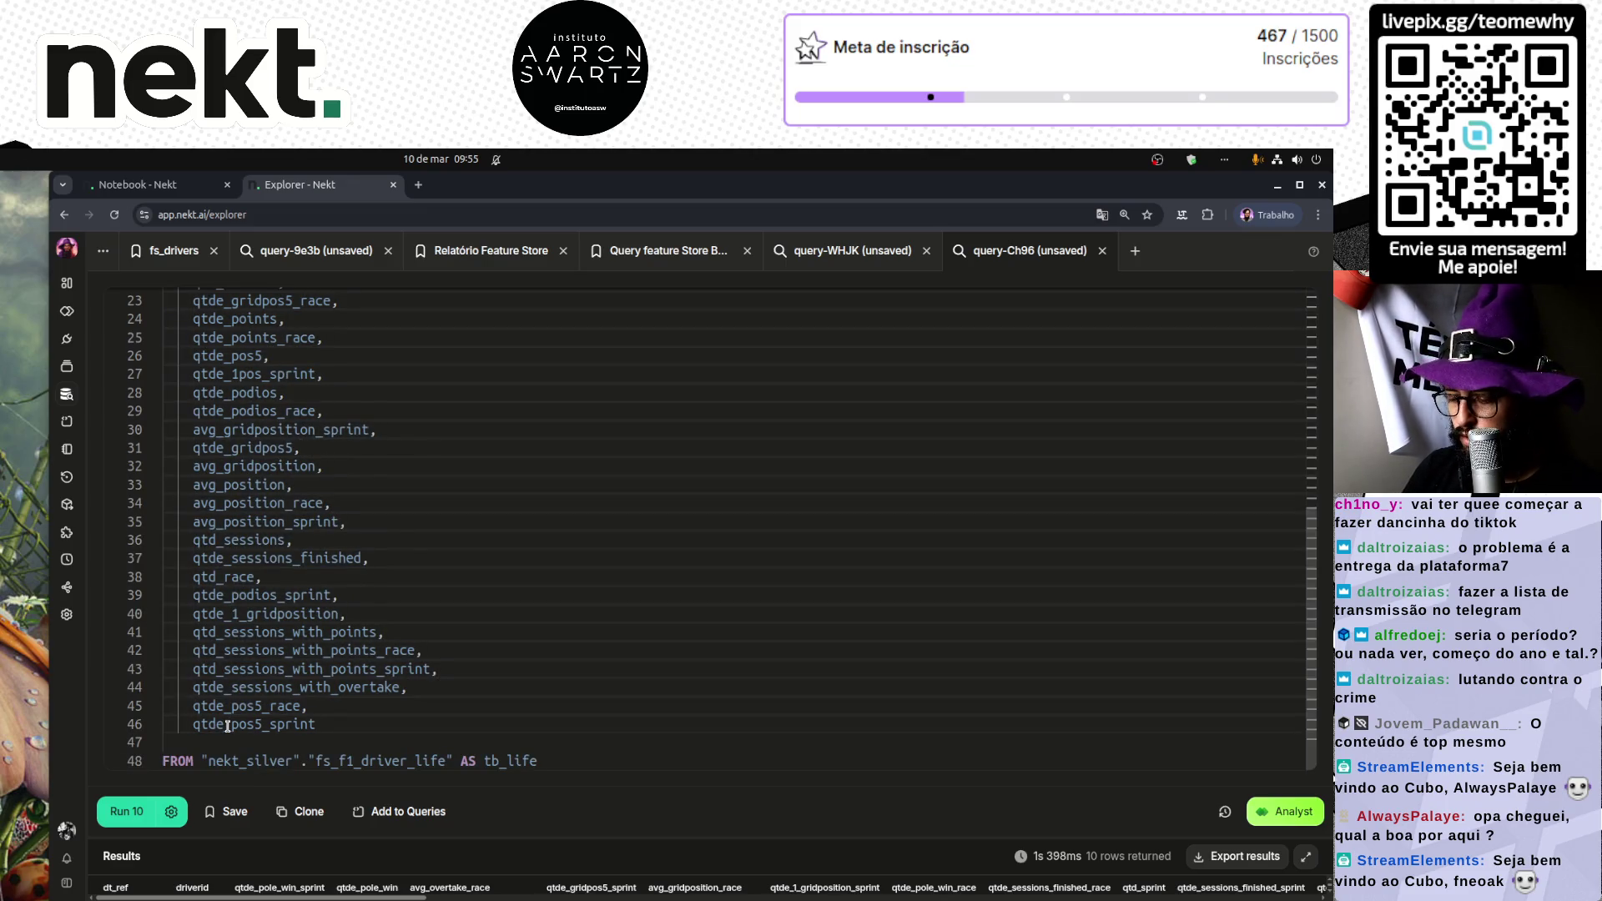
text(tb_life.)
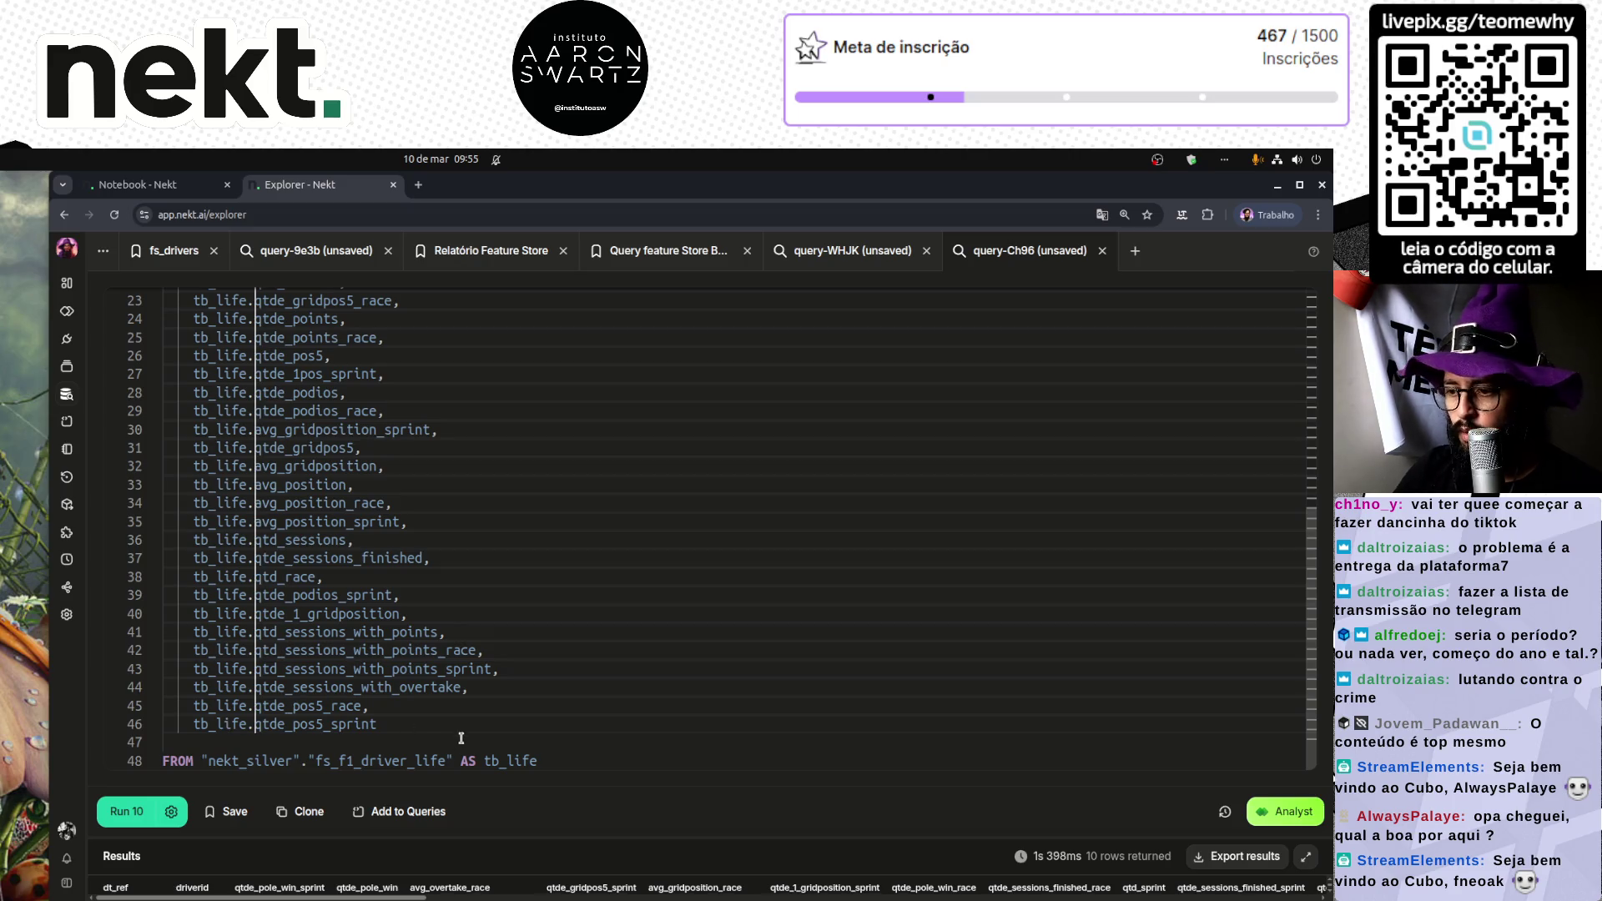
click(470, 726)
key(ctrl+Return)
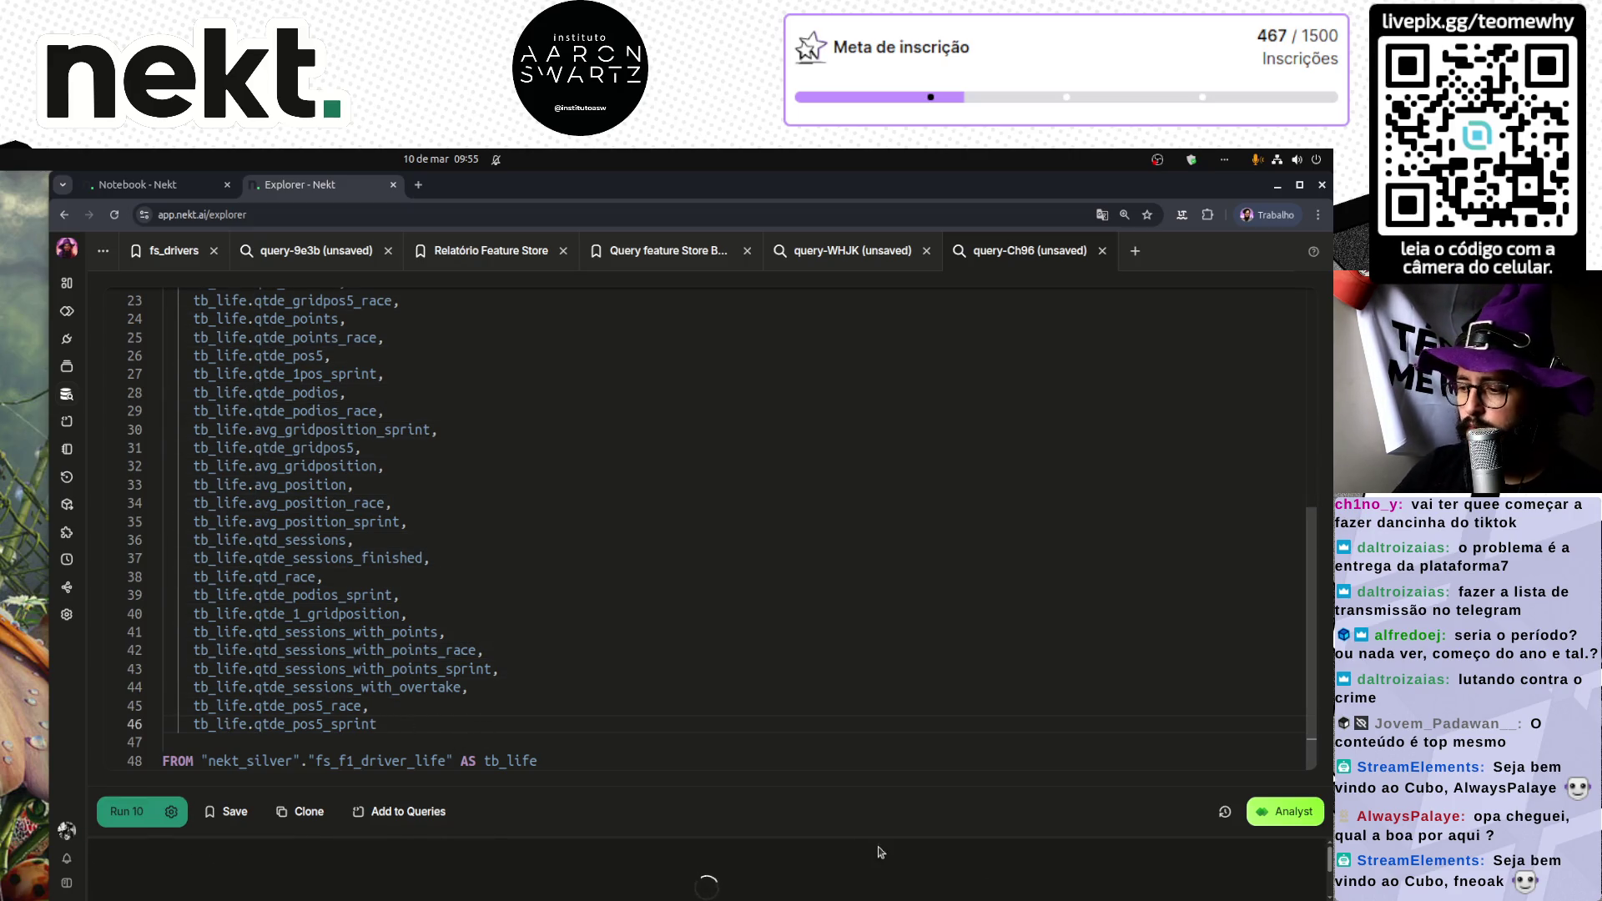
Step: Append a _life suffix to each column name from qtde_pole_win_sprint onward and rerun
drag(769, 836, 765, 455)
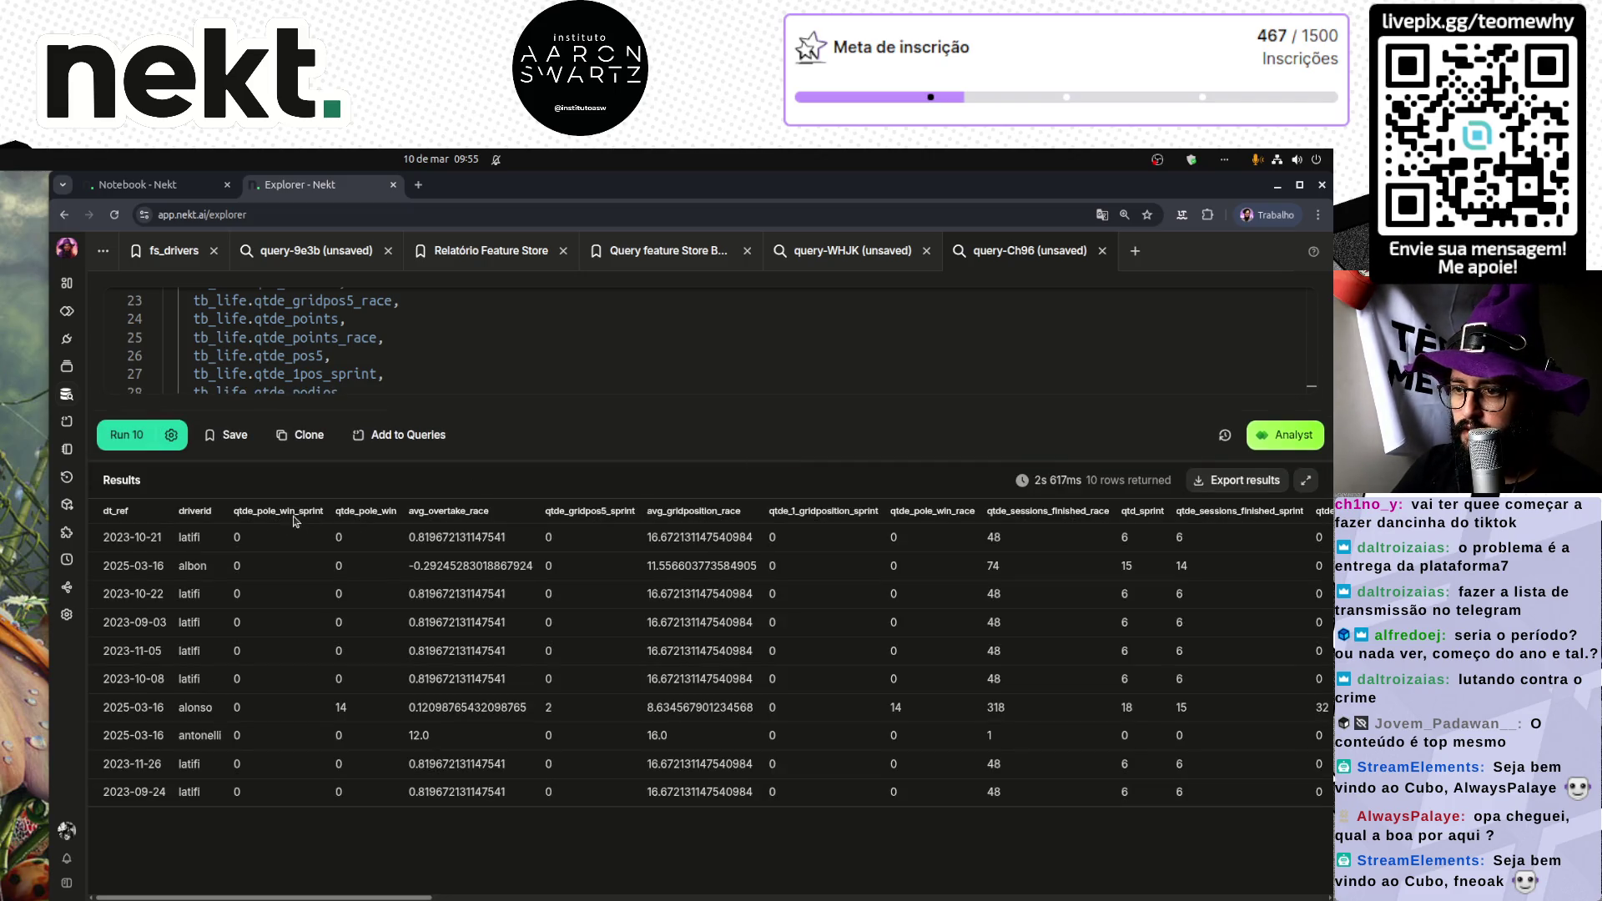
drag(591, 460, 513, 835)
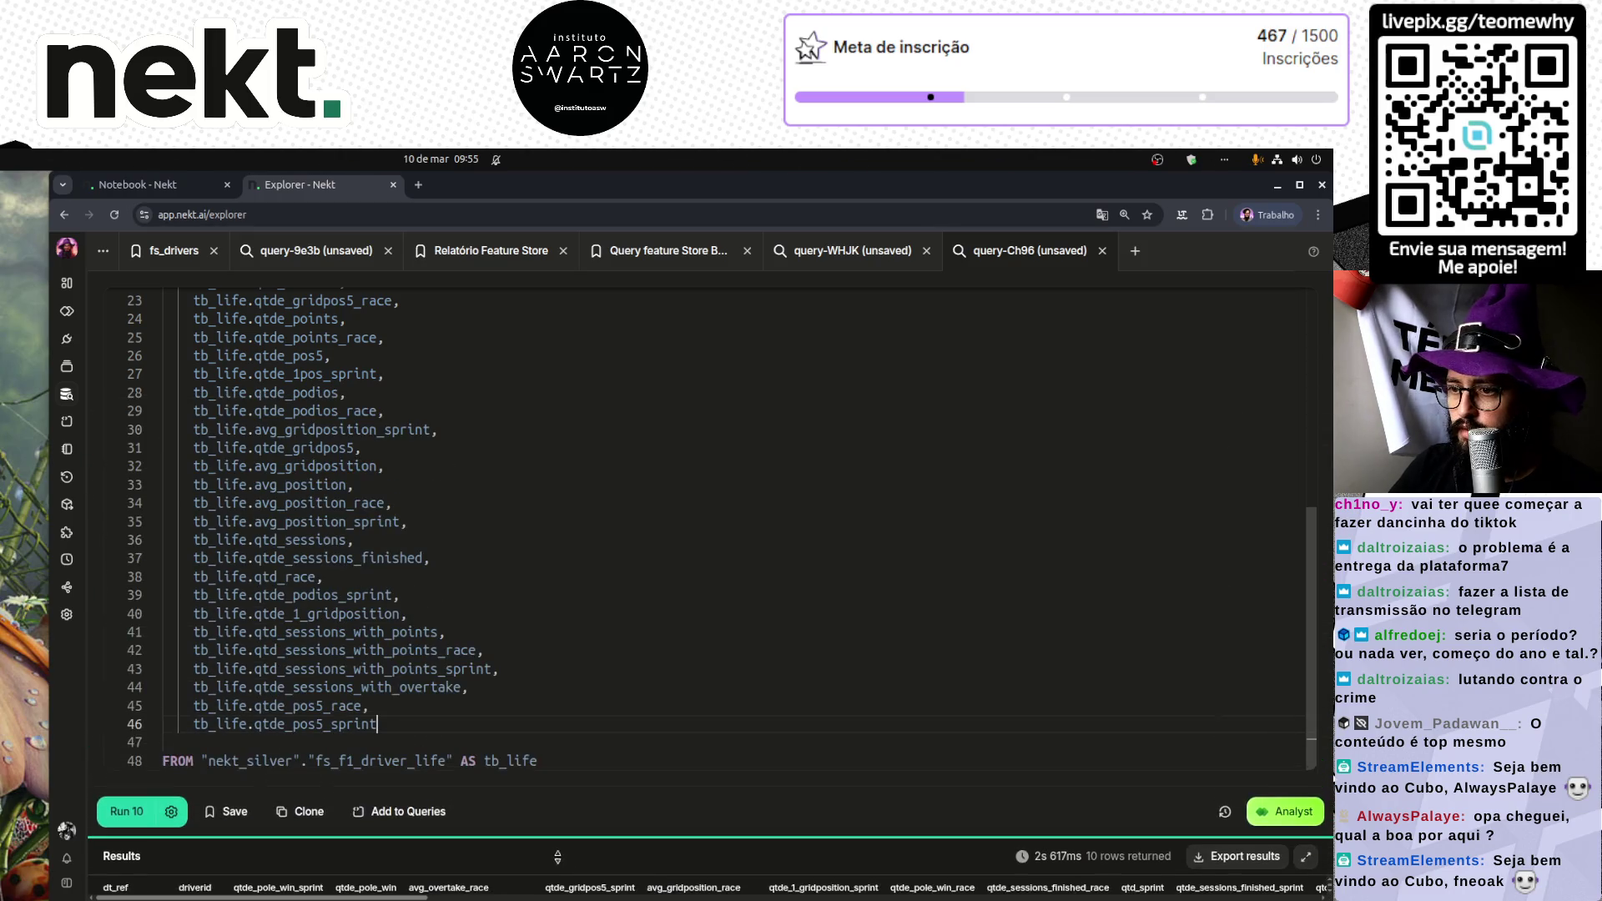
scroll(309, 683, up, 5)
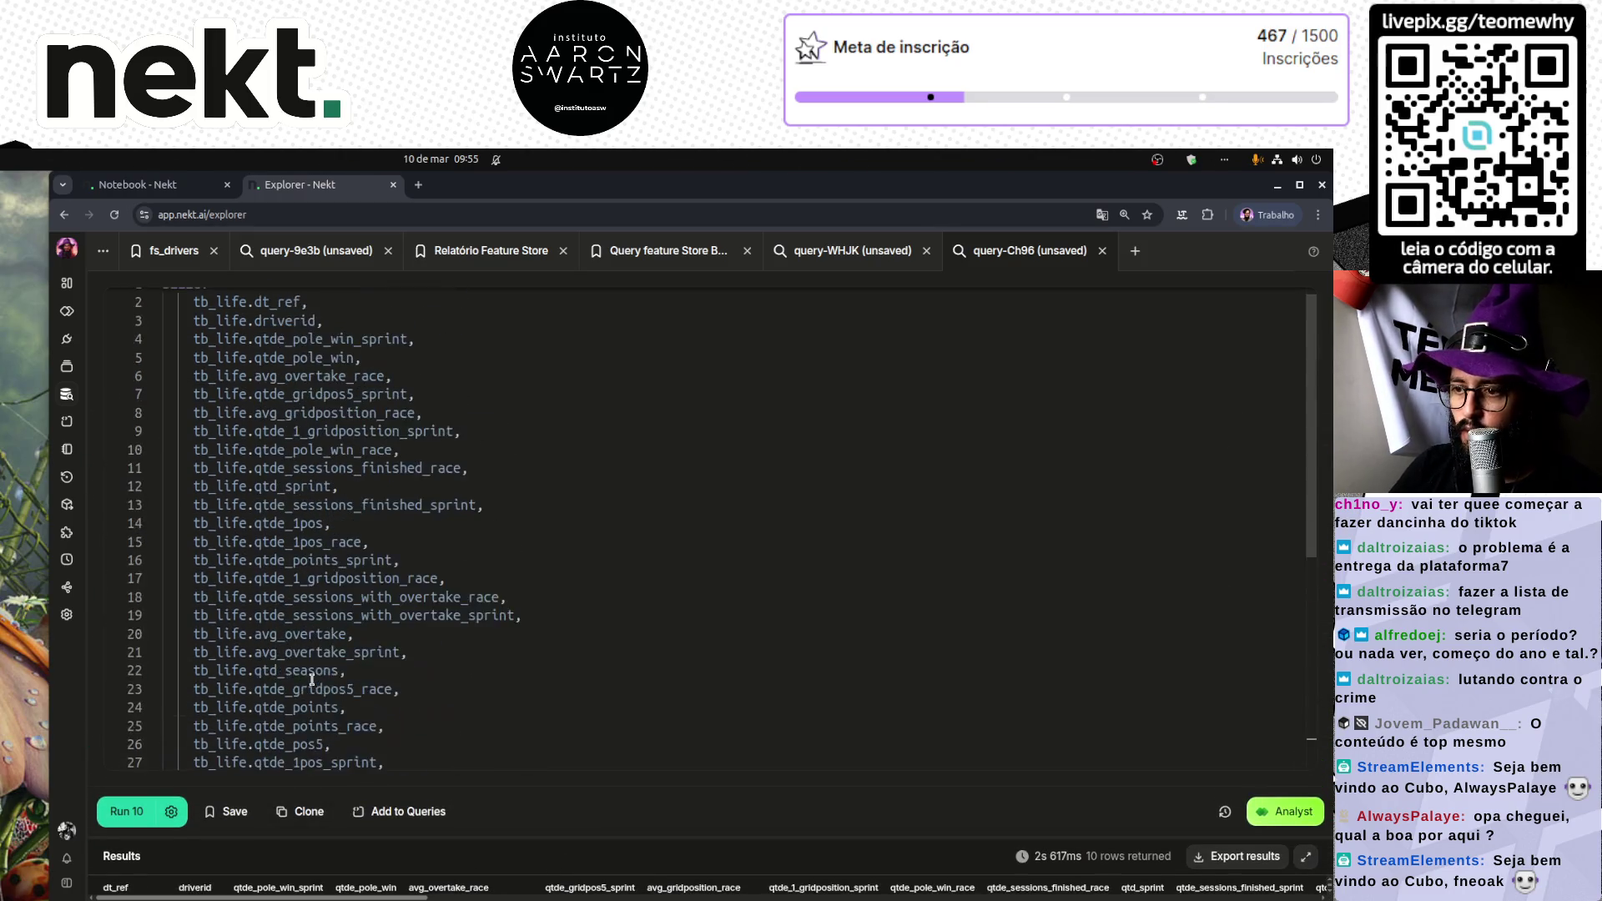
click(273, 351)
key(ctrl+shift+End)
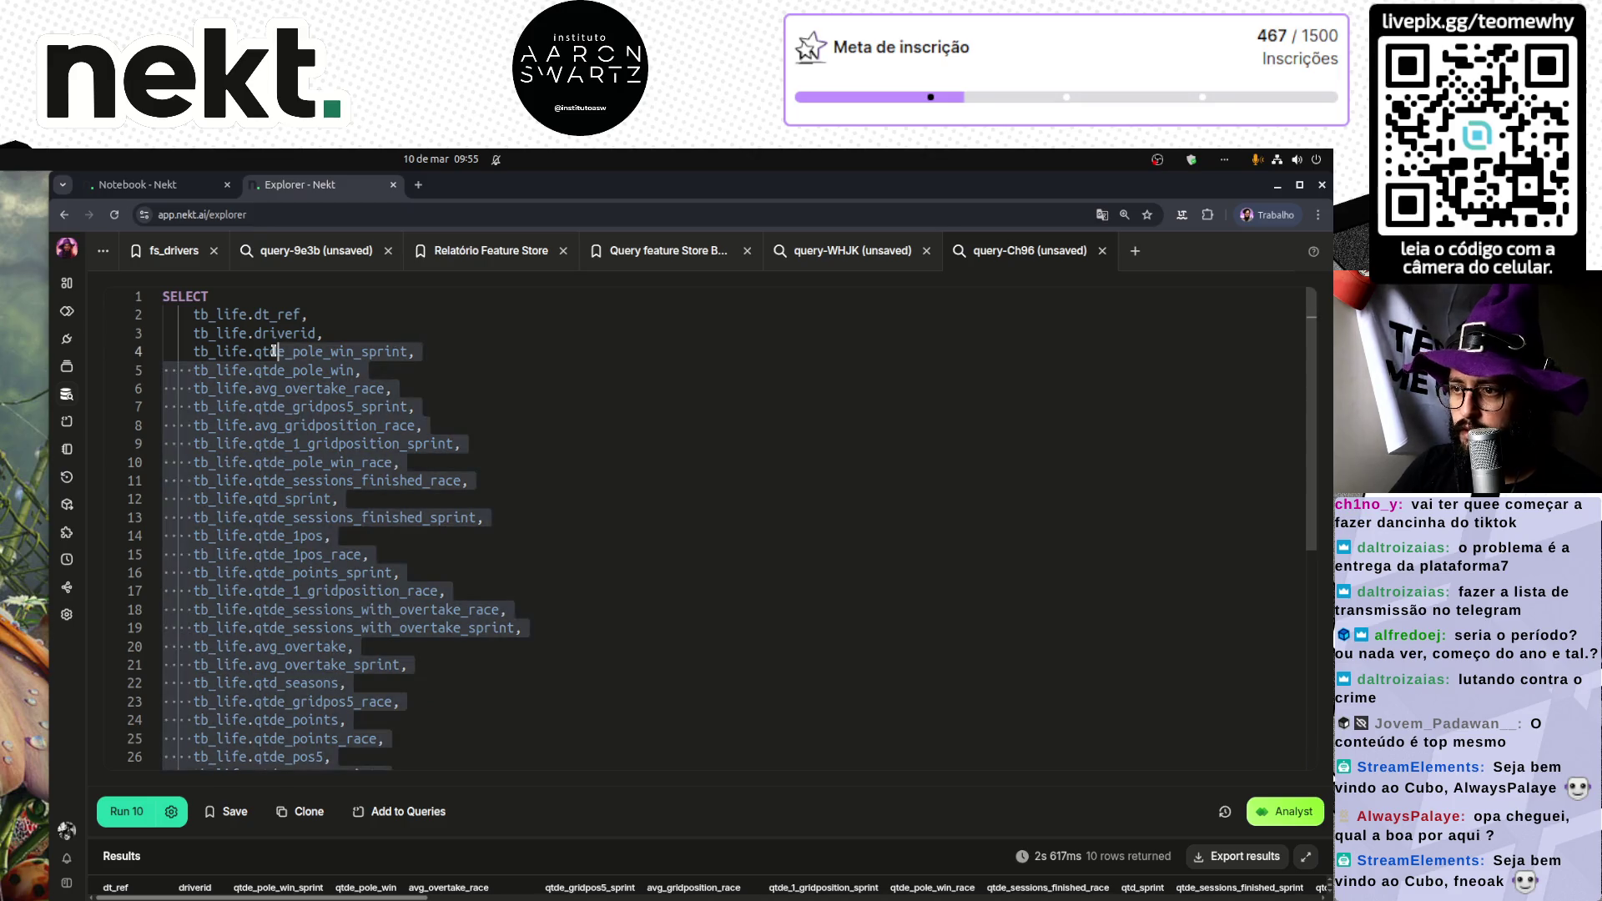
key(shift+alt+i)
key(ctrl+Left)
key(ctrl+Left)
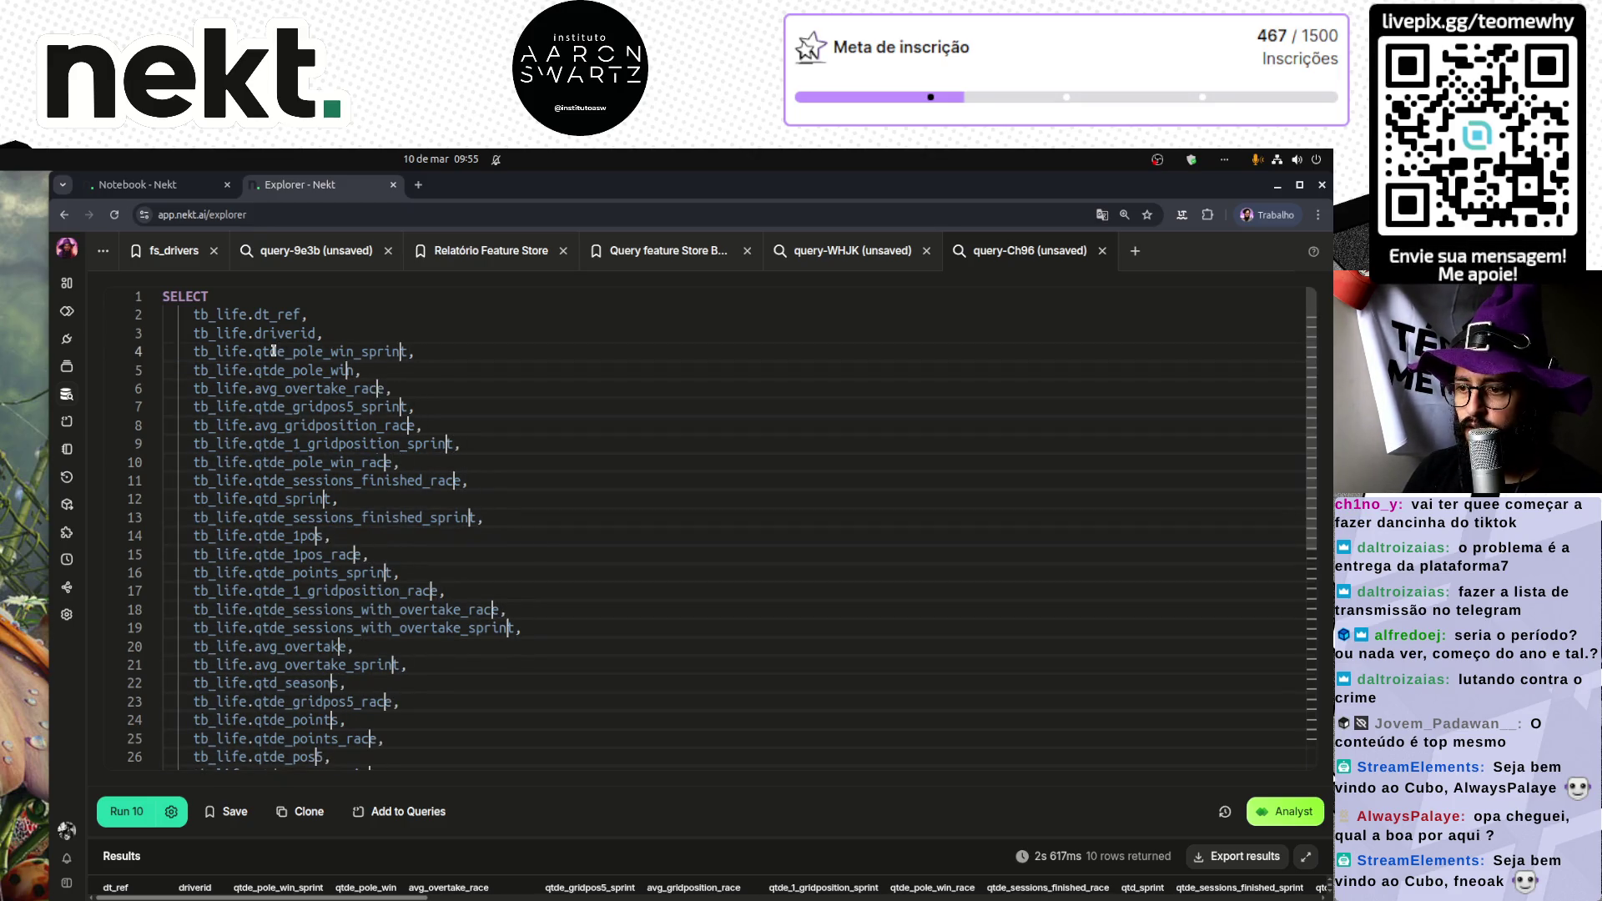
scroll(354, 367, down, 5)
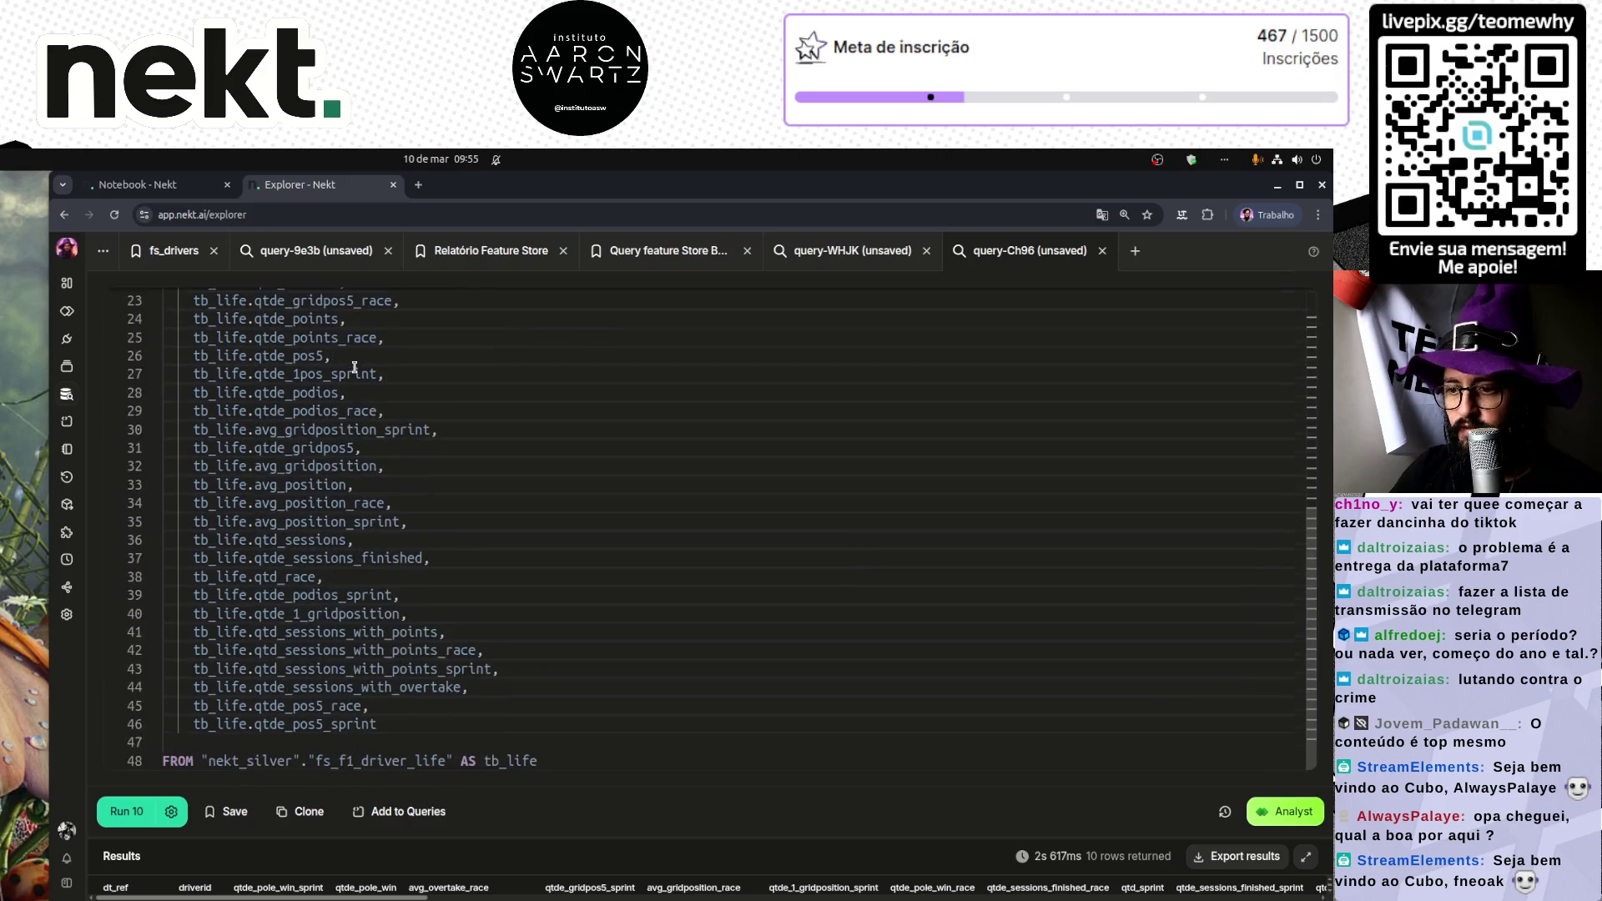
key(ctrl+Right)
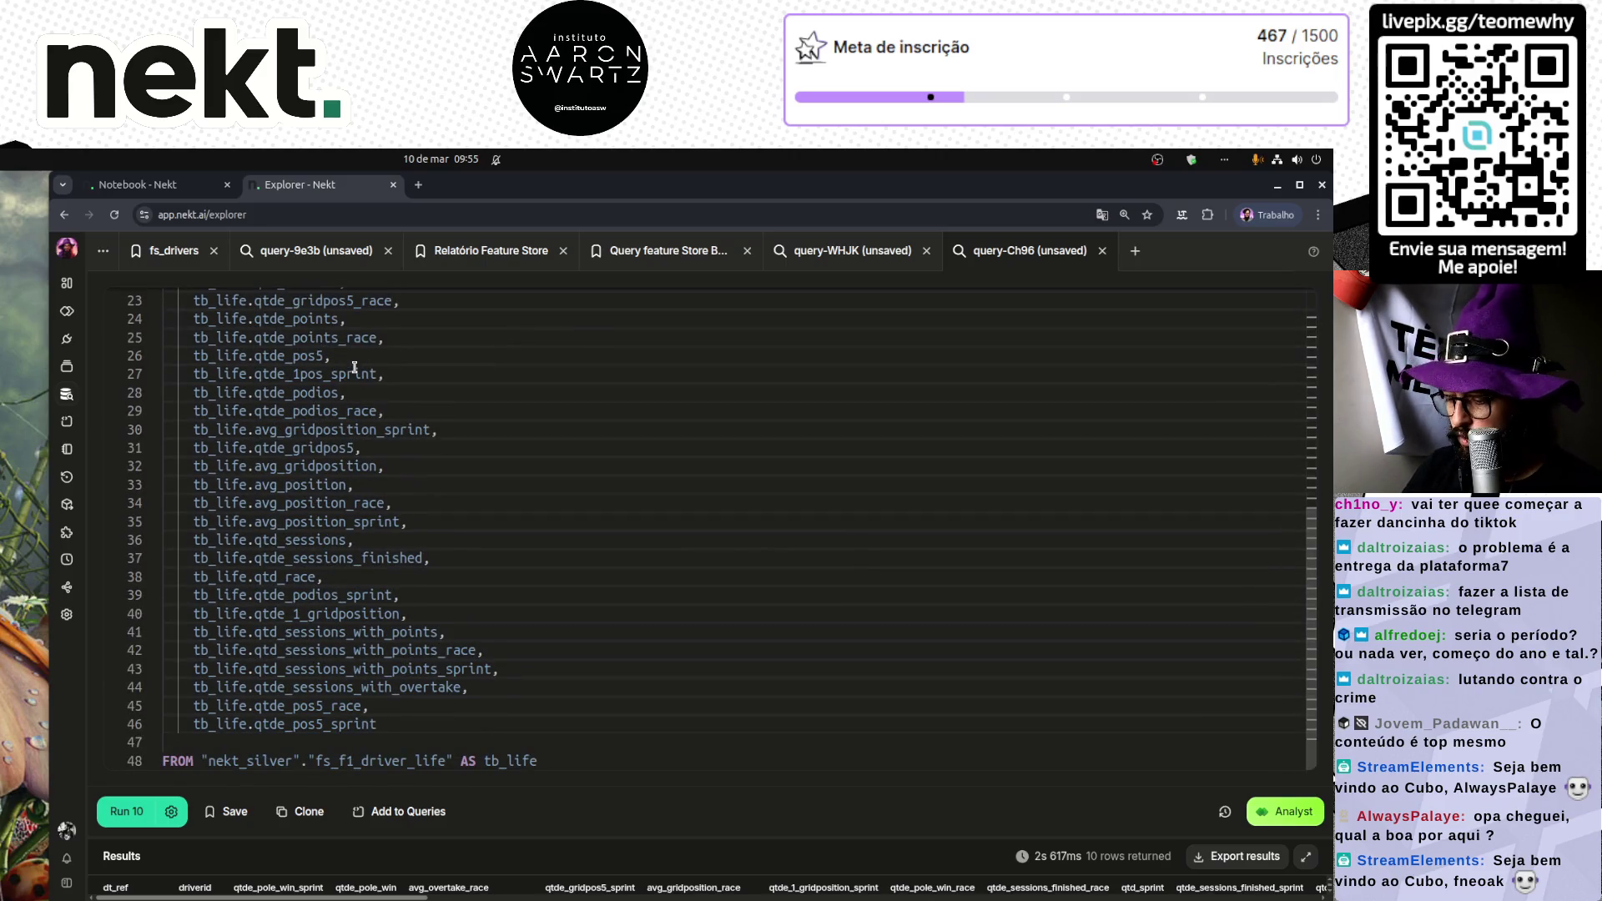
text(tb_life)
key(Escape)
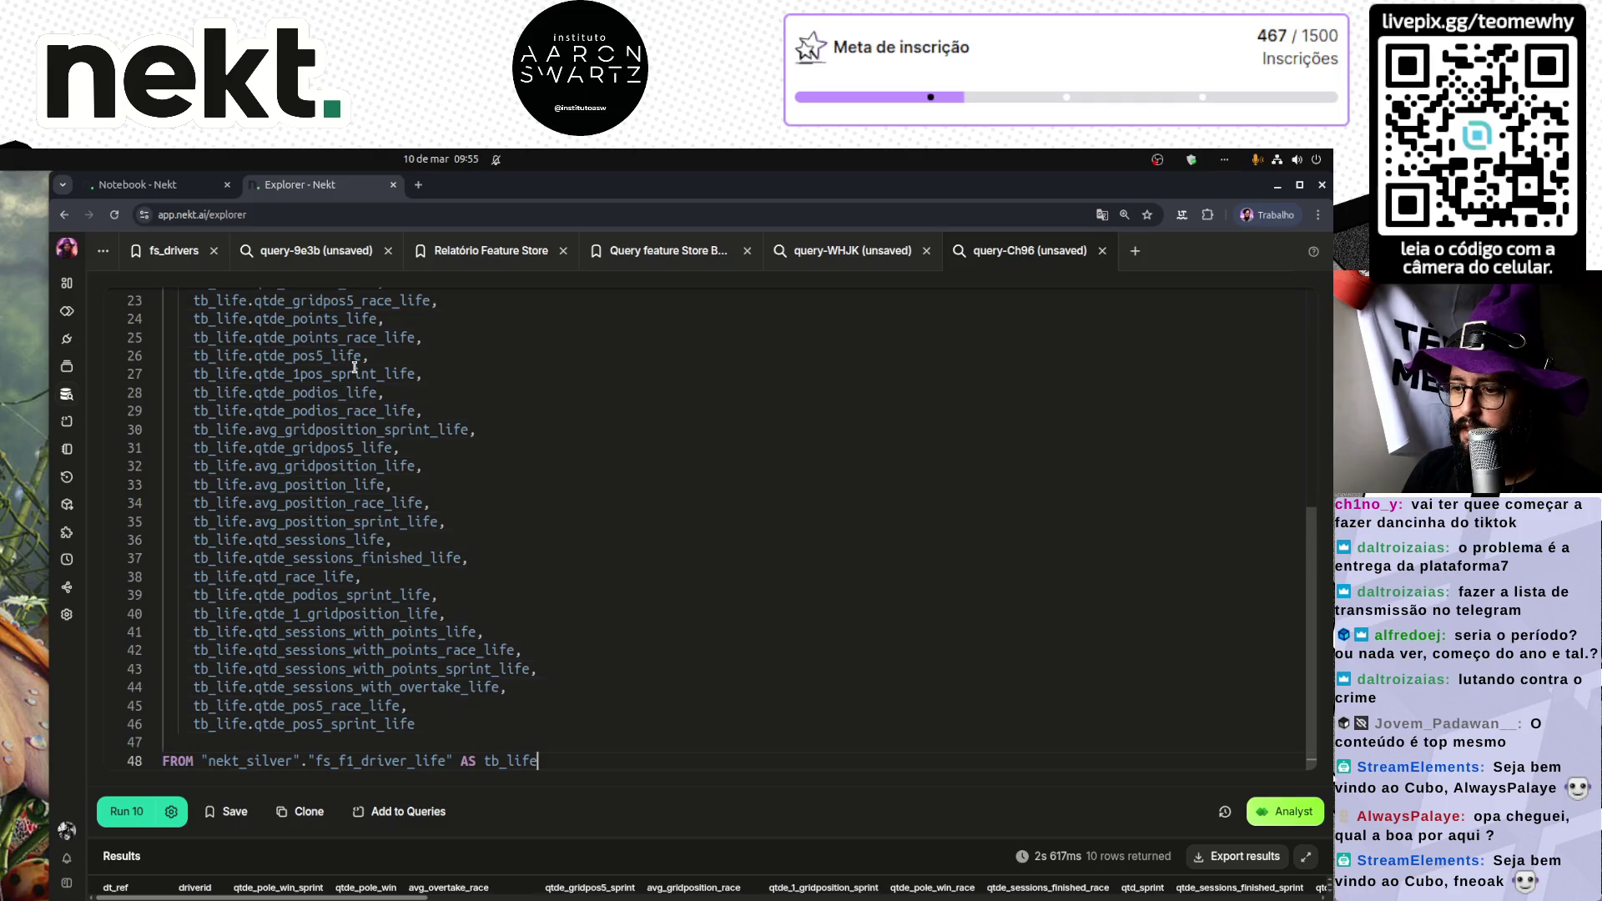
key(ctrl+Return)
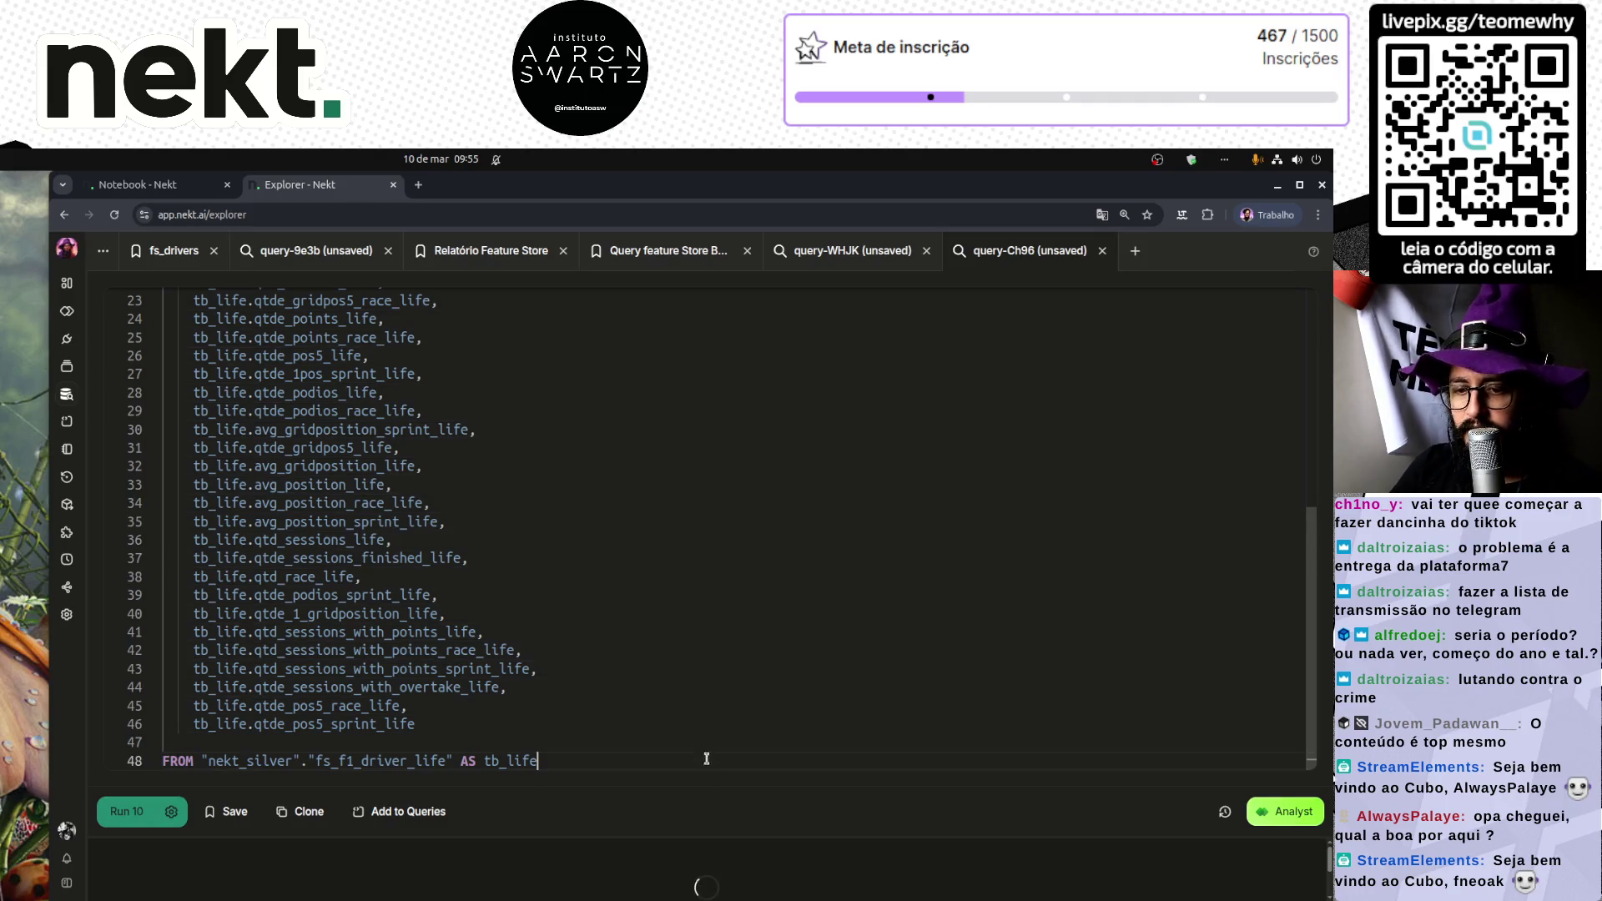
Step: Undo the _life suffixes and add AS after every column name
drag(701, 836, 630, 525)
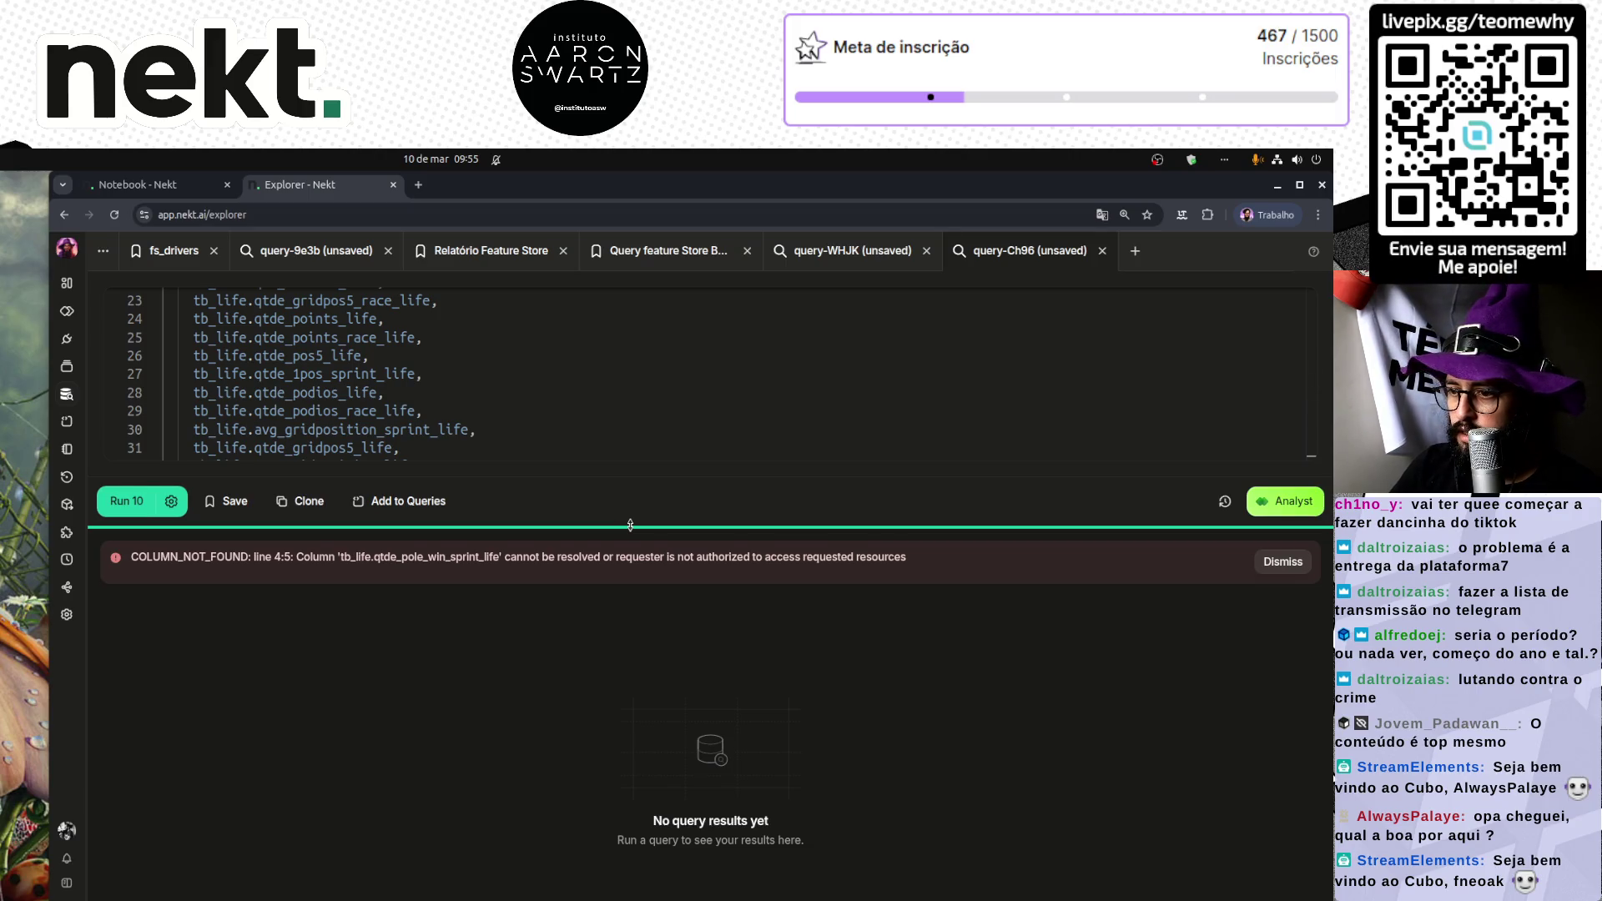
drag(630, 525, 589, 893)
key(ctrl+z)
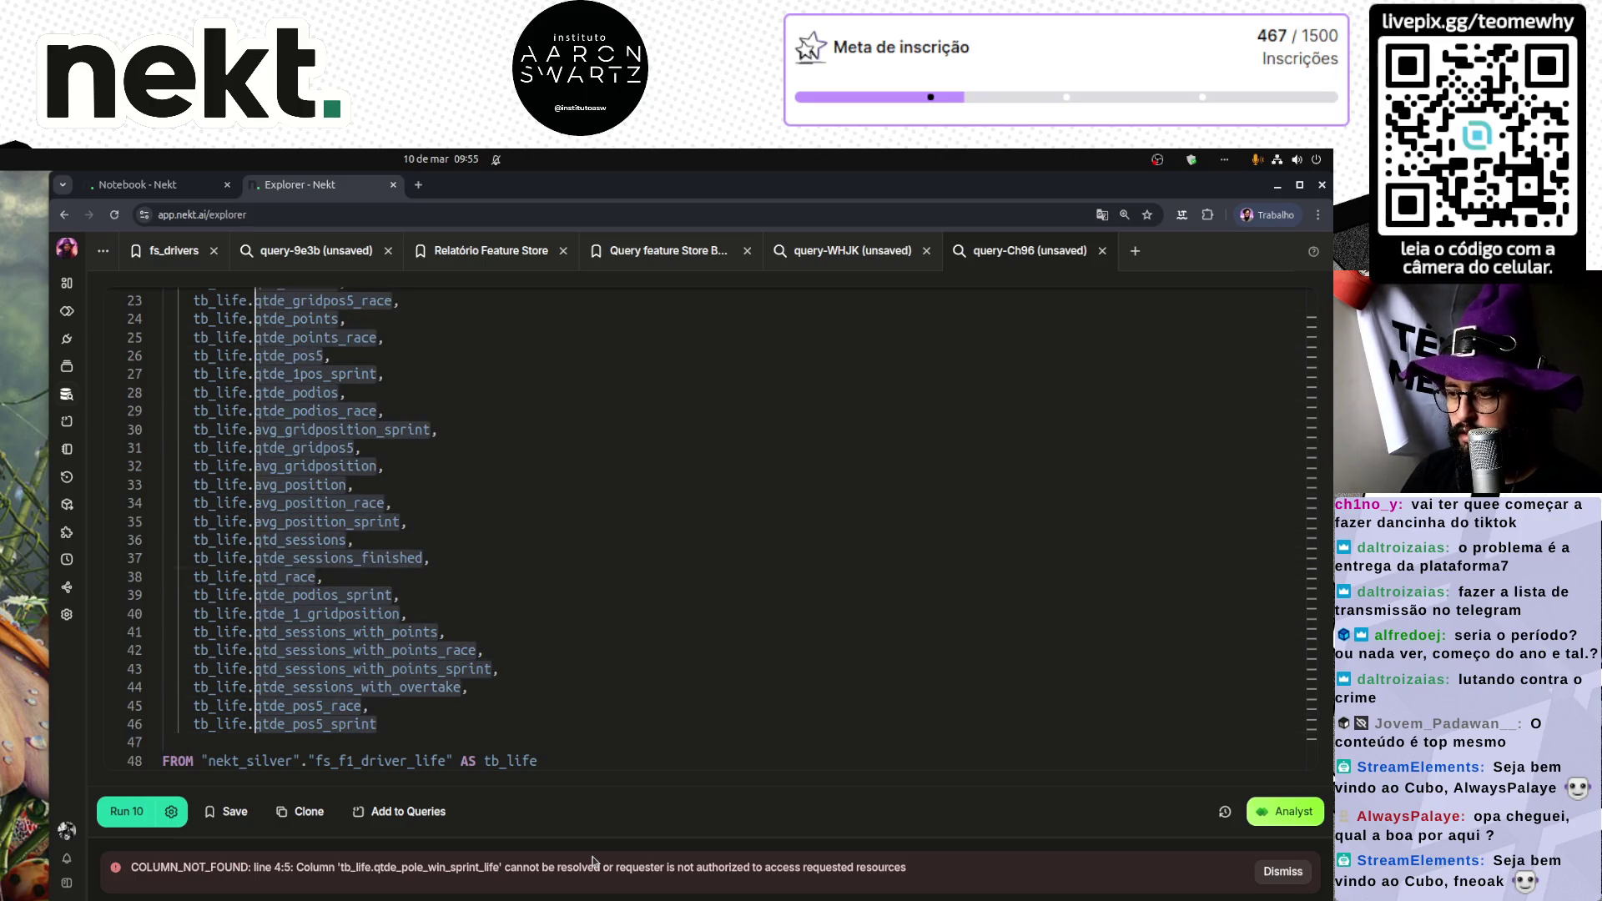
key(End)
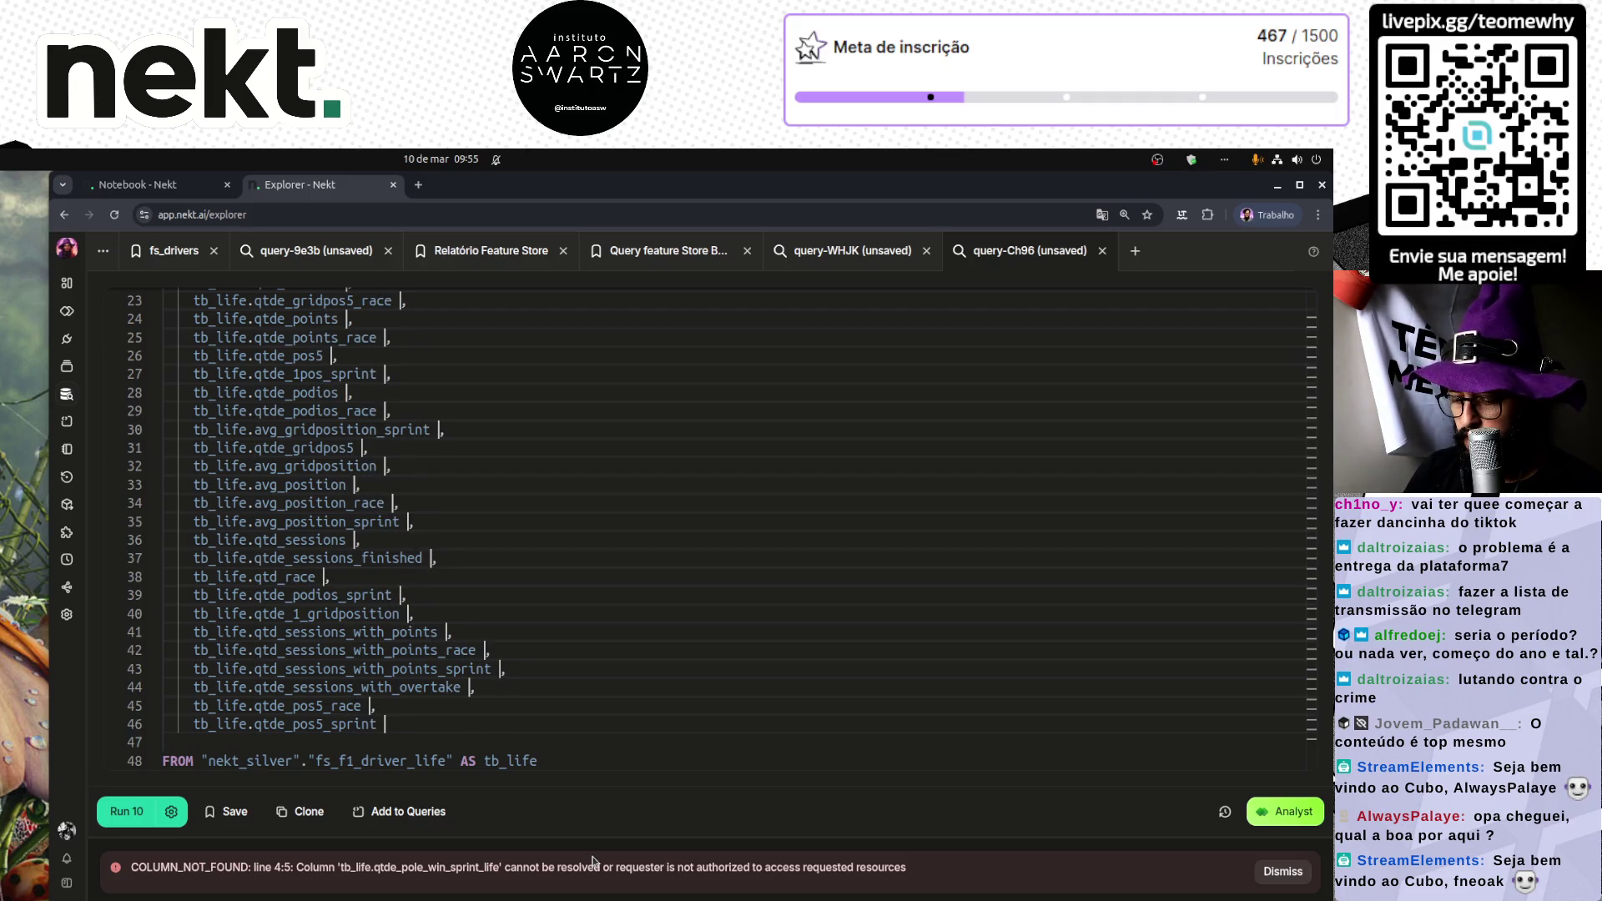
text(AS)
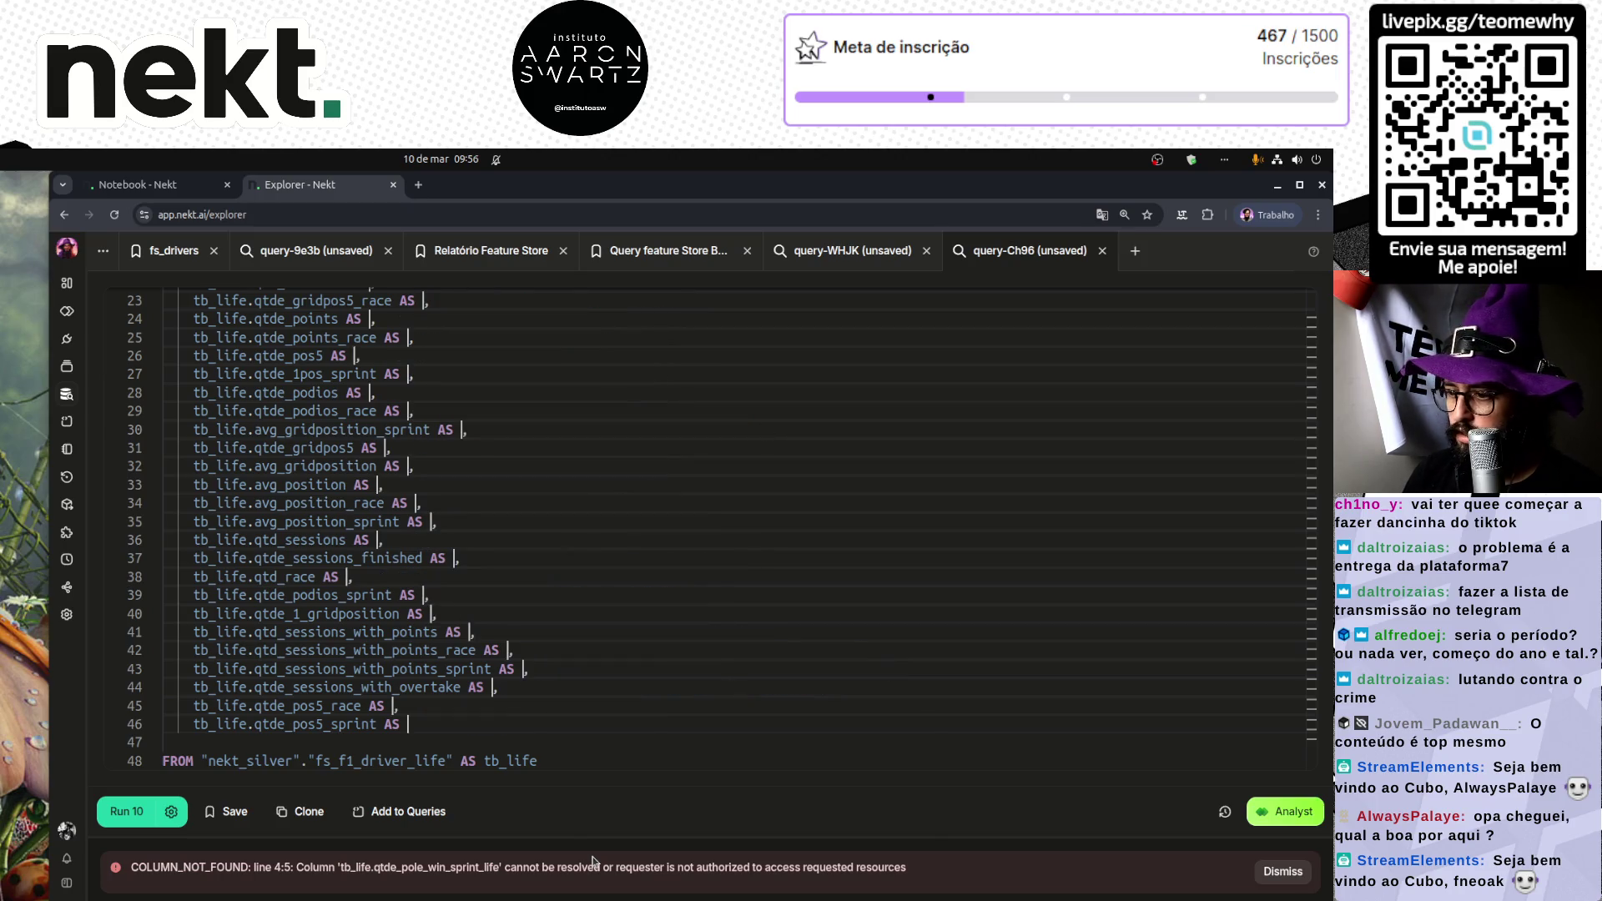
Step: Give each column an alias of its own name plus _life after the AS
key(Left)
key(Left)
key(Left)
key(ctrl+shift+Left)
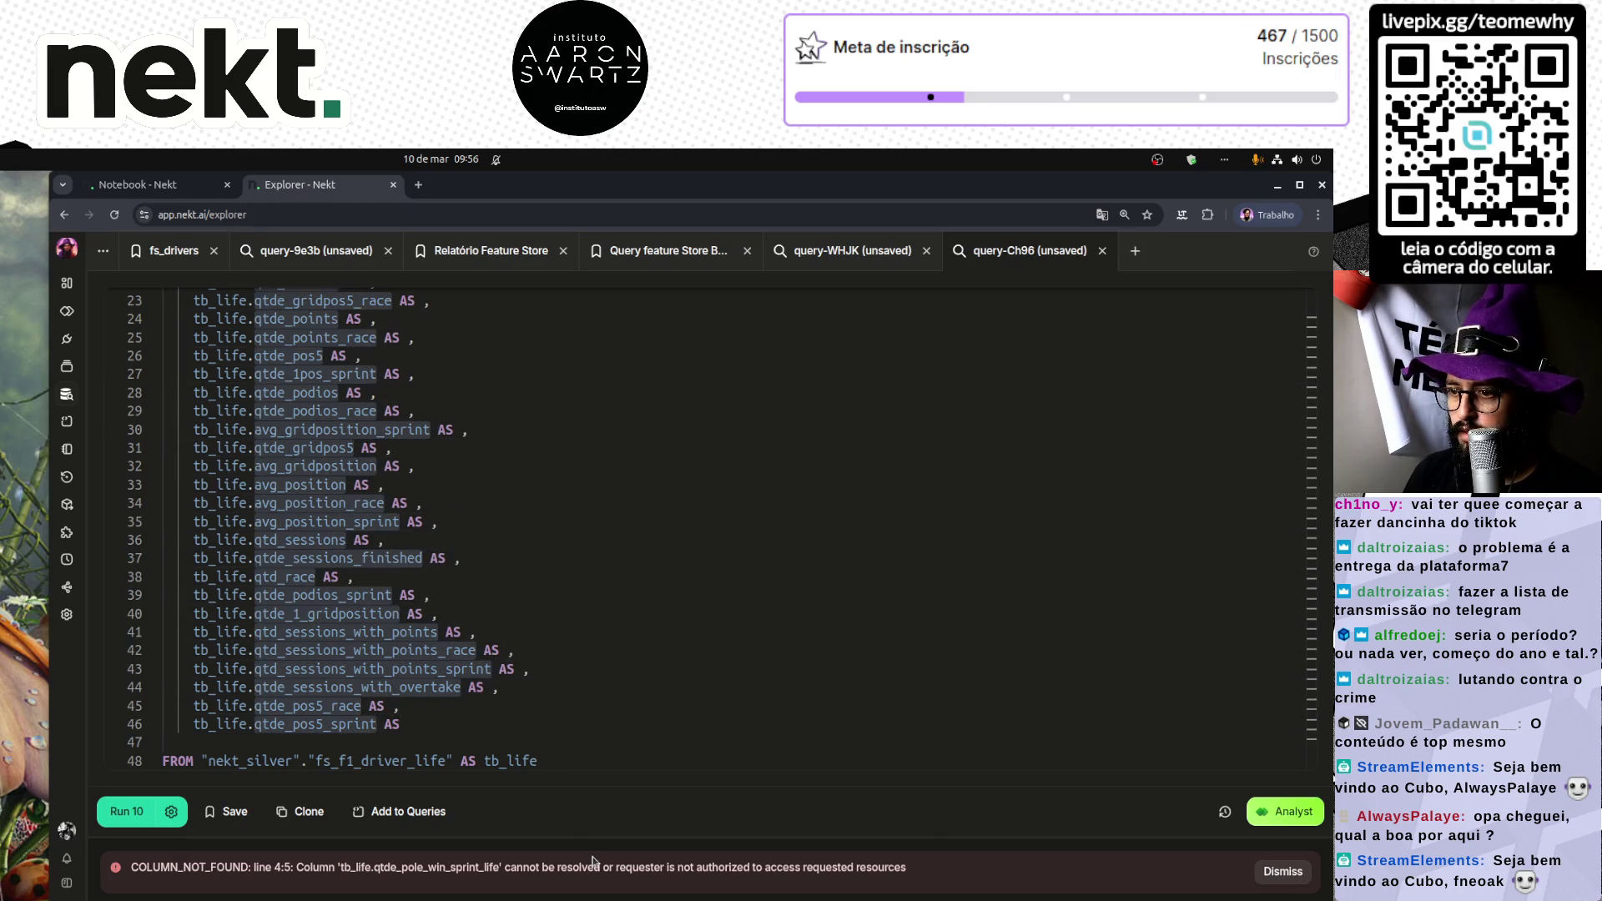
key(ctrl+c)
key(Right)
key(Right)
key(Right)
key(ctrl+v)
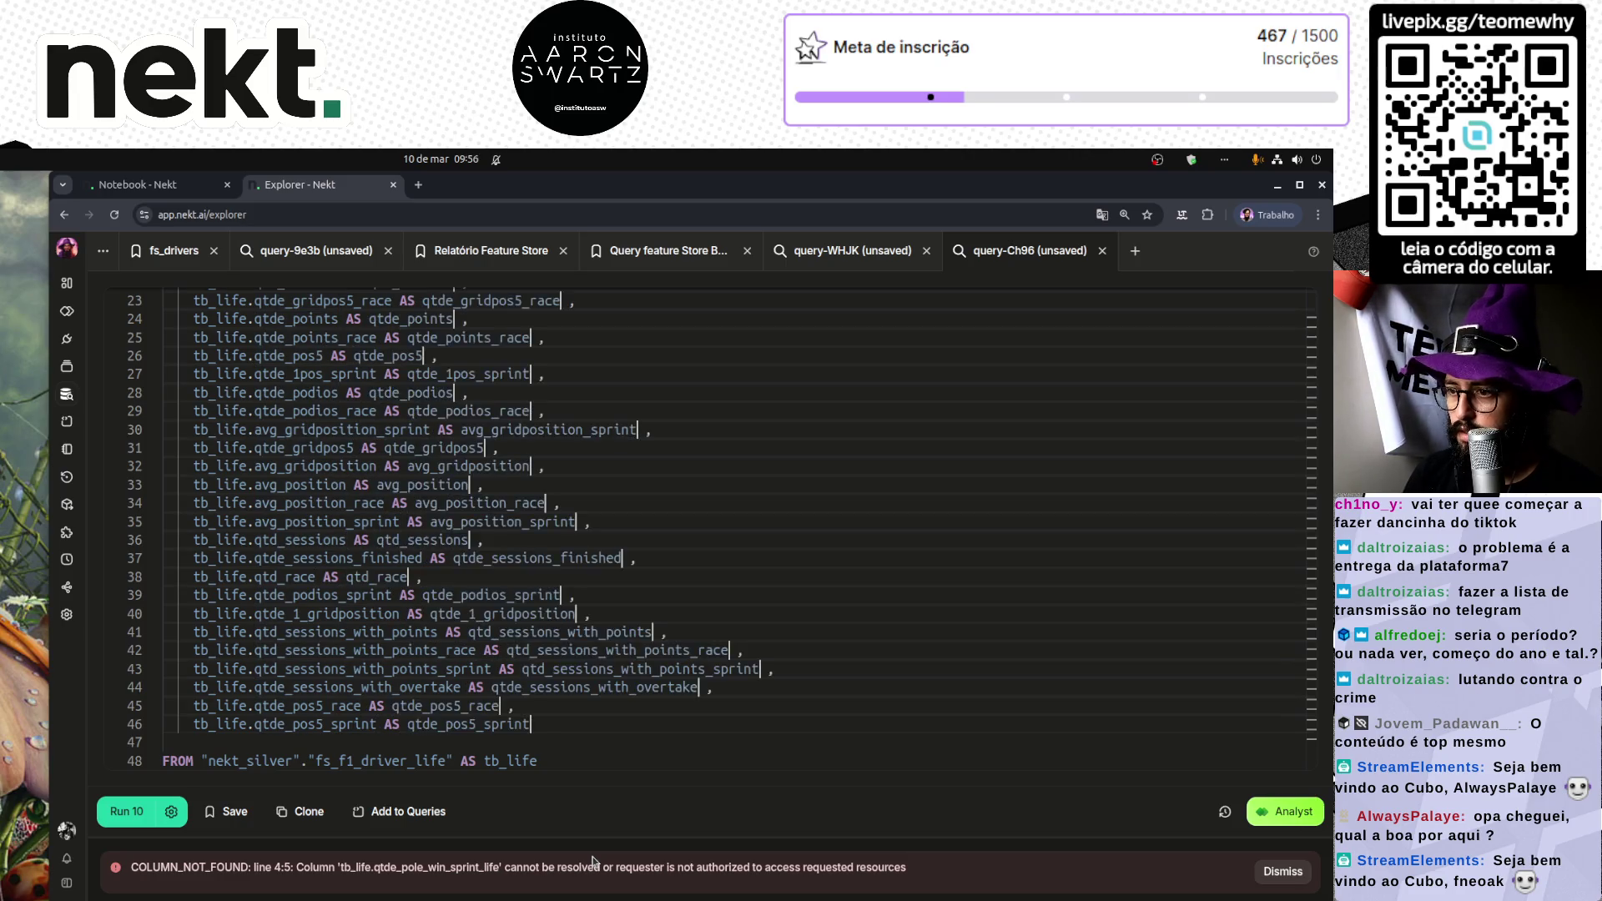
text(_LIFE)
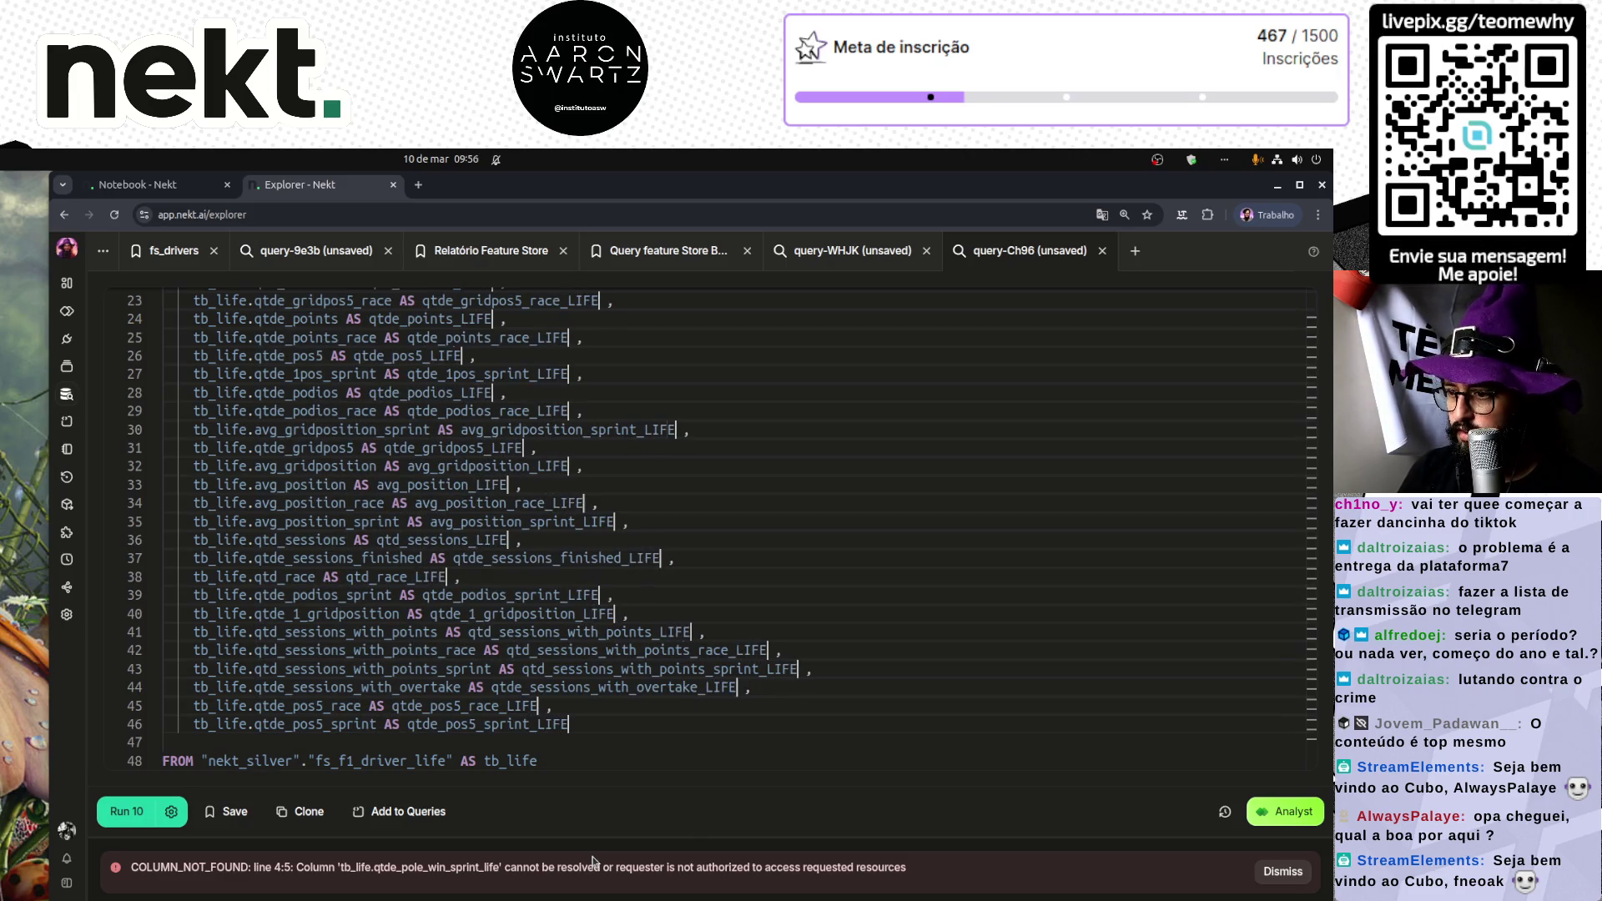
key(BackSpace)
key(BackSpace)
key(BackSpace)
text(l)
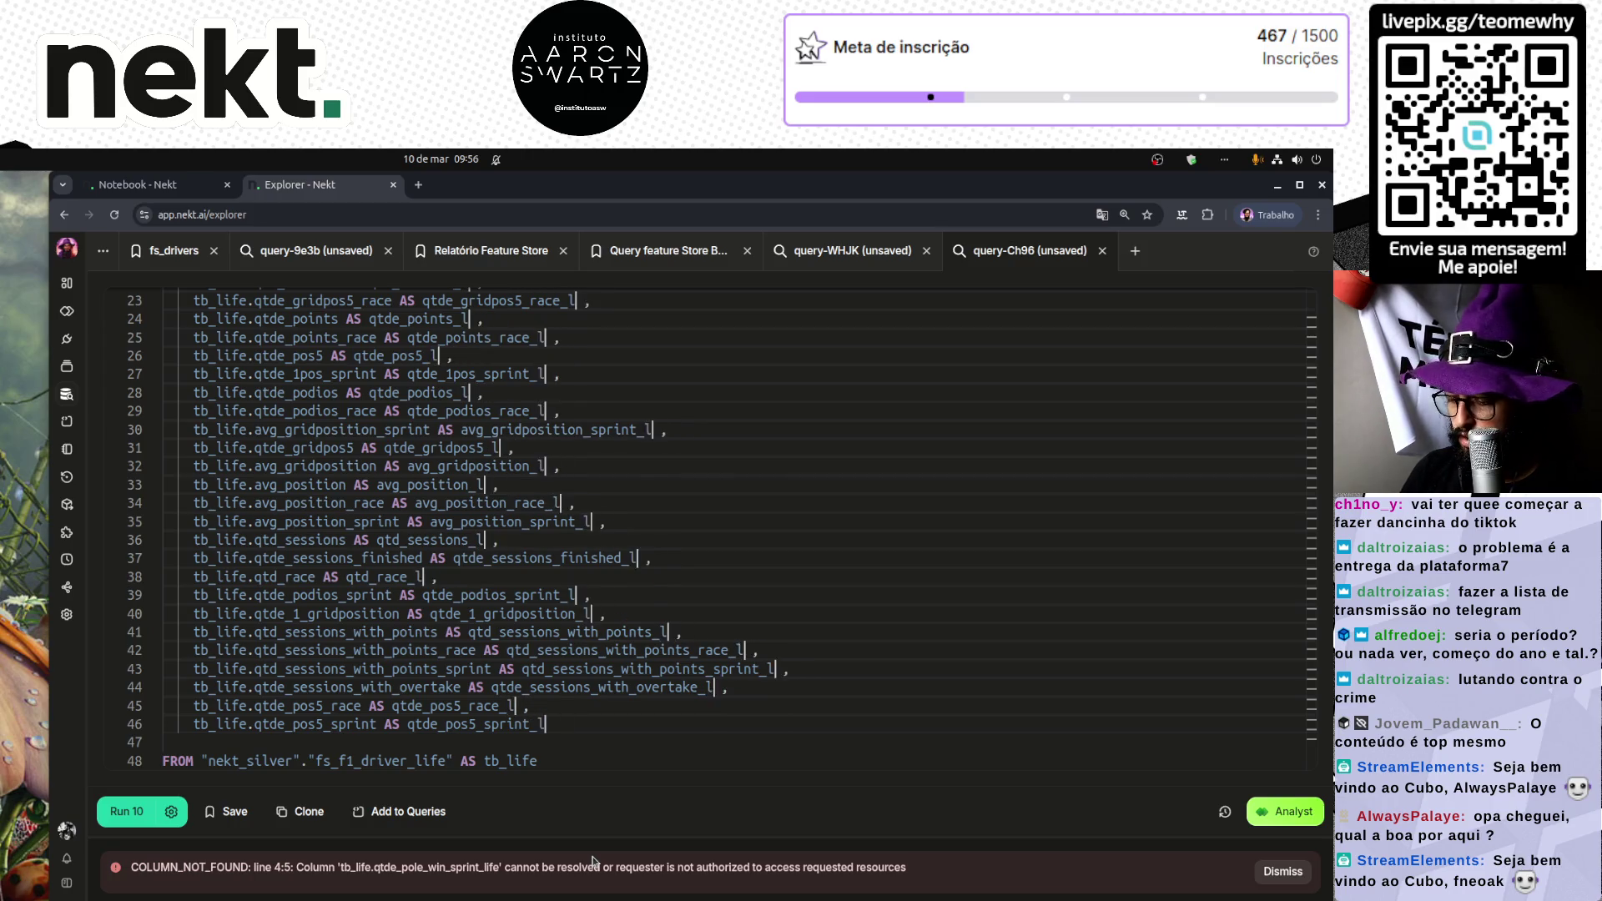
text(ife)
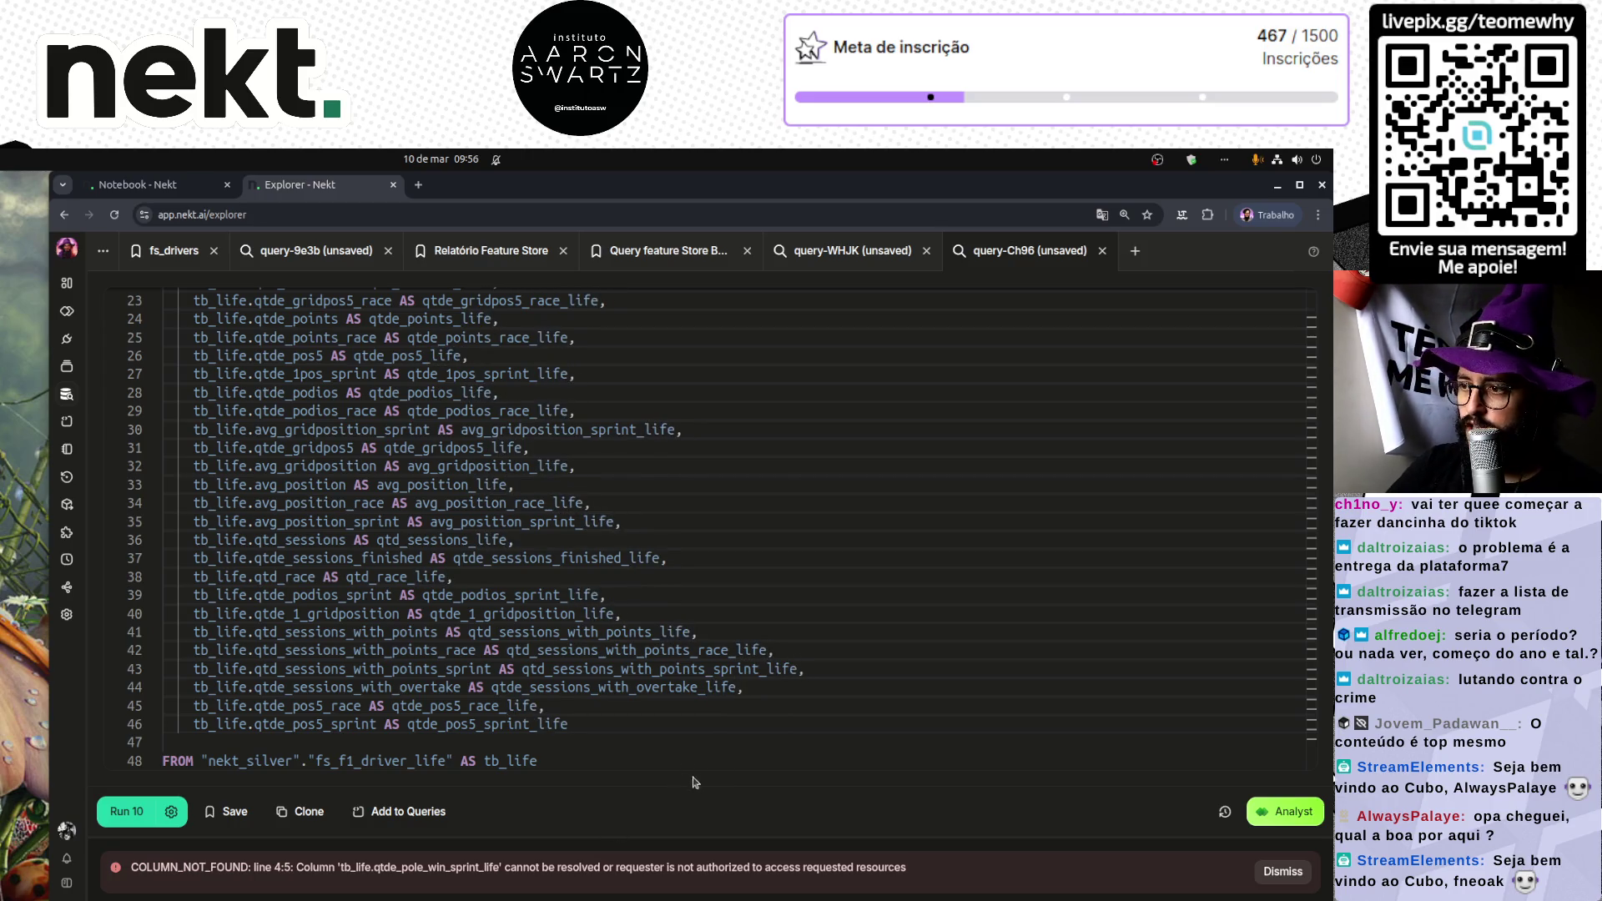
Step: Rerun the query with the new _life aliases and enlarge the results panel
scroll(839, 588, up, 5)
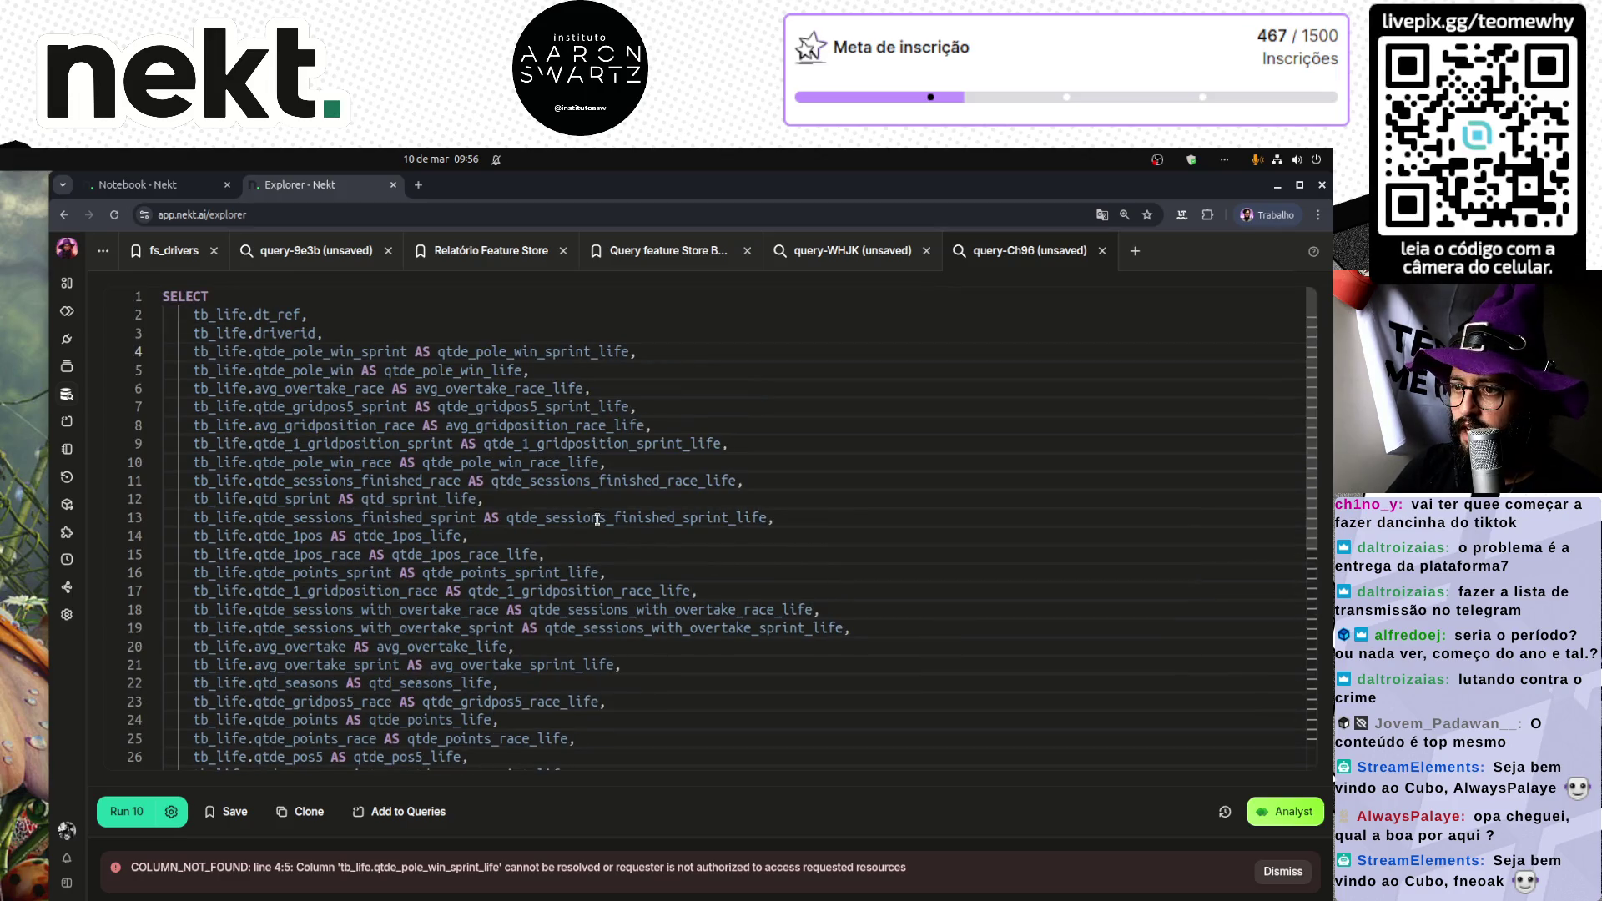
scroll(597, 519, down, 5)
click(584, 748)
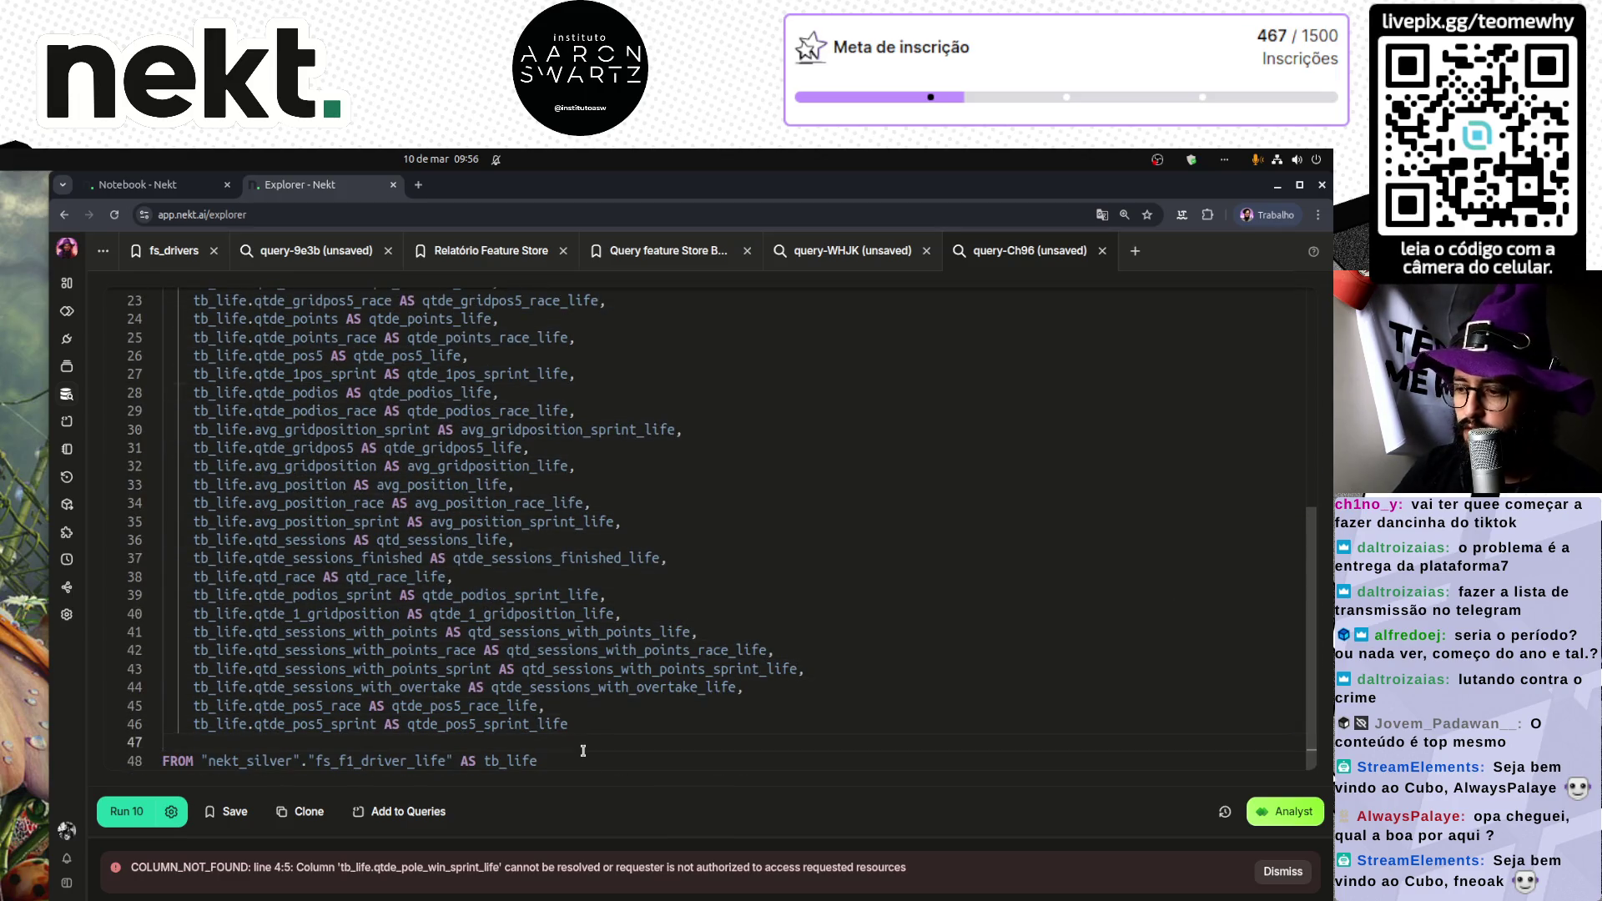
key(ctrl+Return)
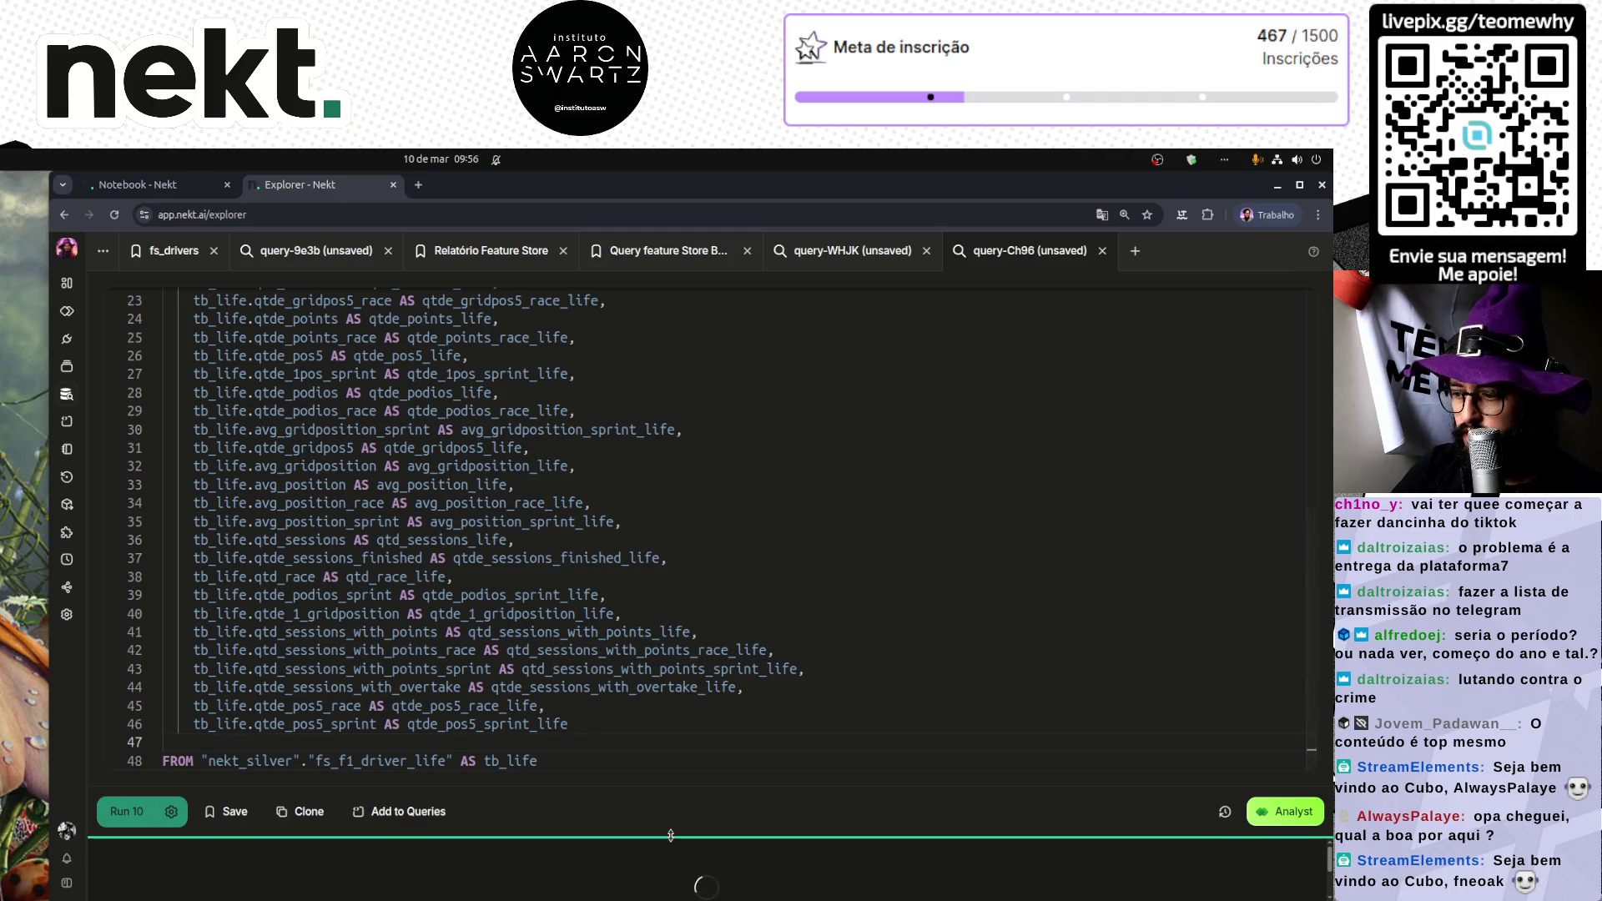
drag(670, 836, 667, 517)
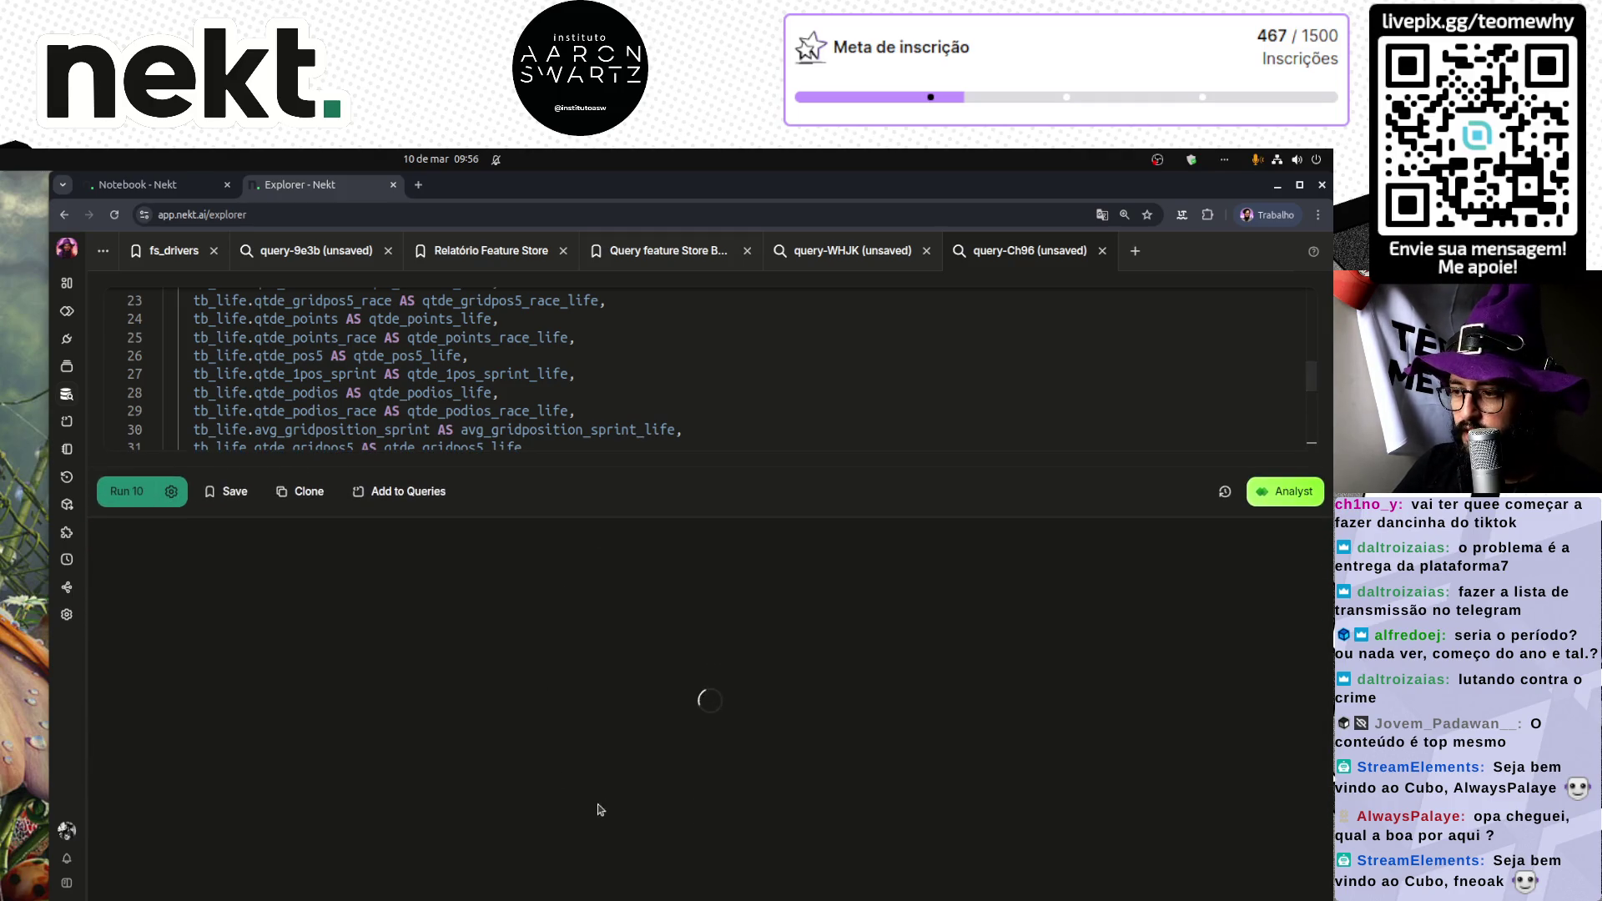
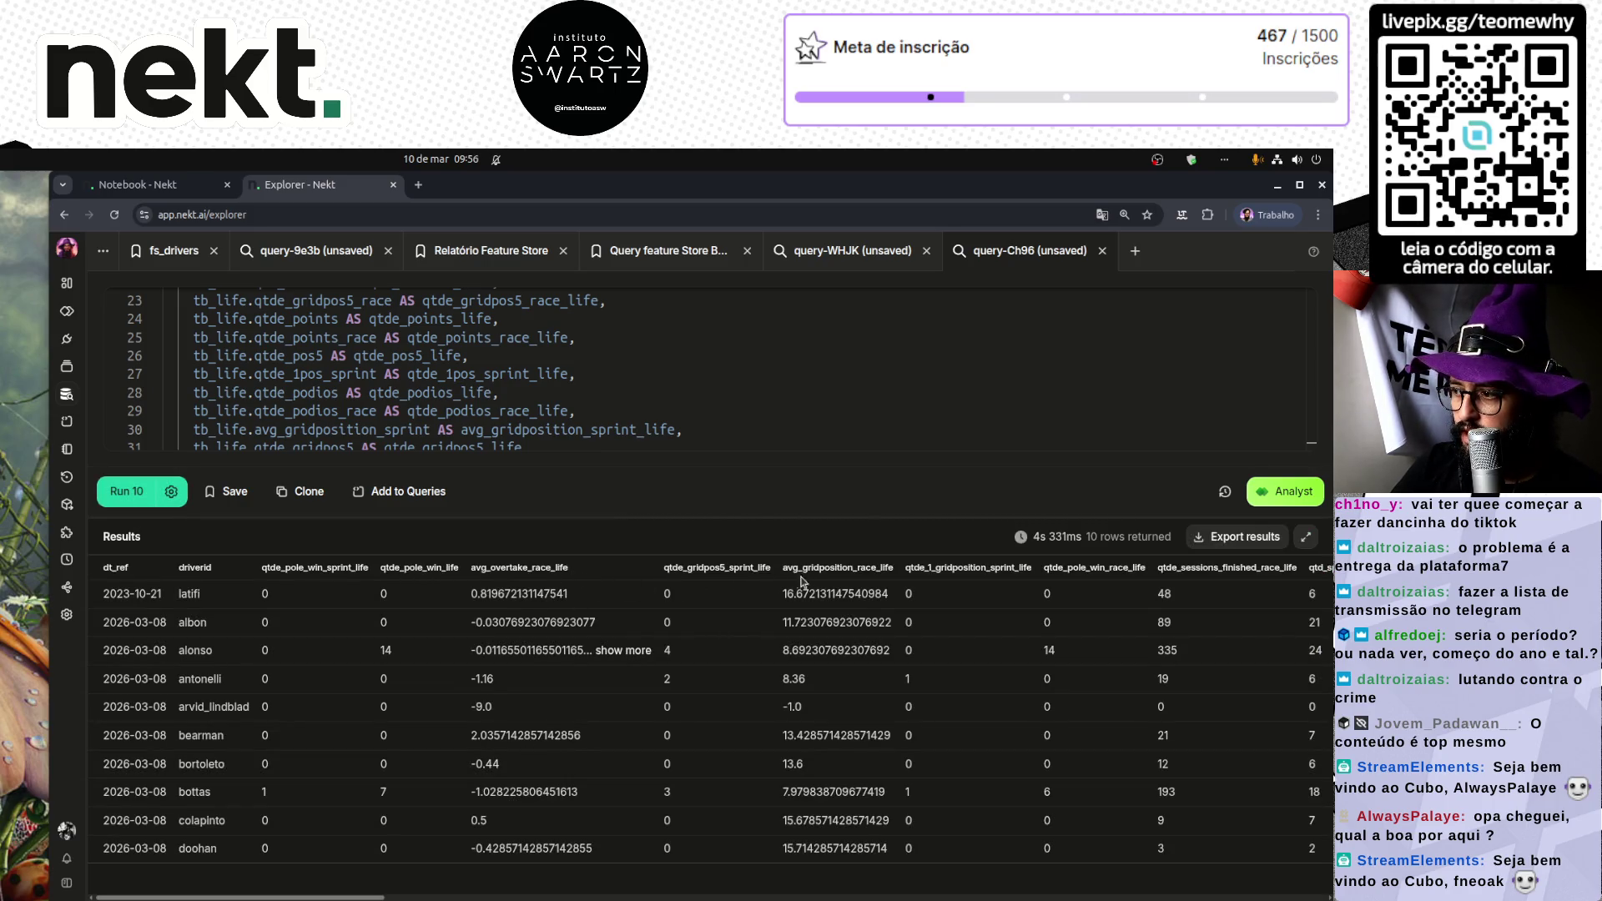
Step: Add LEFT JOIN "nekt_silver"."fs_f1_driver_last_10" AS tb_last_10 below the FROM clause
drag(649, 515, 640, 878)
click(616, 761)
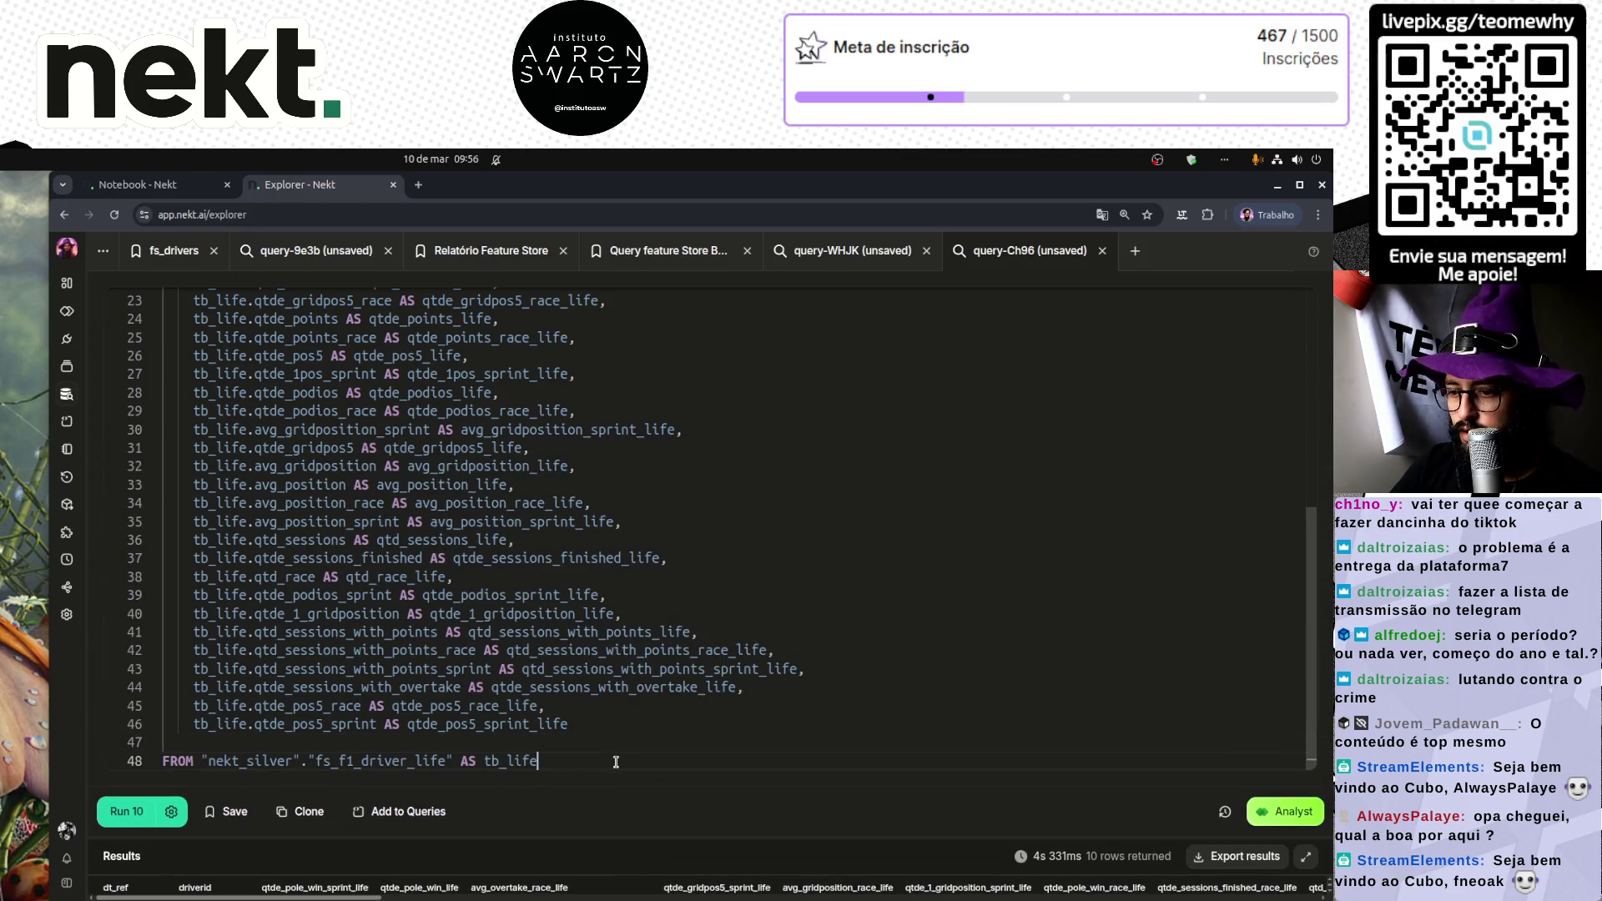
key(Return)
key(Return)
text(LEF)
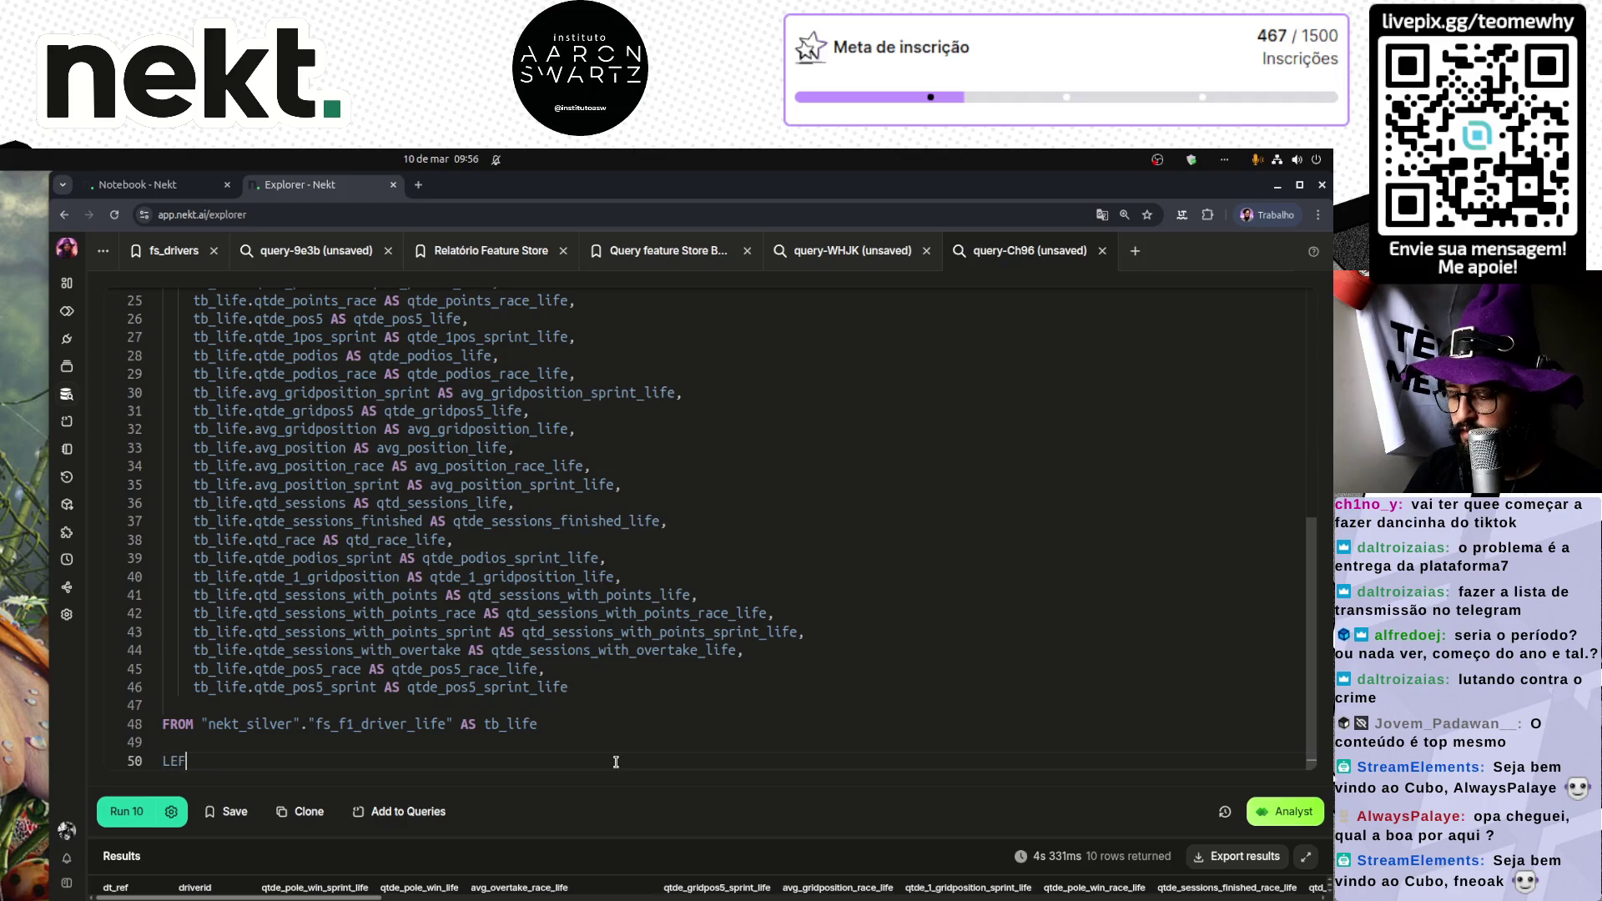
text(T JOIN)
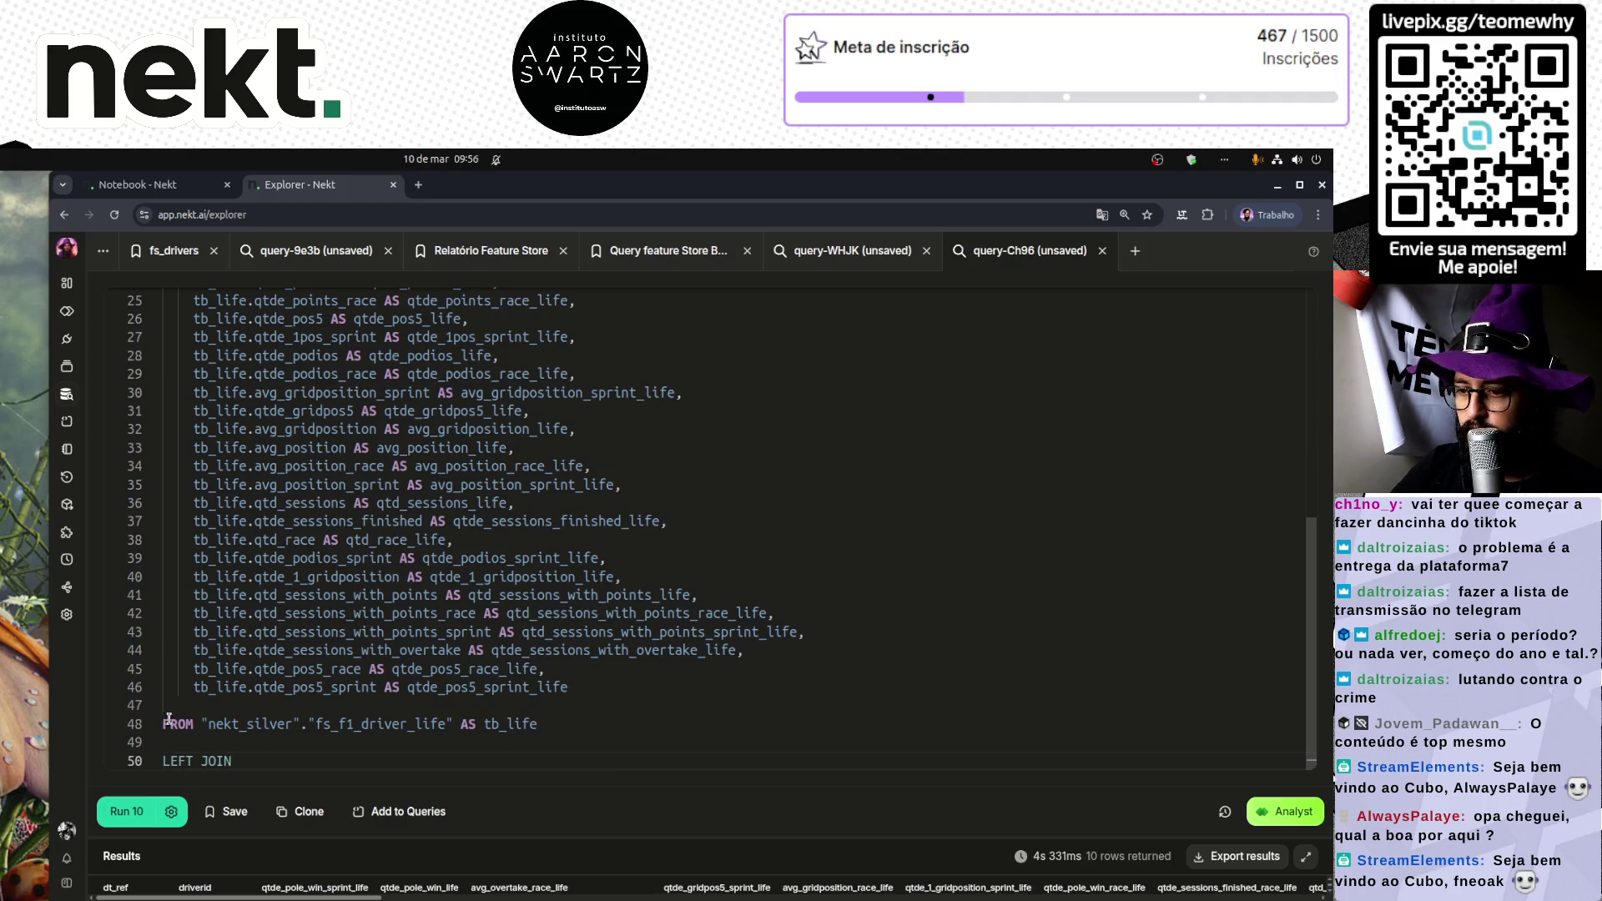
drag(200, 724, 538, 723)
key(ctrl+c)
click(287, 763)
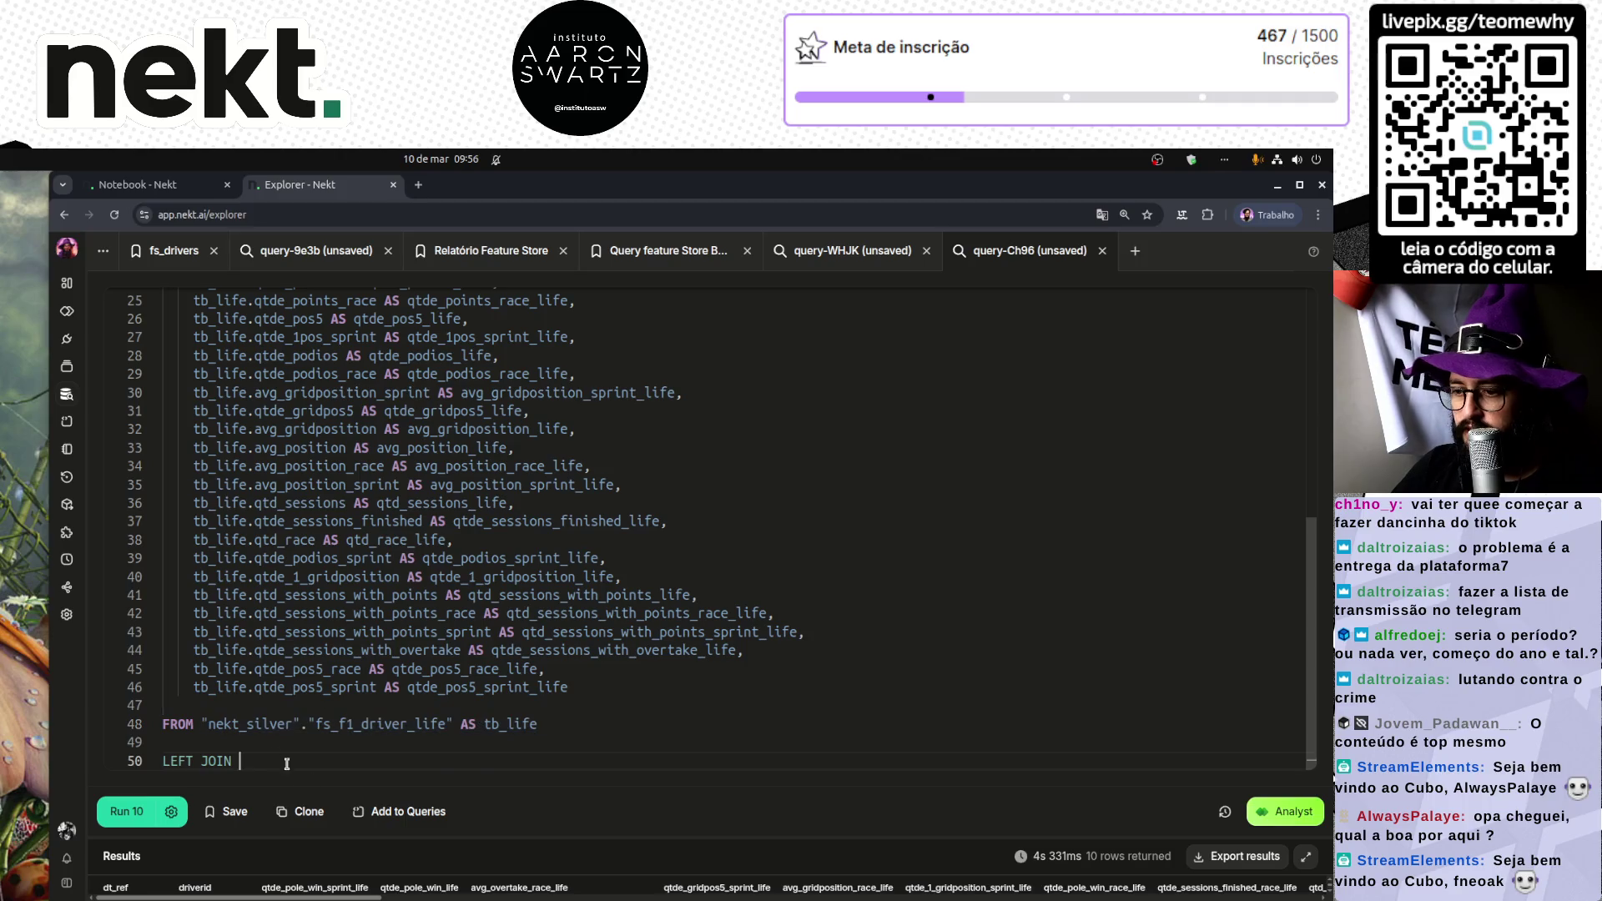
key(ctrl+v)
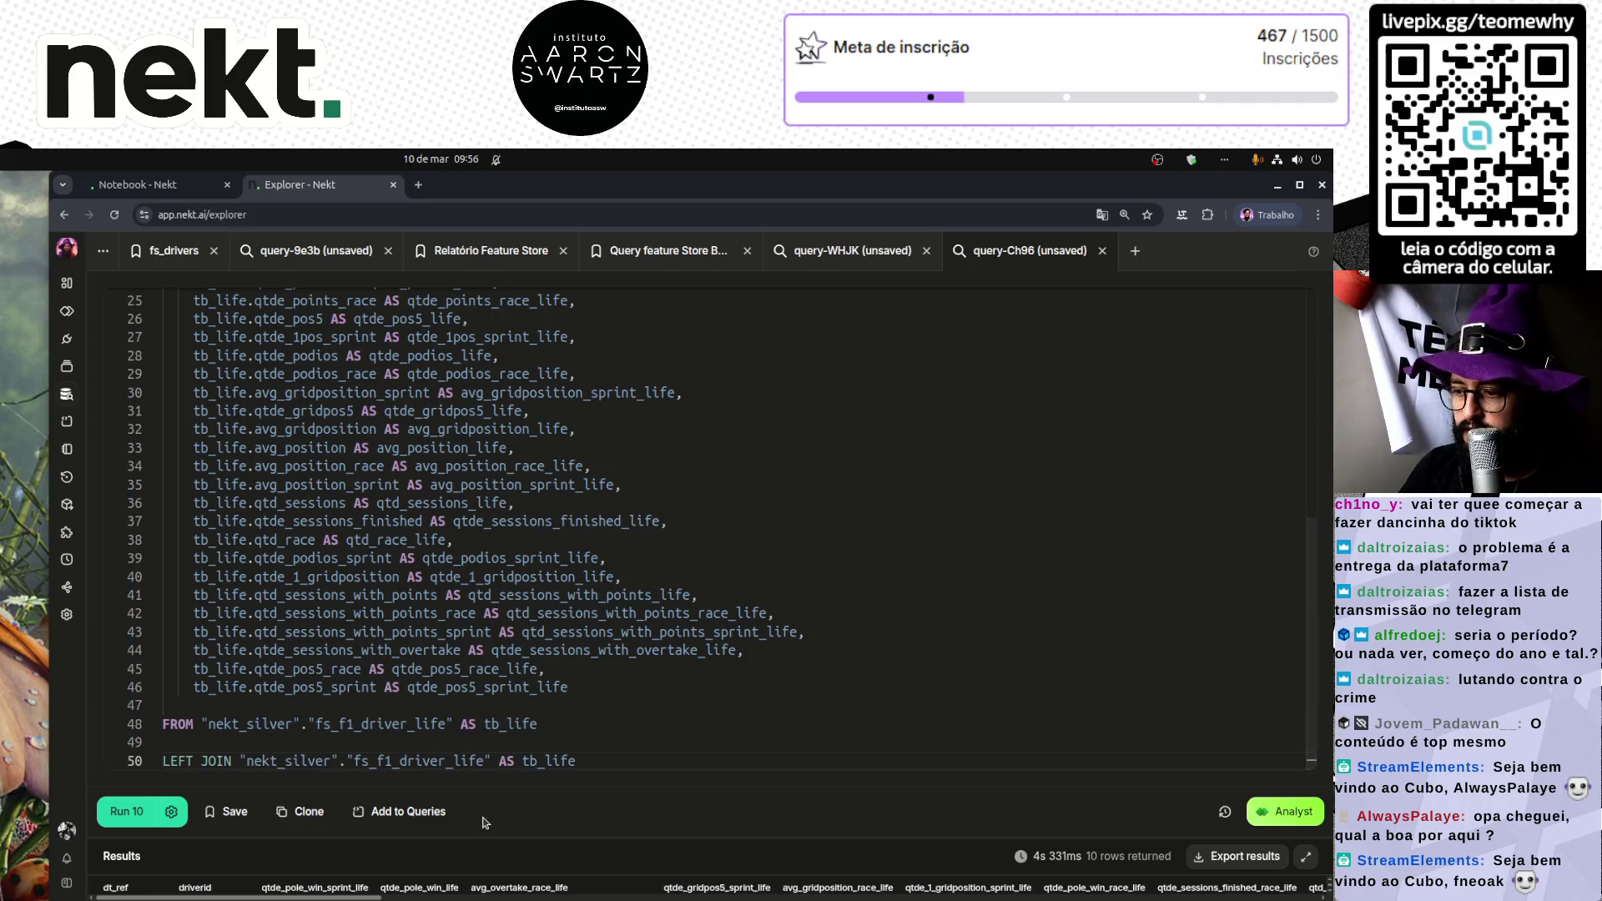
key(ctrl+Left)
key(ctrl+Left)
key(ctrl+Left)
text(last)
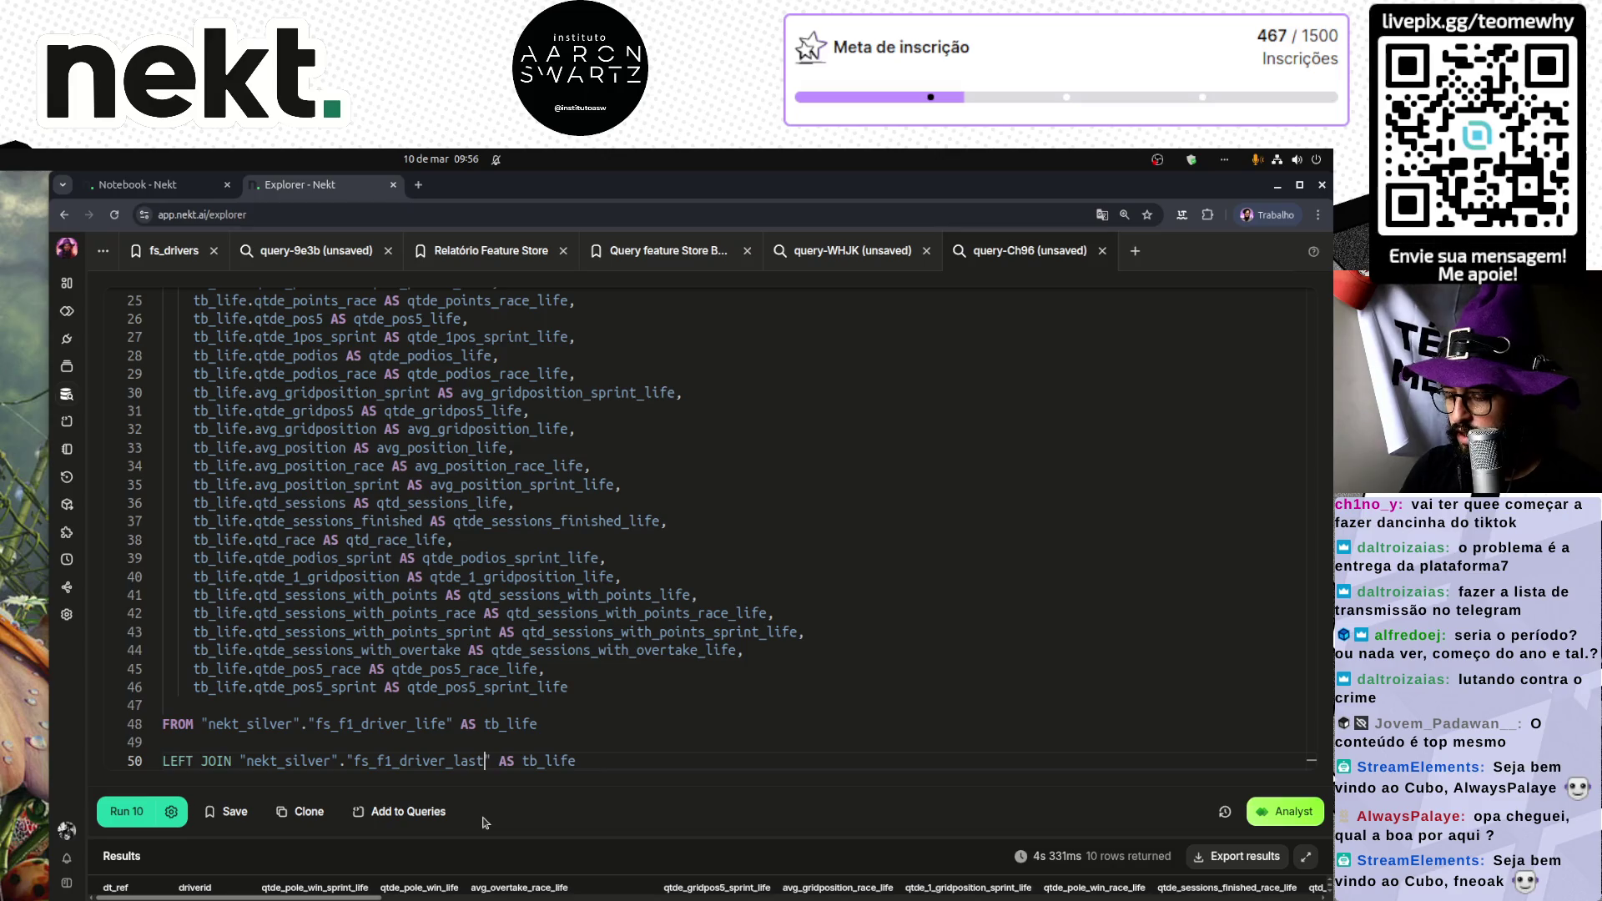
text(_10)
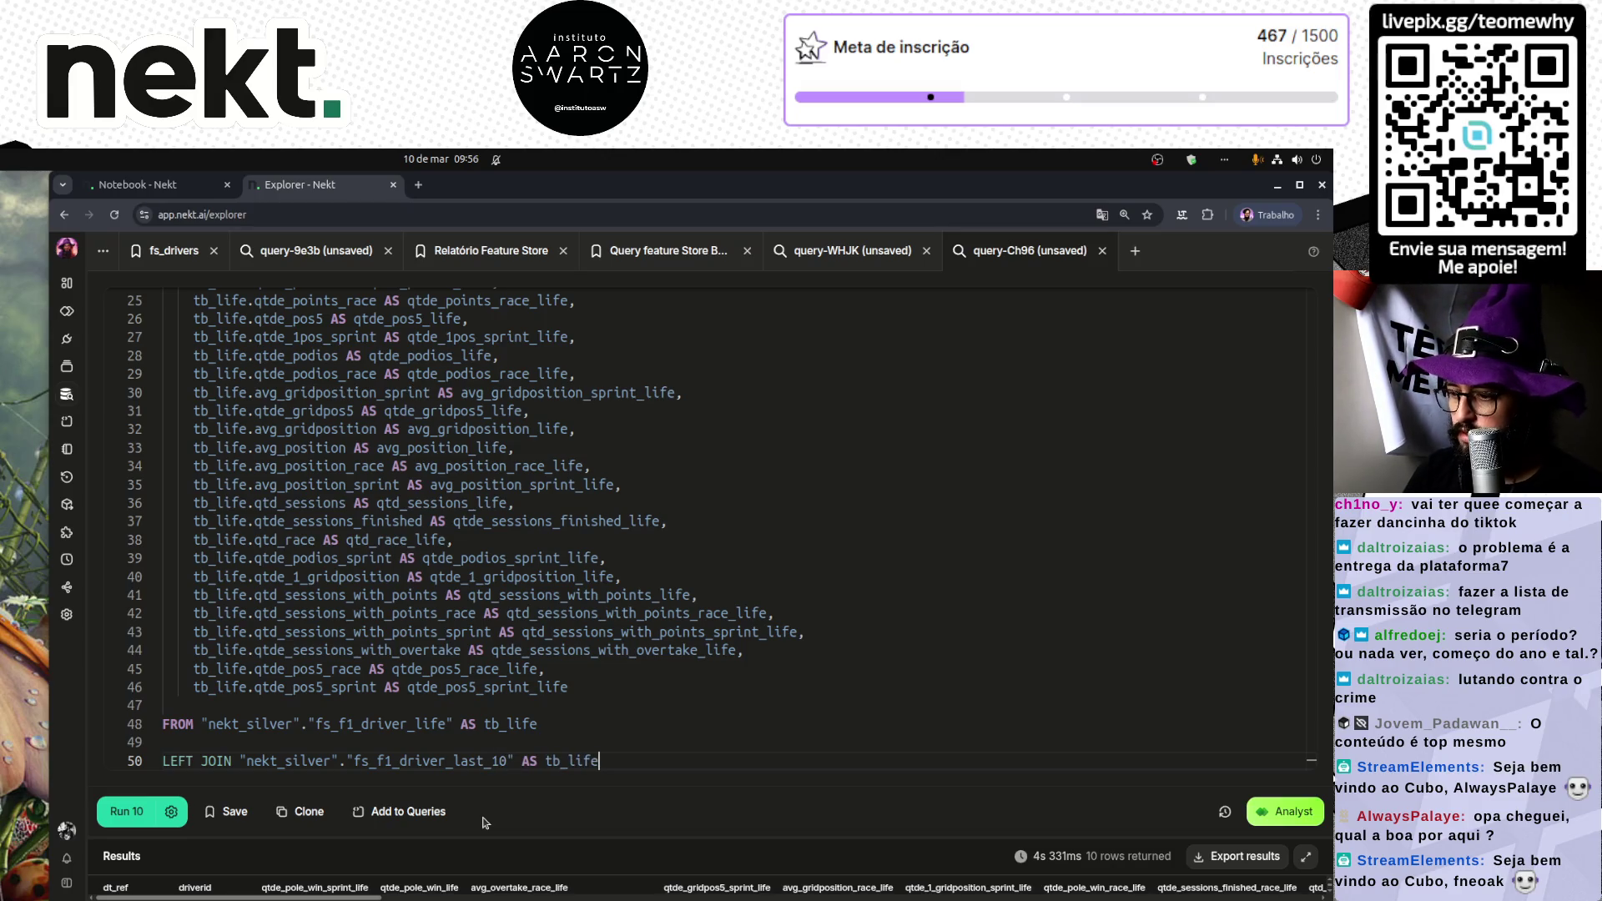
key(ctrl+shift+Right)
text(ast_10)
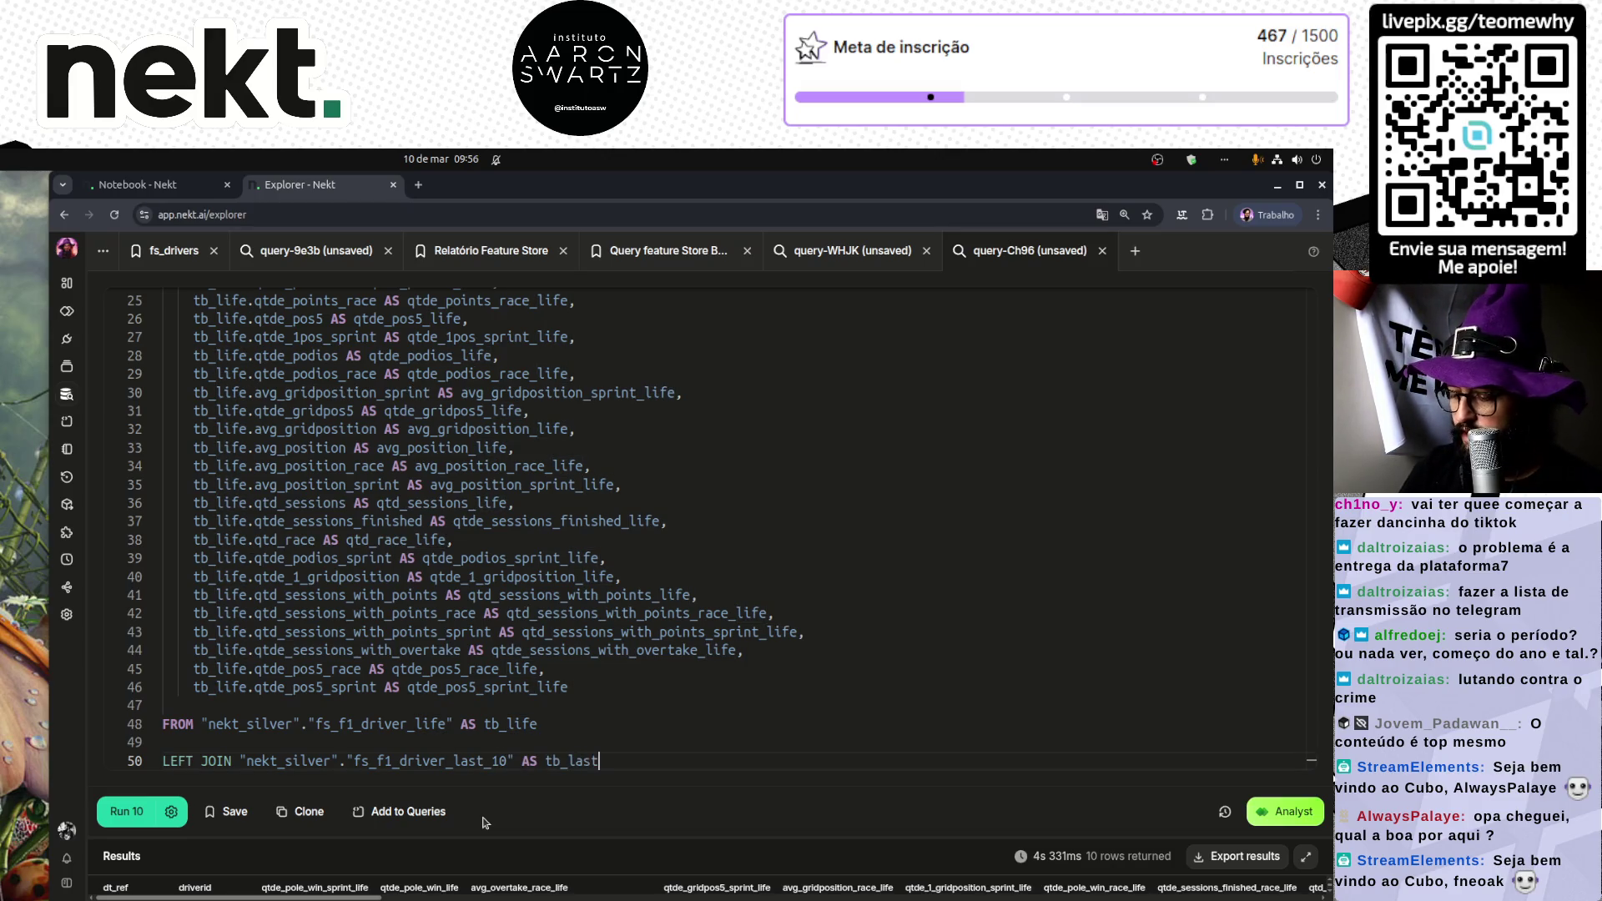
click(66, 393)
mouse_move(349, 429)
mouse_down()
mouse_move(561, 436)
mouse_move(167, 465)
mouse_up()
Step: Add the join condition ON tb_life.driverid = tb_last_10.driverid
key(Return)
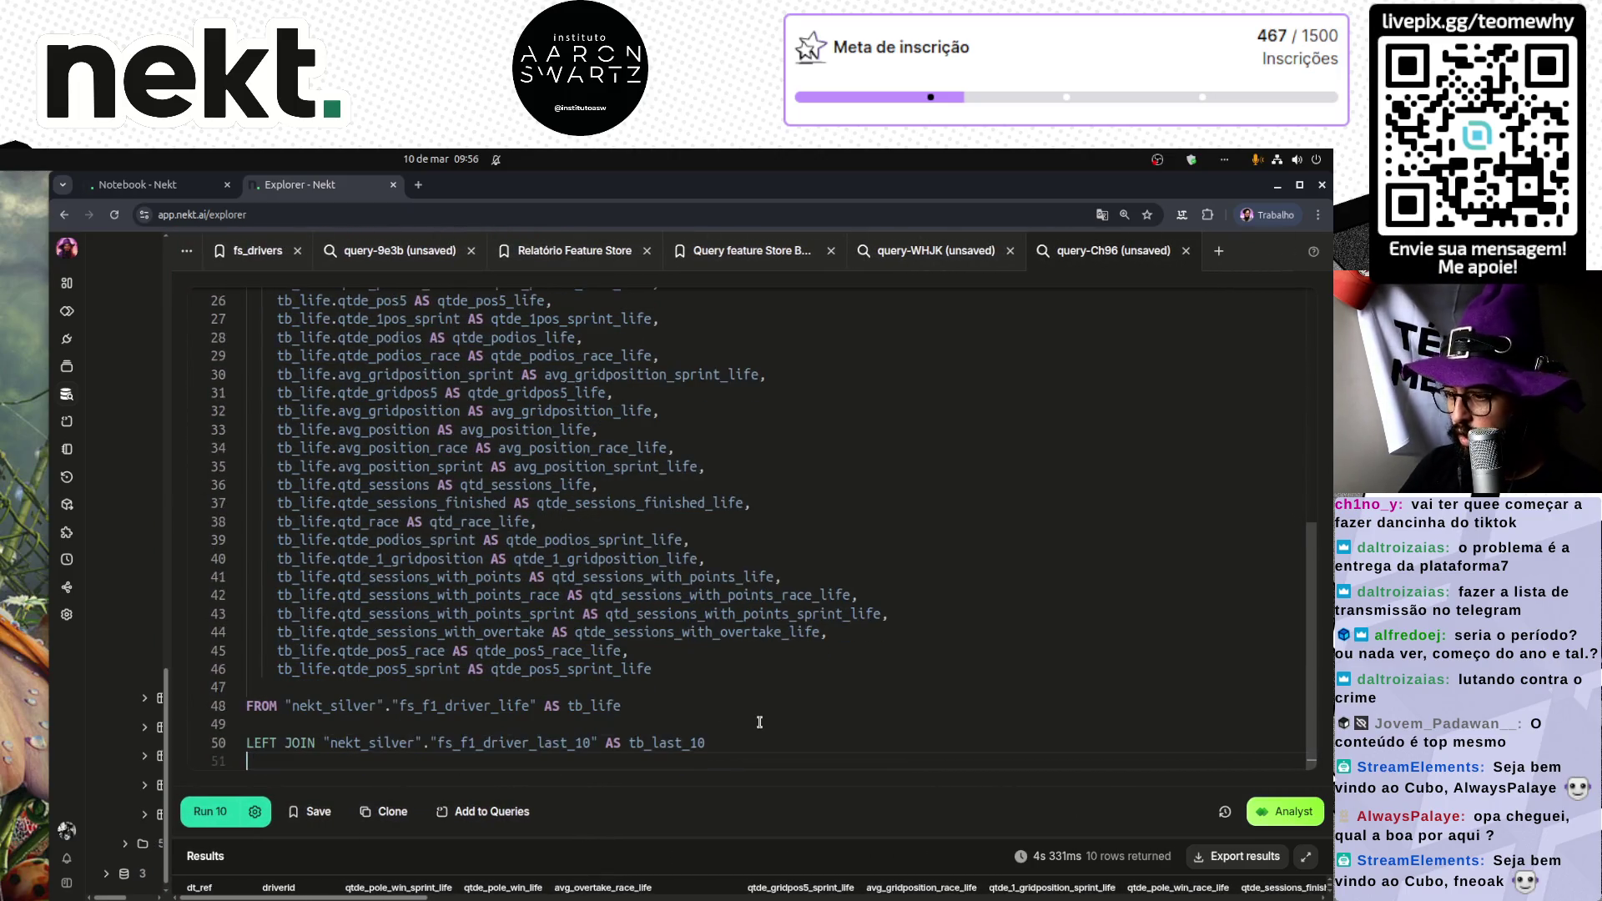
text(ON)
double_click(608, 706)
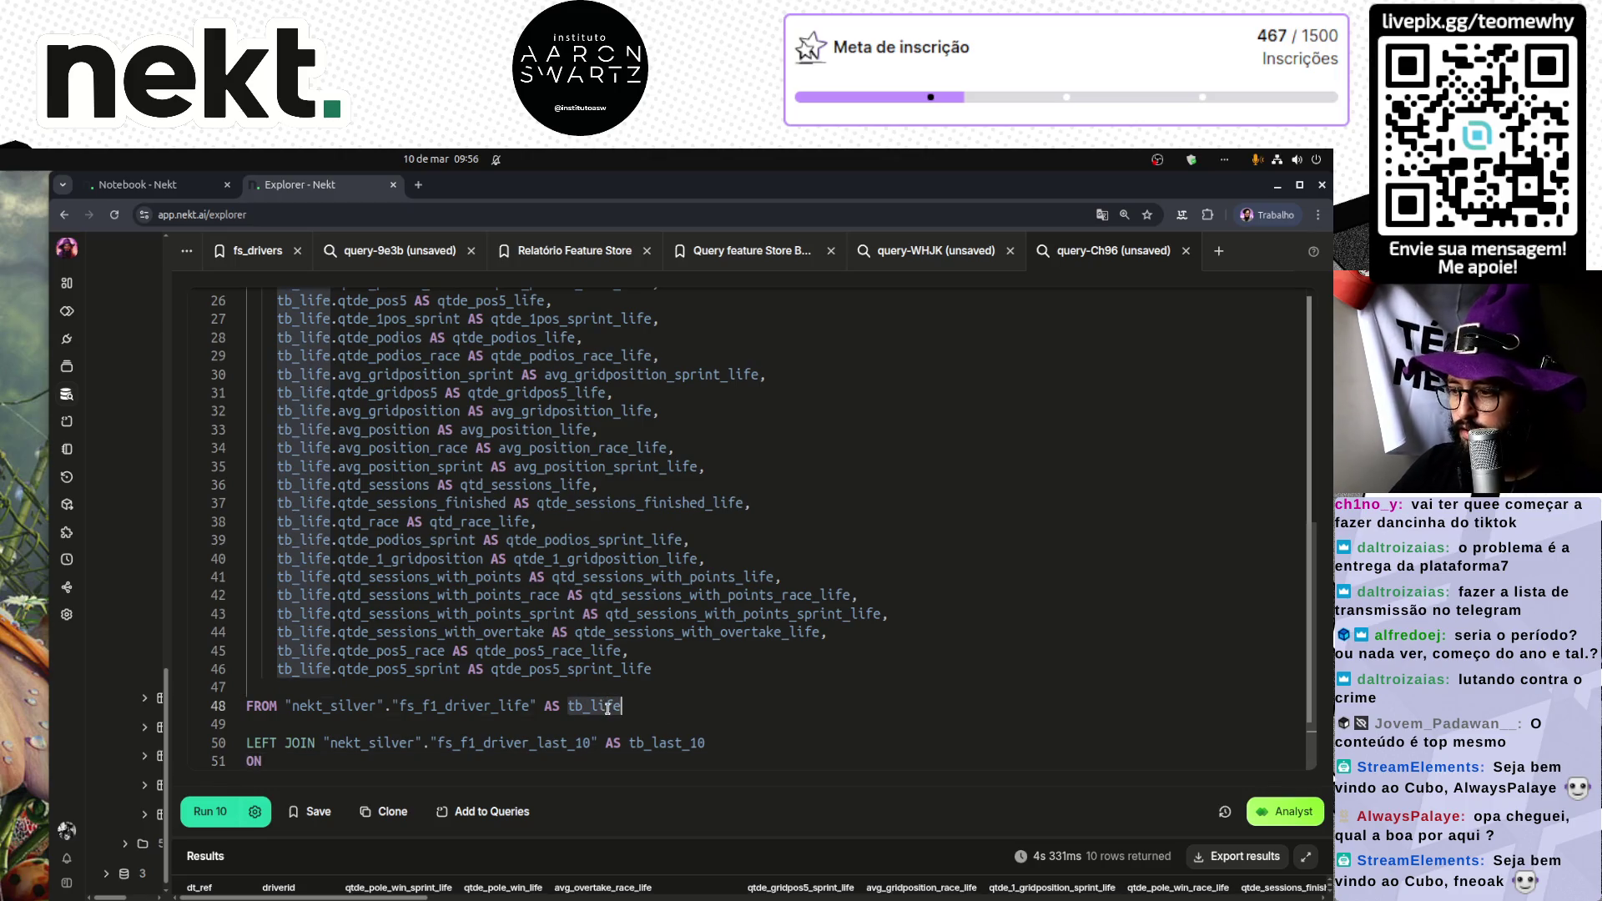
click(337, 760)
text(tb_life)
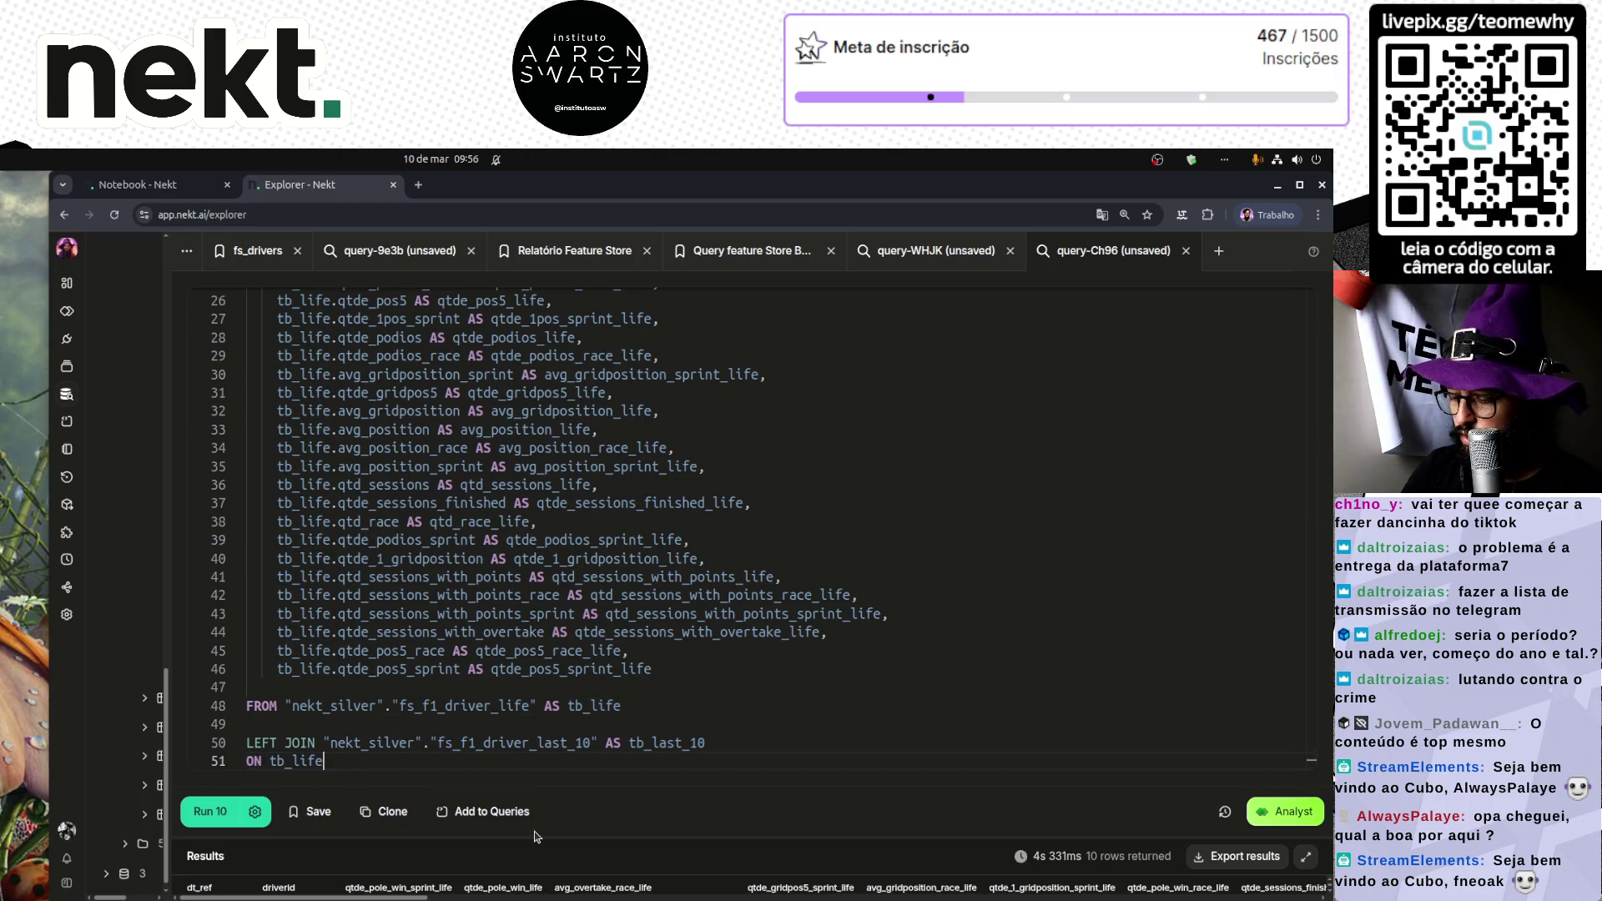
text(.driverid =)
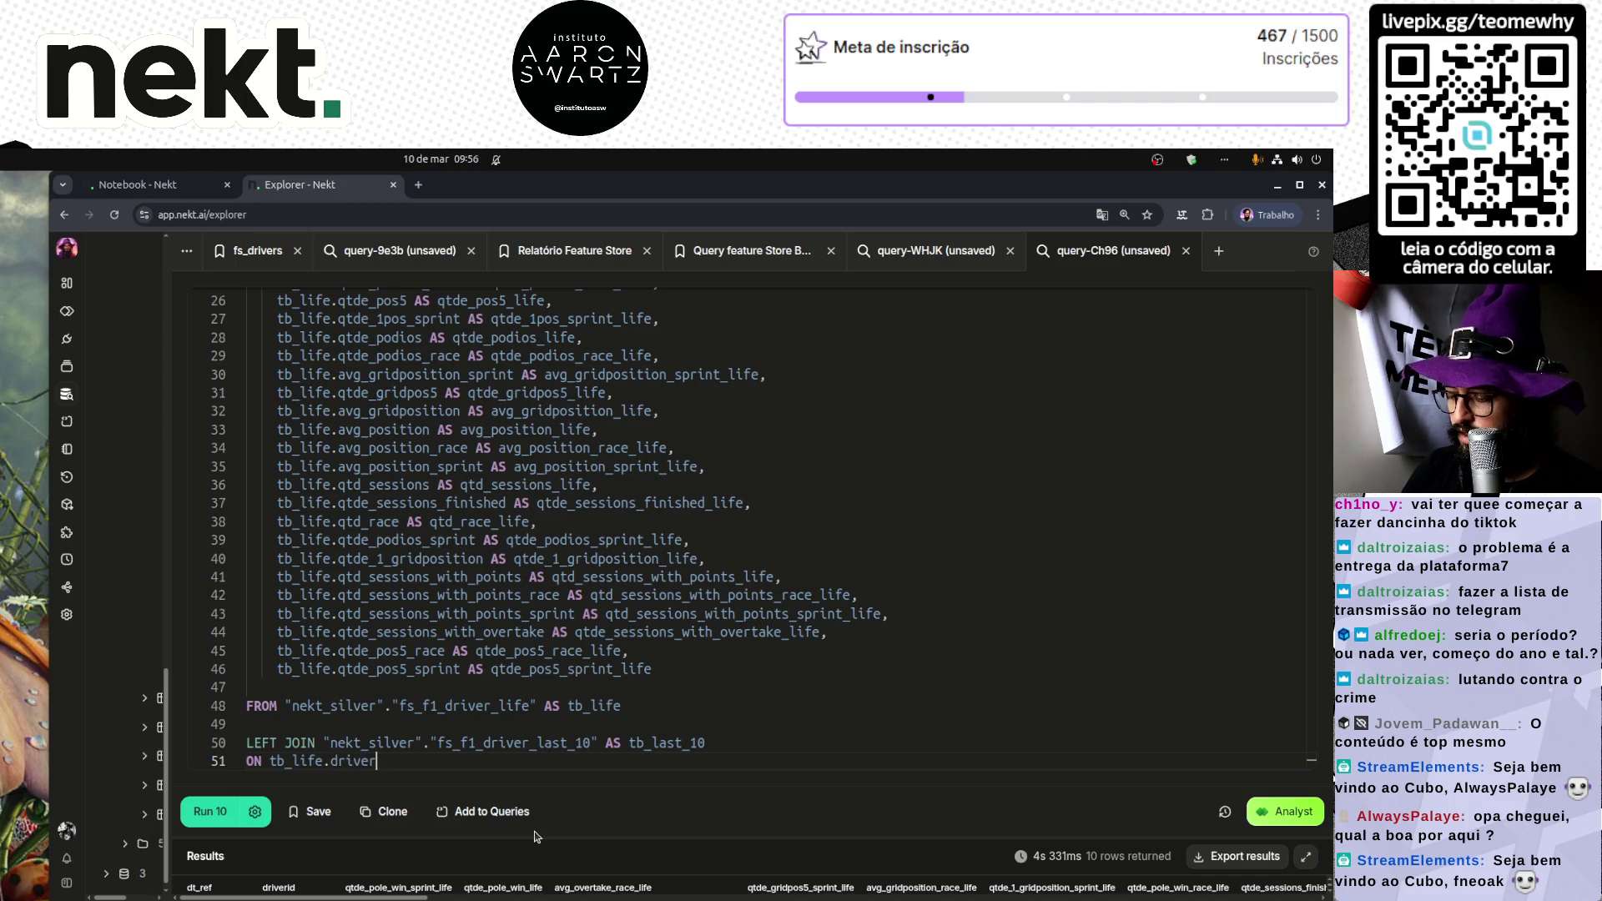
double_click(667, 742)
key(ctrl+c)
click(491, 762)
key(ctrl+v)
text(.driv)
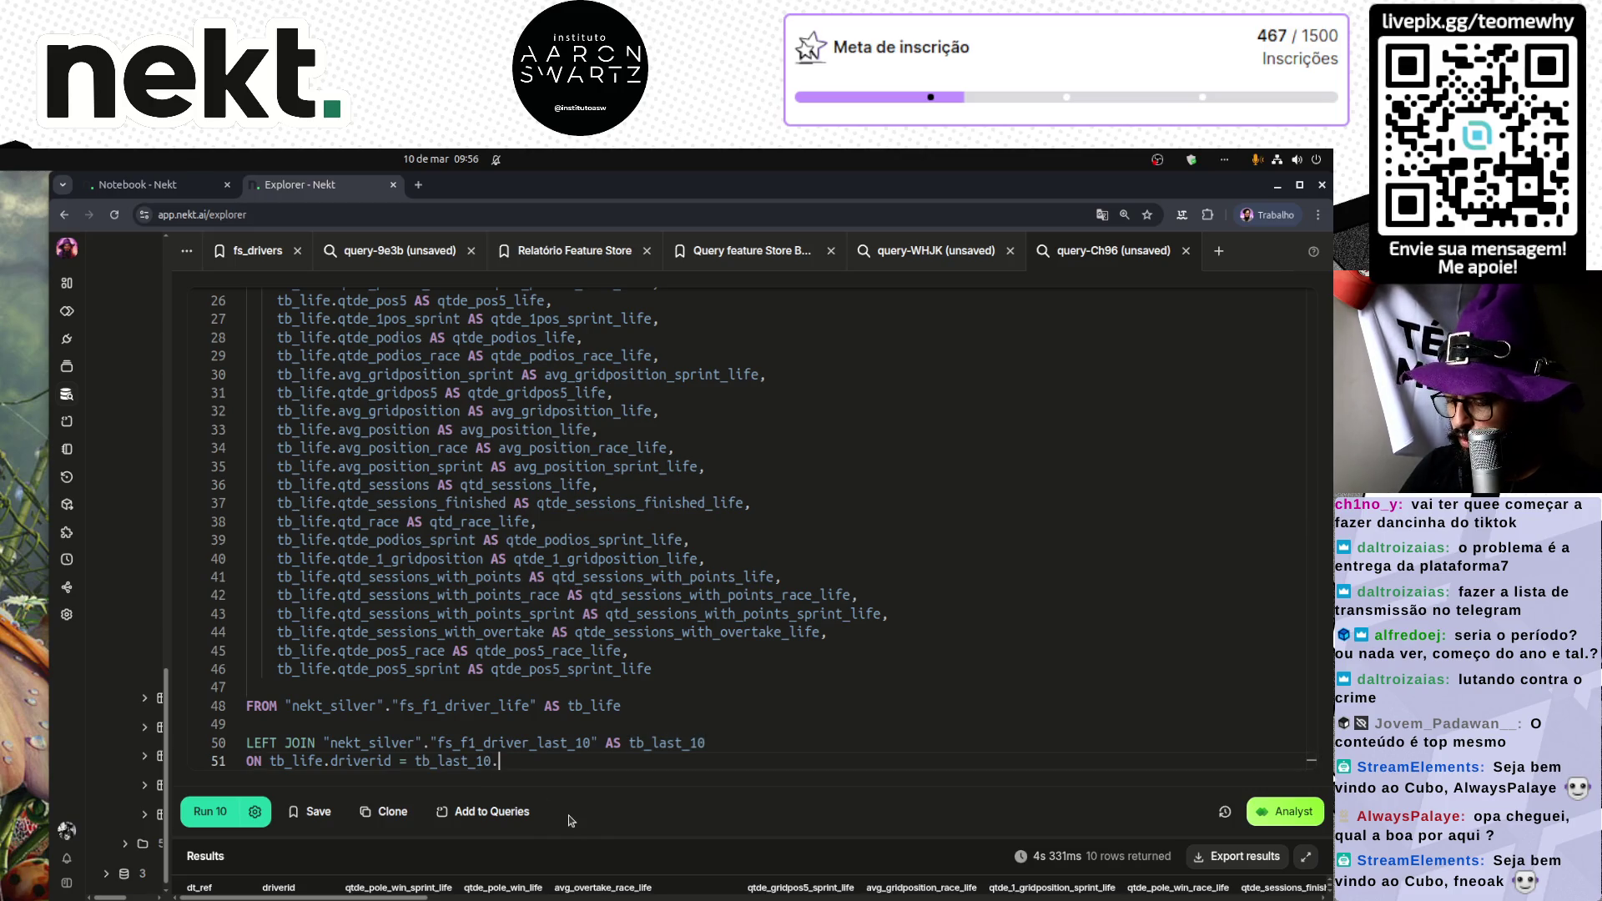
text(erid)
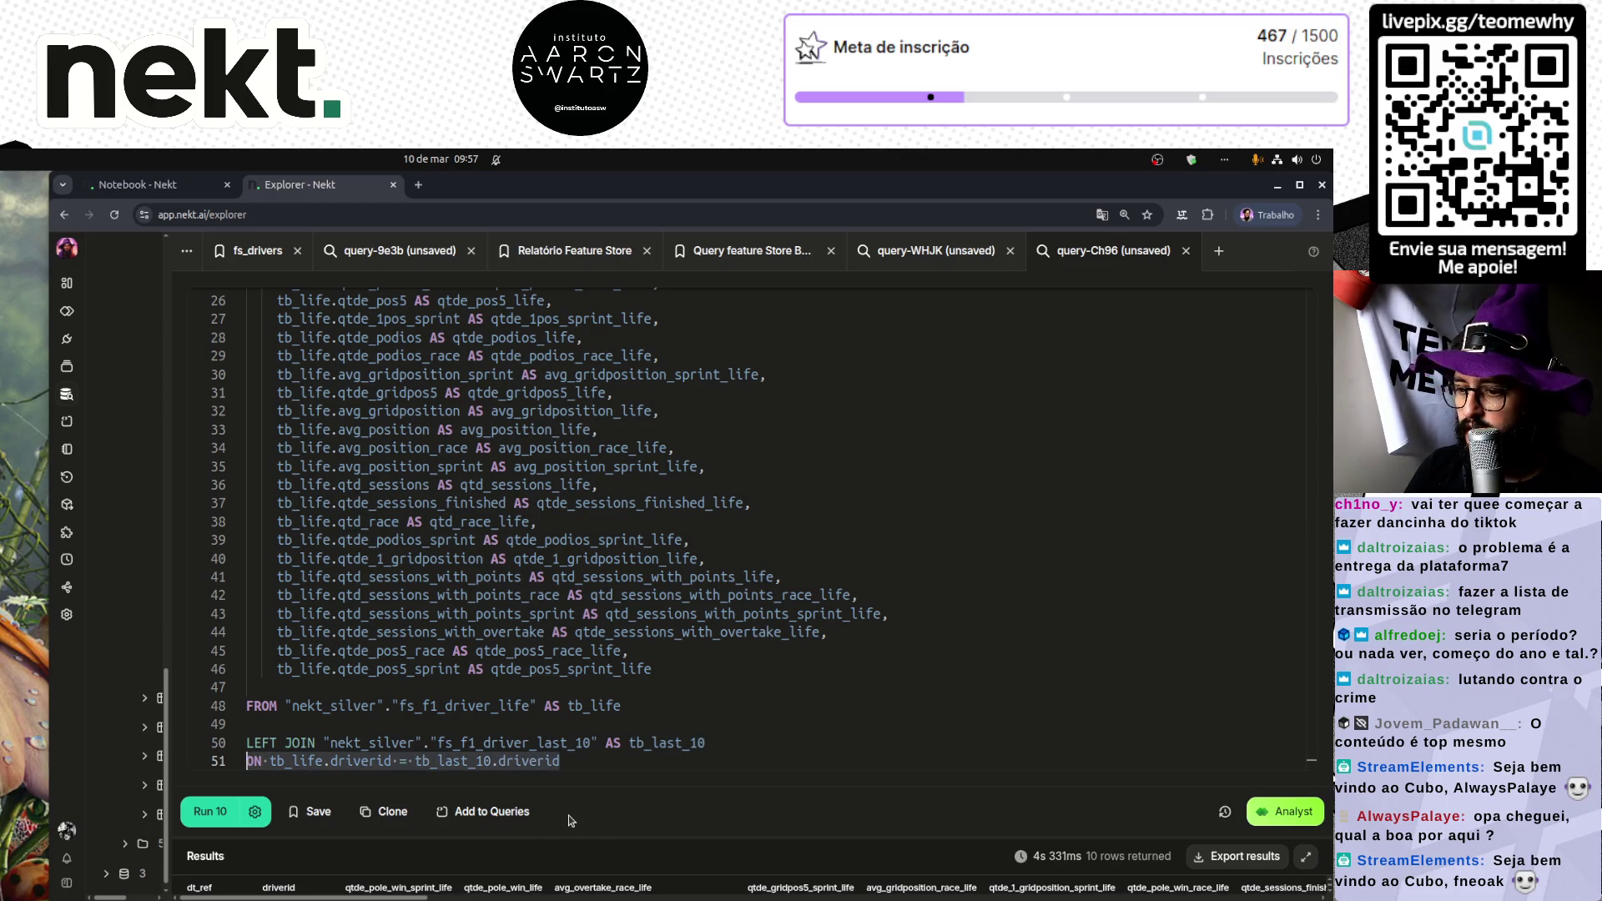
Step: Add AND tb_life.dt_ref = tb_last_10.dt_ref, then insert blank lines after the select list
key(shift+alt+Down)
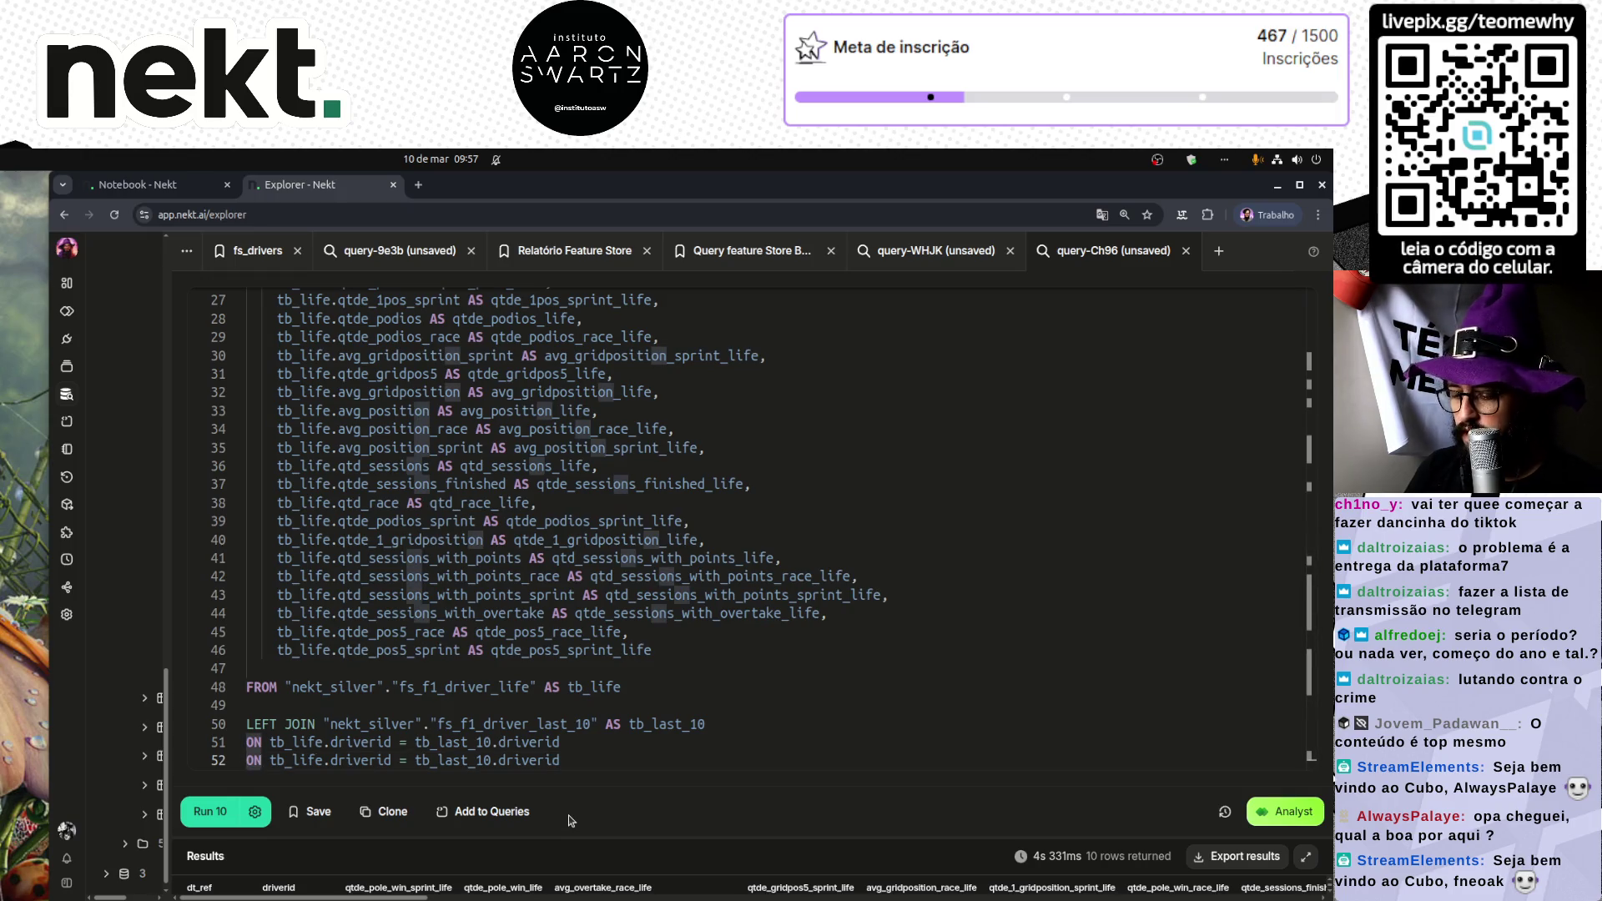
key(Home)
key(ctrl+shift+Right)
text(AND)
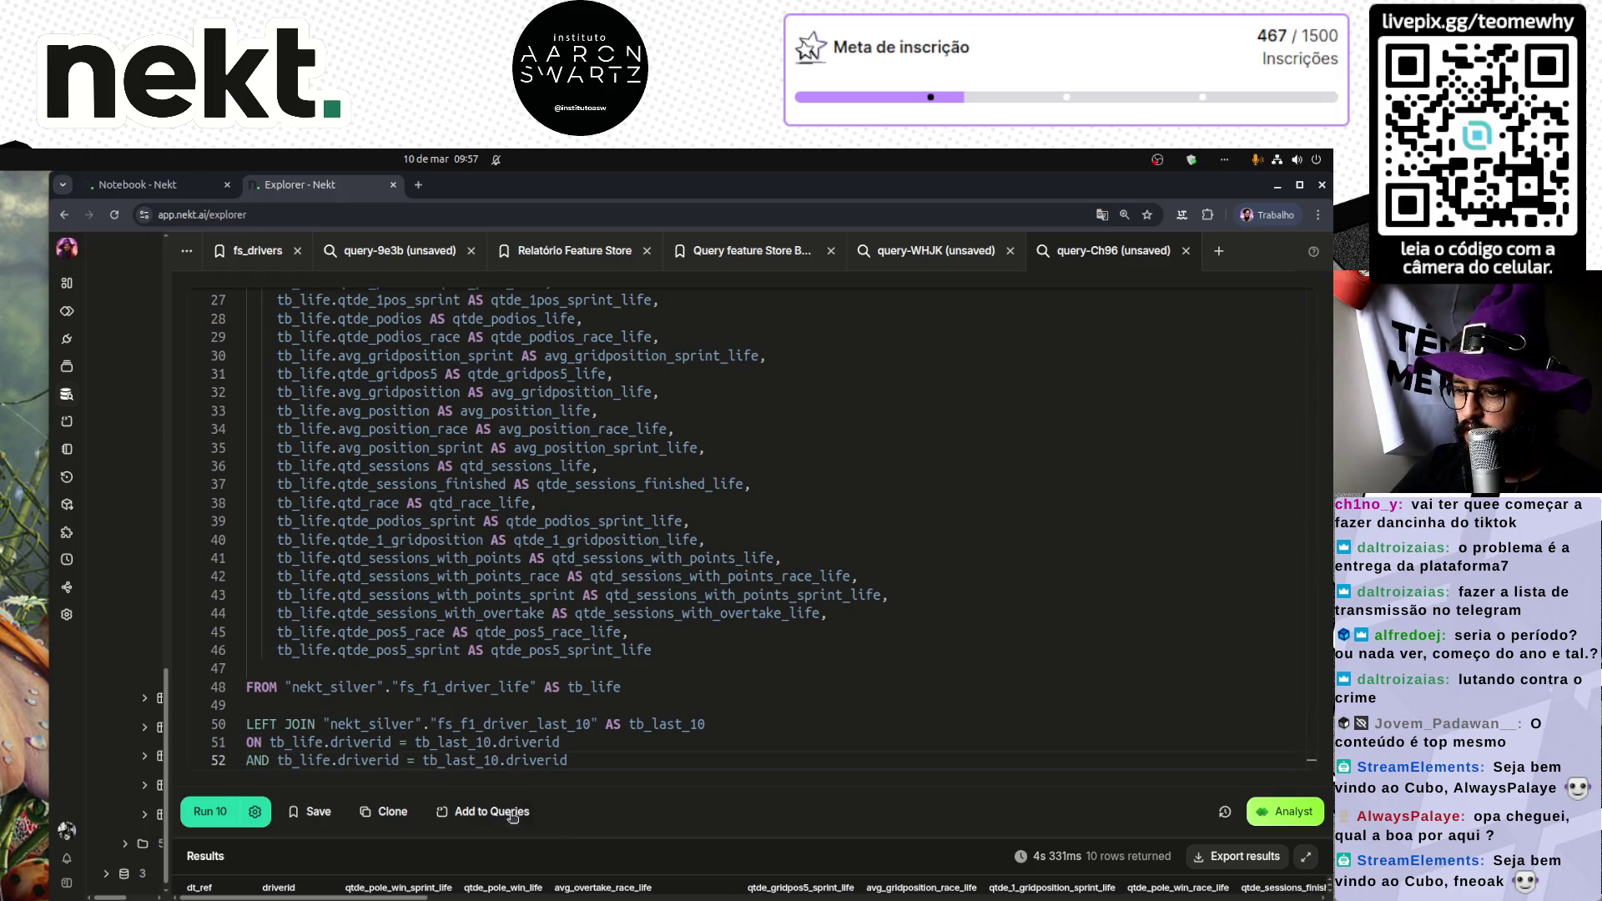
double_click(359, 759)
text(dt_ref)
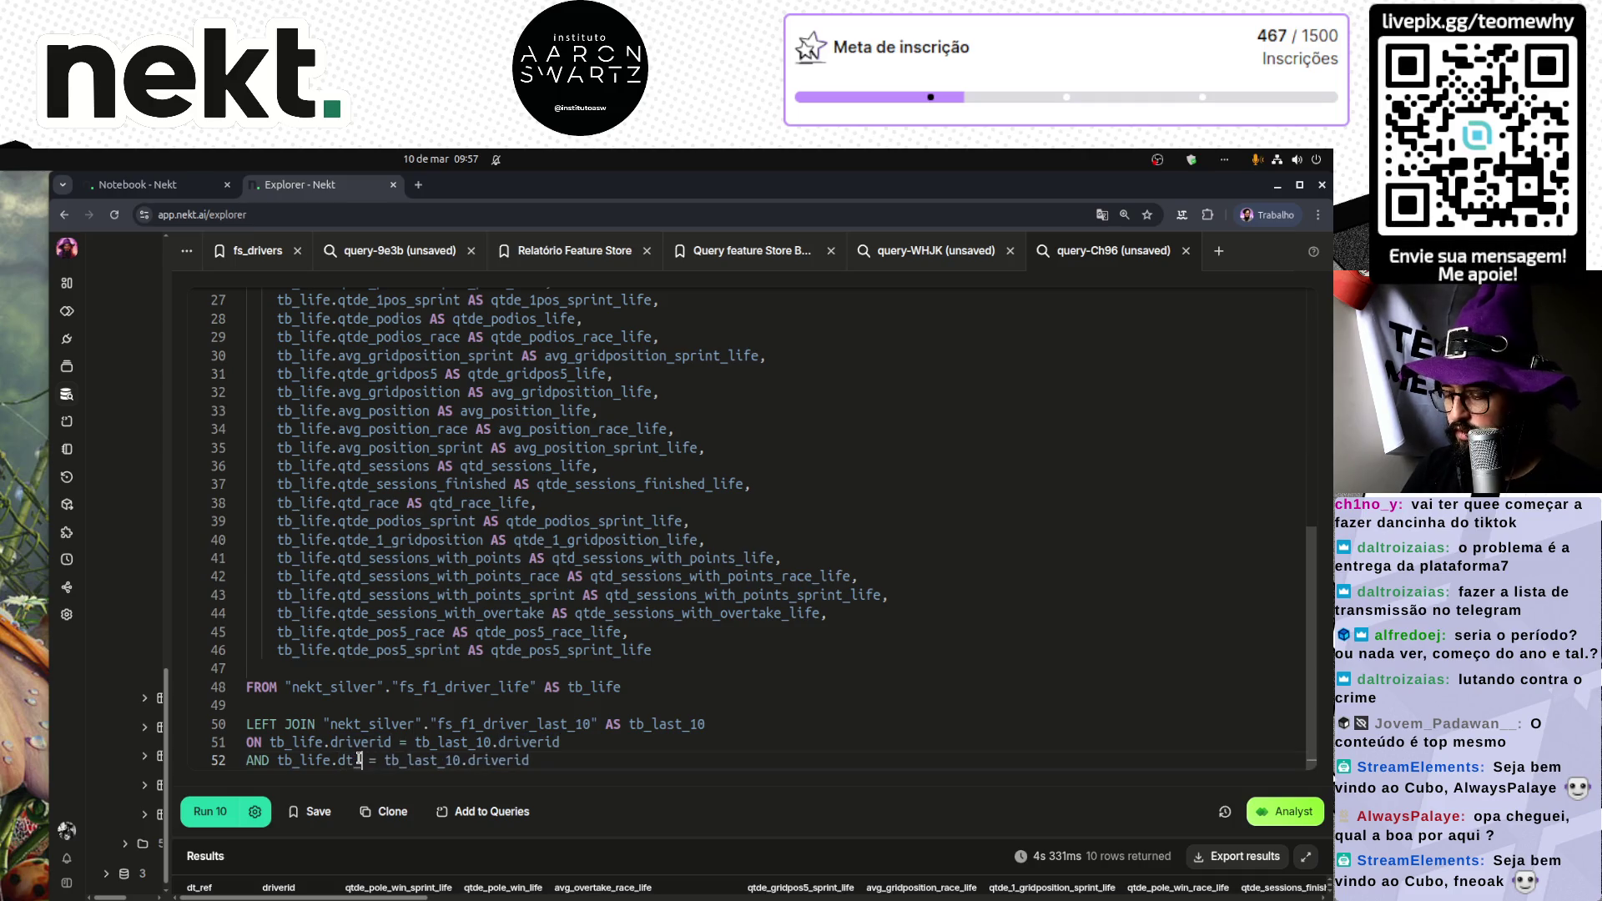
key(ctrl+shift+Left)
double_click(528, 760)
text(dt_ref)
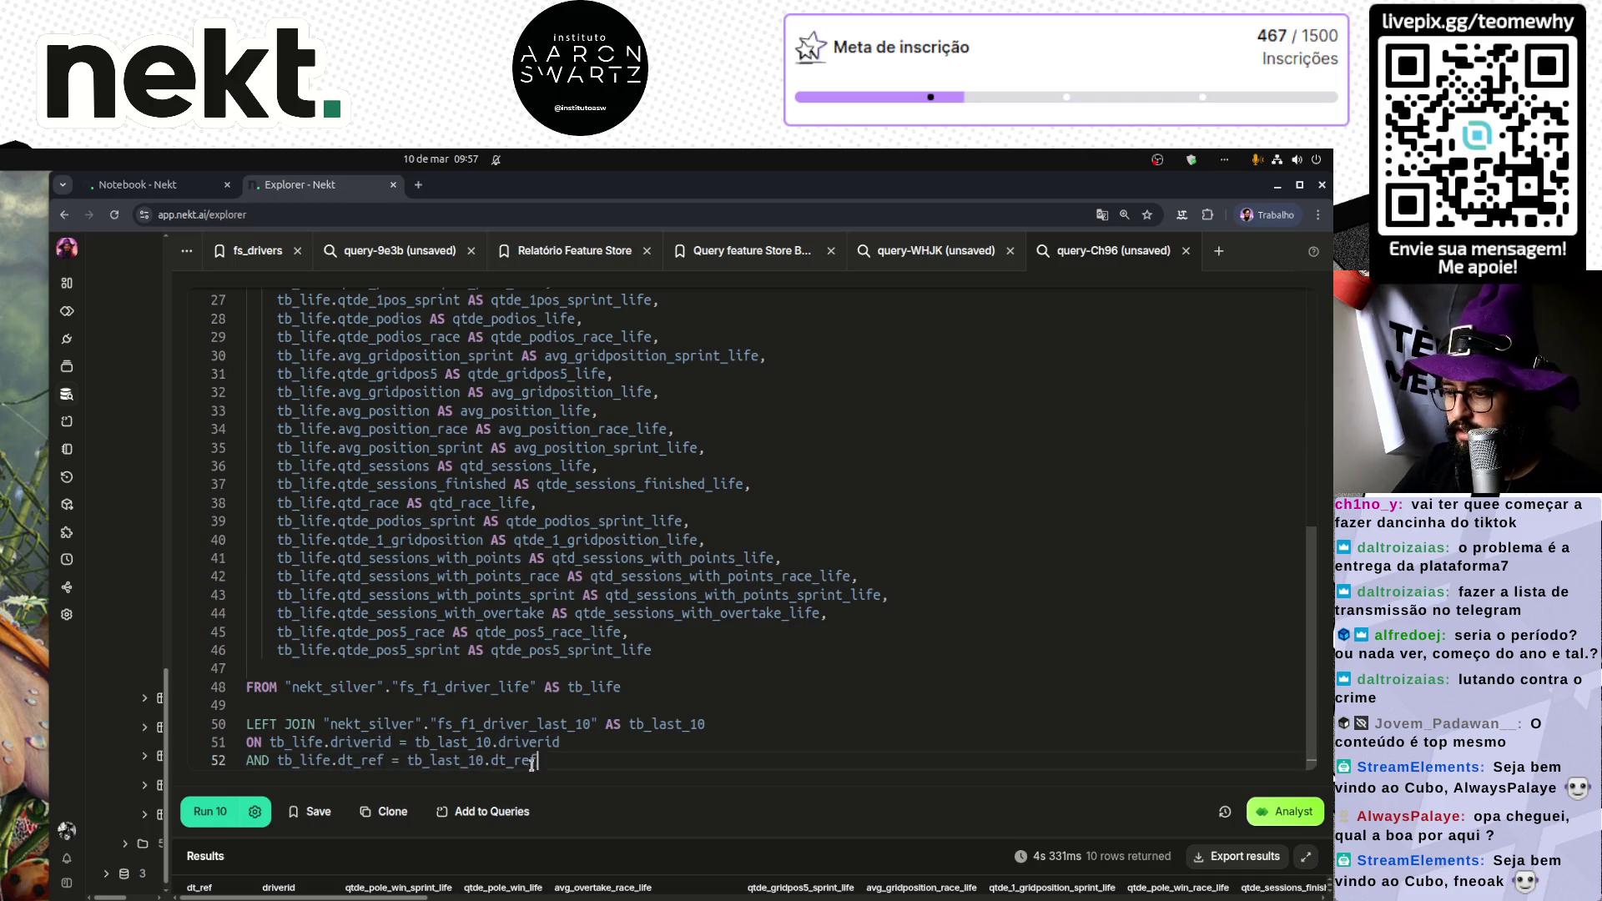
click(734, 652)
text(,)
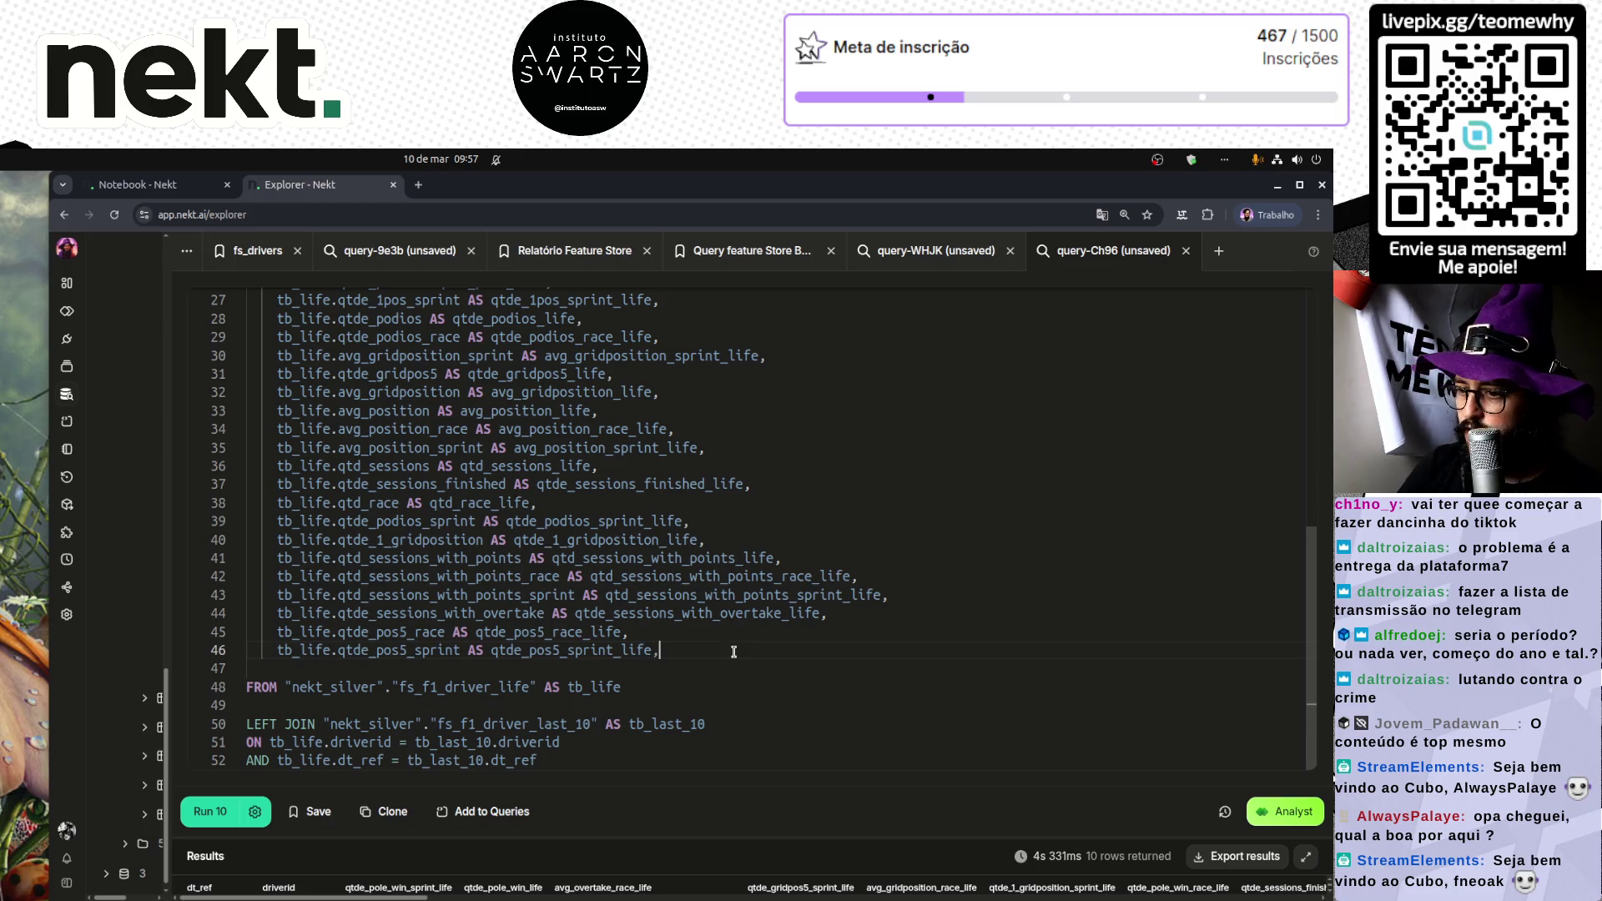
key(Return)
key(Return)
key(Return)
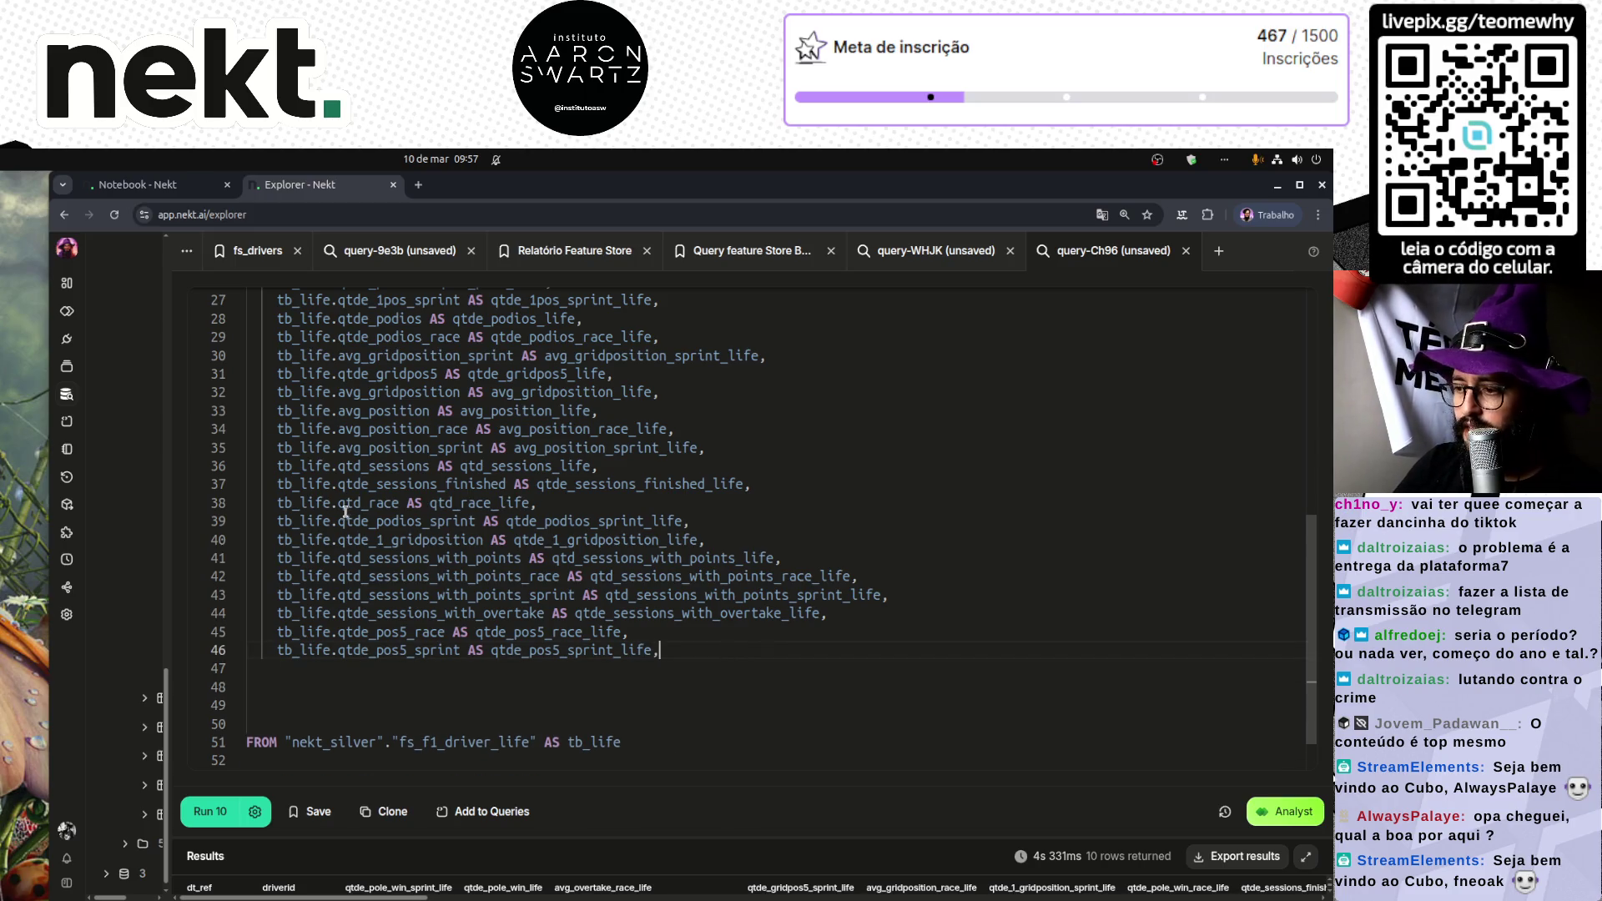
Step: Paste a copy of the tb_life column list and change its prefix to tb_last_10
scroll(344, 510, up, 5)
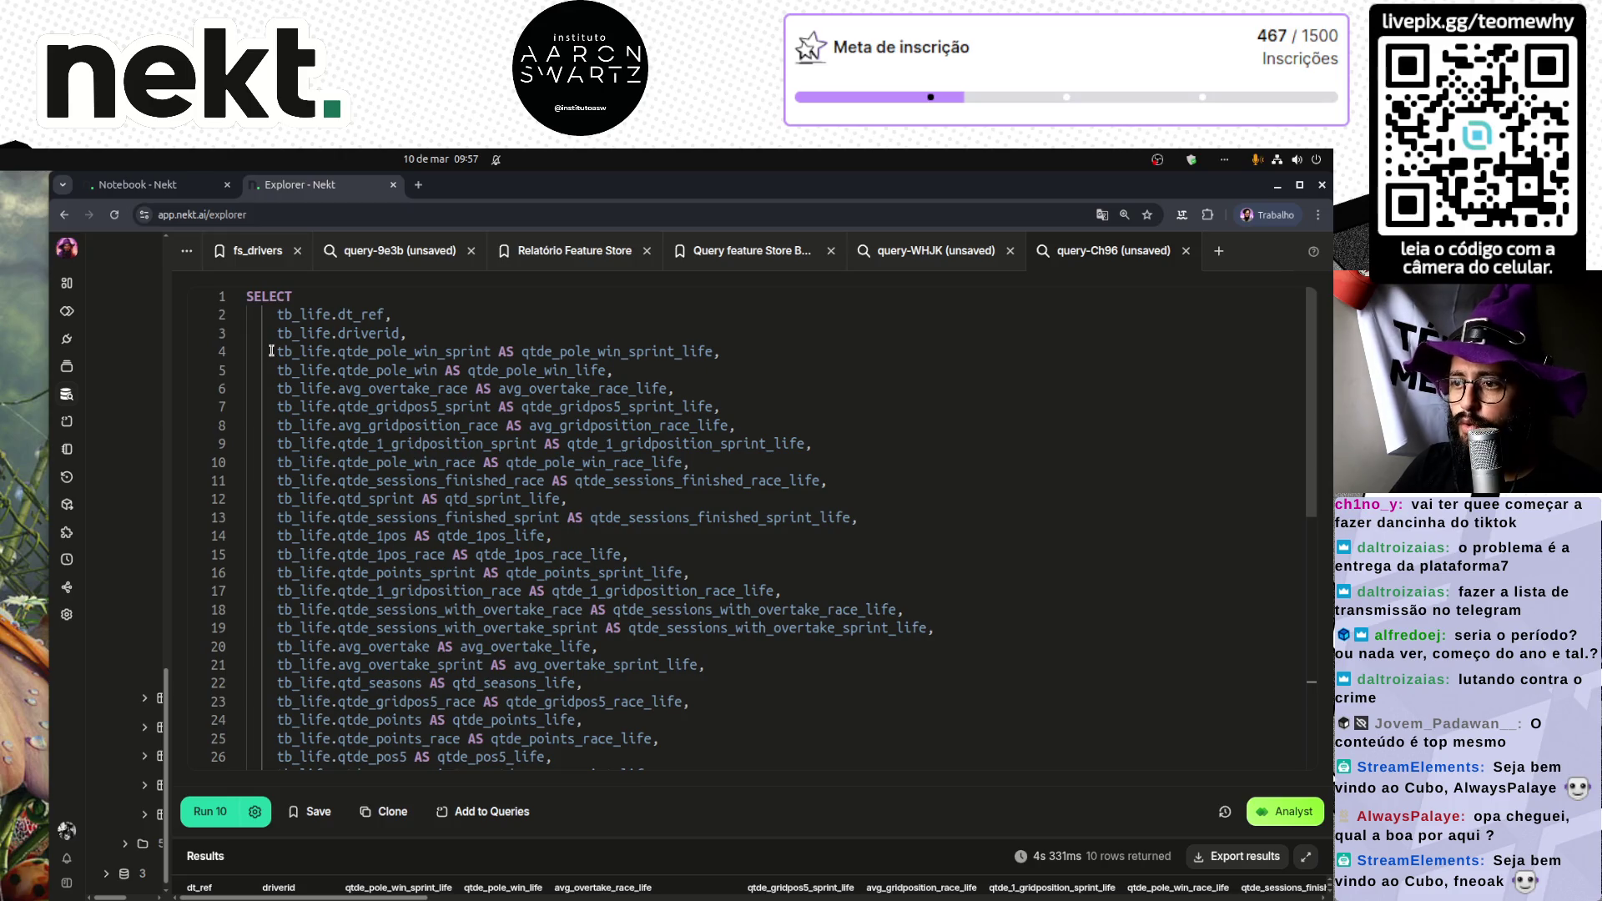
shift+click(271, 351)
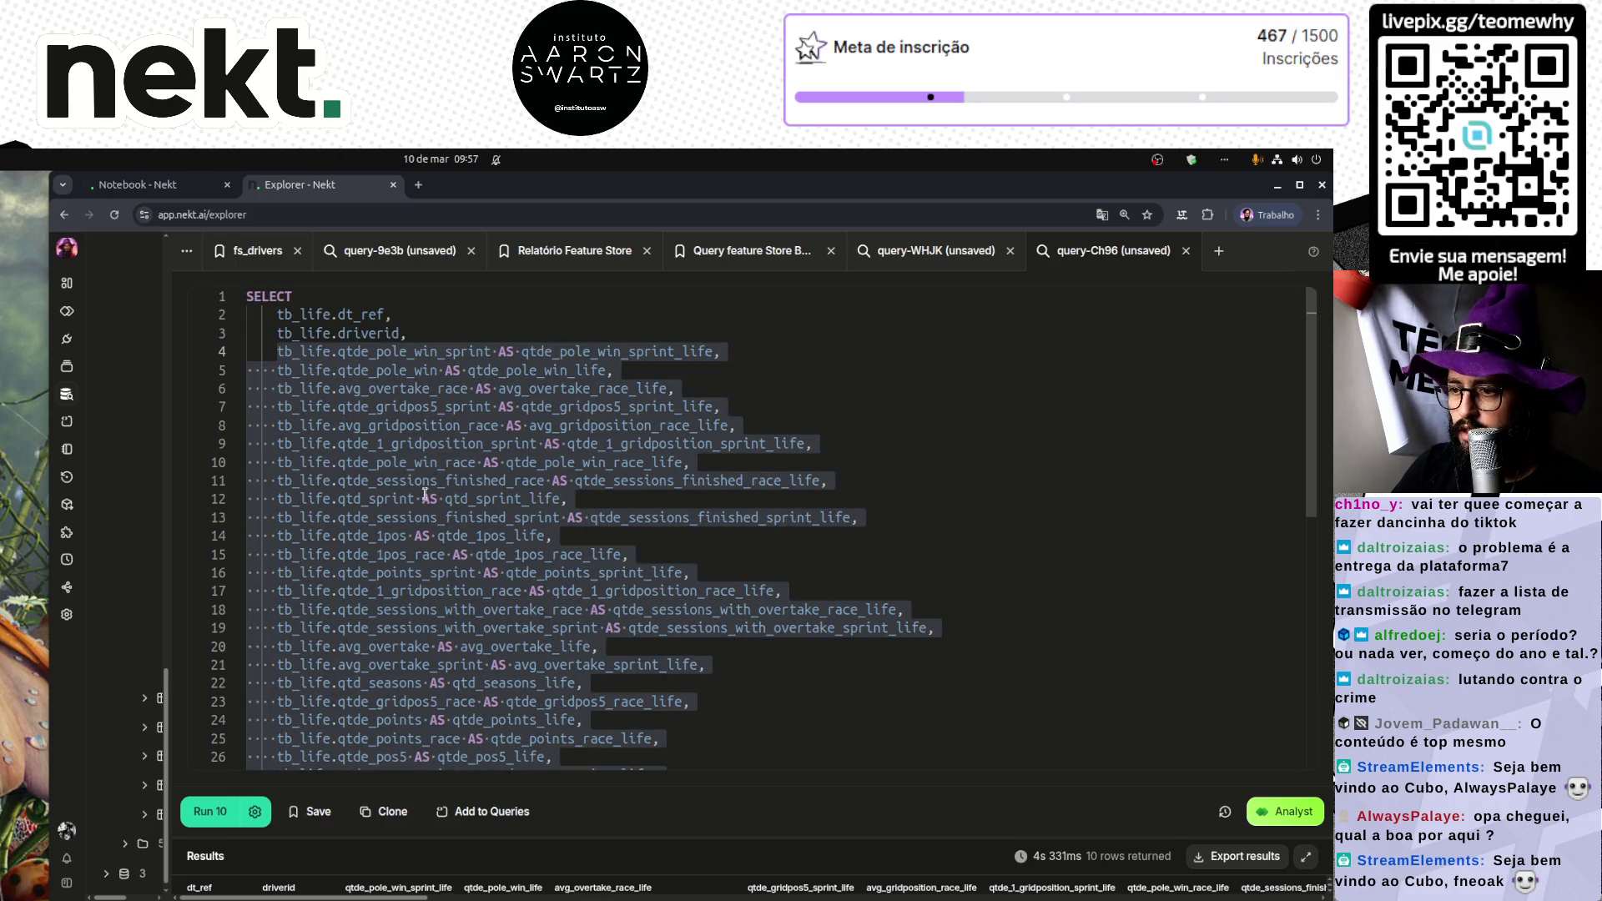
scroll(420, 488, down, 6)
click(325, 637)
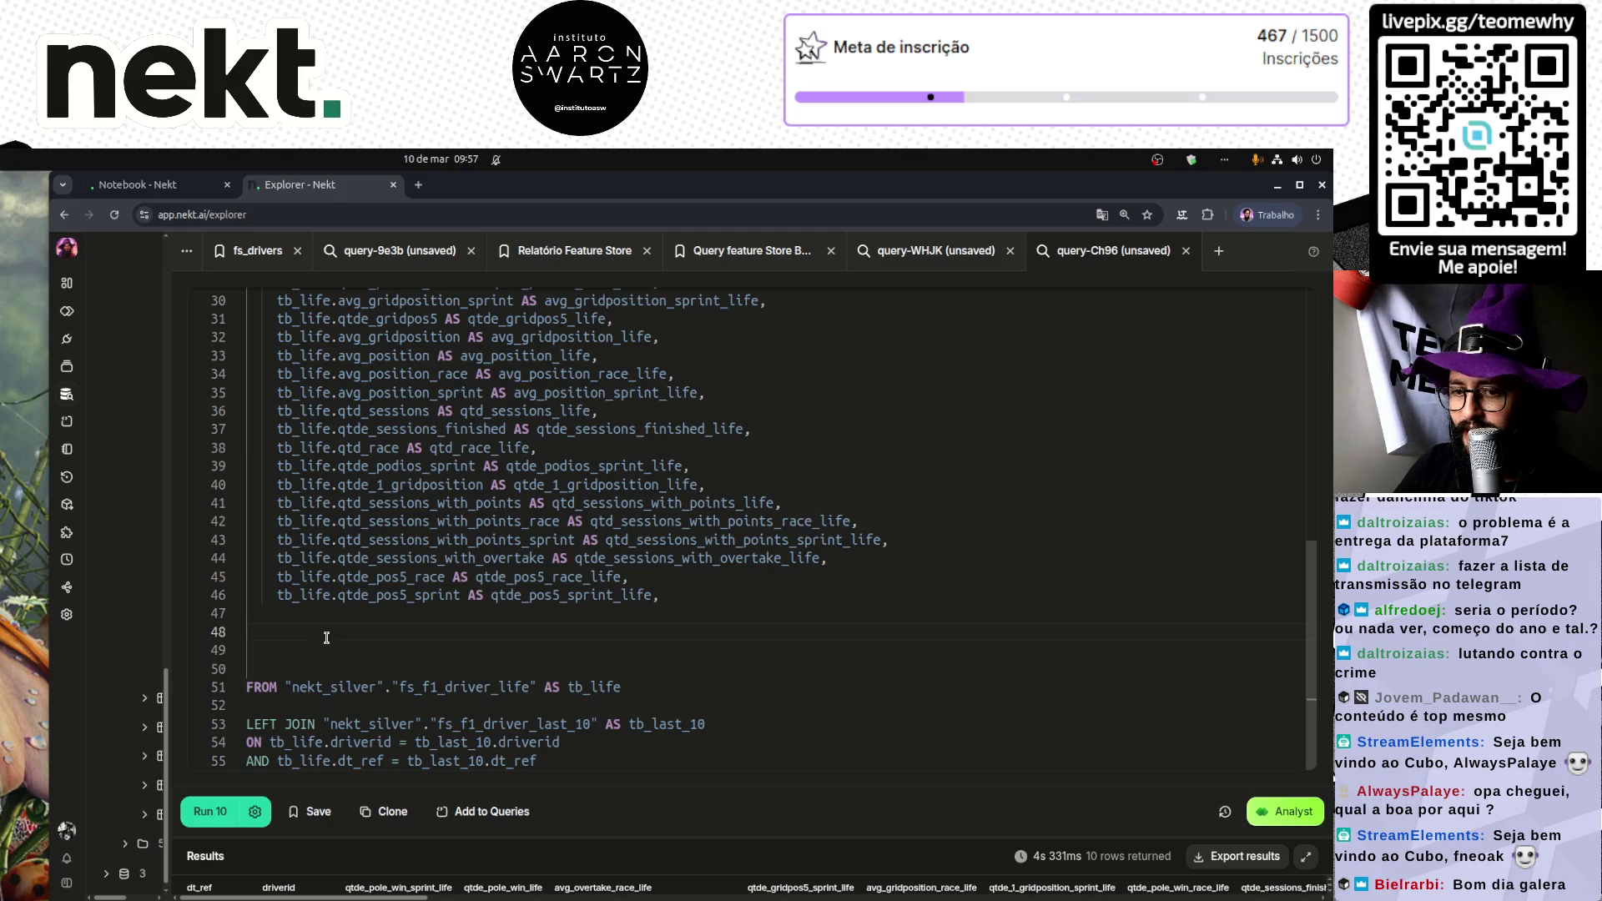
key(ctrl+v)
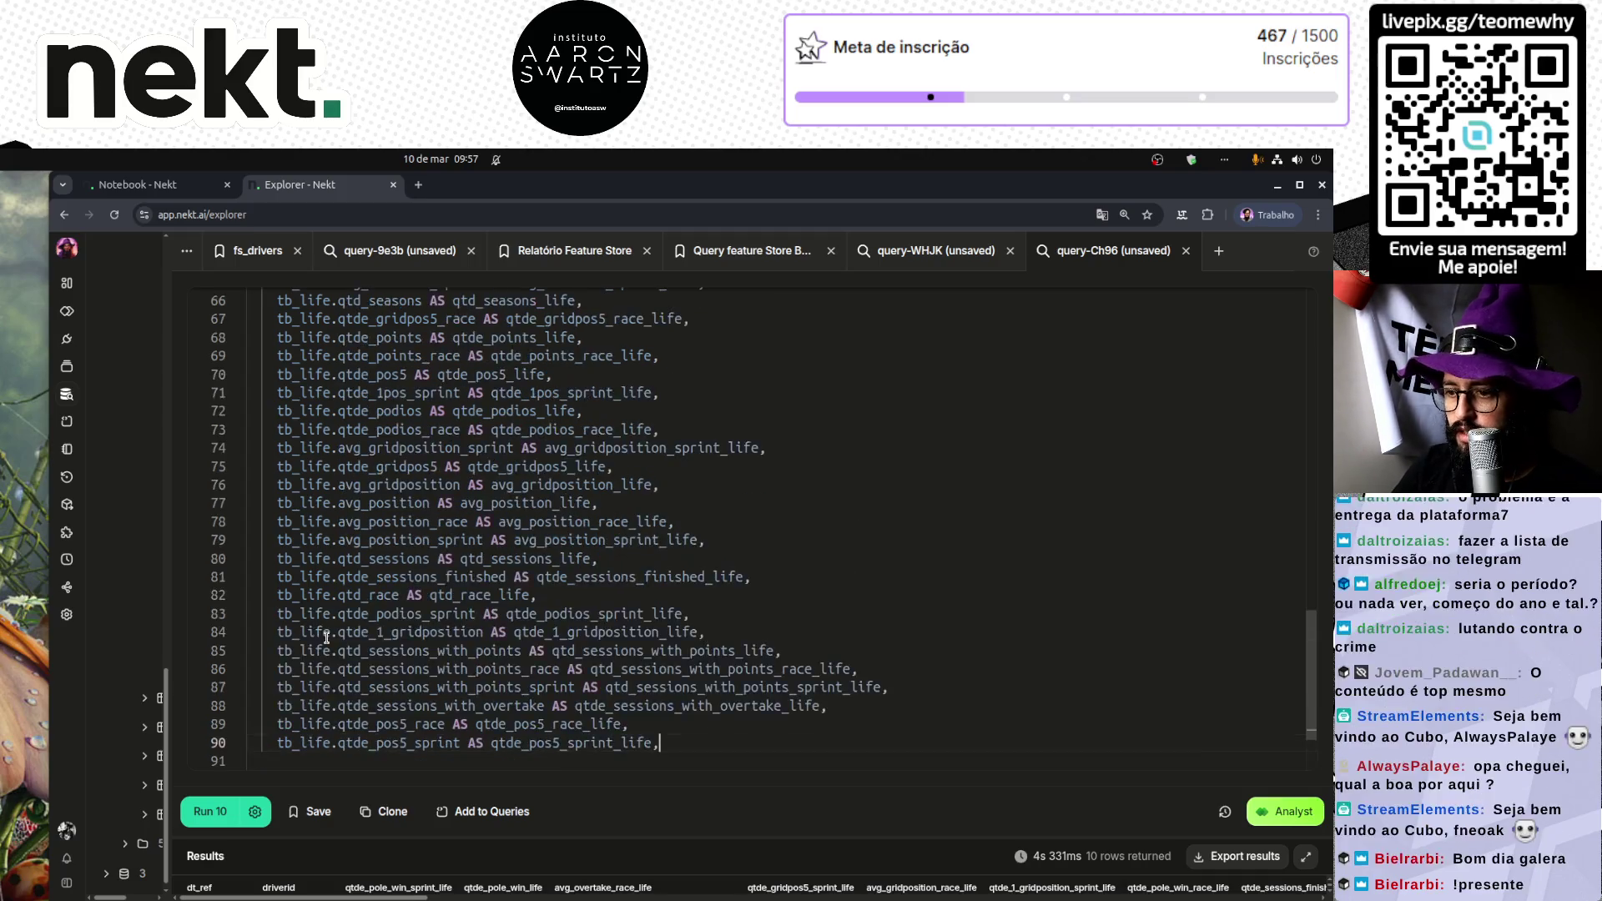
scroll(322, 561, up, 3)
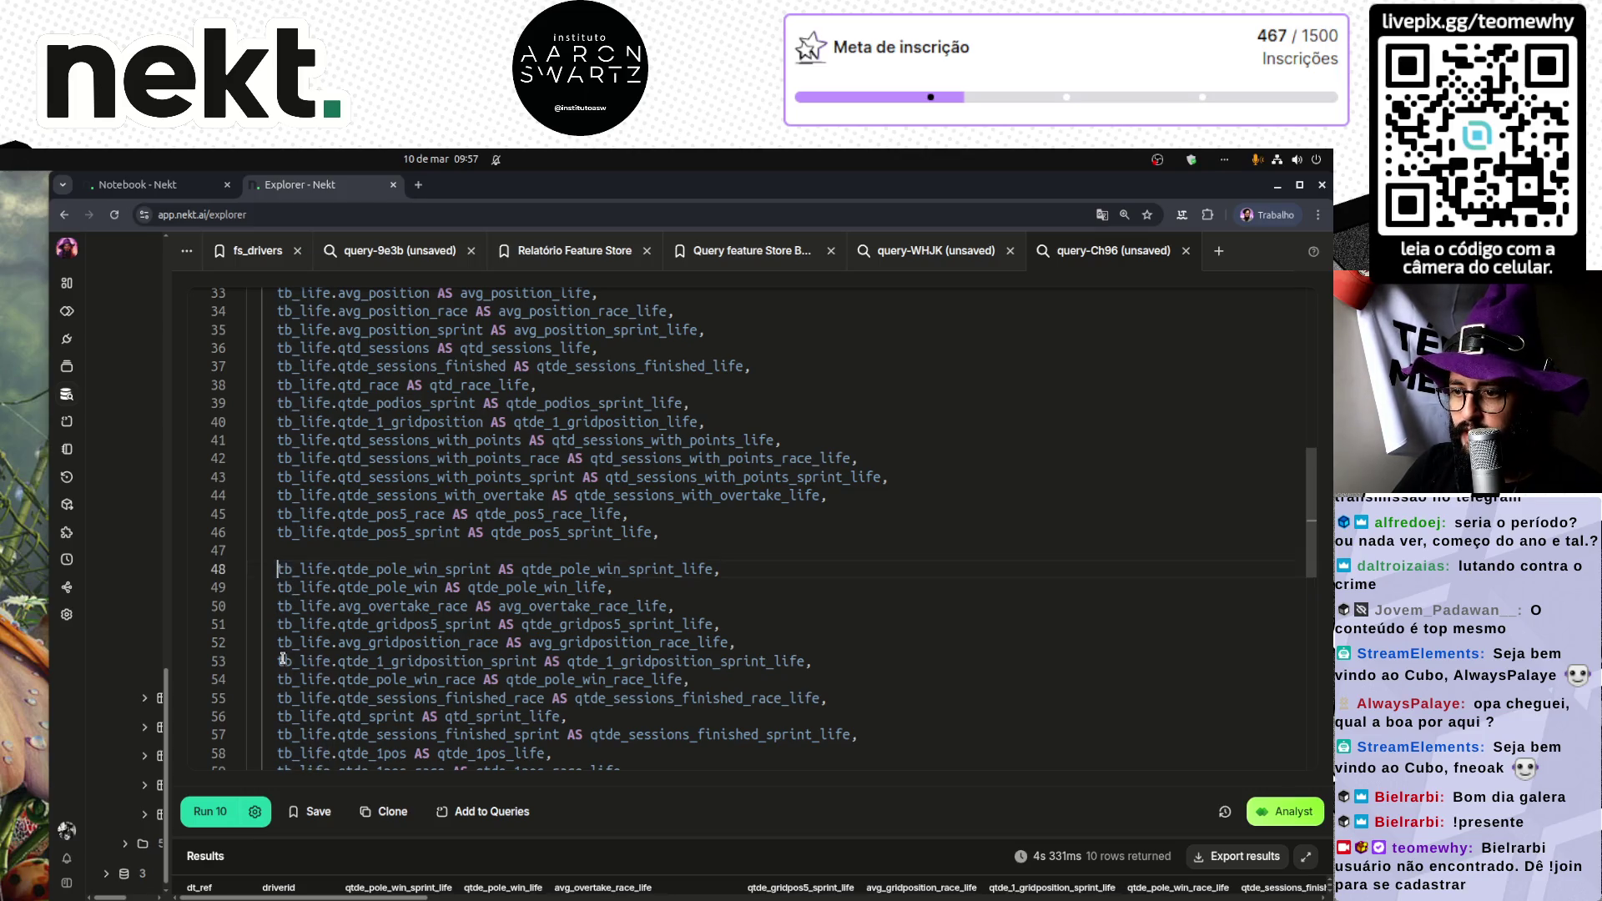
scroll(282, 660, down, 8)
scroll(282, 660, down, 1)
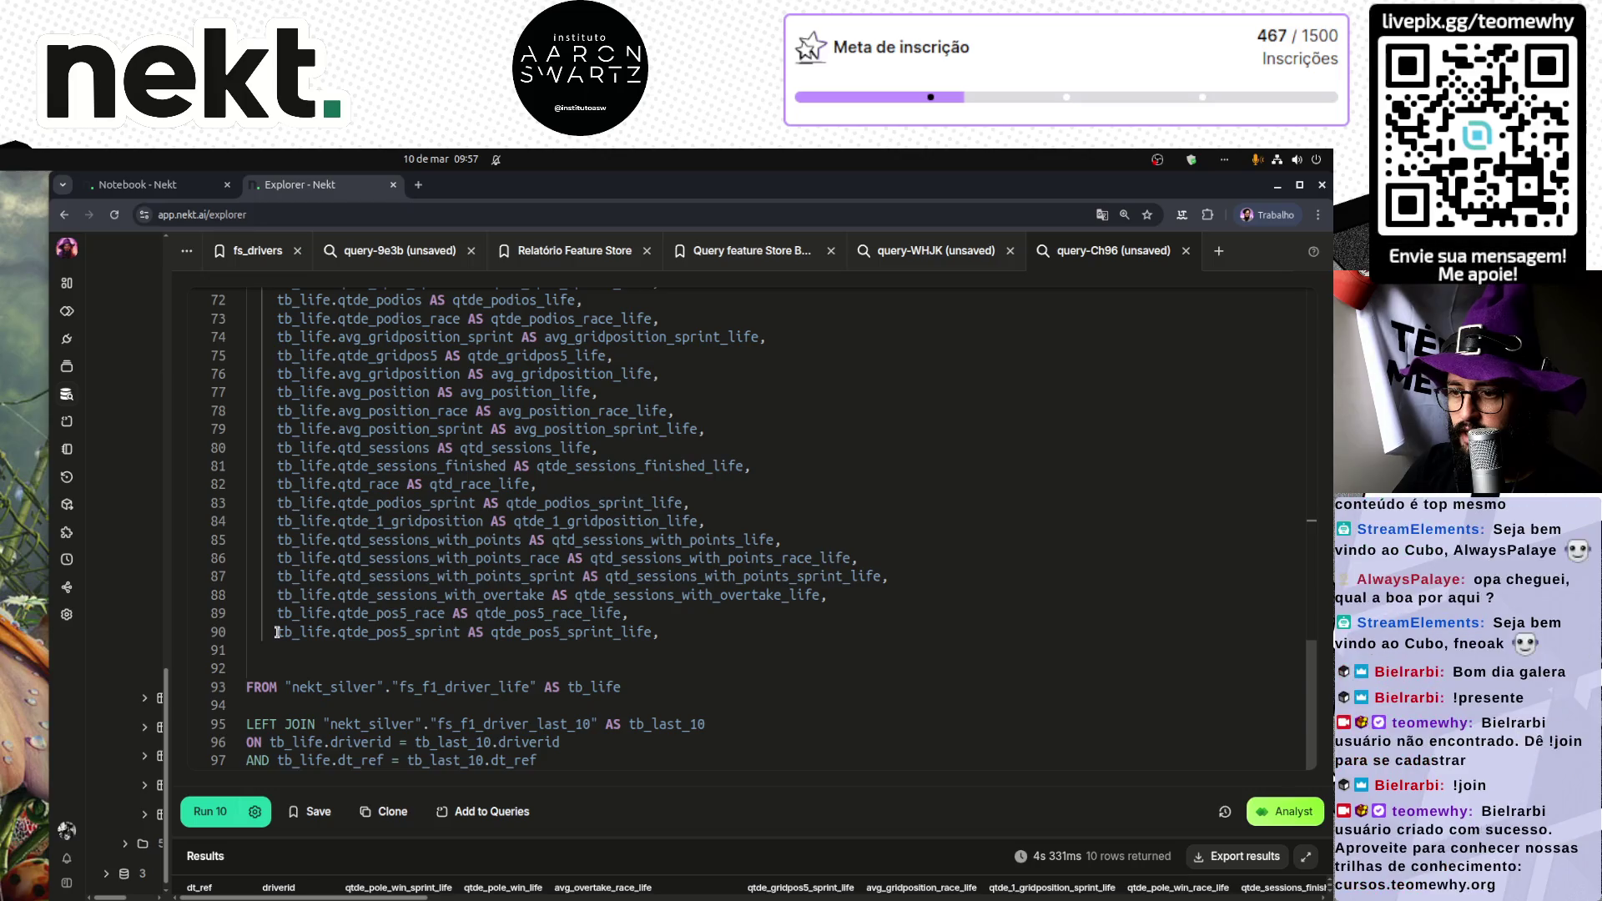
key(BackSpace)
key(BackSpace)
key(BackSpace)
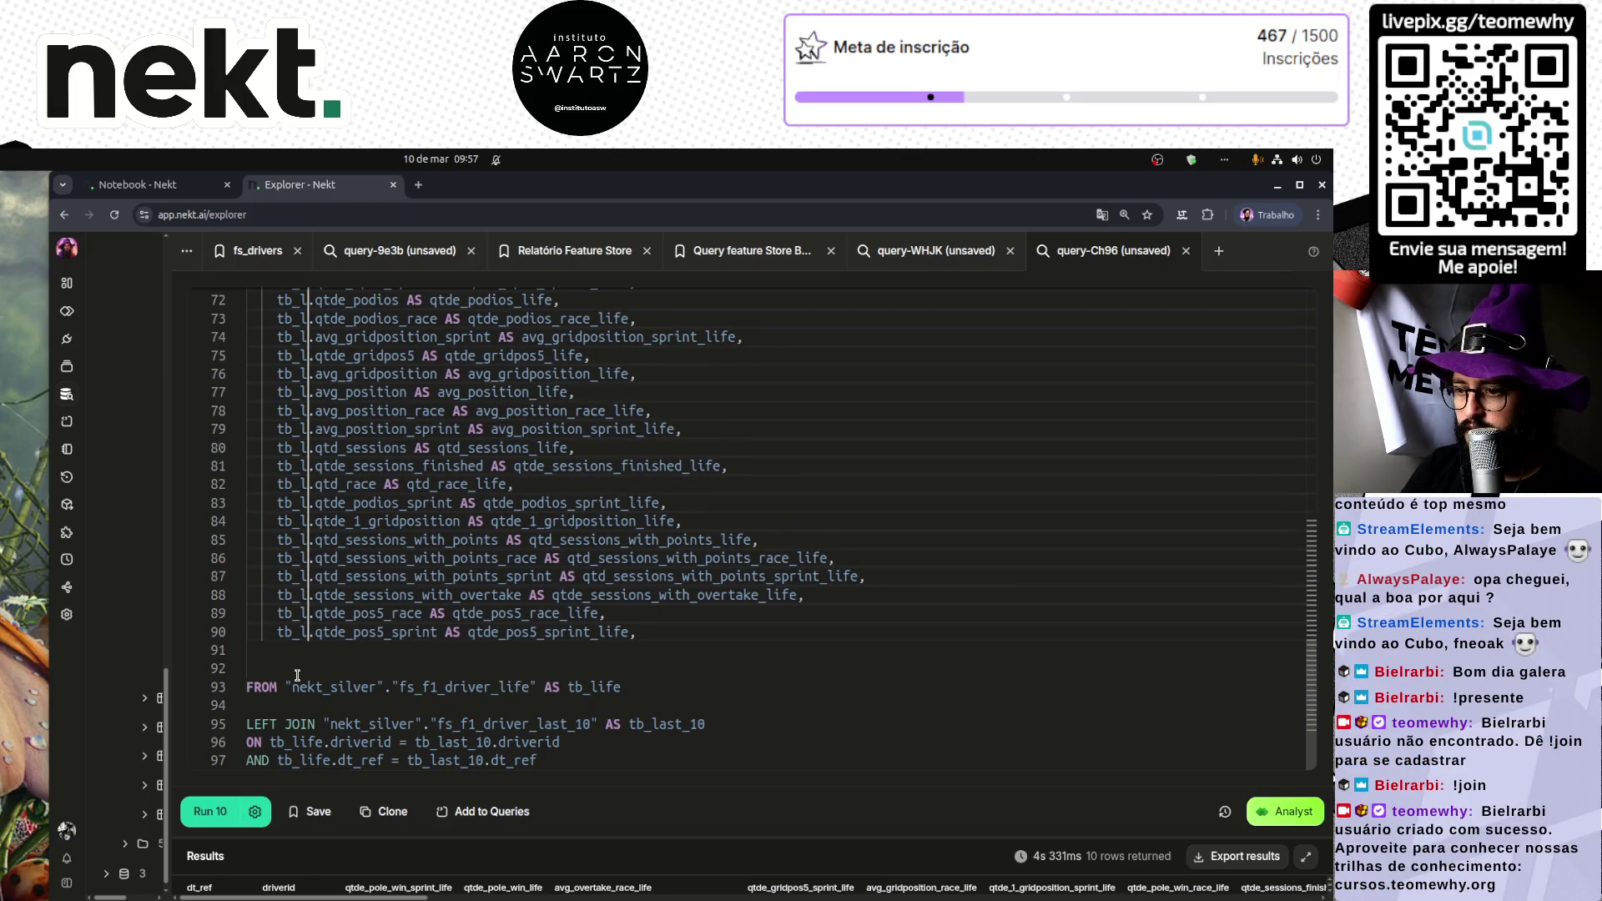
text(last_10)
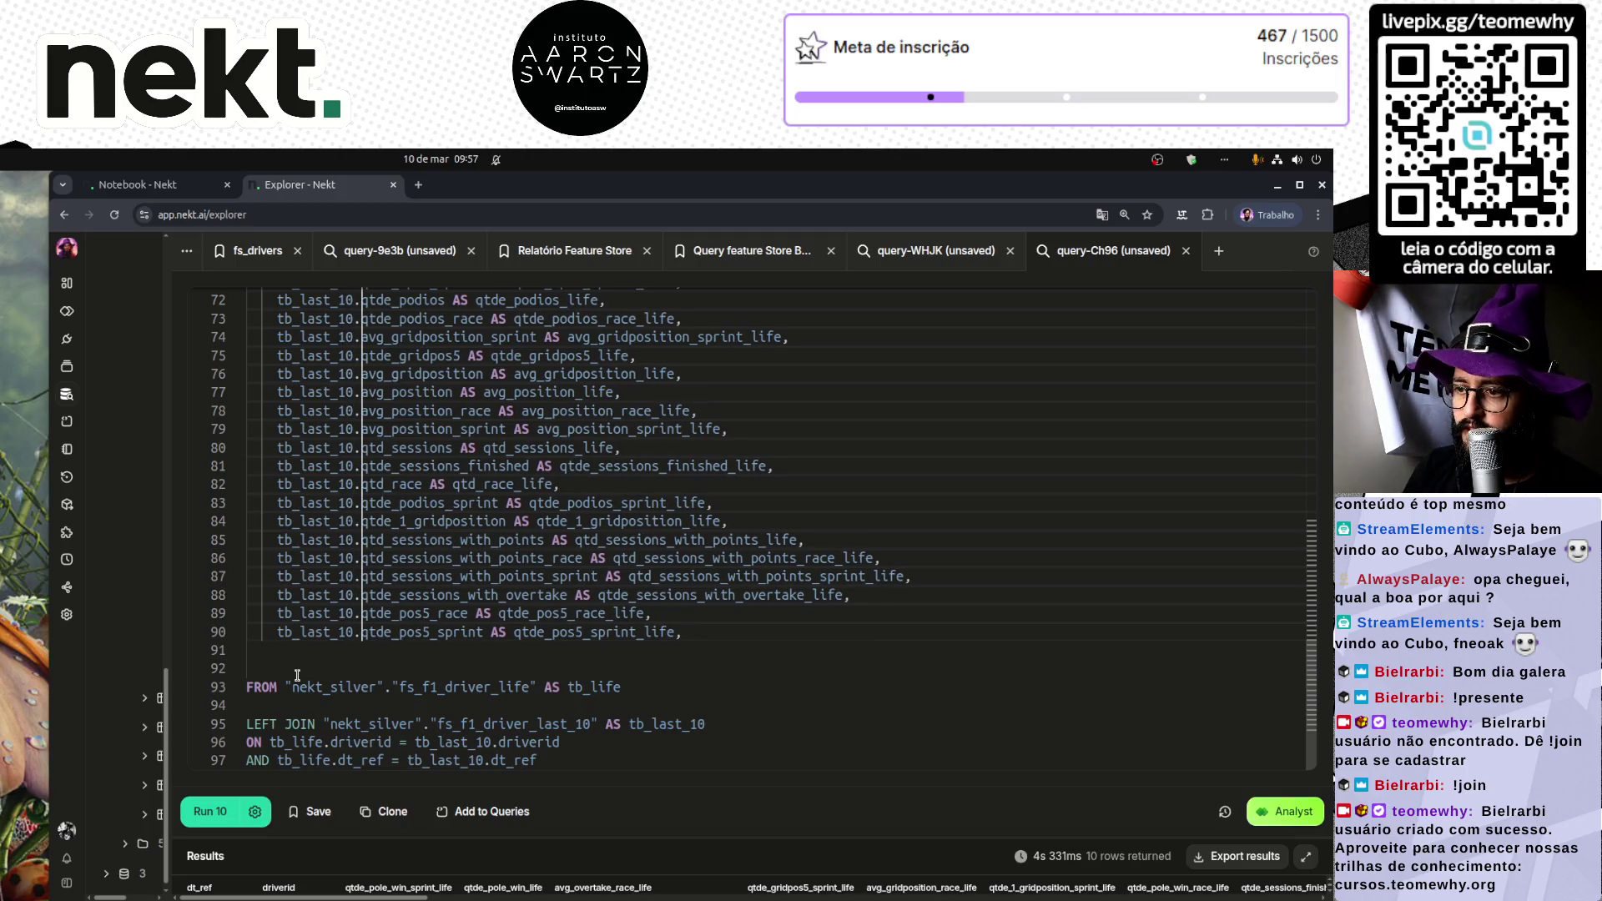
Step: Change the copied column aliases to end in _last10 and rerun the query
key(End)
key(Left)
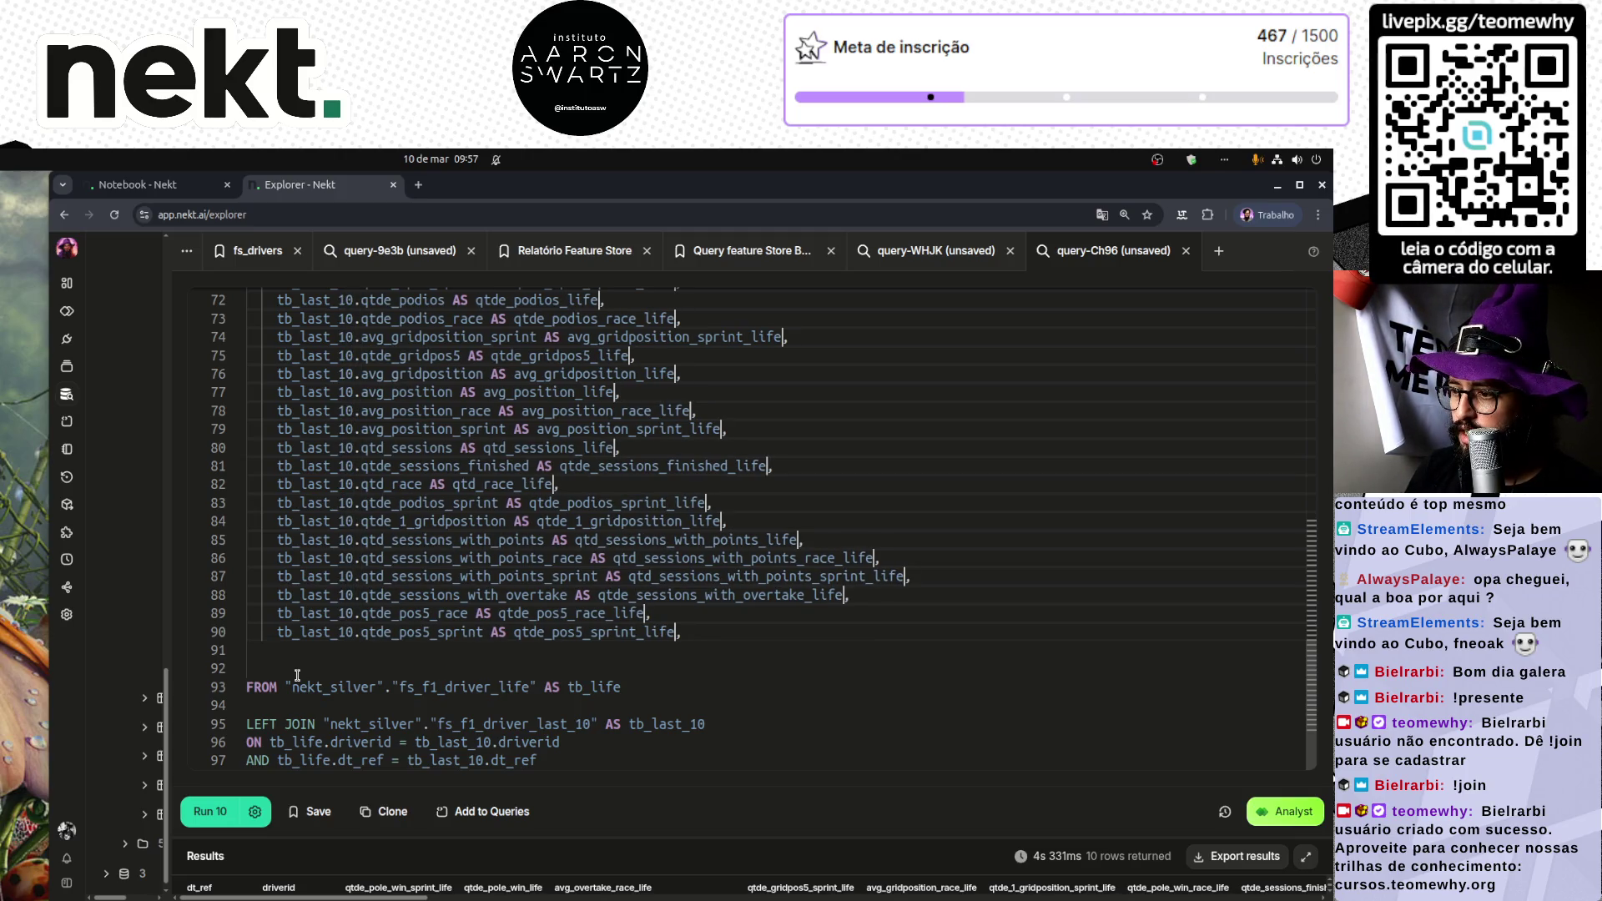
key(BackSpace)
key(BackSpace)
key(BackSpace)
key(BackSpace)
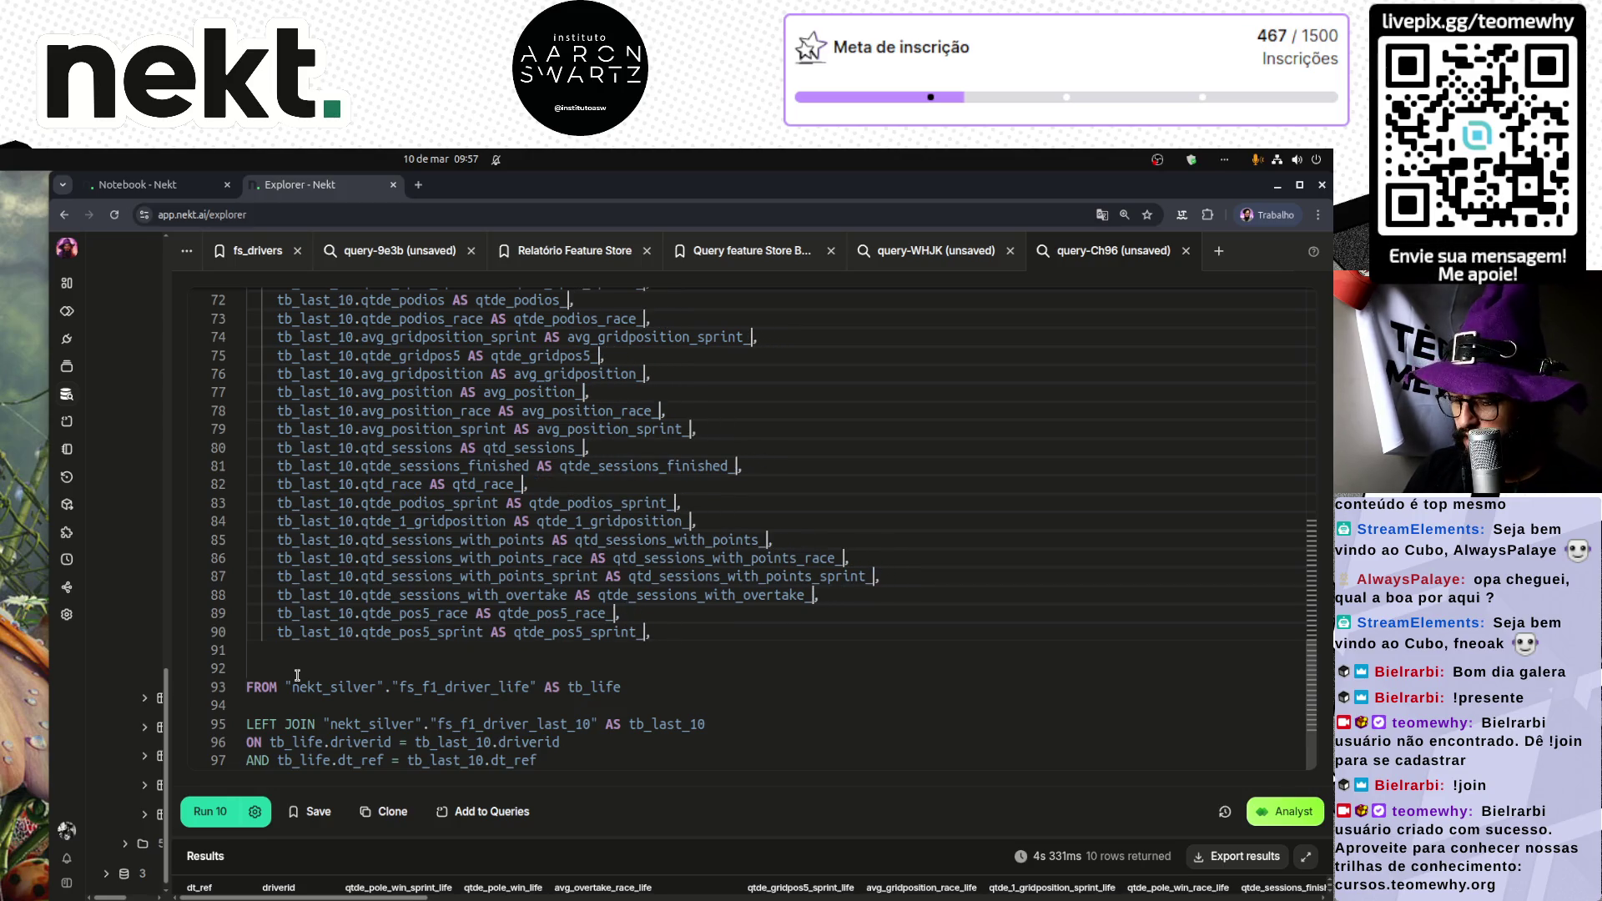
text(last)
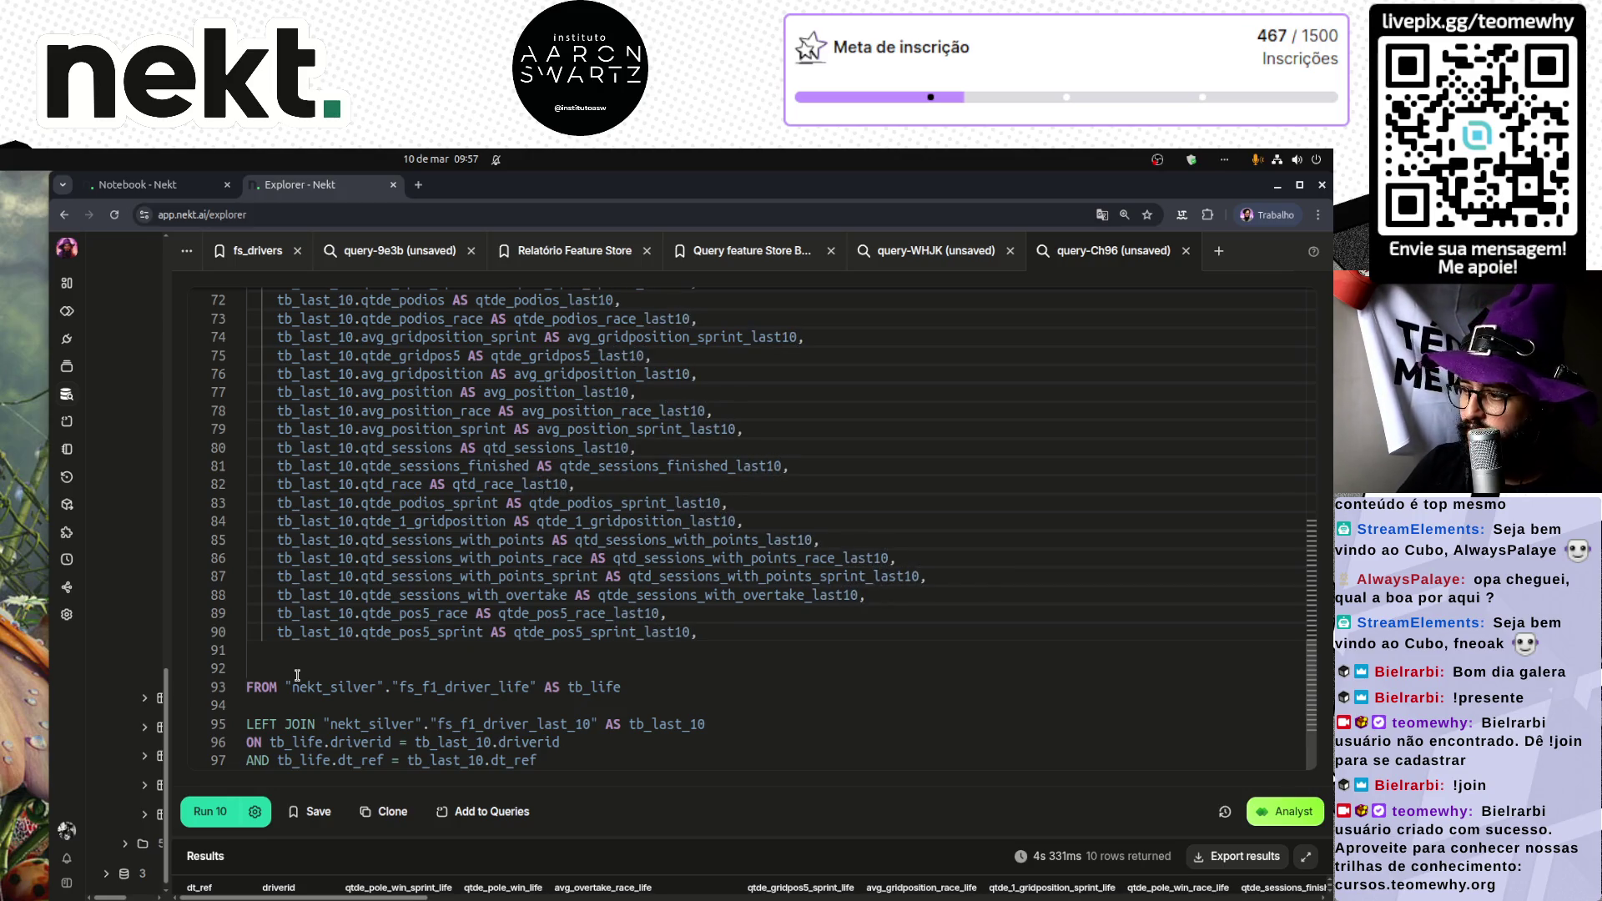
text(10)
scroll(494, 599, up, 5)
scroll(494, 599, up, 5)
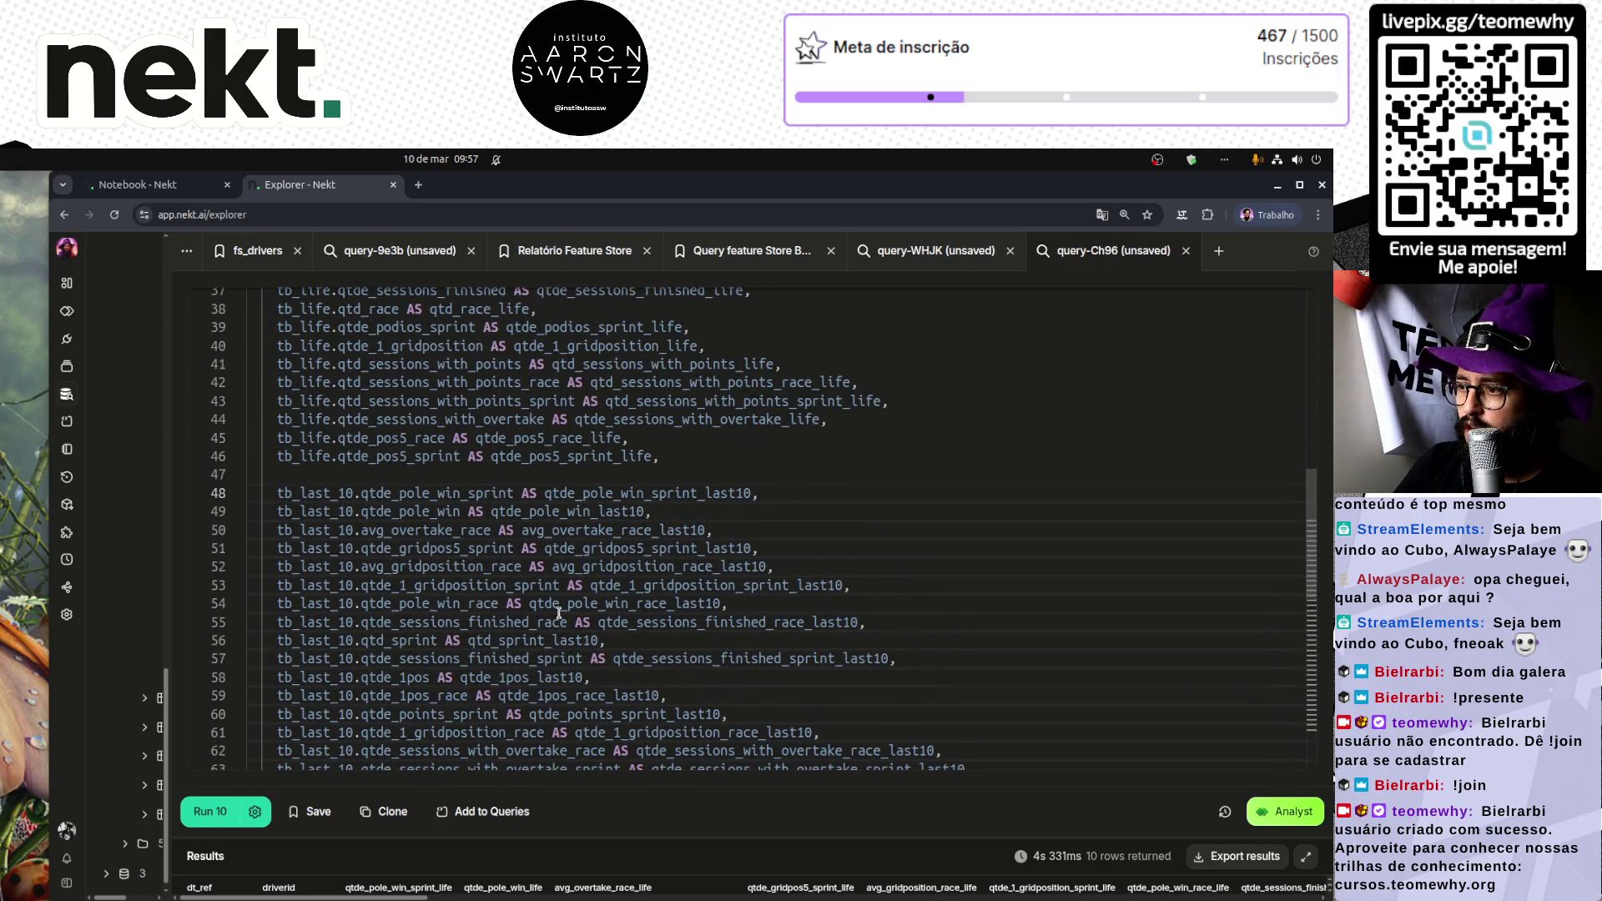
scroll(559, 613, down, 8)
scroll(597, 661, down, 2)
click(736, 636)
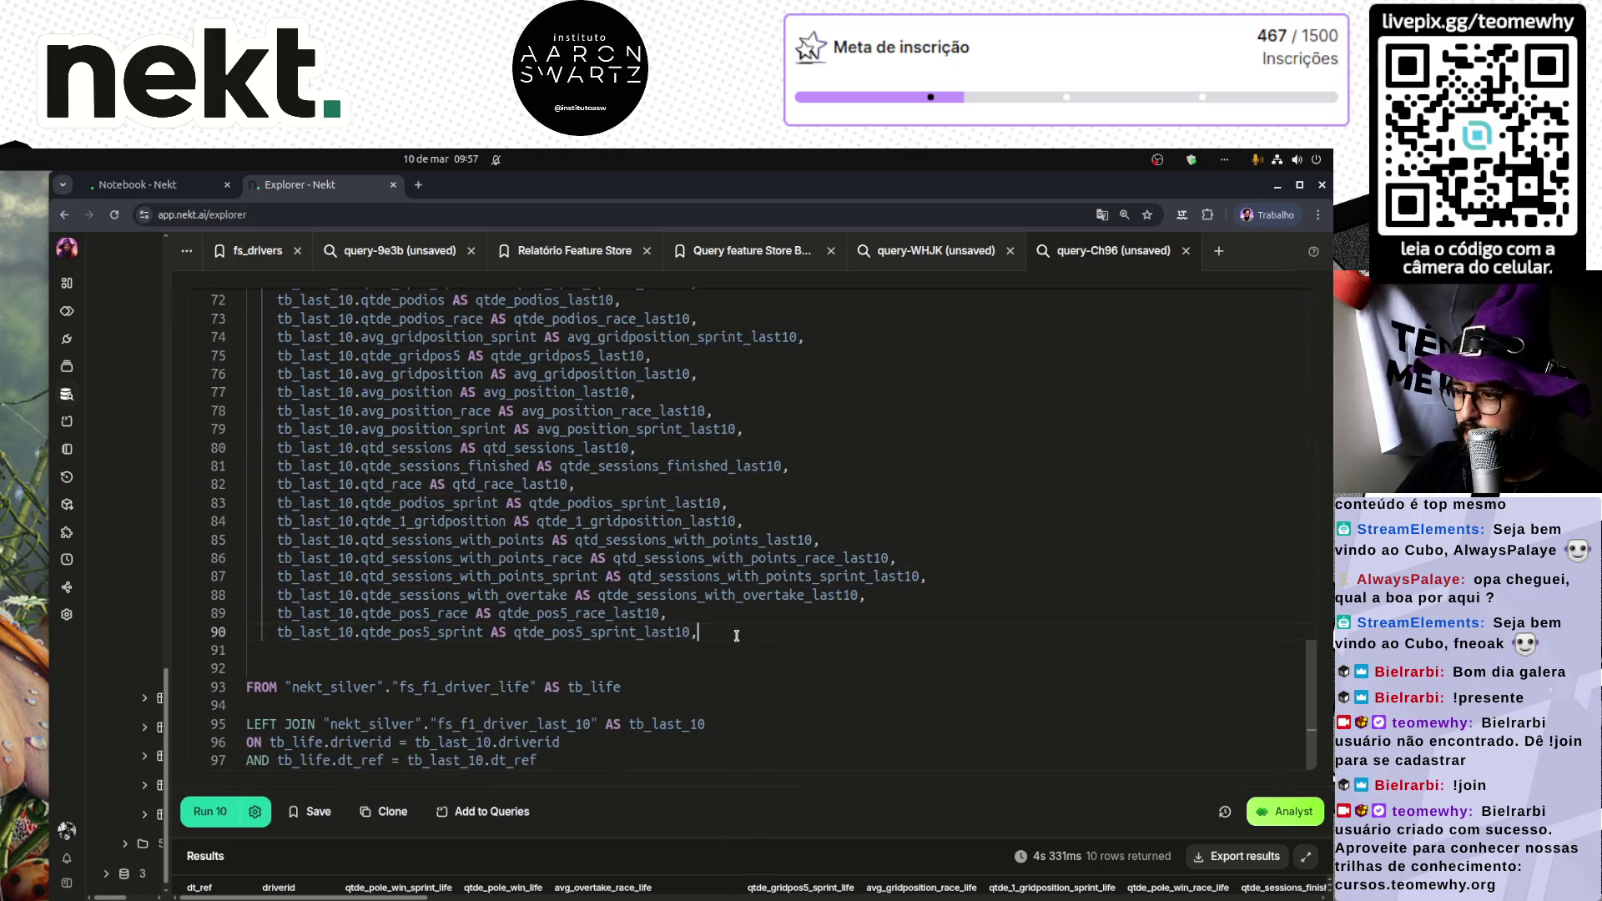
click(605, 753)
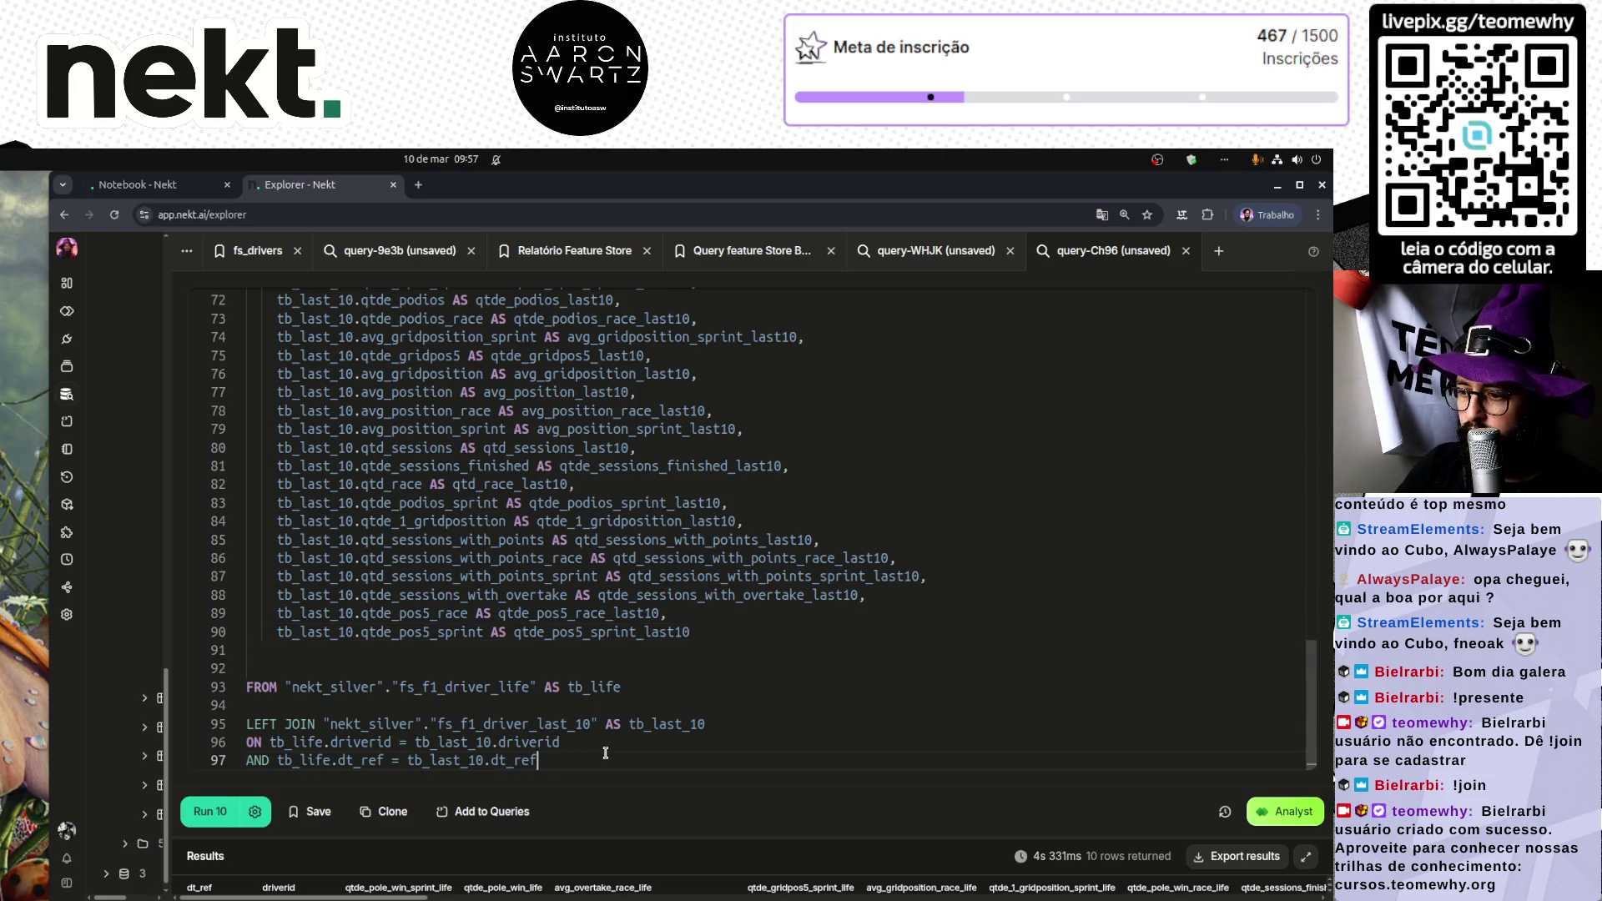
key(ctrl+Return)
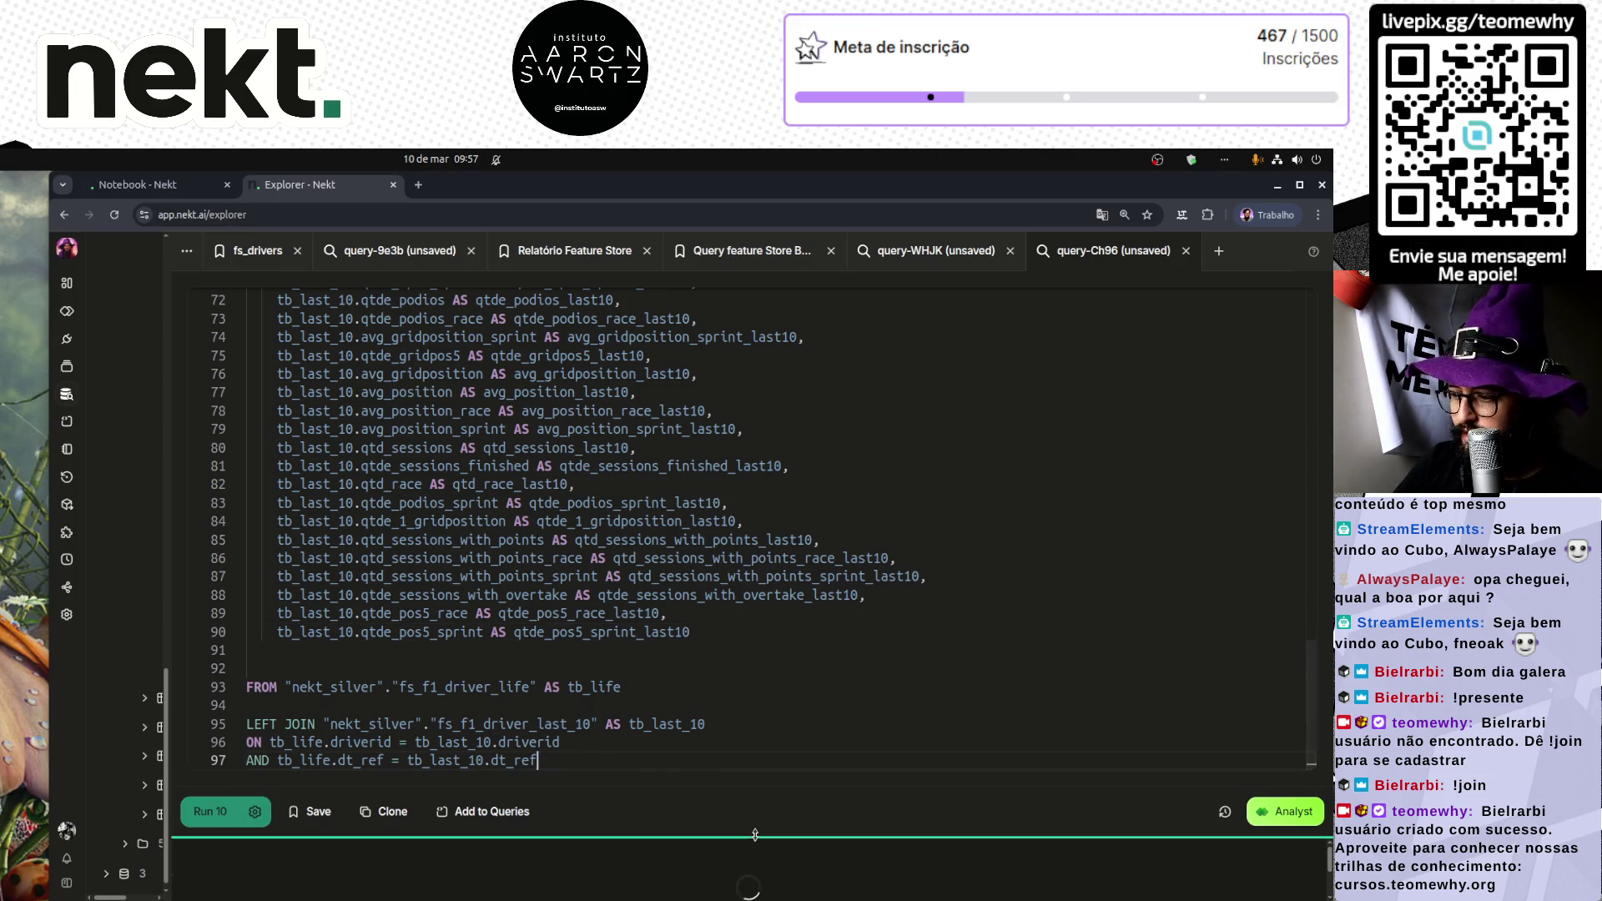
Step: Review the 10 returned driver rows across the new _last10 columns
mouse_move(750, 778)
mouse_down()
mouse_move(734, 500)
mouse_move(705, 442)
mouse_up()
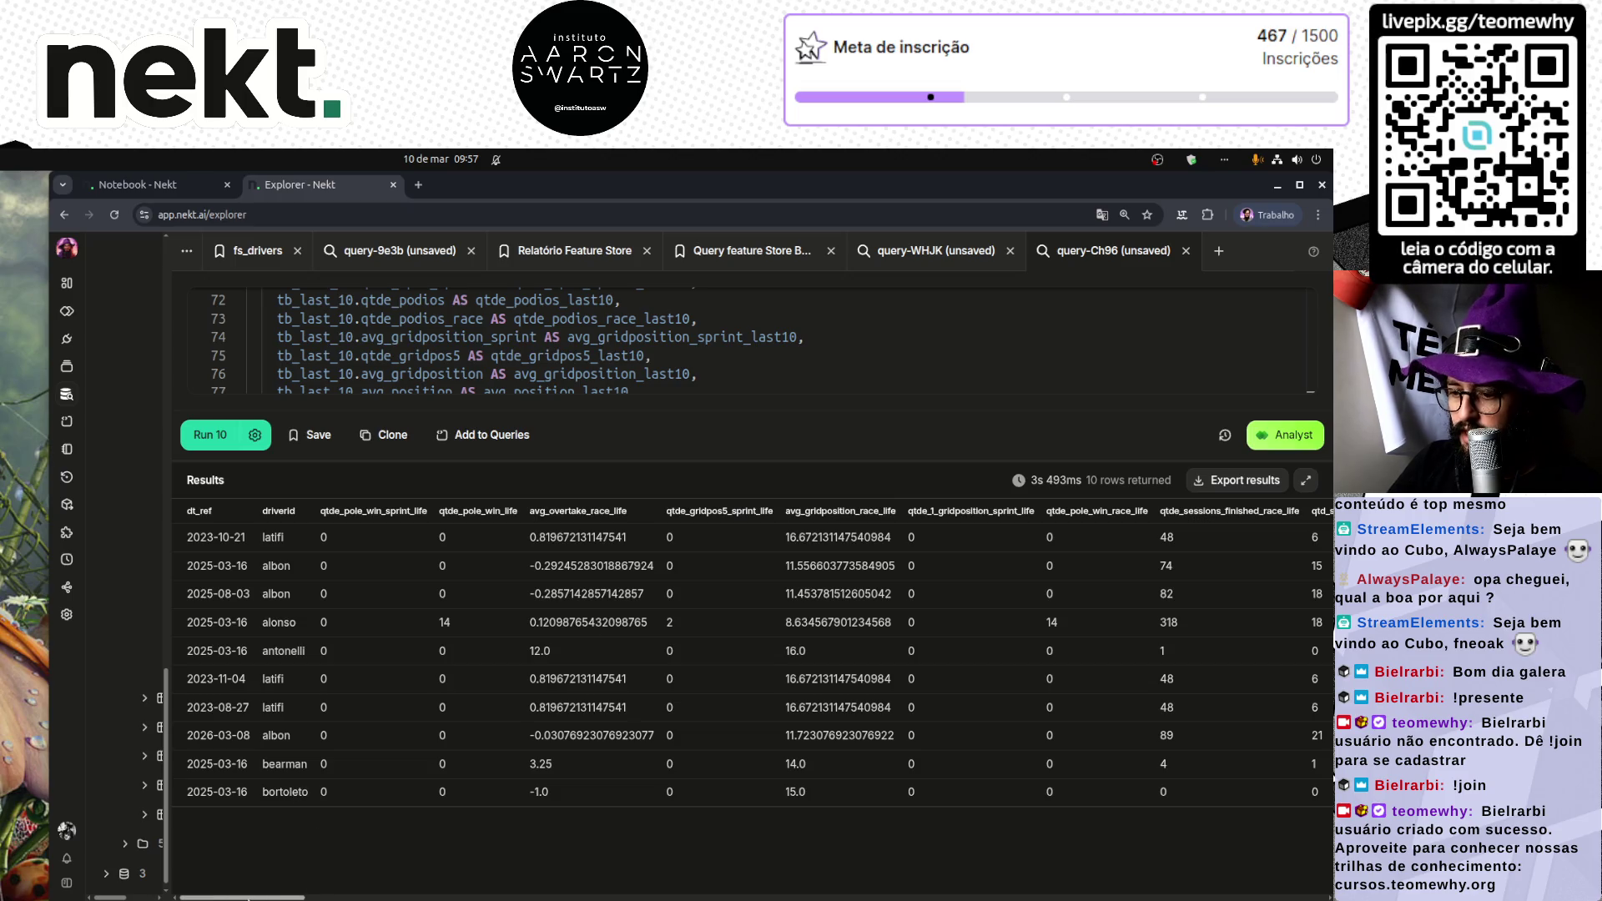
mouse_move(245, 897)
mouse_down()
mouse_move(1272, 893)
mouse_move(211, 886)
mouse_move(734, 897)
mouse_up()
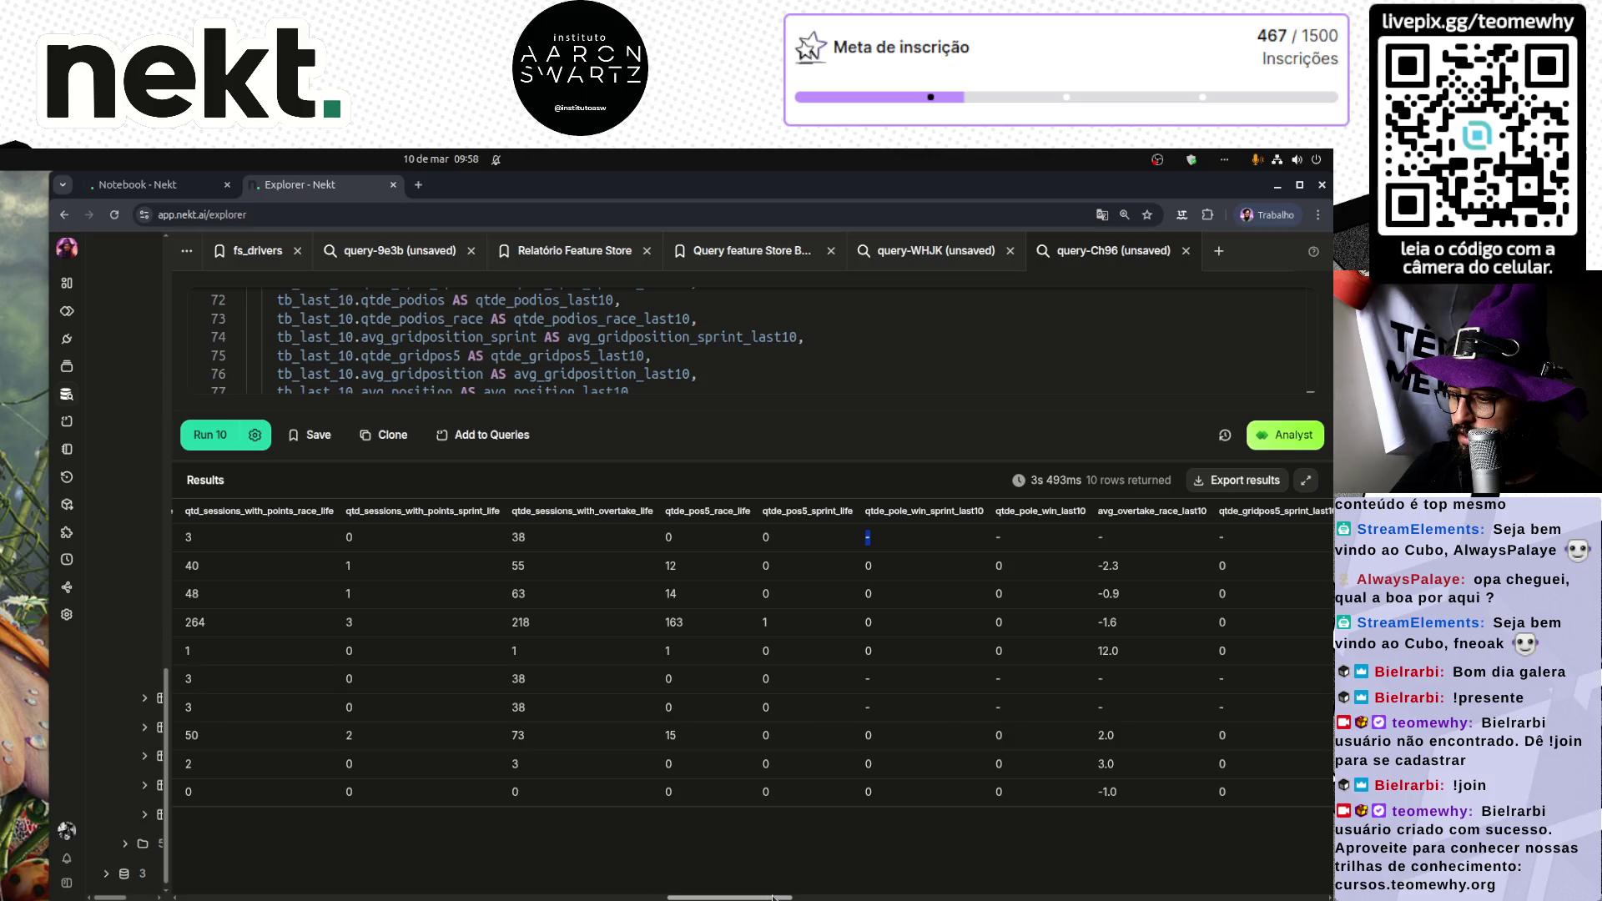
drag(746, 897, 258, 881)
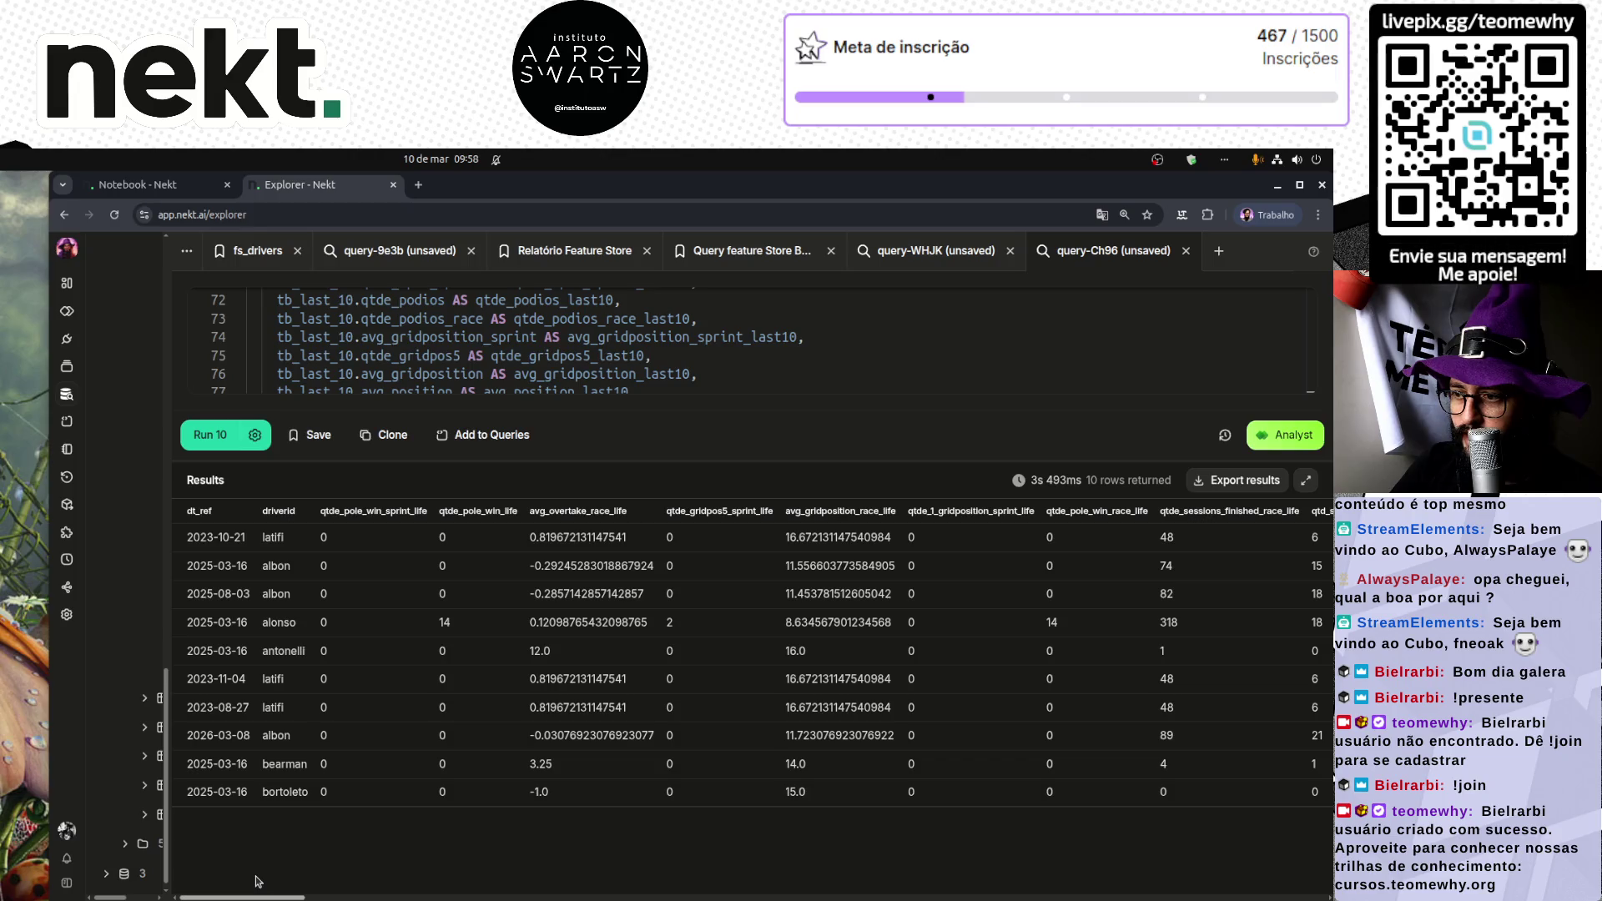
mouse_move(275, 884)
mouse_down()
mouse_move(1004, 878)
mouse_move(1250, 897)
mouse_move(238, 894)
mouse_up()
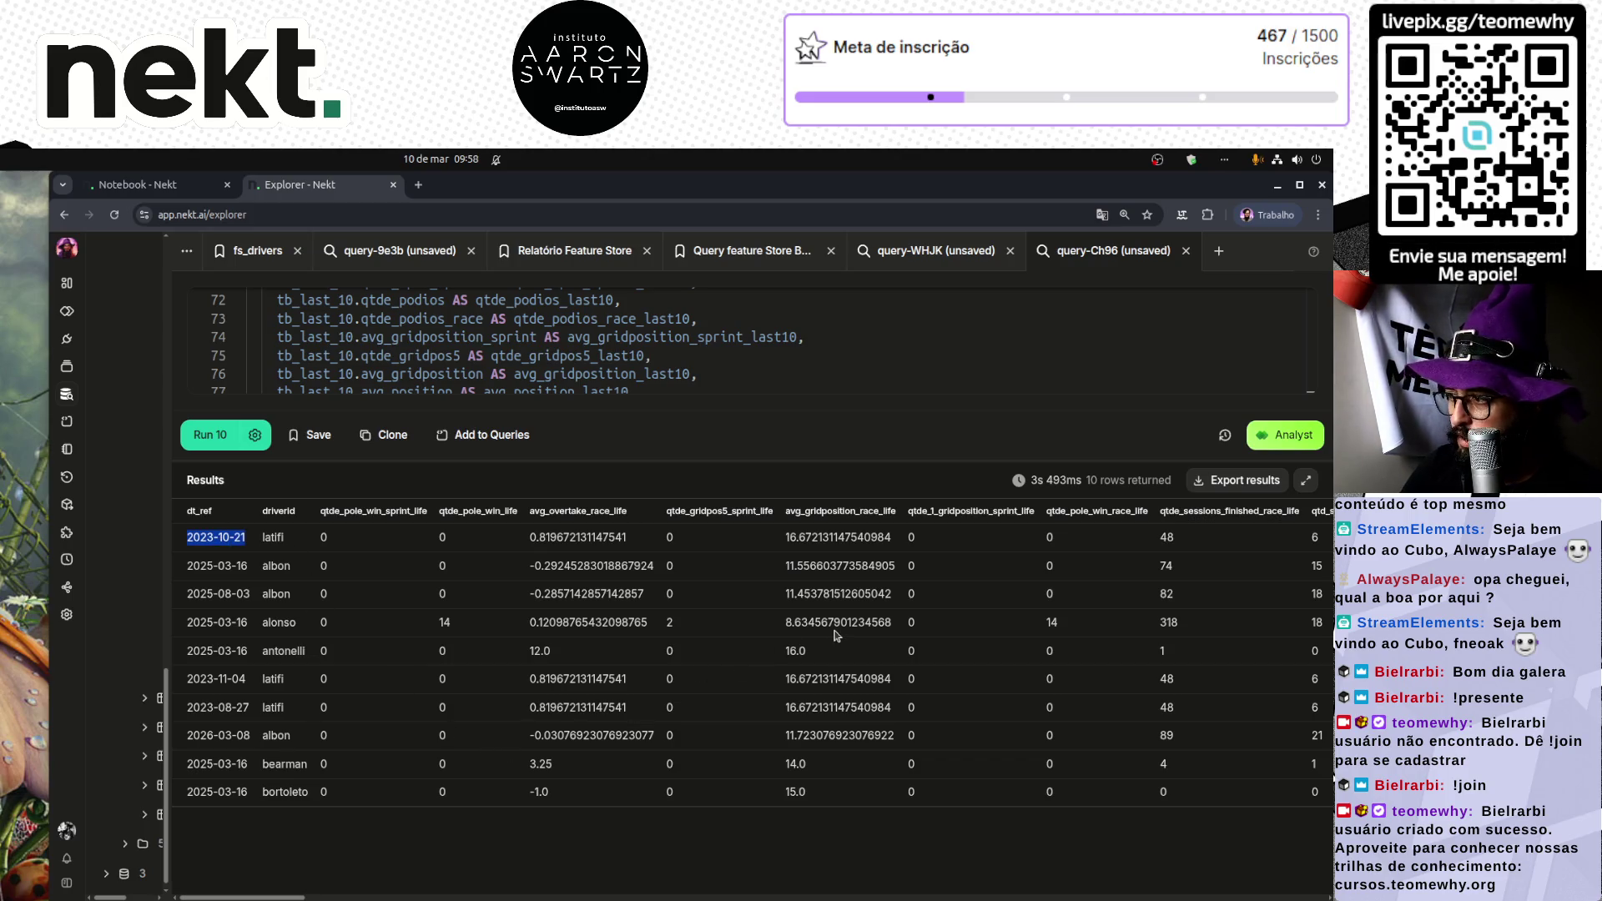
mouse_move(250, 896)
mouse_down()
mouse_move(893, 898)
mouse_move(224, 883)
mouse_move(1281, 899)
mouse_move(250, 897)
mouse_up()
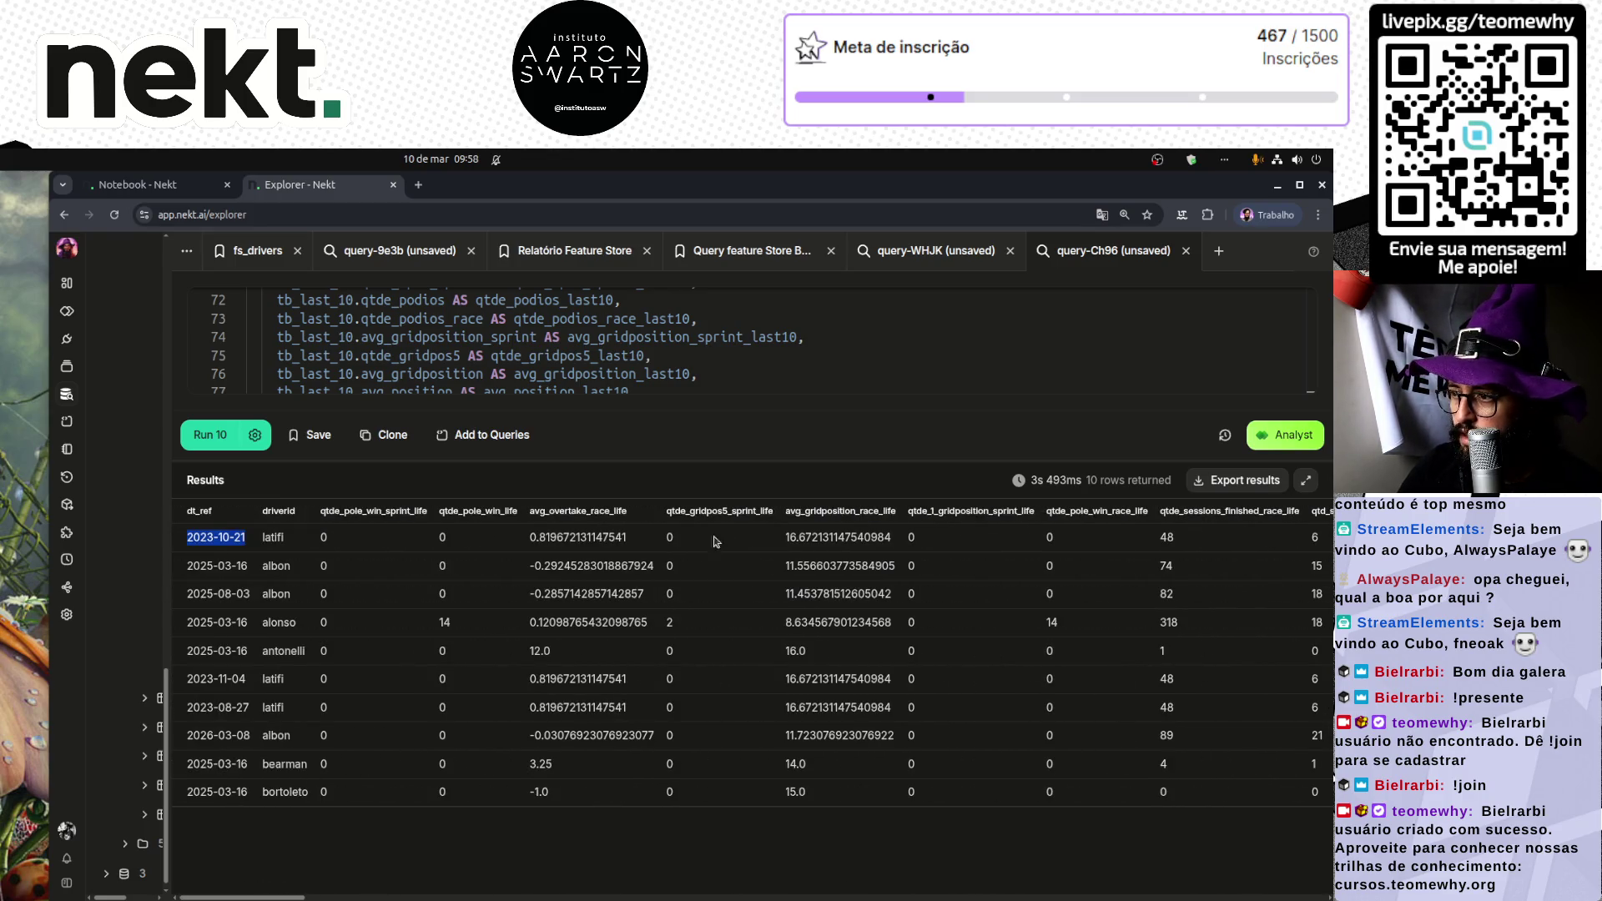
mouse_move(763, 459)
mouse_down()
mouse_move(734, 782)
mouse_move(709, 837)
mouse_up()
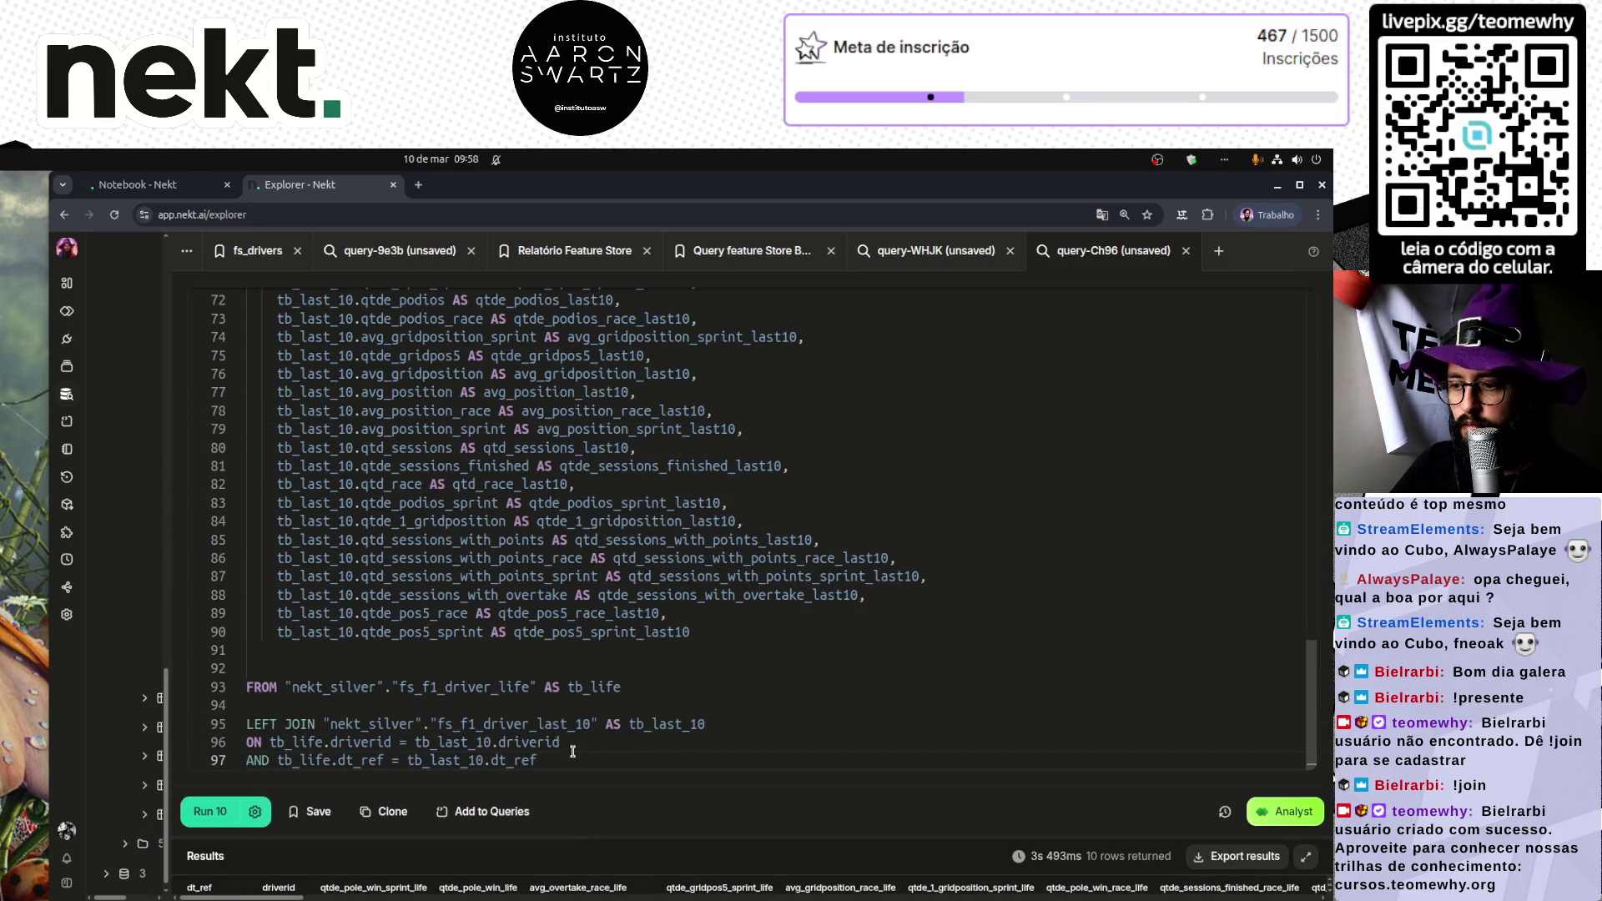
Step: Duplicate the three-line tb_last_10 LEFT JOIN block below the original
key(shift+Up)
key(shift+Up)
key(shift+Home)
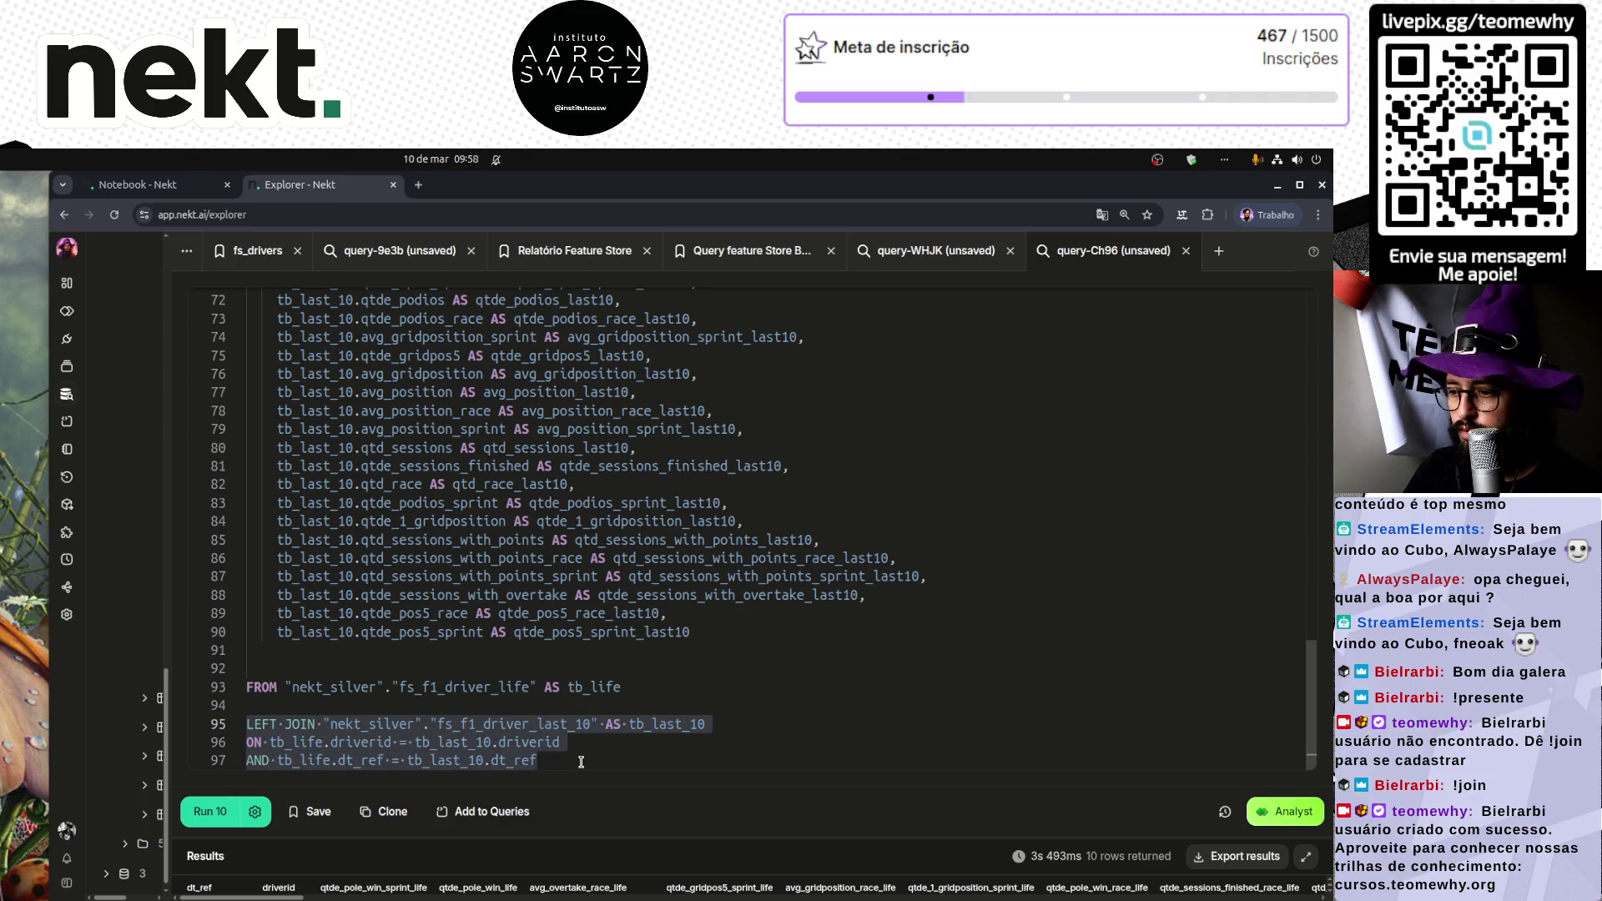
key(ctrl+c)
key(Right)
key(Return)
key(Return)
key(ctrl+v)
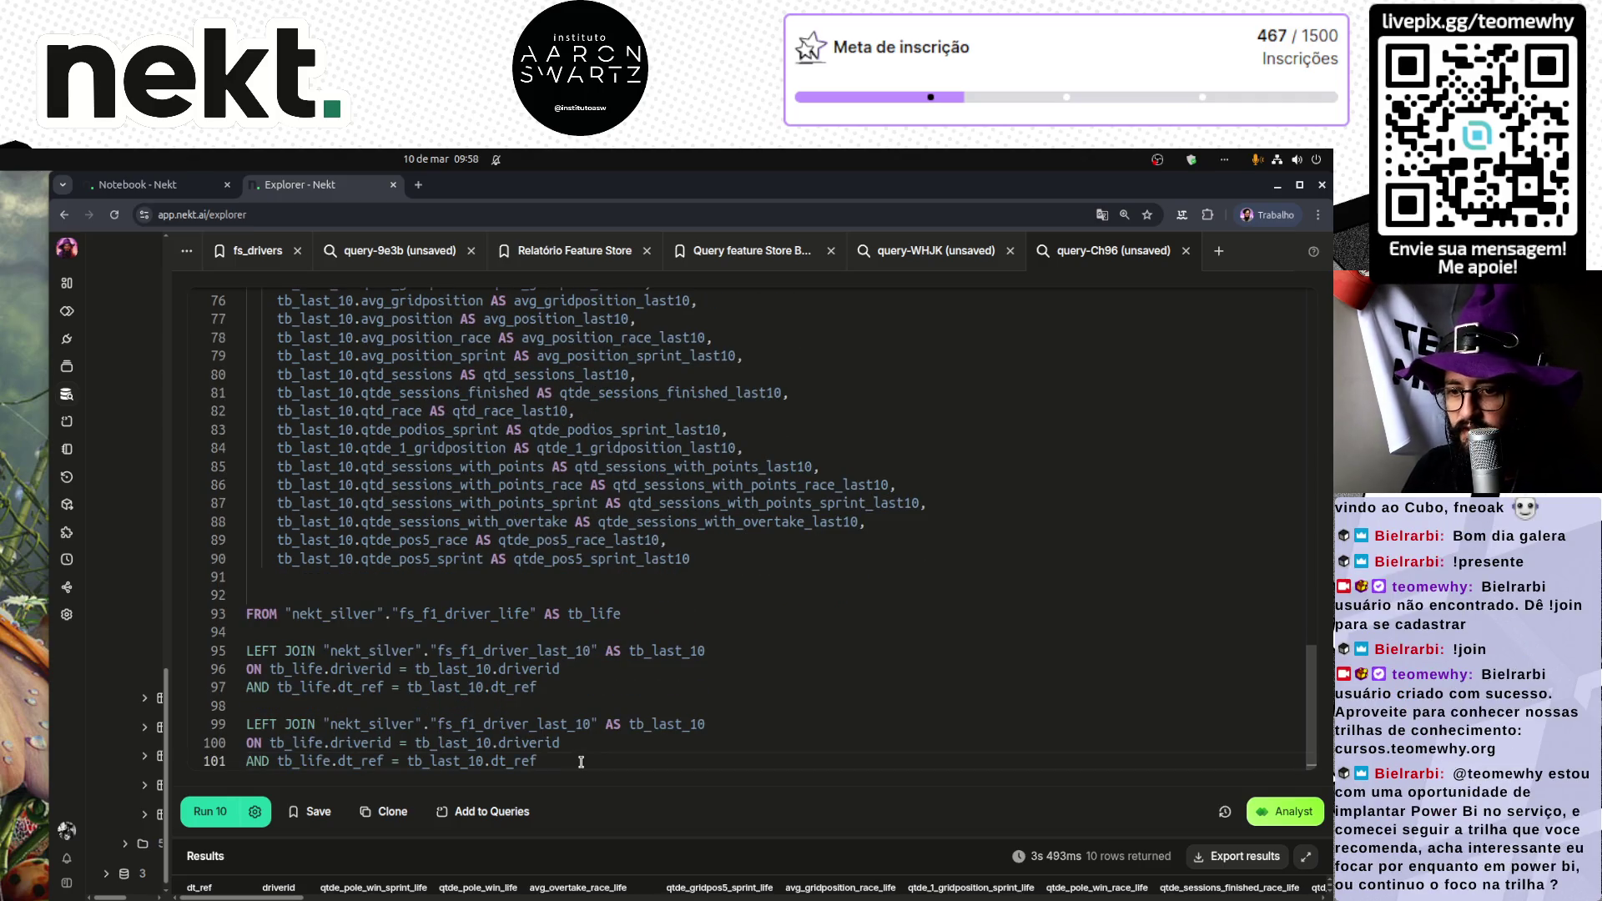
Step: Change the copied join to fs_f1_driver_last_20 with alias tb_last_20
key(Up)
key(Up)
key(ctrl+Right)
key(shift+Left)
key(shift+Left)
key(ctrl+d)
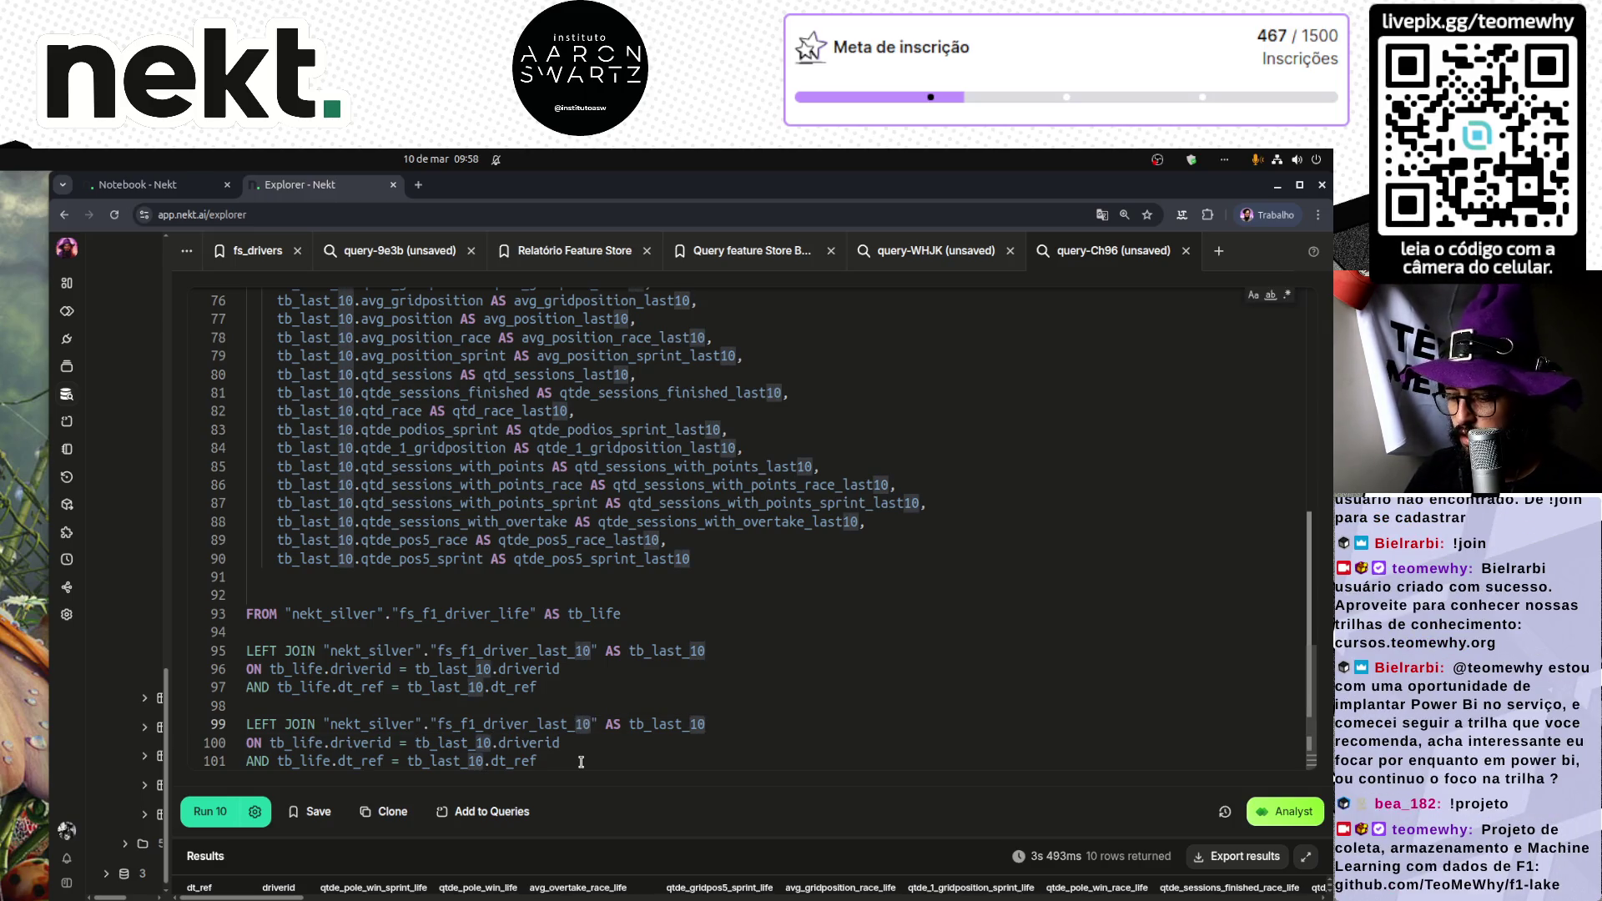
text(20)
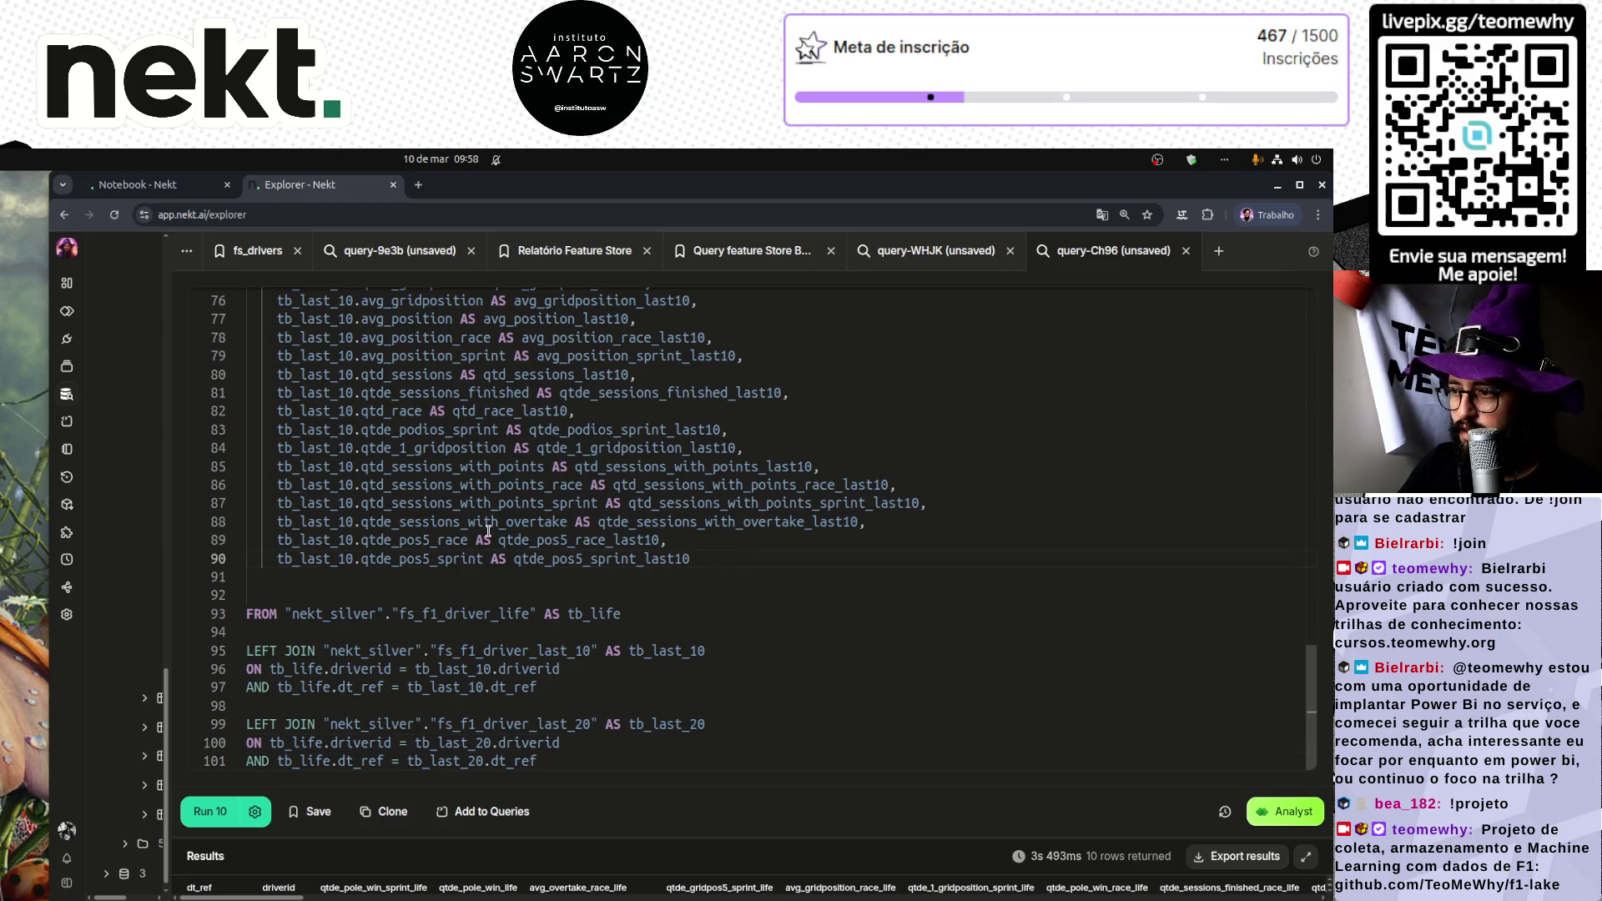
Step: Copy the tb_last_10 column block (lines 48–90) and paste it below
scroll(400, 567, up, 8)
scroll(442, 531, up, 2)
shift+click(276, 451)
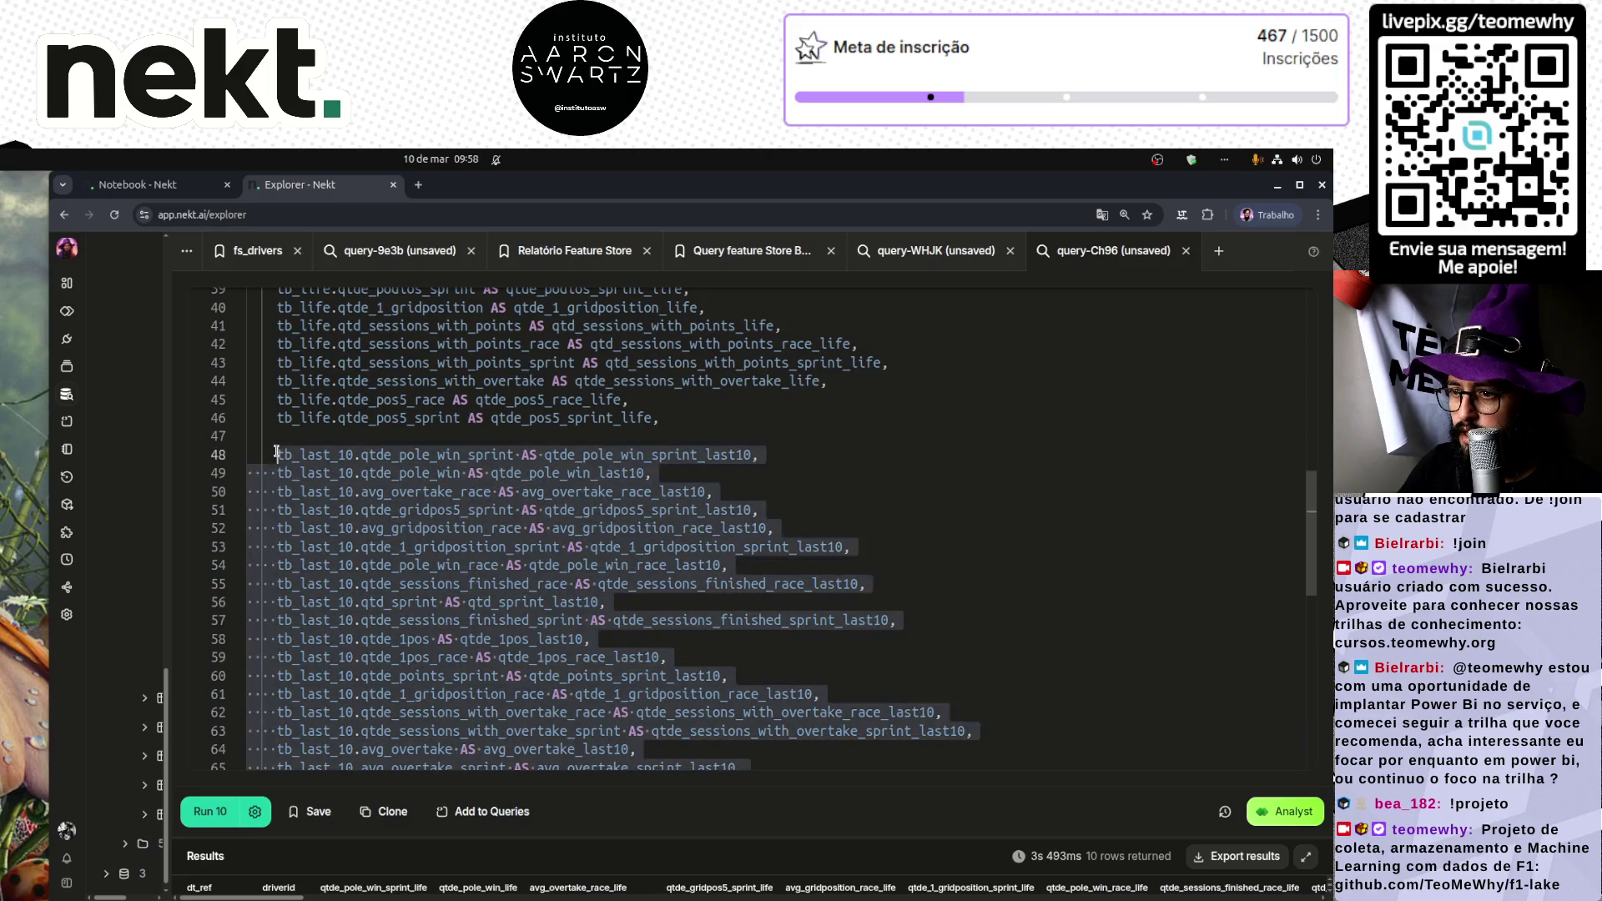
scroll(449, 572, down, 9)
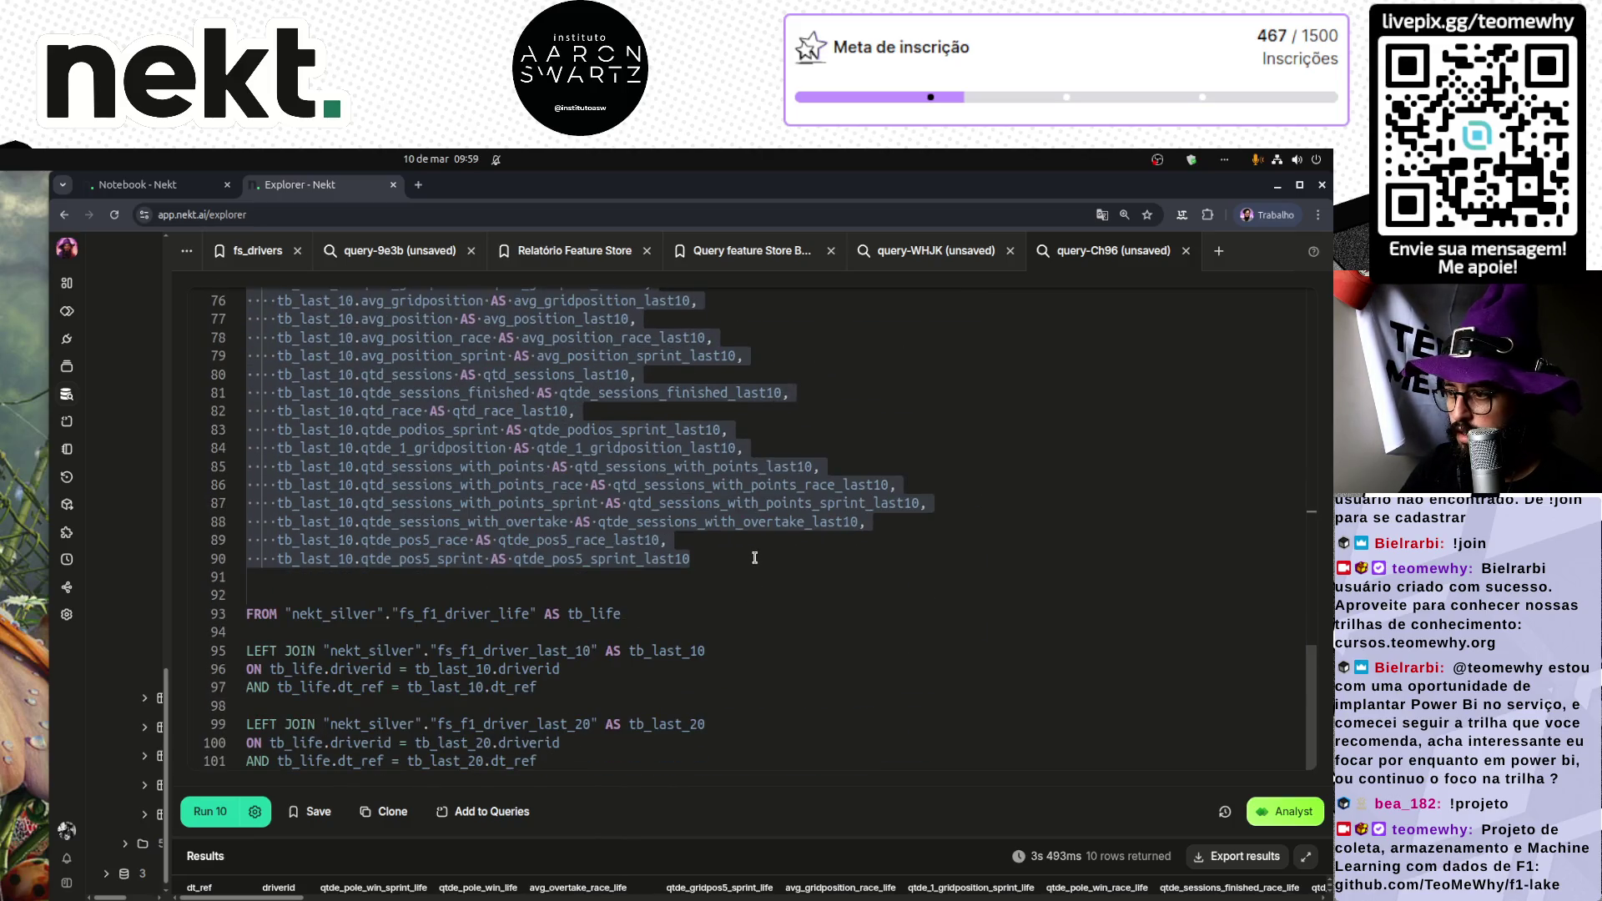
click(754, 557)
key(Return)
key(ctrl+v)
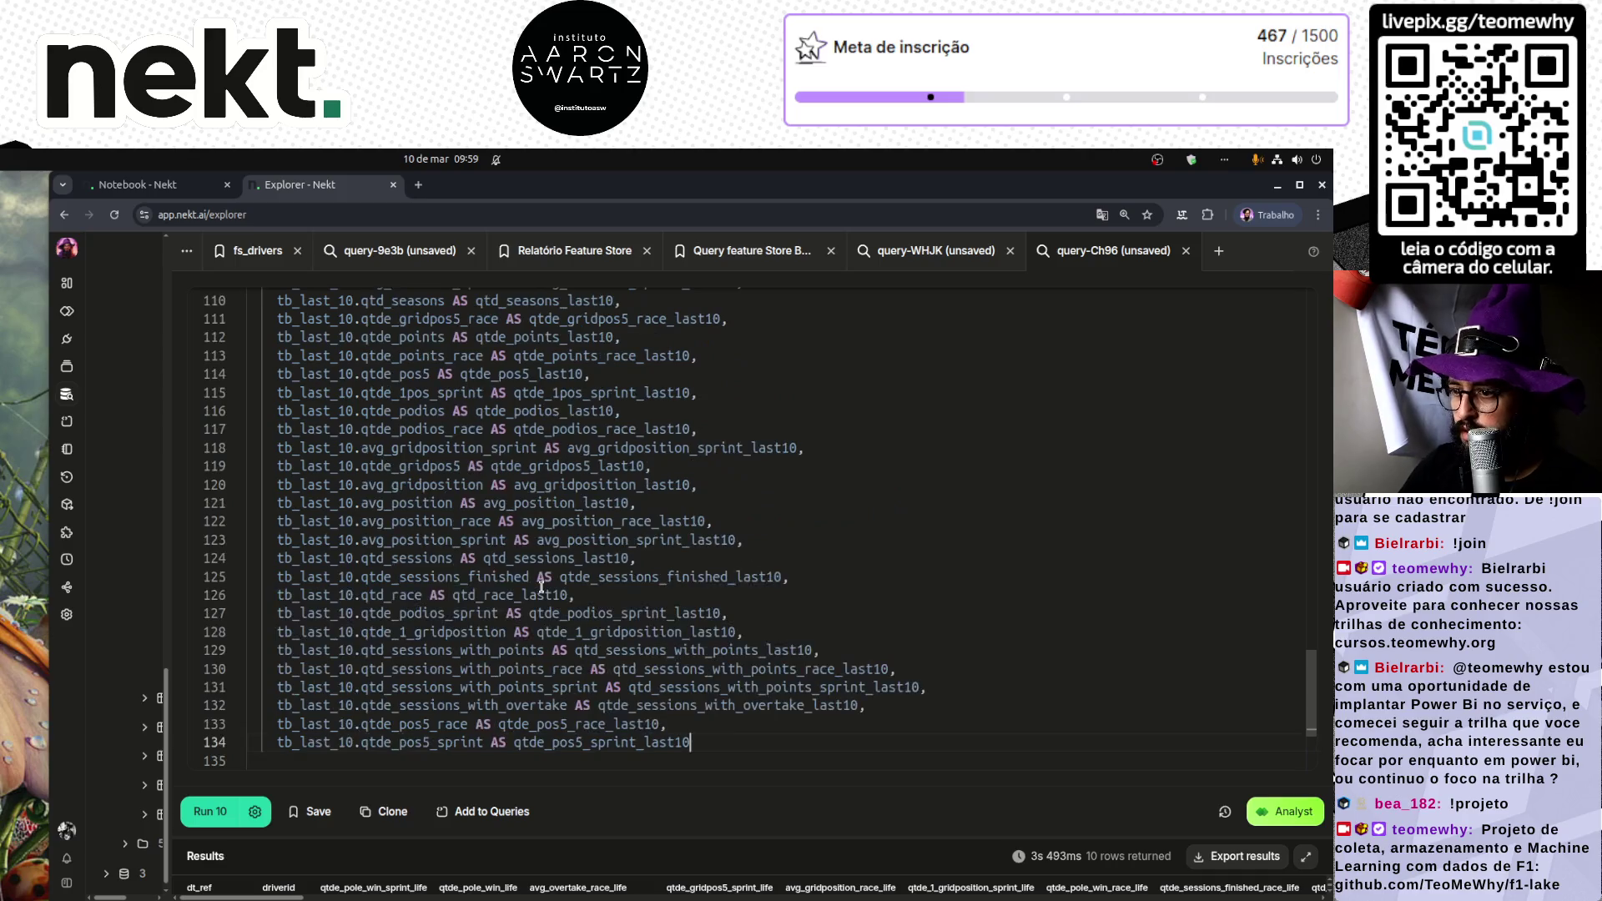
Step: Rename the pasted columns to the tb_last_20 prefix with _last20 aliases
scroll(541, 587, up, 10)
scroll(277, 498, down, 10)
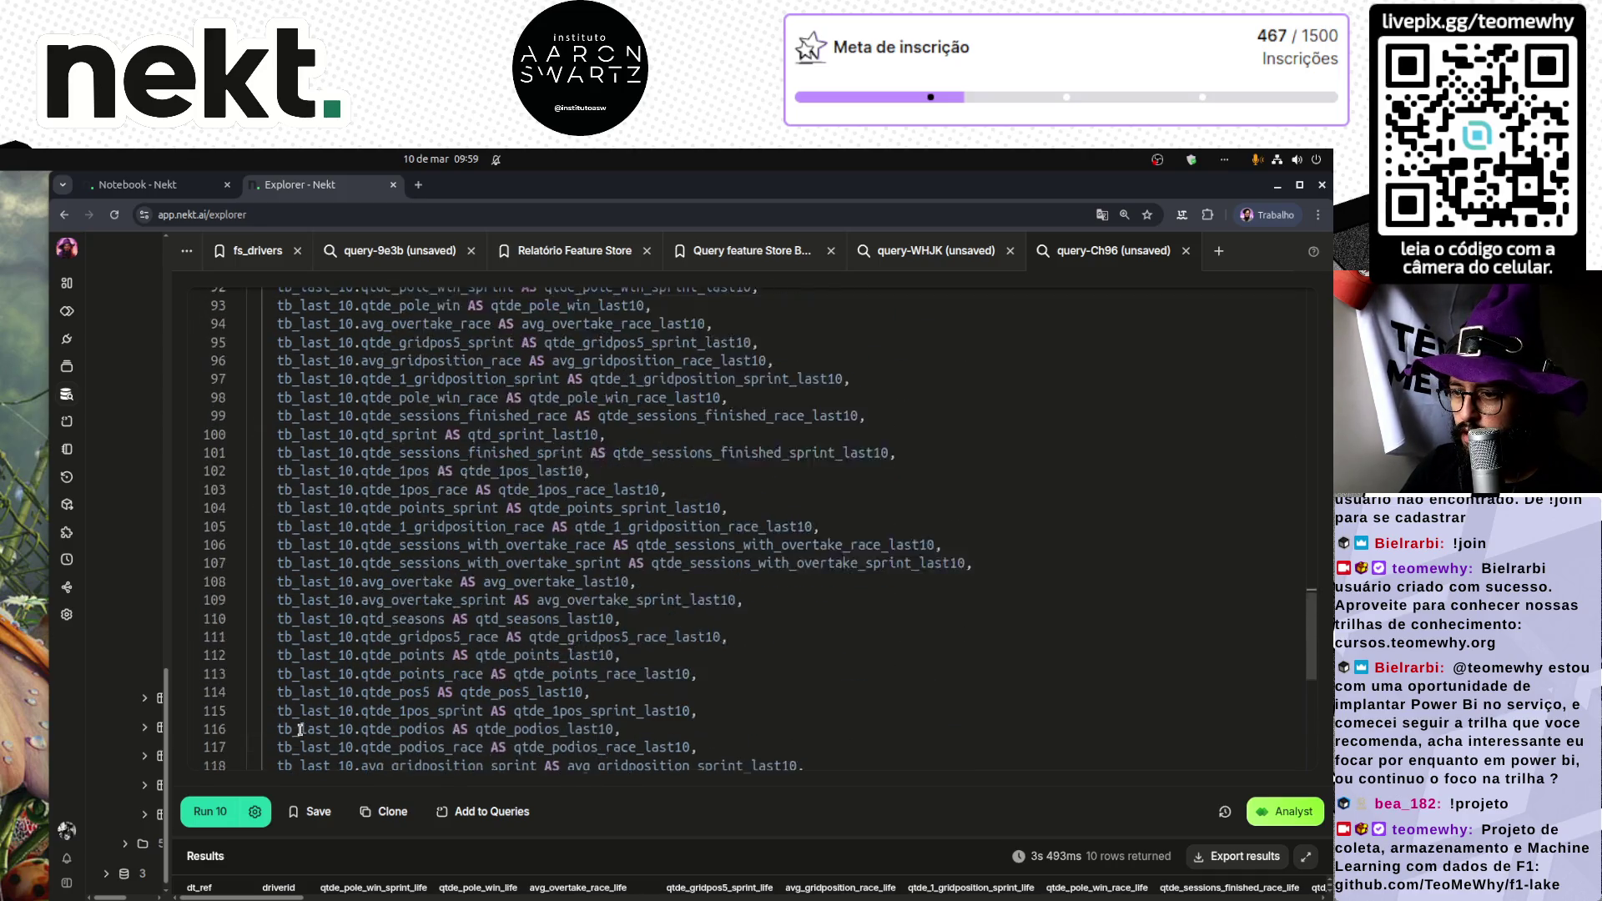
alt+shift+click(277, 667)
key(ctrl+Right)
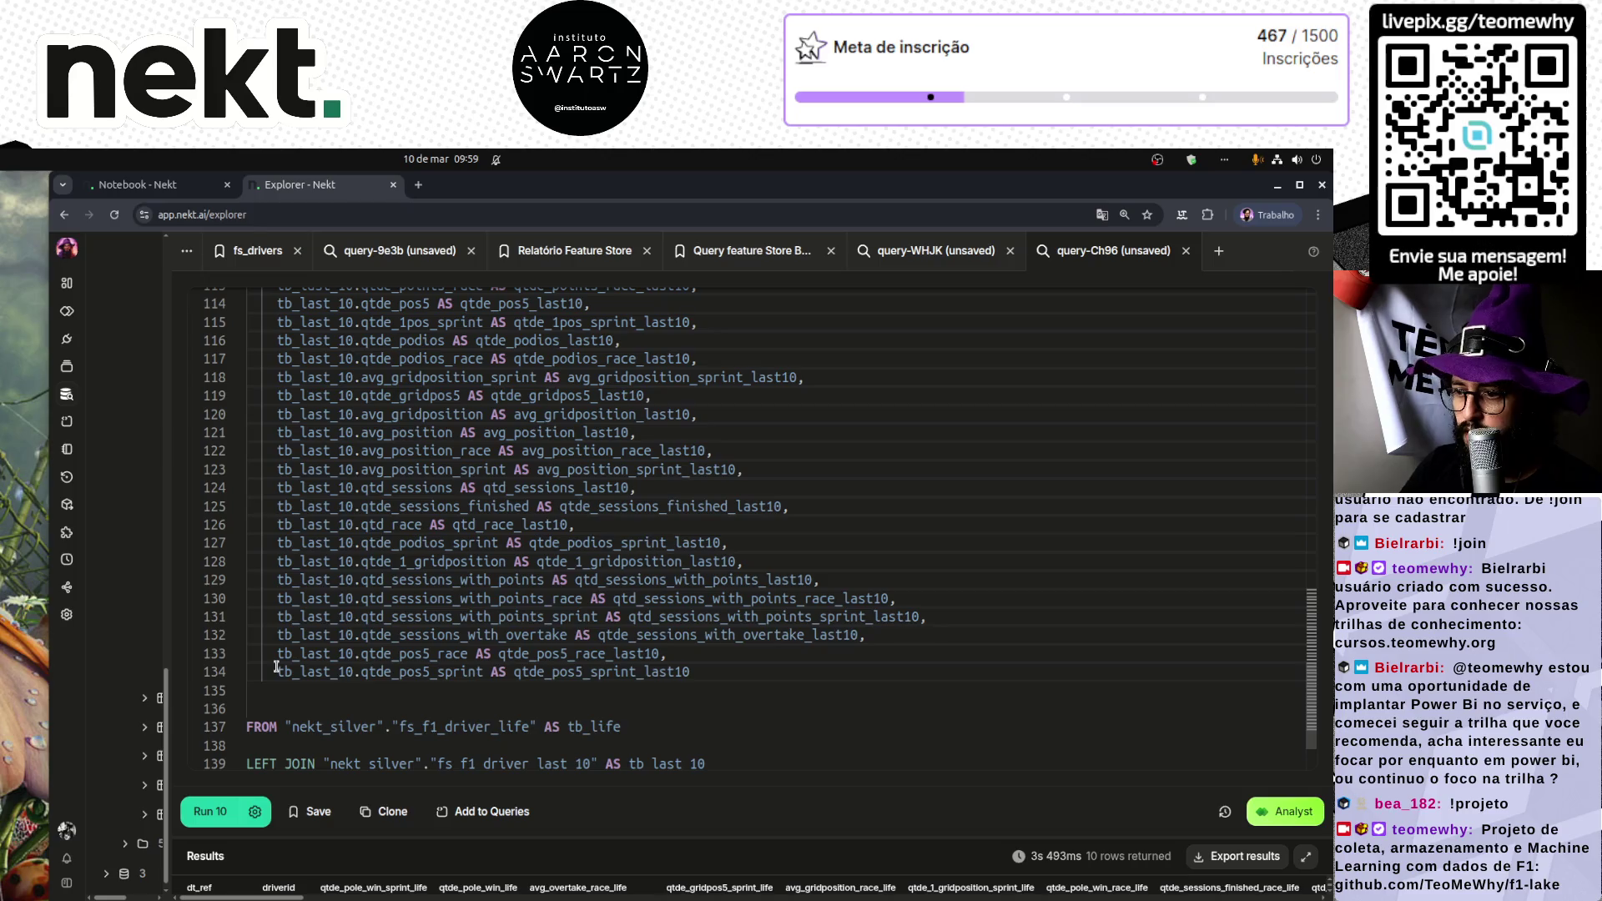
key(BackSpace)
key(BackSpace)
text(20)
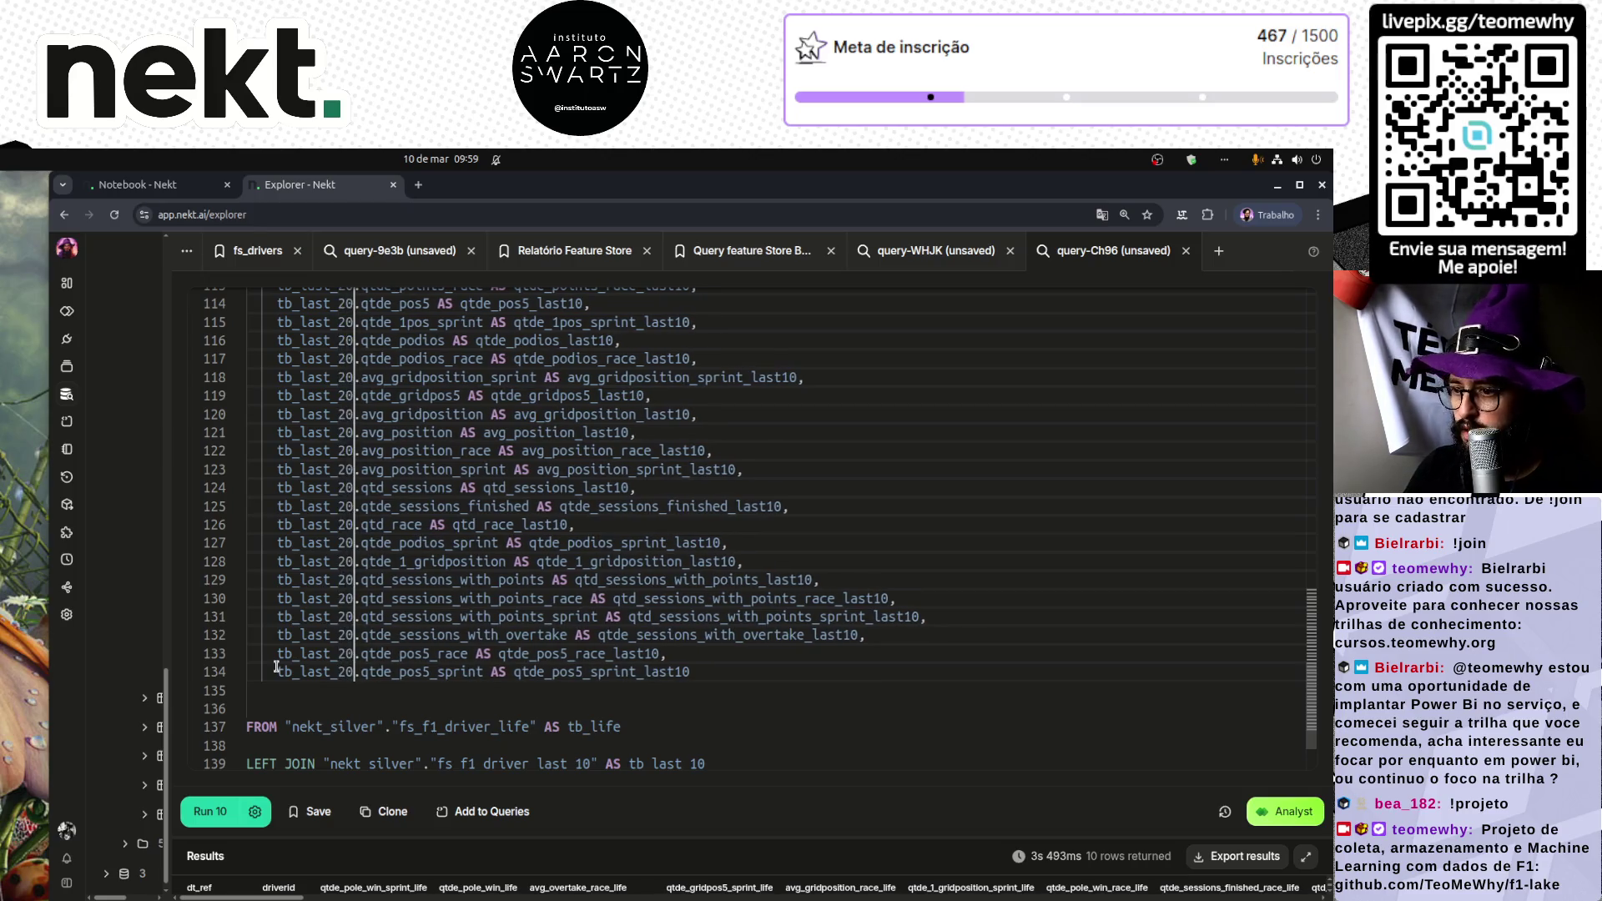
key(End)
key(Left)
key(Left)
key(Delete)
key(BackSpace)
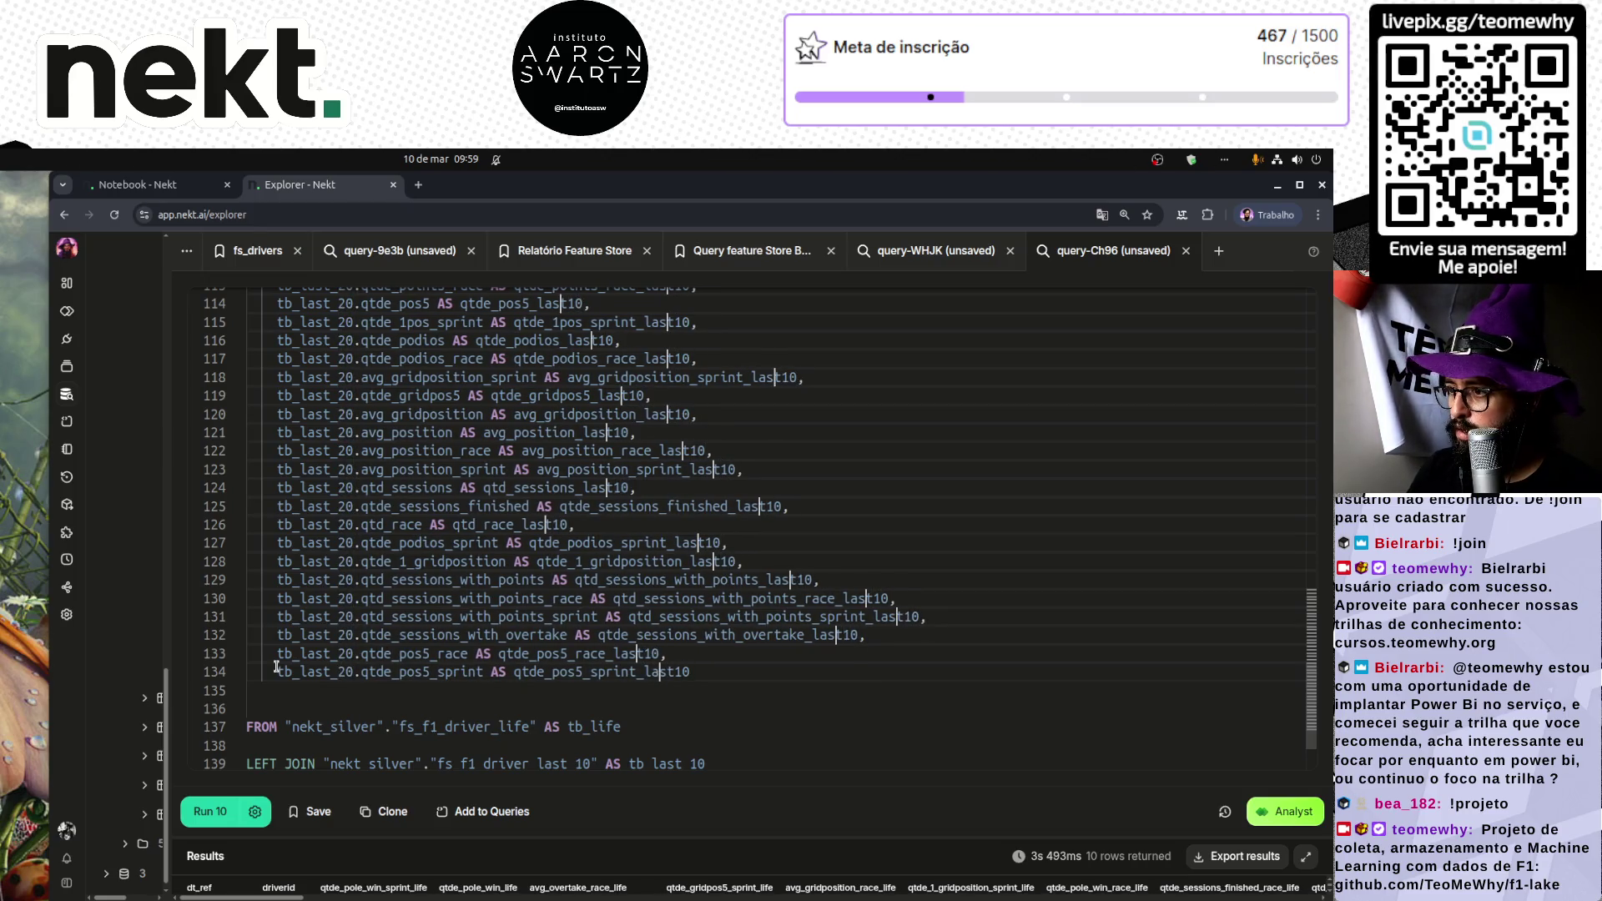
text(20)
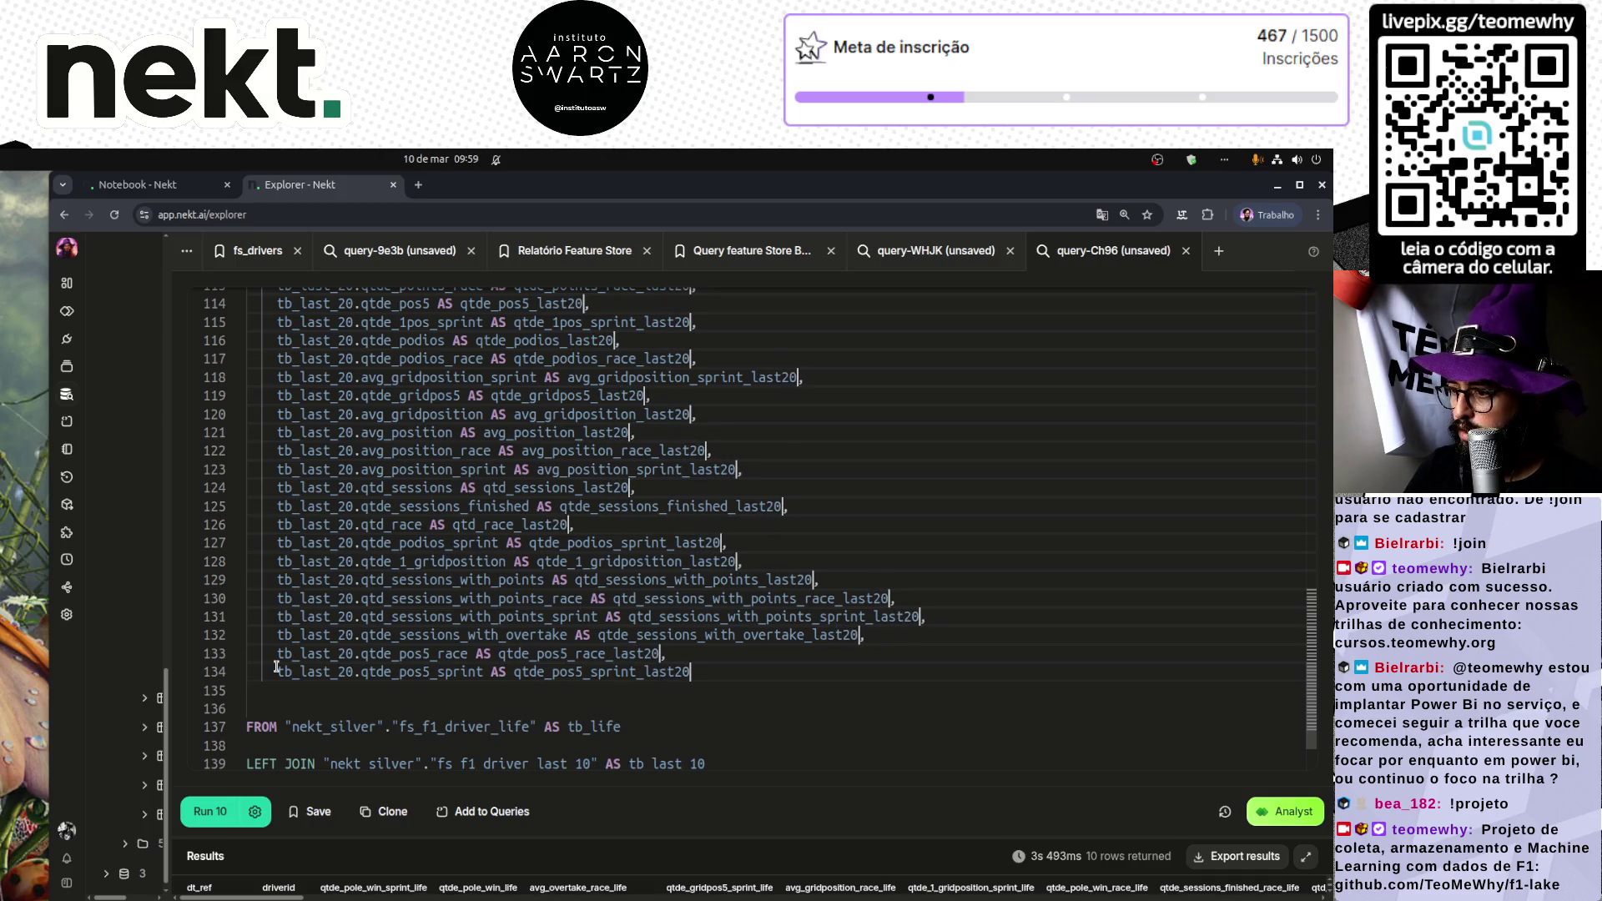
click(707, 674)
scroll(707, 674, up, 6)
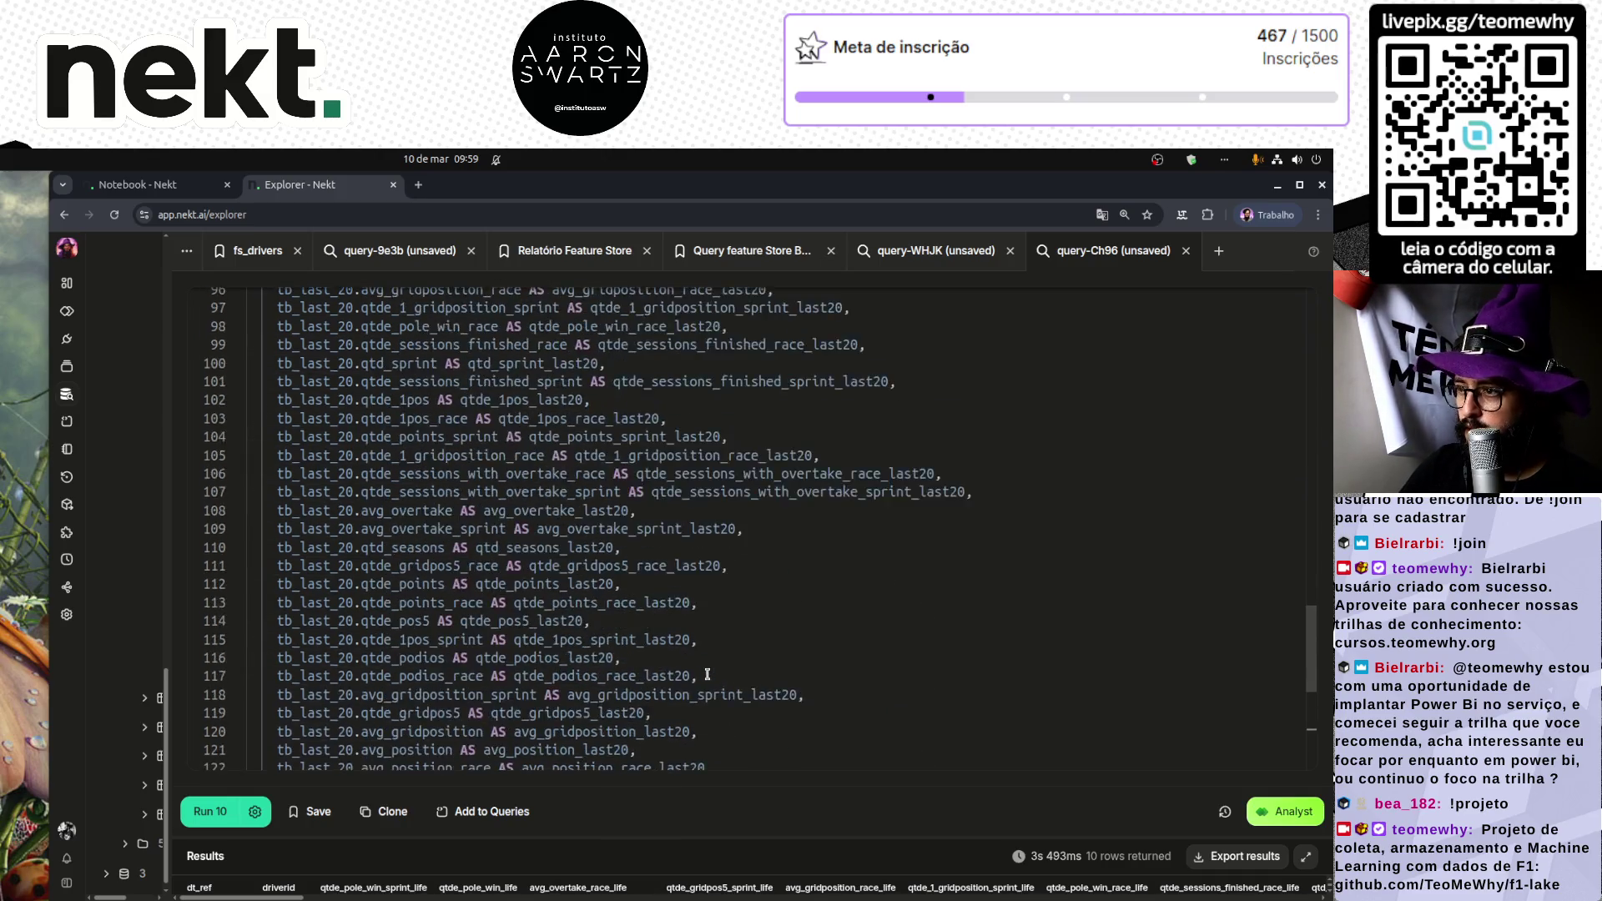
scroll(721, 616, down, 7)
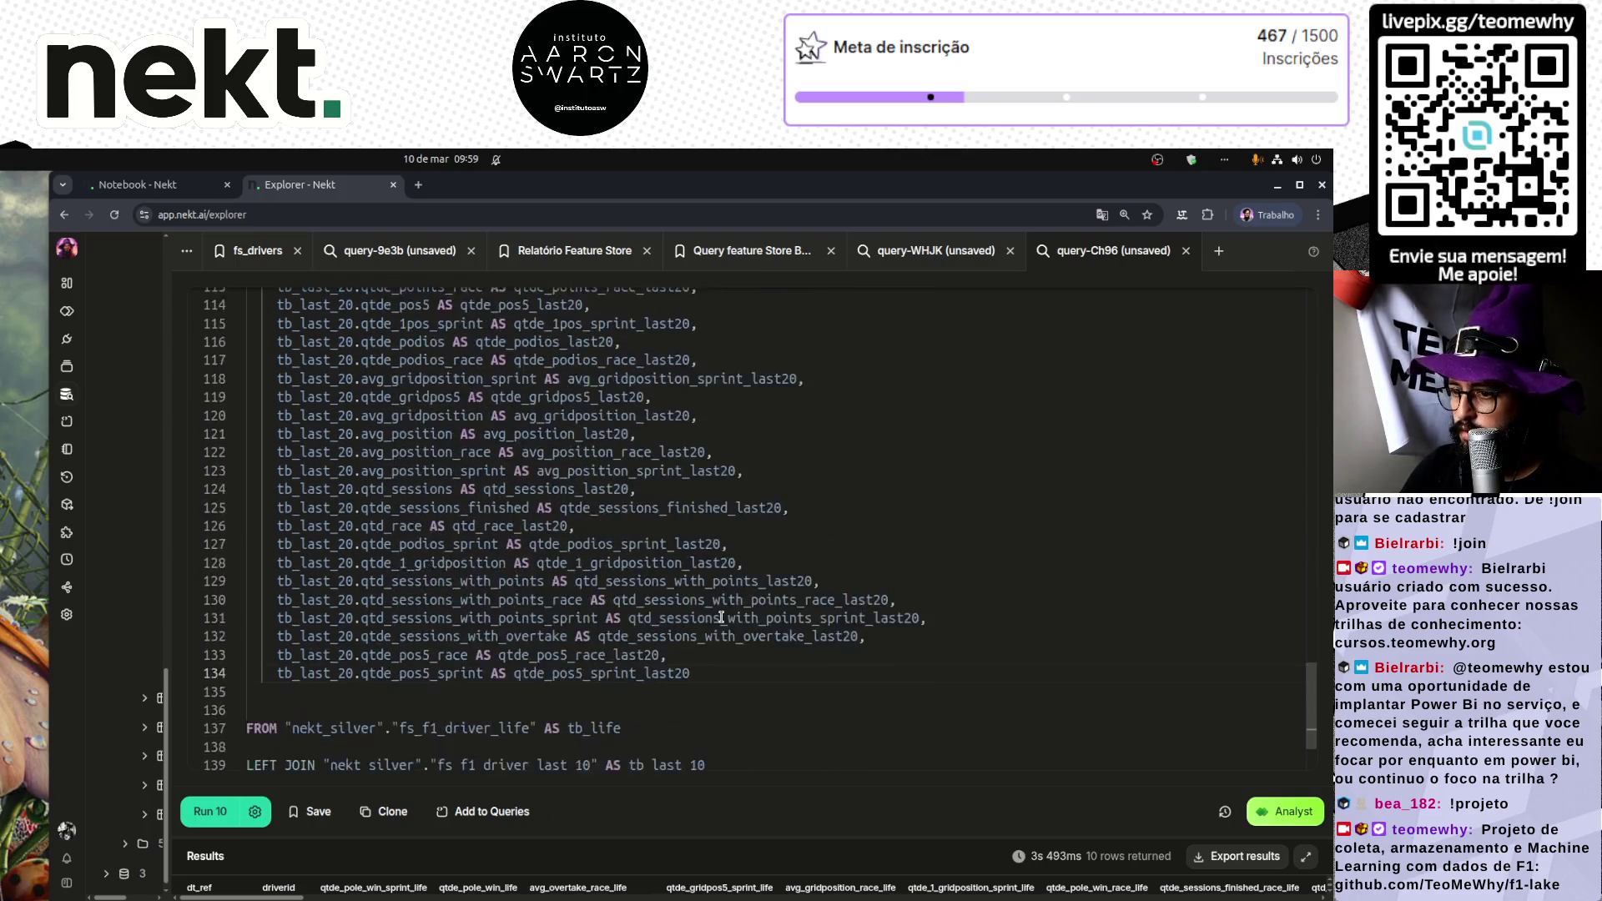
click(618, 757)
Step: Run the query with the last-20 join and scroll through the 10 returned rows
key(ctrl+Return)
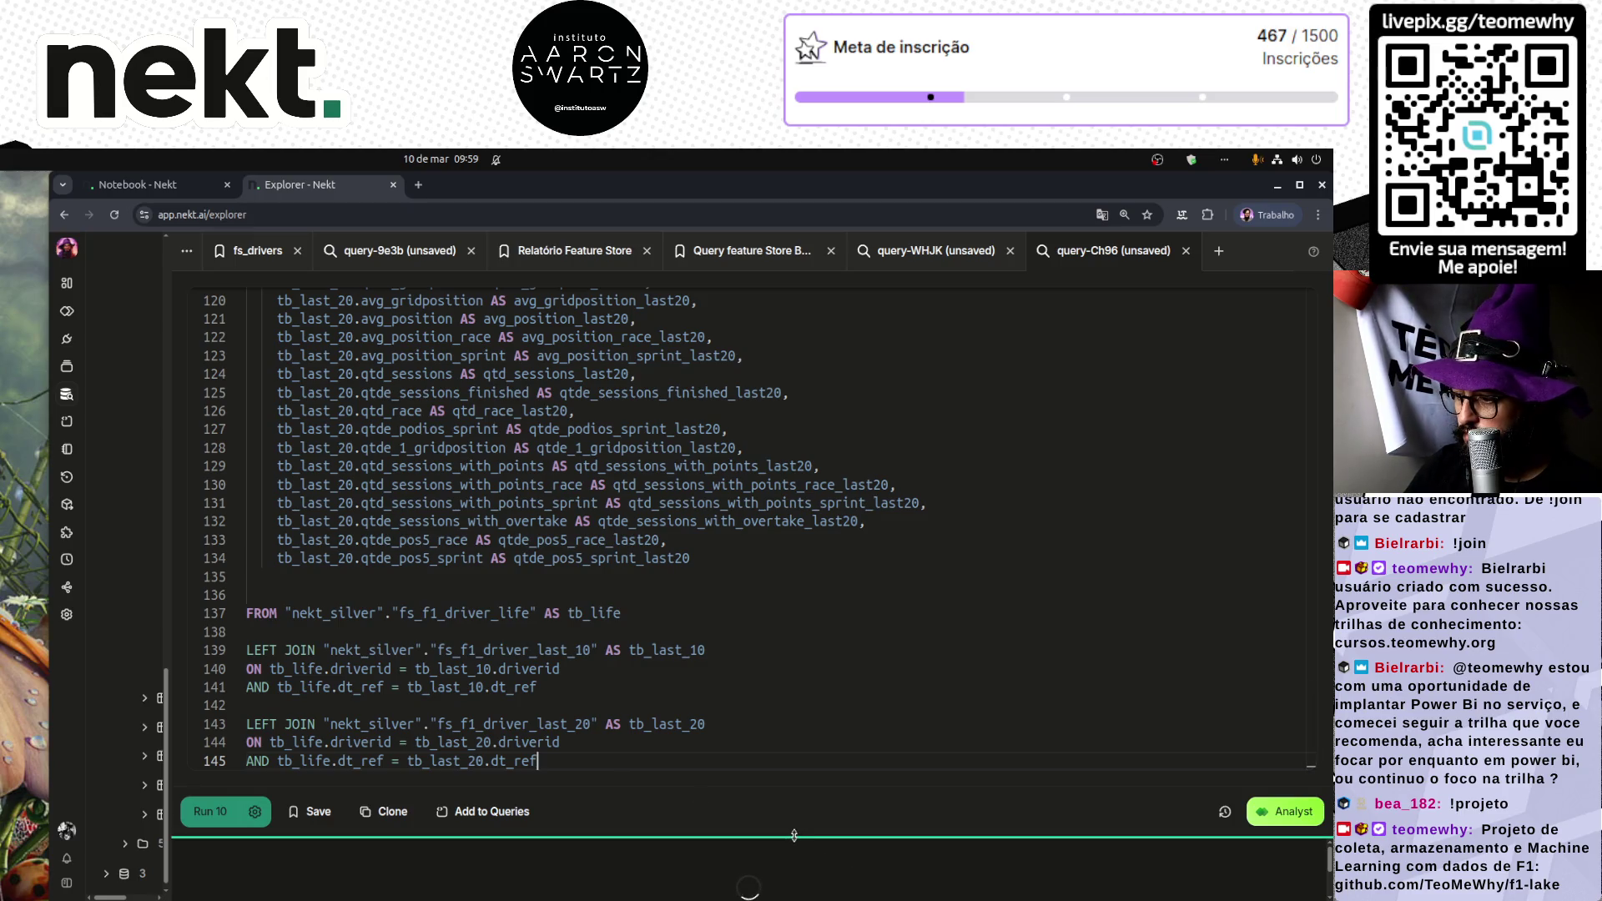
drag(794, 835, 812, 432)
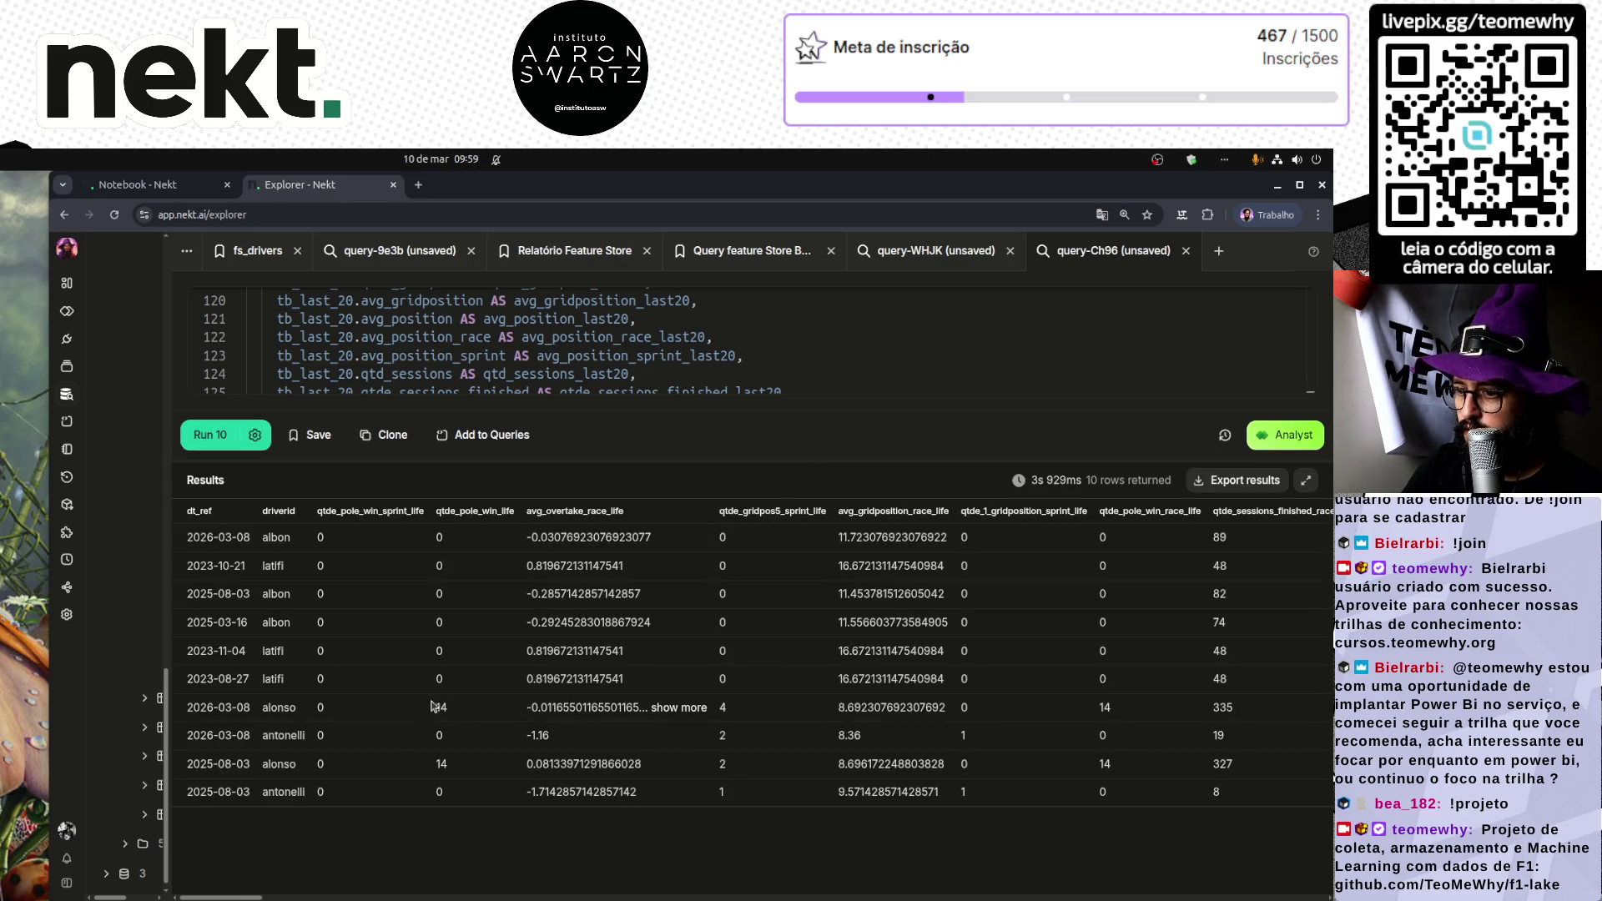
mouse_move(221, 896)
mouse_down()
mouse_move(1262, 898)
mouse_move(914, 863)
mouse_move(937, 867)
mouse_up()
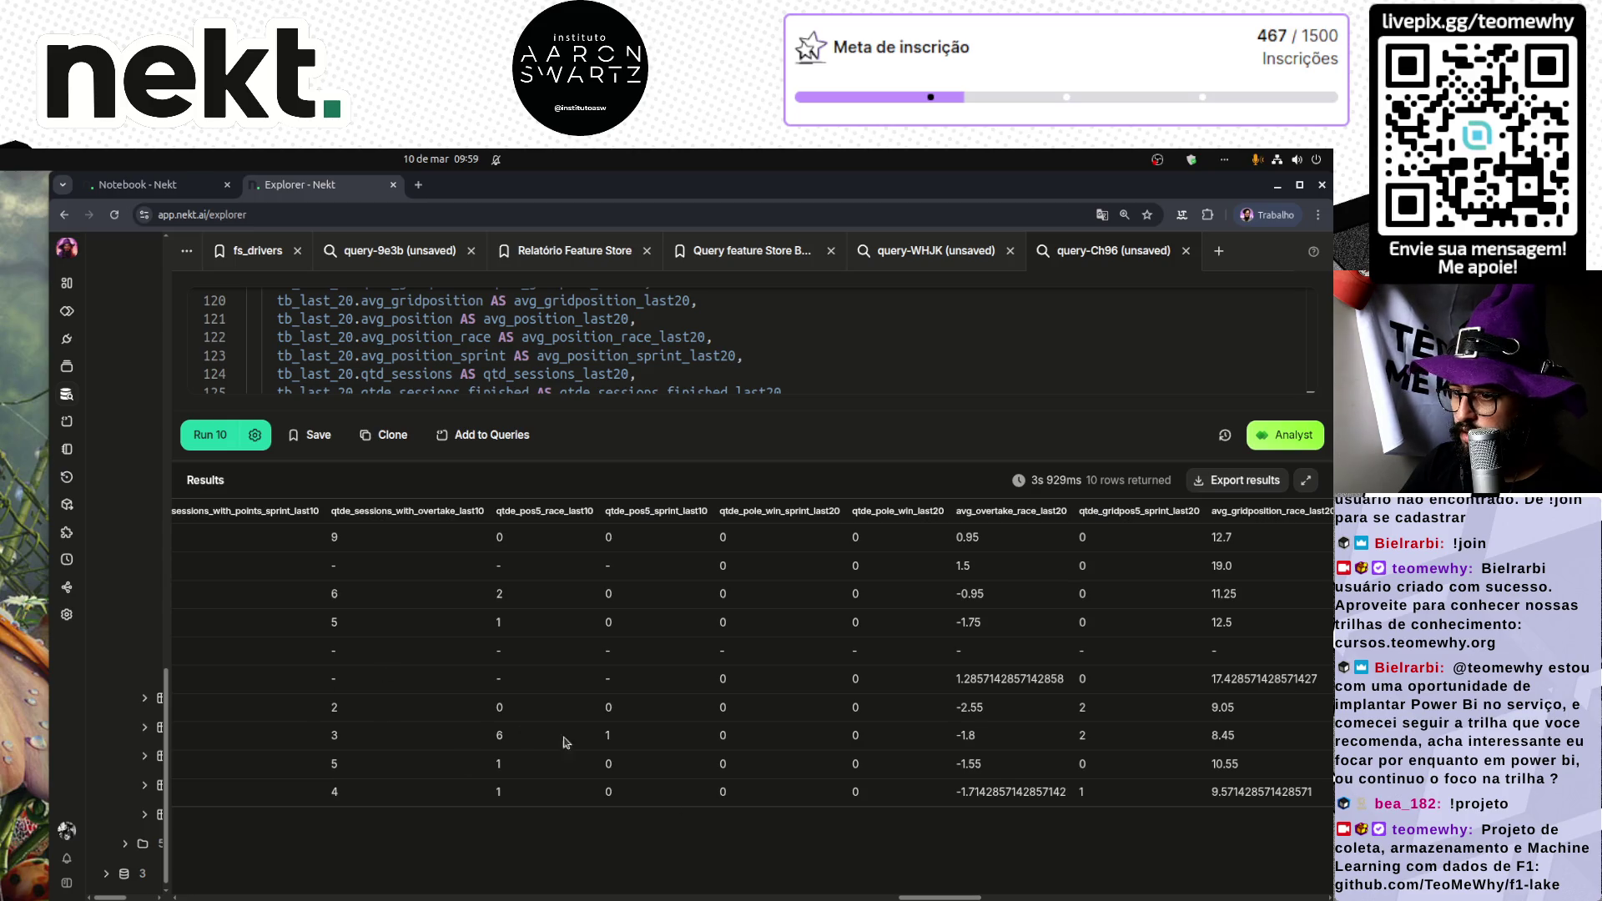
mouse_move(957, 669)
mouse_down()
mouse_move(164, 660)
mouse_move(193, 649)
mouse_up()
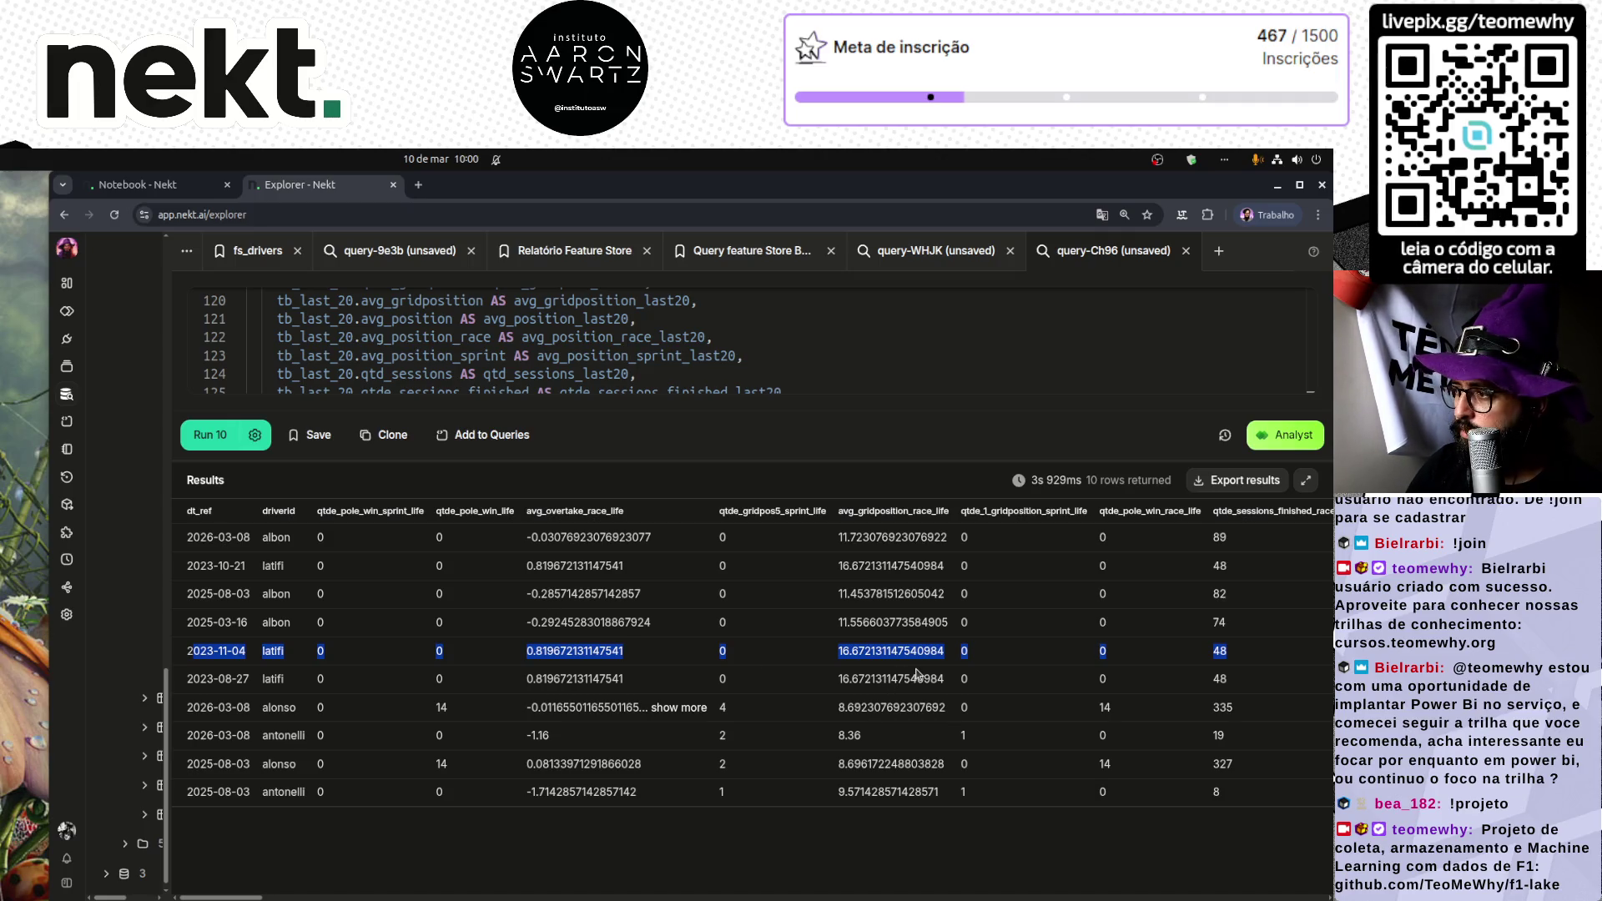
scroll(916, 674, right, 3)
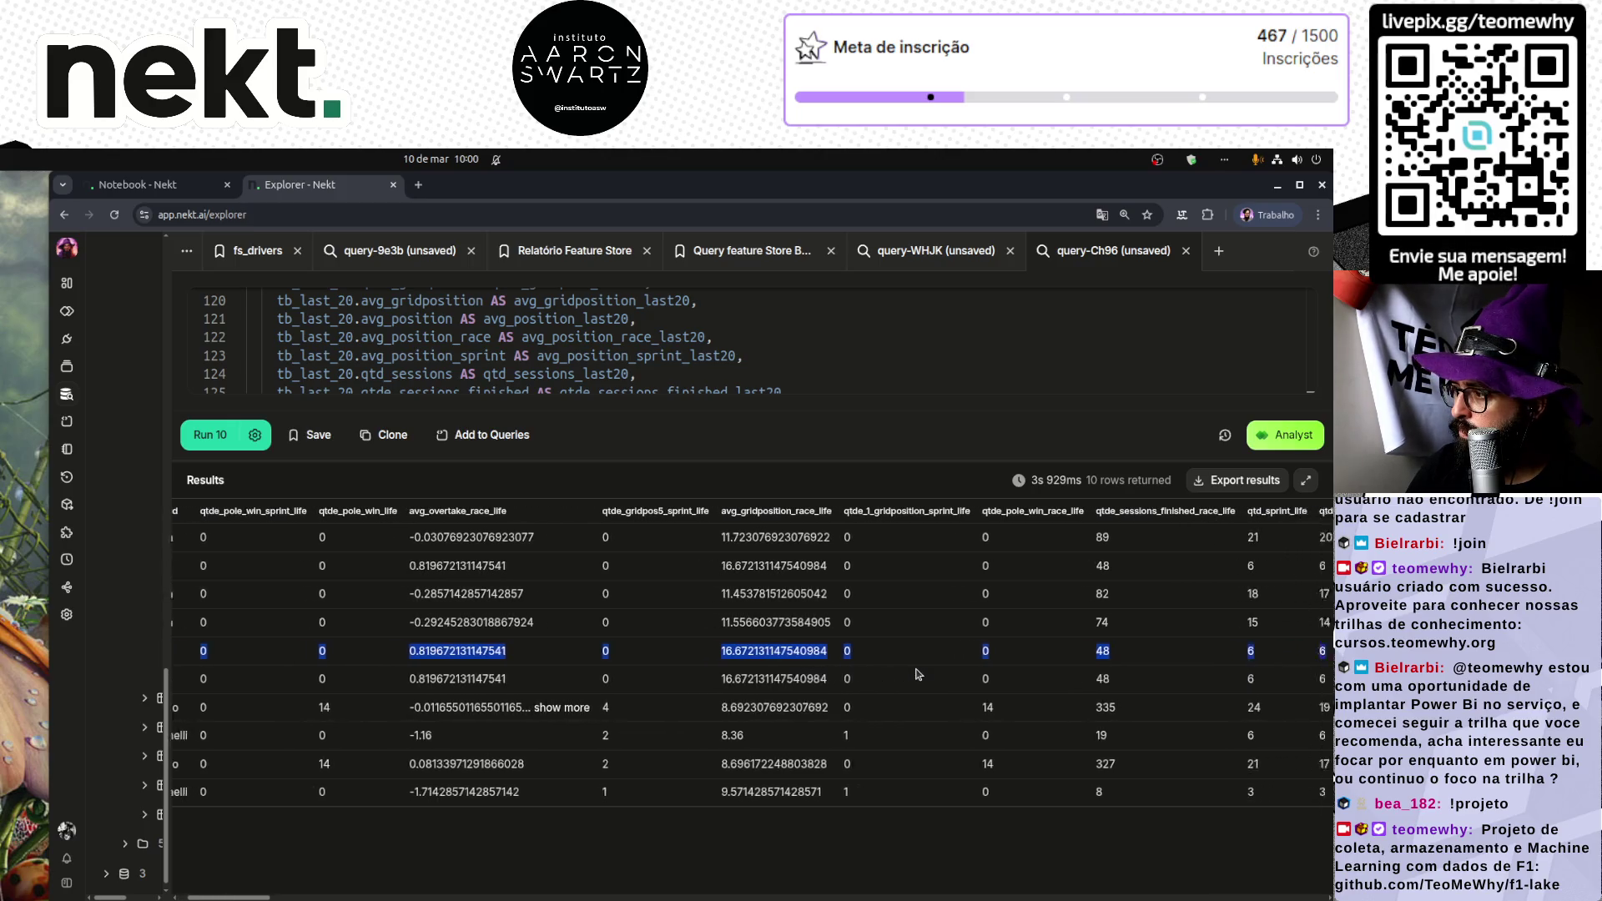
scroll(918, 672, left, 3)
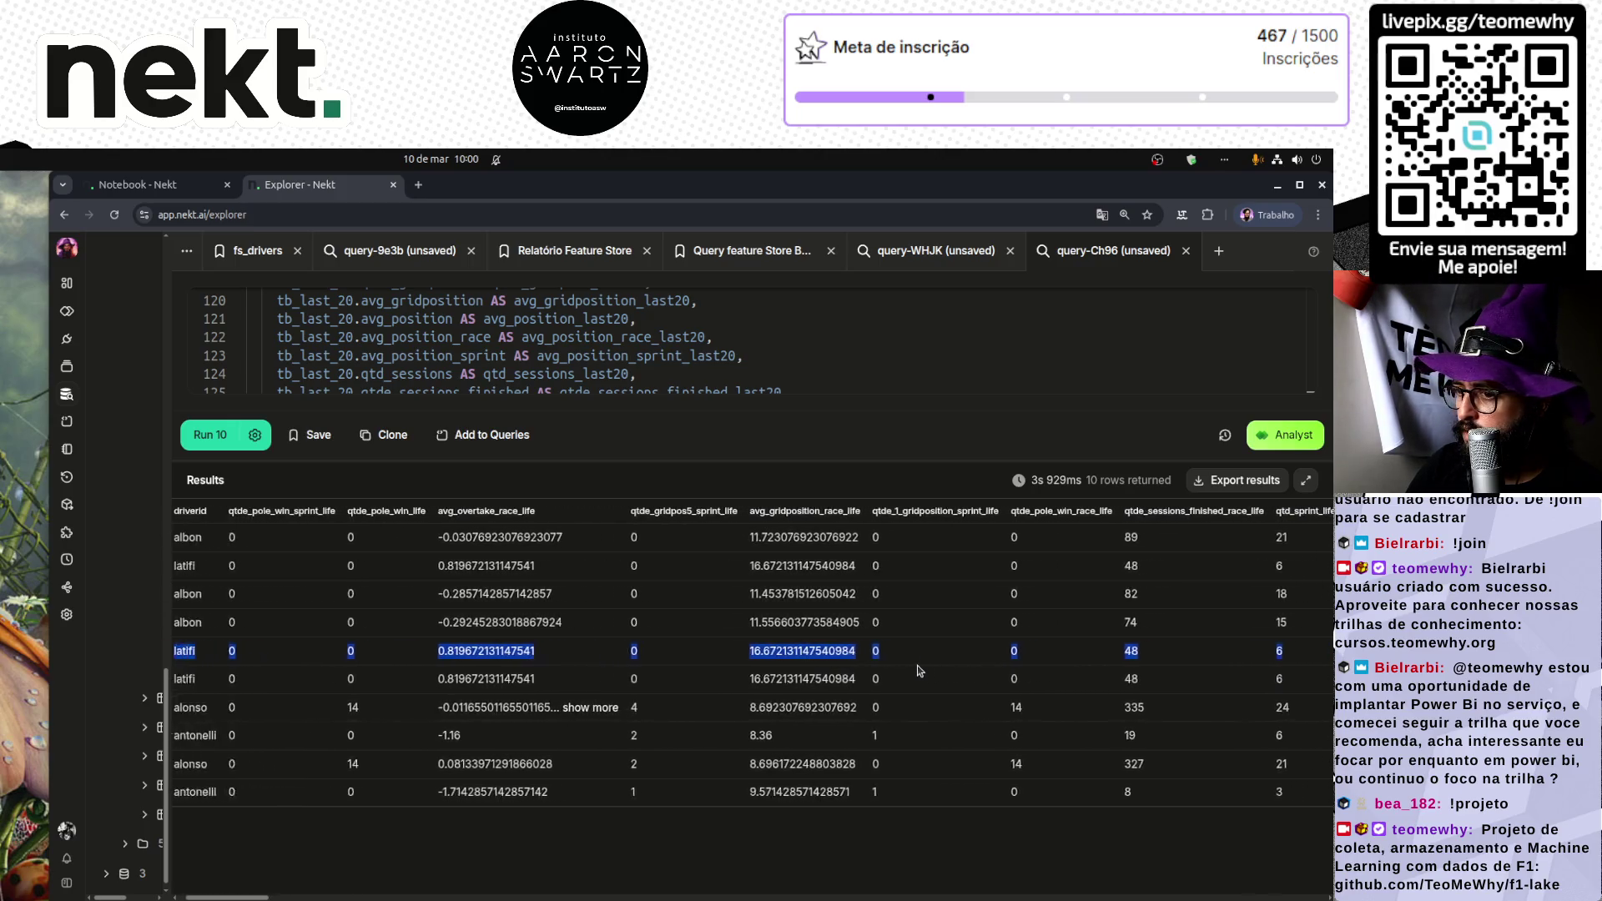
Step: Inspect the repeated latifi rows and their 2023-10-21 dt_ref, then enlarge the SQL editor
click(207, 667)
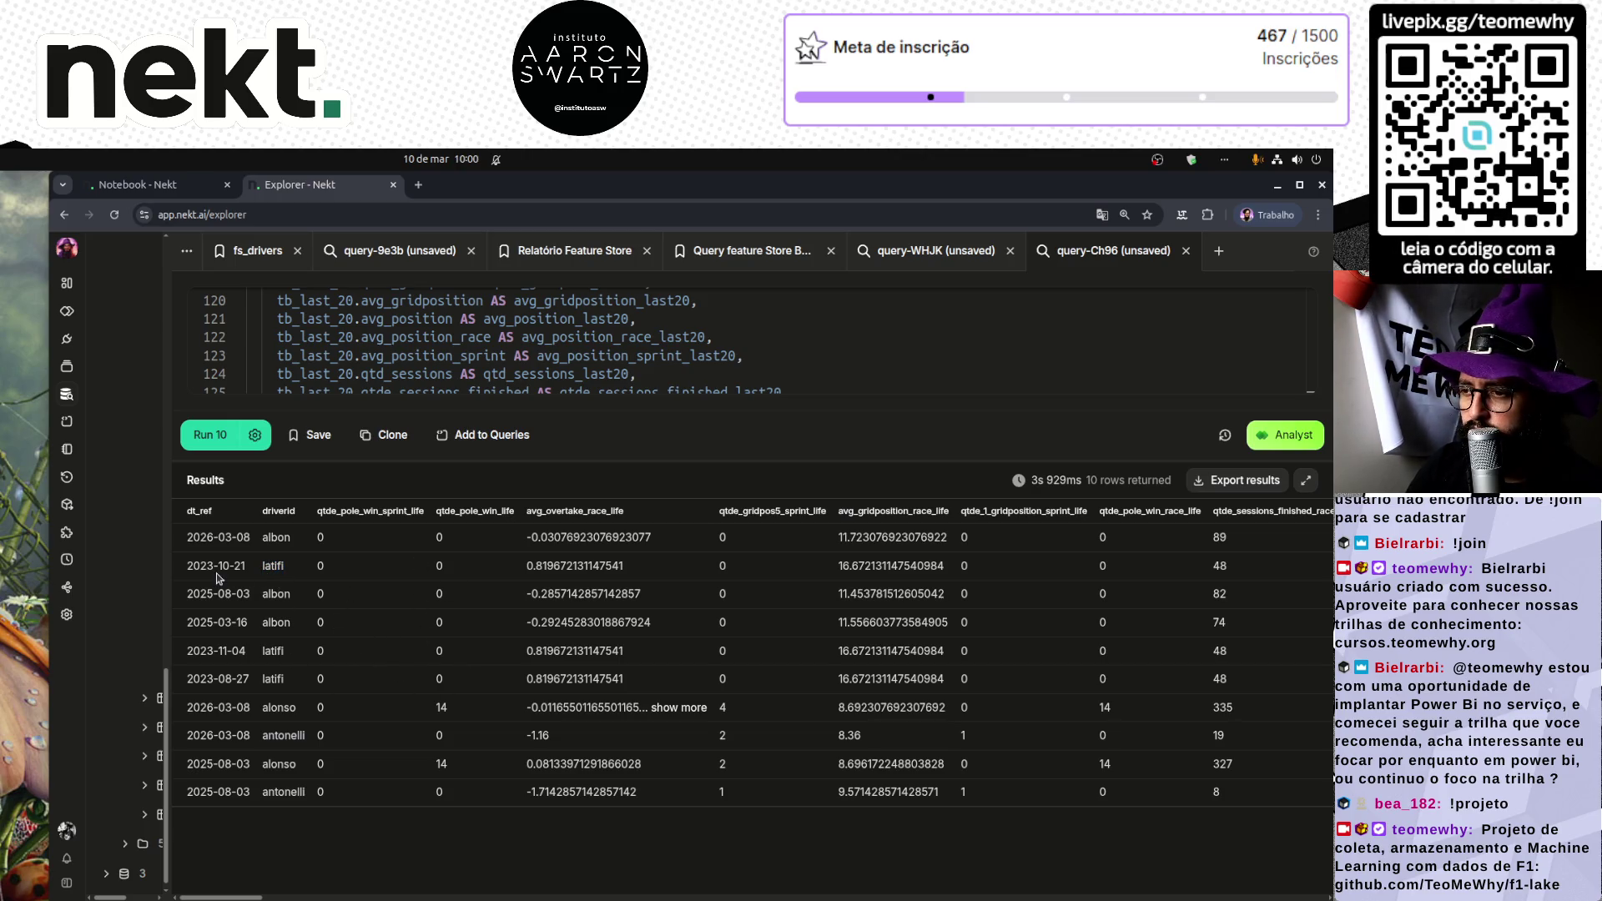
click(293, 569)
double_click(273, 566)
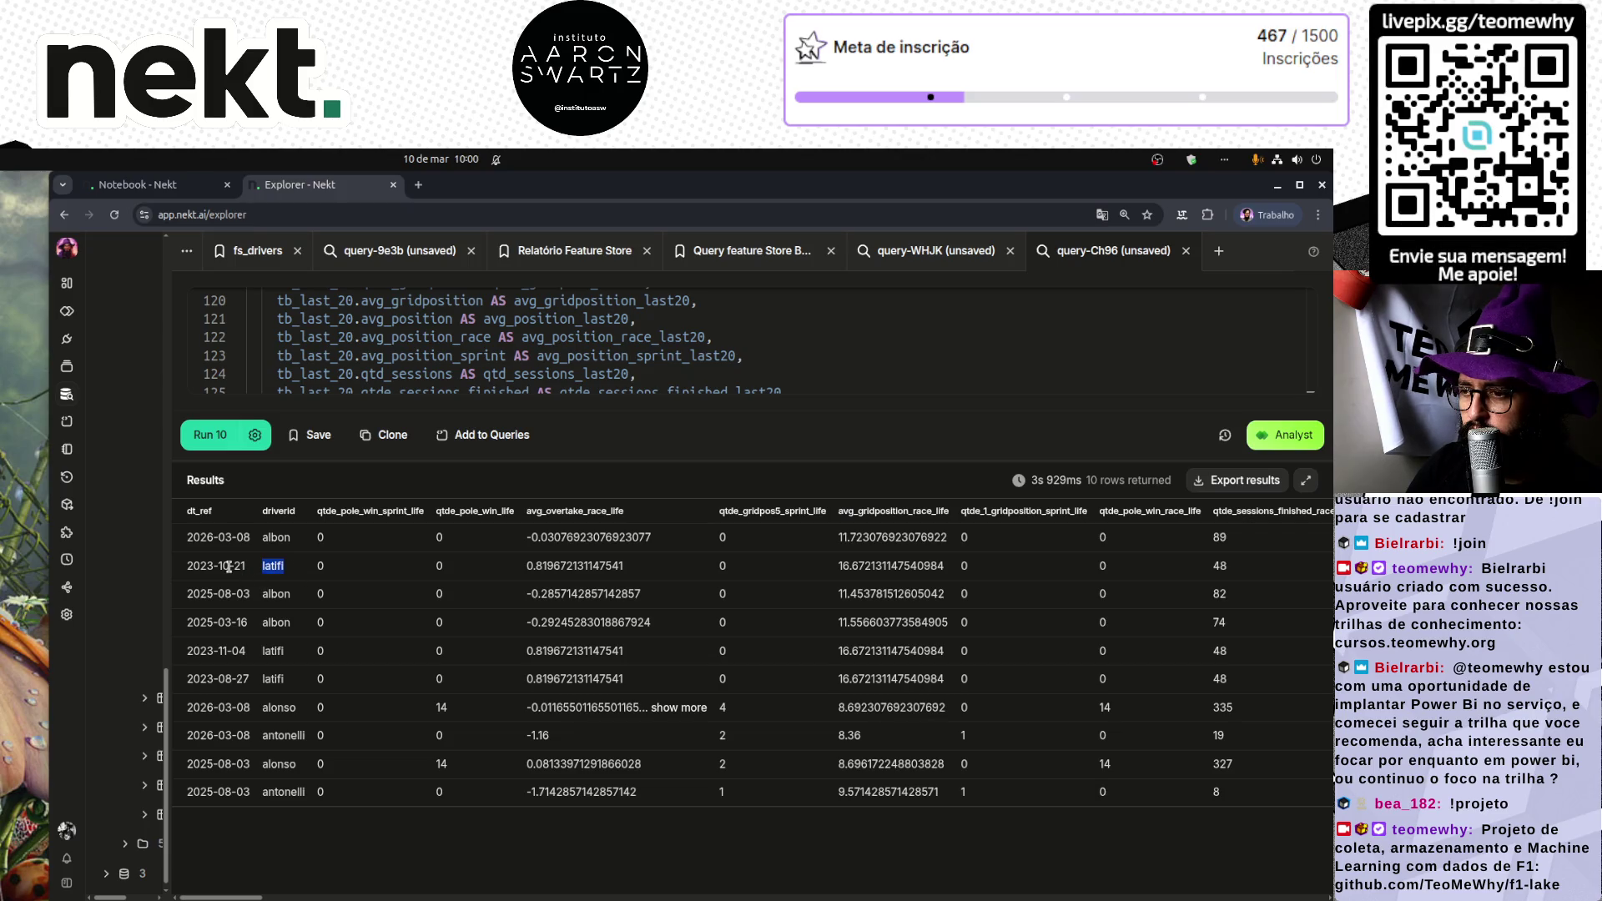
double_click(218, 567)
double_click(274, 567)
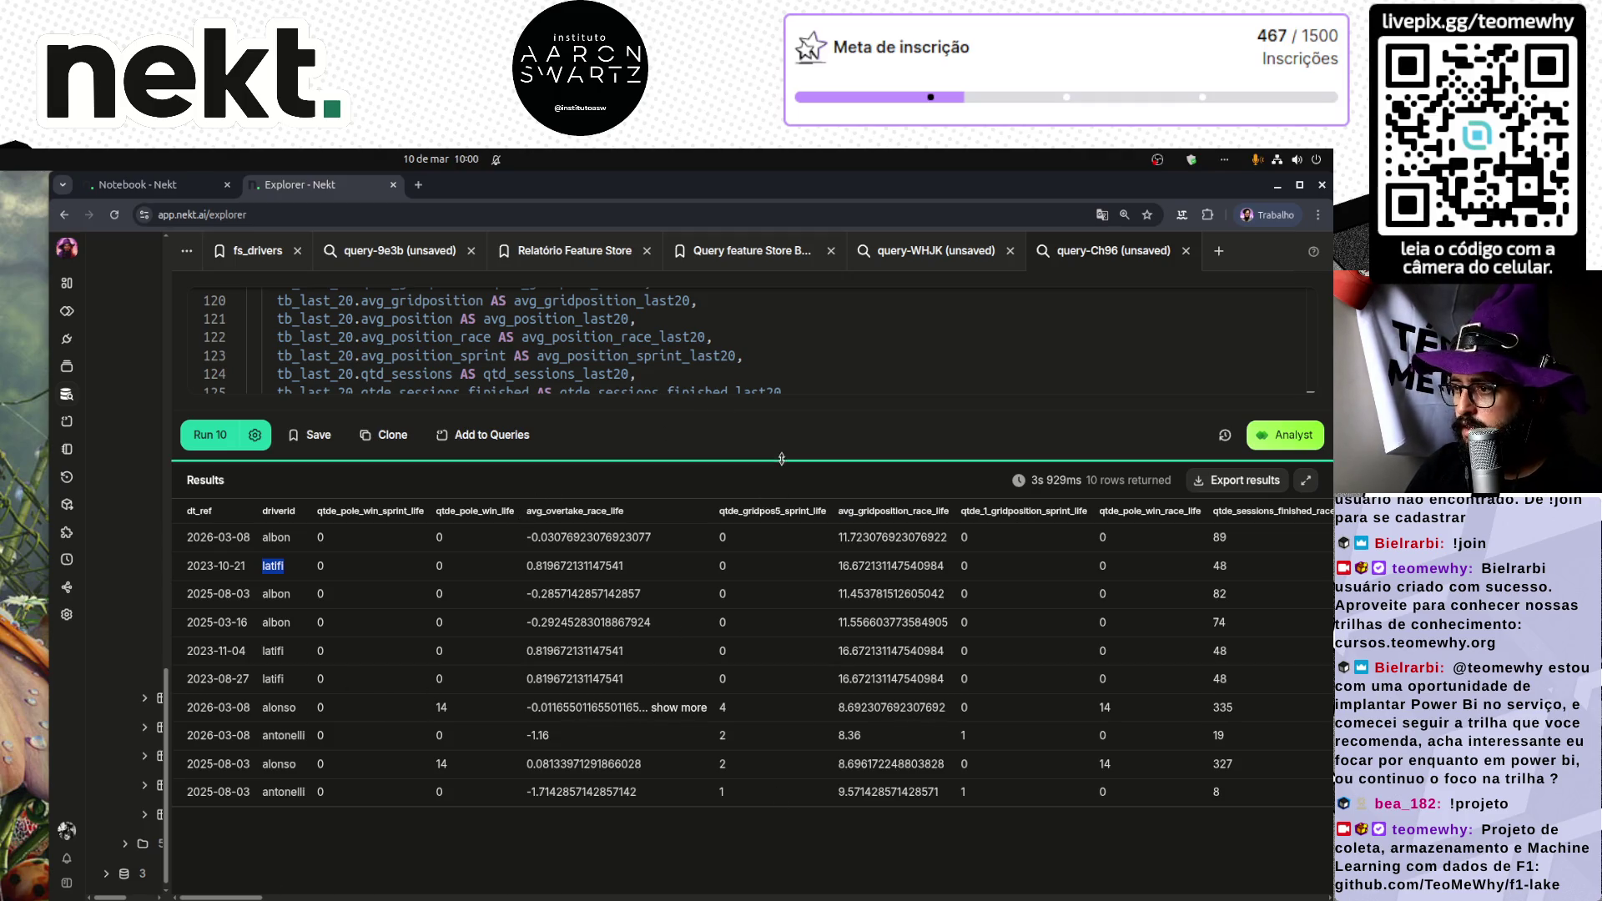
drag(781, 458, 782, 835)
Step: Duplicate the tb_last_20 join and change it to fs_f1_driver_last_40 as tb_last_40
click(704, 558)
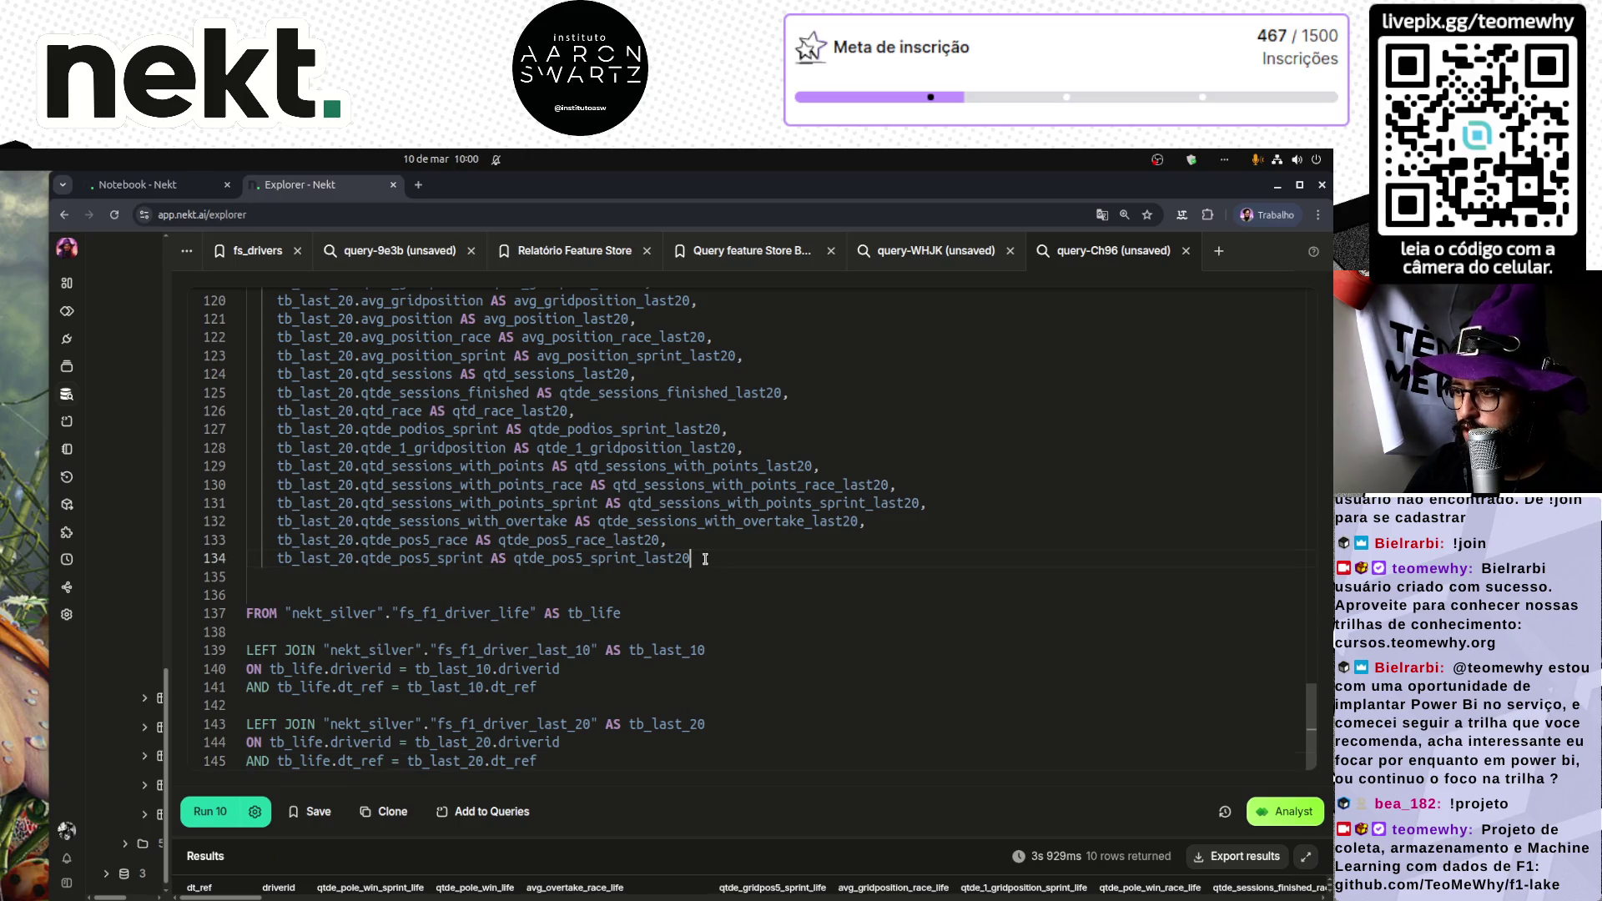
mouse_move(584, 761)
mouse_down()
mouse_move(250, 741)
mouse_move(247, 723)
mouse_up()
click(589, 756)
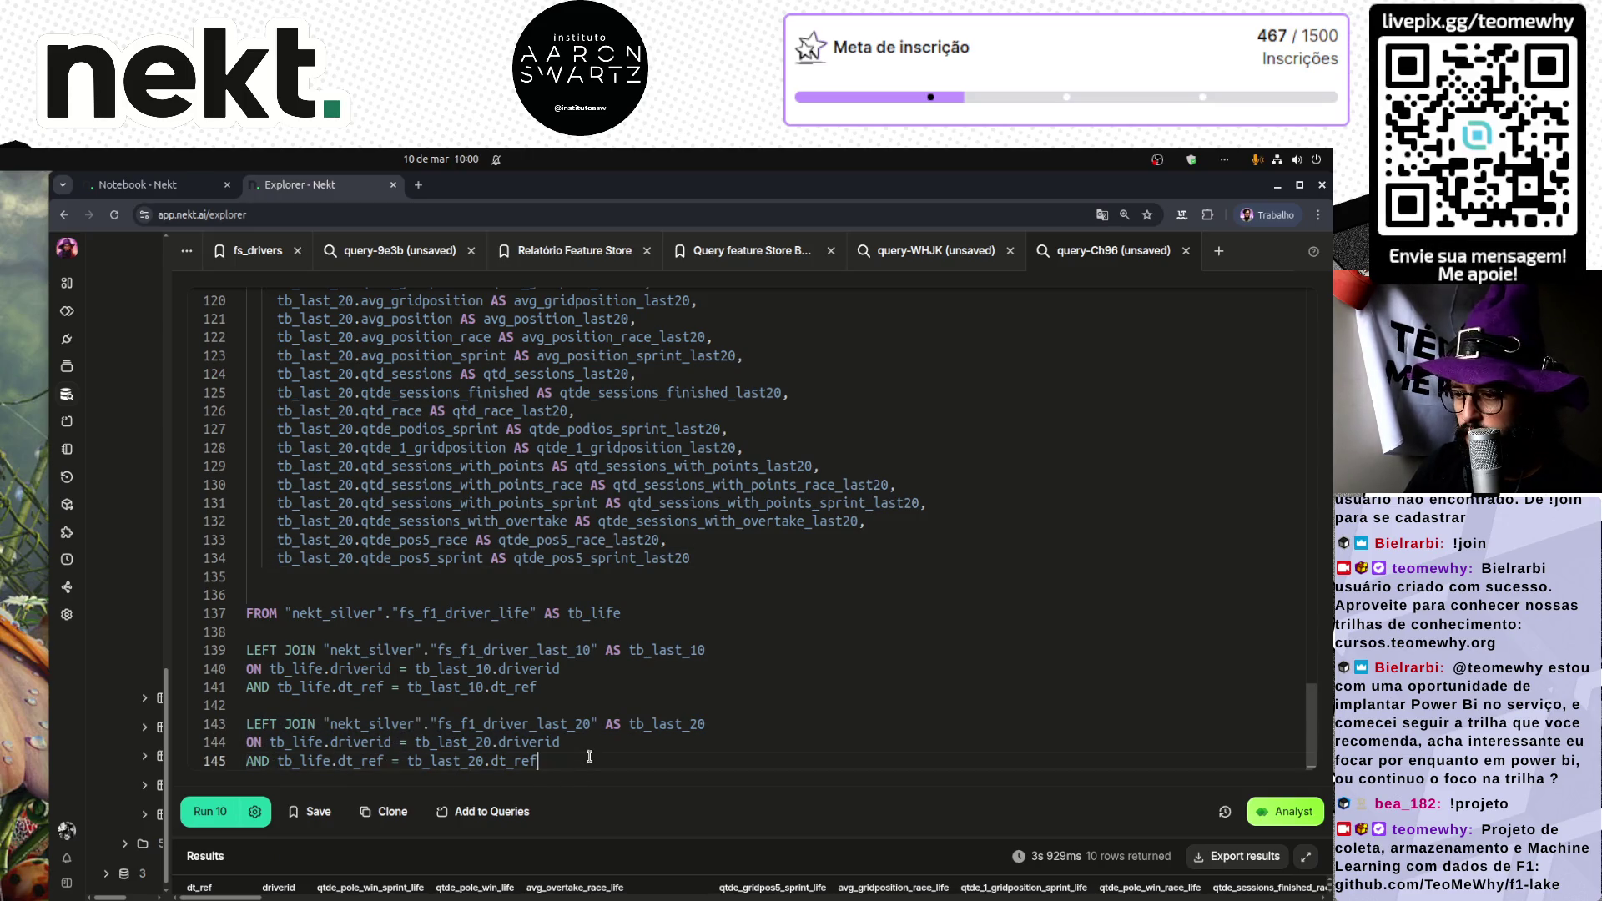
key(Return)
text(LEFT JOIN "nekt_silver"."fs_f1_driver_last_20" AS tb_last_20 ON tb_life.driverid = tb_last_20.driverid AND tb_life.dt_ref = tb_last_20.dt_ref)
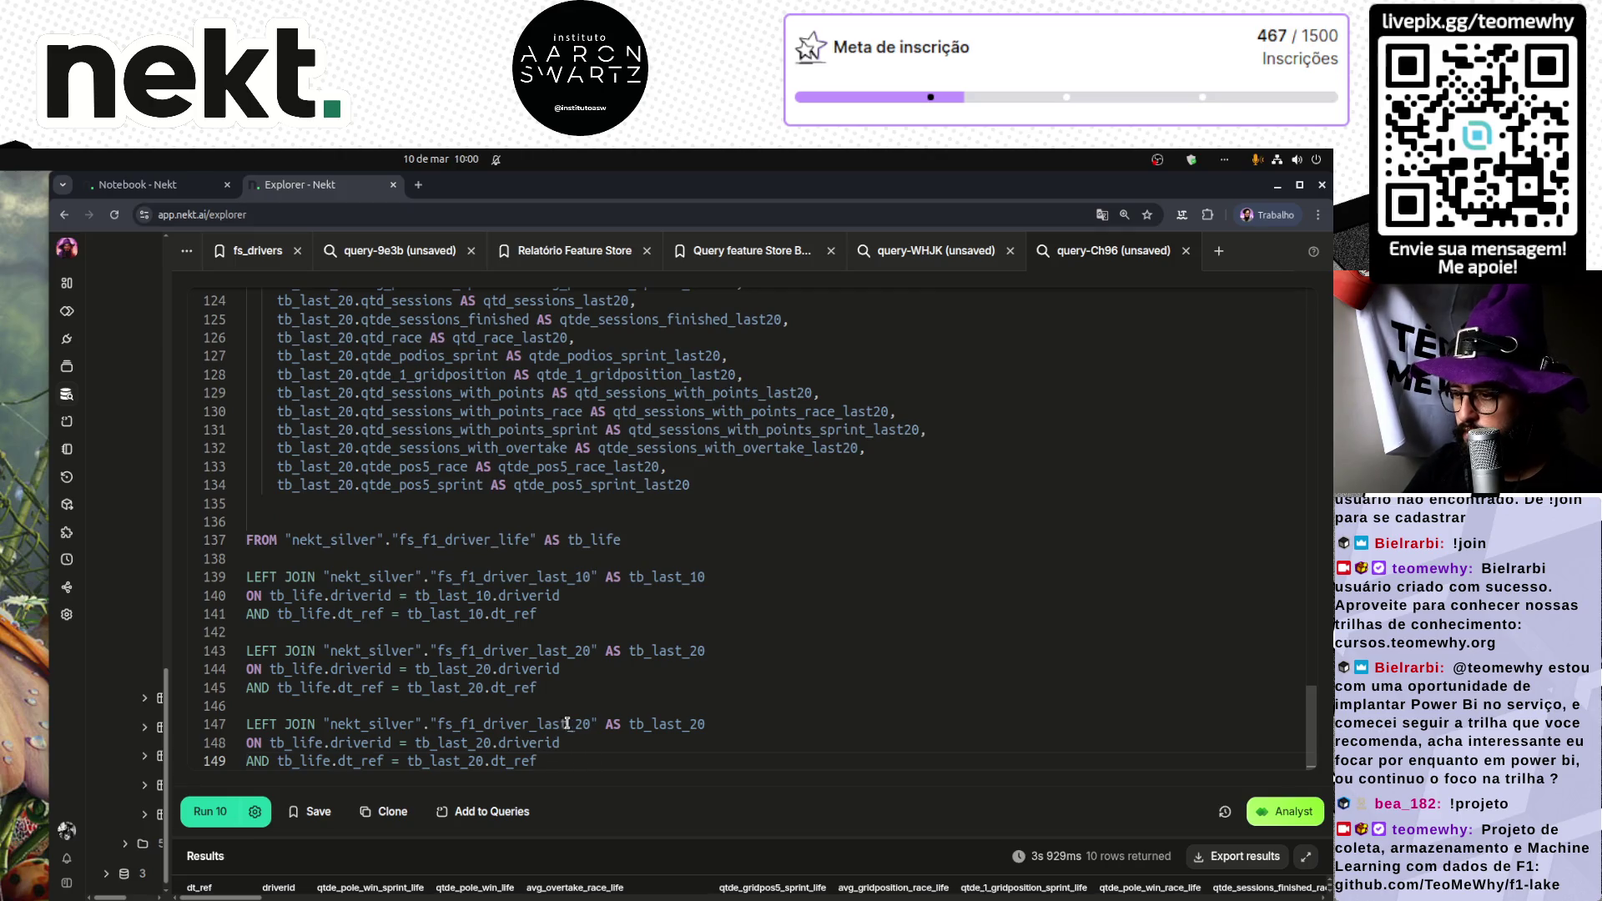
drag(572, 723, 587, 723)
key(ctrl+d)
key(ctrl+d)
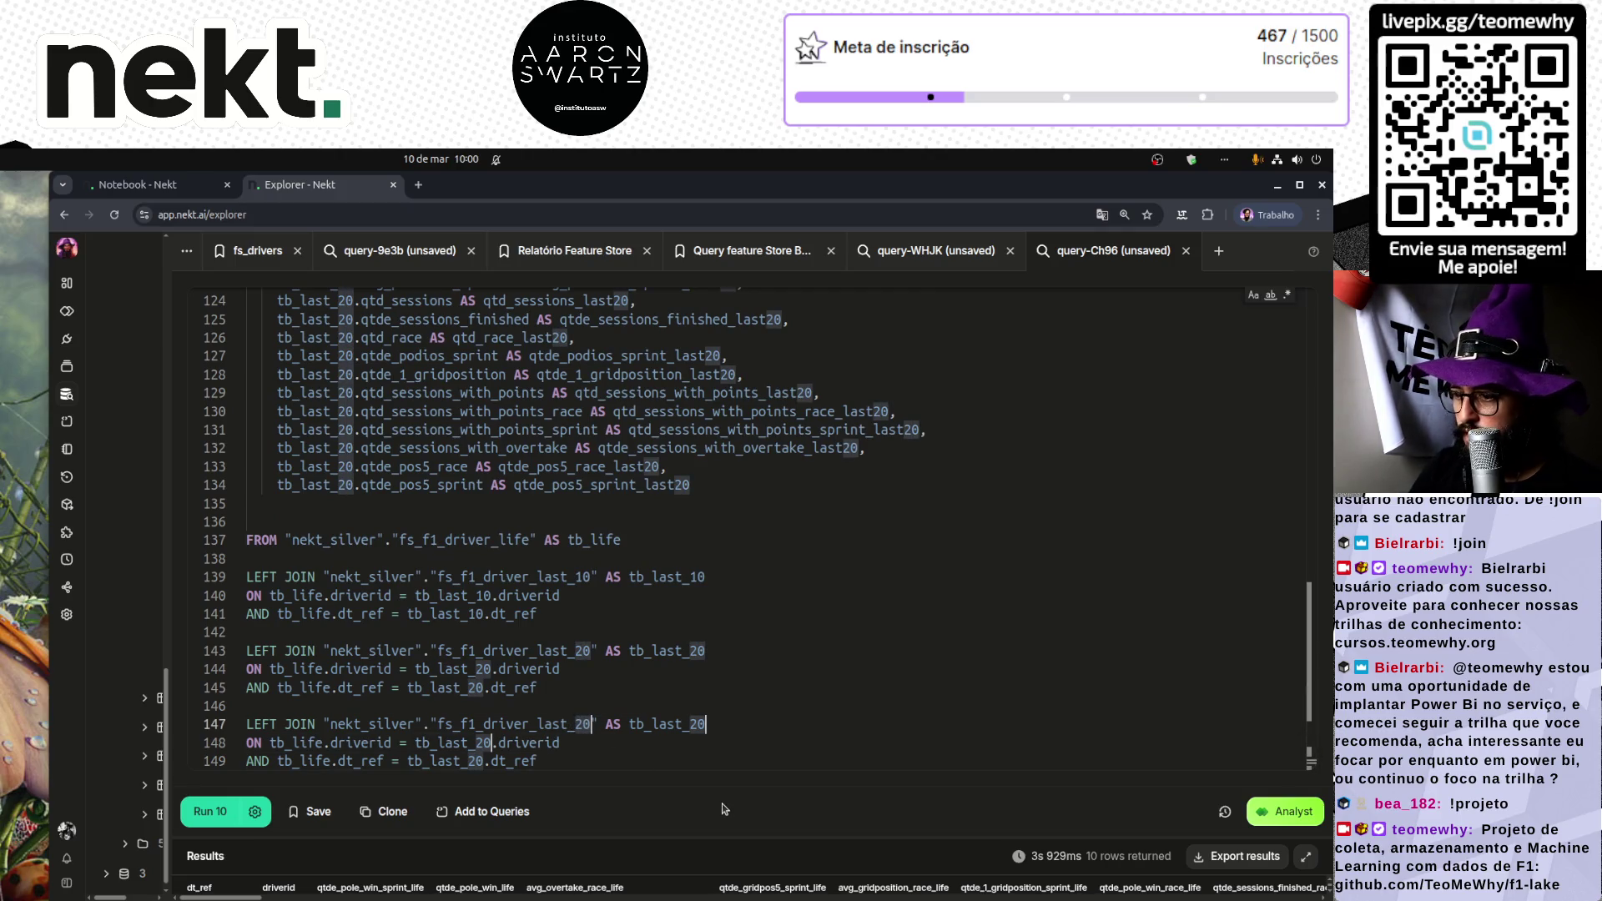
text(40)
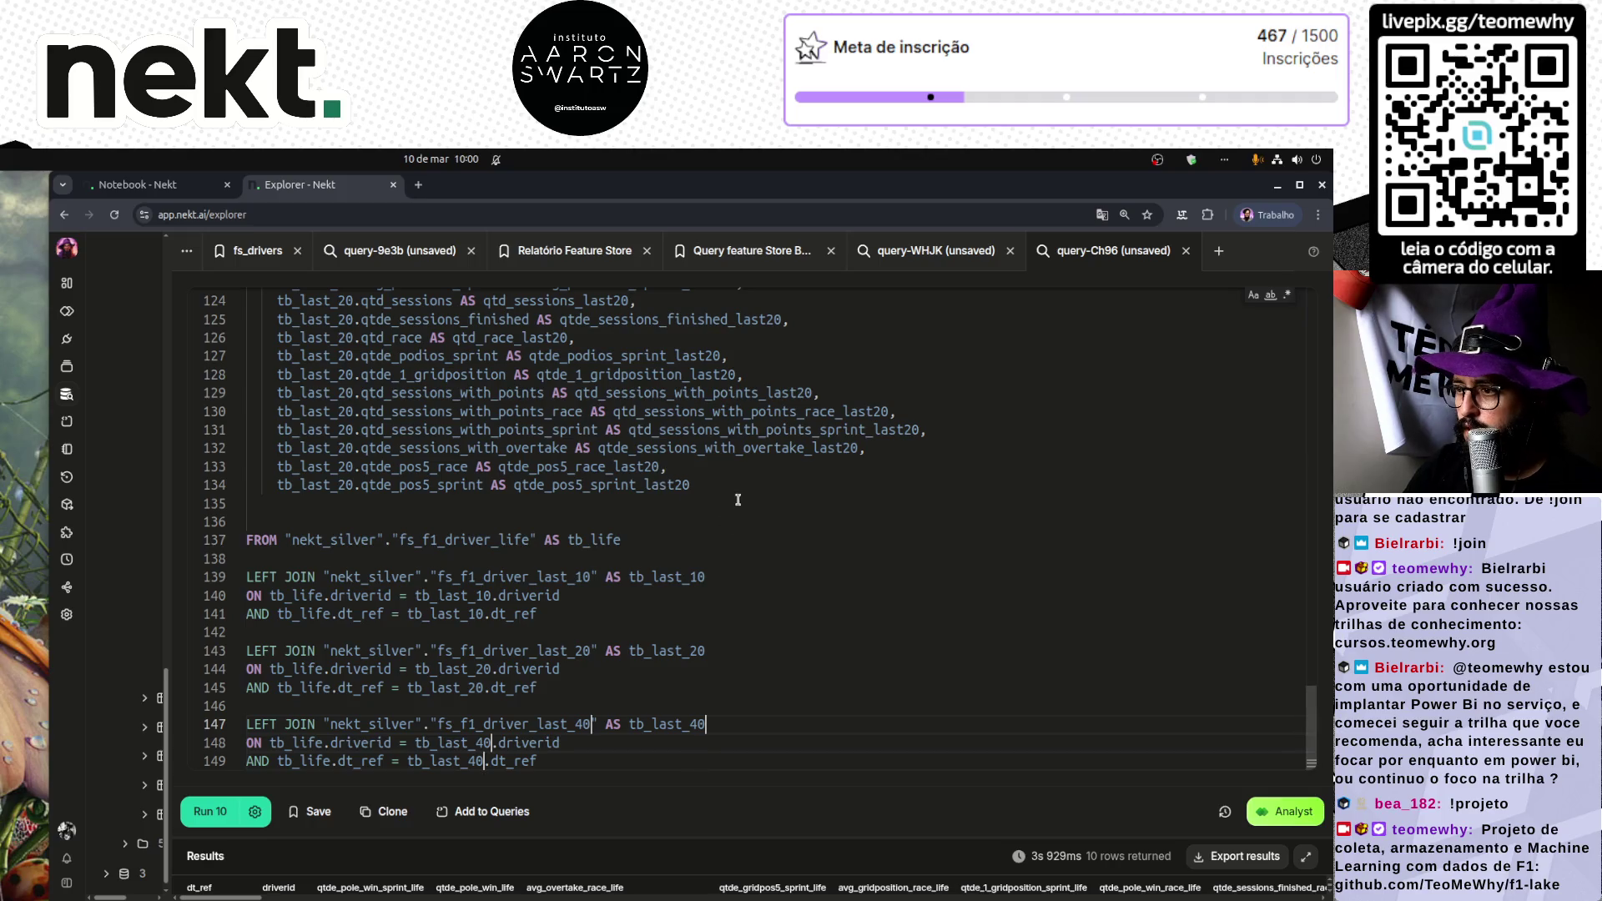
Step: Paste a copy of the last_20 column block after the last tb_last_20 column
click(741, 487)
scroll(488, 425, up, 10)
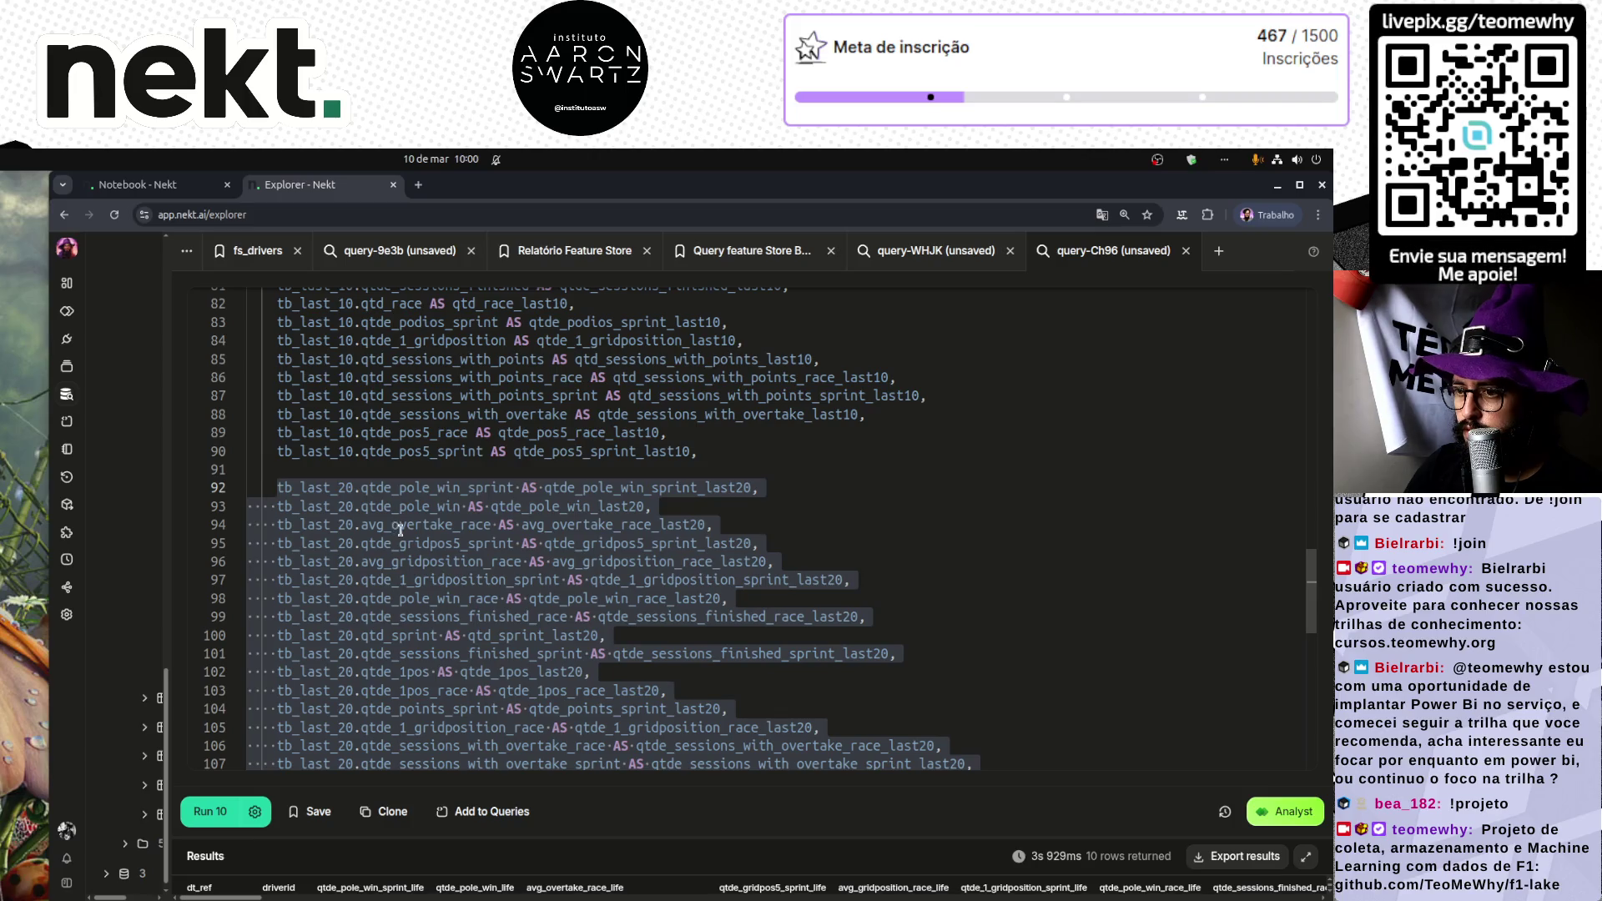
scroll(400, 530, down, 10)
click(743, 485)
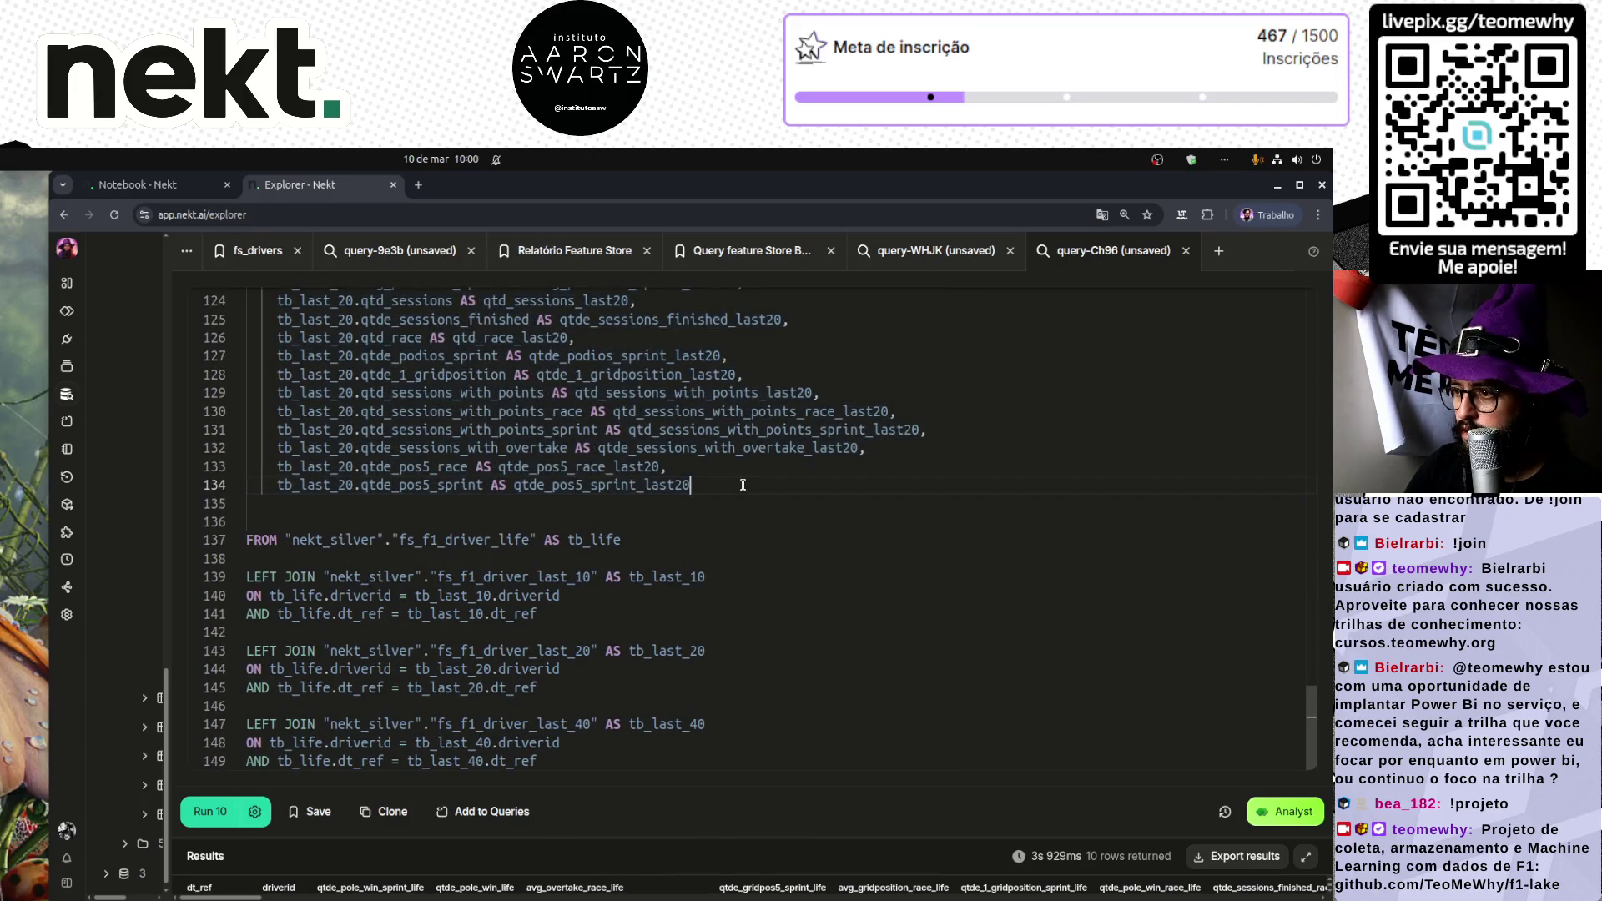
key(ctrl+v)
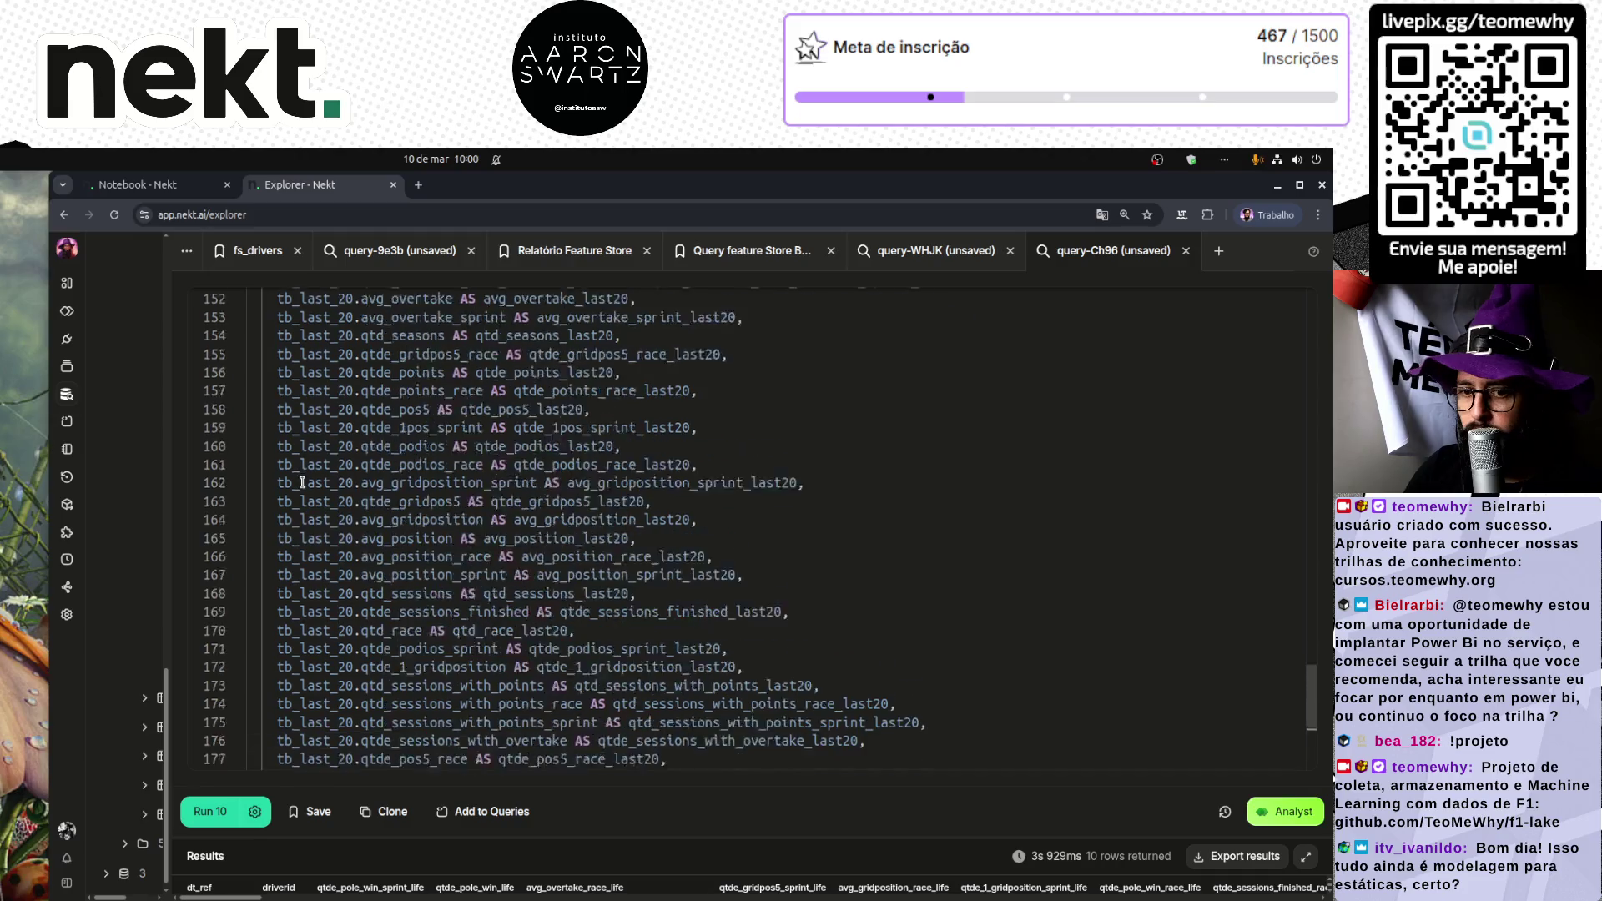
scroll(302, 482, up, 6)
scroll(270, 632, down, 8)
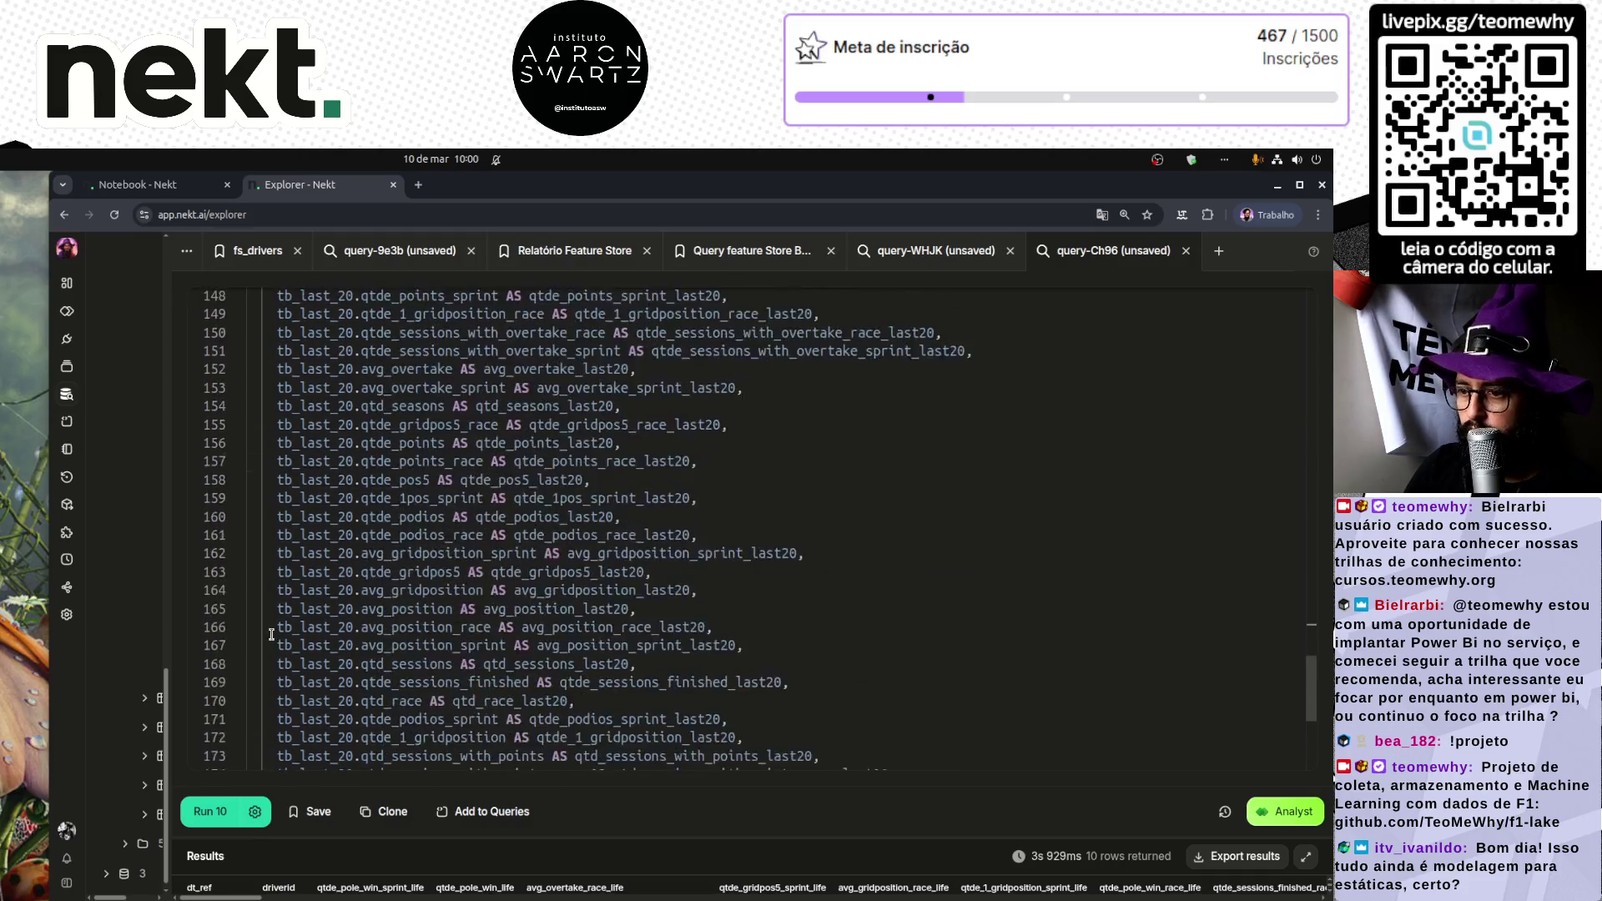
Step: Rename the pasted columns to tb_last_40 with _last40 aliases and rerun the query
key(ctrl+Right)
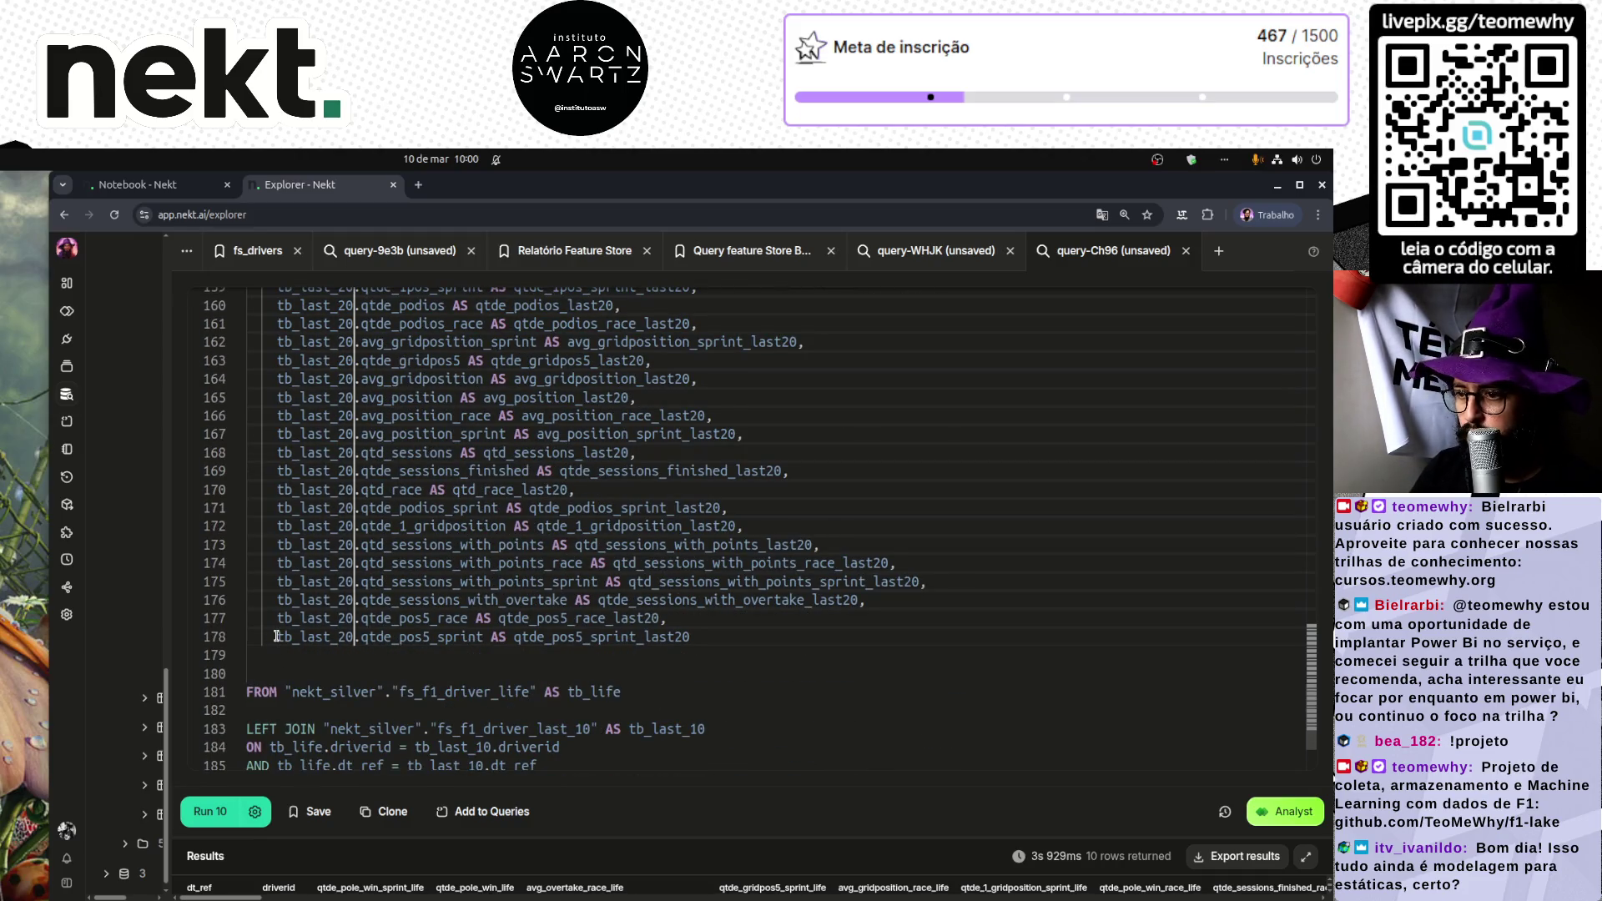
key(BackSpace)
key(BackSpace)
text(40)
key(End)
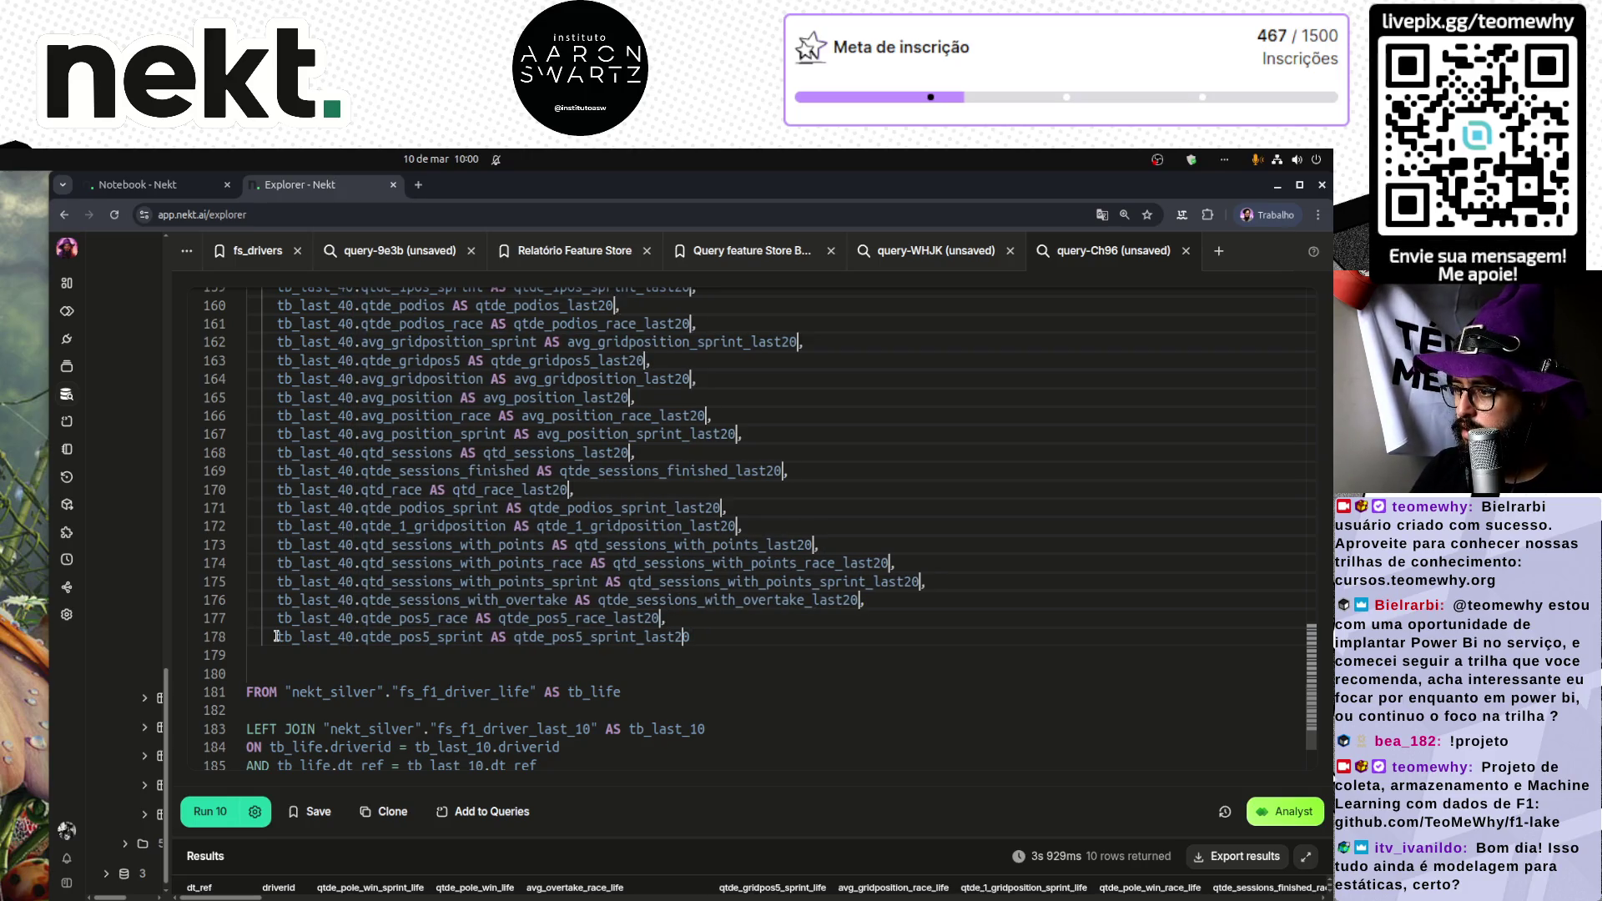
key(BackSpace)
key(BackSpace)
text(40)
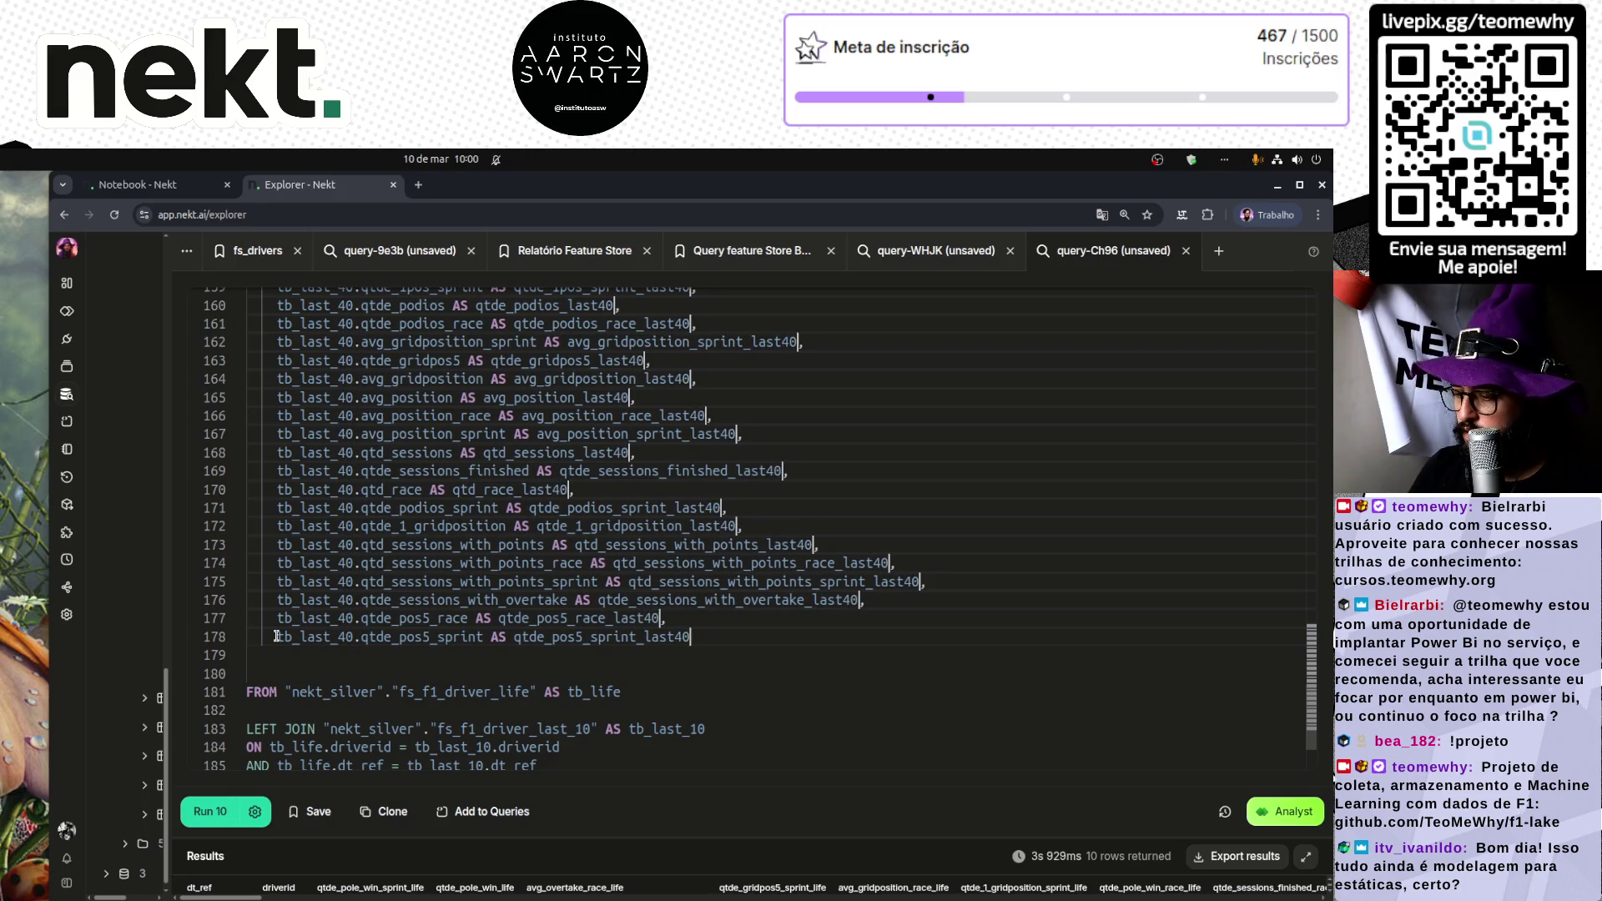
click(328, 672)
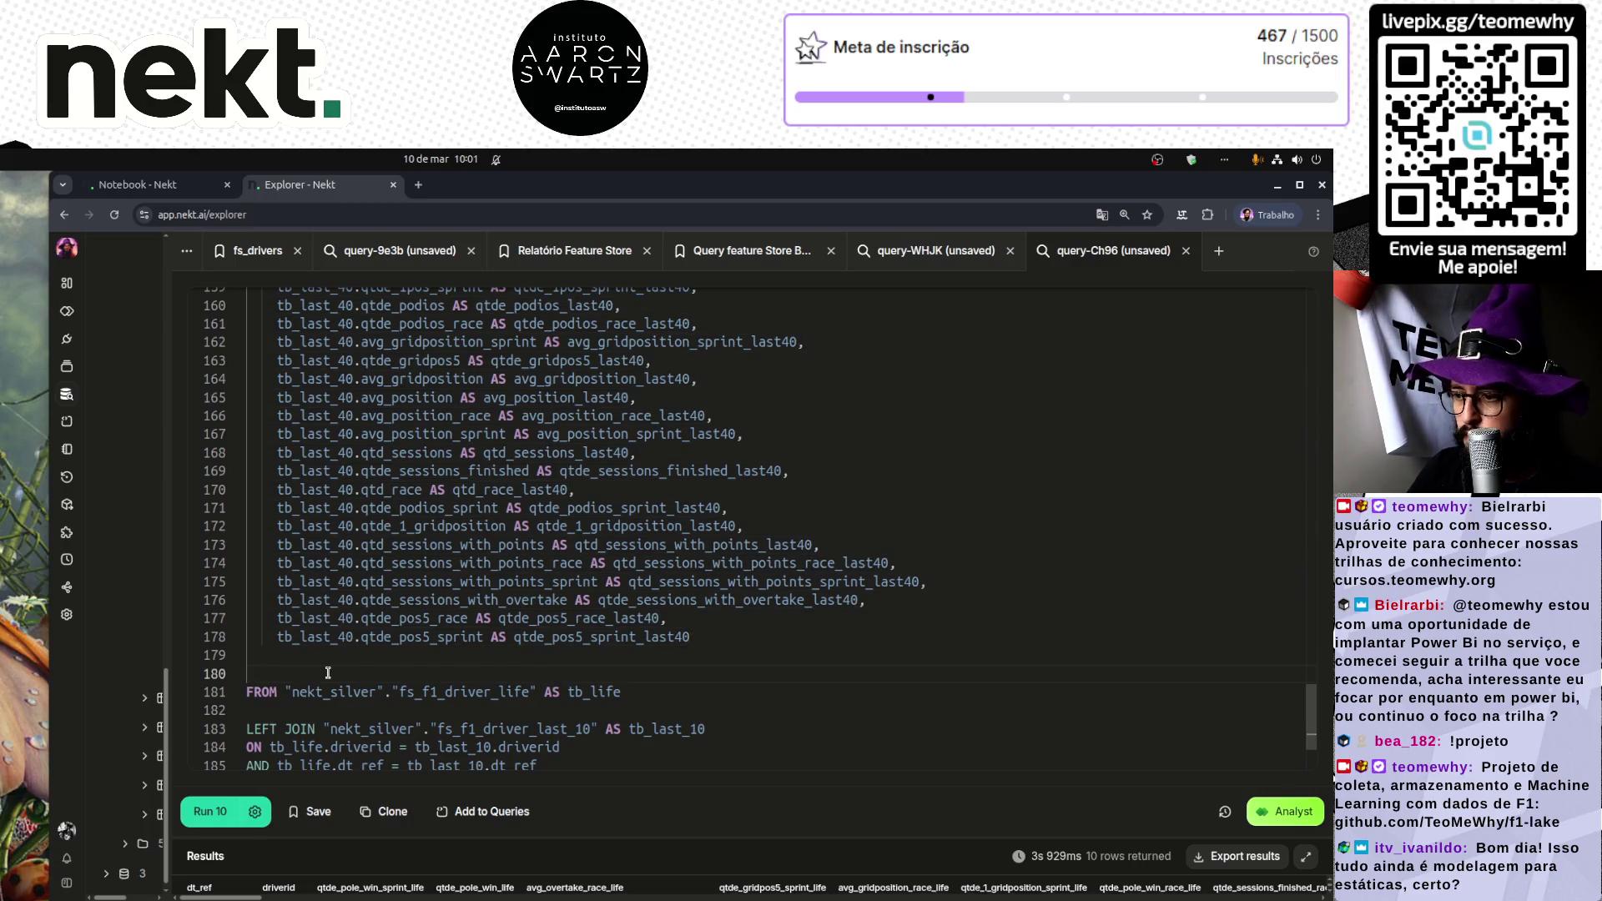
key(ctrl+Return)
scroll(541, 643, down, 2)
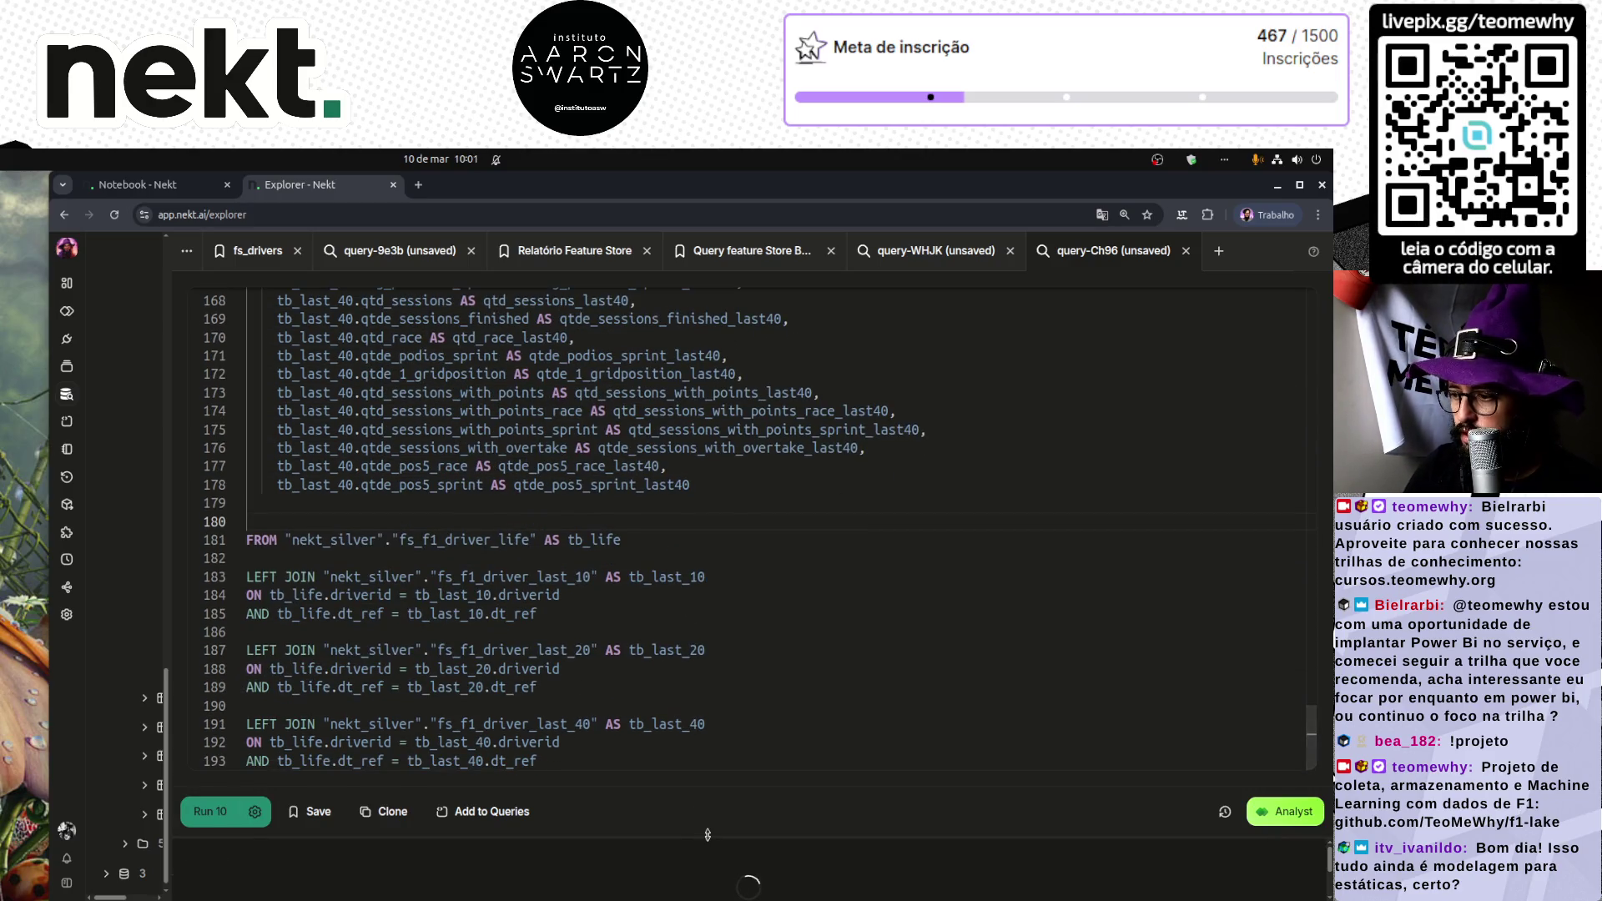
Step: Scroll through the 10 rows' _last40 columns, then enlarge the editor to show the joins
drag(707, 837, 699, 416)
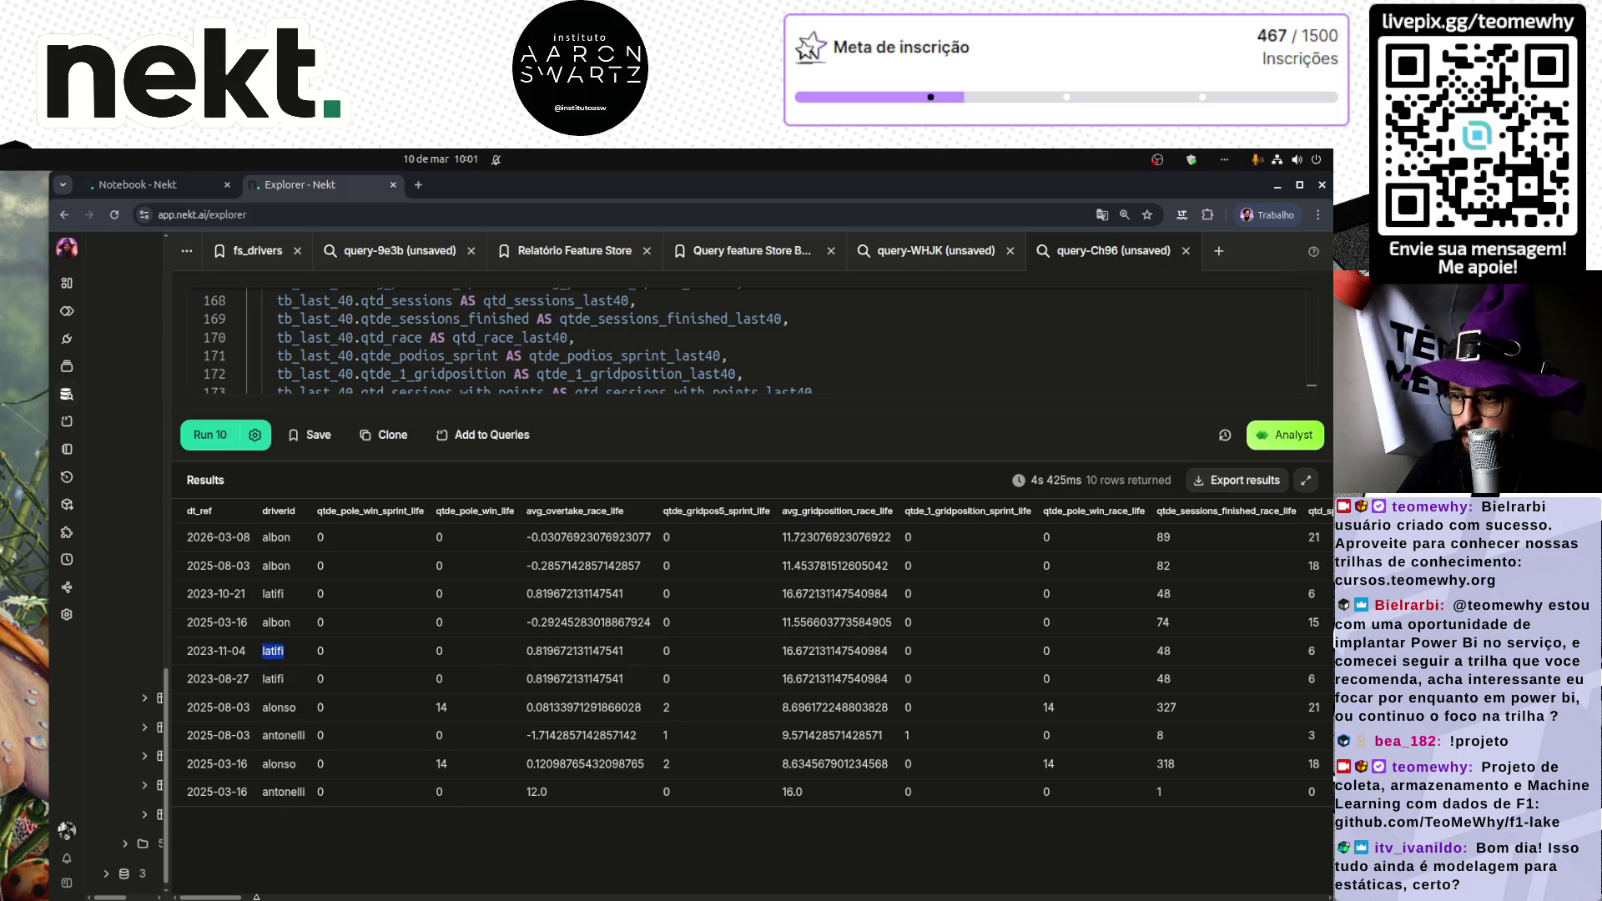
mouse_move(221, 899)
mouse_down()
mouse_move(1307, 898)
mouse_move(635, 869)
mouse_move(252, 895)
mouse_move(208, 881)
mouse_move(1252, 898)
mouse_move(176, 893)
mouse_up()
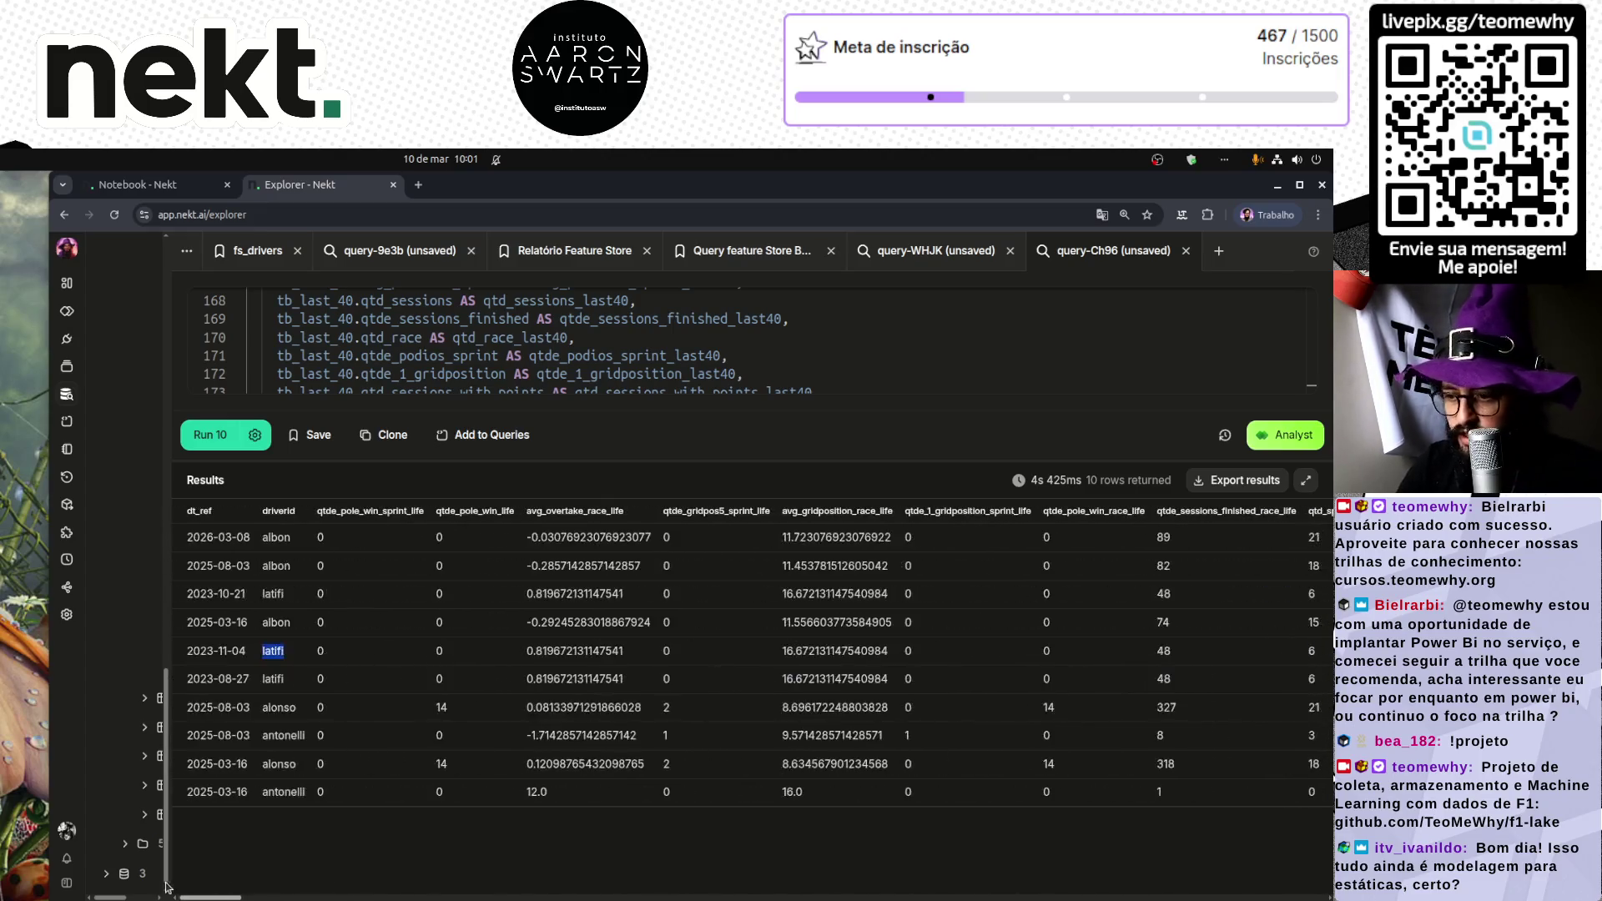
drag(646, 458, 641, 847)
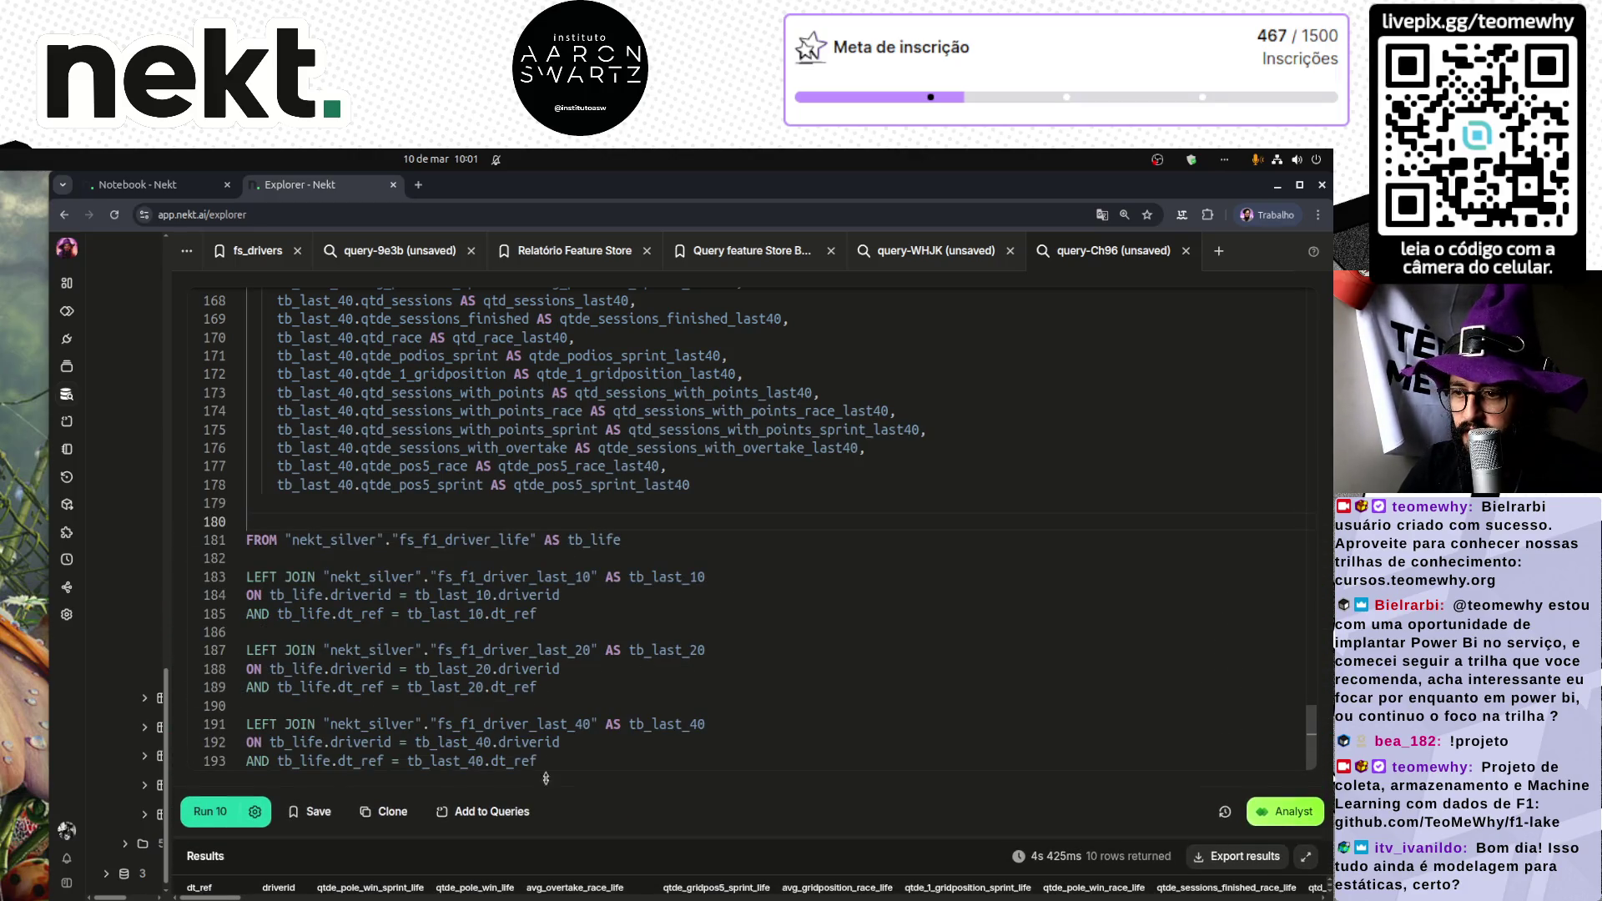
Step: Replace LEFT with INNER on the last_10 and last_20 joins and select LEFT on the last_40 join
scroll(370, 638, up, 10)
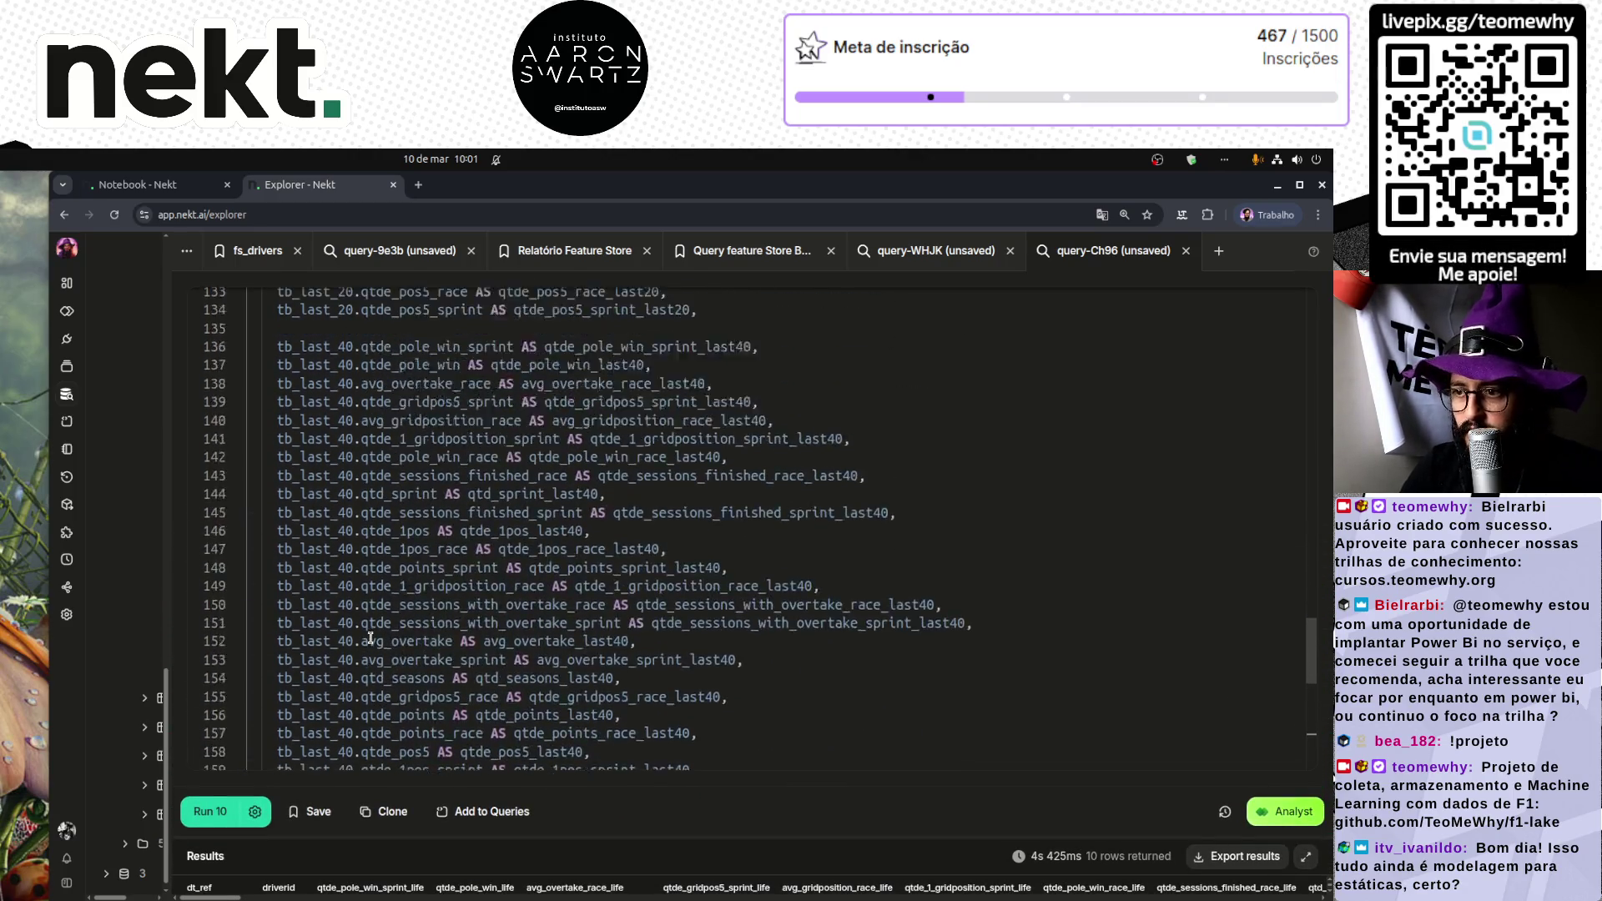
scroll(370, 637, down, 10)
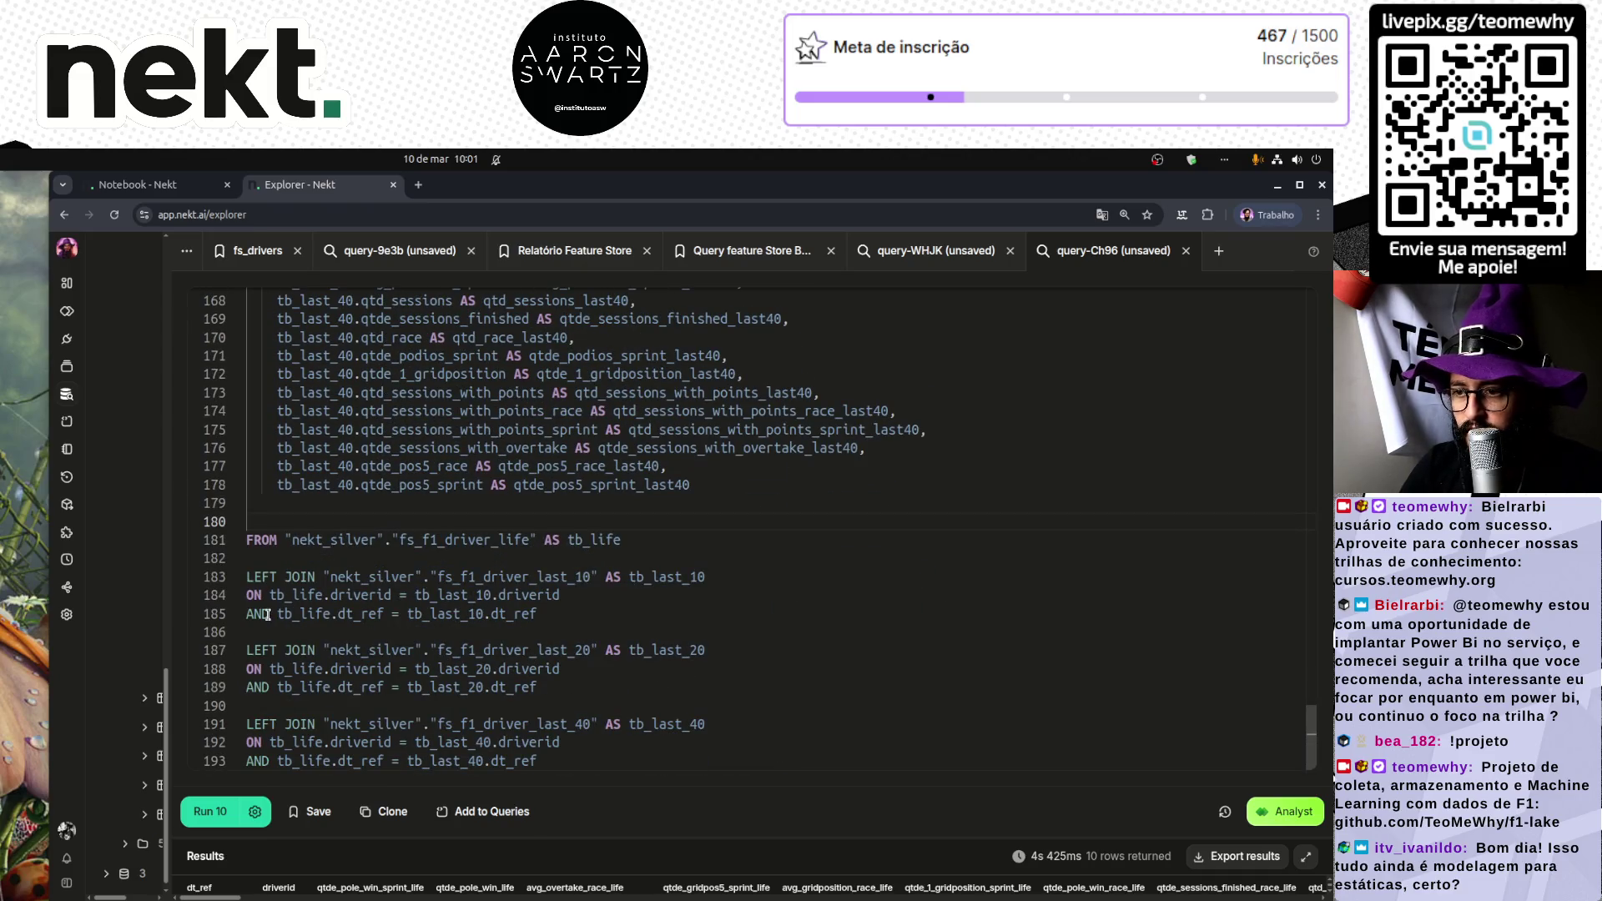
double_click(261, 579)
text(INNER)
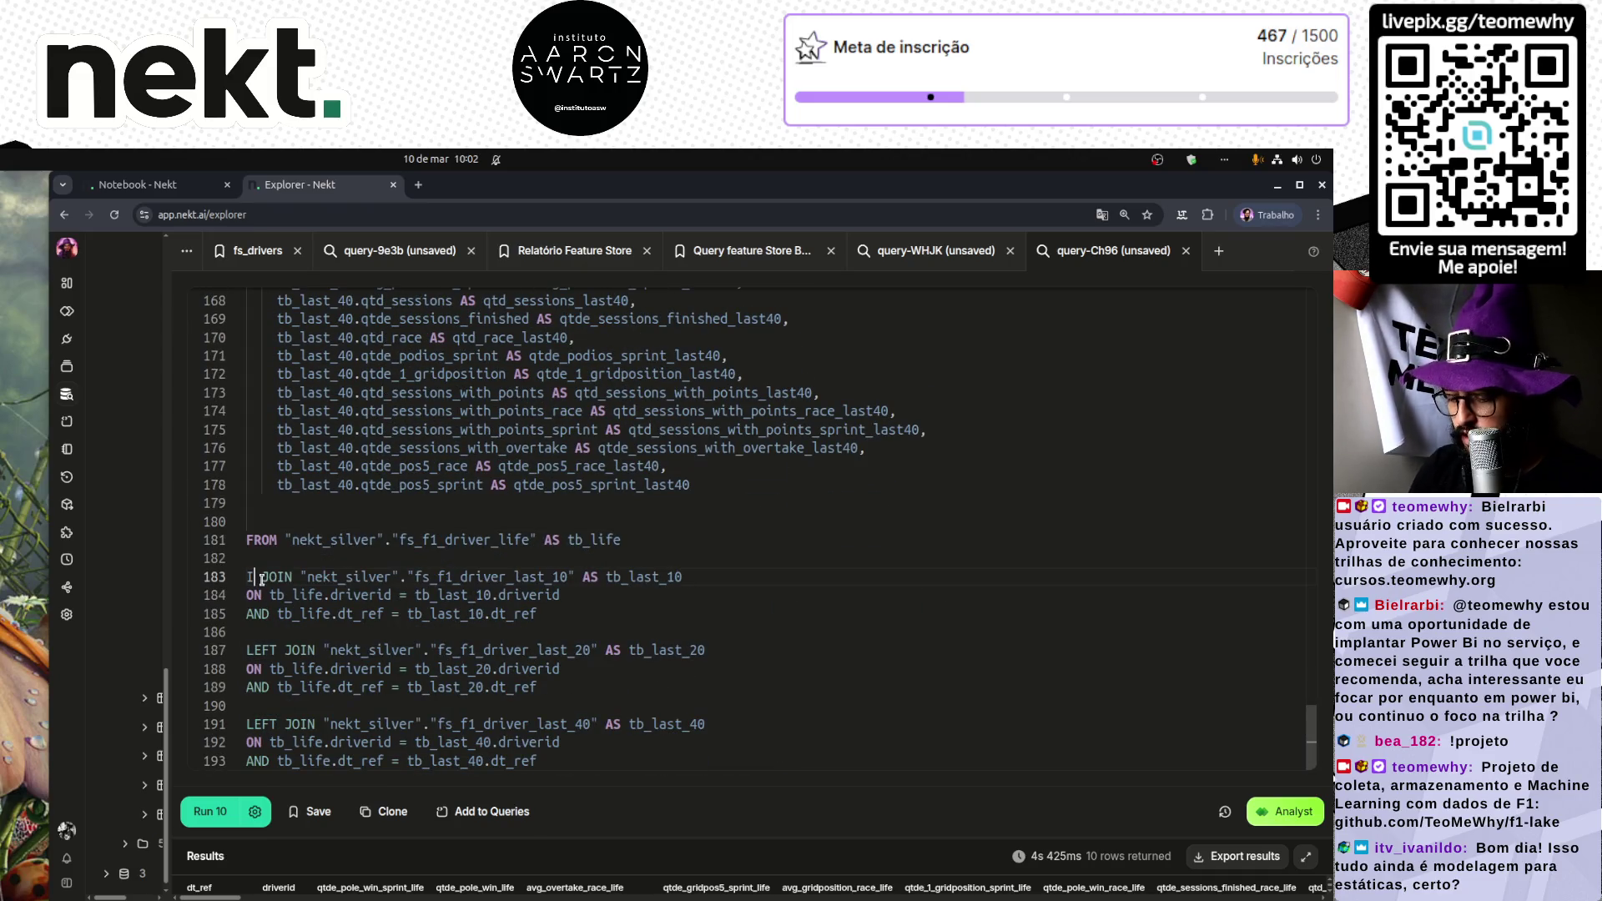
key(Home)
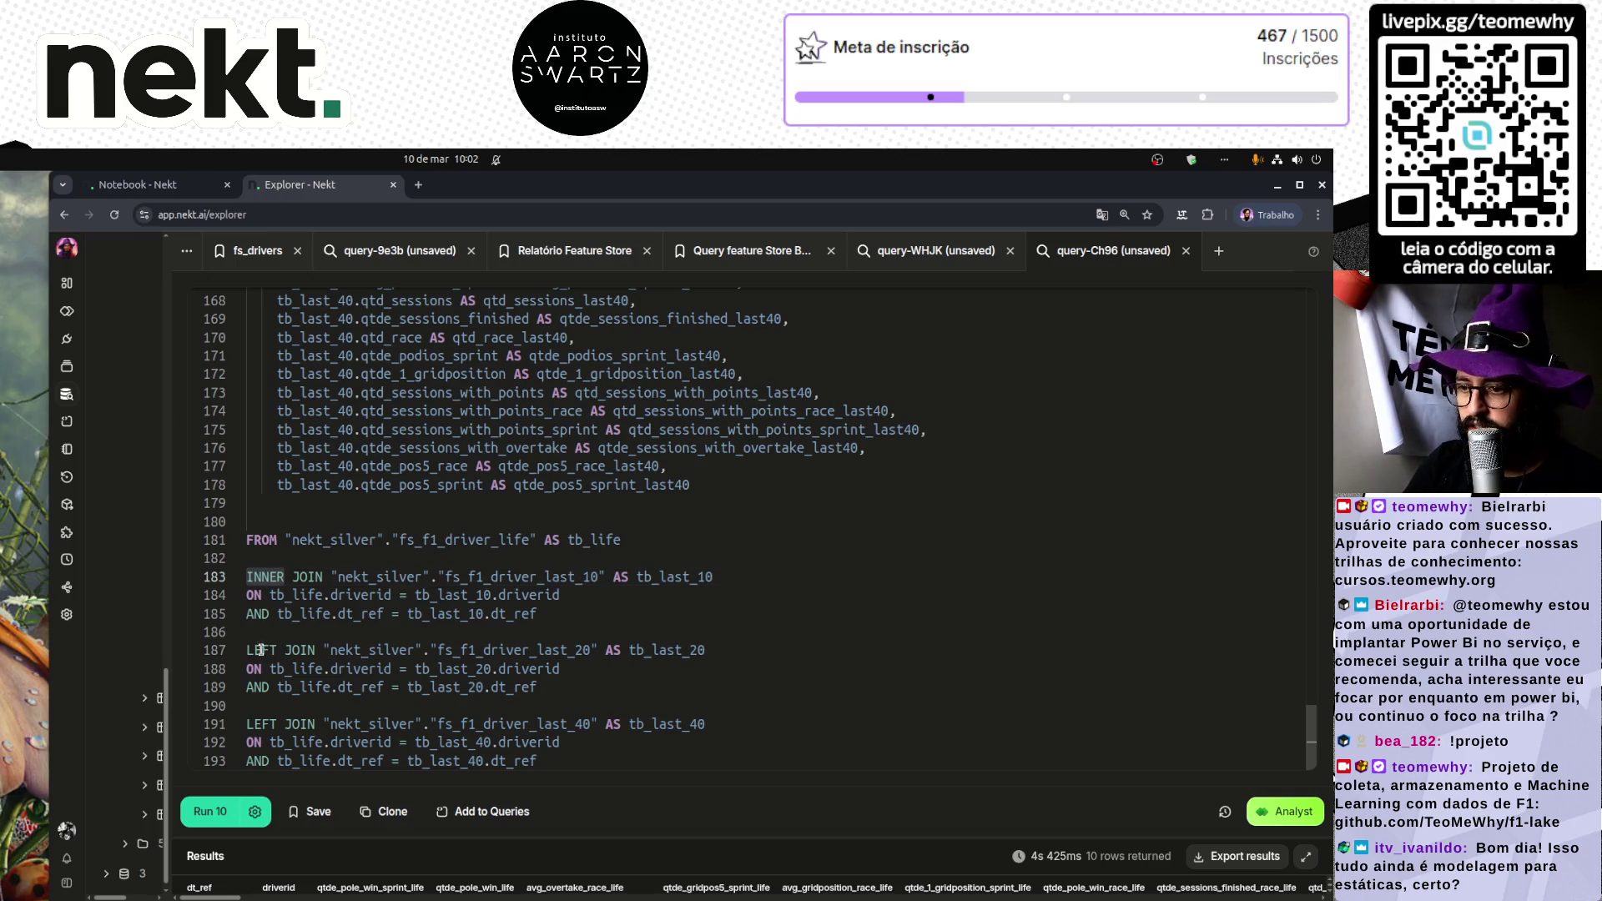
double_click(260, 650)
text(INNER)
double_click(262, 724)
Step: Finish the last_40 INNER JOIN and rerun the query with Ctrl+Enter
text(INNER)
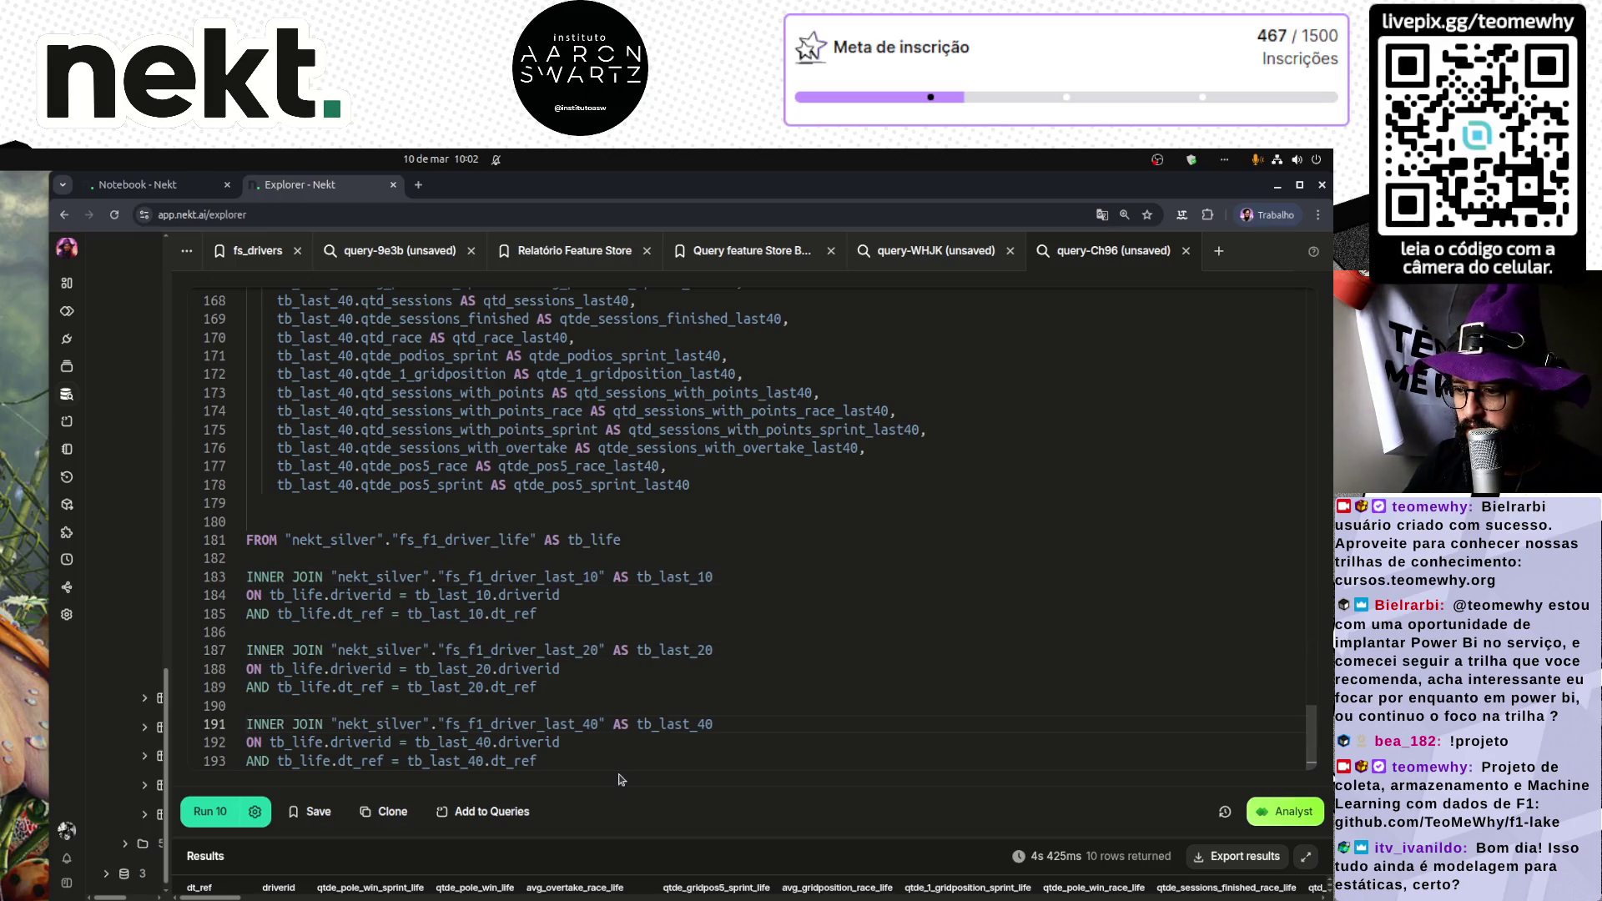
click(625, 761)
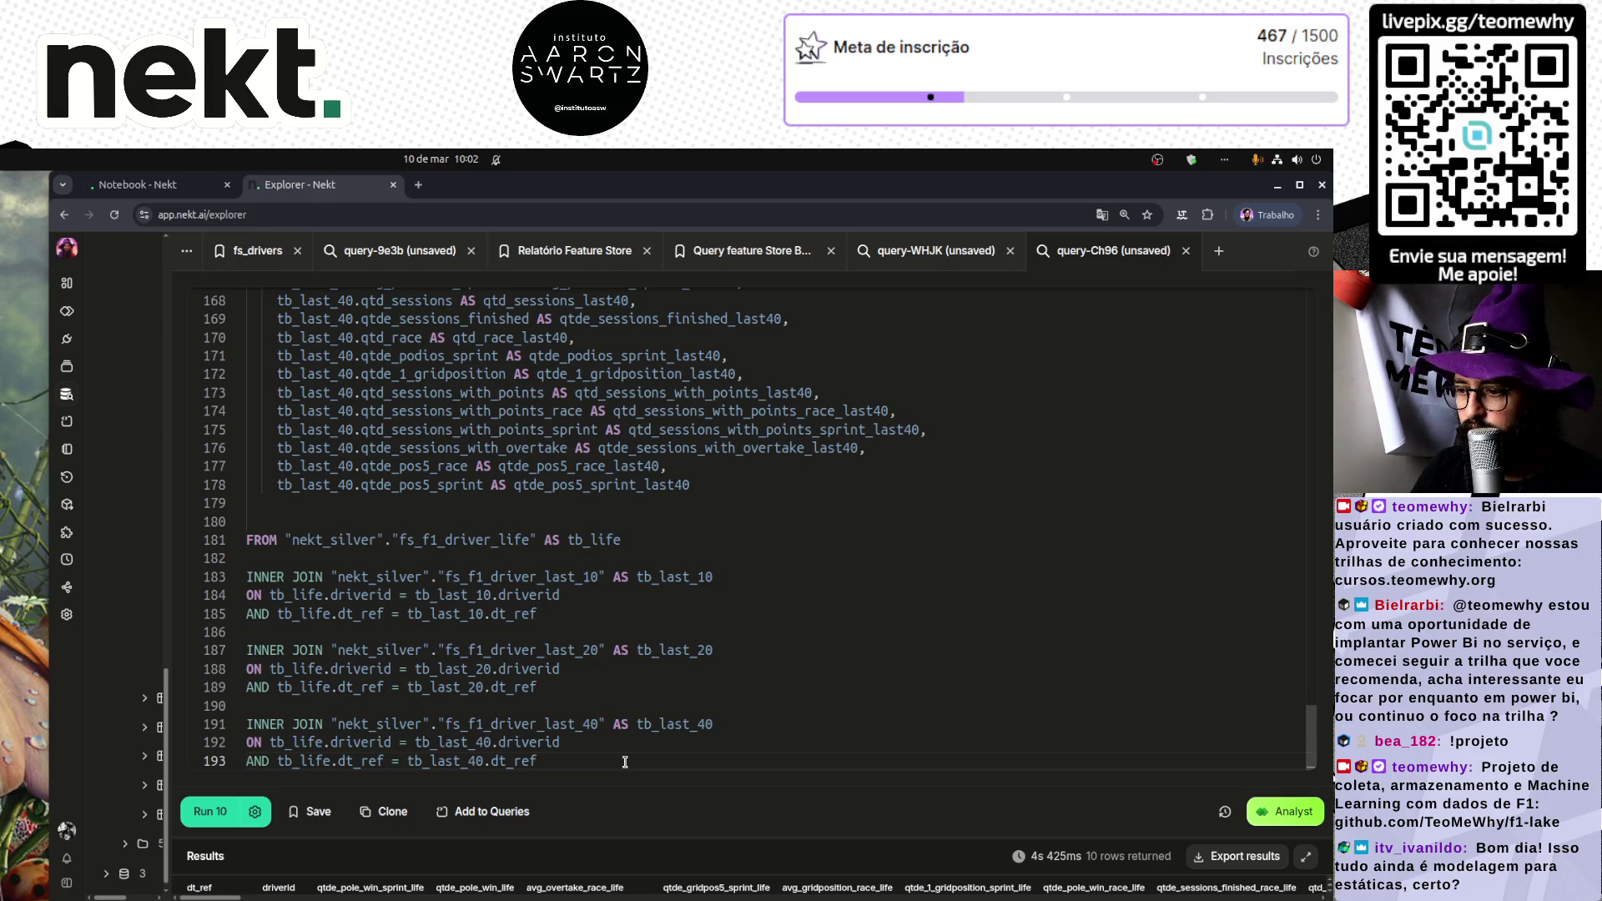
key(ctrl+Return)
Step: Resize the editor to review the full SQL and results, then zoom the page to 125%
drag(704, 836, 705, 332)
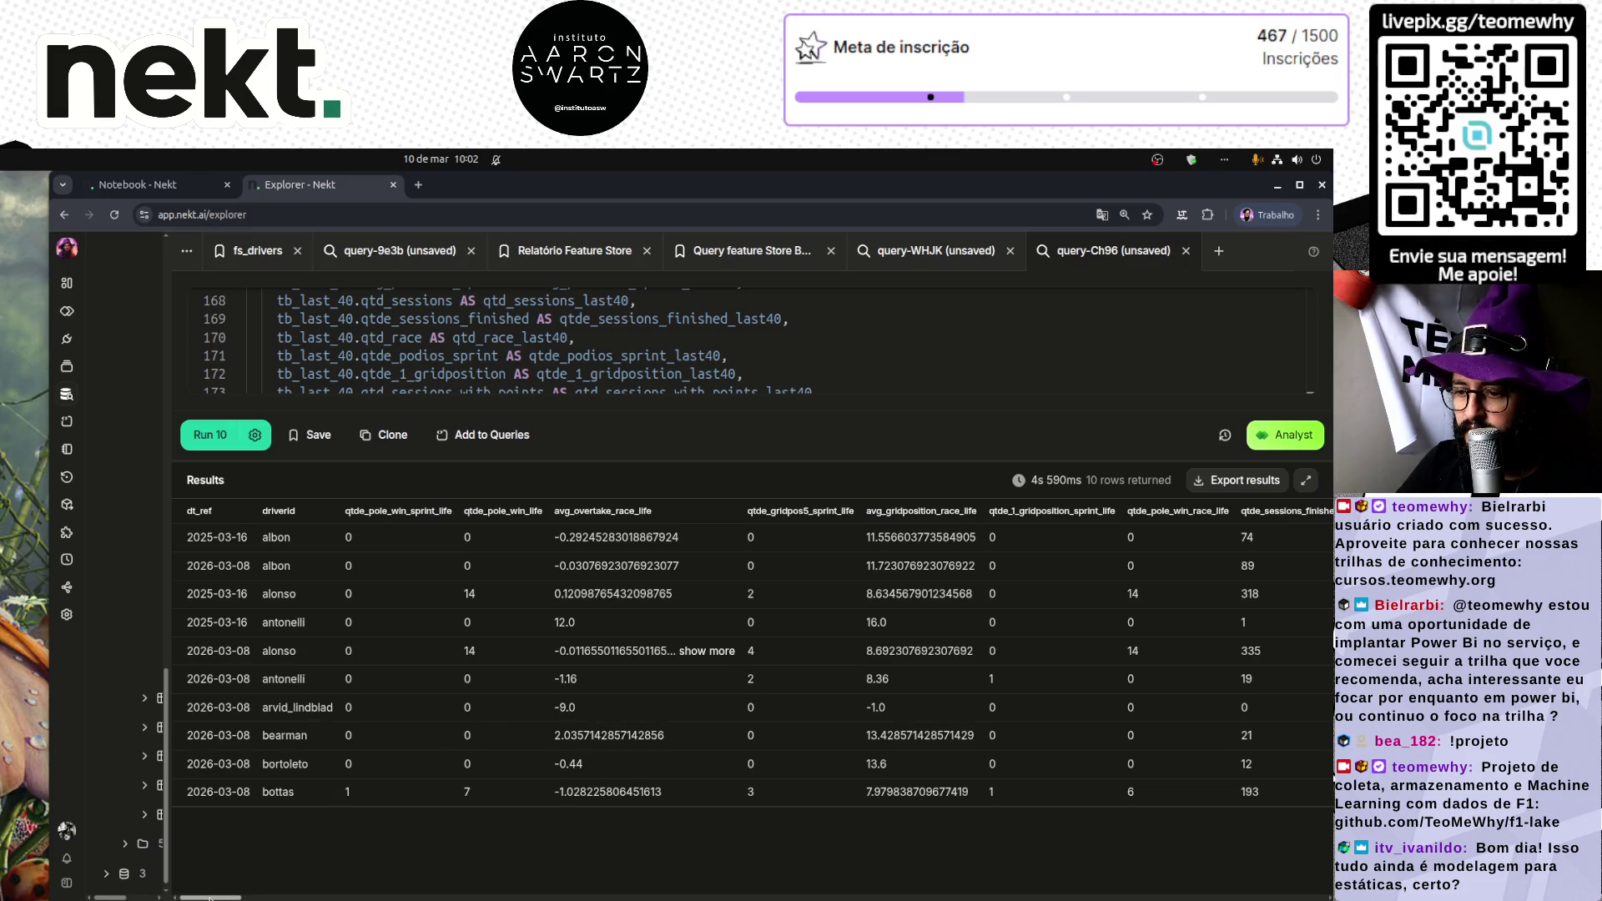
mouse_move(223, 889)
mouse_down()
mouse_move(1326, 889)
mouse_move(209, 896)
mouse_up()
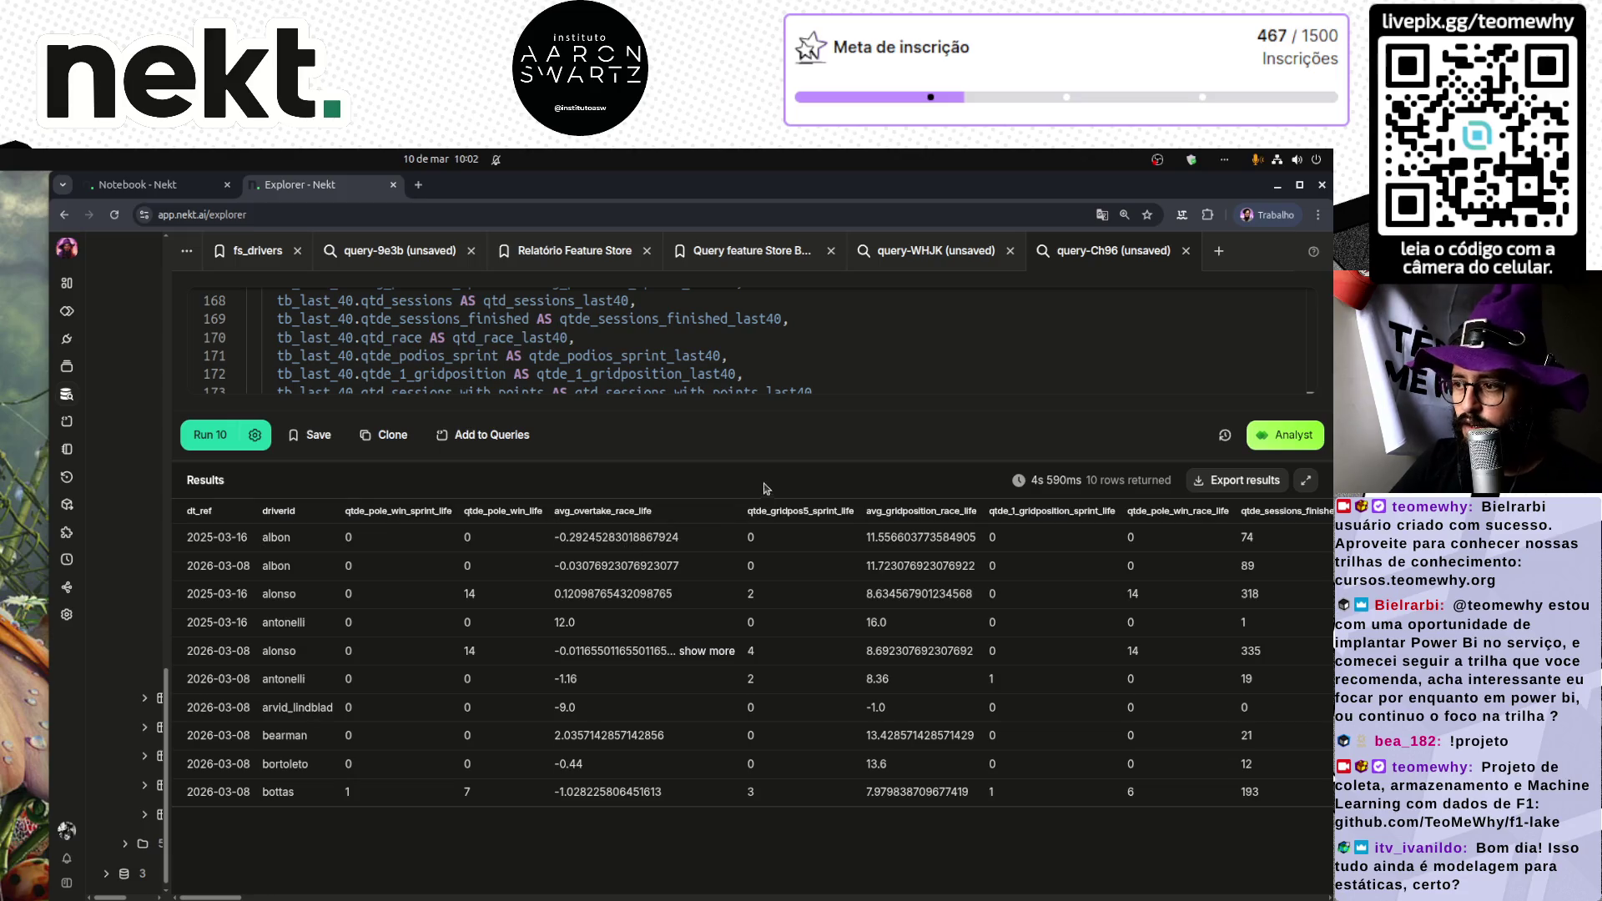
drag(766, 461, 766, 836)
scroll(843, 596, up, 3)
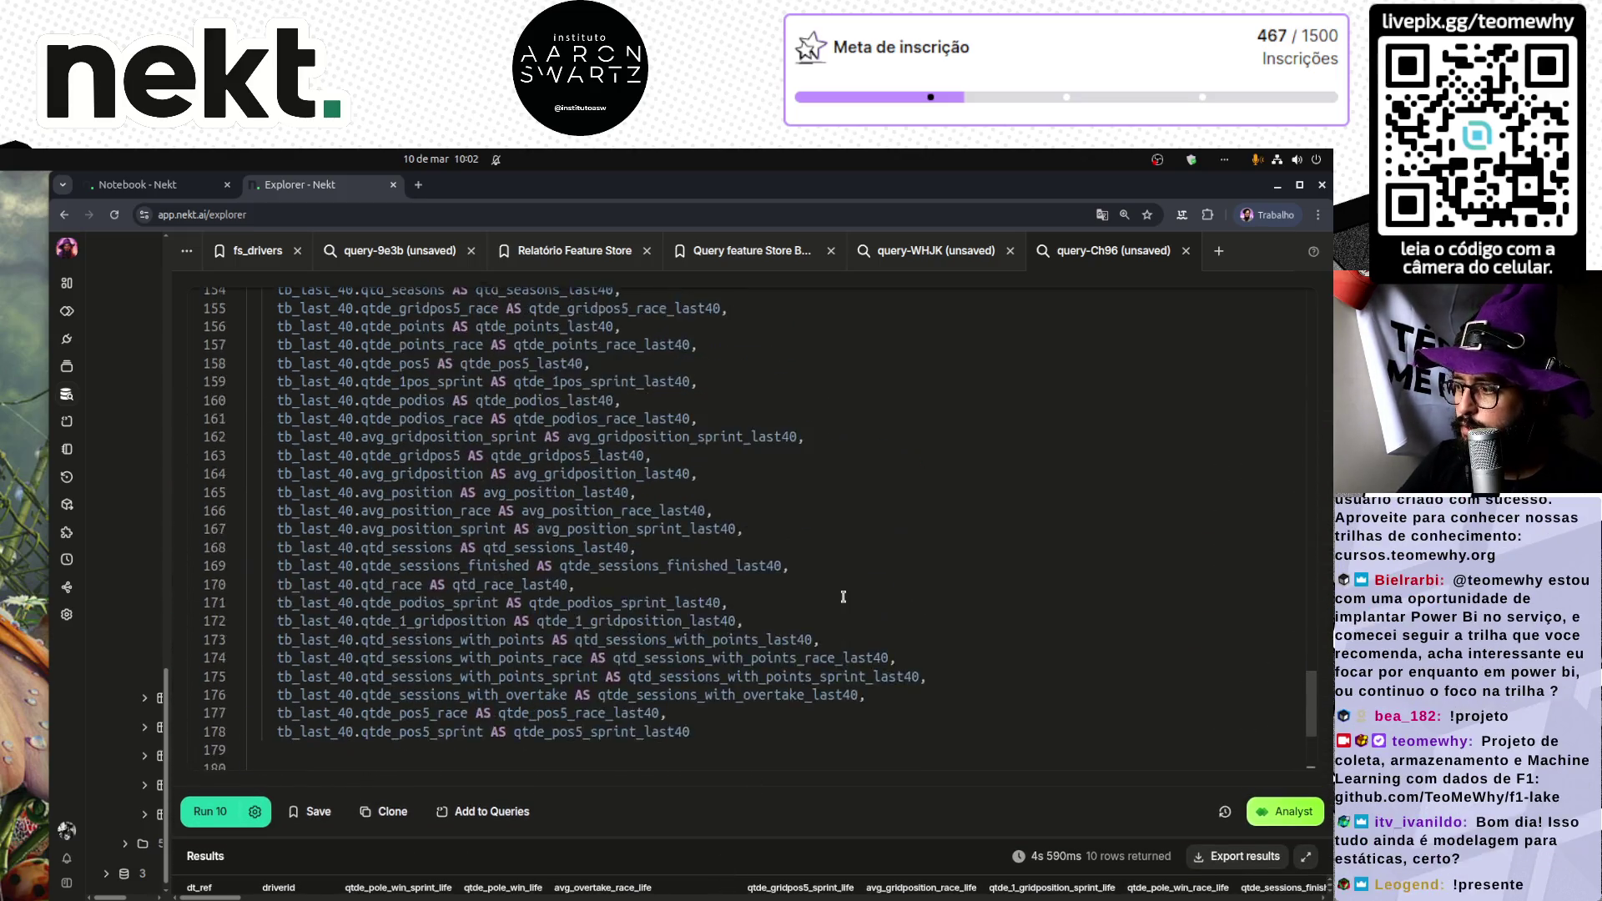
scroll(843, 596, up, 15)
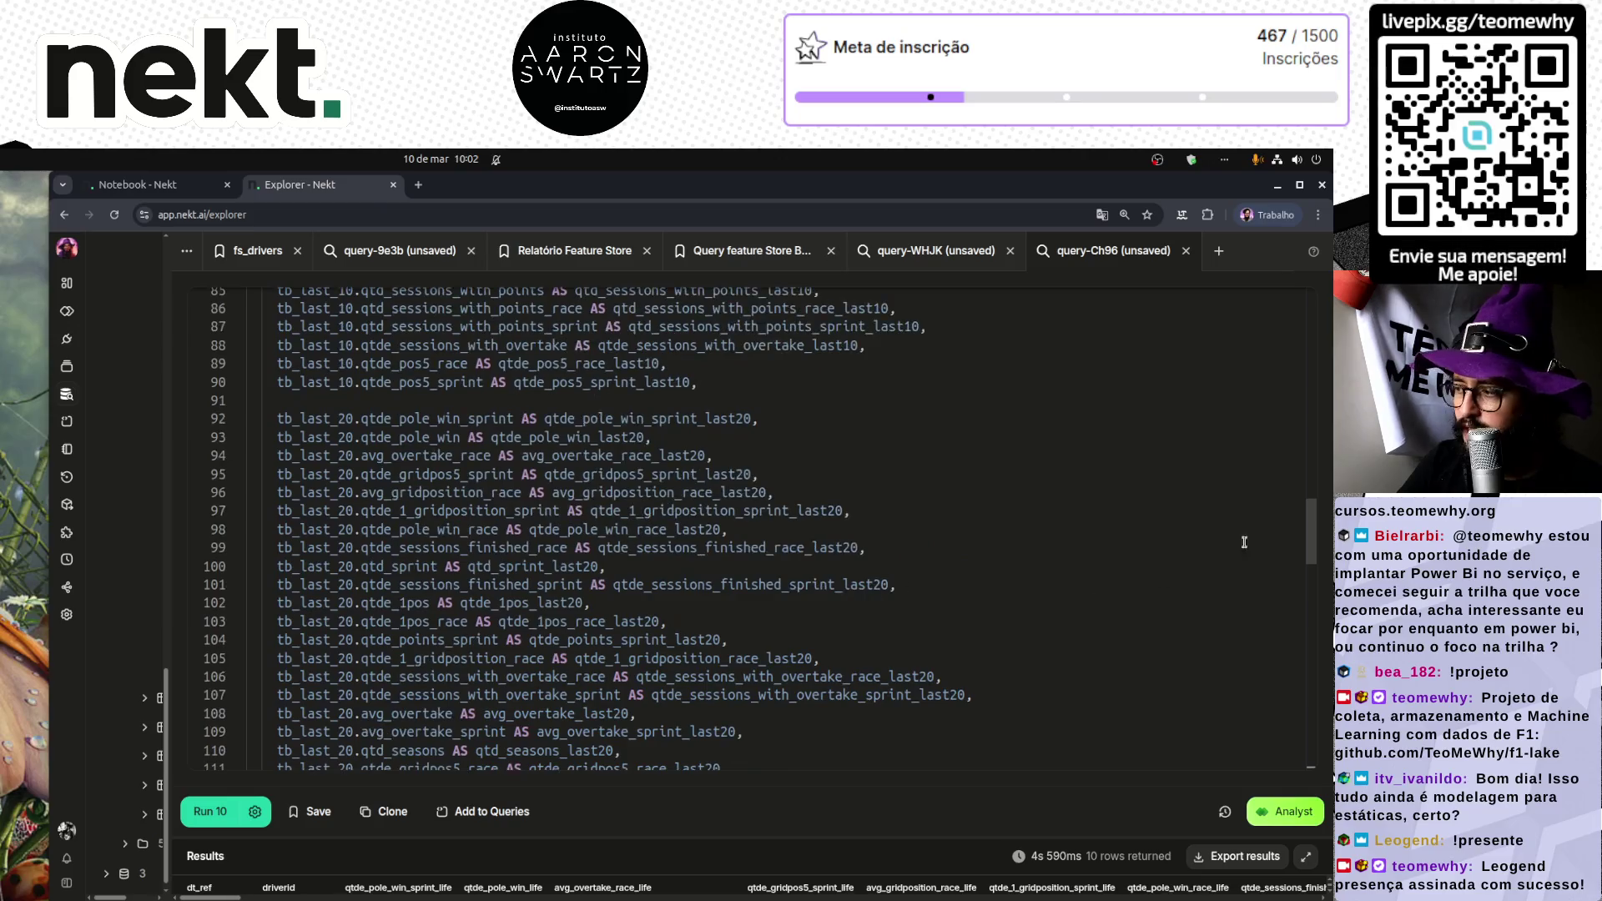
drag(1310, 534, 1322, 307)
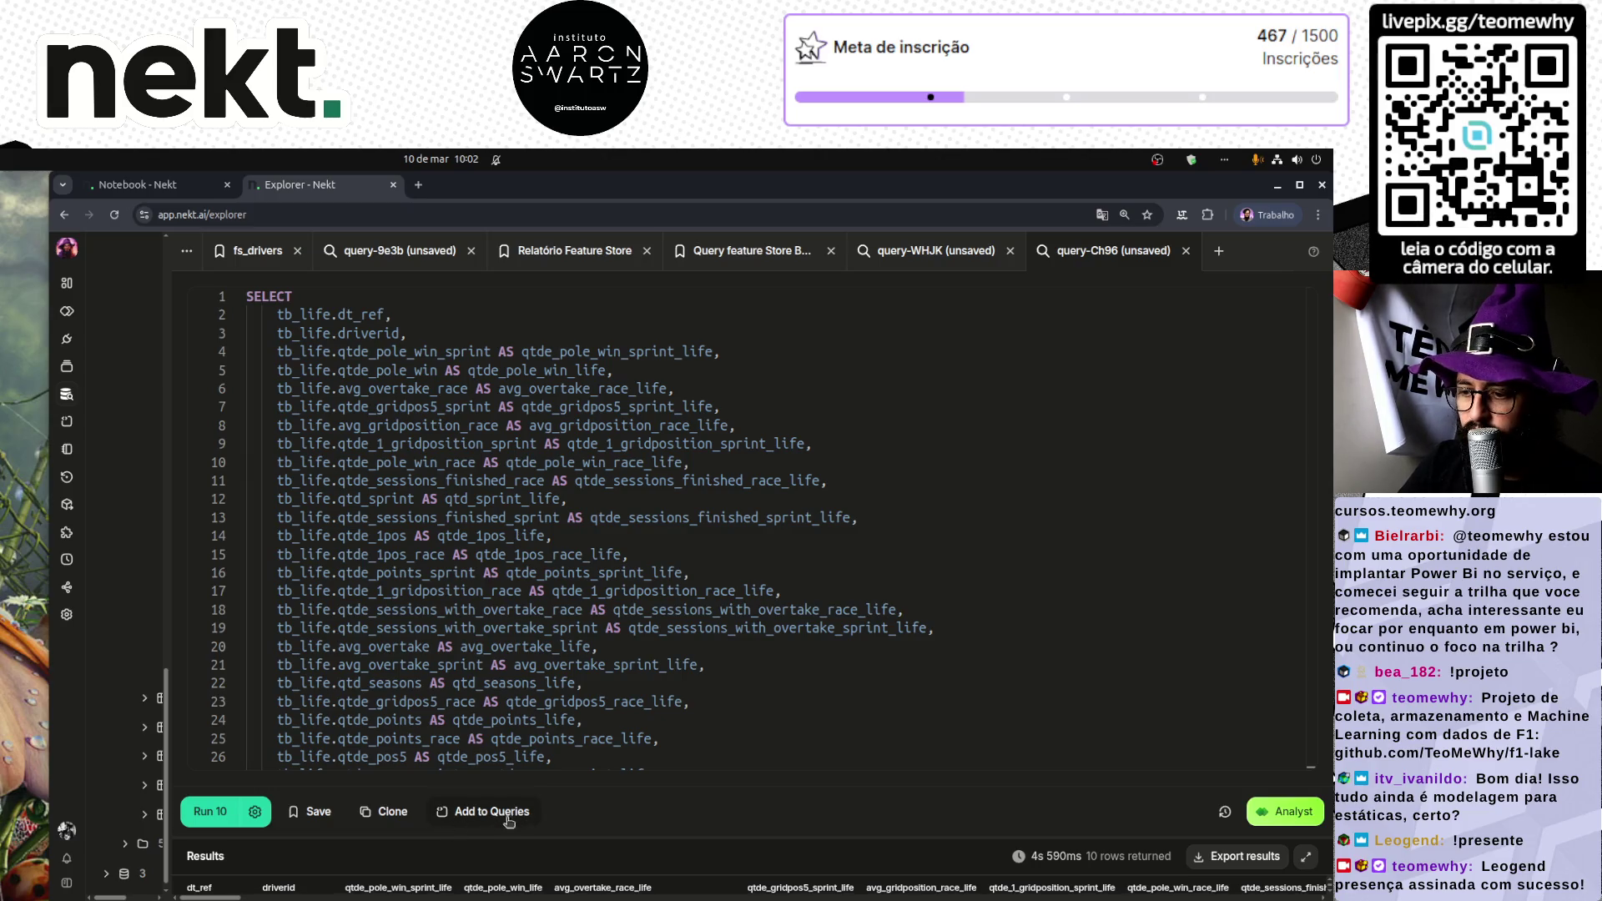
drag(647, 837, 614, 623)
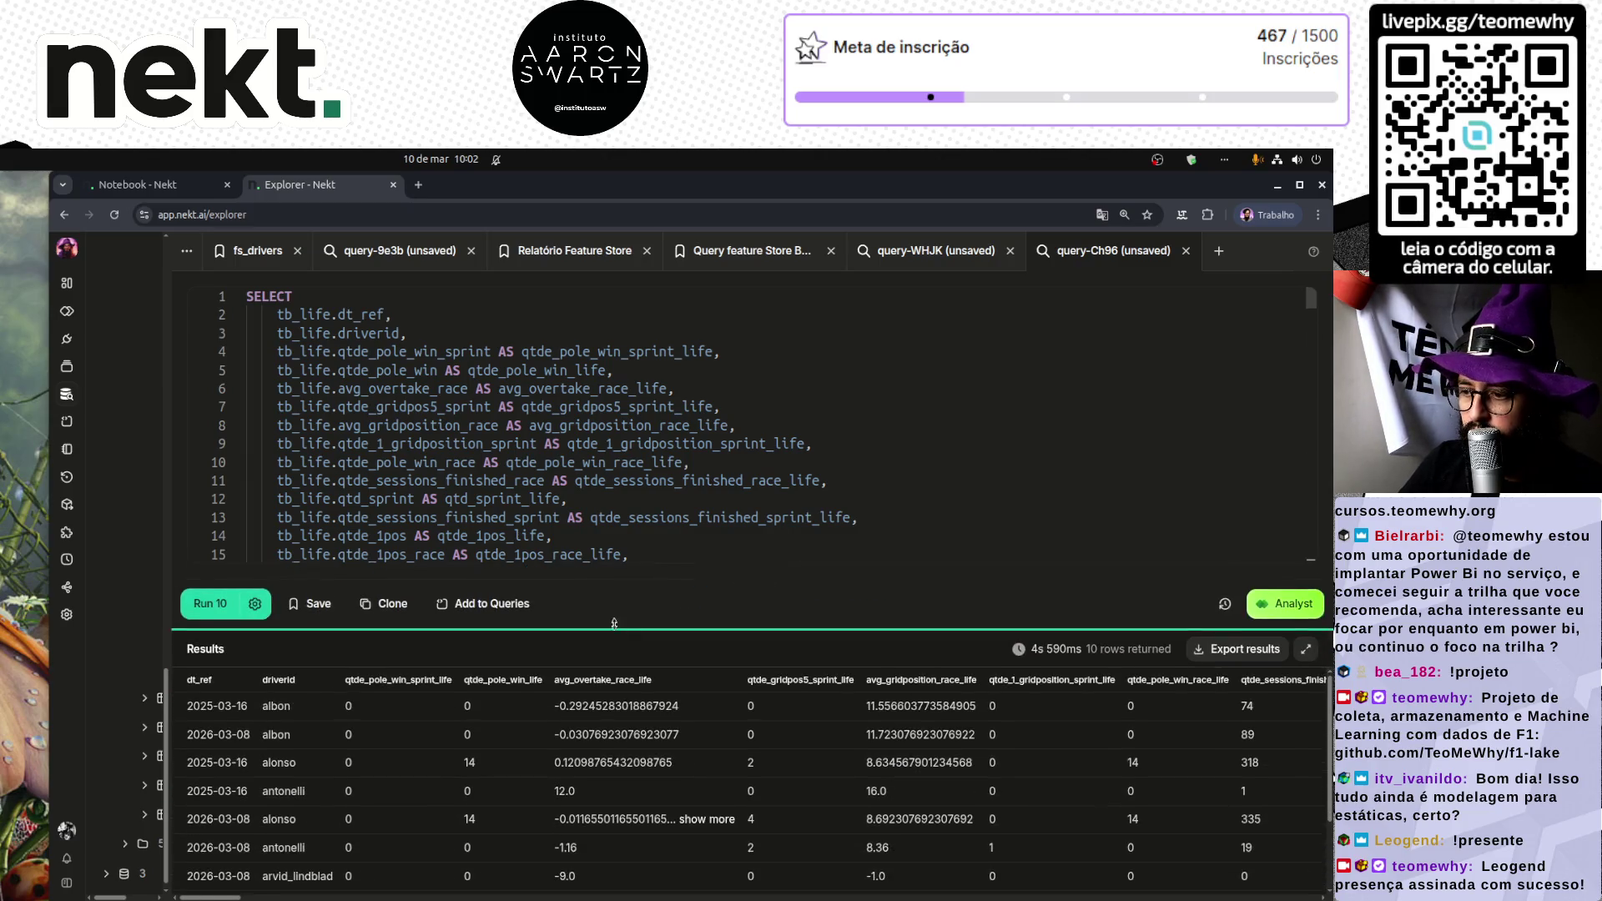
key(ctrl+plus)
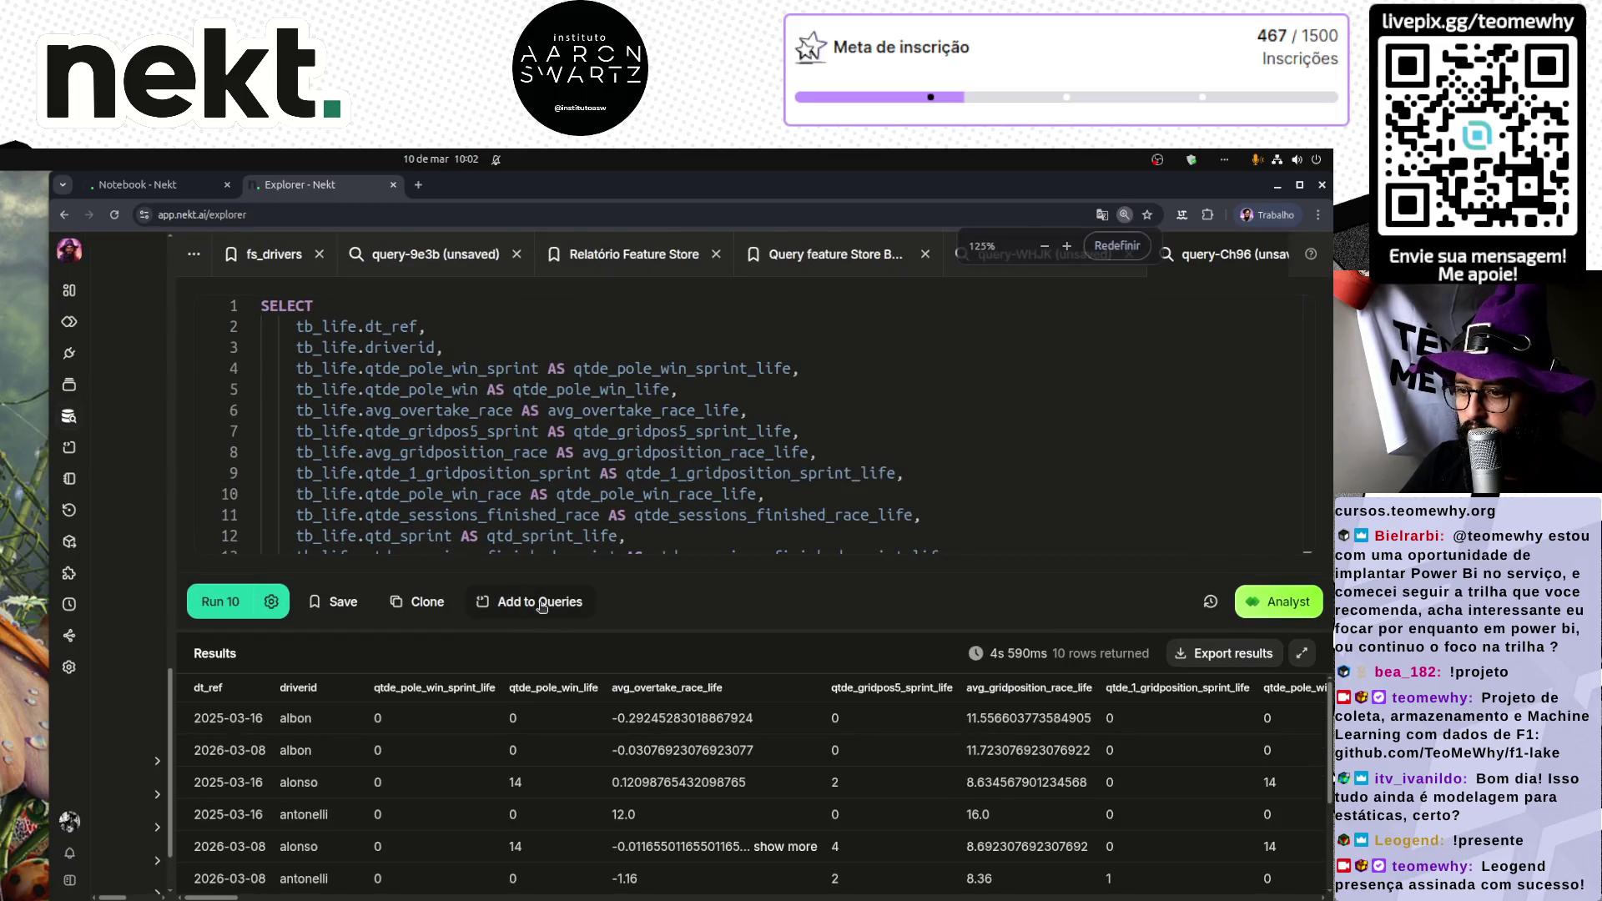
Step: Start a save to the Silver layer's f1 folder, then cancel the form
click(542, 604)
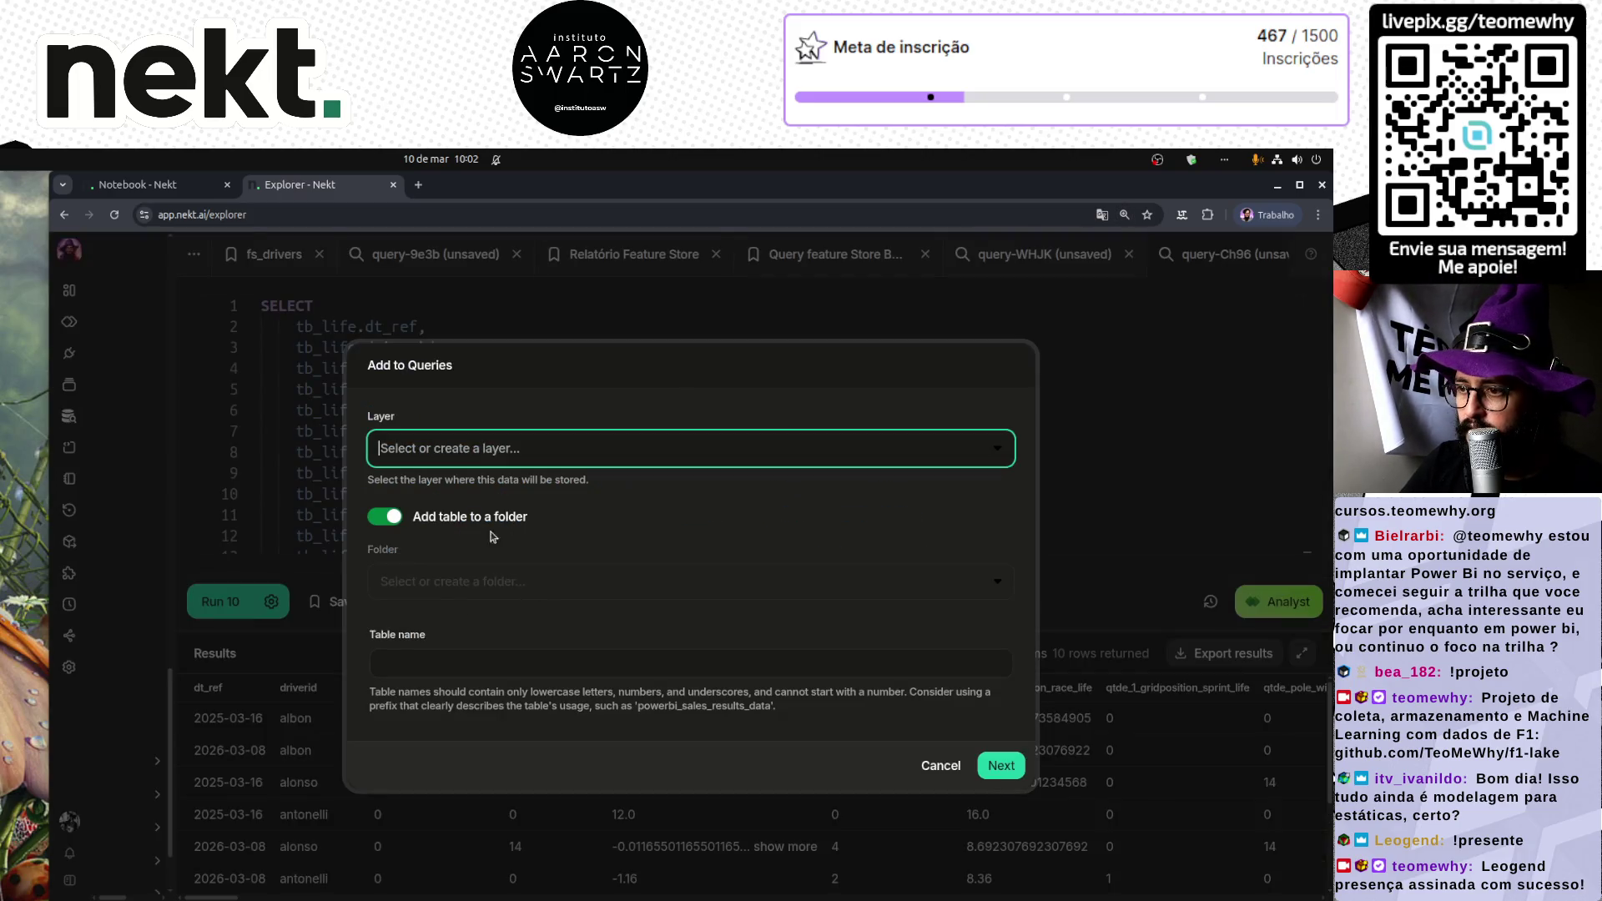
click(429, 455)
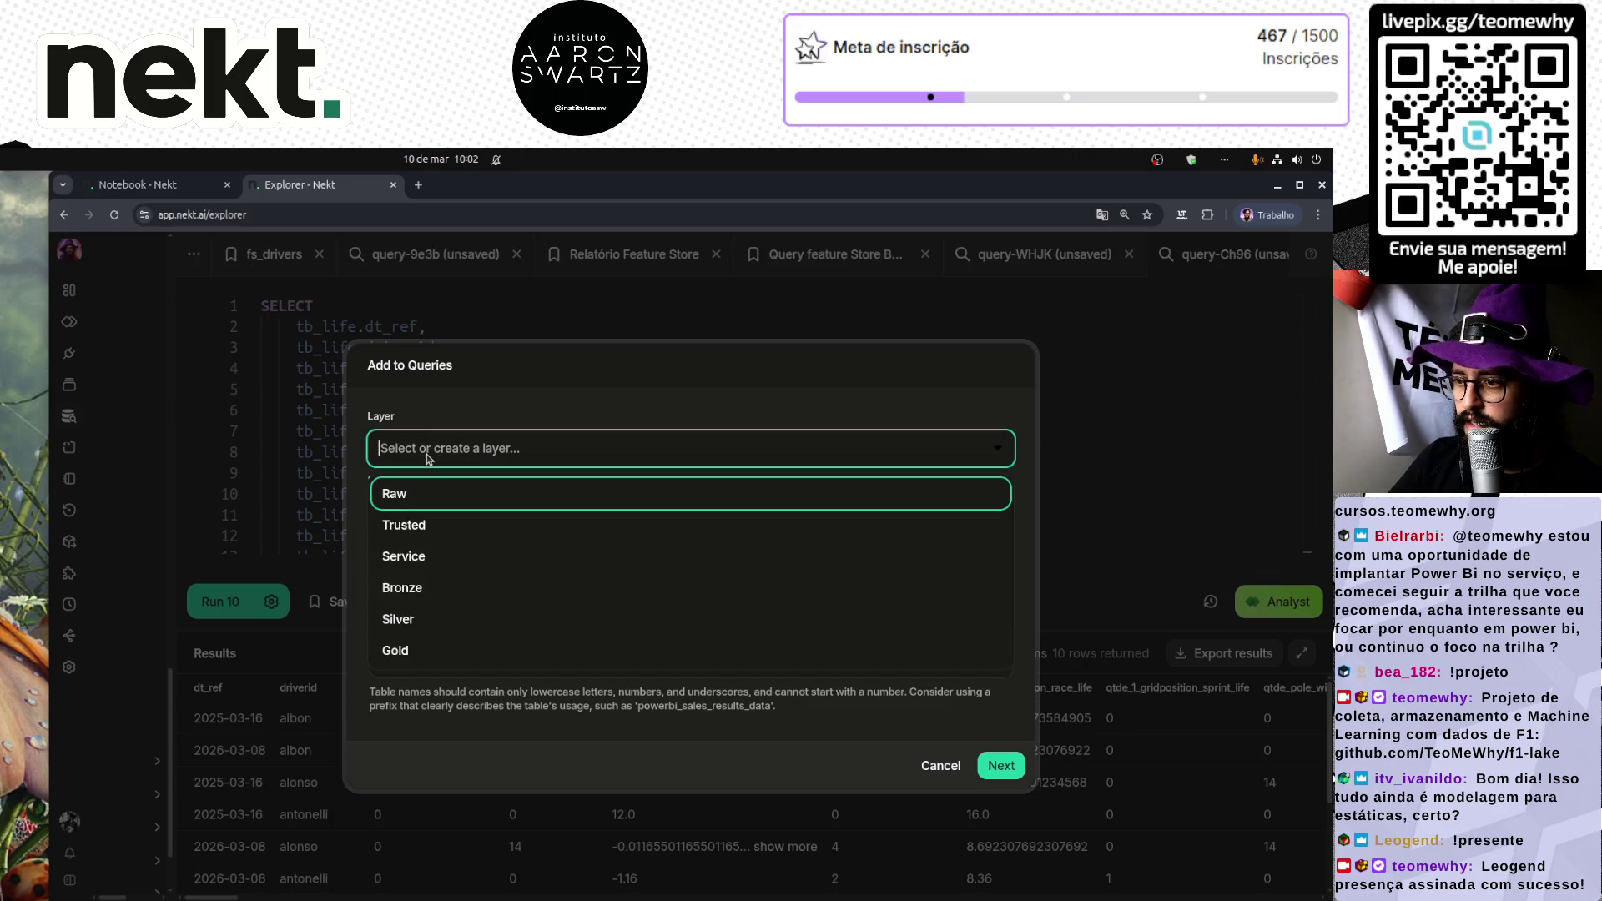
click(418, 628)
click(444, 574)
click(400, 657)
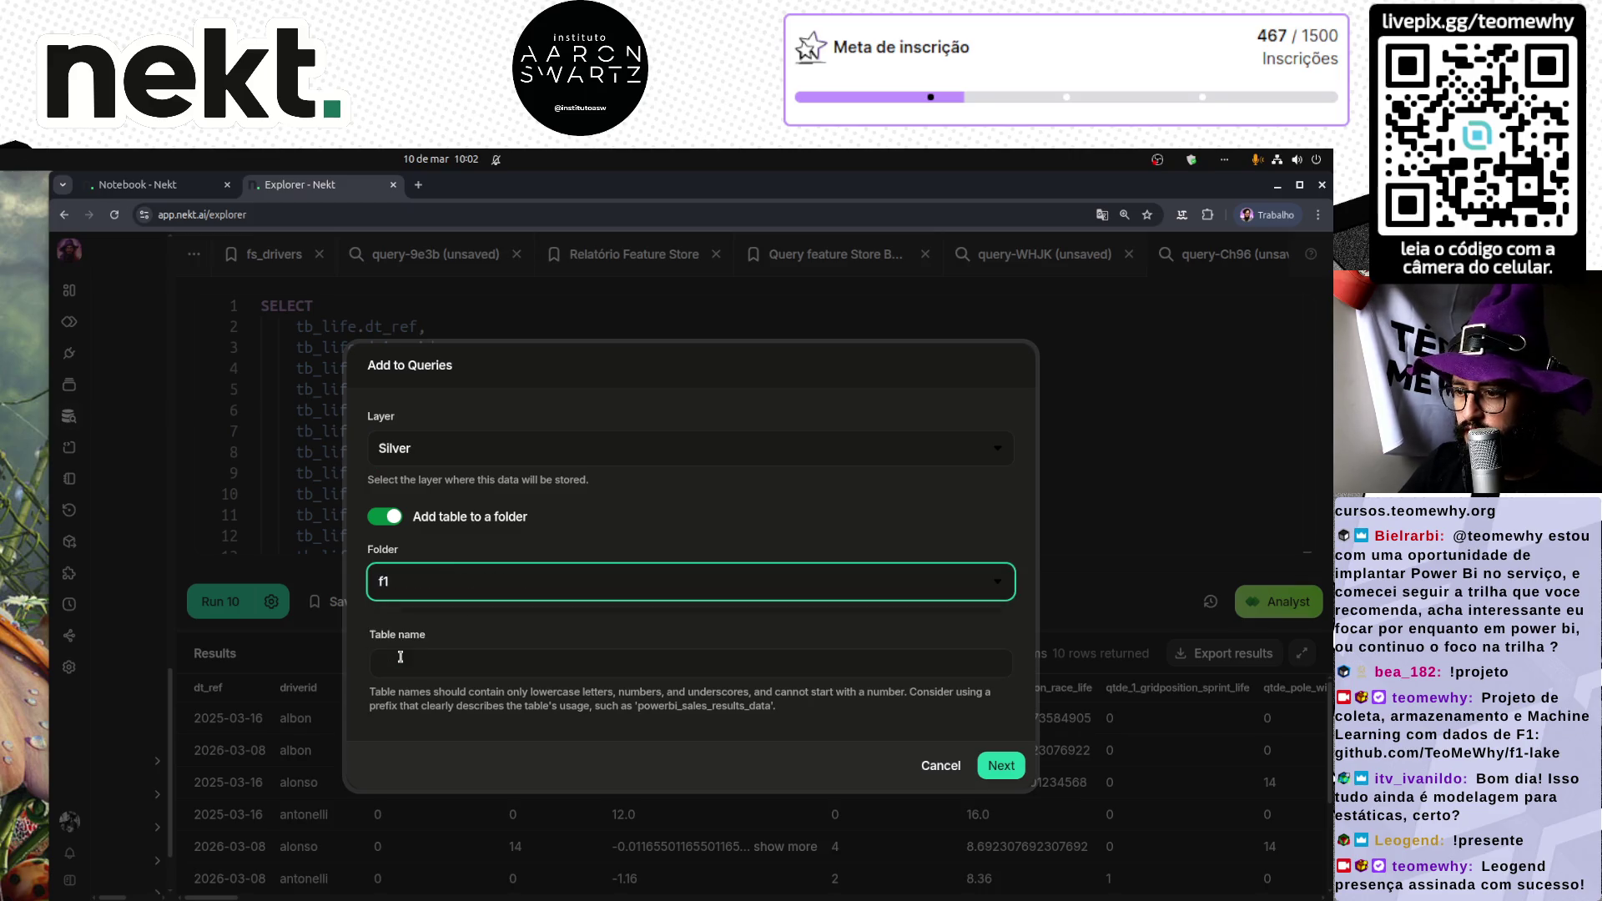
click(454, 659)
text(f1_)
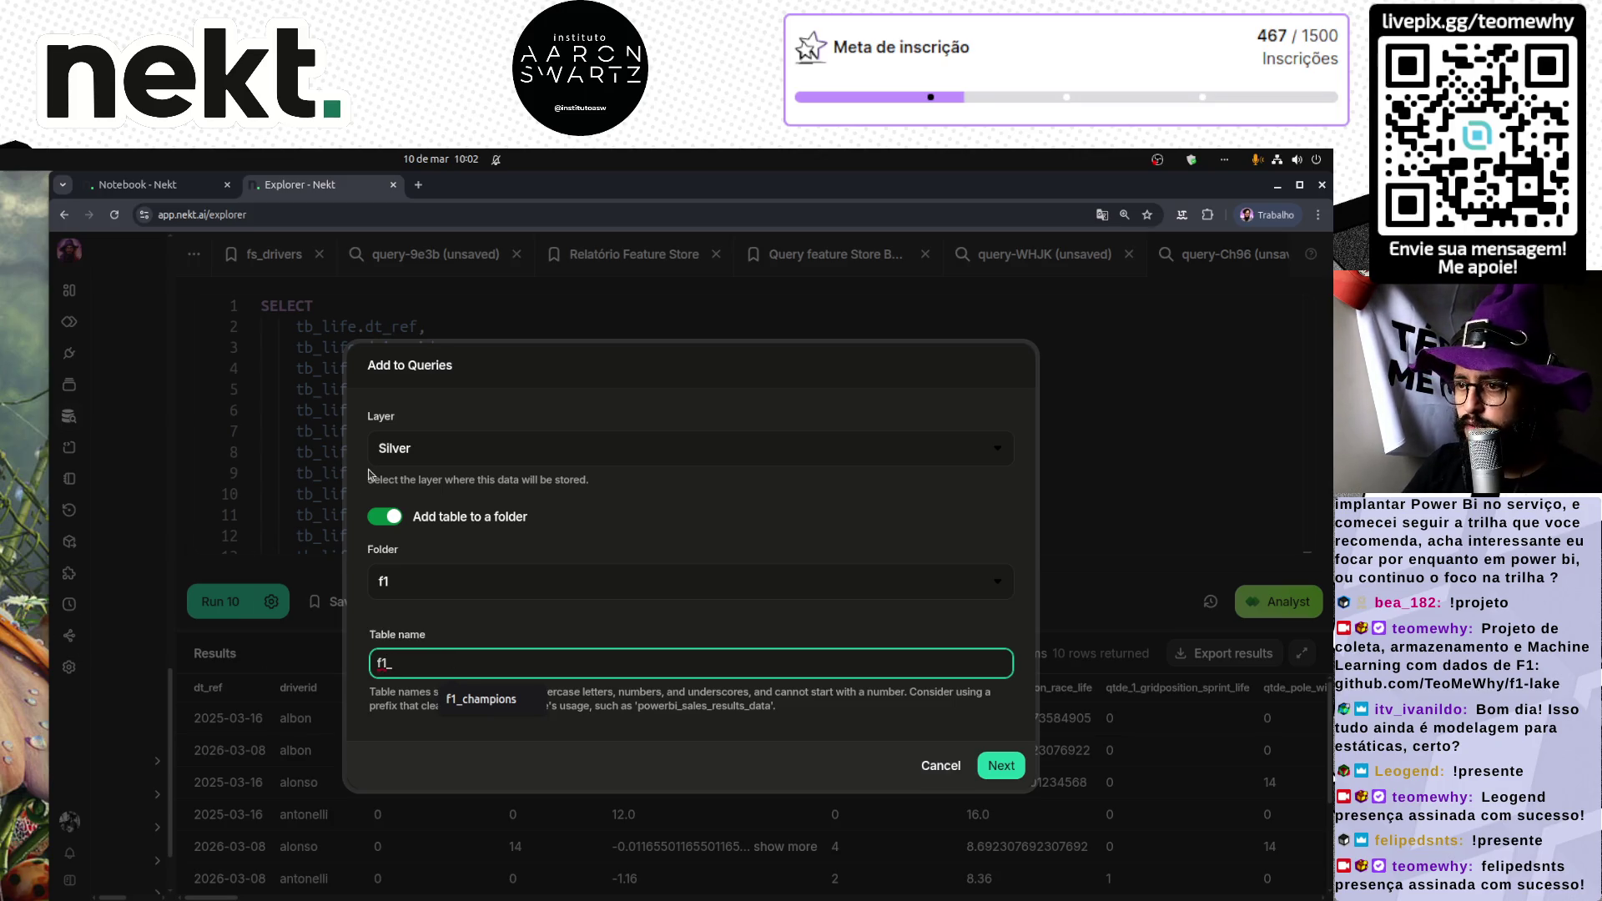
key(Escape)
Step: Select the fs_f1_driver_last_20 table name in the query to copy it
scroll(454, 524, down, 10)
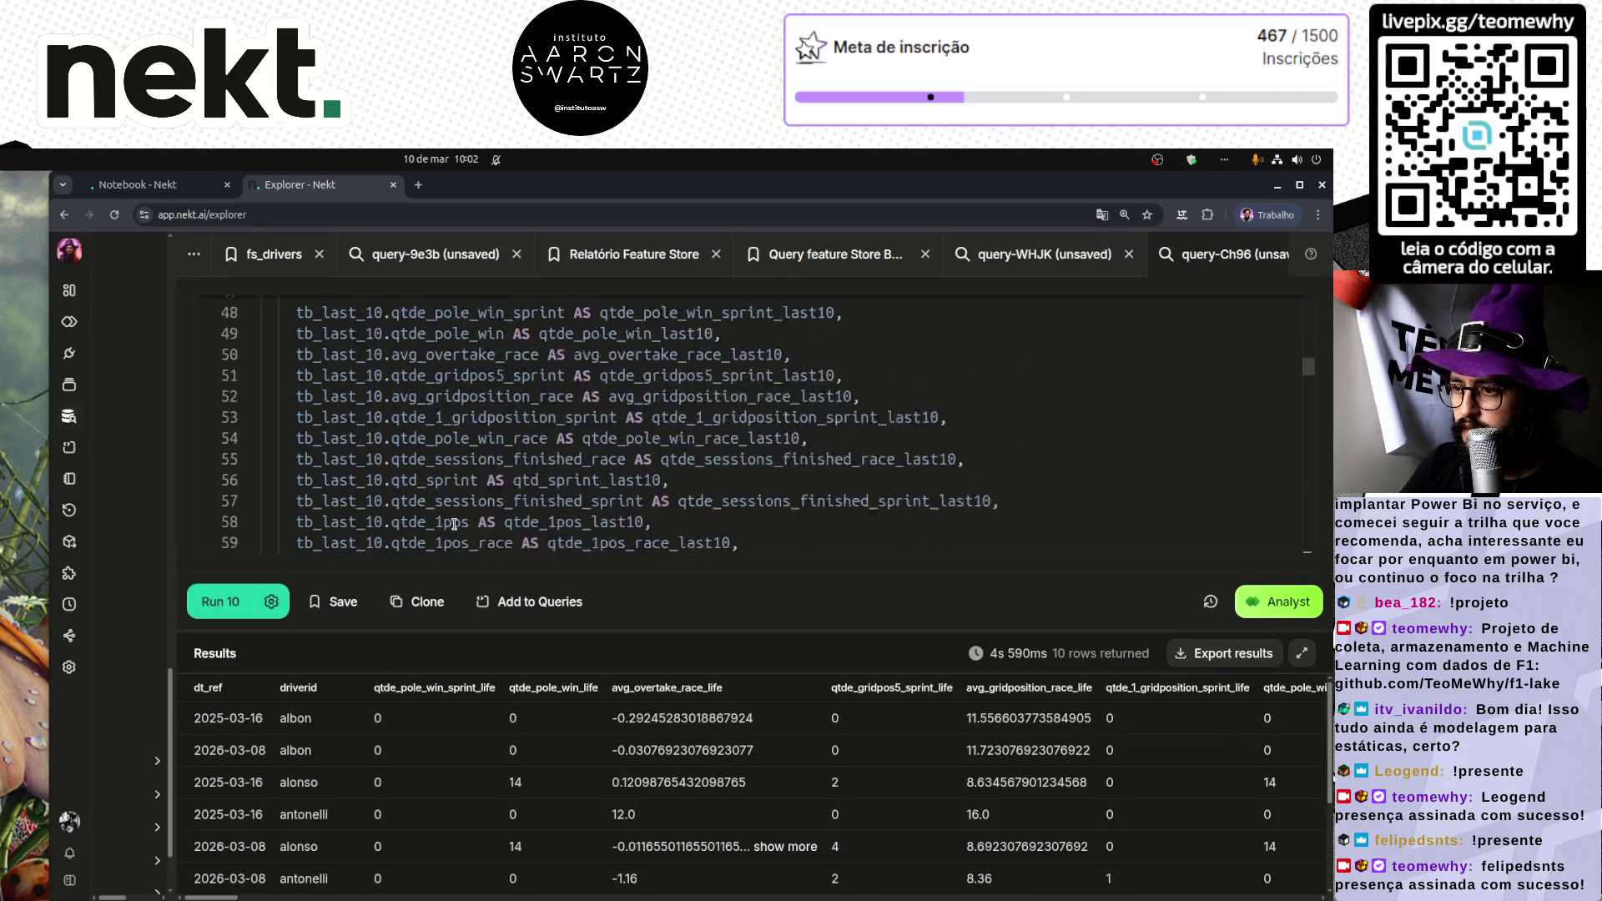
scroll(454, 524, down, 15)
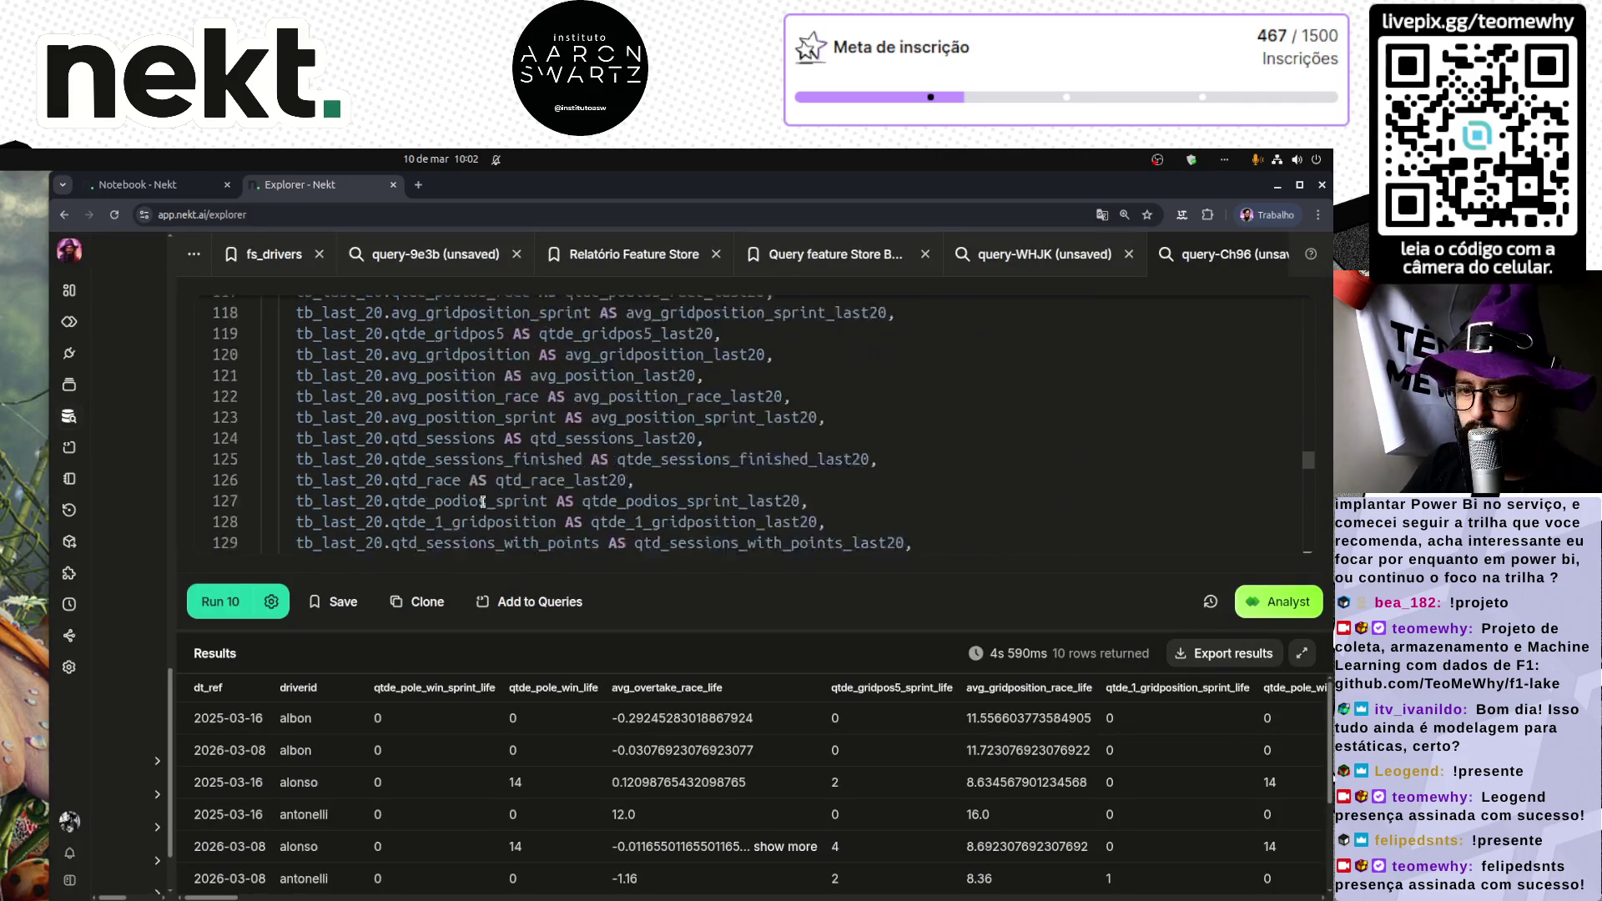
scroll(482, 501, down, 13)
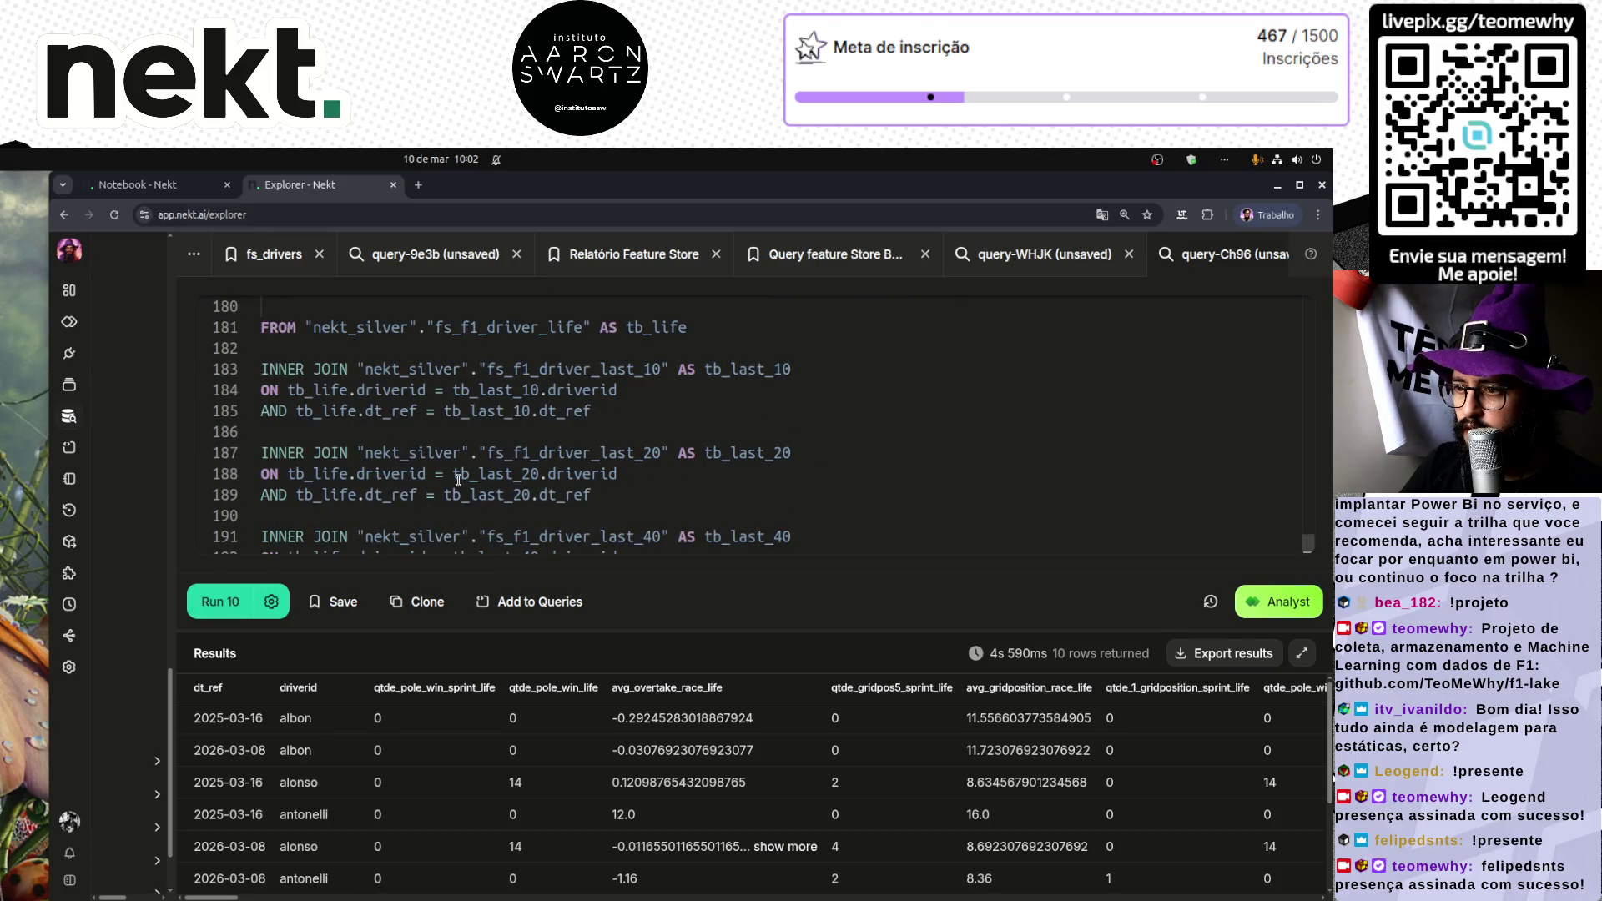
double_click(557, 452)
key(ctrl+c)
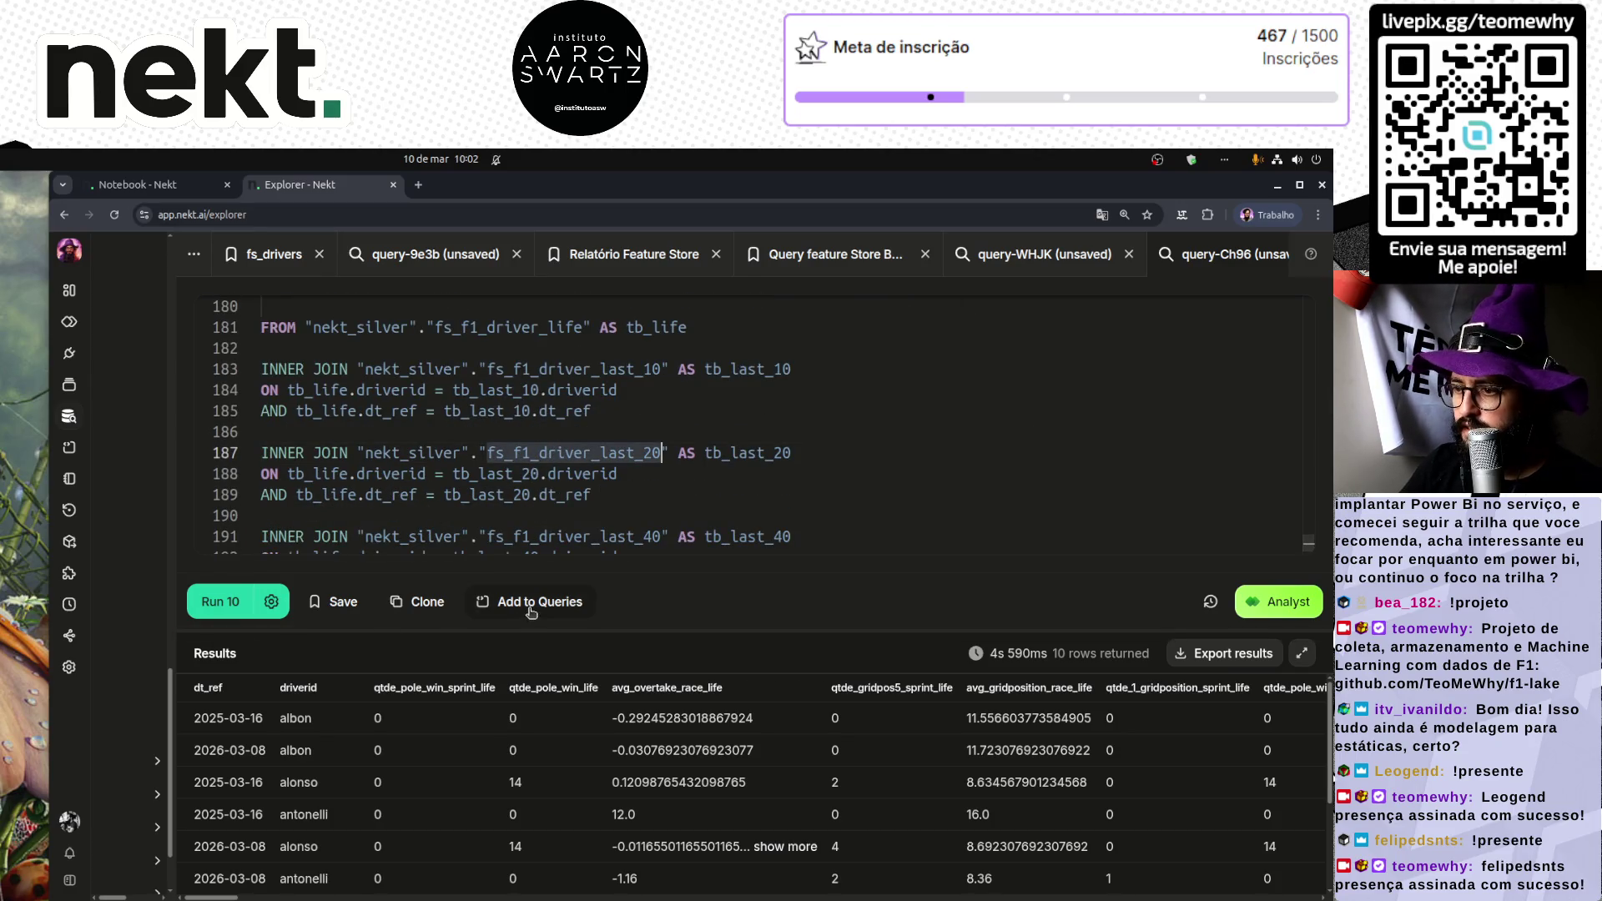
Step: Reopen Add to Queries with Silver and f1, paste fs_f1_driver_last_20 as table name, and mark its ending
click(541, 604)
click(449, 450)
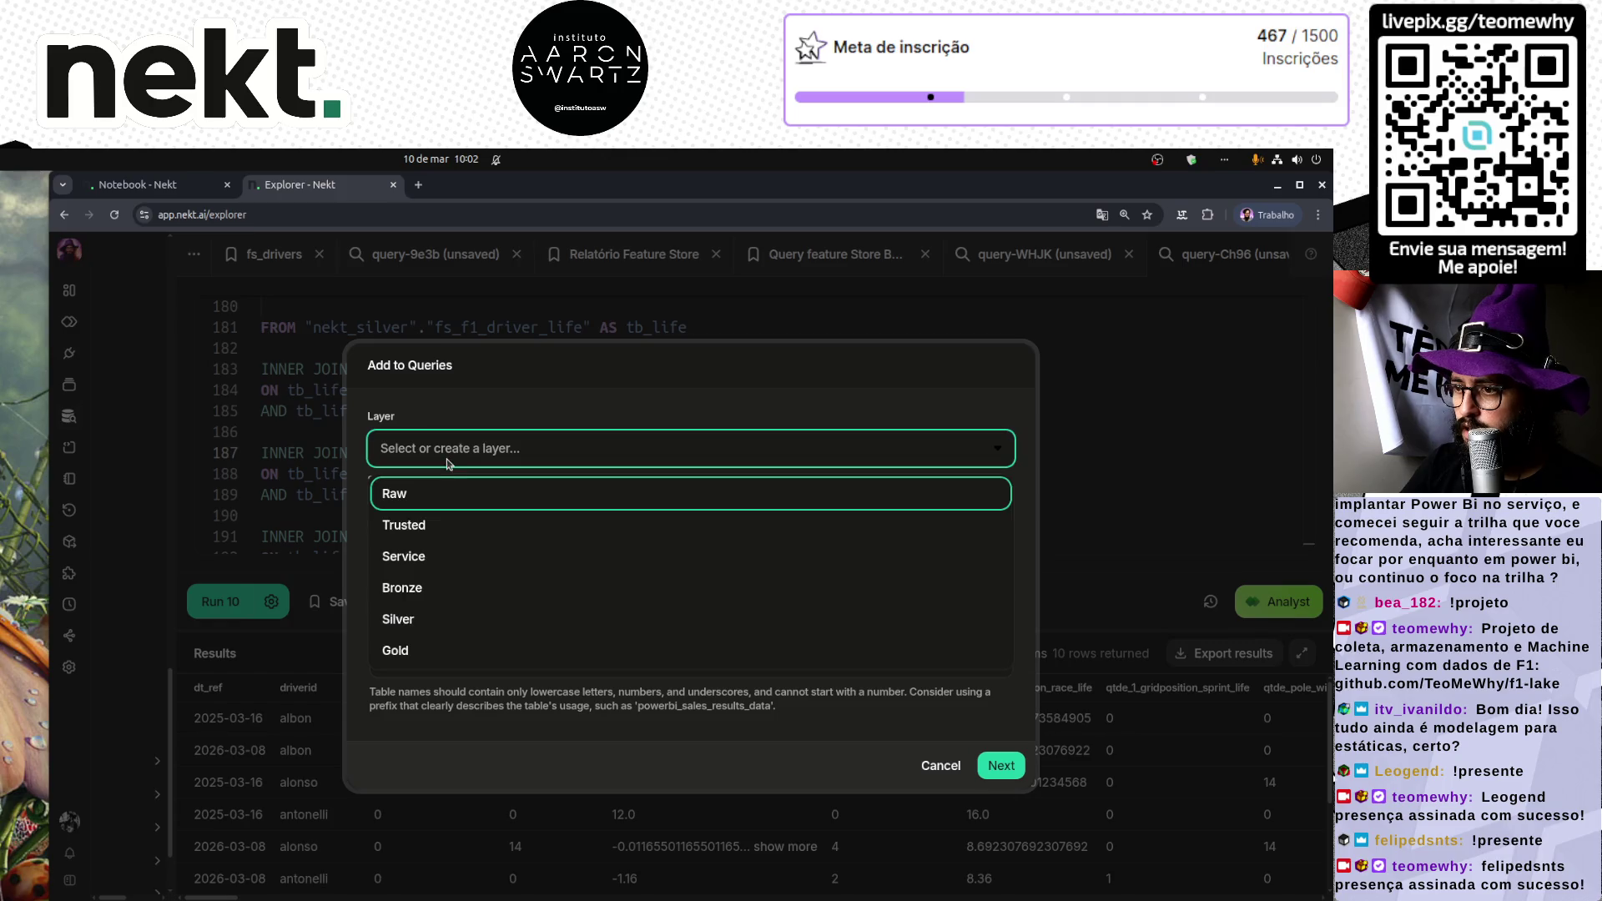
click(414, 617)
click(424, 584)
click(430, 624)
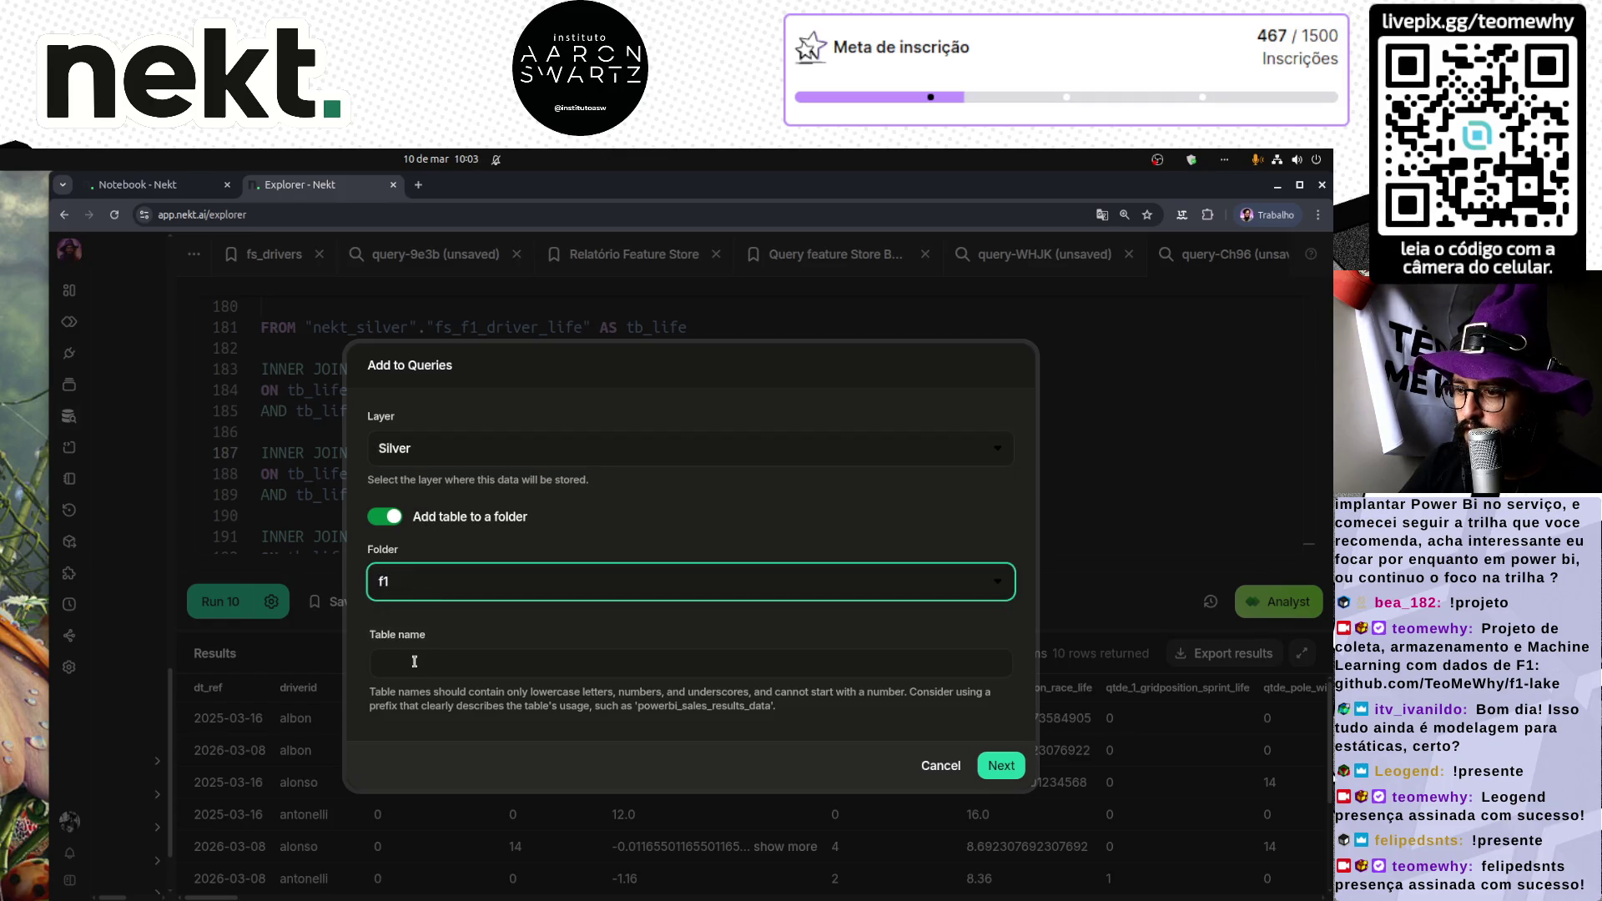
click(432, 664)
key(ctrl+v)
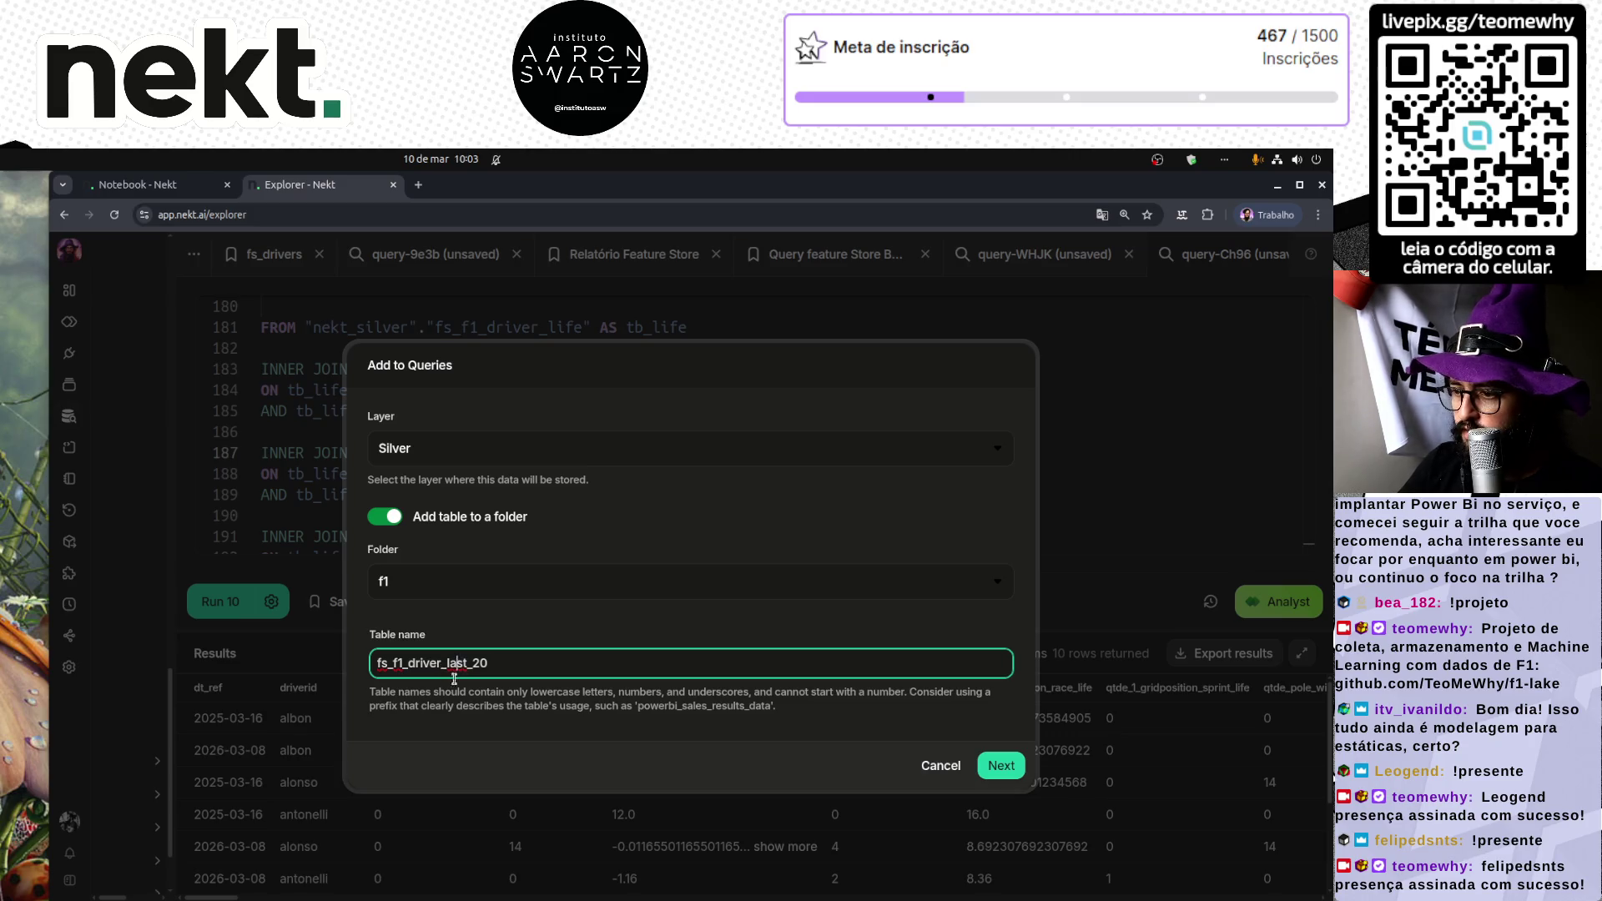
drag(446, 665, 495, 664)
Step: Complete the table name as fs_f1_driver_all and choose the Event trigger
text(all)
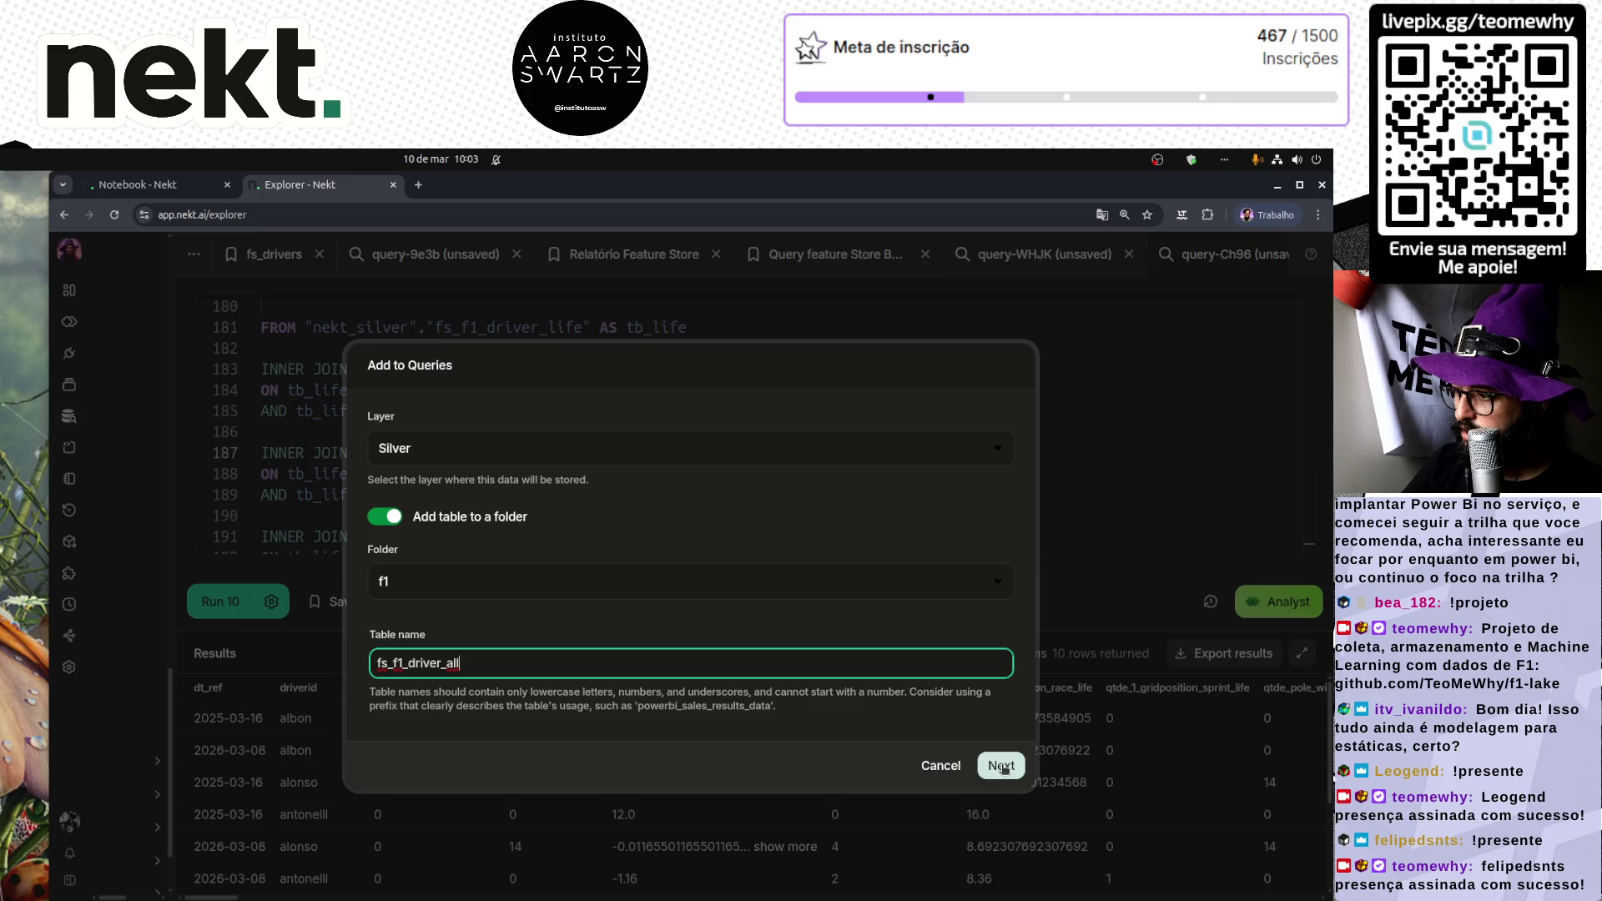
click(1002, 765)
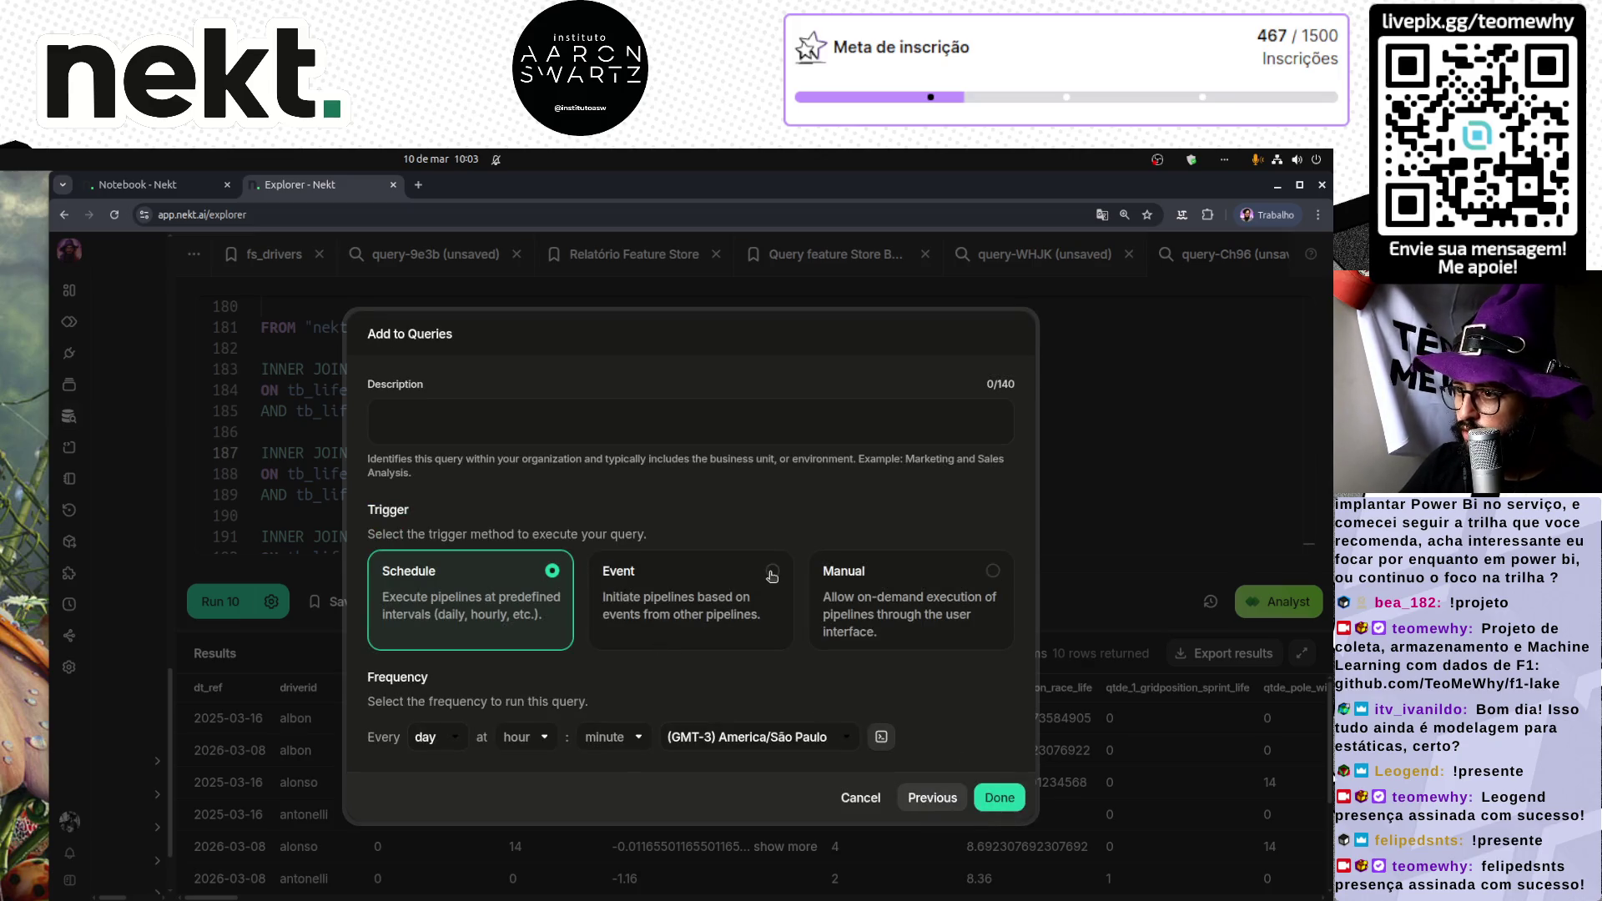
click(771, 572)
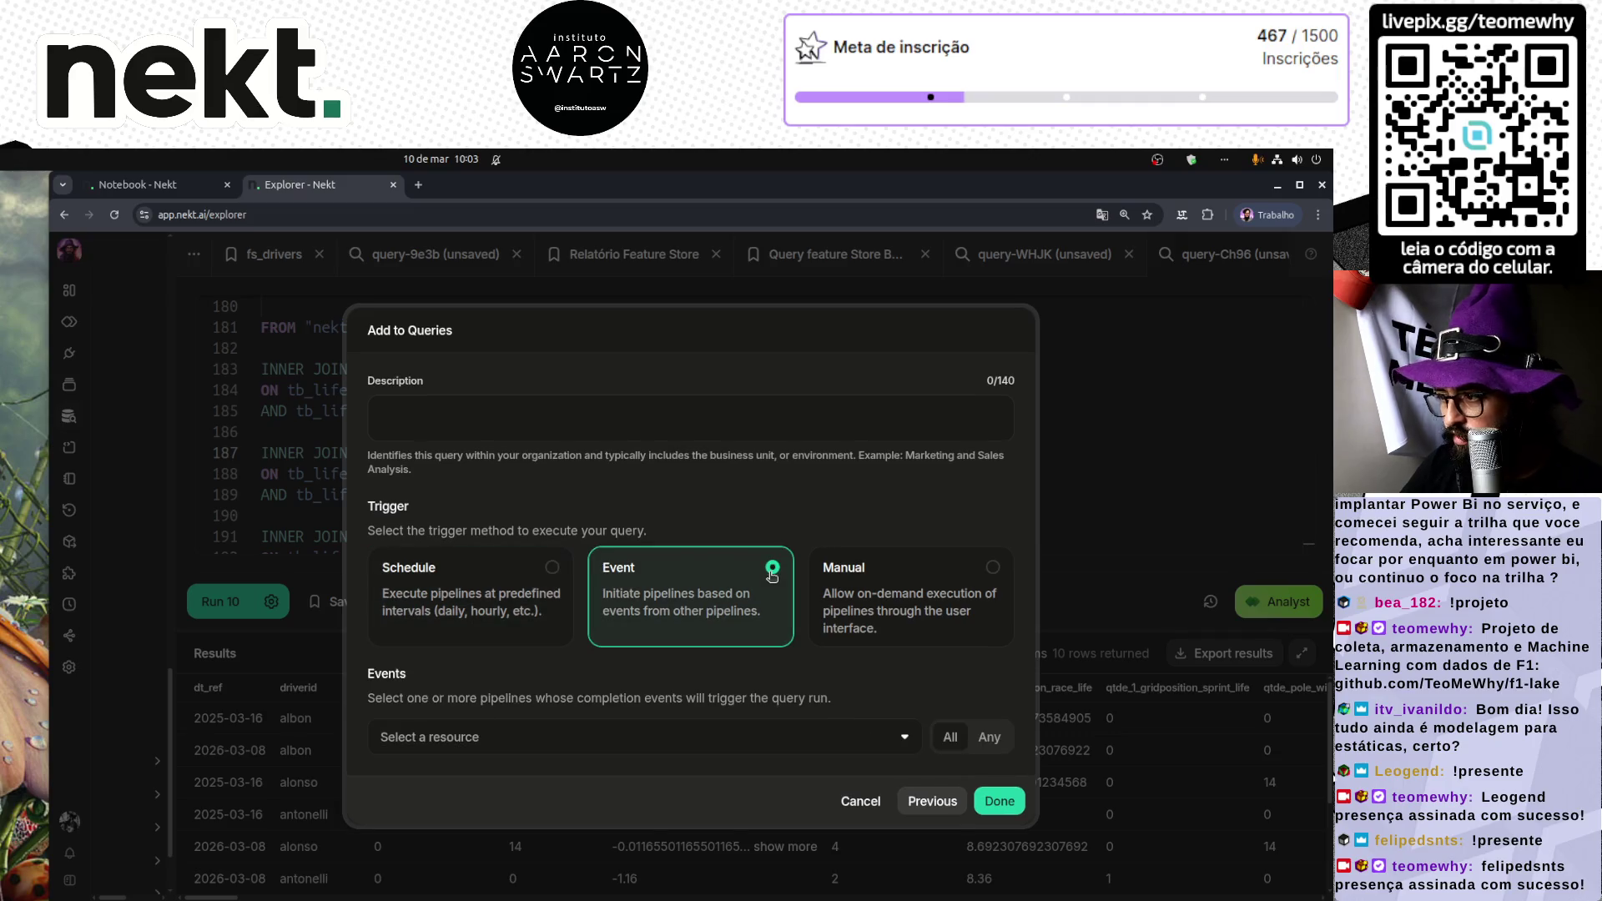
click(641, 733)
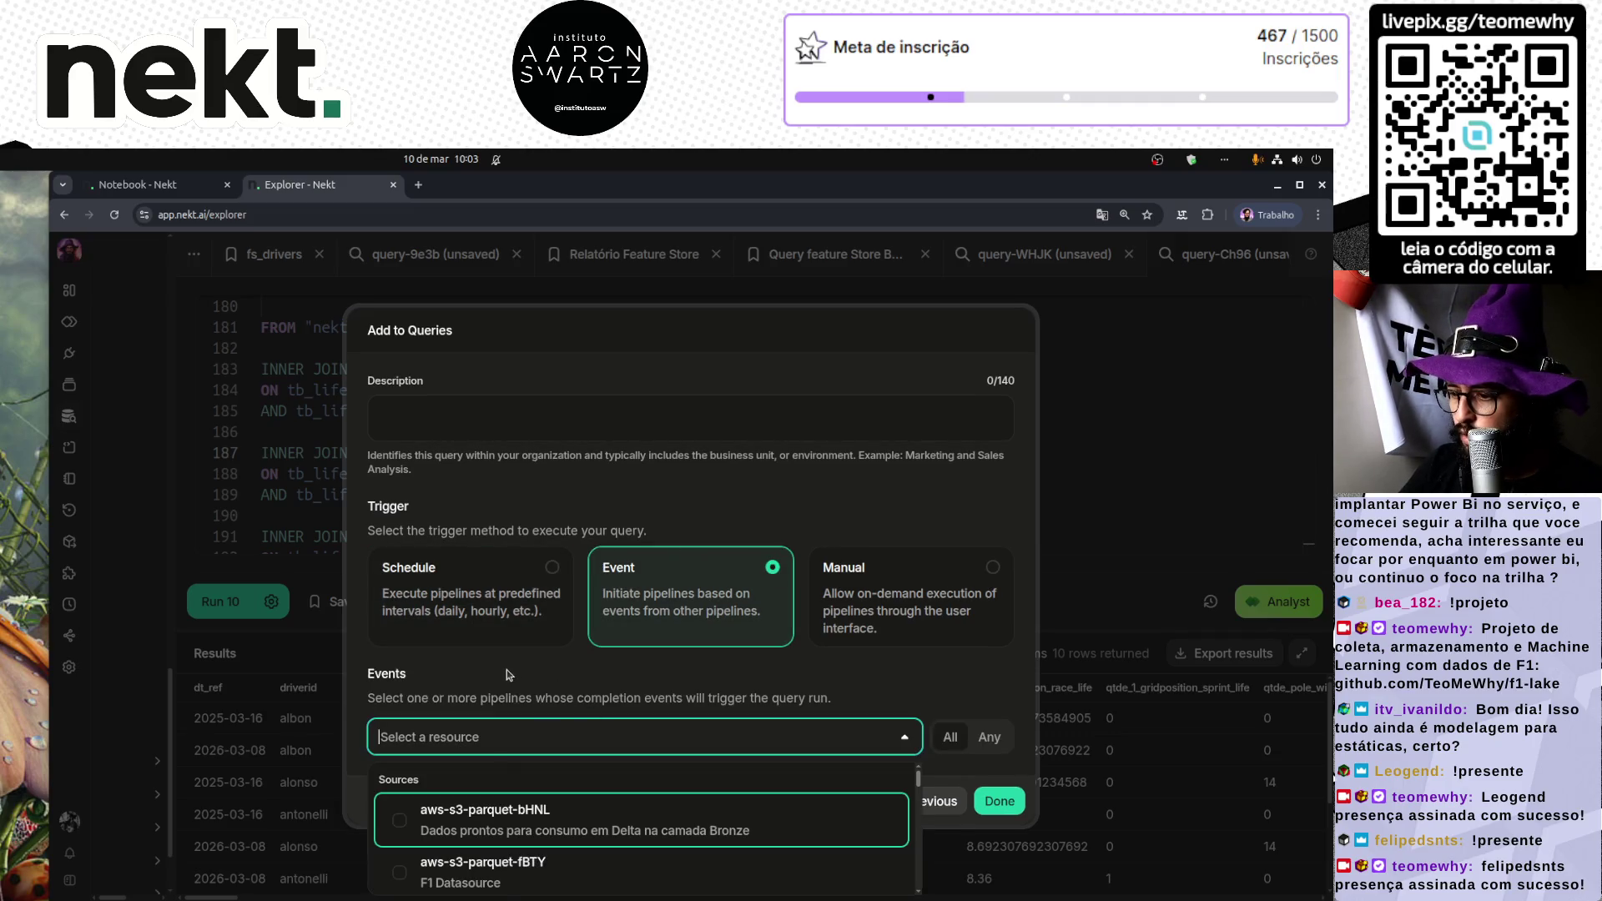
Step: Select notebooks 7nnt, 3ayS, 2cxq and 0DZI as the triggering pipelines
scroll(534, 835, down, 10)
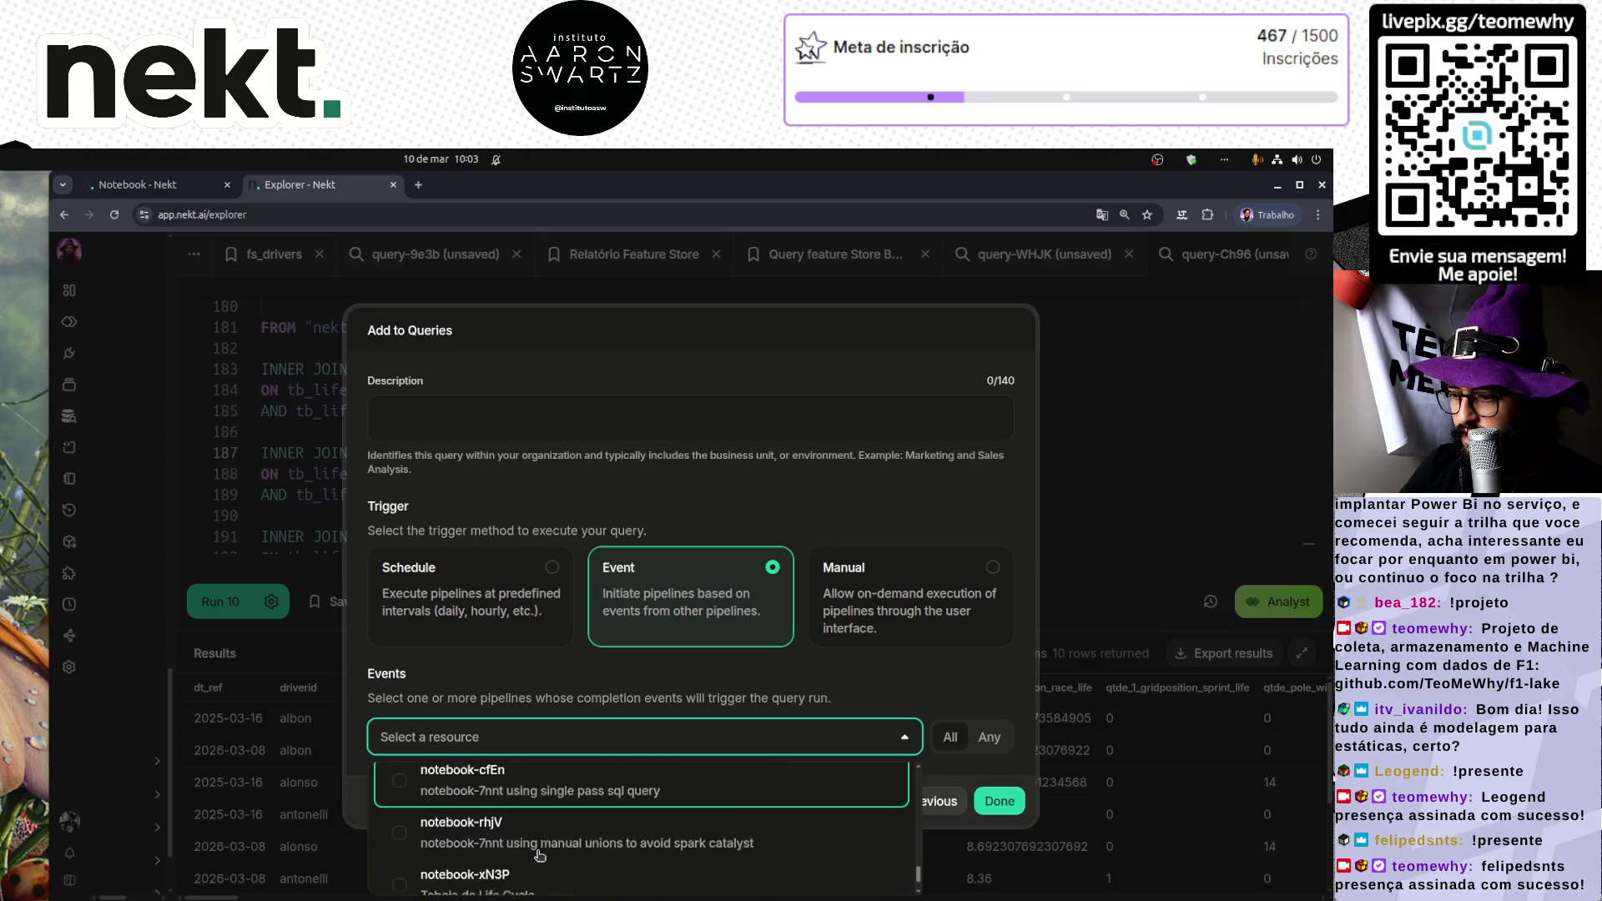
scroll(500, 843, up, 1)
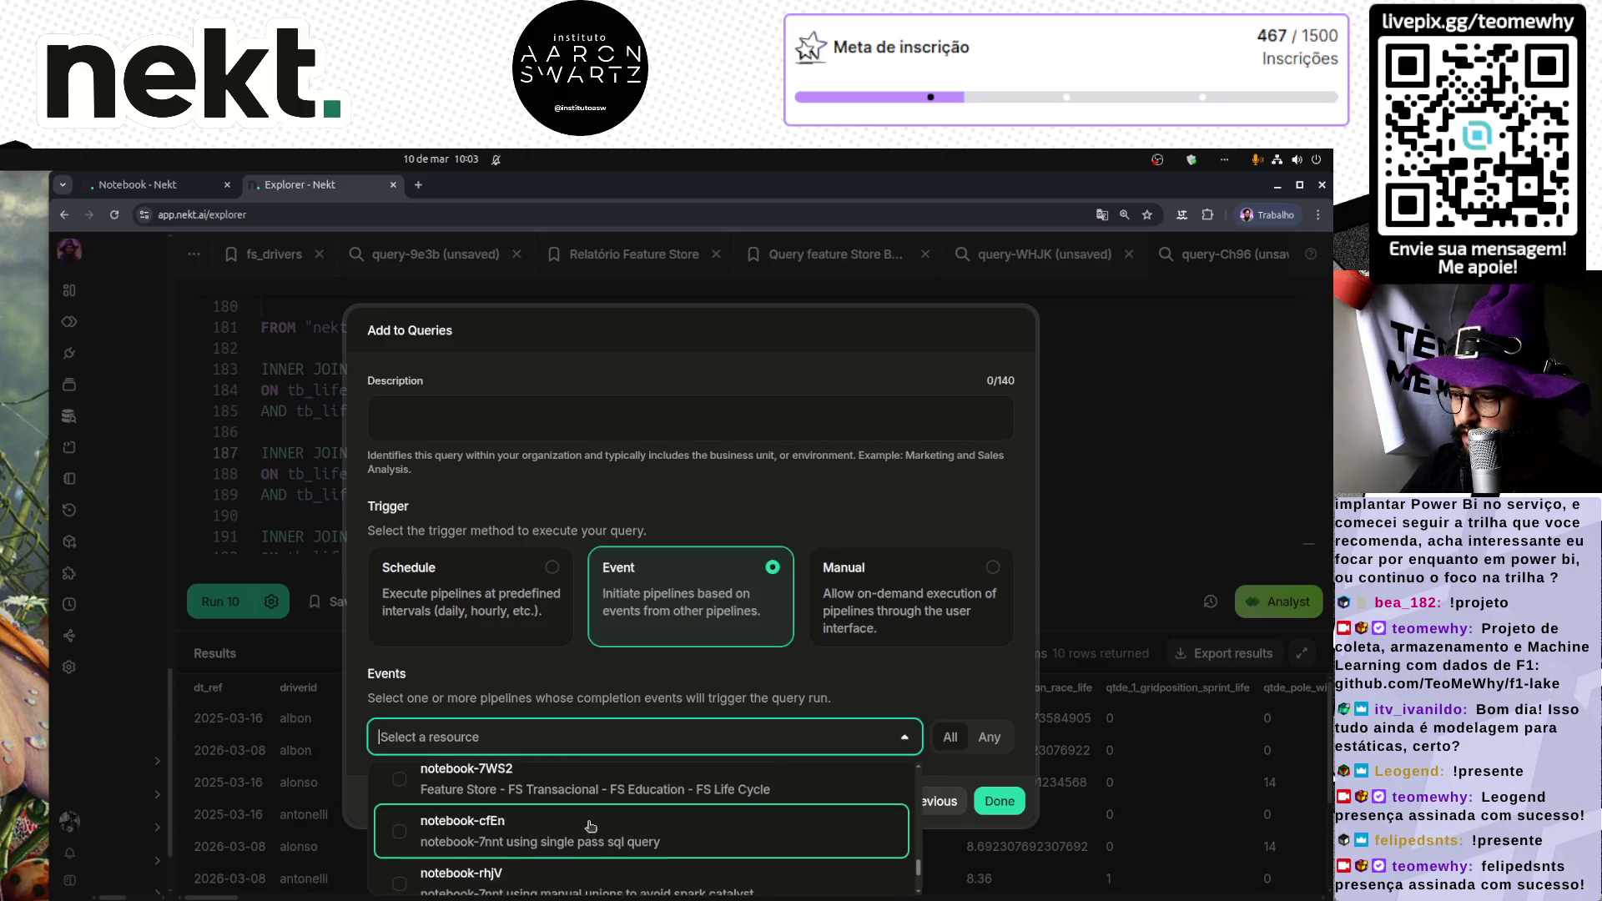
scroll(594, 830, up, 2)
click(513, 821)
scroll(453, 827, up, 1)
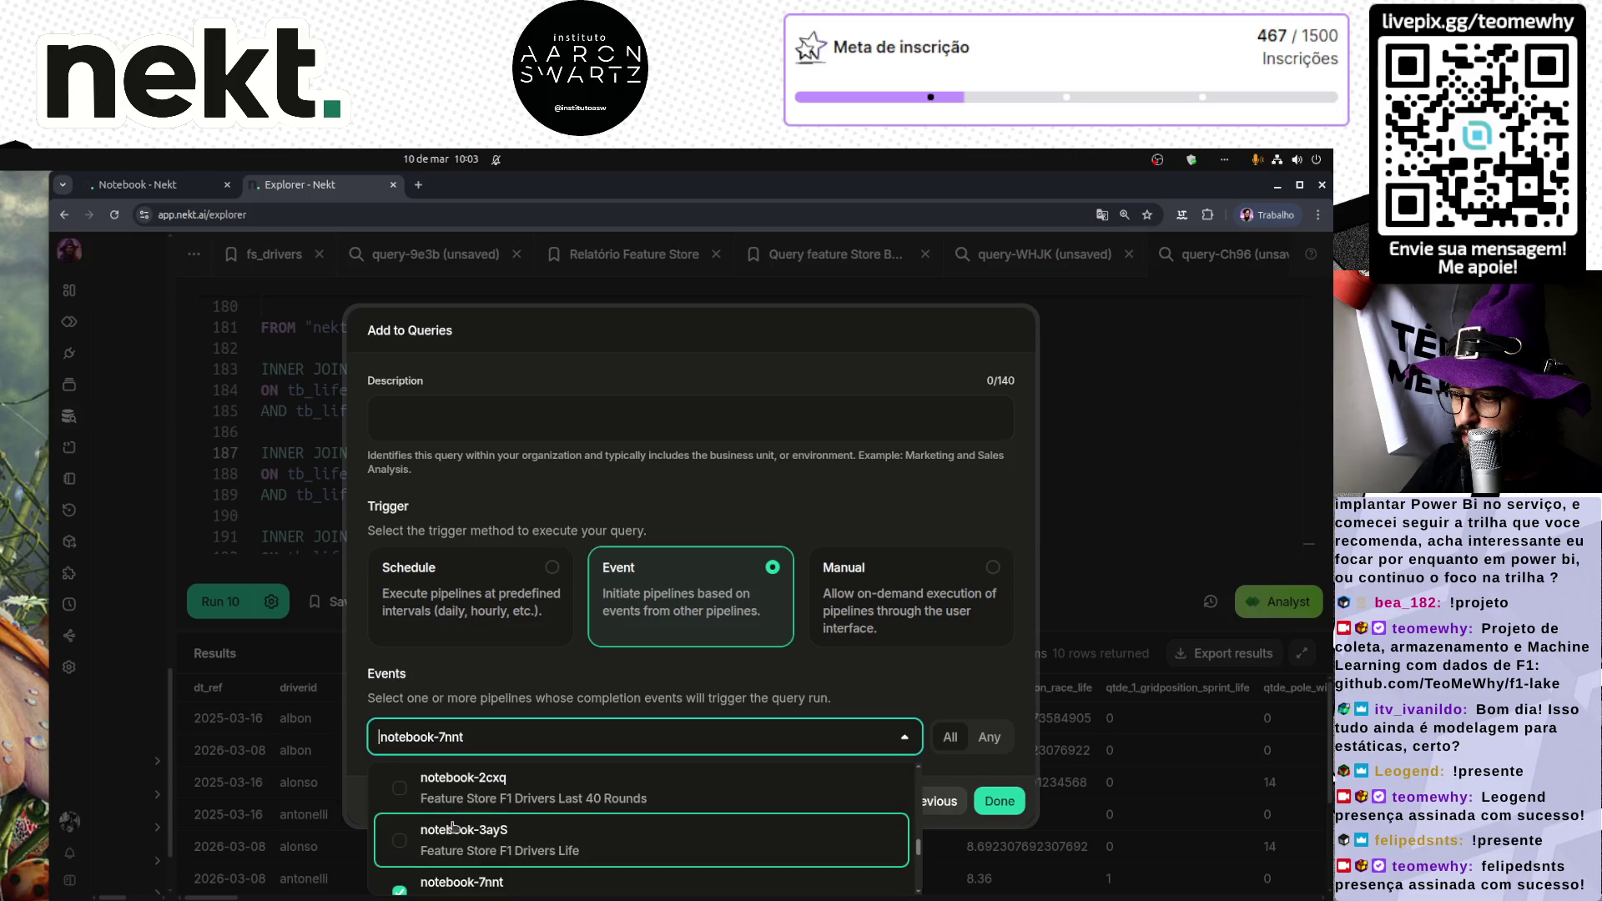
click(550, 841)
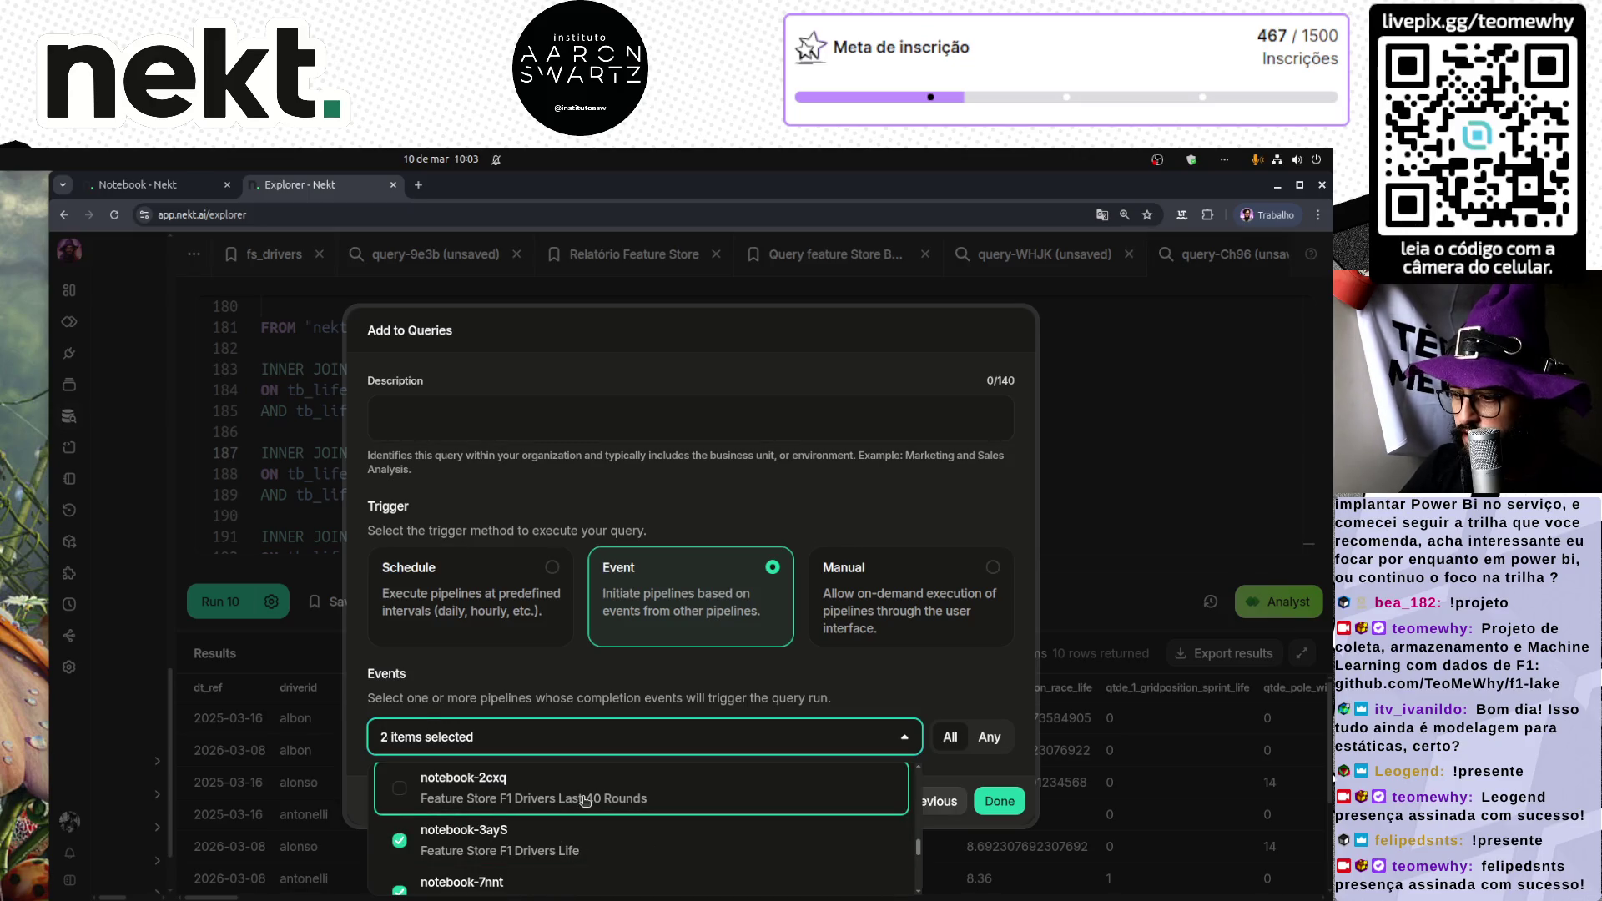
click(580, 792)
scroll(584, 826, up, 2)
click(531, 810)
scroll(531, 813, down, 5)
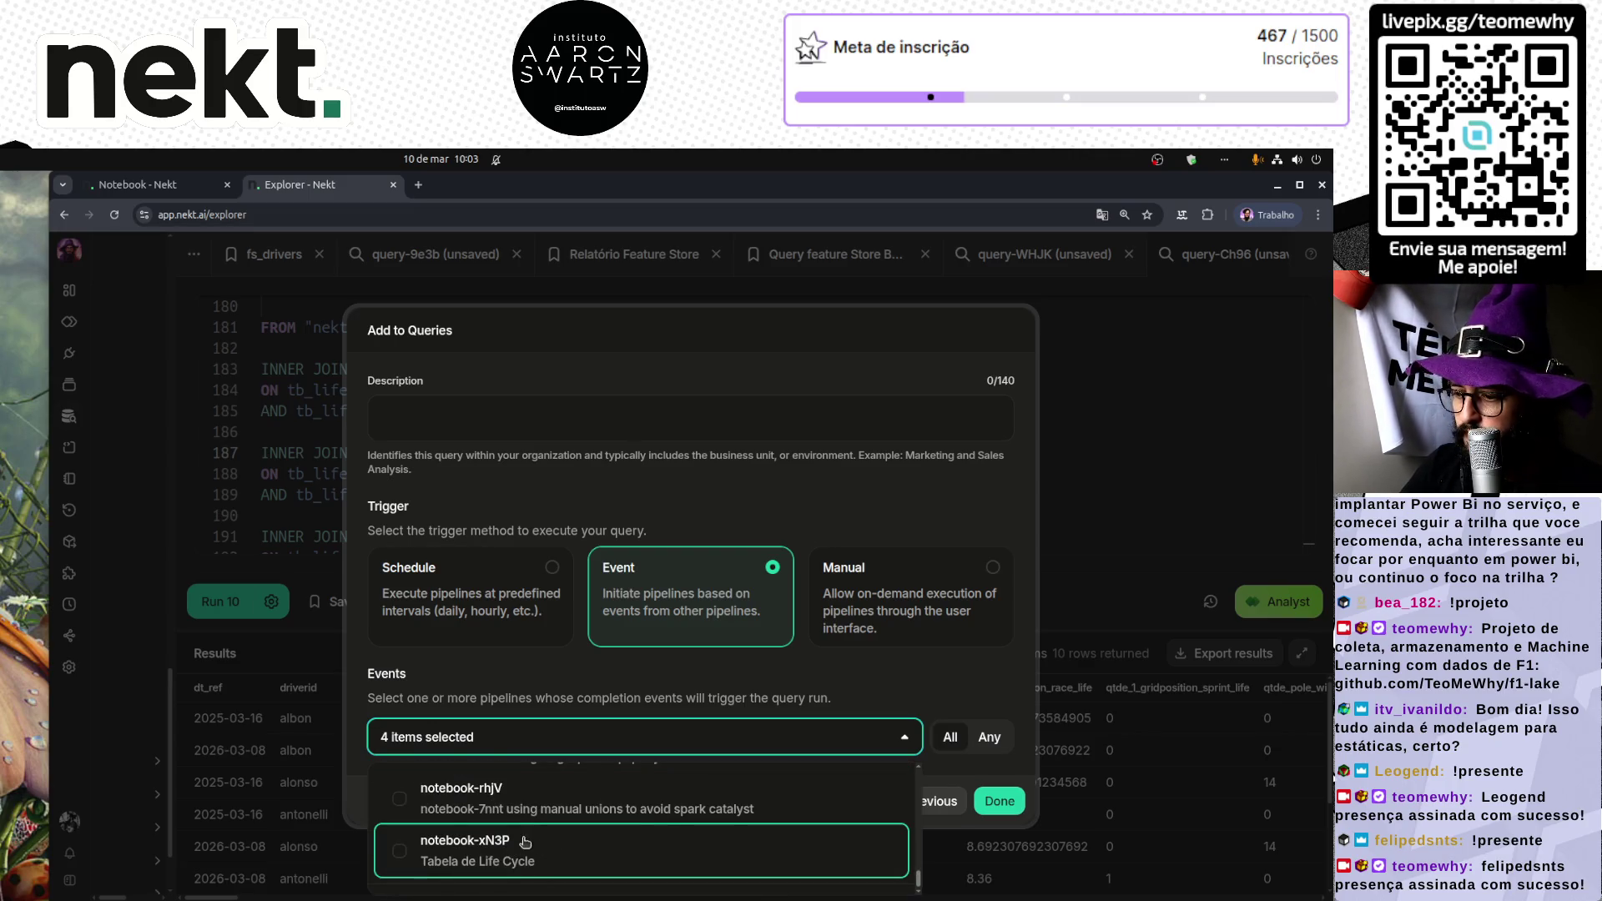
click(579, 422)
Step: Enter the description F1 Feature Store All and finish adding the query
click(558, 421)
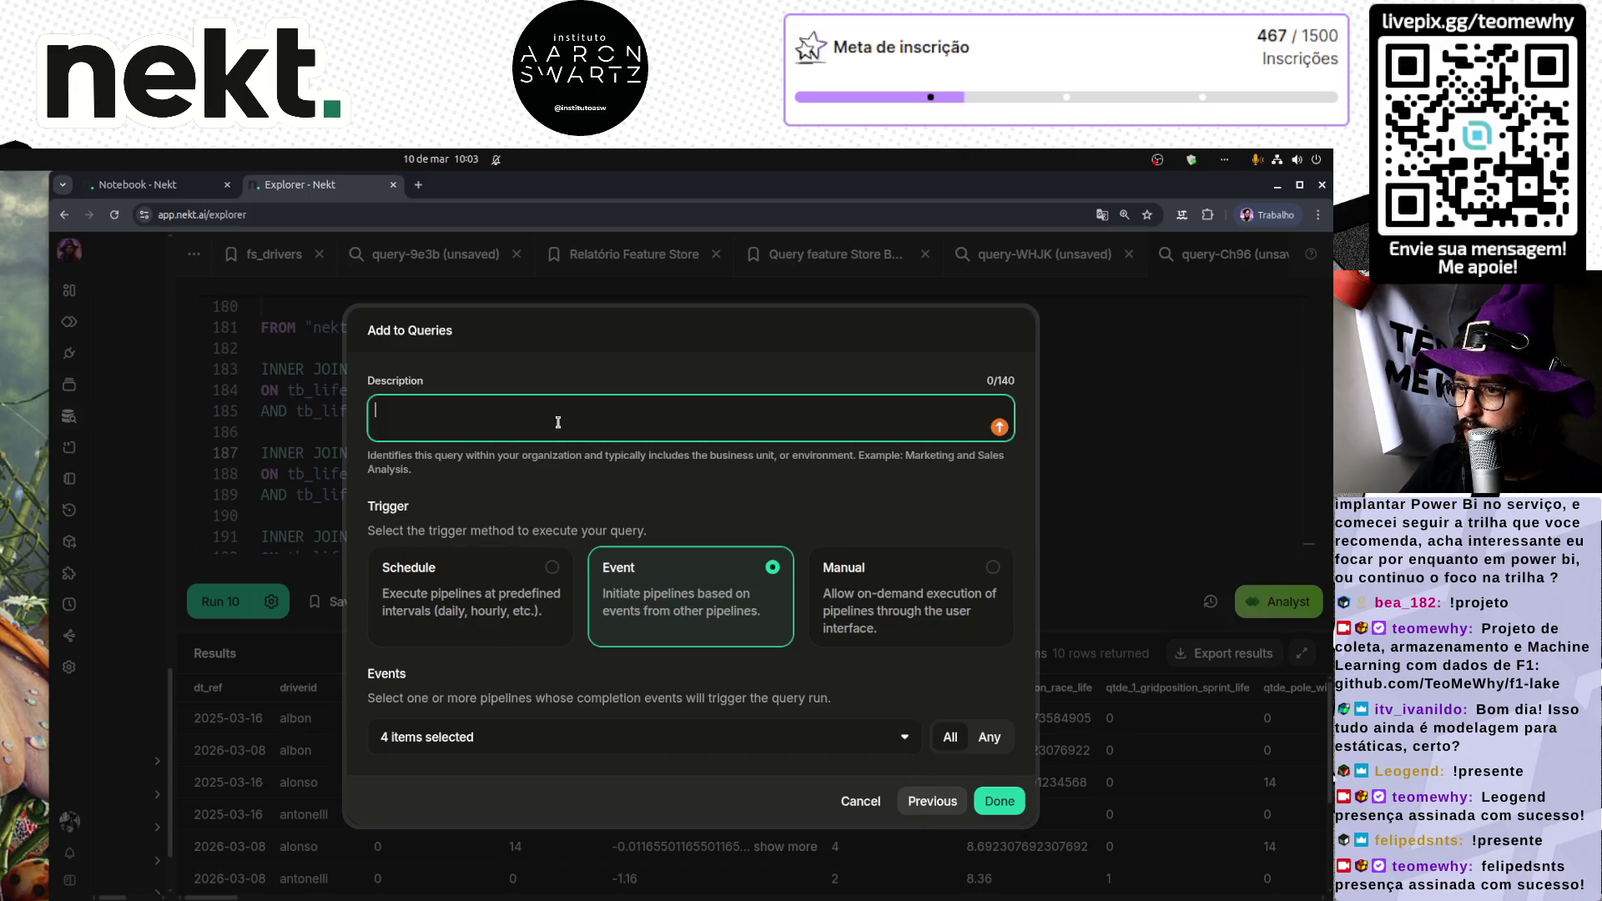
text(fs_f1_driver_last_20)
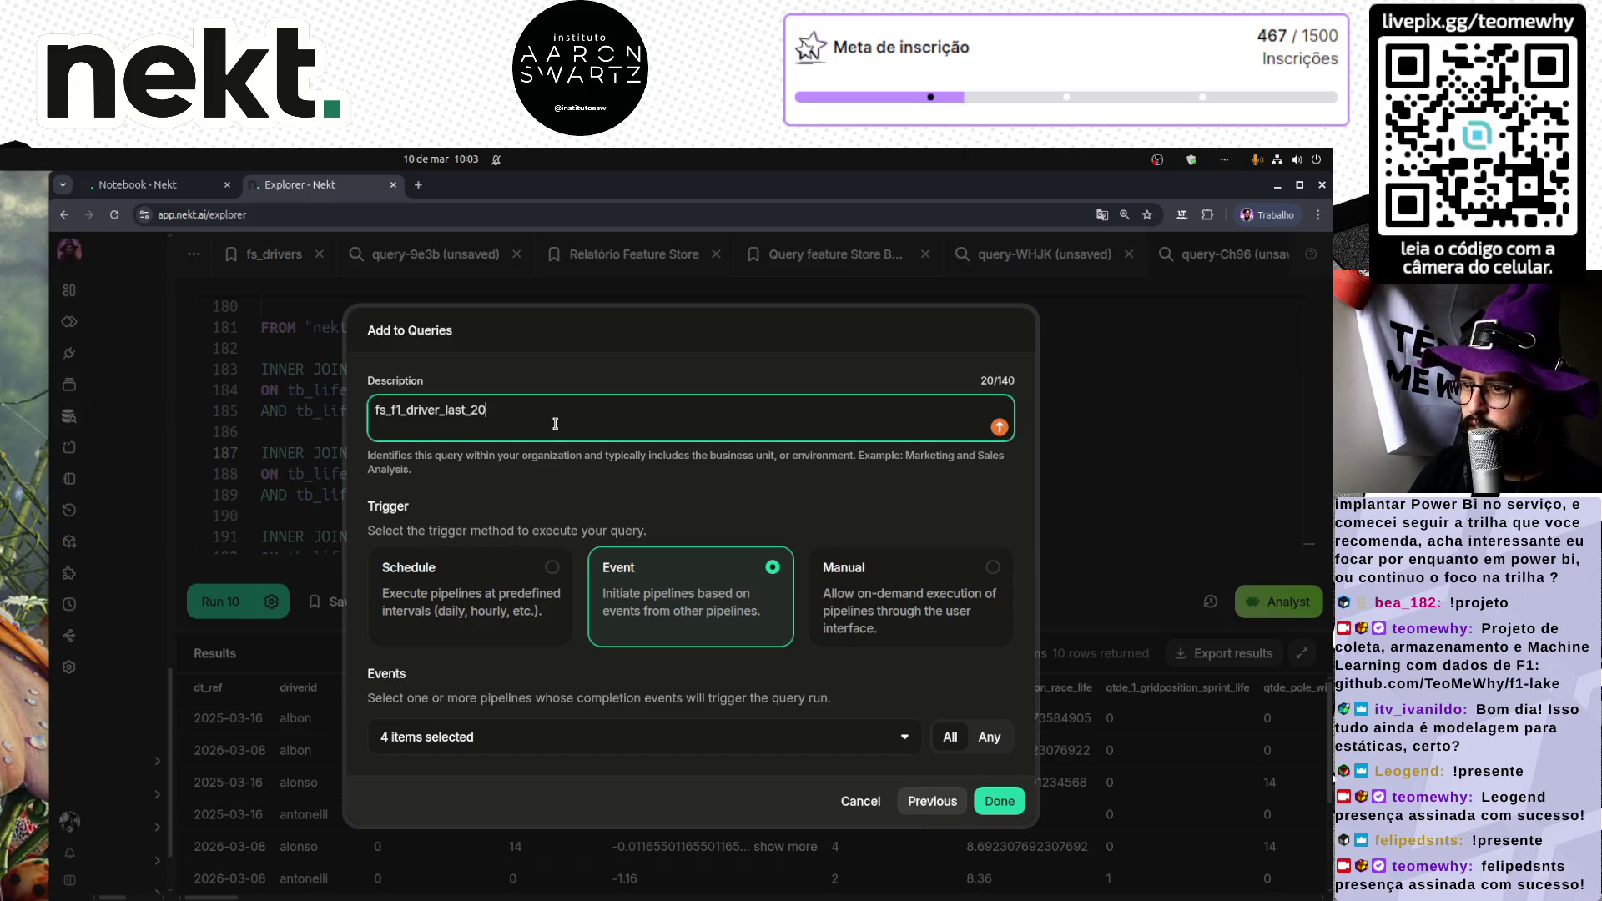
key(ctrl+a)
text(Fea)
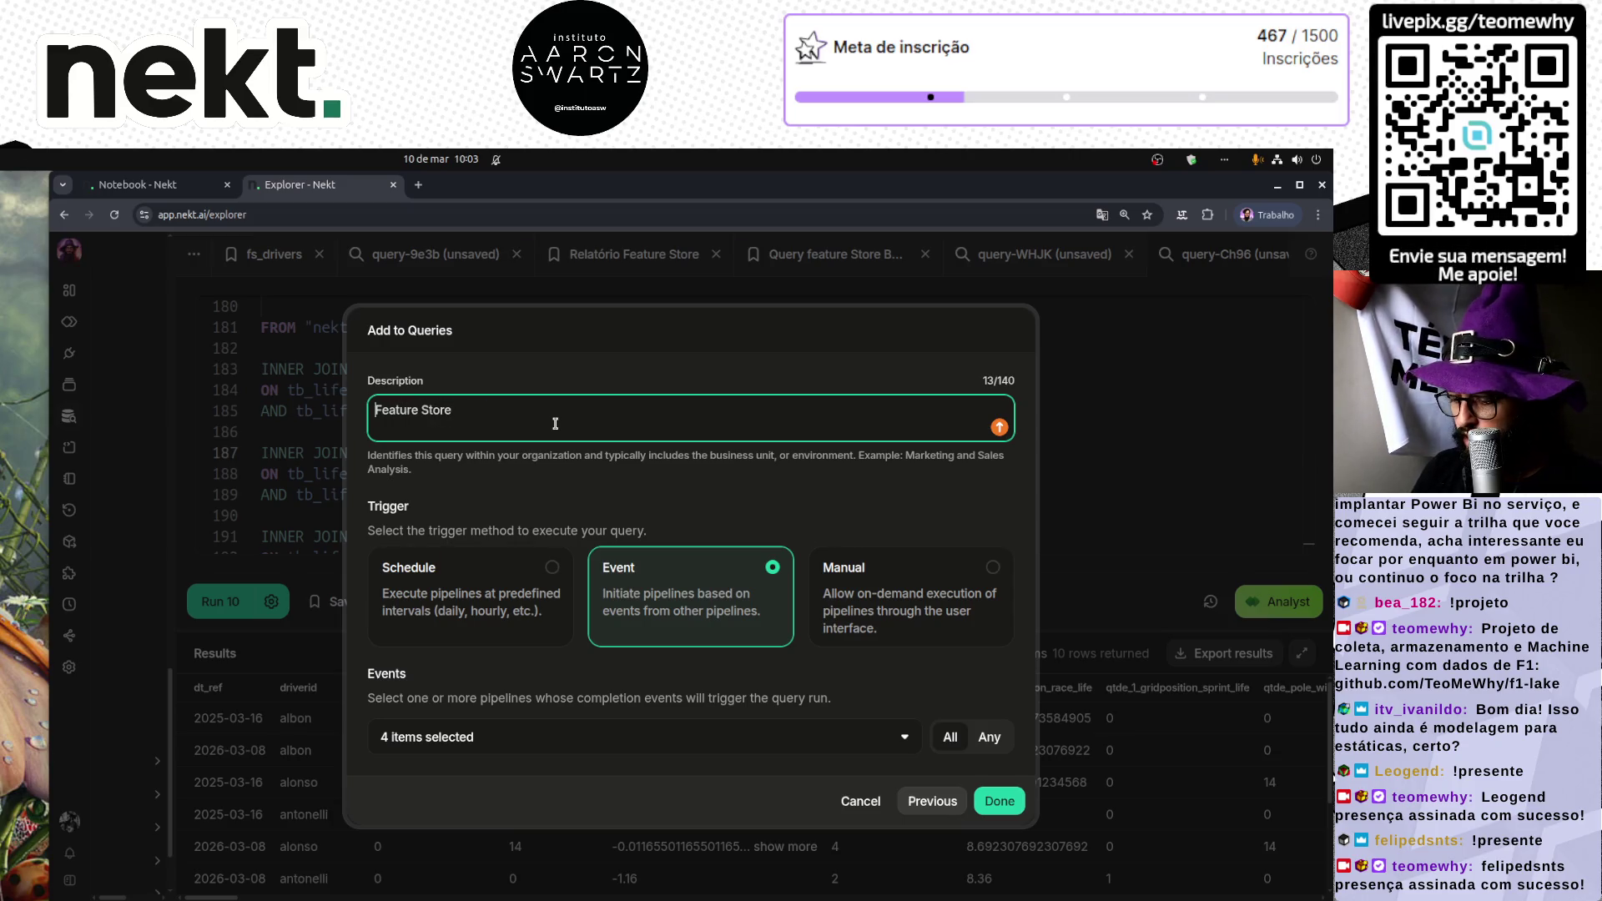
text(F1)
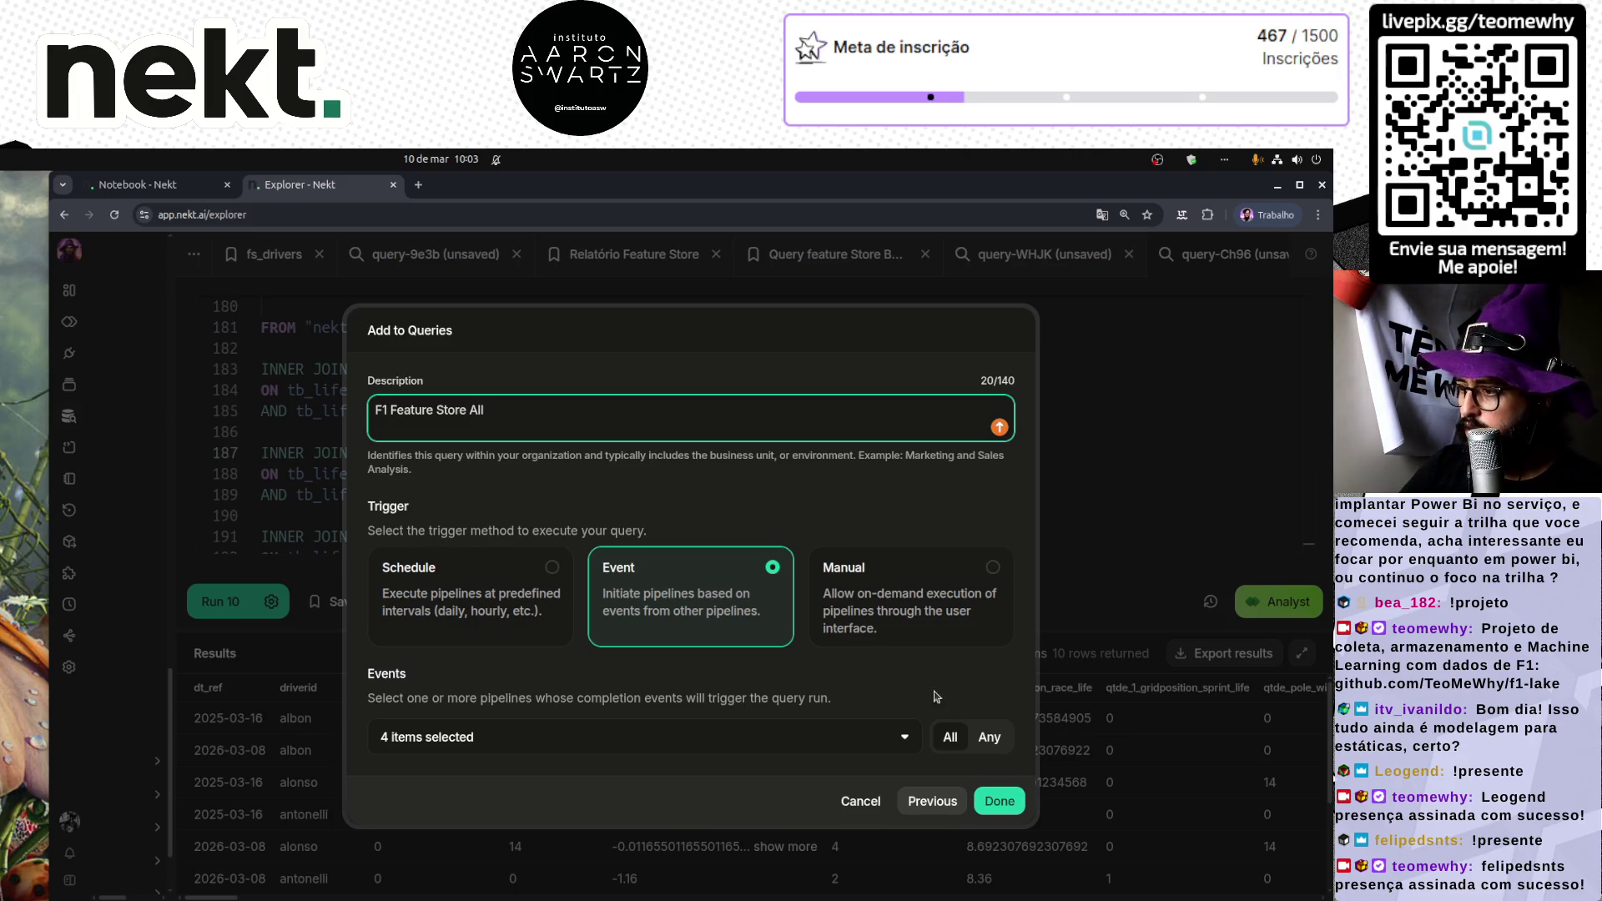
click(1003, 800)
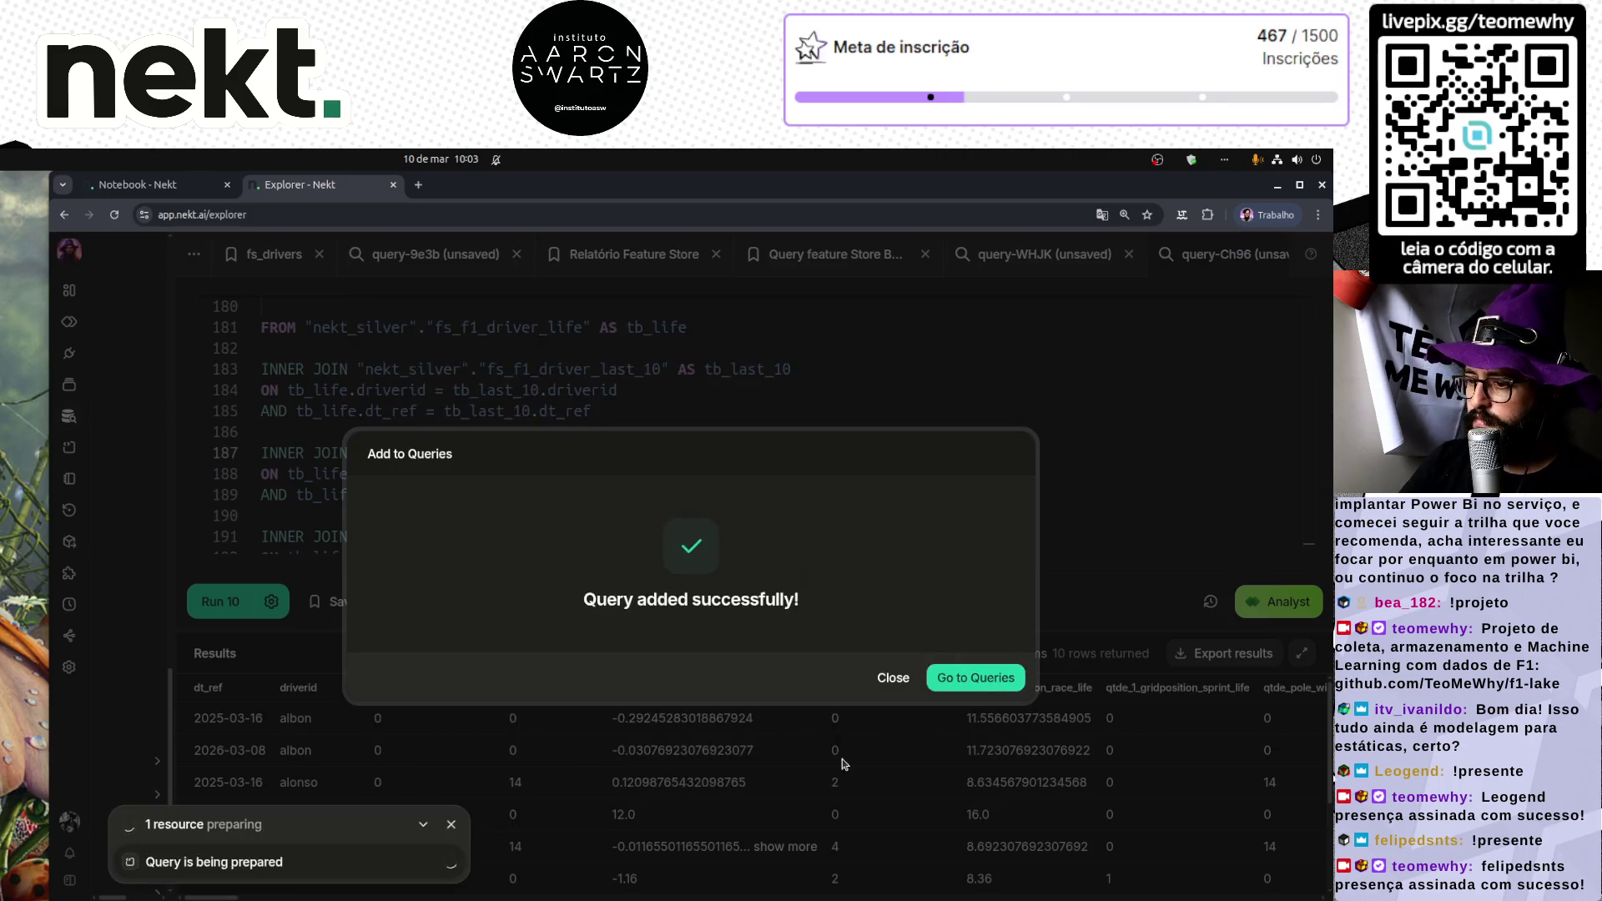
Step: Open the saved queries list, then the Pipelines graph with the F1 Feature Store All query
click(973, 678)
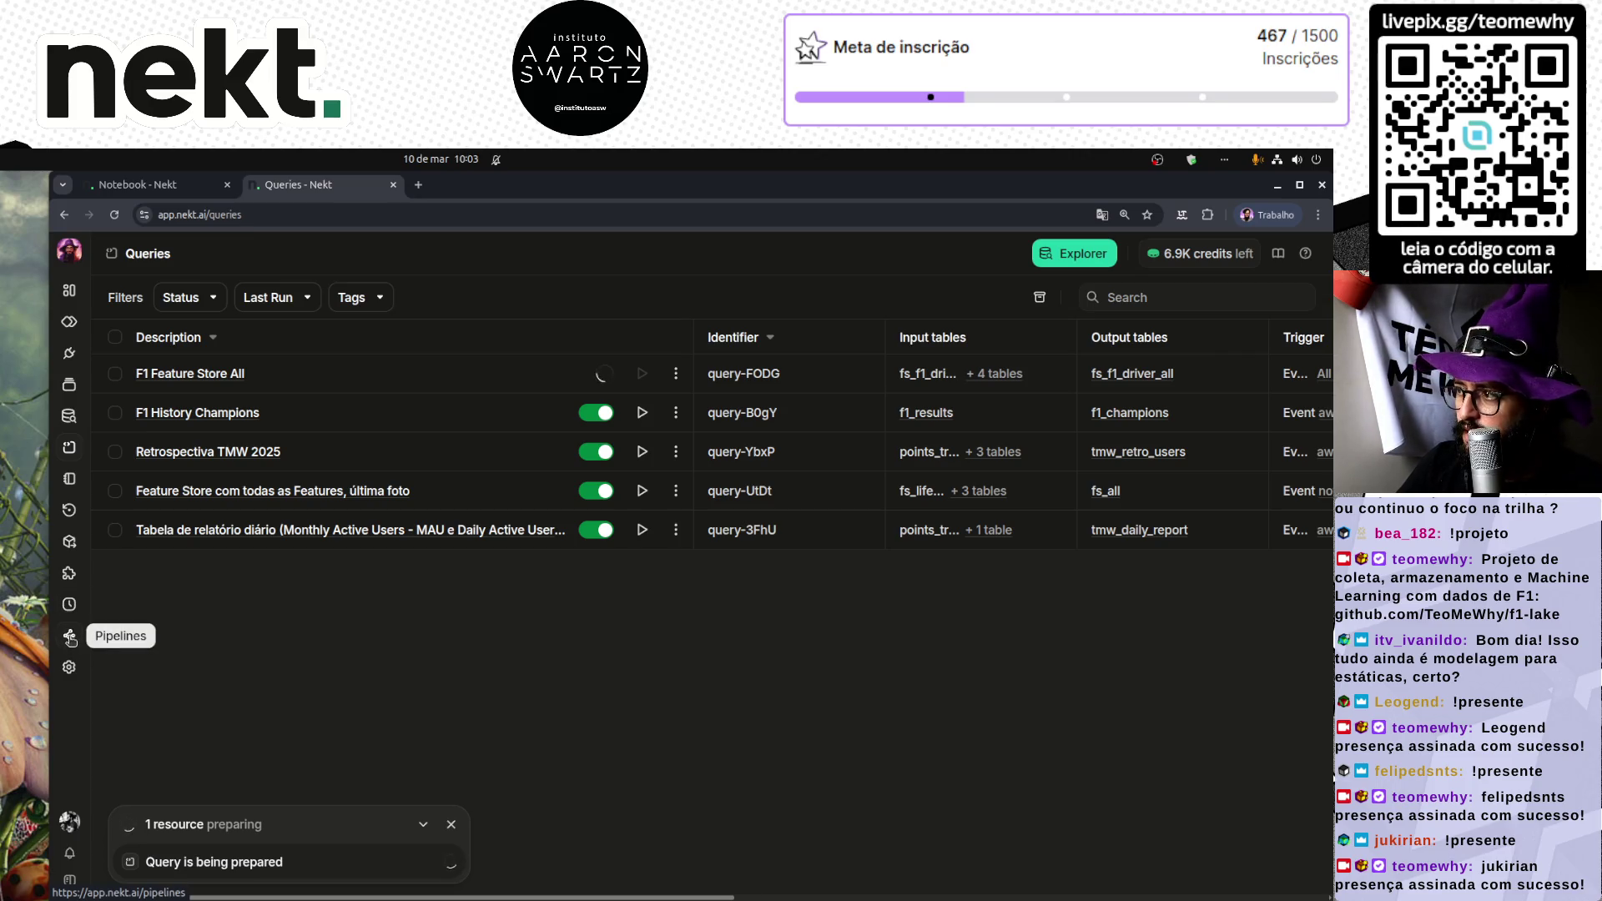
click(69, 637)
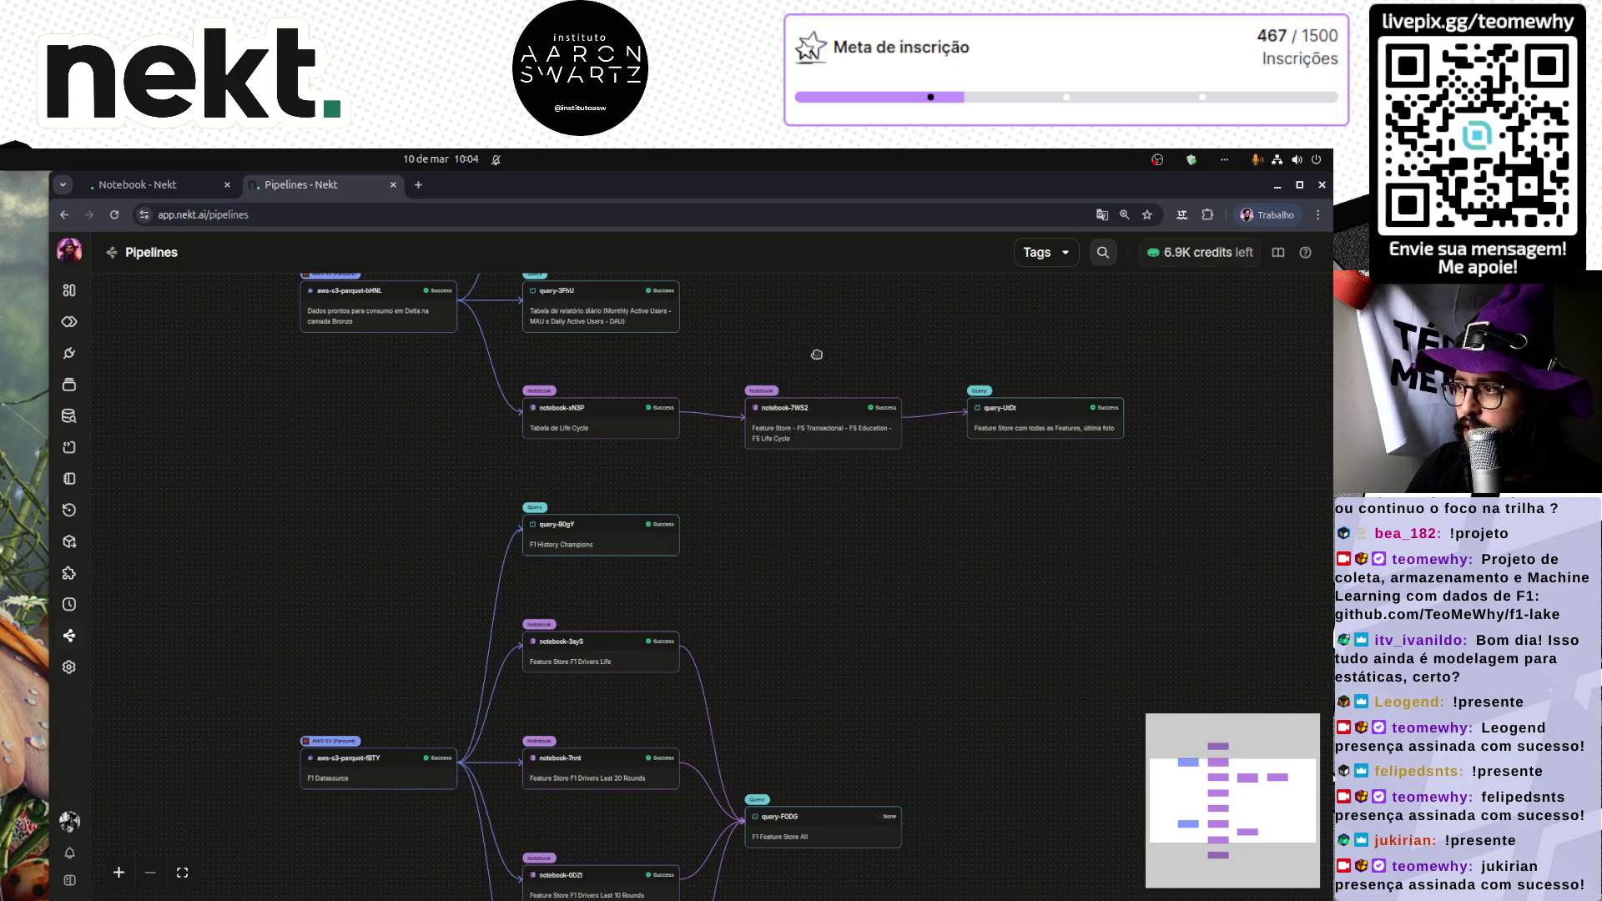
drag(817, 353, 665, 598)
scroll(701, 458, down, 4)
scroll(755, 419, down, 3)
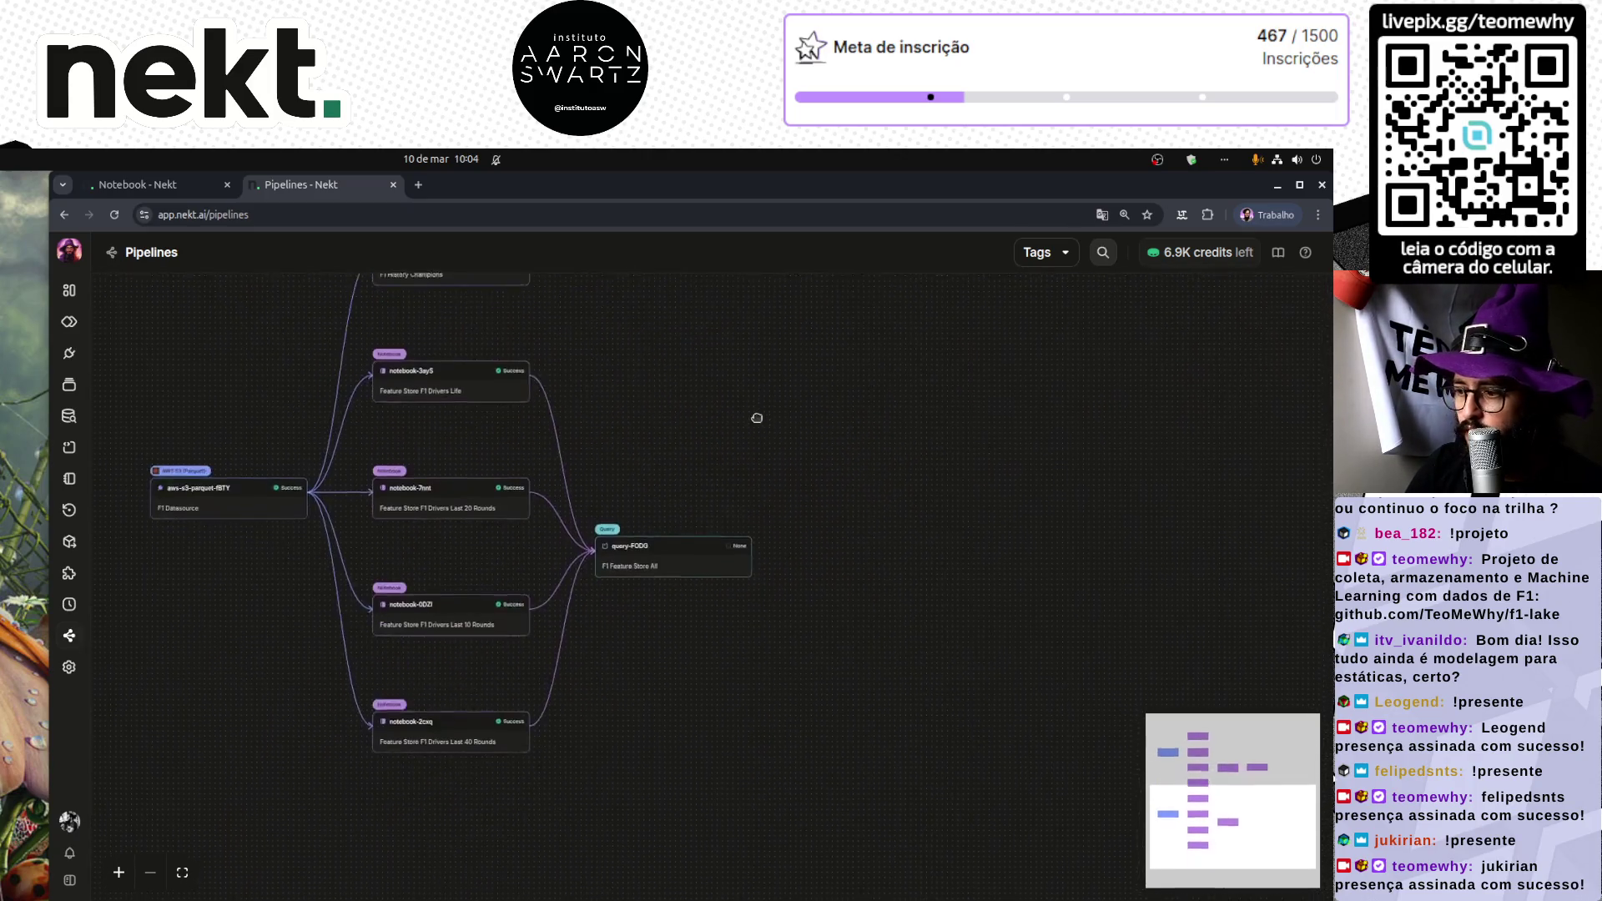
drag(754, 418, 796, 542)
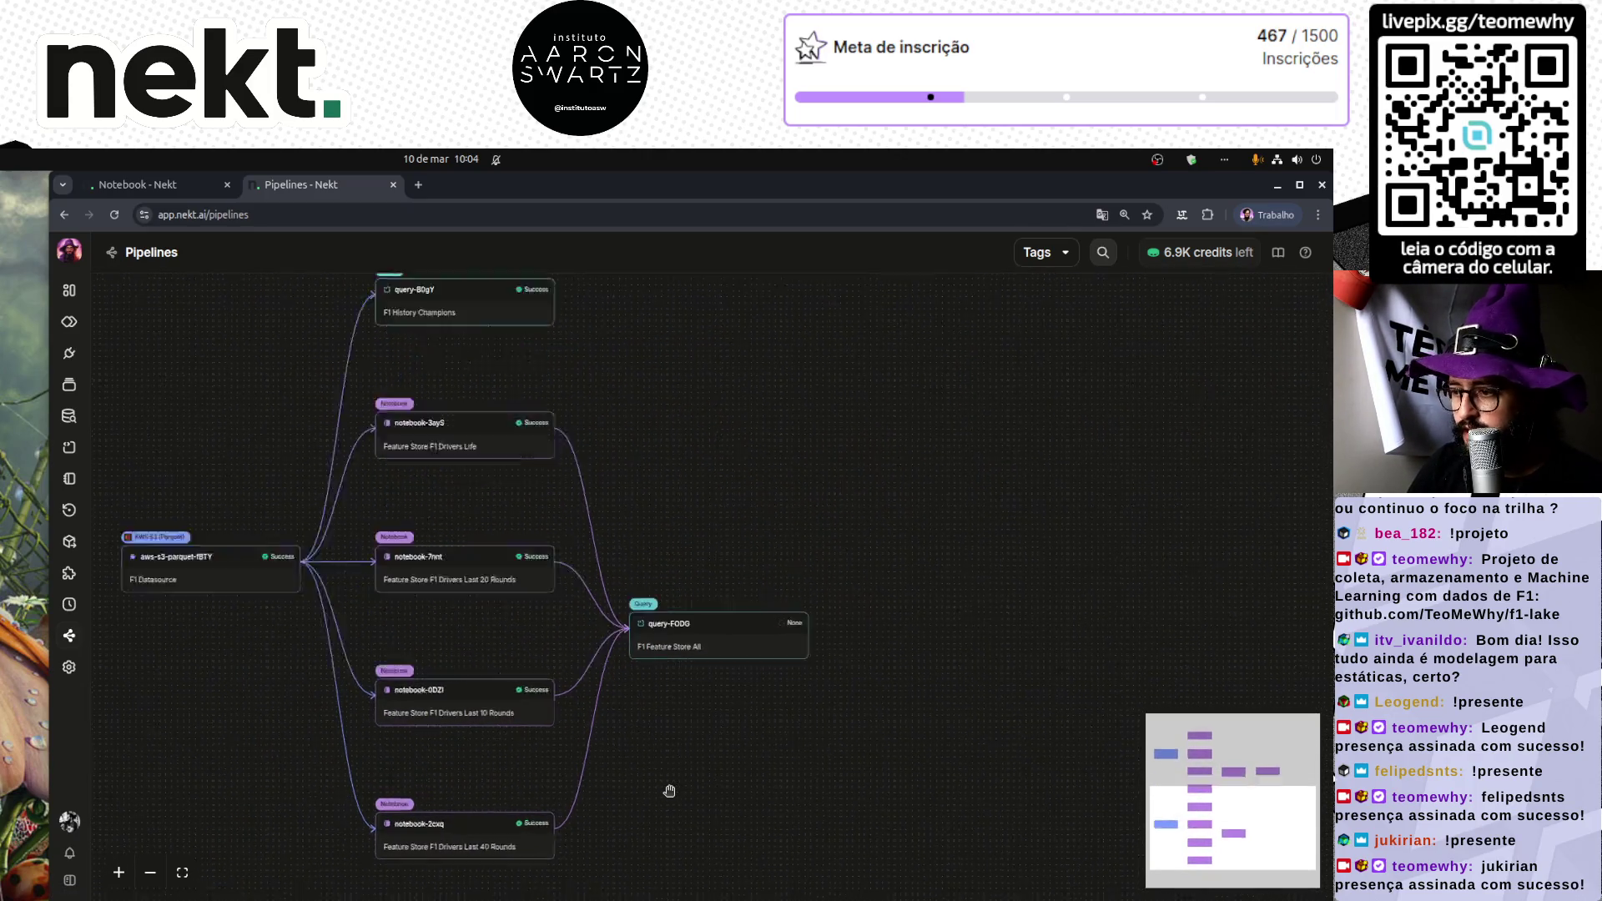
scroll(668, 787, up, 5)
scroll(620, 690, down, 3)
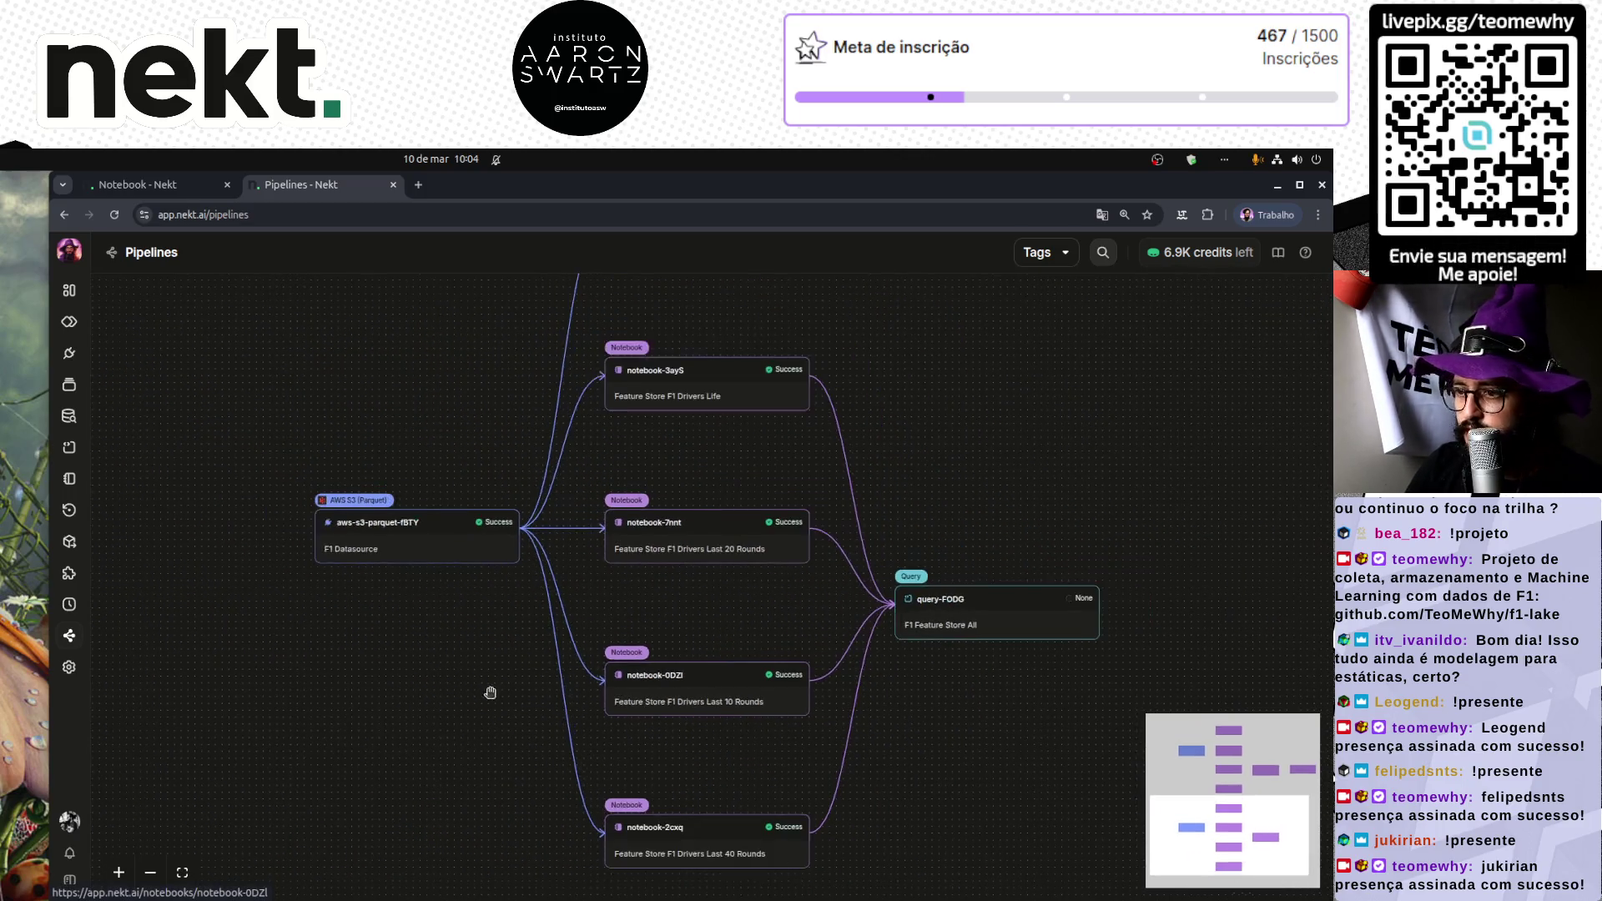
scroll(490, 694, up, 1)
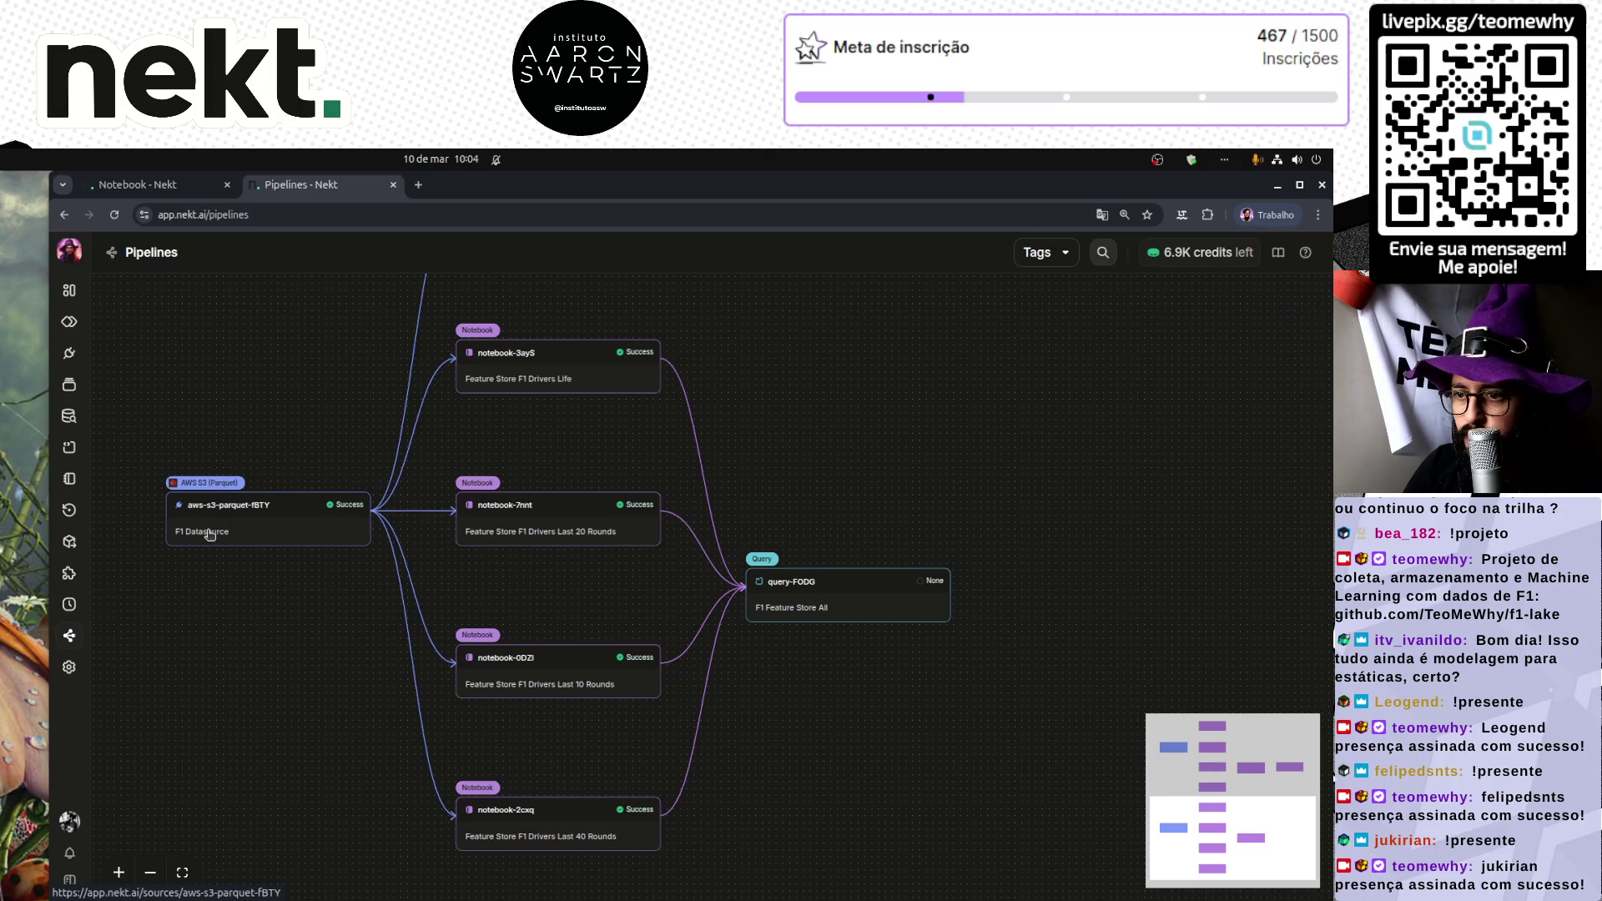
scroll(229, 513, up, 5)
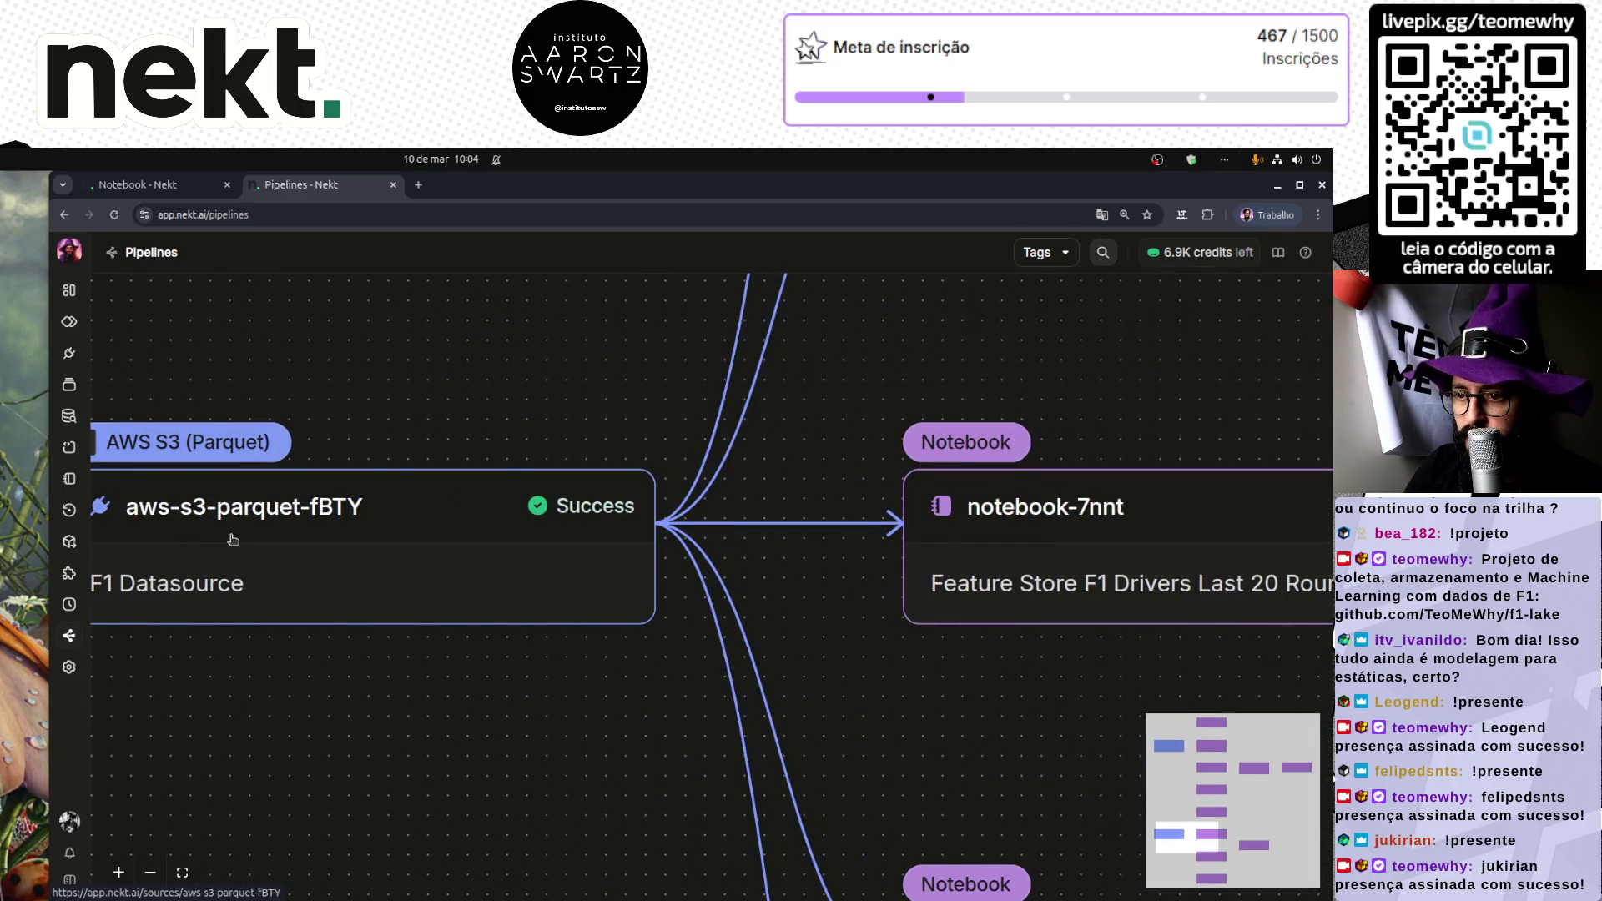
scroll(231, 531, down, 3)
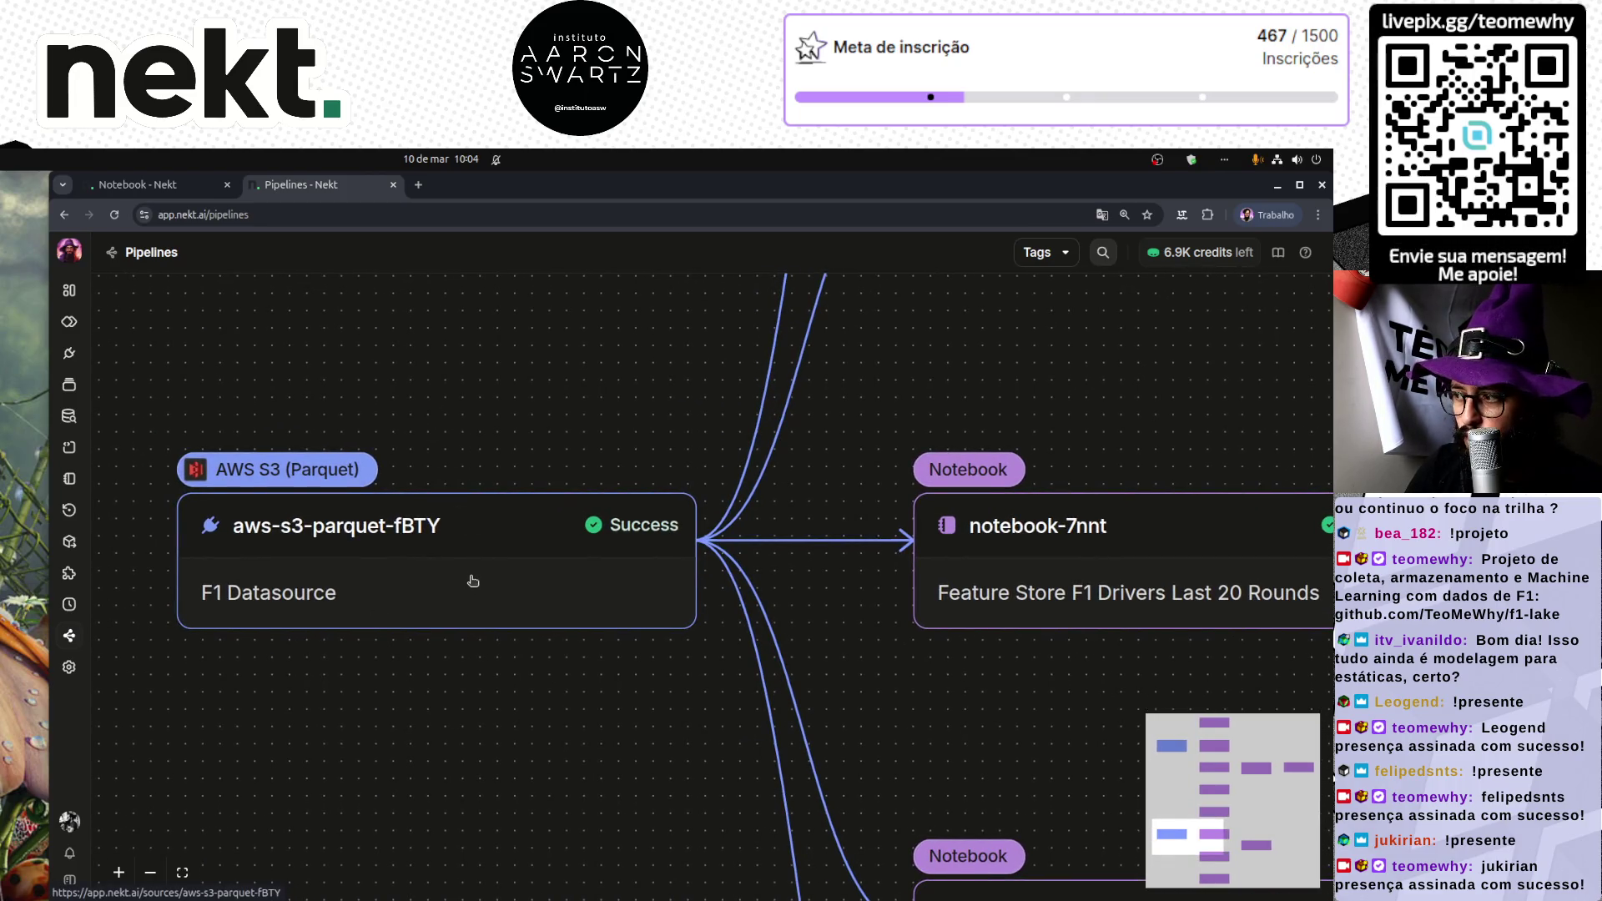
scroll(473, 581, down, 3)
mouse_move(823, 503)
mouse_down()
mouse_move(766, 526)
mouse_move(704, 619)
mouse_move(669, 743)
mouse_up()
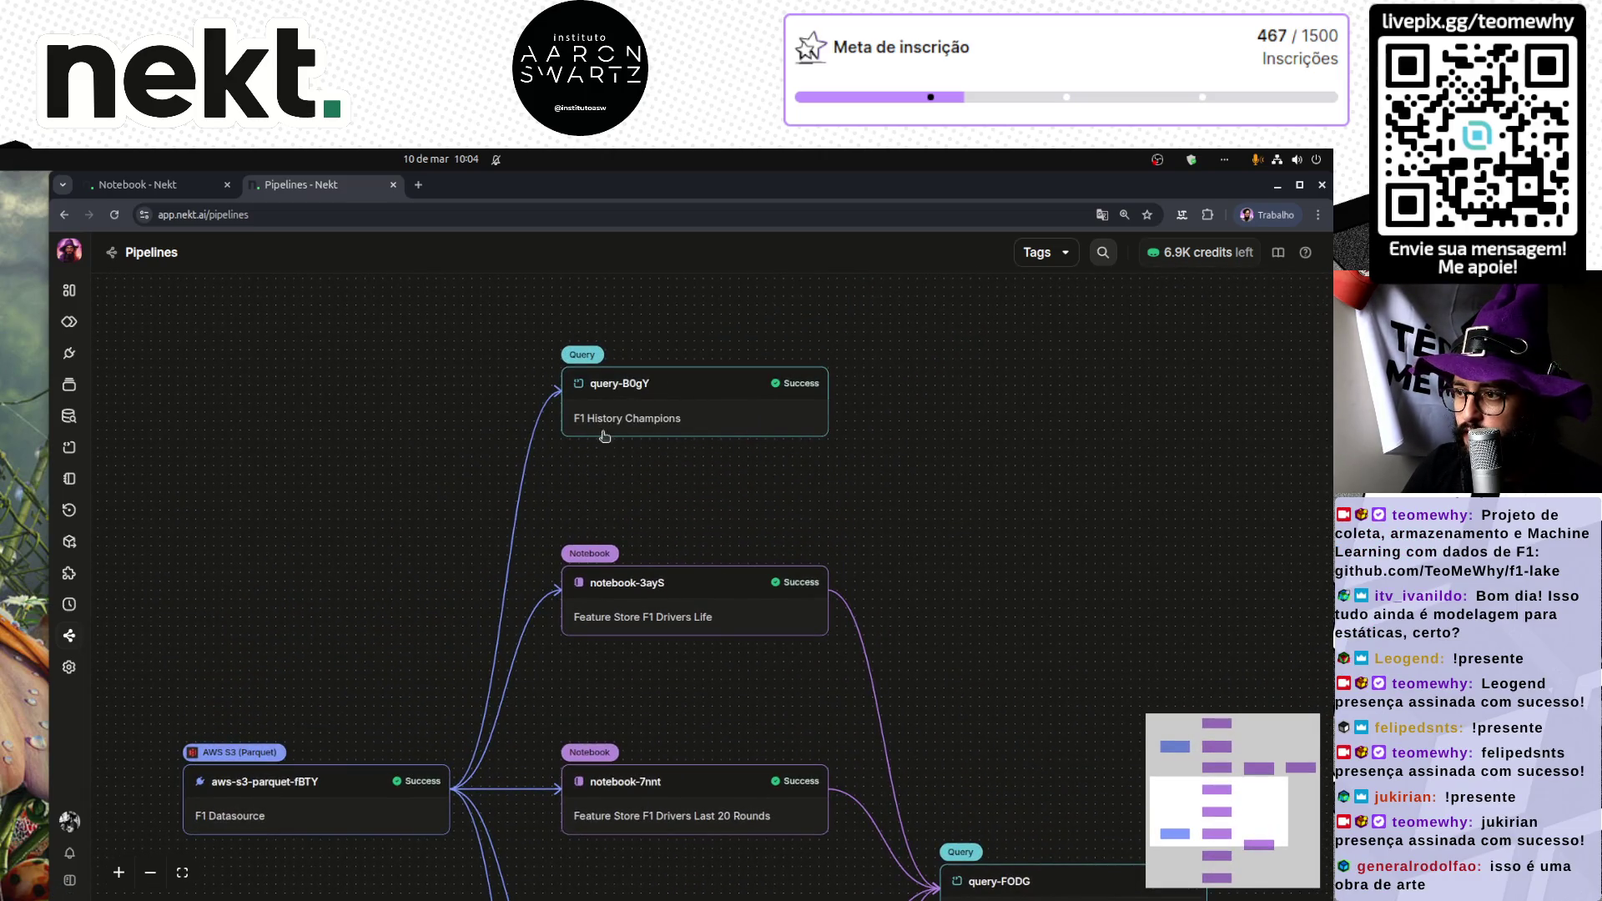
drag(657, 484, 642, 397)
scroll(642, 398, up, 3)
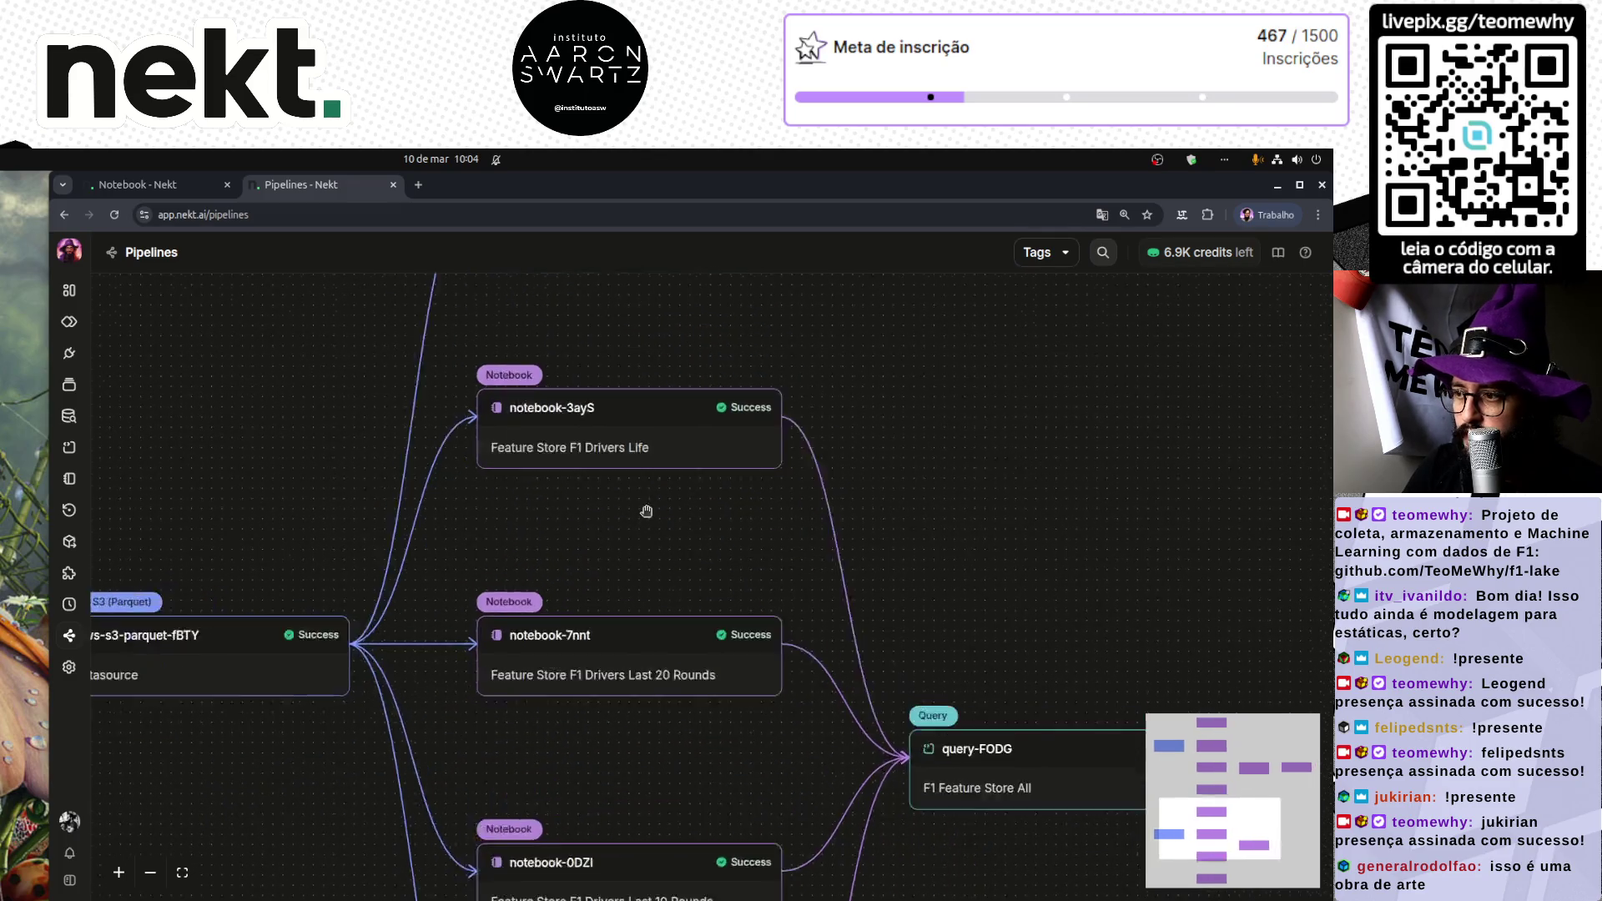
scroll(621, 501, down, 1)
scroll(621, 529, down, 2)
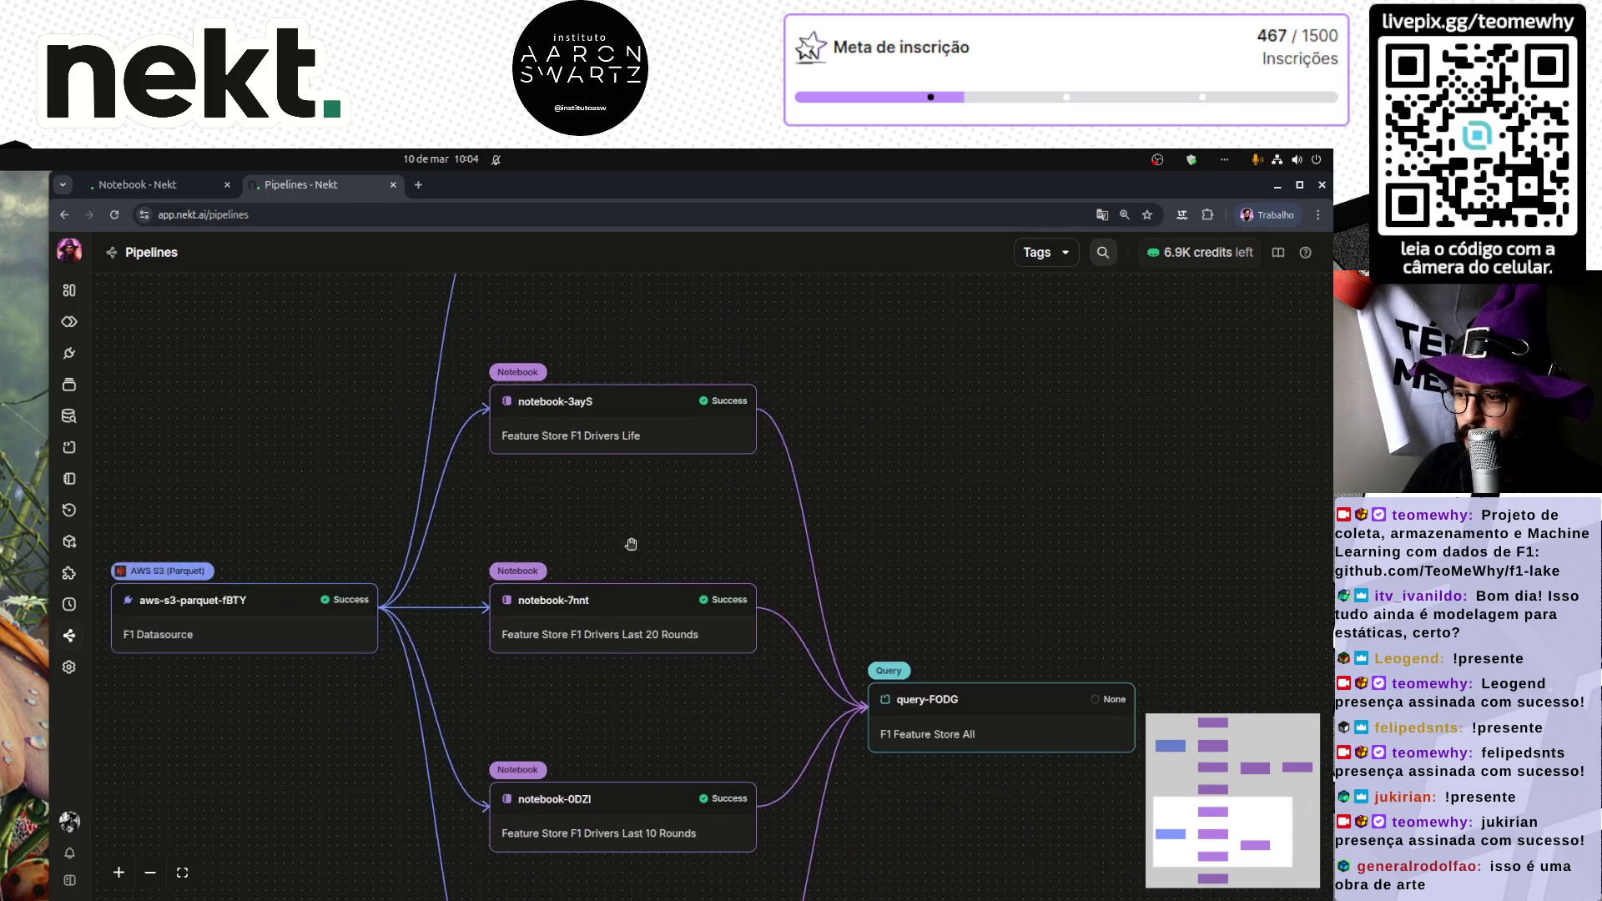
drag(630, 488, 631, 423)
scroll(616, 687, down, 2)
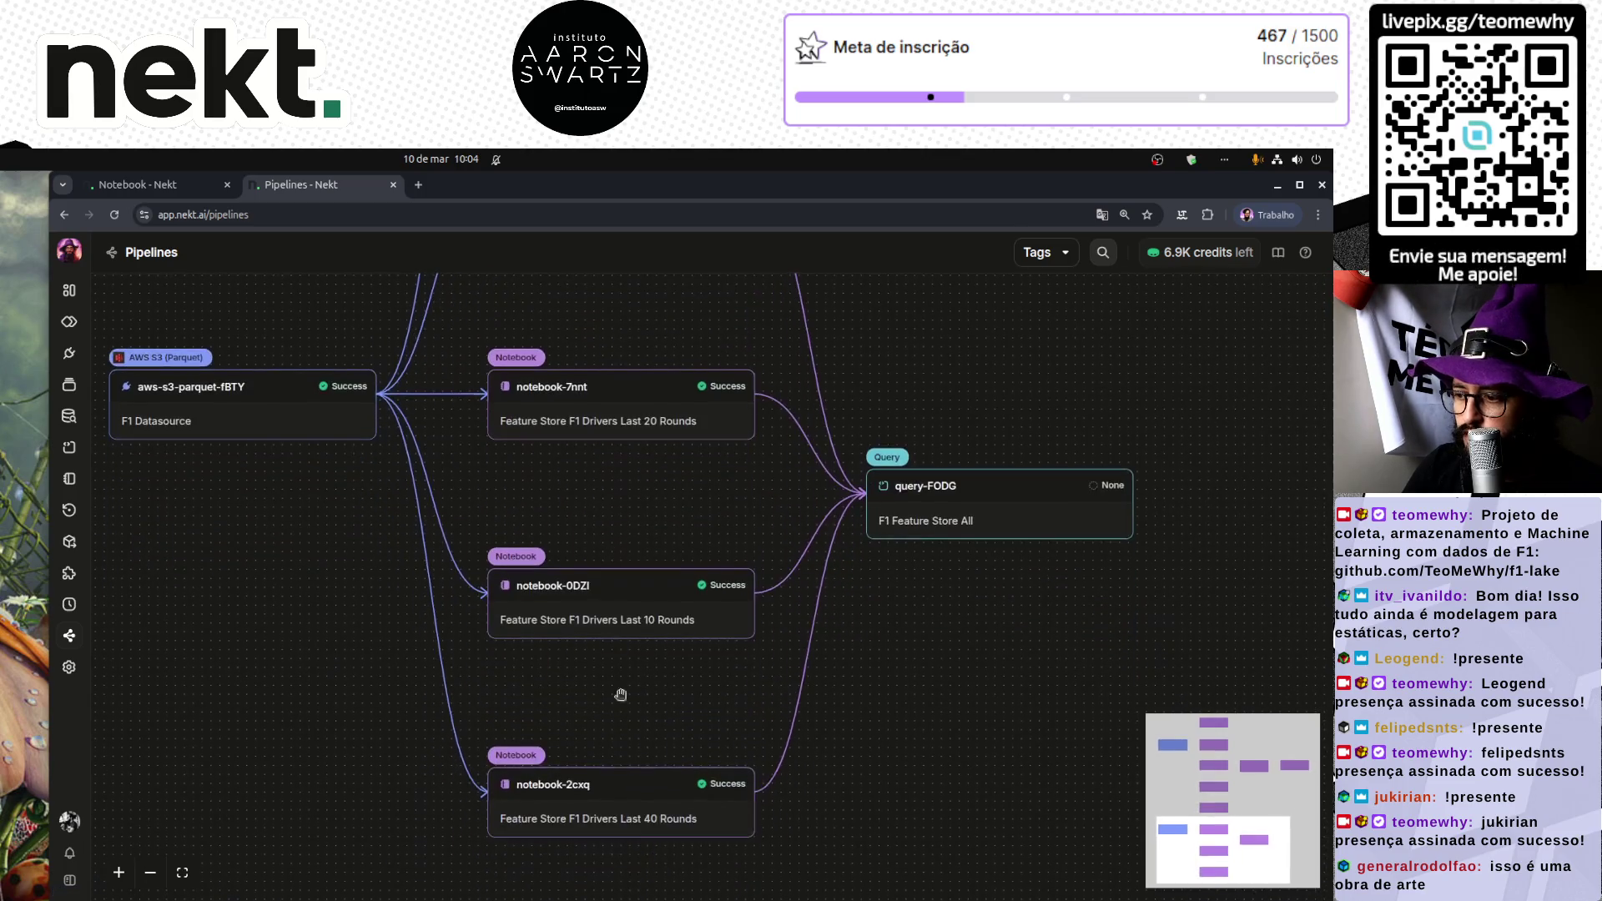
scroll(634, 517, up, 2)
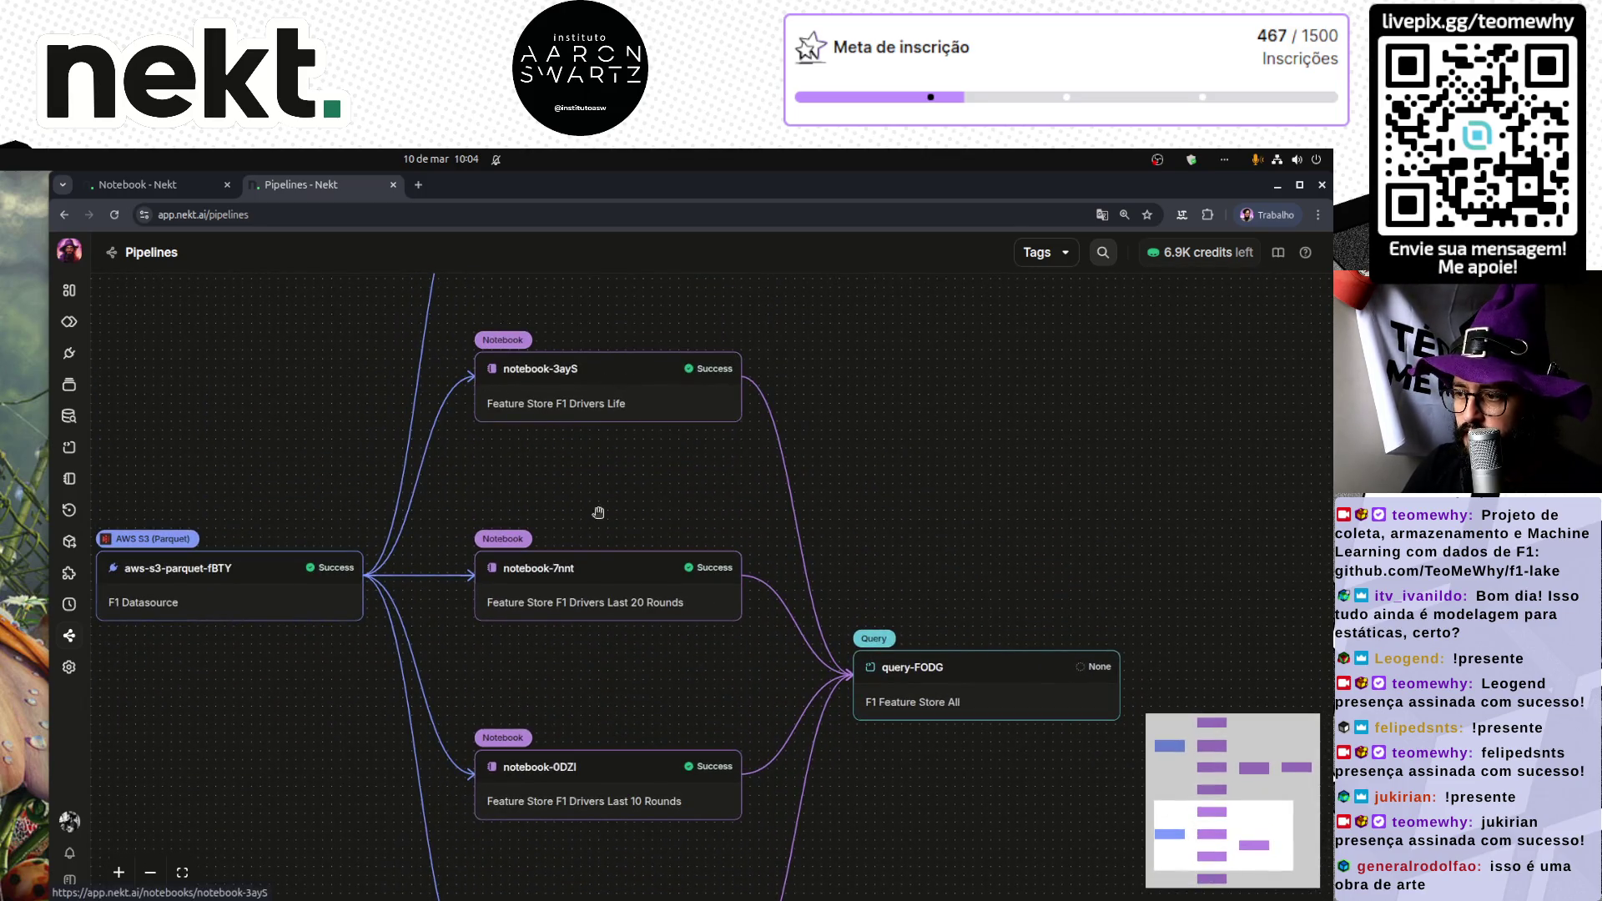
drag(591, 666, 596, 645)
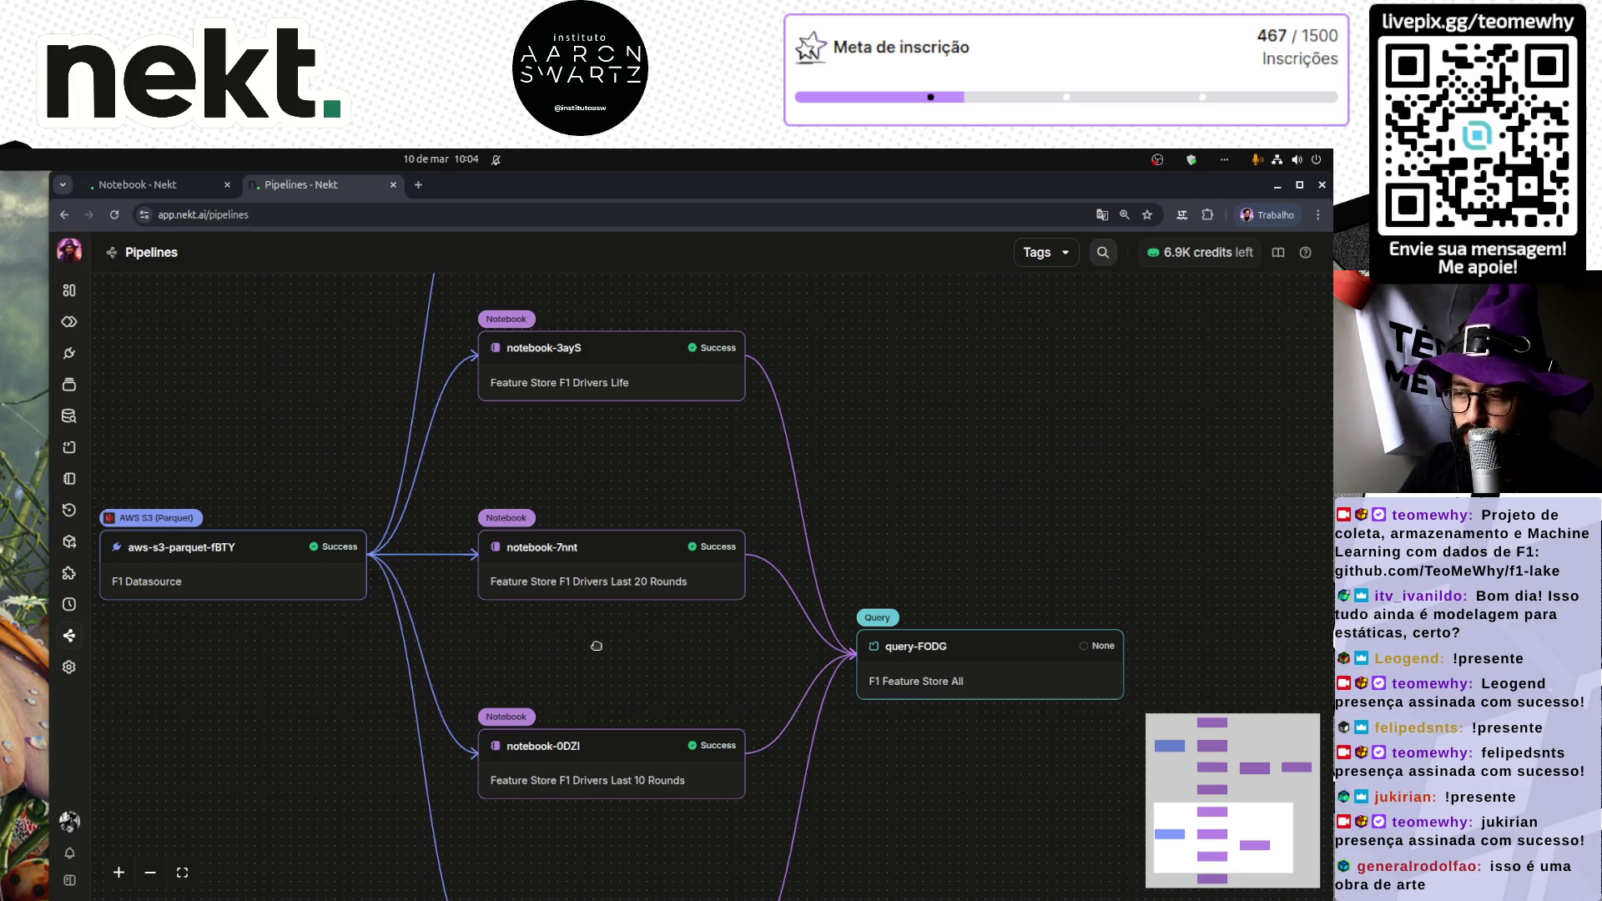
scroll(632, 655, down, 2)
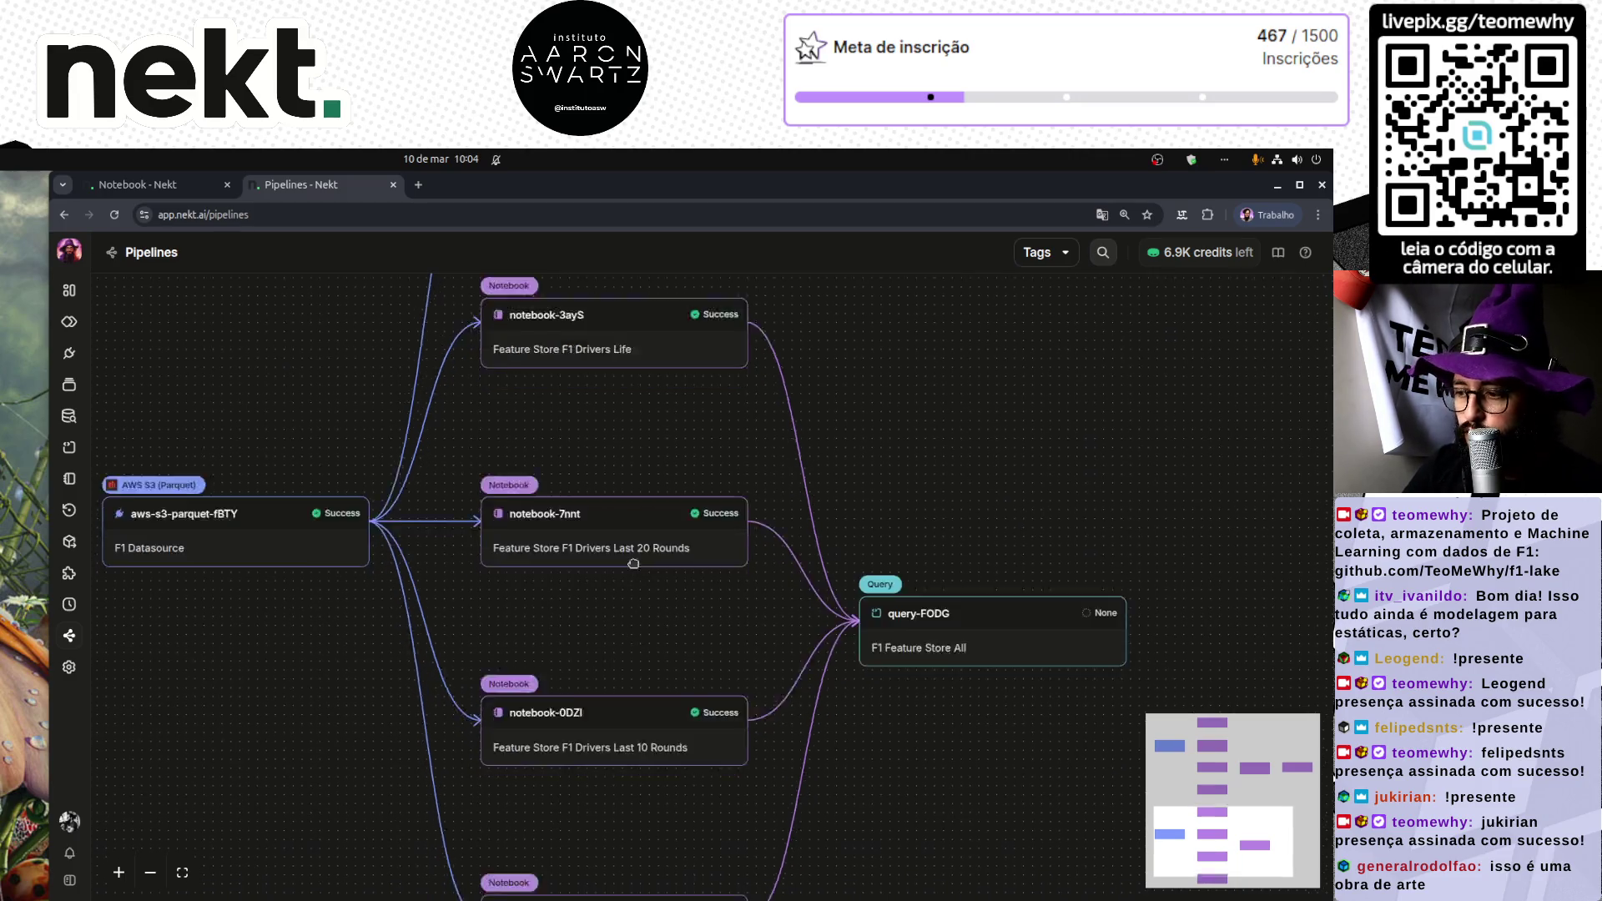
scroll(642, 801, right, 4)
scroll(642, 801, up, 2)
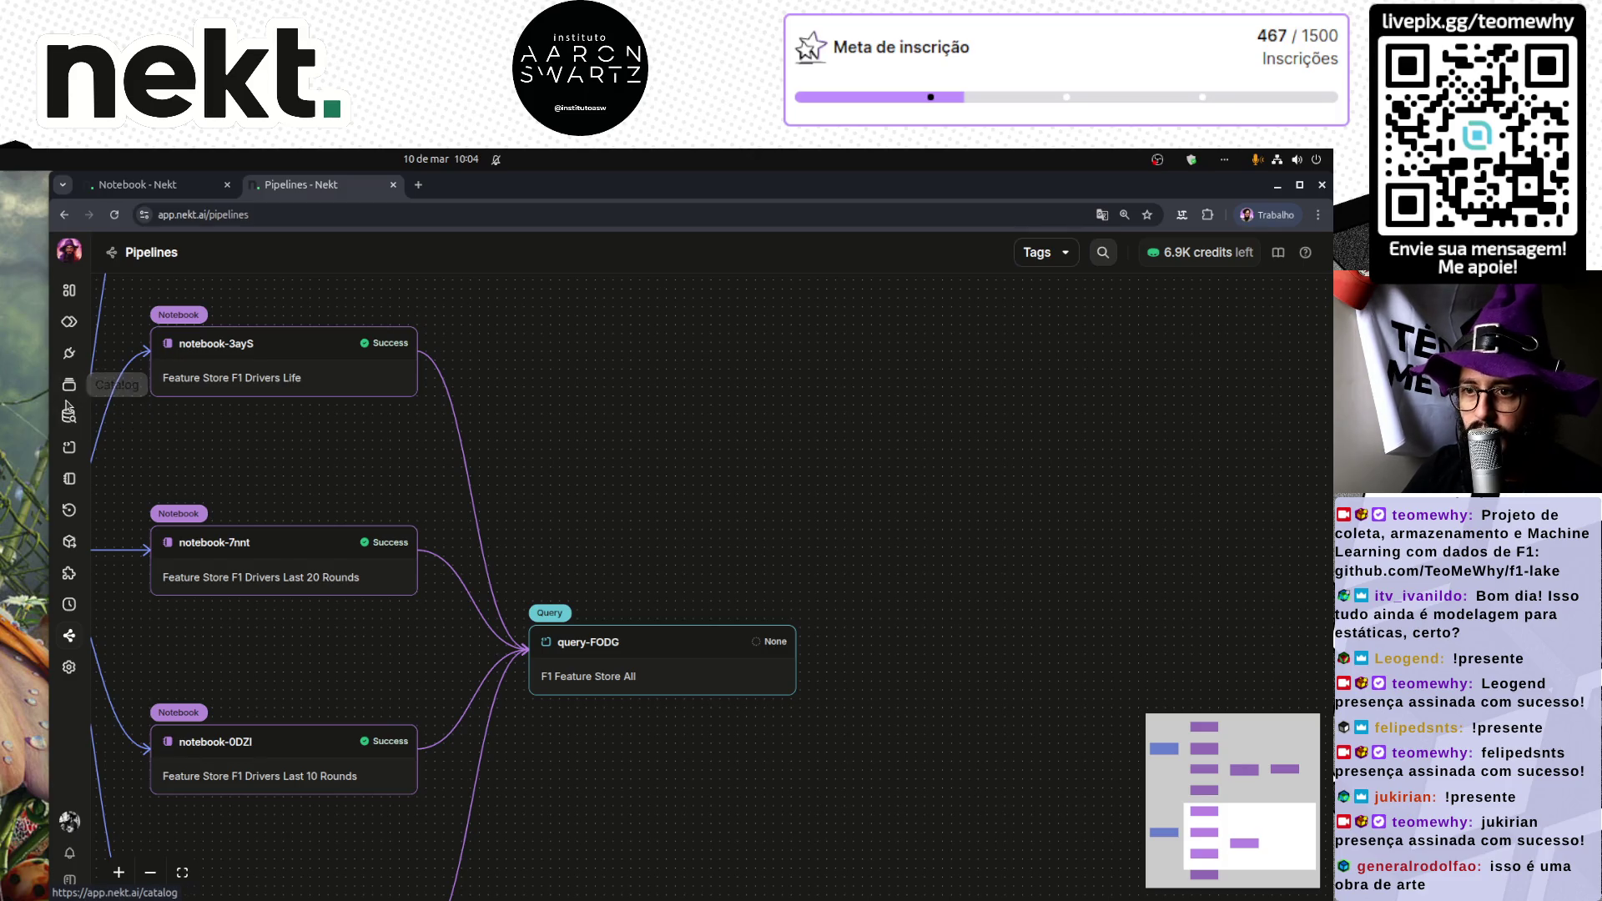
Step: Manually run F1 Feature Store All from the Queries list and open query-FODG
click(69, 447)
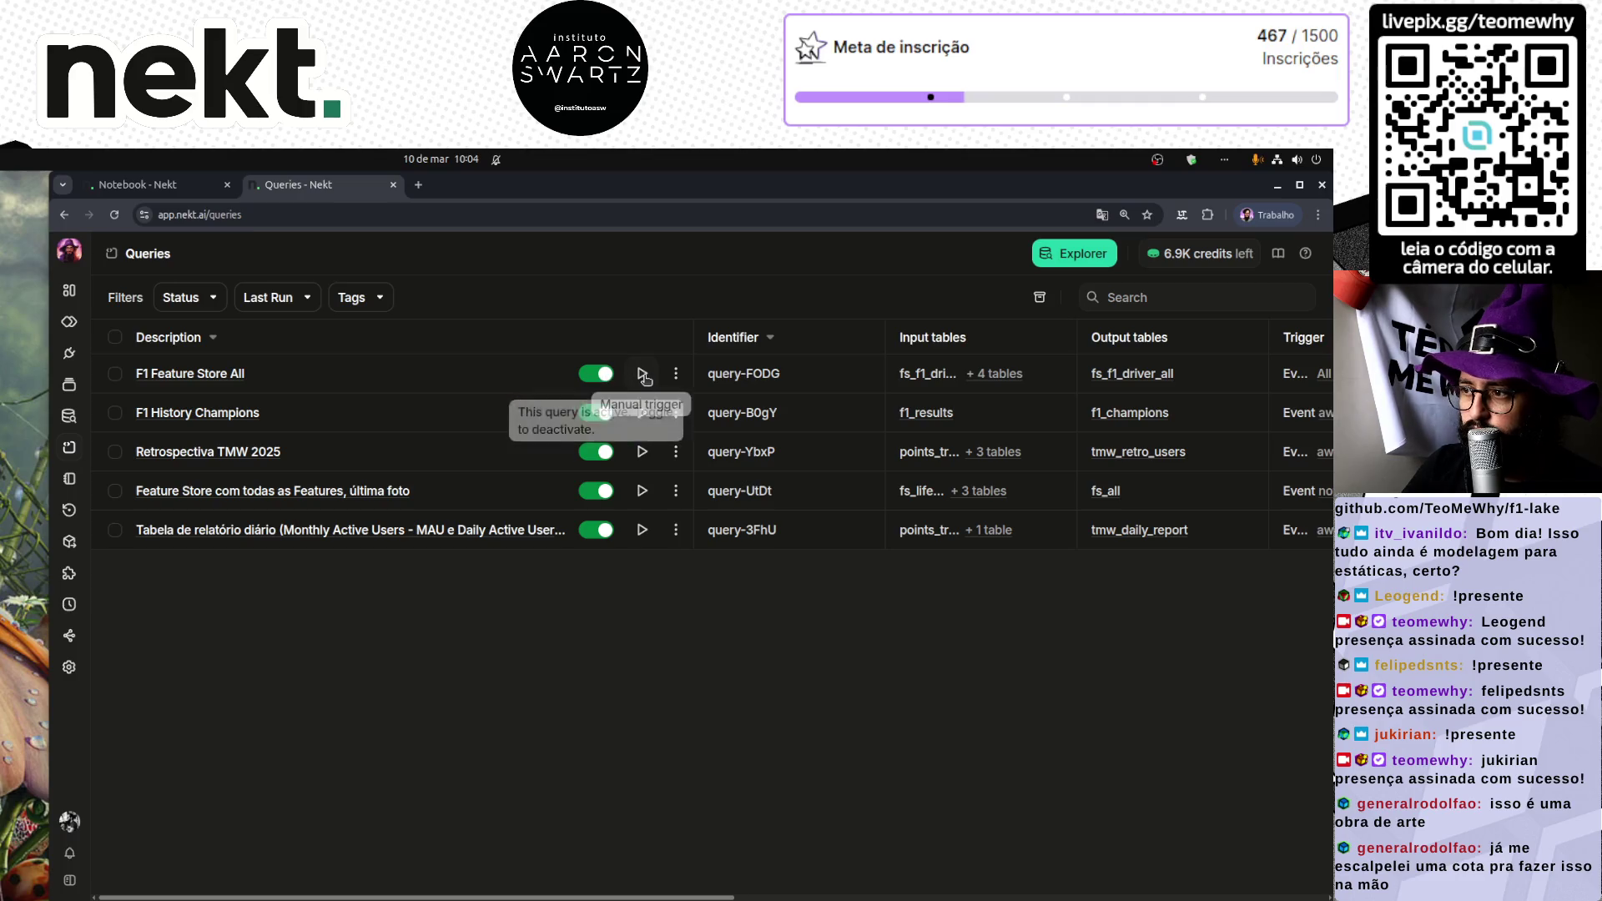
click(642, 373)
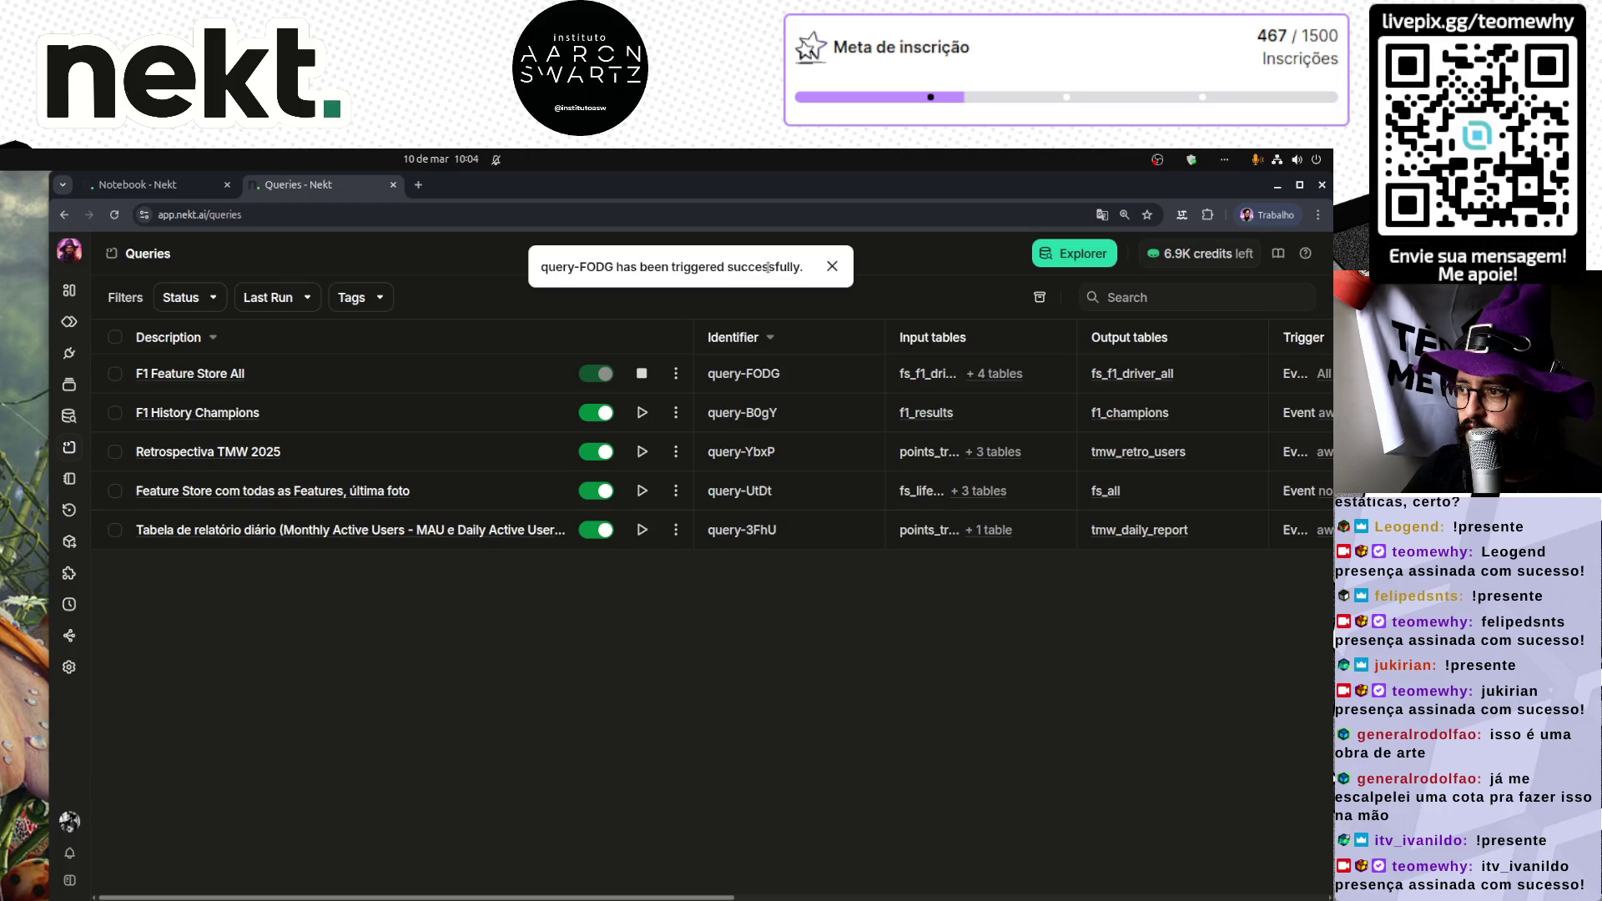
click(215, 373)
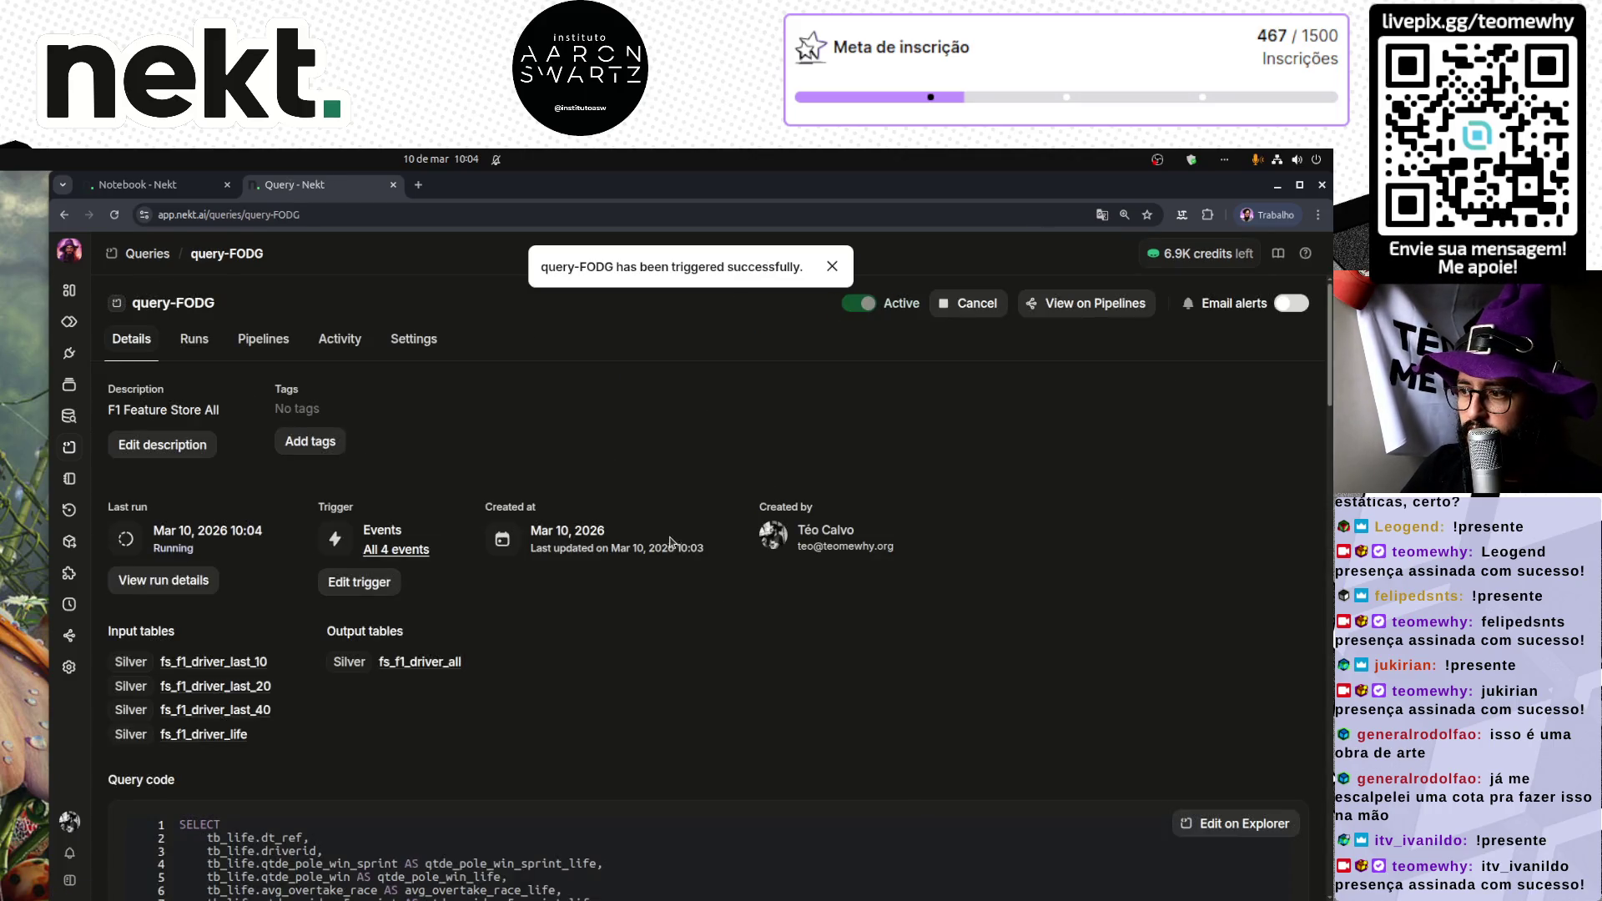
Step: Scroll through query-FODG's SQL code on its details page
scroll(663, 757, down, 10)
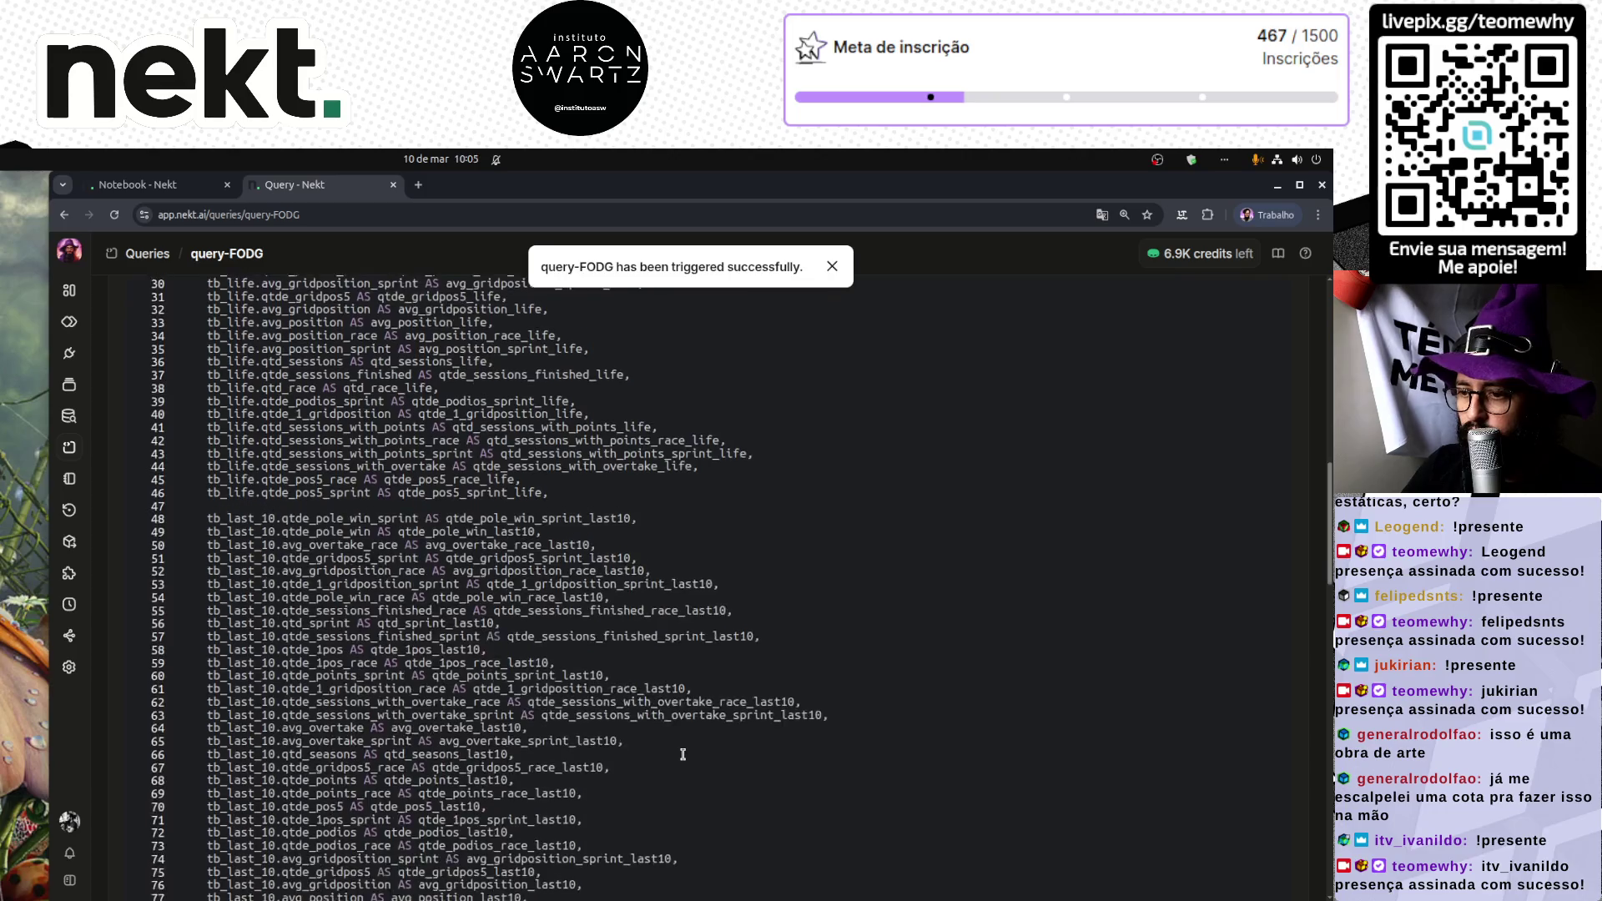
scroll(682, 754, down, 20)
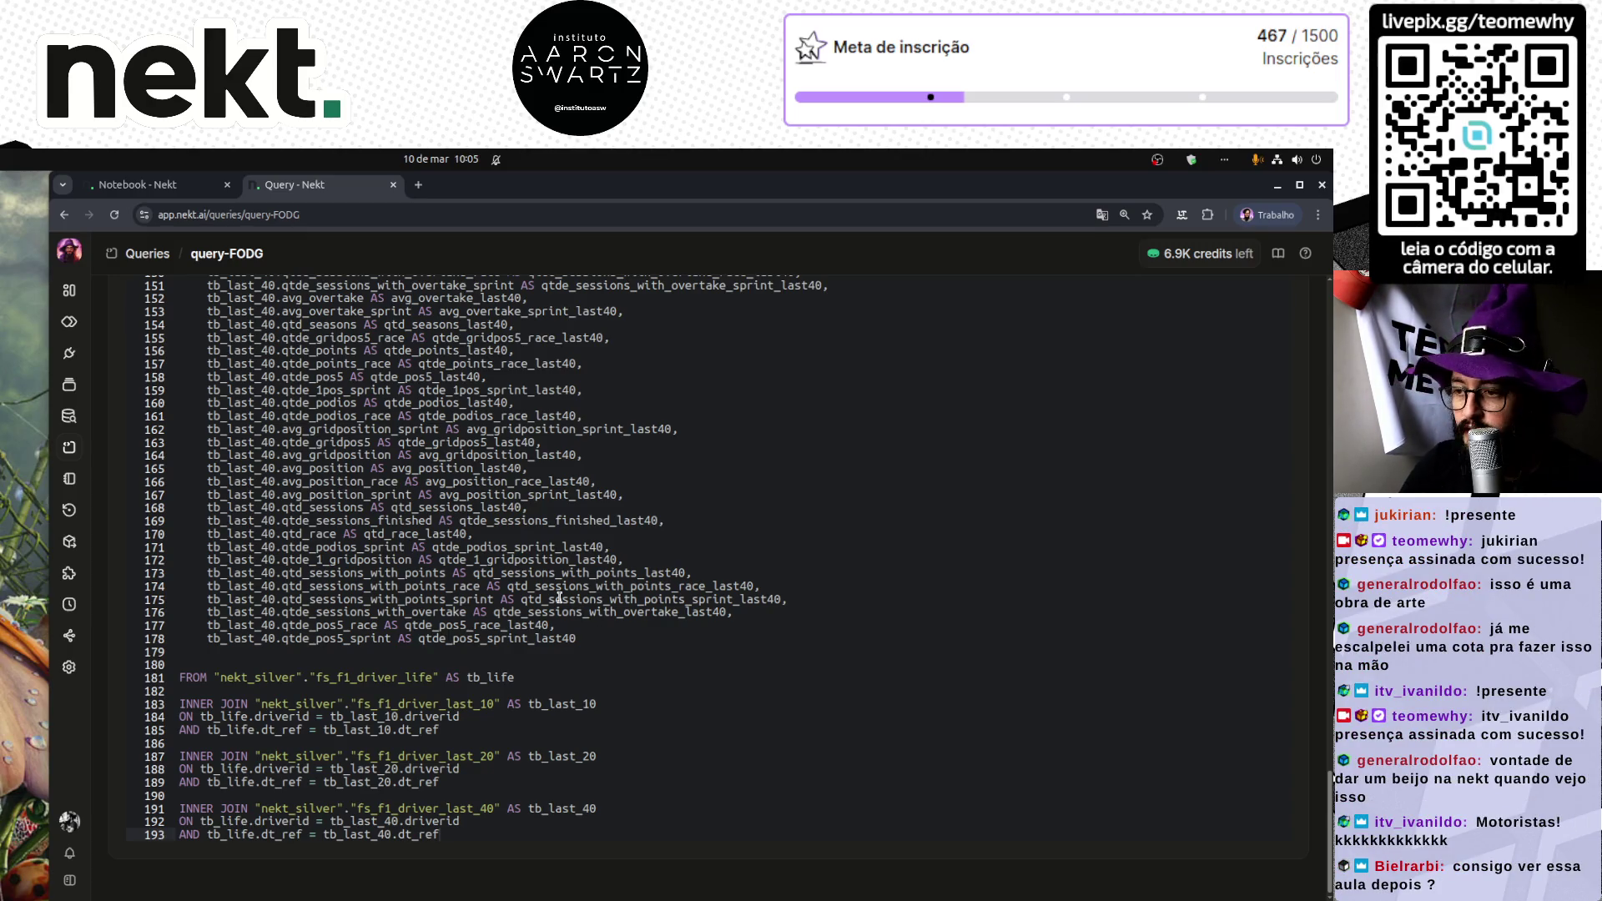
scroll(559, 597, up, 20)
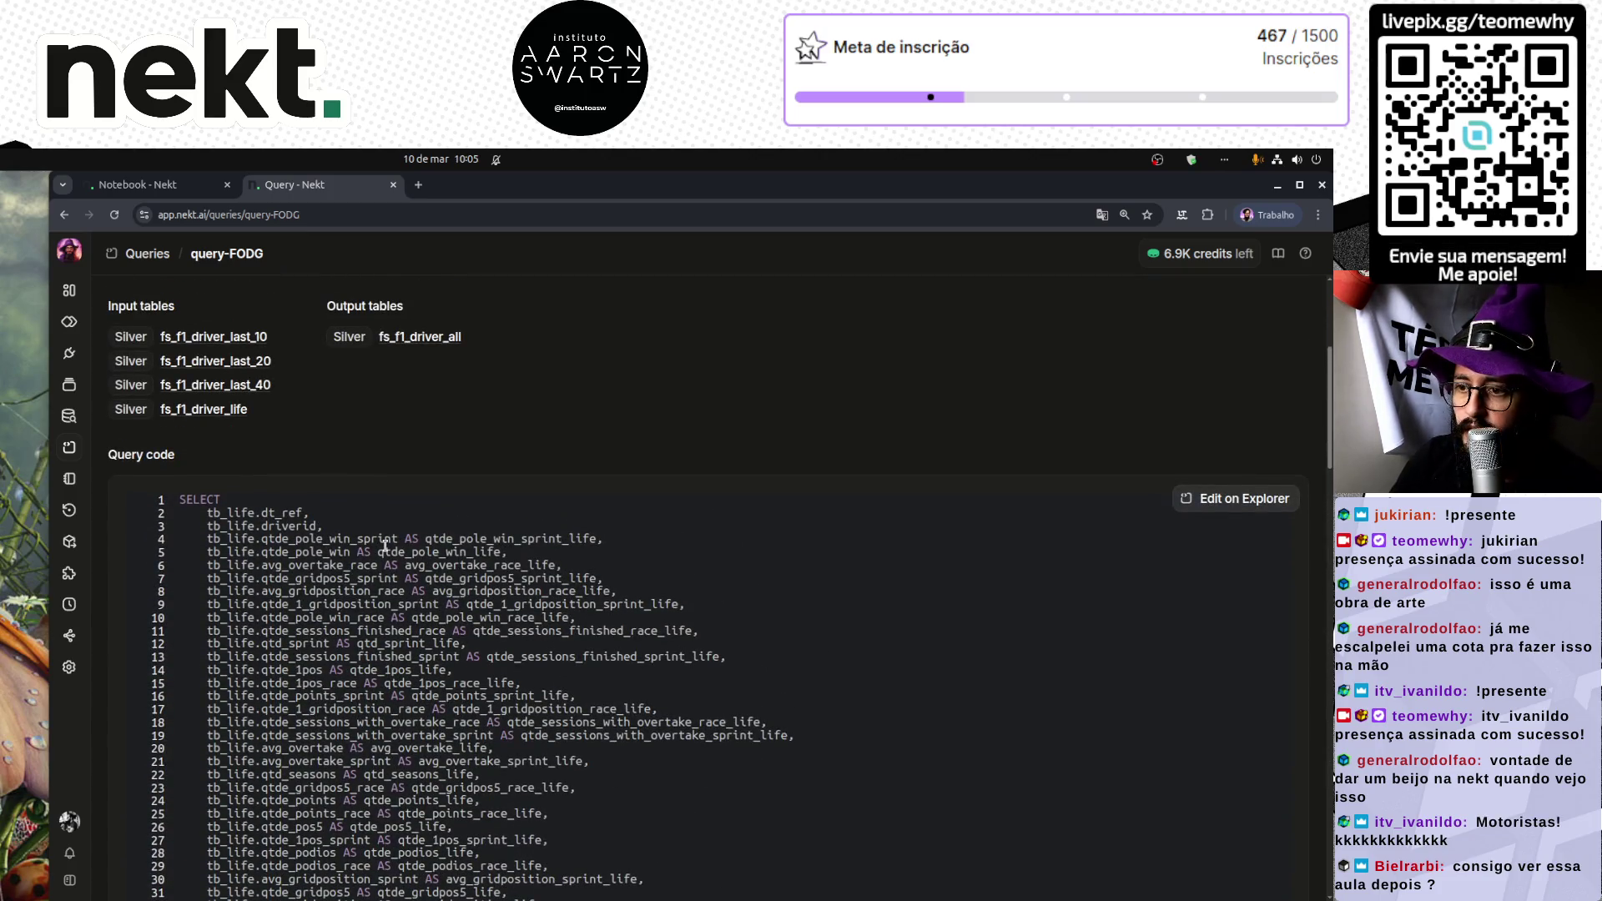
scroll(385, 546, down, 20)
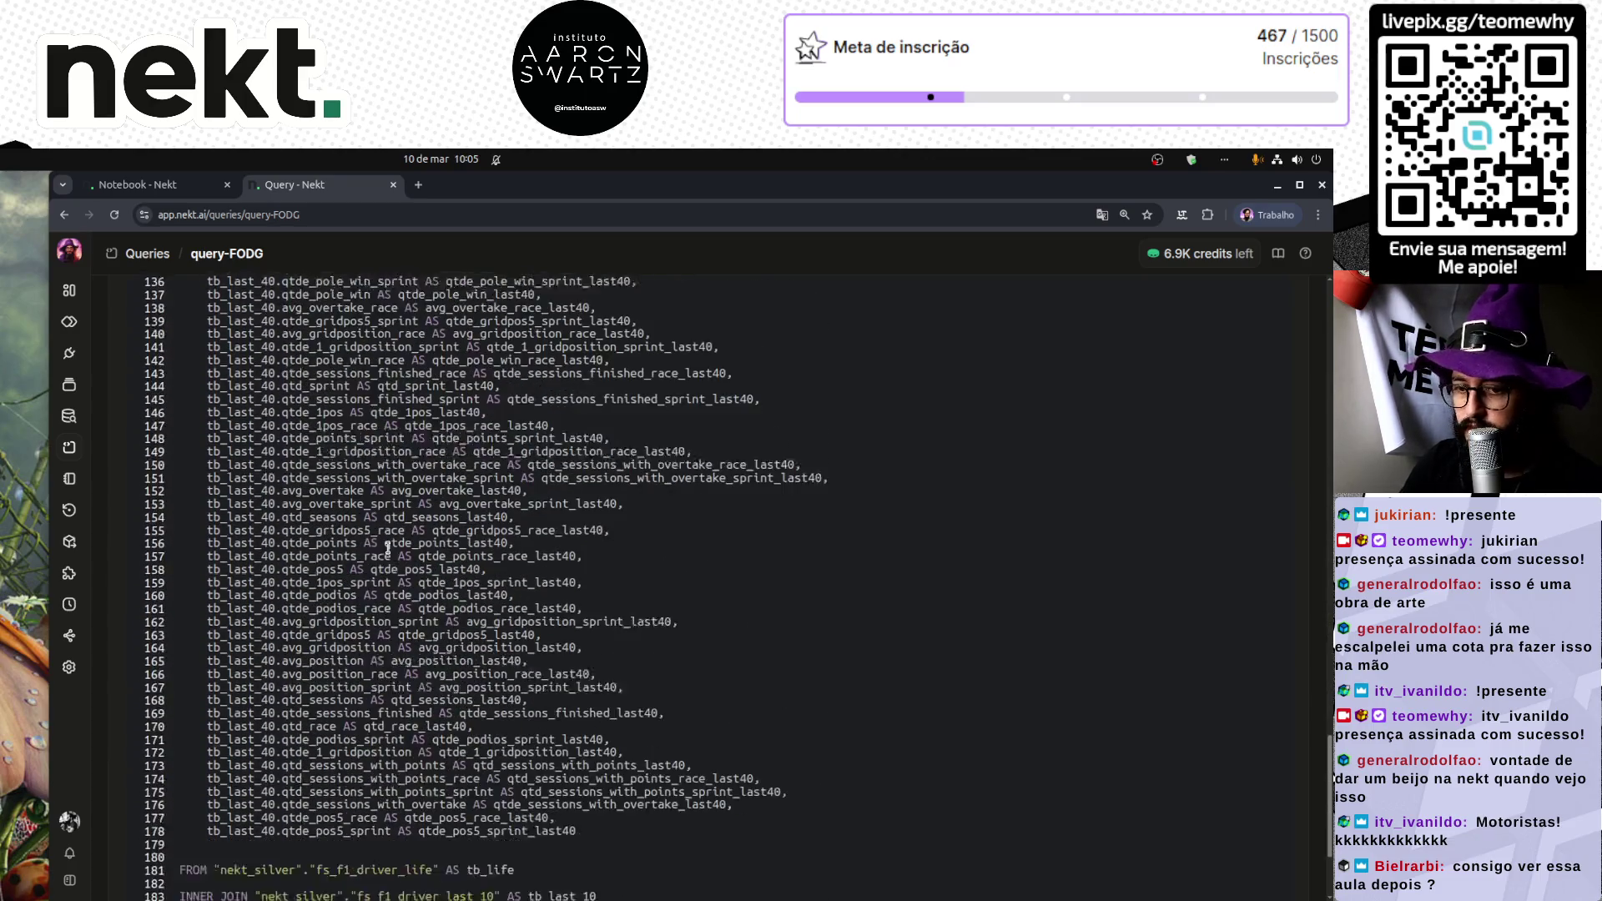
scroll(387, 547, down, 1)
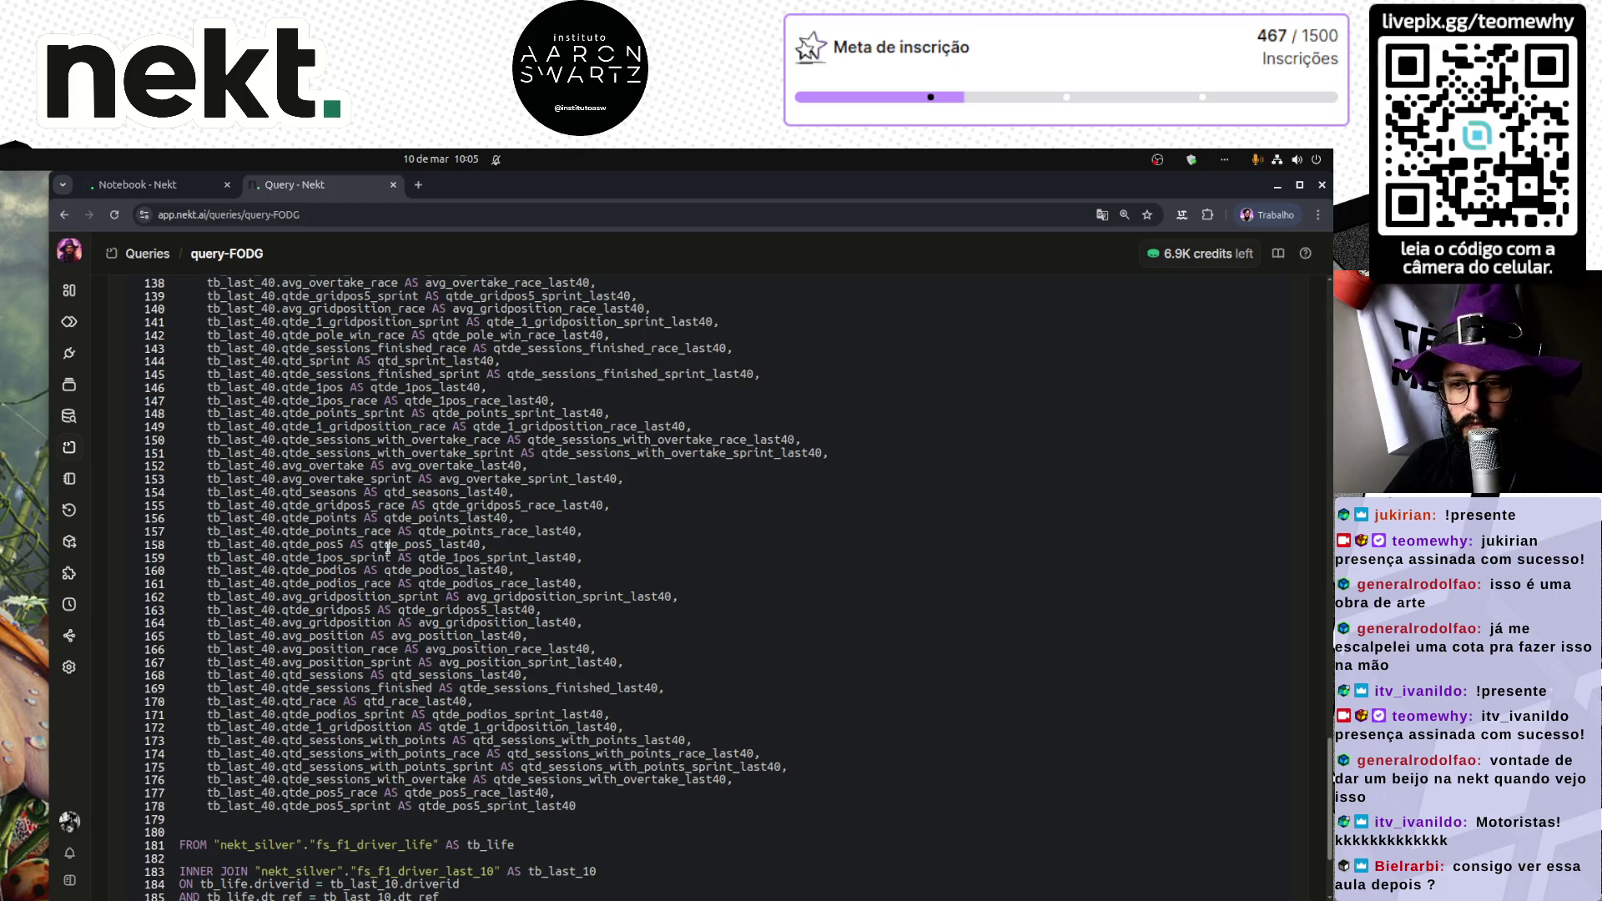
scroll(772, 755, down, 5)
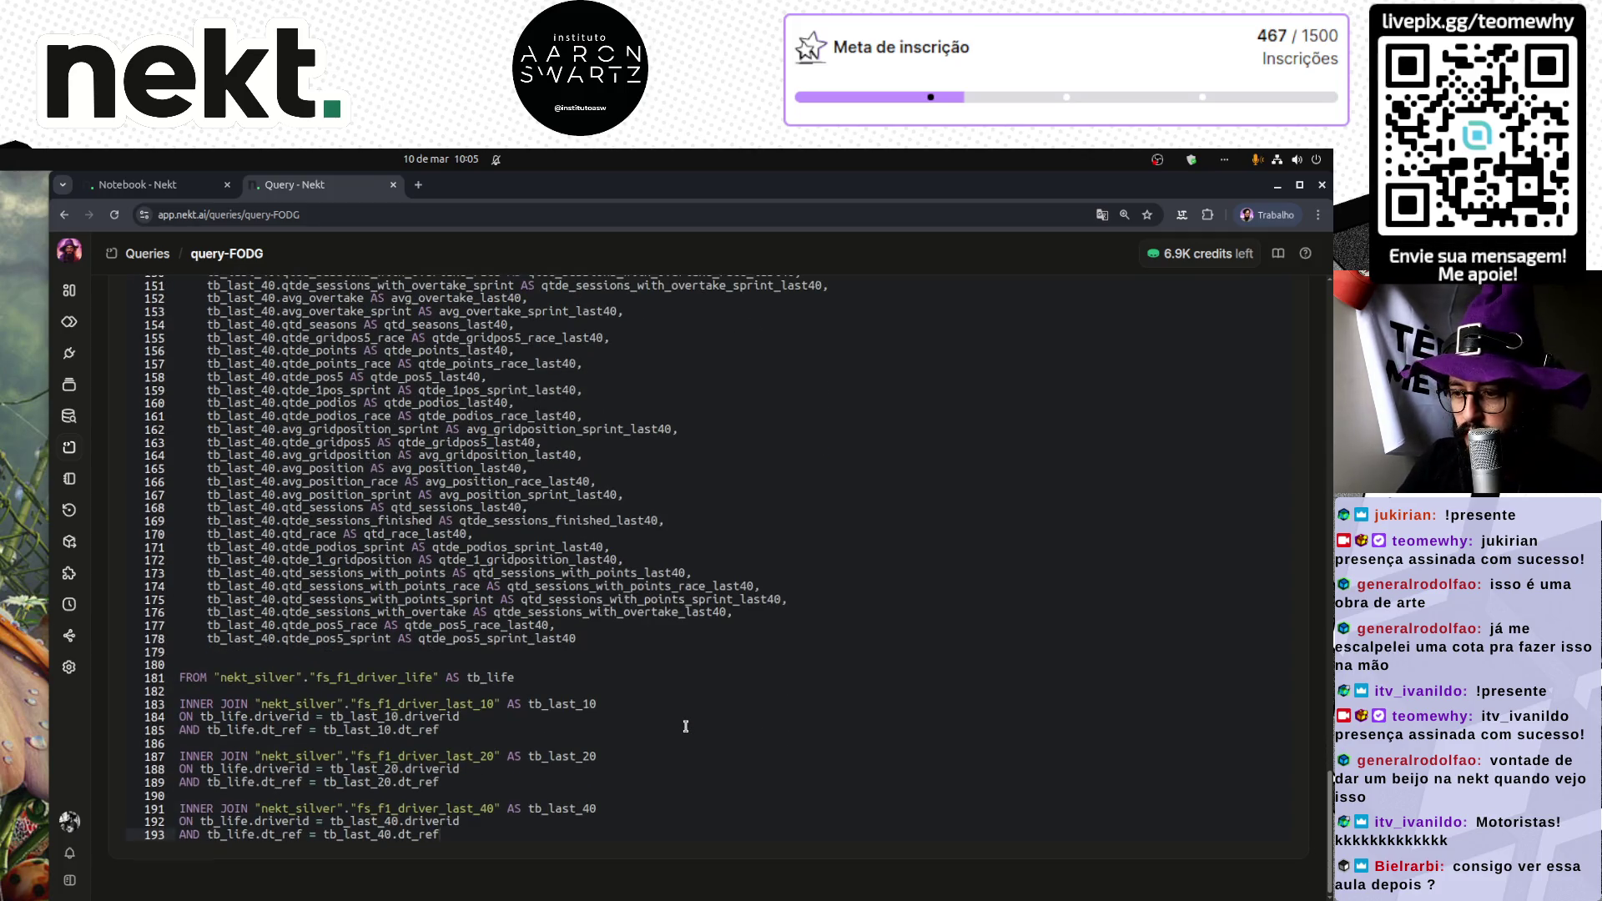
mouse_move(1329, 846)
mouse_down()
mouse_move(1313, 623)
mouse_move(1249, 431)
mouse_move(1286, 838)
mouse_move(1240, 637)
mouse_move(1250, 845)
mouse_move(1254, 743)
mouse_move(1229, 633)
mouse_up()
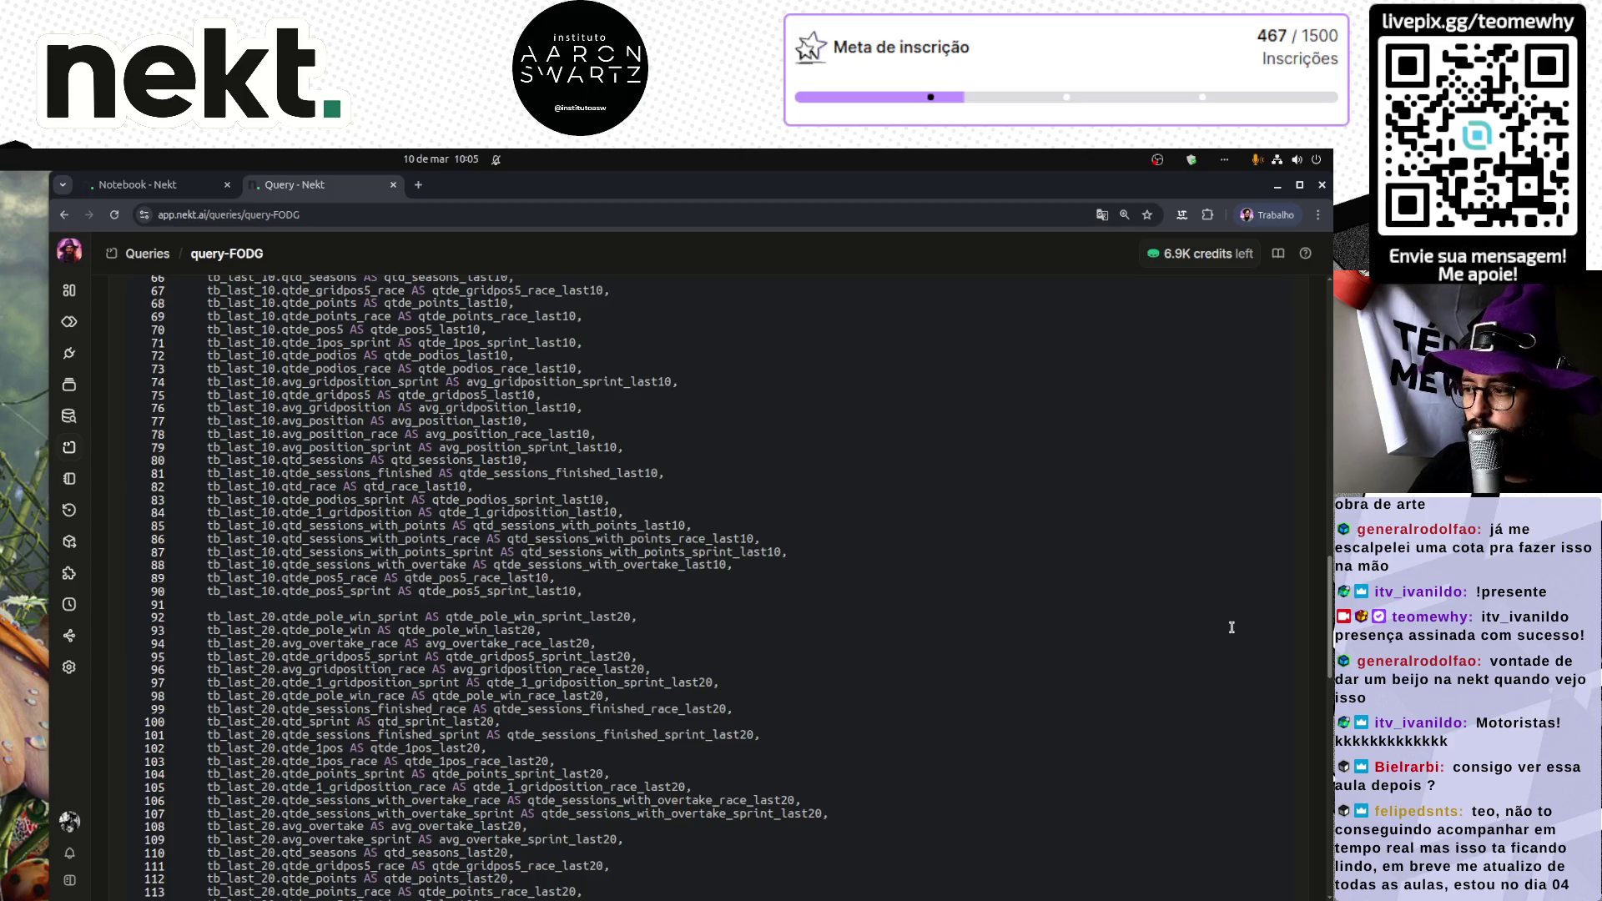
scroll(1226, 630, down, 10)
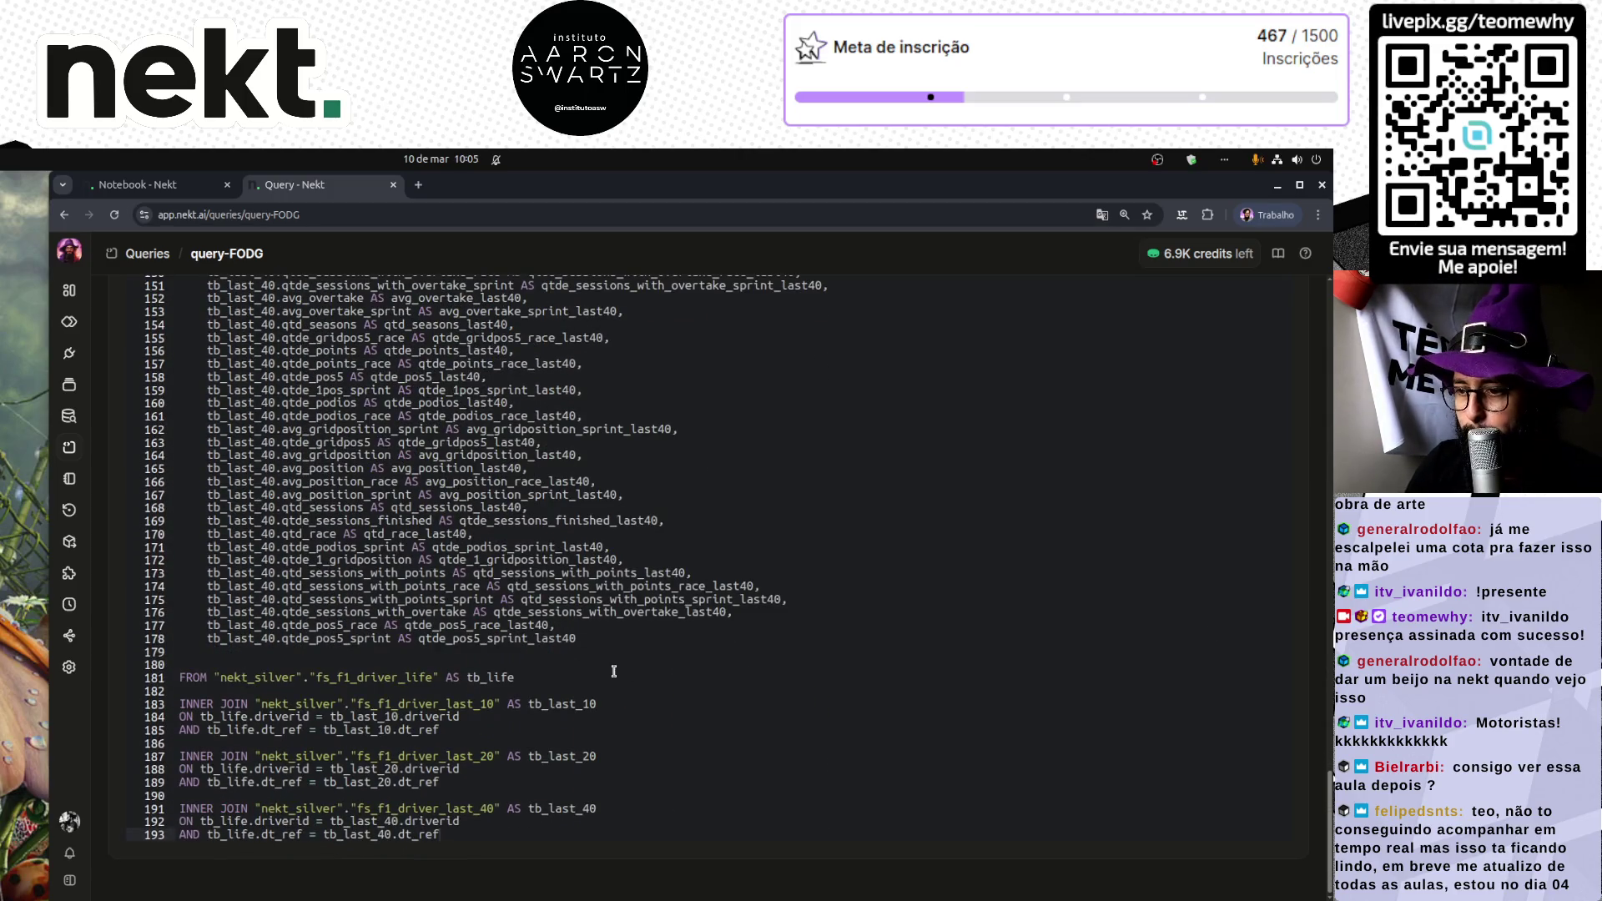
scroll(1283, 577, up, 20)
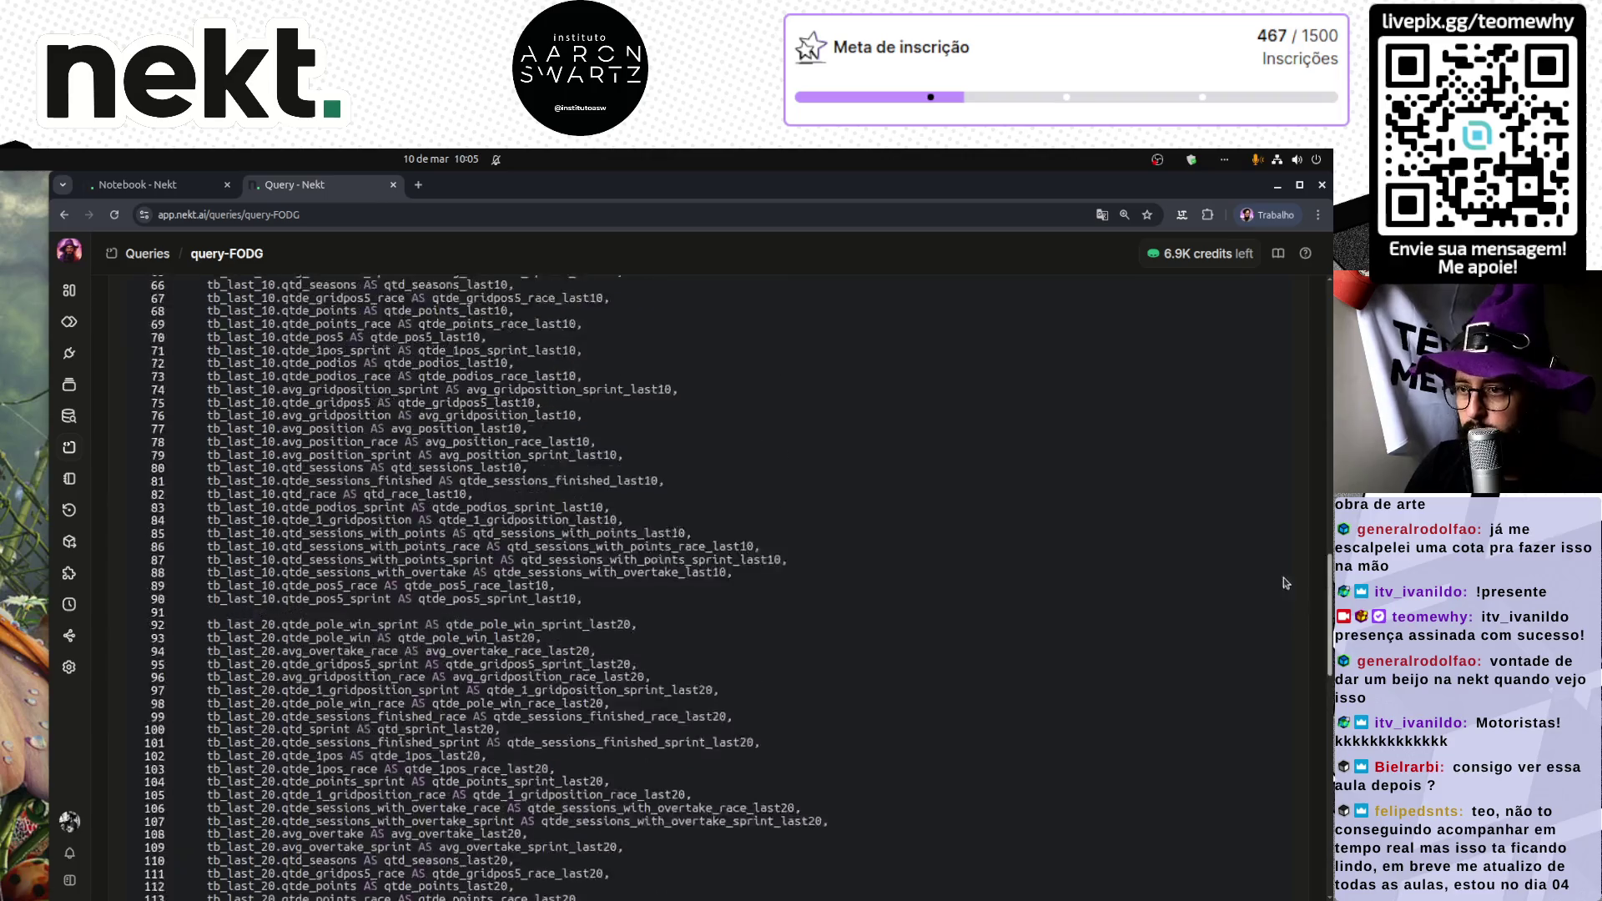
scroll(1222, 342, up, 3)
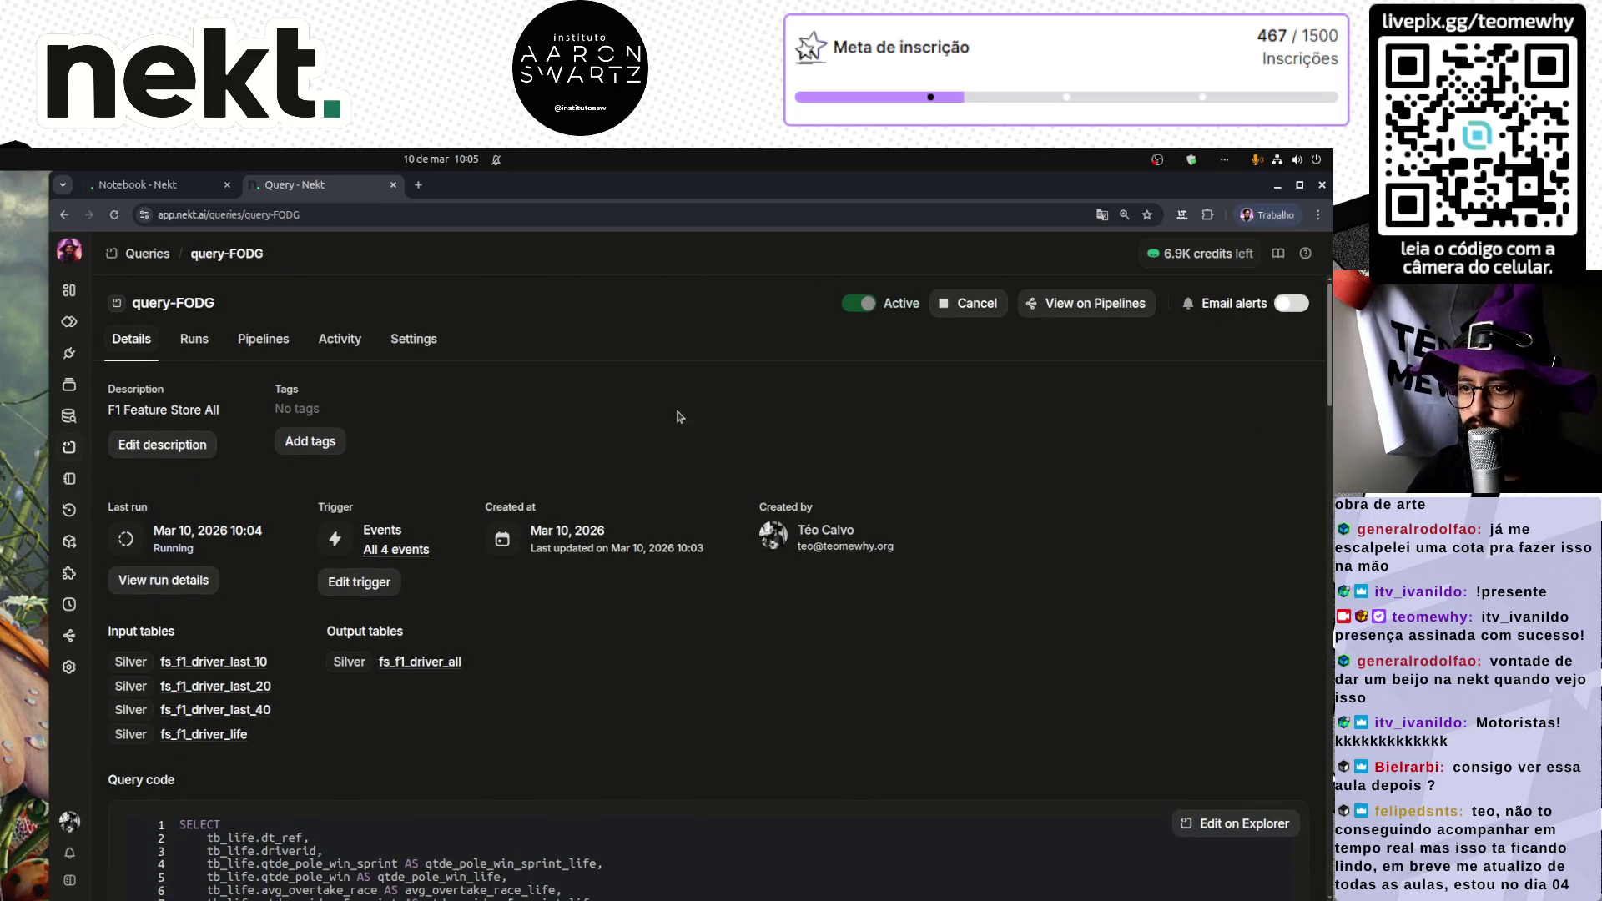
click(184, 342)
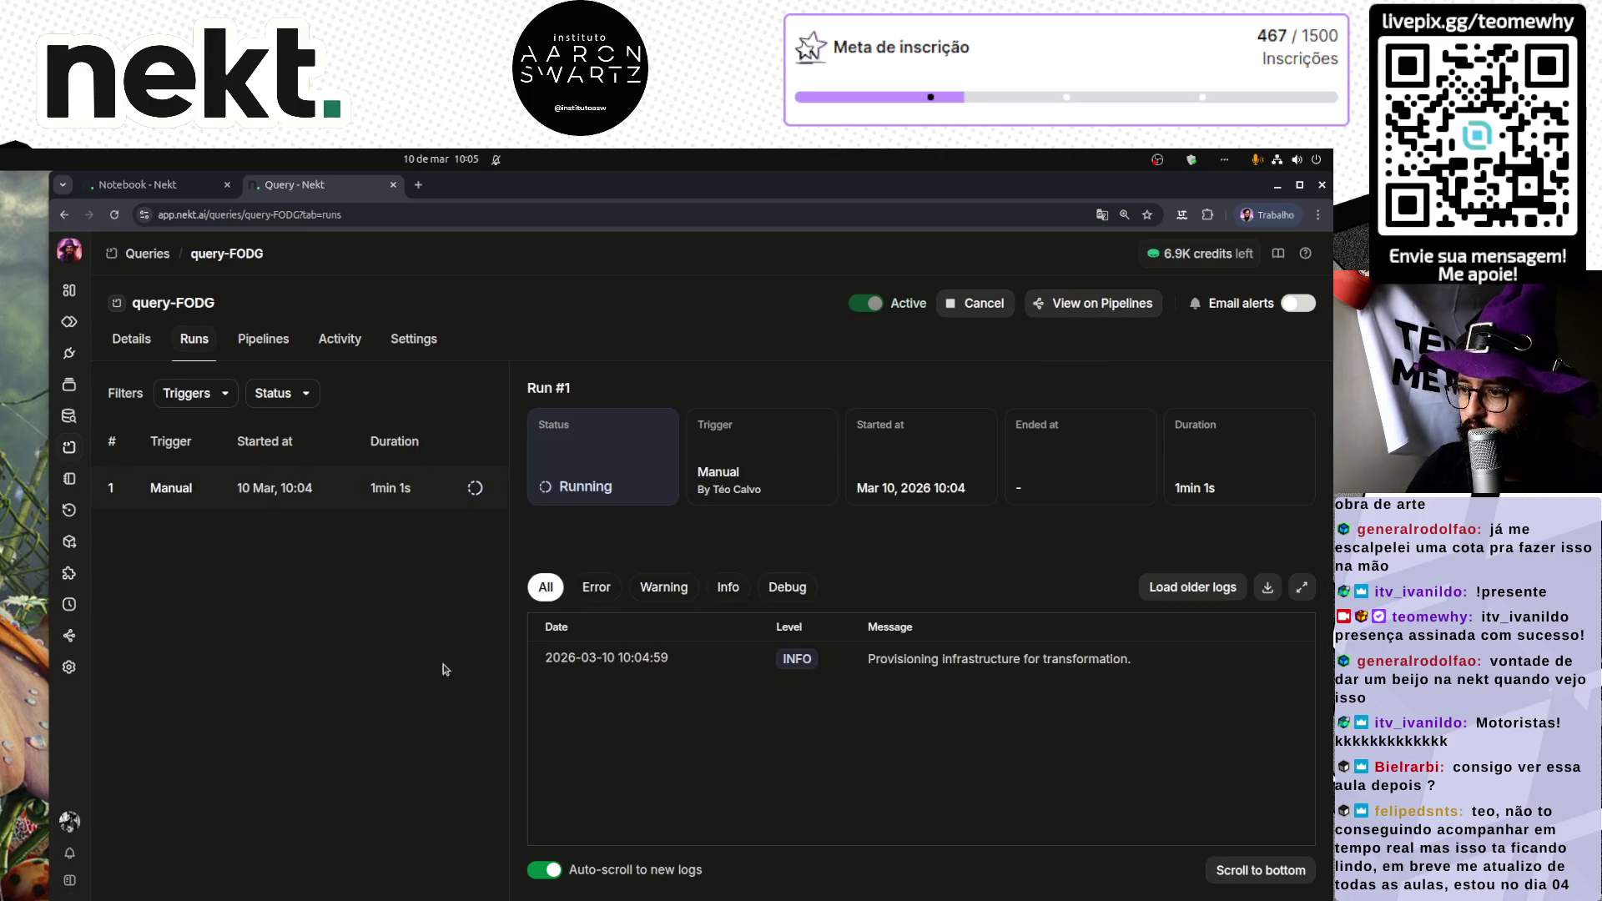
key(alt+Left)
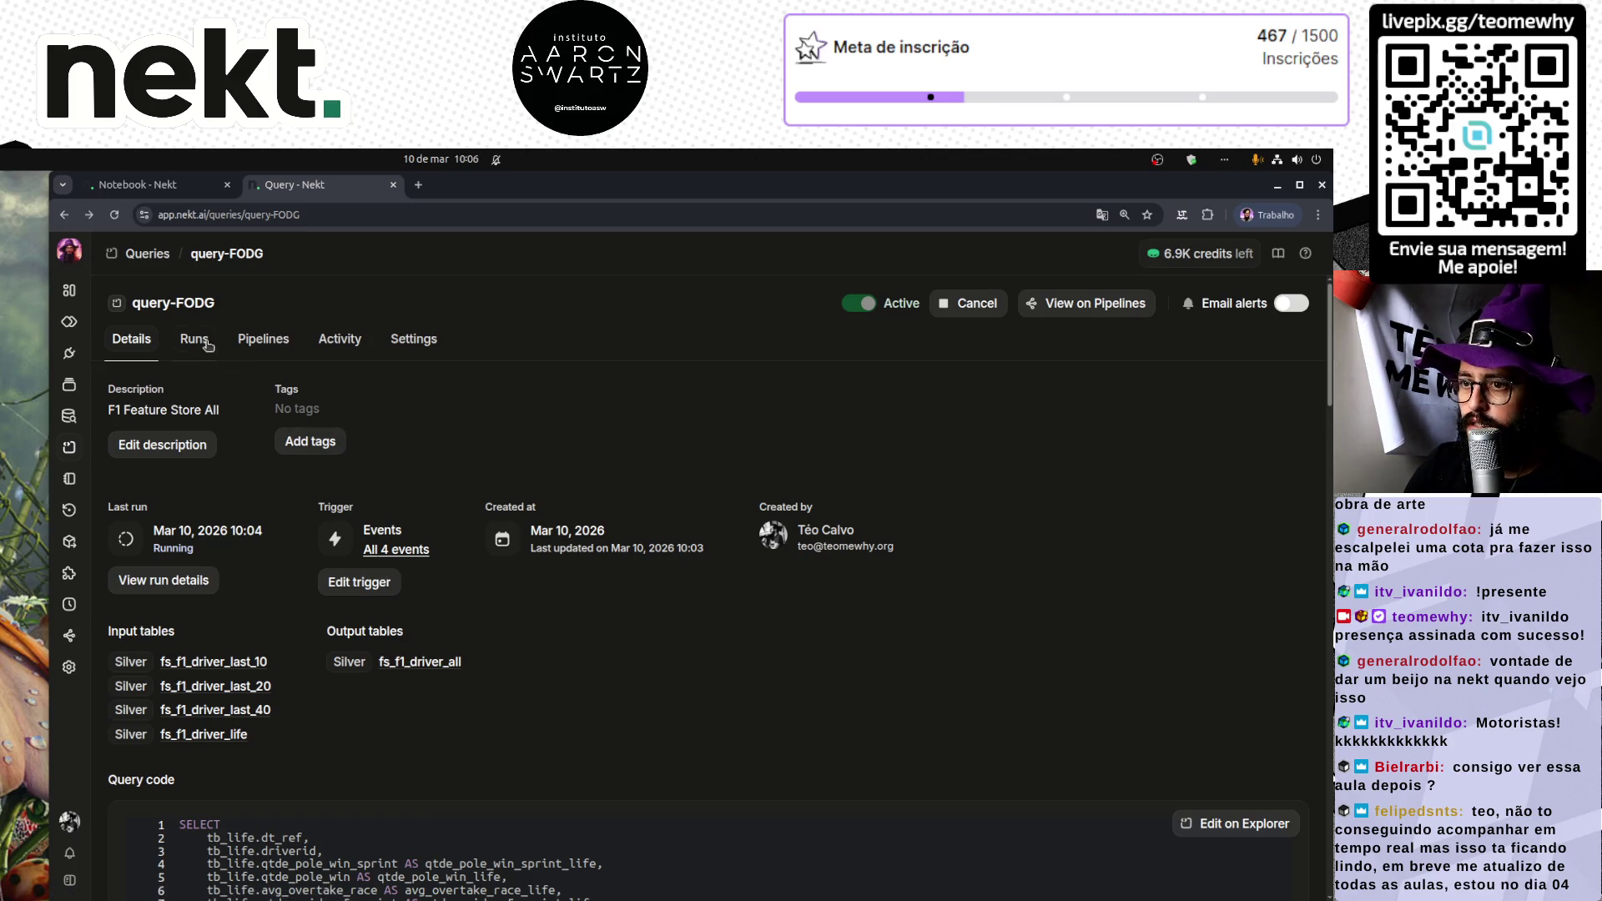
Step: Return to the Queries list and review query-FODG's successful Run #1 logs
click(154, 256)
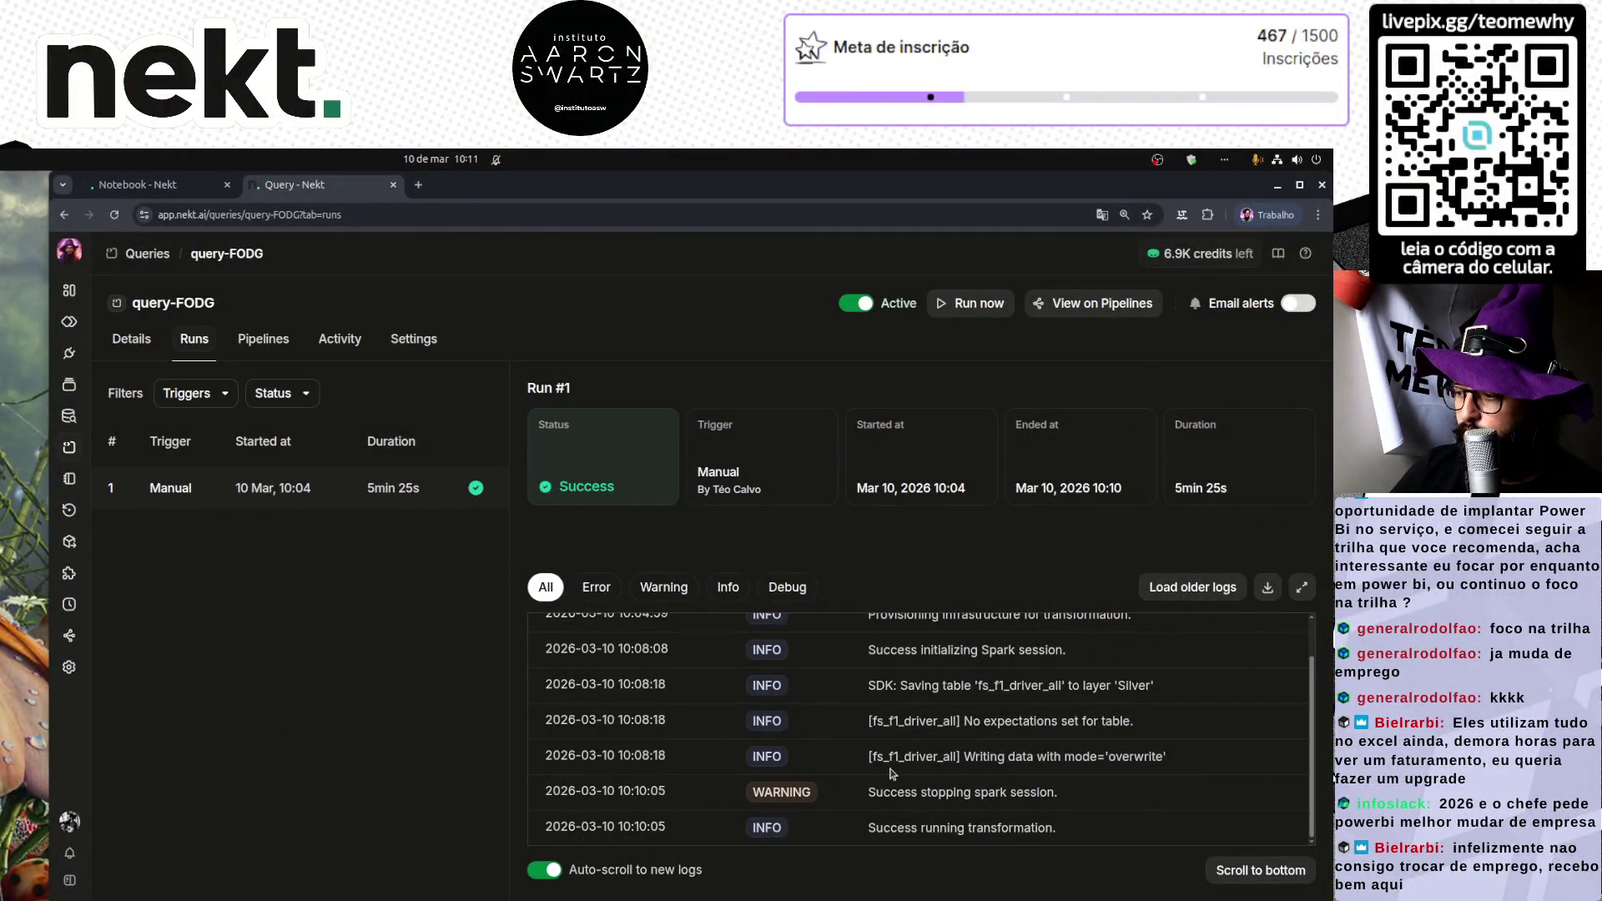
scroll(918, 749, up, 1)
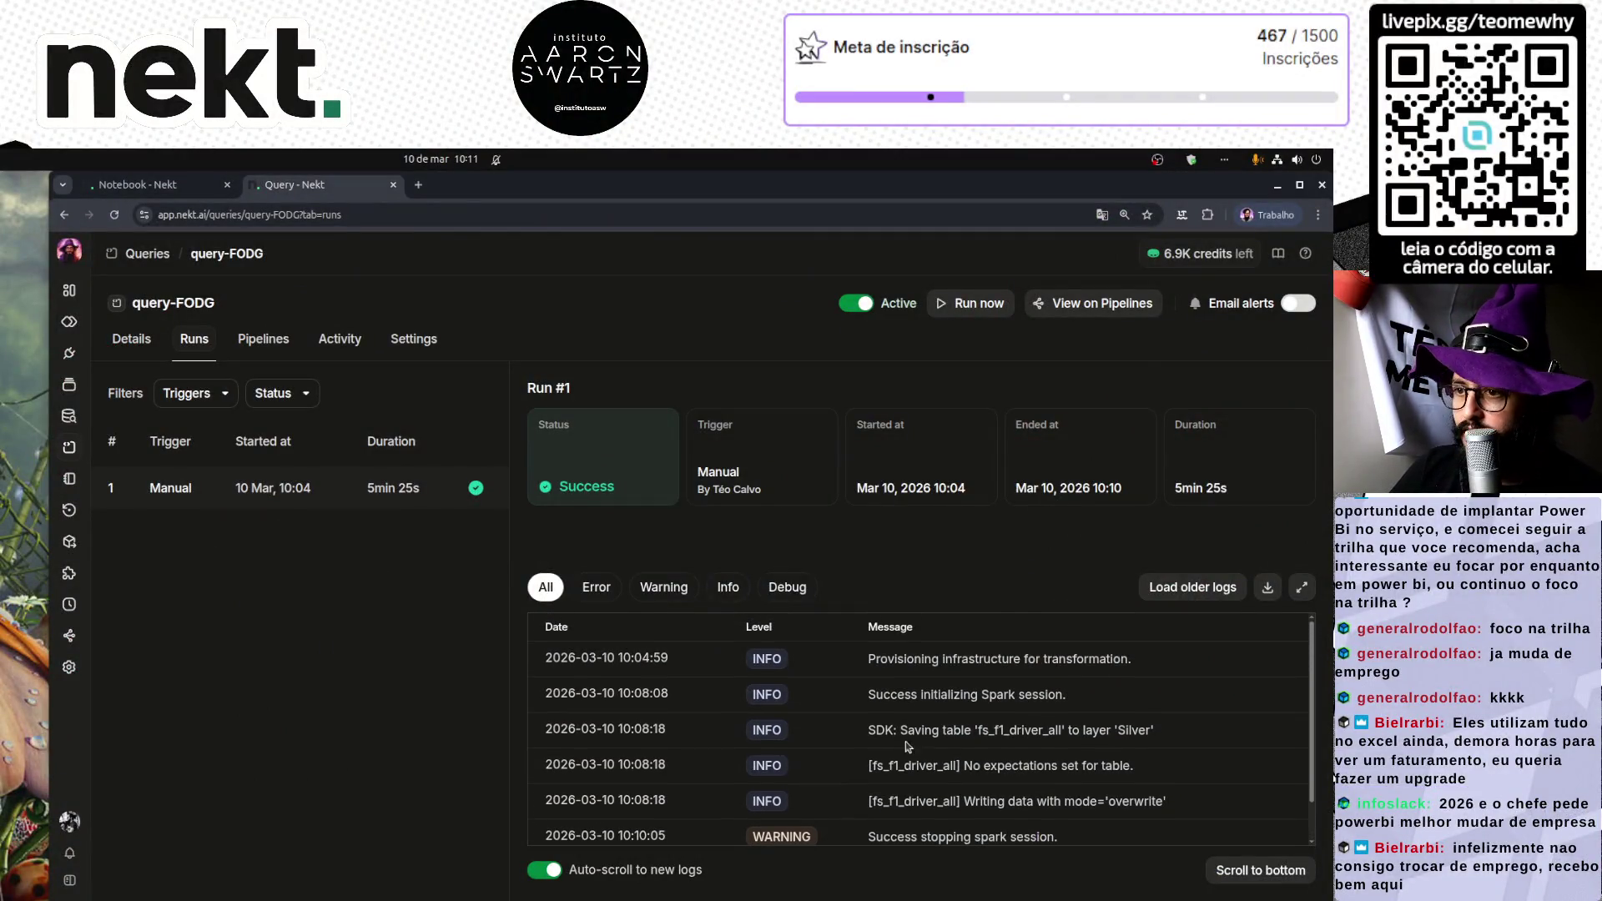
Step: In Explorer's query-Ch96 tab, replace the whole query with SELECT * FROM
click(71, 419)
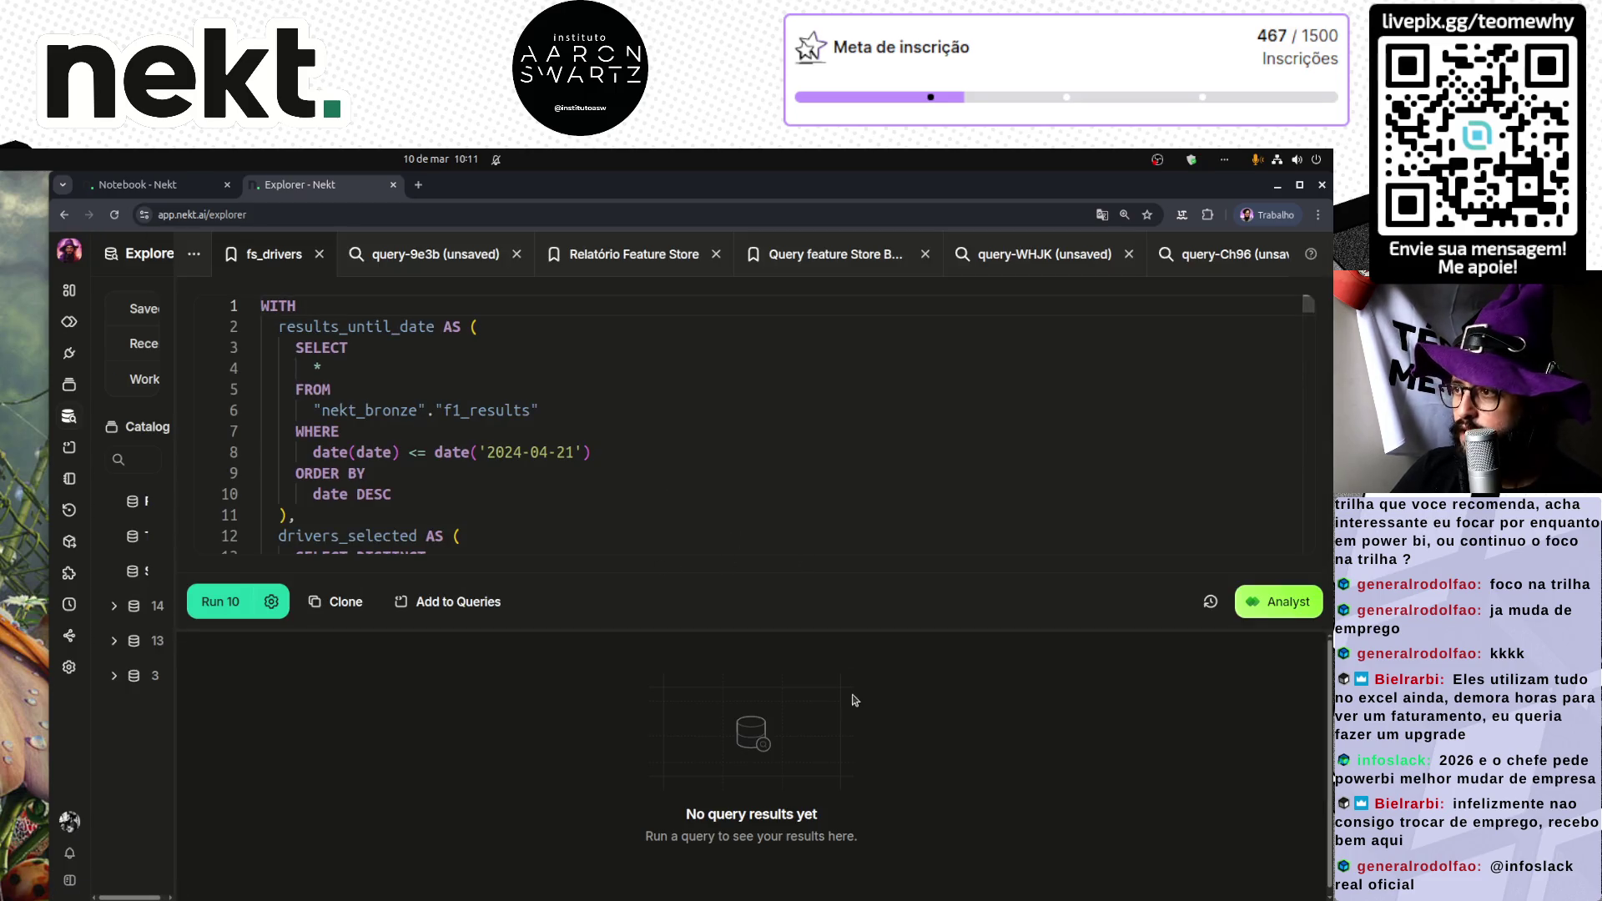
scroll(625, 504, down, 5)
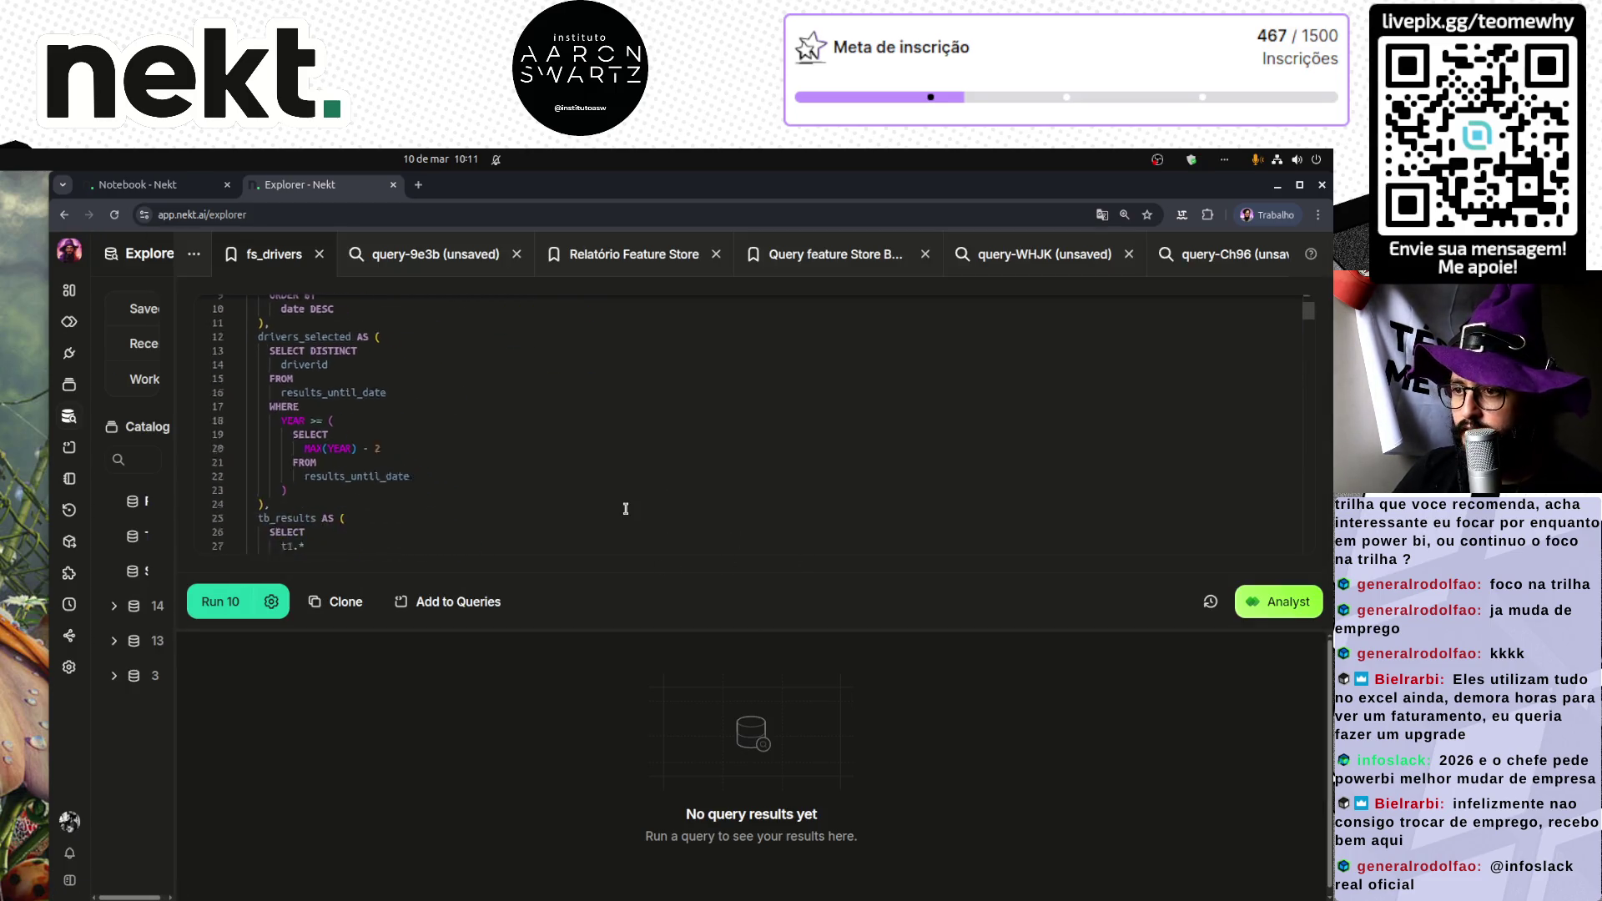
click(1226, 256)
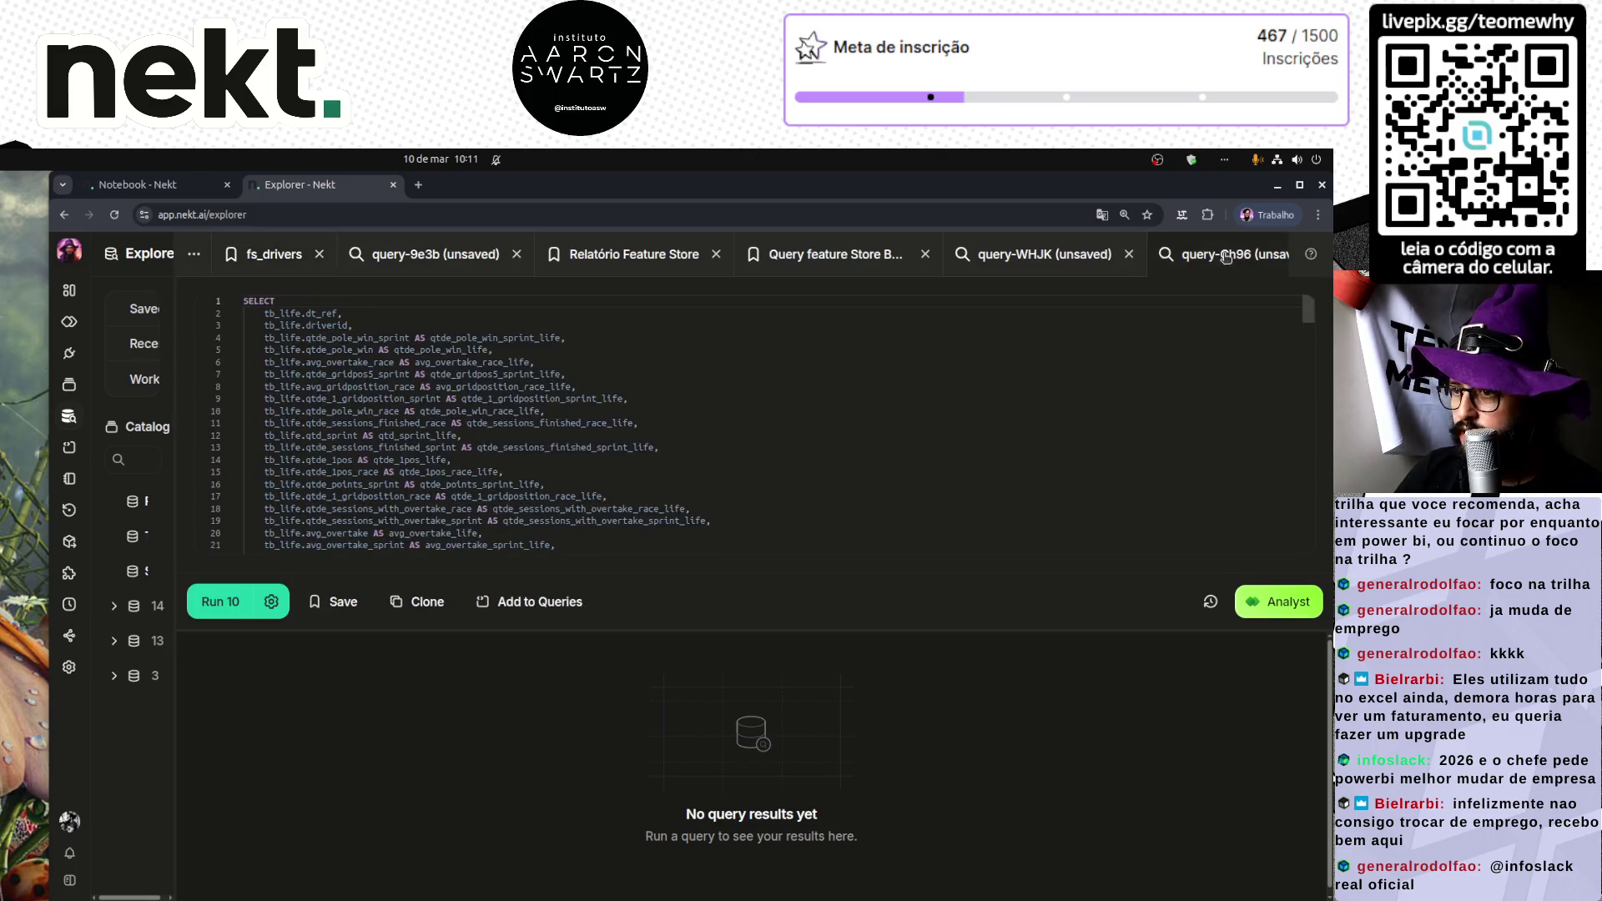
click(809, 393)
key(ctrl+a)
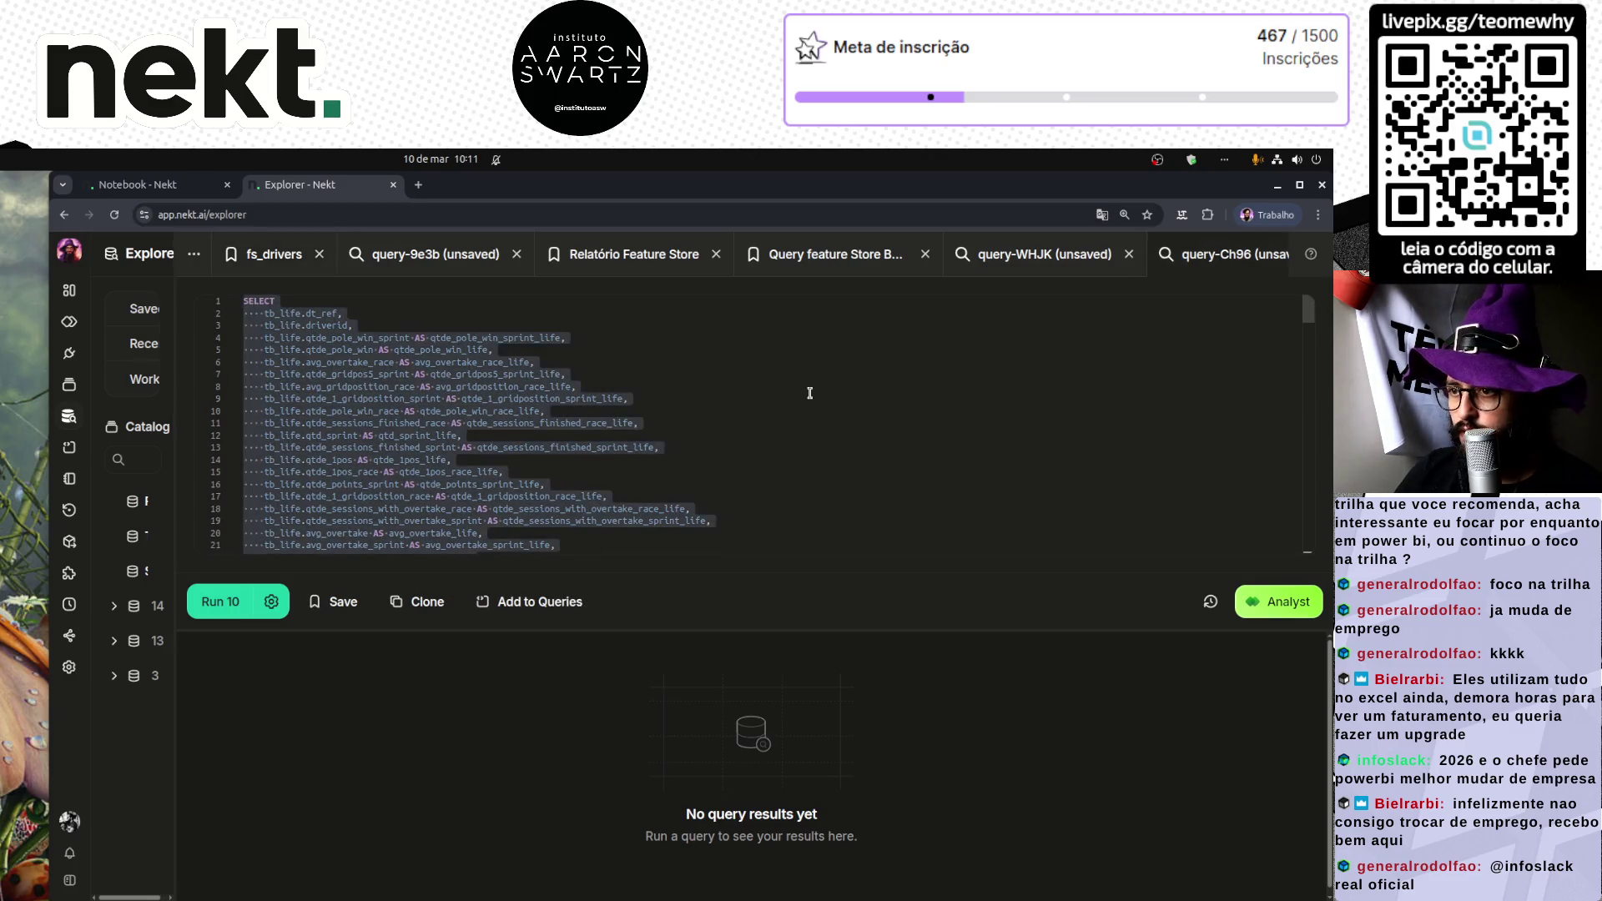
text(SE)
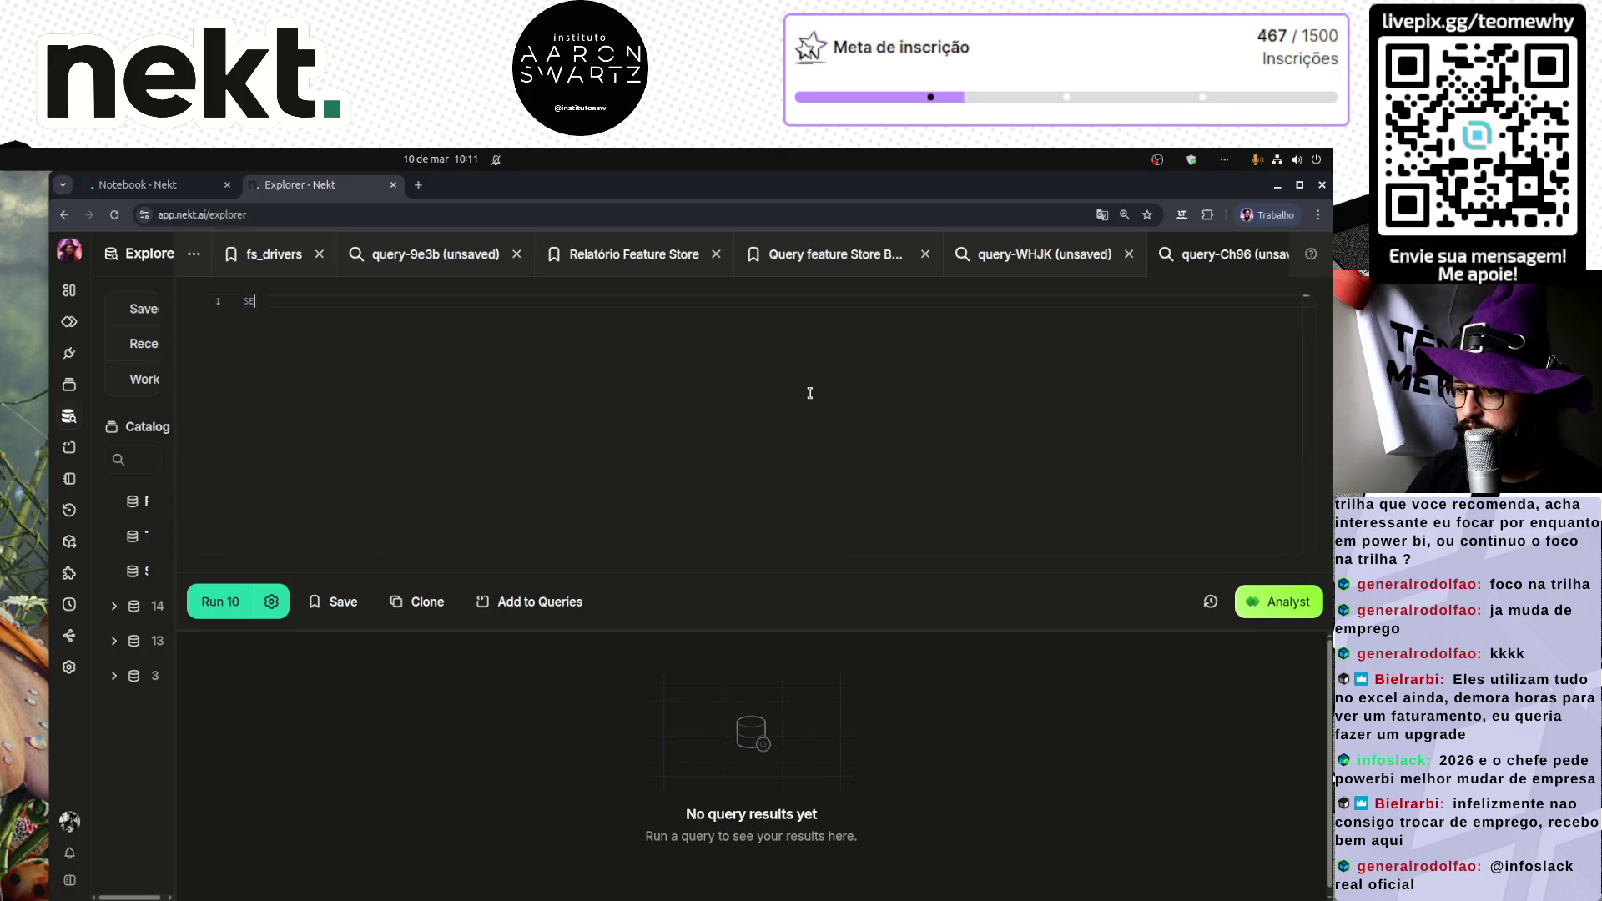
text(LECT * FROM)
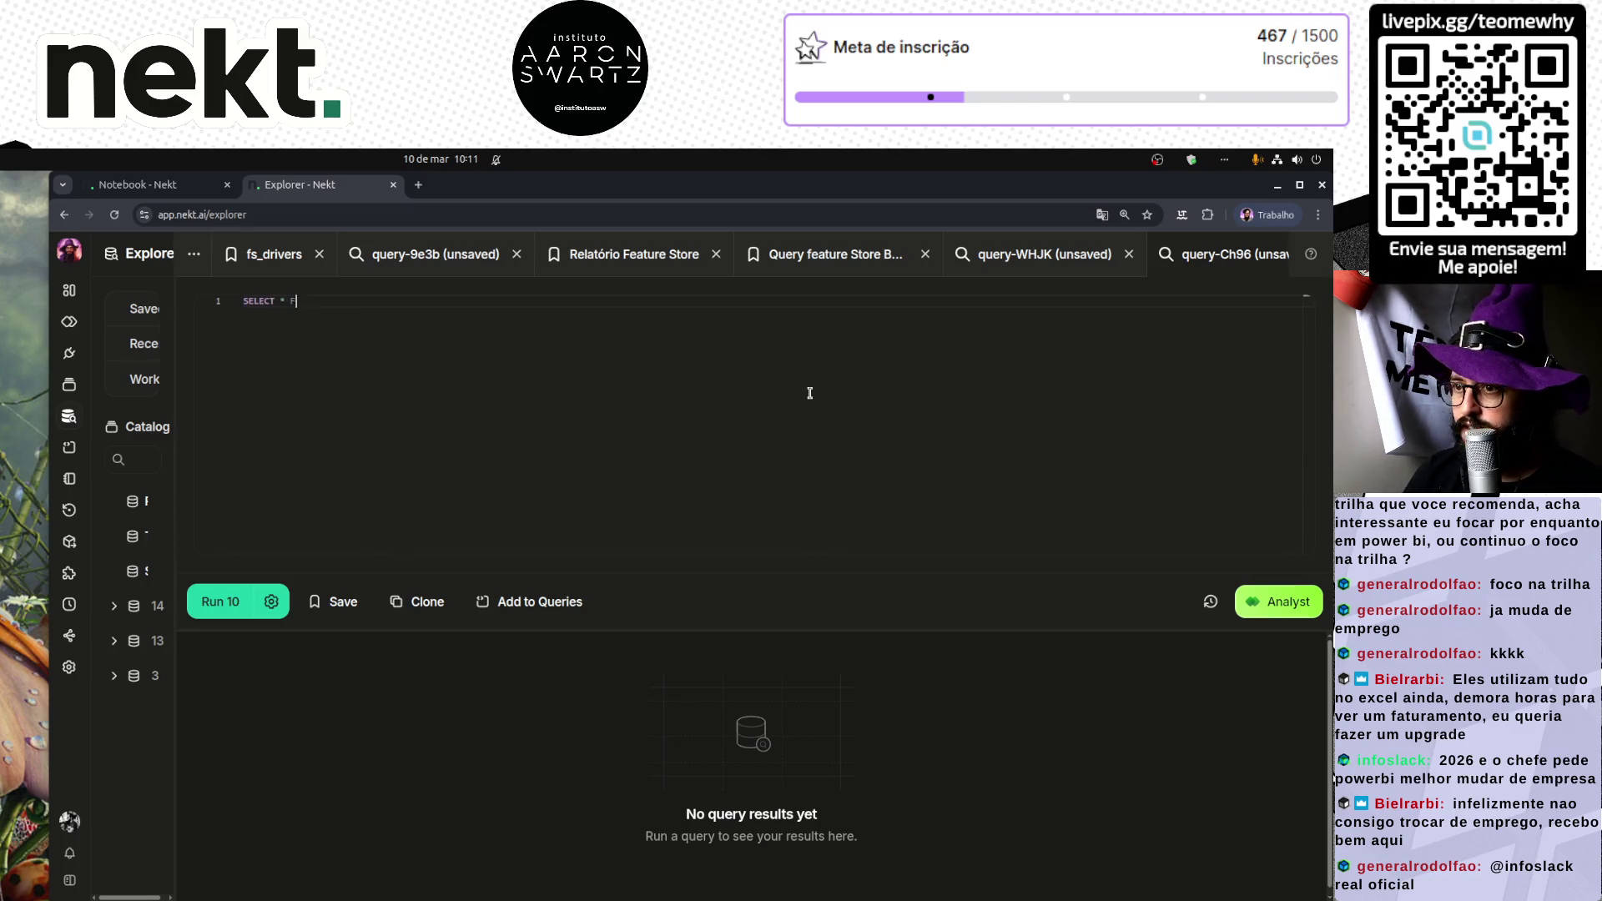
Step: Copy the fs_f1_driver_all path from the Silver f1 catalog and paste it after FROM
scroll(809, 392, up, 4)
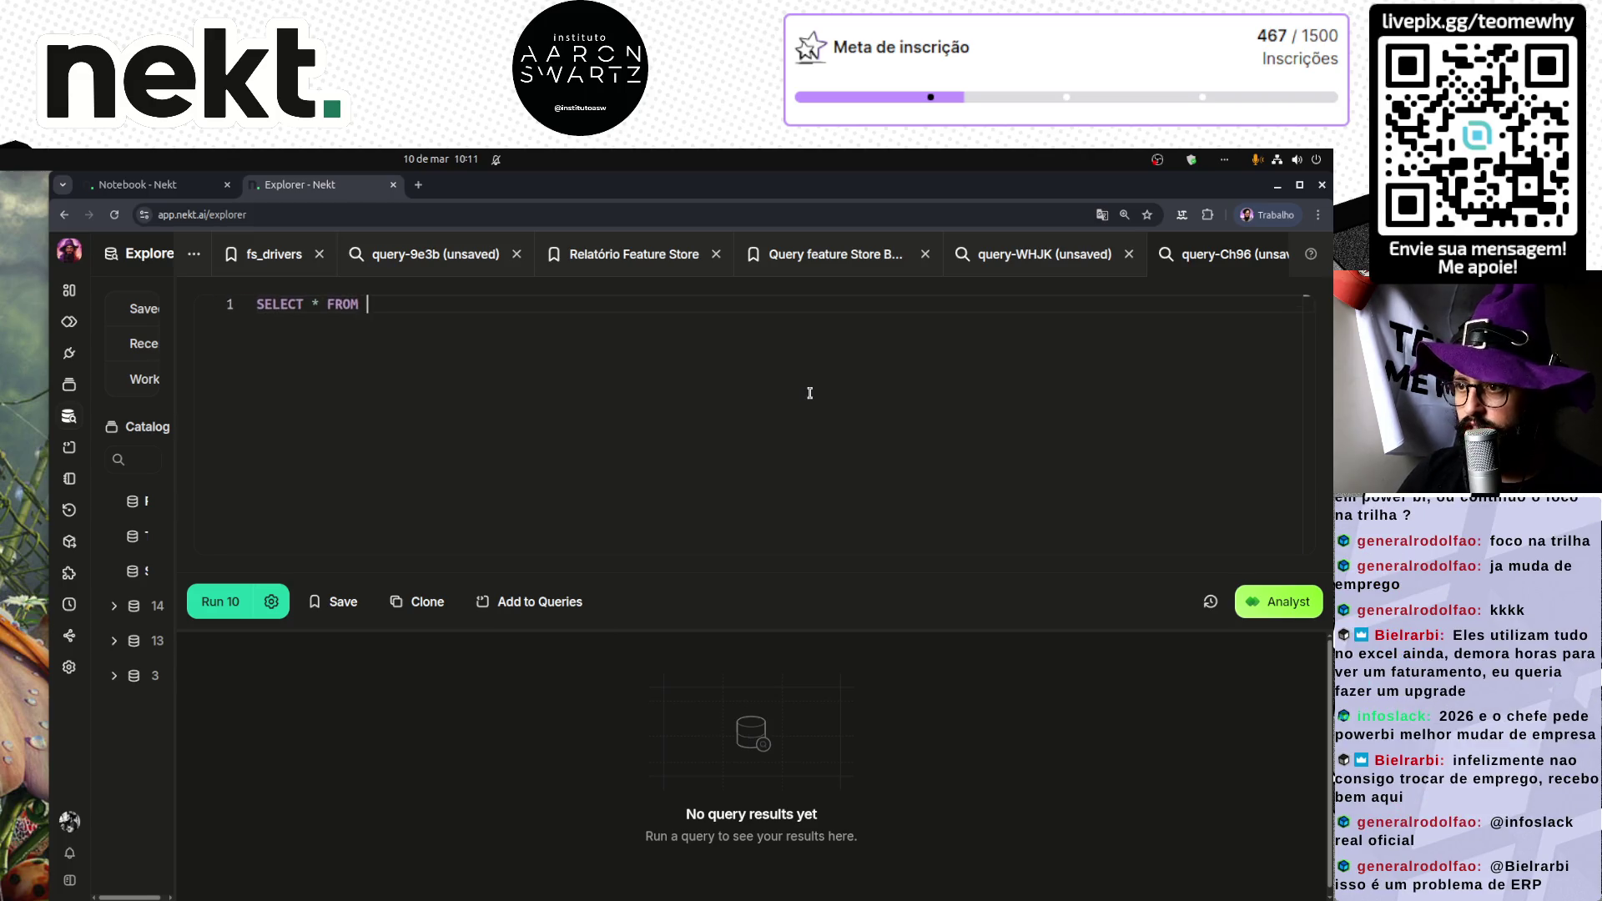
scroll(674, 621, down, 2)
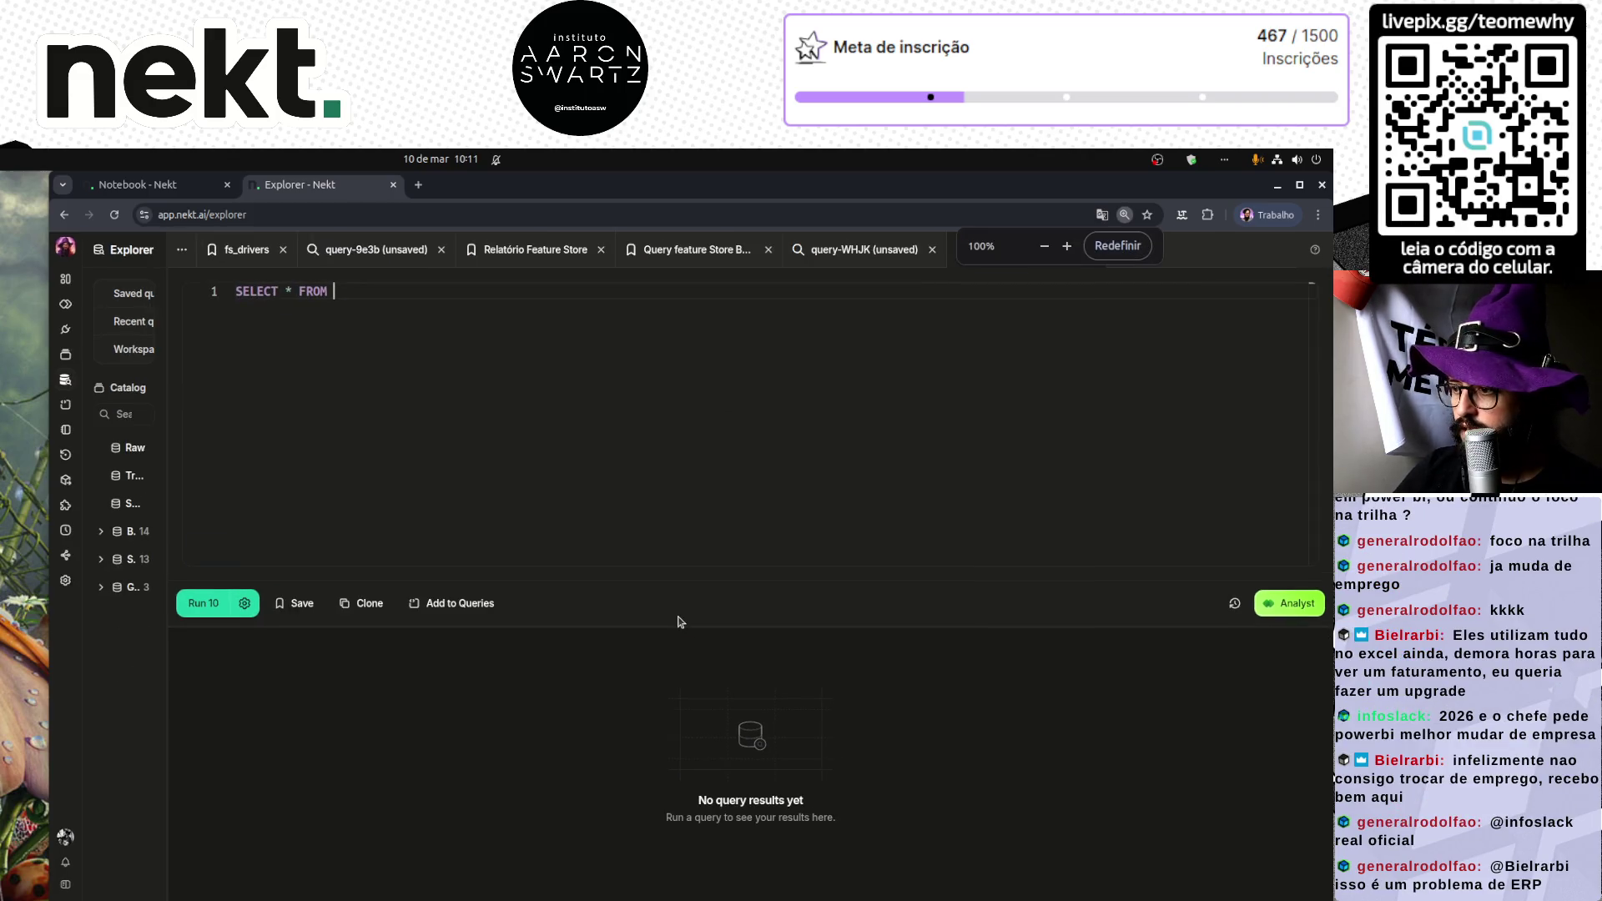
scroll(515, 461, up, 1)
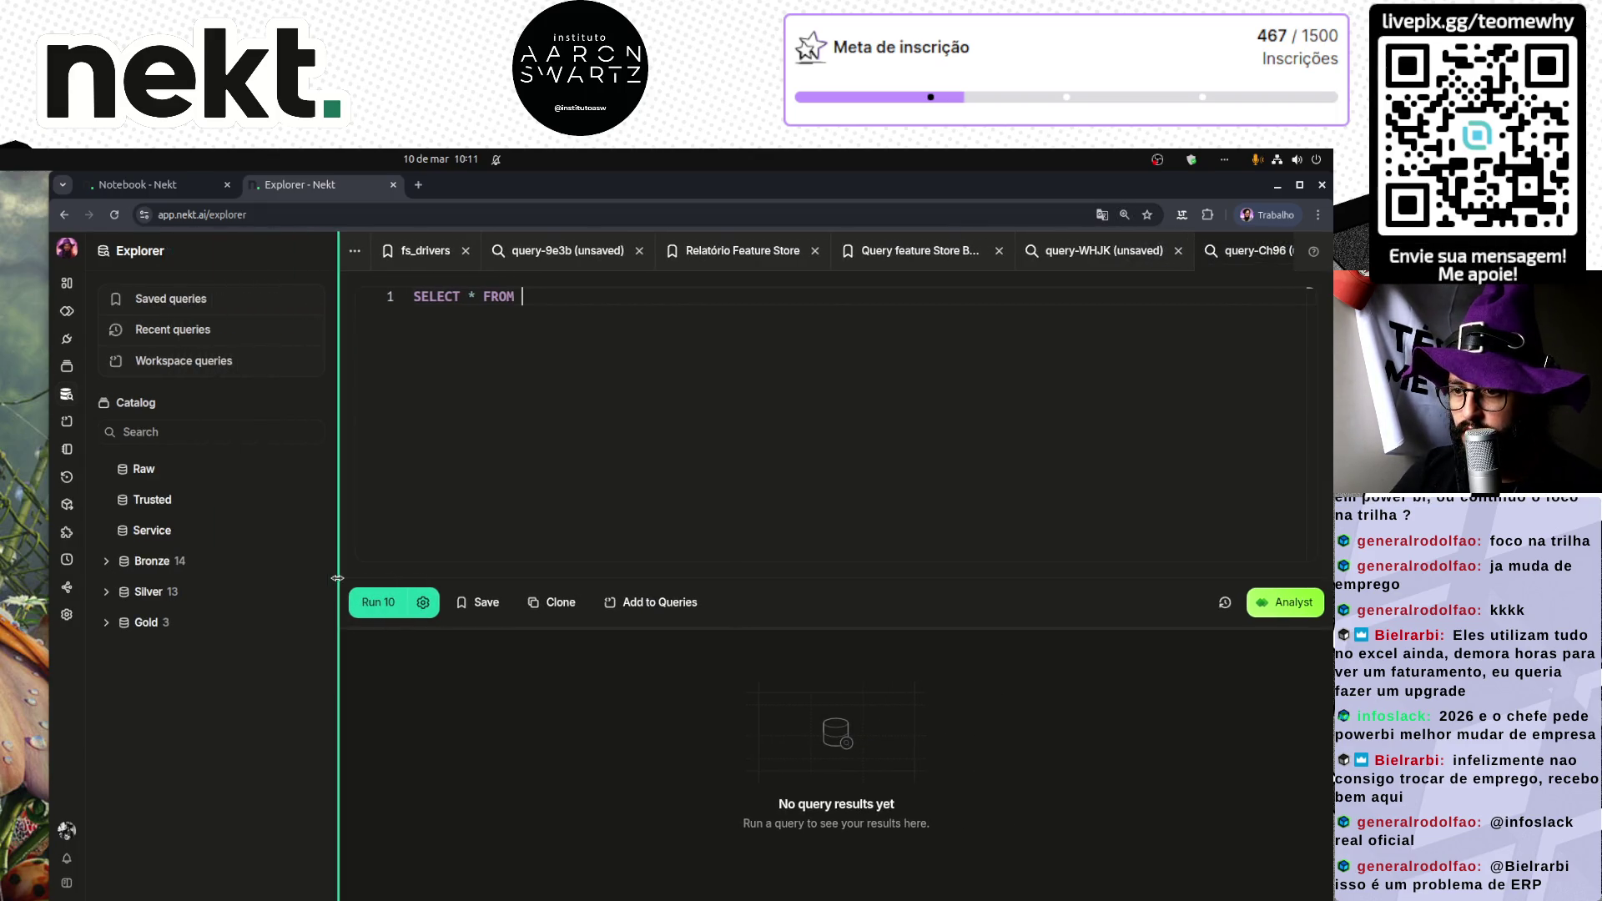
click(106, 591)
click(125, 623)
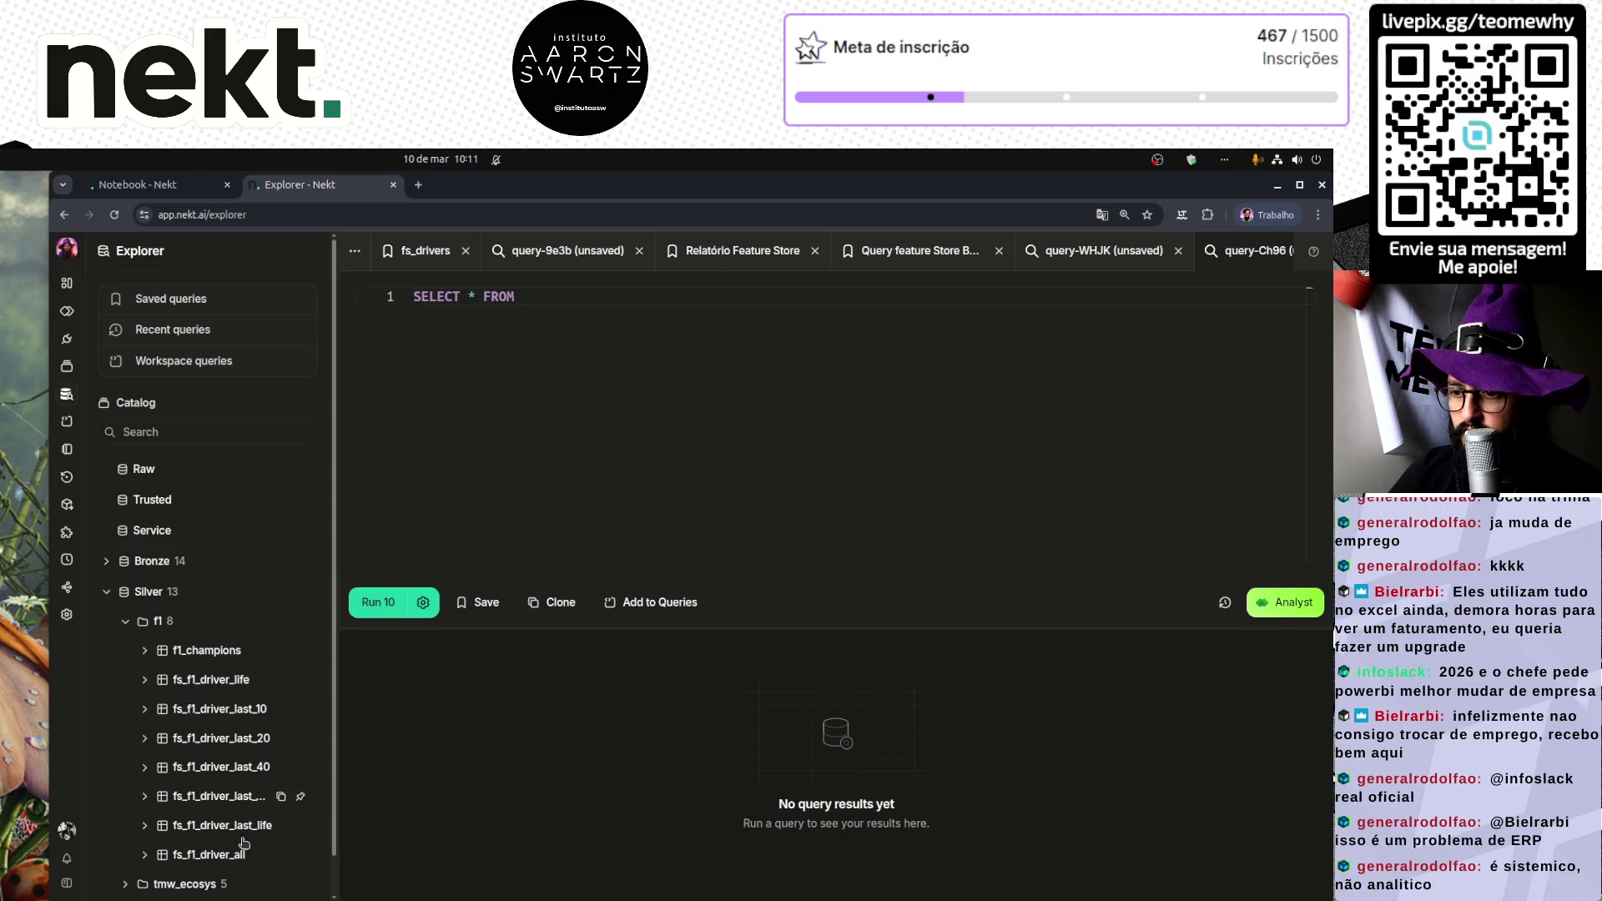
click(281, 855)
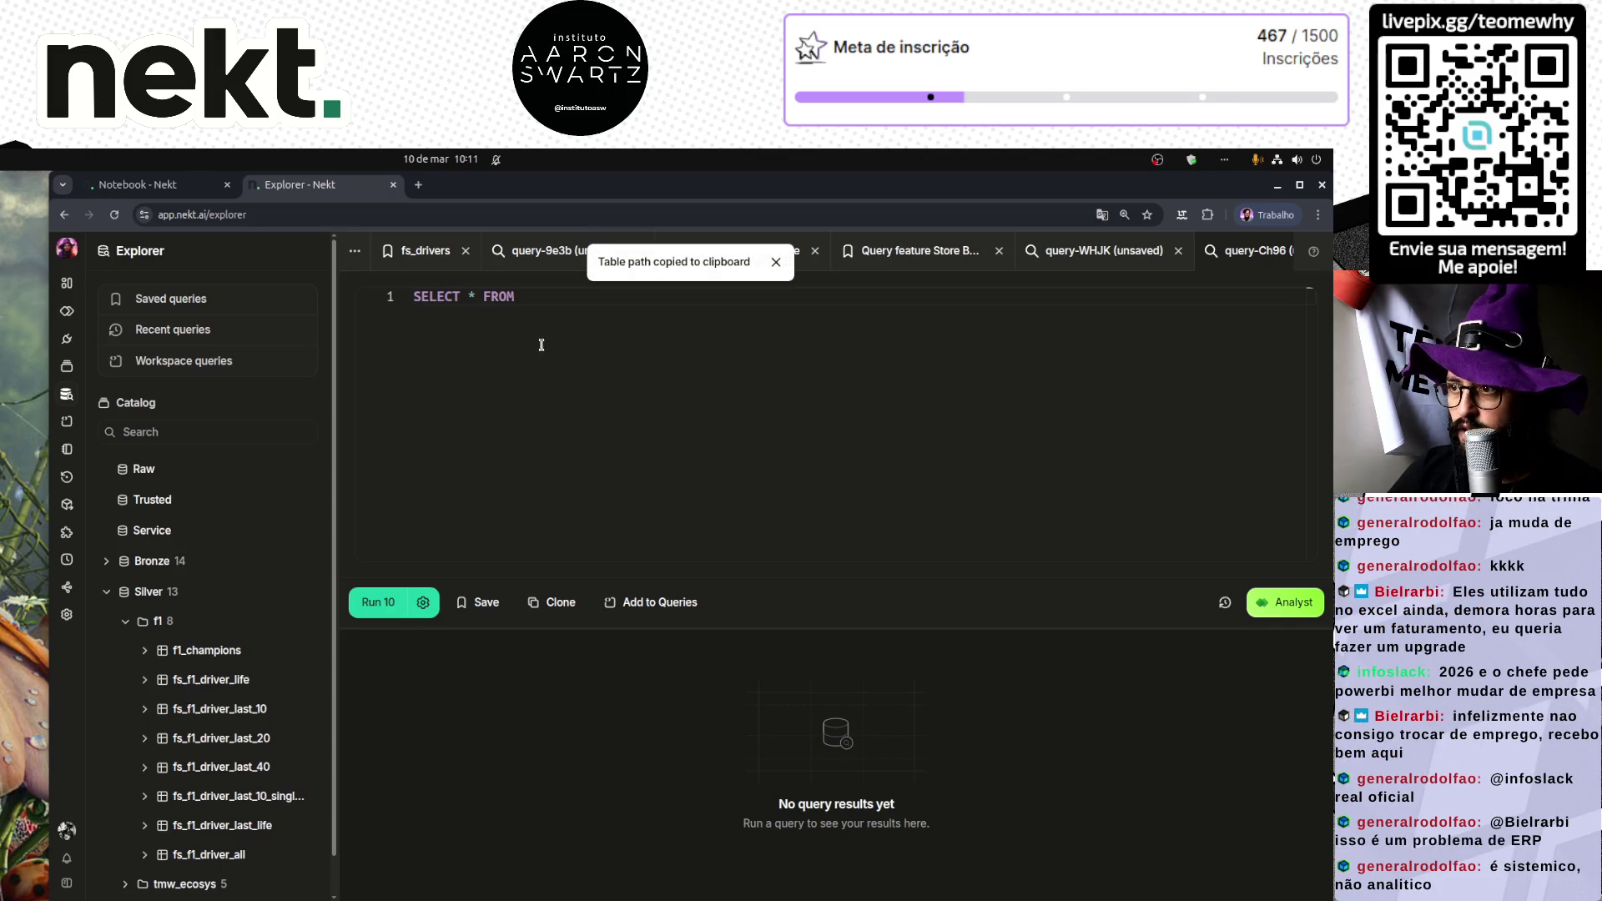
click(569, 381)
key(ctrl+v)
Step: Run SELECT * on fs_f1_driver_all and collapse the catalog panel to view the 10 rows
key(ctrl+Return)
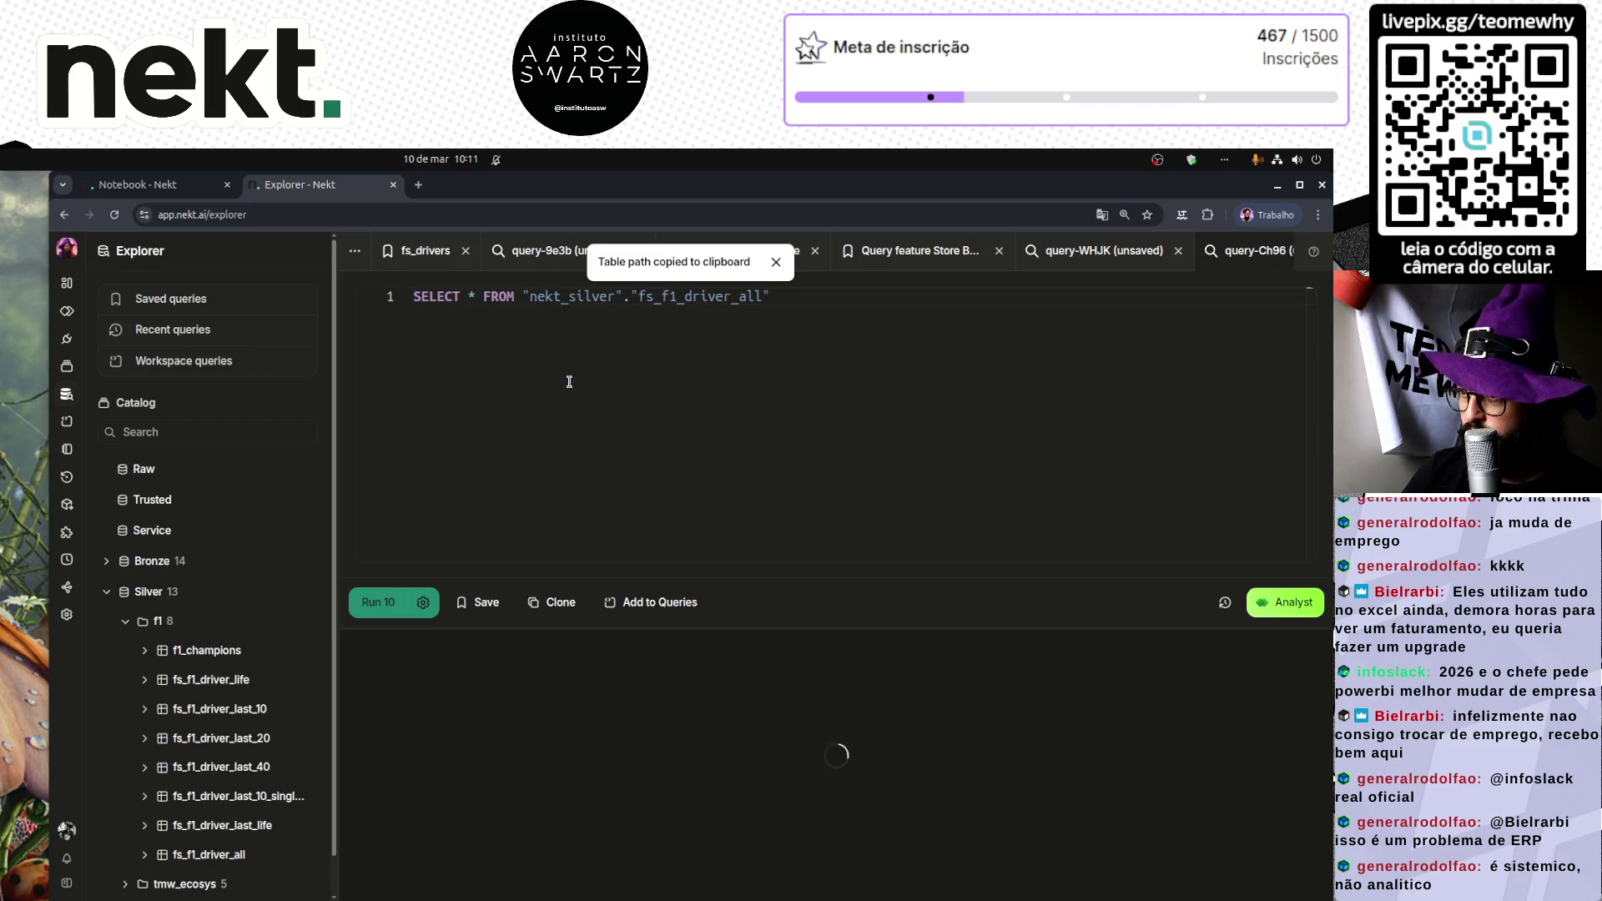
drag(337, 492, 83, 501)
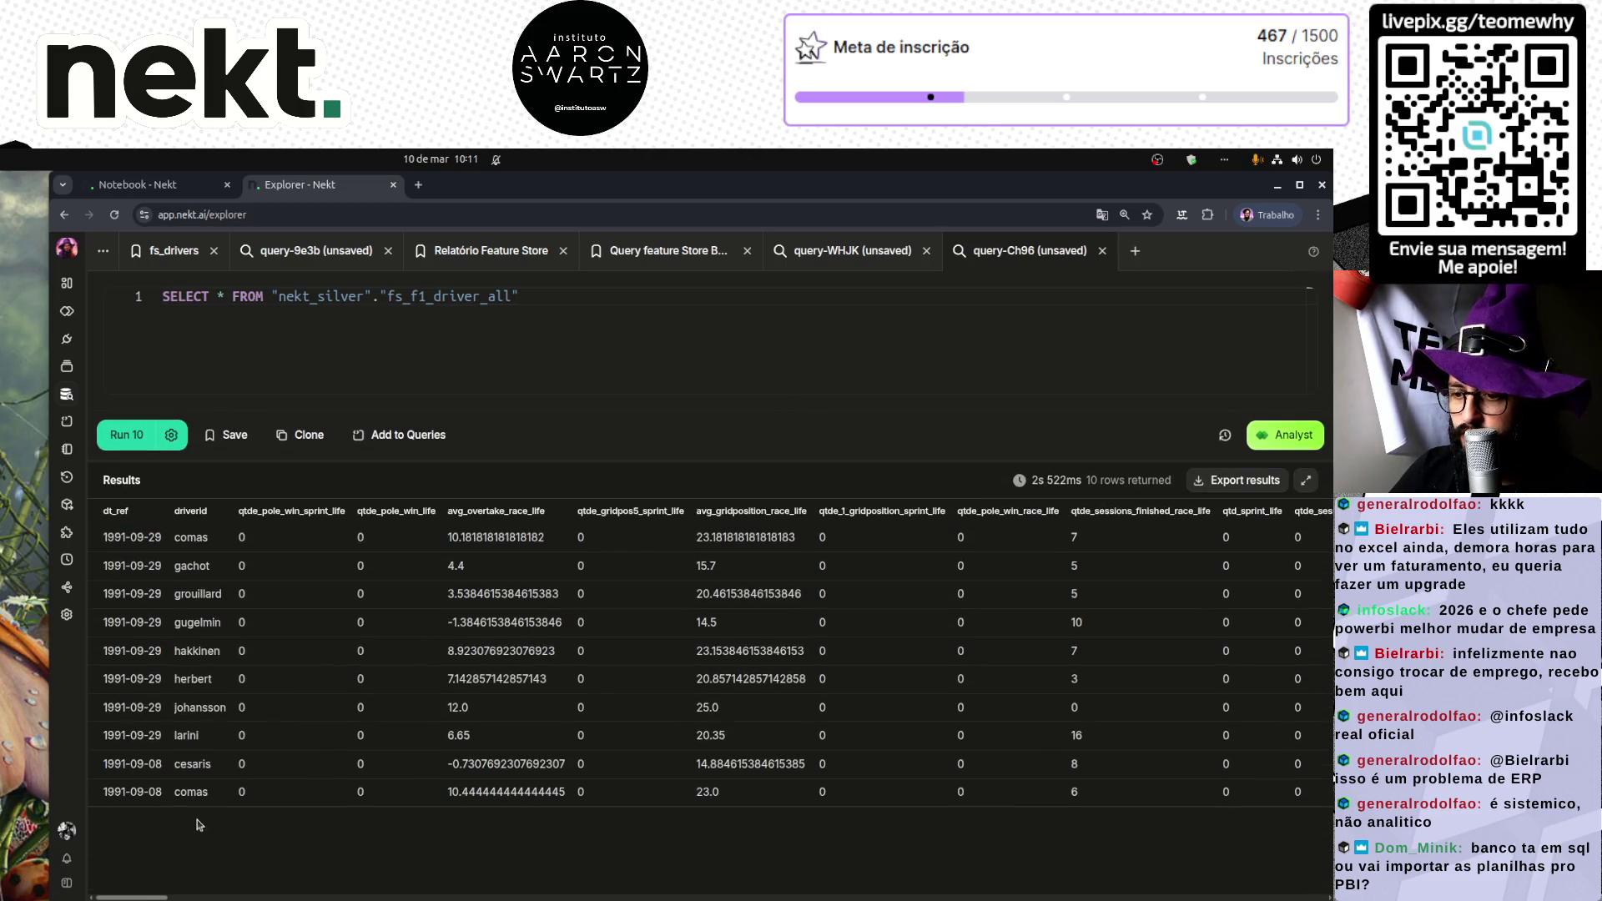
mouse_move(143, 898)
mouse_down()
mouse_move(1302, 898)
mouse_move(1037, 876)
mouse_move(121, 886)
mouse_up()
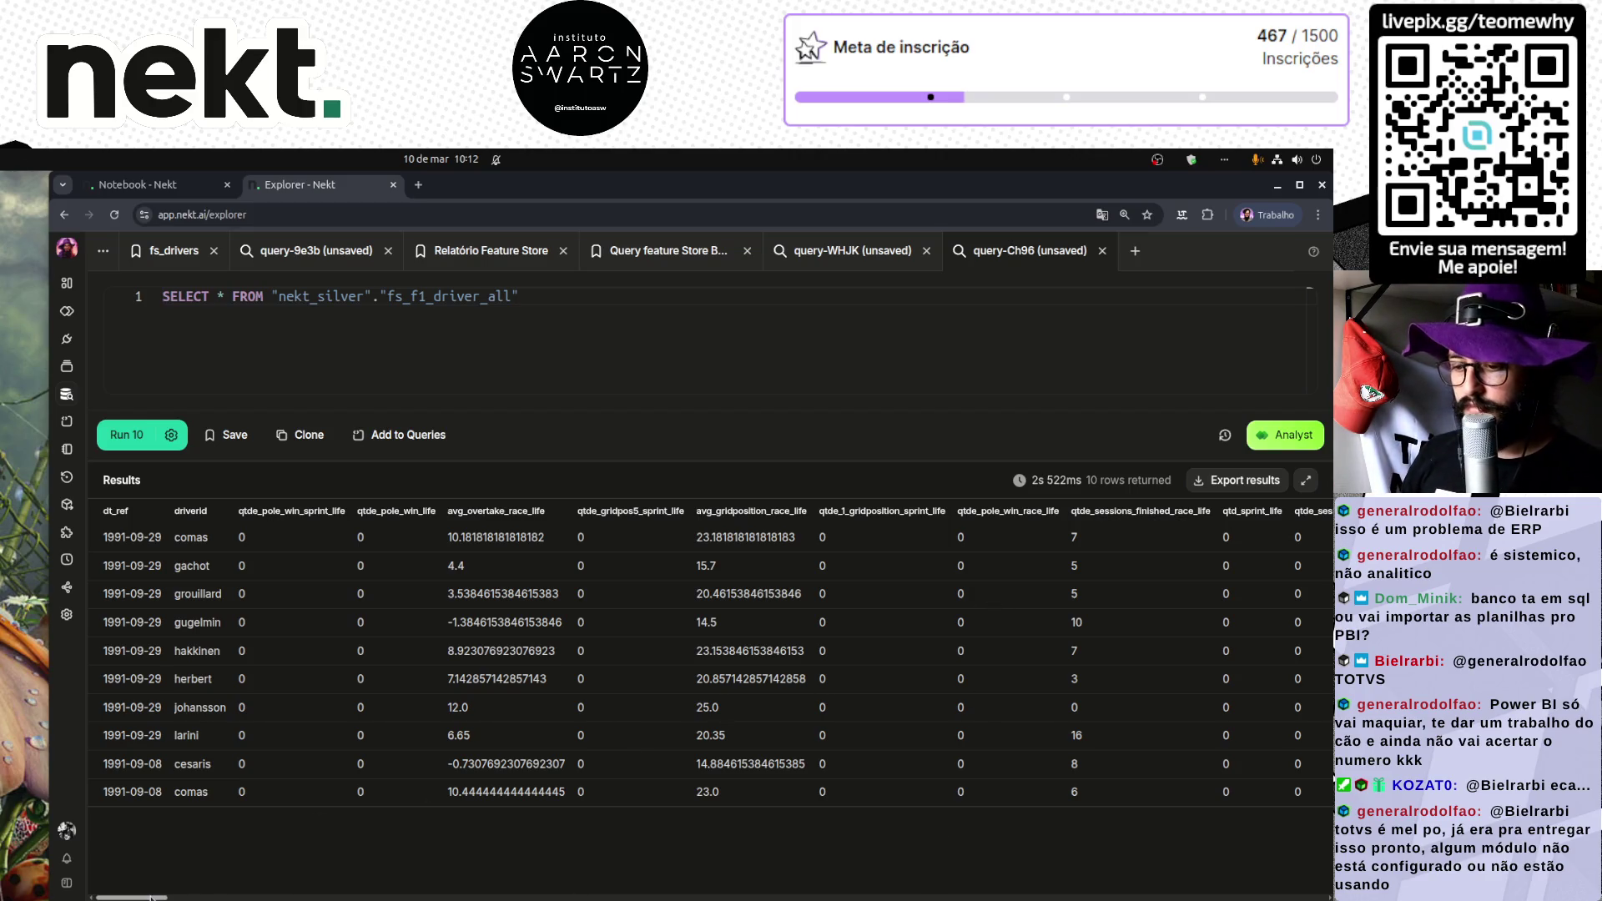
Step: Scroll across the result columns and place the caret before FROM
drag(142, 896, 1289, 897)
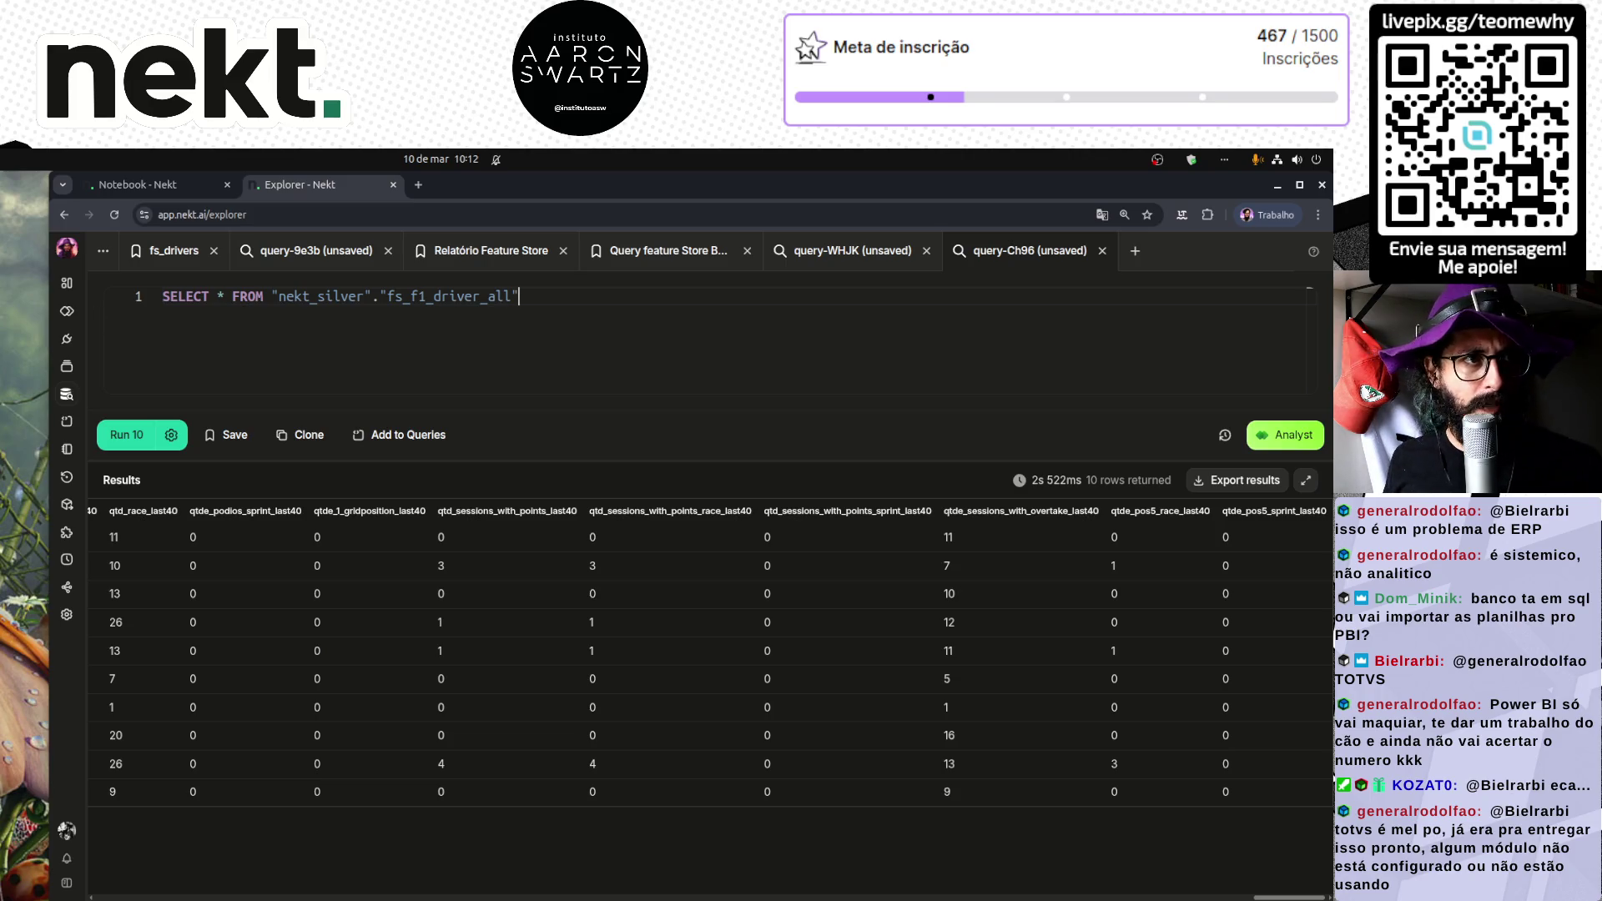
key(alt+Tab)
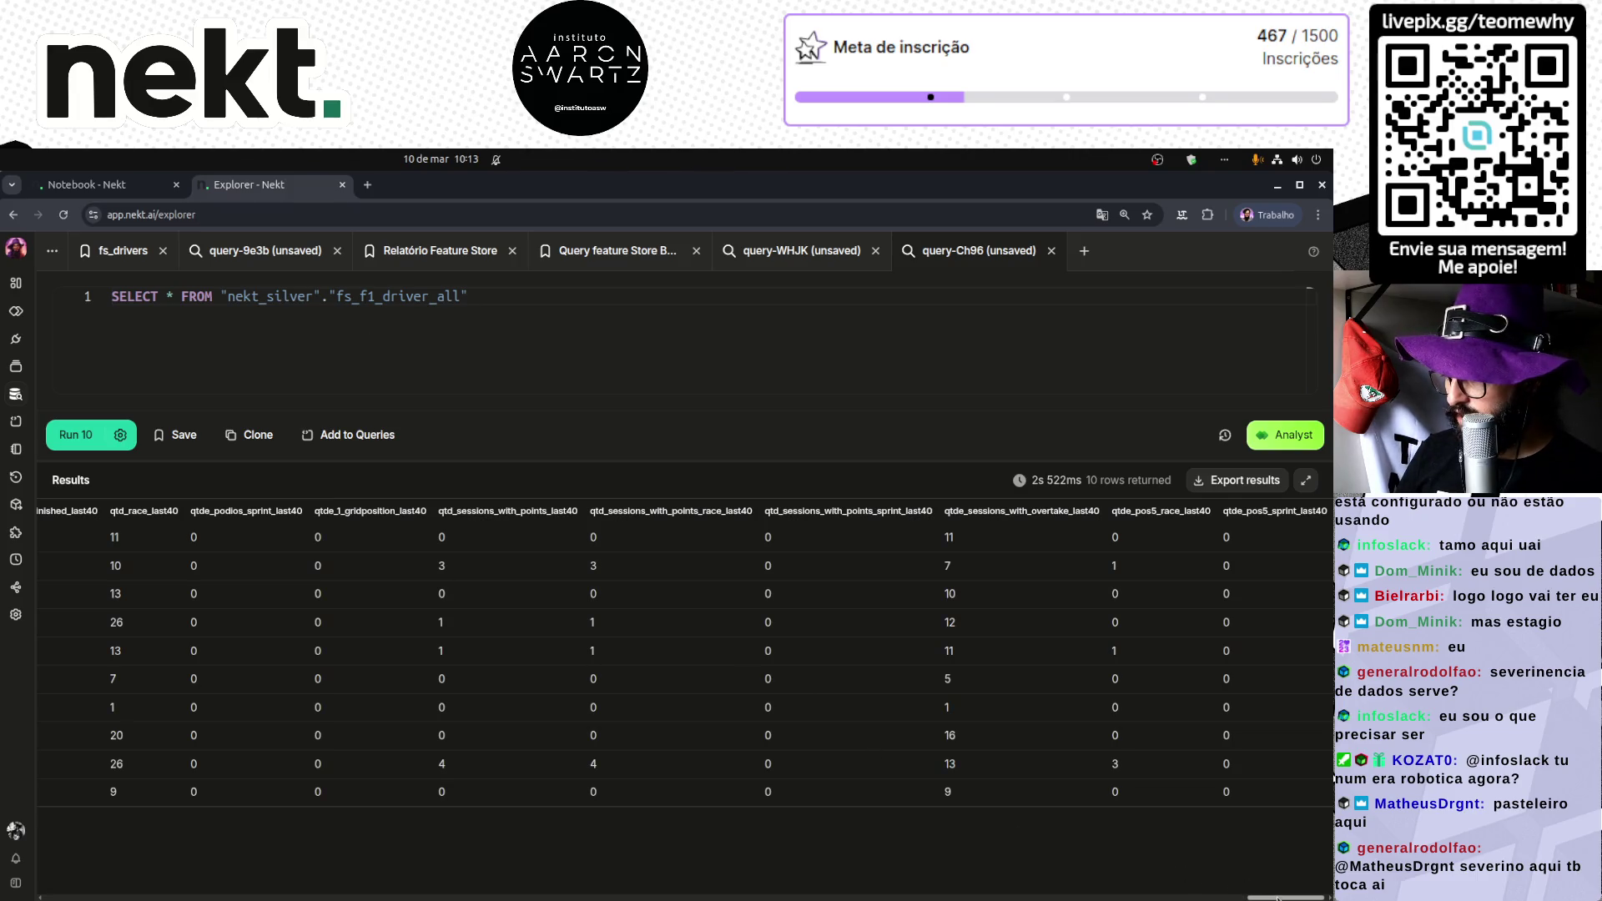
drag(1272, 896, 67, 898)
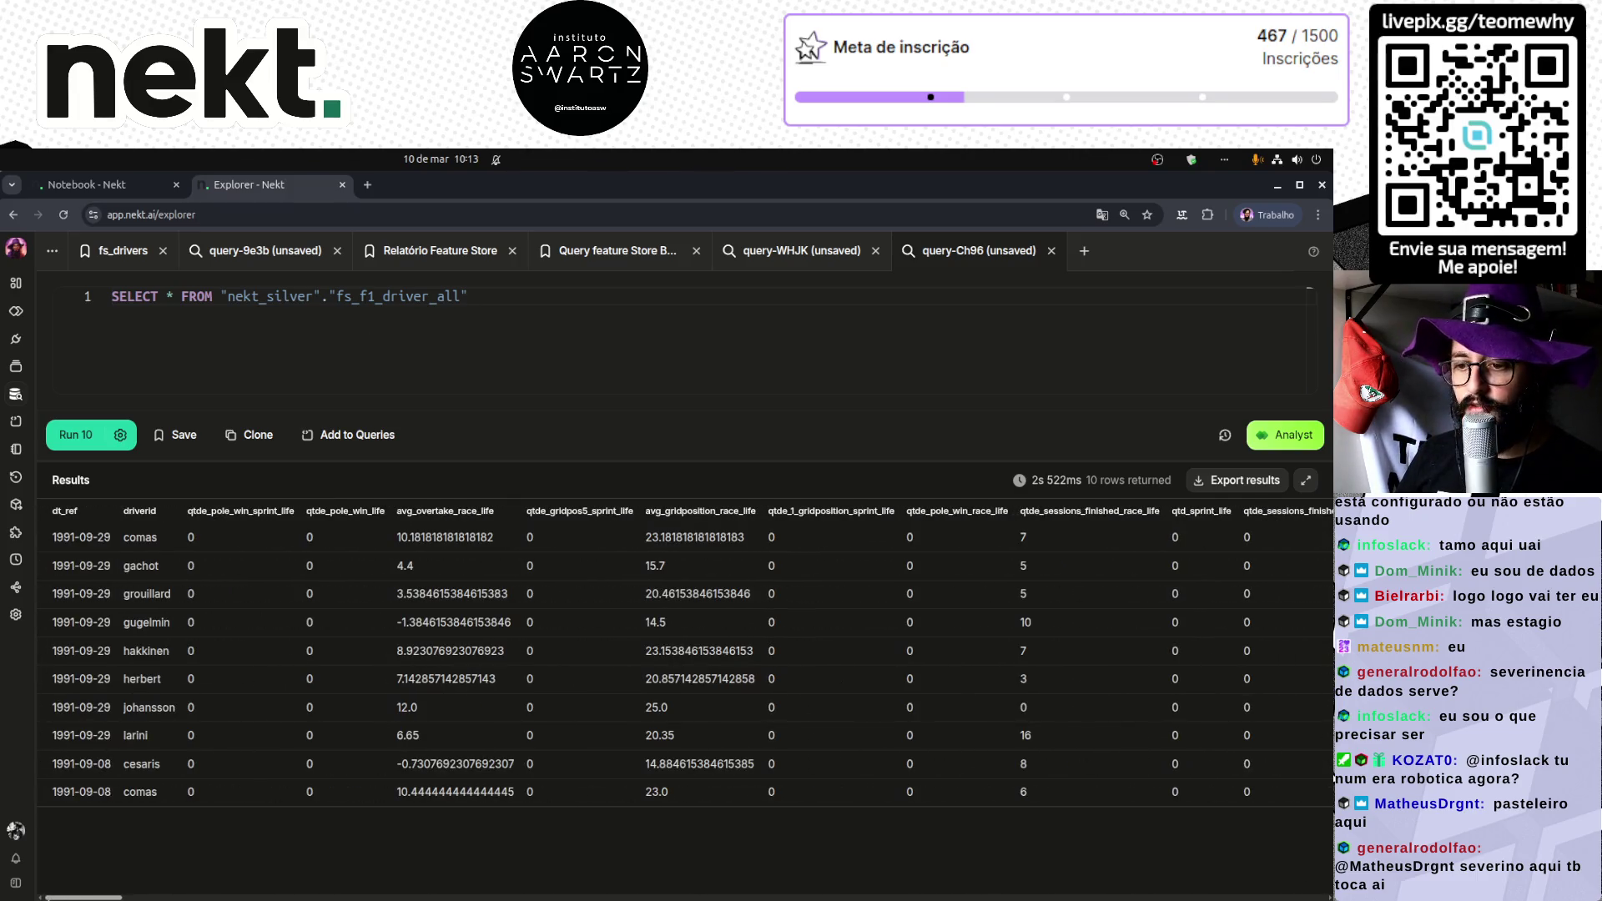
click(443, 354)
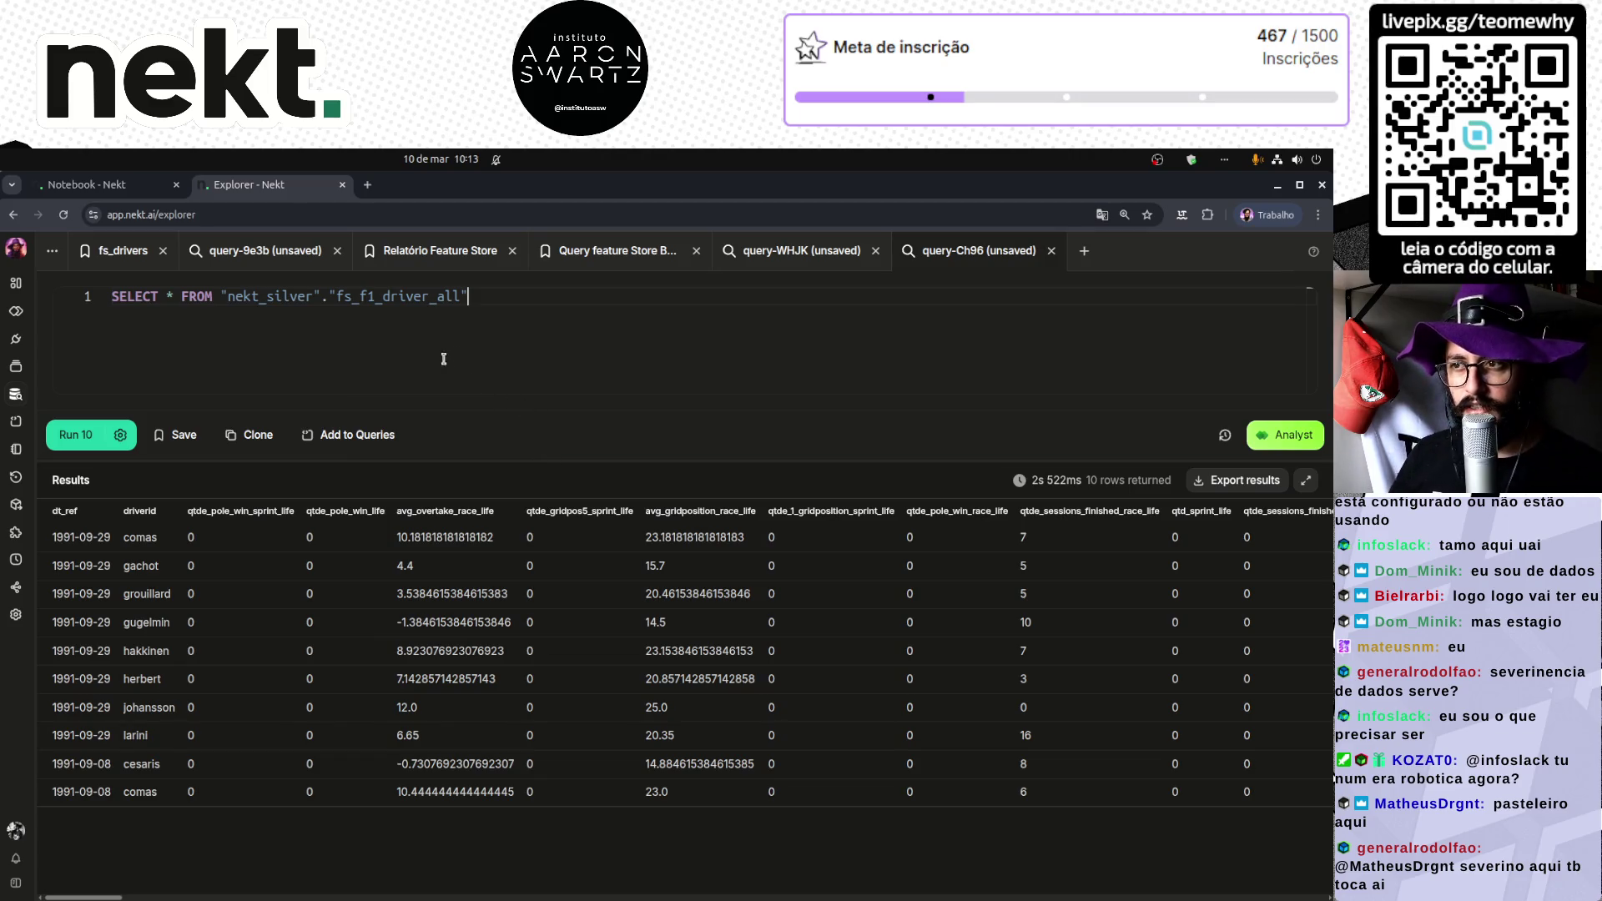
click(180, 295)
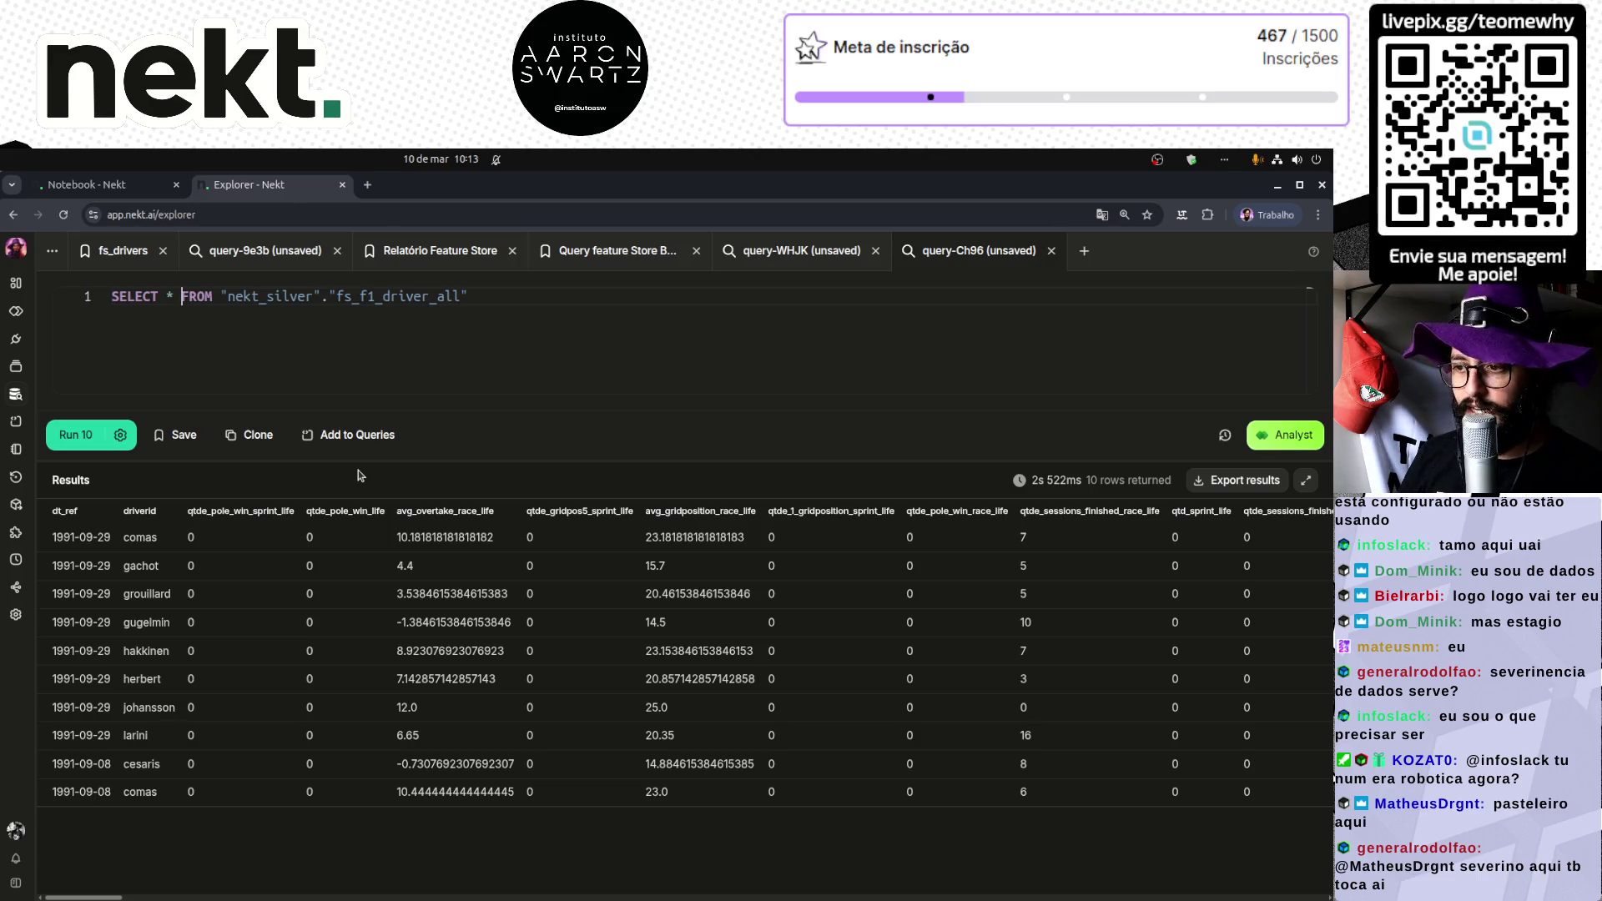
Step: Enlarge the page and inspect the dt_ref dates of the comas and gachot rows
double_click(85, 536)
key(ctrl+plus)
key(ctrl+plus)
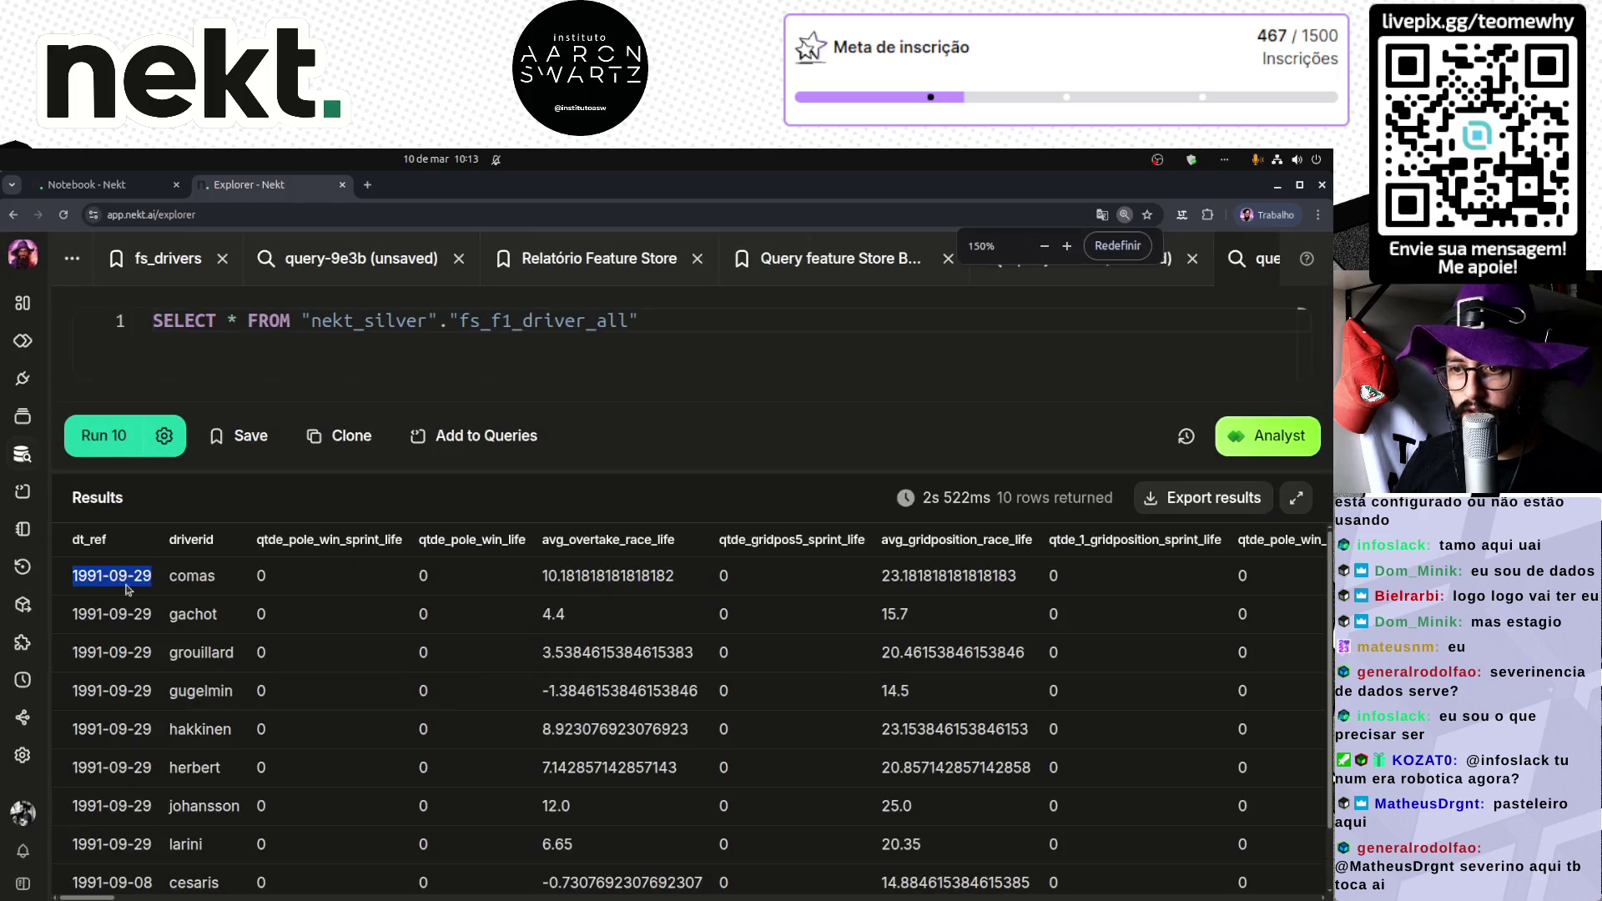
click(128, 587)
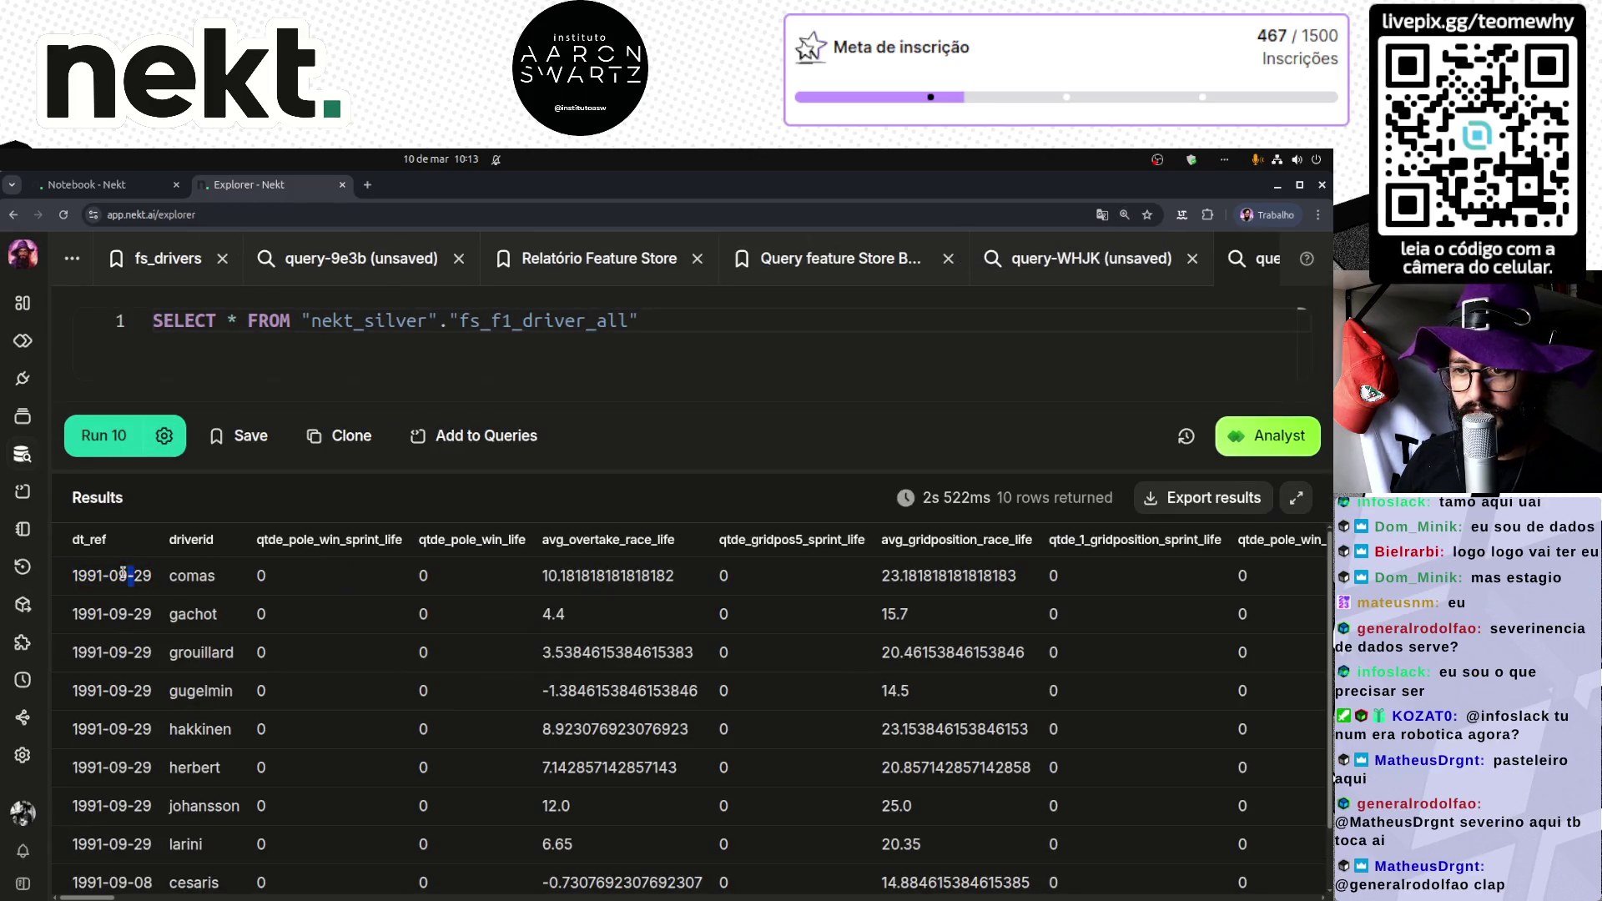
double_click(124, 620)
double_click(129, 575)
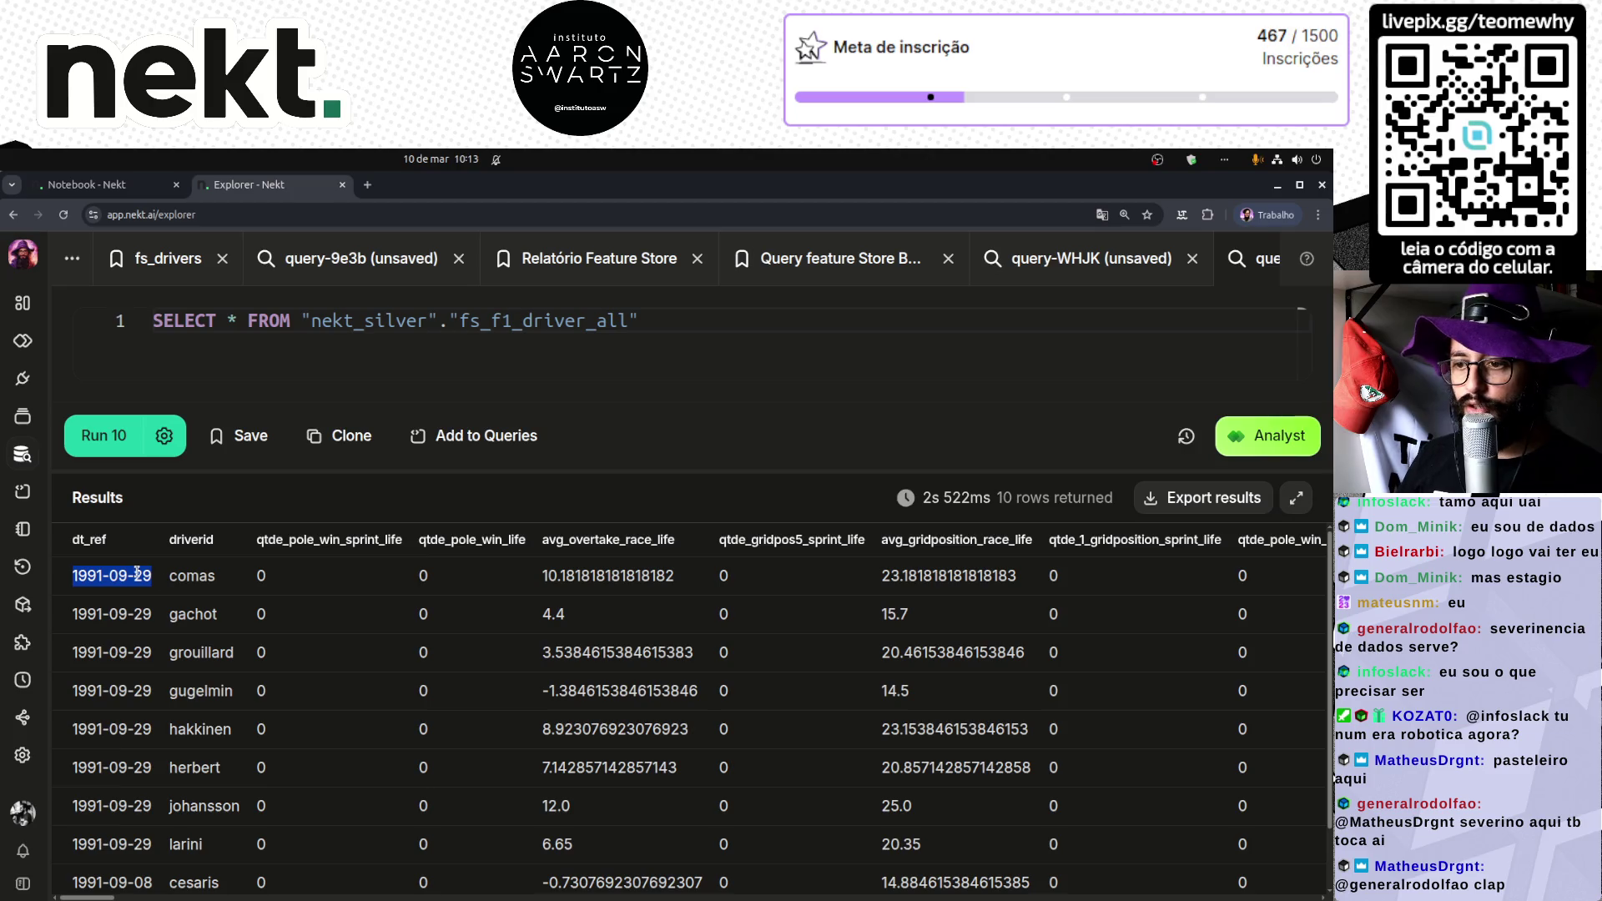
click(196, 580)
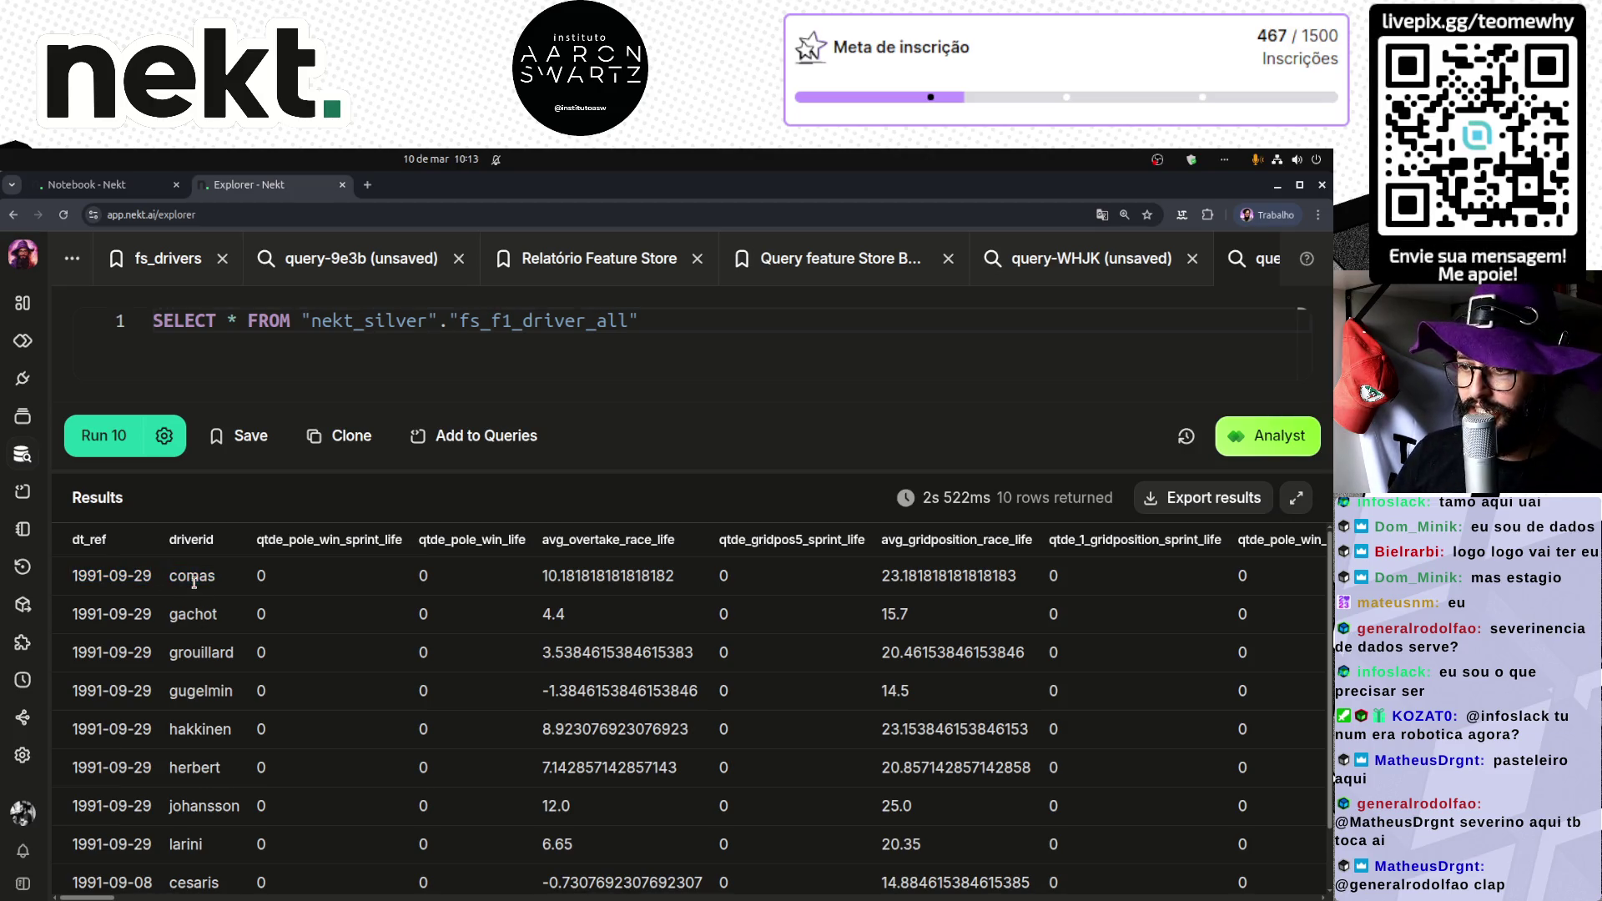
mouse_move(251, 578)
mouse_down()
mouse_move(1043, 579)
mouse_move(775, 591)
mouse_up()
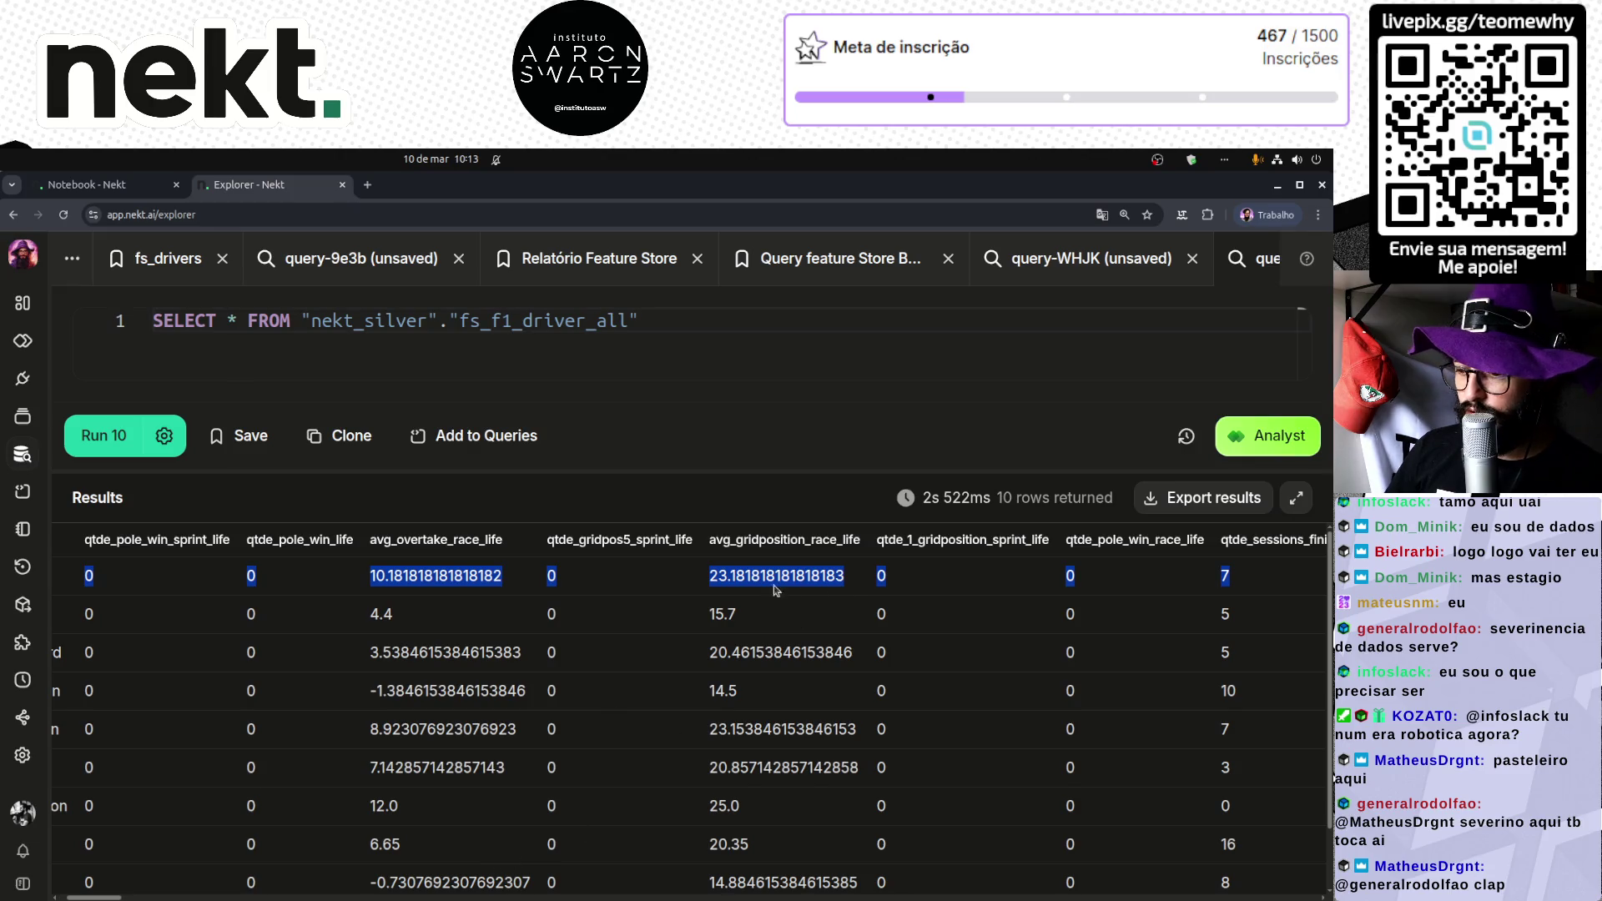
Step: Scroll the results, check gachot's dt_ref year, and set the caret before FROM
scroll(867, 604, right, 10)
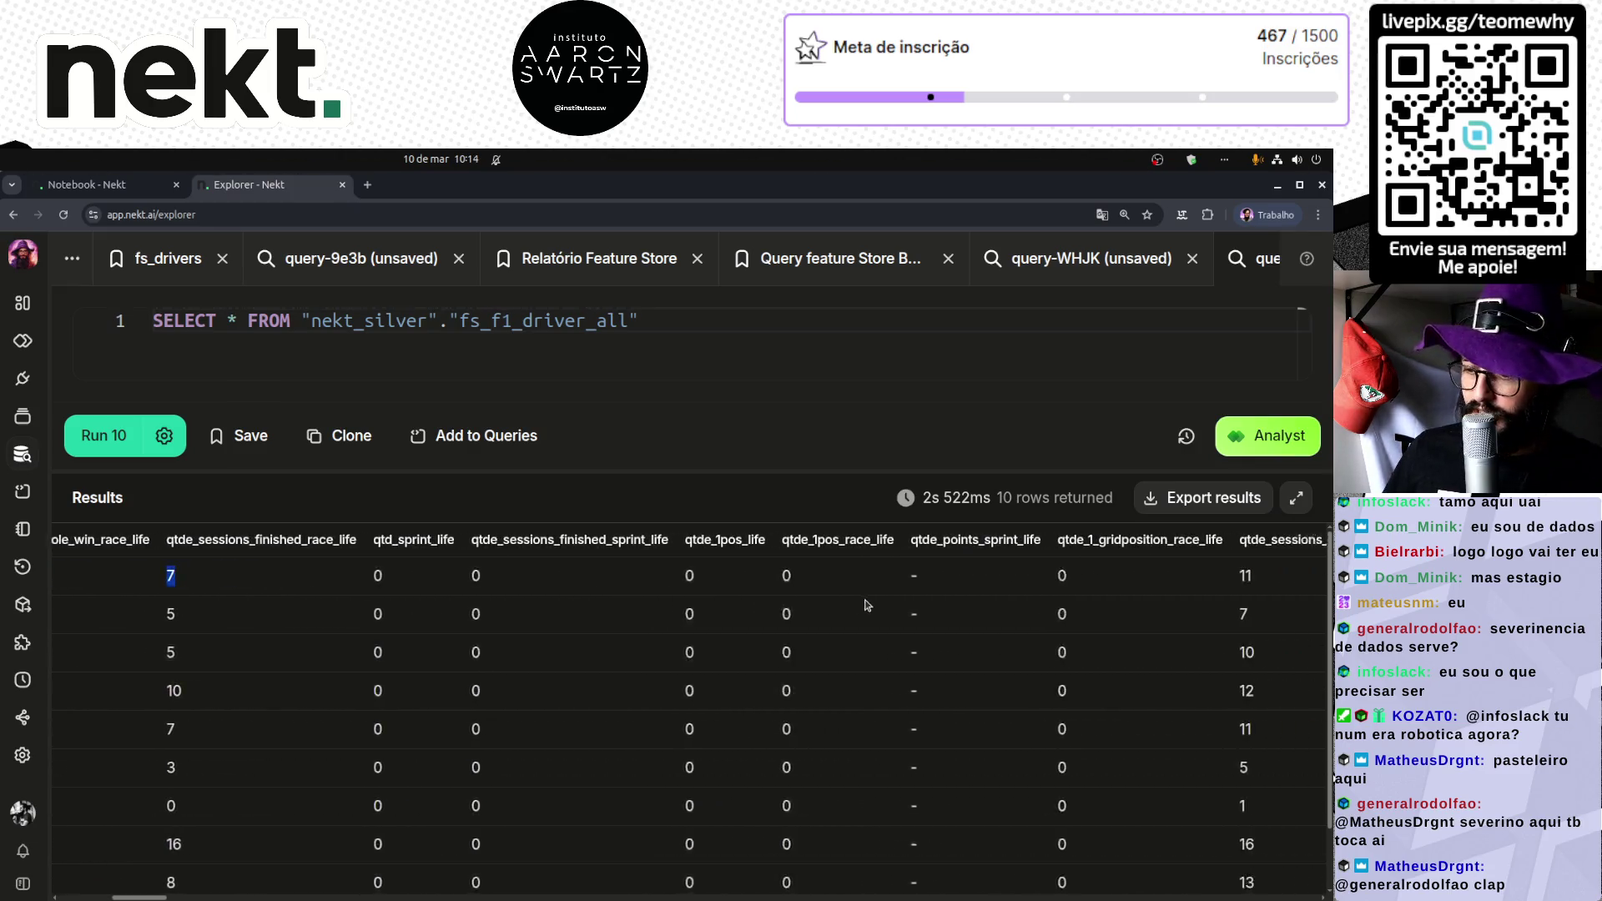
drag(162, 898, 84, 897)
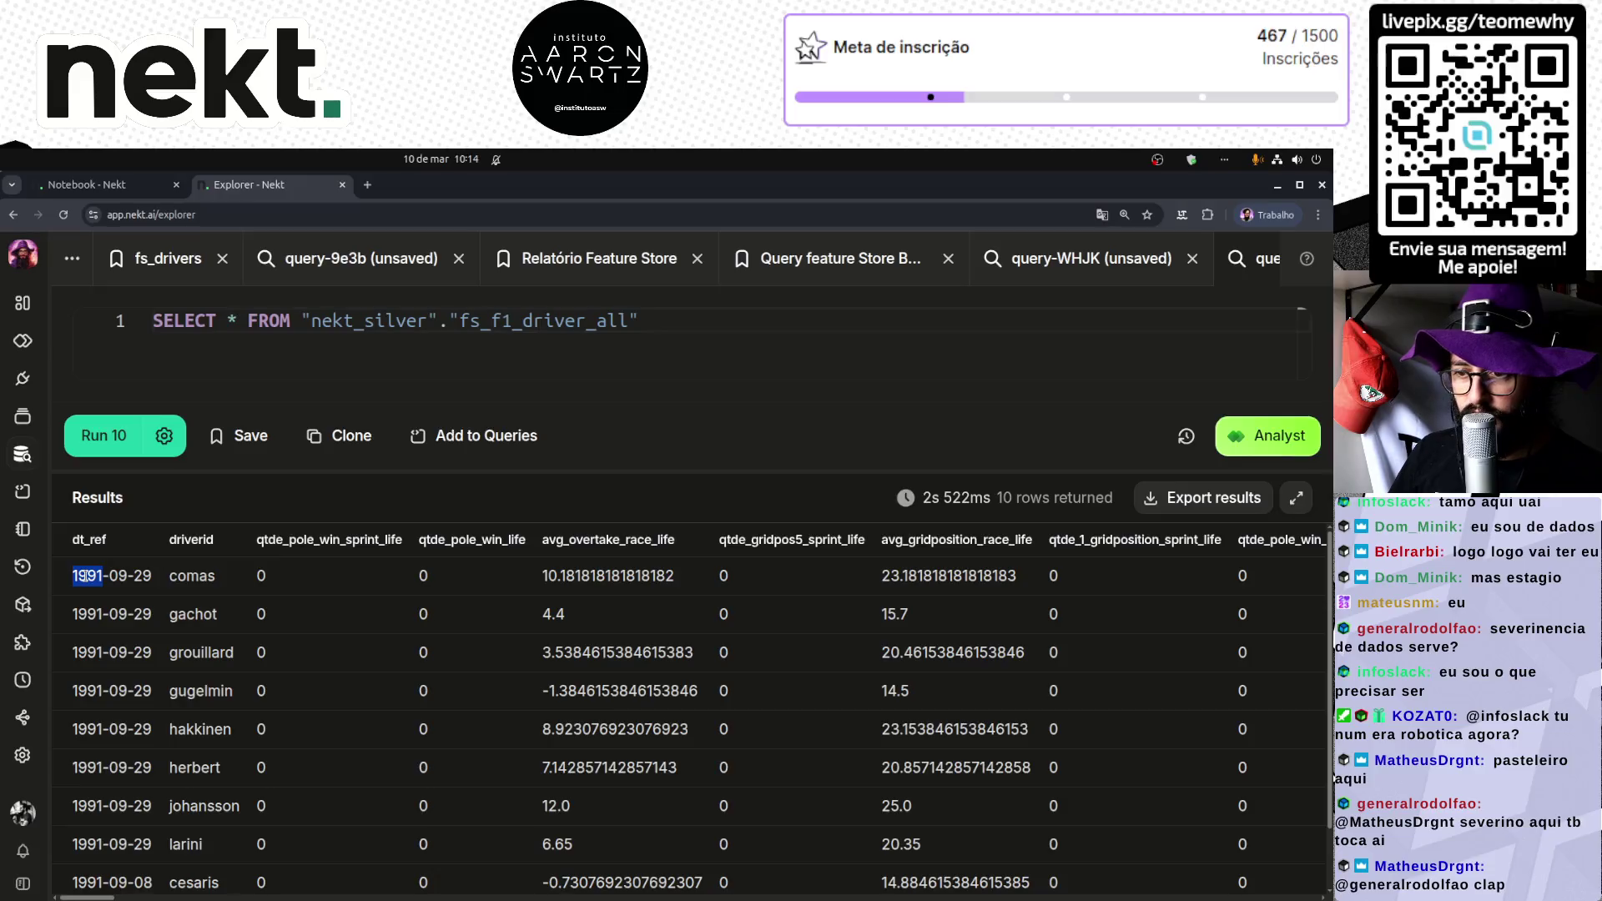
scroll(142, 757, up, 1)
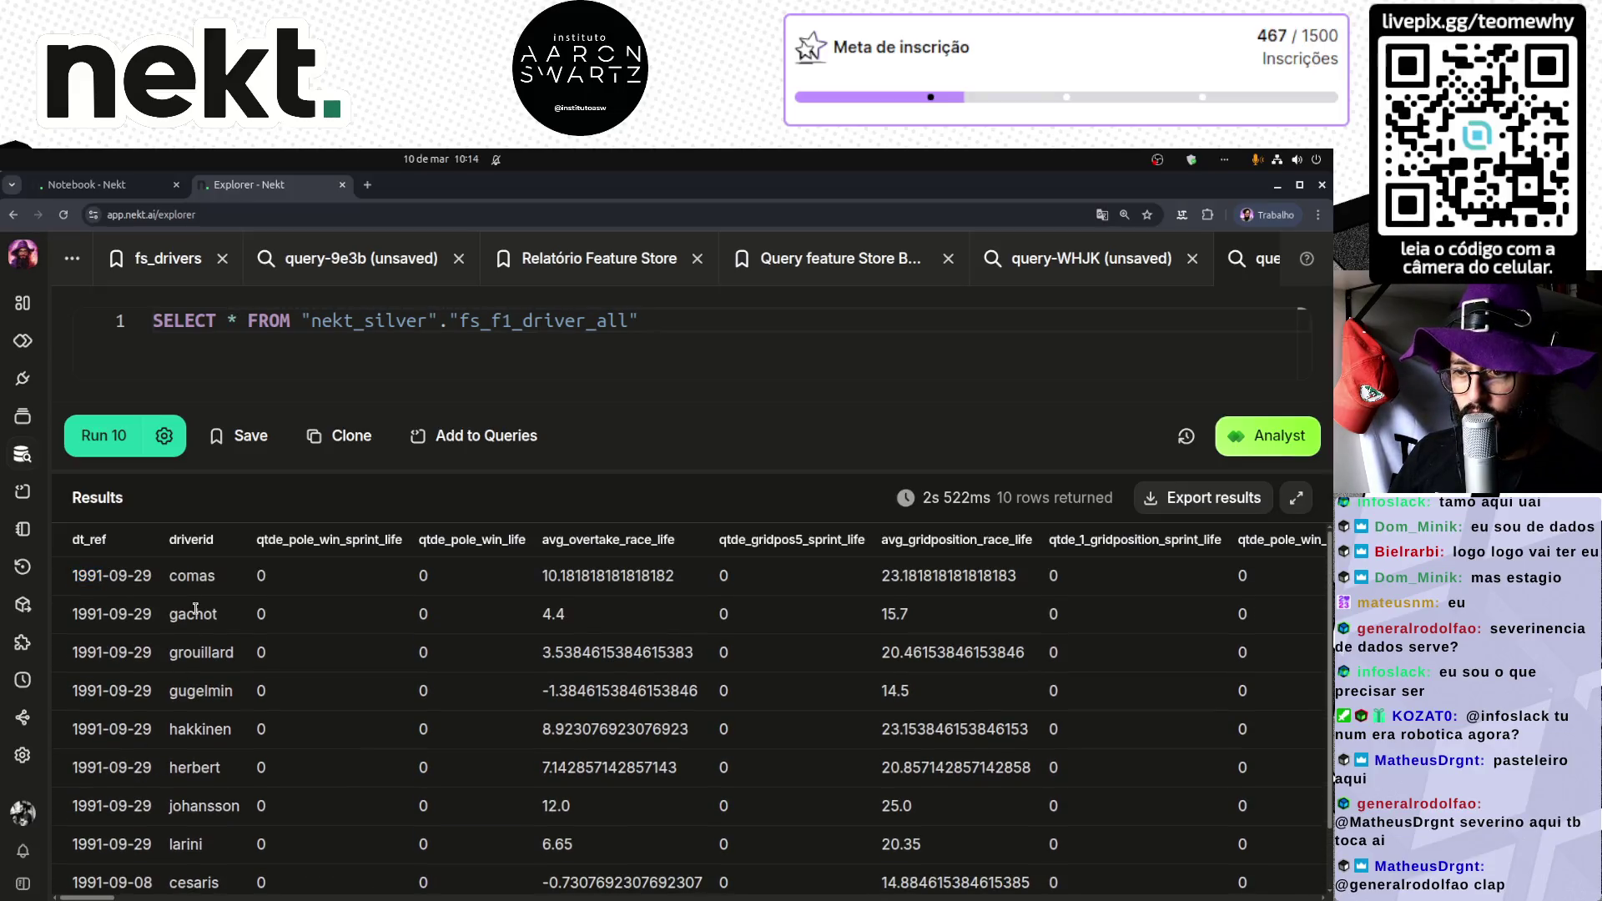
double_click(89, 614)
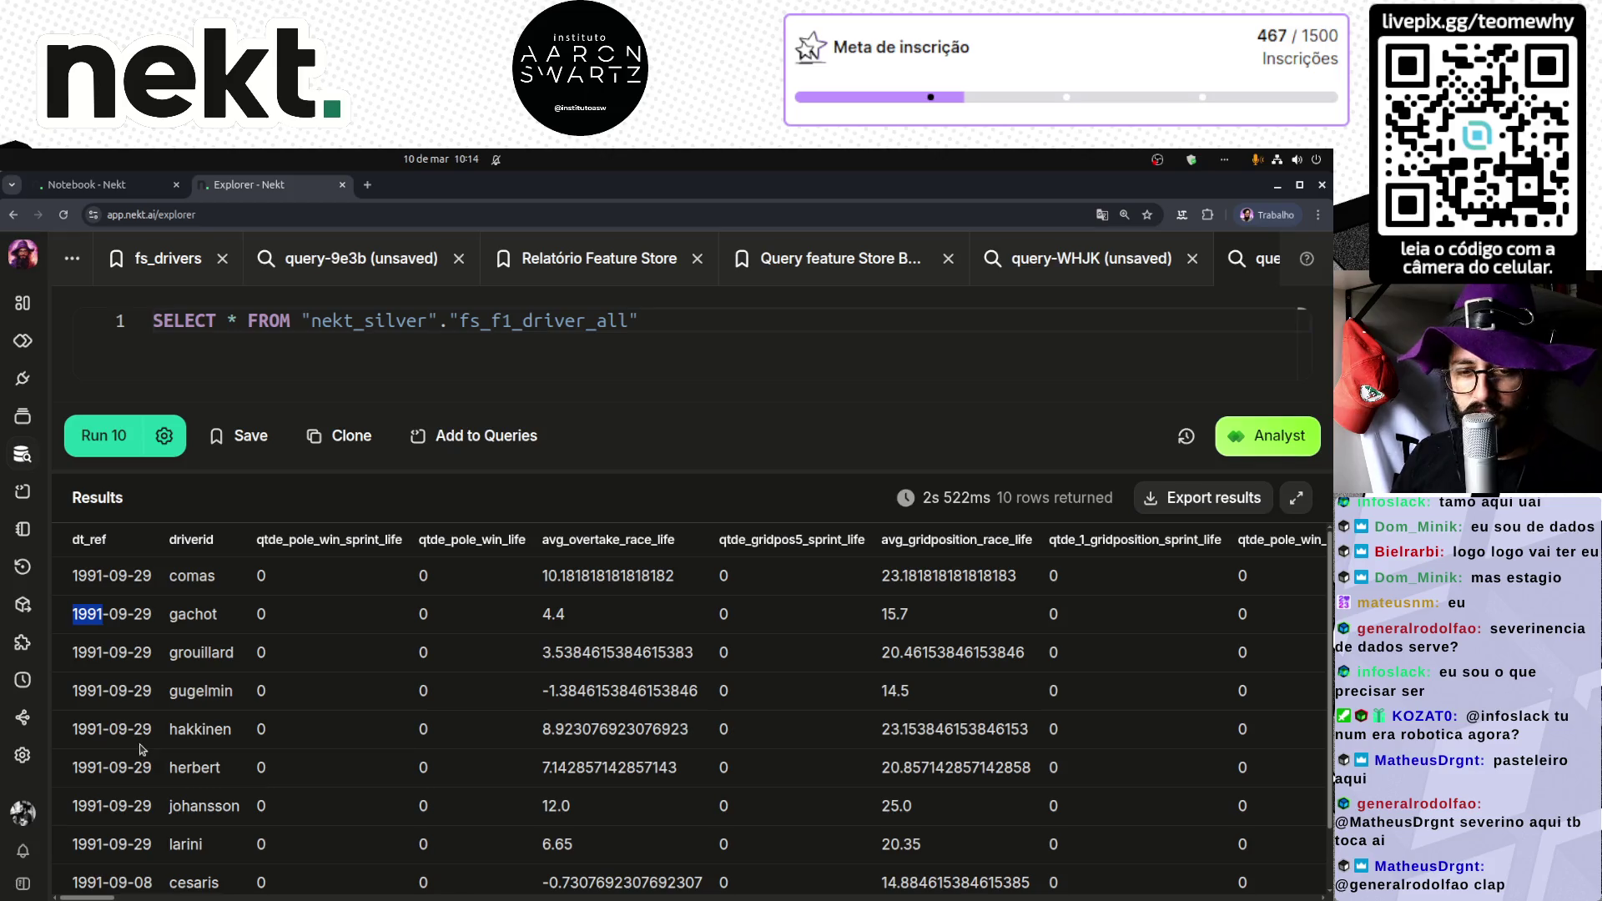
click(247, 321)
Step: Put FROM on its own line, enlarge and zoom out the editor, and delete the stray comma after SELECT *
key(Return)
key(Return)
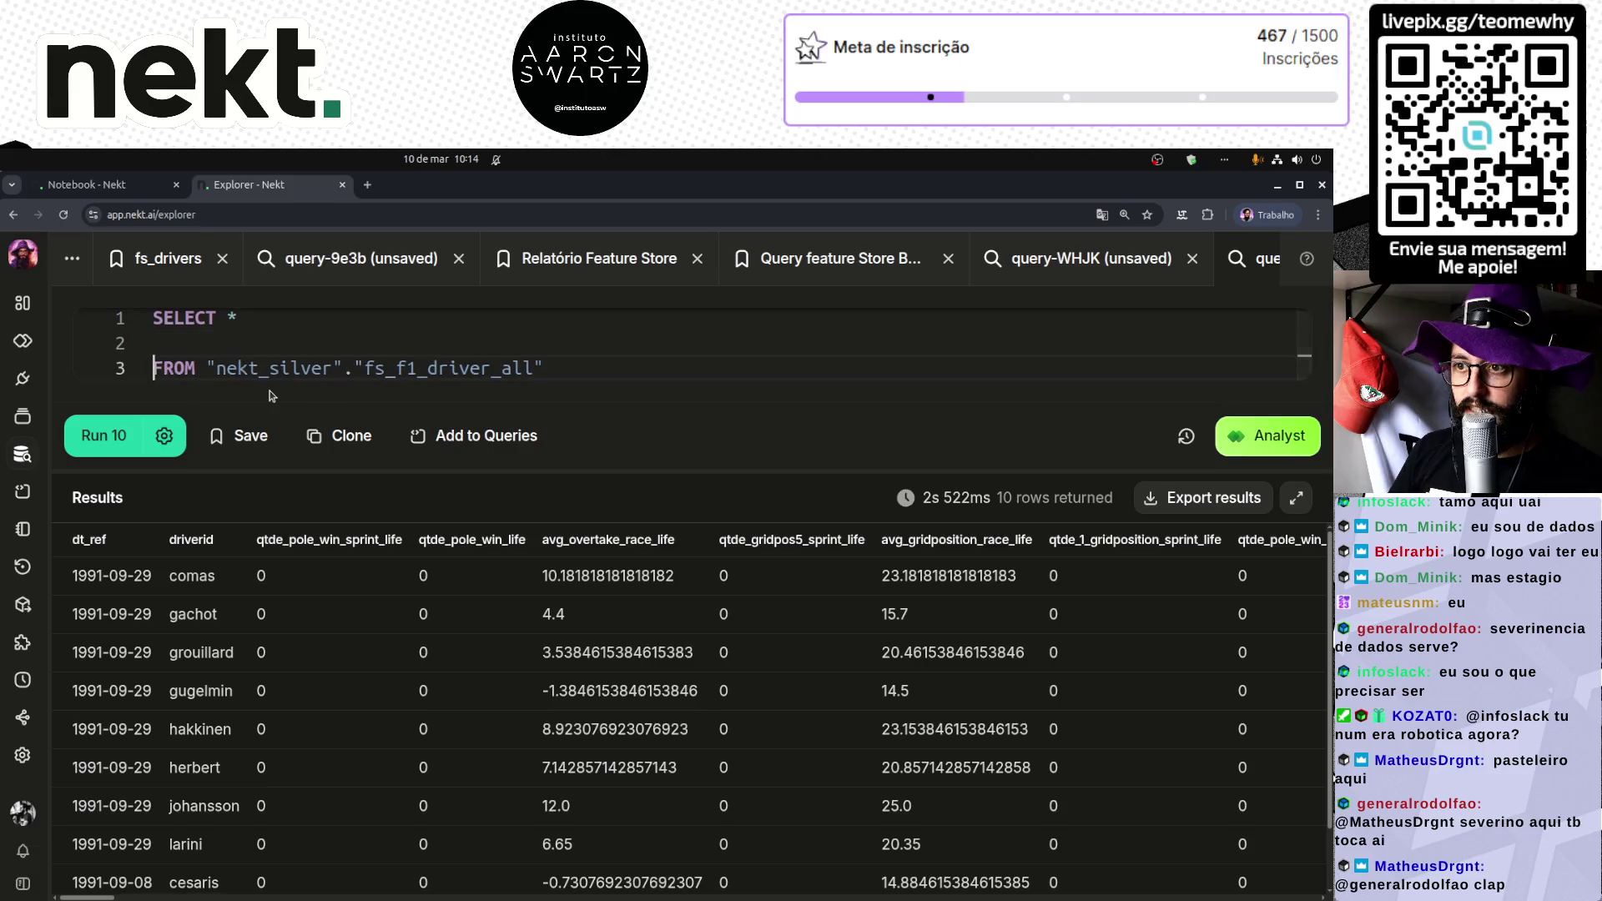
click(568, 374)
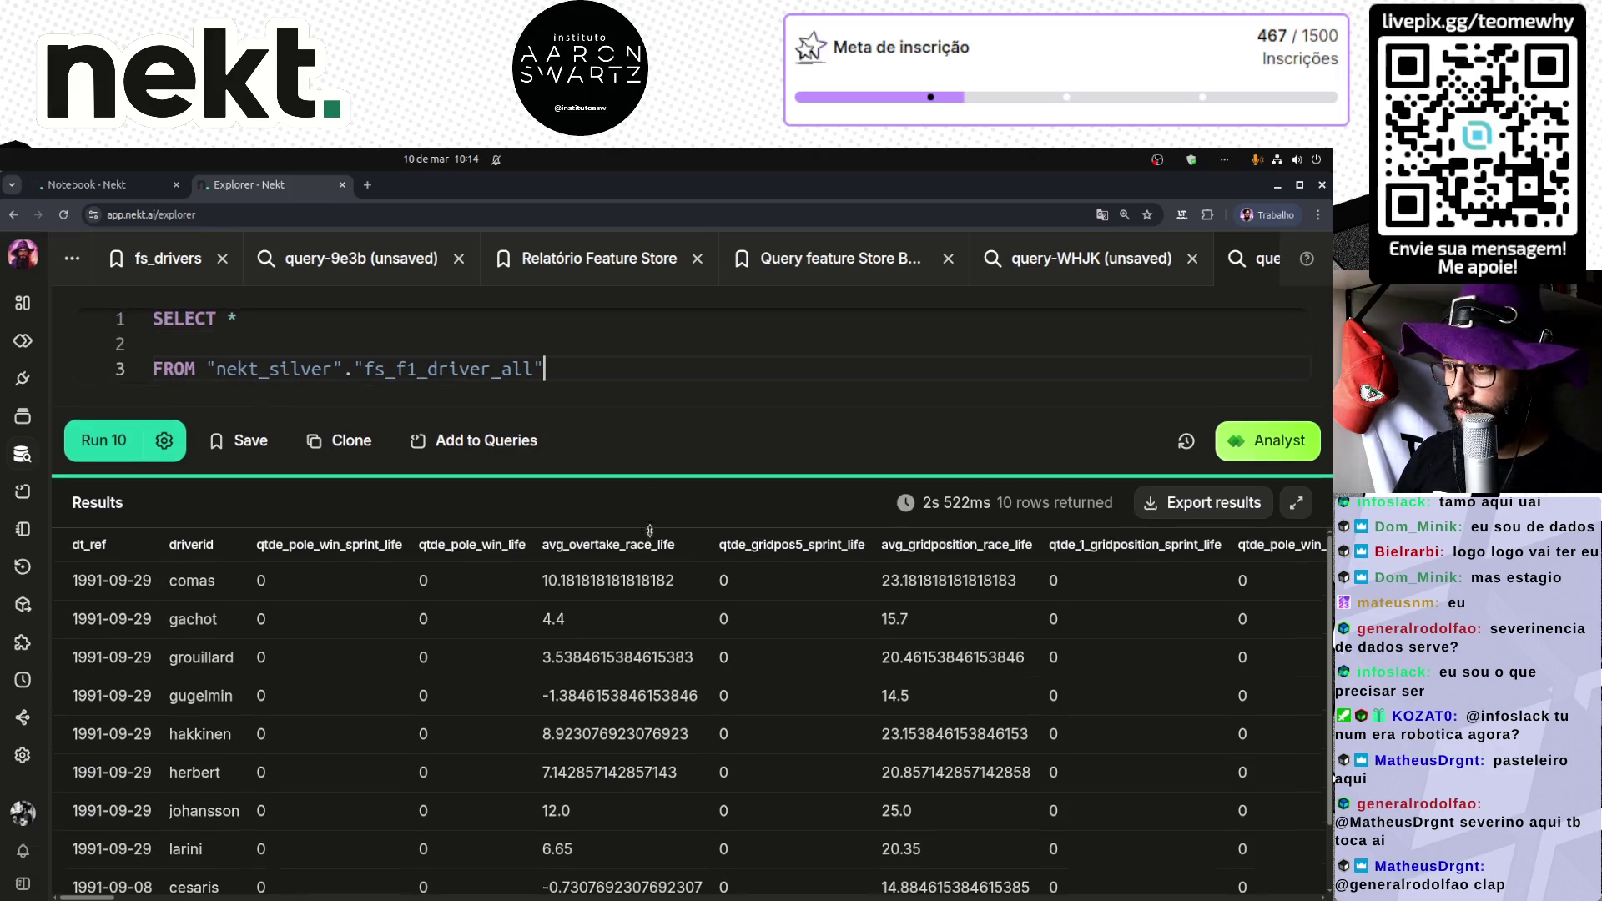
drag(652, 470, 375, 727)
key(ctrl+minus)
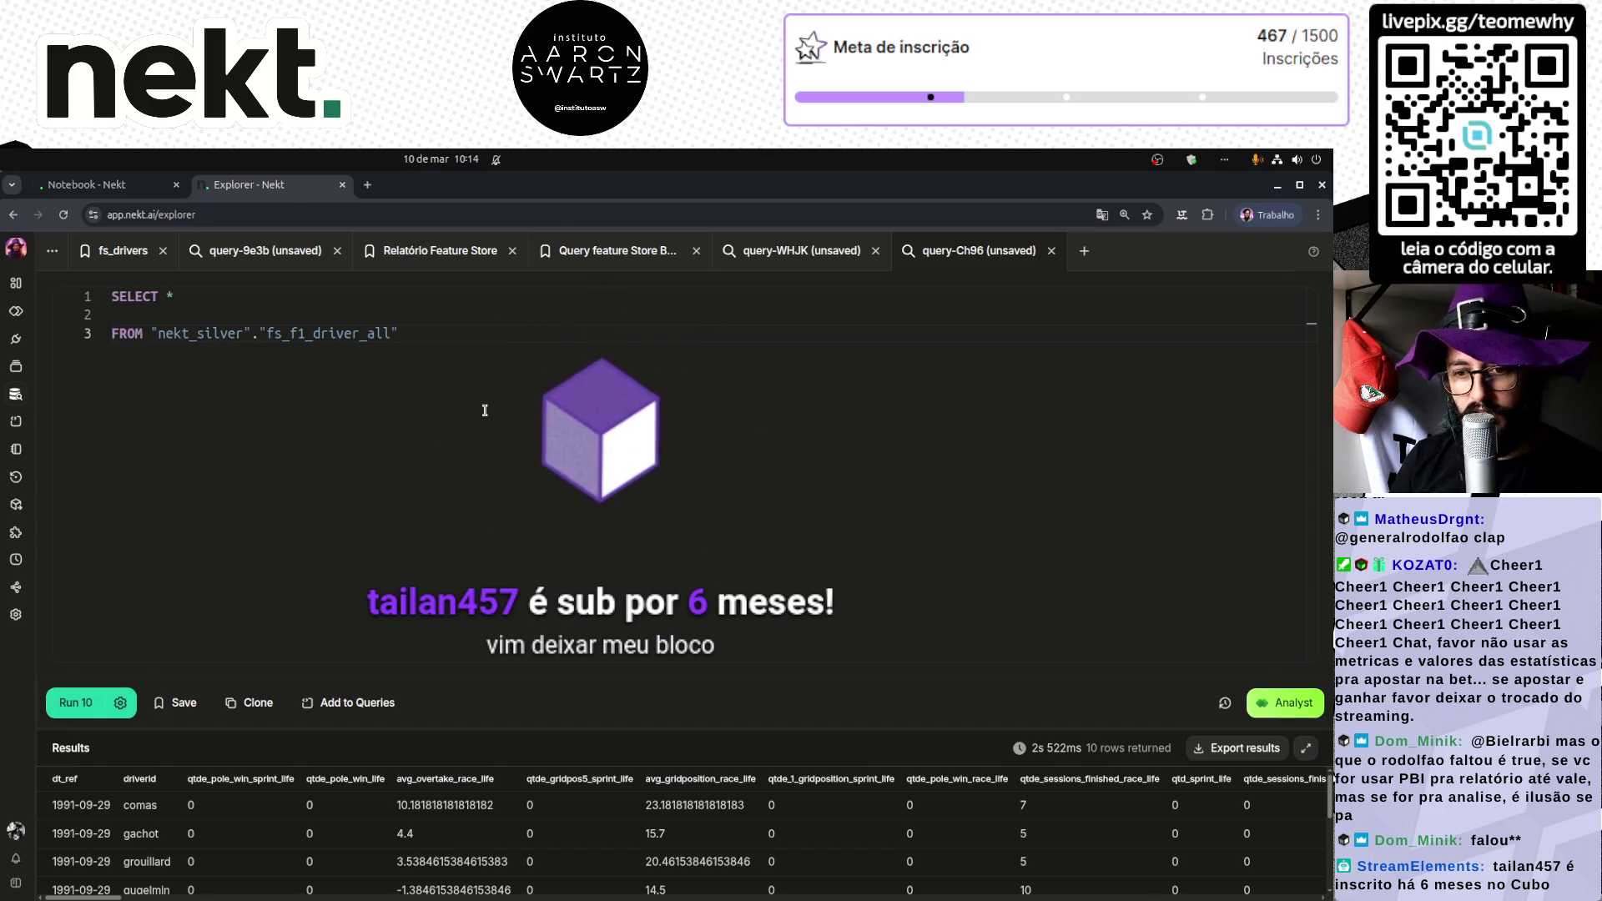
key(Up)
key(Up)
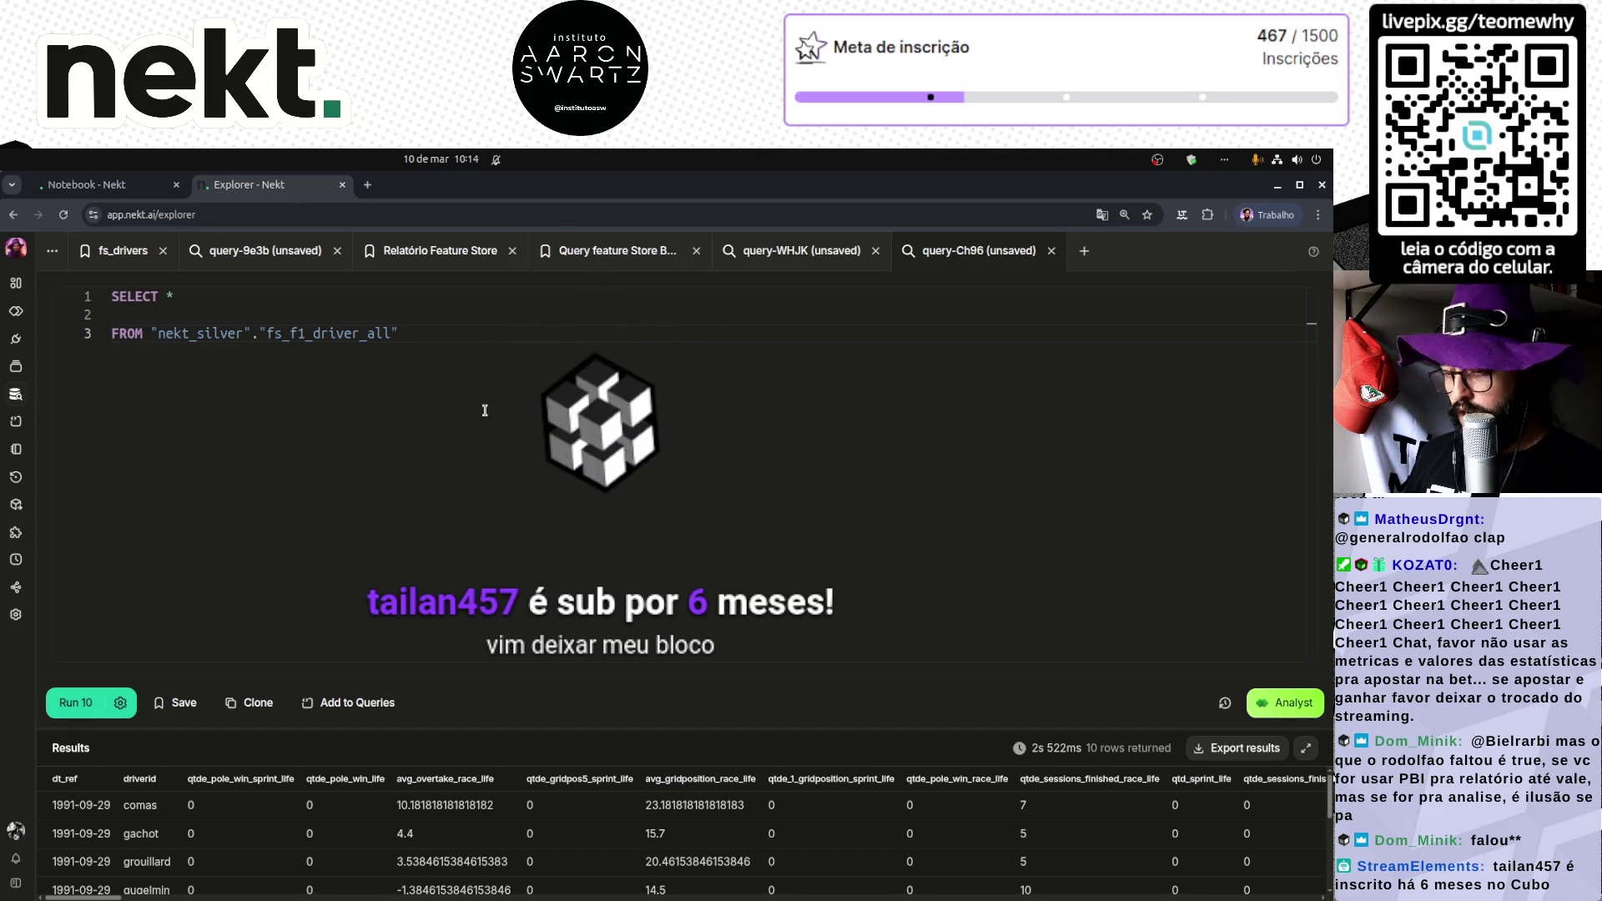
key(BackSpace)
text(LEFT JO)
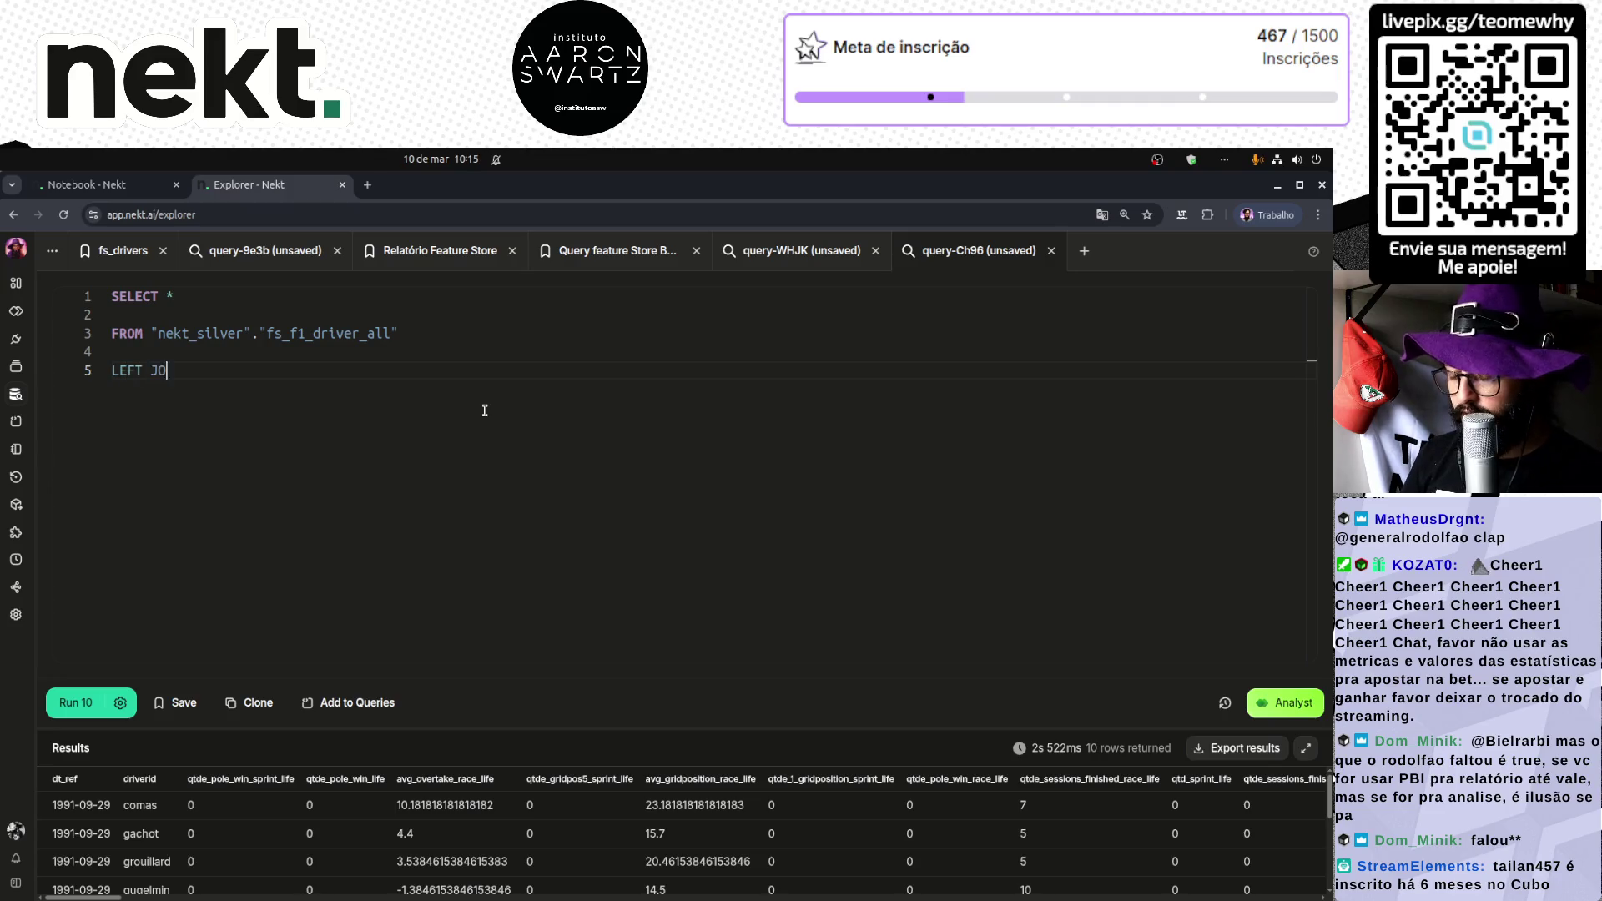
Step: Complete LEFT JOIN with the "nekt_silver"."f1_champions" table path, aliasing the tables t1 and t2
text(IN)
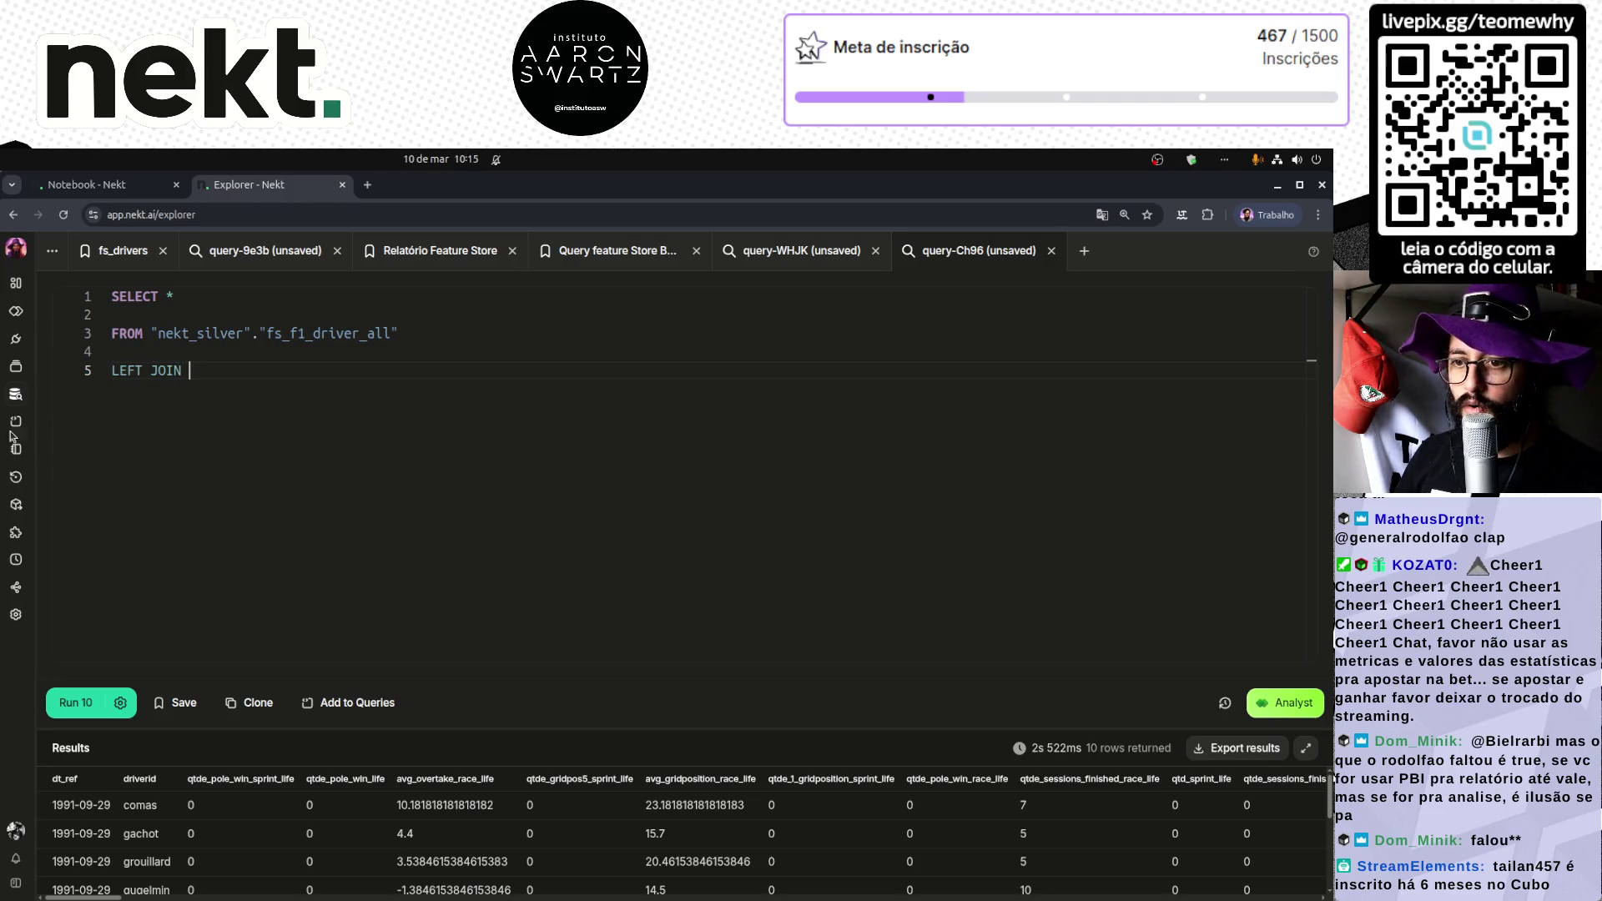
drag(40, 438, 338, 456)
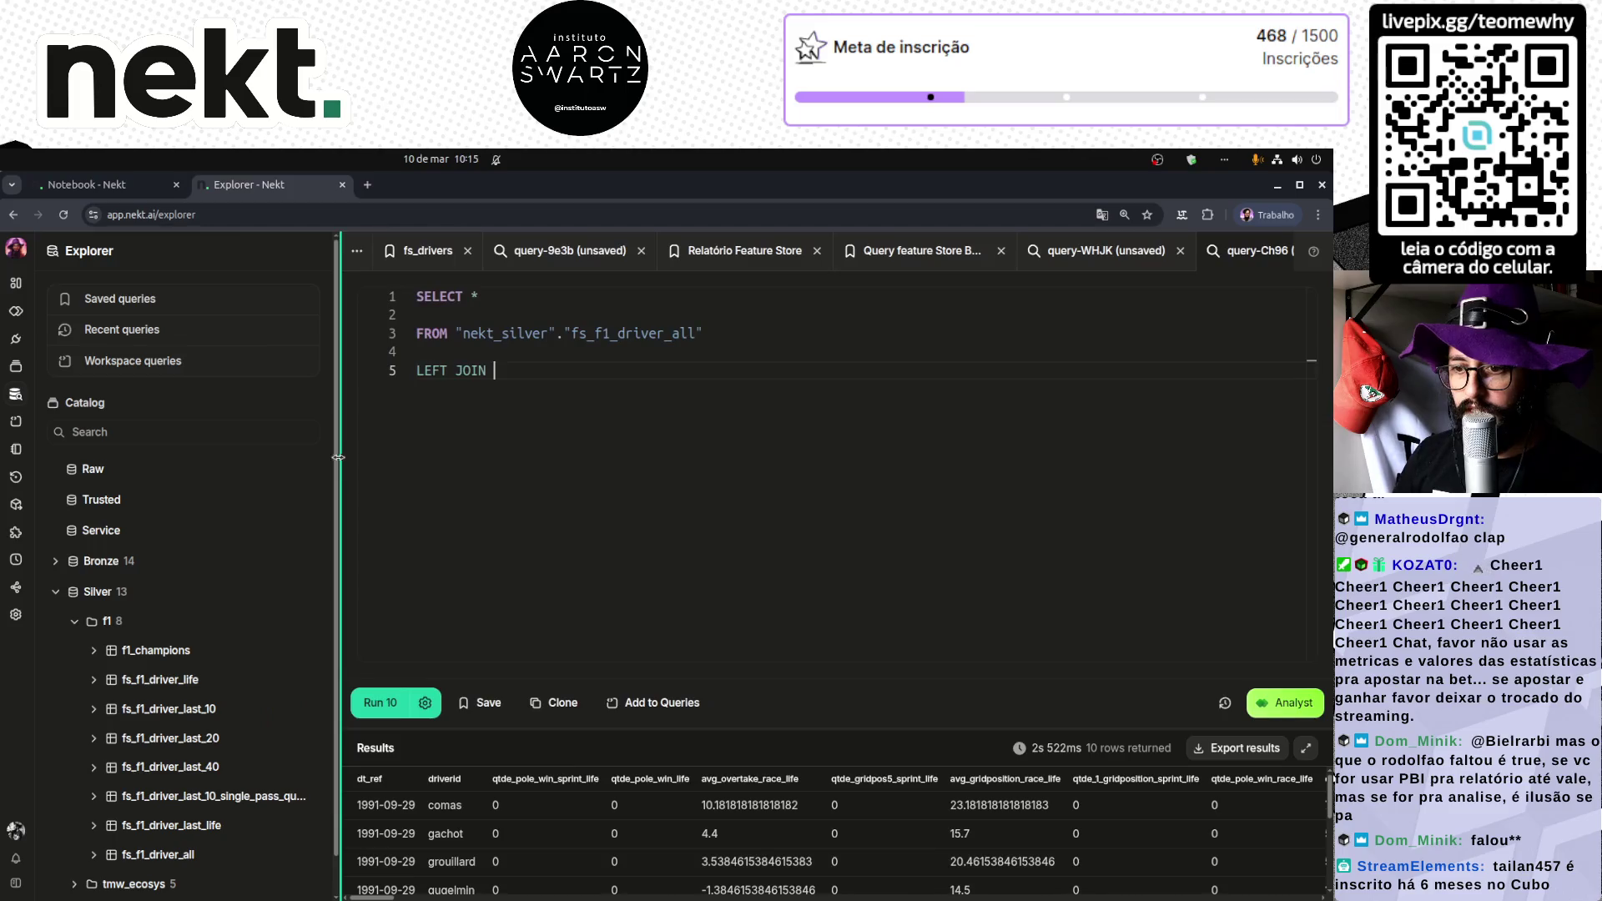
click(94, 650)
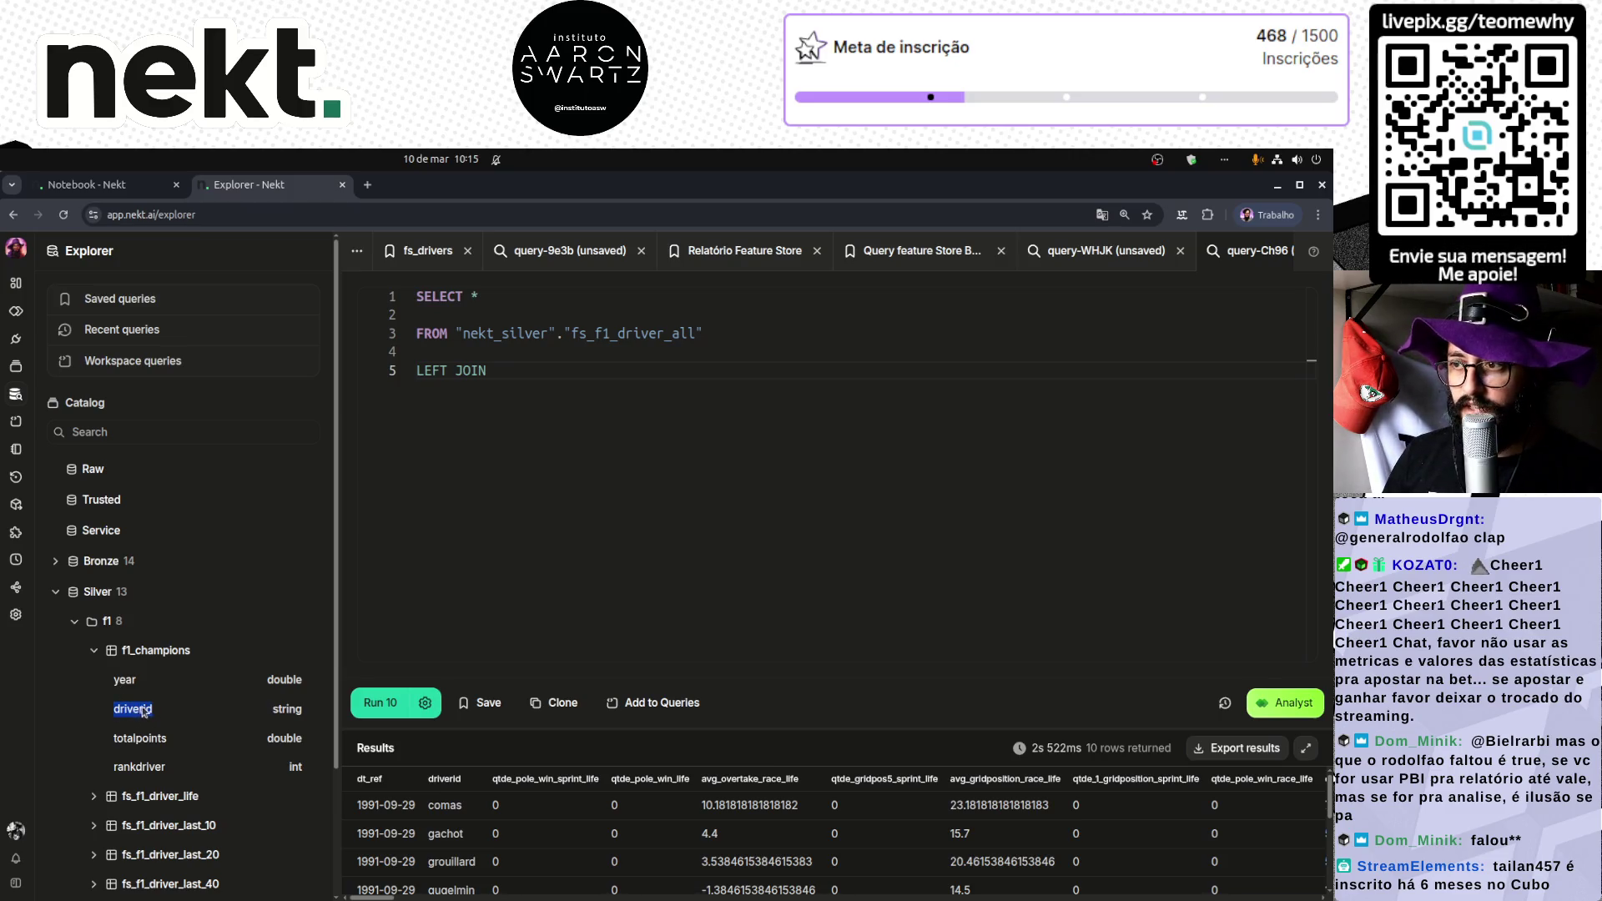
click(608, 398)
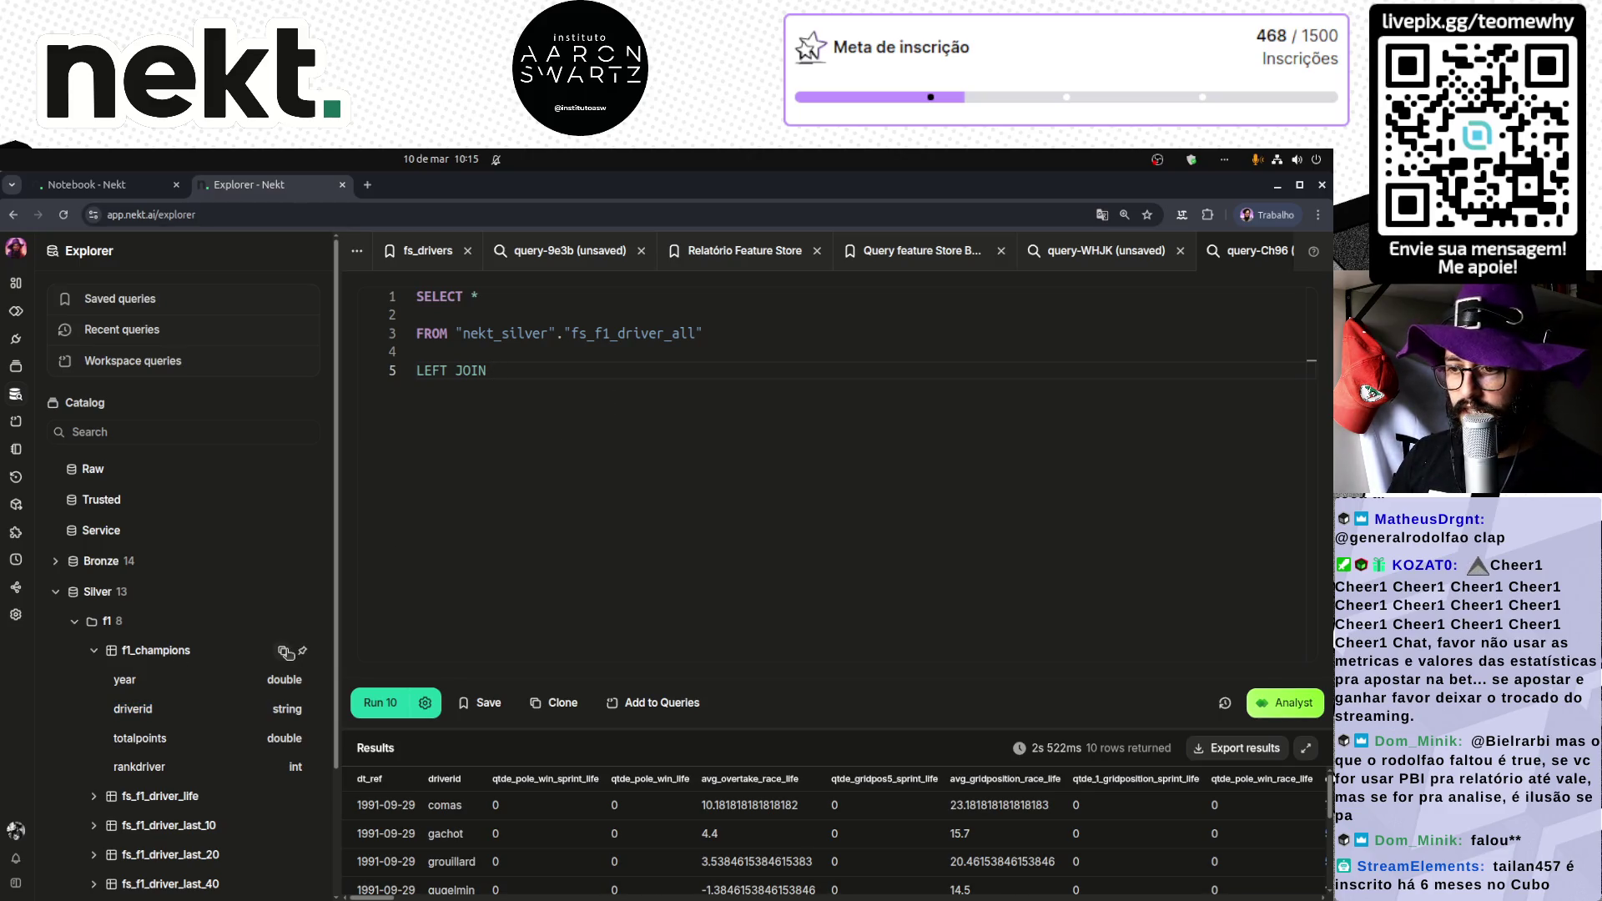
click(303, 651)
key(ctrl+v)
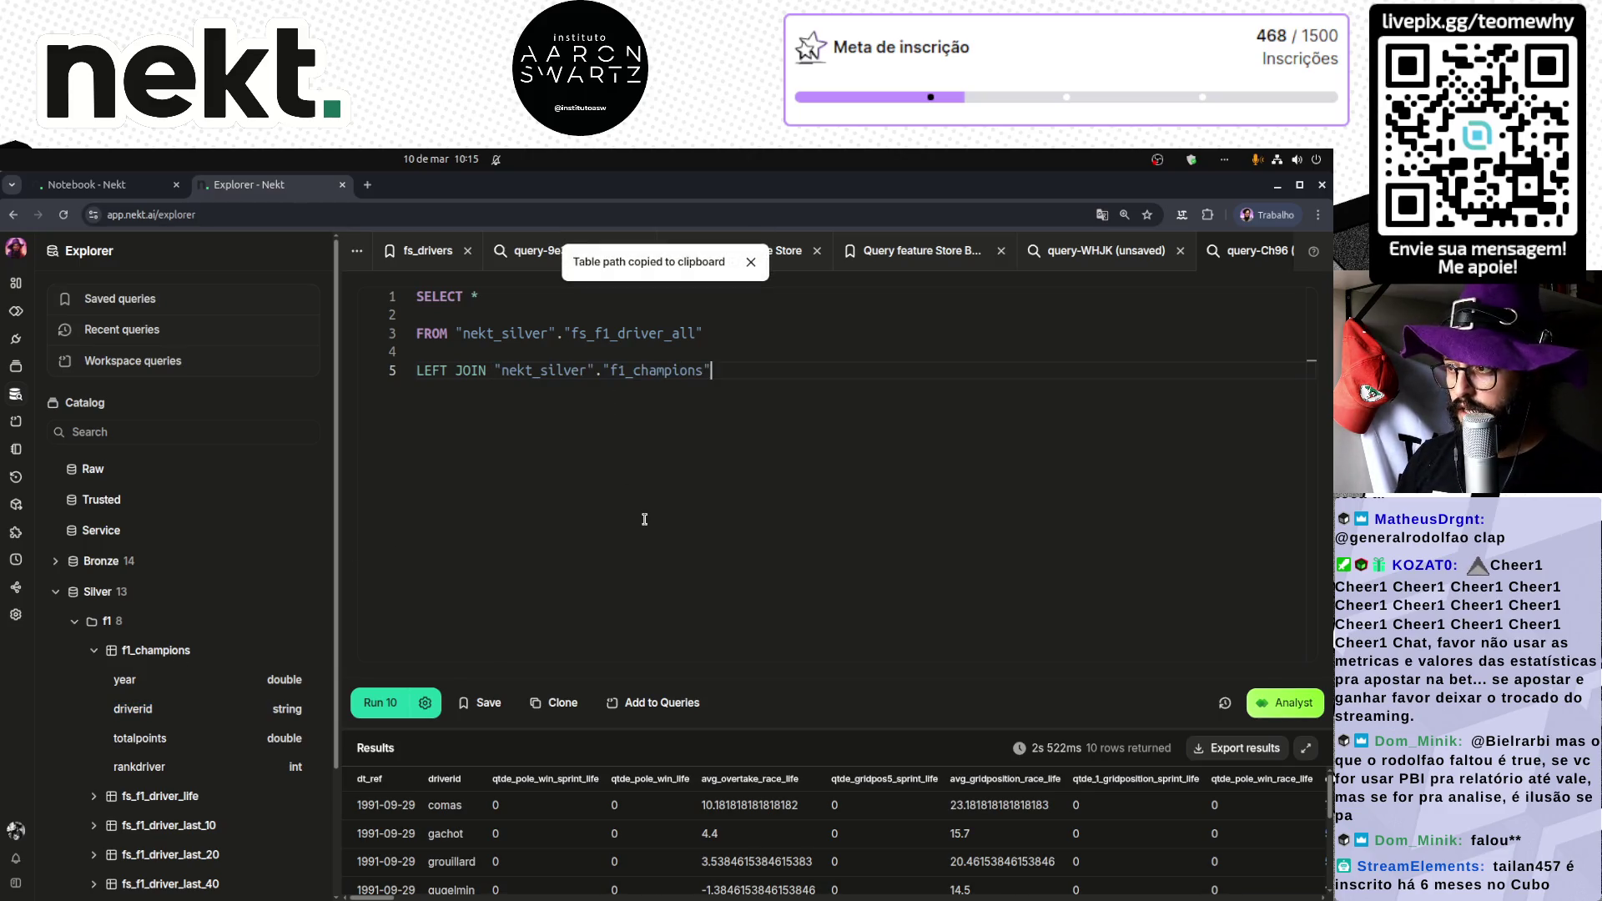
key(Left)
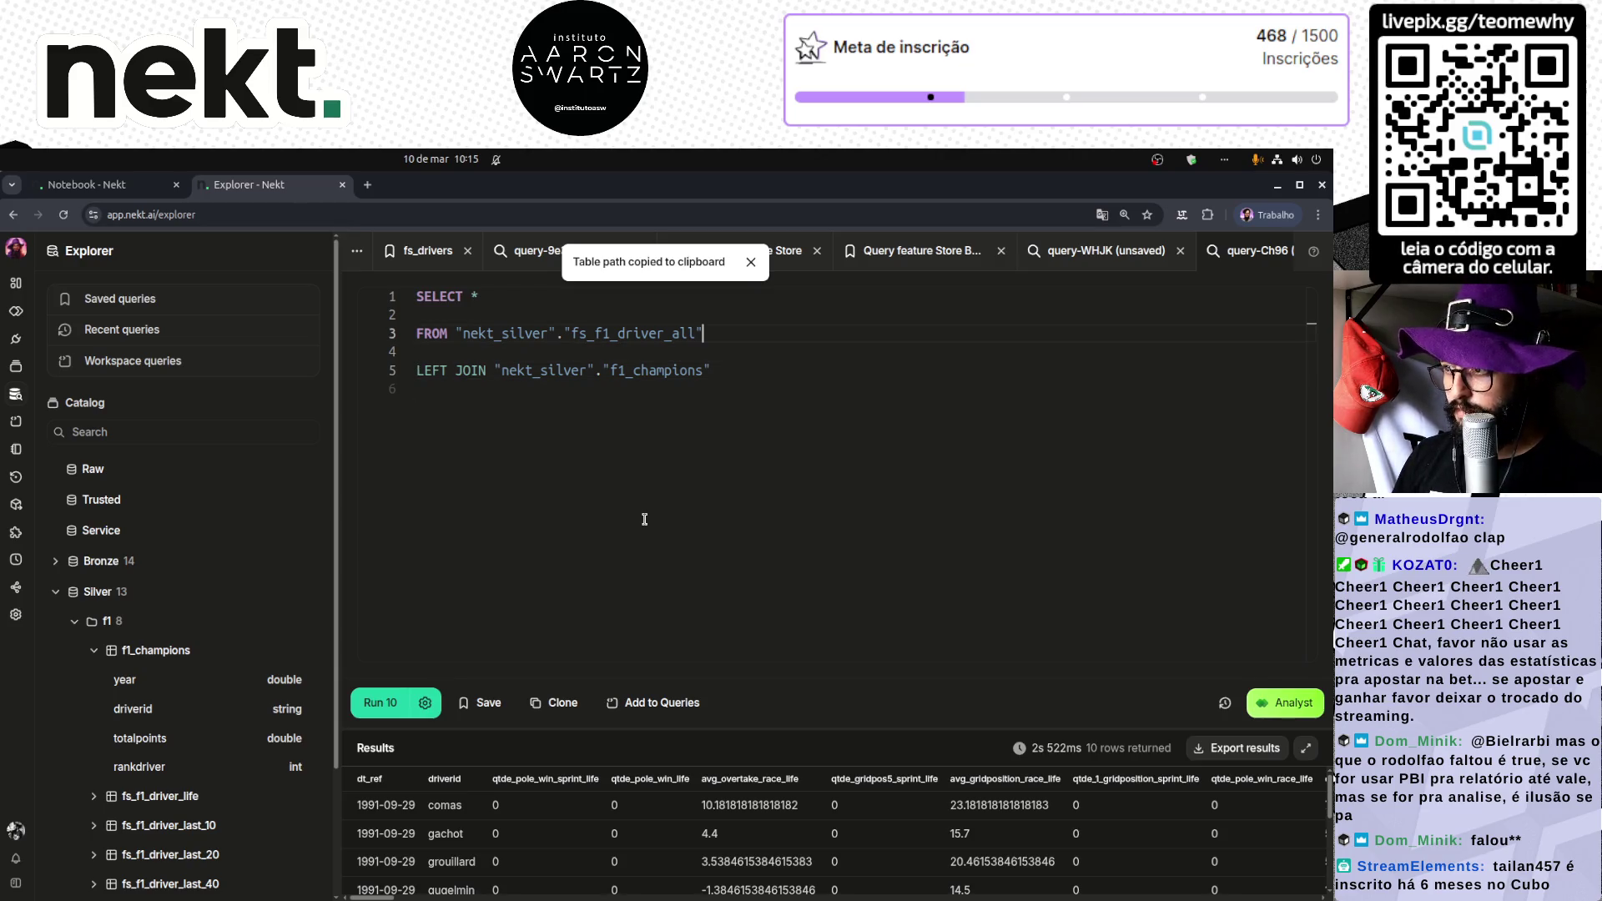
text(1)
key(Down)
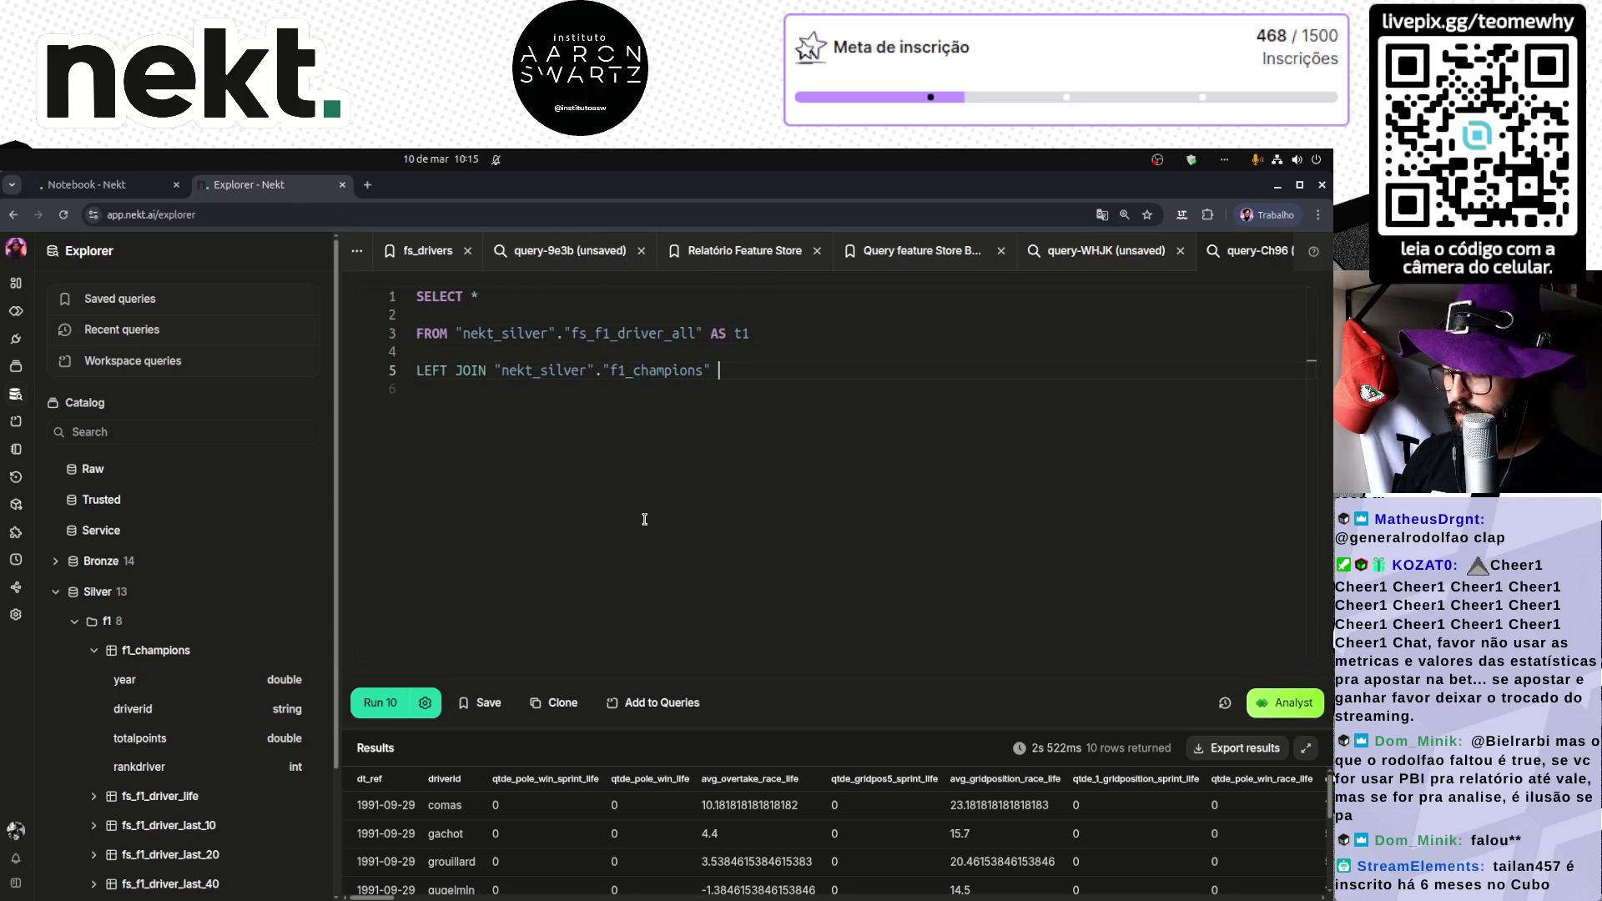
Step: Join ON t1.driverid = t2.driverid AND year(t1.dt_ref) = t2.year, then run the query
text(ON t1.)
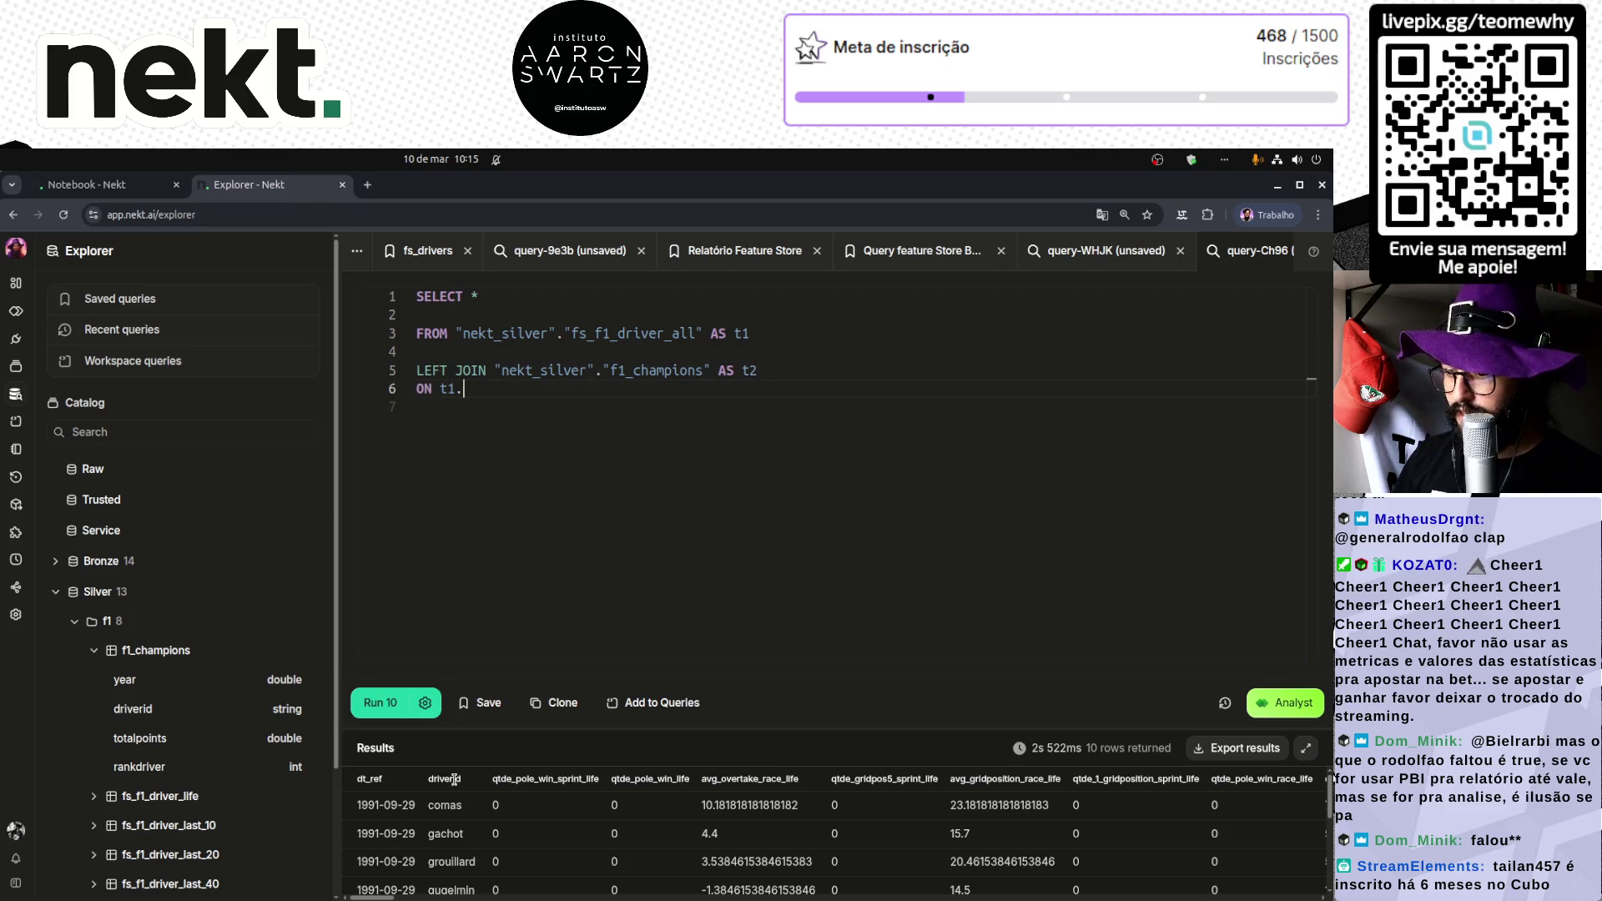
mouse_move(455, 780)
mouse_down()
mouse_move(460, 438)
mouse_move(489, 406)
mouse_up()
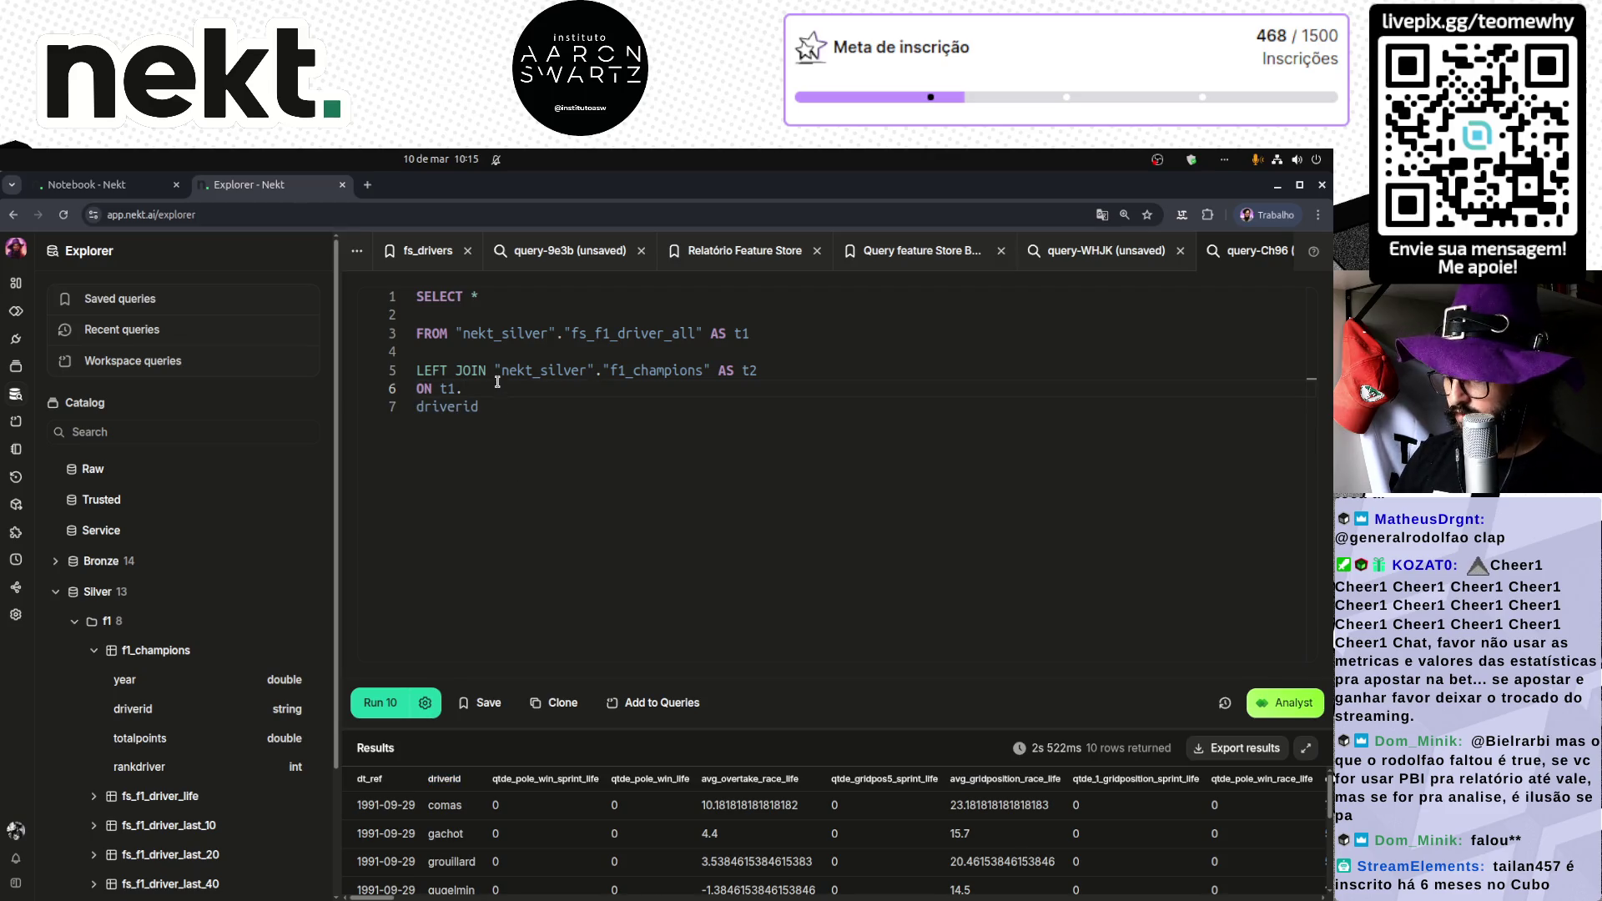
key(BackSpace)
text(t2.)
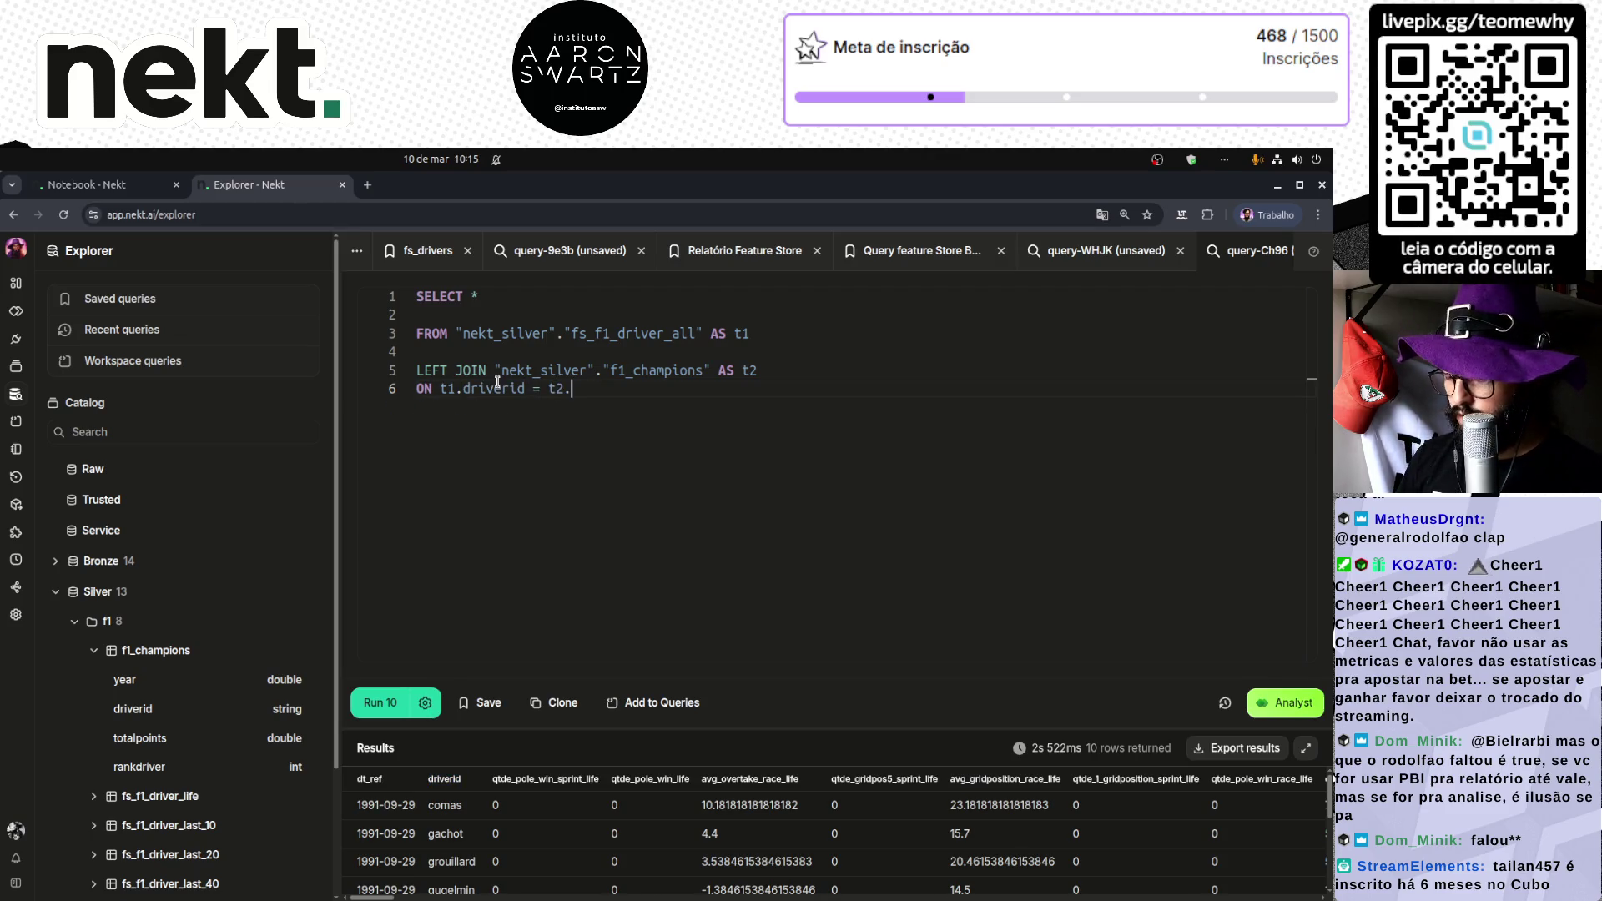
text(driverid )
text(AND t1.)
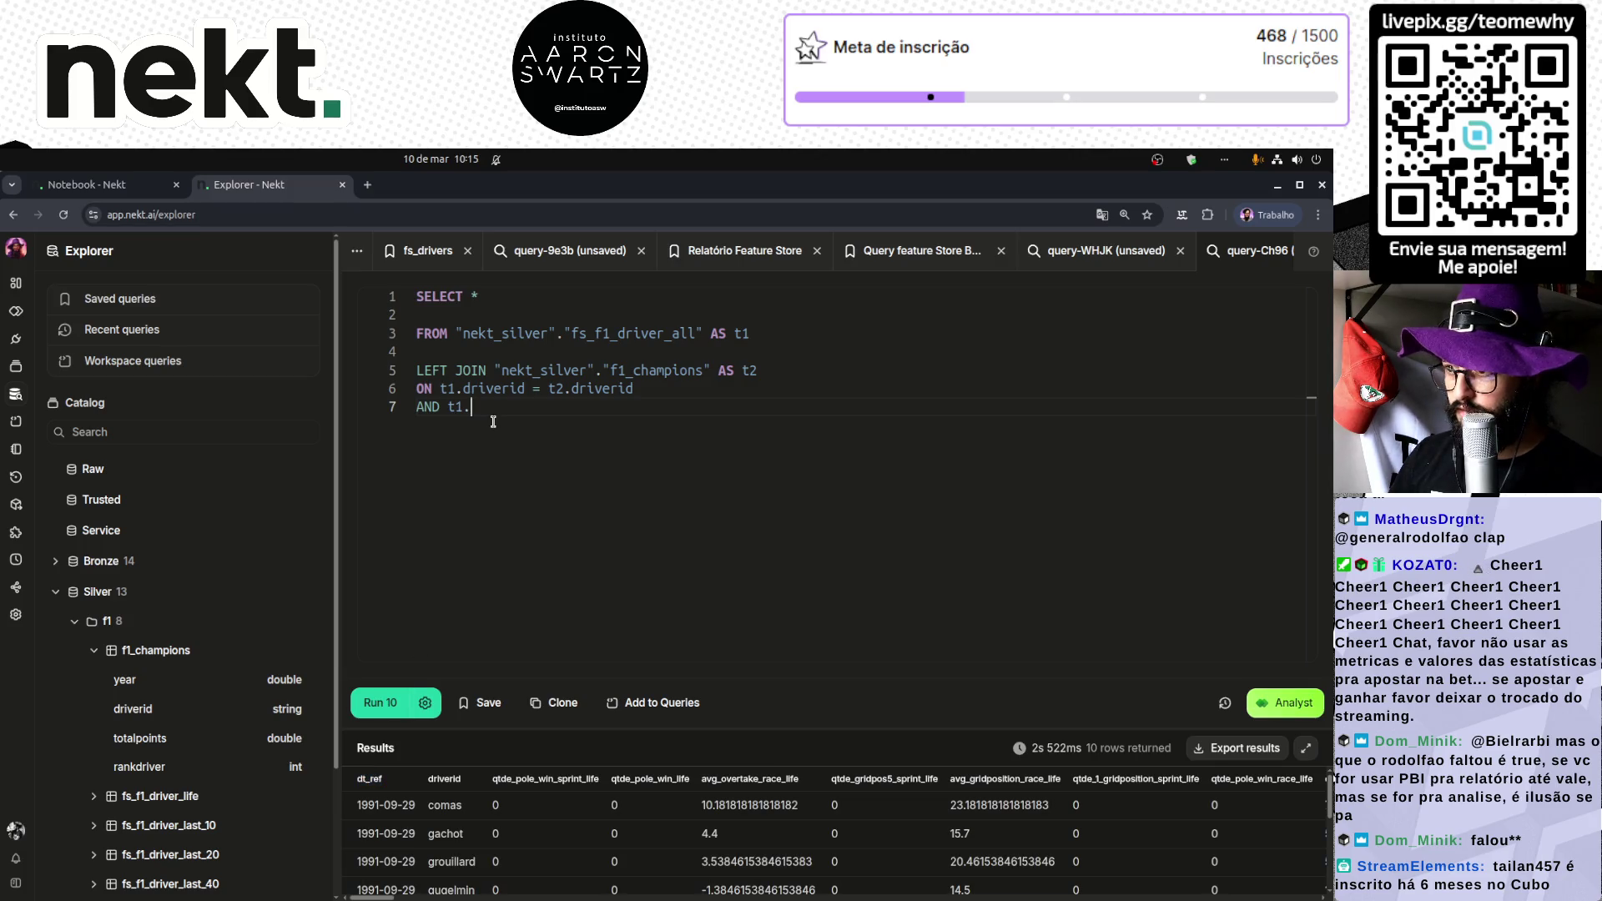
text(dt_ref)
key(ctrl+shift+Left)
key(ctrl+shift+Left)
key(ctrl+shift+Left)
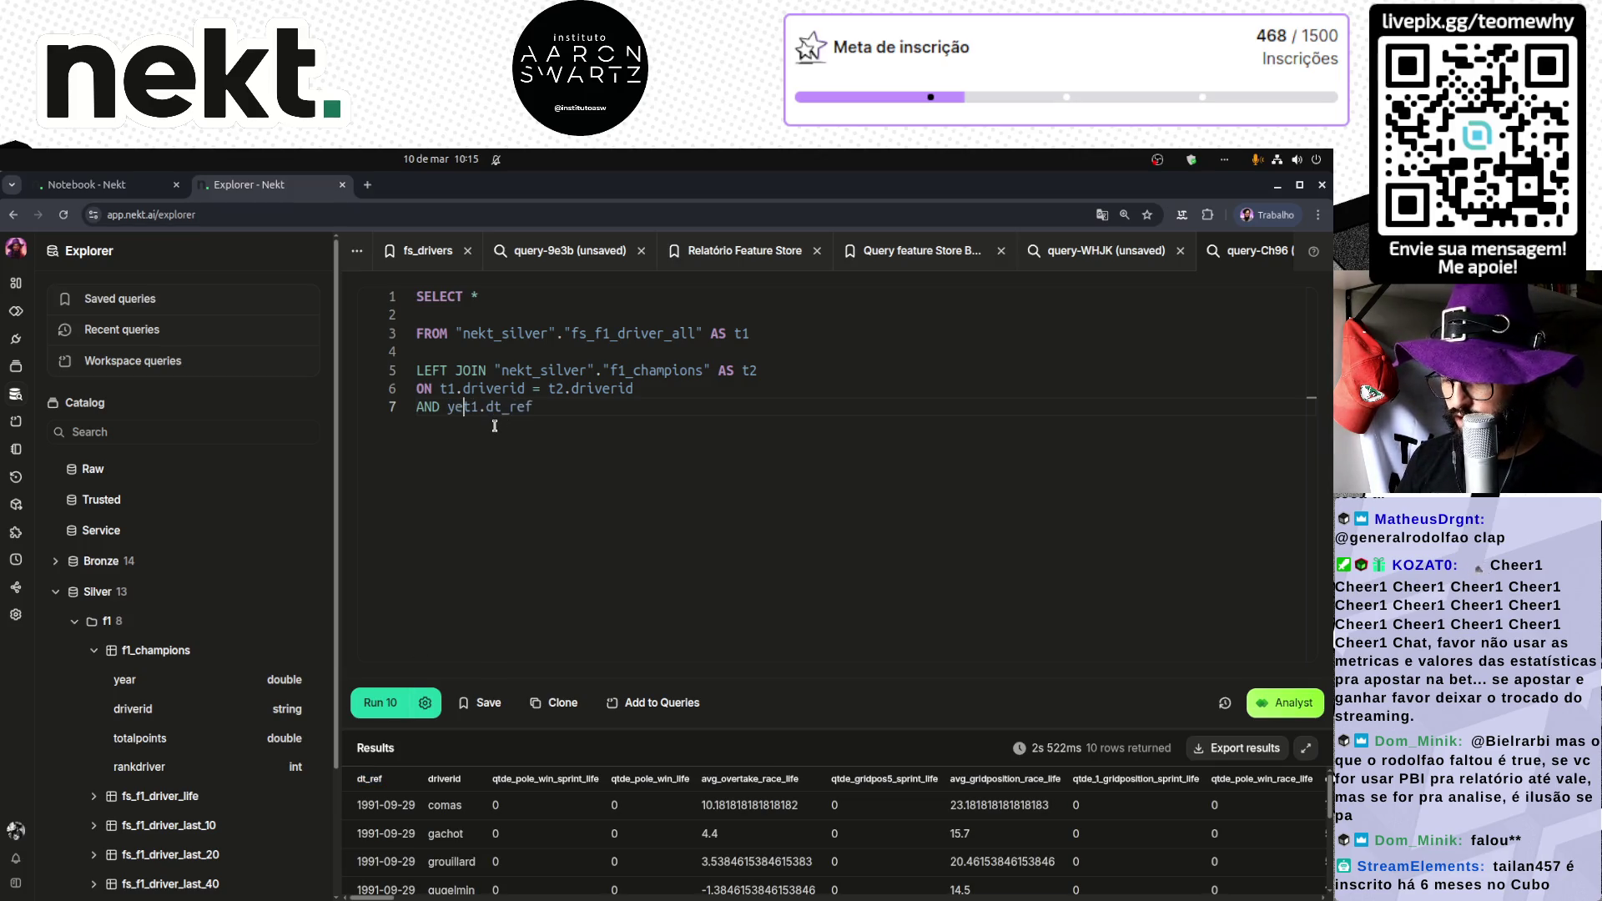
text(year()
key(End)
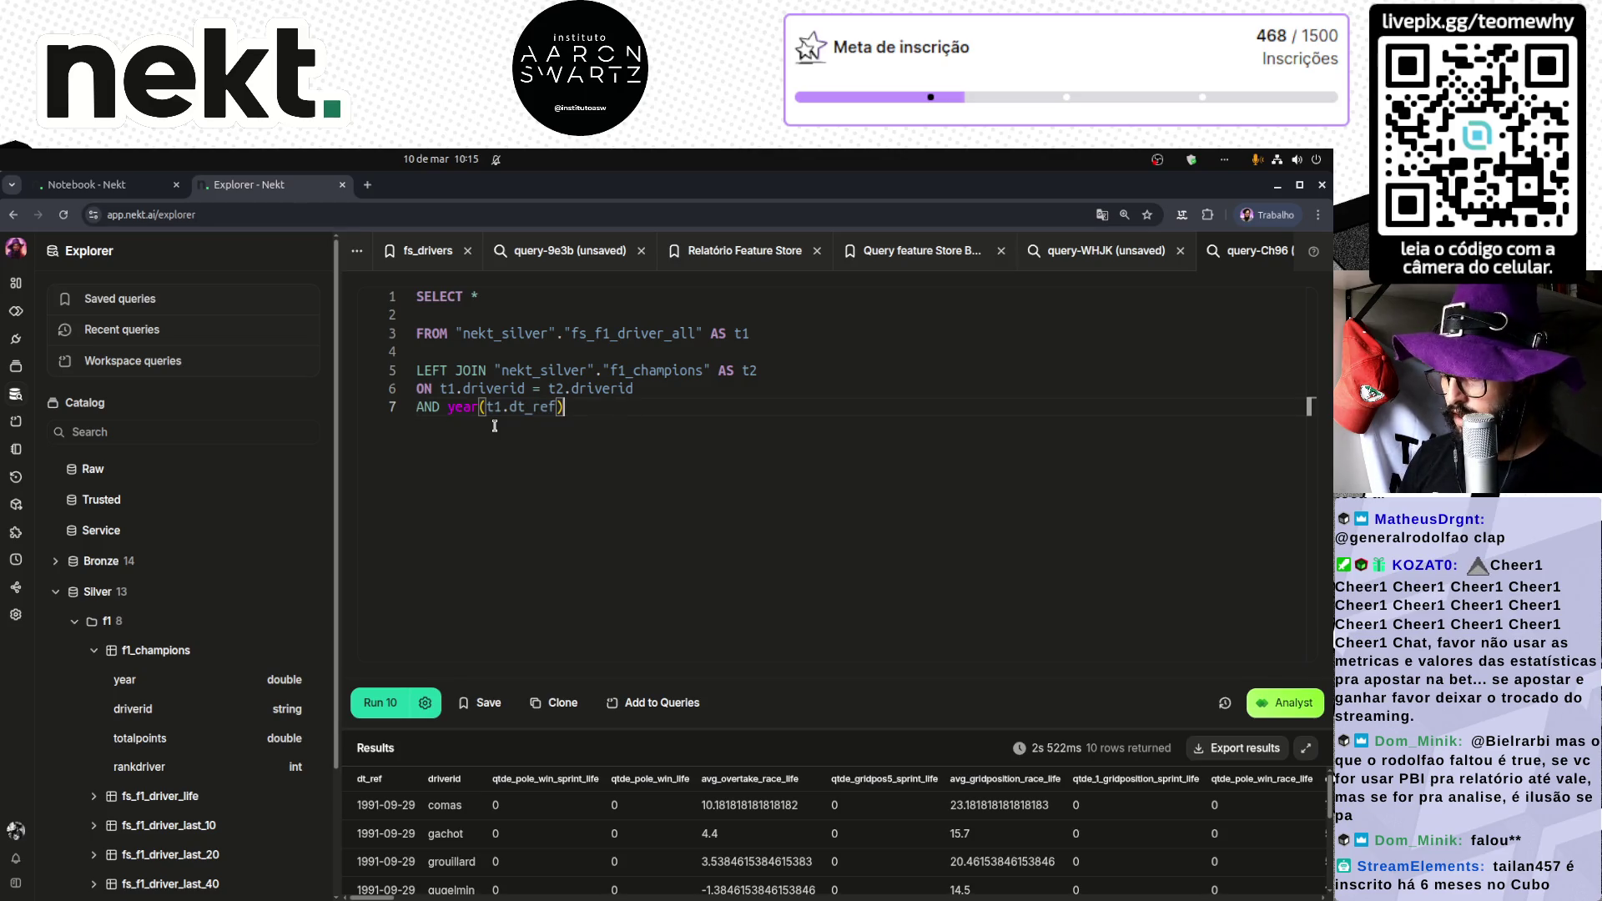
text(= t2.year)
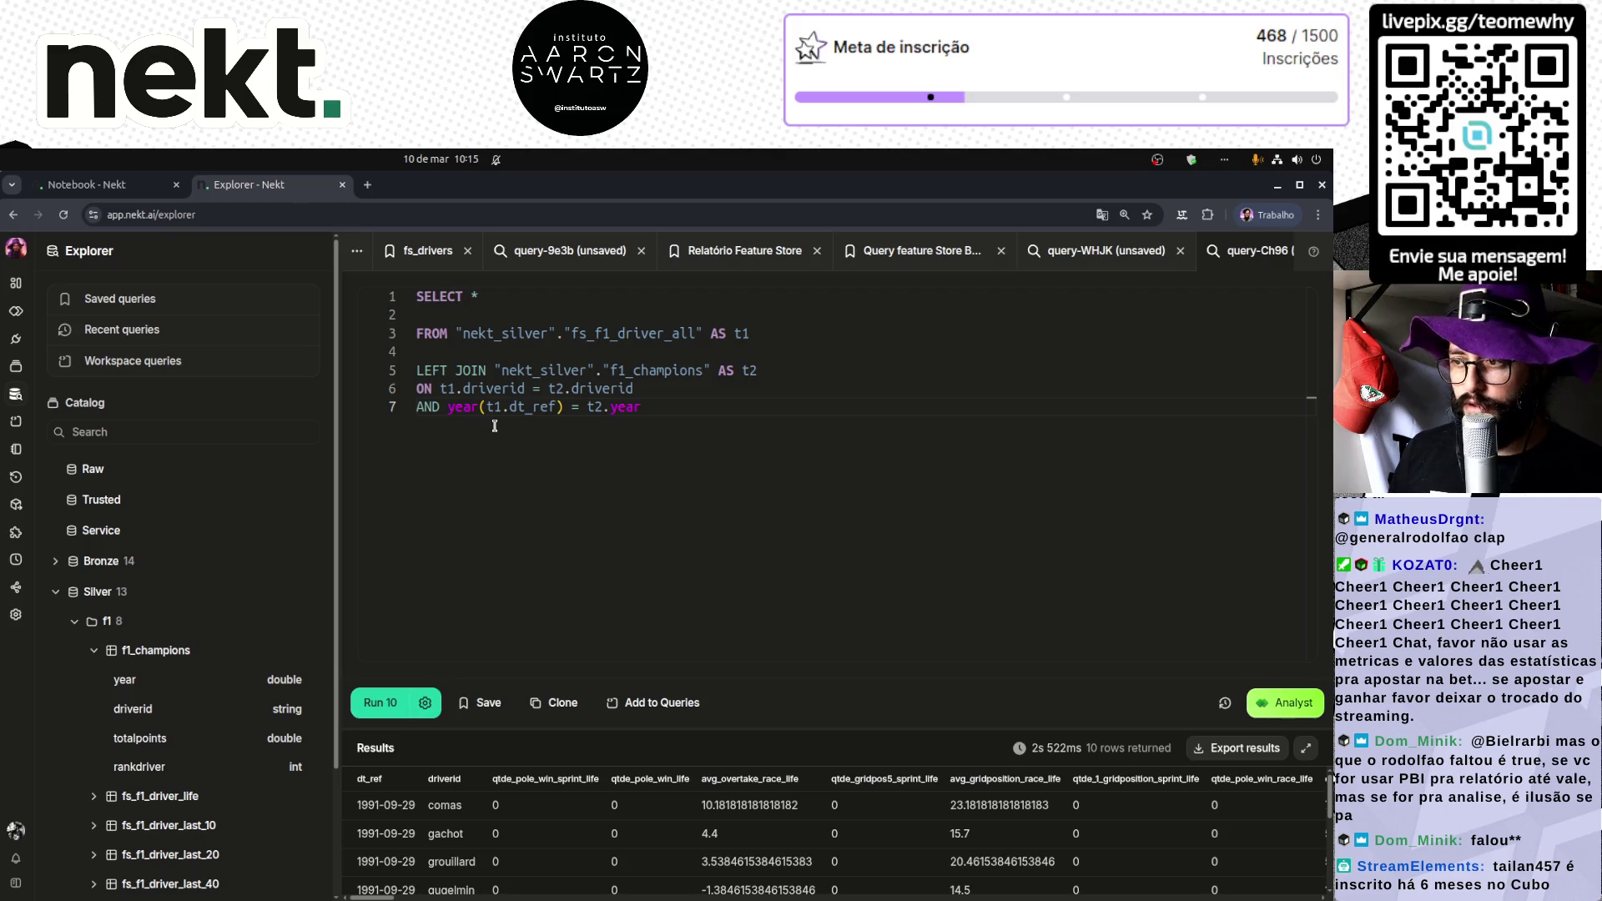
key(ctrl+Return)
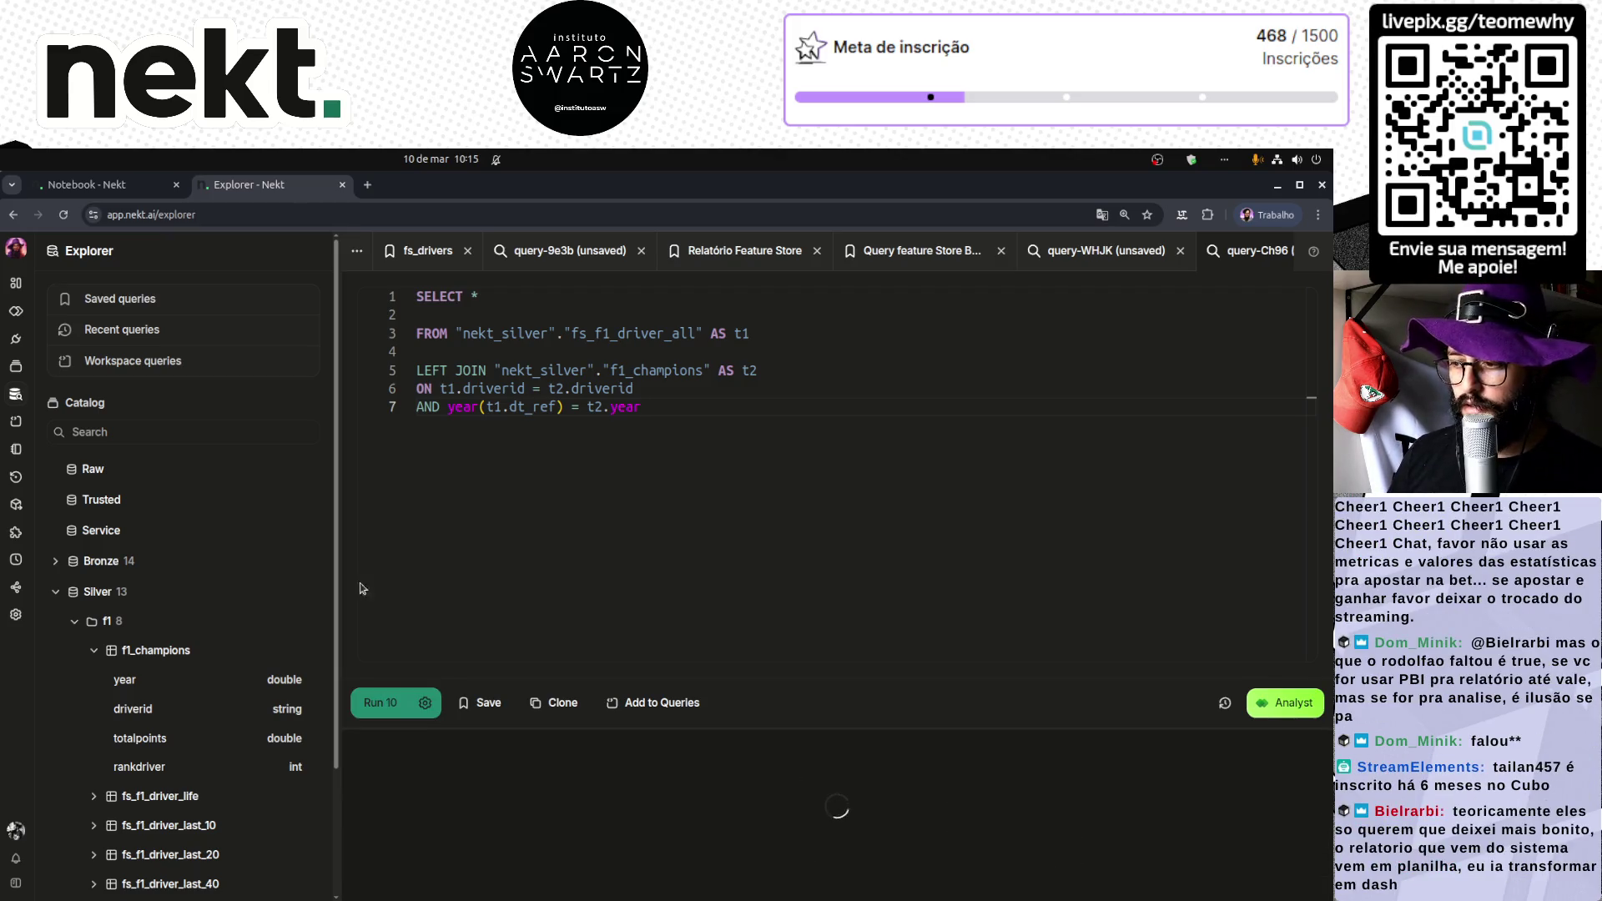
Step: Inspect the 10 joined rows' empty year, driverid, totalpoints and rankdriver columns, then enlarge the results area
drag(336, 596, 214, 597)
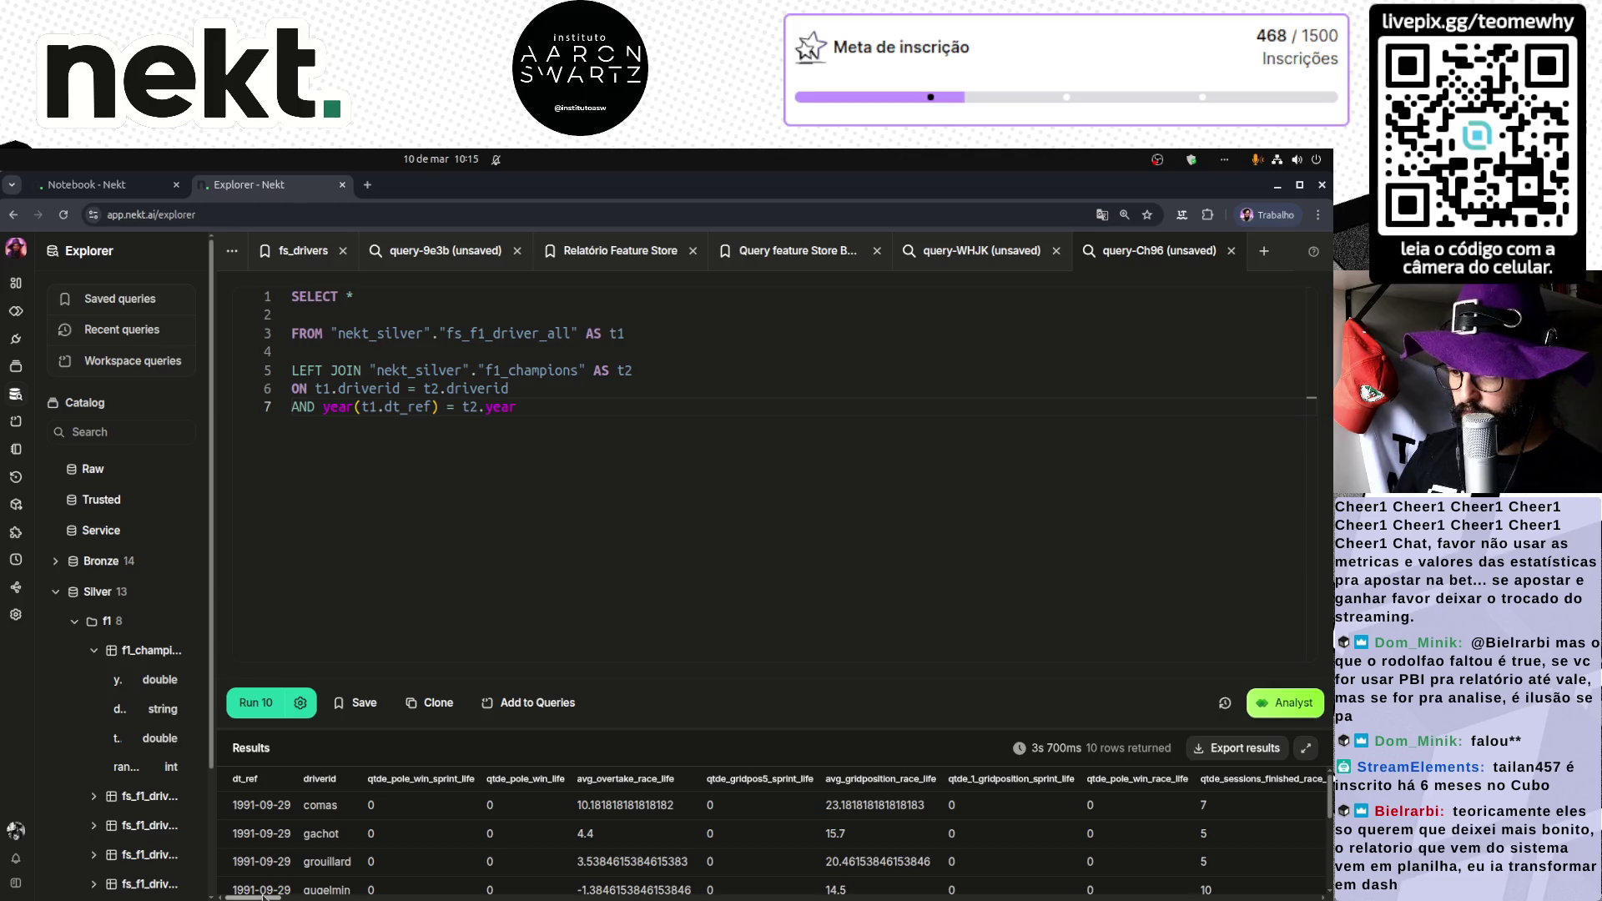
drag(232, 806, 347, 818)
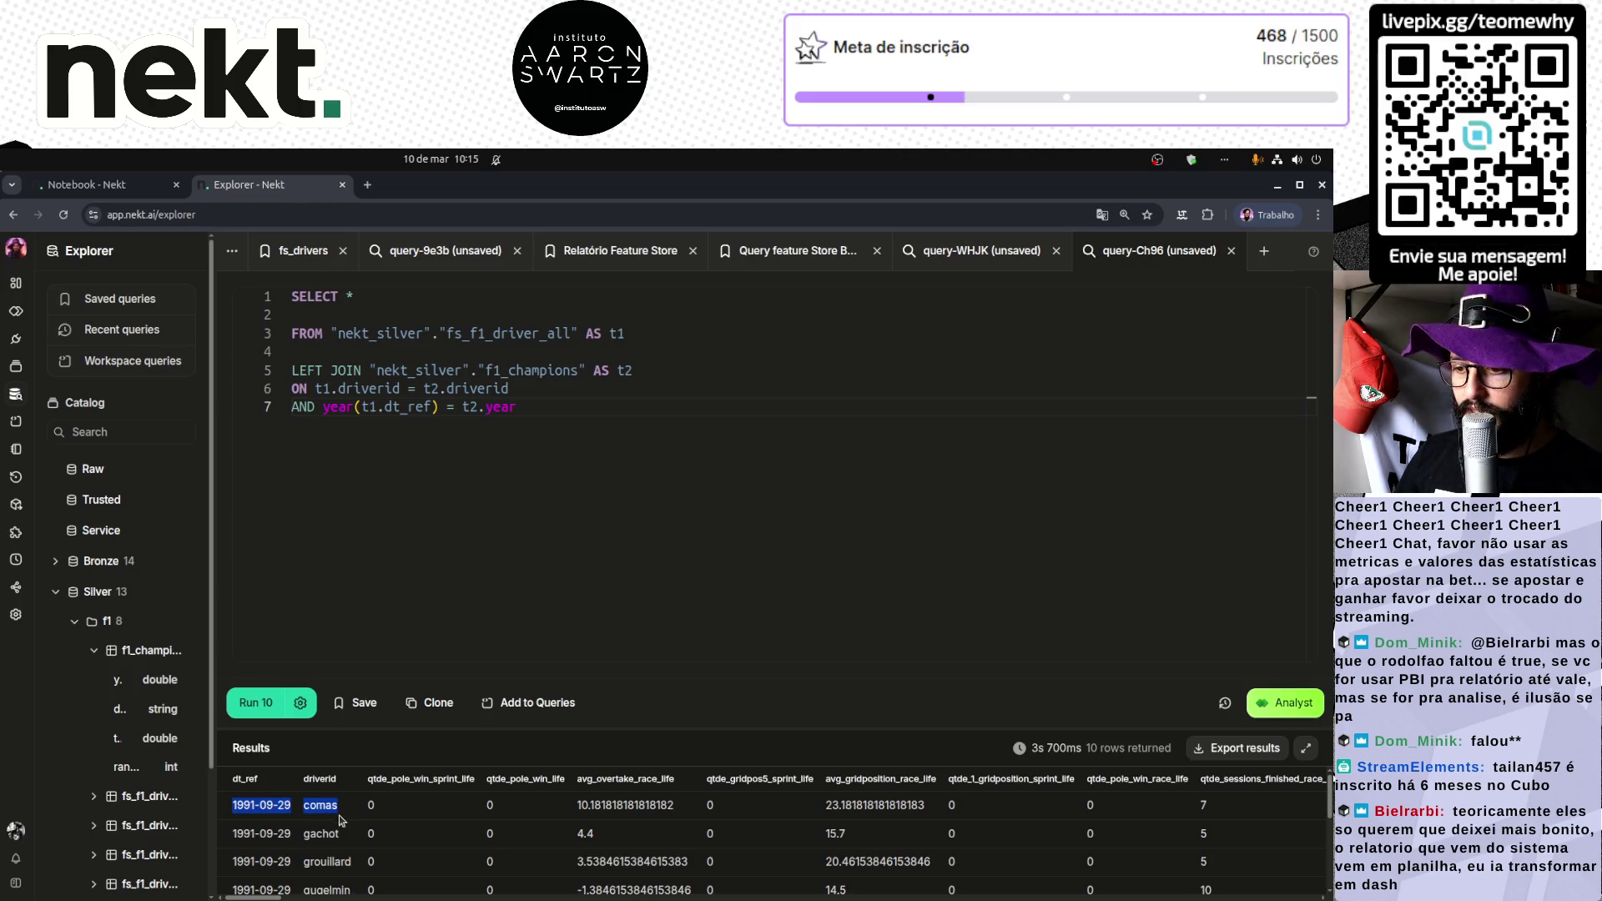
drag(257, 898, 1289, 898)
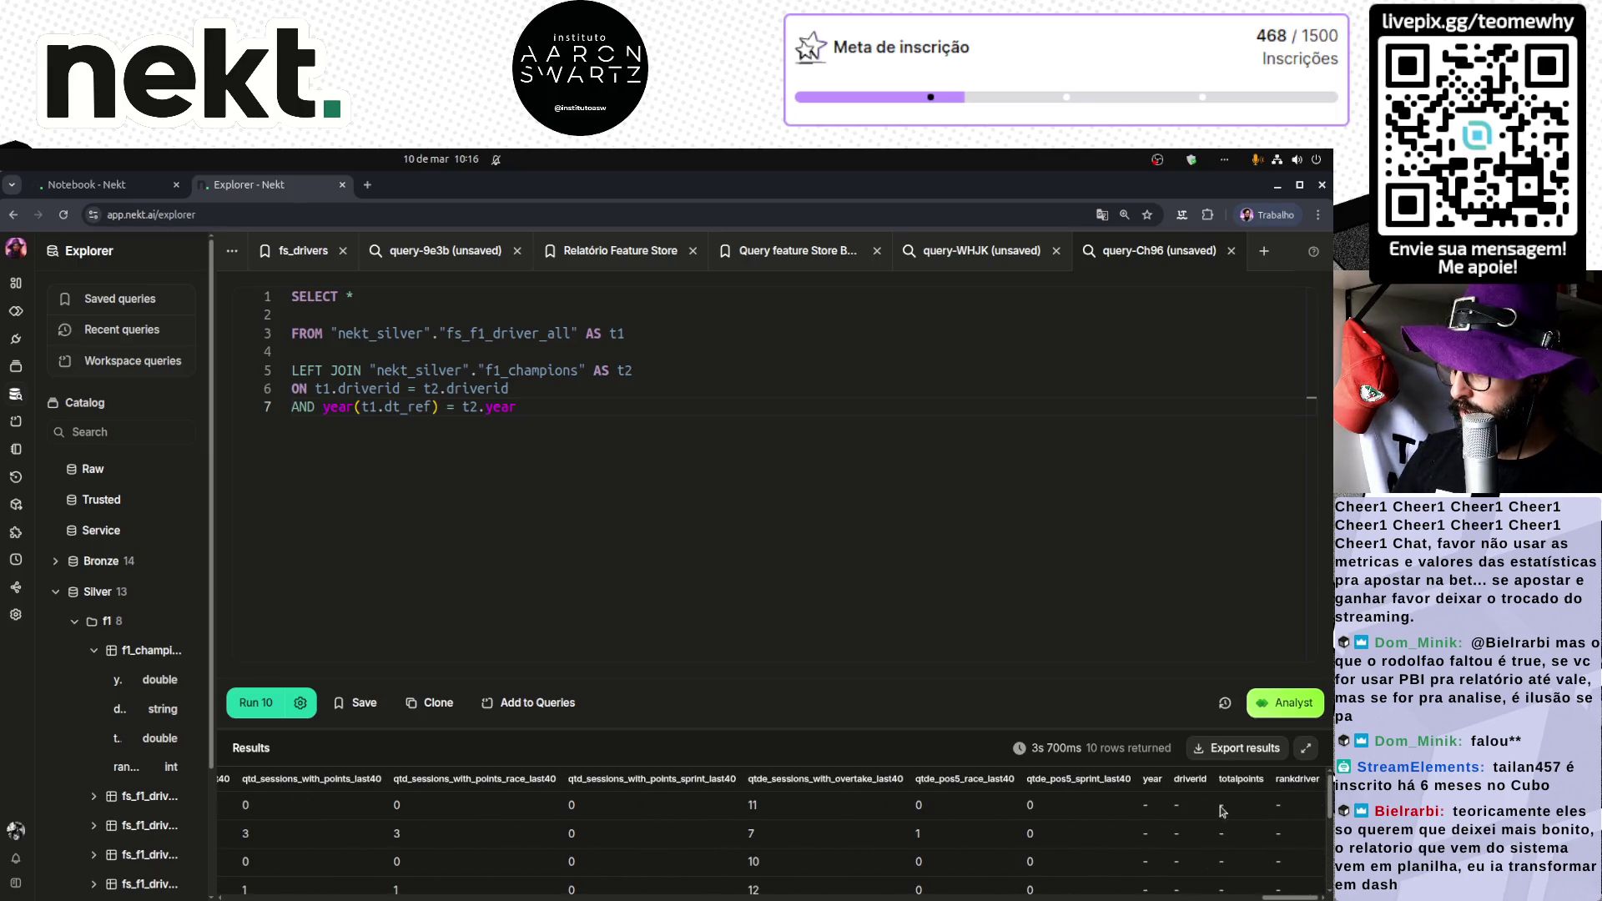
drag(1143, 807, 1301, 811)
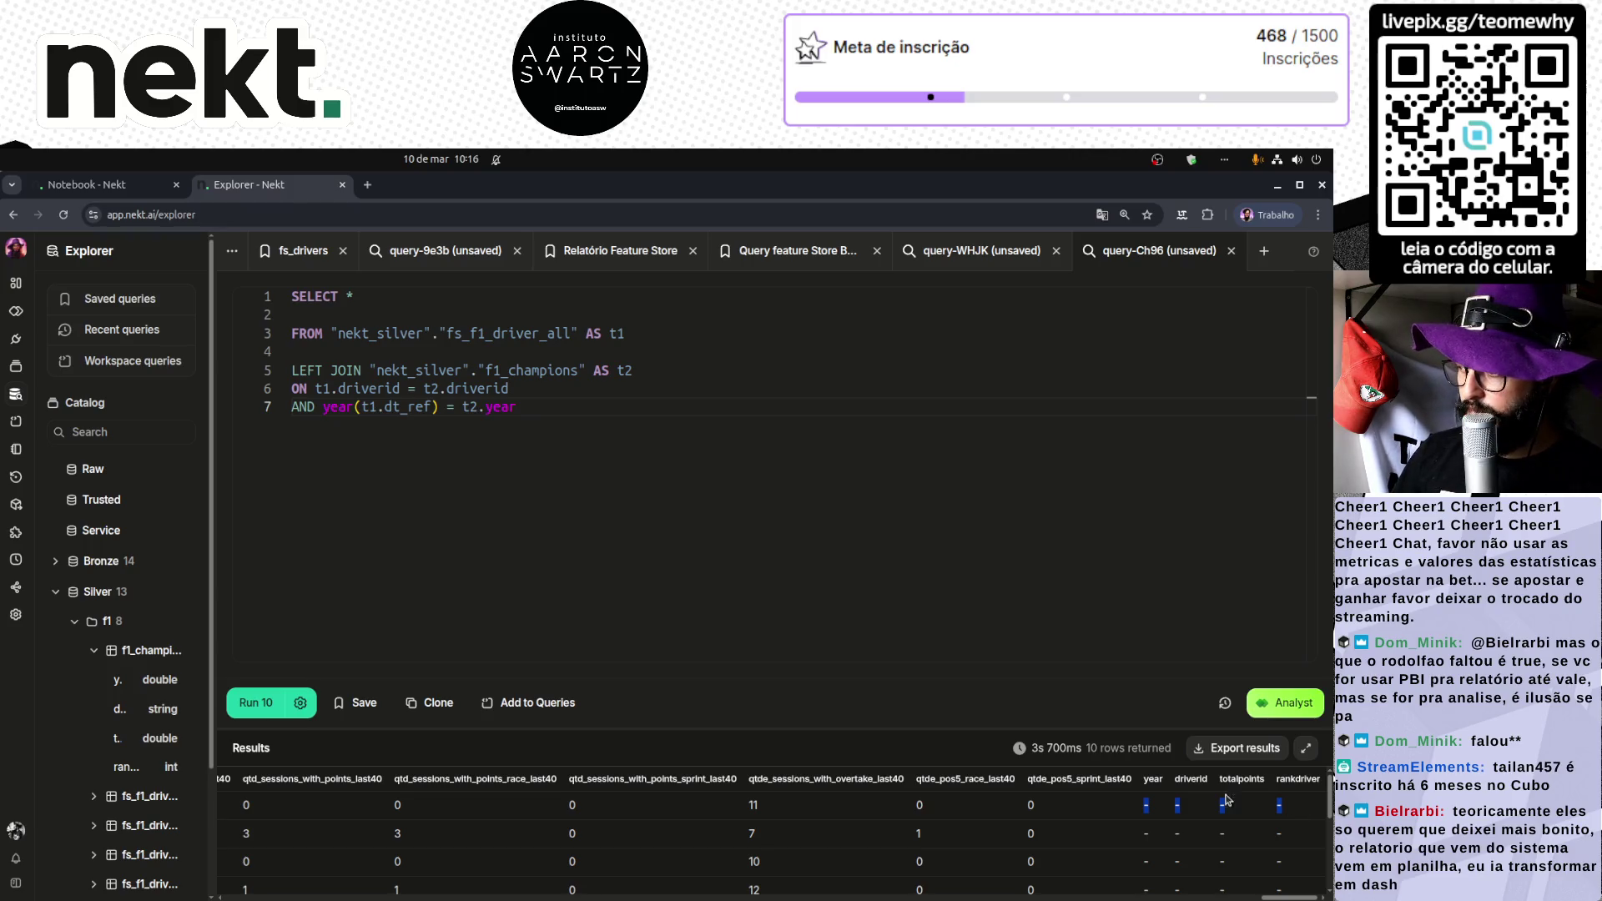
scroll(1194, 826, down, 3)
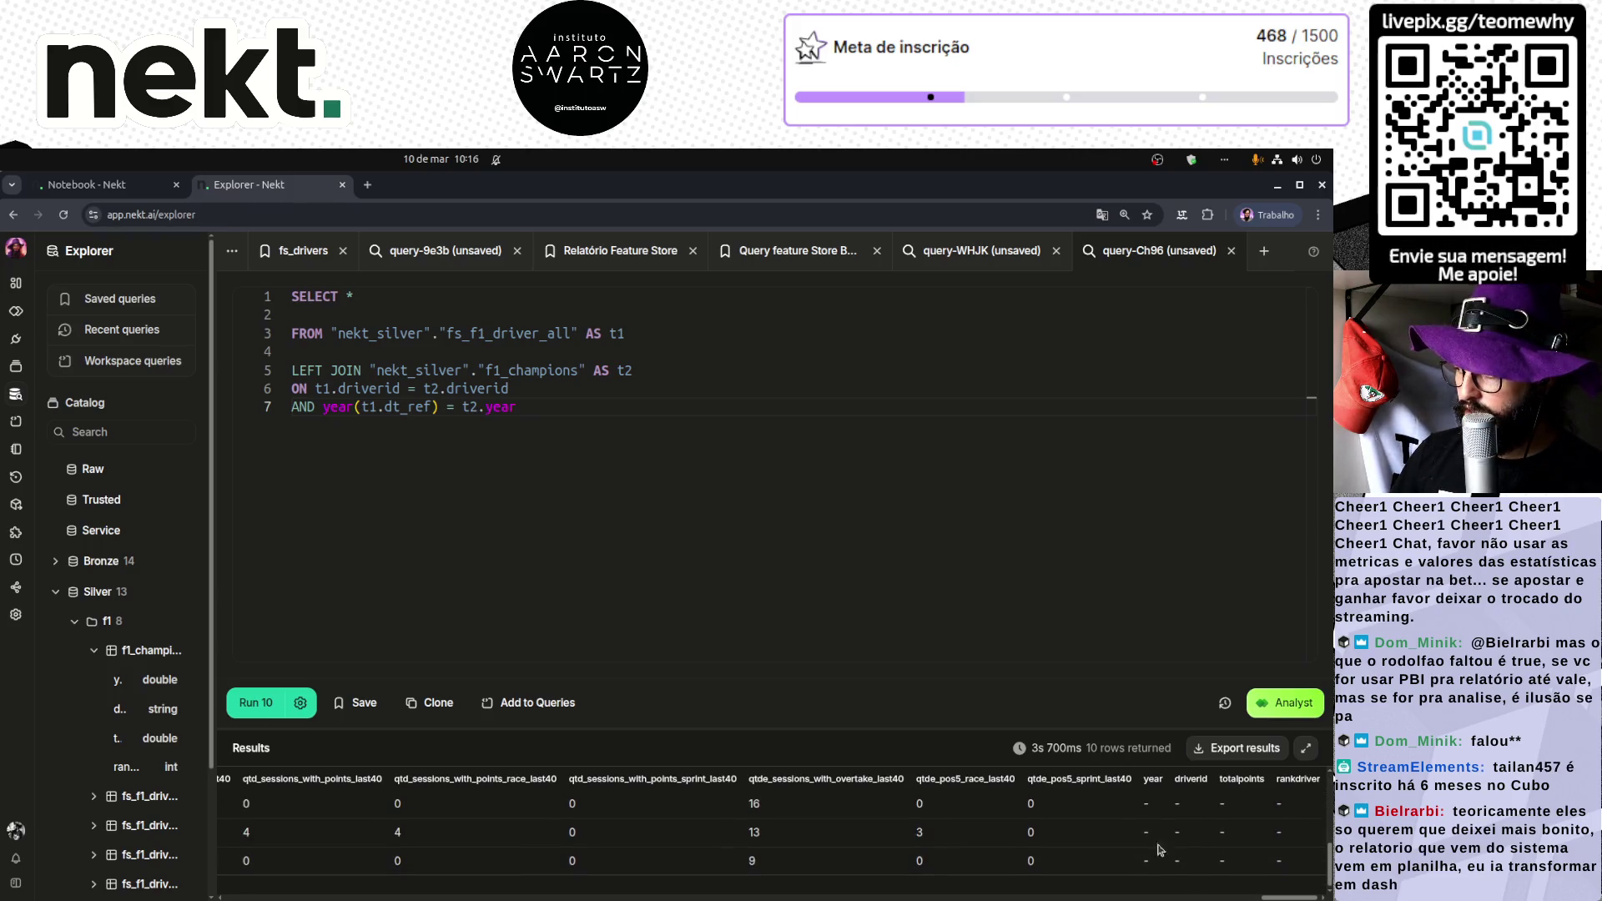
mouse_move(1071, 737)
mouse_down()
mouse_move(500, 488)
mouse_move(341, 489)
mouse_up()
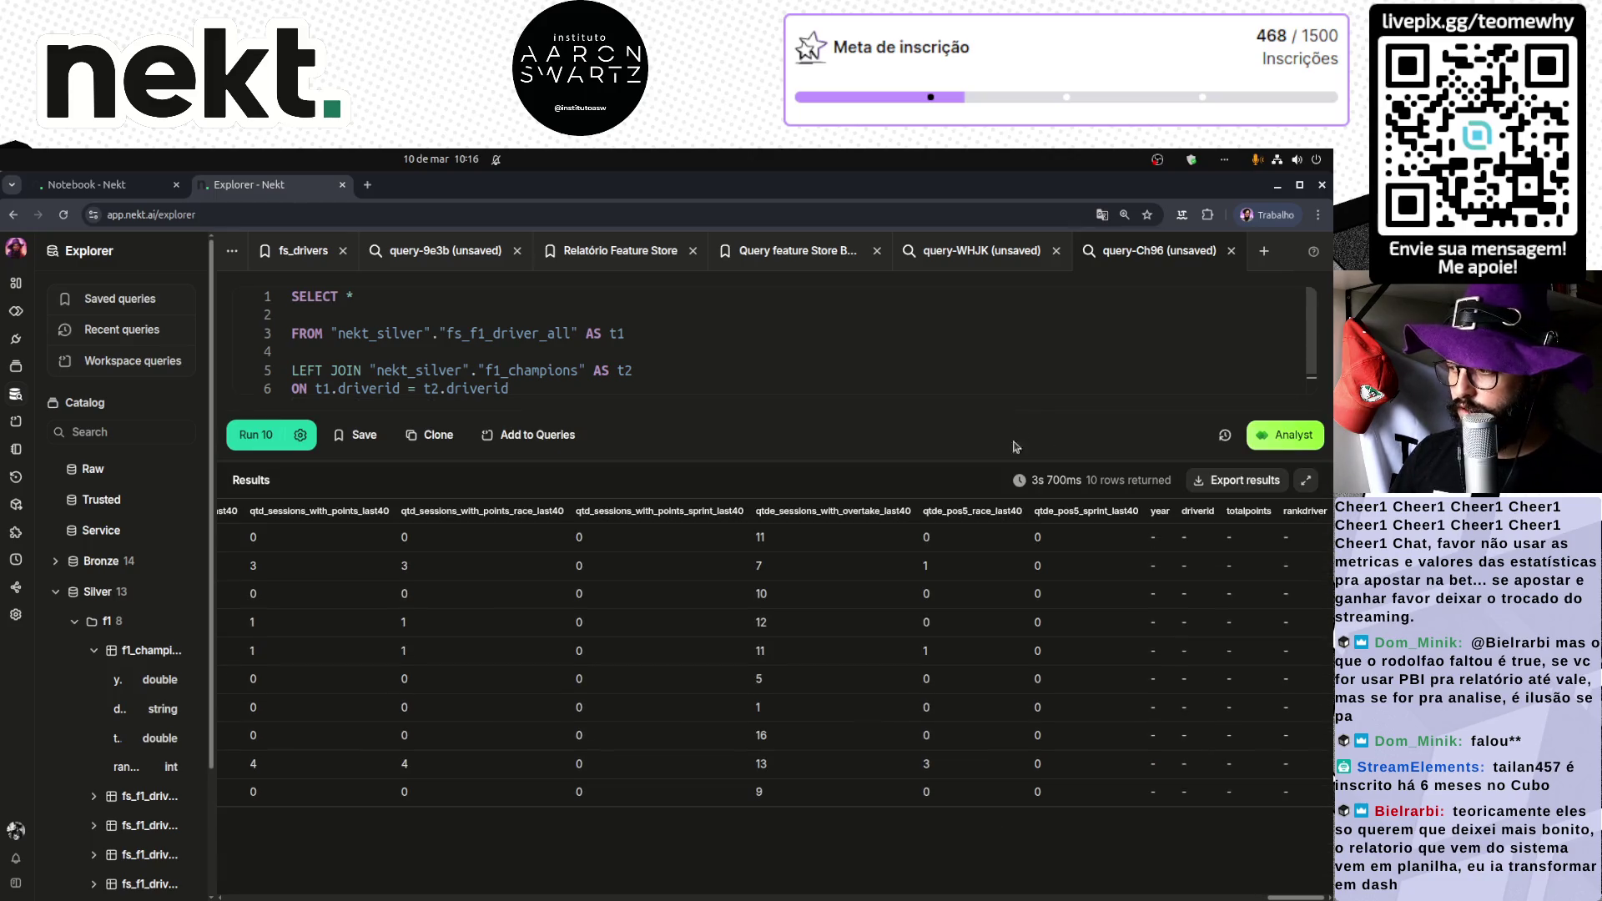
Step: Raise the row limit to 10000 and scroll through the joined results
click(300, 435)
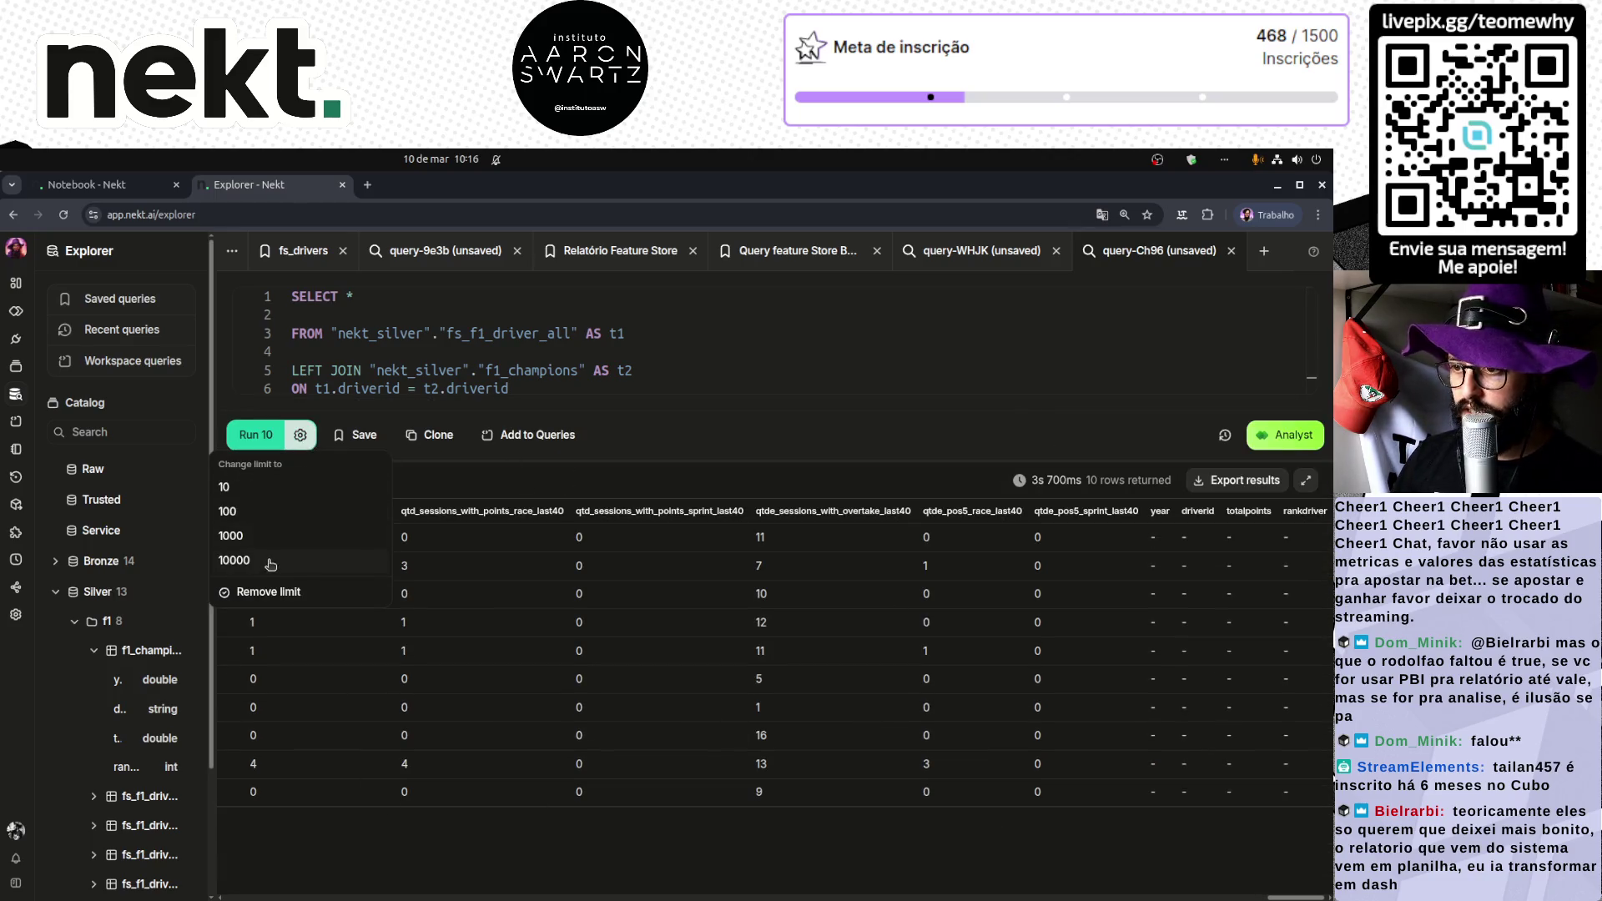
click(269, 564)
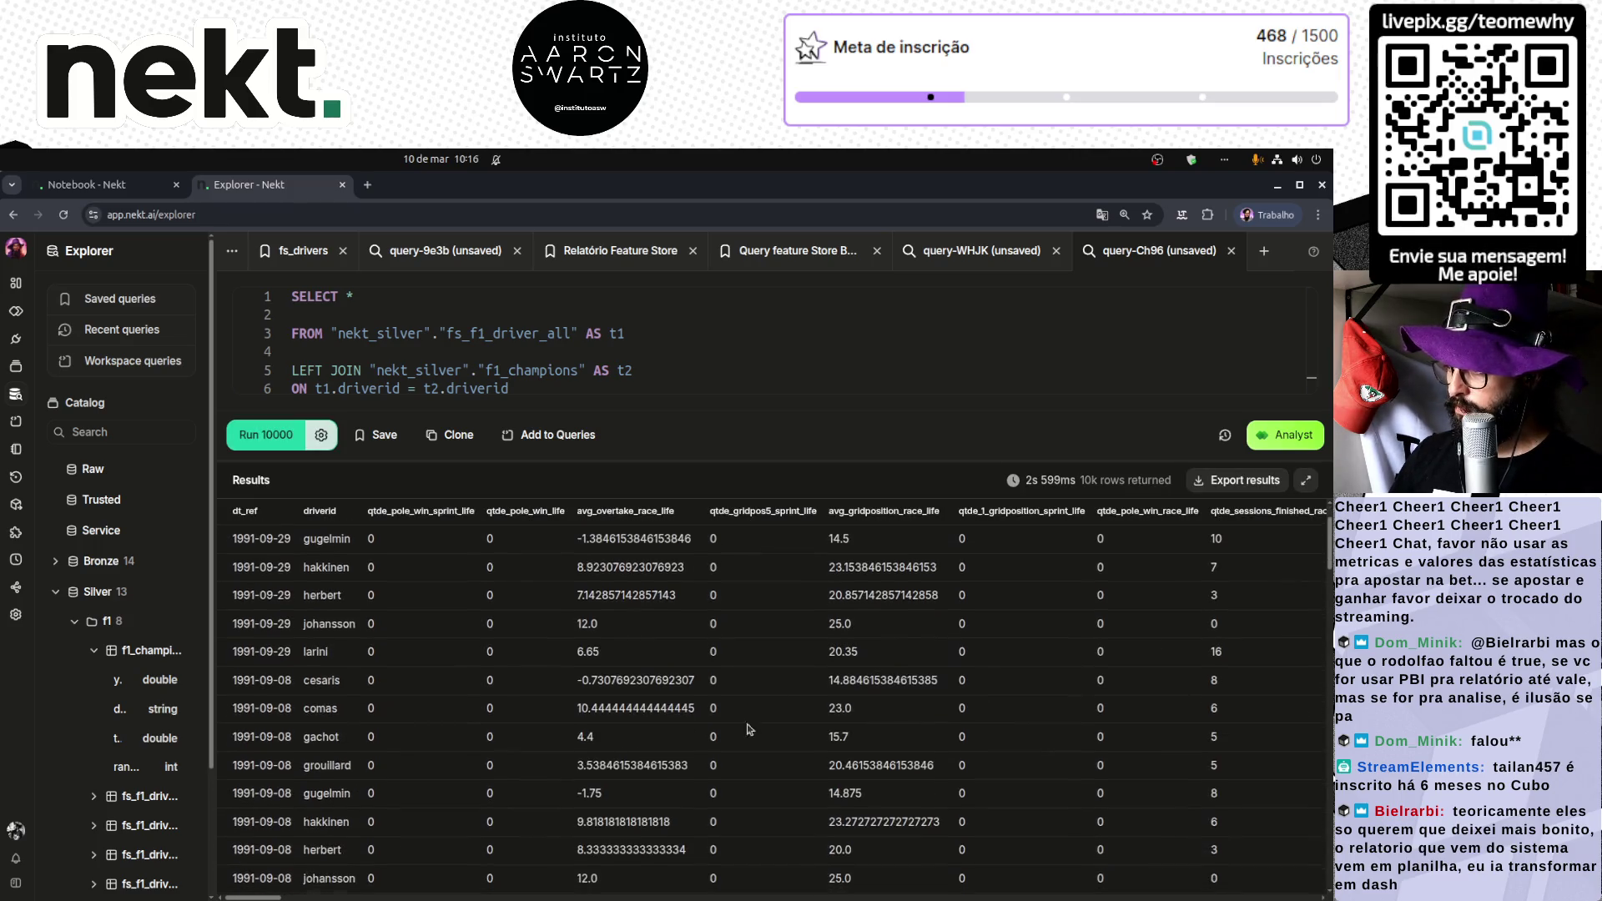
drag(274, 897, 1310, 897)
scroll(1216, 699, down, 15)
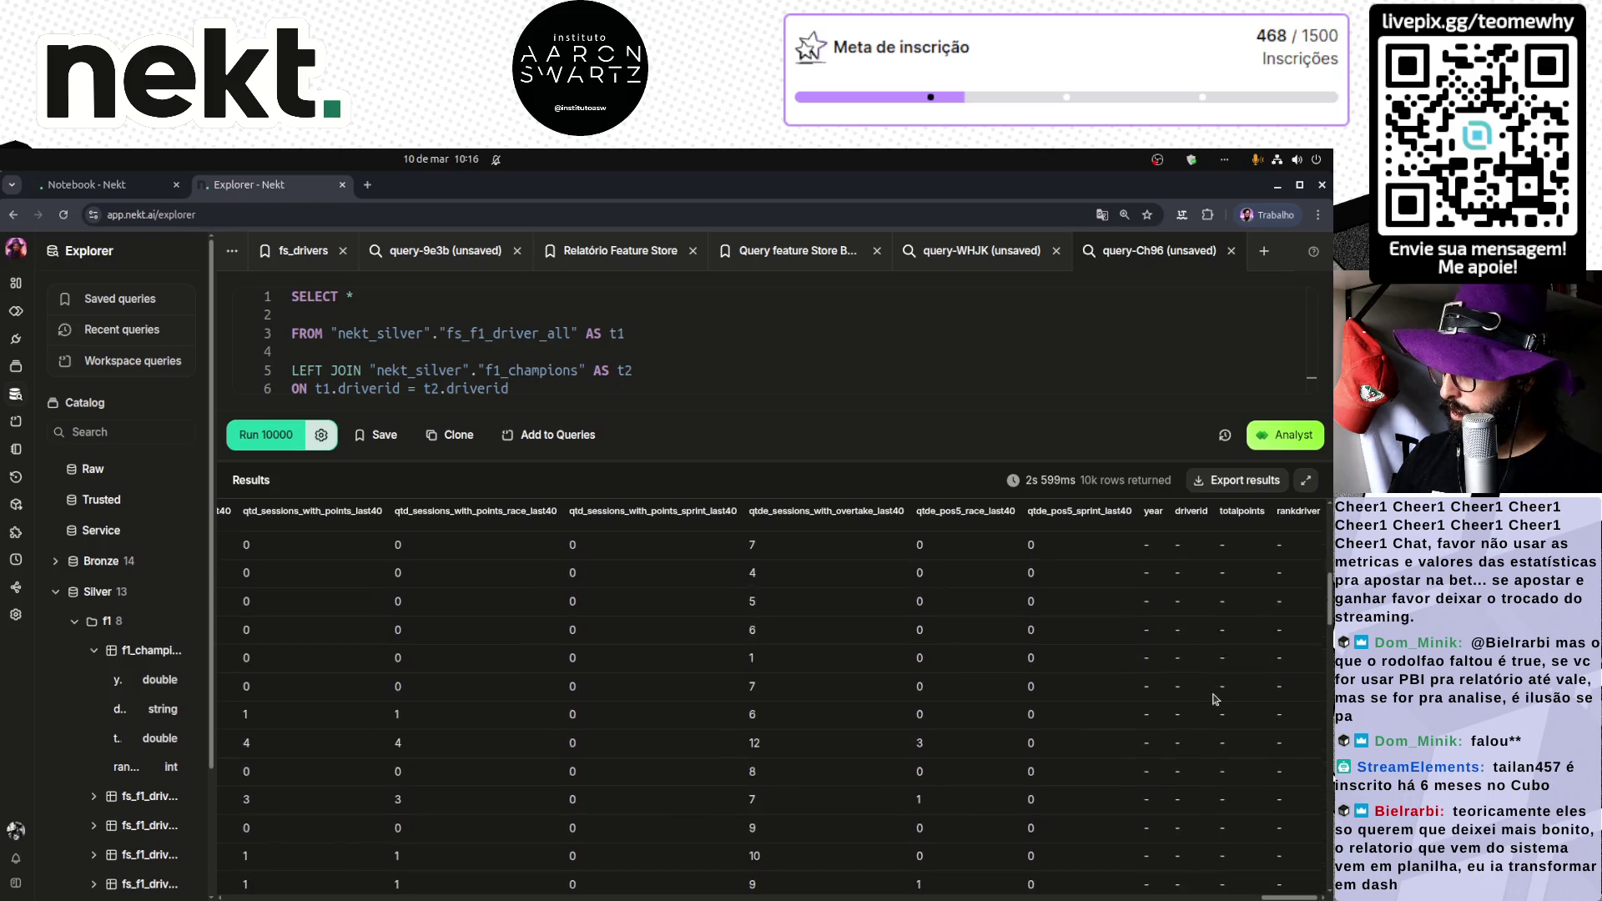
scroll(1215, 699, down, 5)
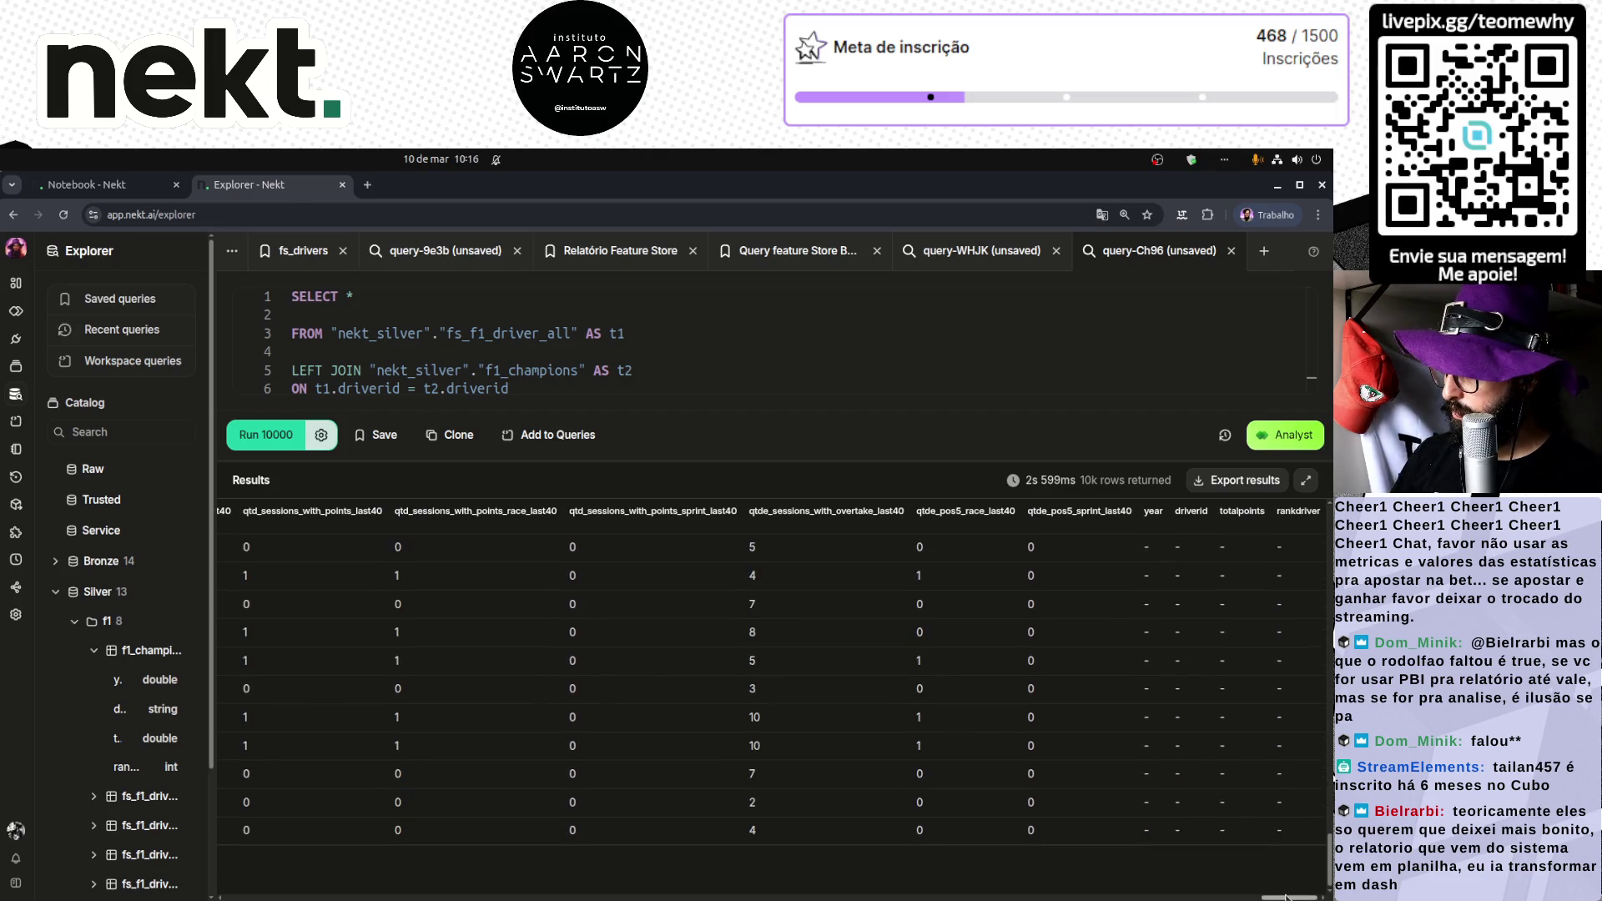
drag(1282, 894, 253, 898)
scroll(501, 885, right, 4)
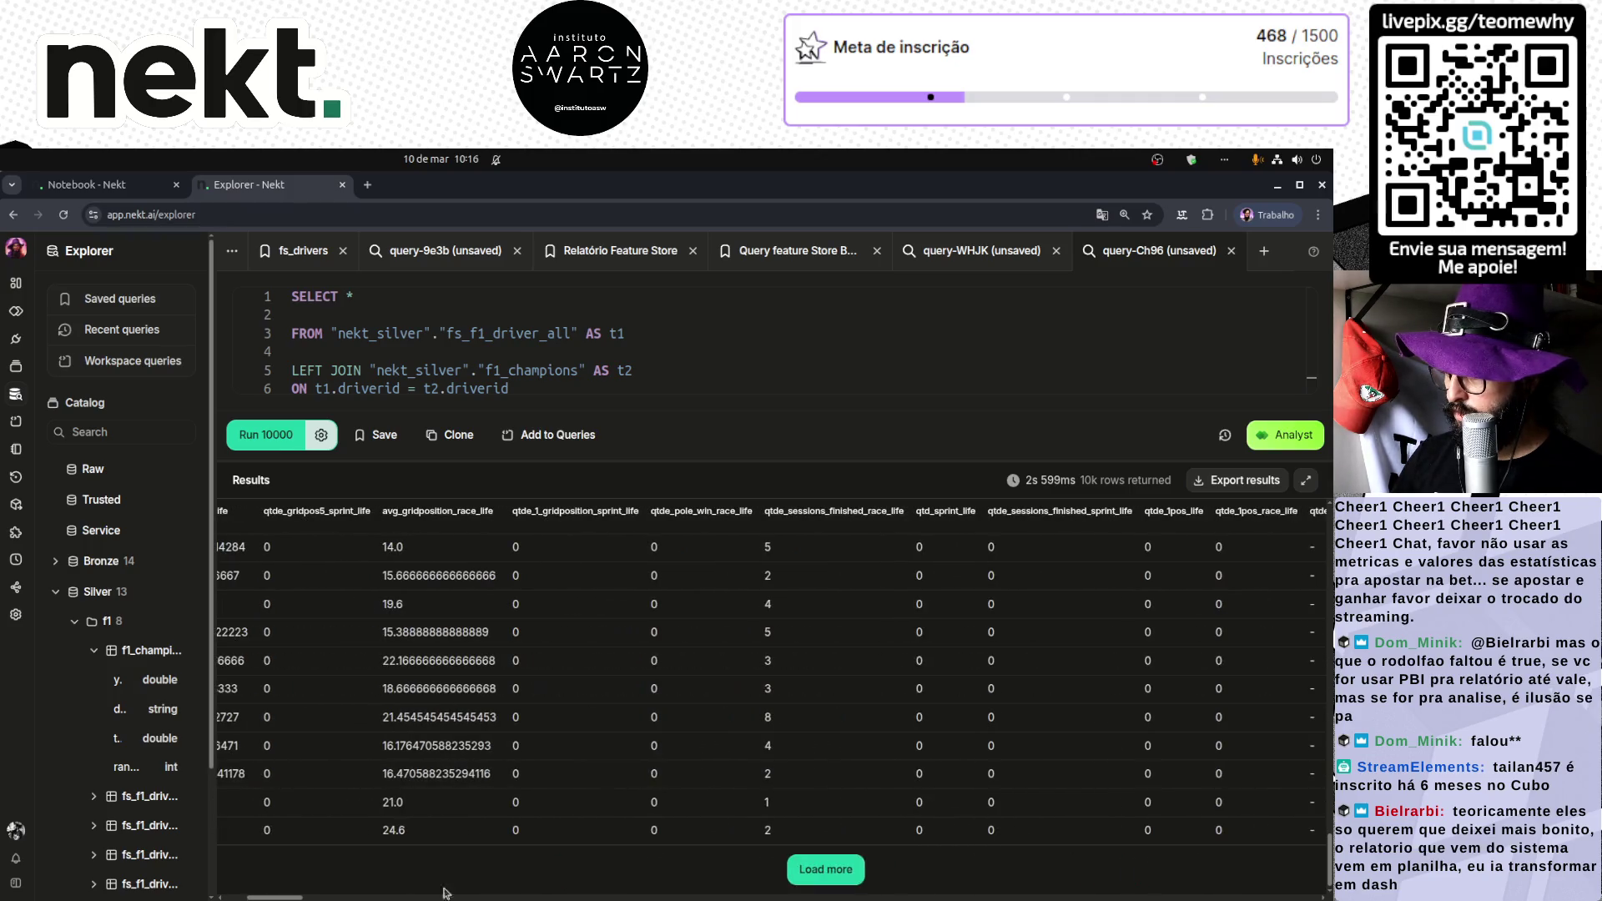
Step: Load more rows and confirm senna's 1991 rows show 1991.0, 96.0 points and rank 1
click(839, 874)
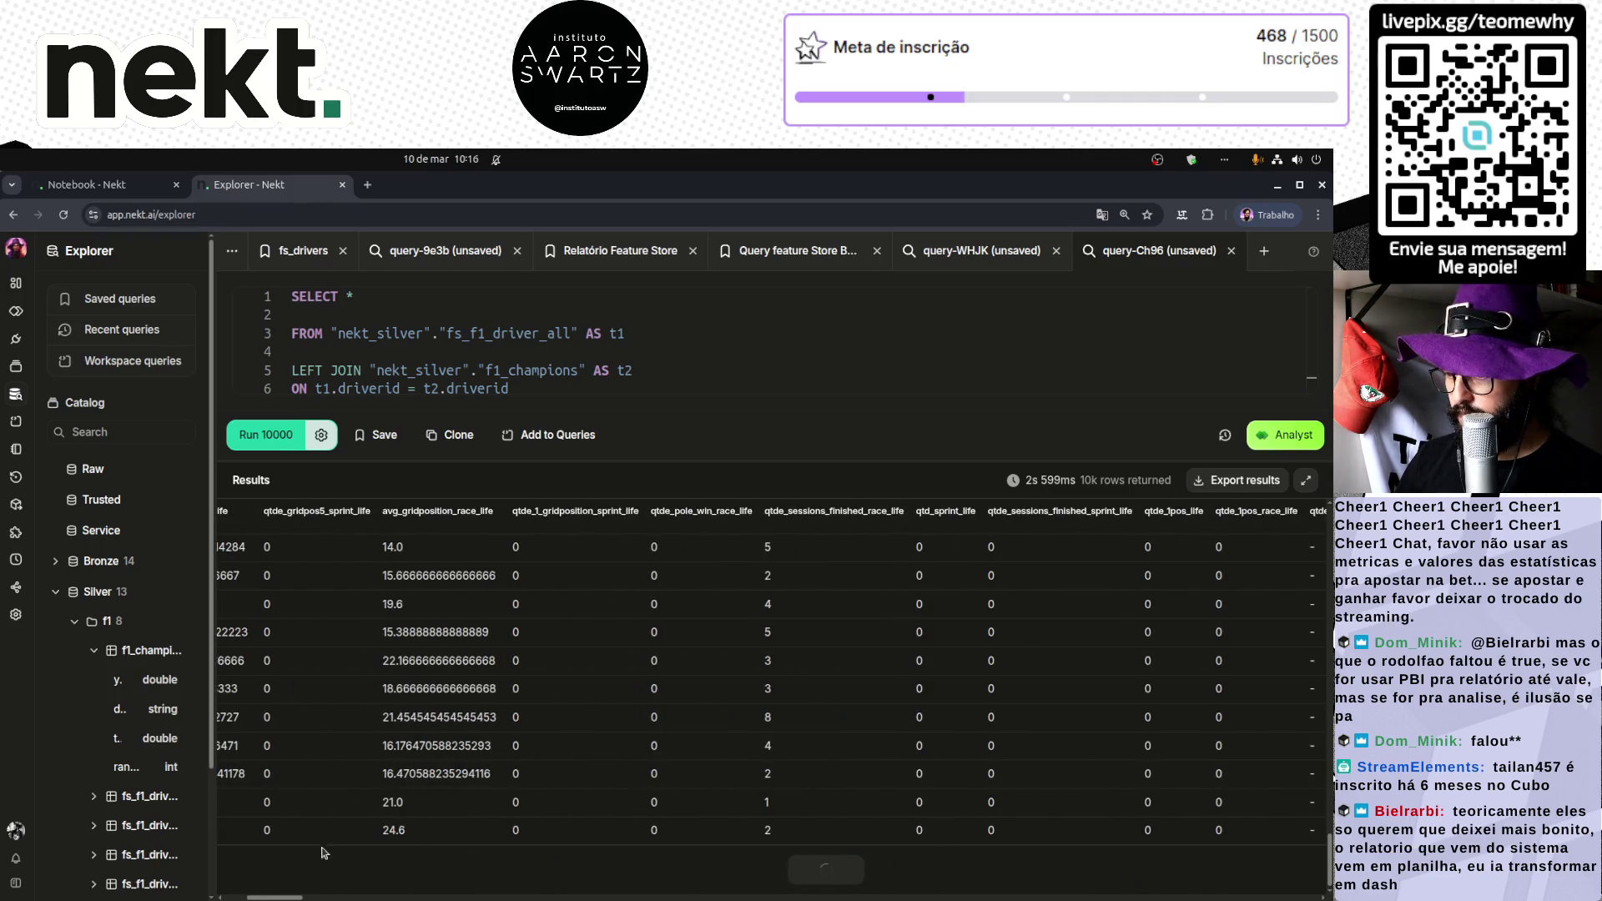
mouse_move(287, 897)
mouse_down()
mouse_move(256, 898)
mouse_move(632, 897)
mouse_move(219, 884)
mouse_move(1289, 896)
mouse_up()
scroll(1261, 852, down, 10)
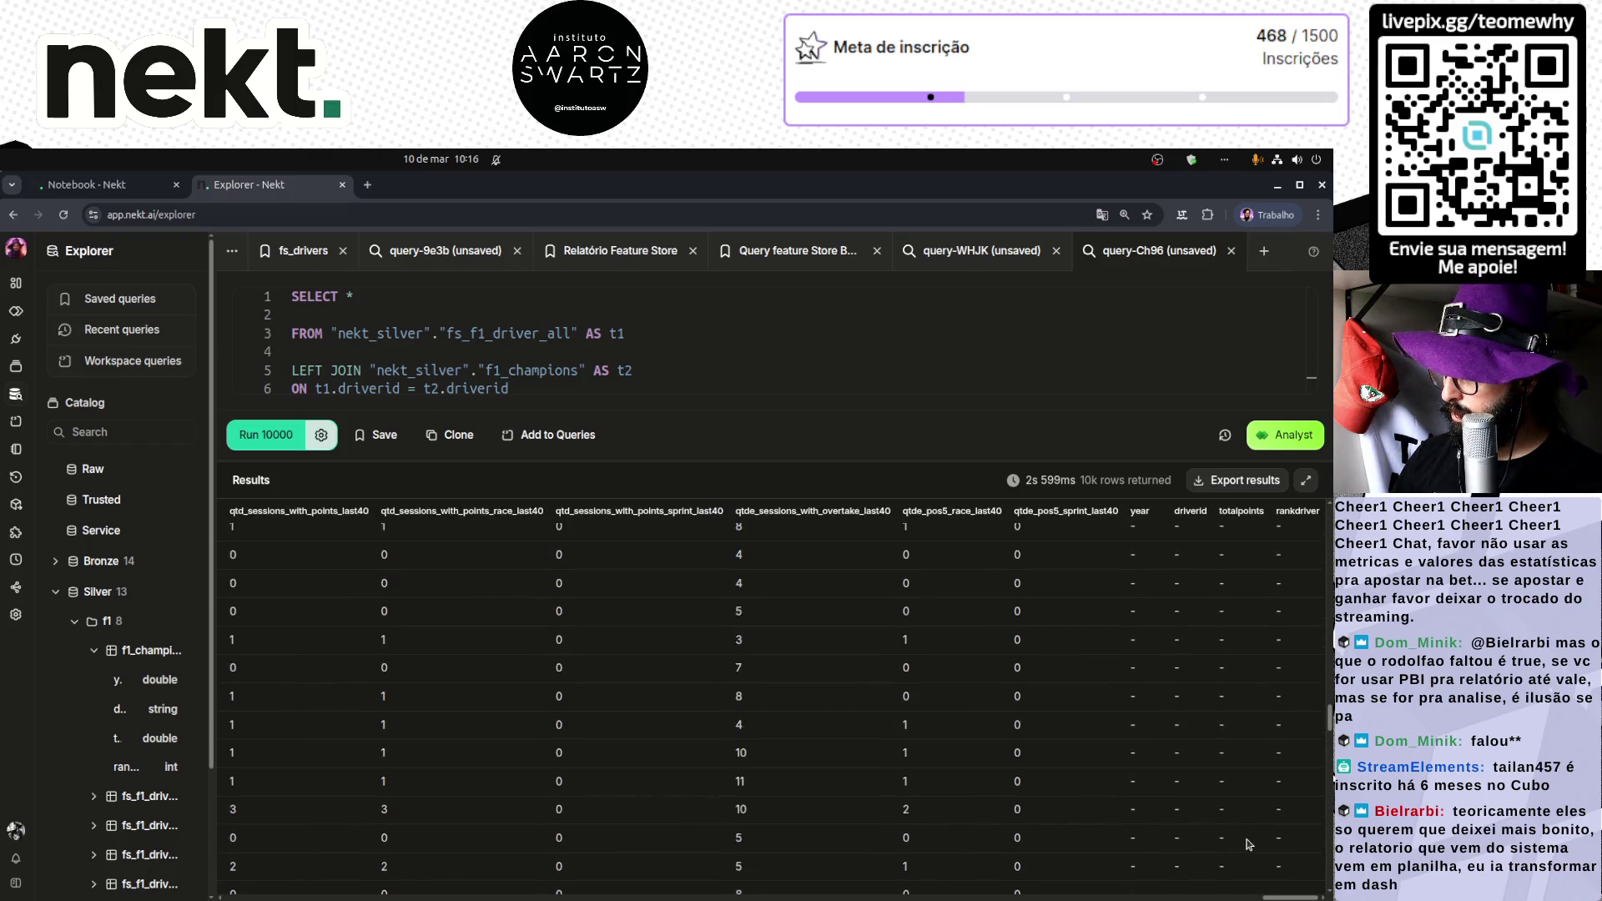
scroll(1249, 844, up, 5)
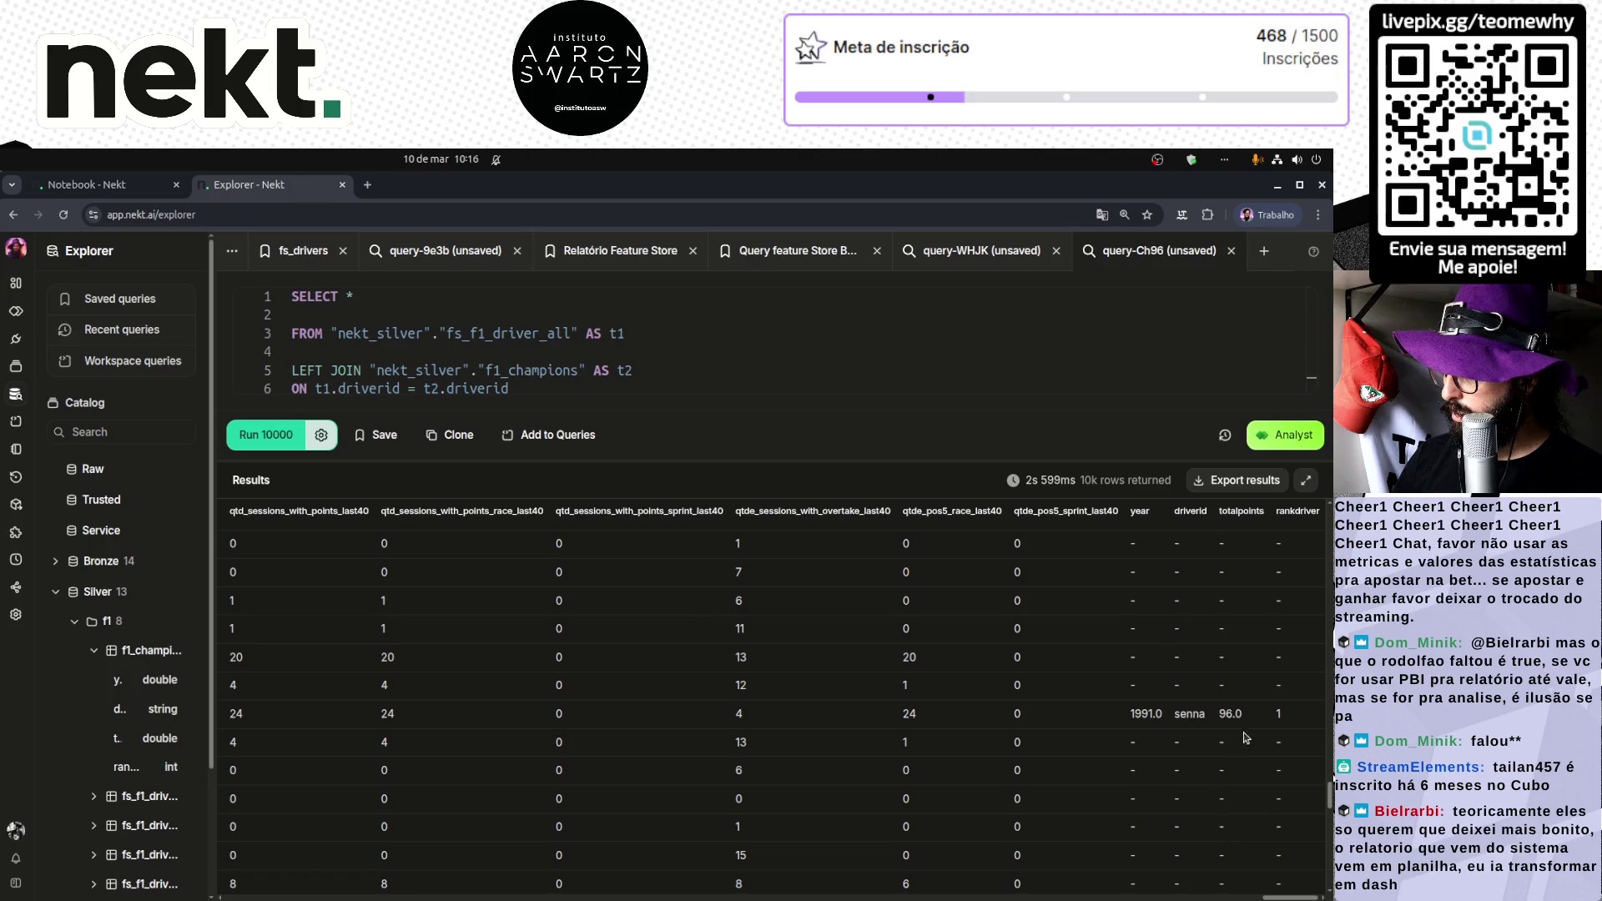
drag(1291, 719, 1128, 722)
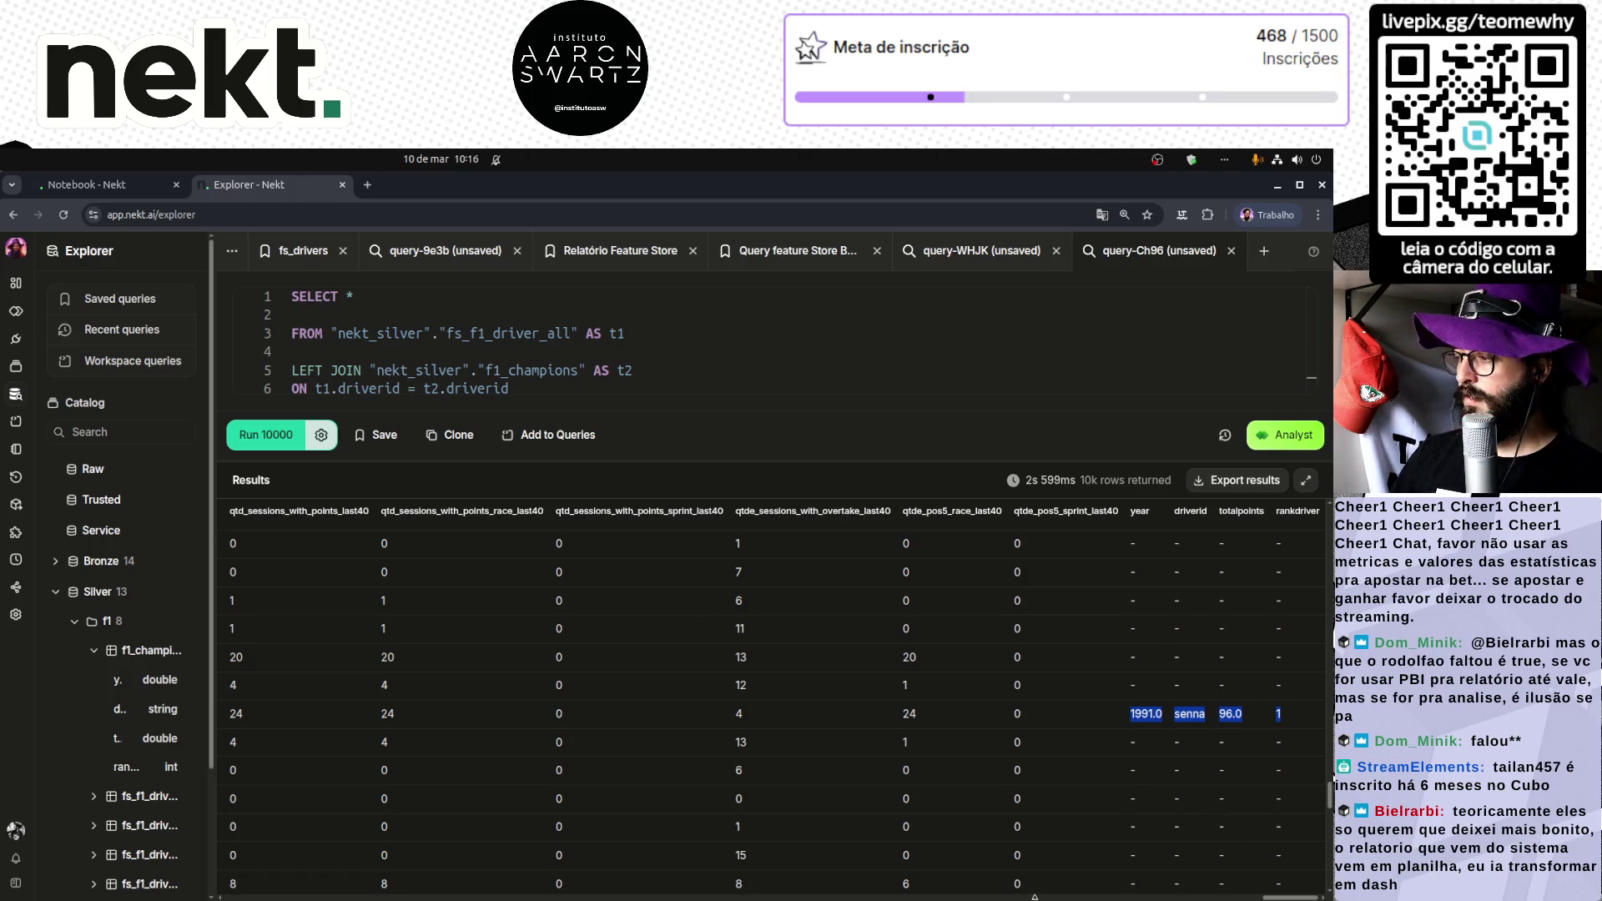
scroll(1160, 820, down, 3)
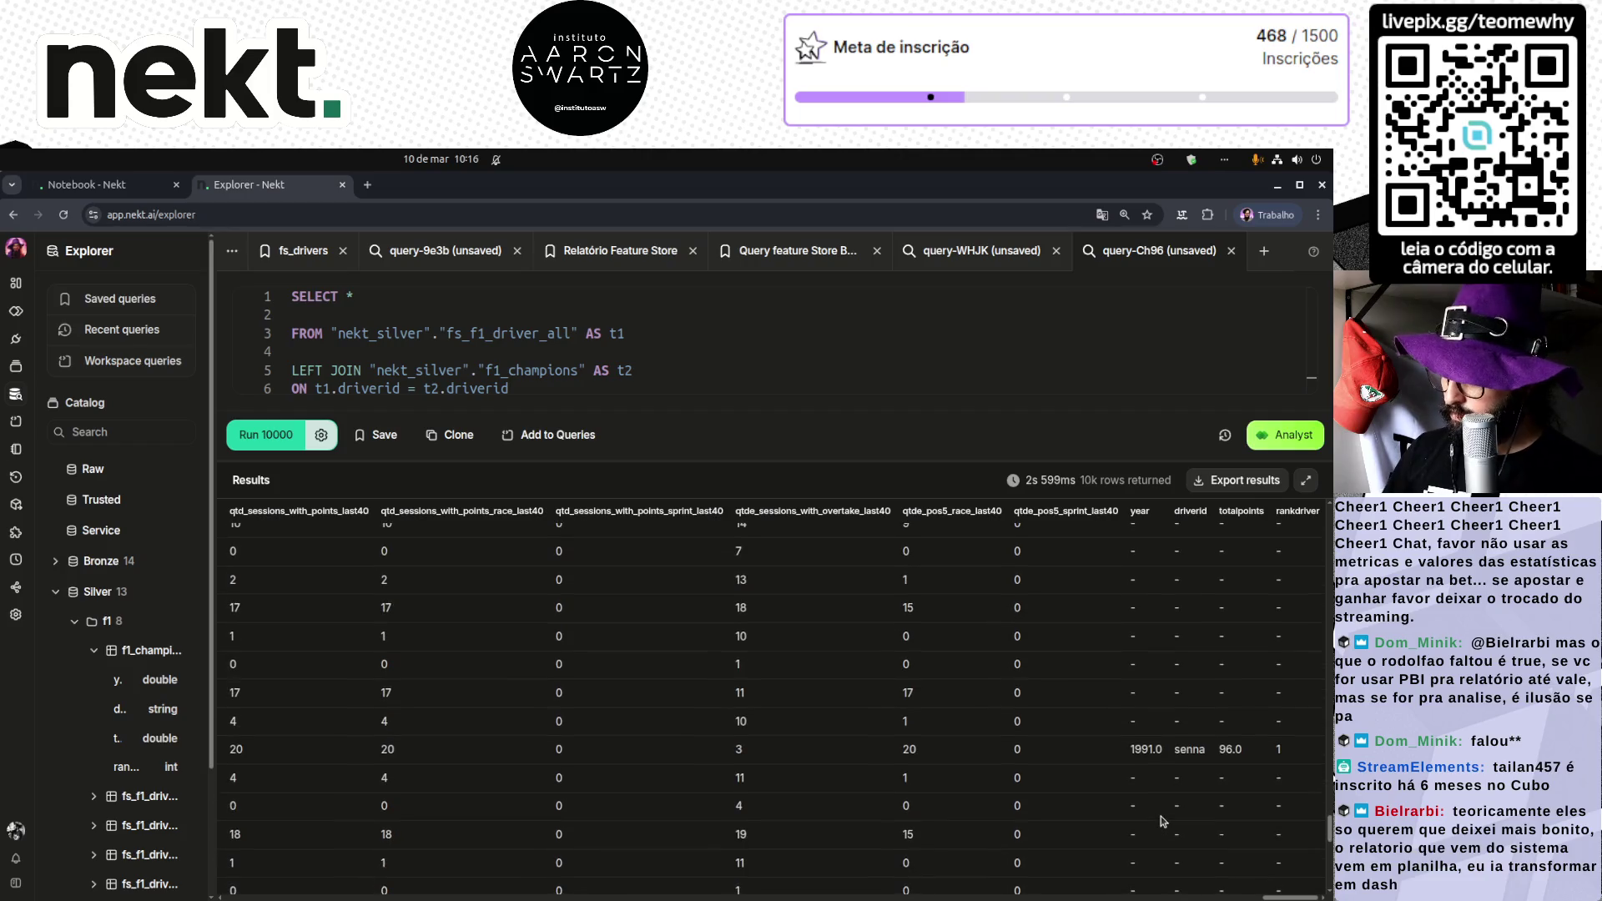
scroll(1164, 820, down, 3)
scroll(1171, 821, down, 5)
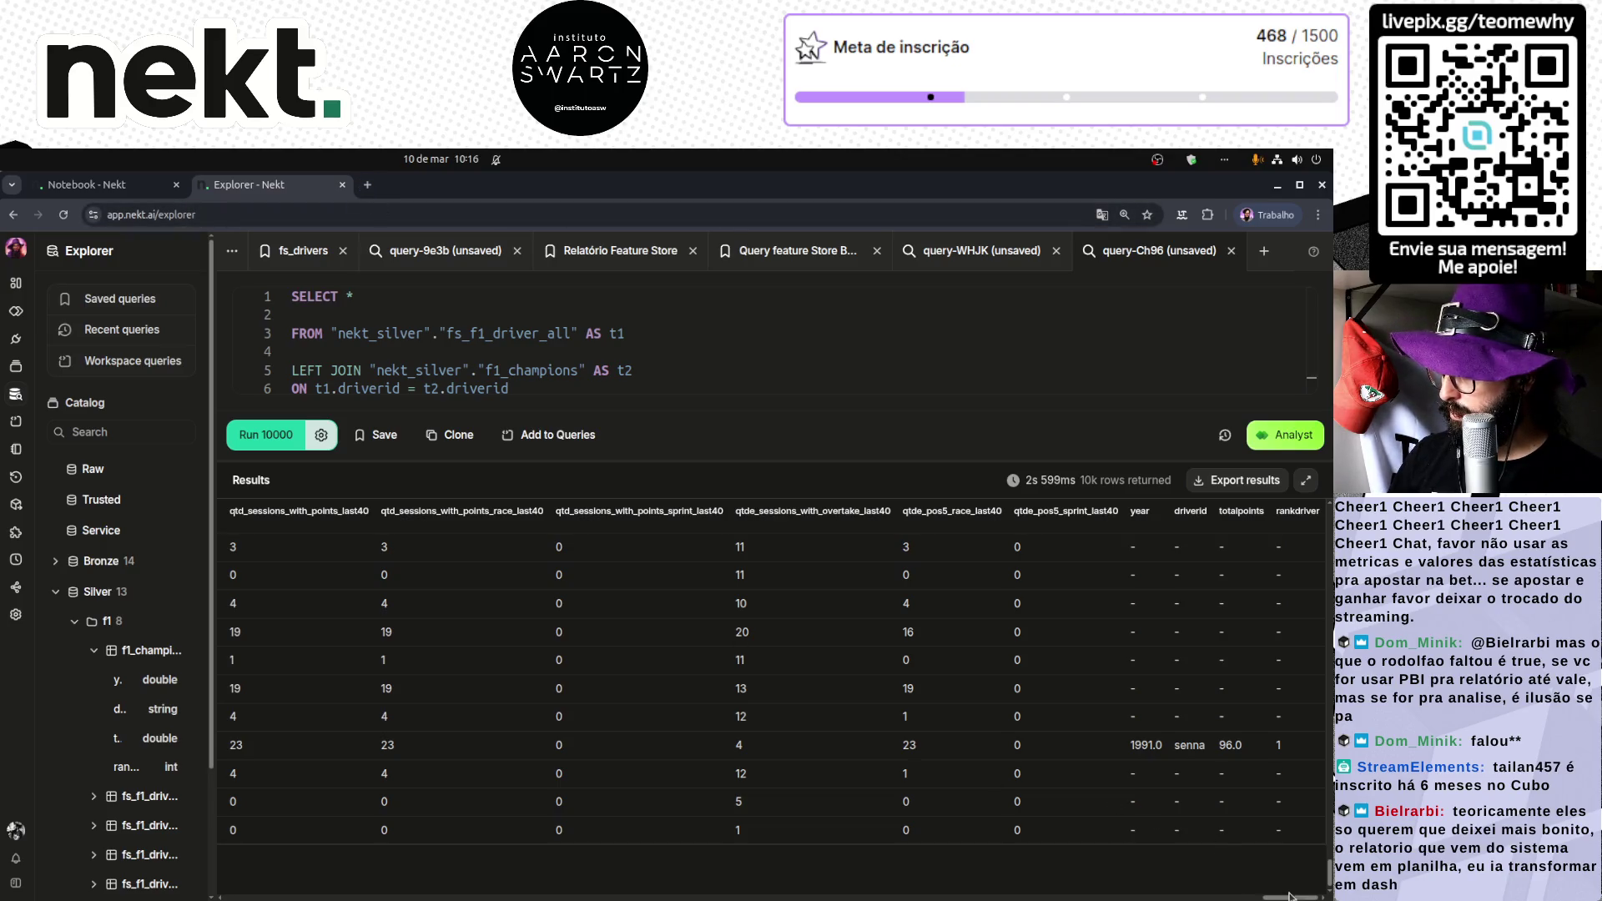
drag(1291, 898, 224, 896)
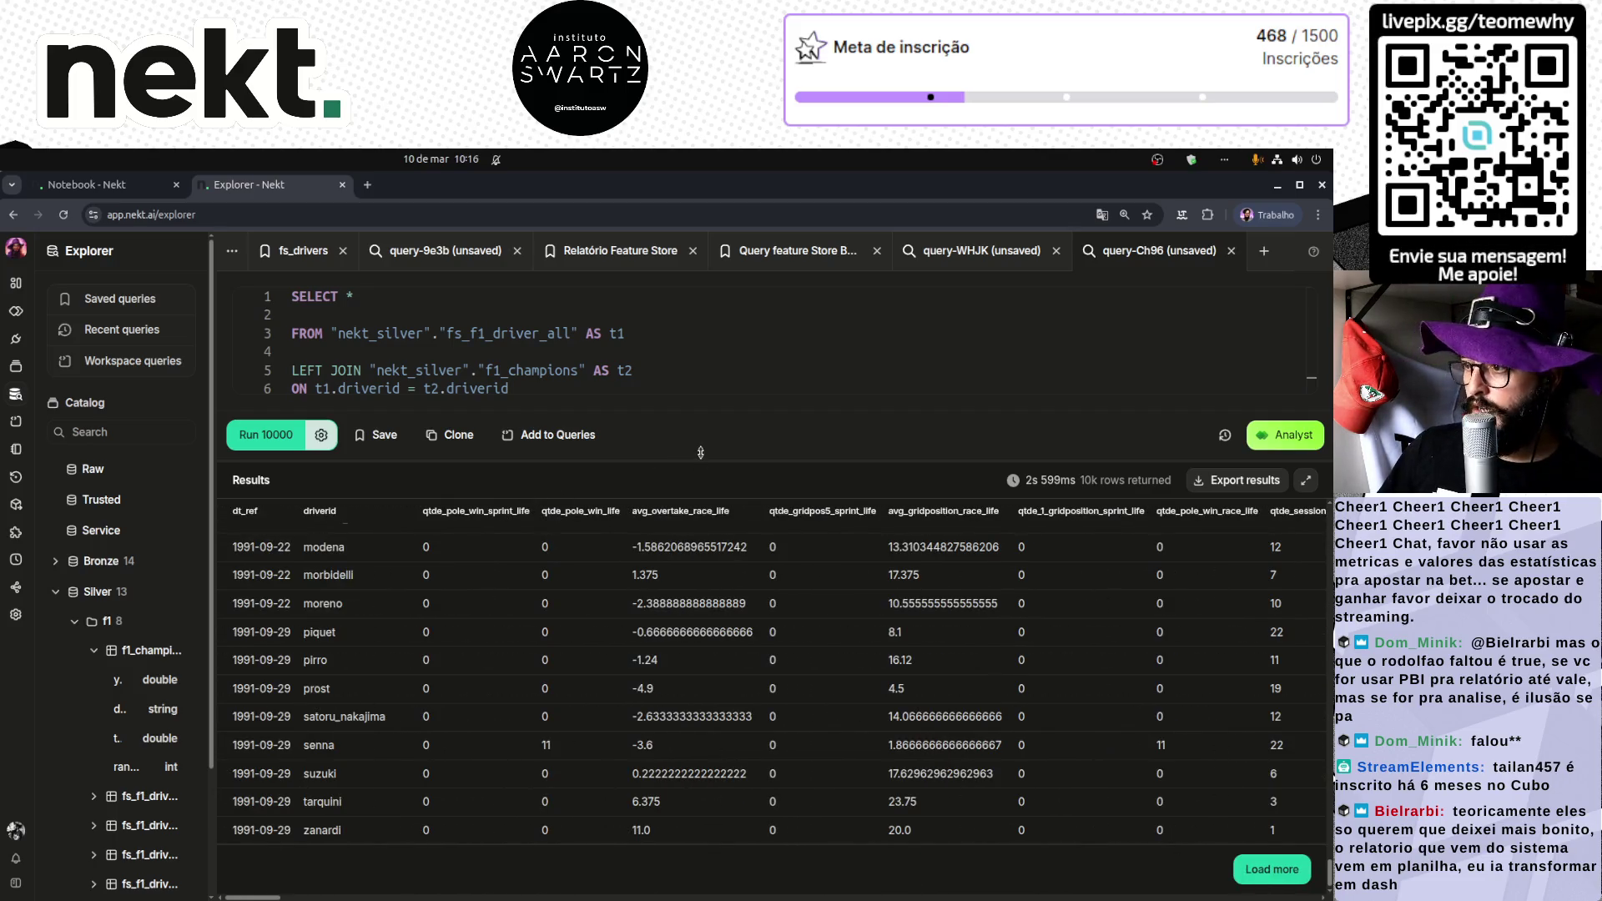
drag(704, 457, 681, 587)
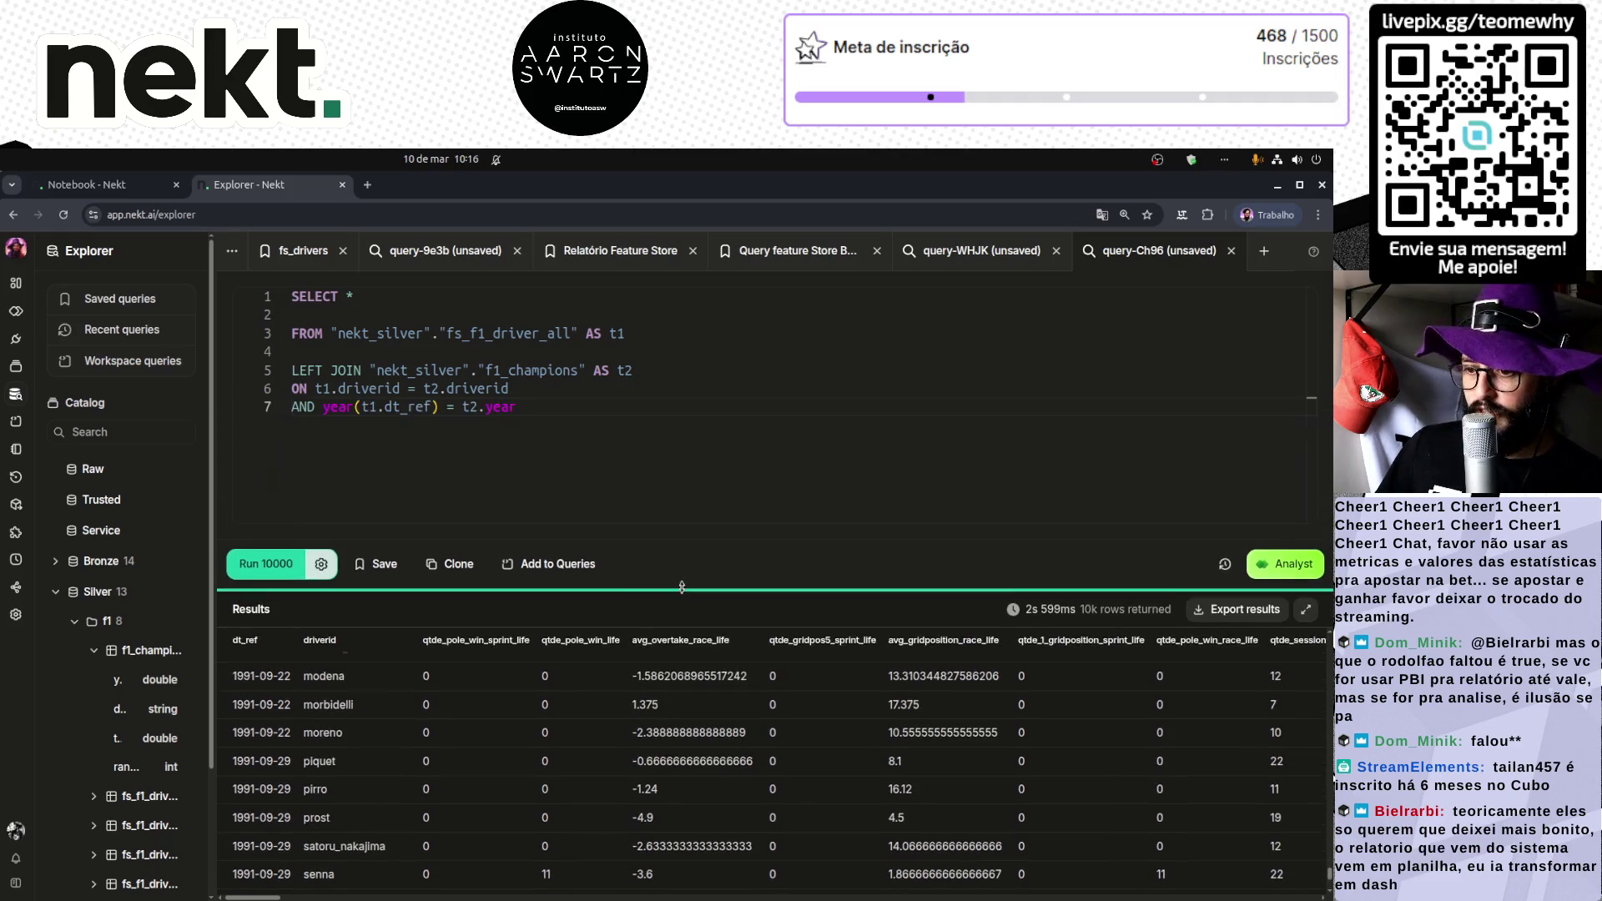
Step: Widen the catalog and add a new column line after SELECT t1.*
drag(202, 705, 338, 709)
double_click(150, 767)
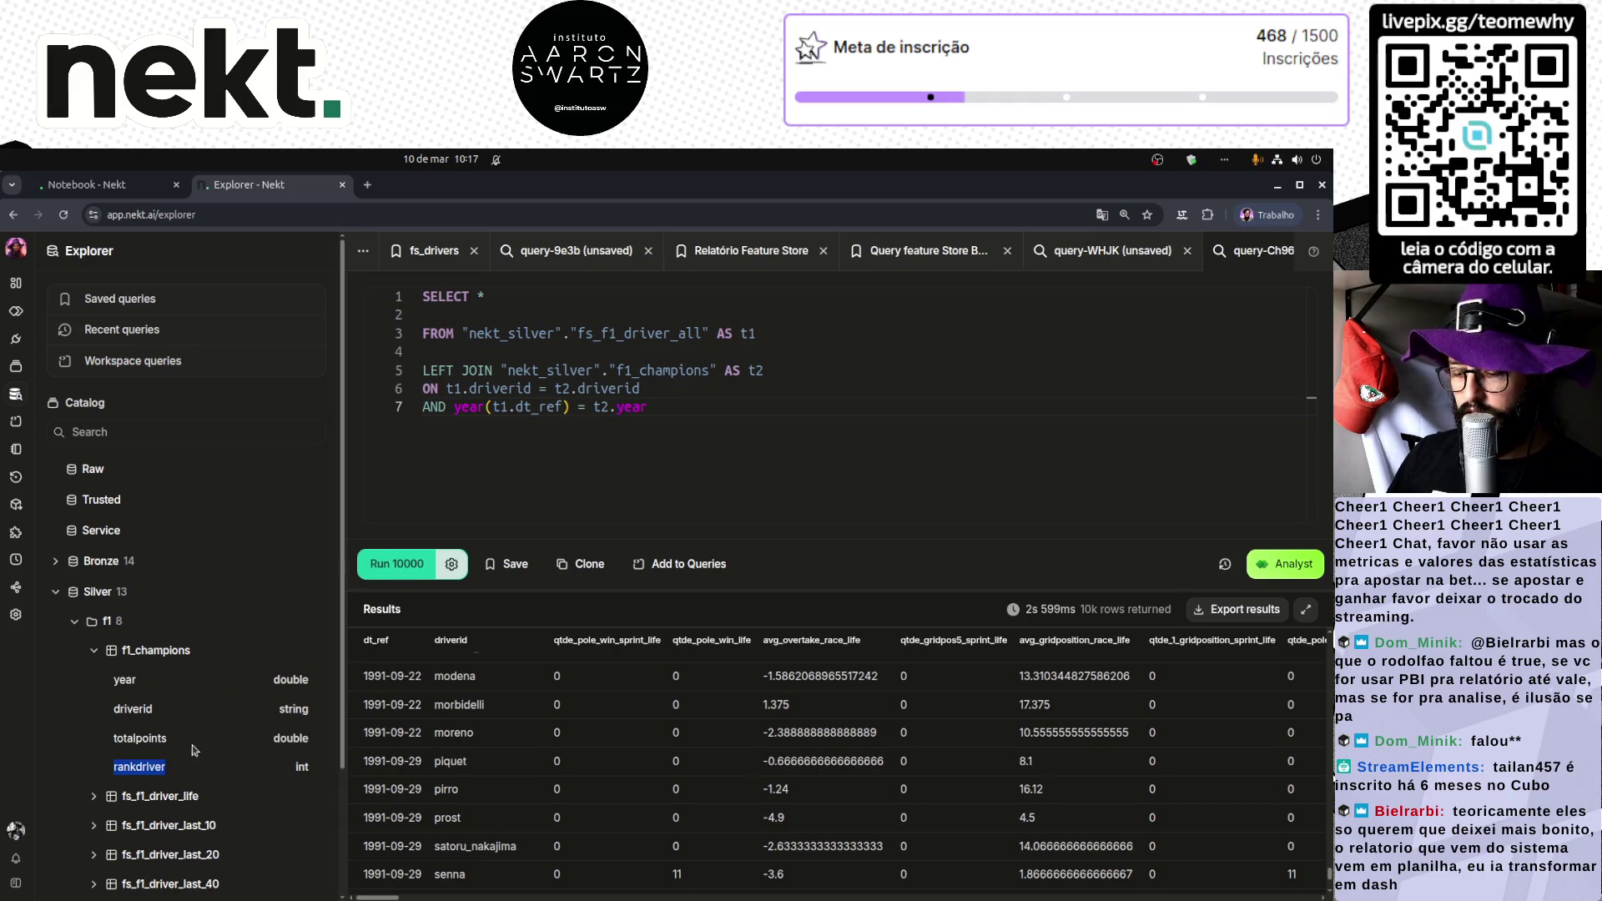
click(503, 298)
text(t1.)
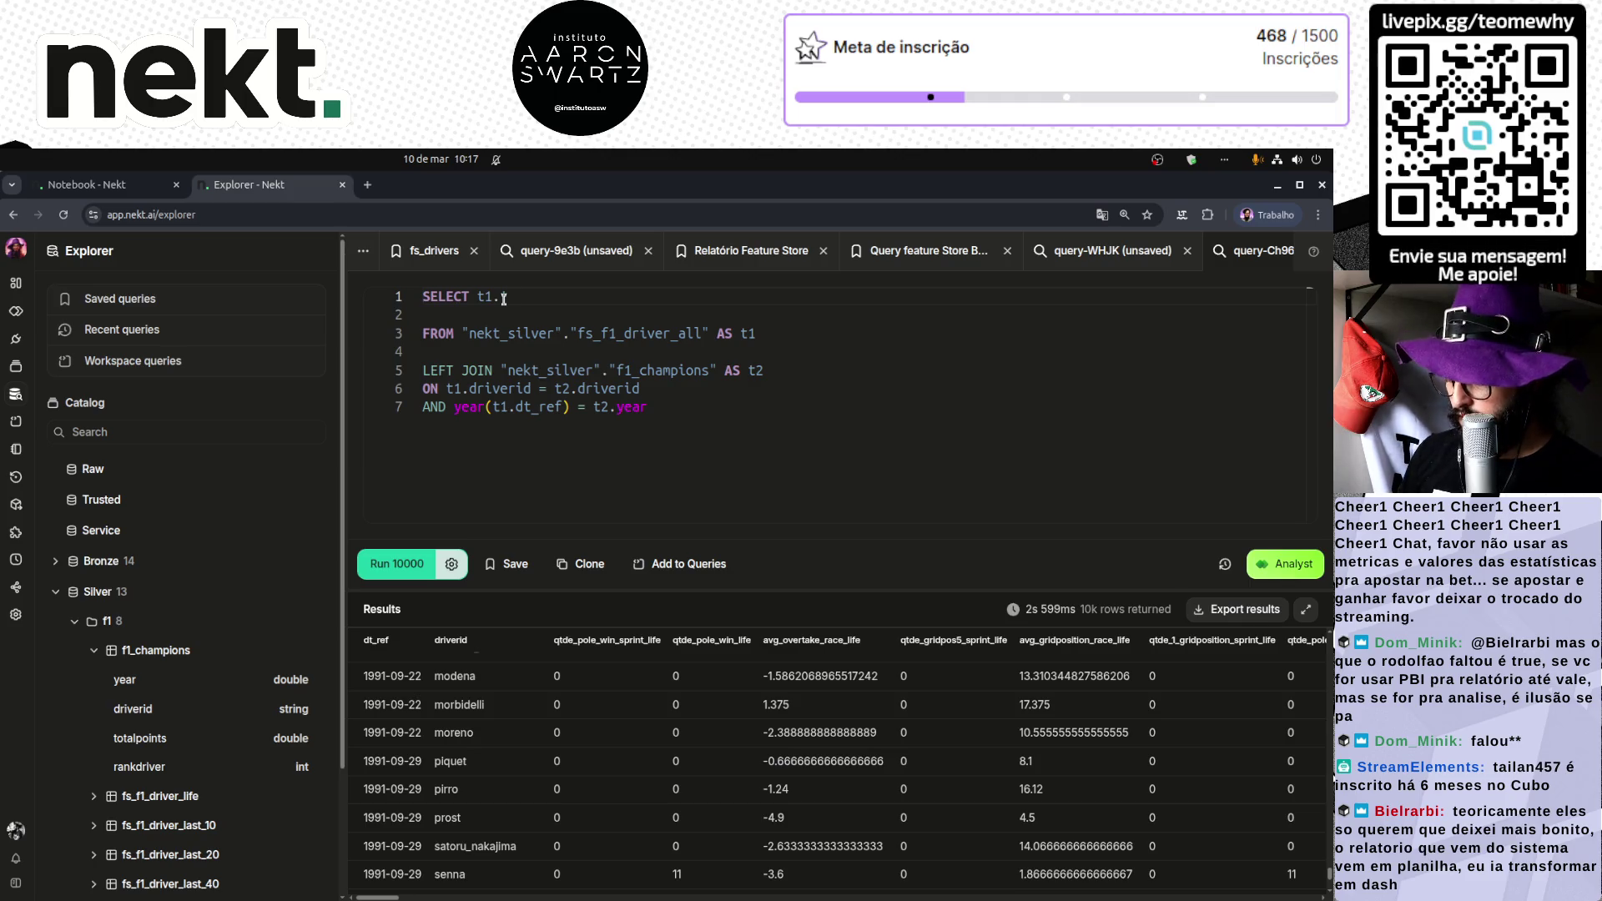
key(Return)
text(,)
key(Return)
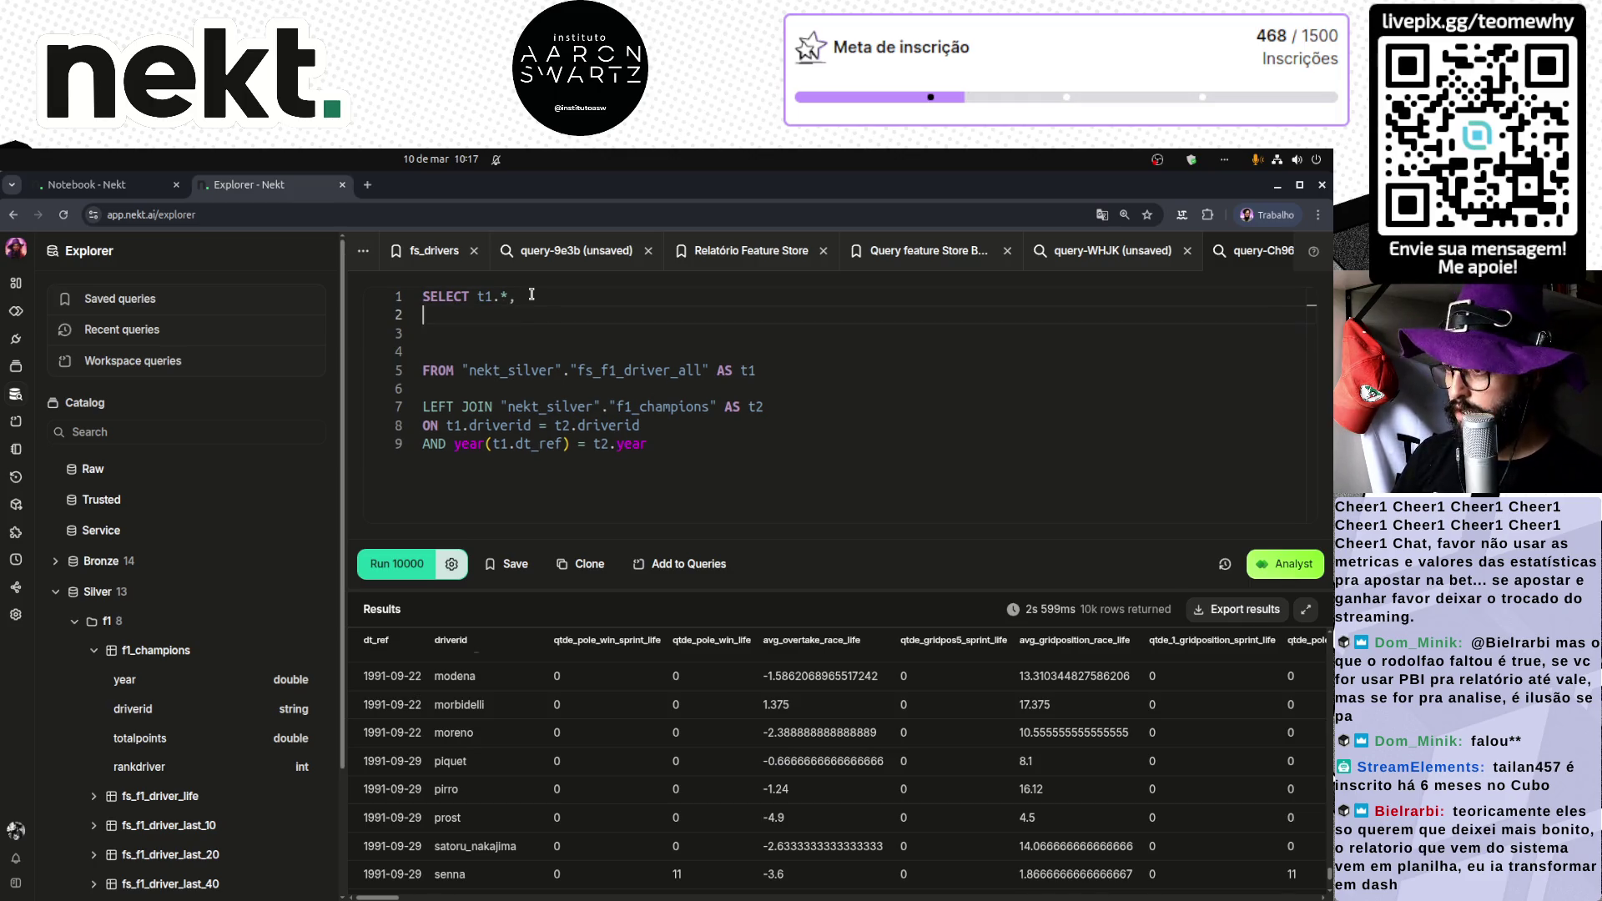
Step: Write coalesce(t2.rankdriver,0) AS flChampion on line 2, then search 'Chapion' in a new tab
text(t2.rankdriver)
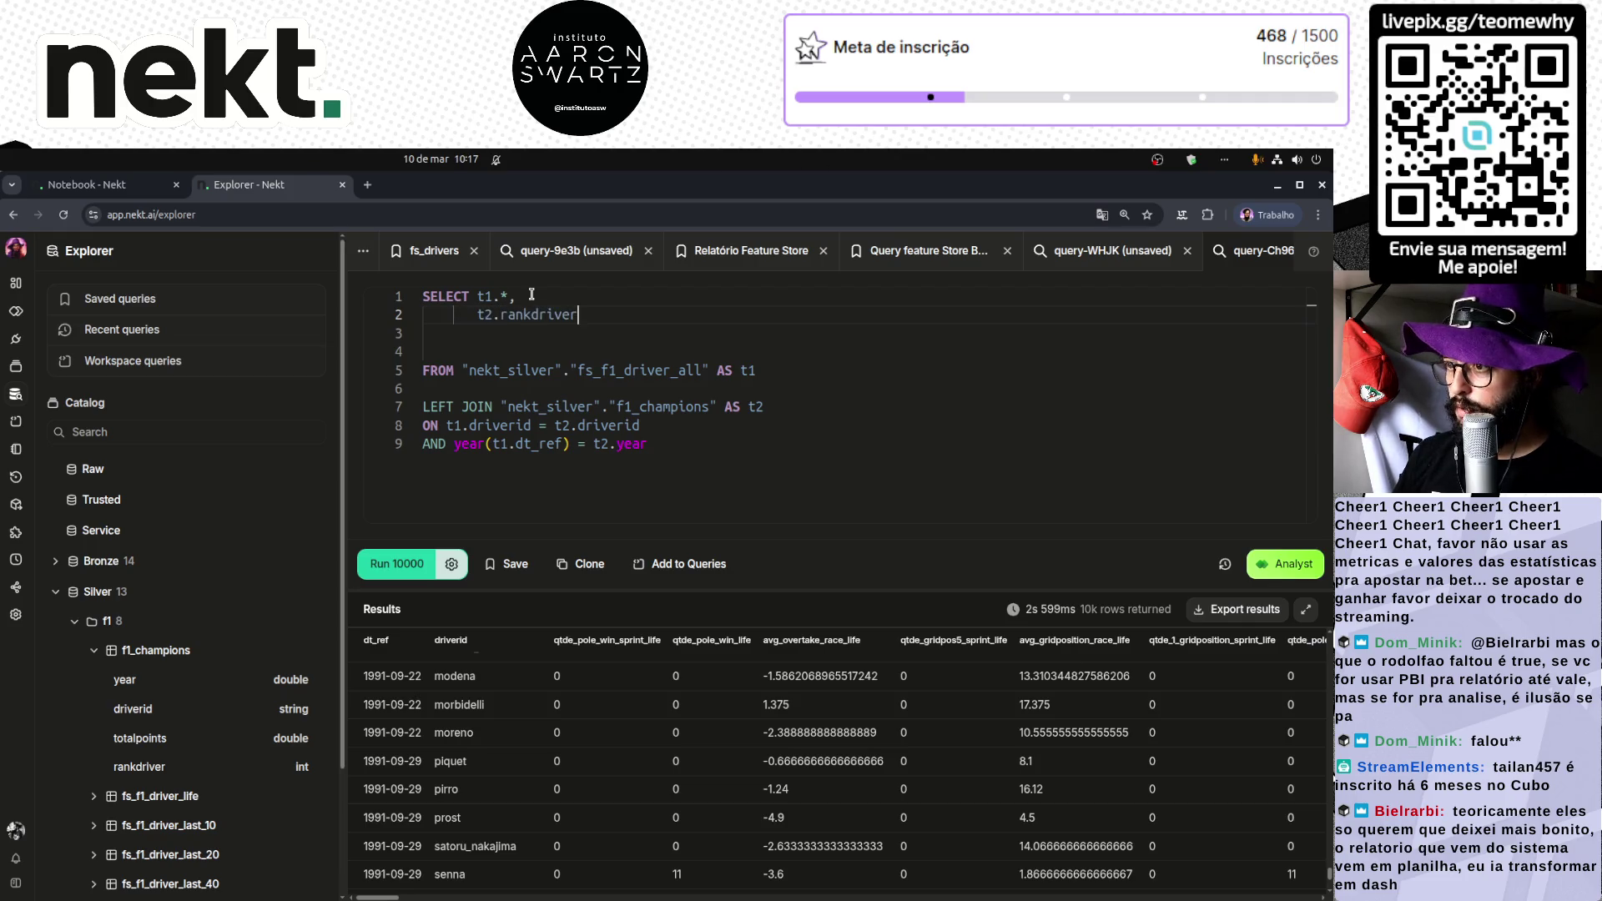
text(coalesce)
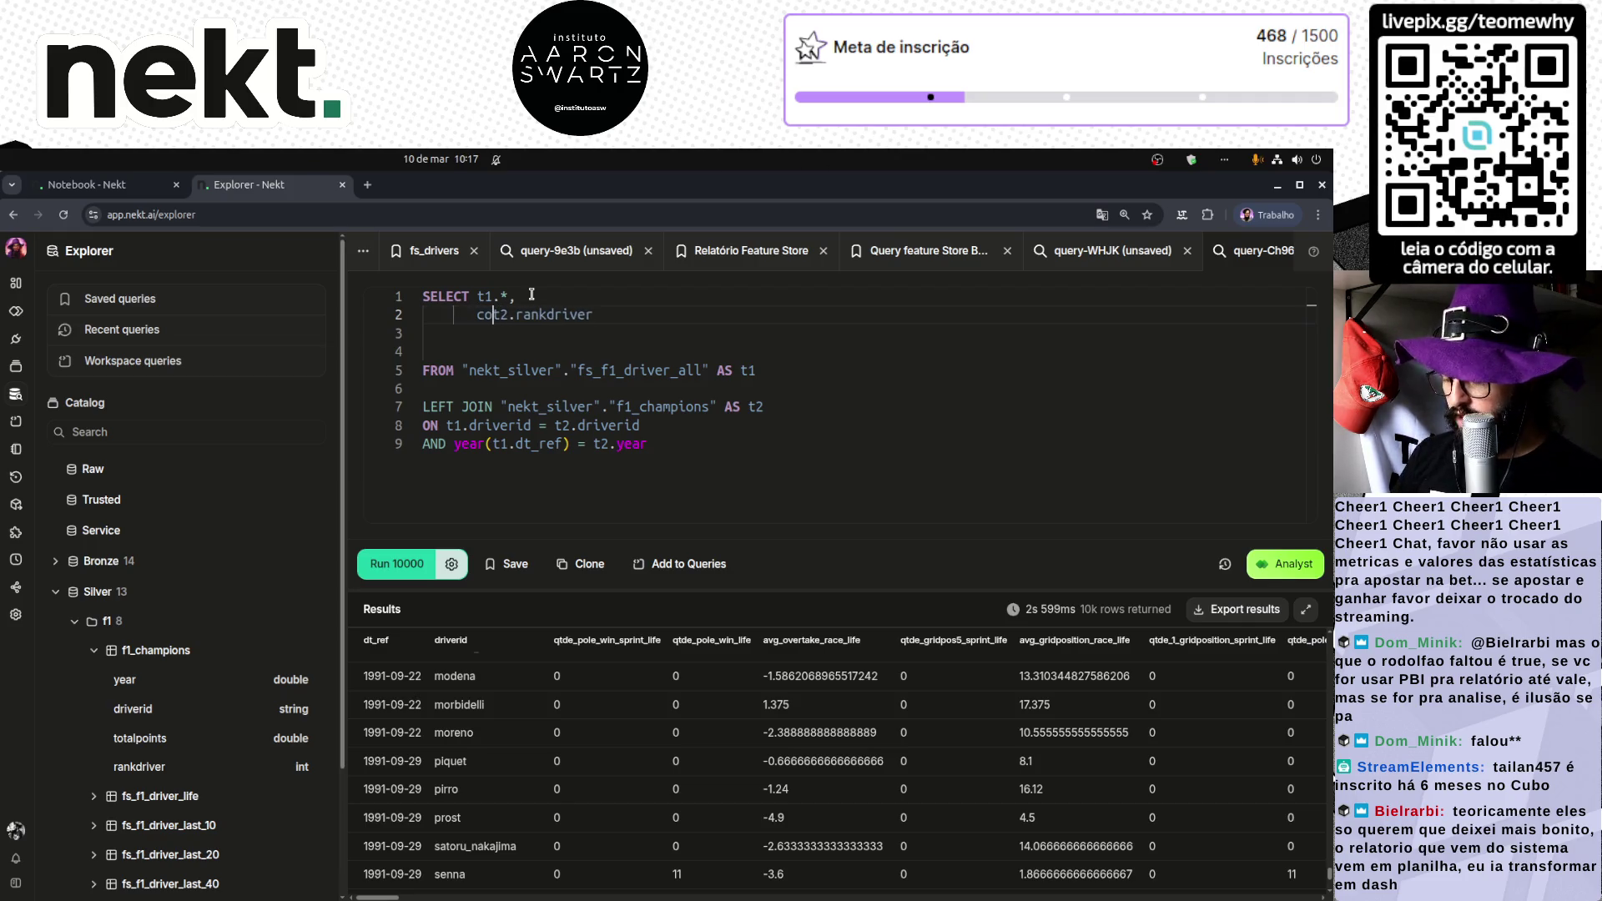
key(shift+End)
text(()
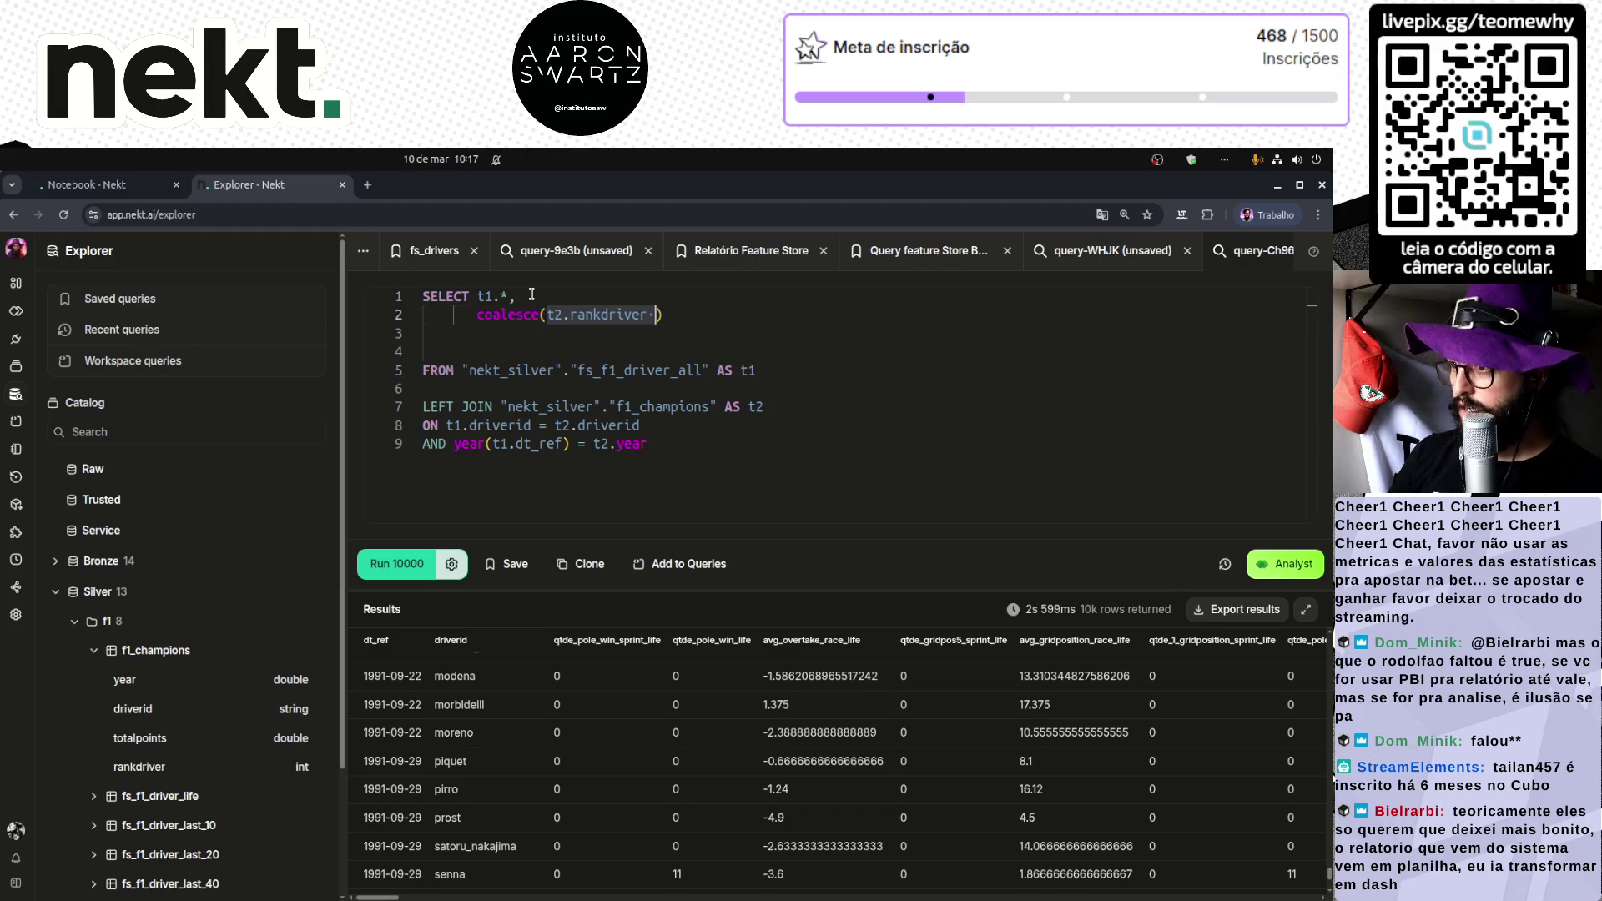
key(End)
key(Left)
key(Left)
text(,0)
key(End)
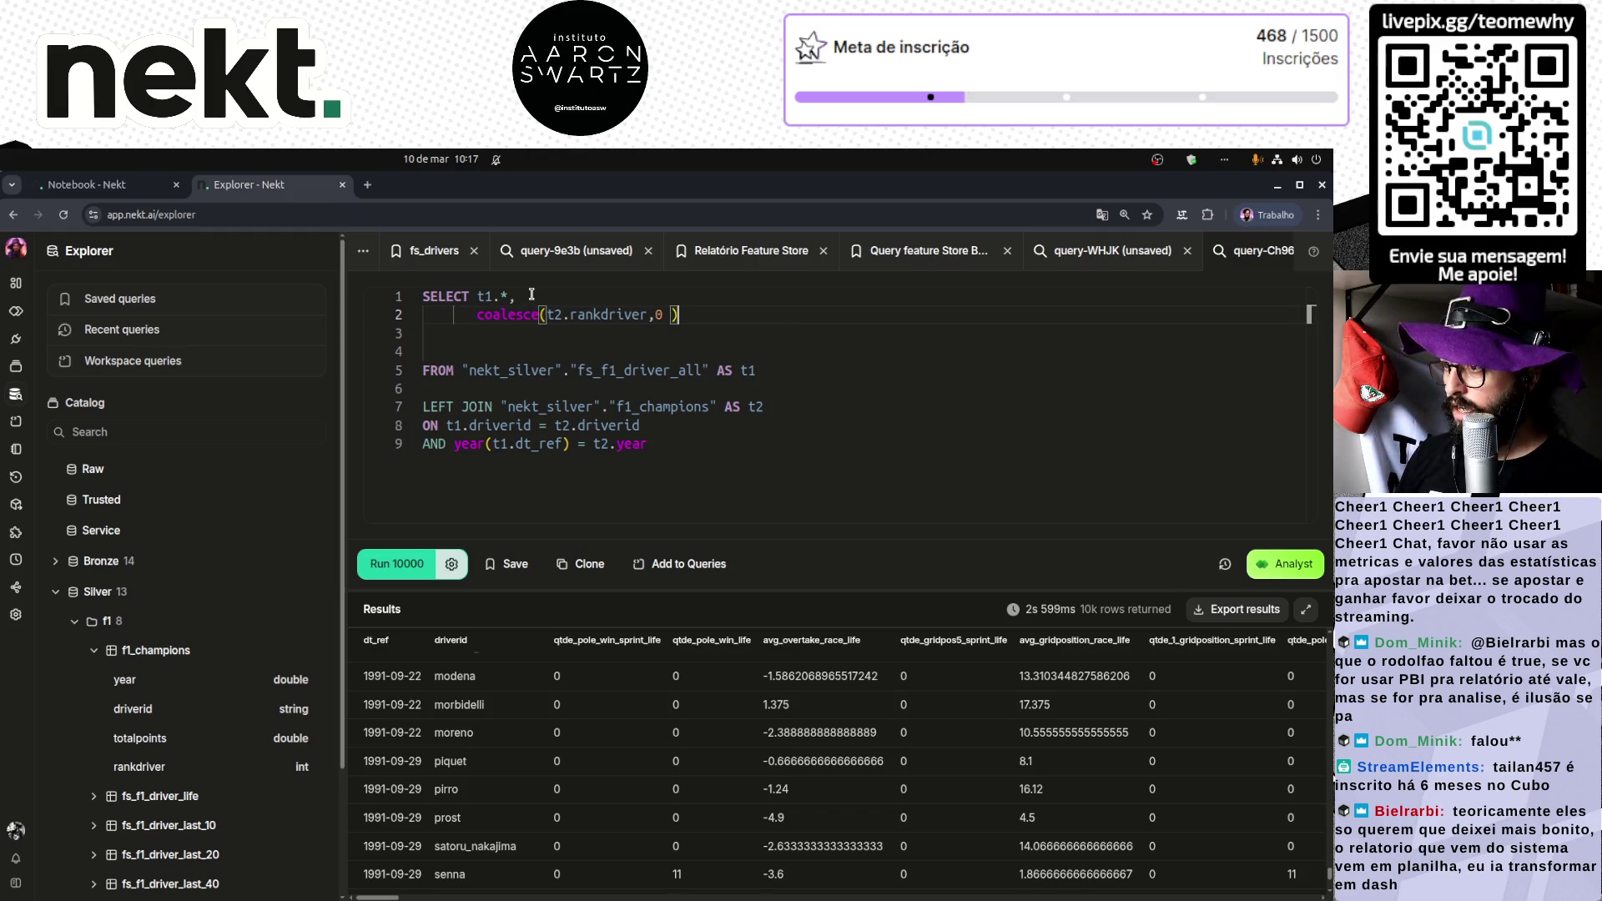
text(AS fl)
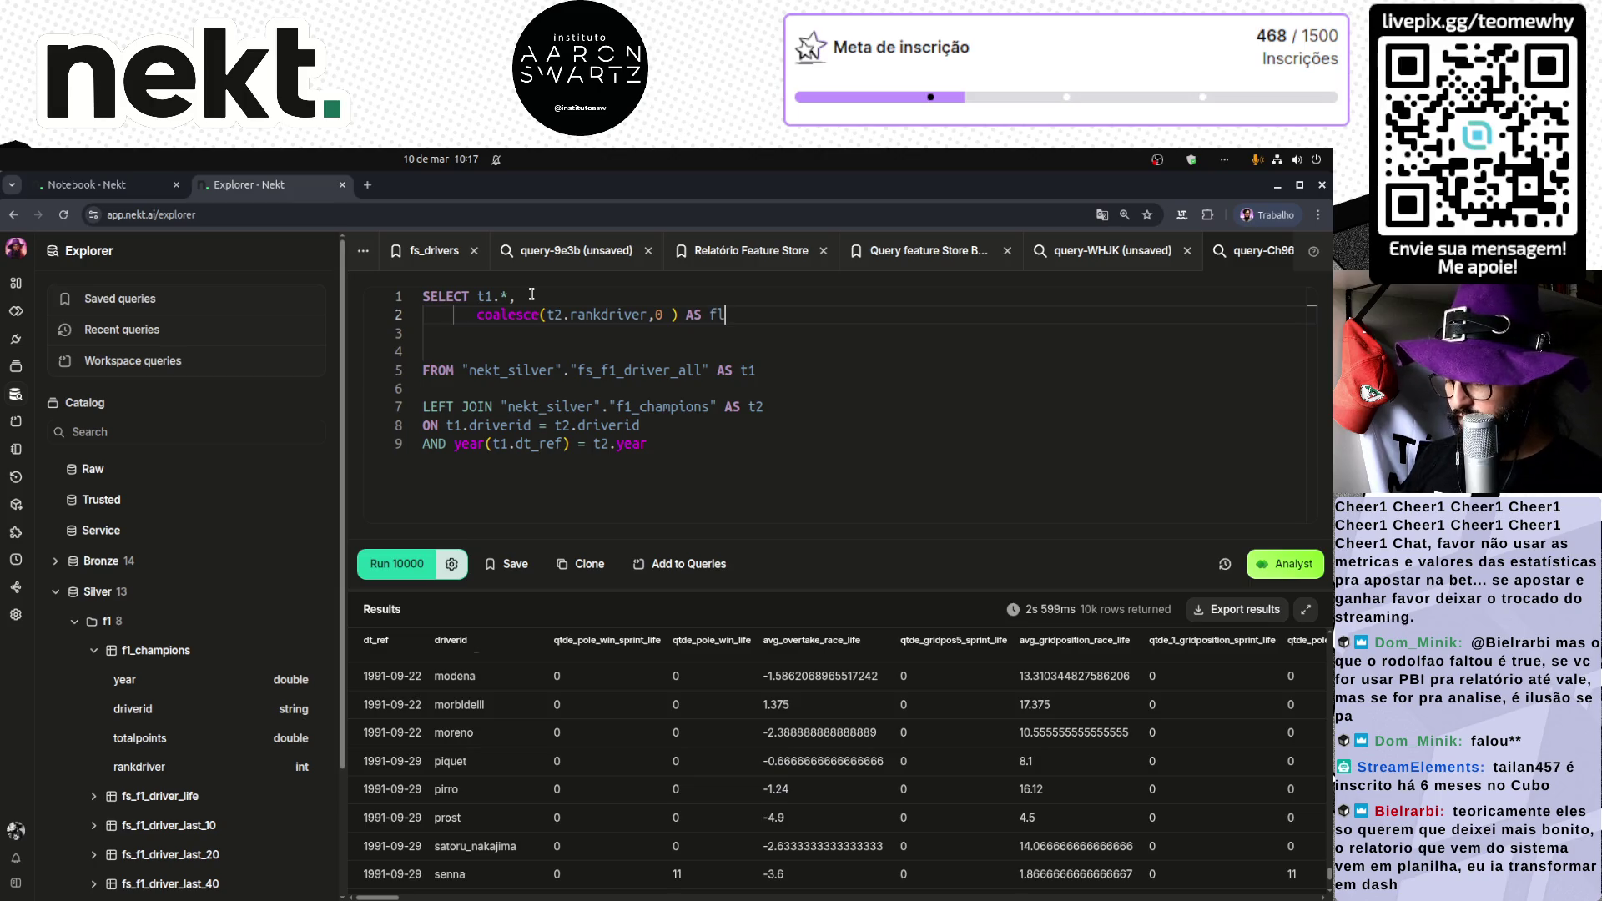
text(Cham)
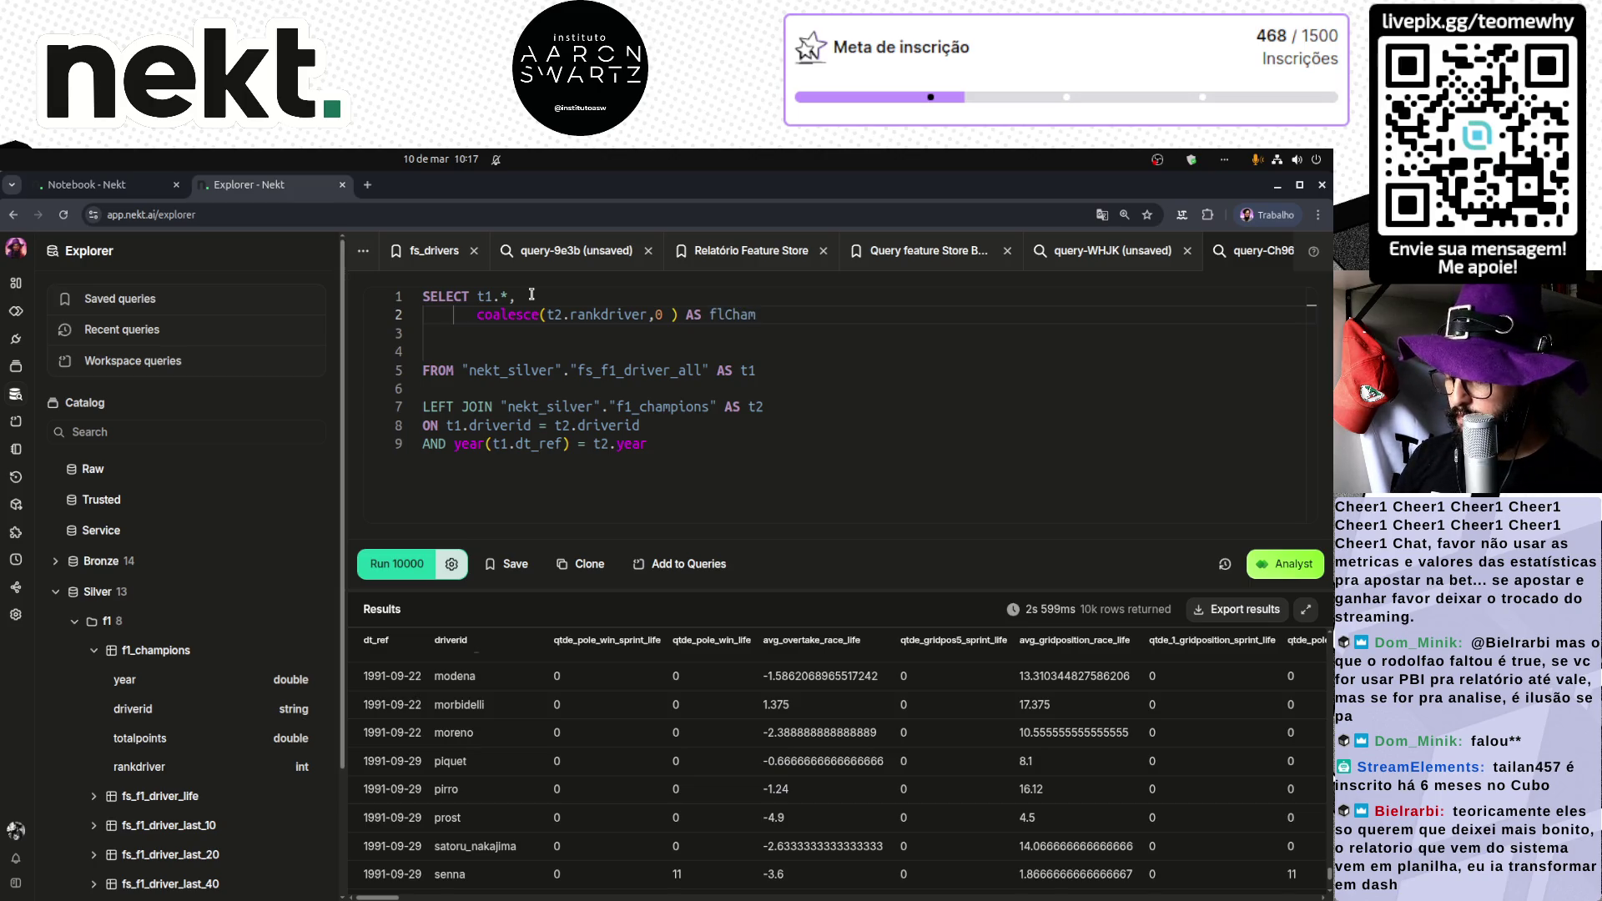
text(pion)
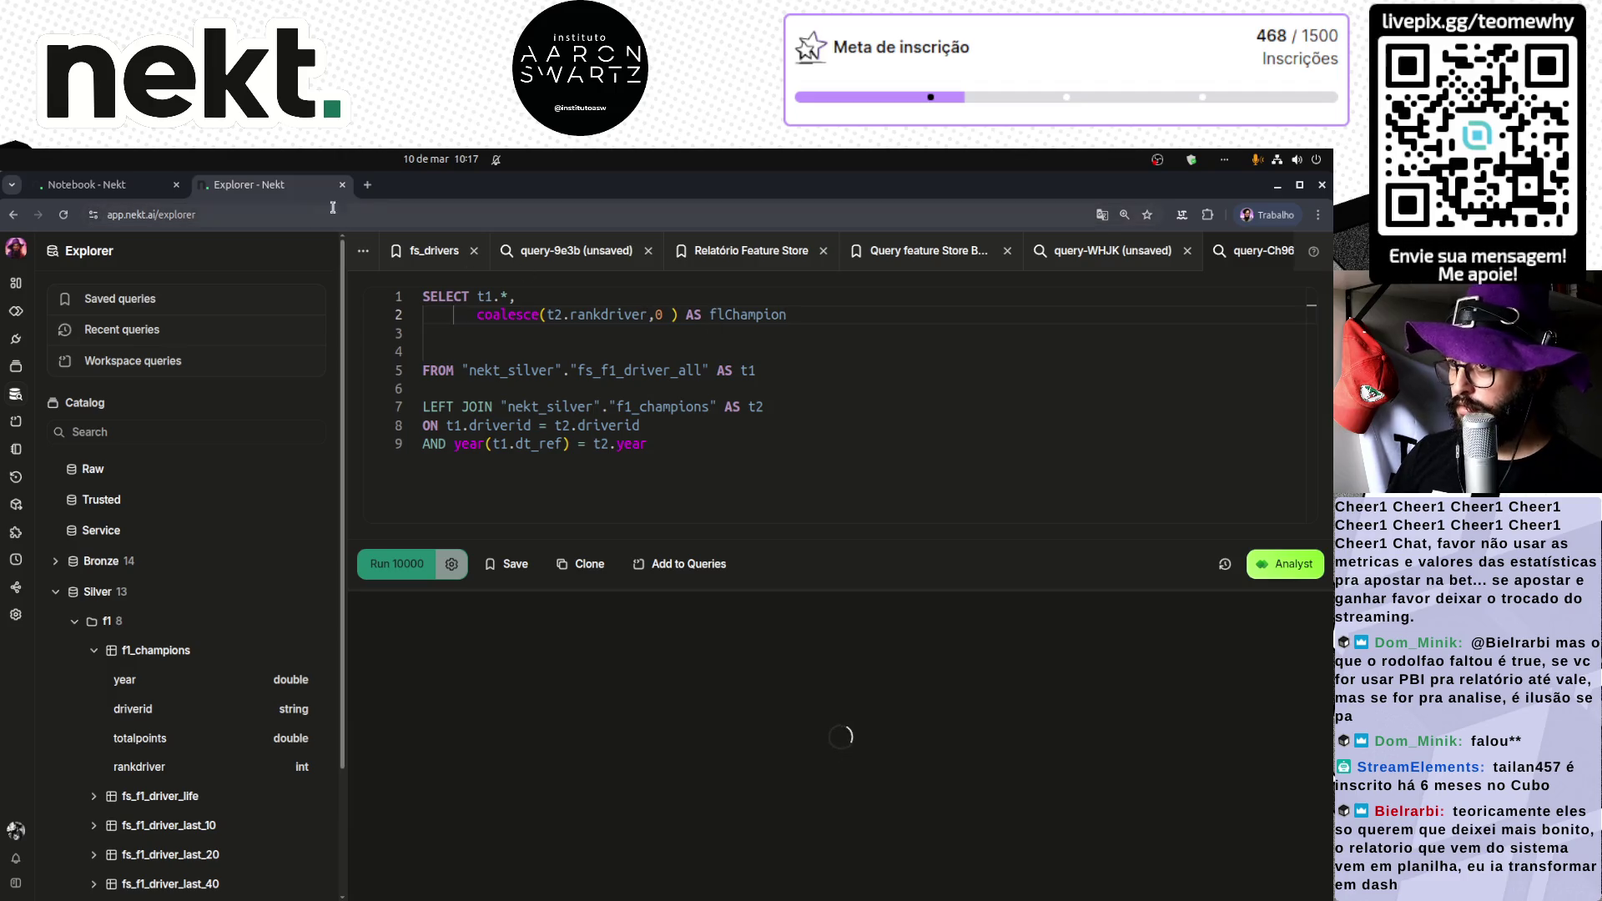
click(367, 185)
text(Chapion)
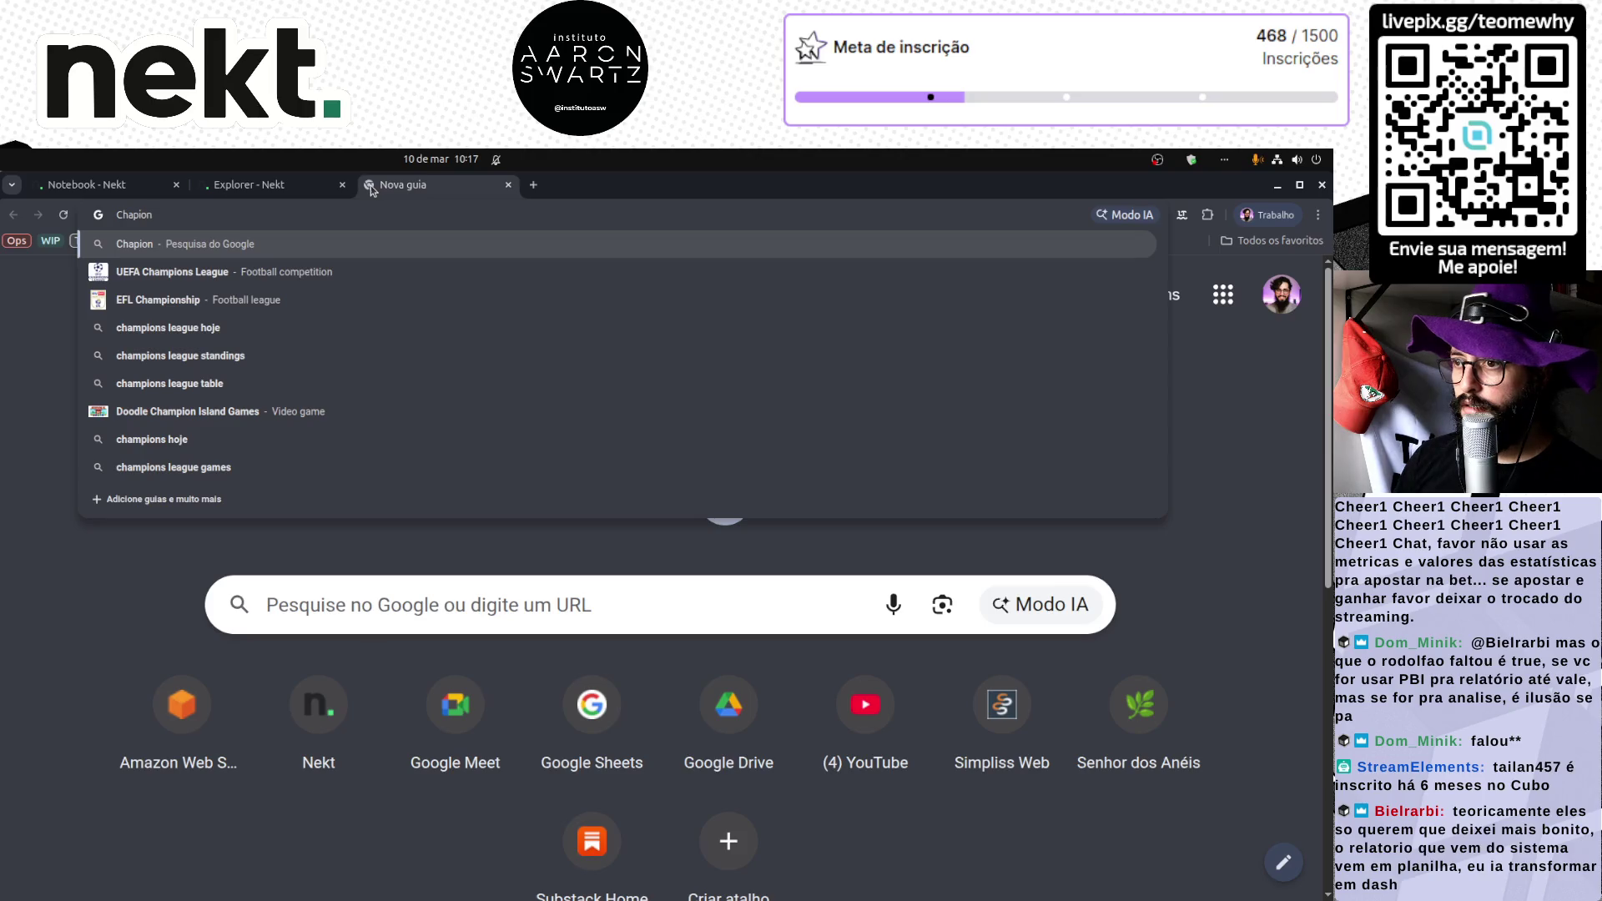
Step: Search Google for 'Chapion' and select the corrected spelling Champion
key(Return)
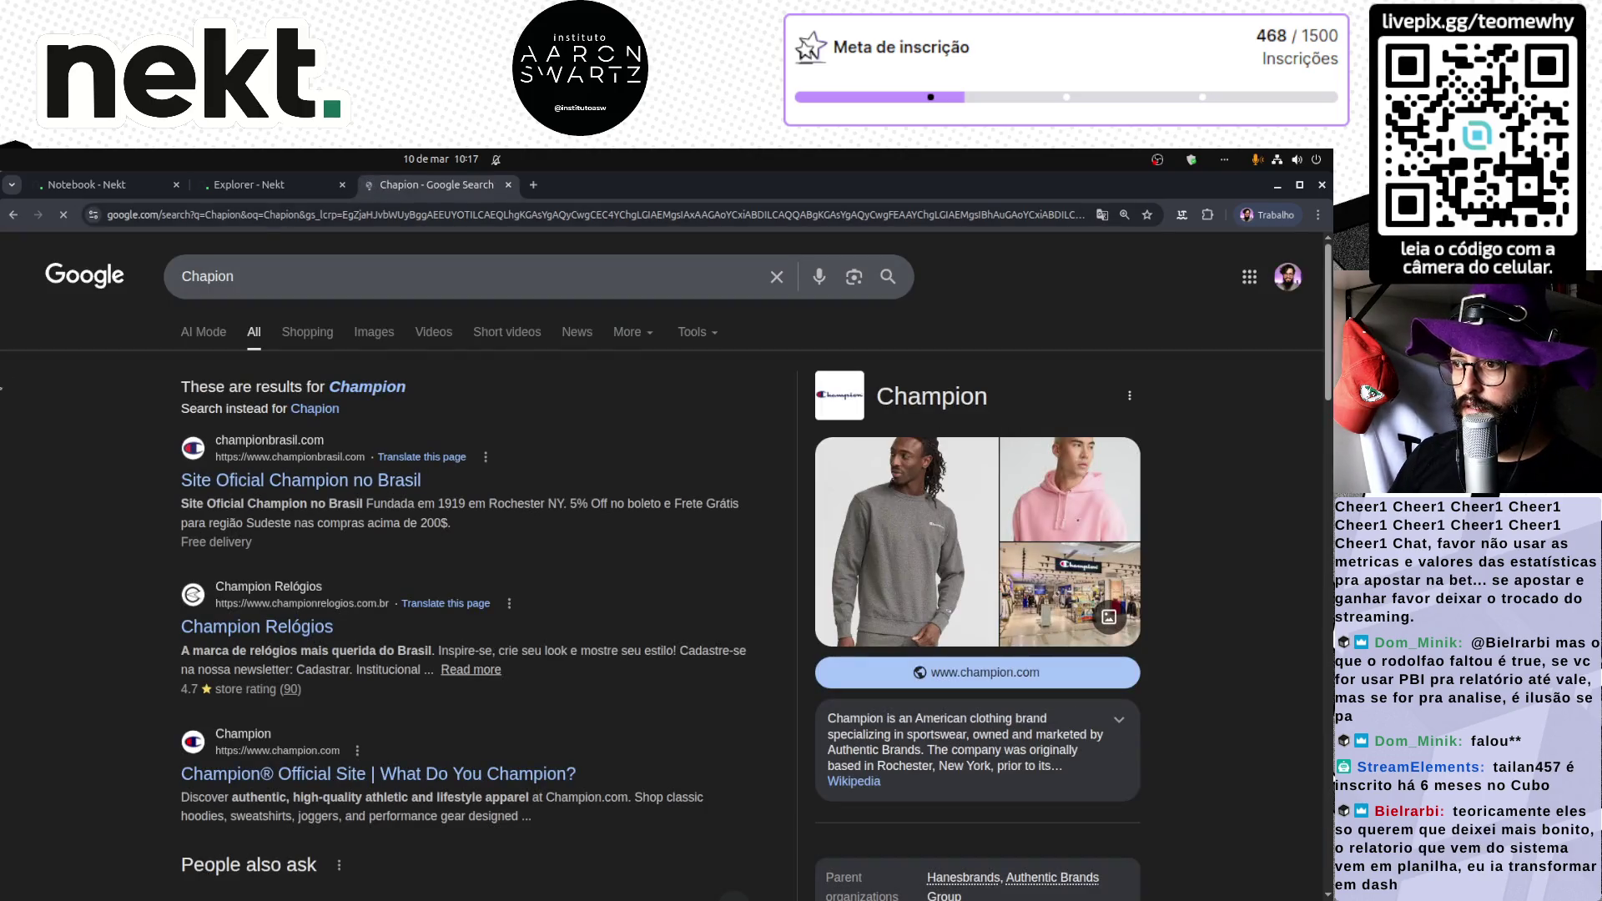
click(358, 389)
double_click(215, 286)
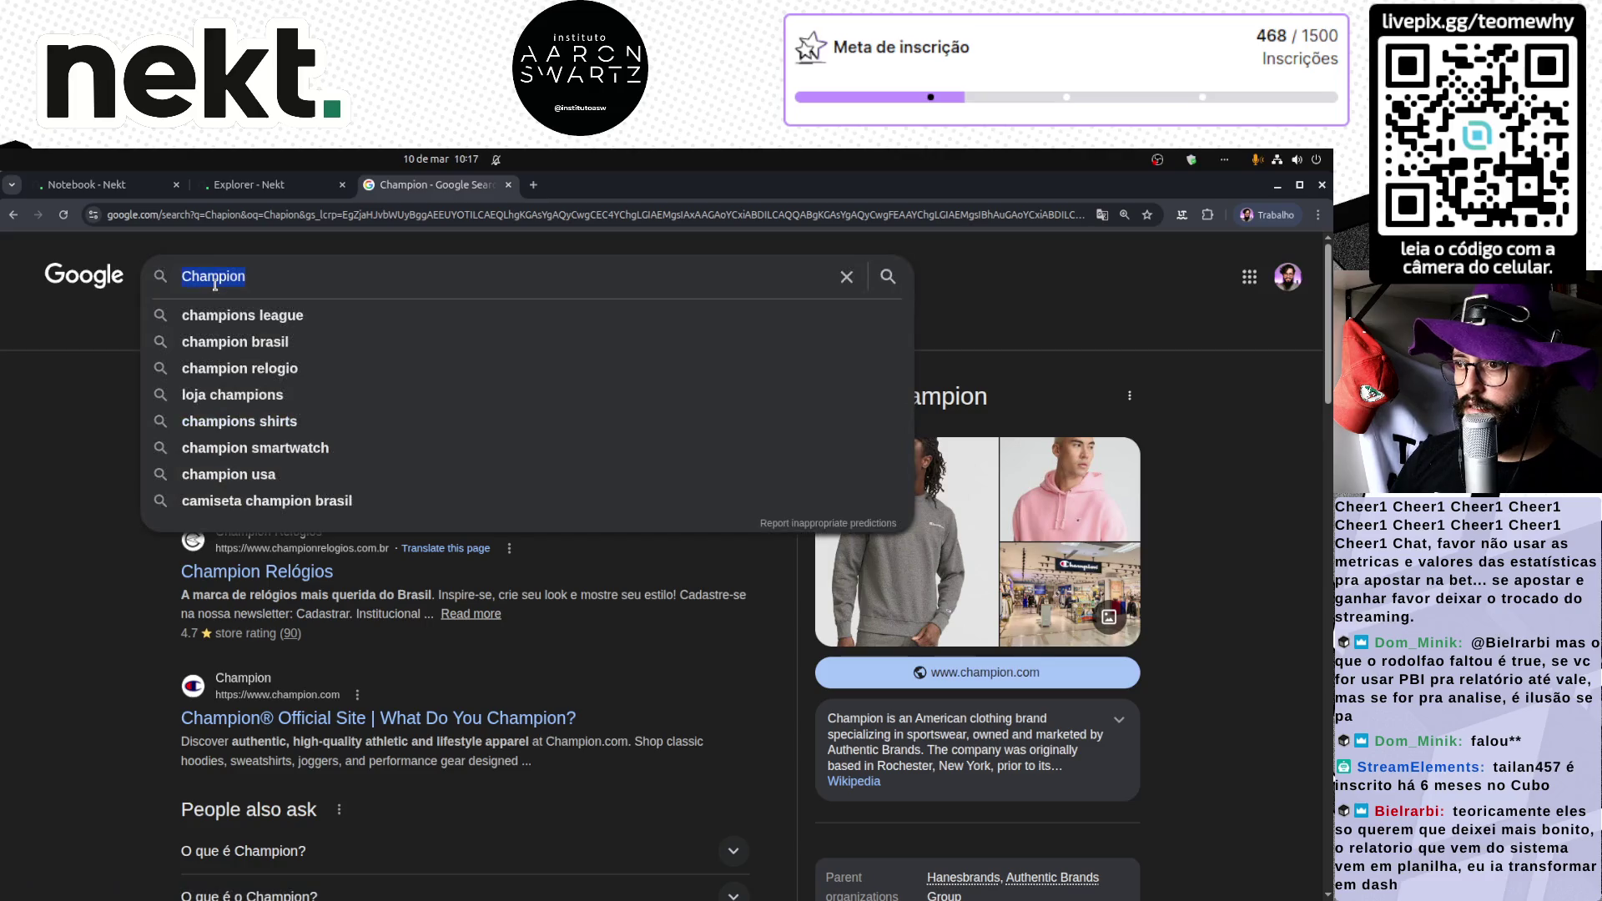
Step: Switch back to the Nekt Explorer tab showing the flChampion query's results
click(250, 184)
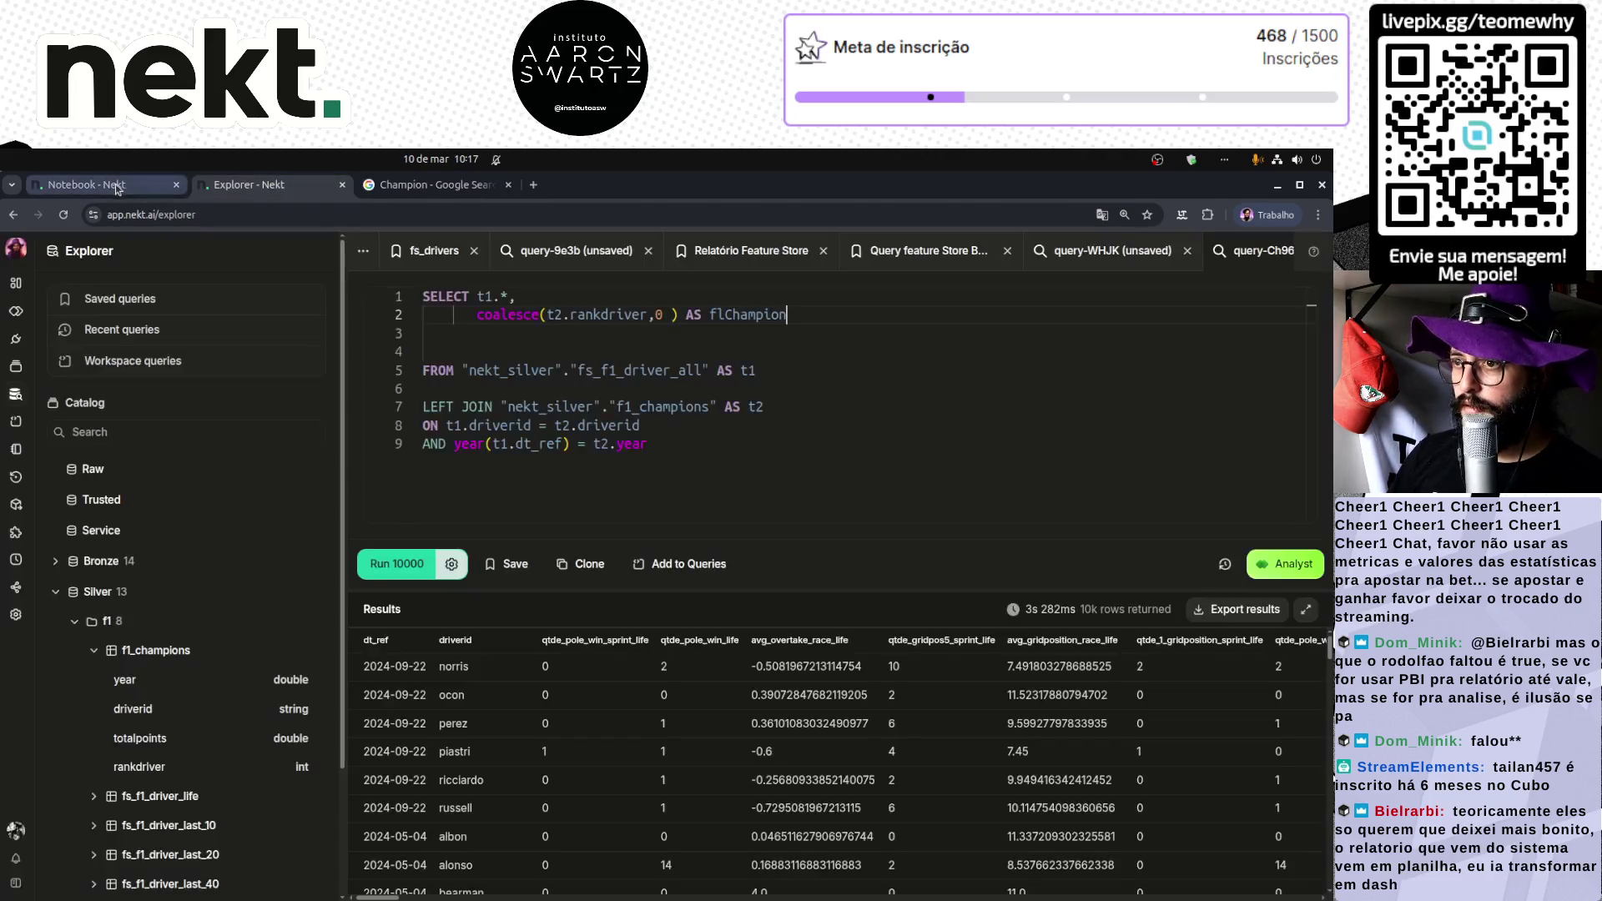
click(116, 189)
click(292, 185)
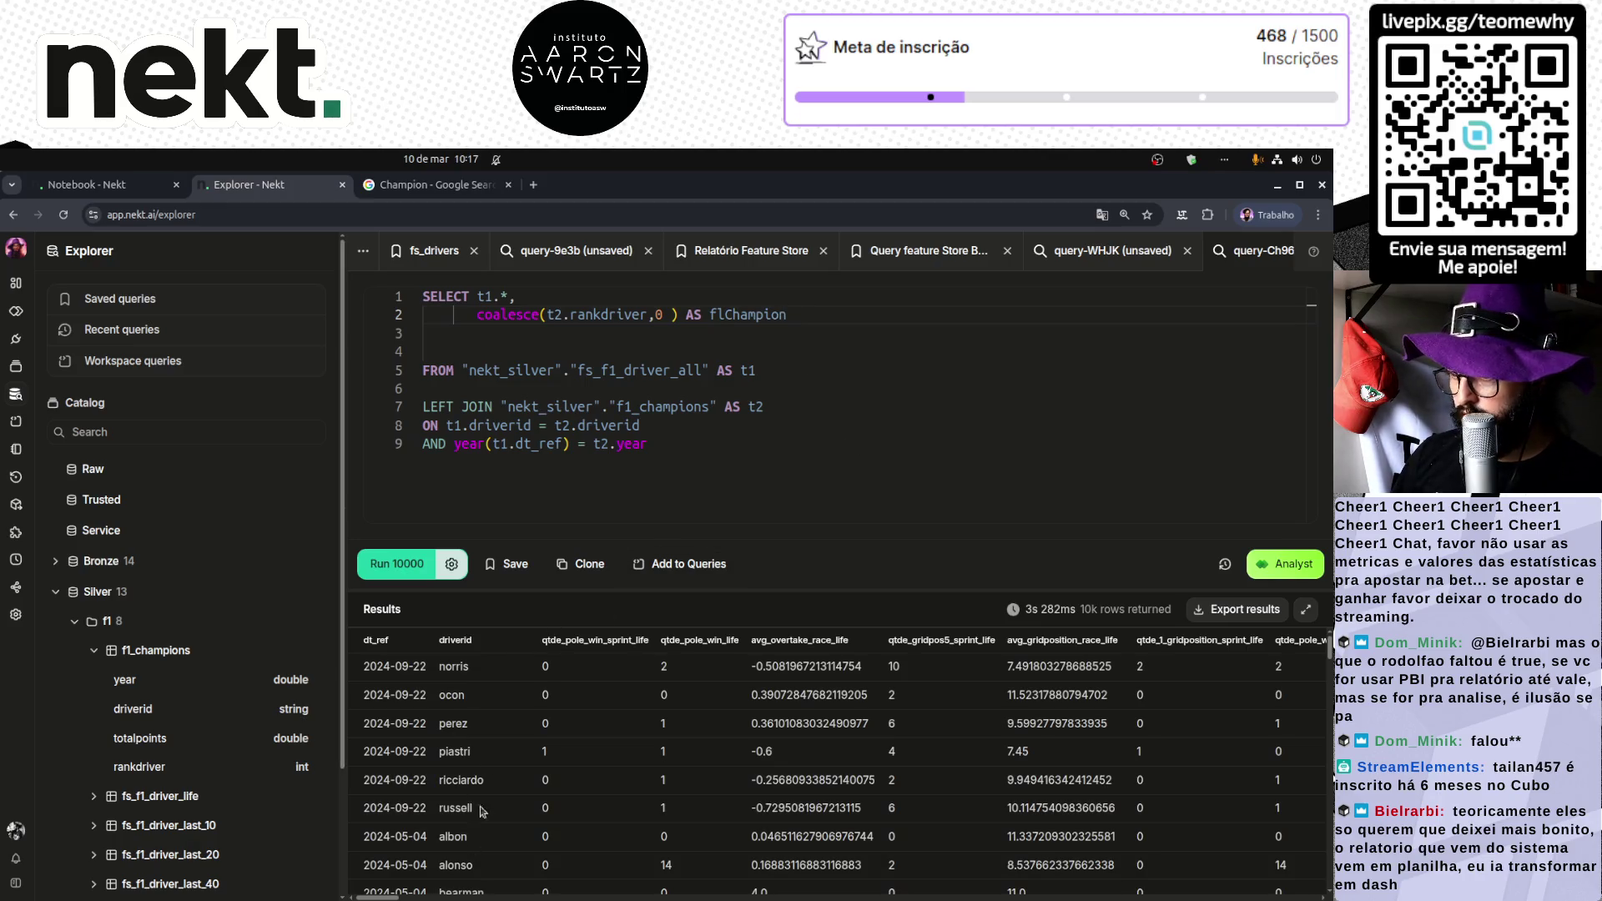
scroll(401, 599, down, 2)
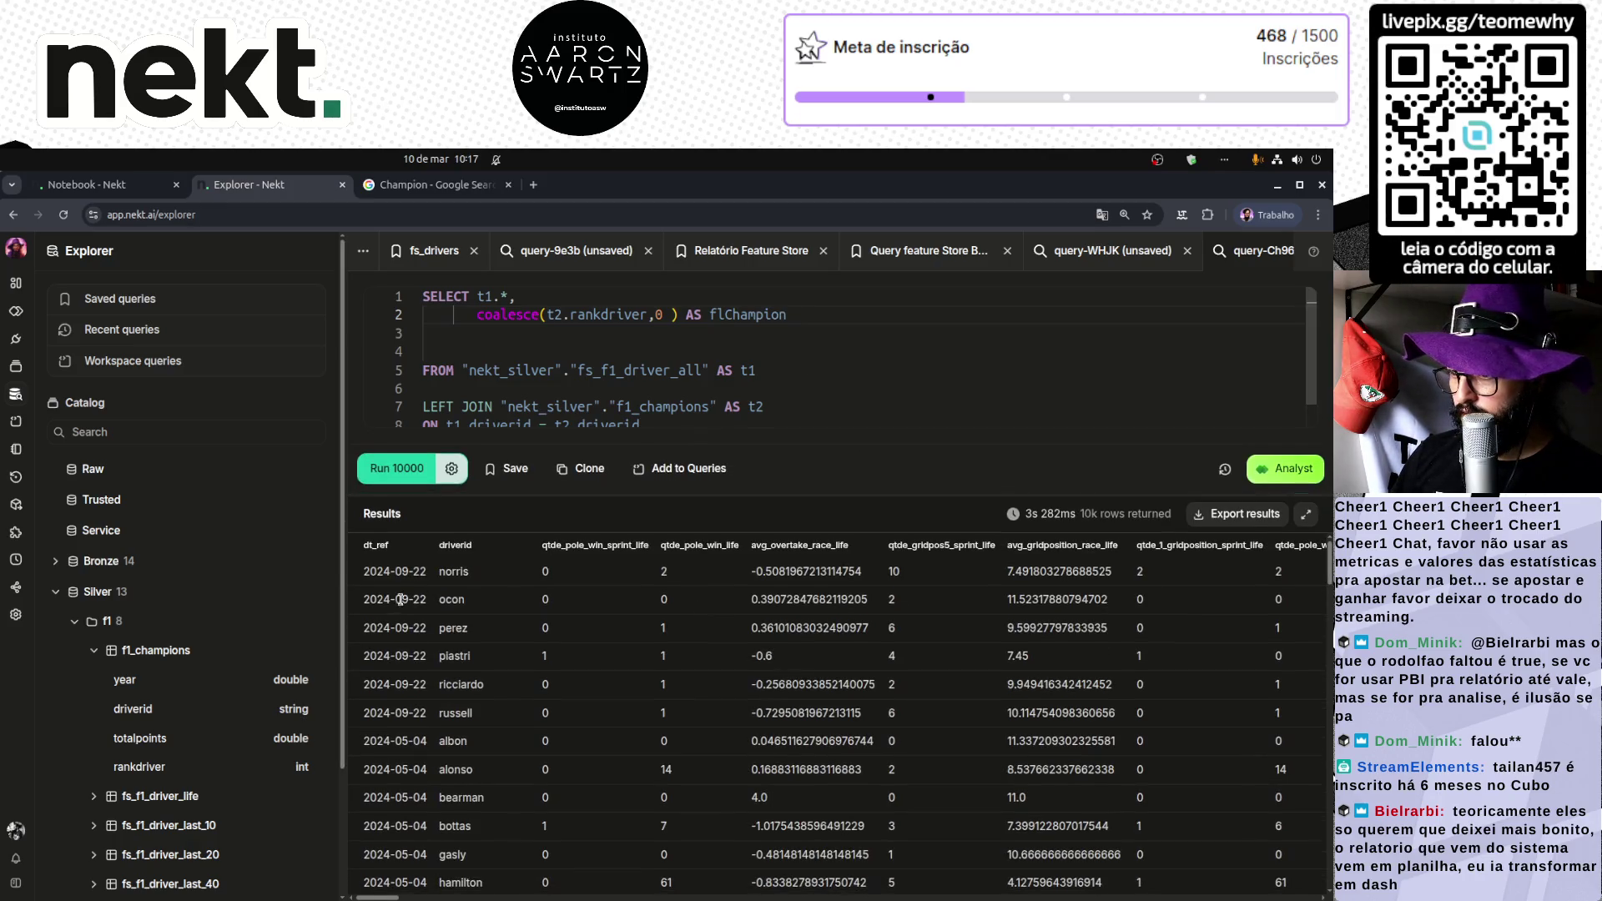
mouse_move(342, 599)
mouse_down()
mouse_move(121, 599)
mouse_move(243, 572)
mouse_up()
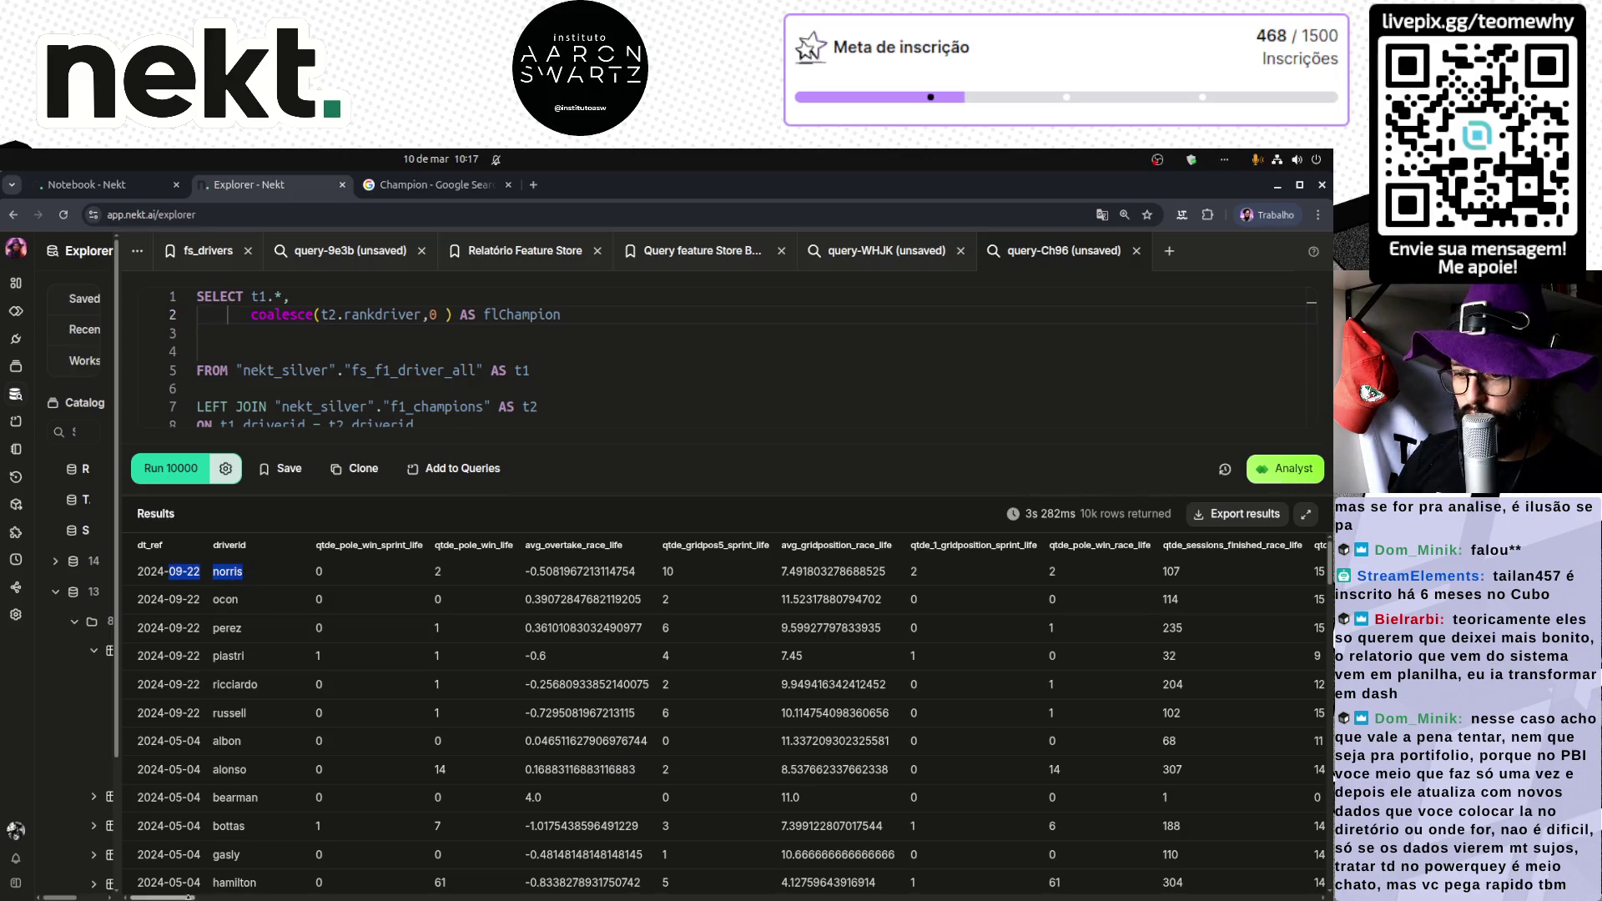
Step: Scroll the 10k result rows, mark the 27 in a champion row, and enlarge the editor
drag(181, 897, 1302, 897)
scroll(1282, 784, down, 3)
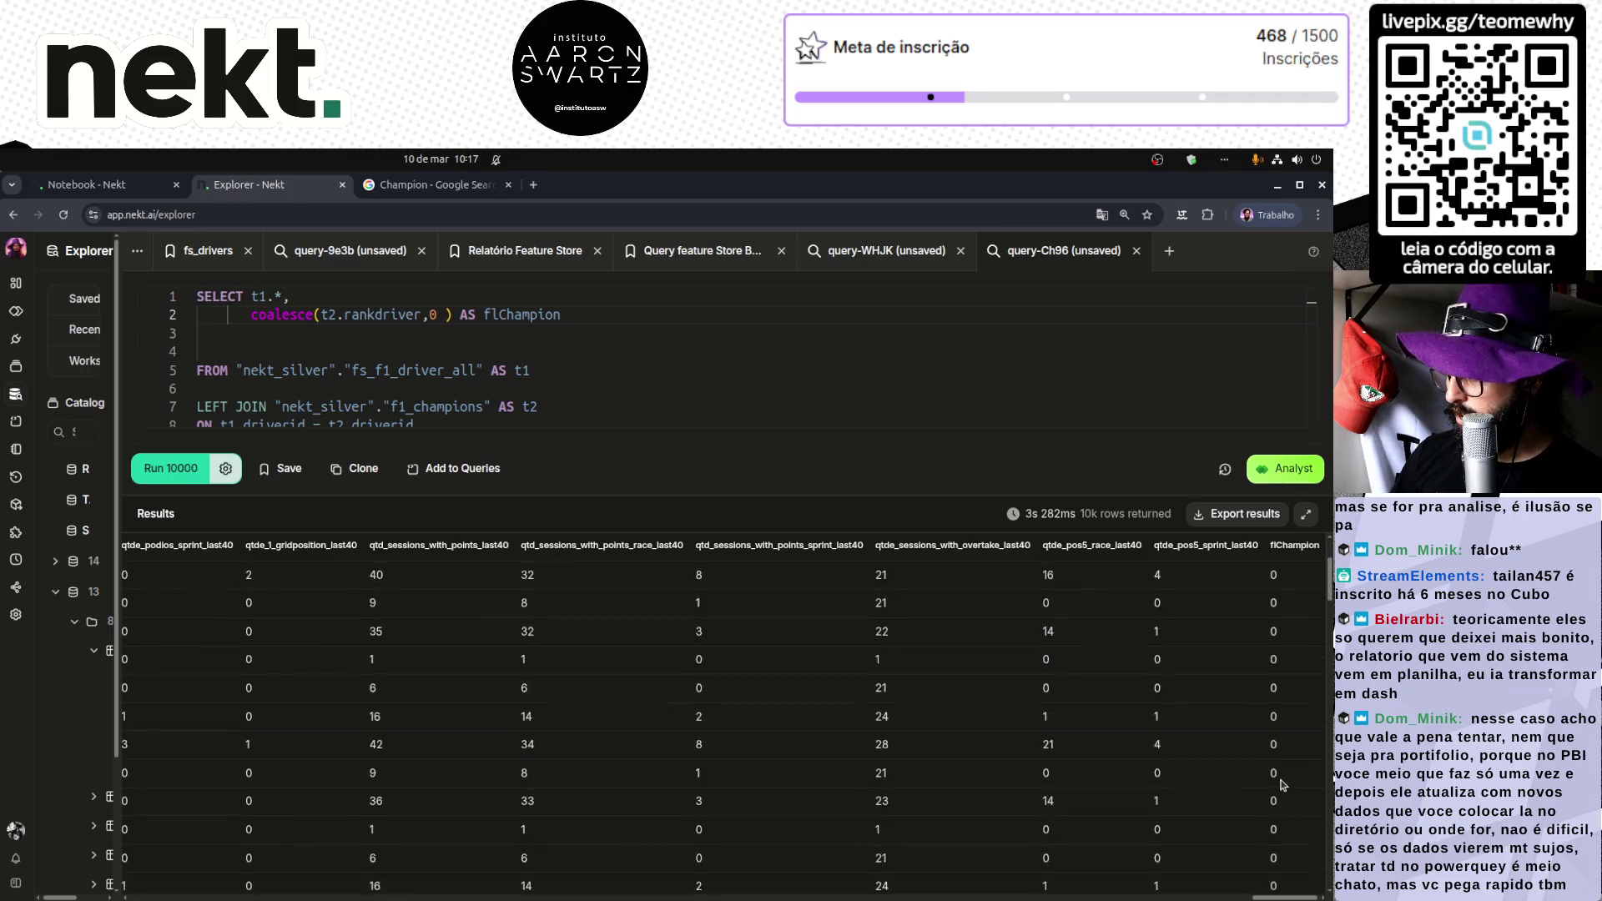
scroll(1282, 784, down, 1)
drag(1284, 749, 510, 752)
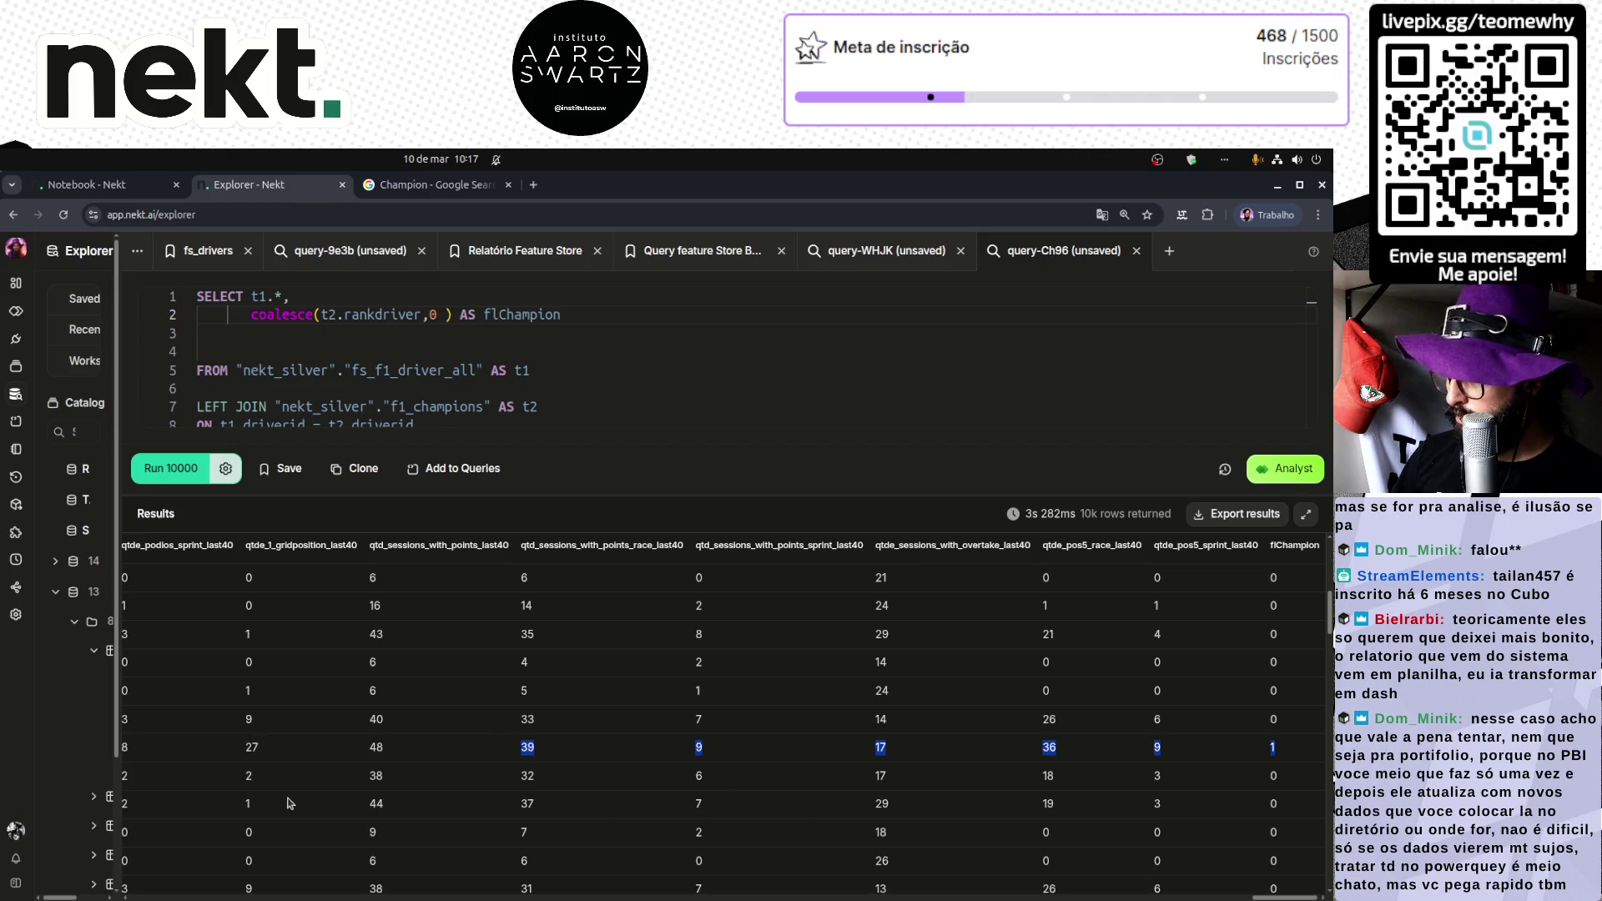
mouse_move(285, 748)
mouse_down()
mouse_move(67, 748)
mouse_move(144, 751)
mouse_up()
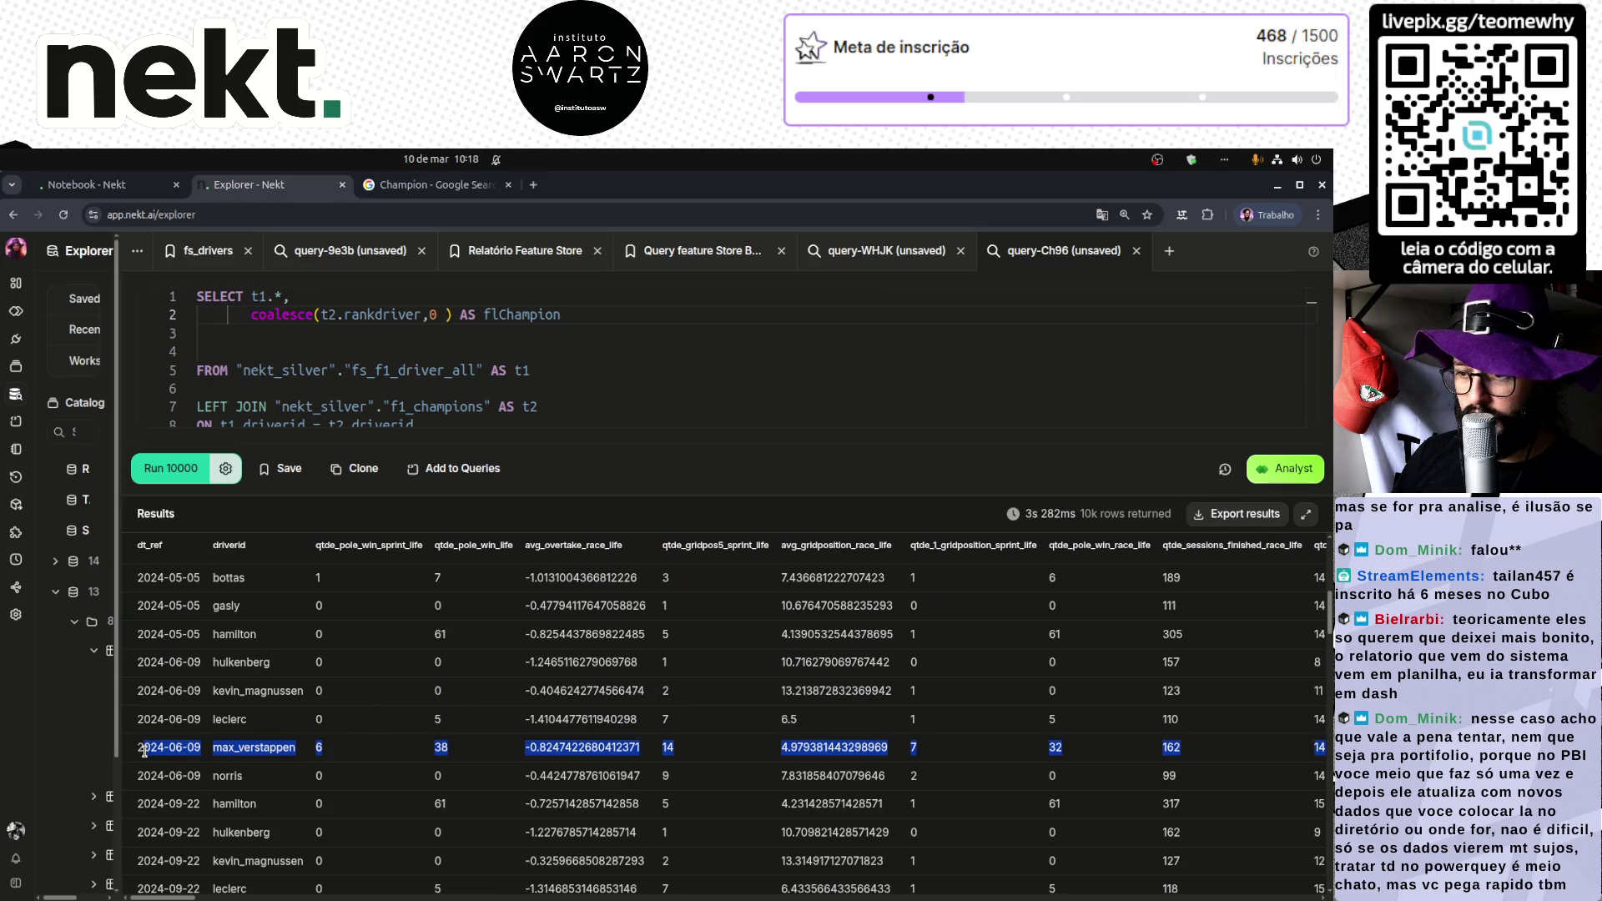
click(239, 758)
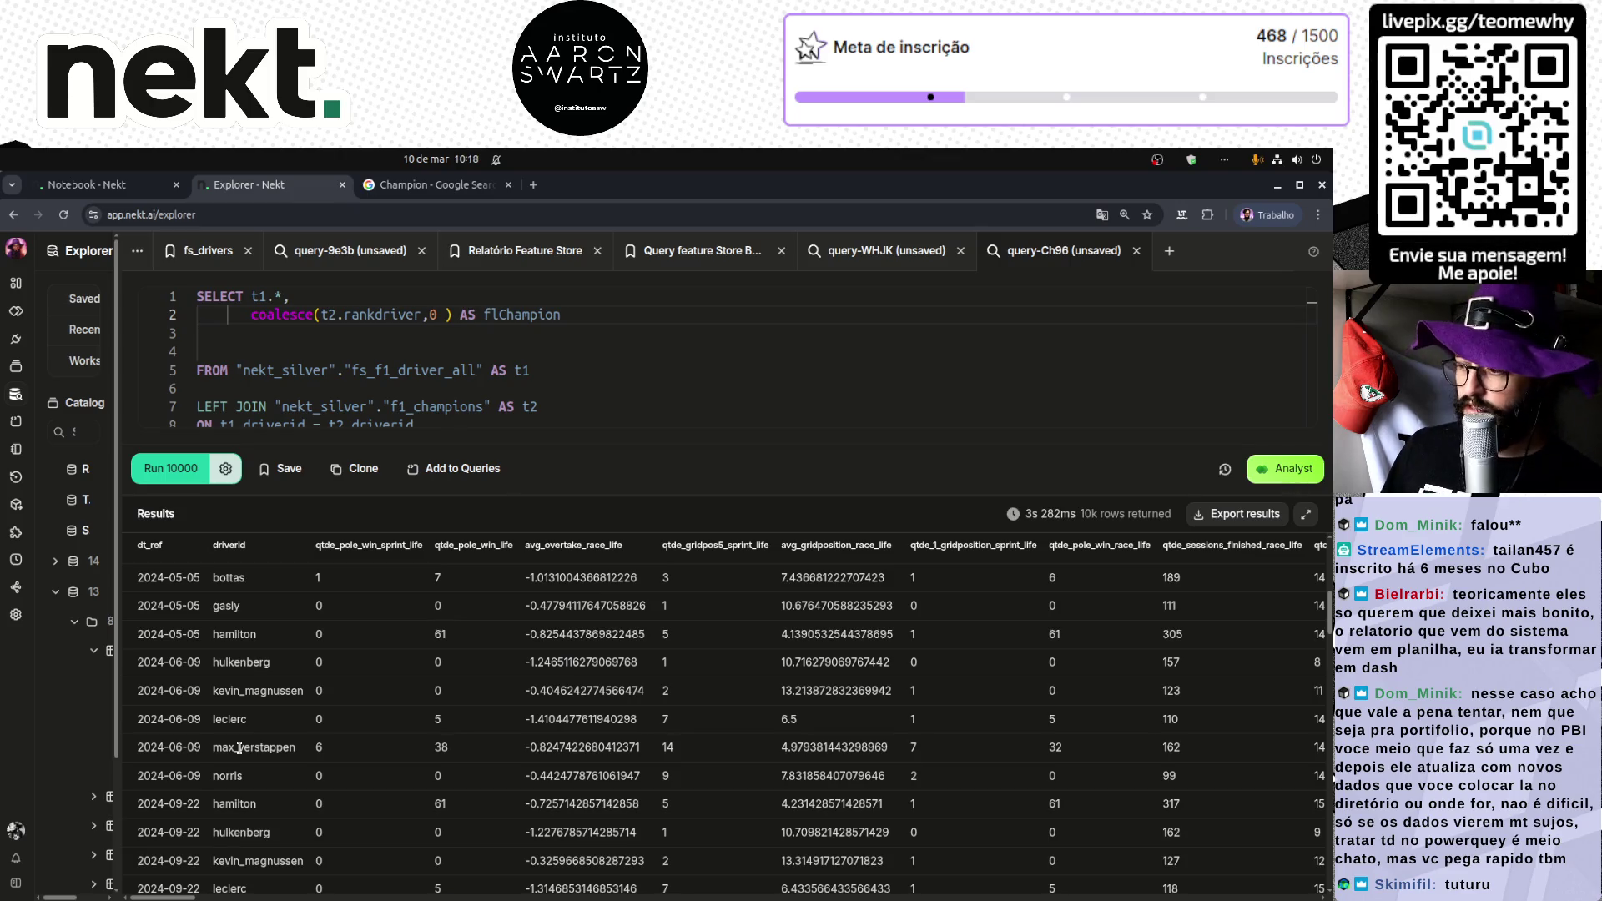
scroll(433, 625, up, 2)
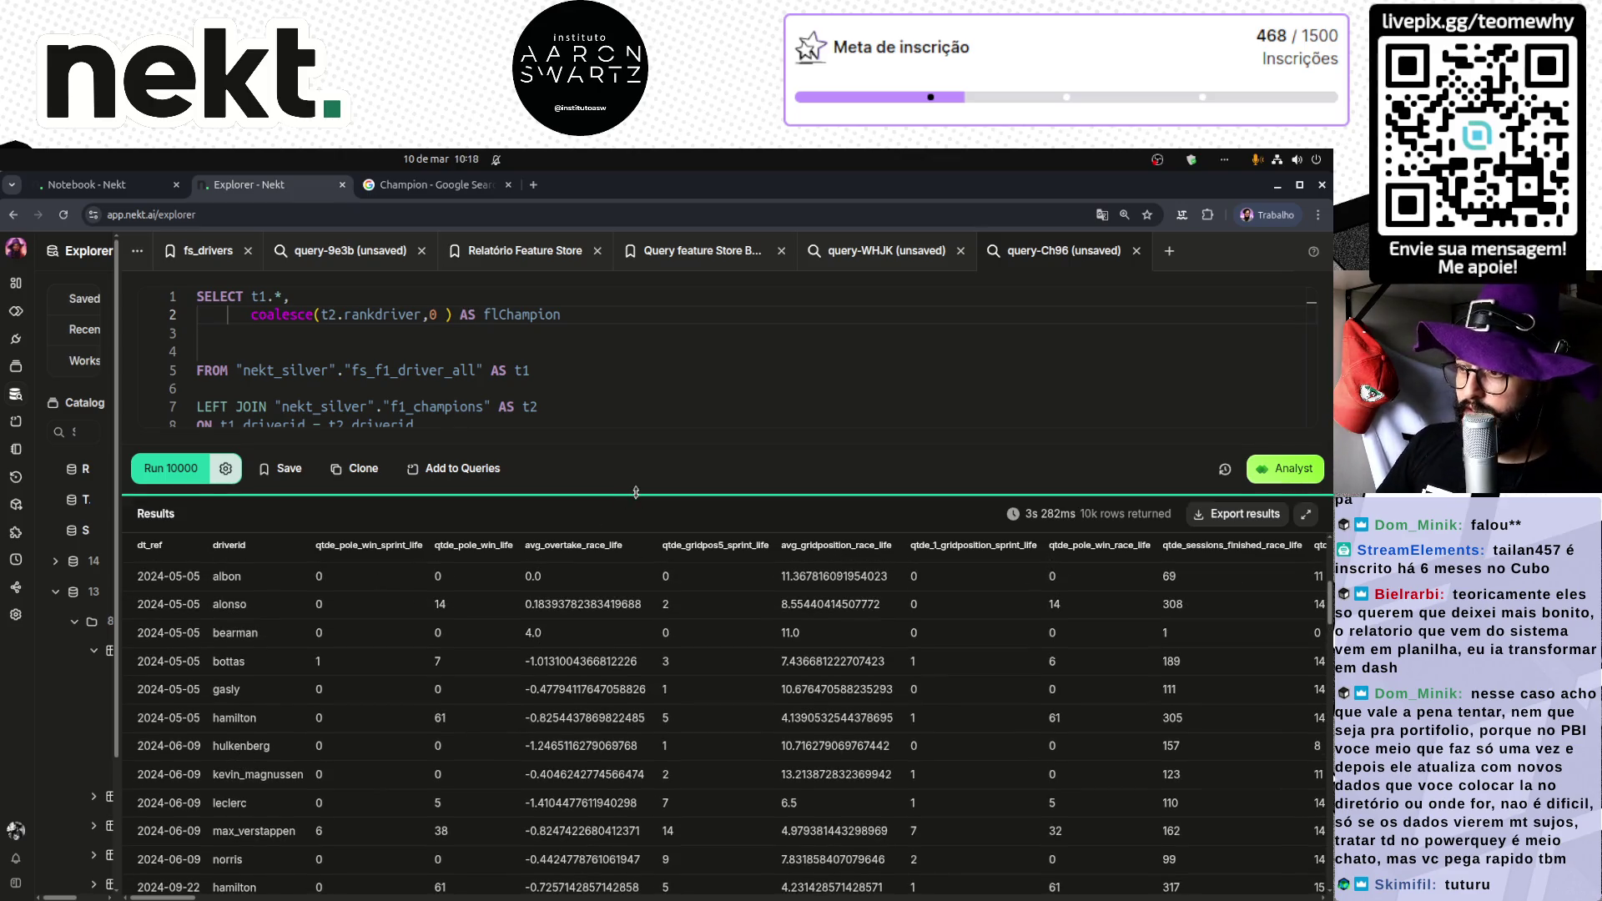
drag(635, 492, 594, 738)
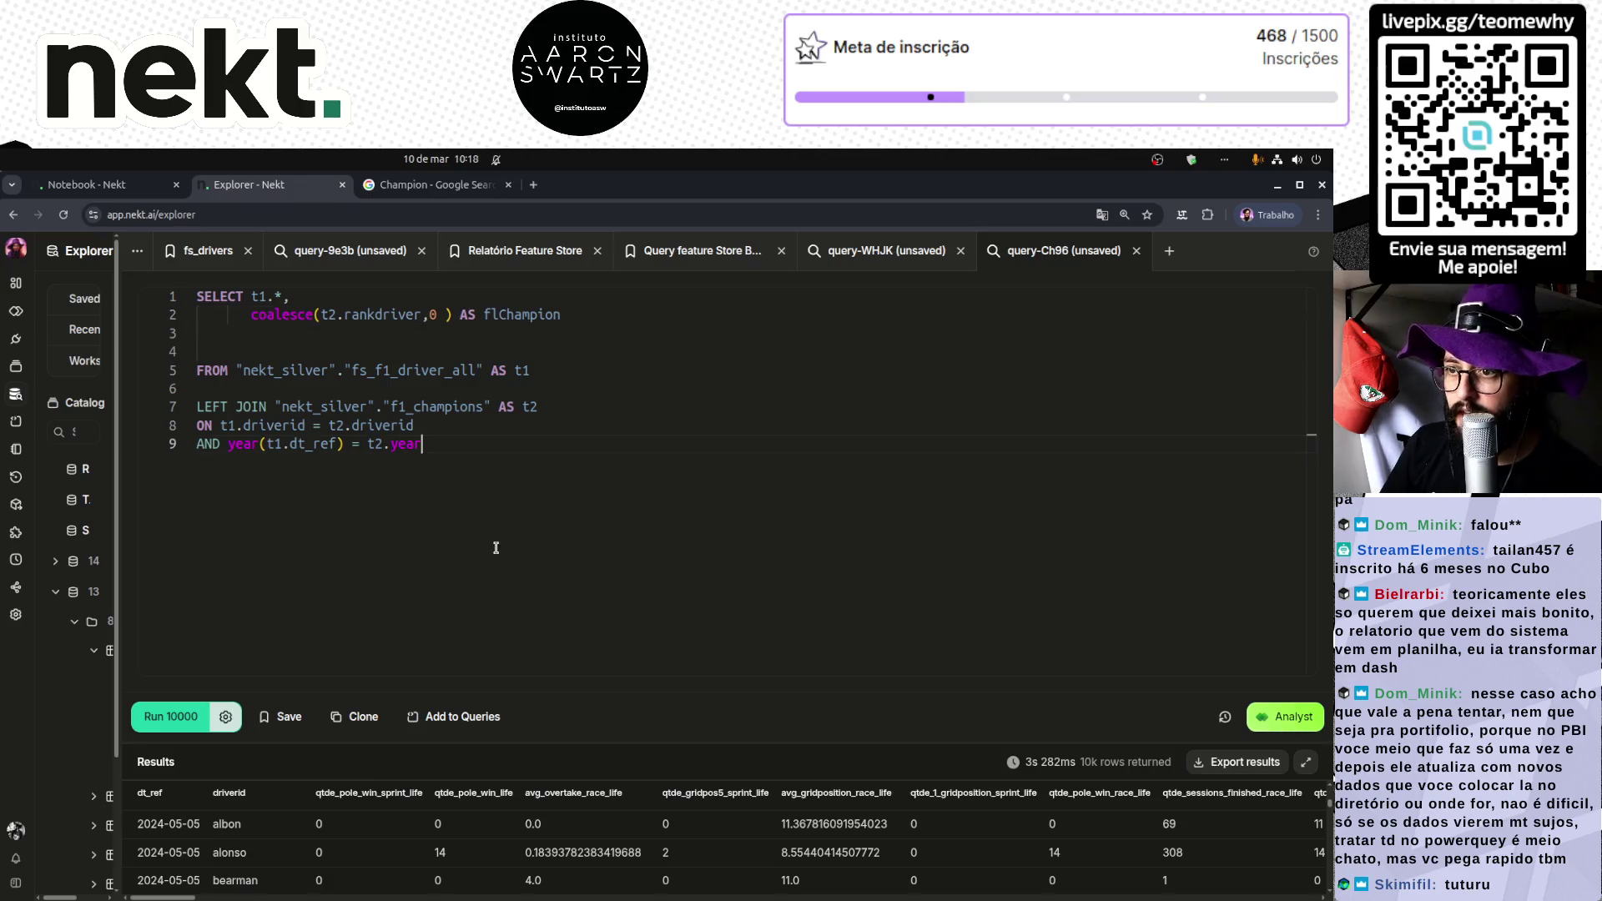
Step: Delete the extra blank line before FROM and give the results more room
click(321, 334)
key(Delete)
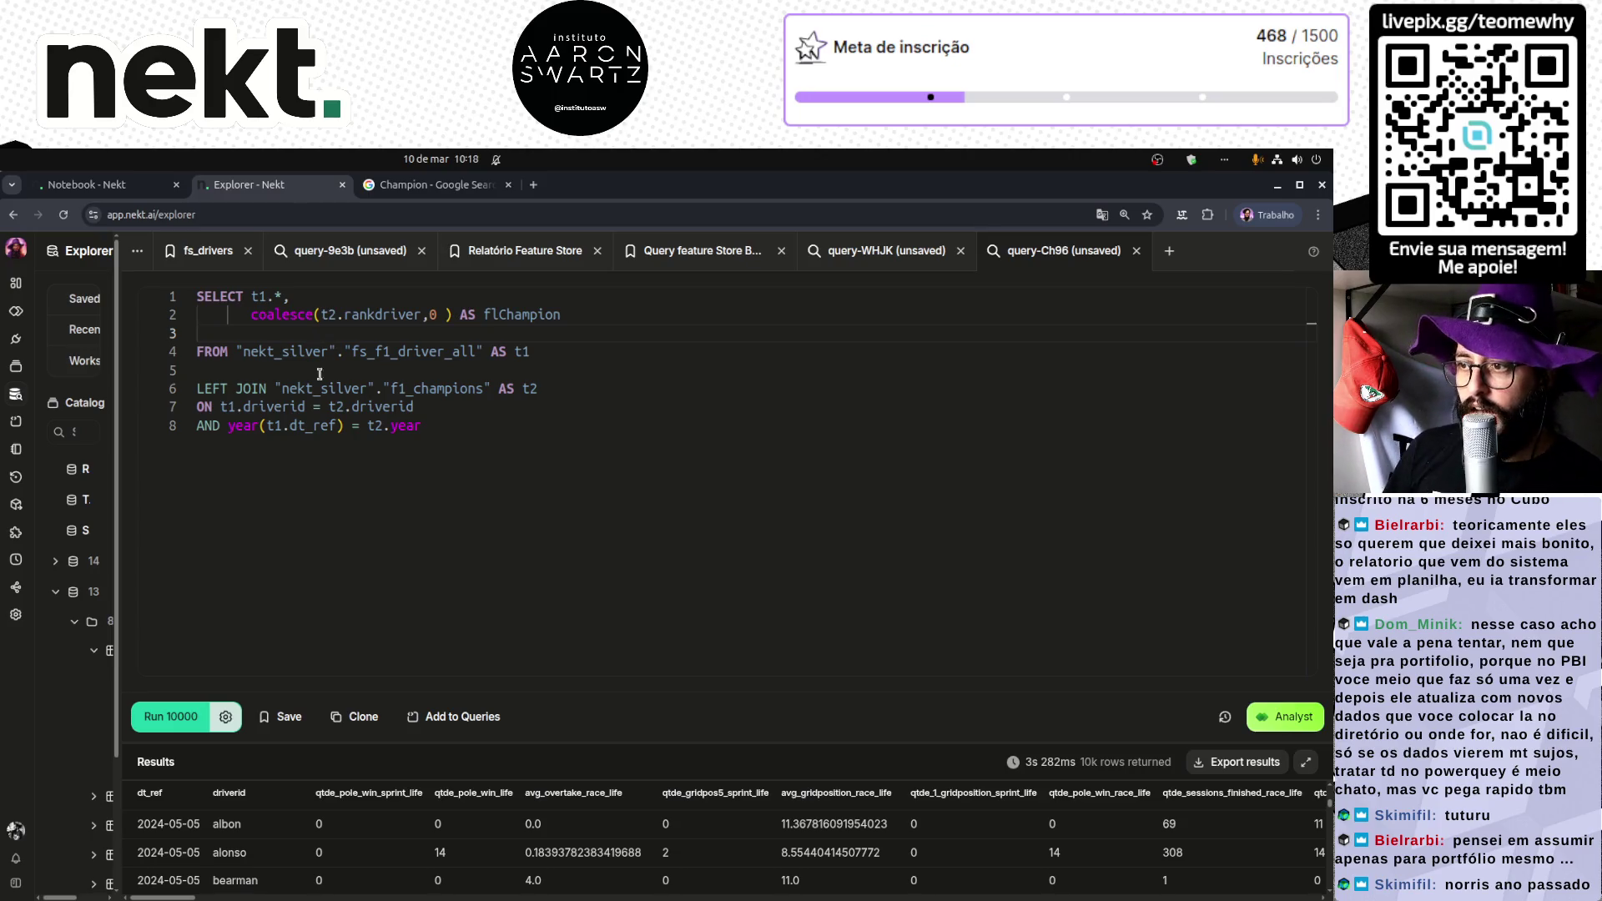
drag(255, 797, 701, 795)
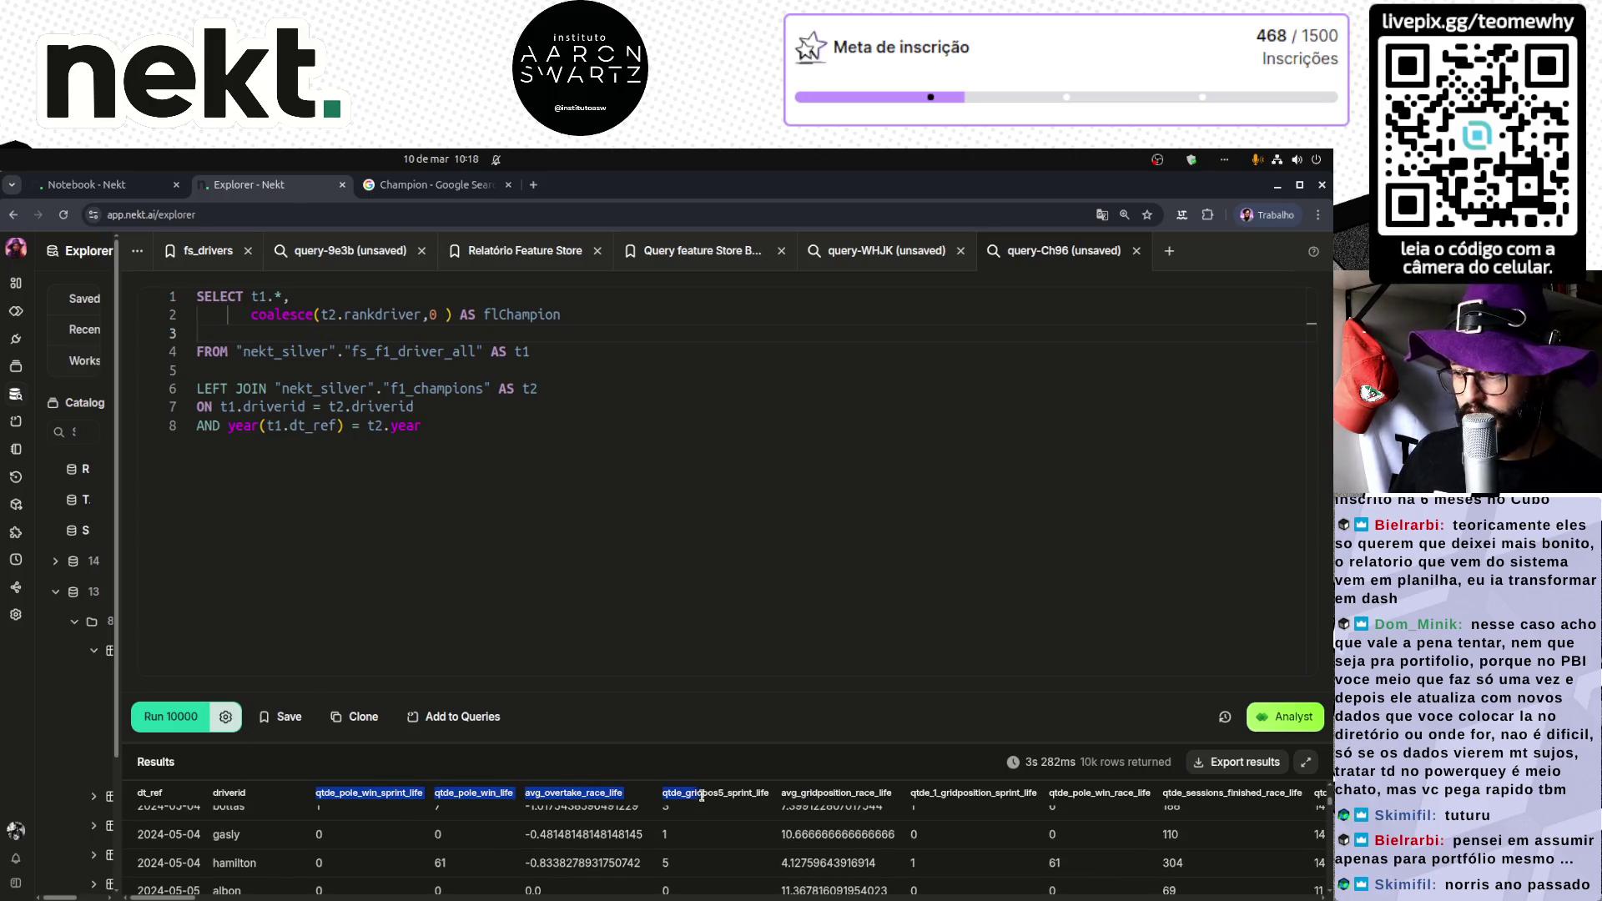
drag(659, 734, 642, 544)
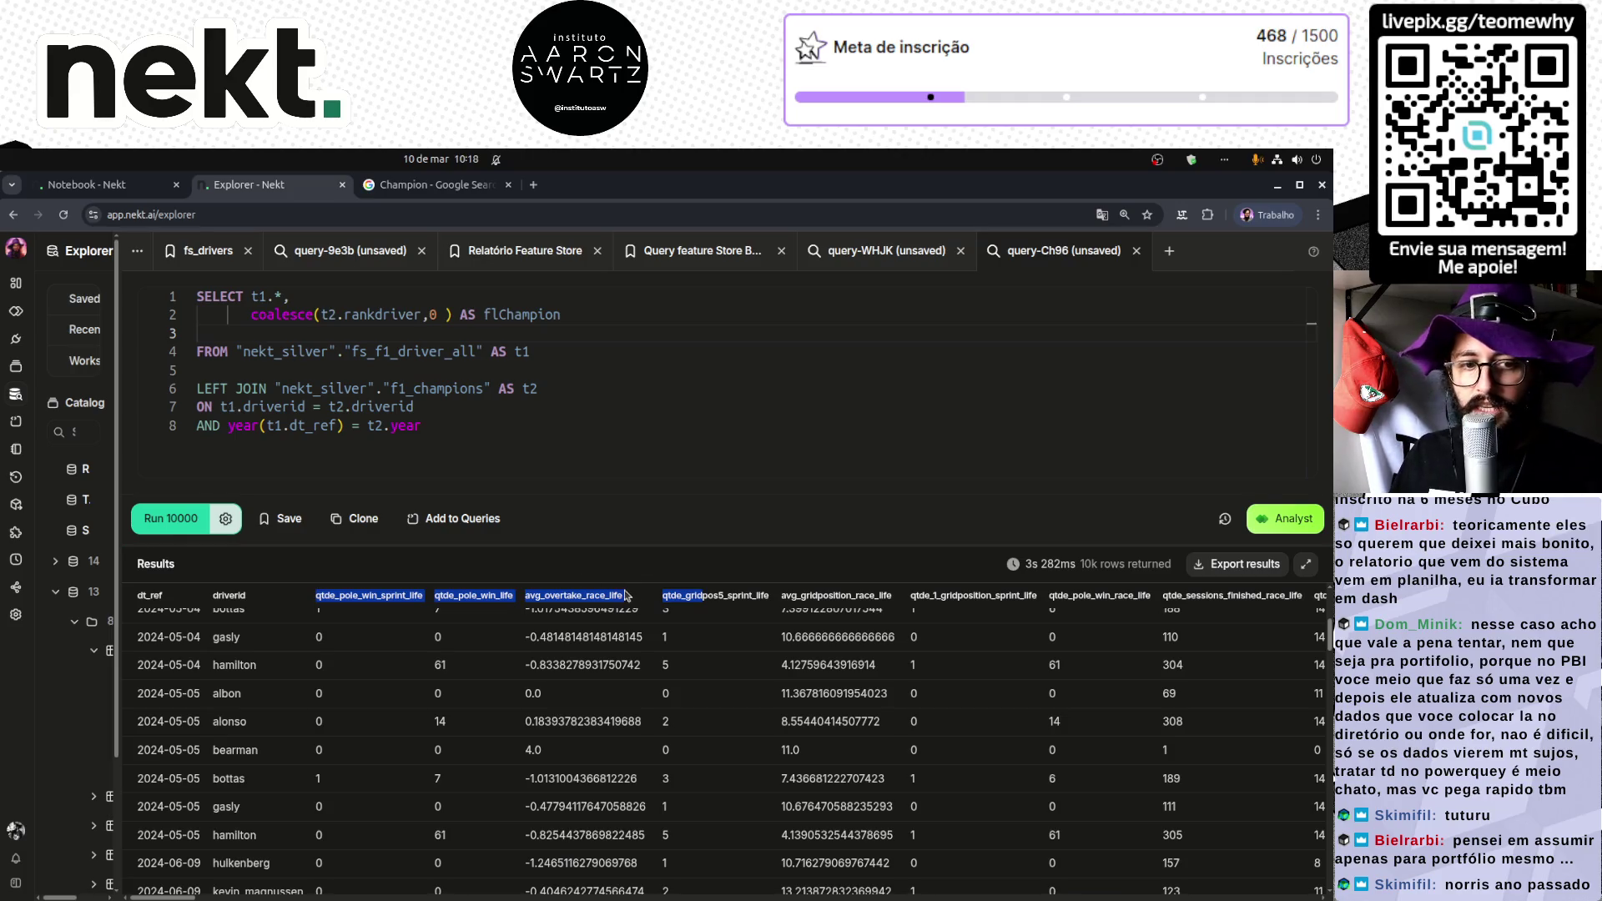
Step: Review the flChampion alias and its results column, which holds 0 for non-champion drivers
double_click(497, 313)
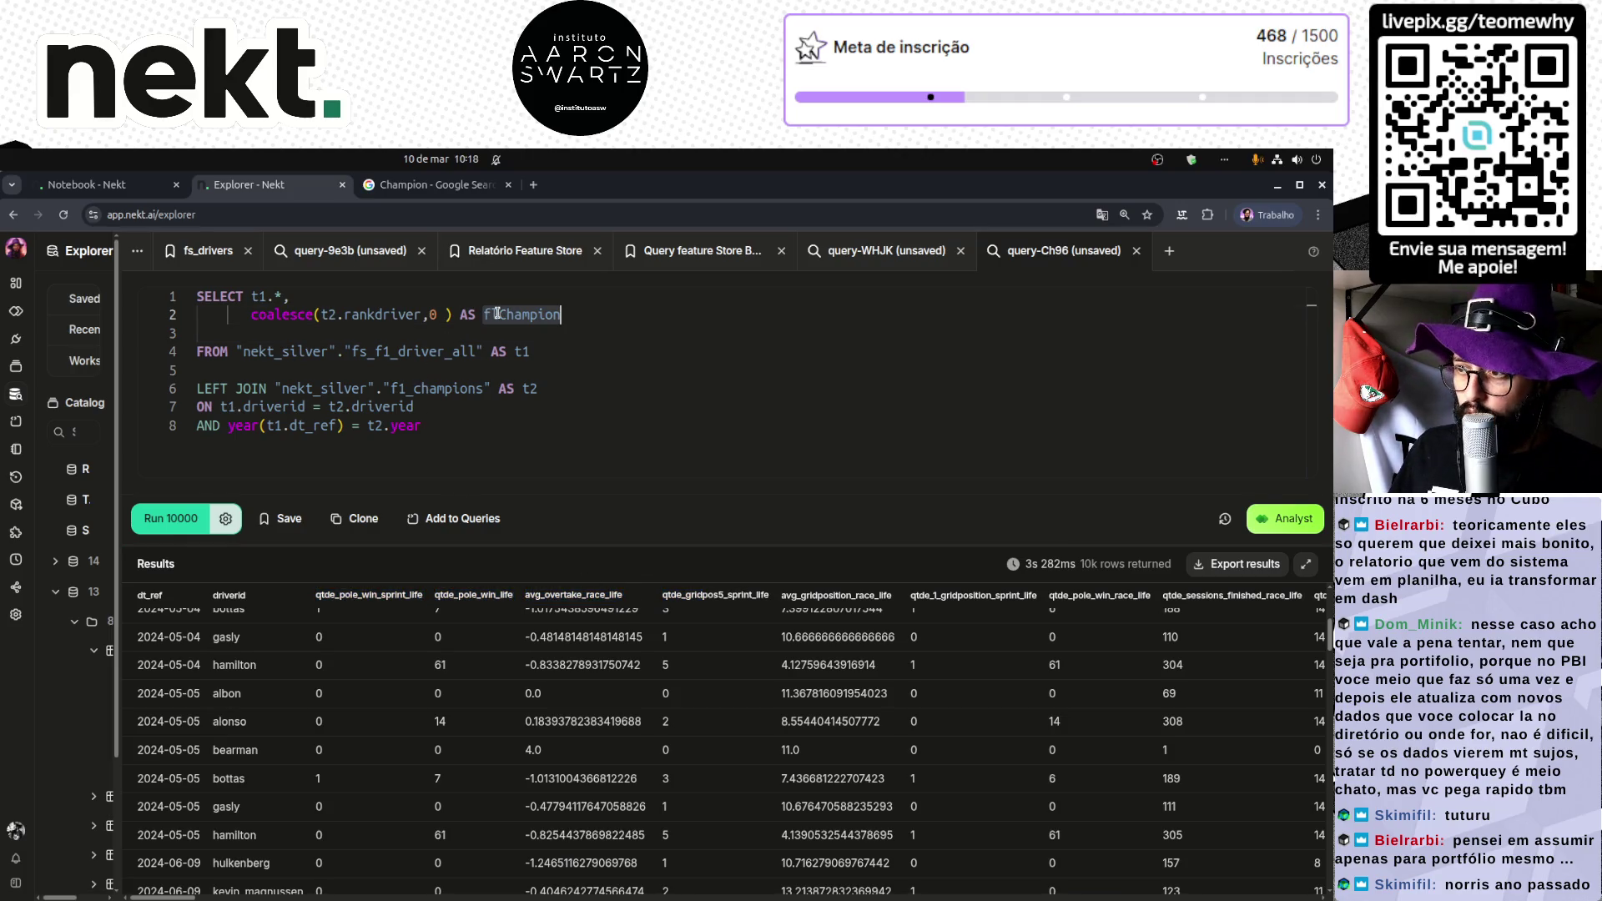
double_click(544, 318)
click(505, 325)
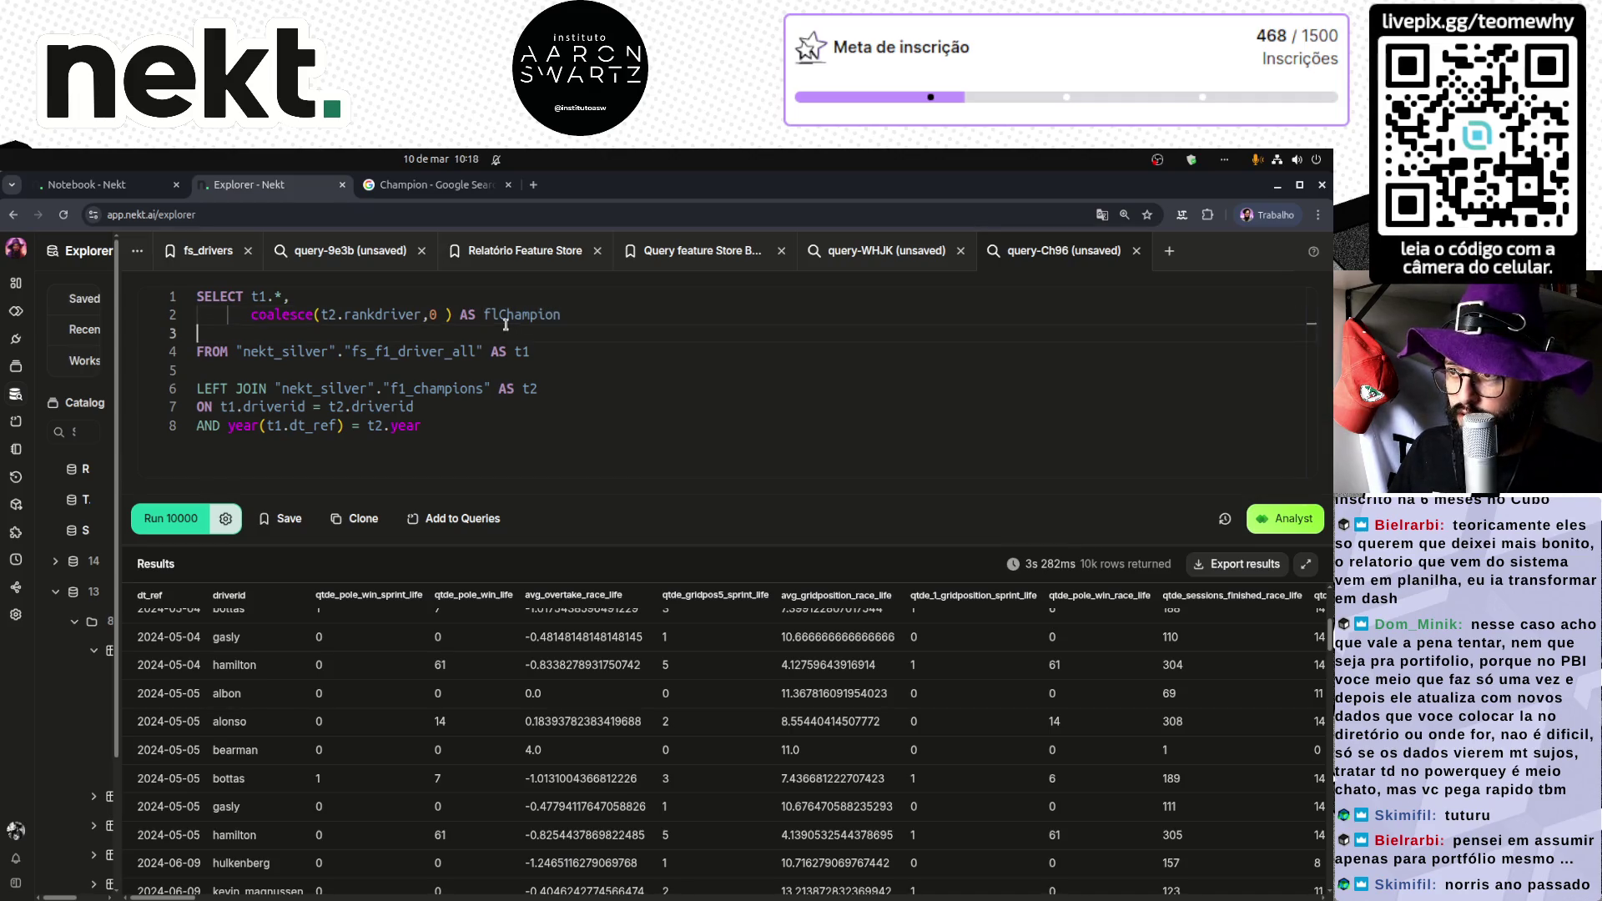
double_click(512, 316)
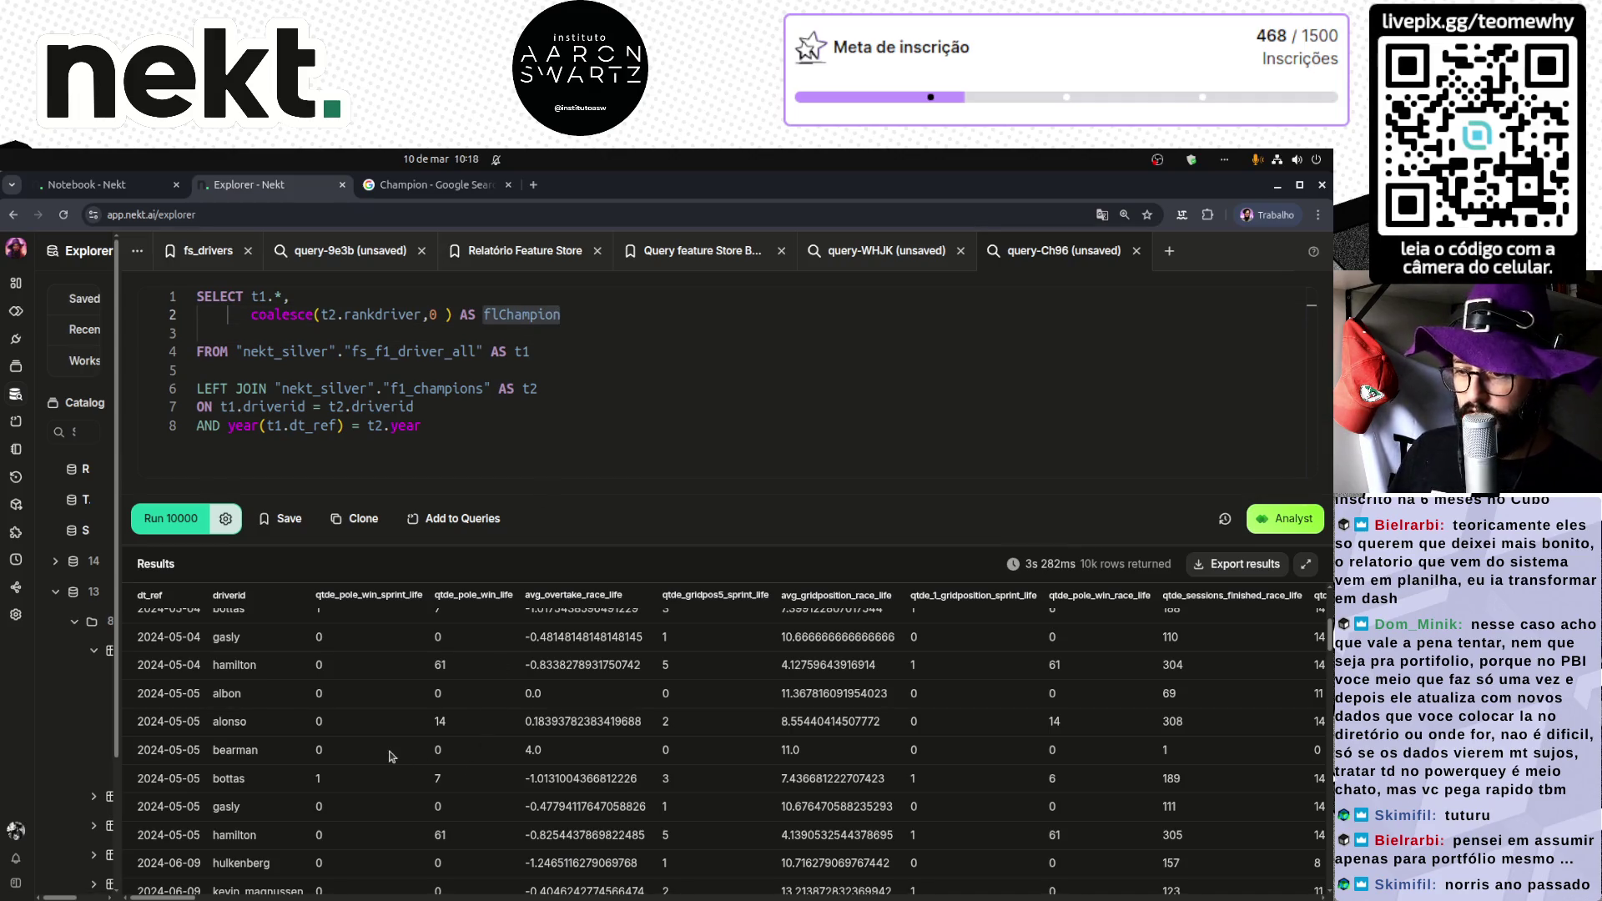
mouse_move(163, 898)
mouse_down()
mouse_move(1201, 897)
mouse_move(163, 898)
mouse_up()
scroll(334, 771, up, 3)
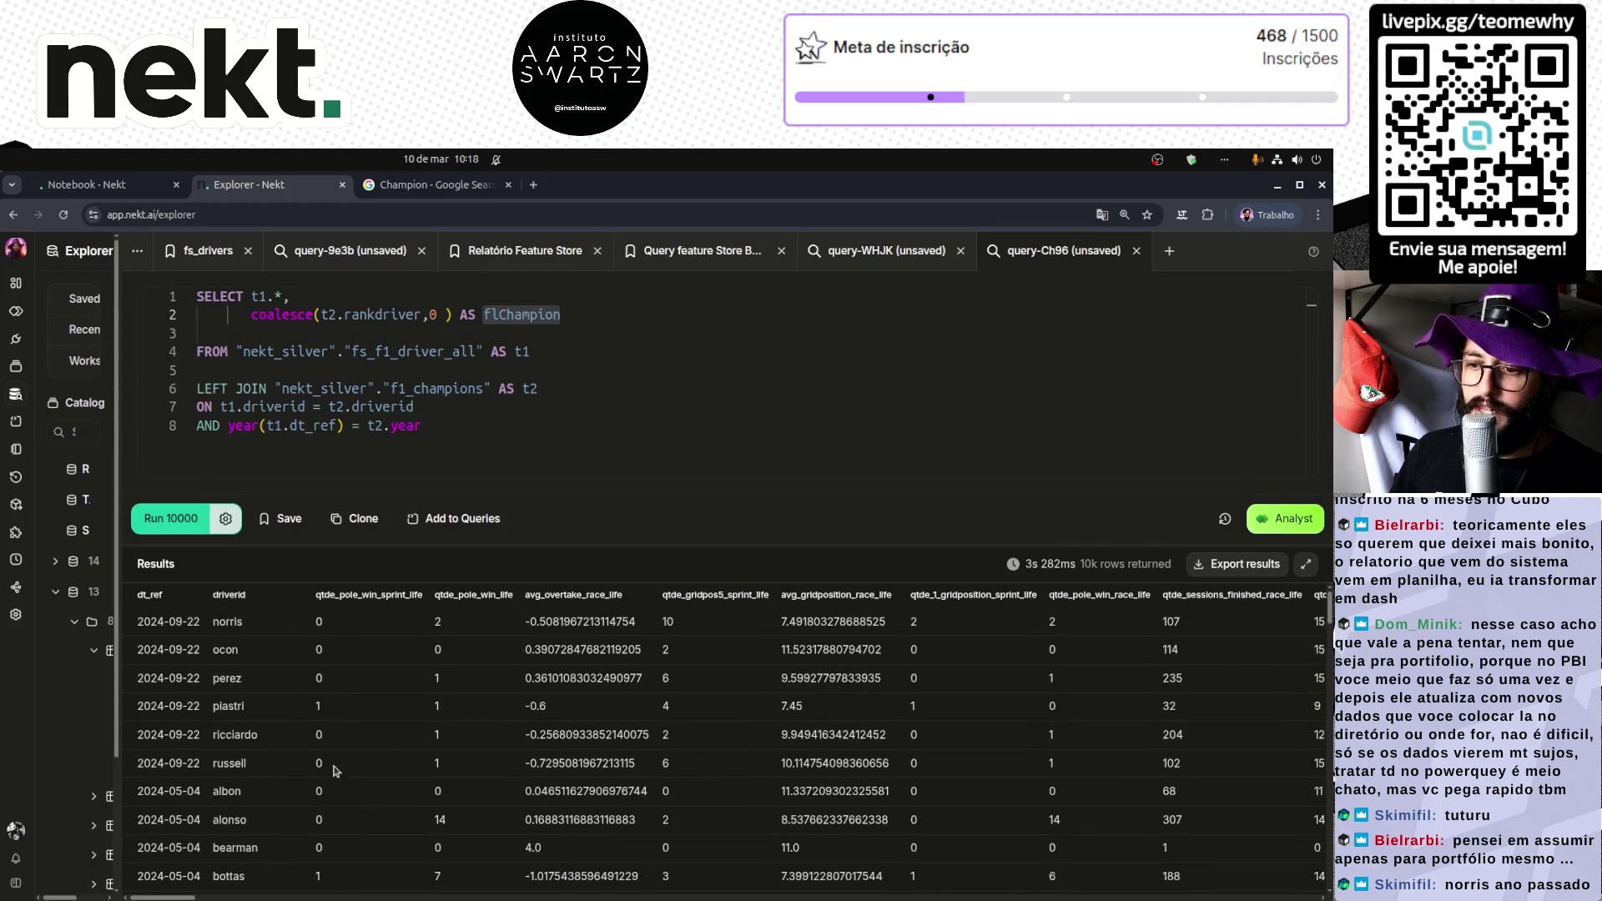
scroll(333, 771, down, 5)
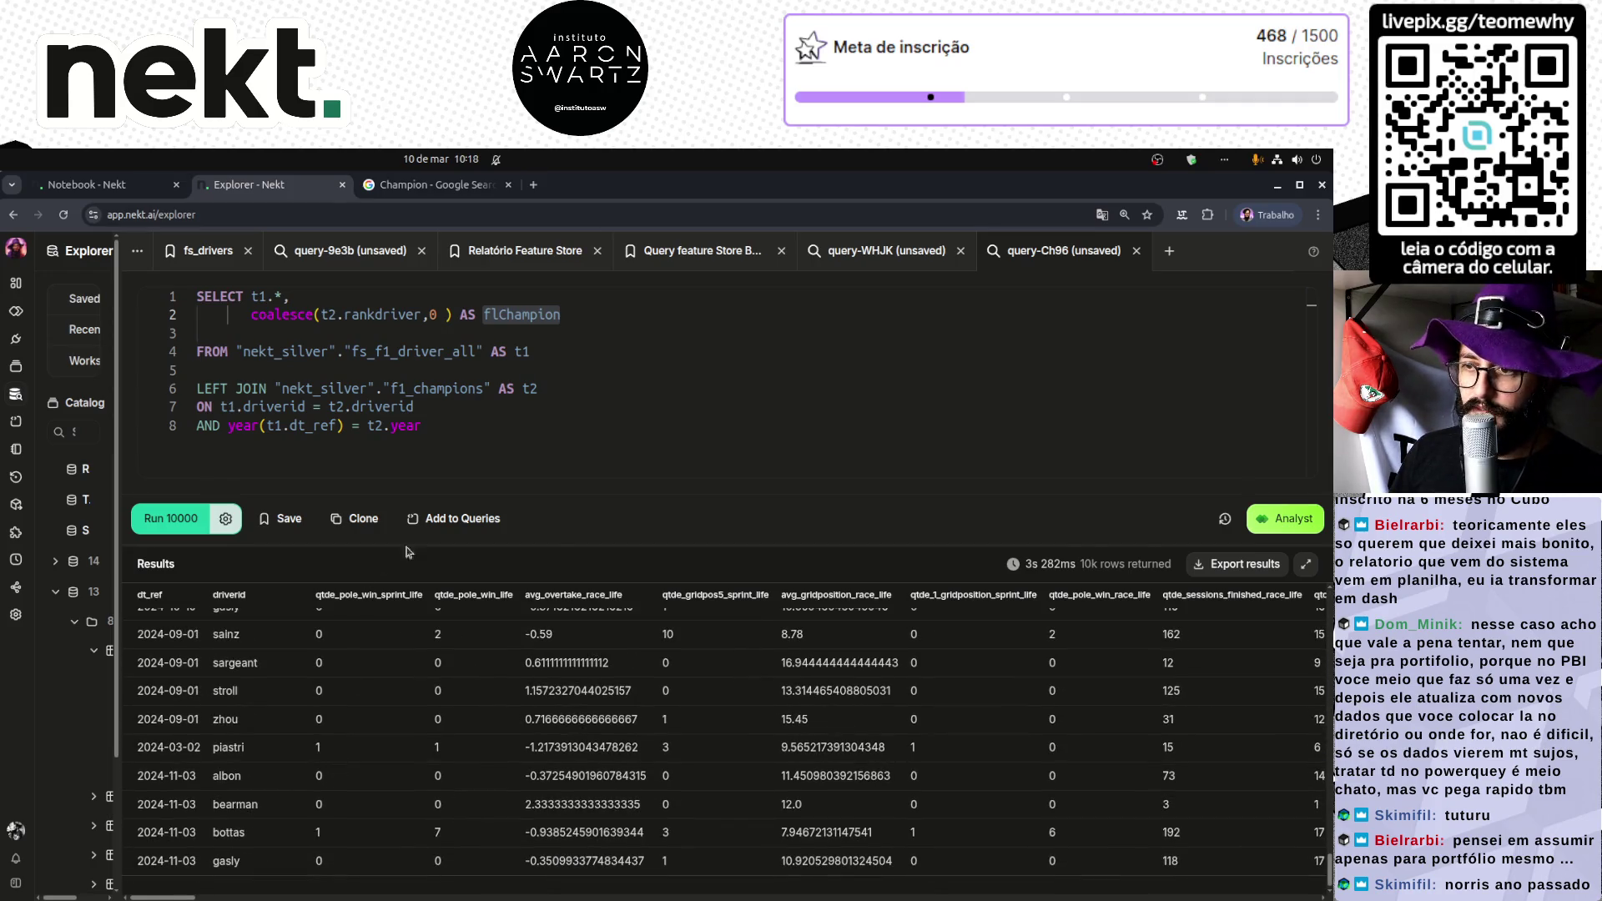
mouse_move(562, 543)
mouse_down()
mouse_move(561, 626)
mouse_move(541, 652)
mouse_up()
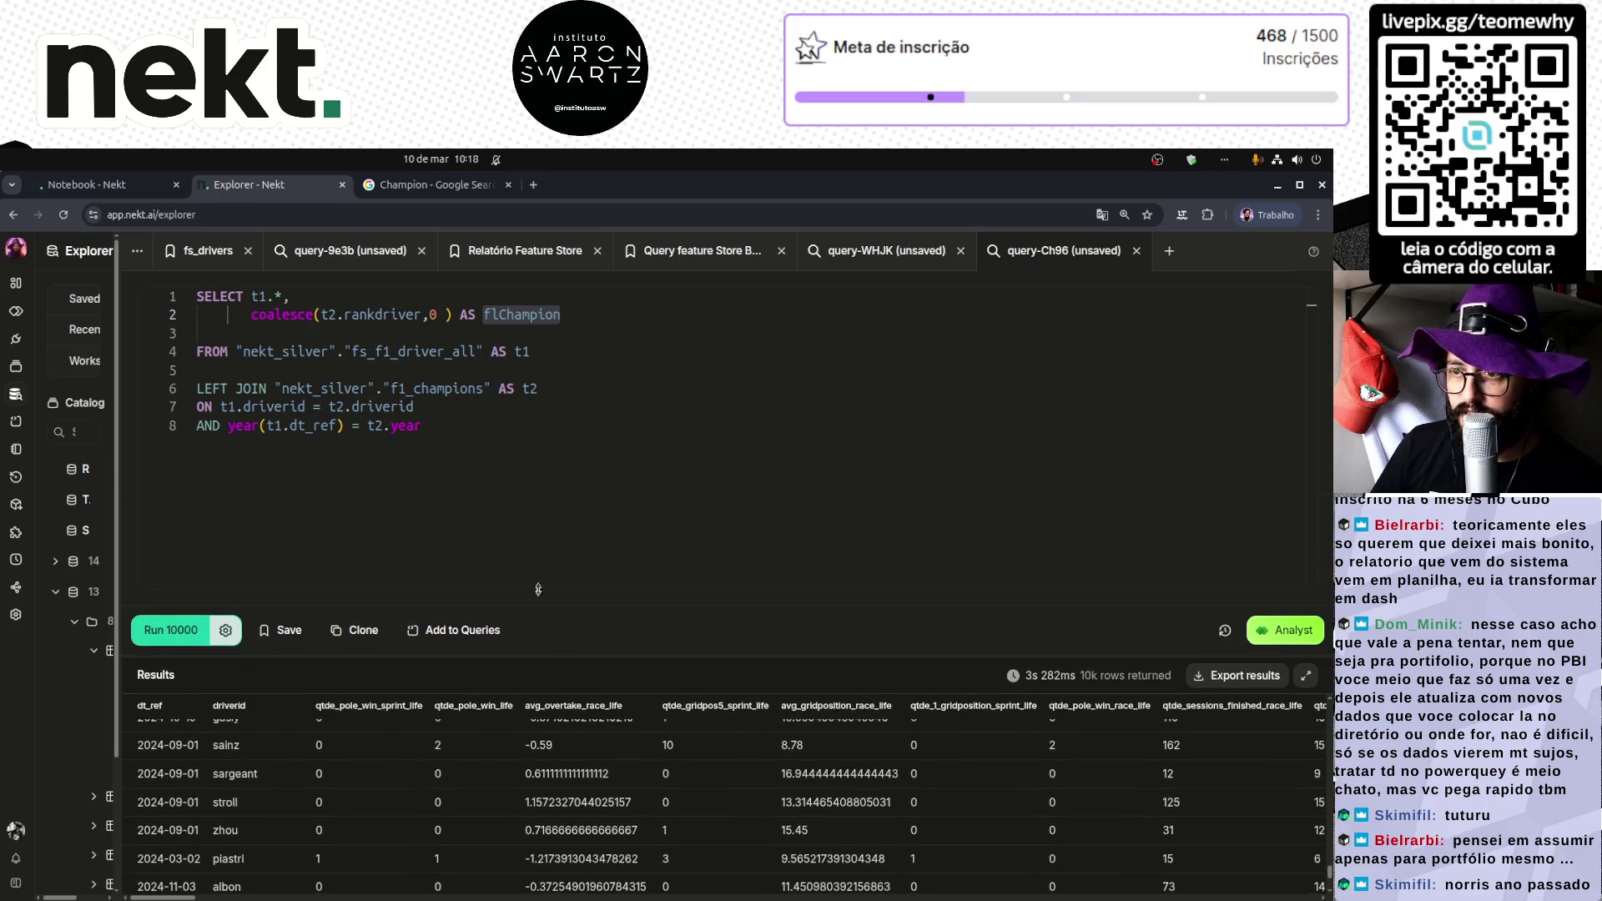
Step: Add WHERE t1.dt_ref >= date('1995-0101') below the join condition
click(475, 440)
key(Return)
key(Return)
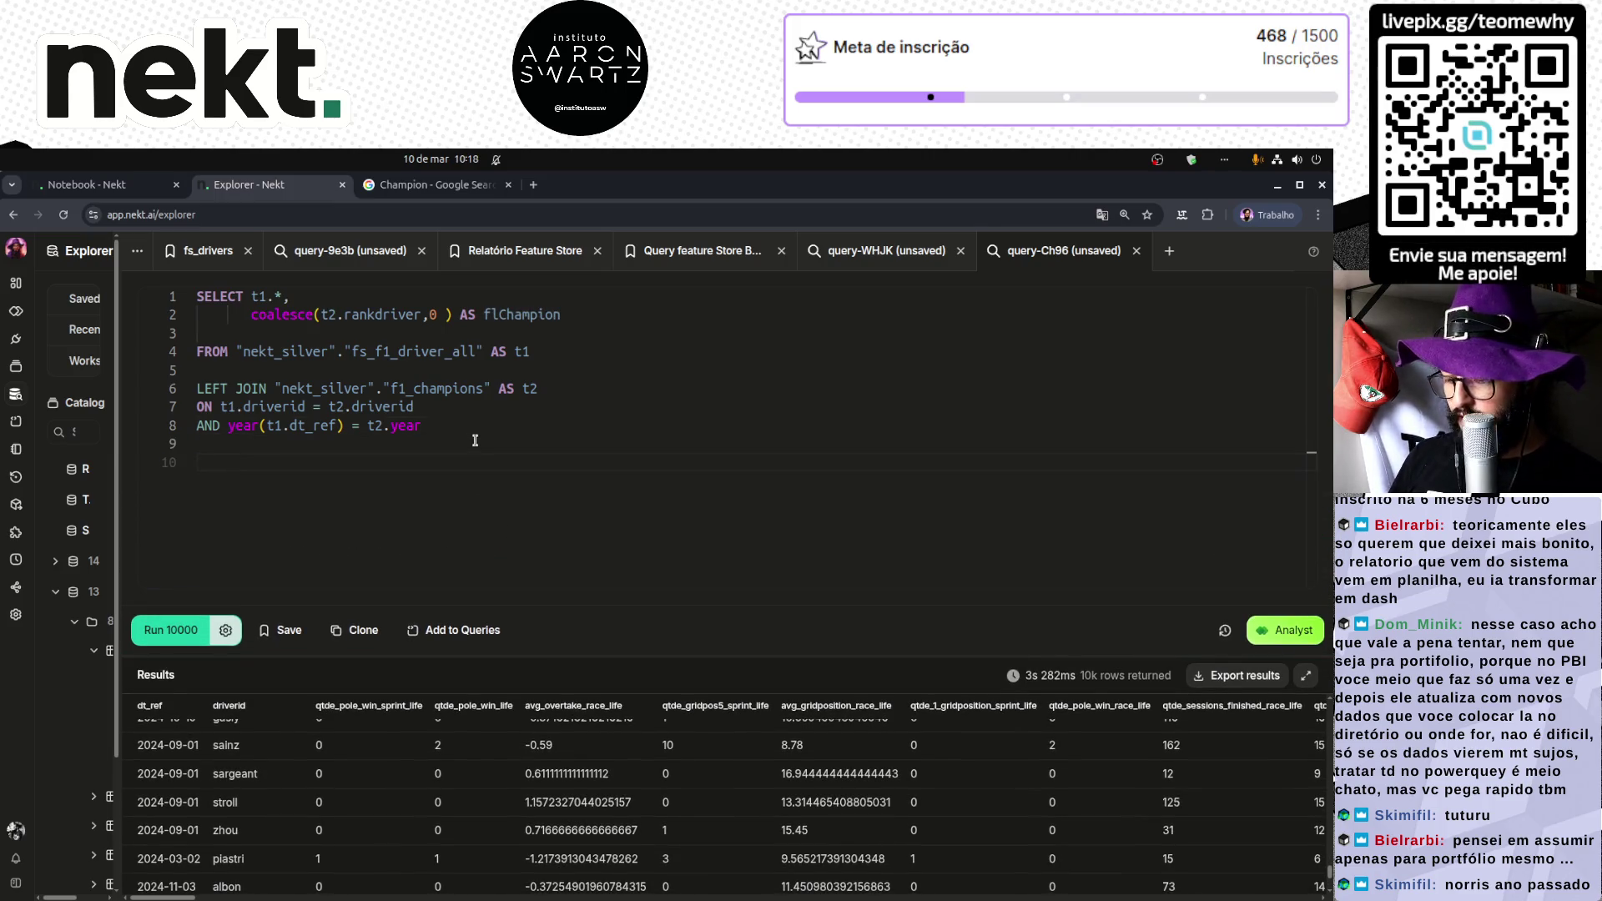
text(WHERE t1.)
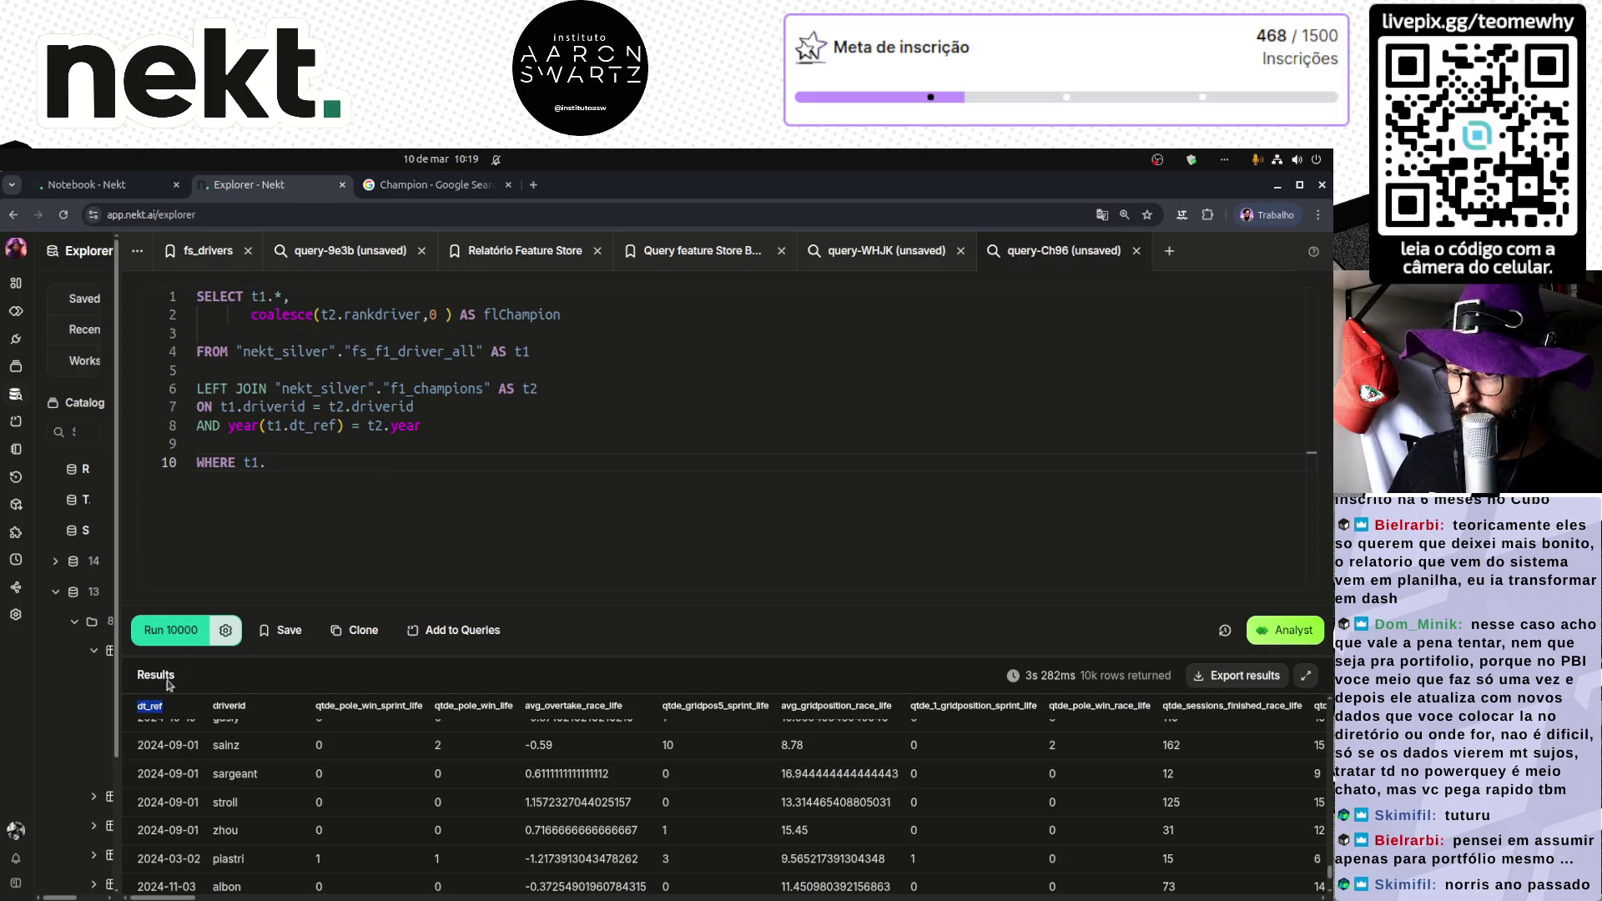
text(dt_ref)
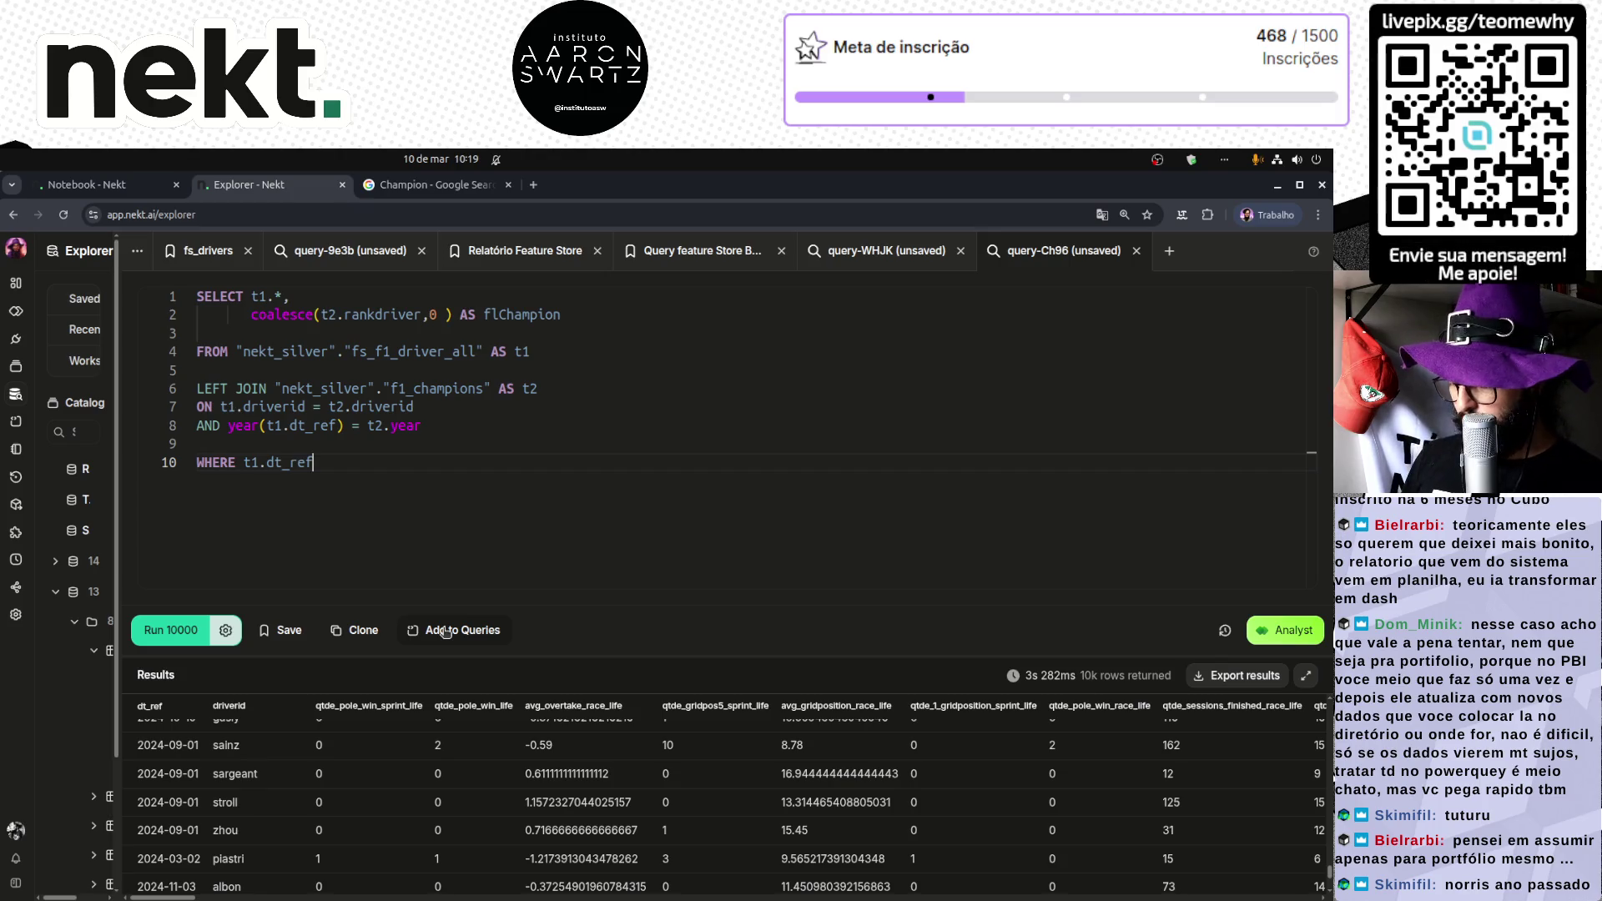
text( >=)
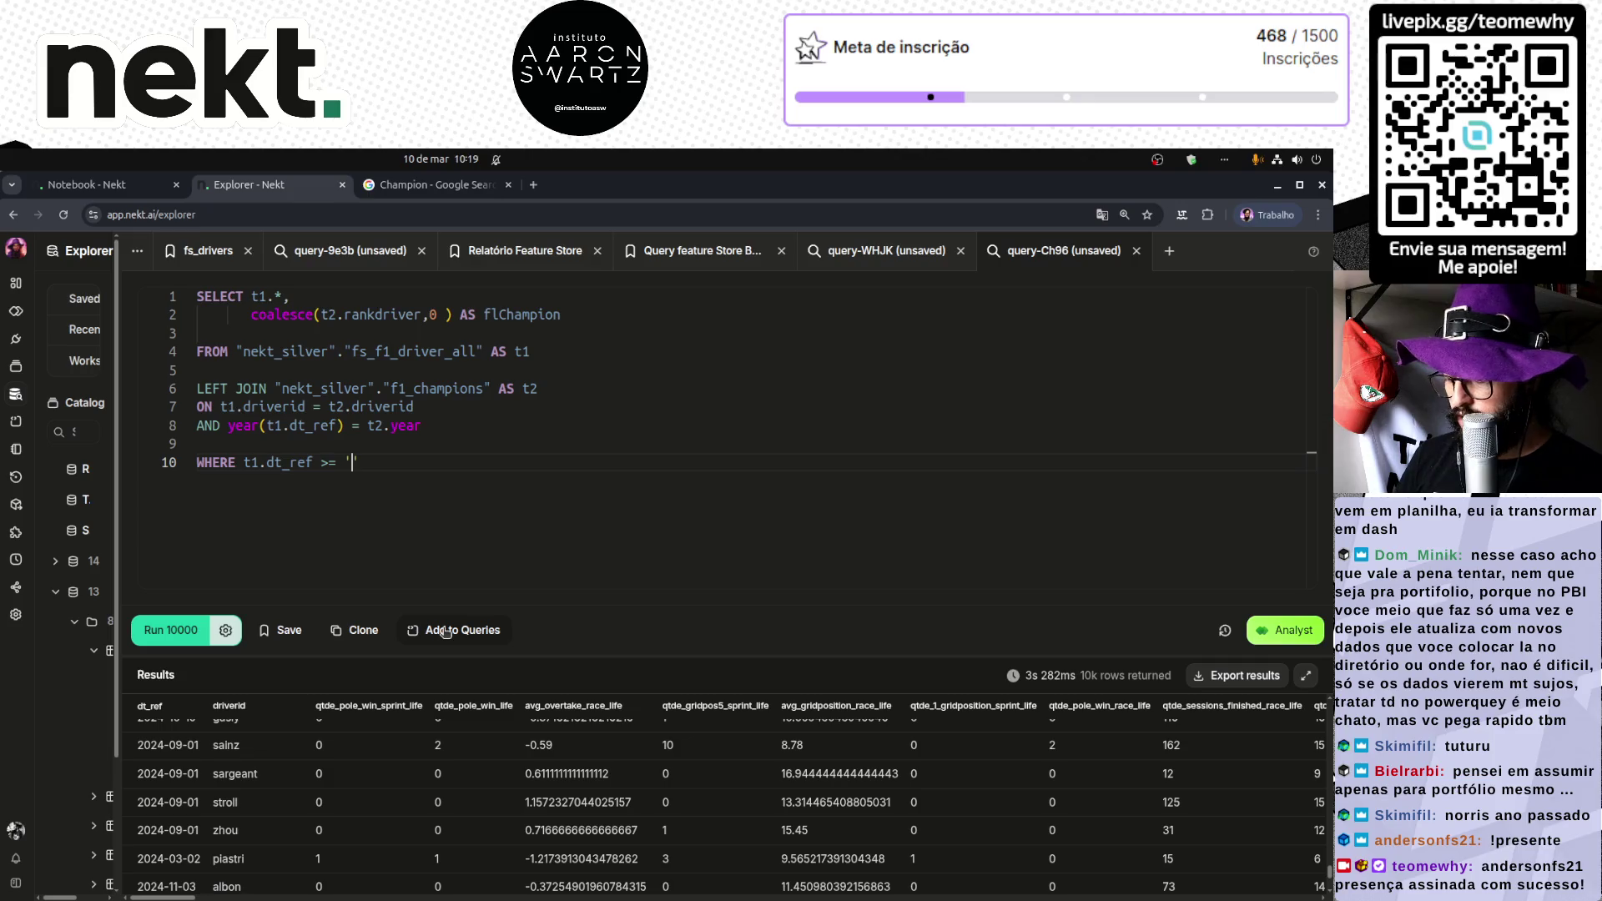
key(BackSpace)
text(date)
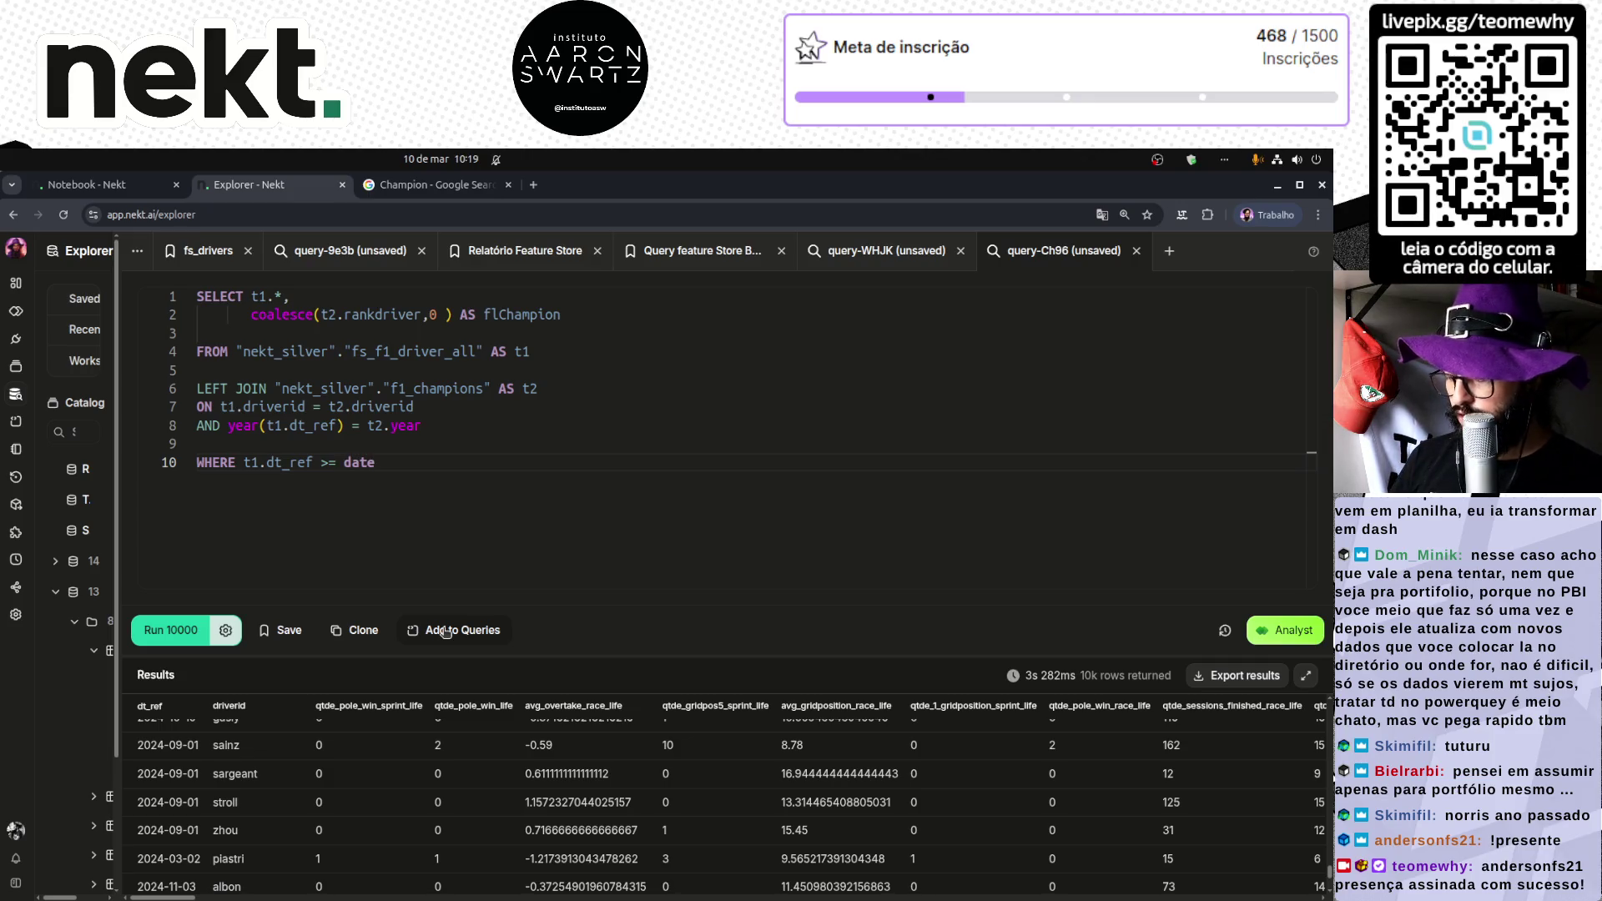
text(('20)
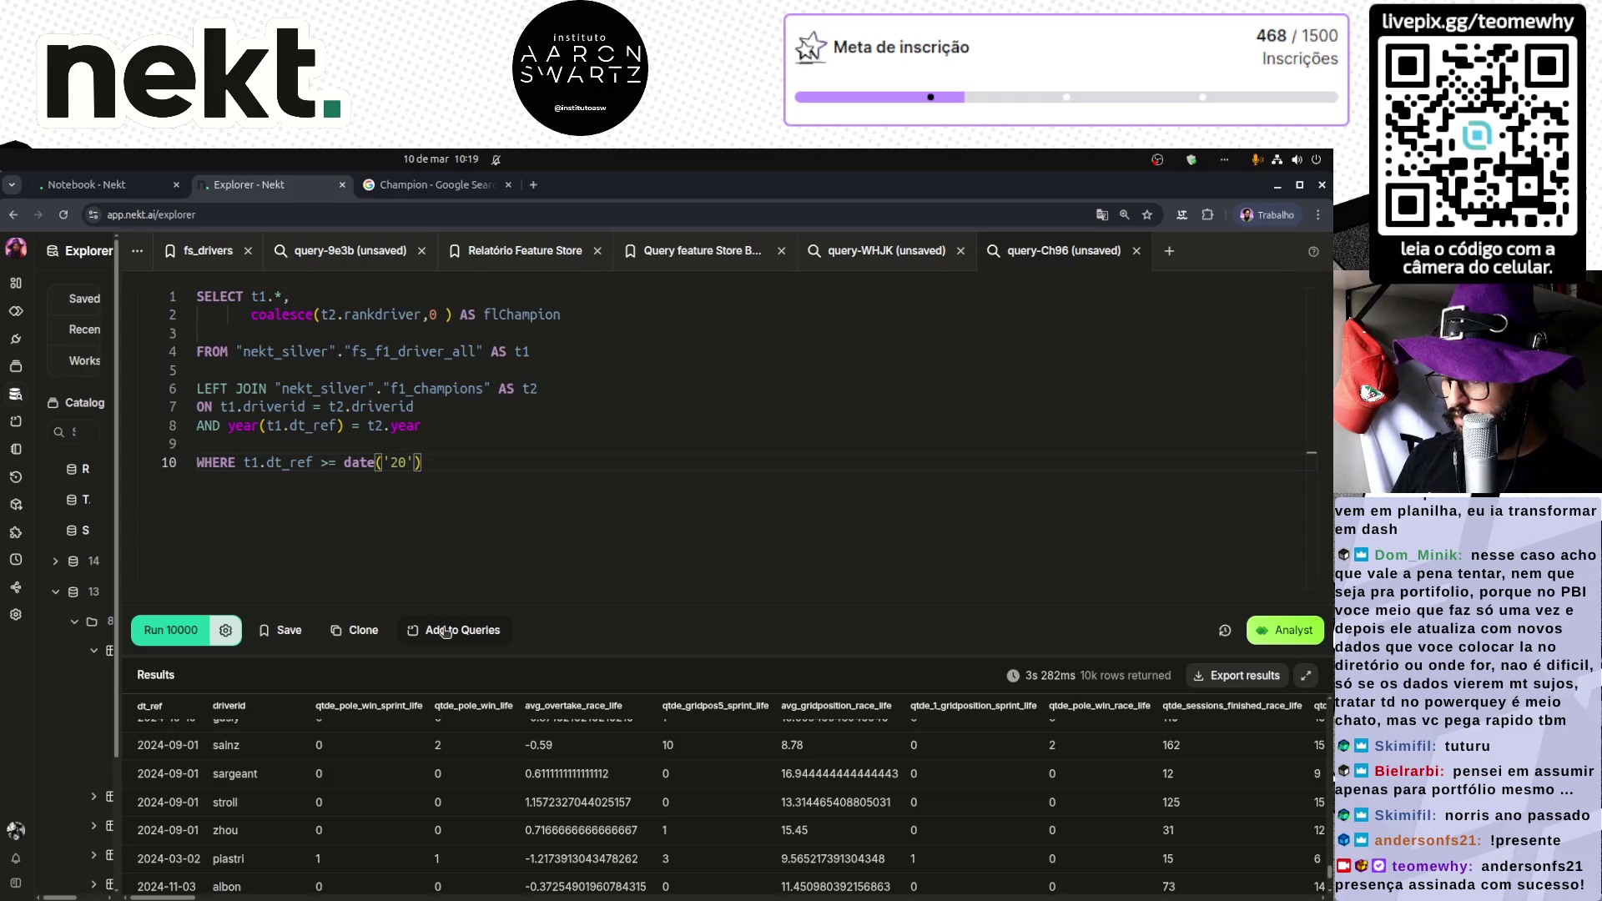
key(BackSpace)
key(BackSpace)
text(19)
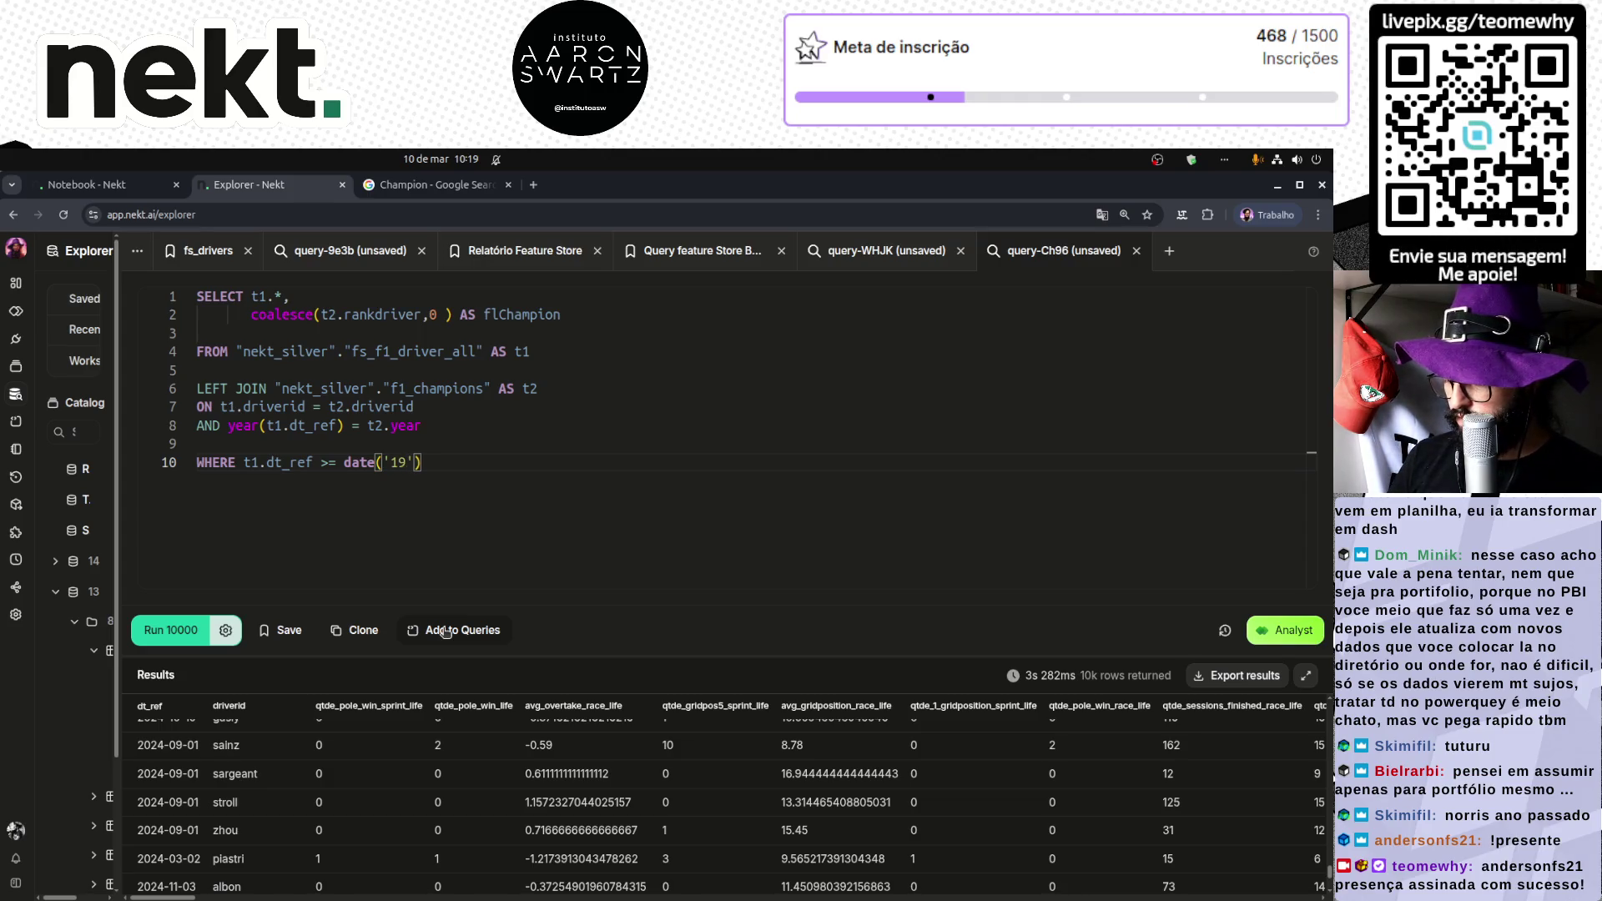
text(95)
text(-01)
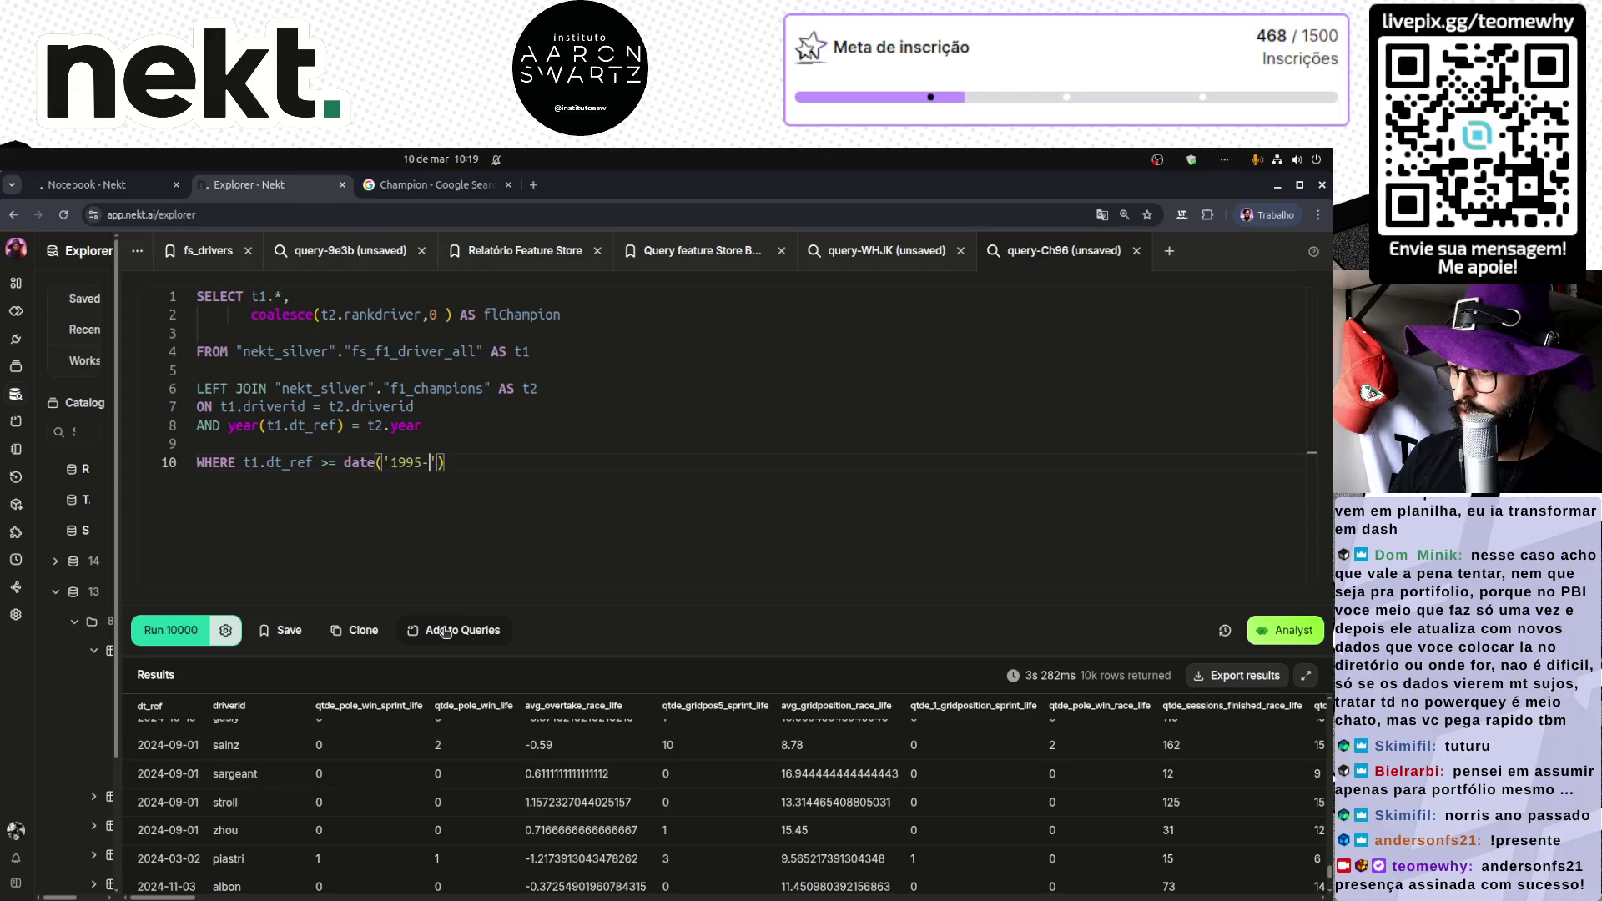
text(01)
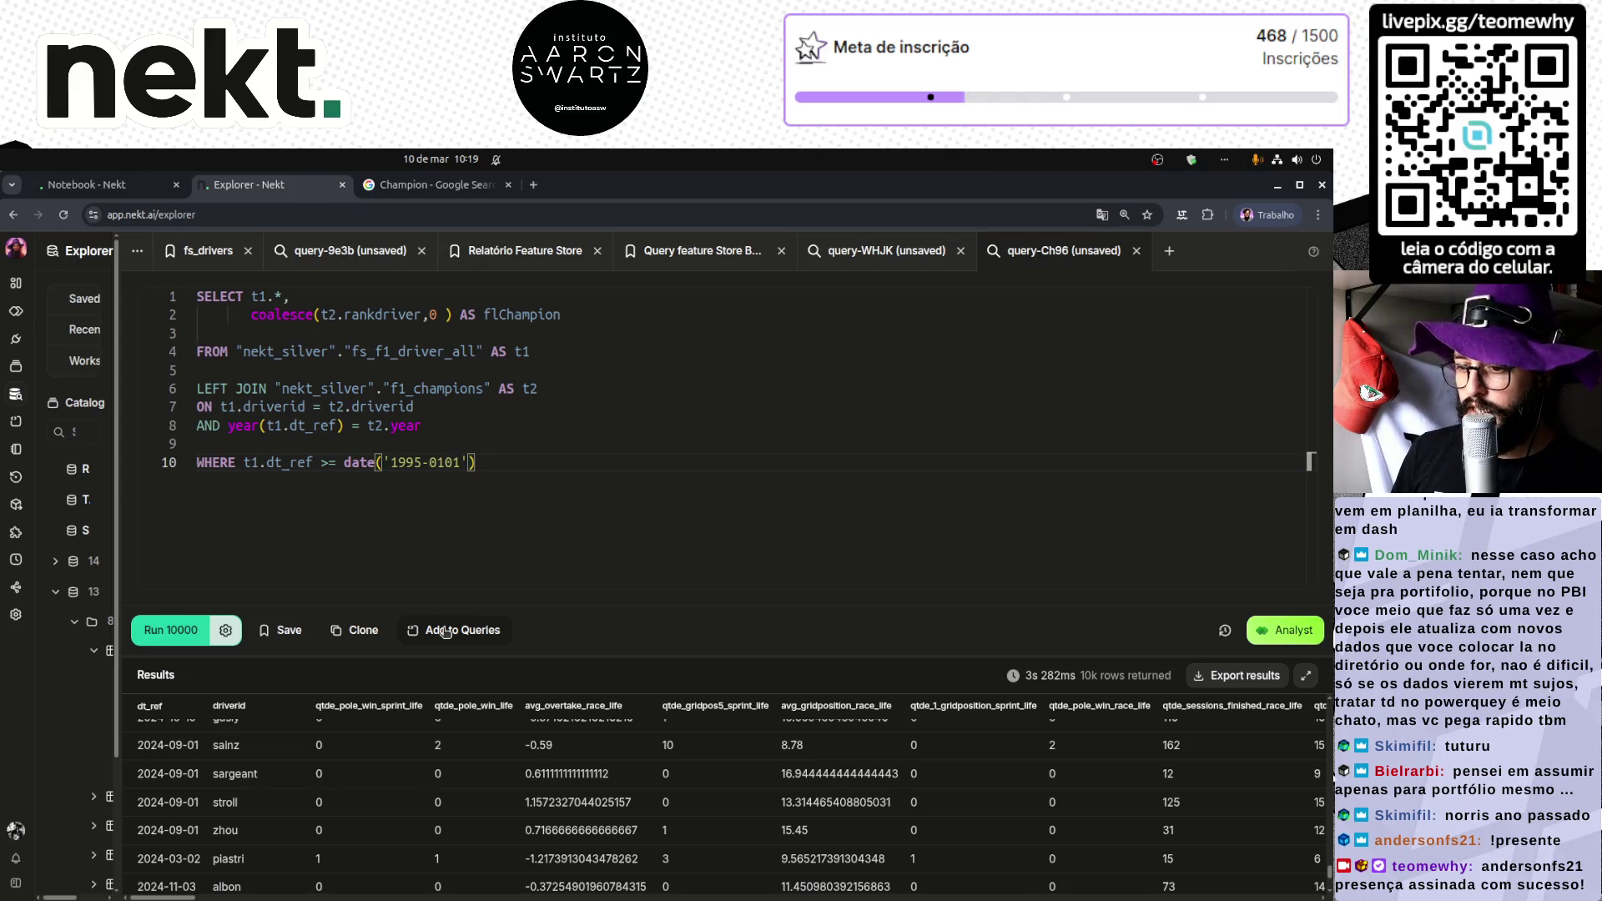
Step: Start the upper bound on a new line: AND t1.dt_ref with date('2026-
key(Return)
text(ND)
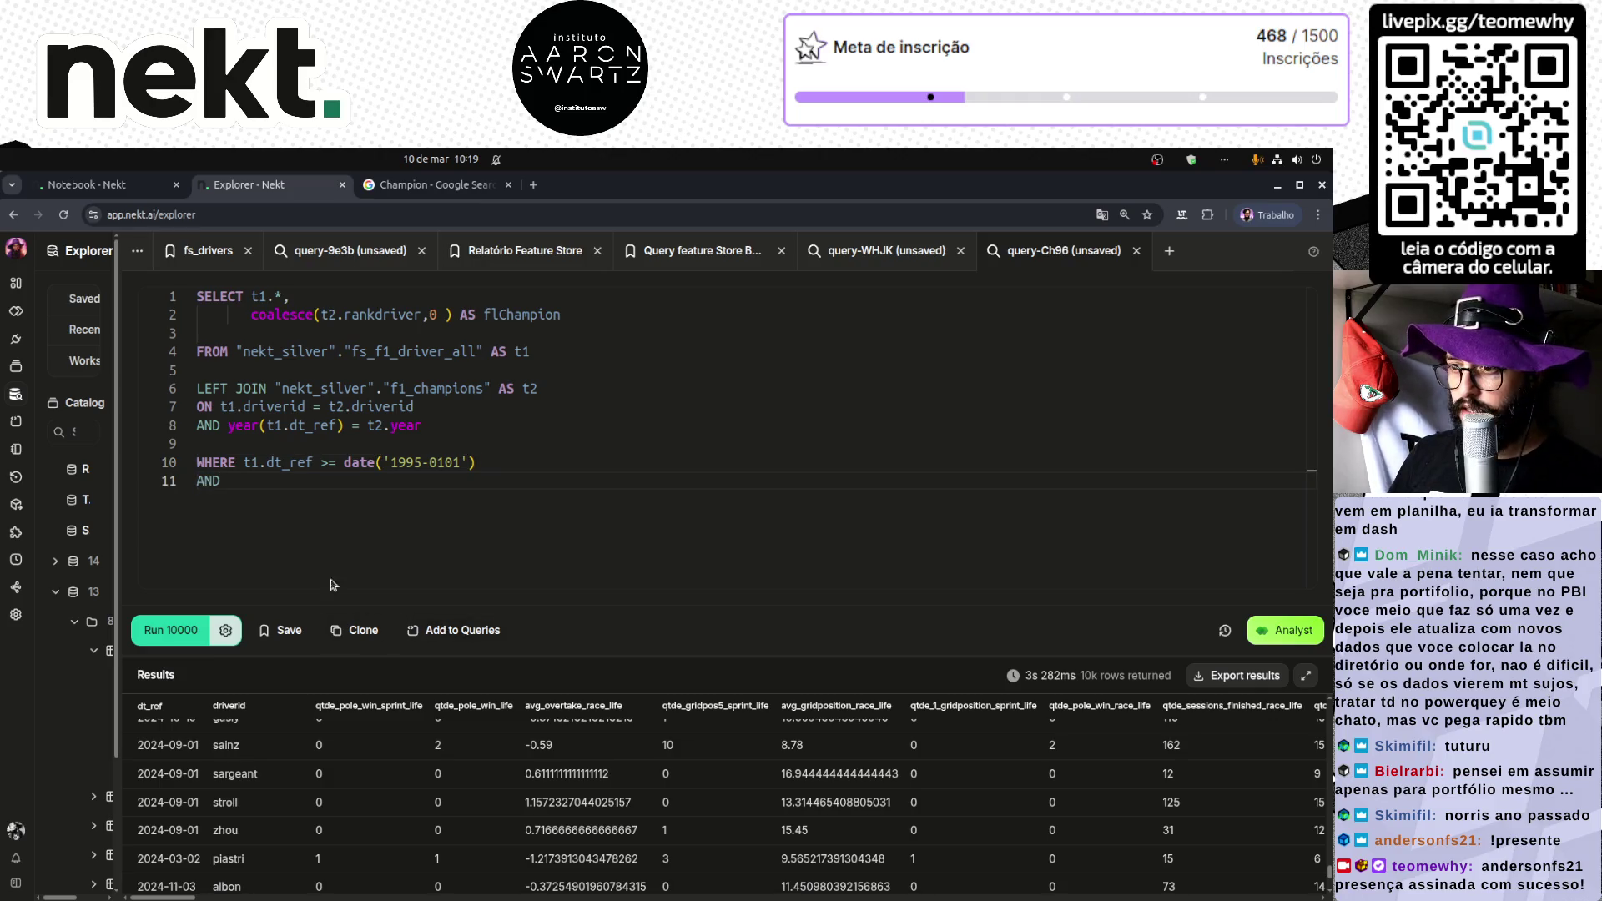
drag(242, 463, 313, 464)
key(ctrl+c)
click(325, 545)
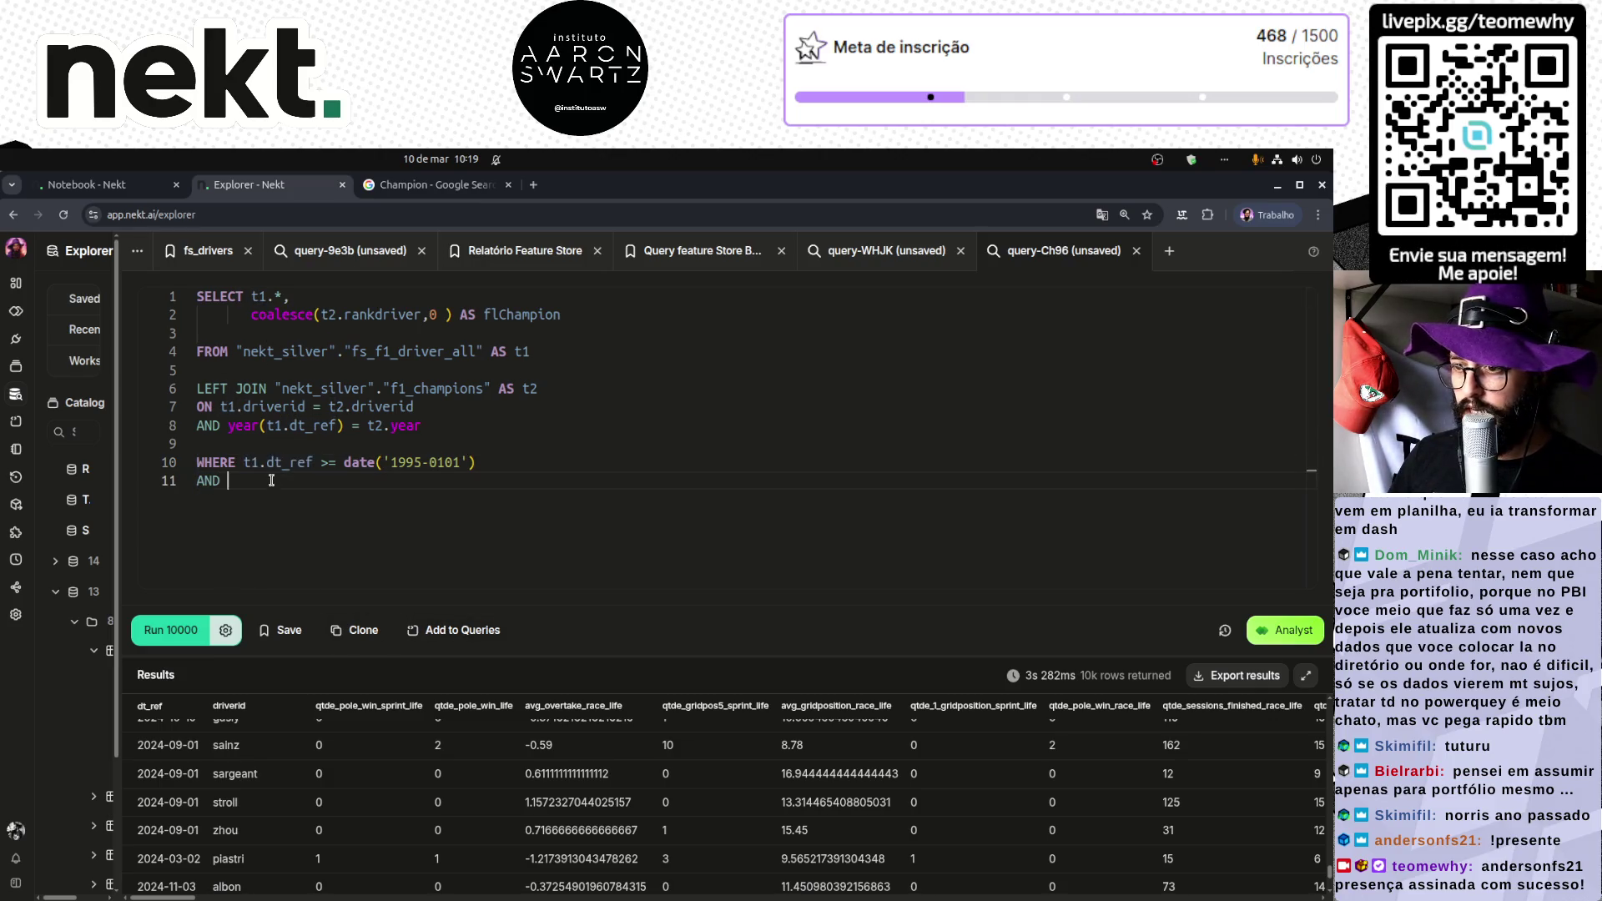
key(ctrl+v)
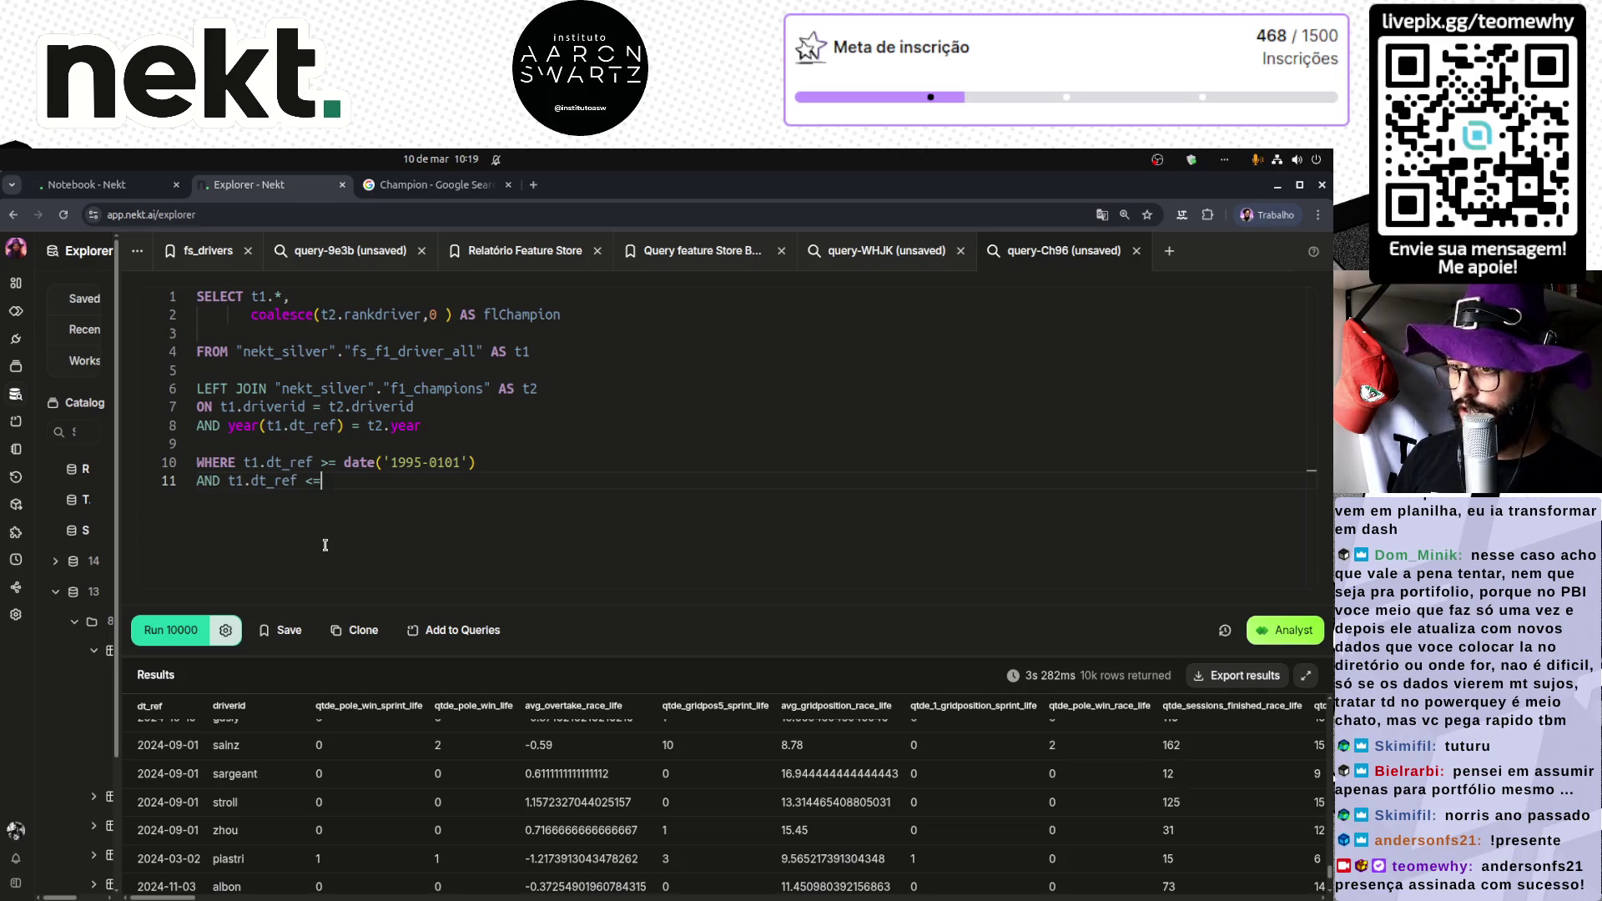
text(te('2026)
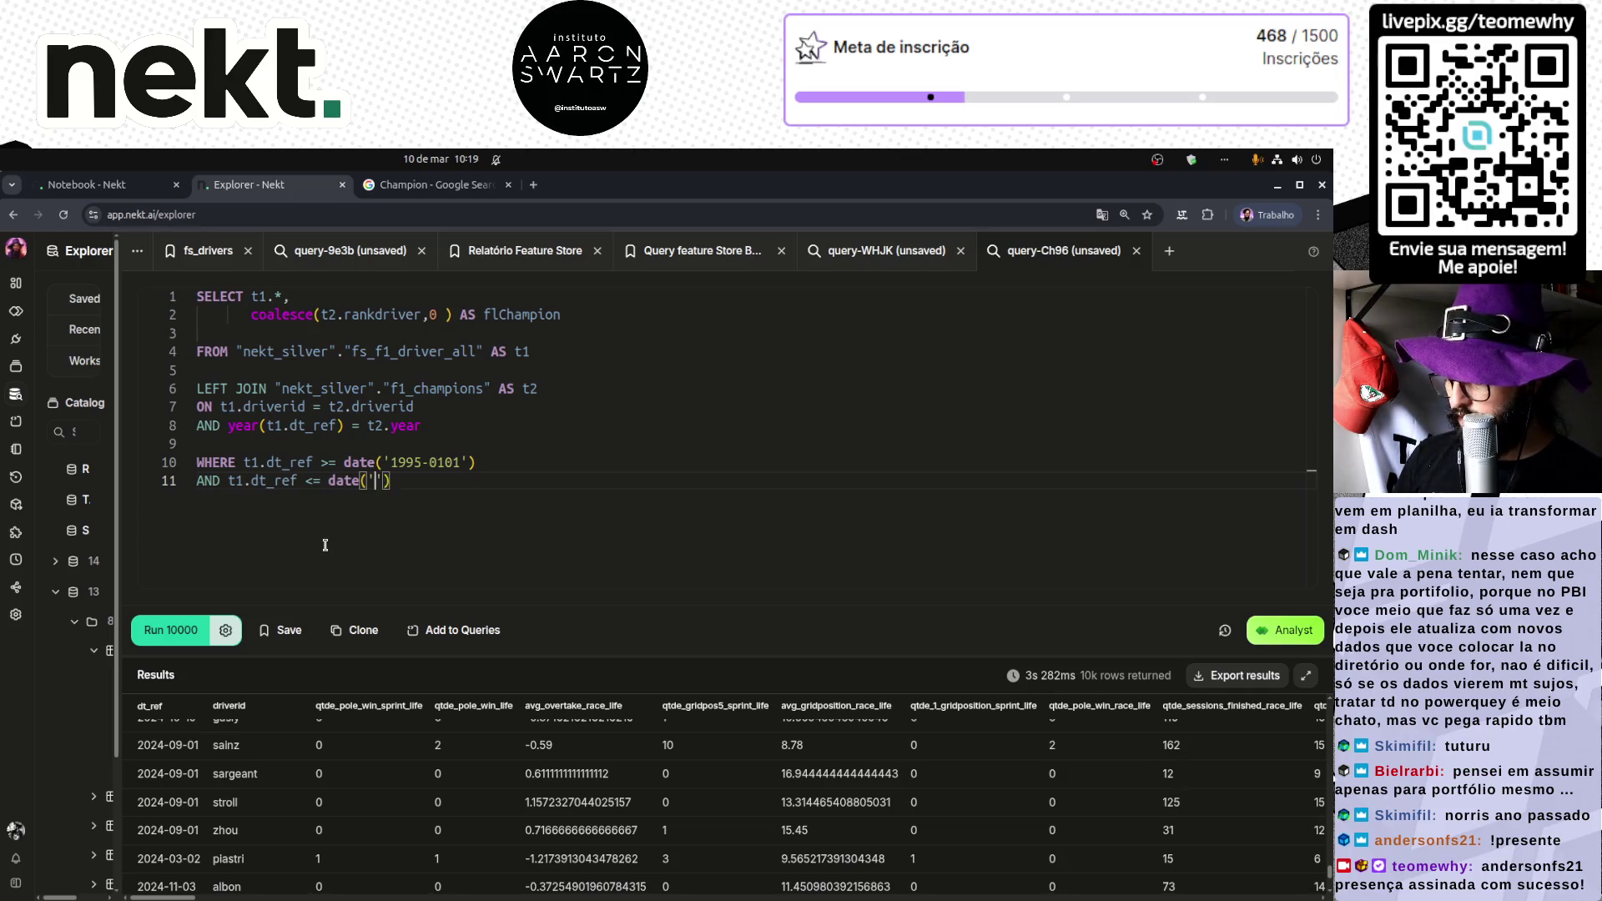
text(-)
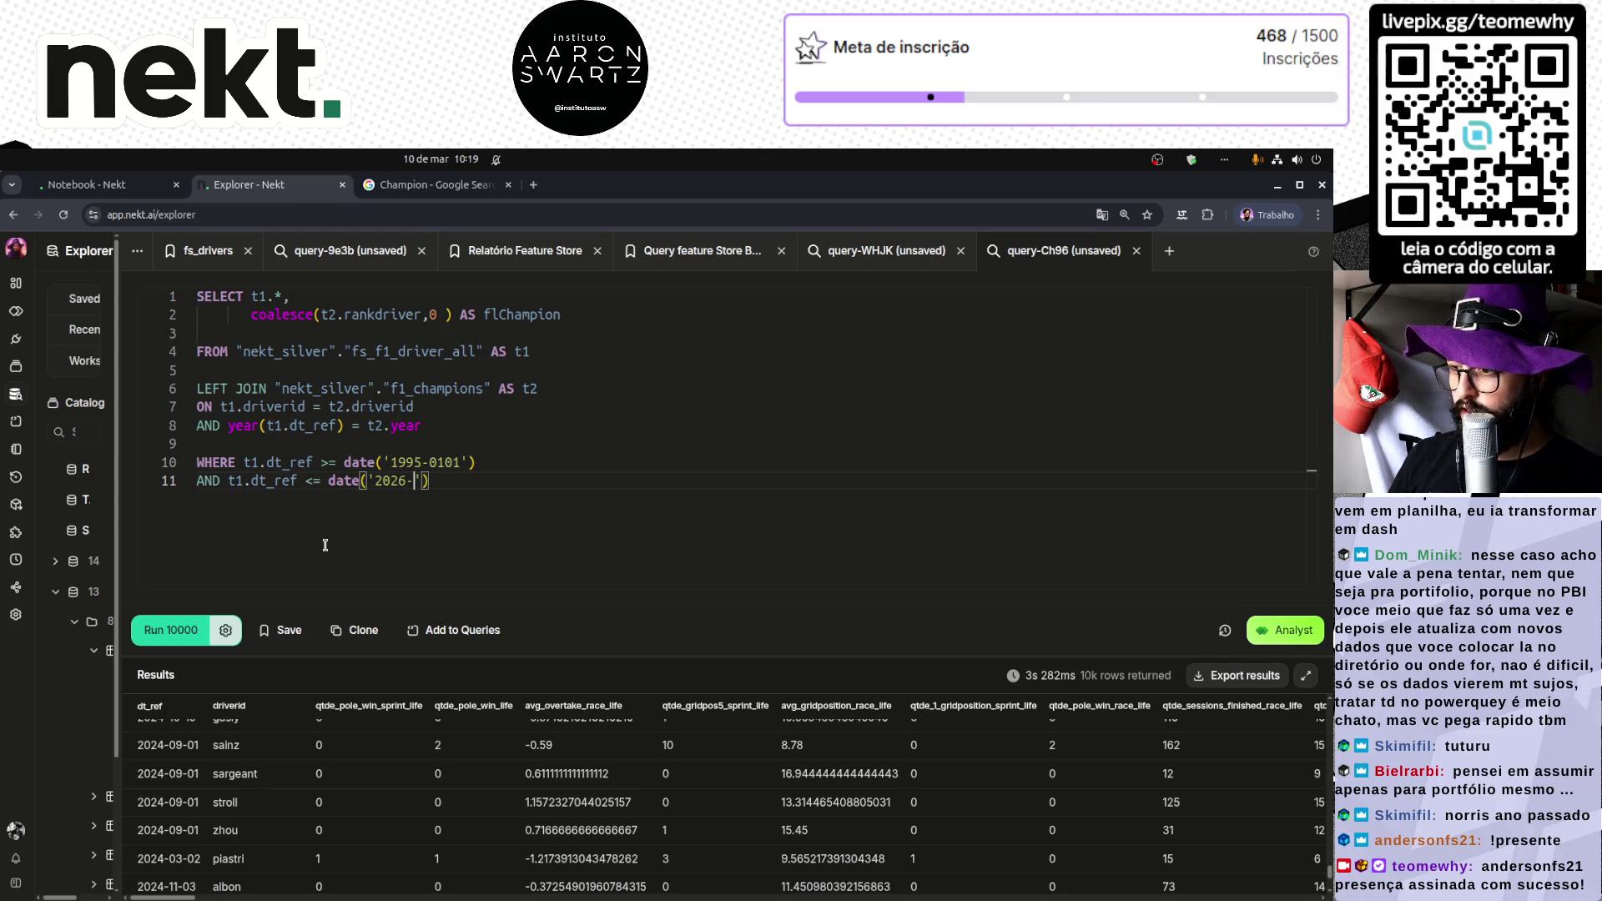
Step: Fix the start date to 1995-01-01, finish the exclusive 2026-01-01 bound, and rerun
key(Up)
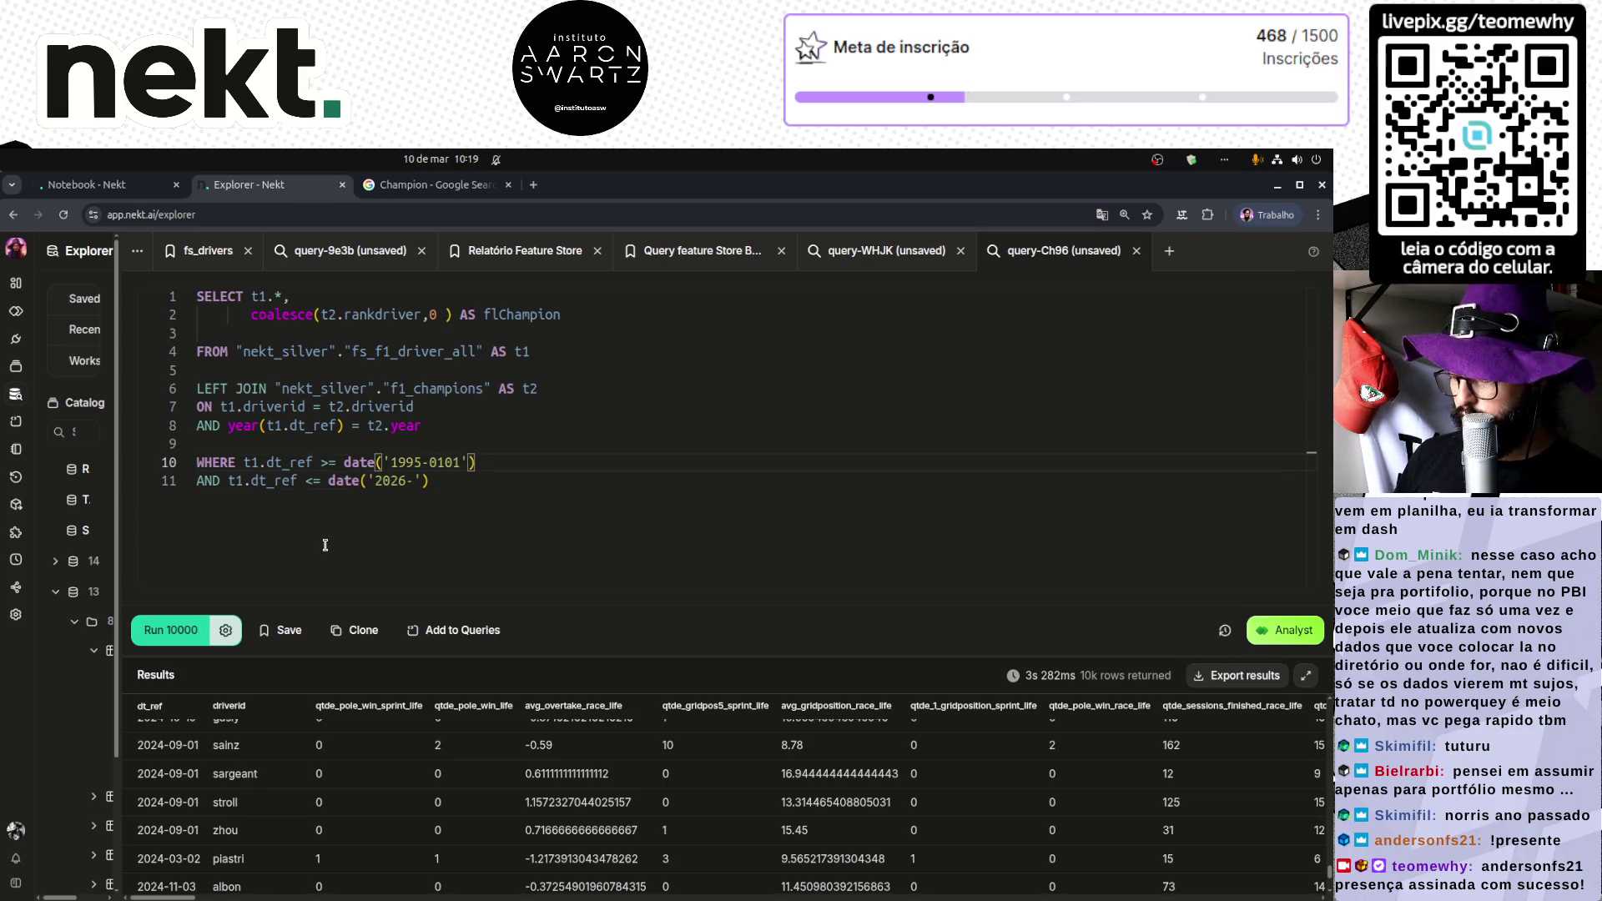
text(-)
key(Down)
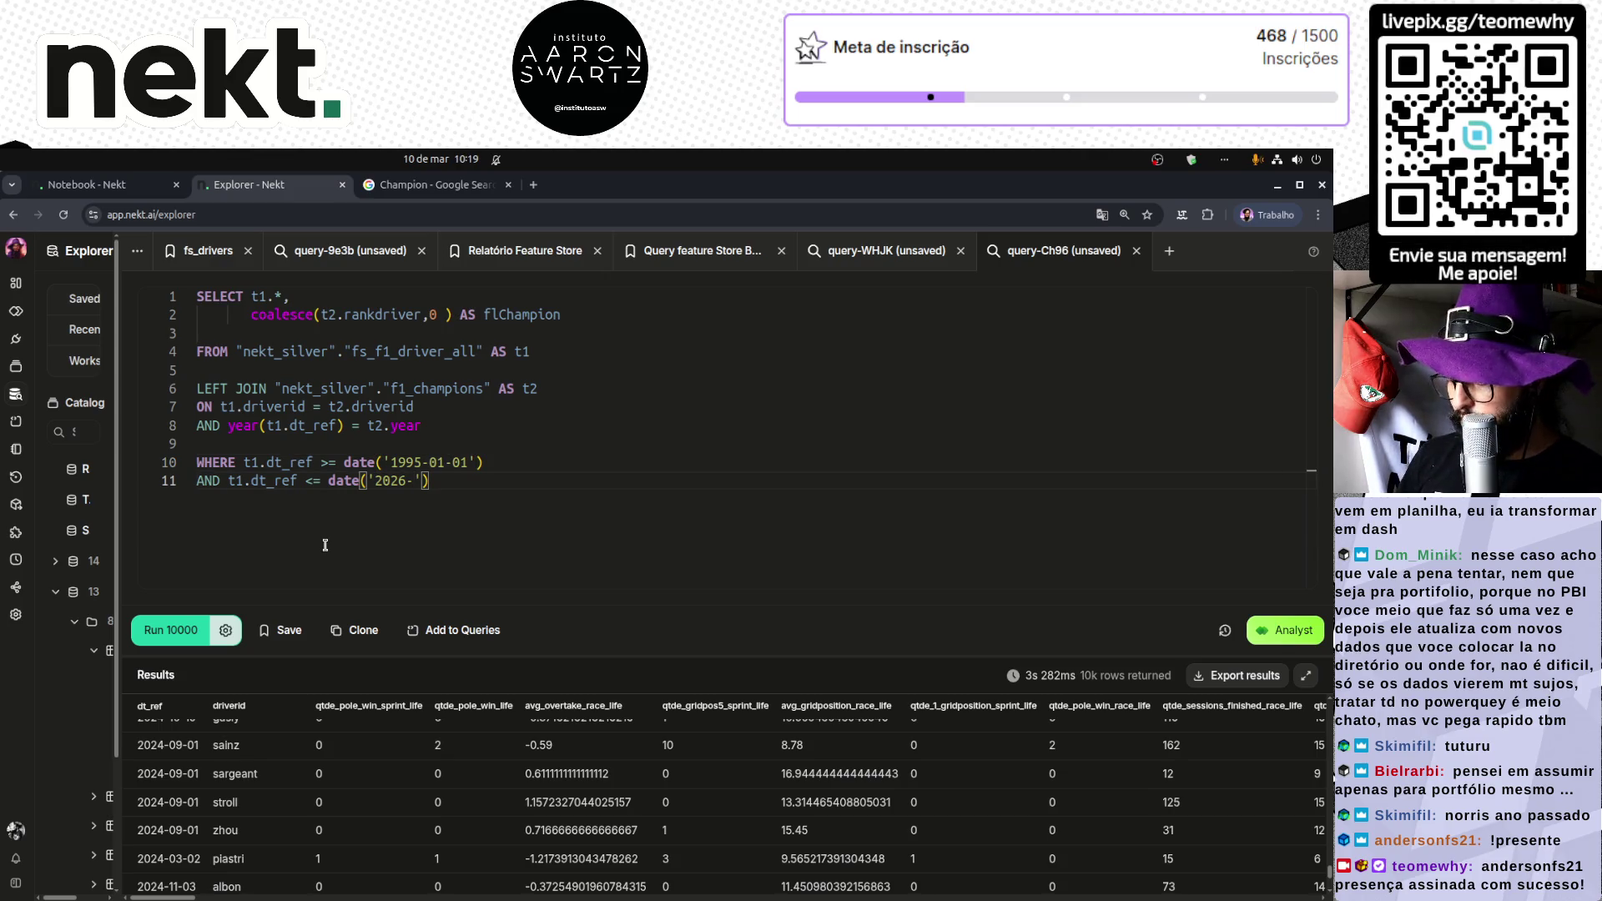
text(01-01)
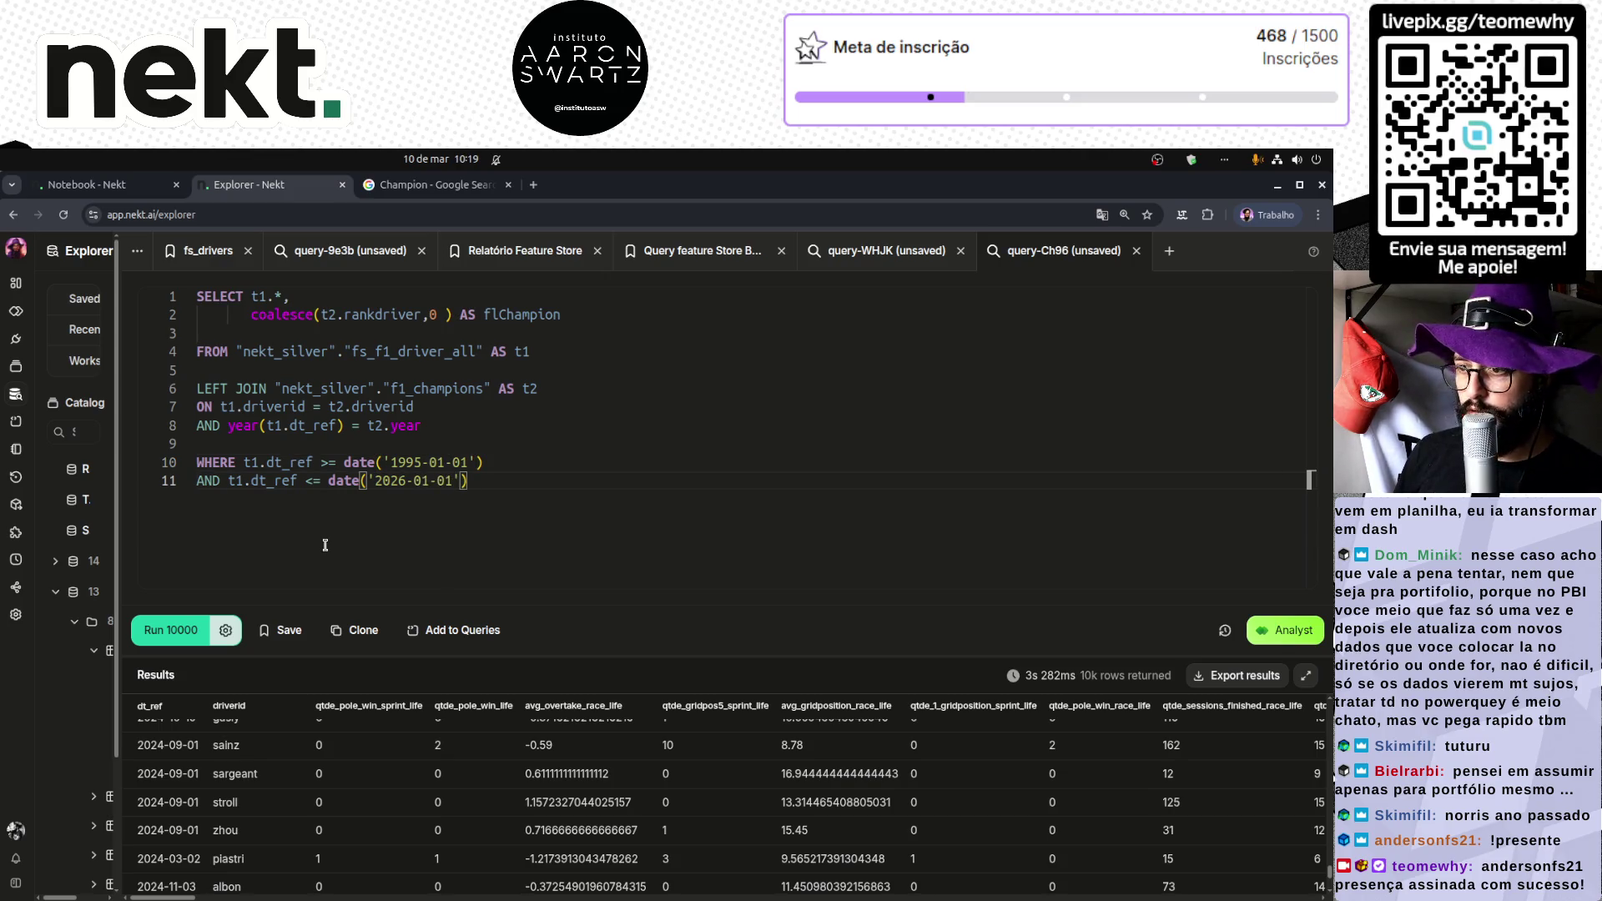
key(Left)
key(Left)
key(Left)
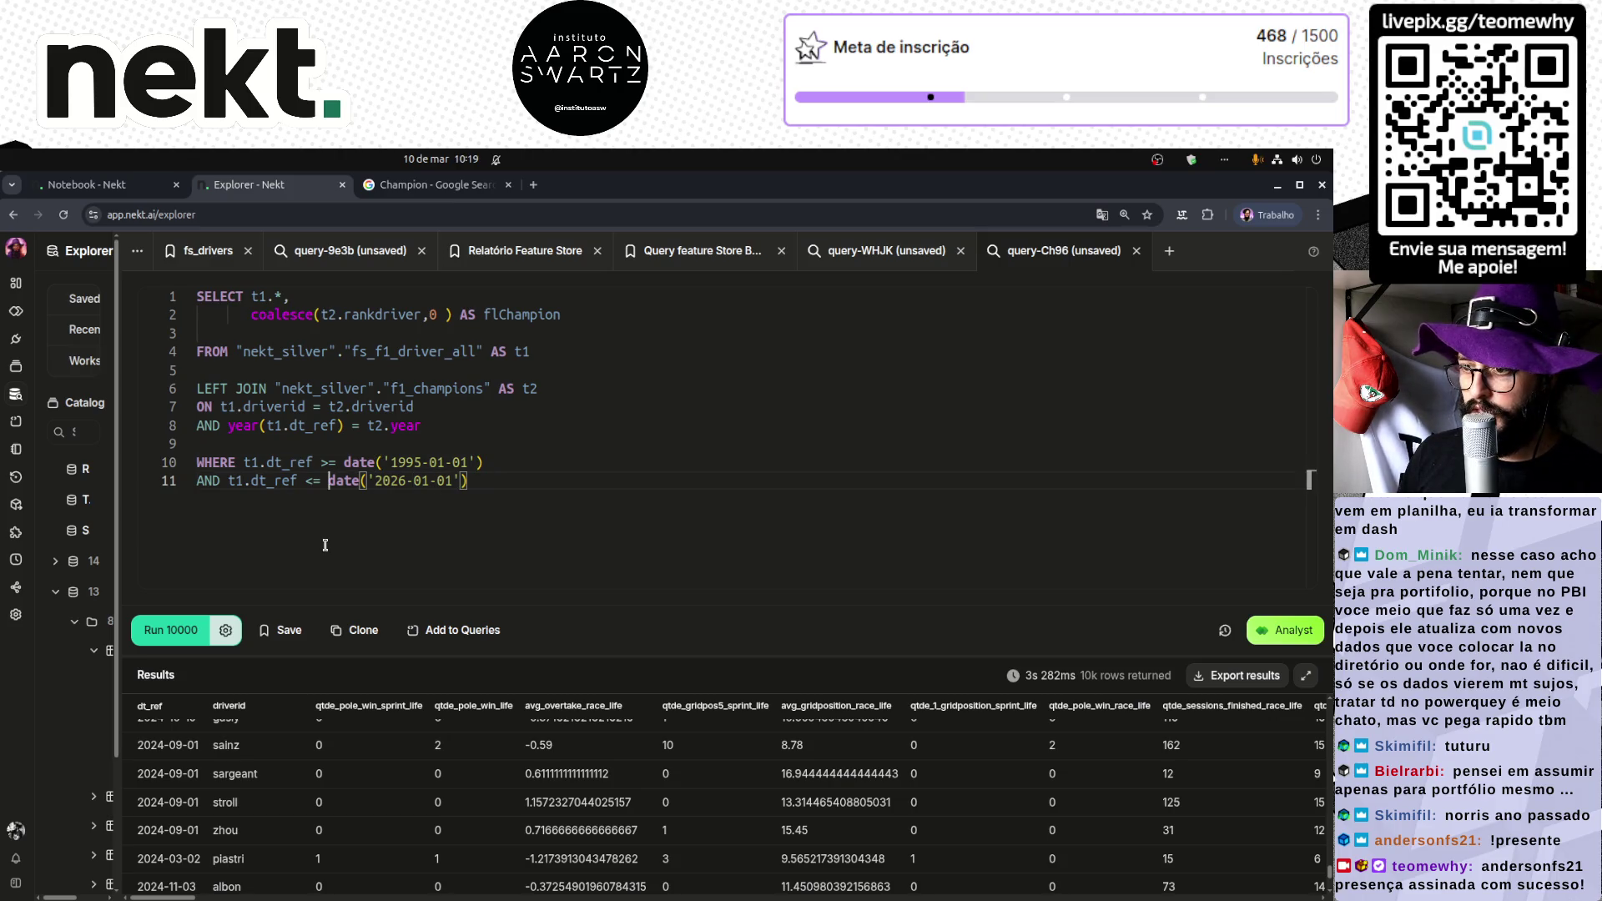
key(Left)
key(BackSpace)
key(ctrl+Return)
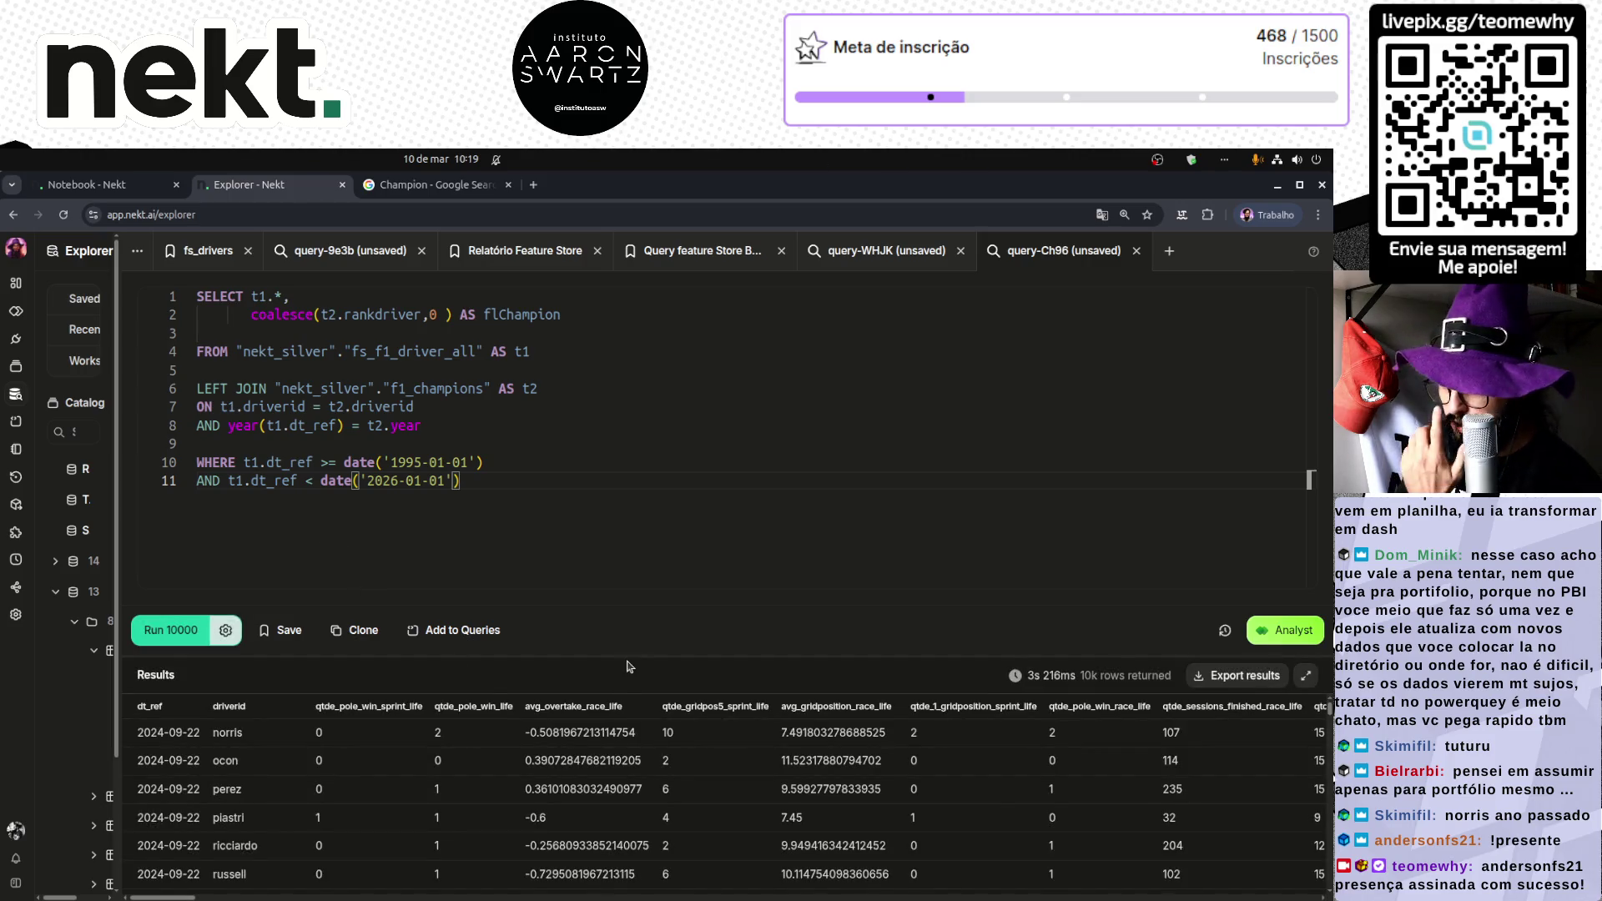
mouse_move(628, 656)
mouse_down()
mouse_move(467, 501)
mouse_move(426, 491)
mouse_up()
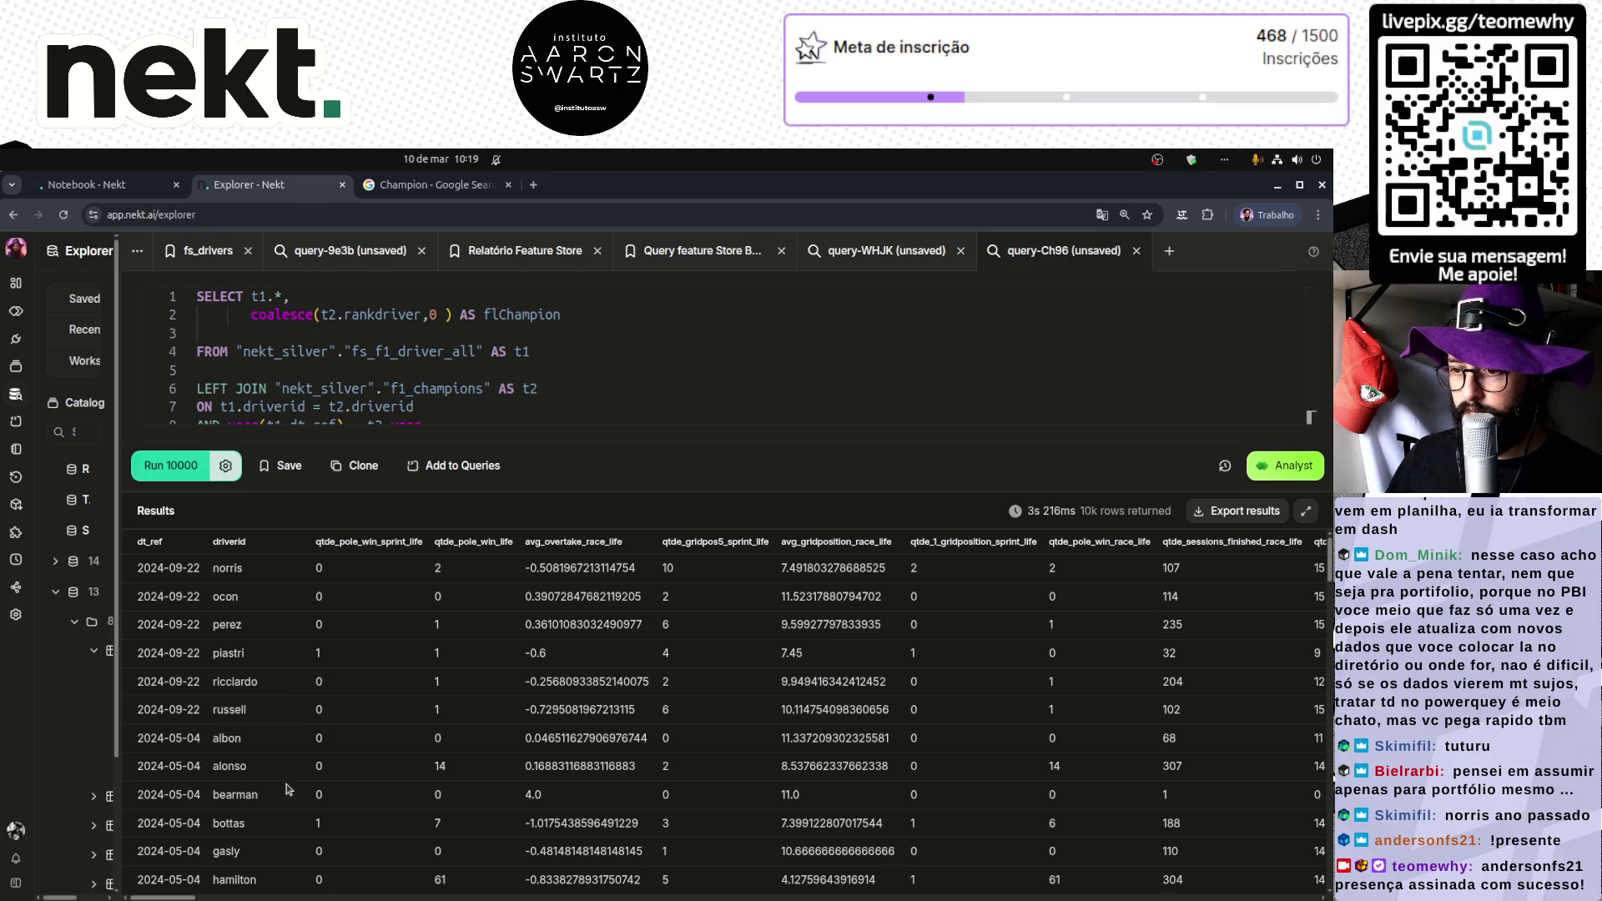
drag(182, 898, 1309, 897)
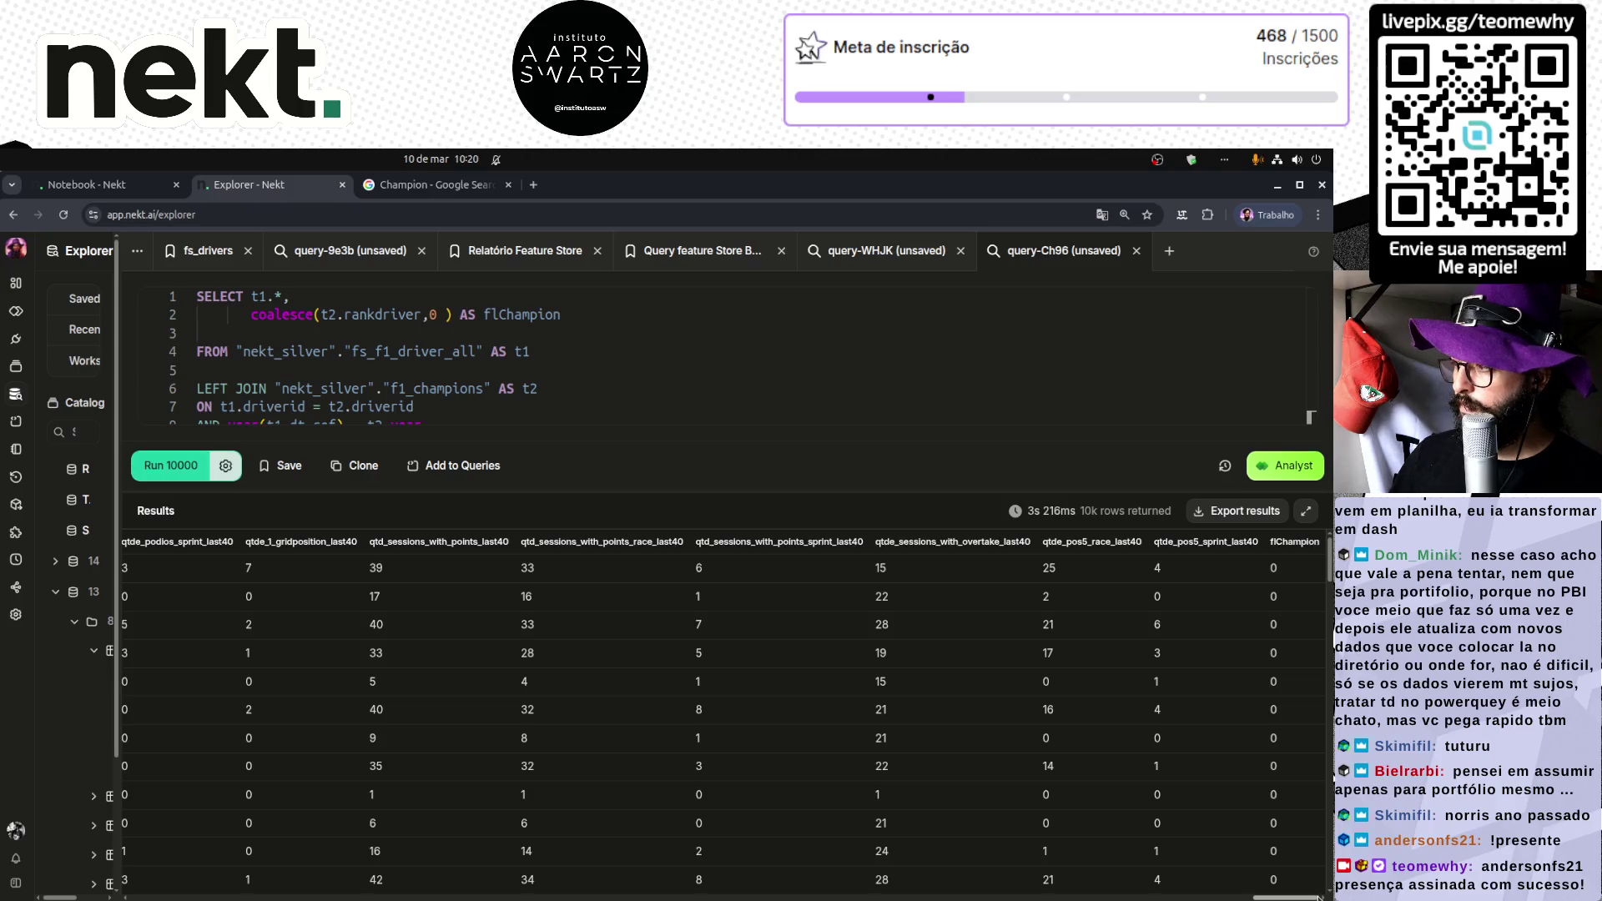
scroll(1199, 692, down, 5)
scroll(1200, 691, down, 10)
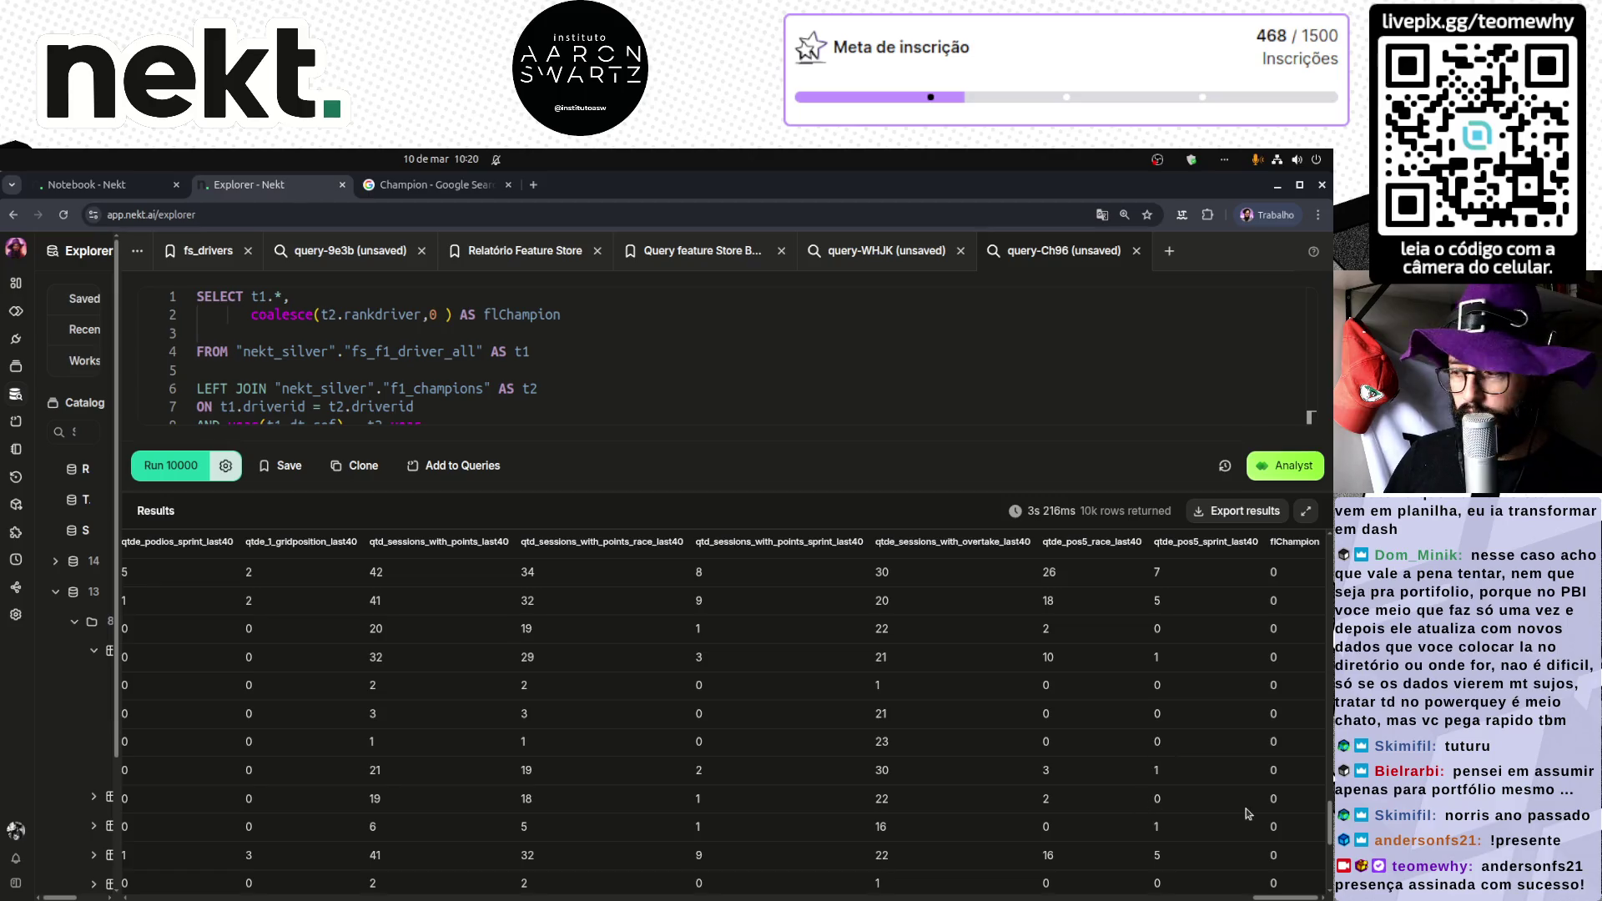
drag(1280, 897, 158, 899)
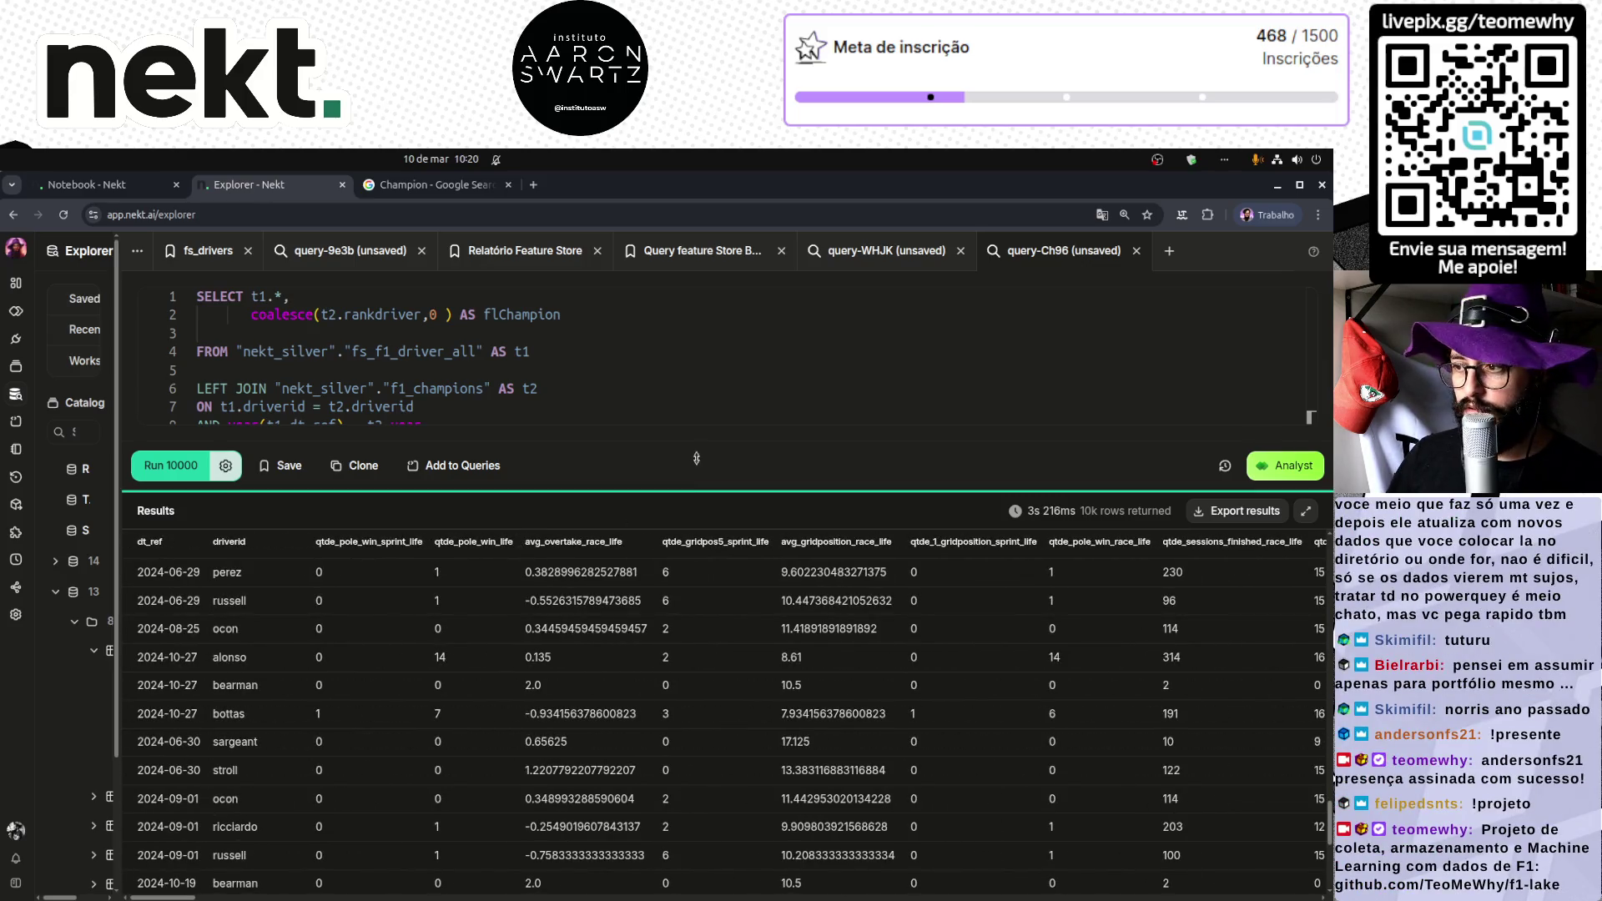
mouse_move(697, 488)
mouse_down()
mouse_move(699, 606)
mouse_move(700, 576)
mouse_up()
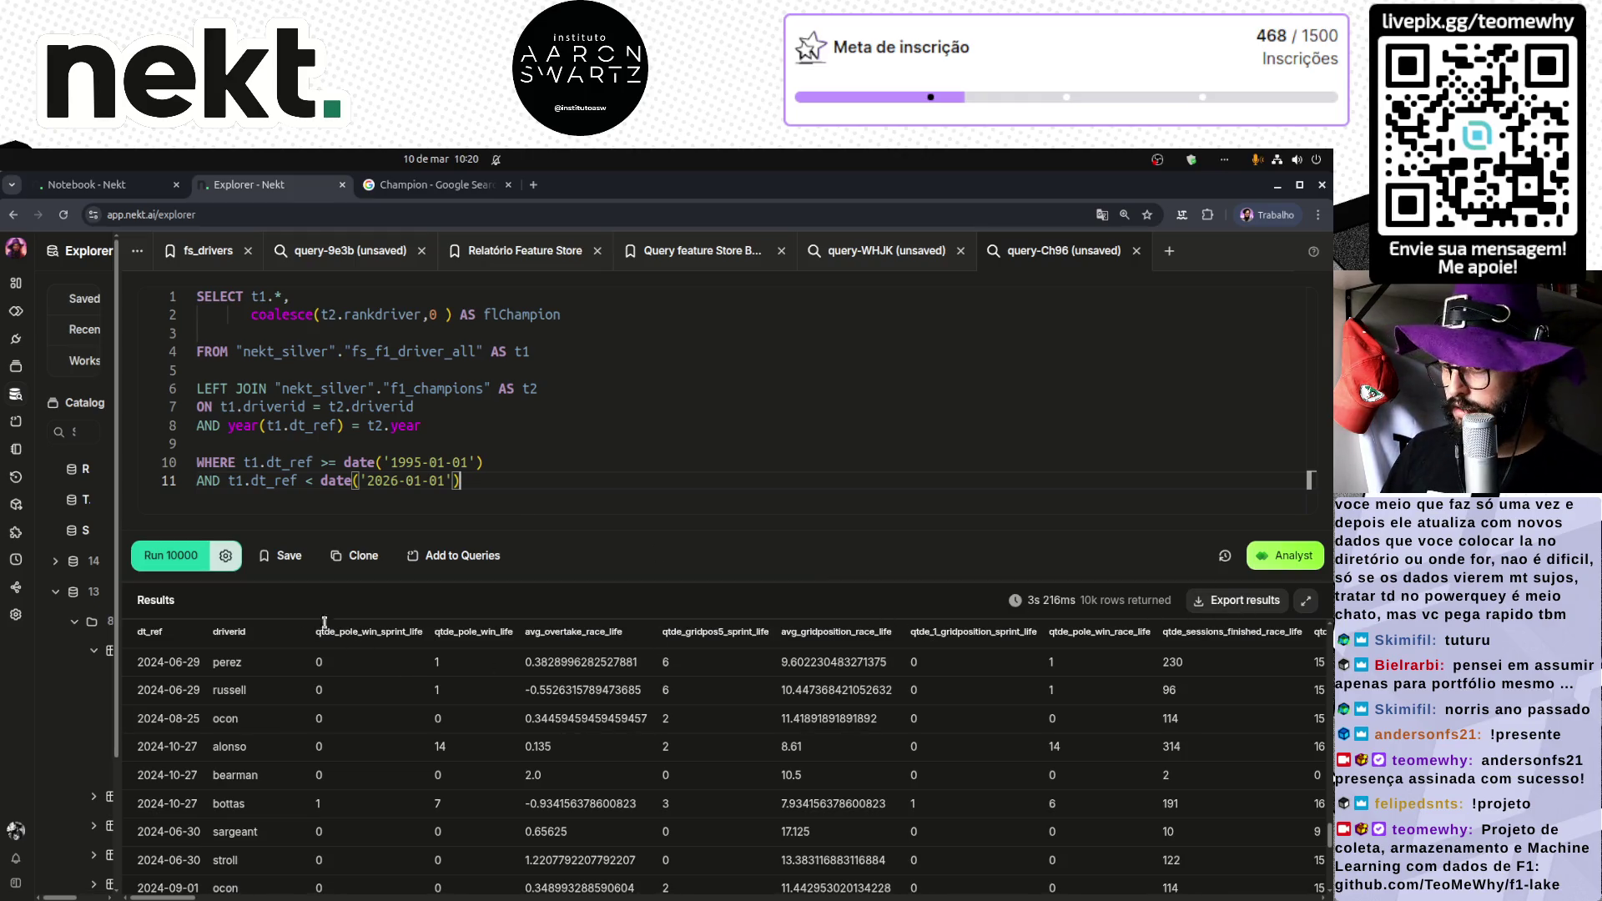
Step: Dismiss the row-limit options and add a 'WITH tb_abt AS' header above the query
click(226, 556)
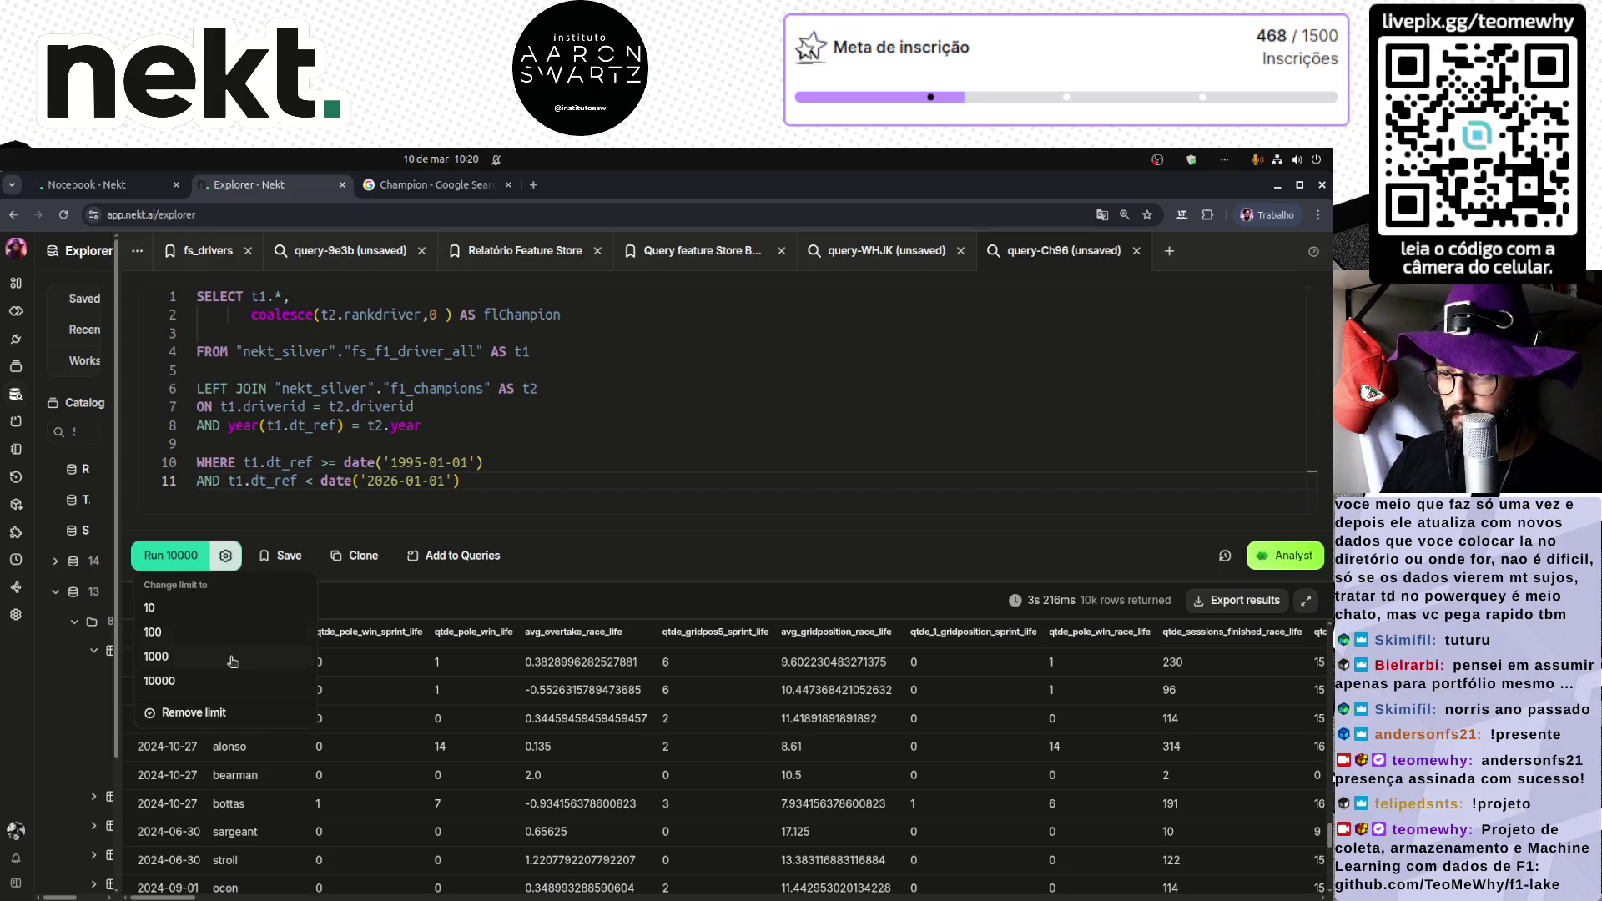
click(595, 470)
click(590, 474)
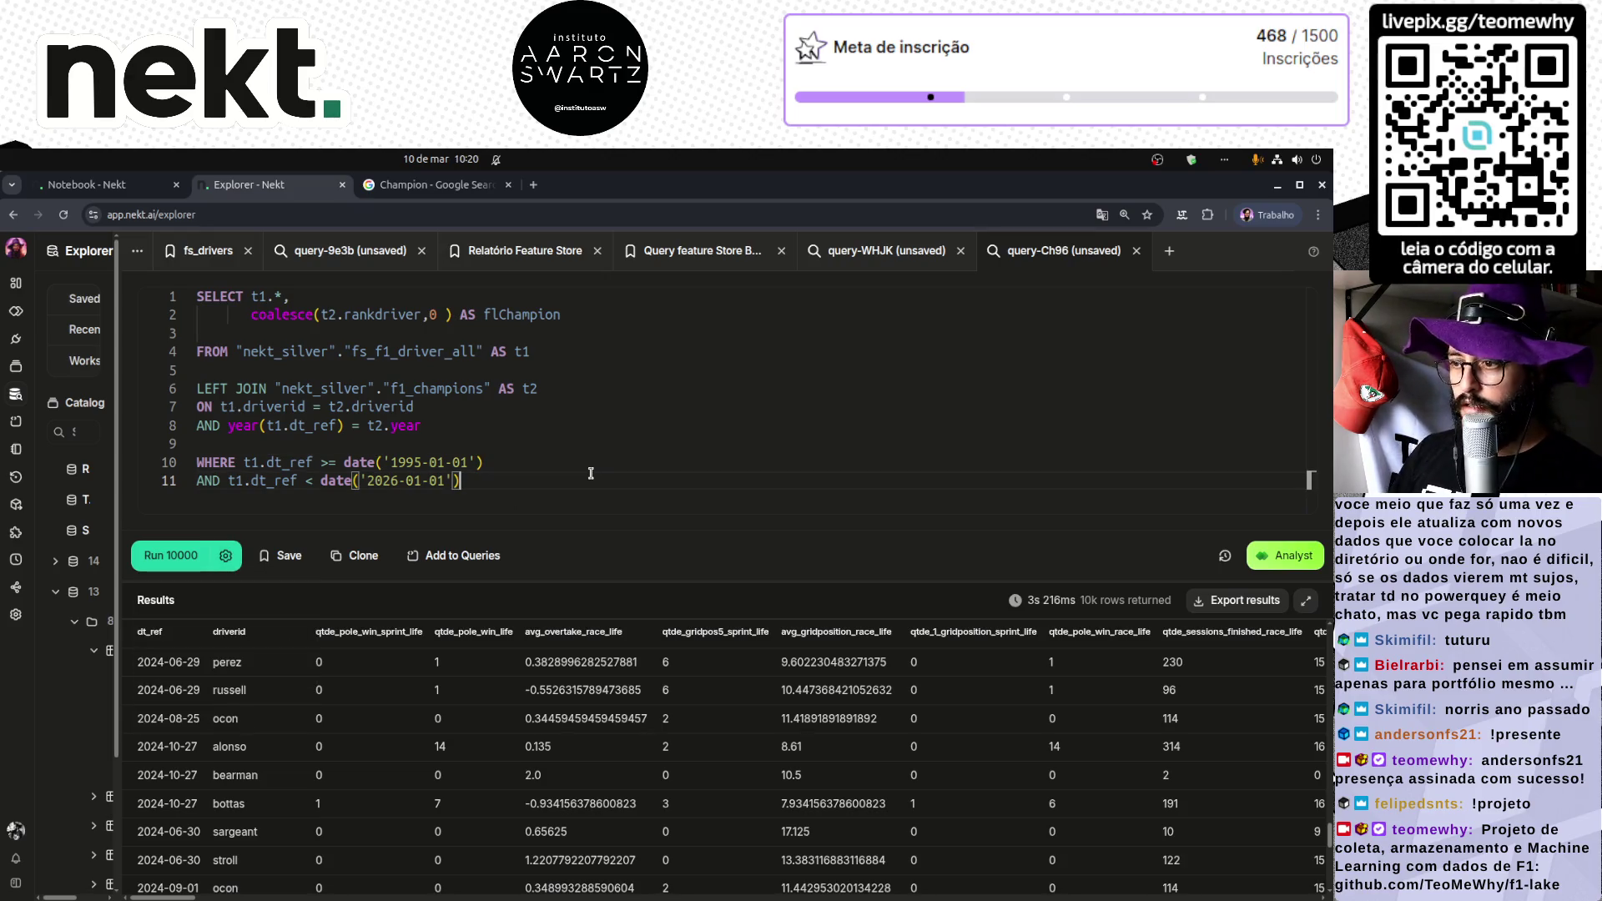
key(ctrl+Home)
key(Return)
key(Up)
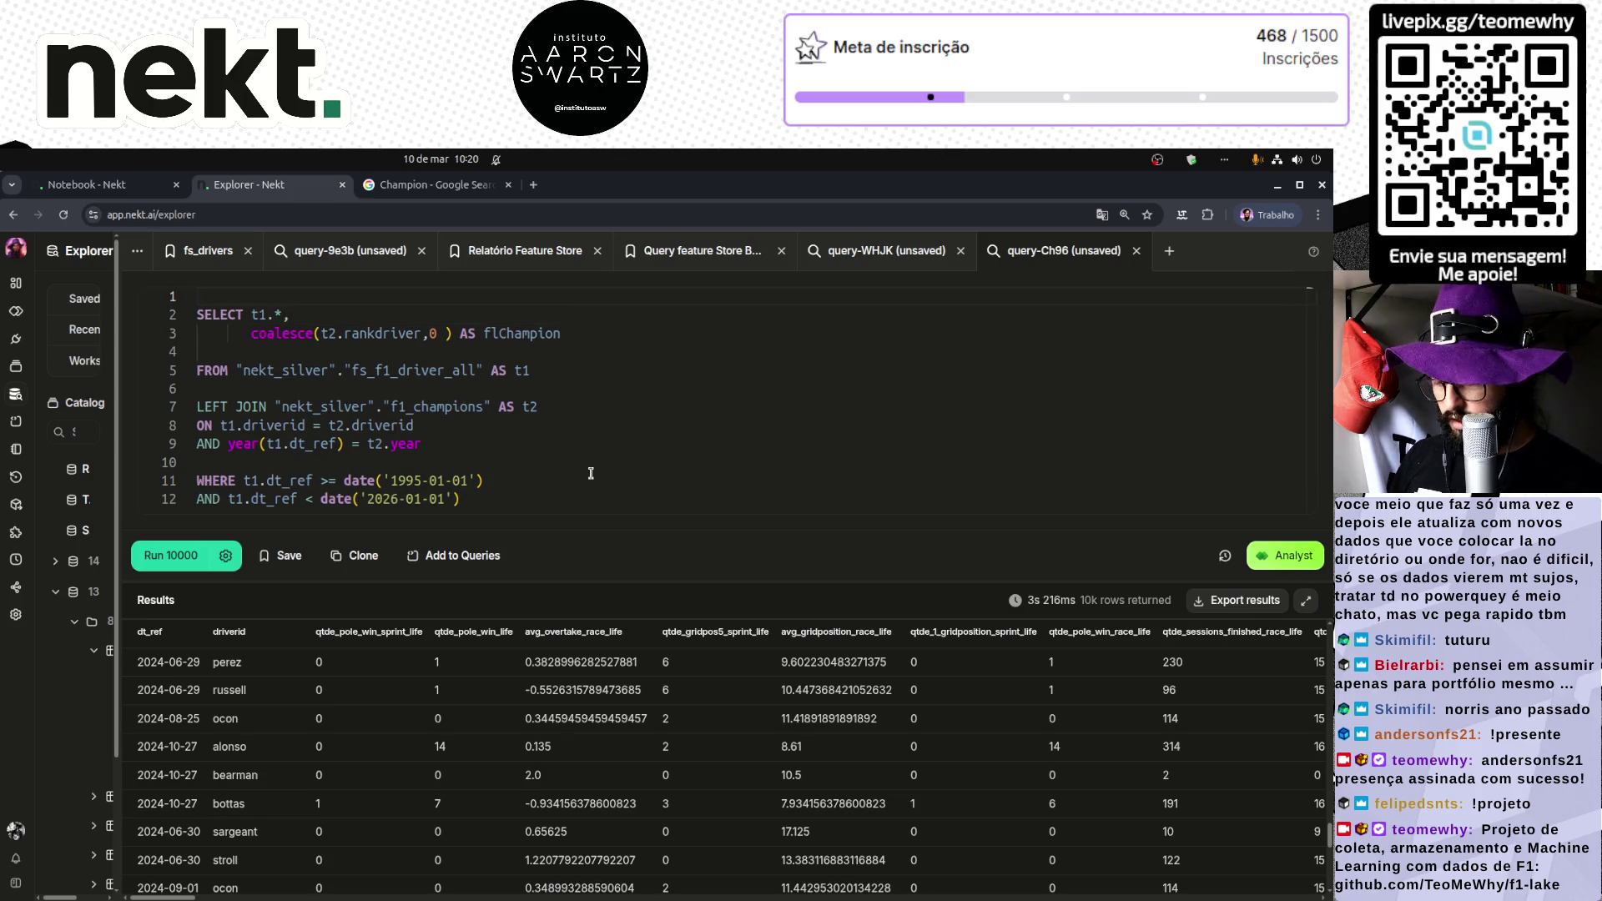
text(WITH tb)
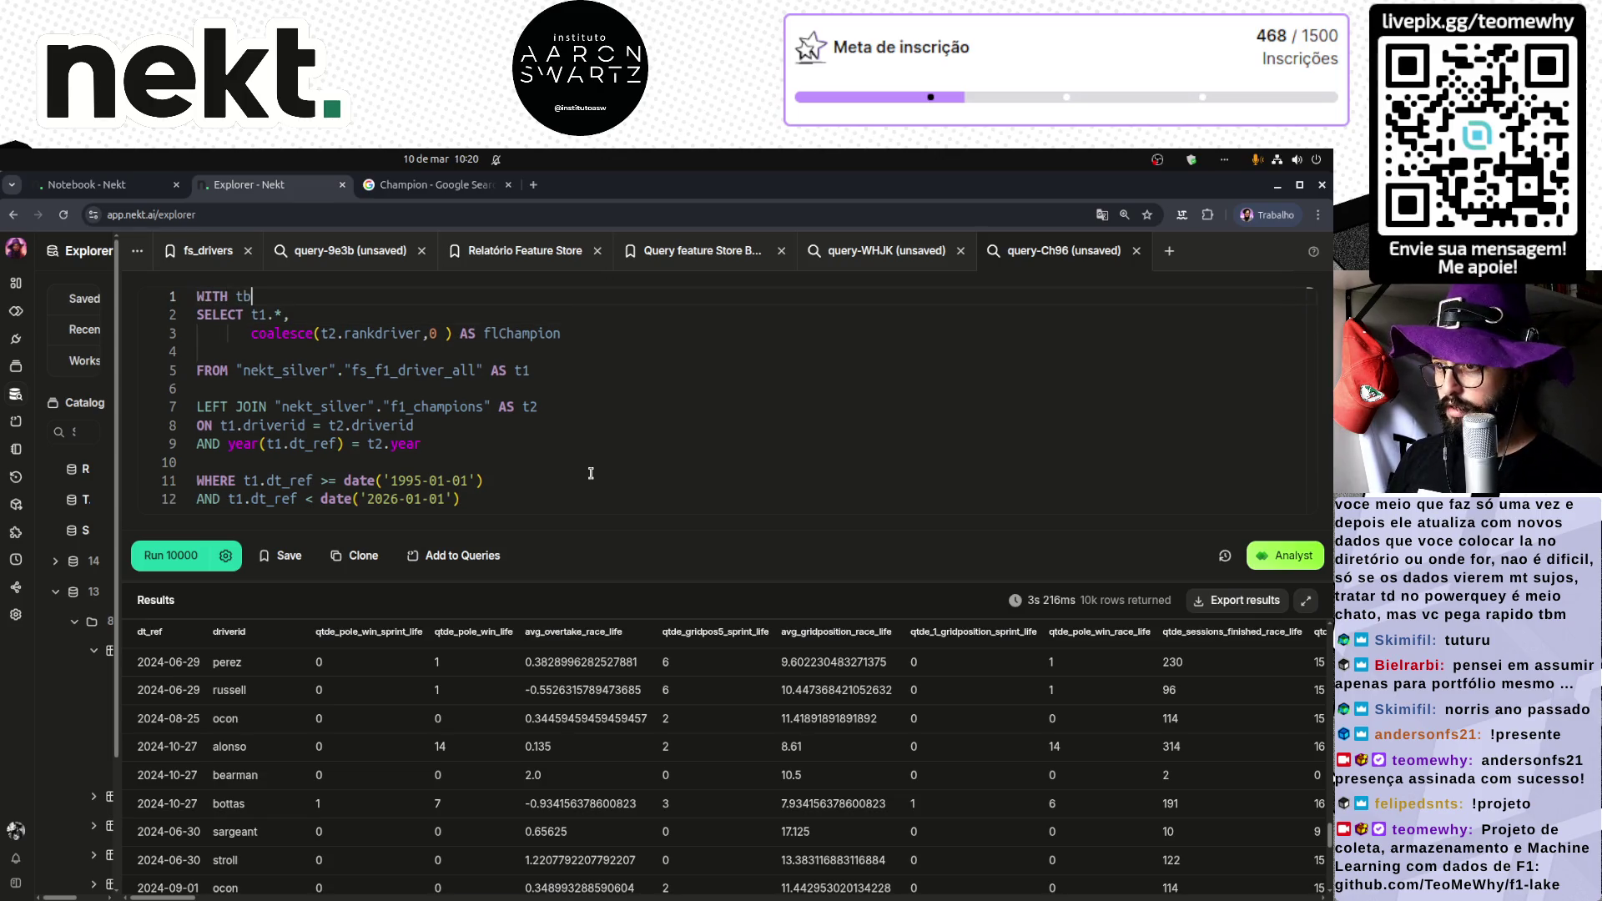
text(_abt AS)
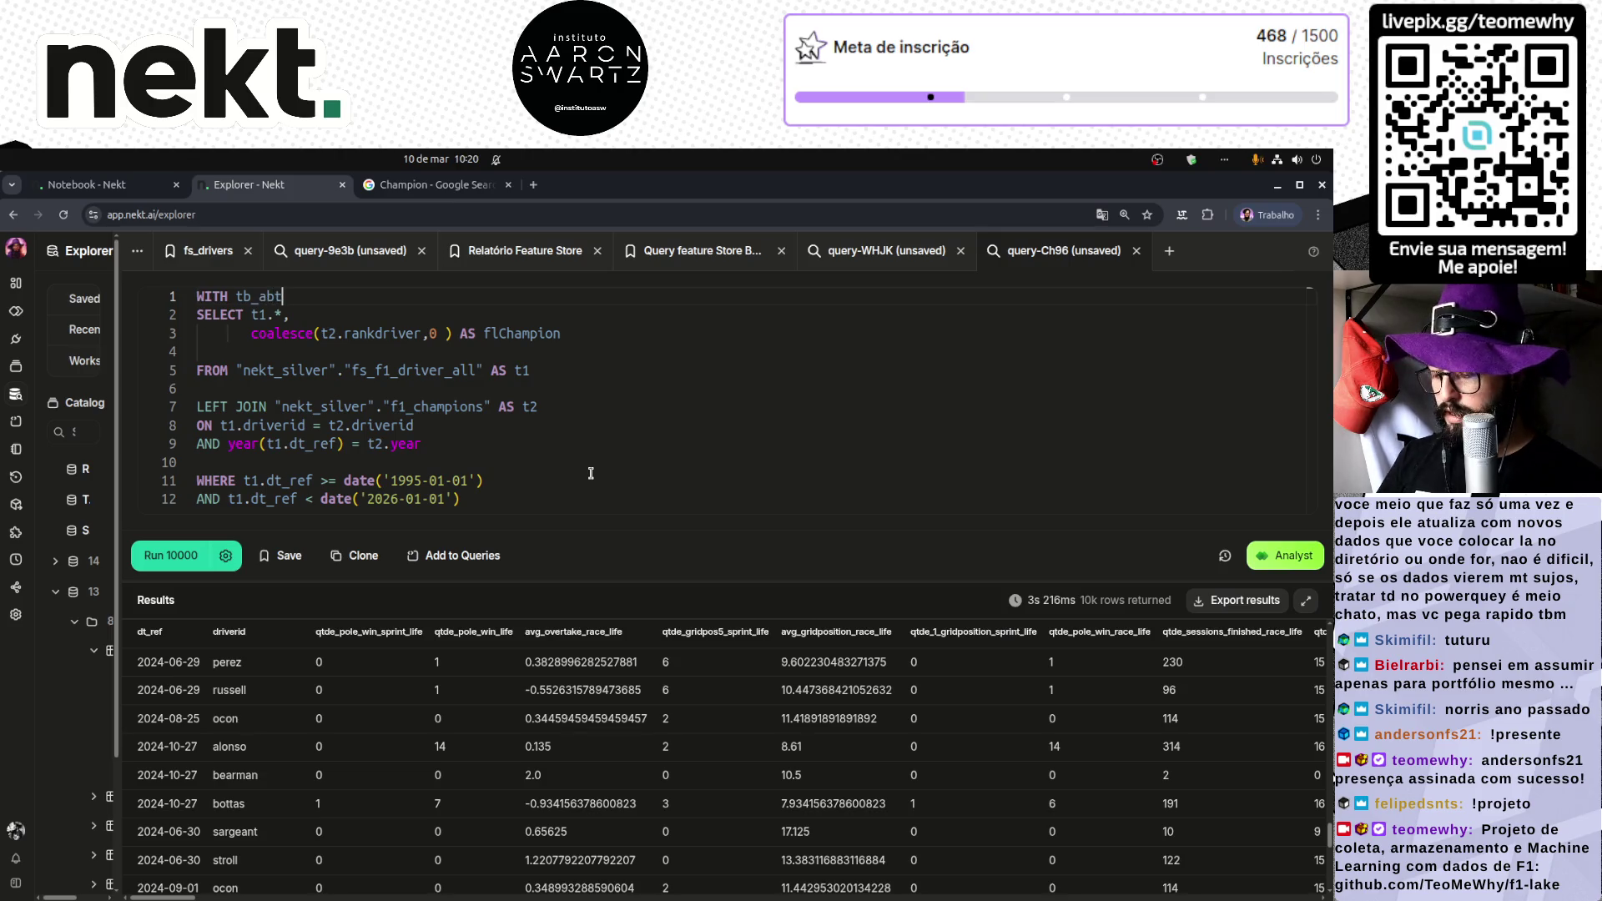
Step: Close the CTE with ')' after the query and indent the query body
key(ctrl+shift+End)
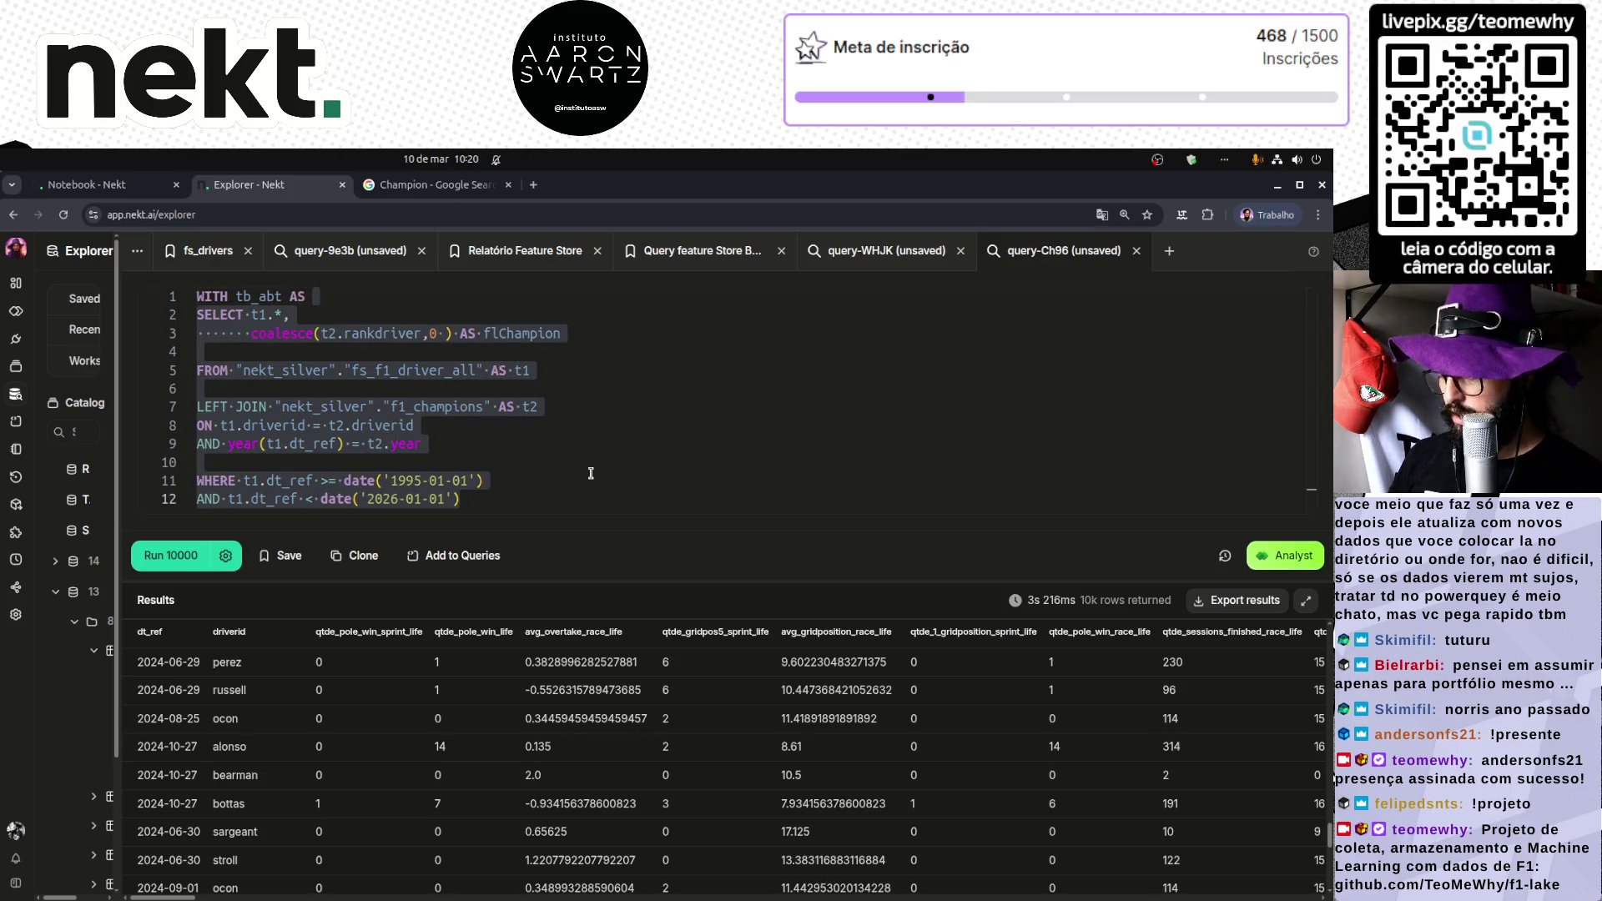
key(Right)
key(Return)
key(Return)
text())
click(591, 473)
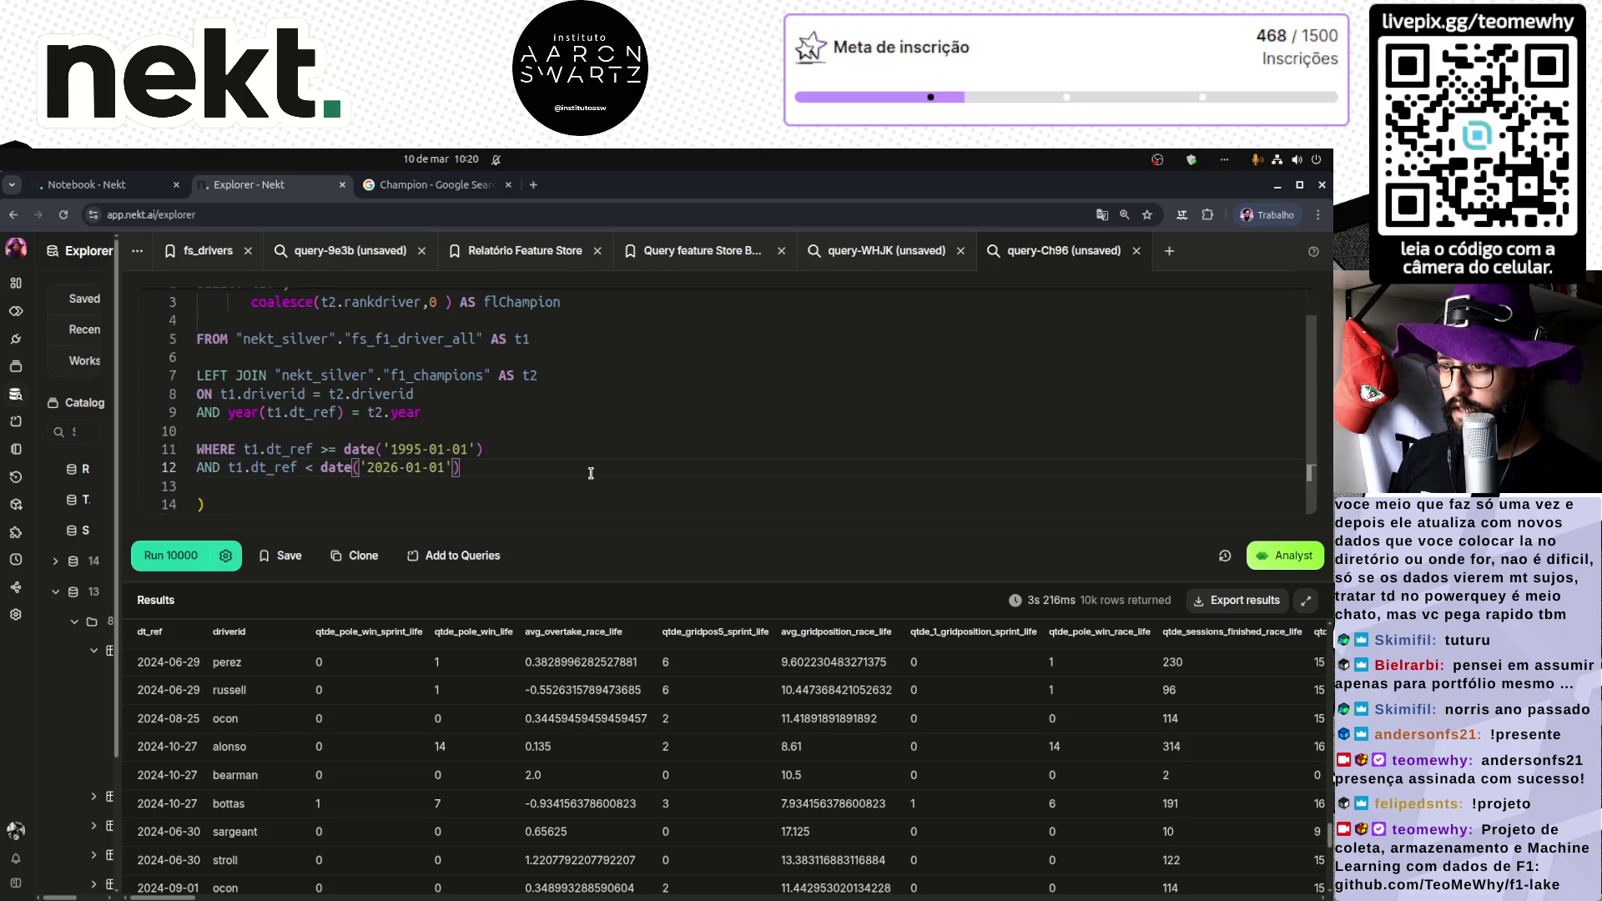
key(shift+Up)
key(shift+Up)
key(shift+Up)
key(Tab)
key(Up)
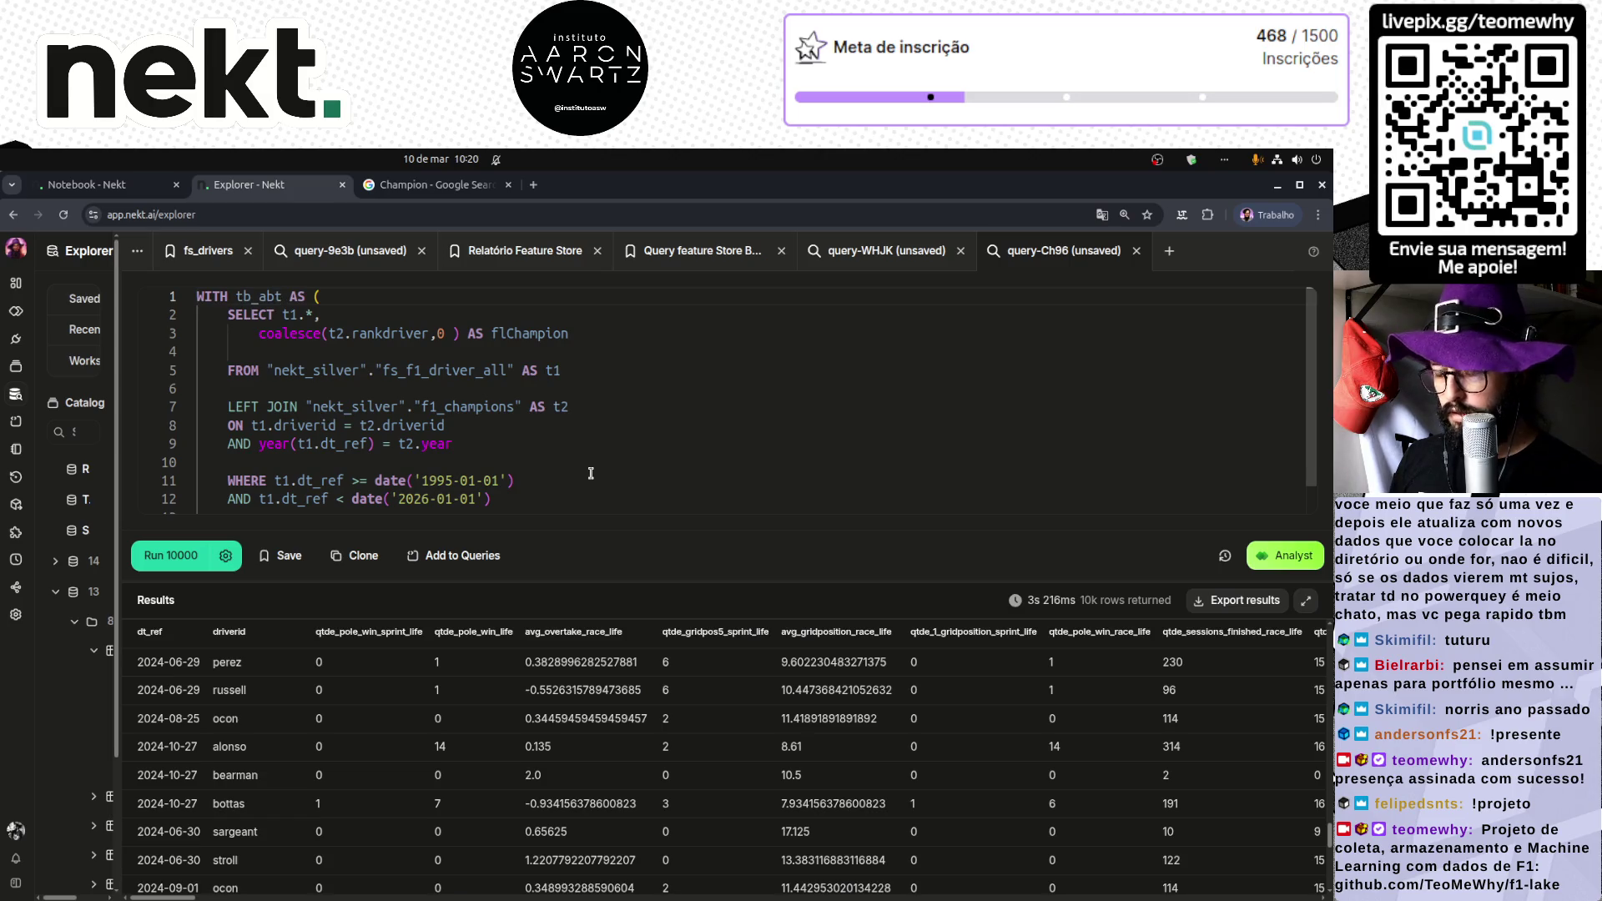
Step: Add SELECT COUNT(*) FROM tb_abt below the CTE and run it
key(ctrl+End)
key(Return)
key(Return)
text(SELE)
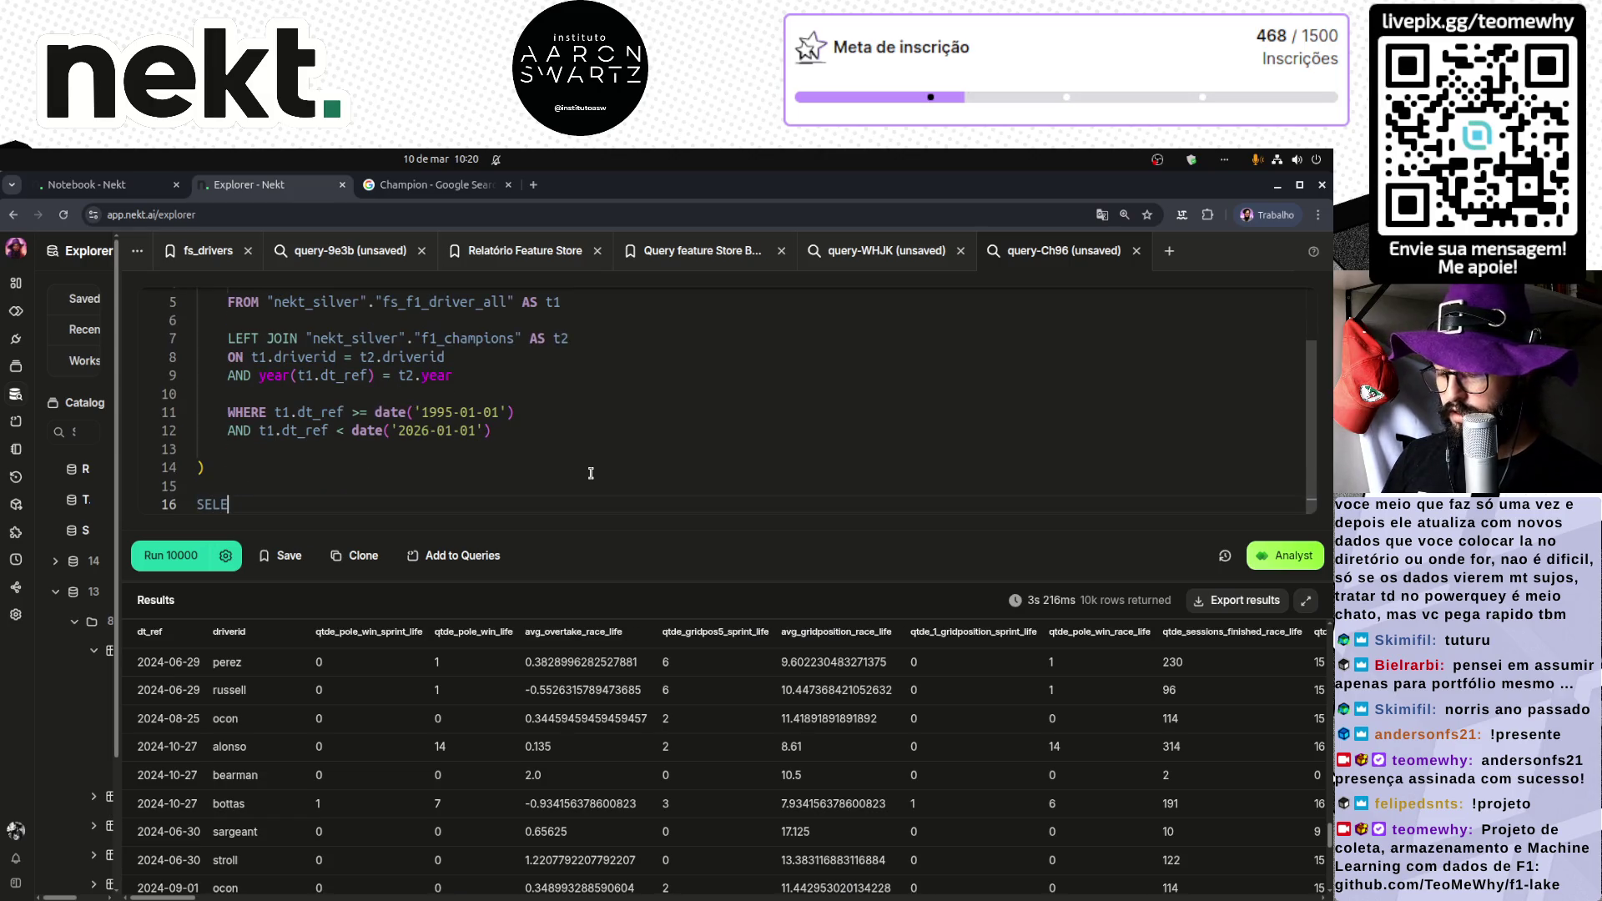
text(CT * FROM tb_abt)
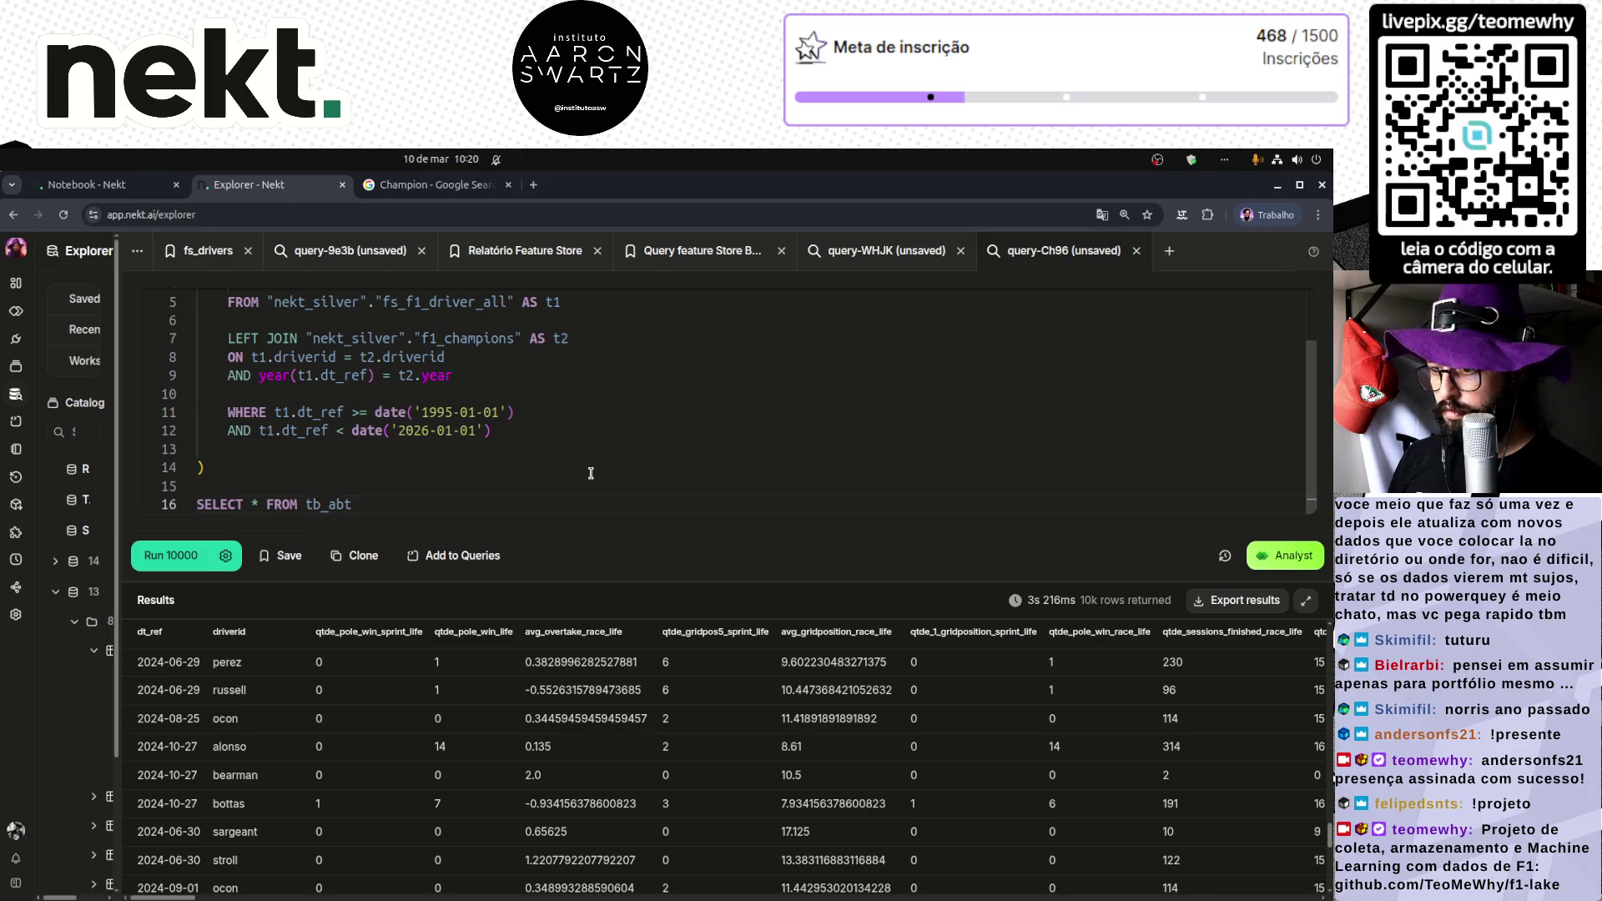
key(ctrl+Left)
key(ctrl+Left)
key(ctrl+Left)
key(Delete)
text(COUNT(*))
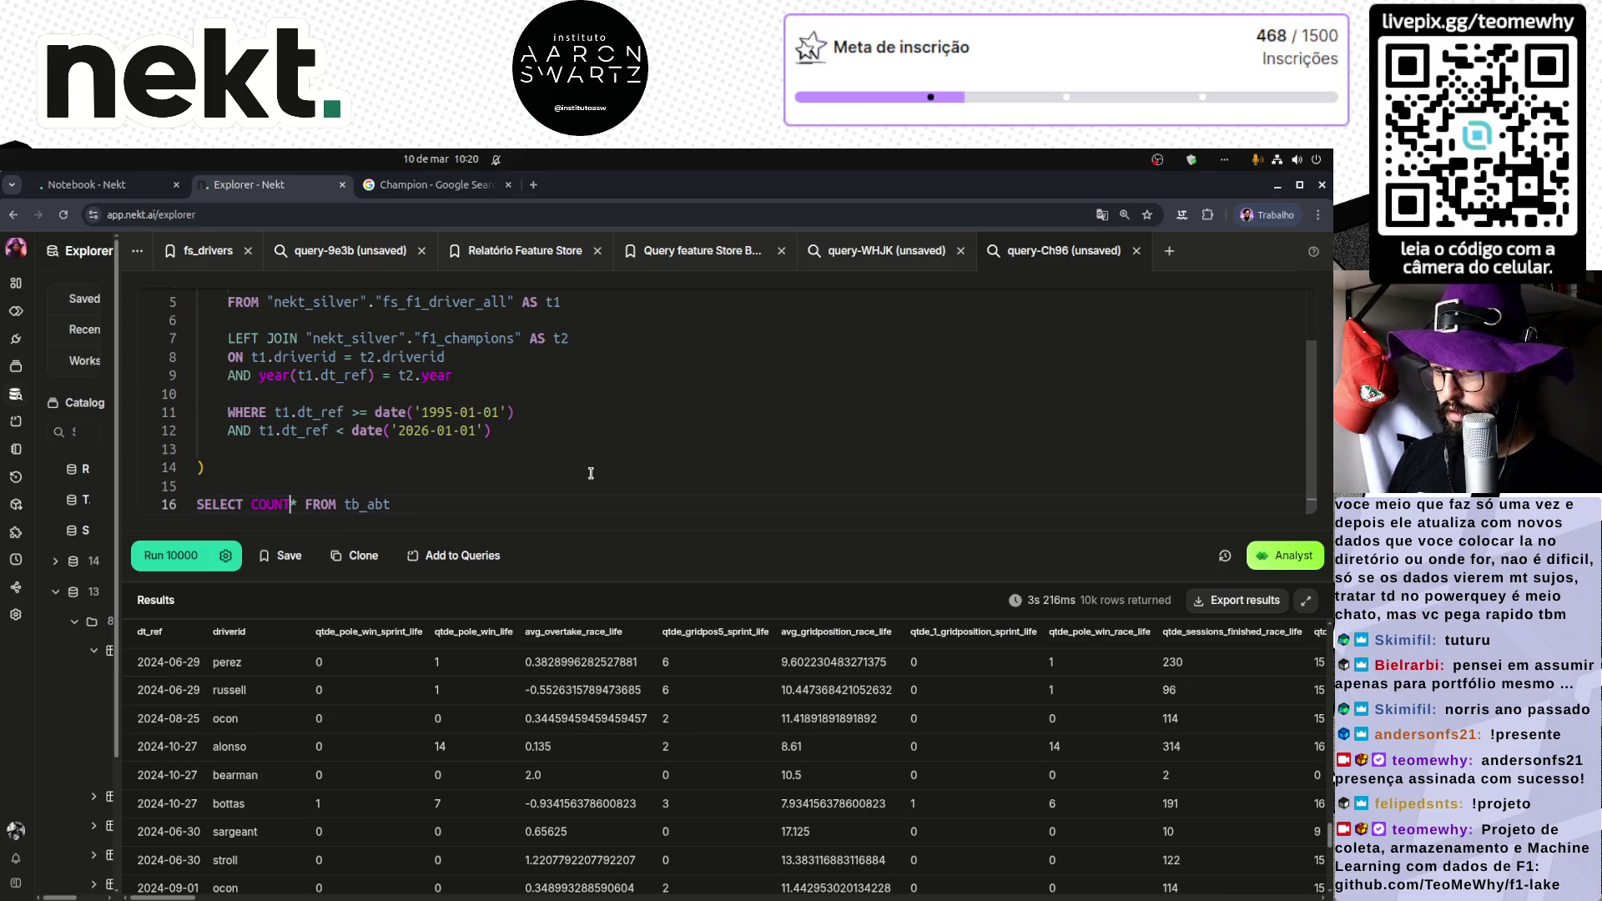
key(End)
key(ctrl+Return)
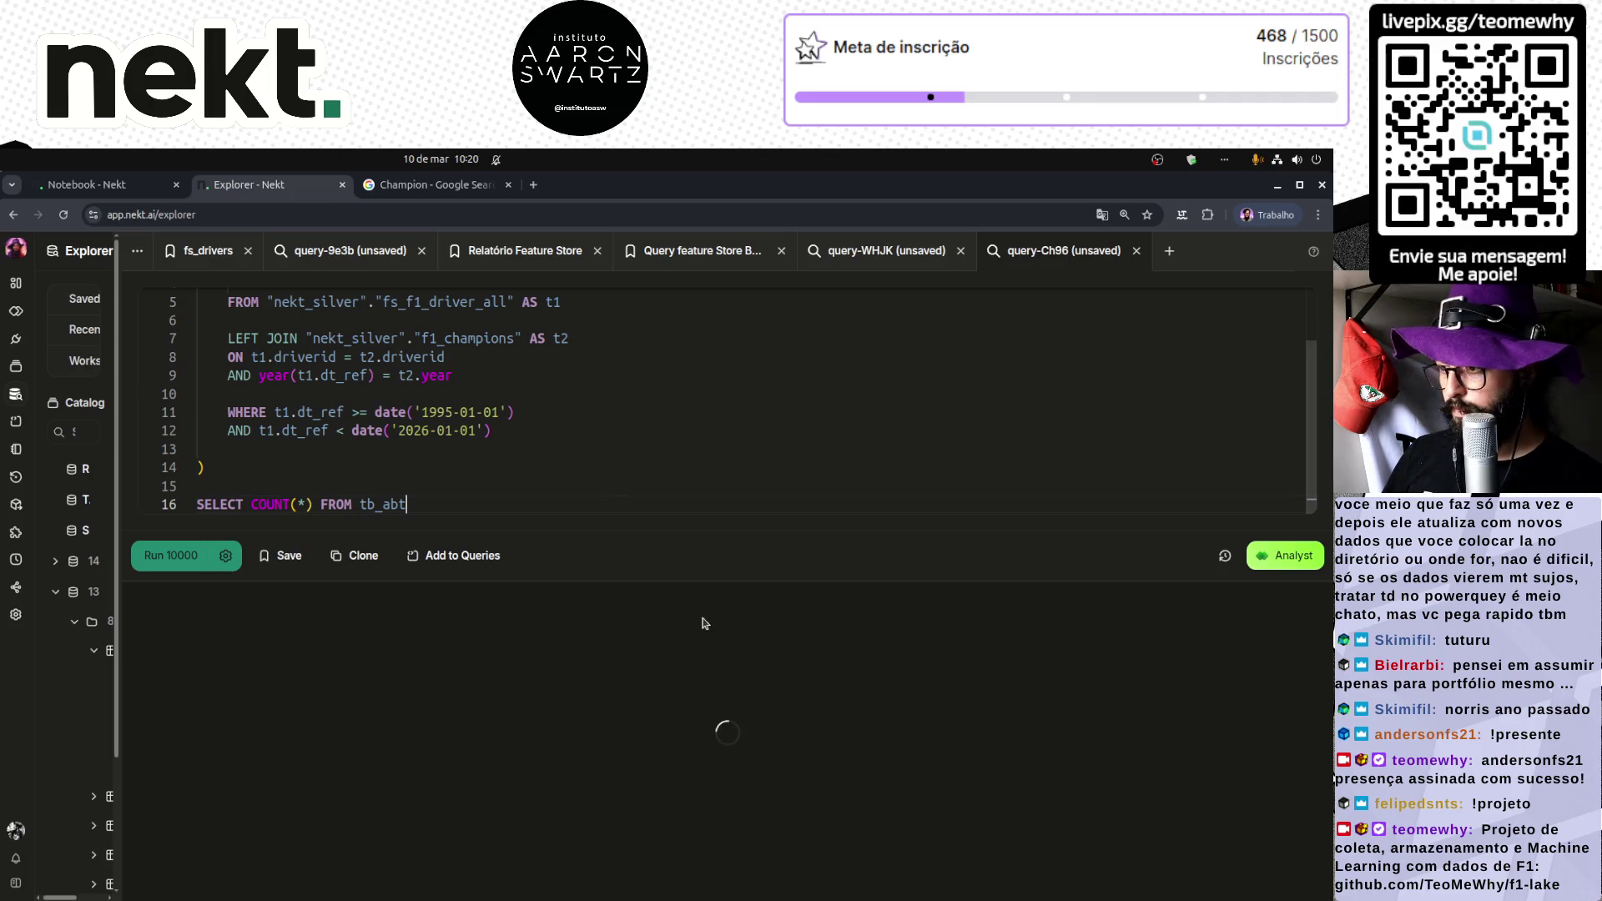
Step: Enlarge the query editor and put the cursor before the 1995 start year
drag(707, 583, 707, 648)
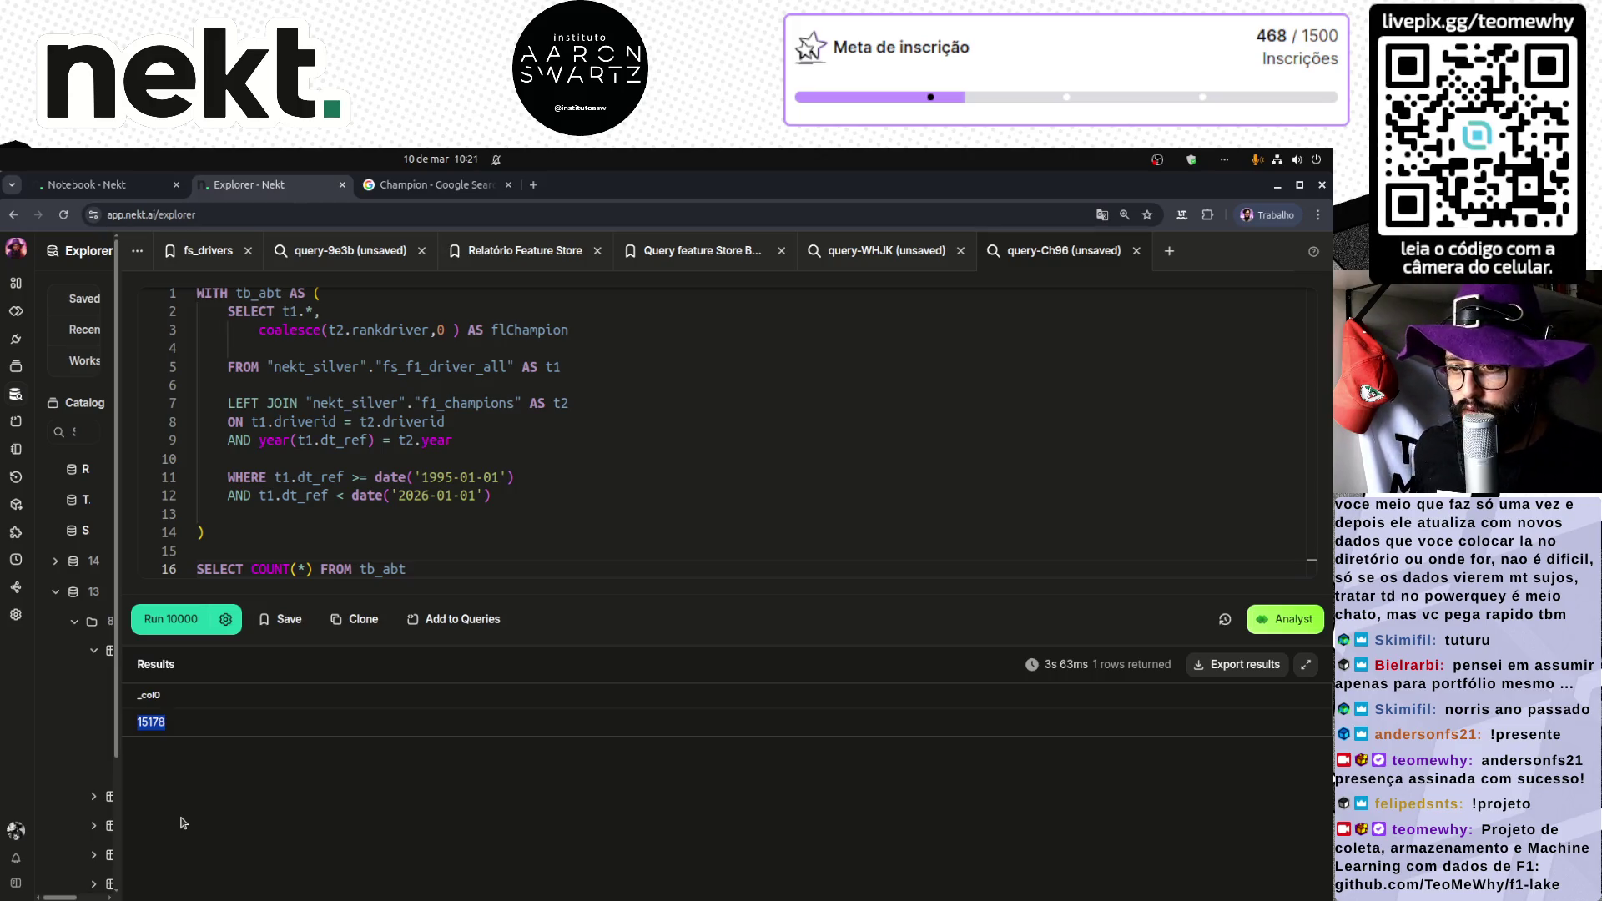
click(421, 476)
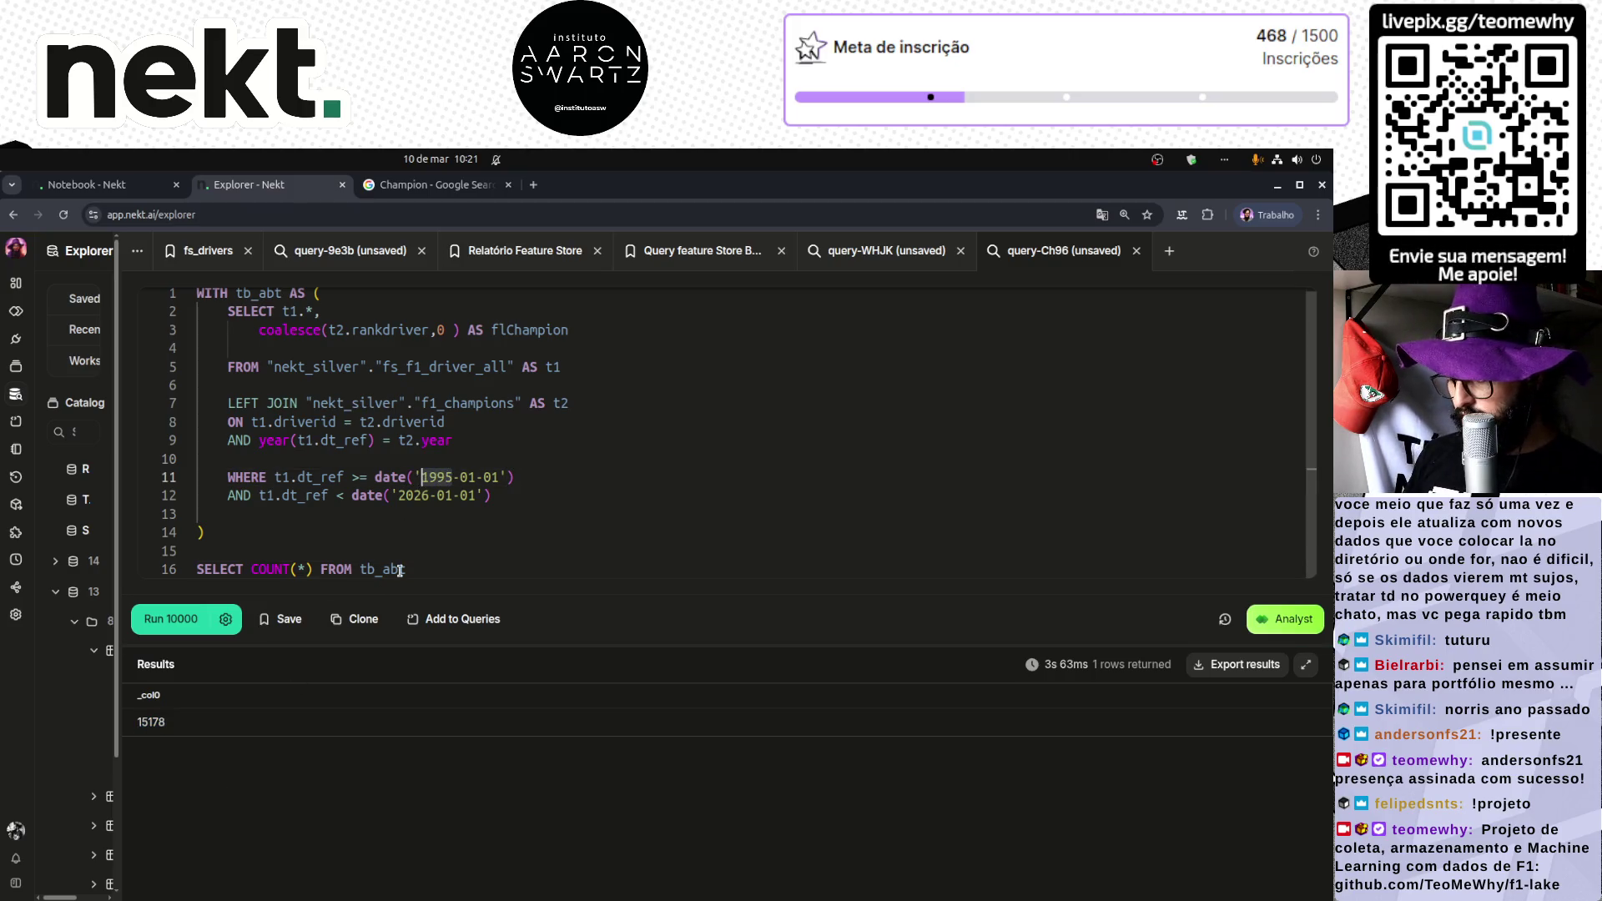
Step: Change the start year to 2000 and rerun the count, which returns 12798 rows
text(2000)
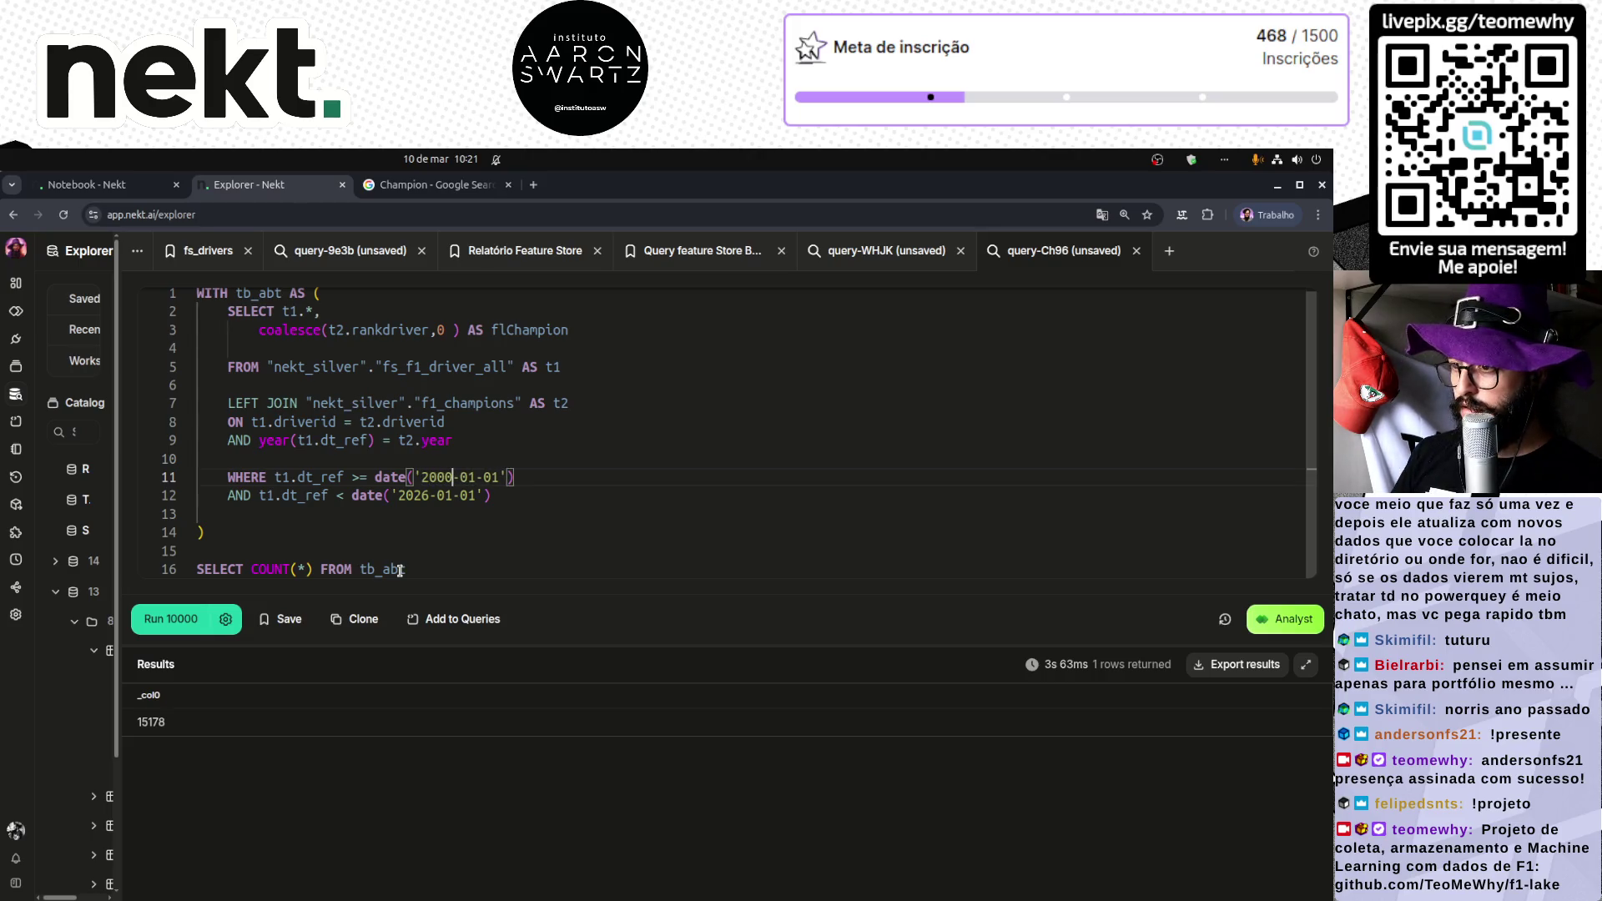
key(ctrl+Return)
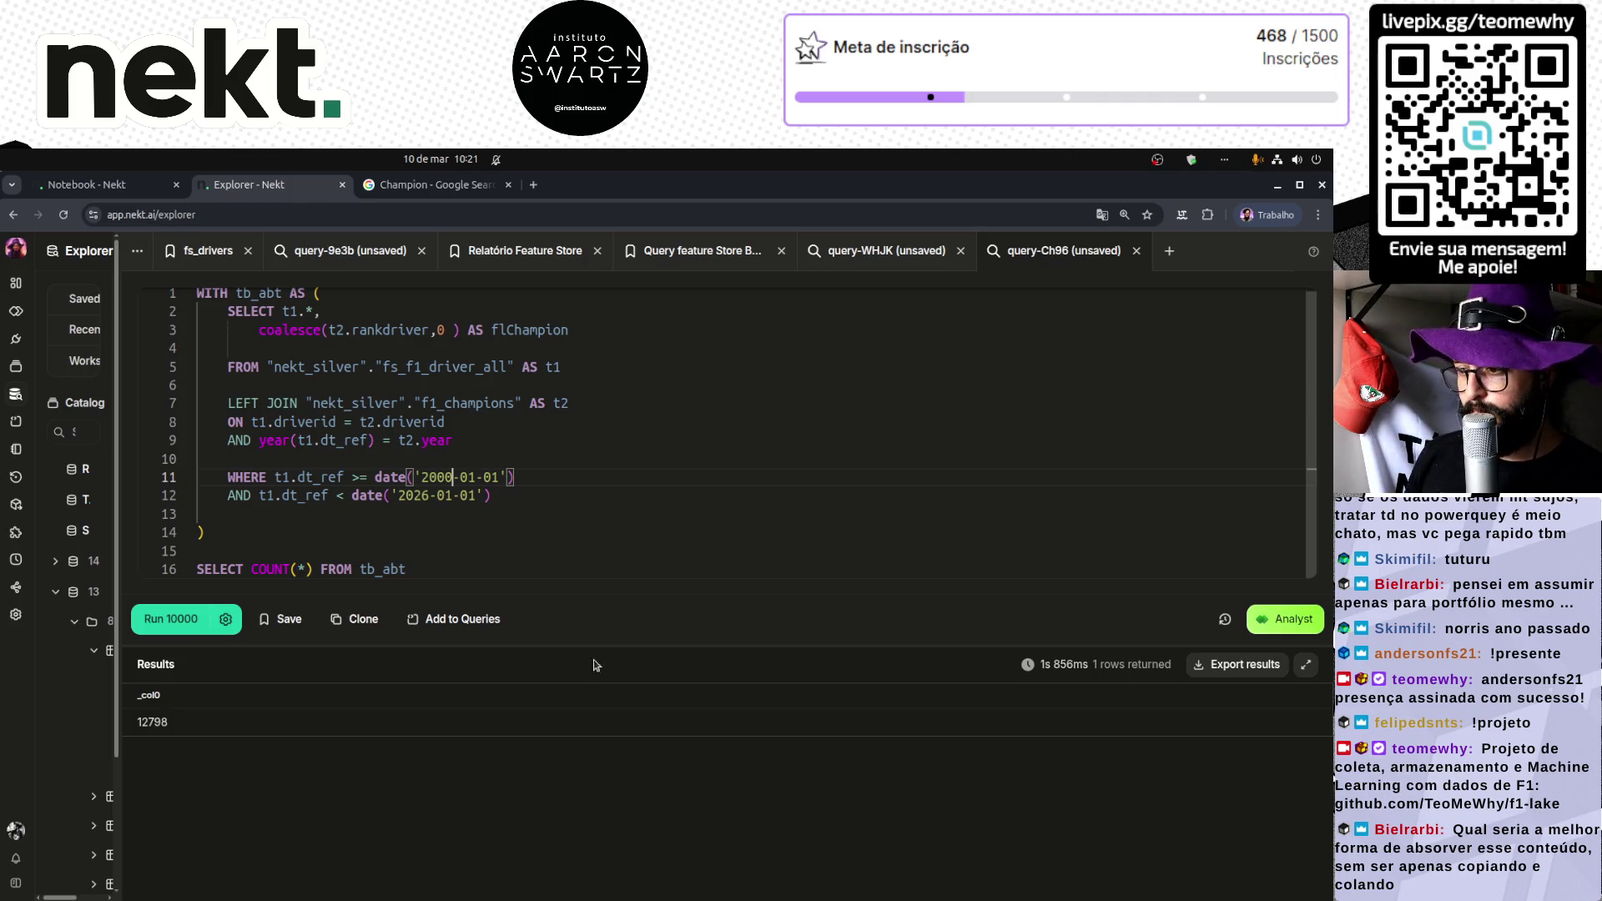
drag(648, 642, 648, 698)
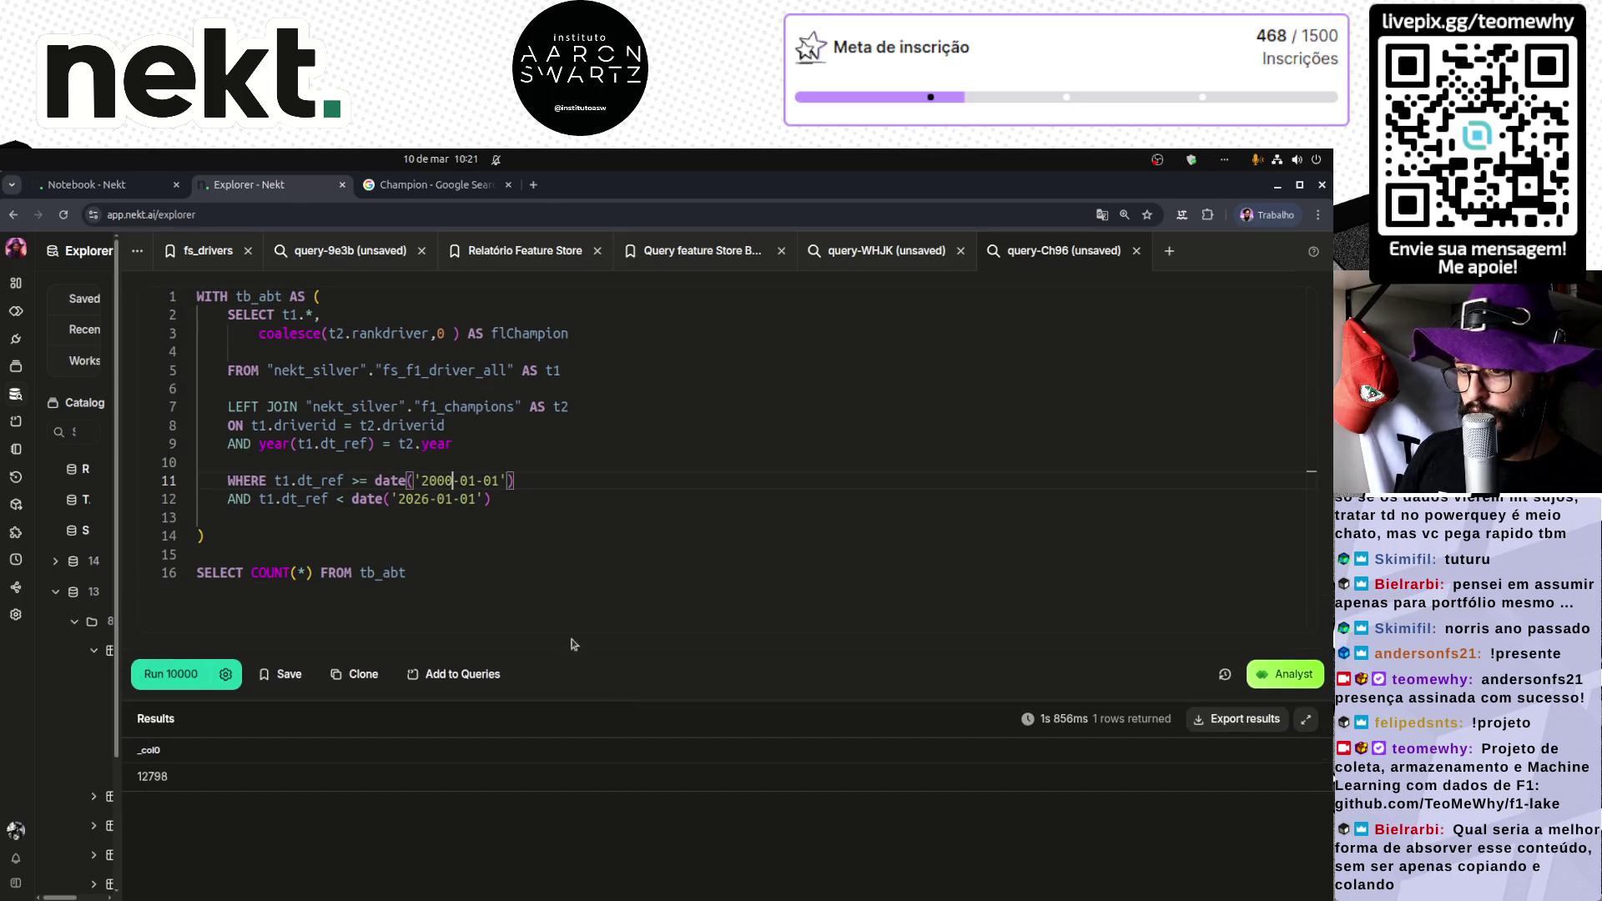
Step: Add a blank line above the inner SELECT and check the 2000-01-01 start date
click(227, 314)
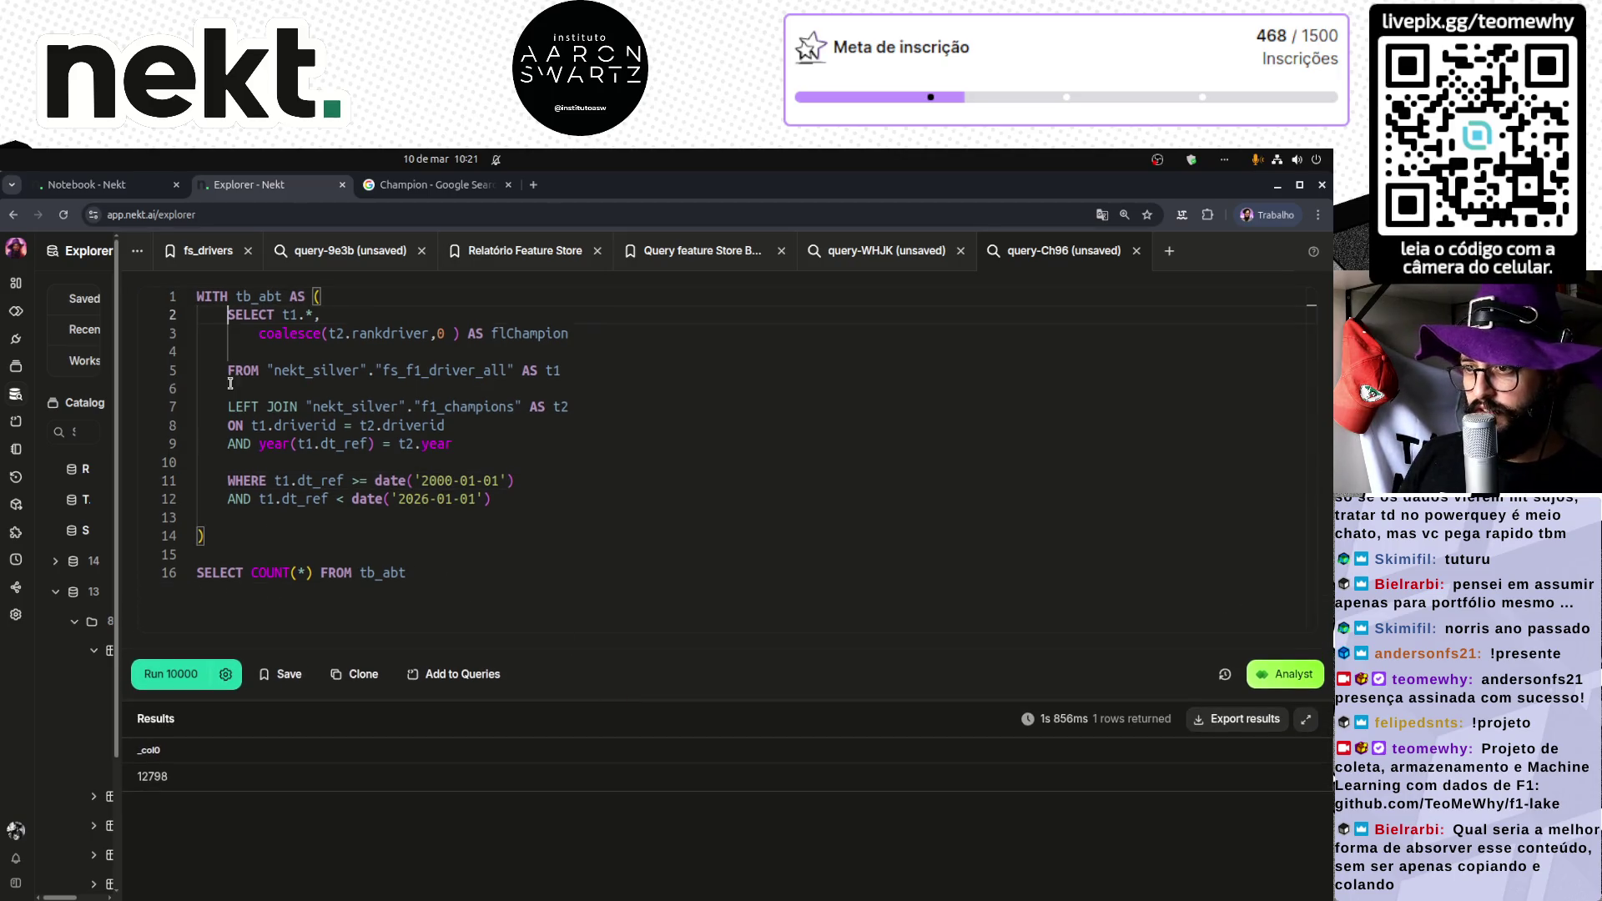
key(Return)
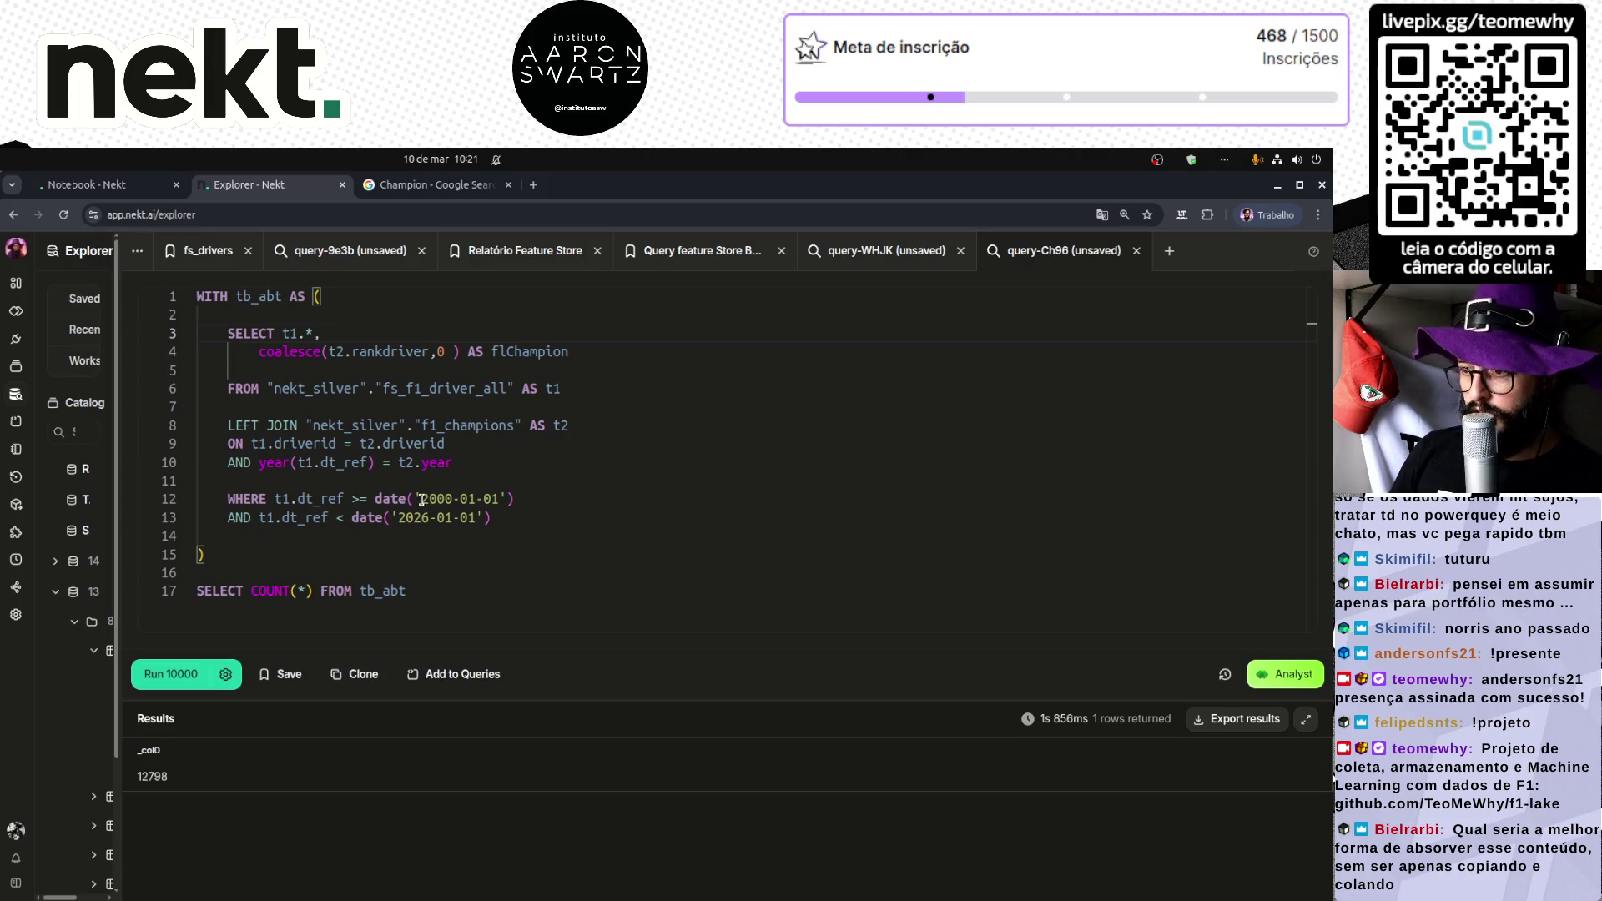
drag(421, 499, 497, 503)
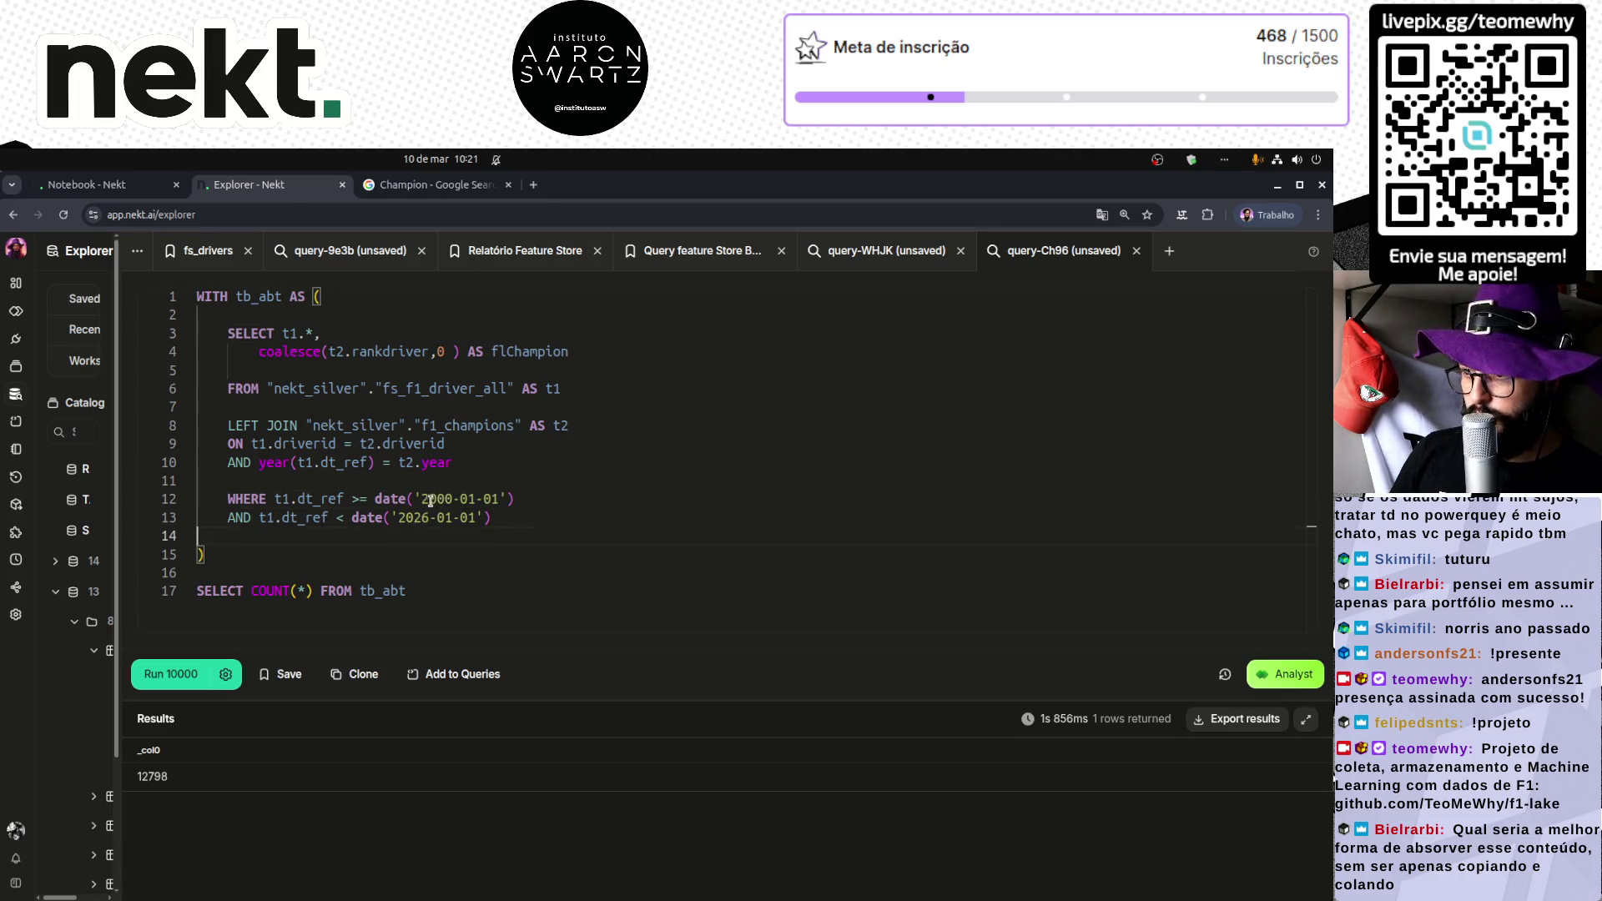
click(497, 538)
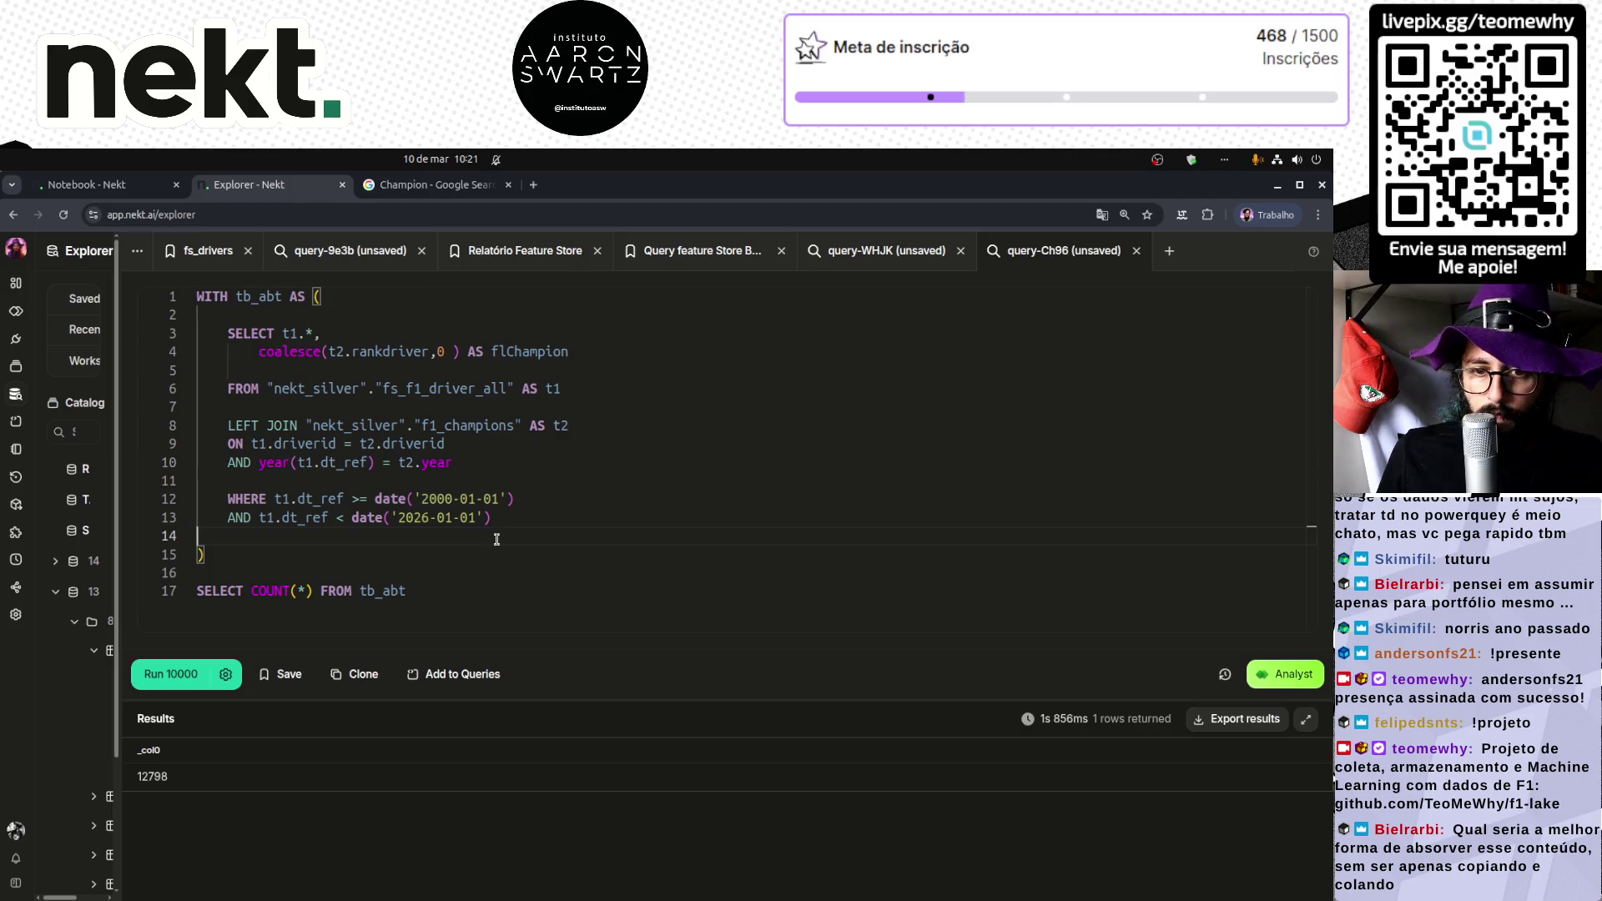
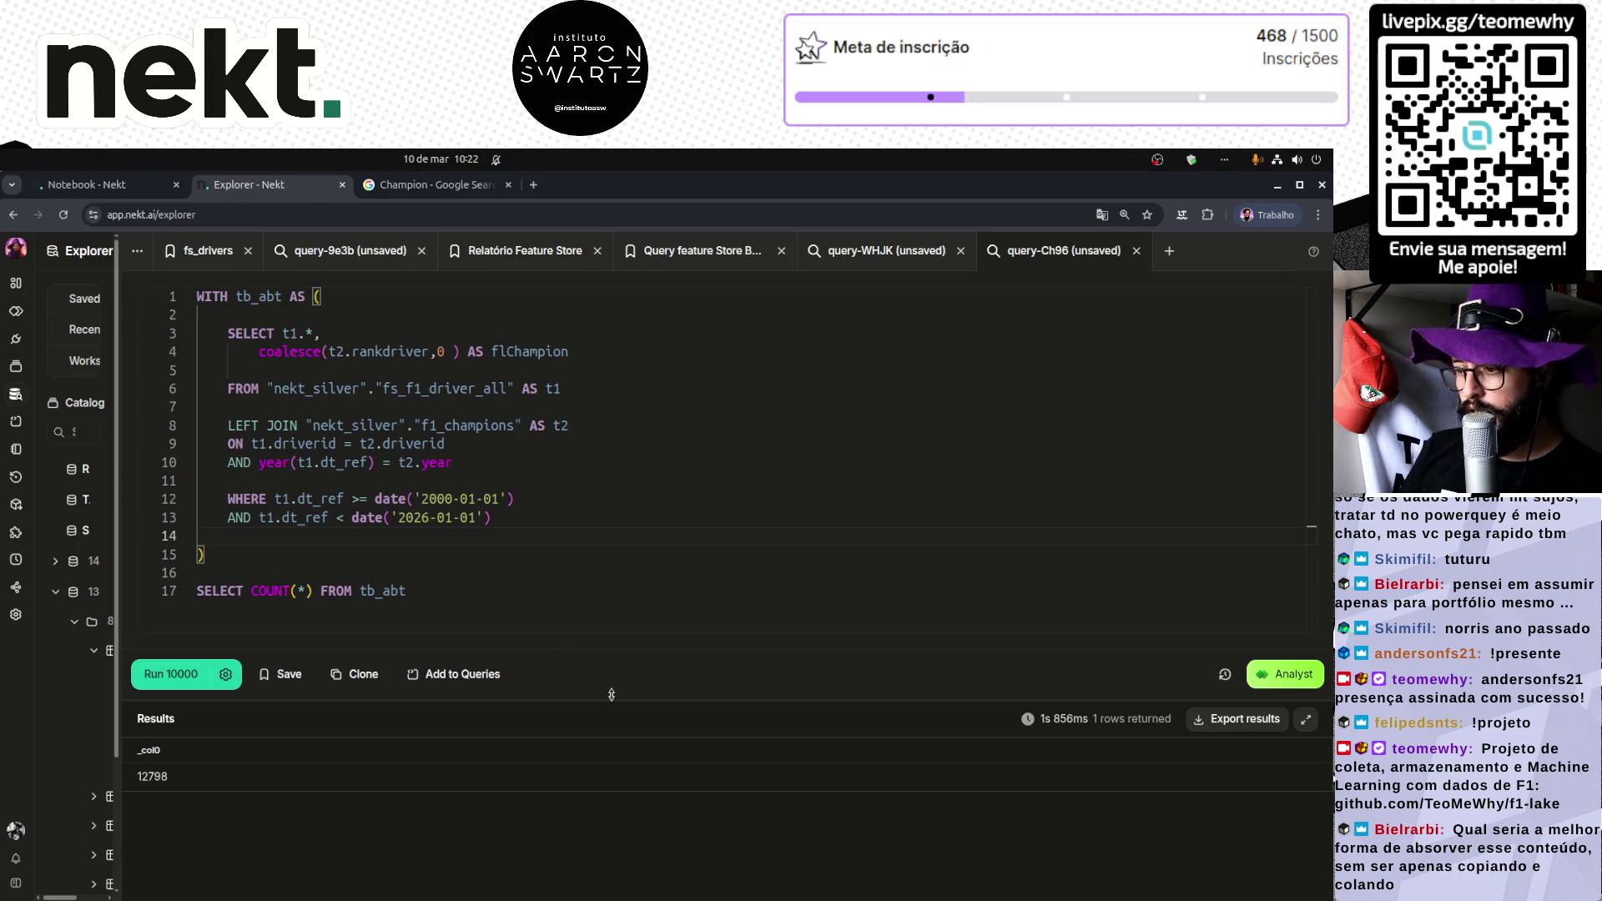
Step: Save the current query with the description 'ABT F1 Champion'
drag(610, 702, 610, 760)
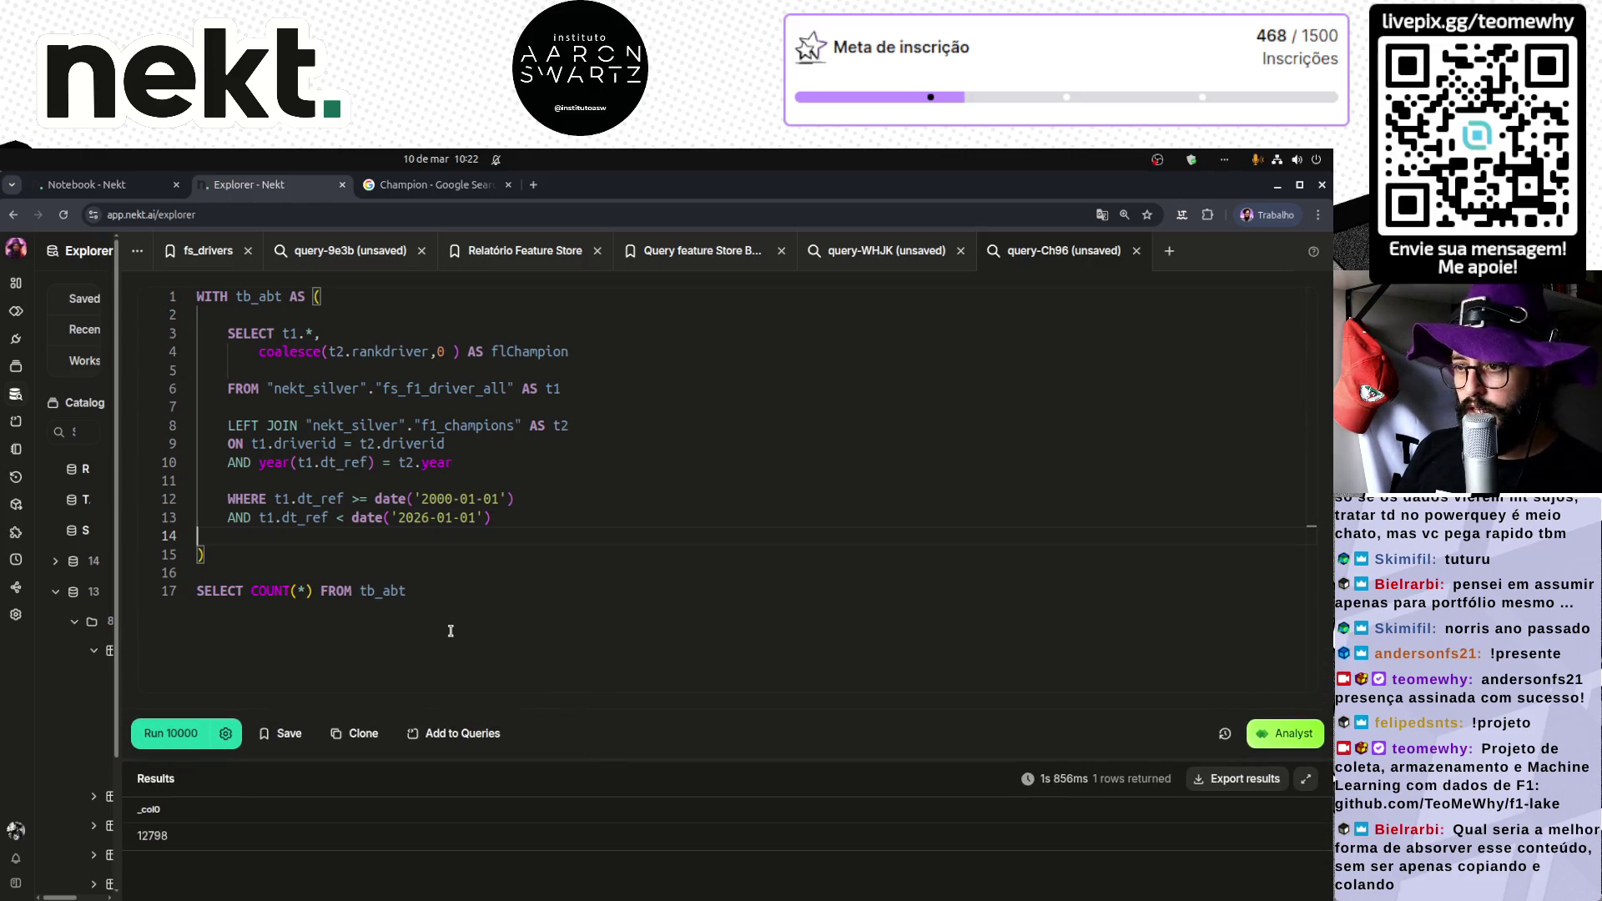
click(290, 735)
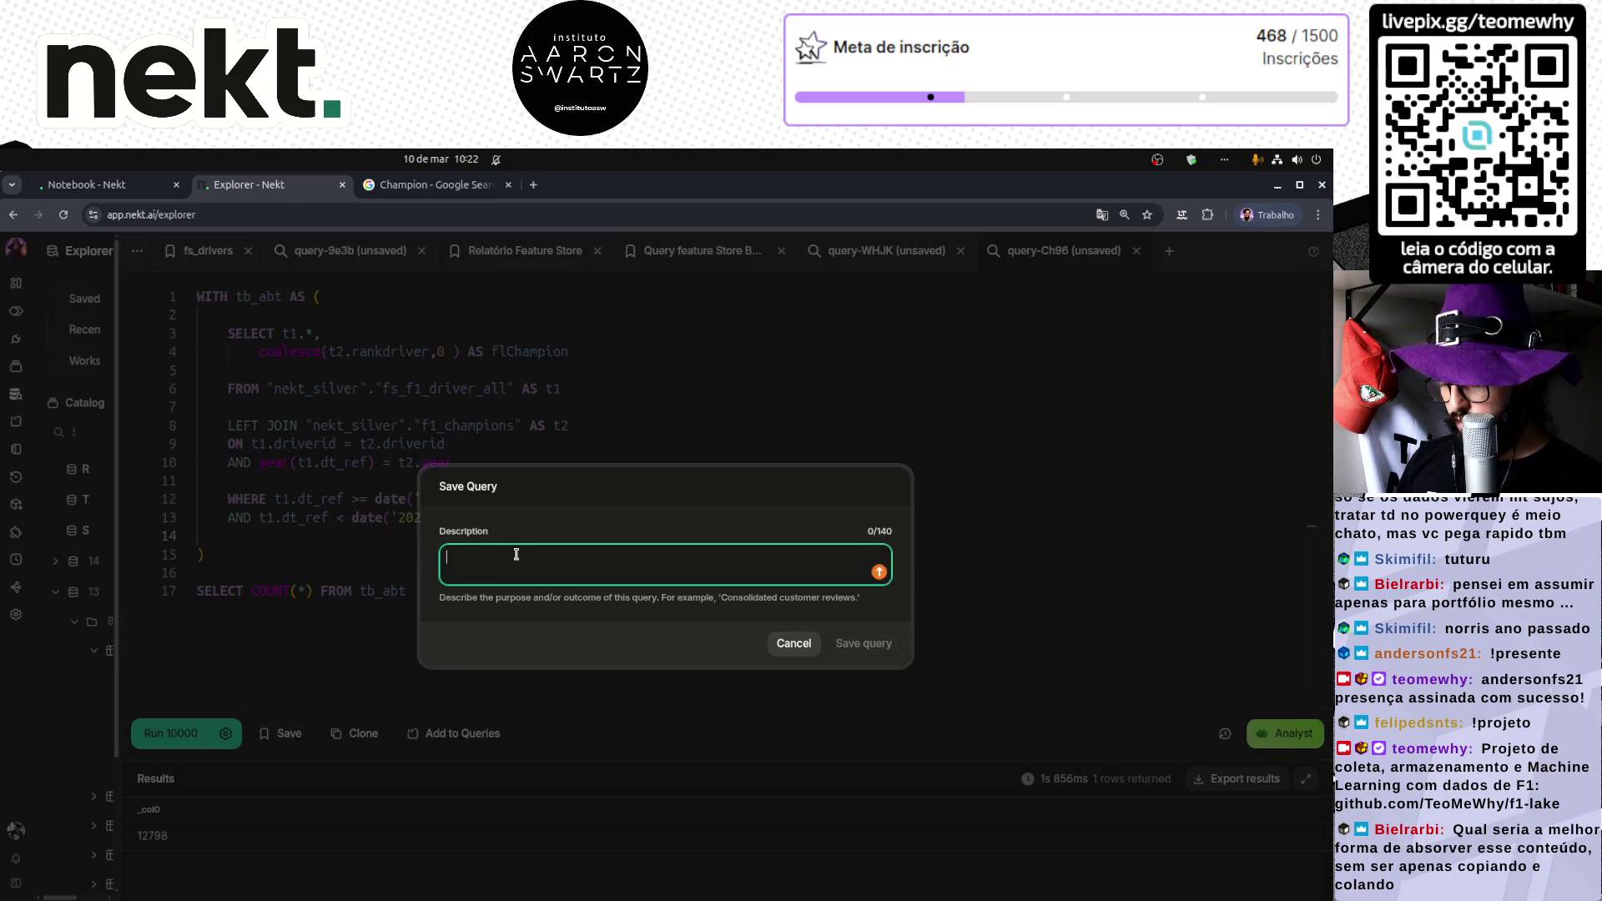
text(ab)
key(BackSpace)
key(BackSpace)
key(BackSpace)
text(A)
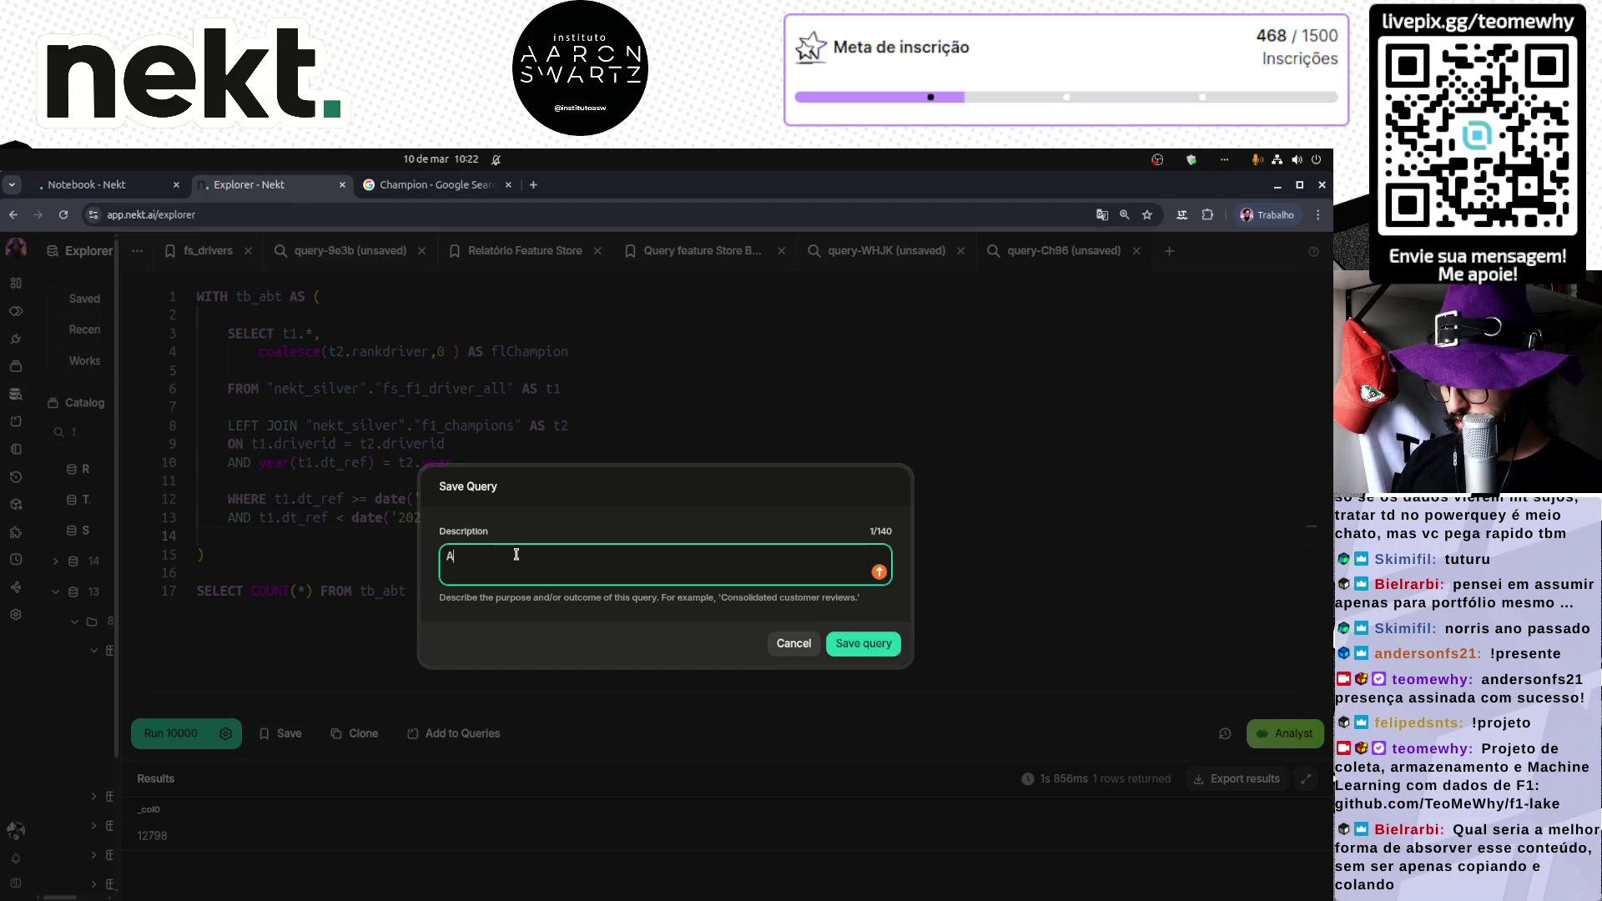
text(BT F1 Champion)
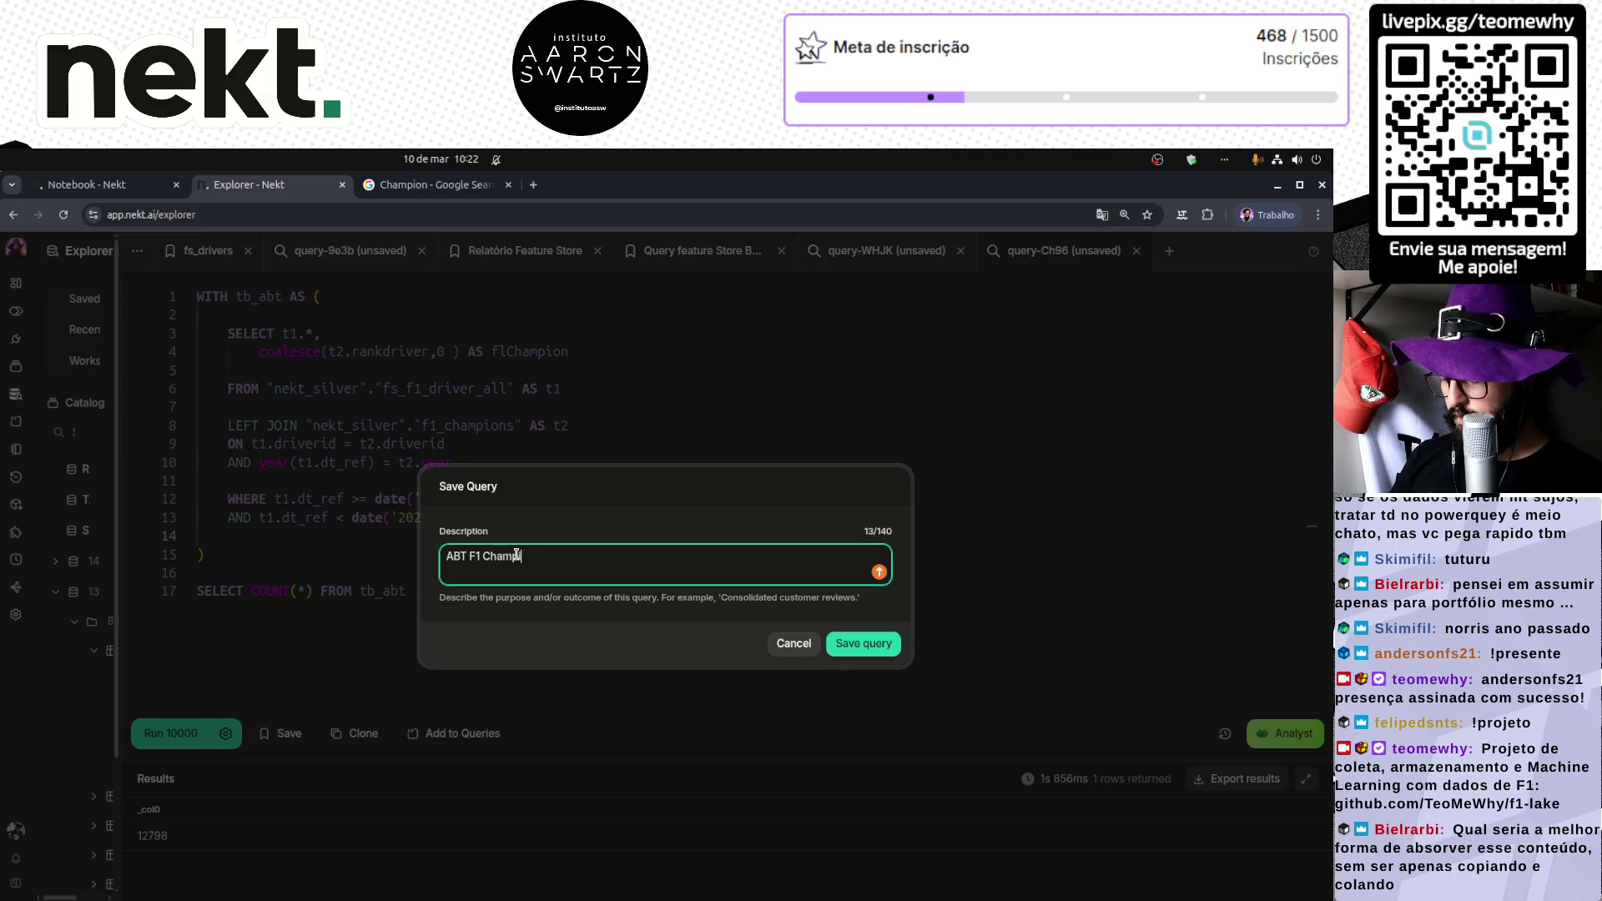
click(874, 663)
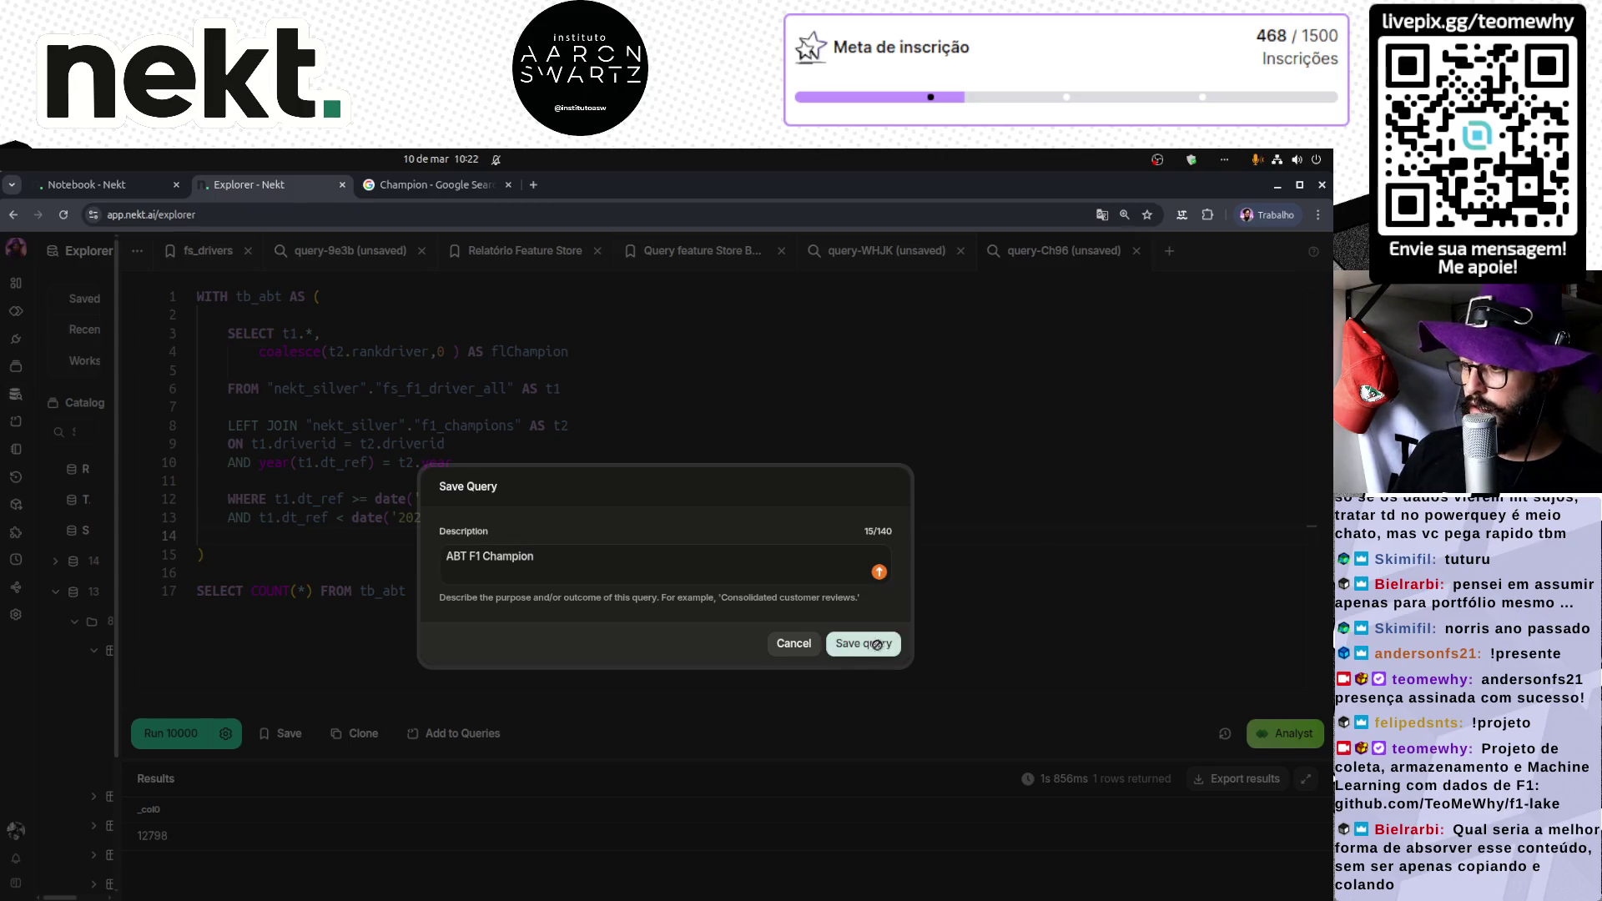
click(868, 648)
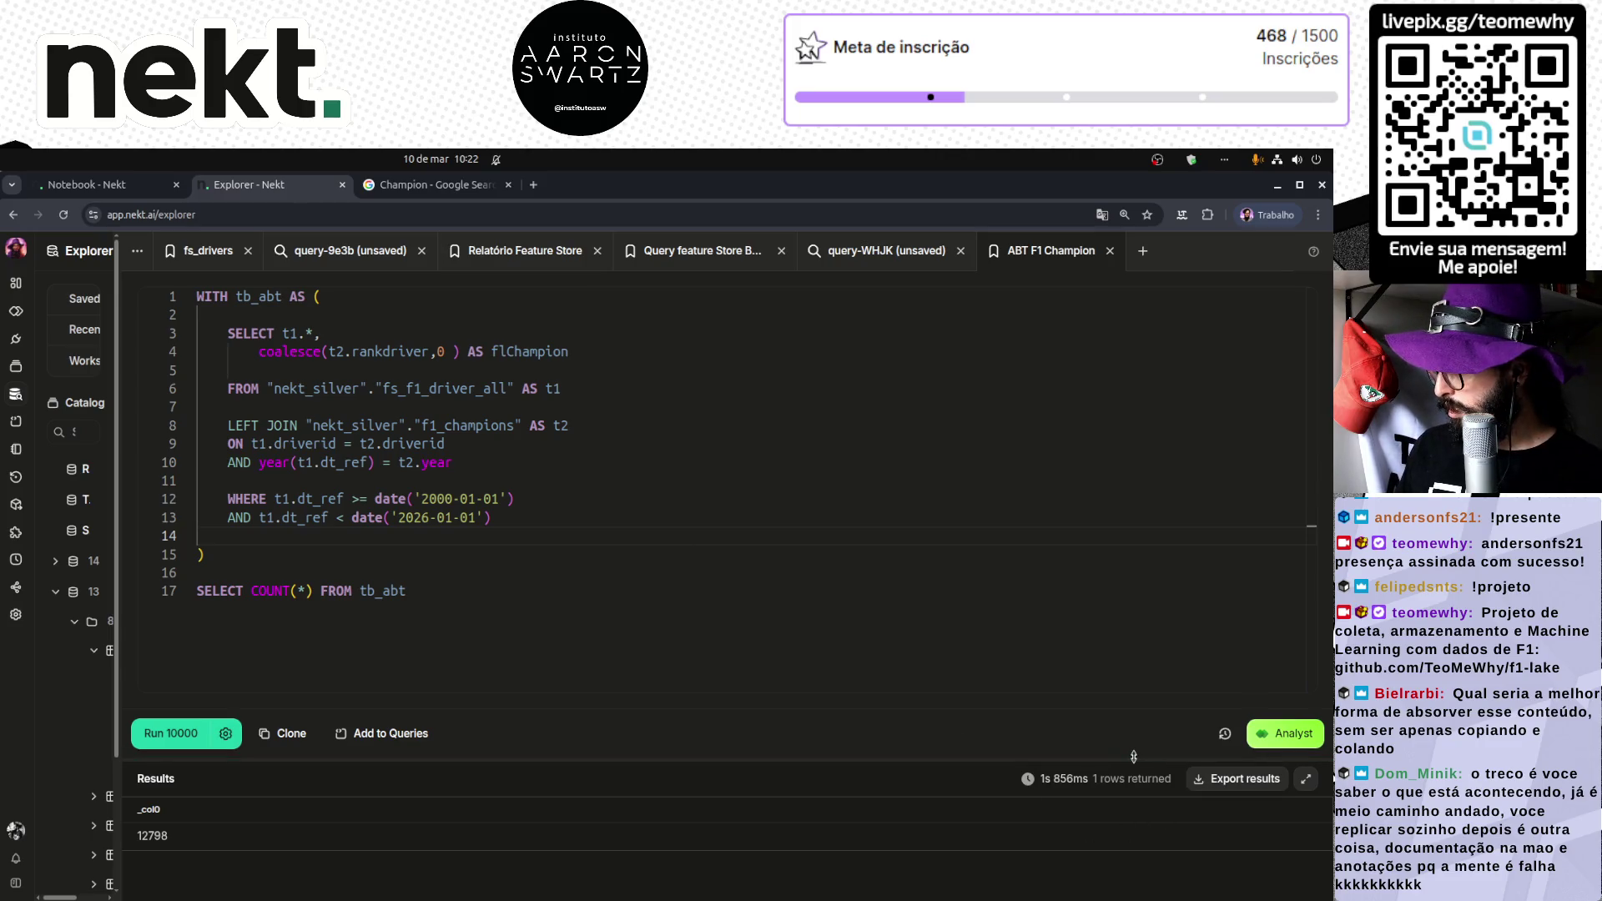
Step: Replace COUNT(*) with * on line 17 and run the query to return all tb_abt columns
drag(1129, 761, 1129, 581)
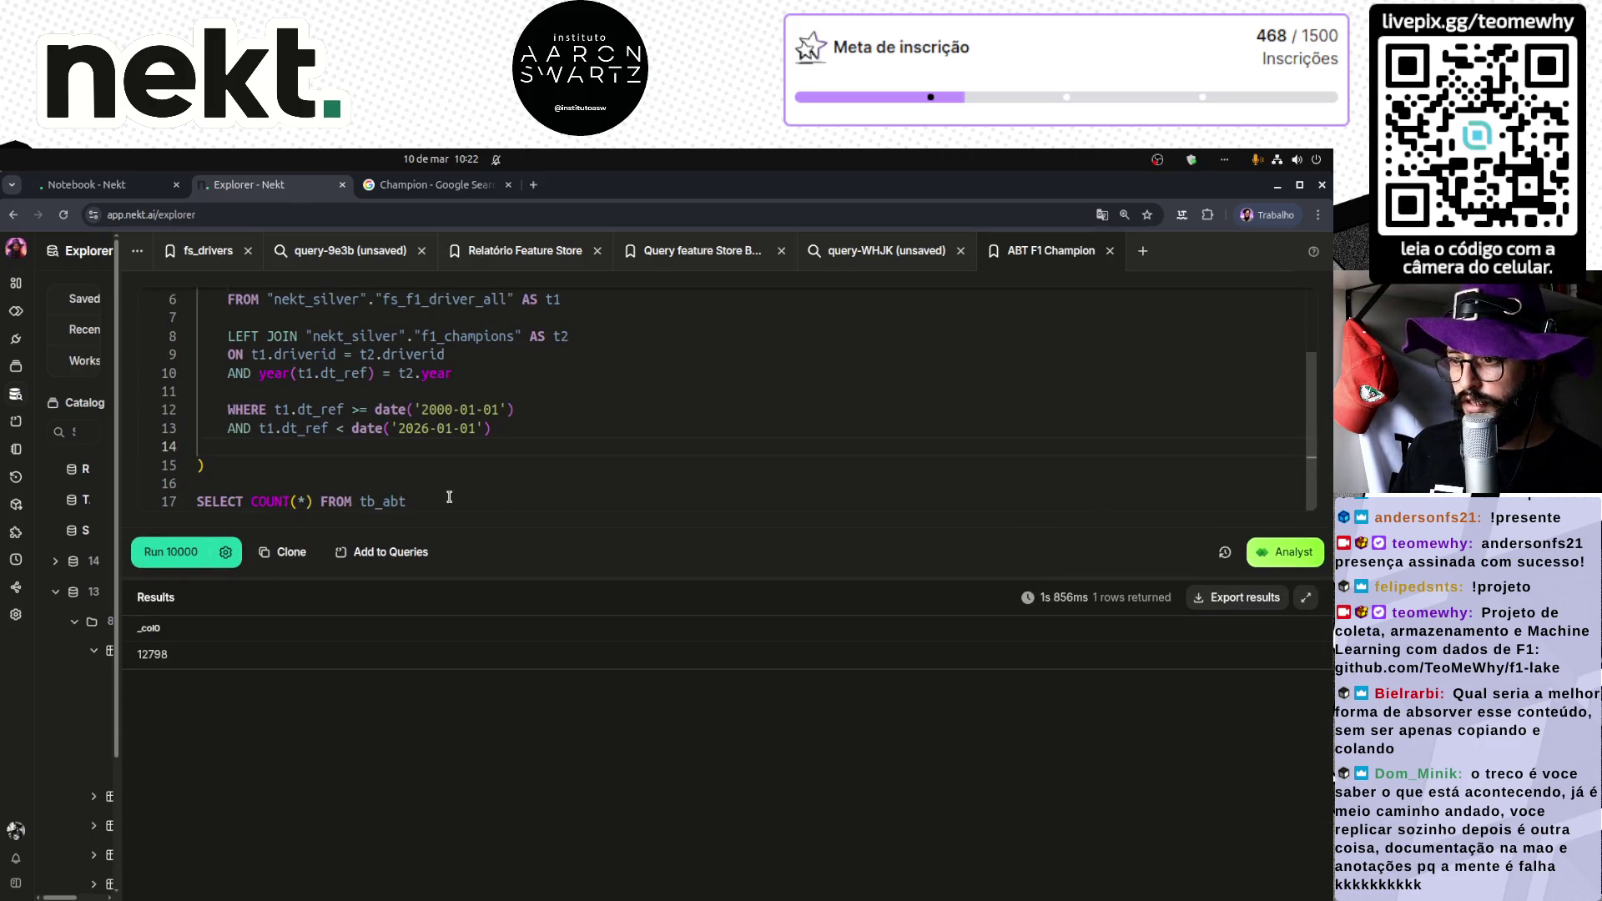
drag(251, 500, 312, 500)
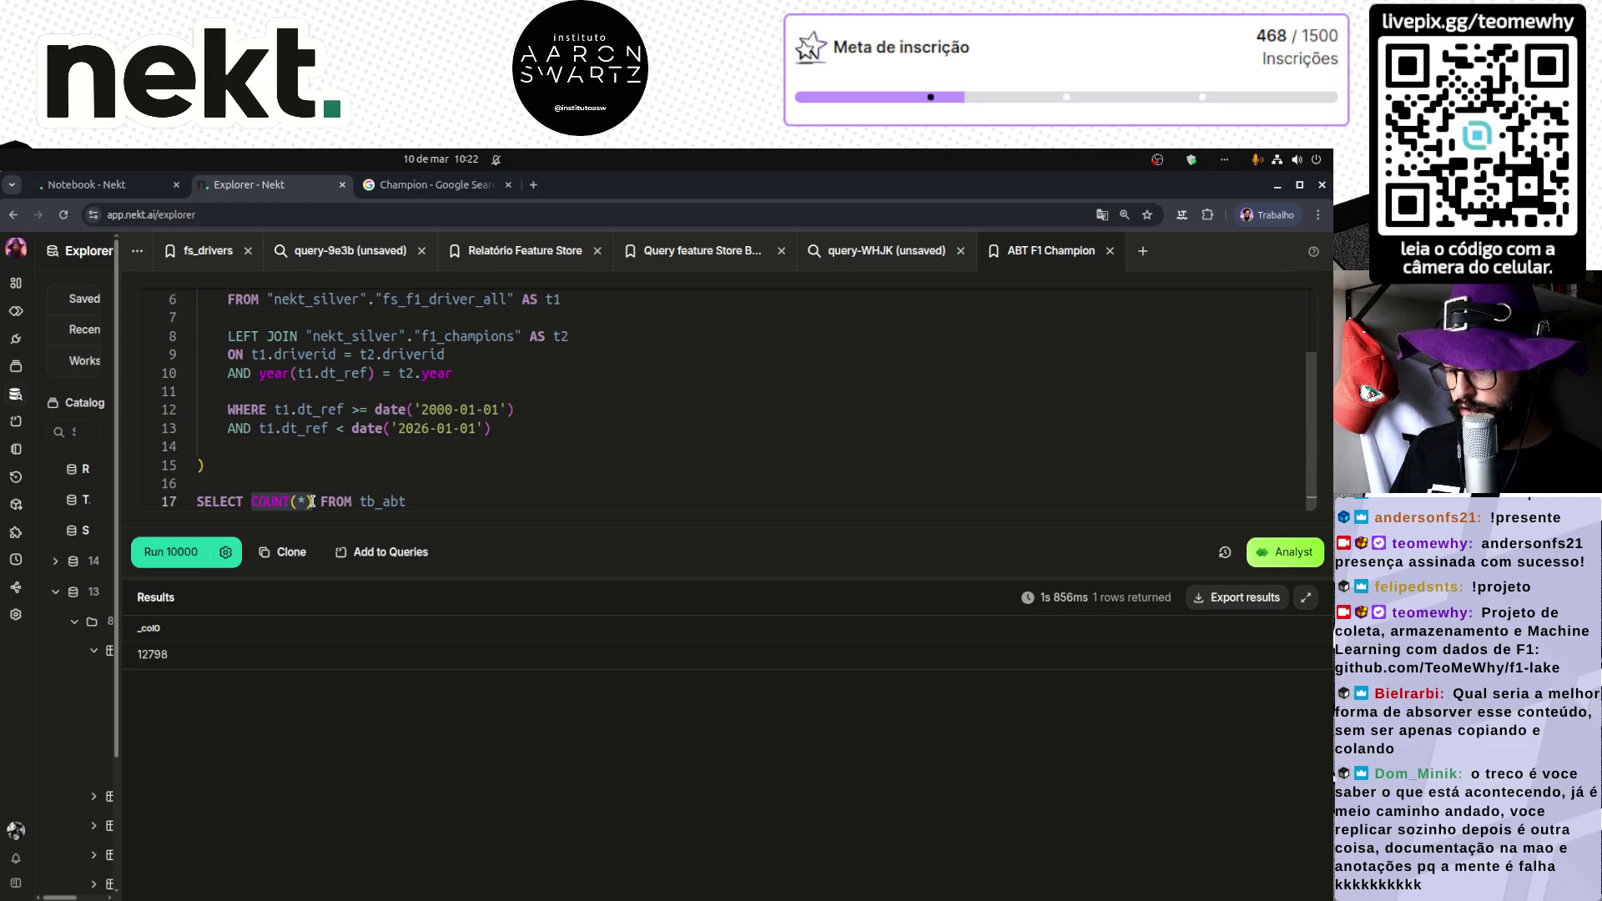
text(*)
key(ctrl+Return)
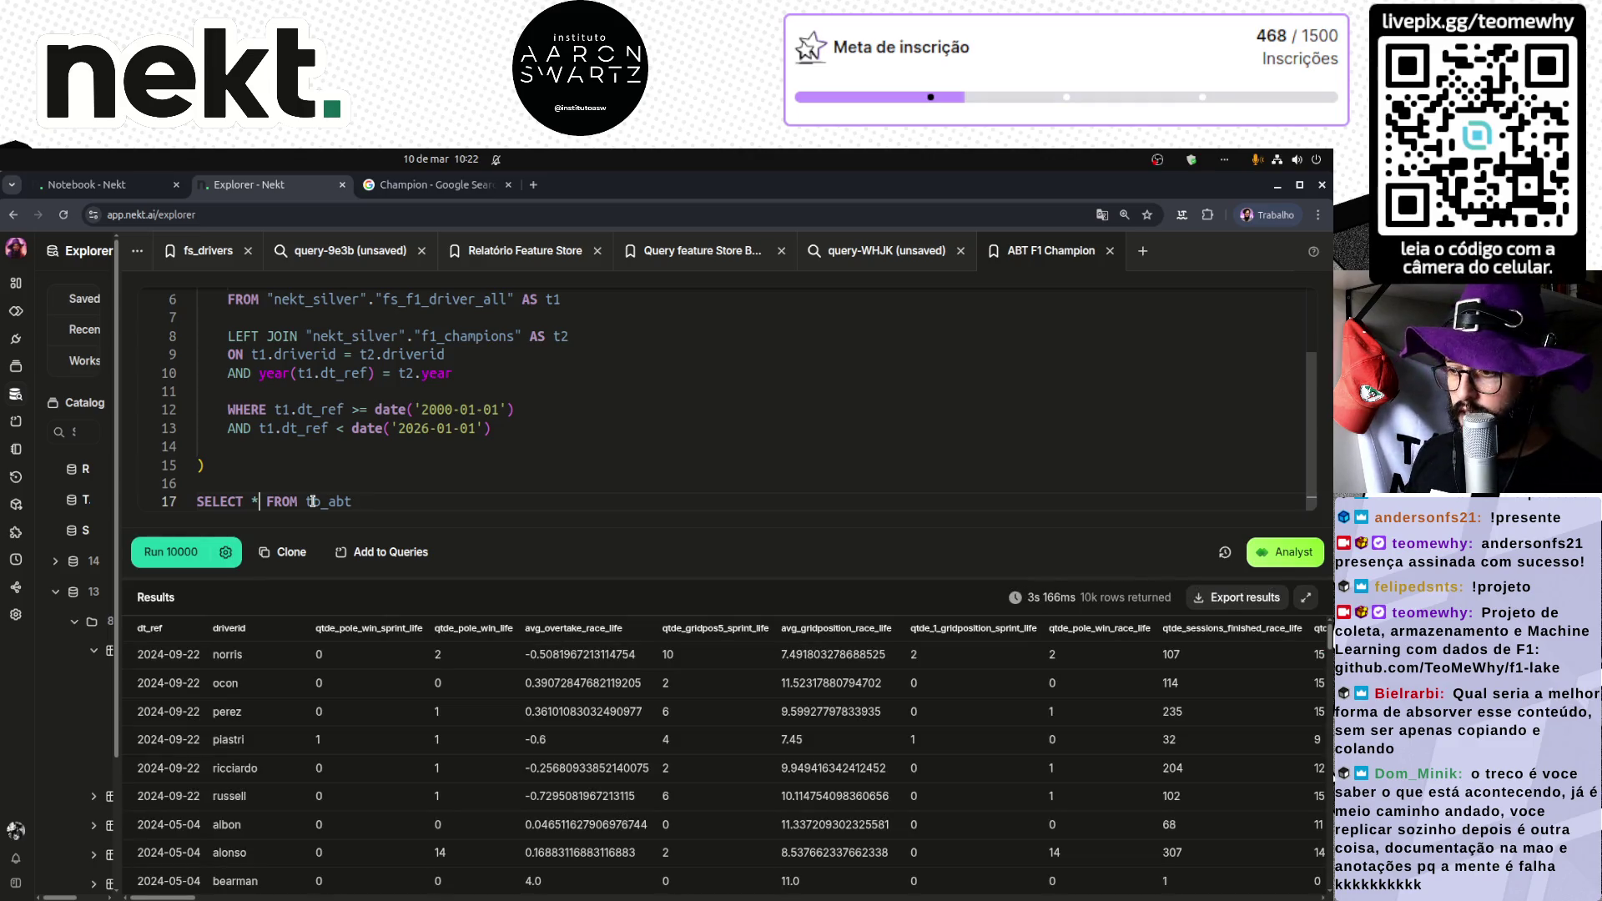
drag(180, 897, 164, 897)
Step: Add 'order by dt_ref desc, driverid' inside the CTE and rerun the query
click(323, 450)
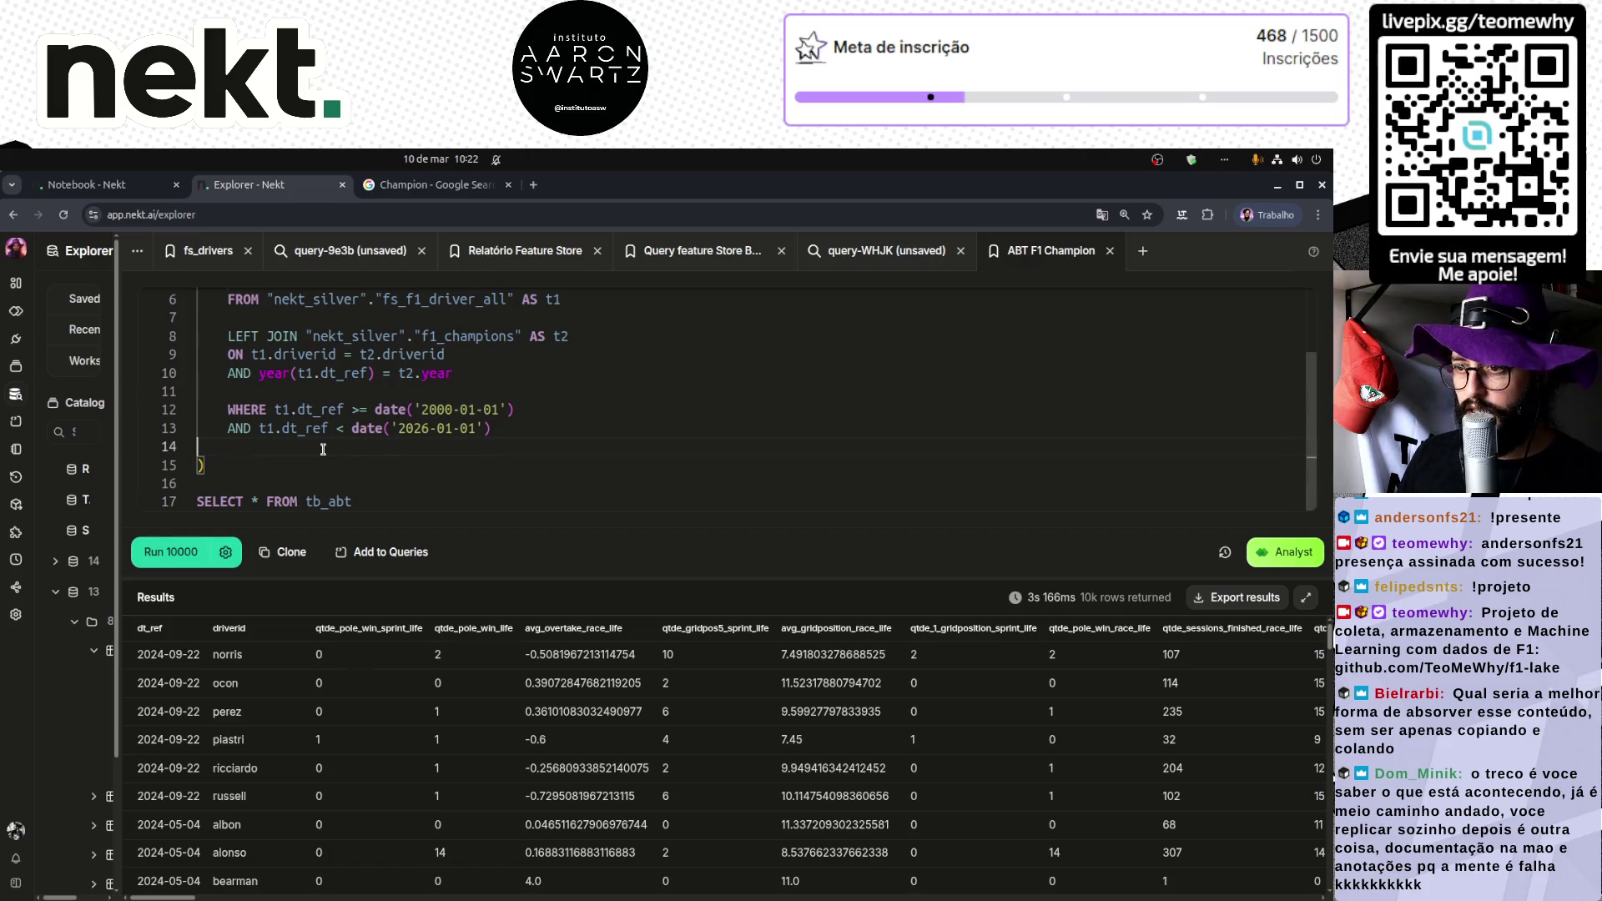
key(Return)
text(orde)
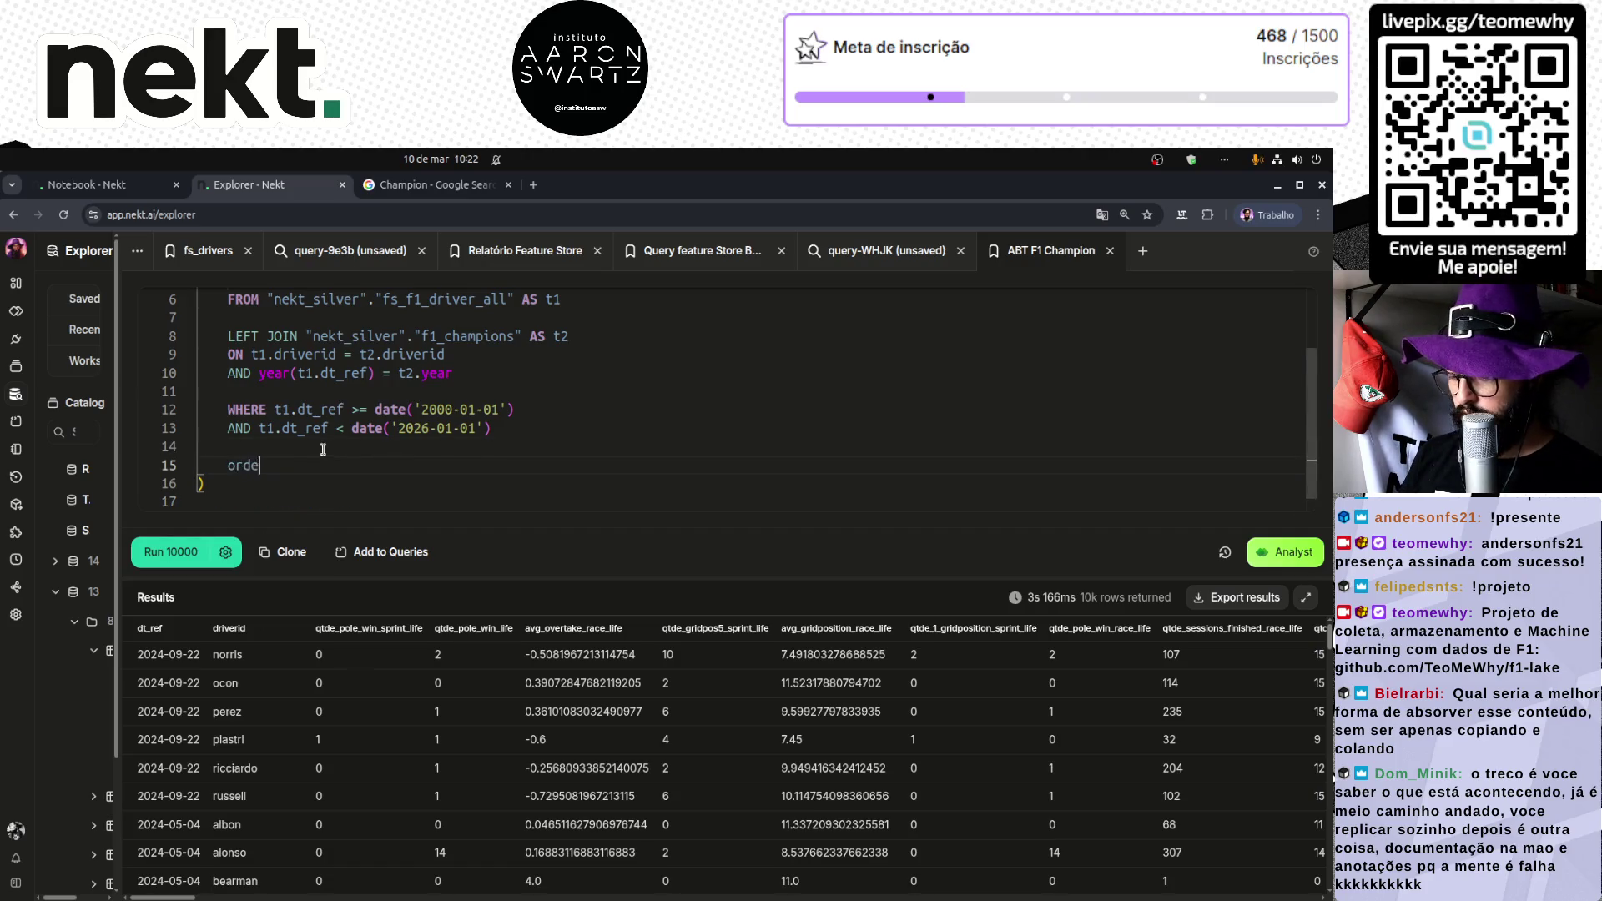
text(r by)
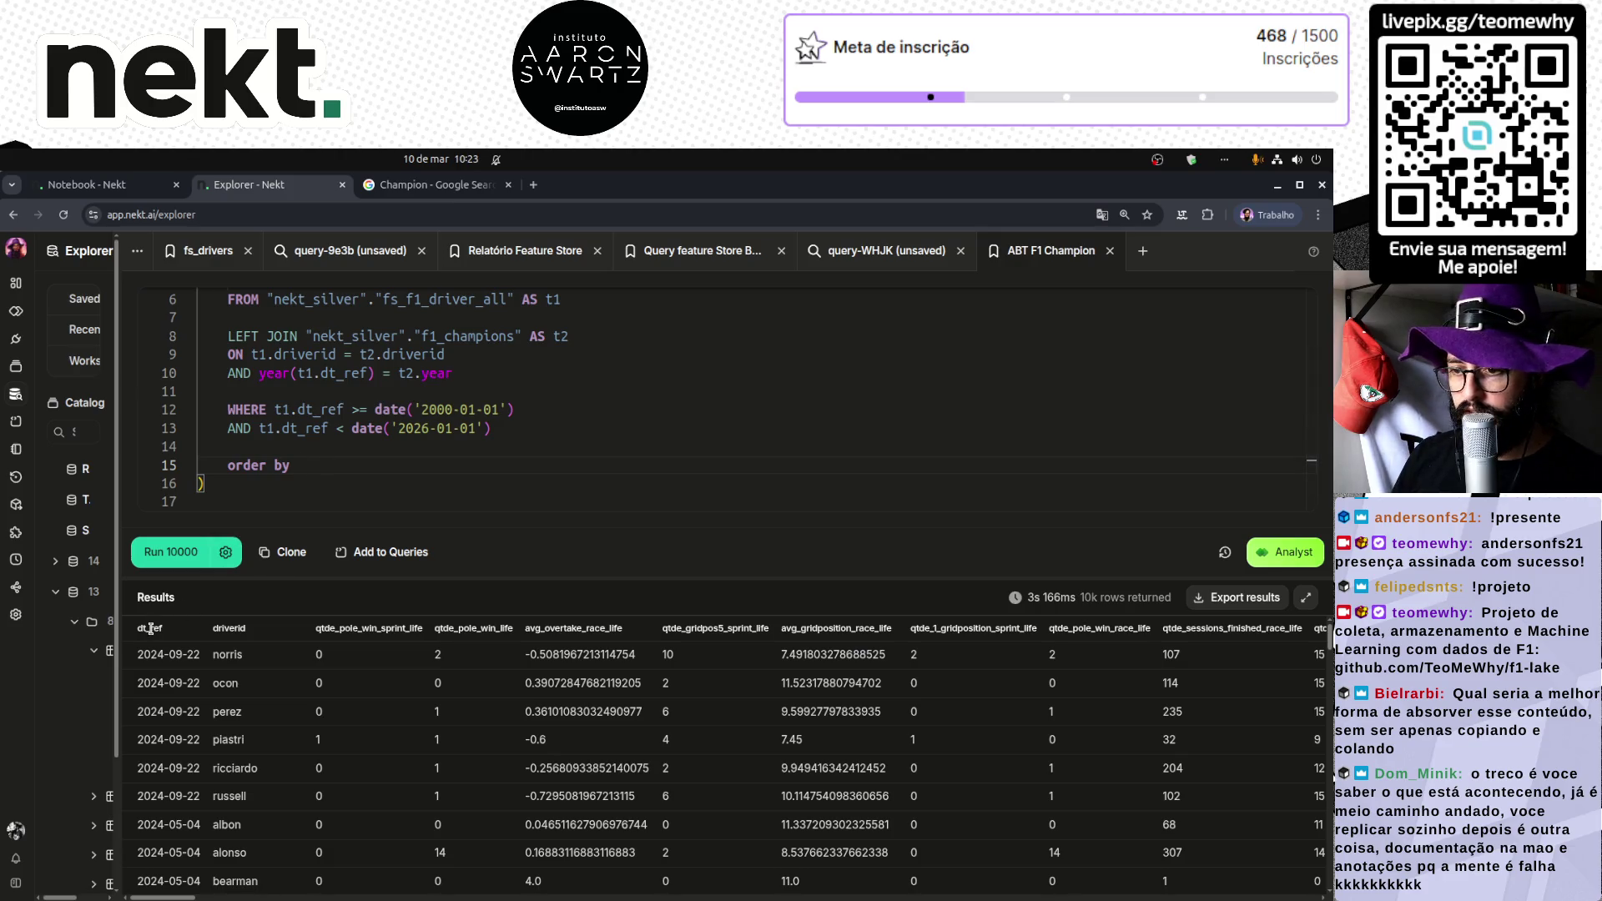
click(349, 456)
text(dt_ref de)
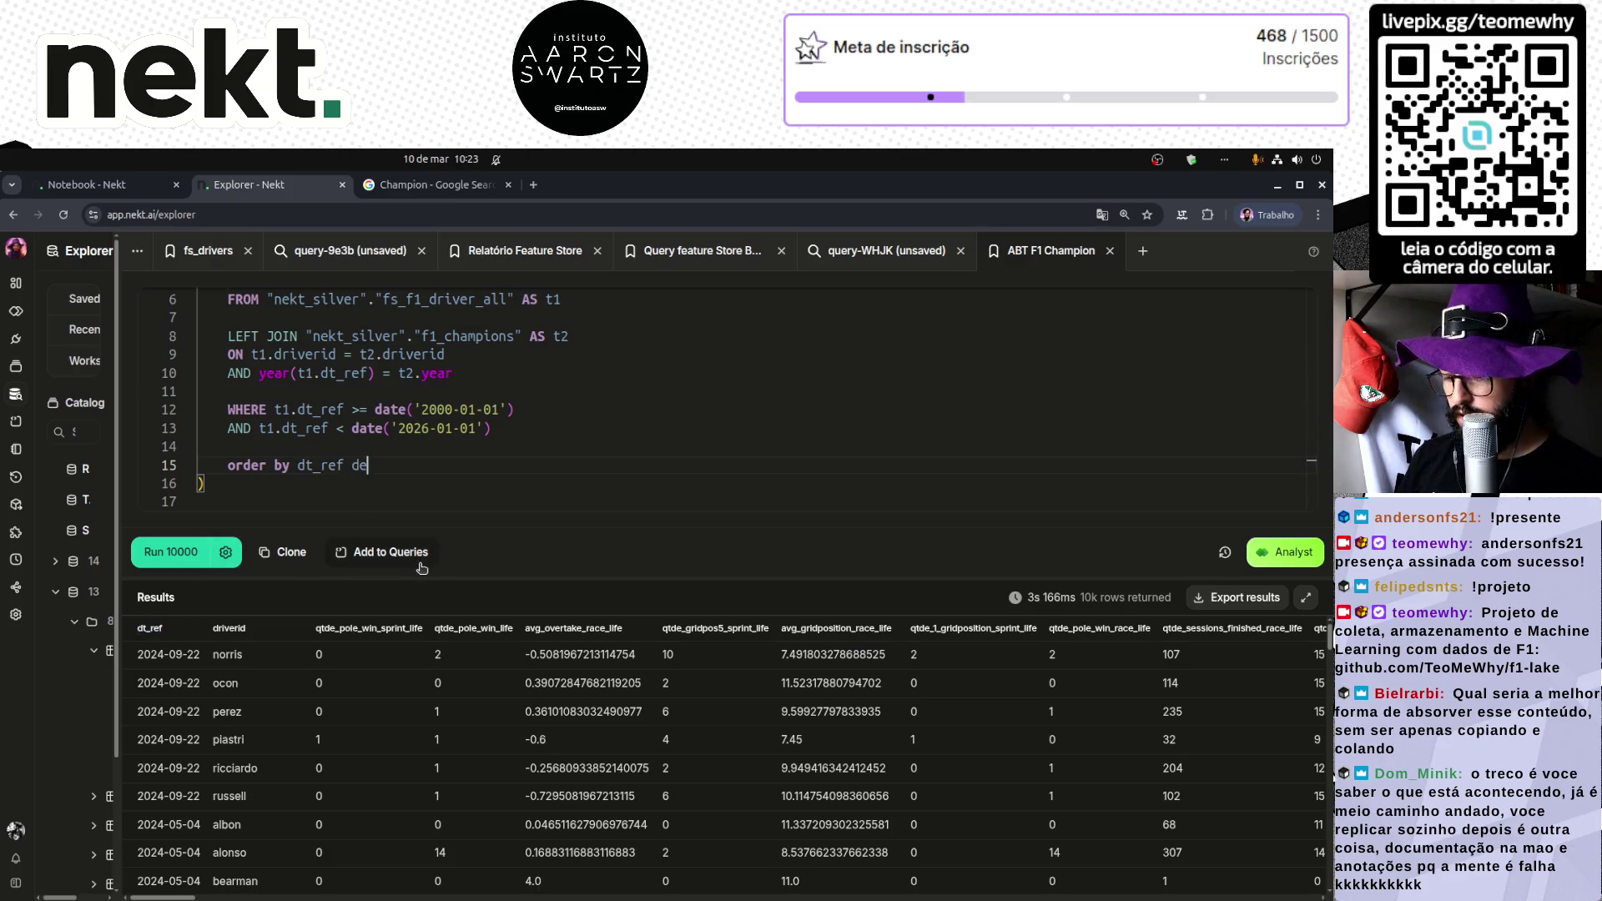
text(sc, driverid)
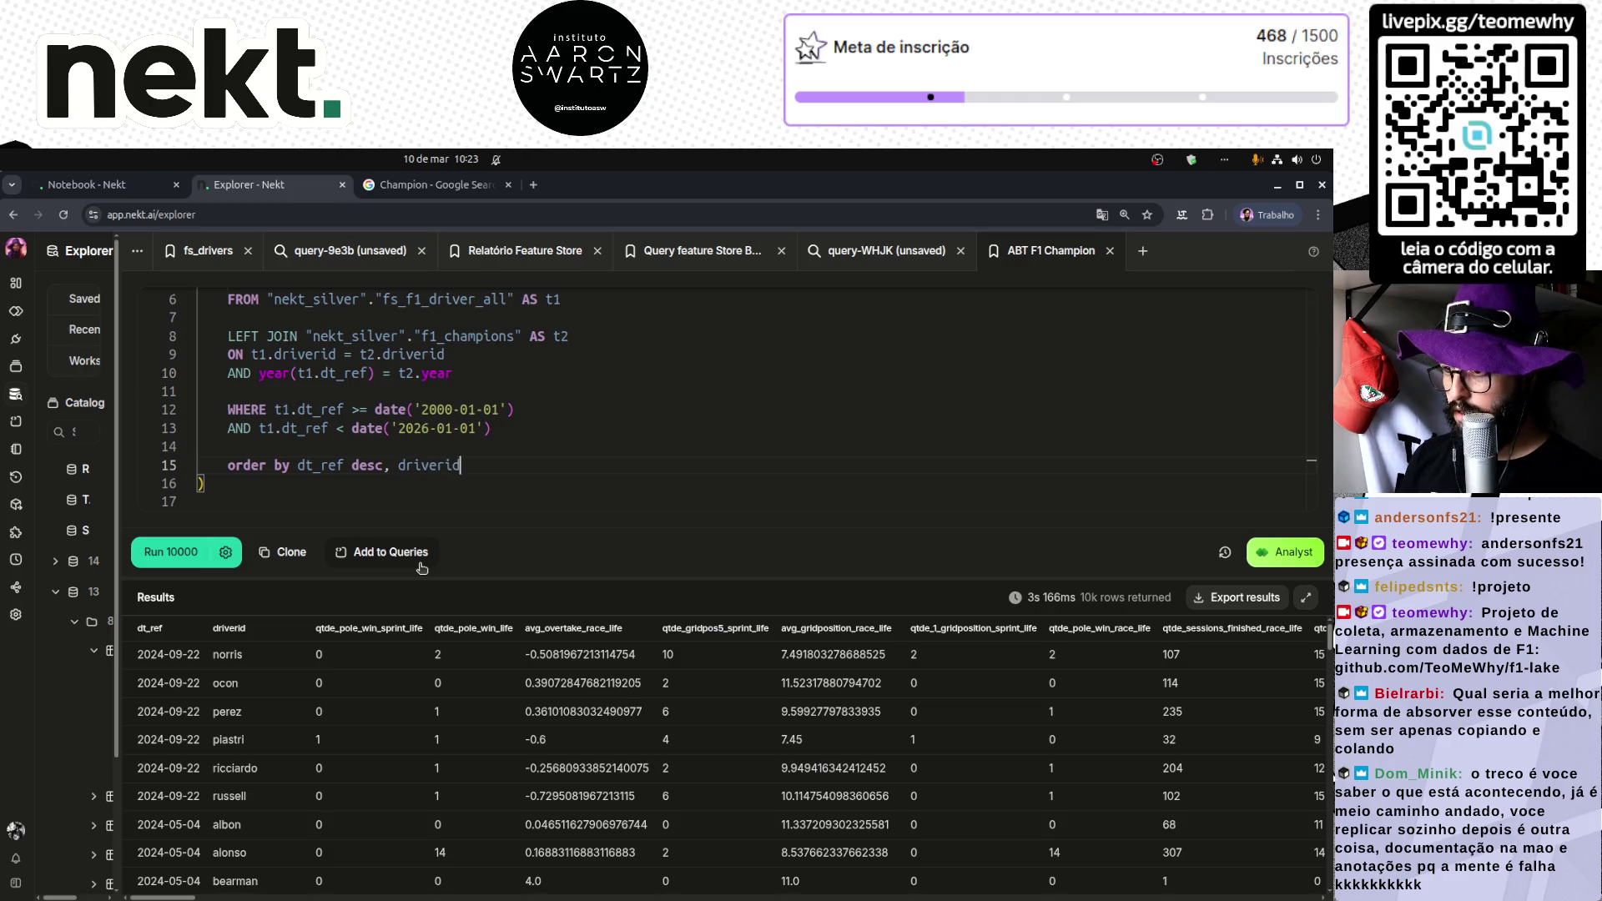
key(ctrl+Return)
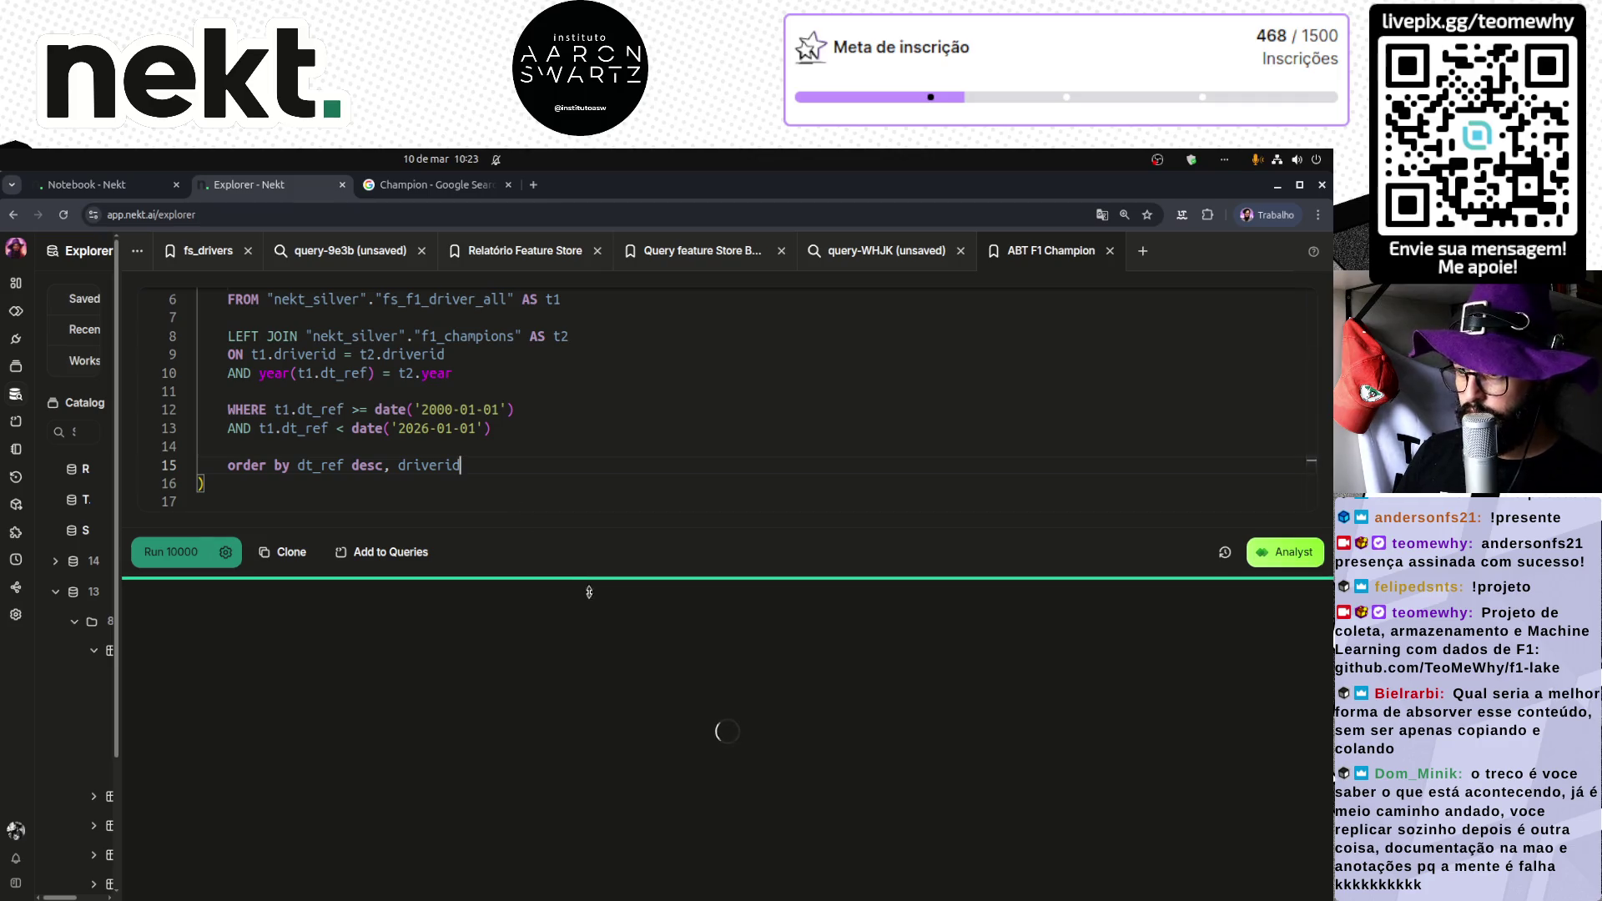
Step: Enlarge the results table, scroll down, and select across the norris row's values
drag(587, 579, 579, 670)
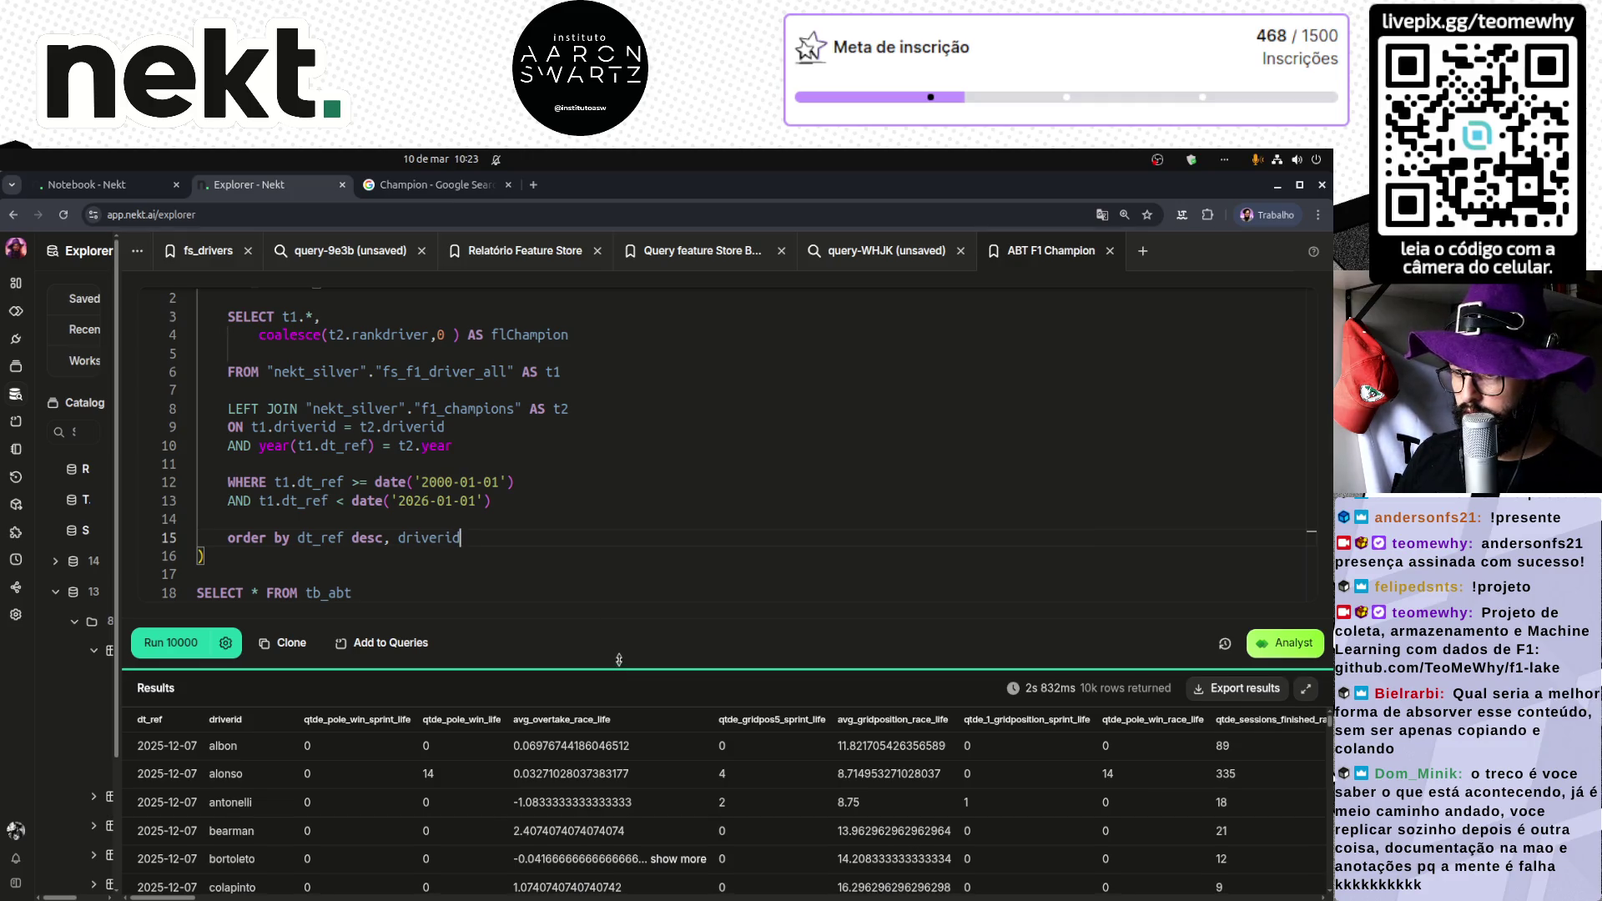
drag(619, 666, 617, 433)
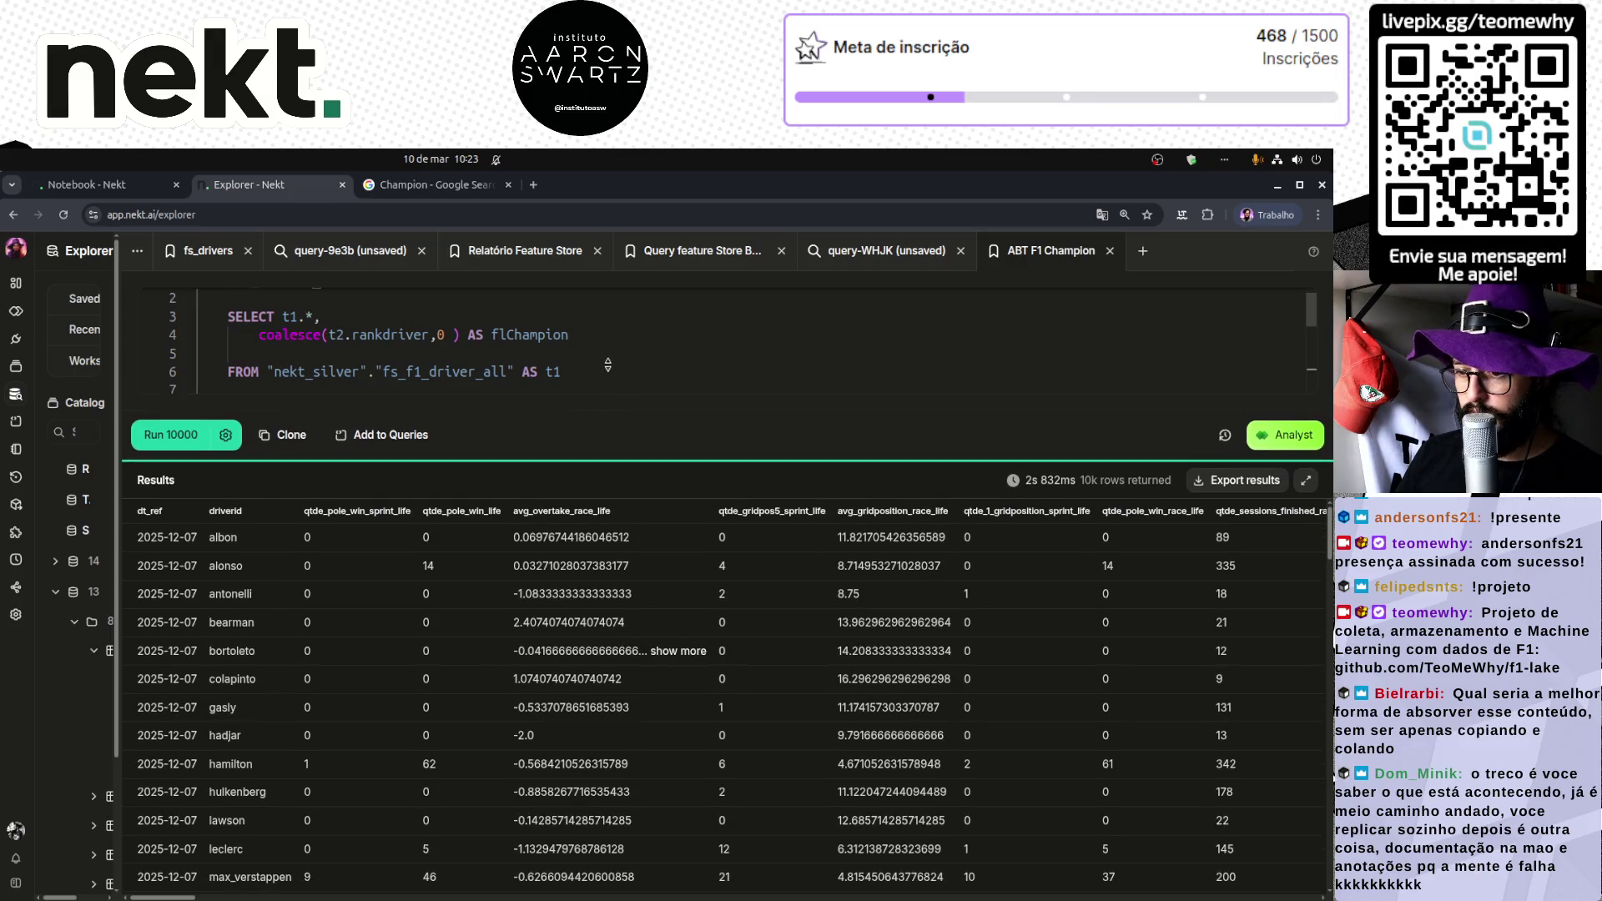
scroll(234, 634, down, 2)
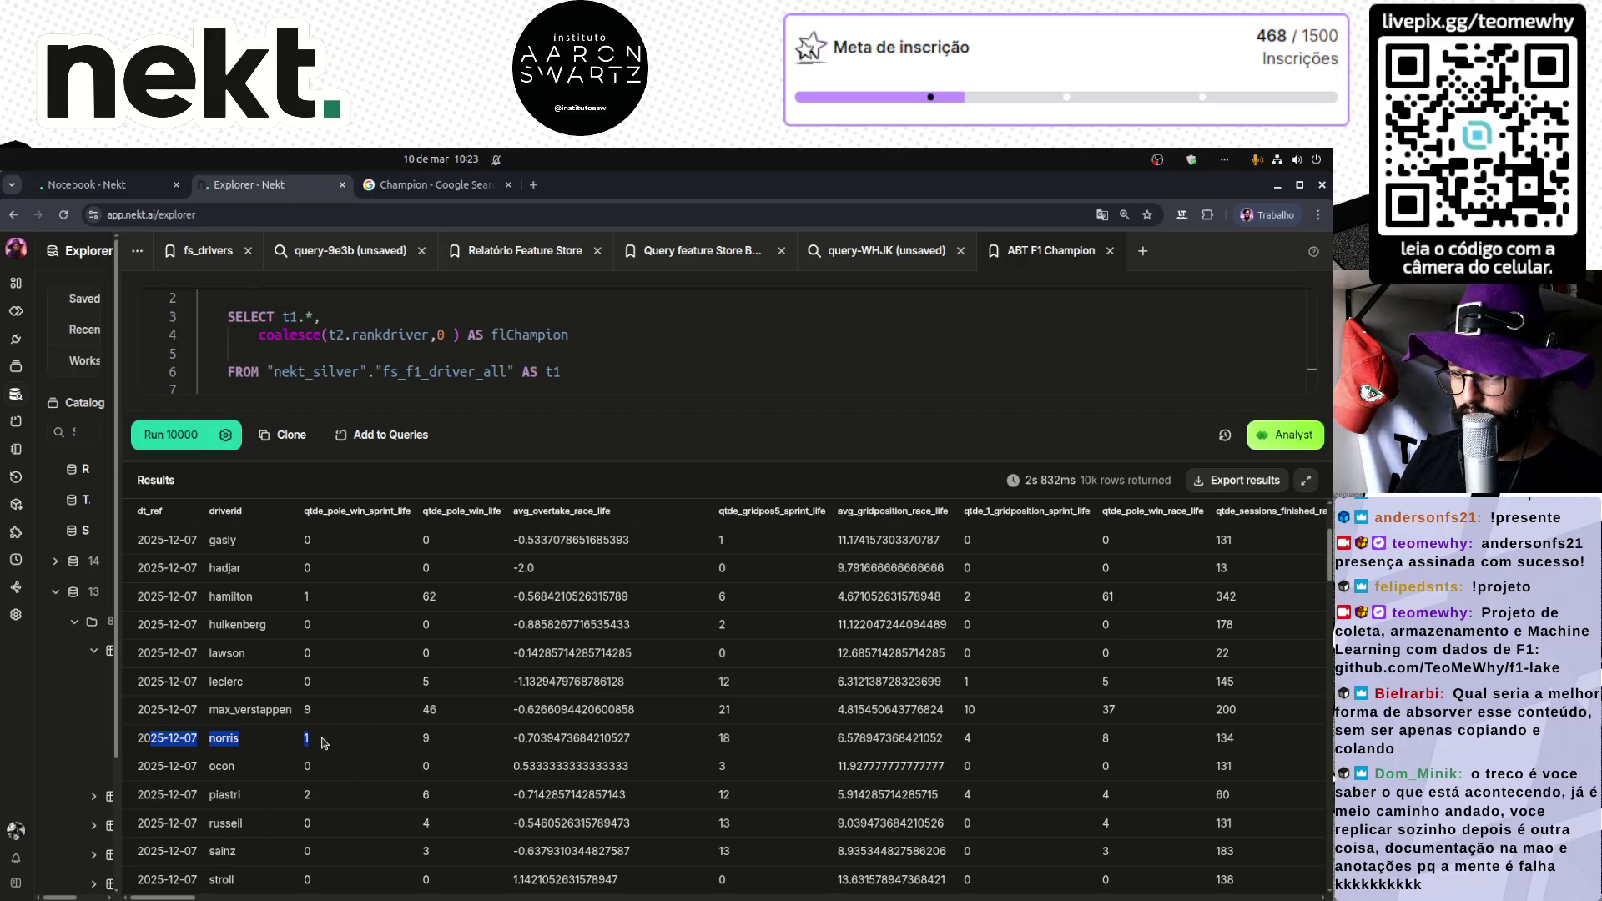
drag(740, 737, 594, 741)
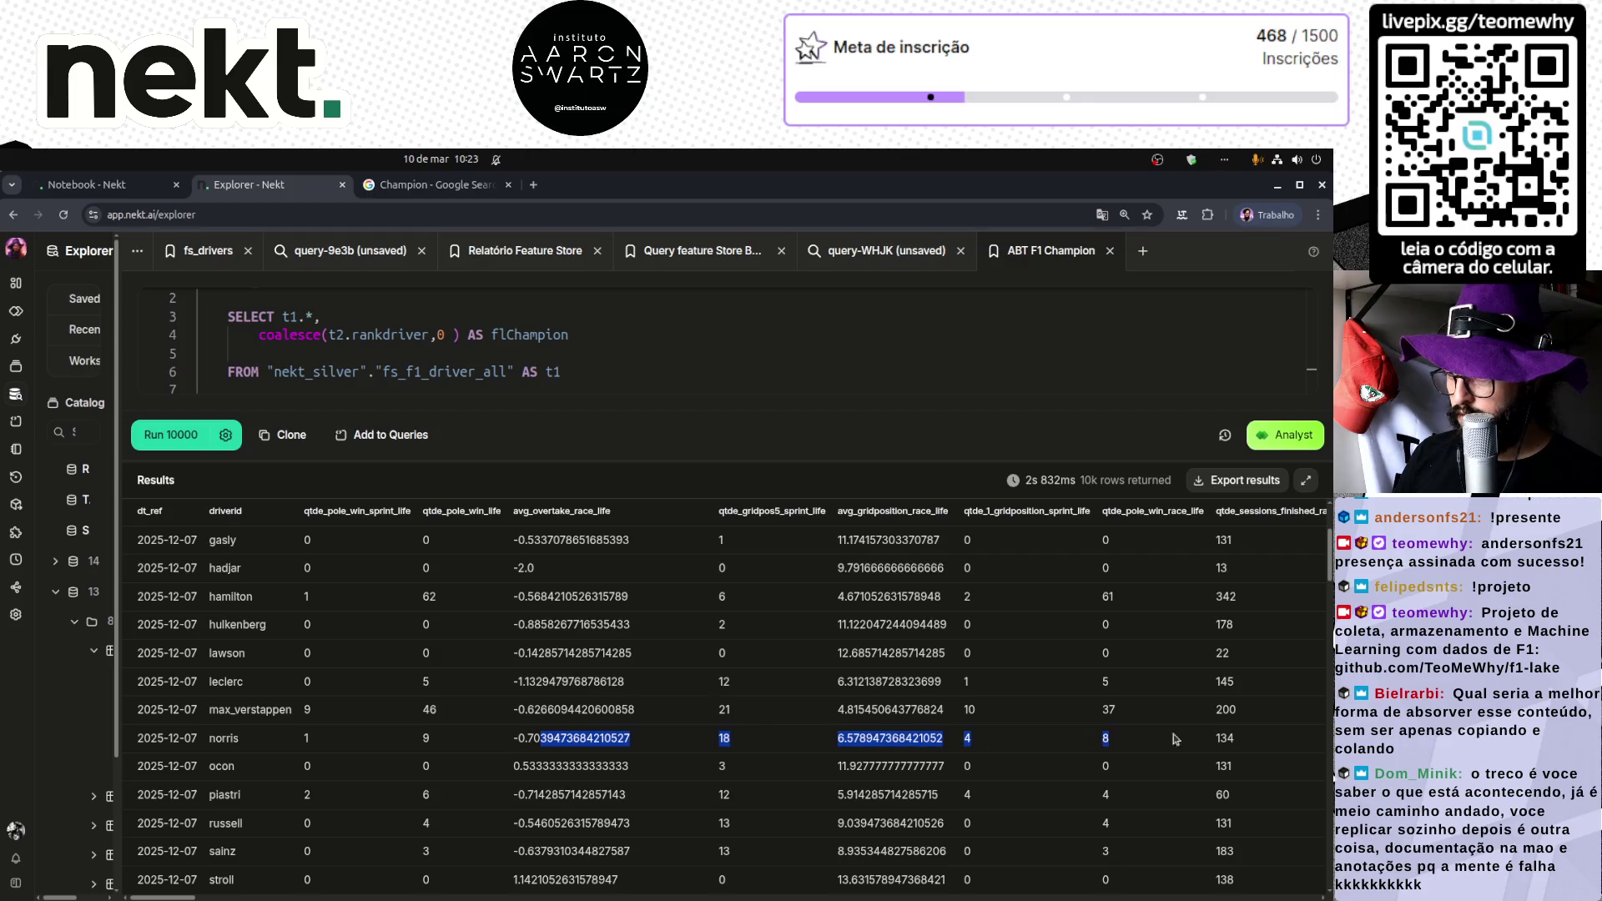
drag(1175, 739, 1332, 737)
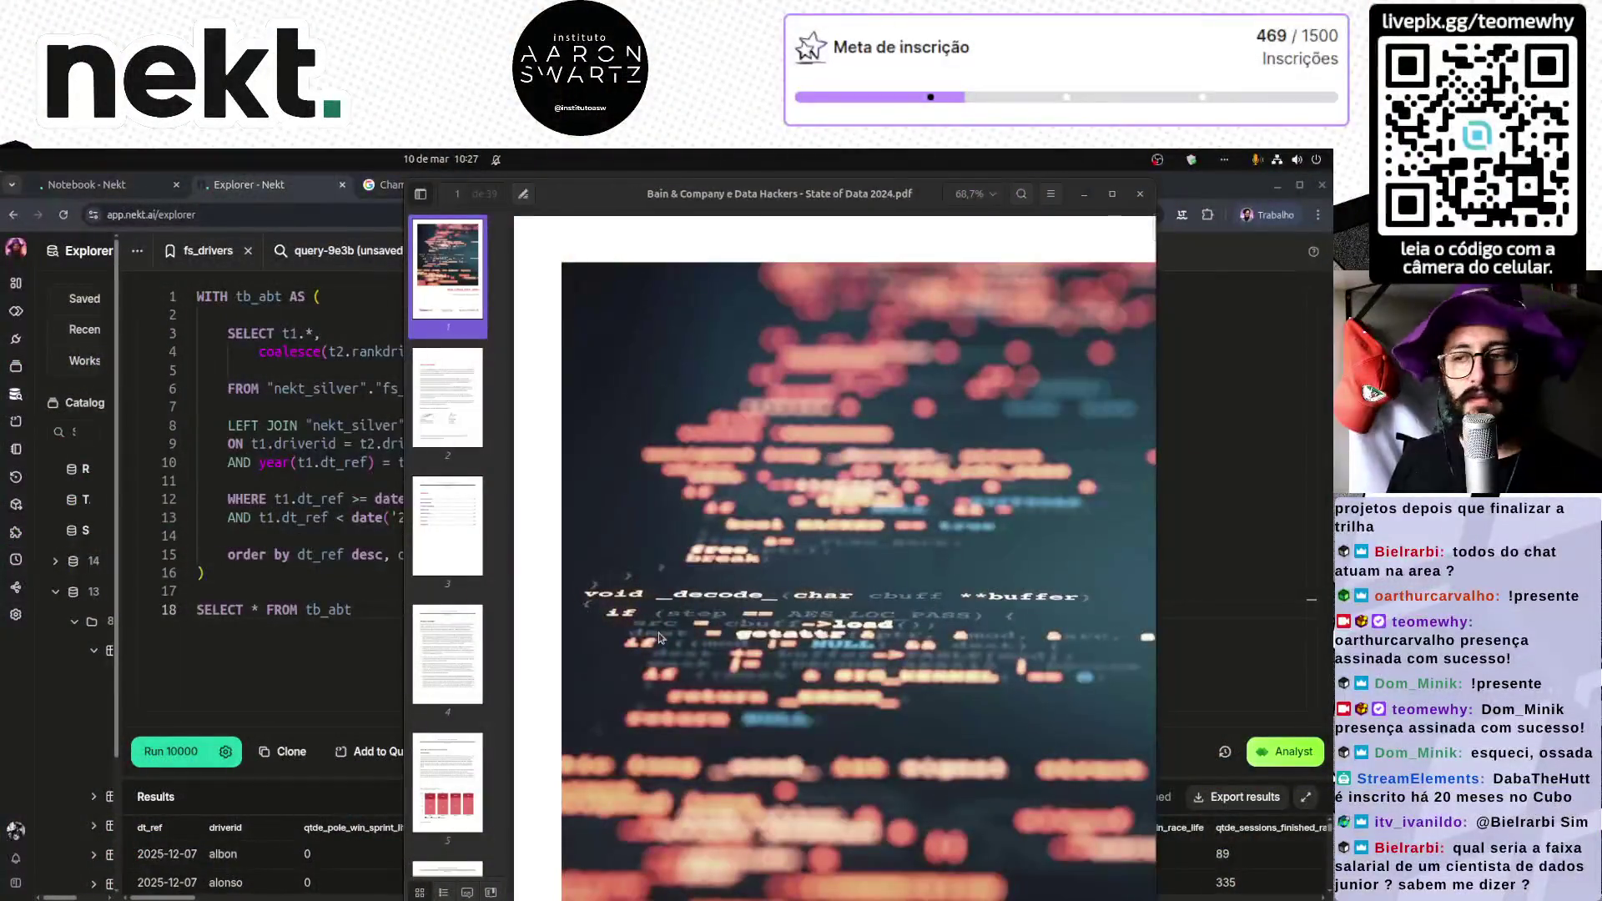
Step: Jump to page 8 of the State of Data 2024 report and scroll down toward page 25
click(446, 691)
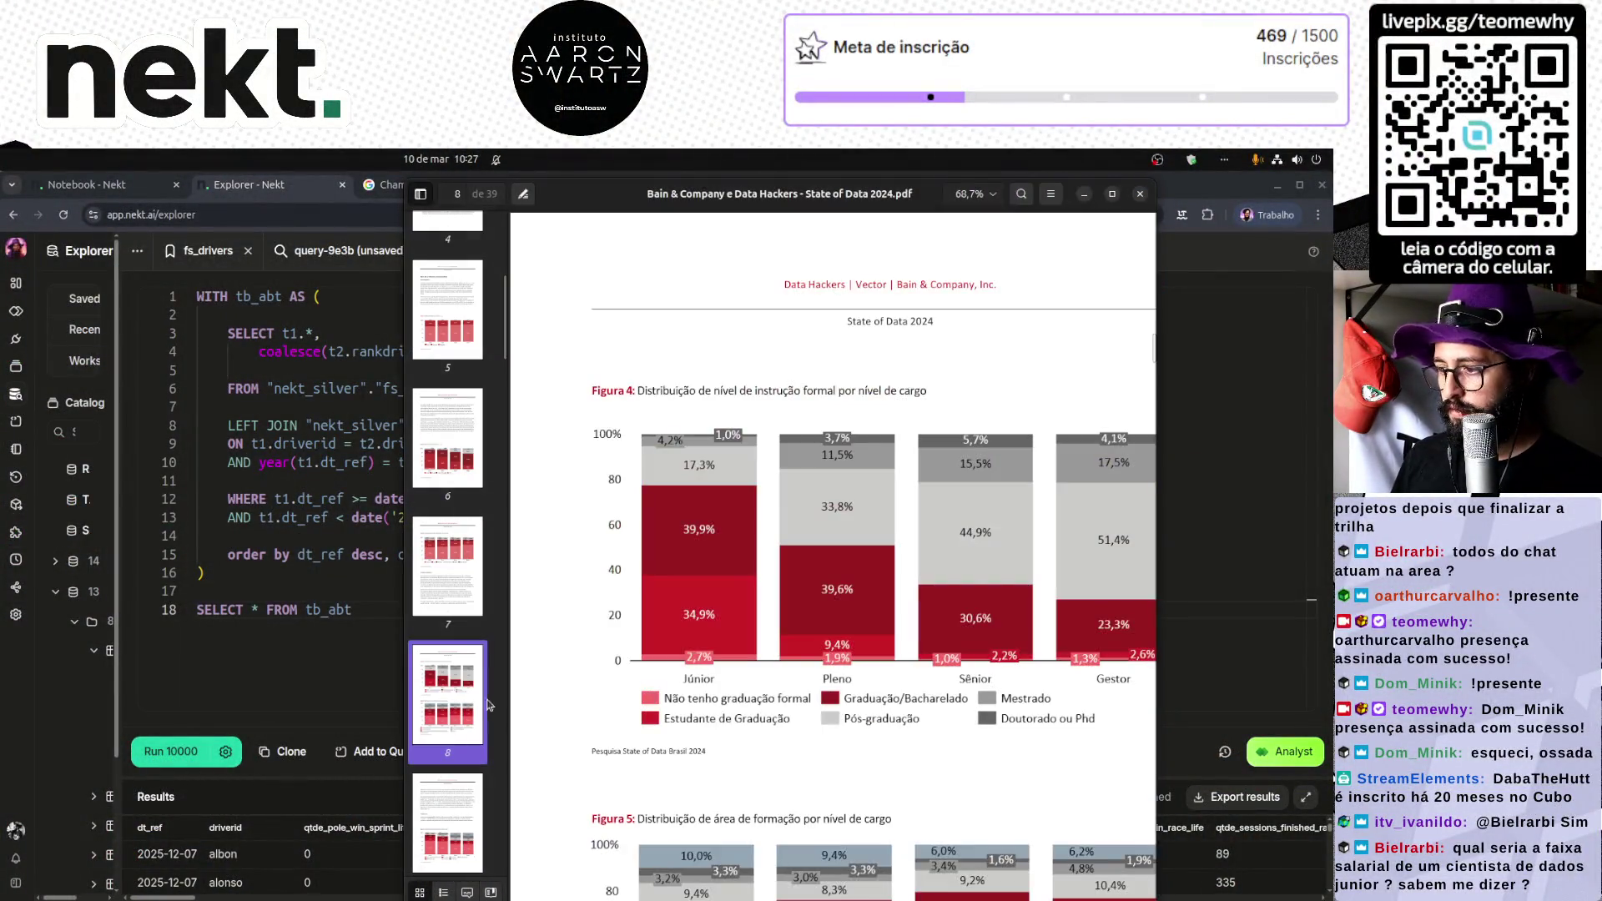
scroll(559, 707, down, 2)
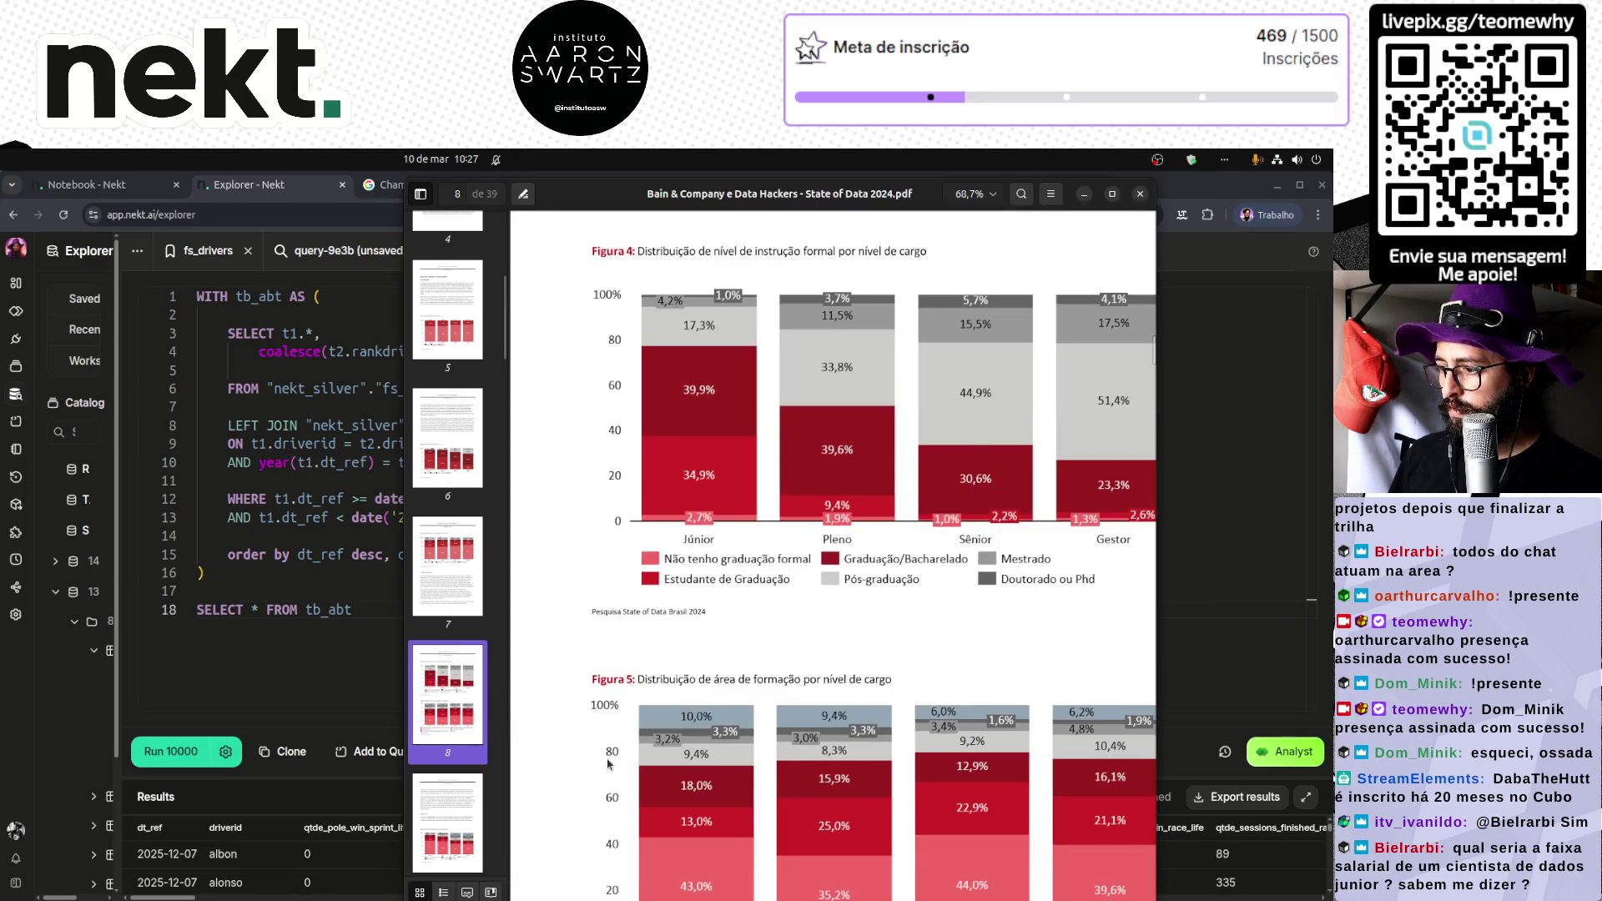
scroll(560, 708, down, 10)
scroll(607, 765, down, 10)
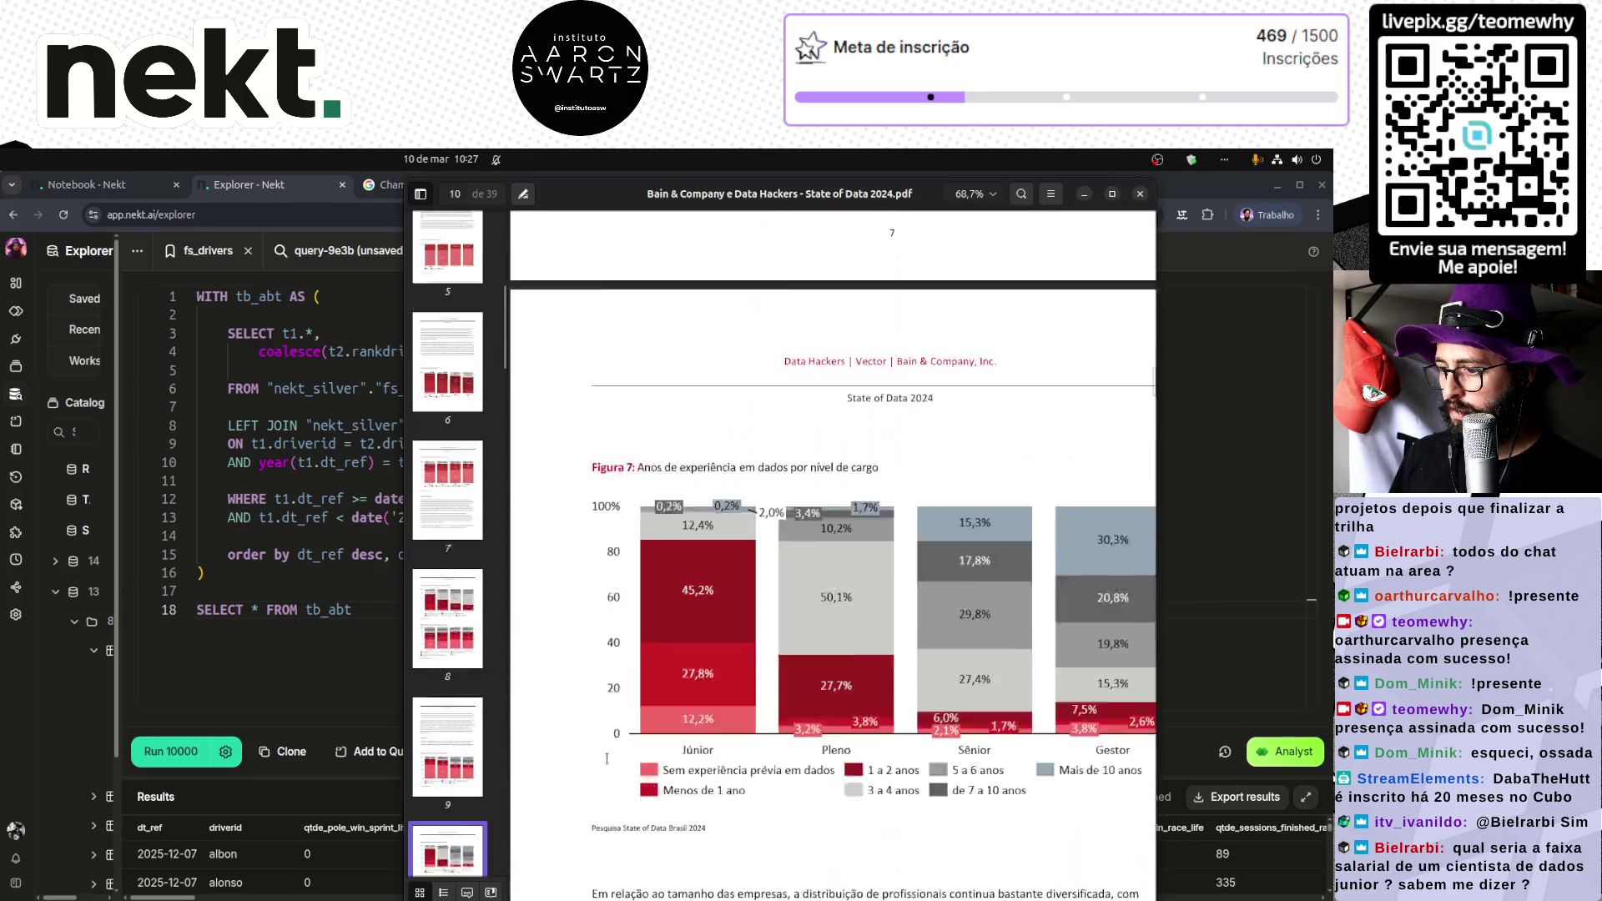
scroll(607, 764, down, 10)
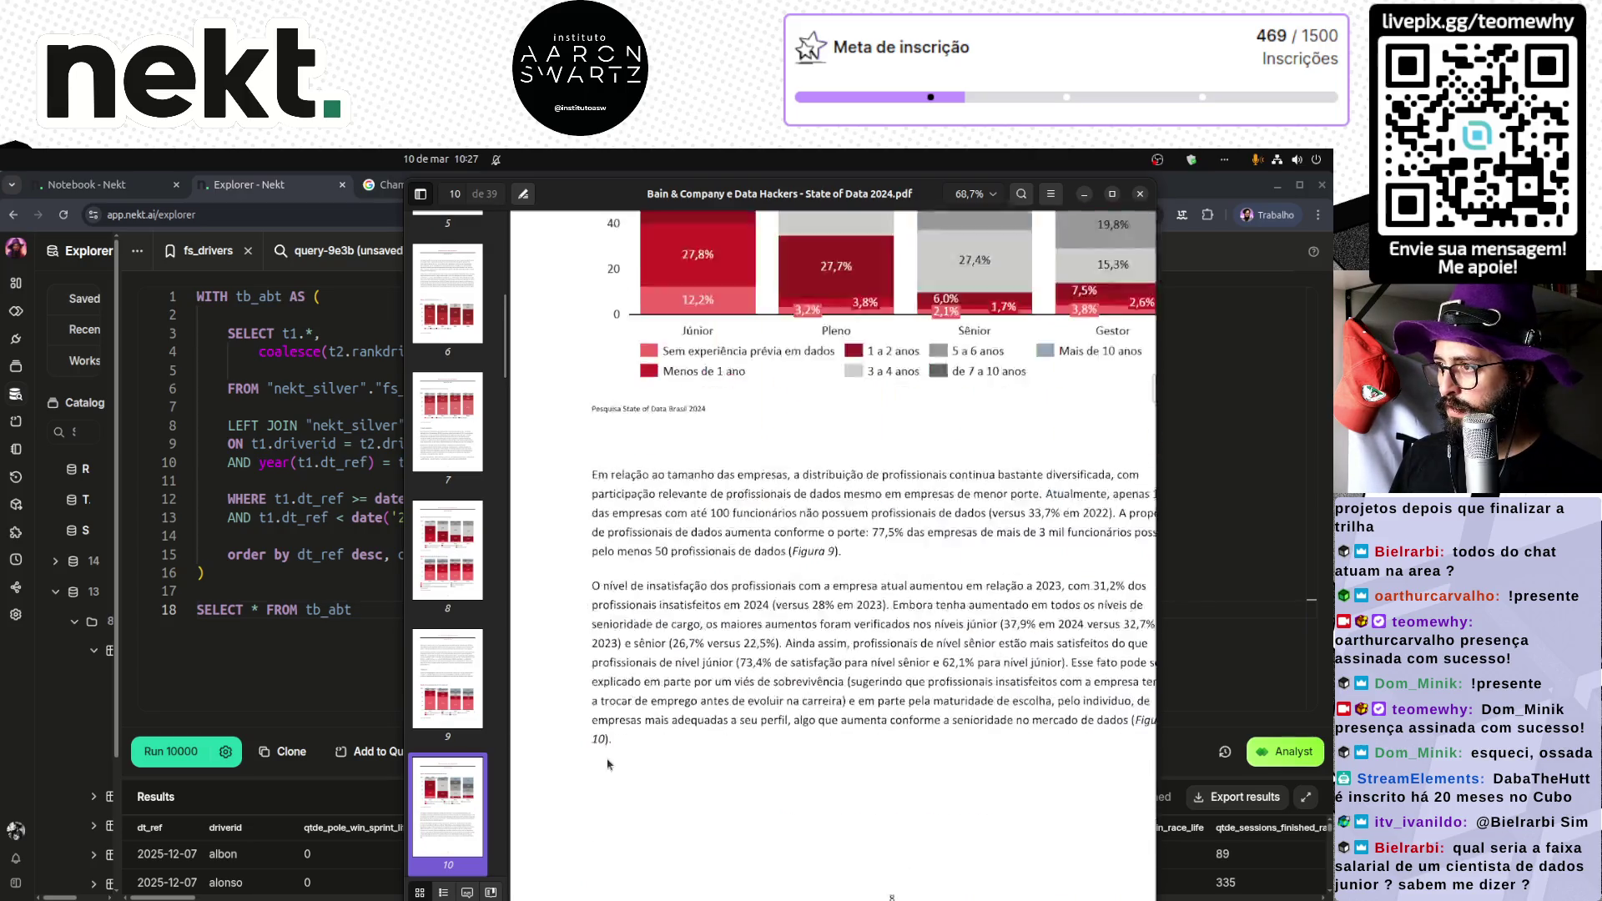
scroll(608, 764, down, 20)
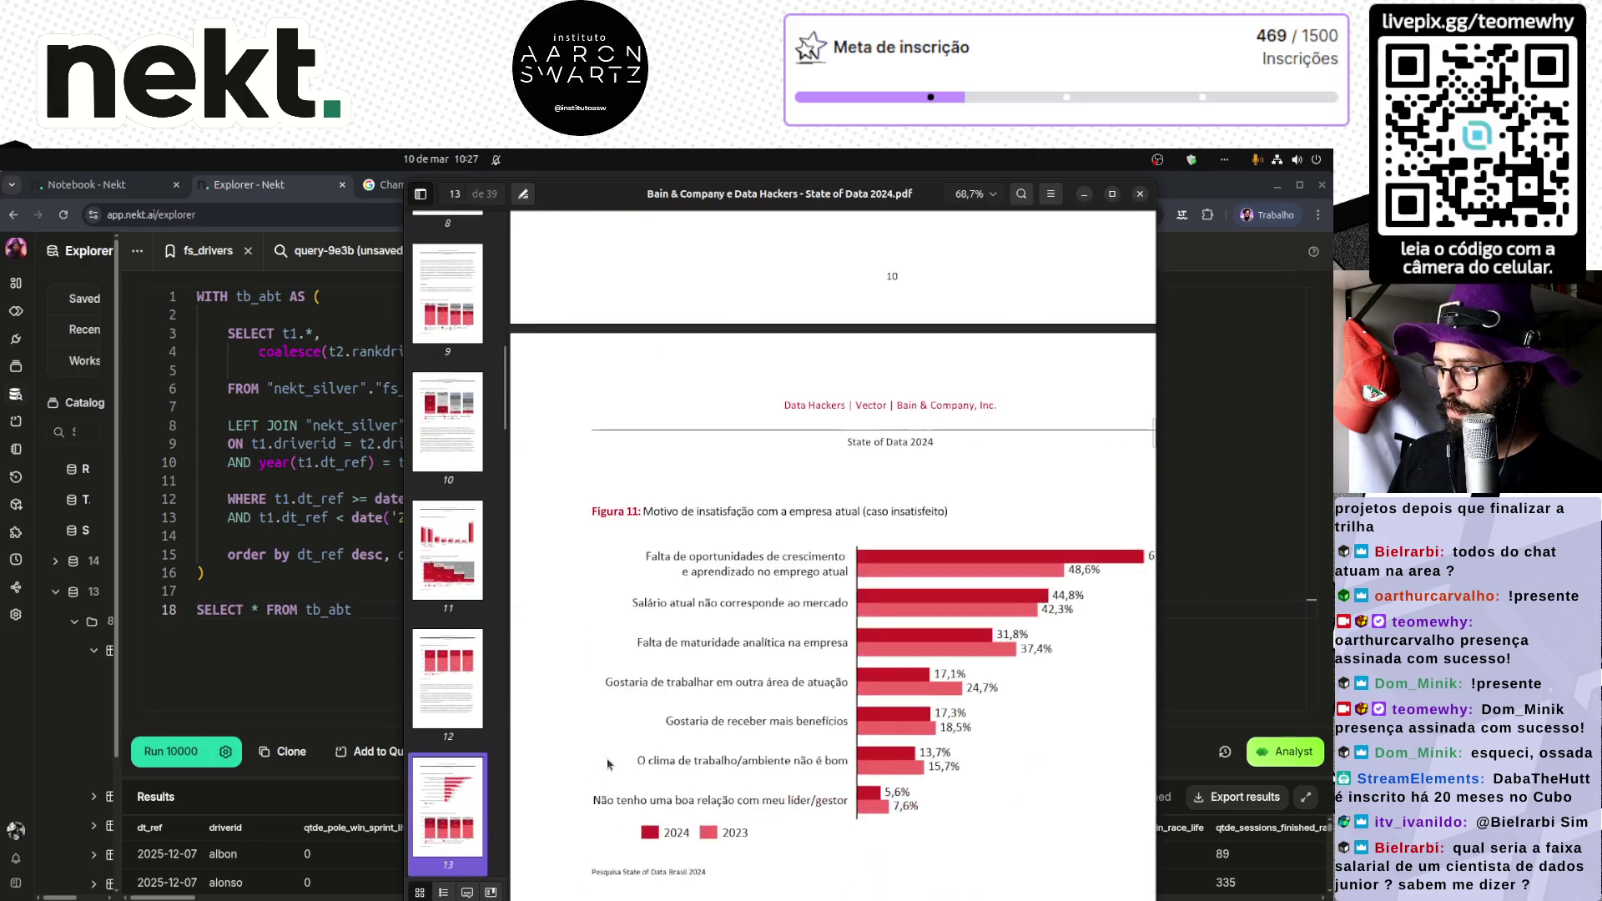
scroll(607, 764, down, 5)
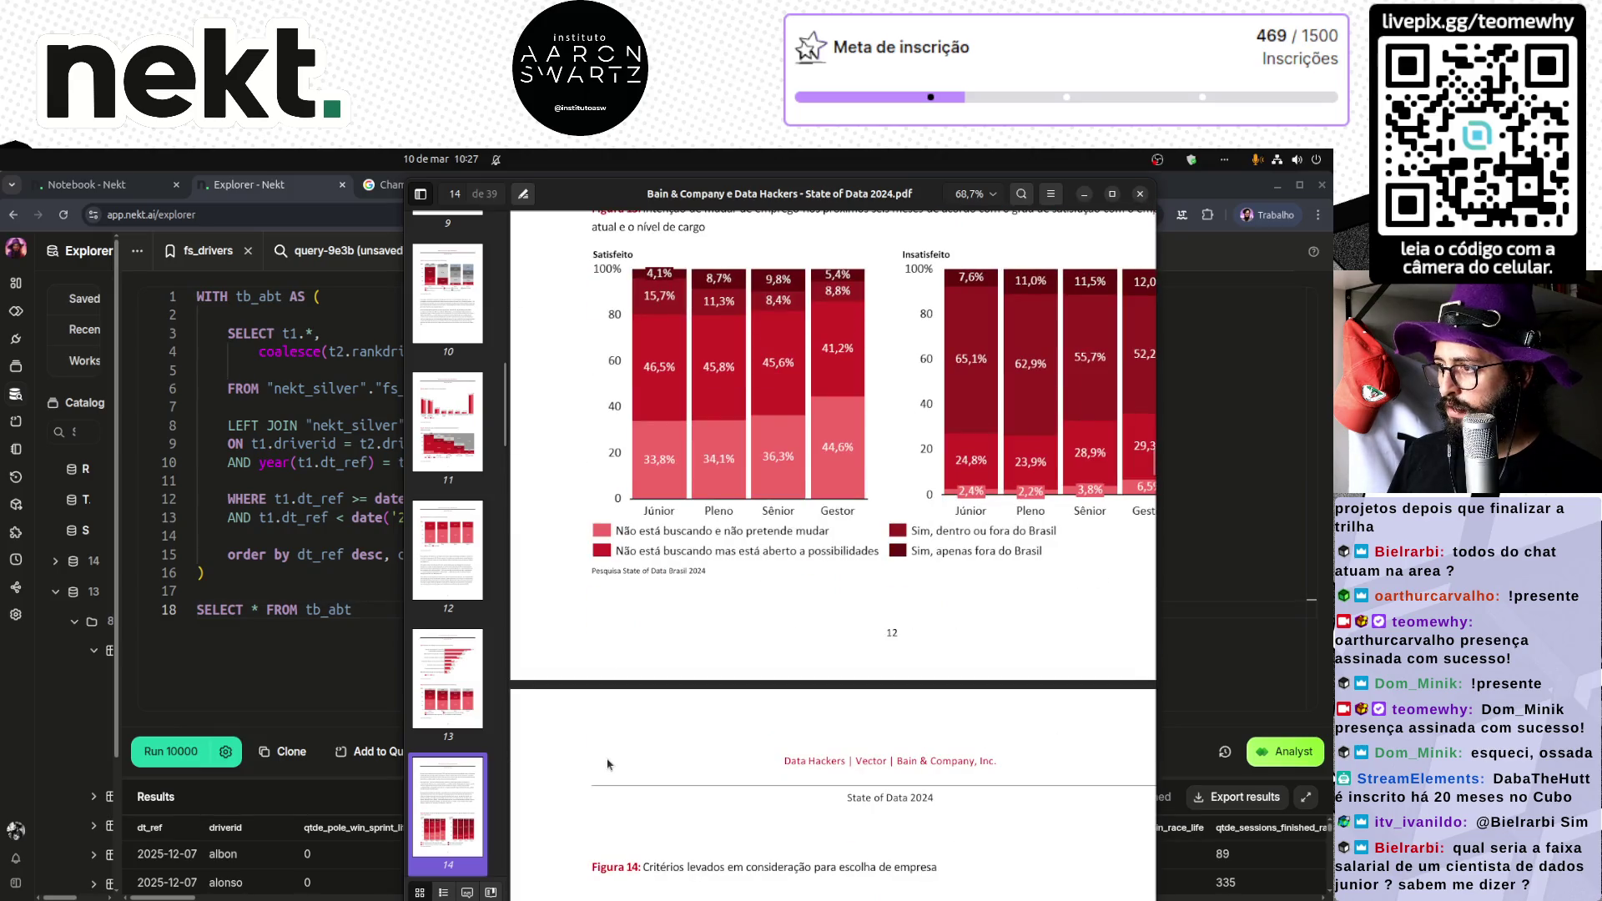
scroll(607, 764, down, 20)
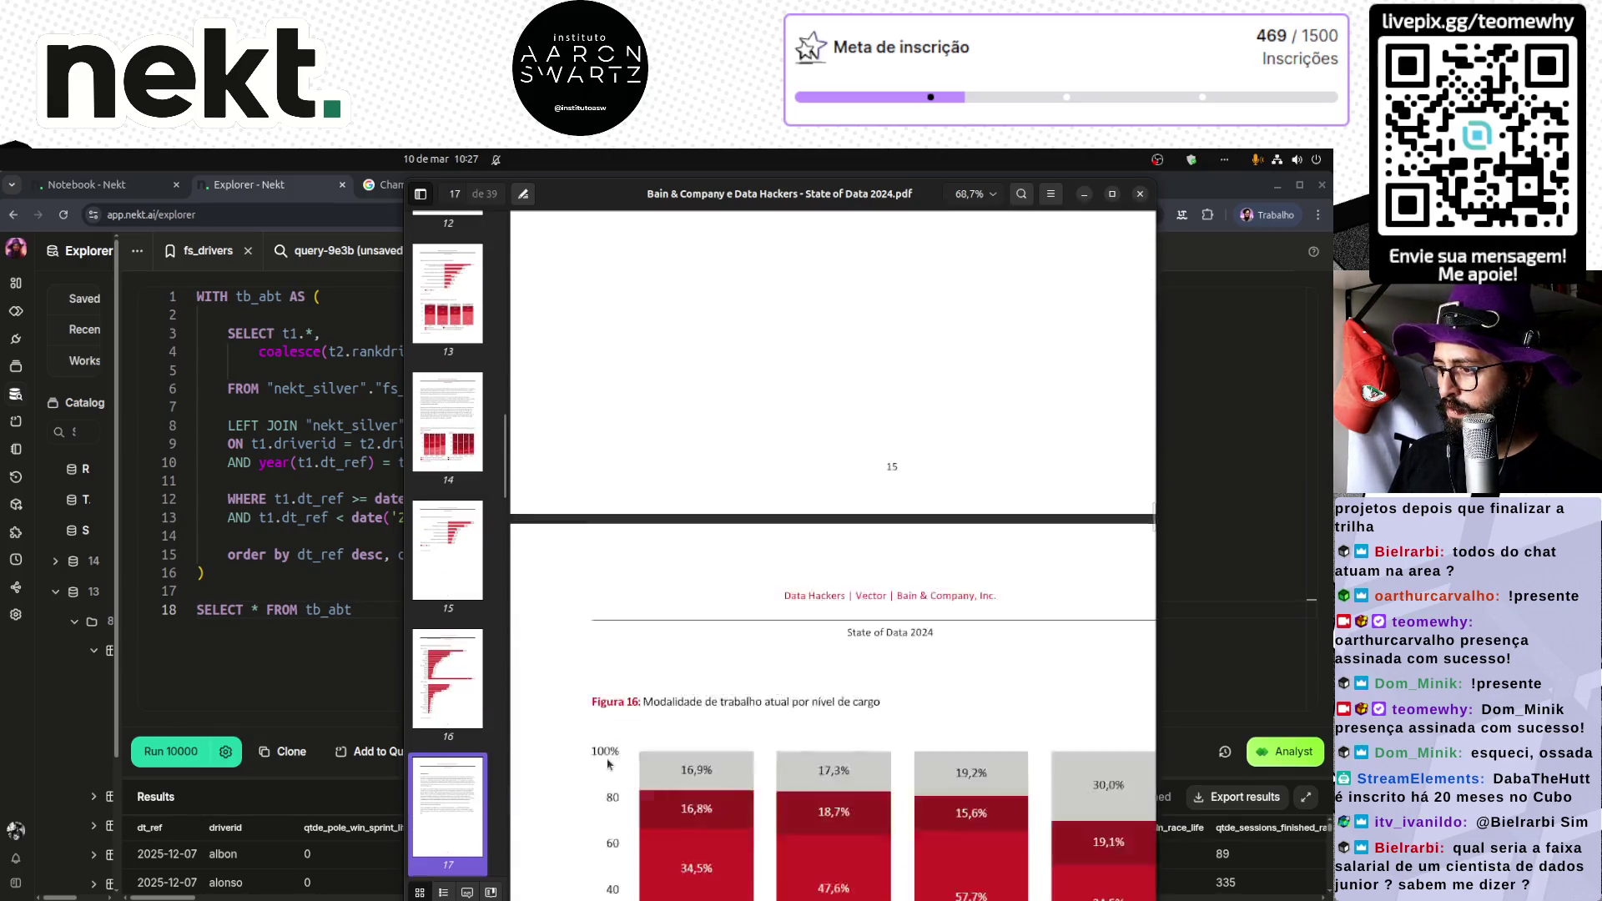
scroll(607, 764, down, 10)
scroll(607, 764, down, 8)
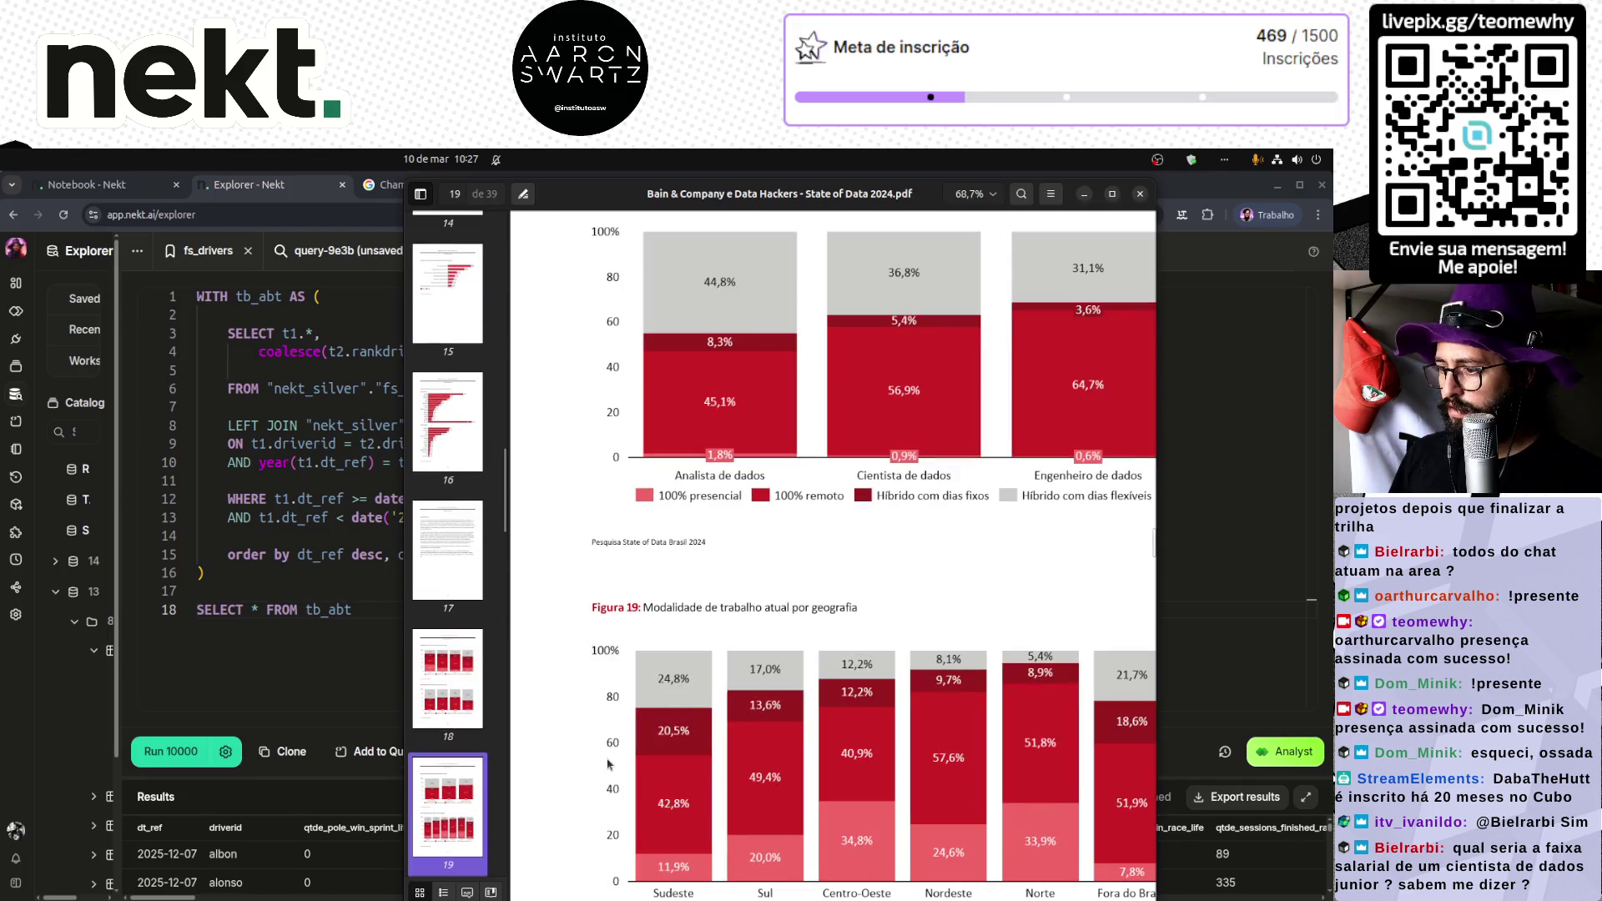
scroll(607, 764, down, 20)
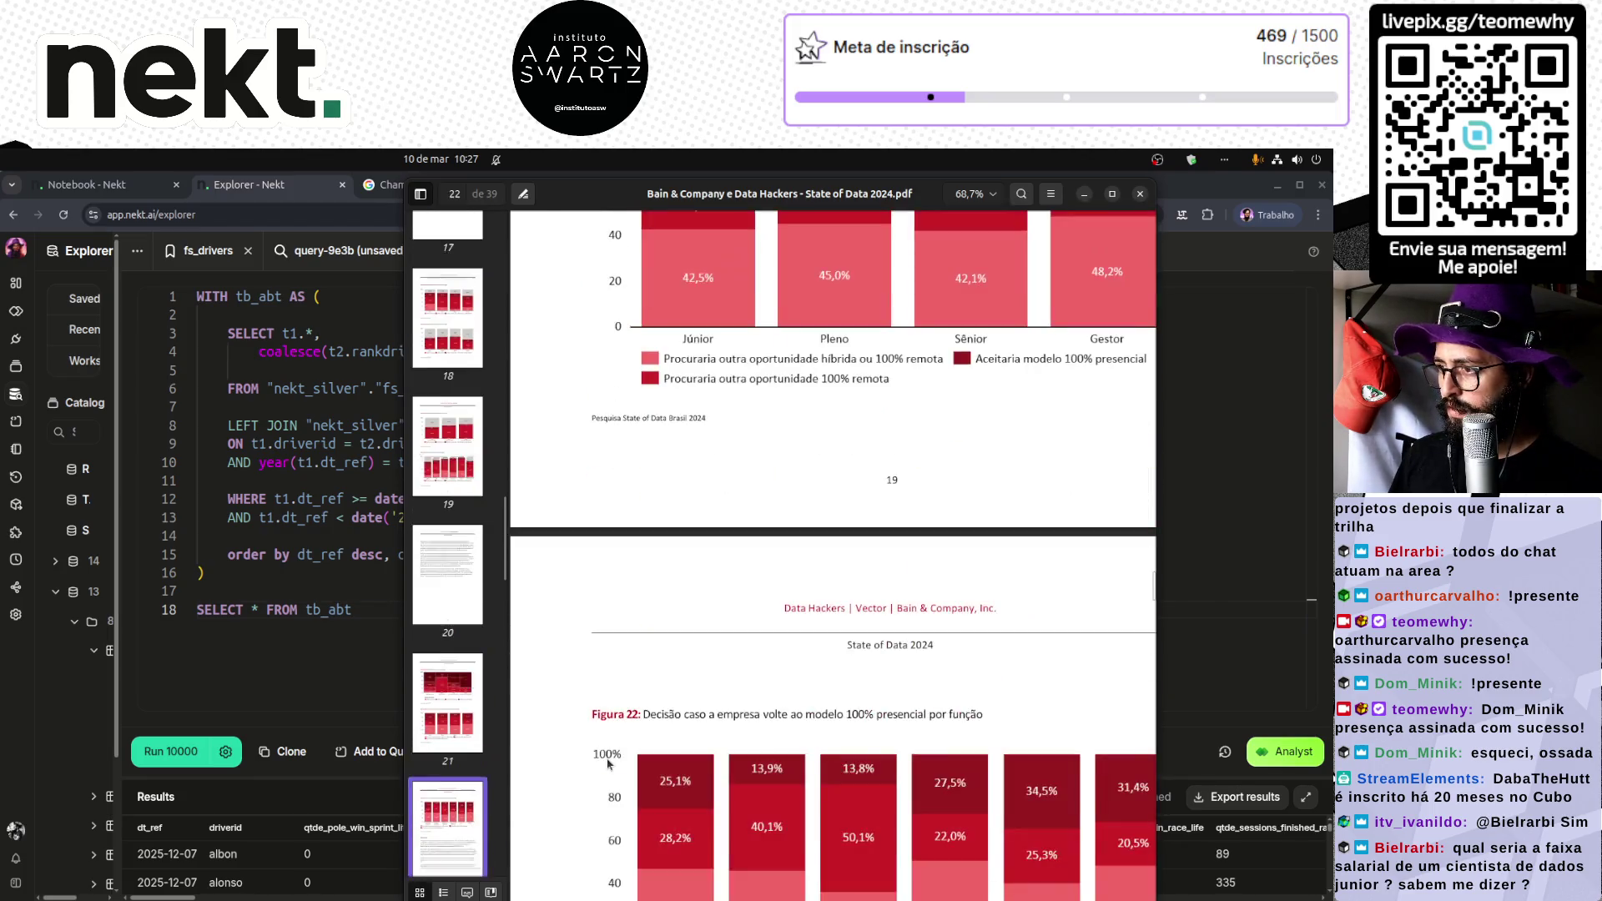
scroll(608, 764, down, 12)
scroll(608, 765, up, 5)
scroll(607, 764, down, 6)
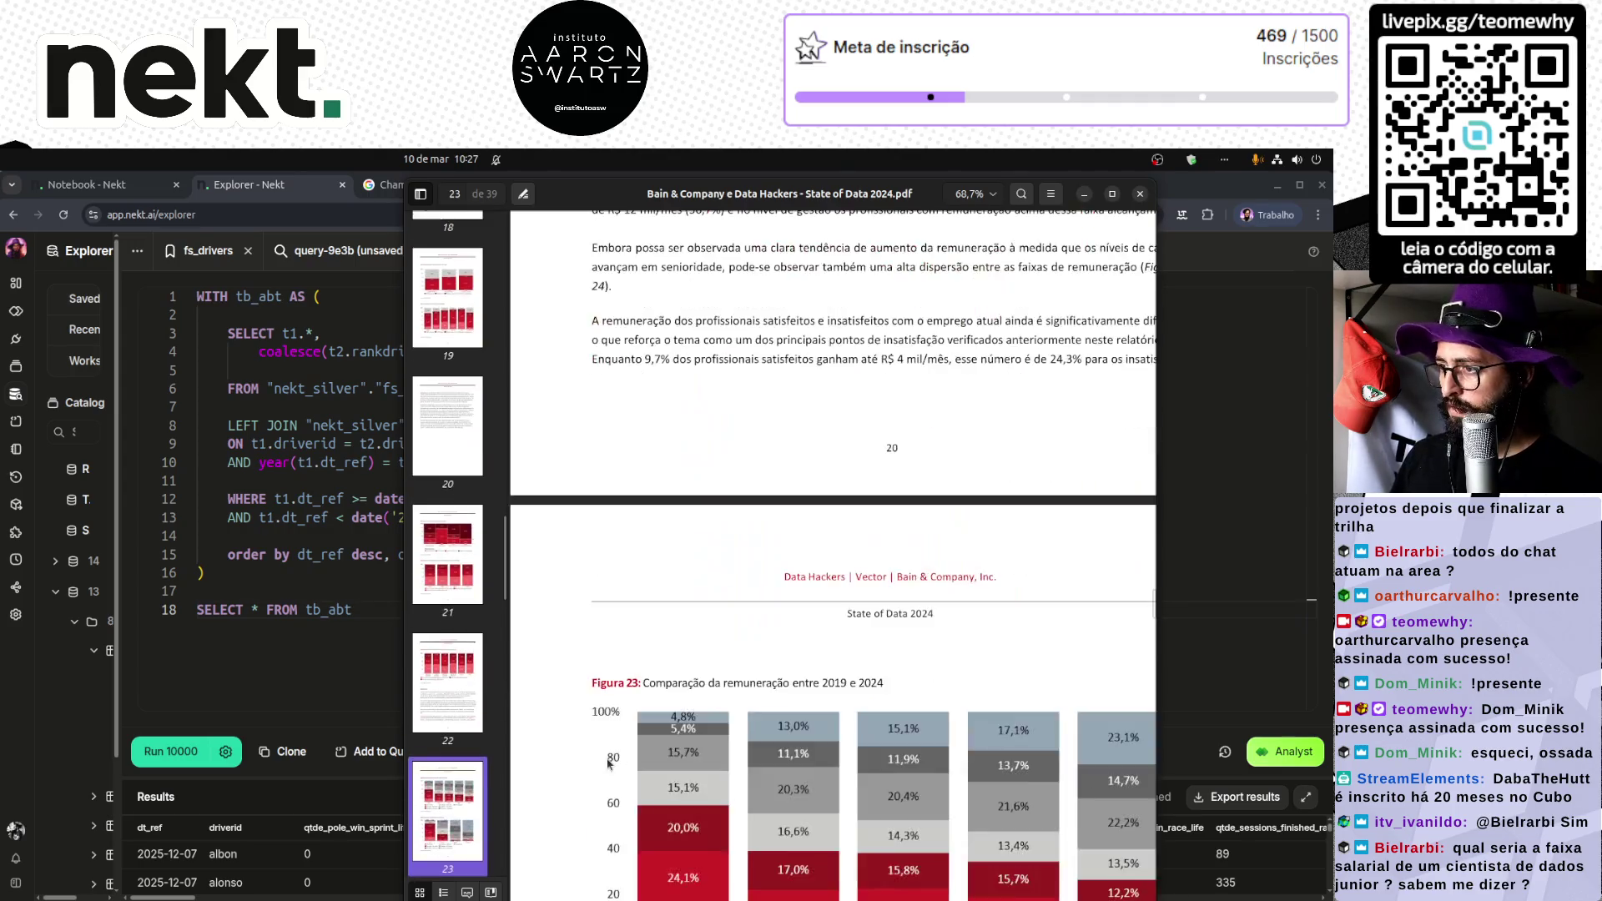
scroll(608, 764, down, 6)
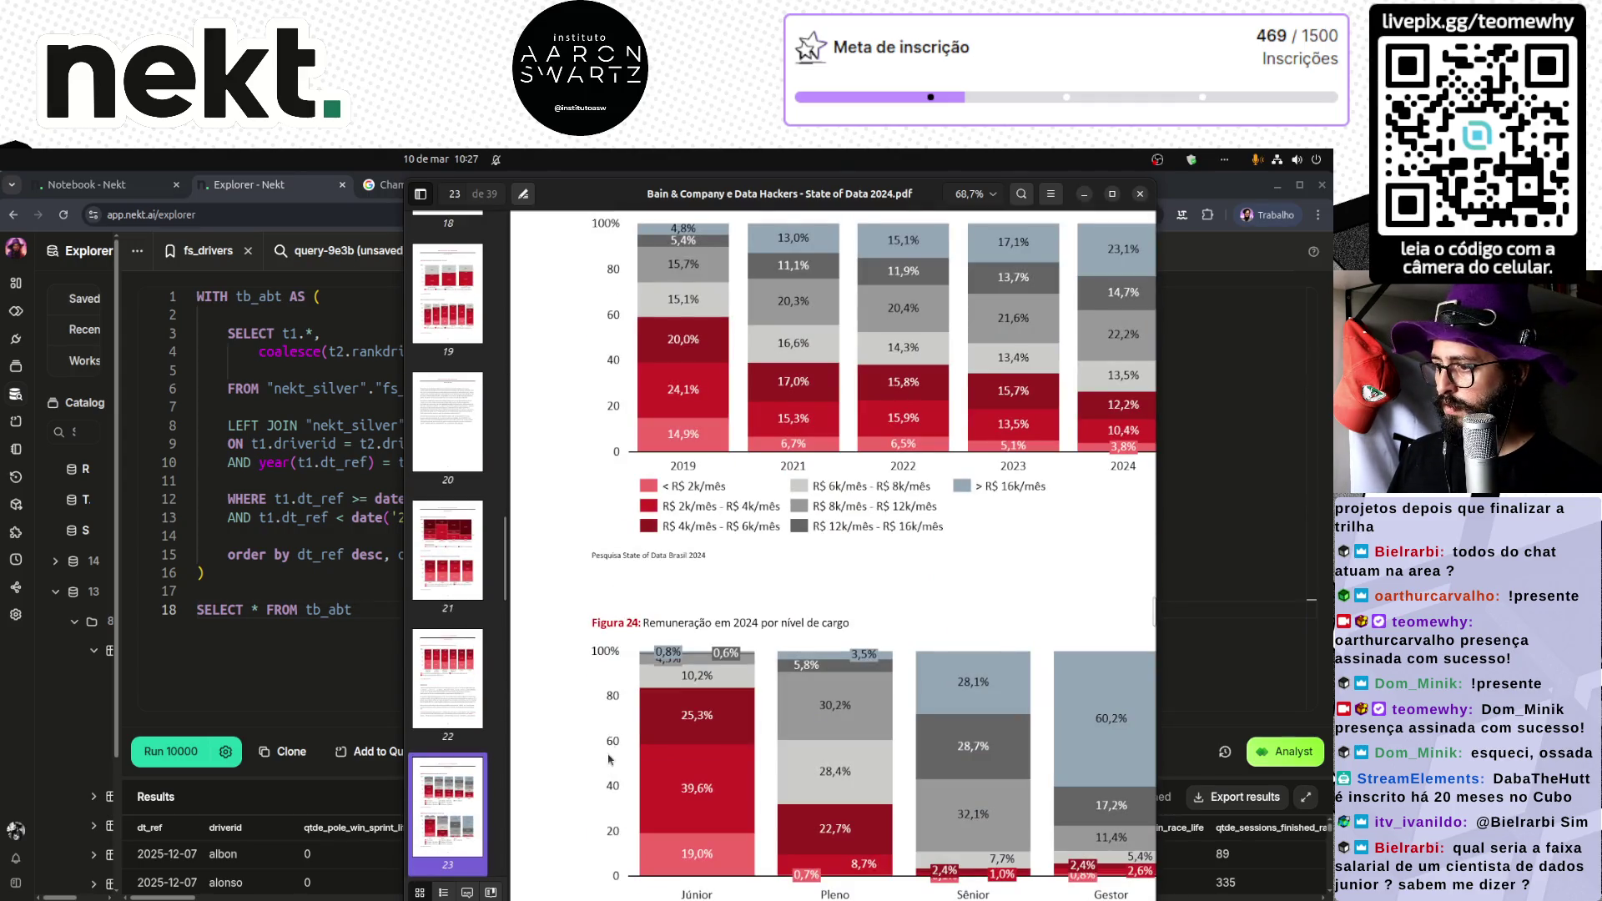
Step: Widen the report window to the left and settle on Figure 27 on page 25
drag(406, 606, 71, 607)
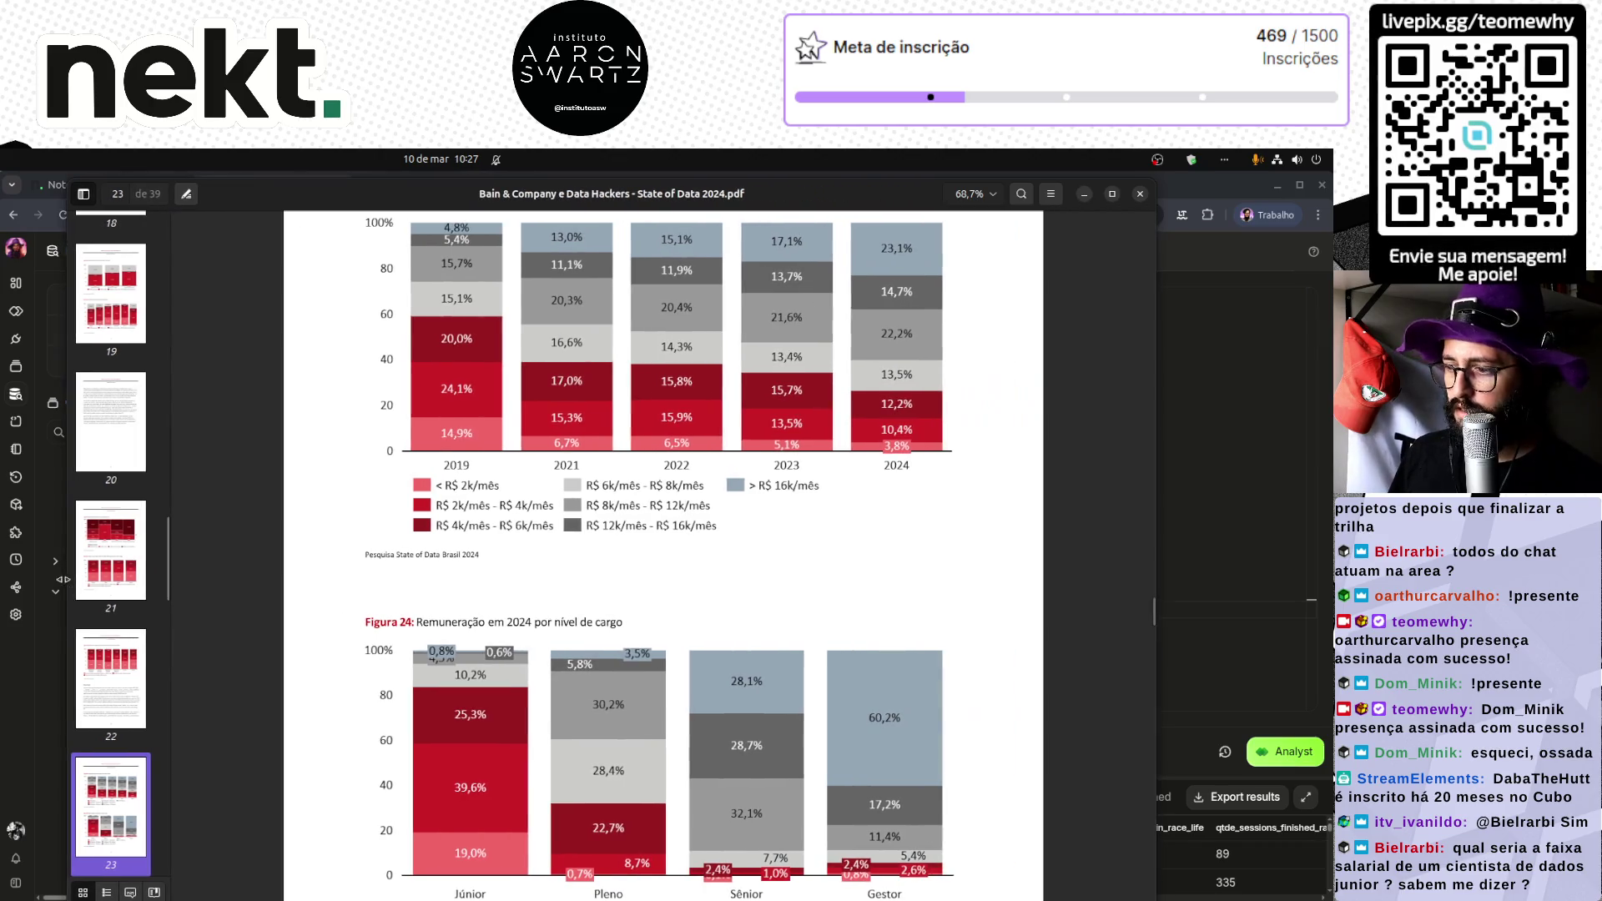
scroll(559, 572, up, 2)
scroll(558, 572, down, 5)
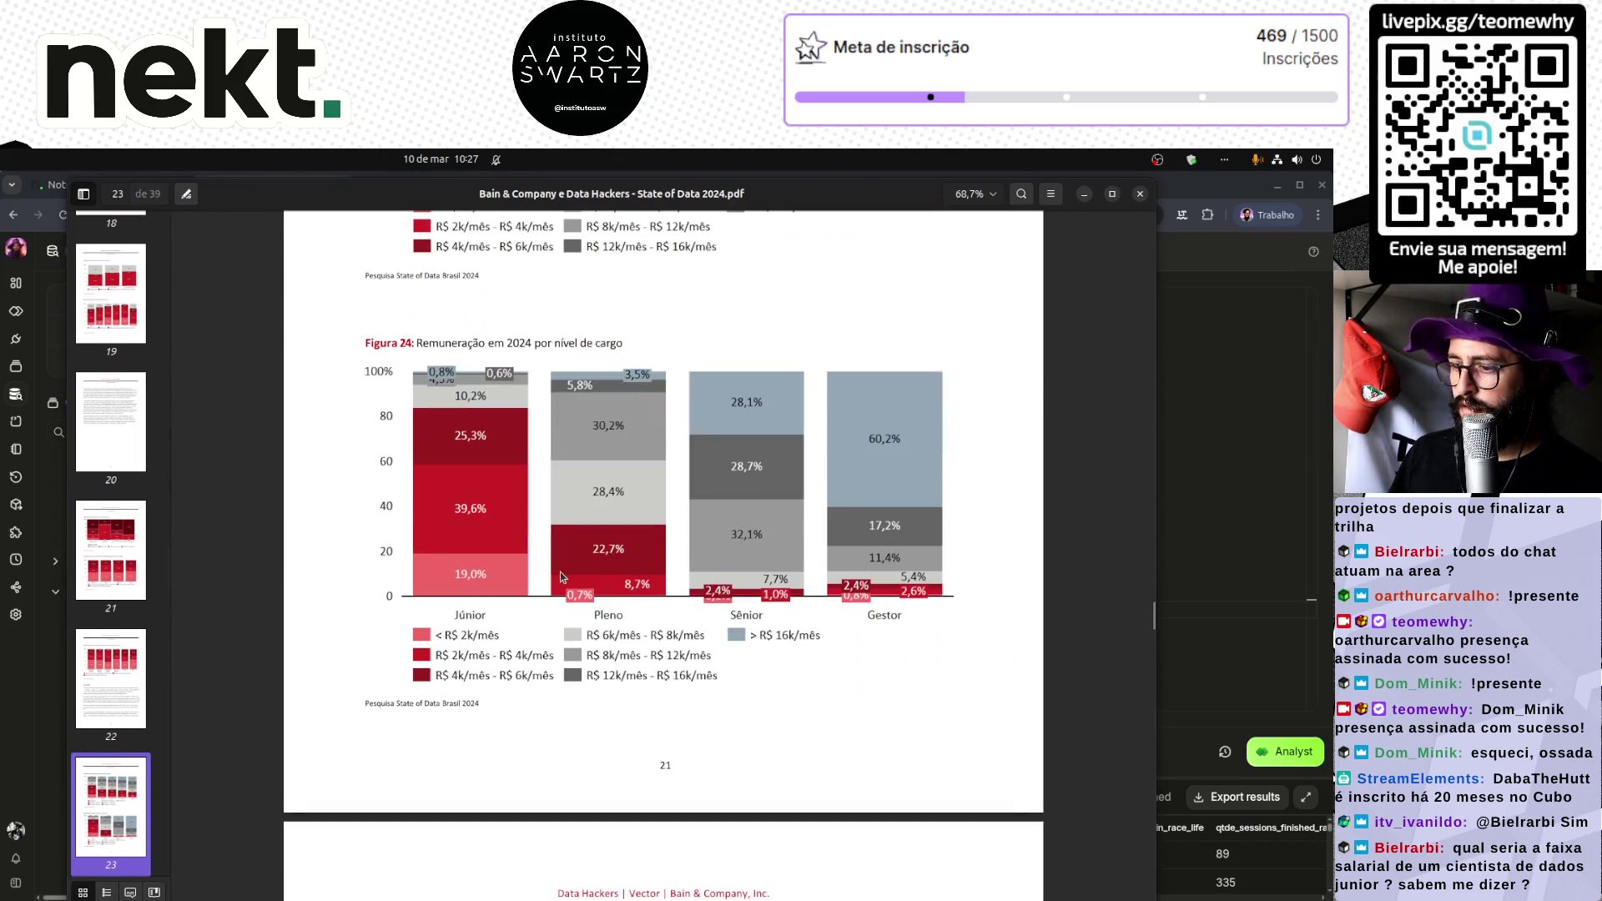
scroll(566, 678, down, 18)
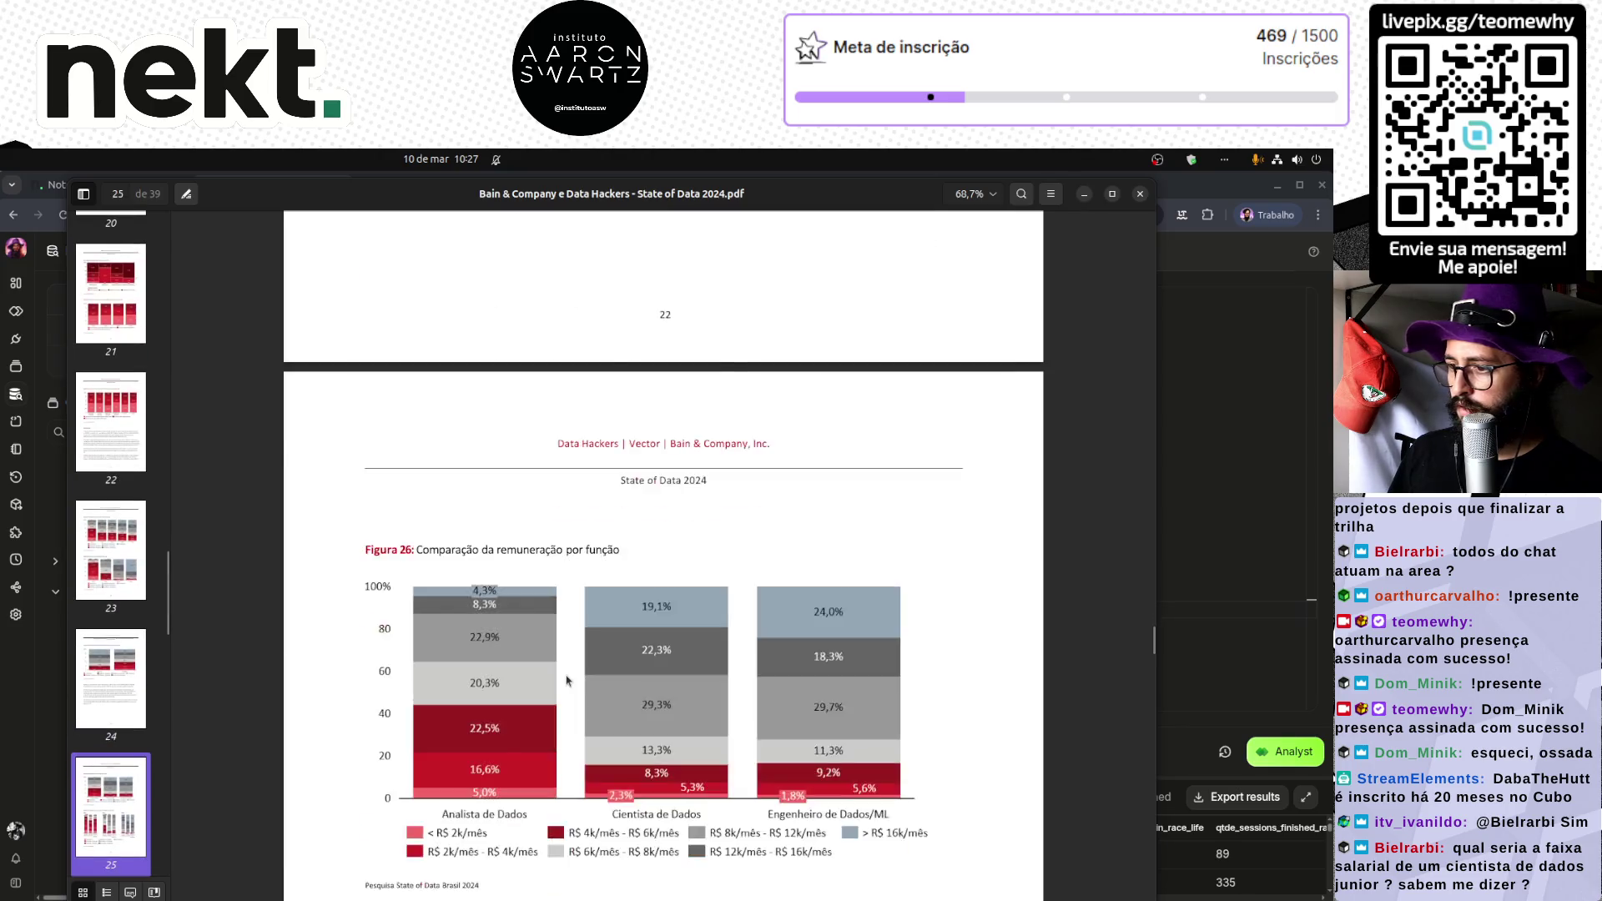
scroll(566, 681, down, 12)
scroll(566, 681, up, 4)
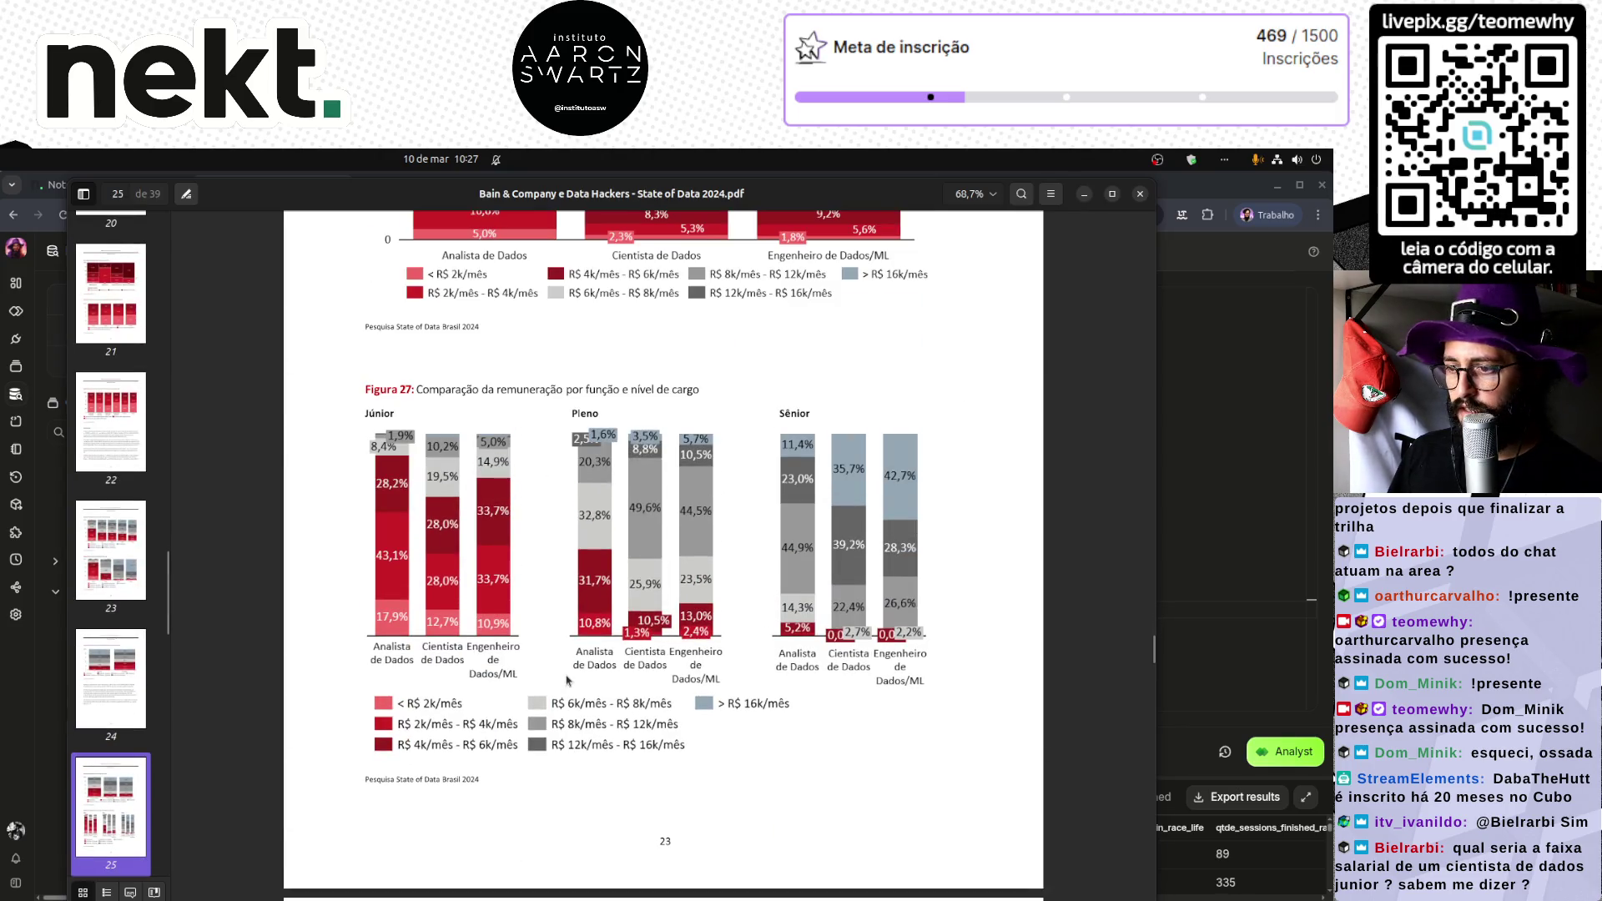
Step: Zoom in on Figure 27 to about 99%
ctrl+scroll(462, 695, up, 5)
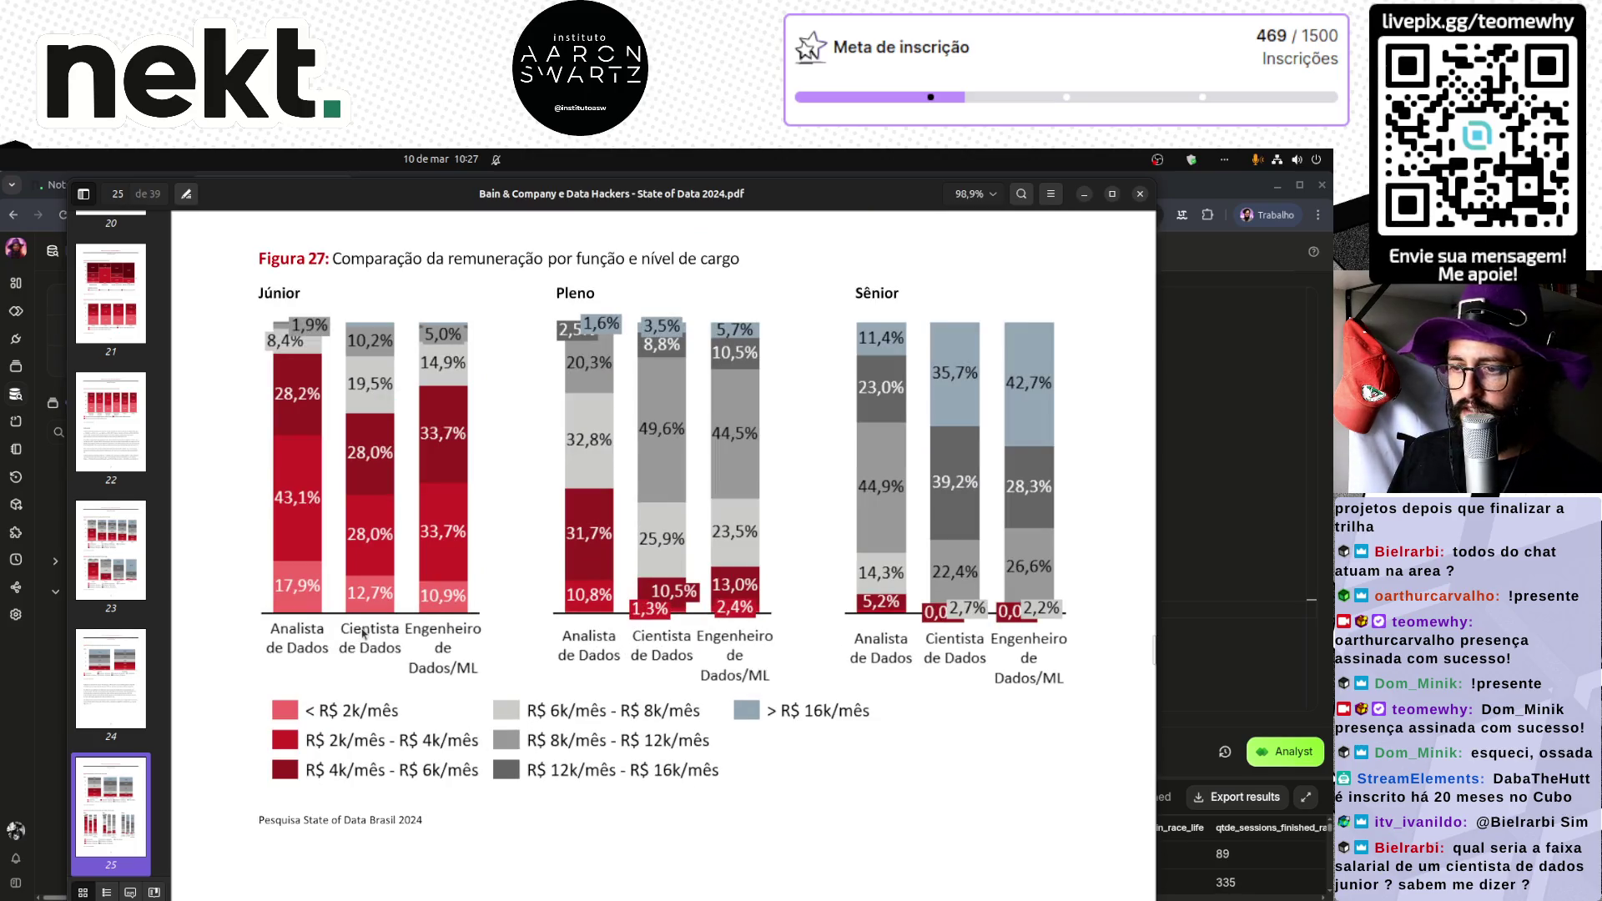
scroll(365, 634, up, 2)
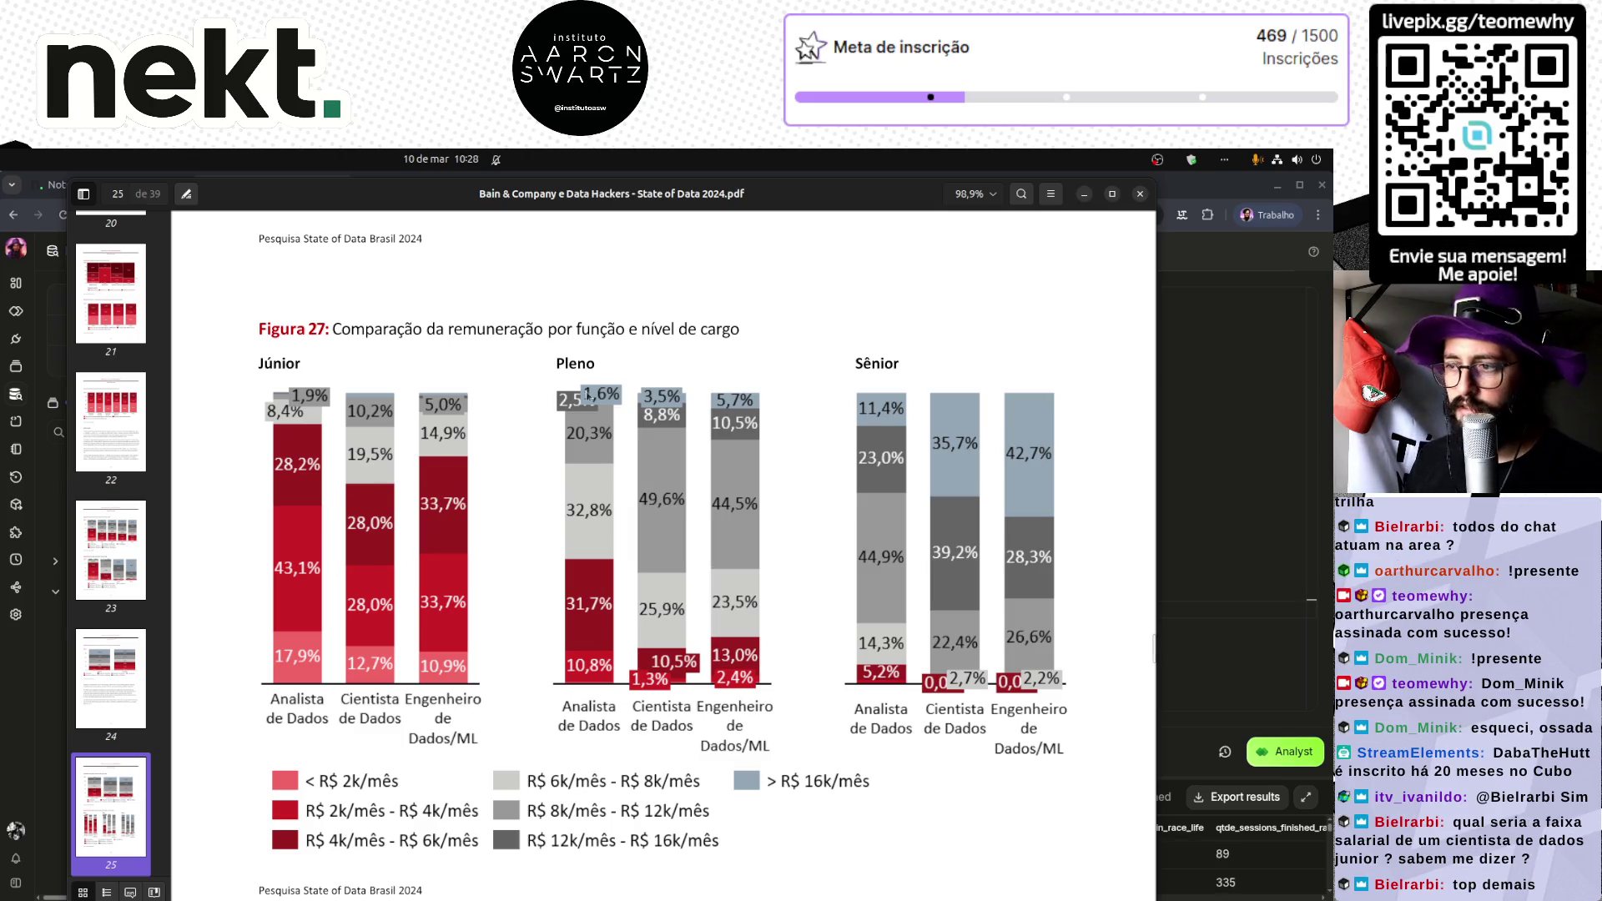
Step: Close the report, enlarge the Nekt results grid, and open the Downloads folder in Files
click(1139, 196)
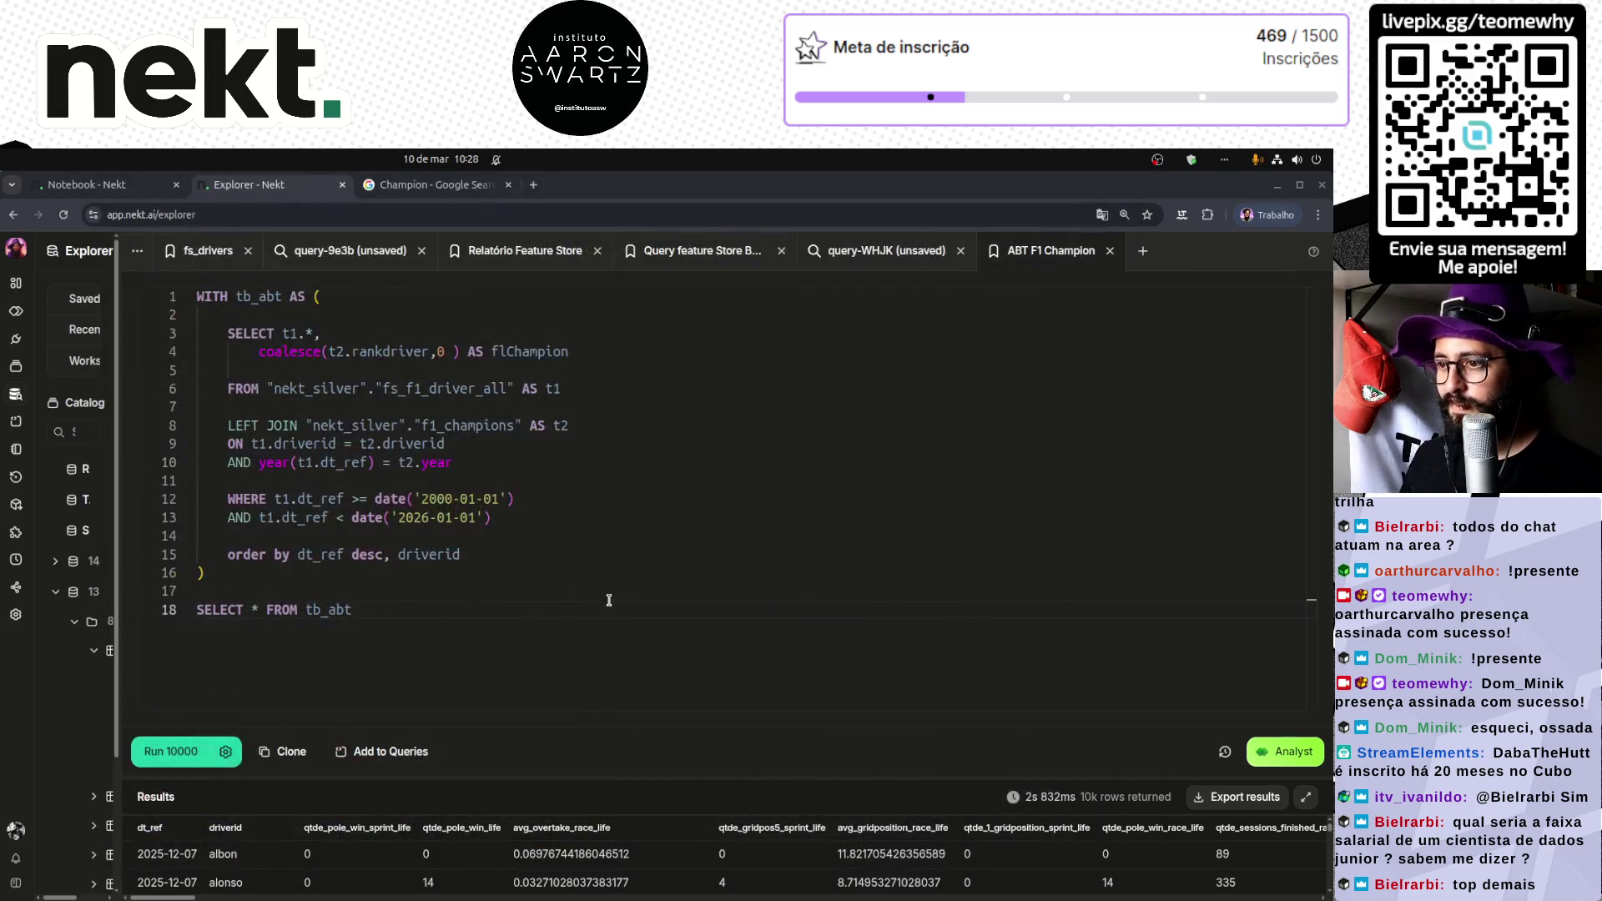
mouse_move(588, 775)
mouse_down()
mouse_move(500, 641)
mouse_move(385, 574)
mouse_up()
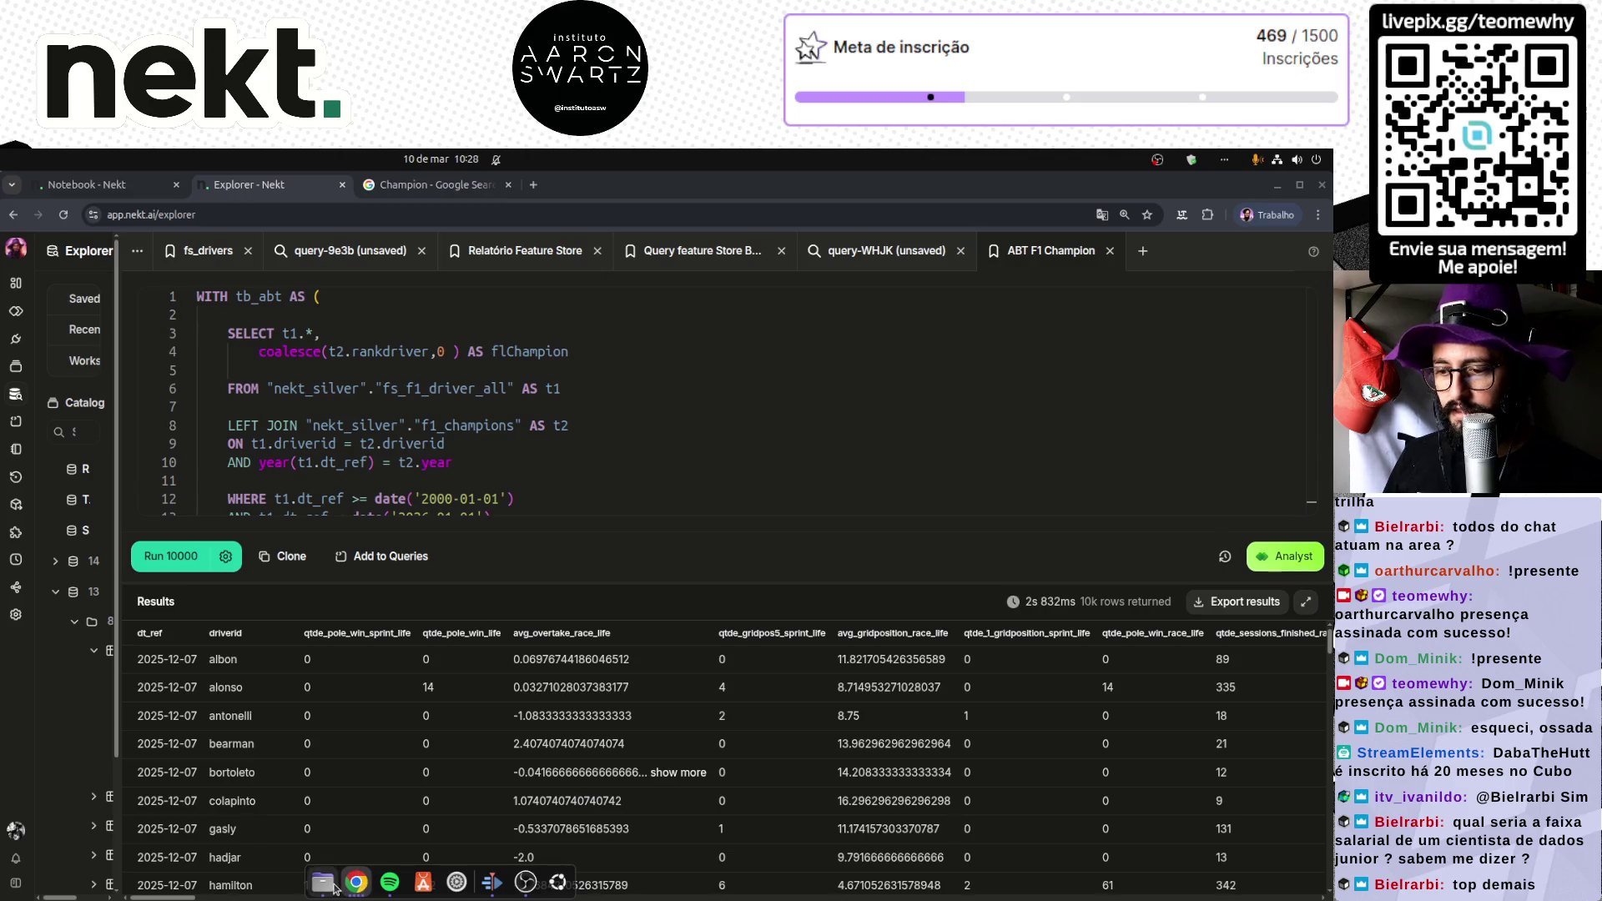
click(321, 886)
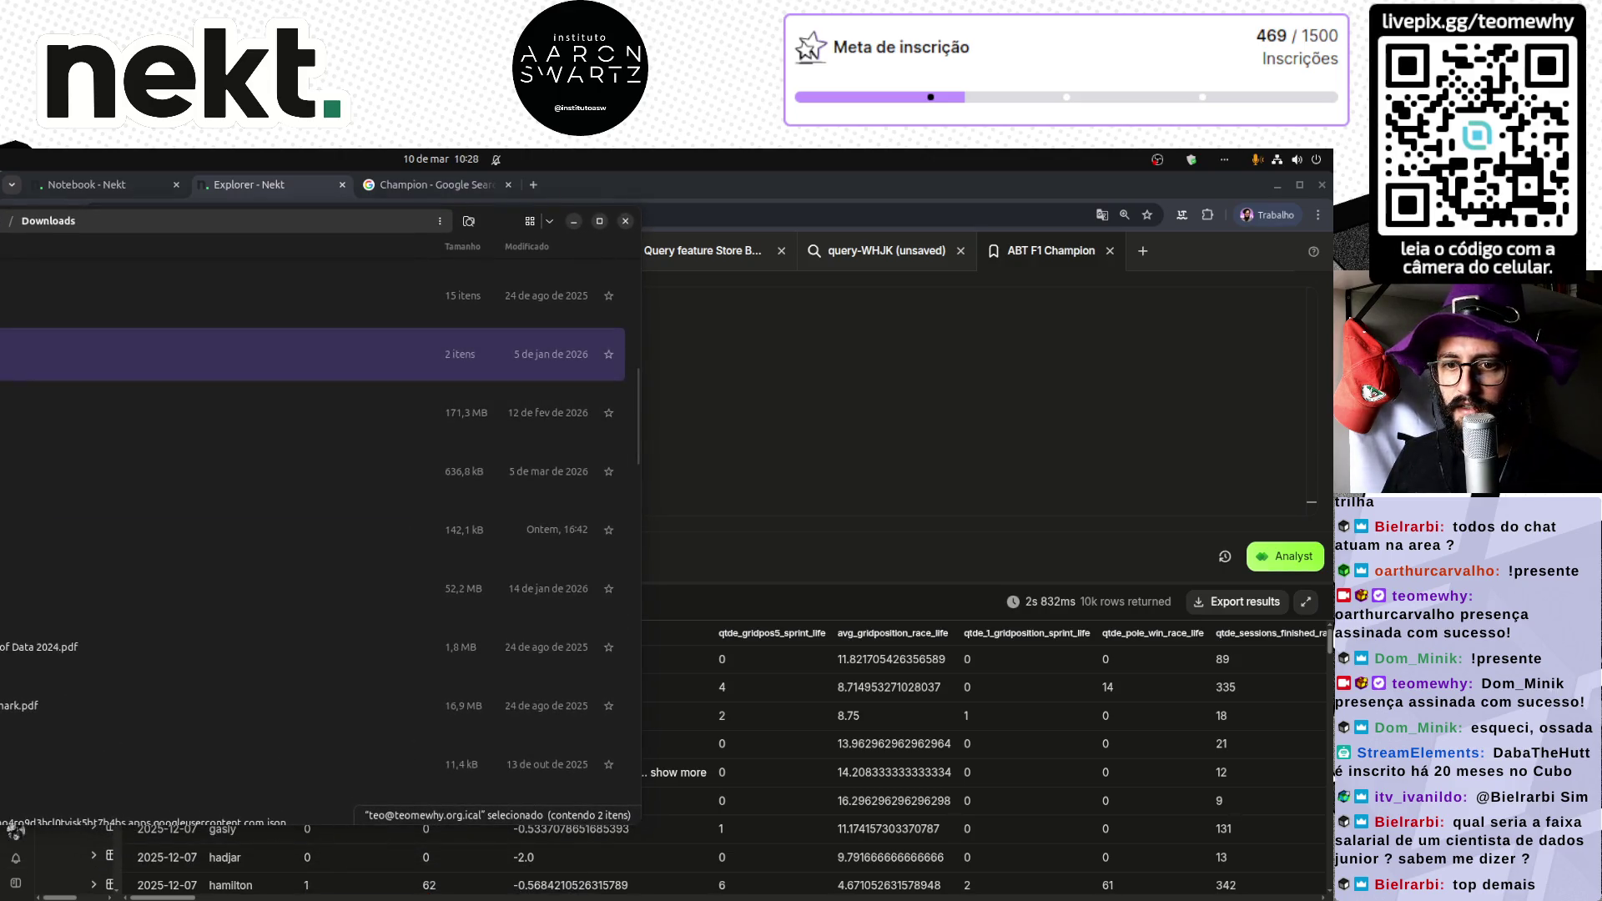
Step: Open 'Bain & Company e Data Hackers - State of Data 2024.pdf' from Downloads
click(18, 705)
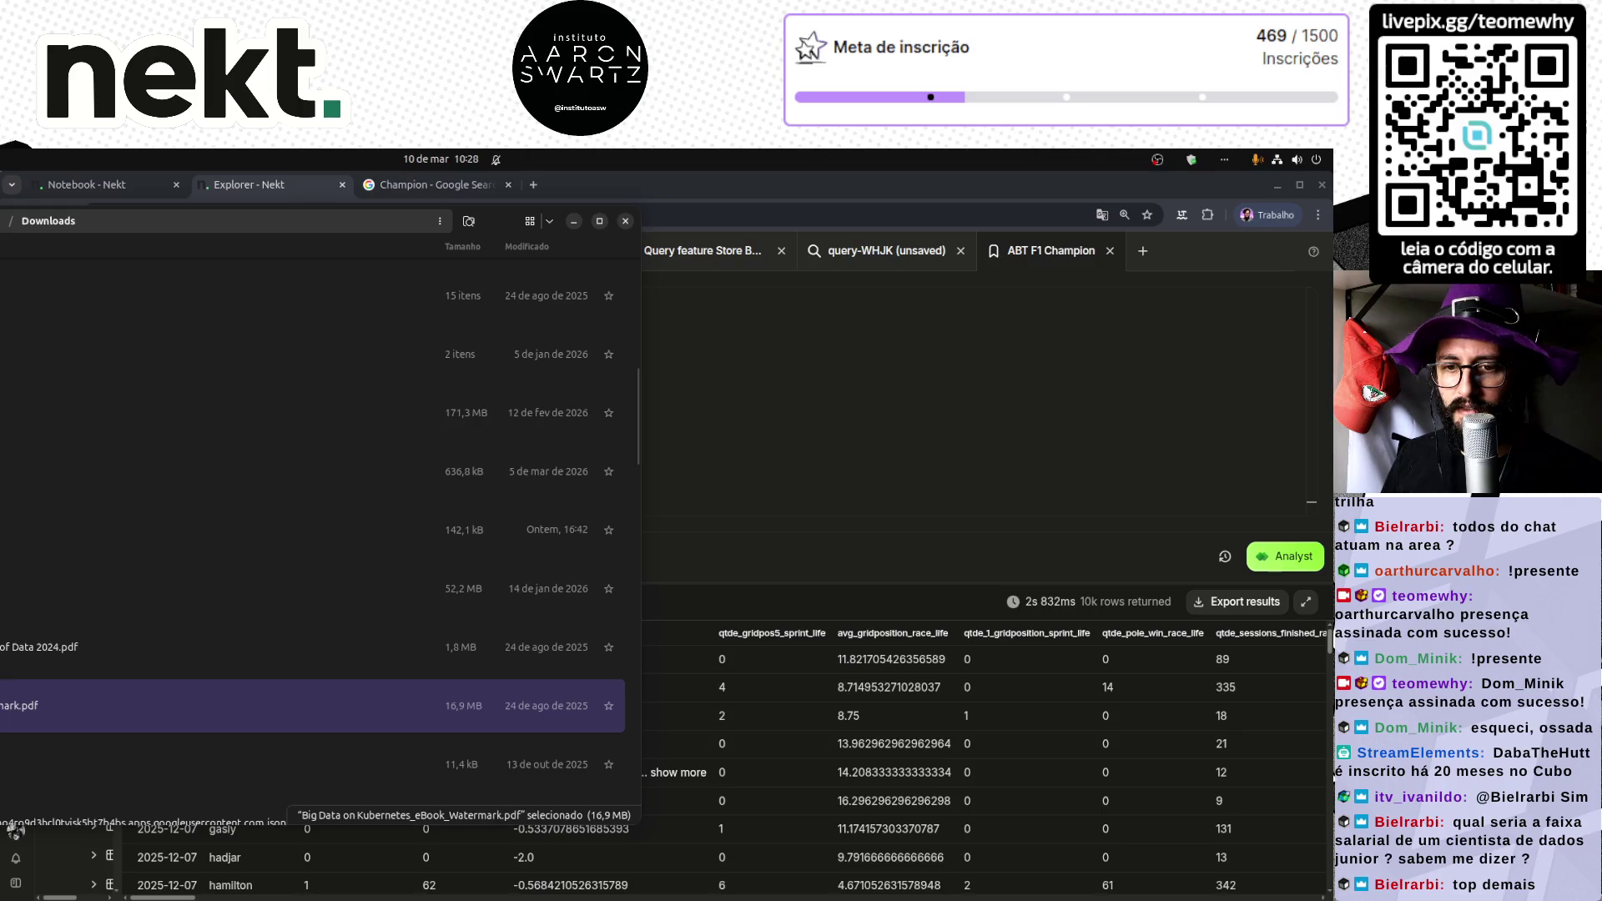
double_click(42, 646)
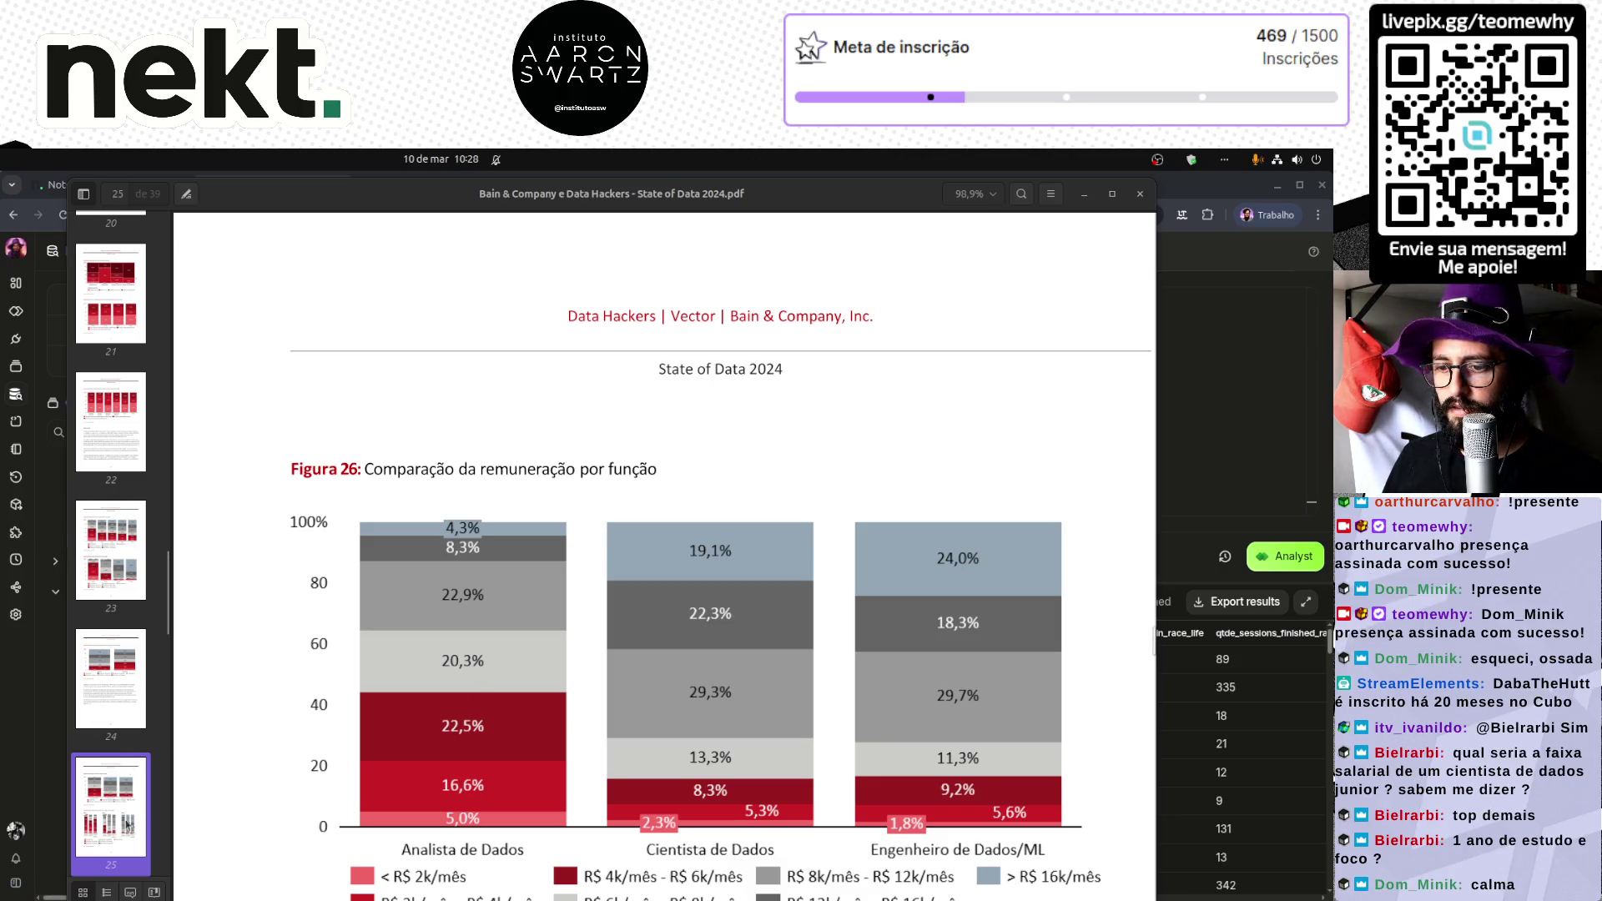
Step: Scroll to Figure 27, then shrink and reposition the report window over the Nekt query
scroll(127, 824, down, 2)
scroll(588, 715, down, 3)
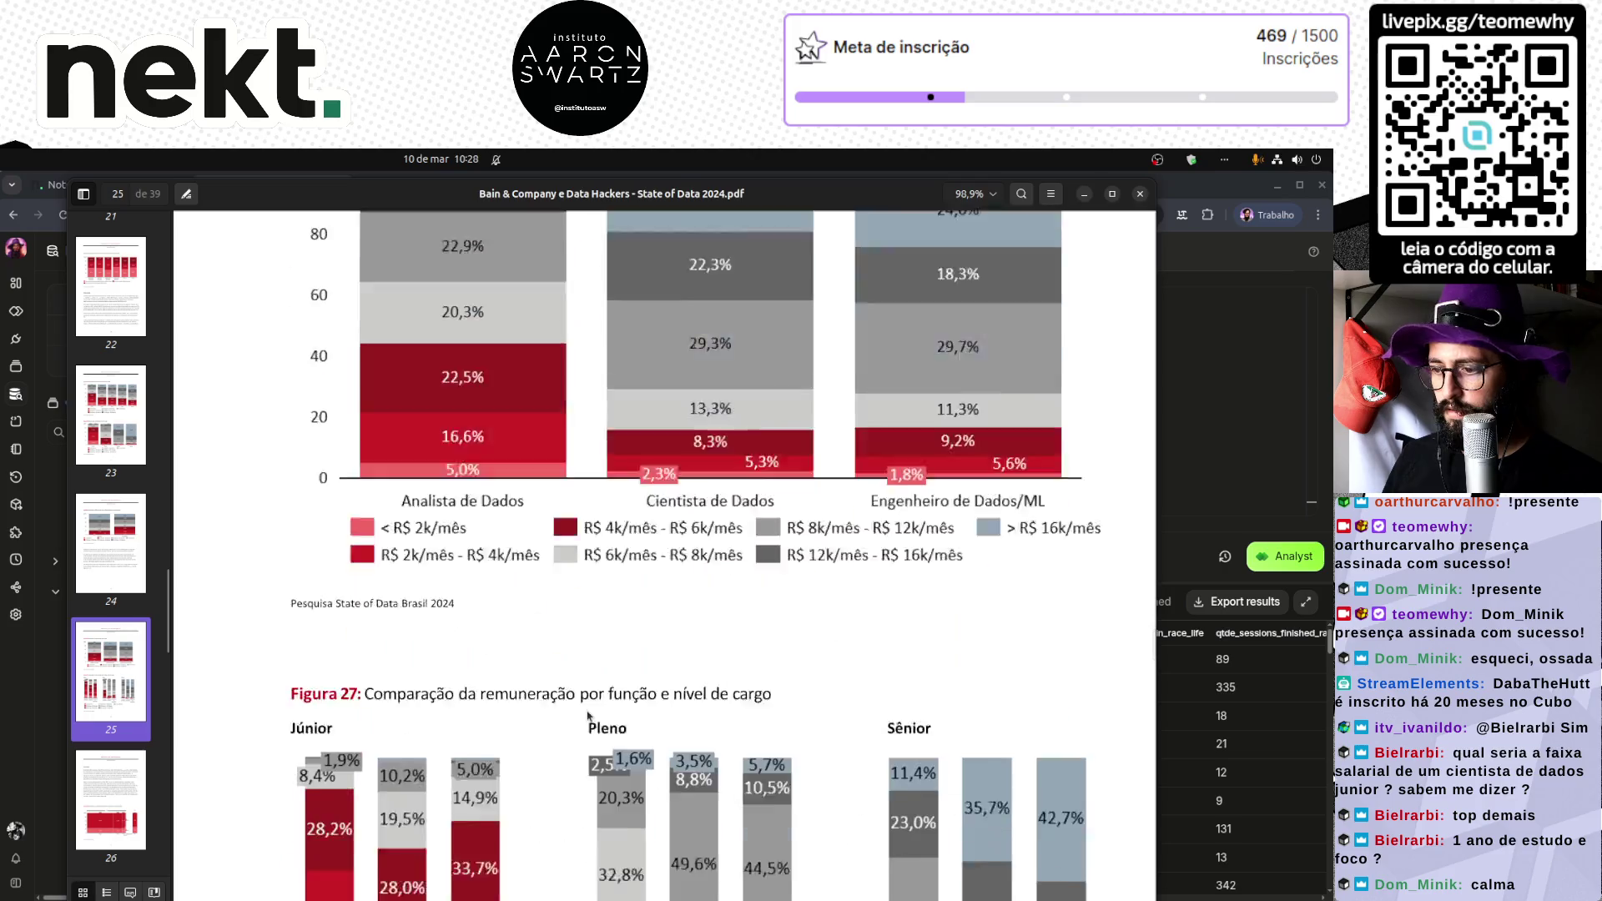
scroll(588, 715, down, 4)
scroll(588, 715, up, 1)
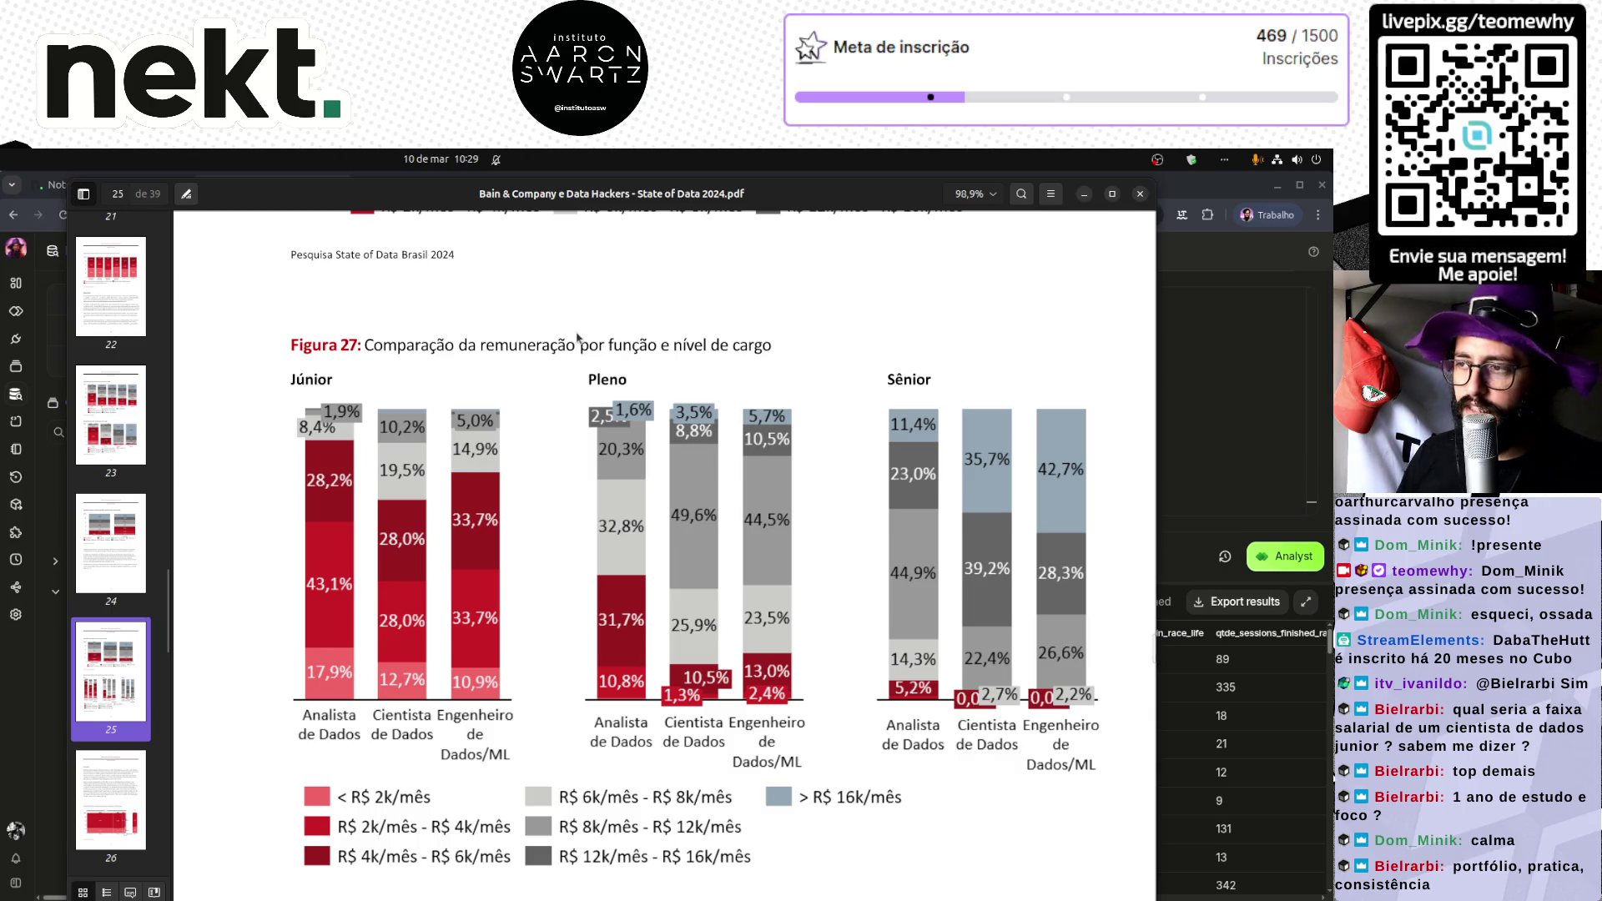
mouse_move(1158, 179)
mouse_down()
mouse_move(1084, 300)
mouse_move(999, 299)
mouse_move(1017, 317)
mouse_move(1024, 403)
mouse_move(1134, 293)
mouse_up()
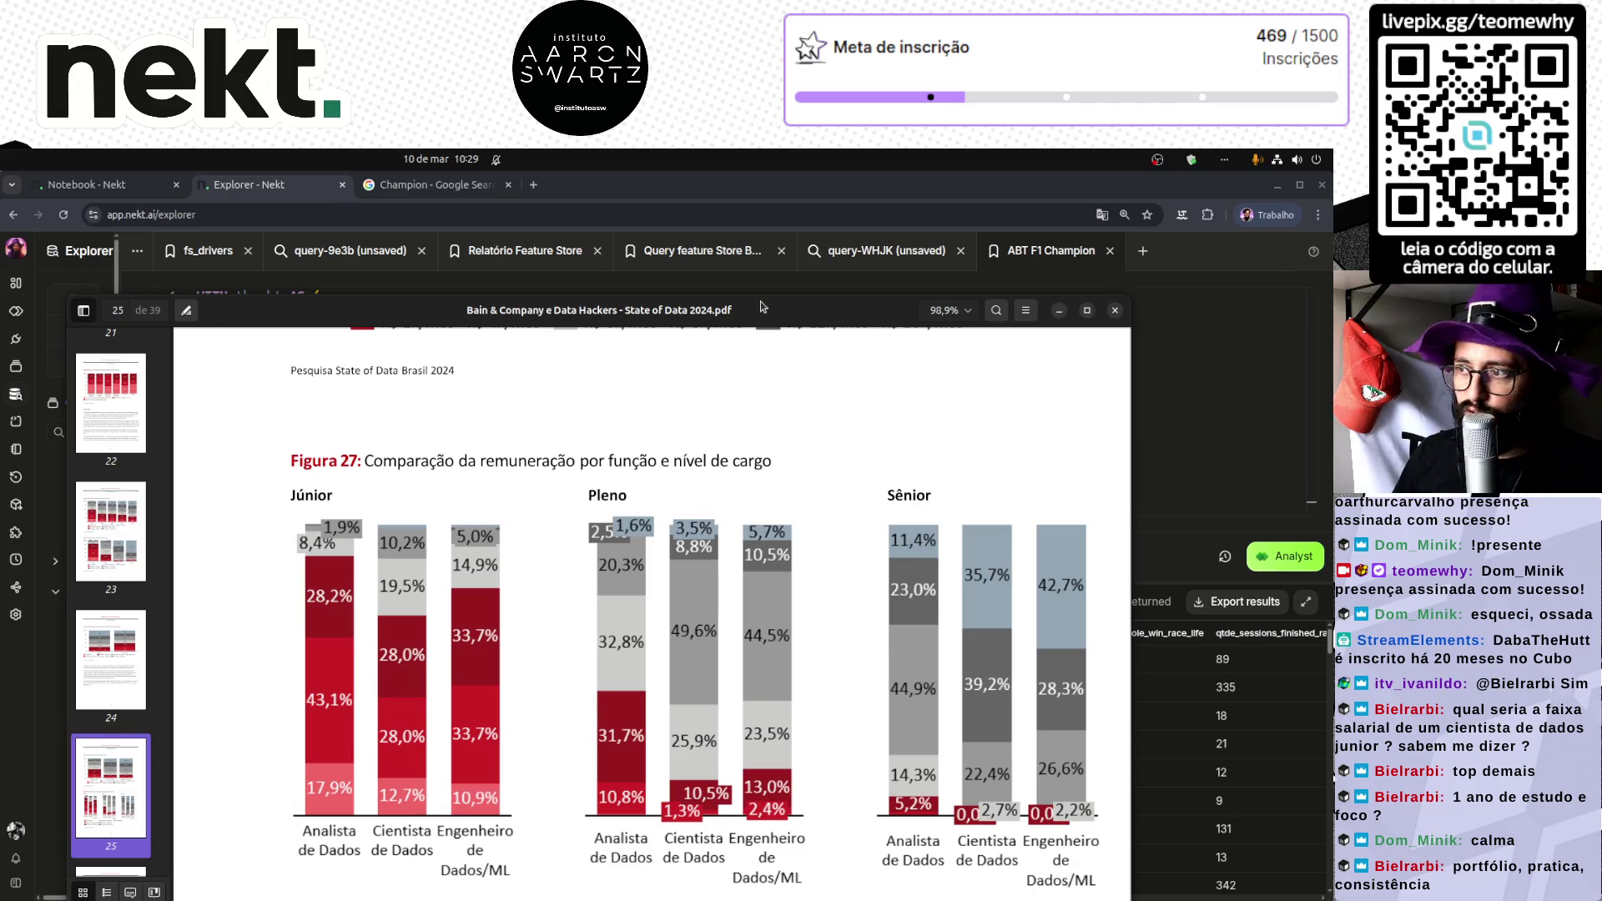
drag(754, 313, 814, 230)
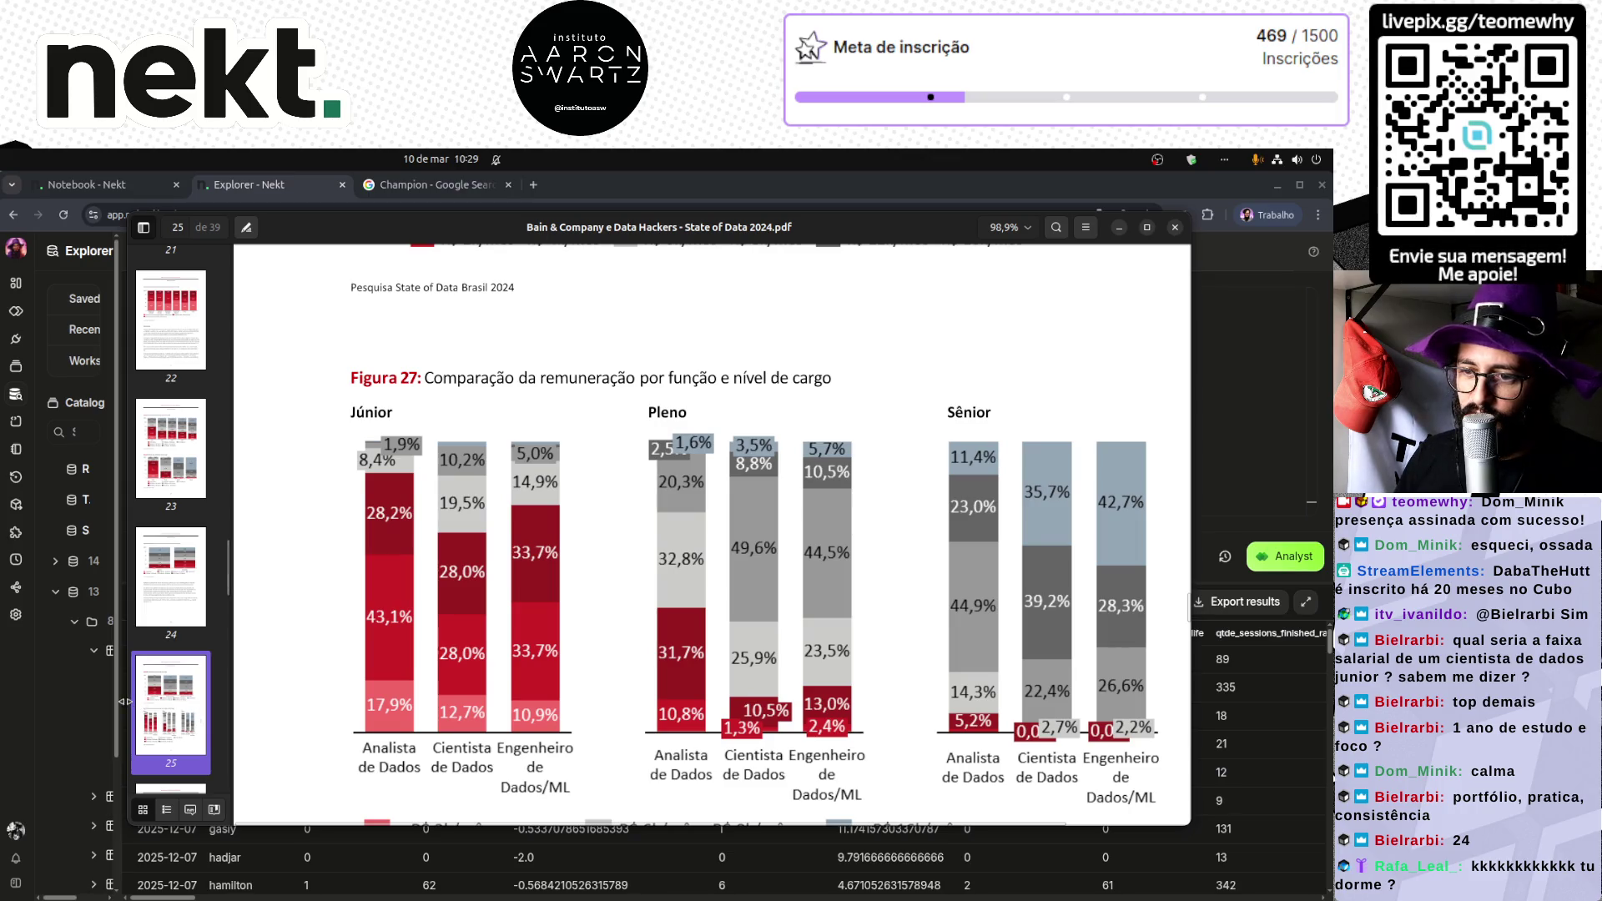
drag(129, 705, 239, 693)
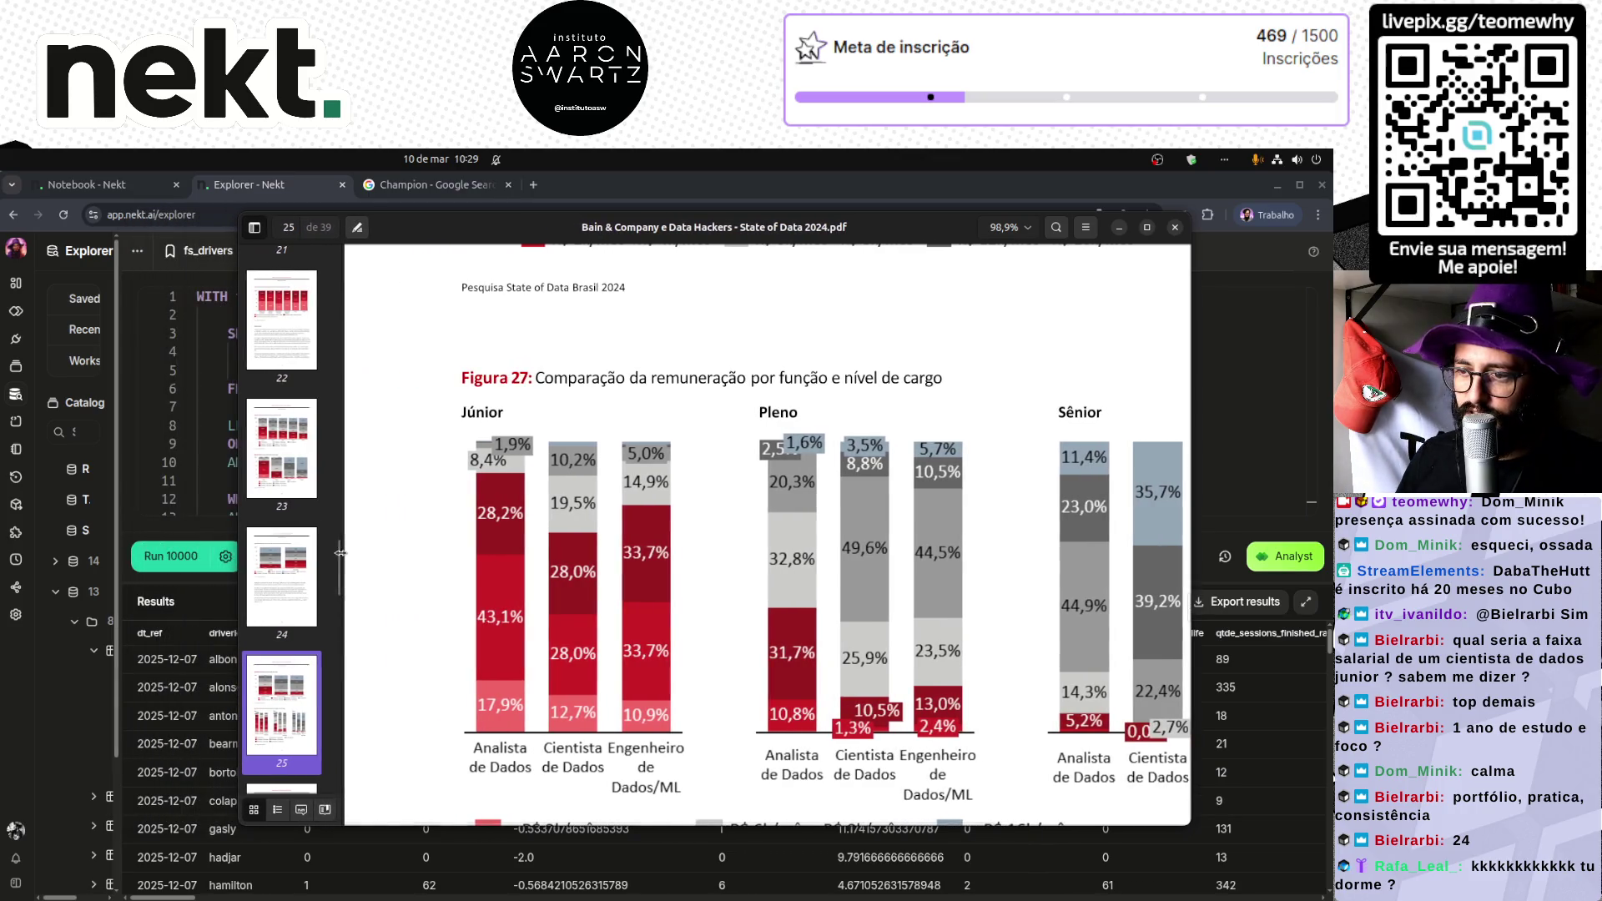
Step: Widen the page thumbnails panel, keep Figure 27 in view, and move the window left and down
mouse_move(339, 564)
mouse_down()
mouse_move(743, 595)
mouse_move(321, 624)
mouse_up()
scroll(322, 668, down, 10)
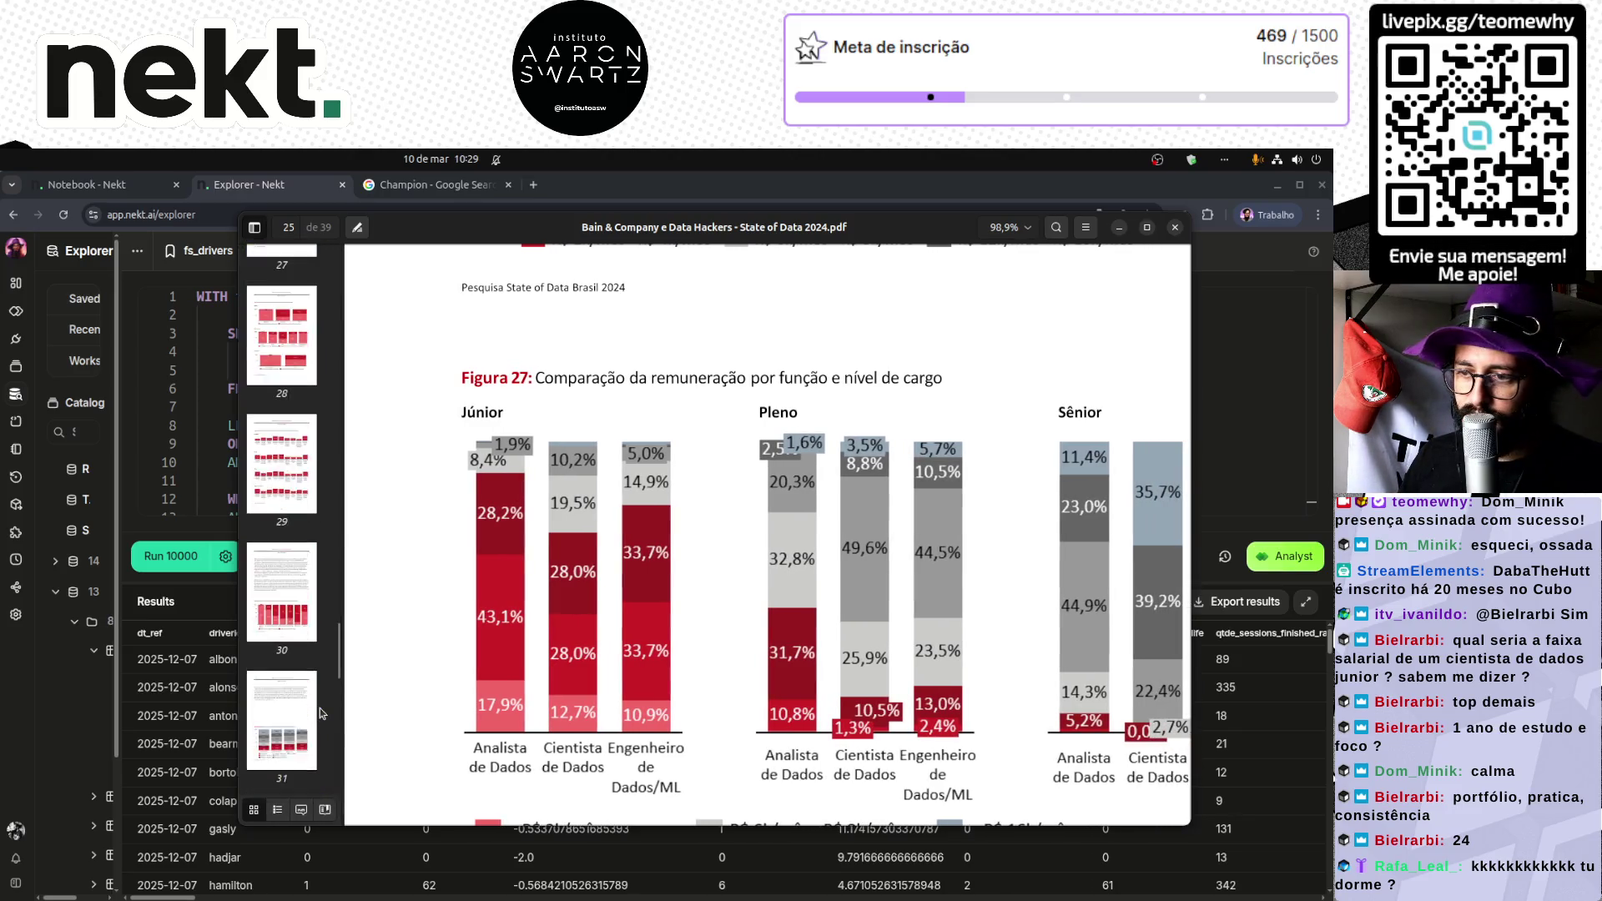
scroll(322, 714, down, 3)
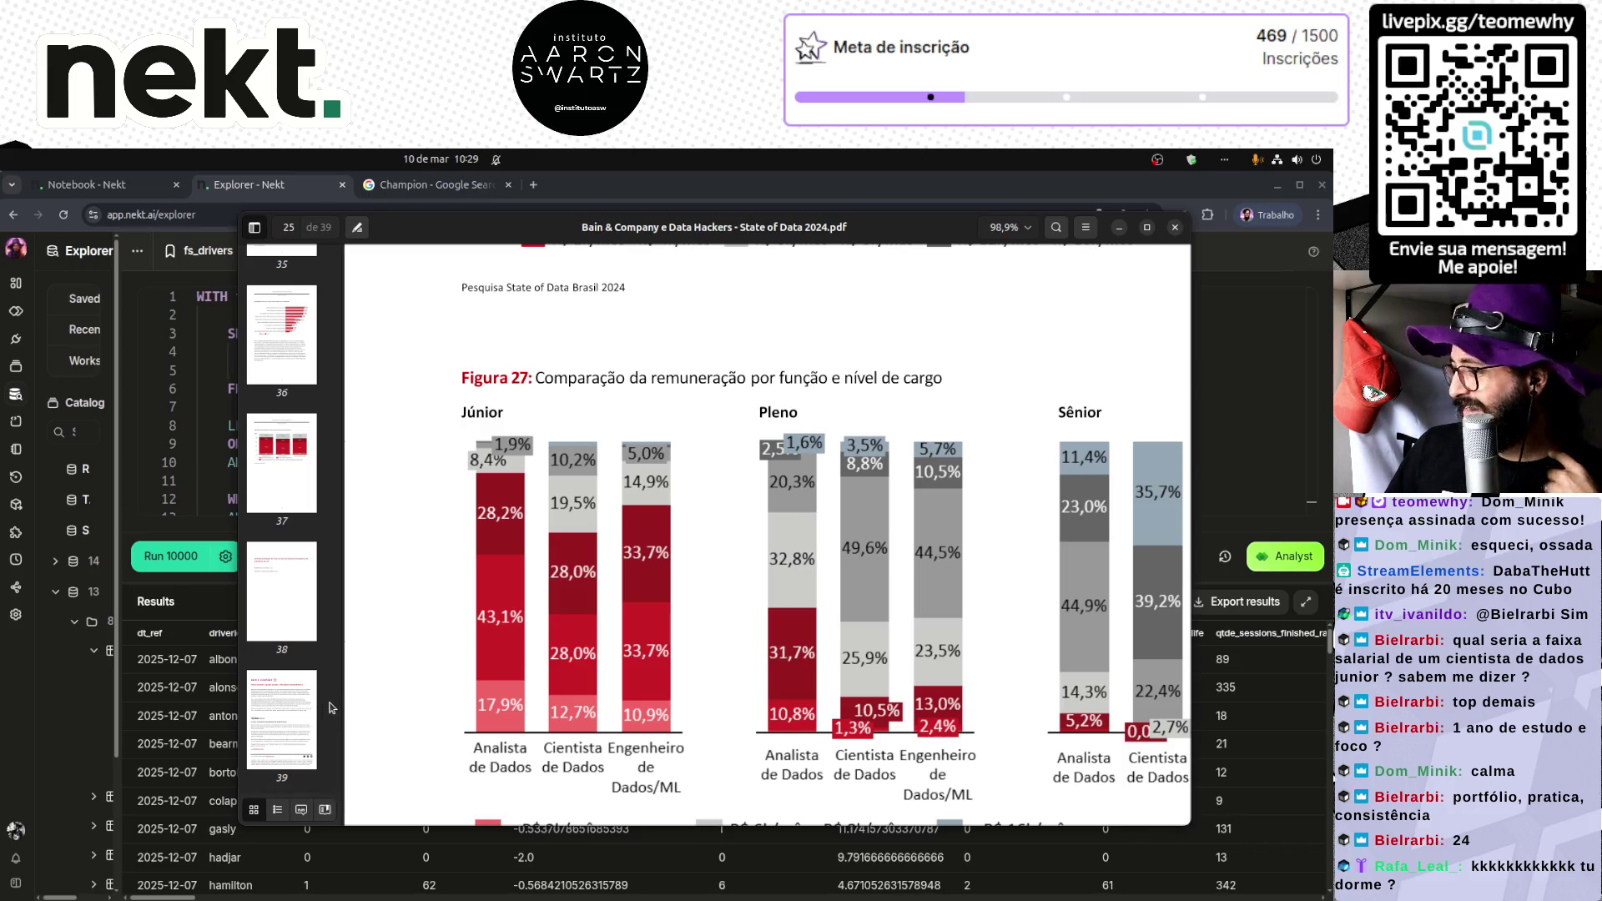
scroll(406, 719, down, 5)
scroll(568, 713, up, 6)
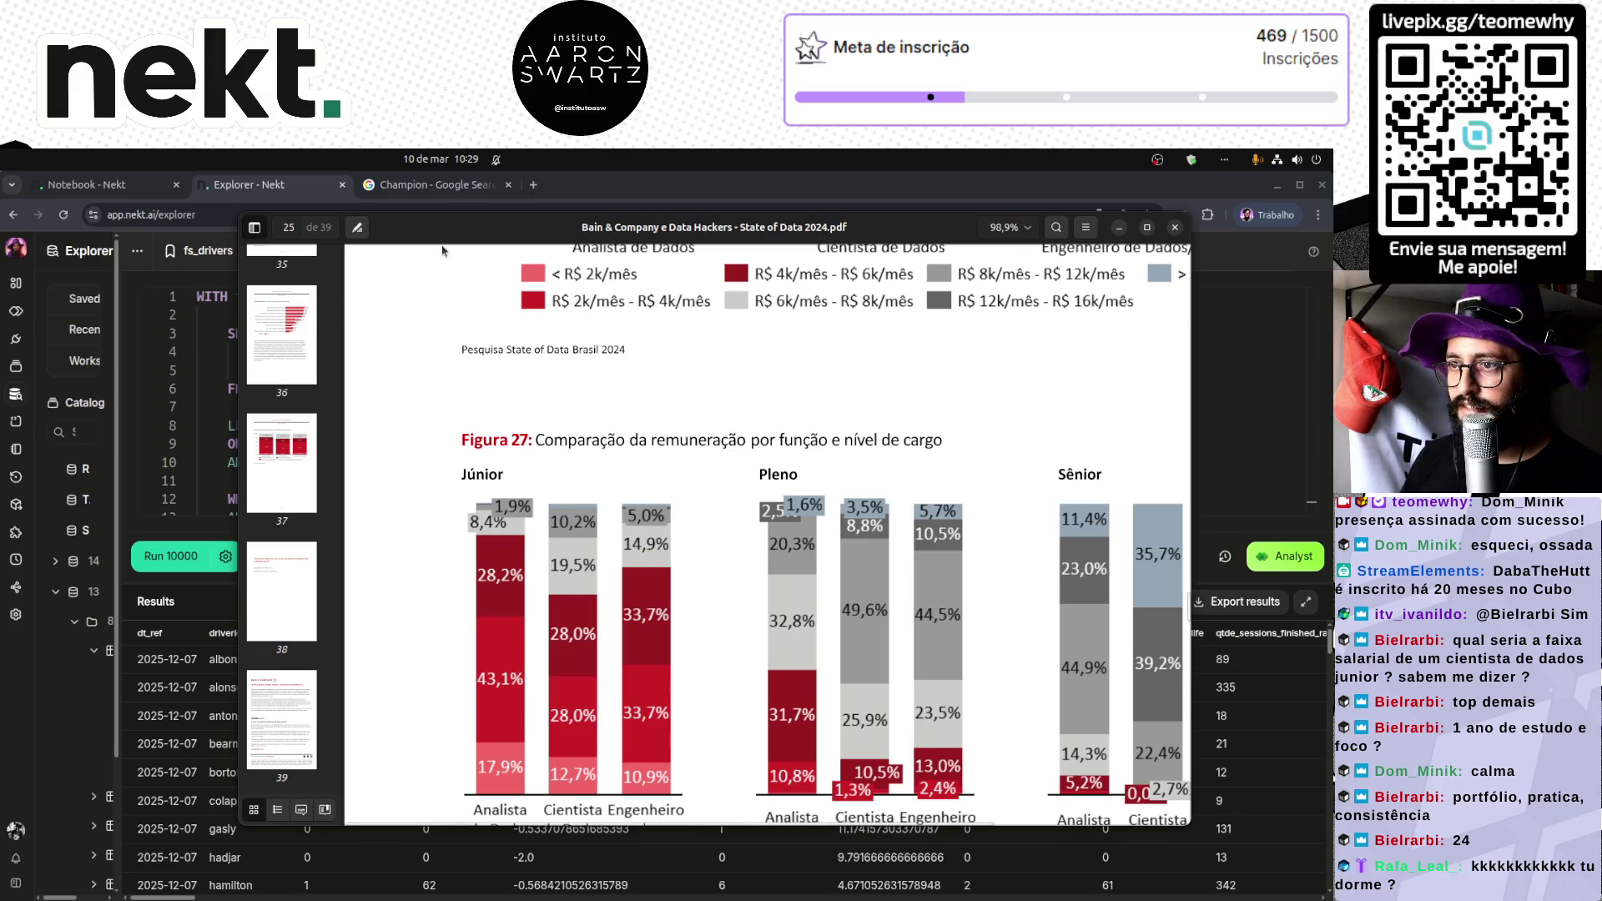
drag(472, 233, 379, 271)
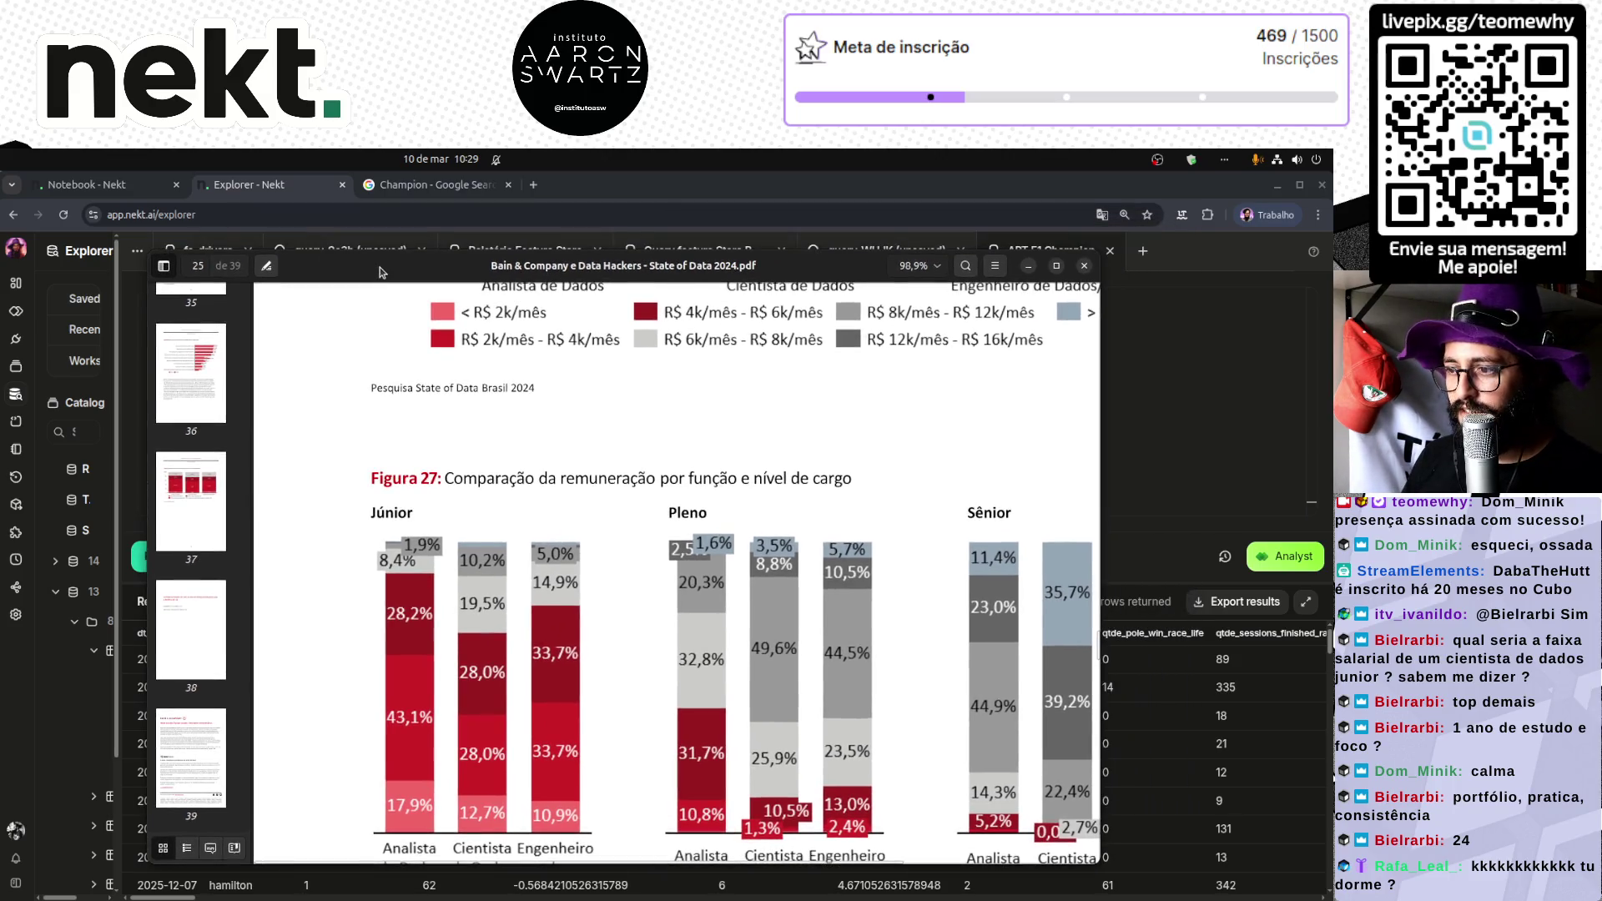
Step: Close the report and resize the SQL editor so all 18 query lines show above the results
click(1085, 268)
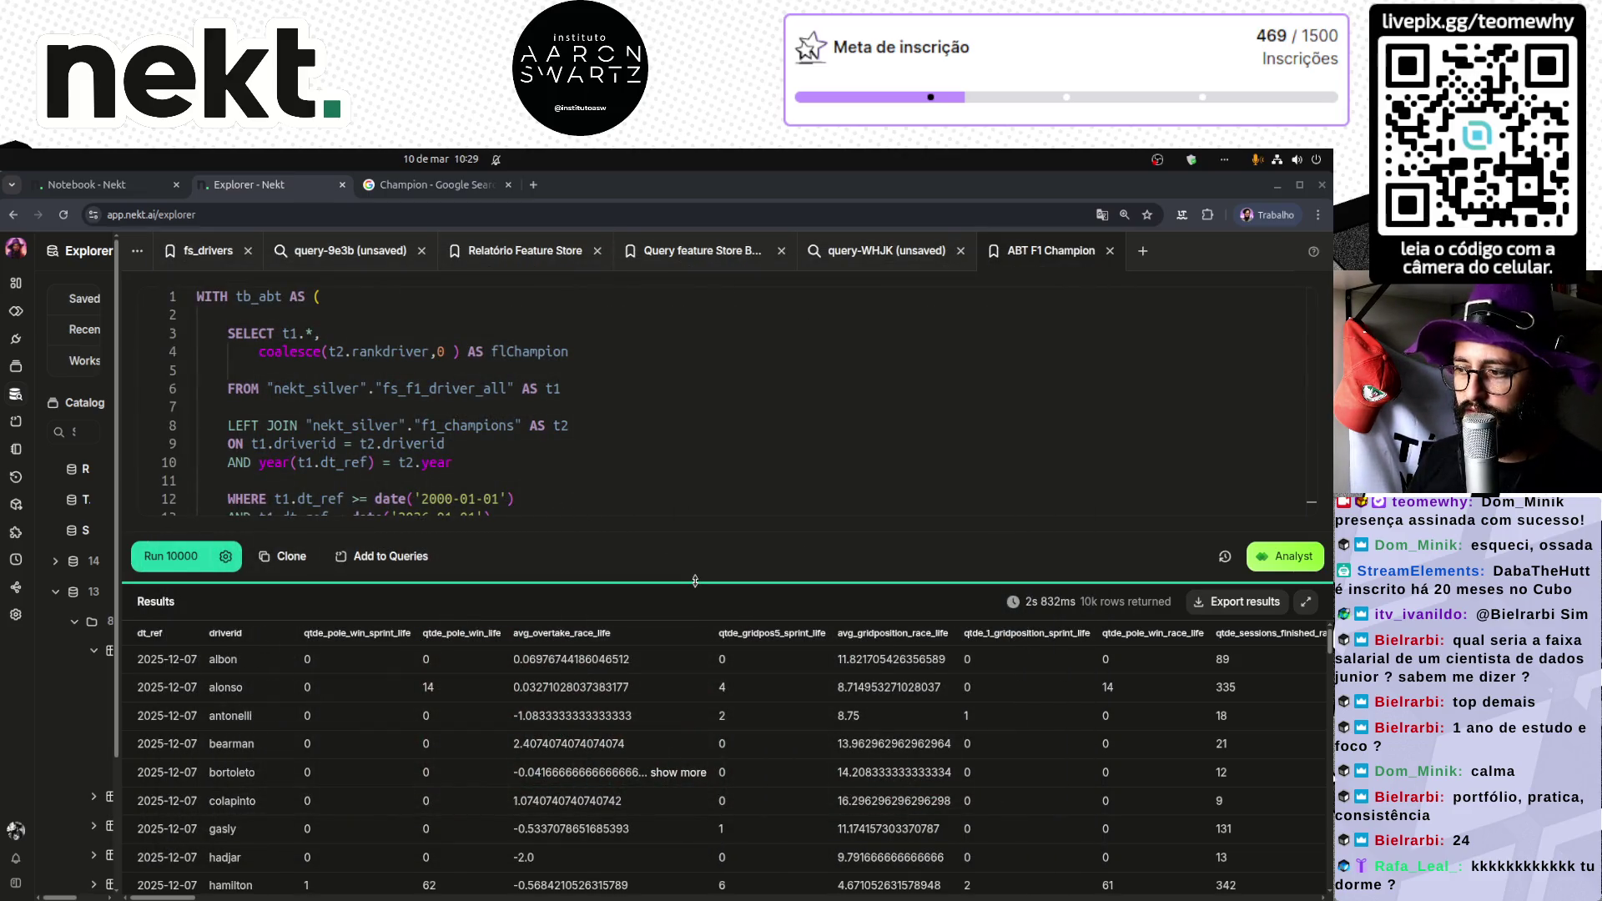
drag(695, 583, 703, 747)
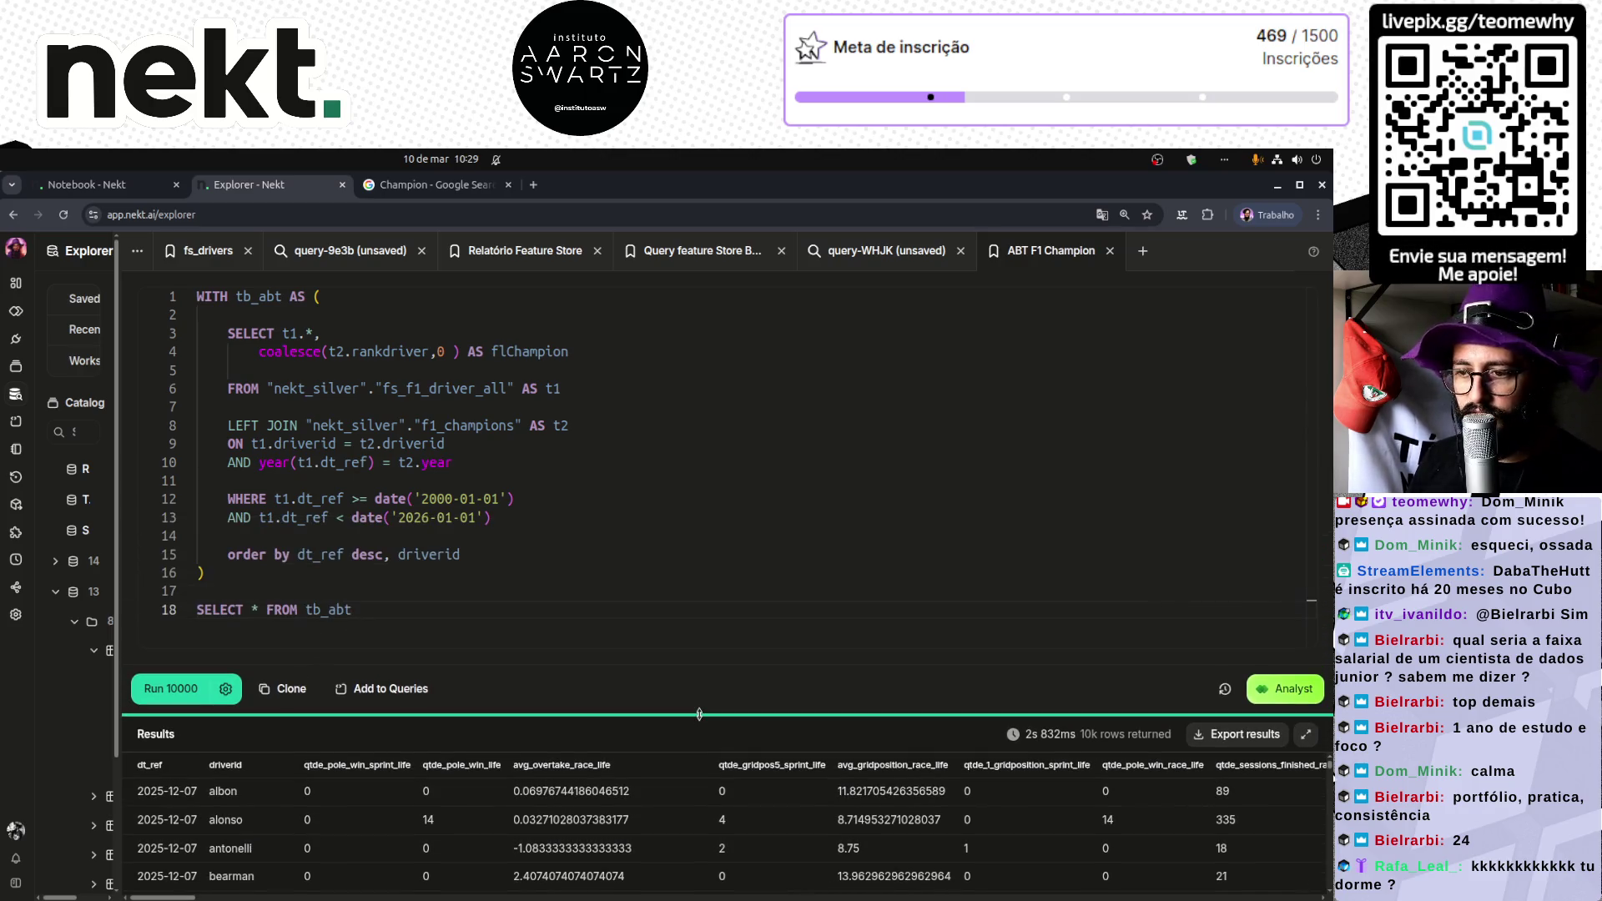
click(663, 617)
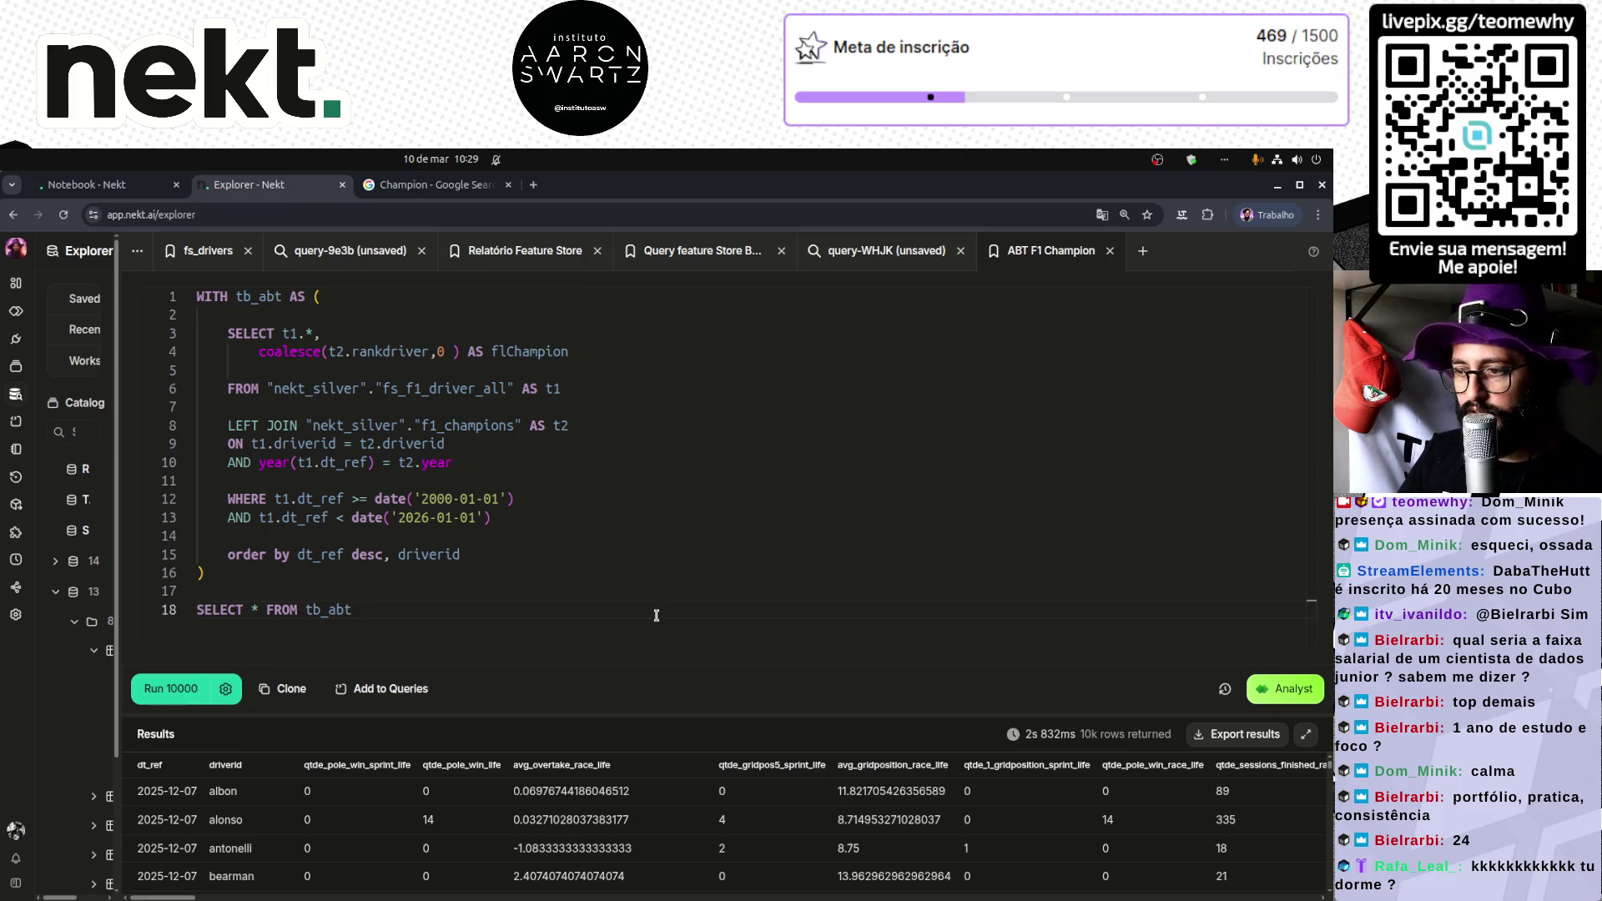
drag(703, 714, 703, 694)
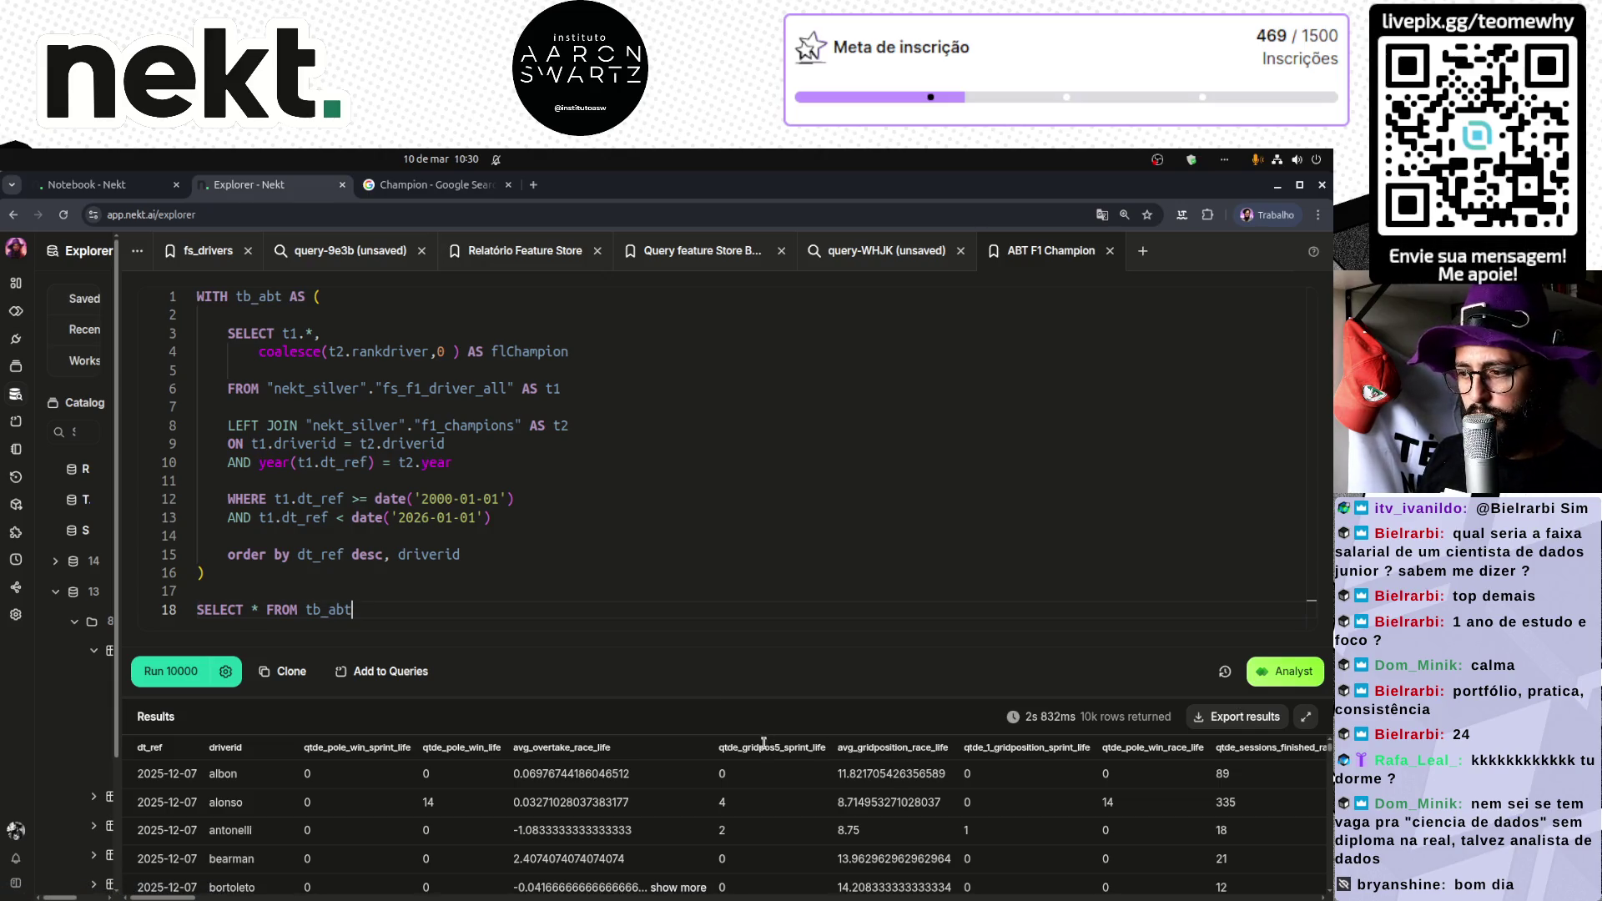
mouse_move(769, 690)
mouse_down()
mouse_move(766, 649)
mouse_move(763, 720)
mouse_move(766, 708)
mouse_up()
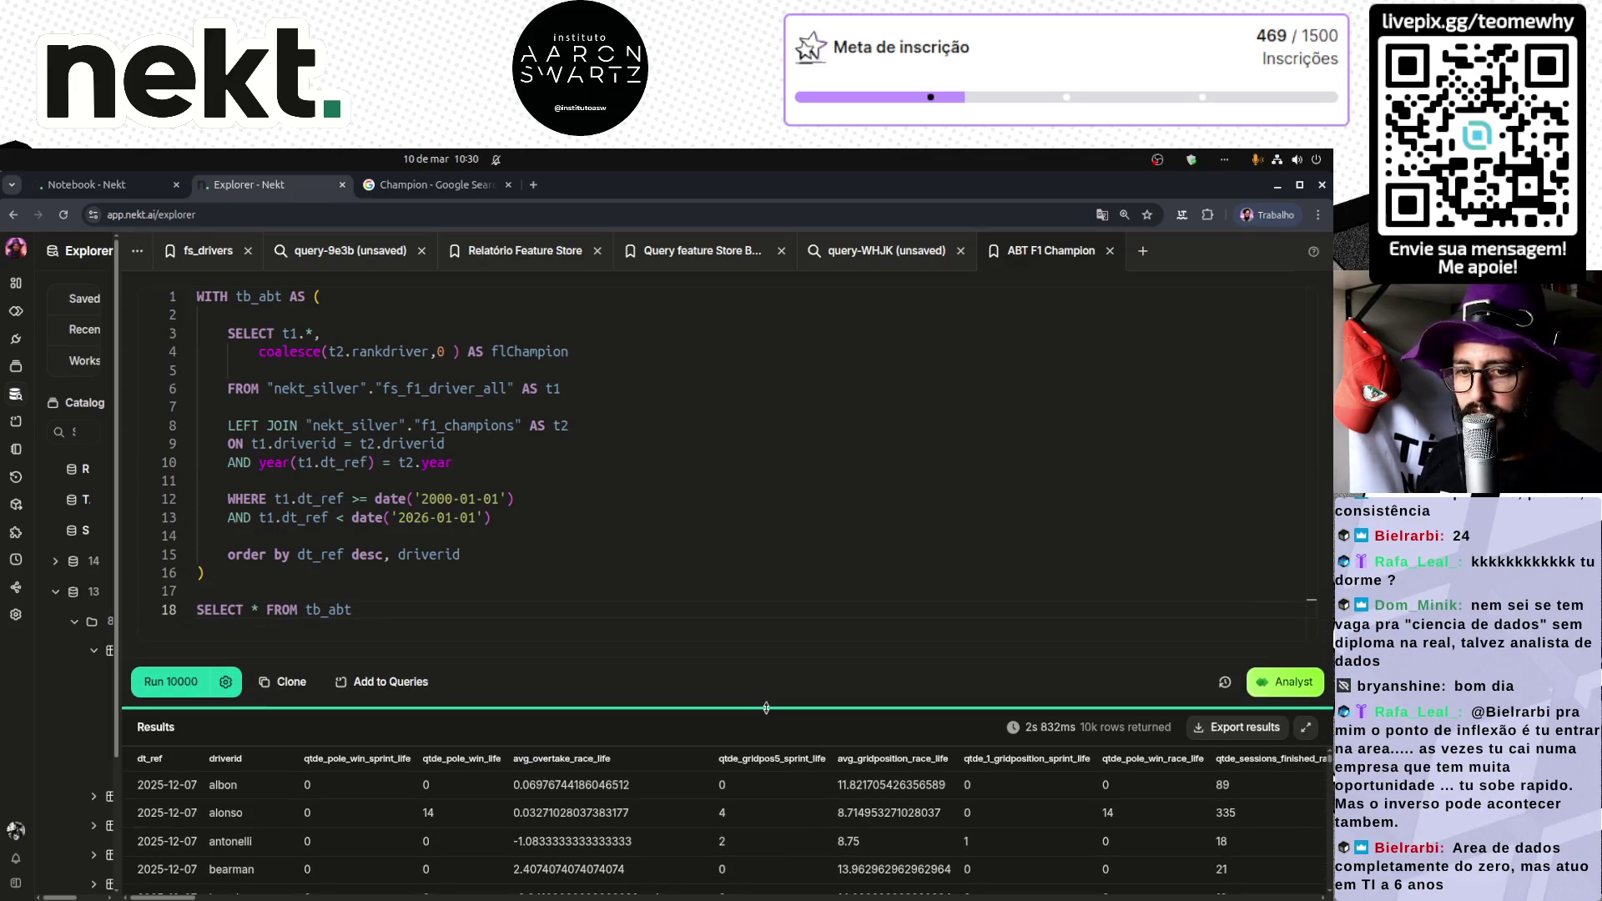